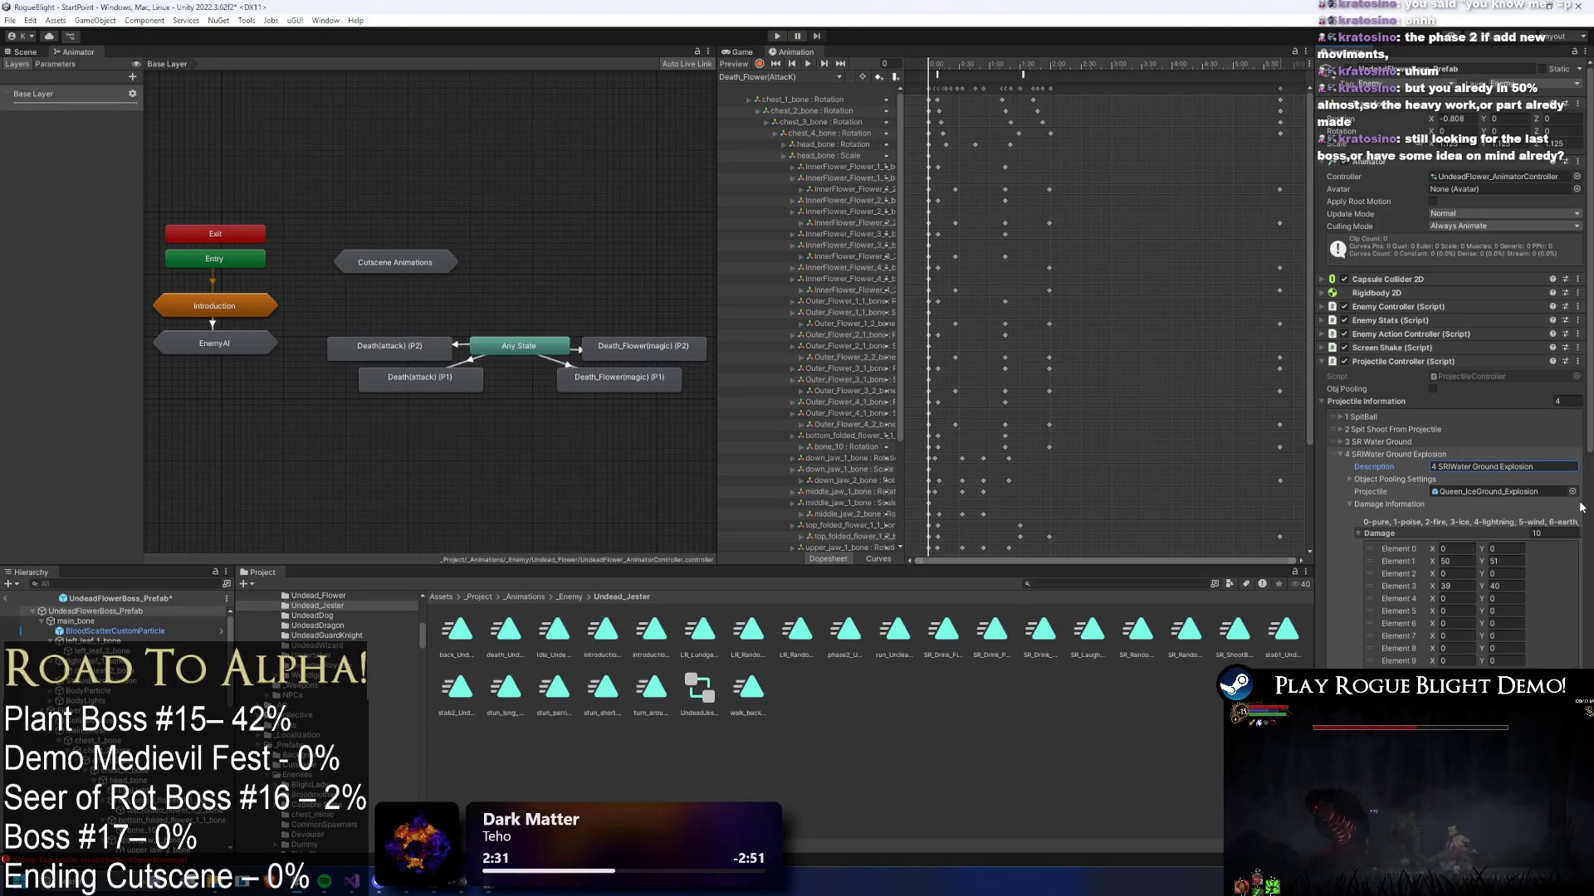
# - Fix the spacing in the SRI Water Ground Explosion entry's description
pyautogui.click(1437, 467)
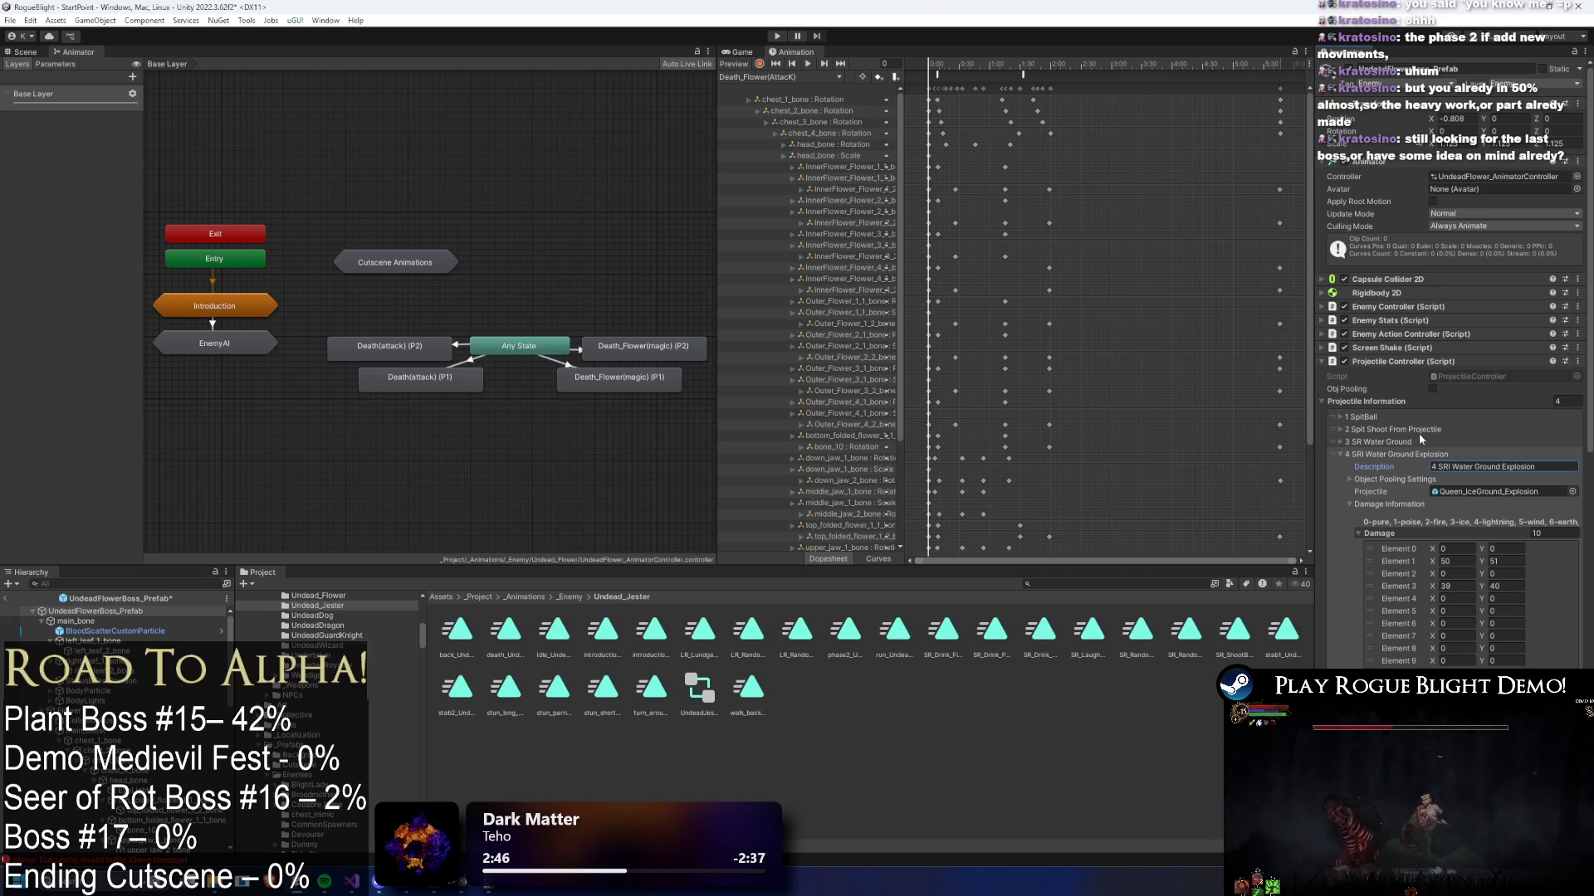
pyautogui.click(1390, 440)
pyautogui.click(1391, 429)
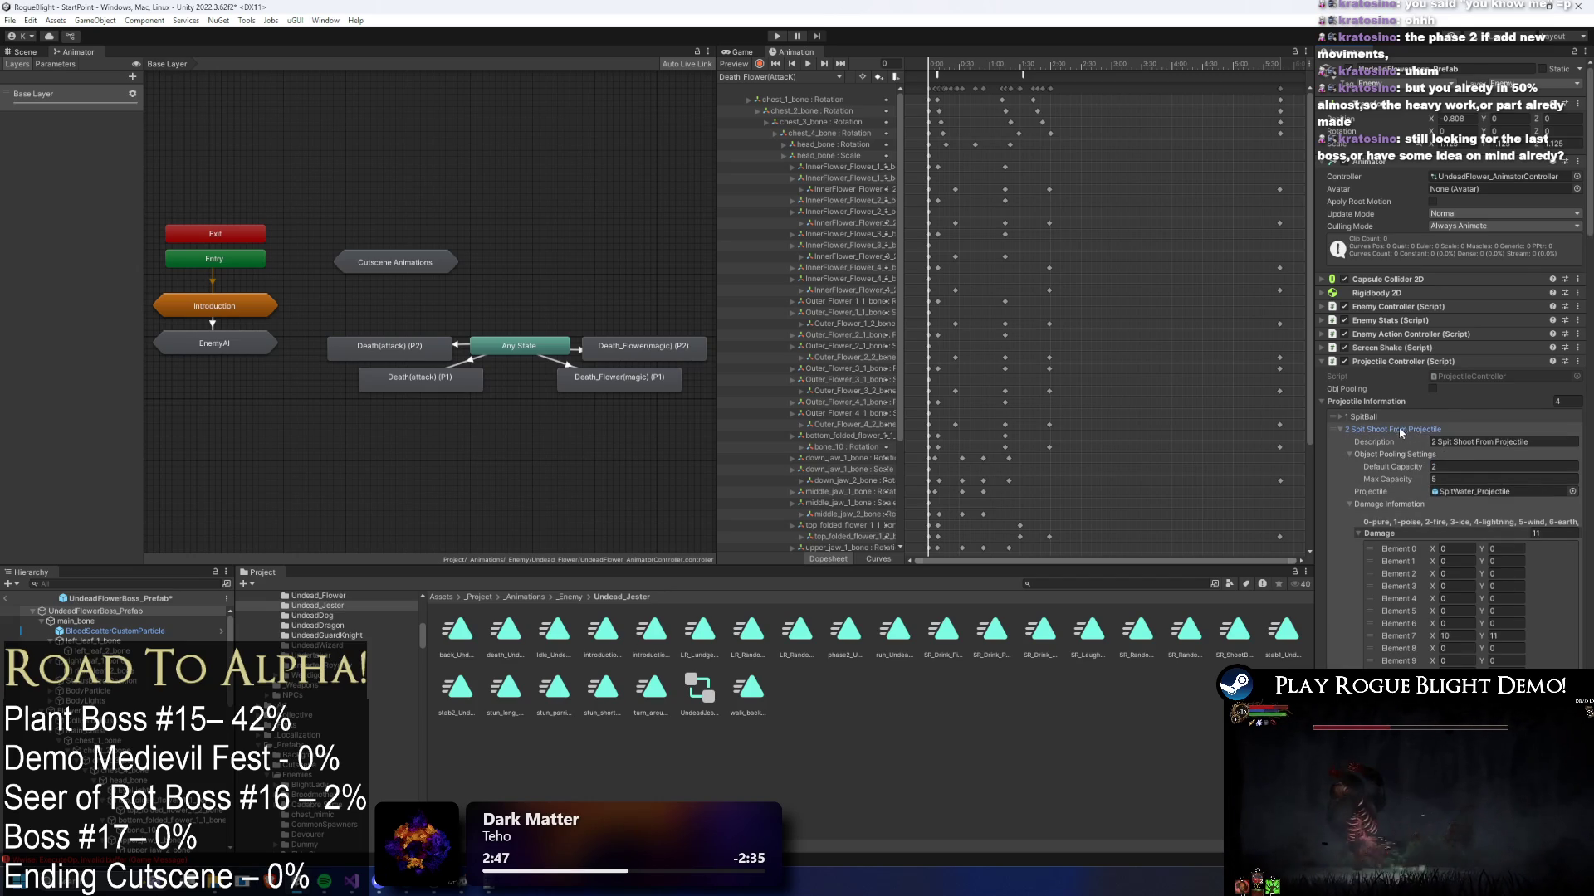
pyautogui.scroll(-4, 1481, 541)
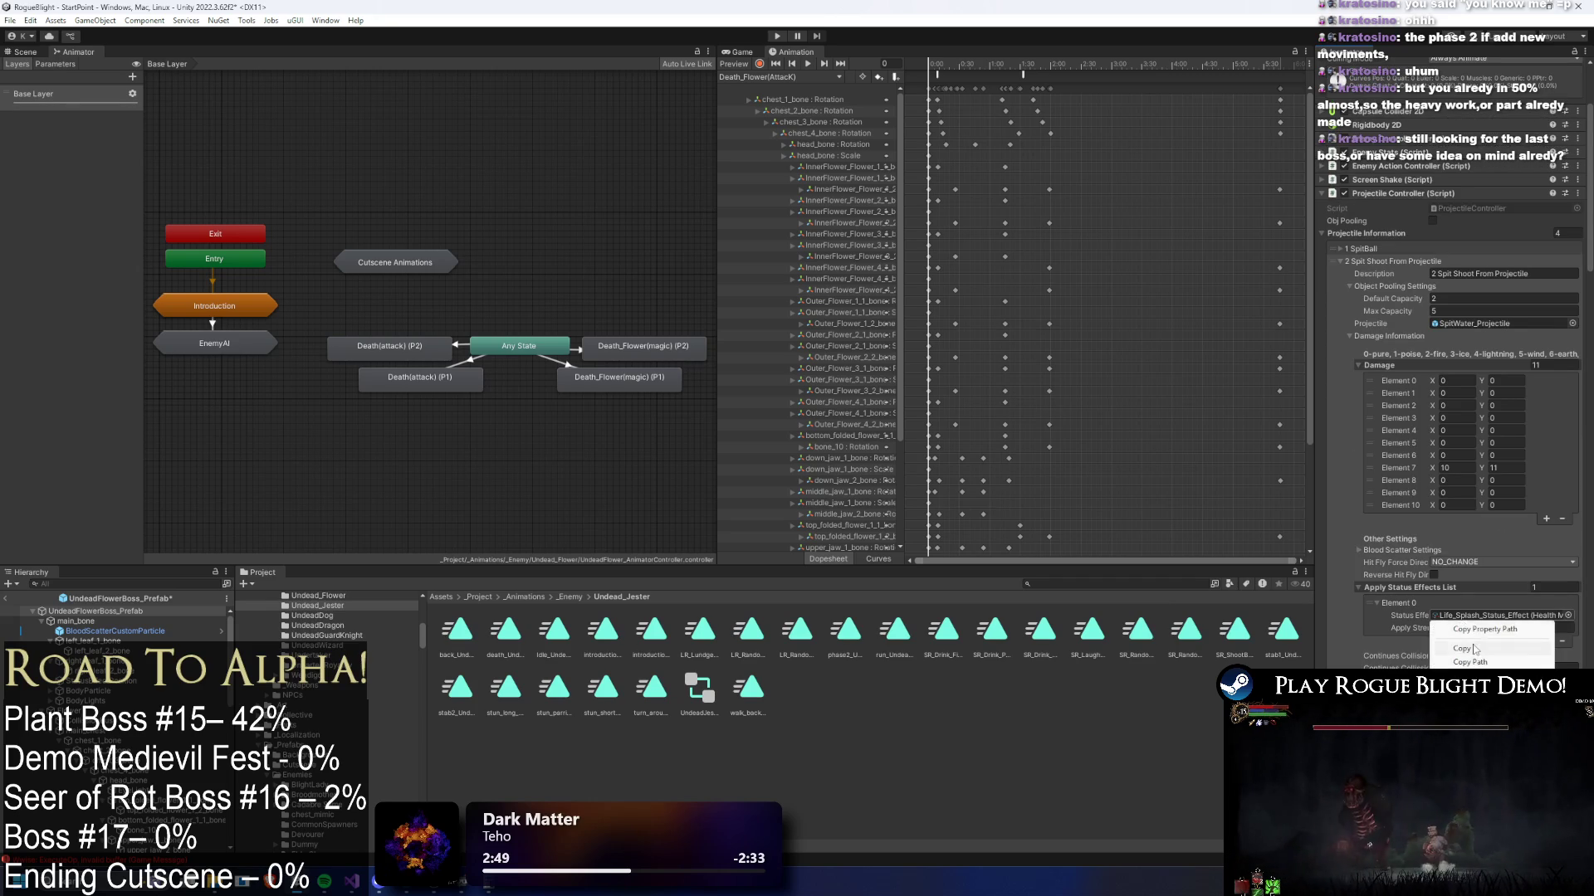
# - Paste Life_Splash_Status_Effect into the explosion entry's Status Effect field
pyautogui.click(1383, 275)
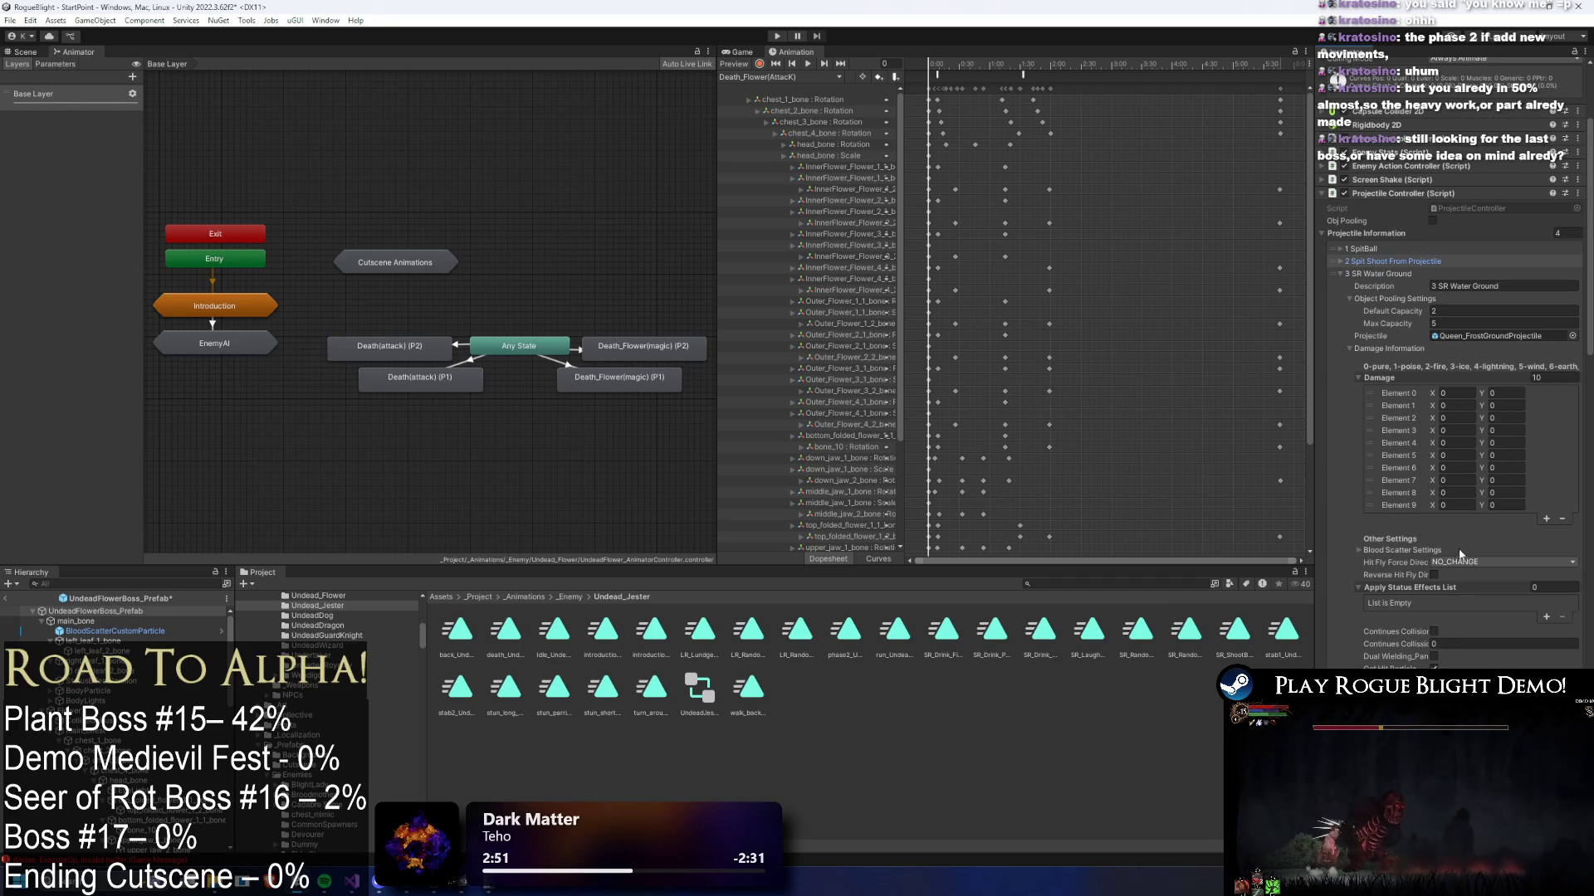
pyautogui.scroll(-2, 1461, 557)
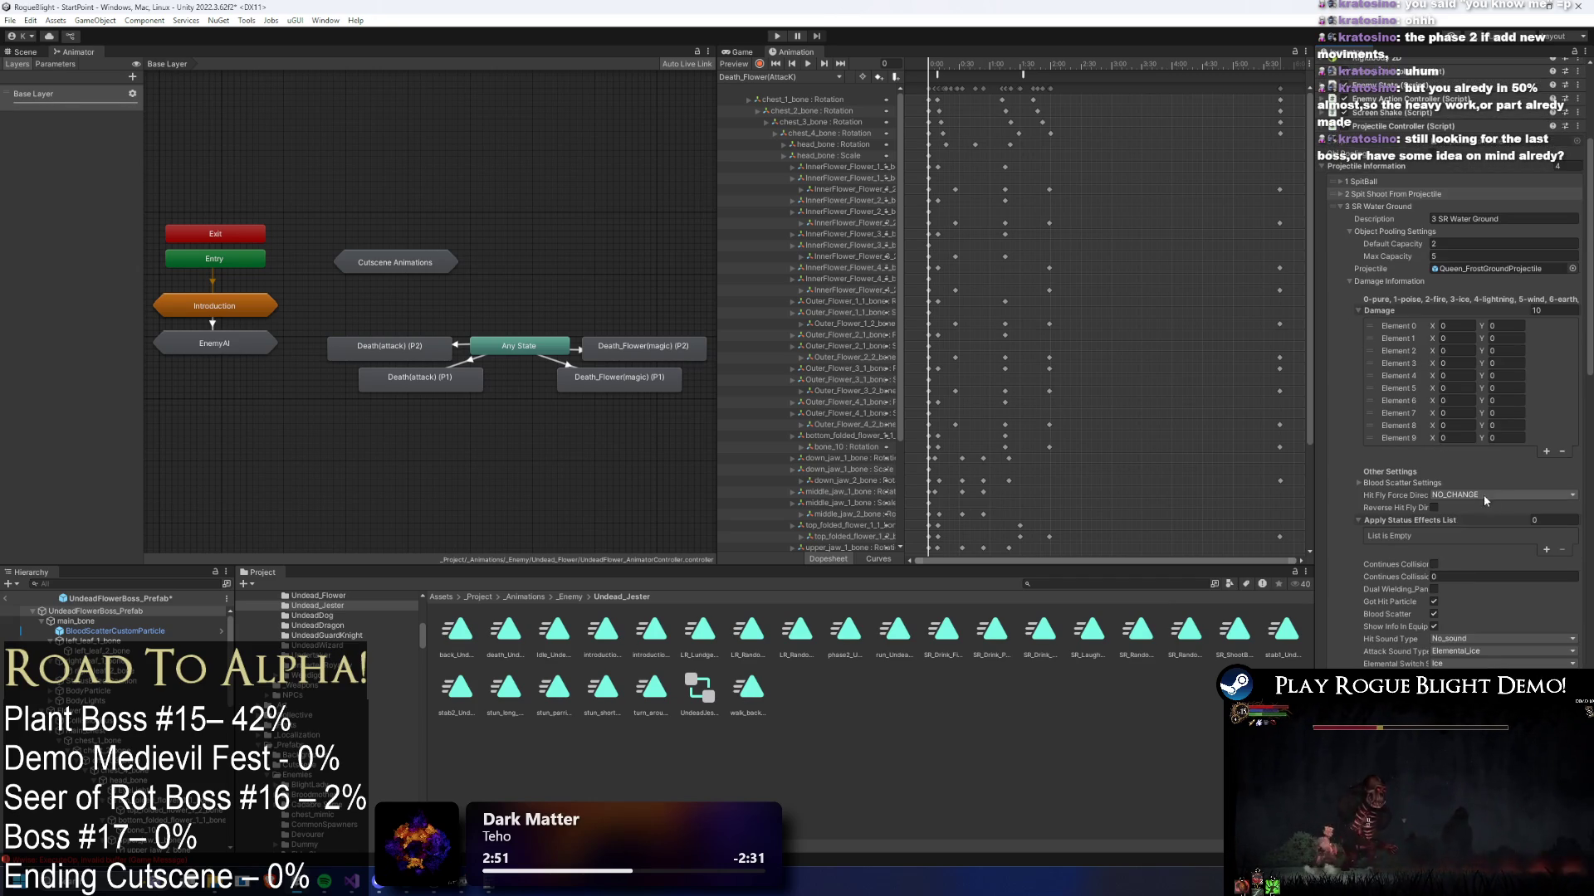
pyautogui.click(1393, 205)
pyautogui.rightClick(1451, 538)
pyautogui.click(1490, 587)
pyautogui.scroll(-4, 1468, 498)
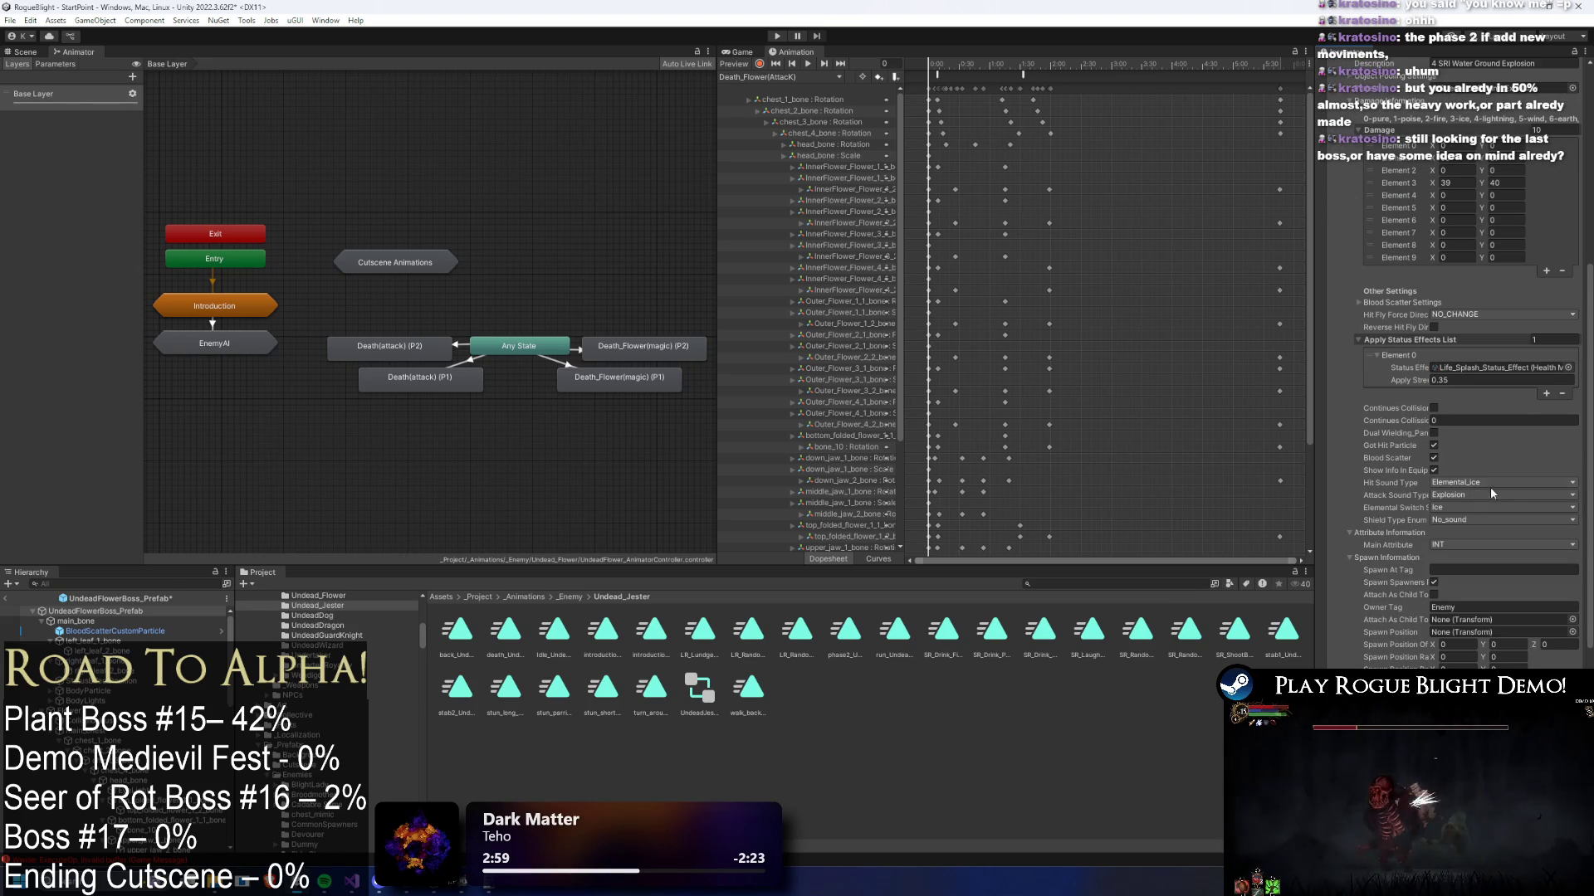
pyautogui.scroll(-5, 1507, 485)
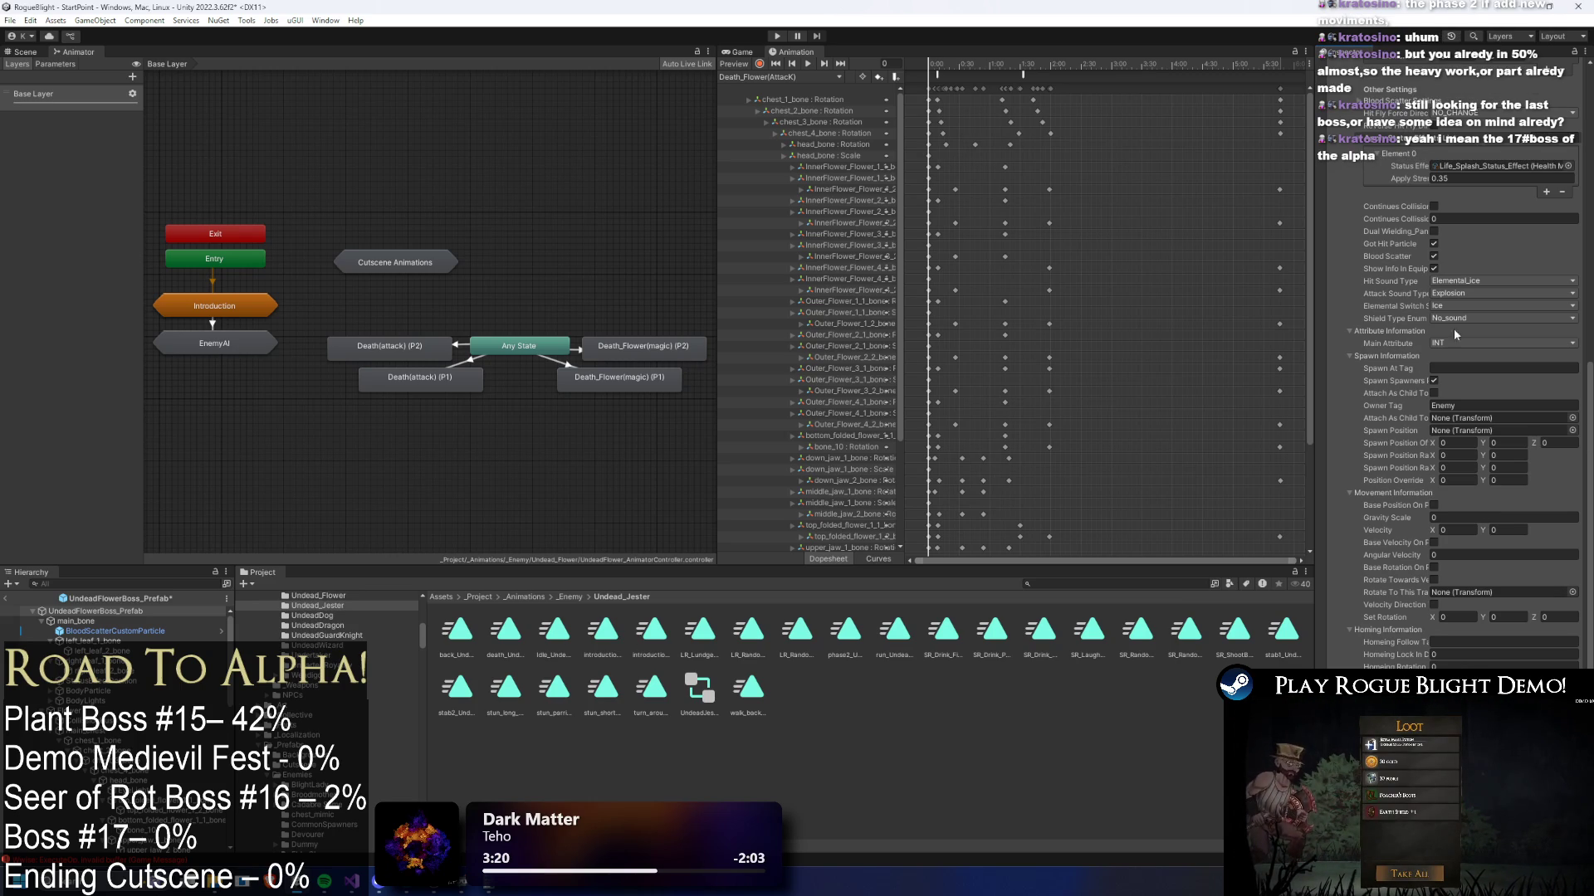
# - Set the water ground explosion entry's Hit Sound to Elemental_water and Elemental Switch to Water
pyautogui.scroll(3, 1480, 465)
pyautogui.click(1483, 383)
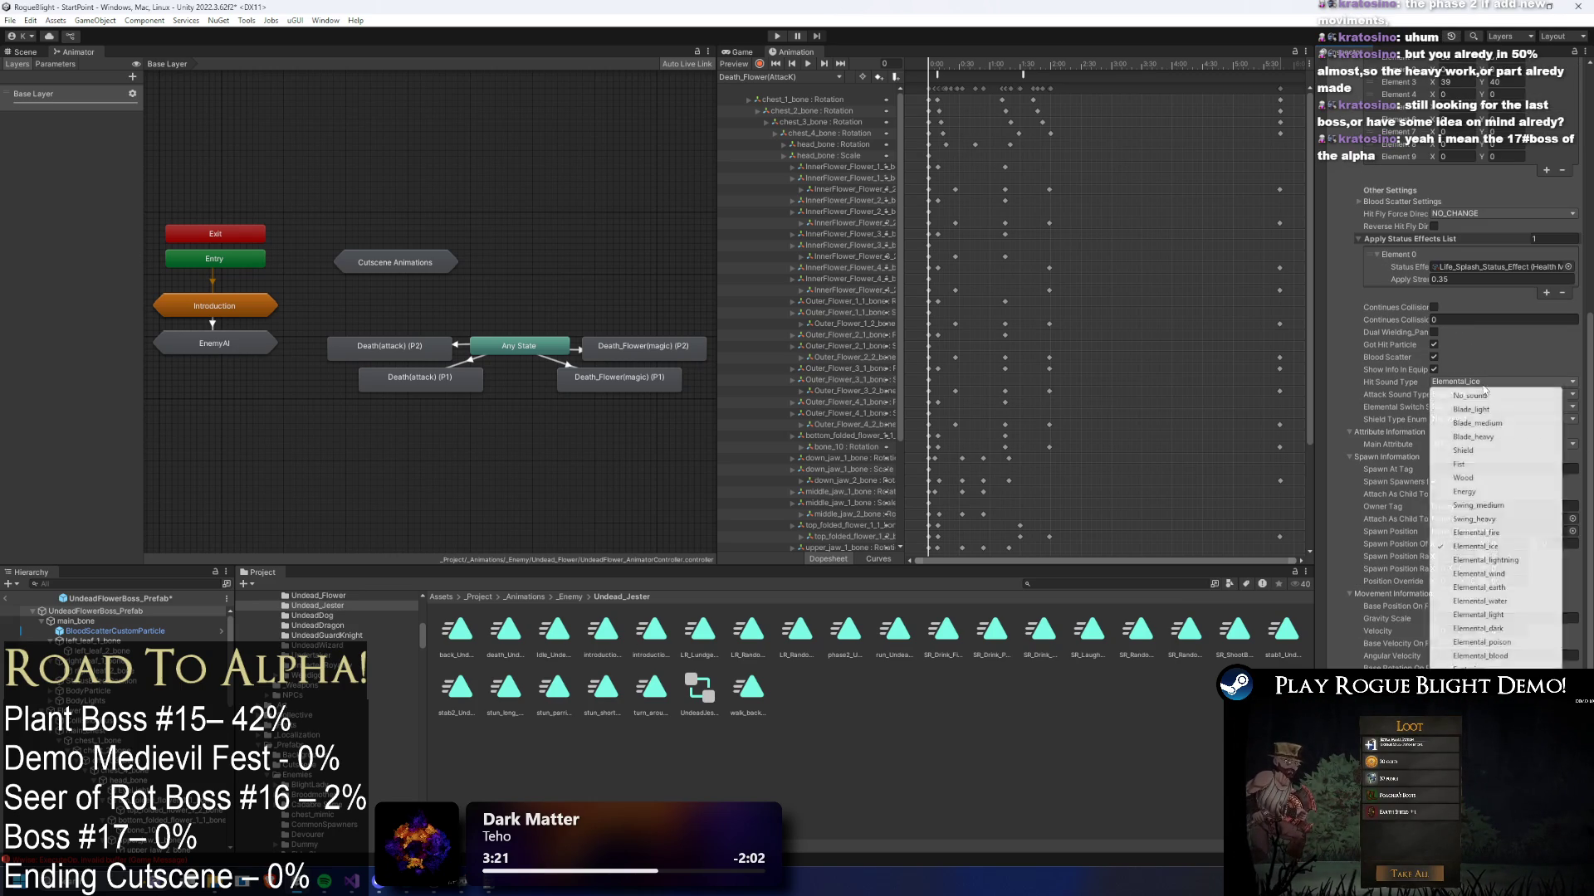
pyautogui.click(1510, 601)
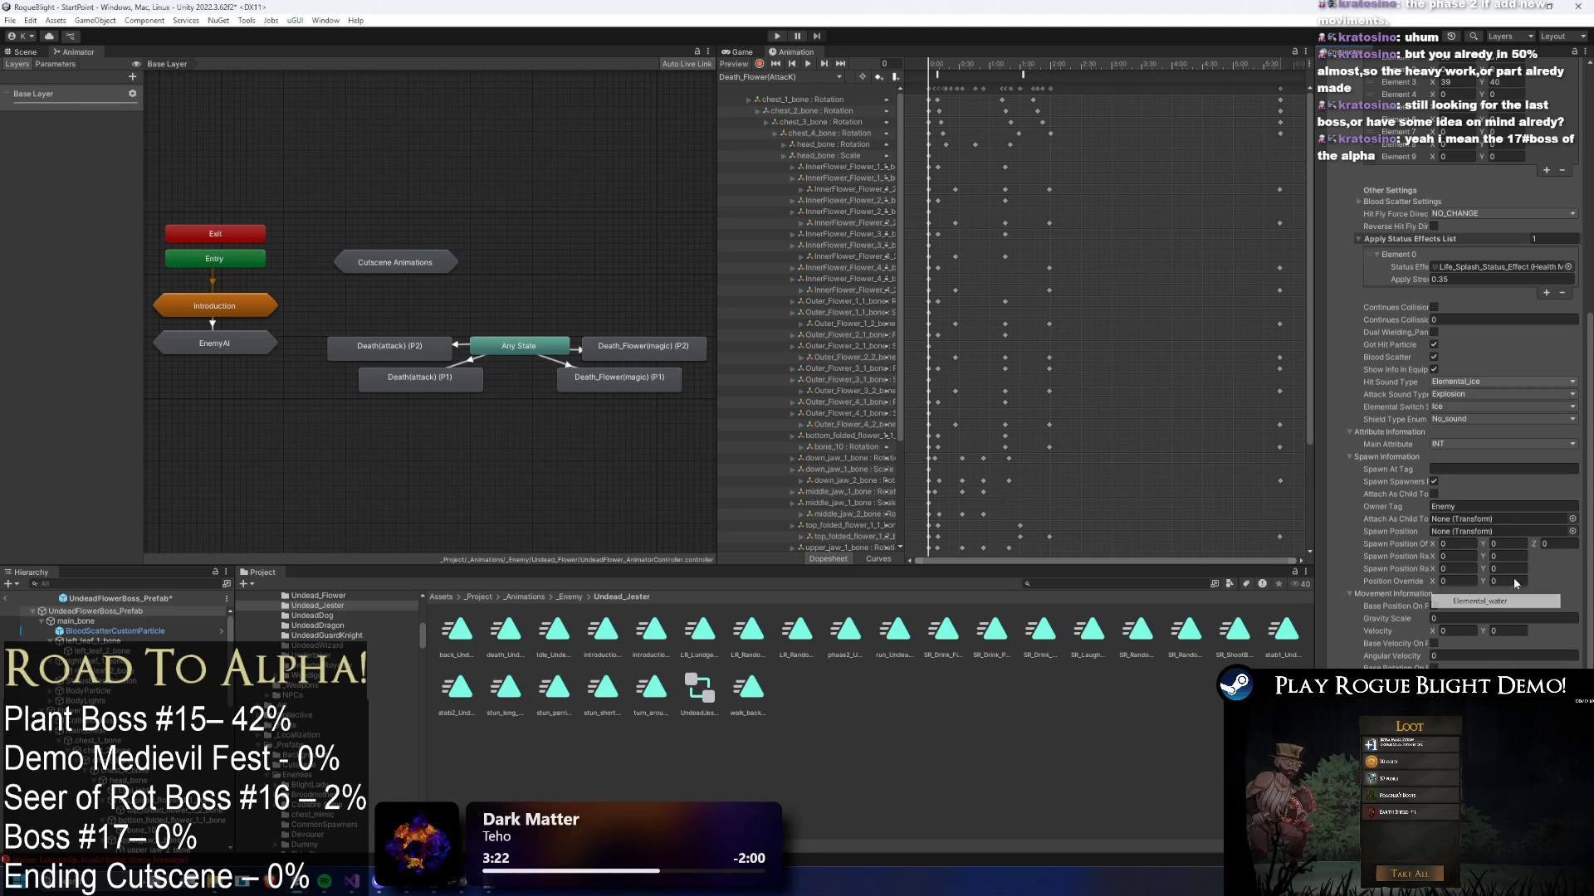
pyautogui.click(1474, 407)
pyautogui.click(1490, 496)
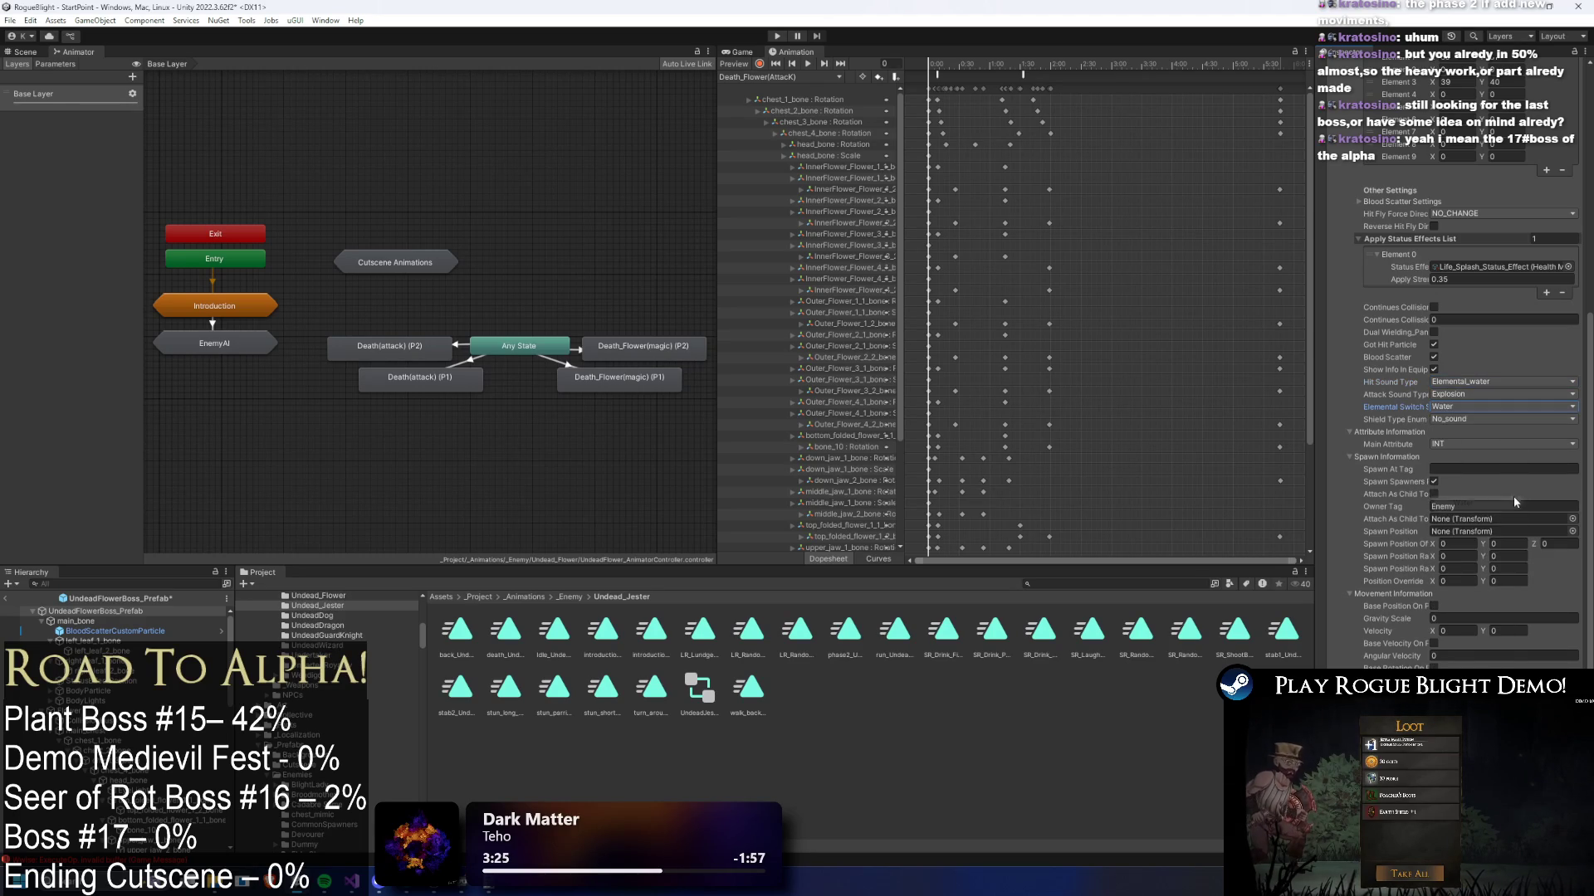
pyautogui.scroll(-6, 1532, 495)
pyautogui.scroll(10, 1532, 490)
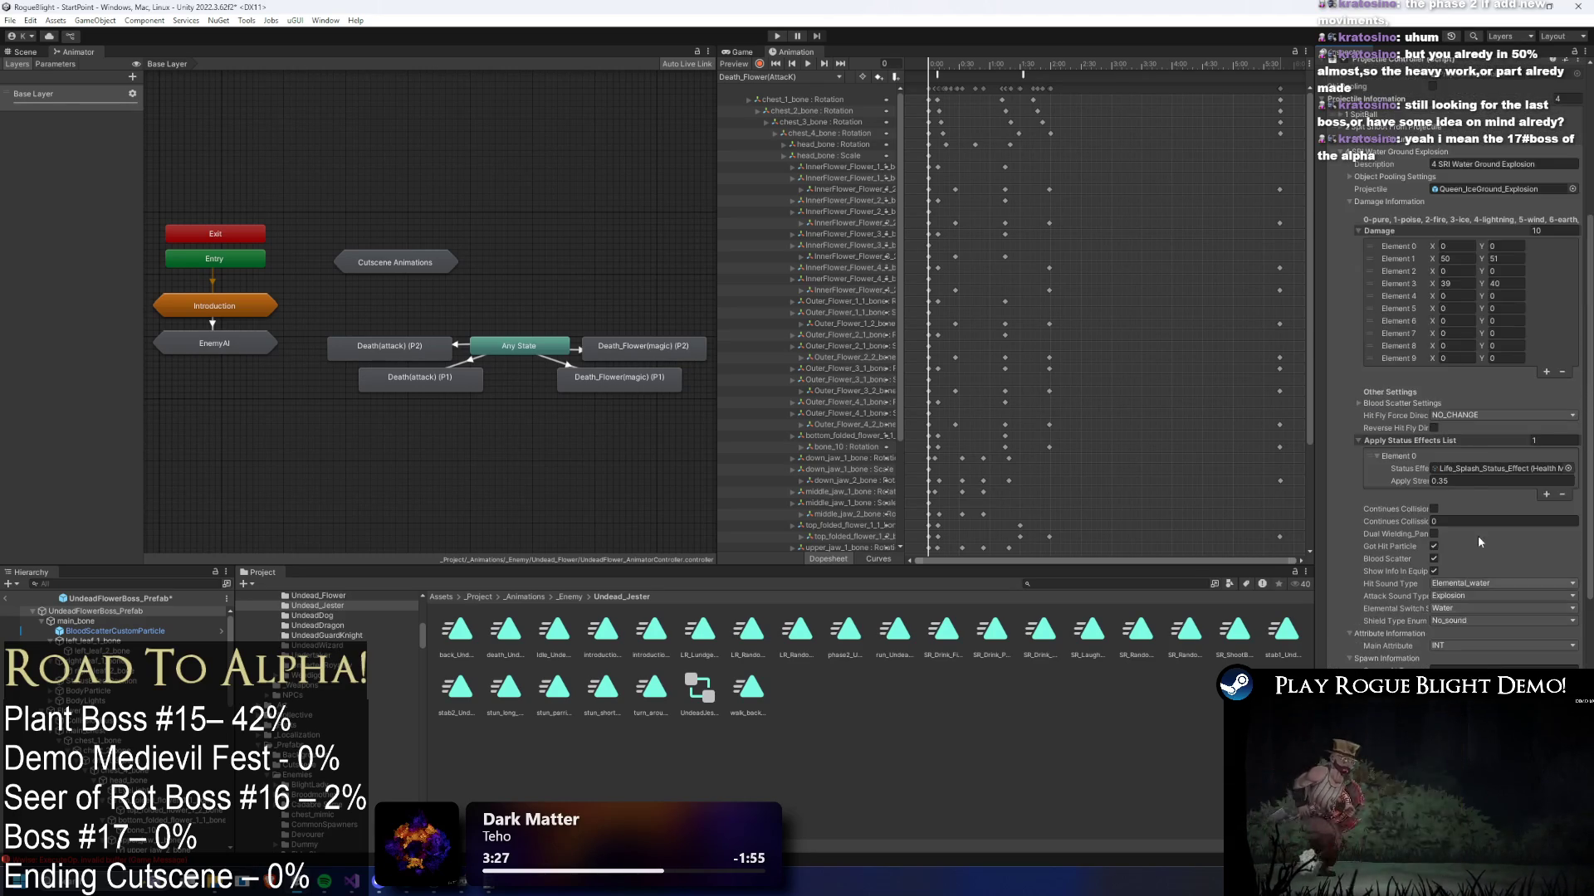
# - Set the water ground projectile entry's Attack Sound to Elemental_water and Elemental Switch to Water
pyautogui.click(1370, 307)
pyautogui.scroll(-10, 1472, 367)
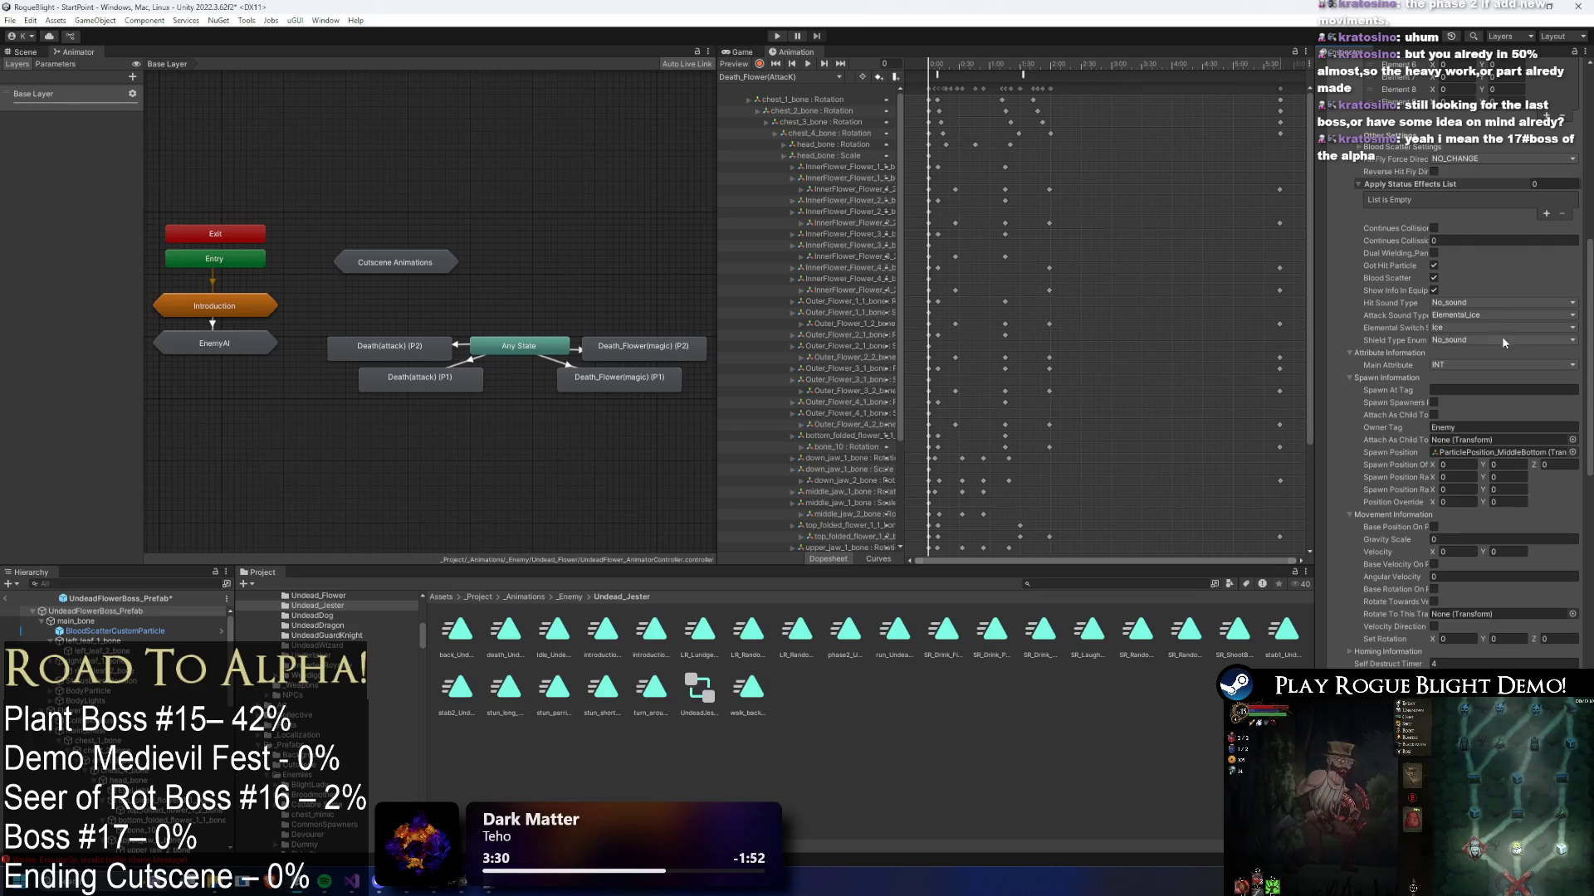
pyautogui.click(1477, 314)
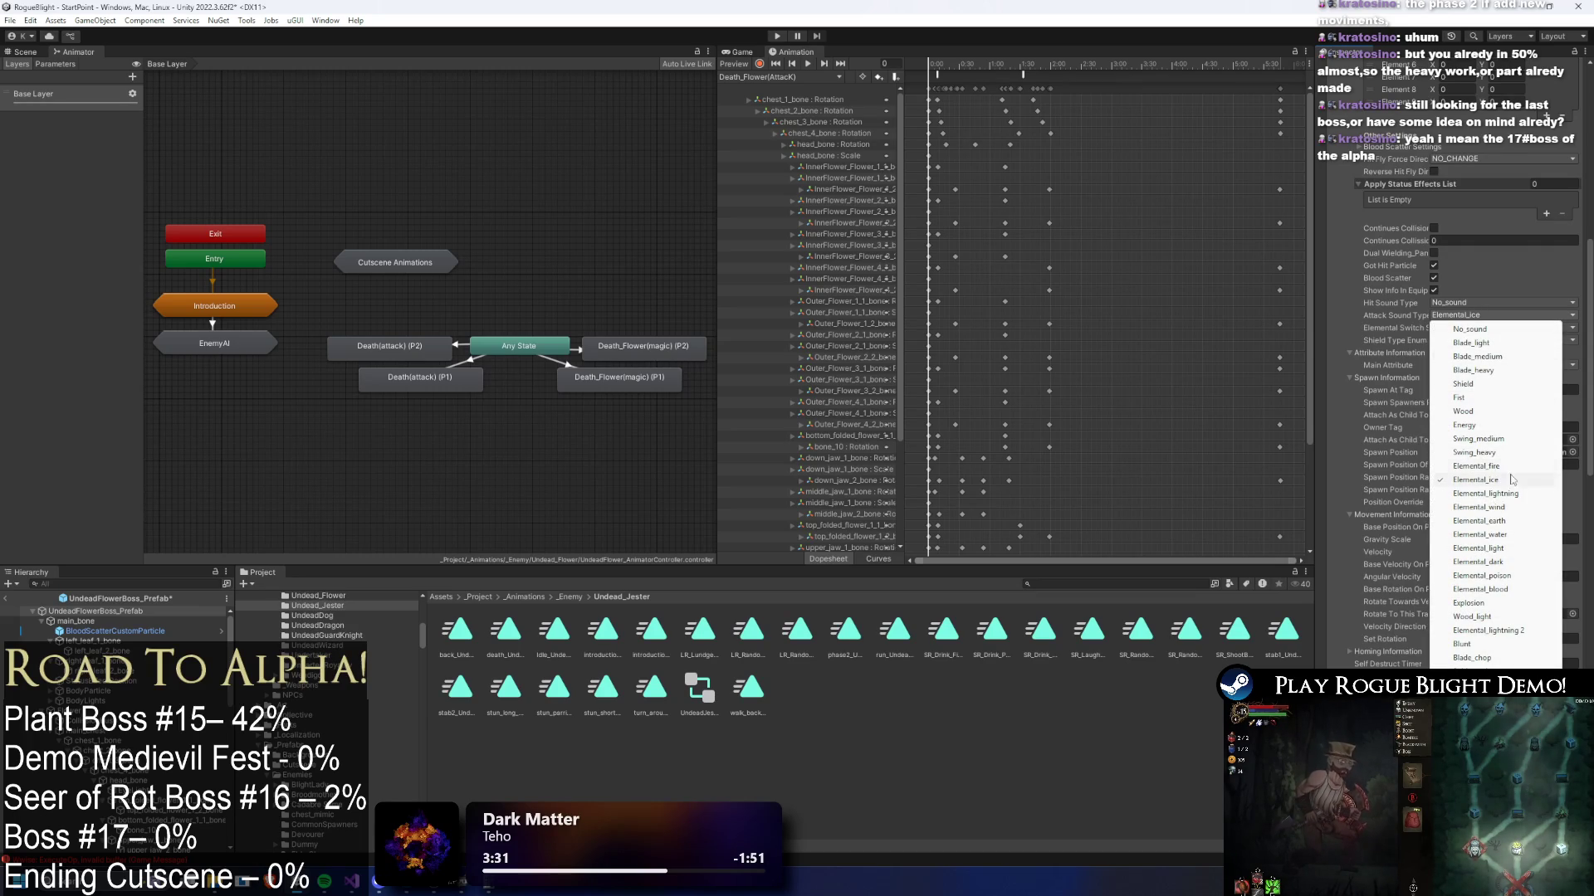
pyautogui.click(1494, 534)
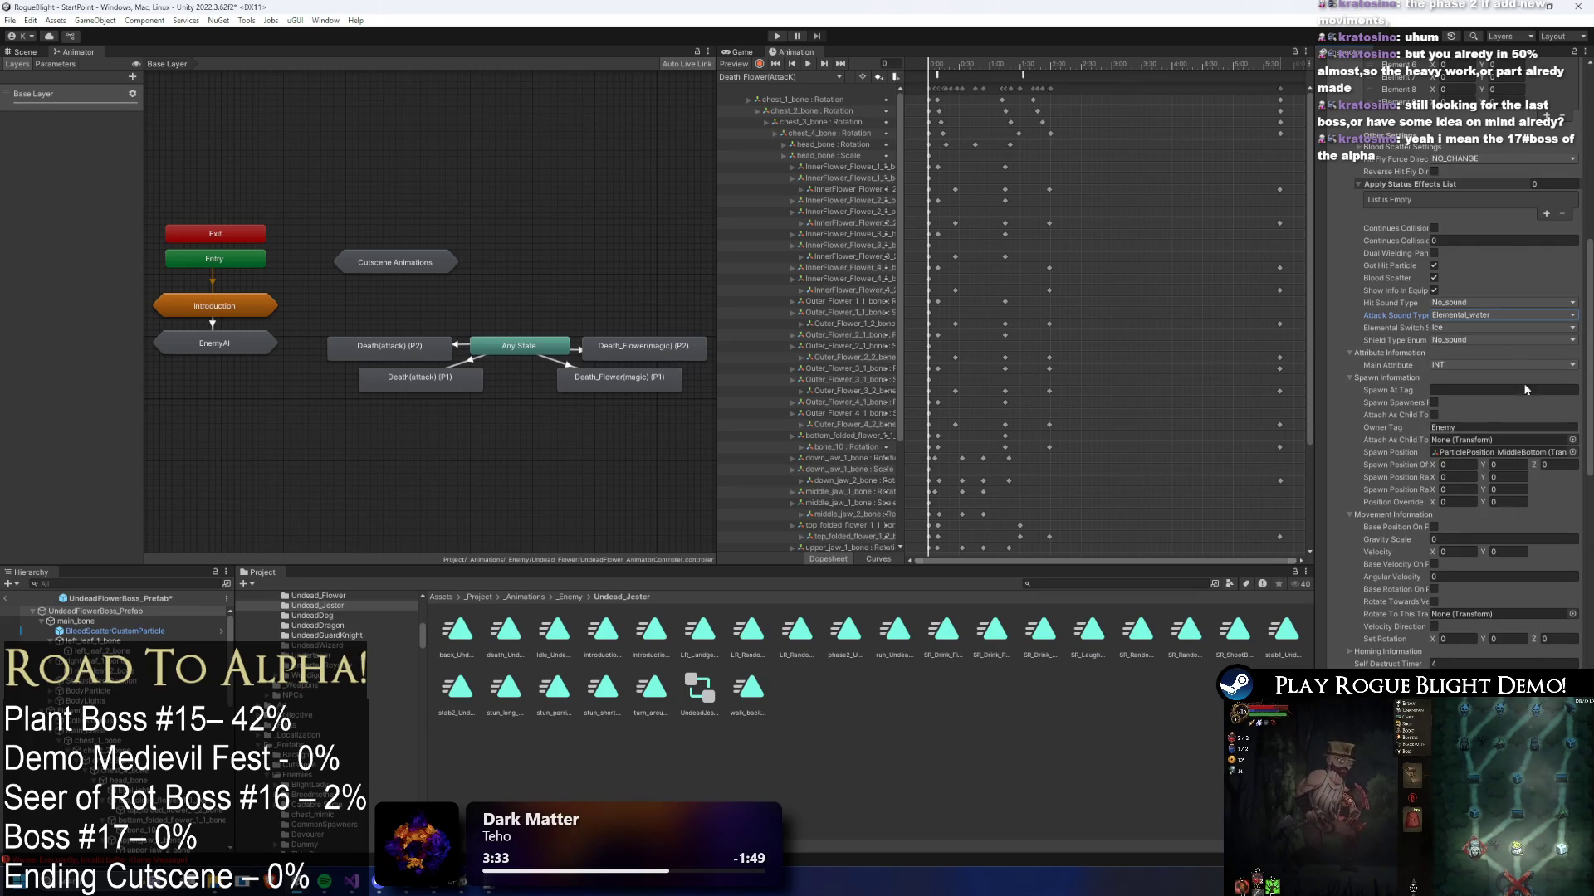
pyautogui.click(1492, 328)
pyautogui.click(1490, 423)
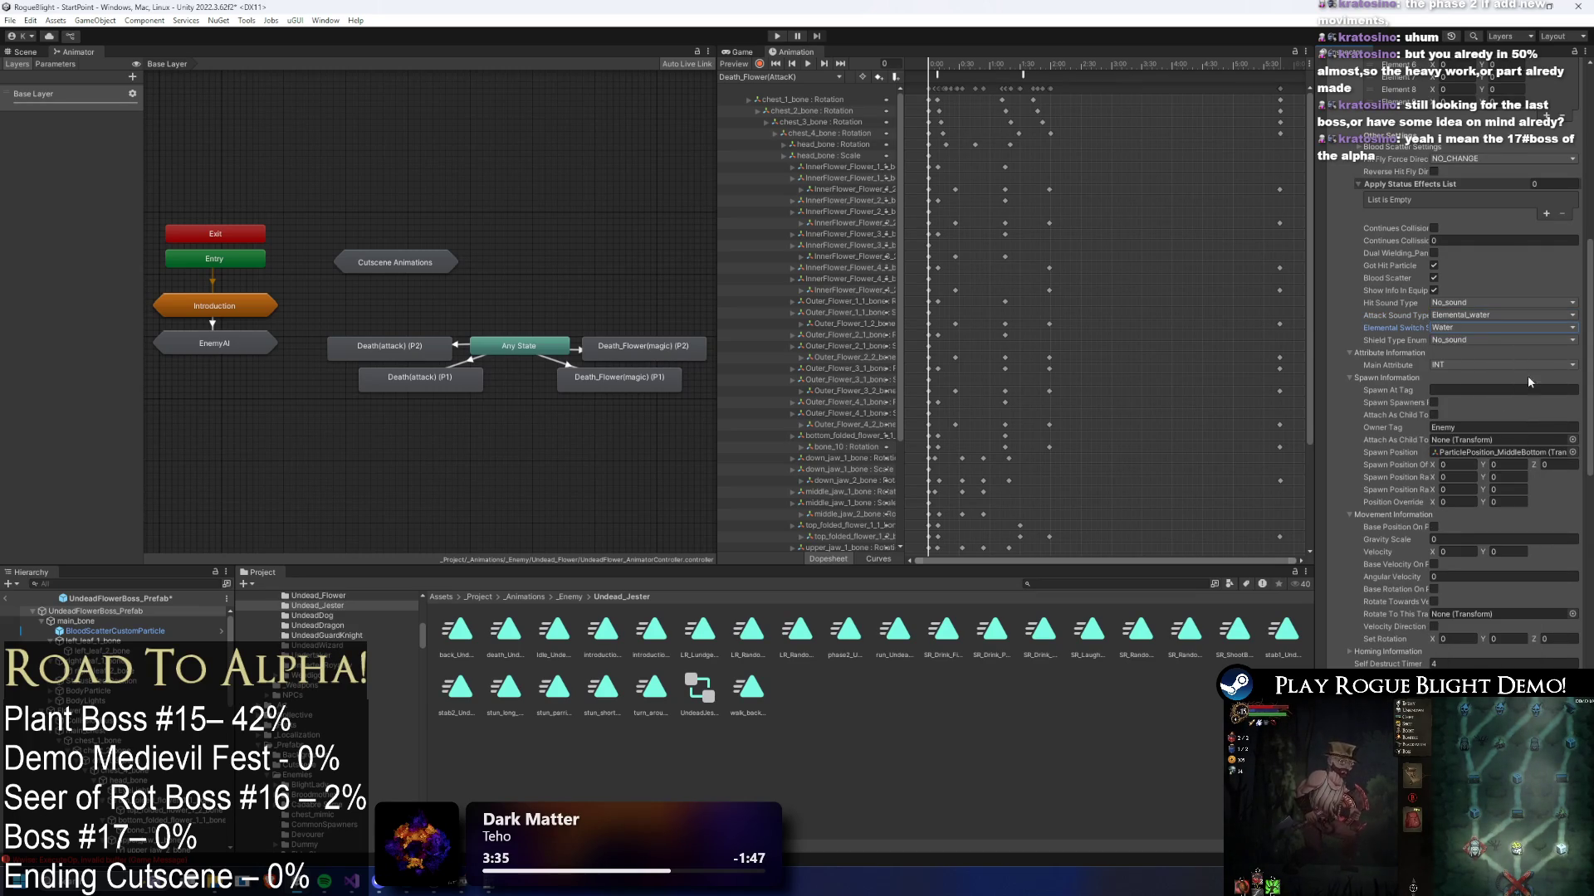
pyautogui.scroll(5, 1525, 377)
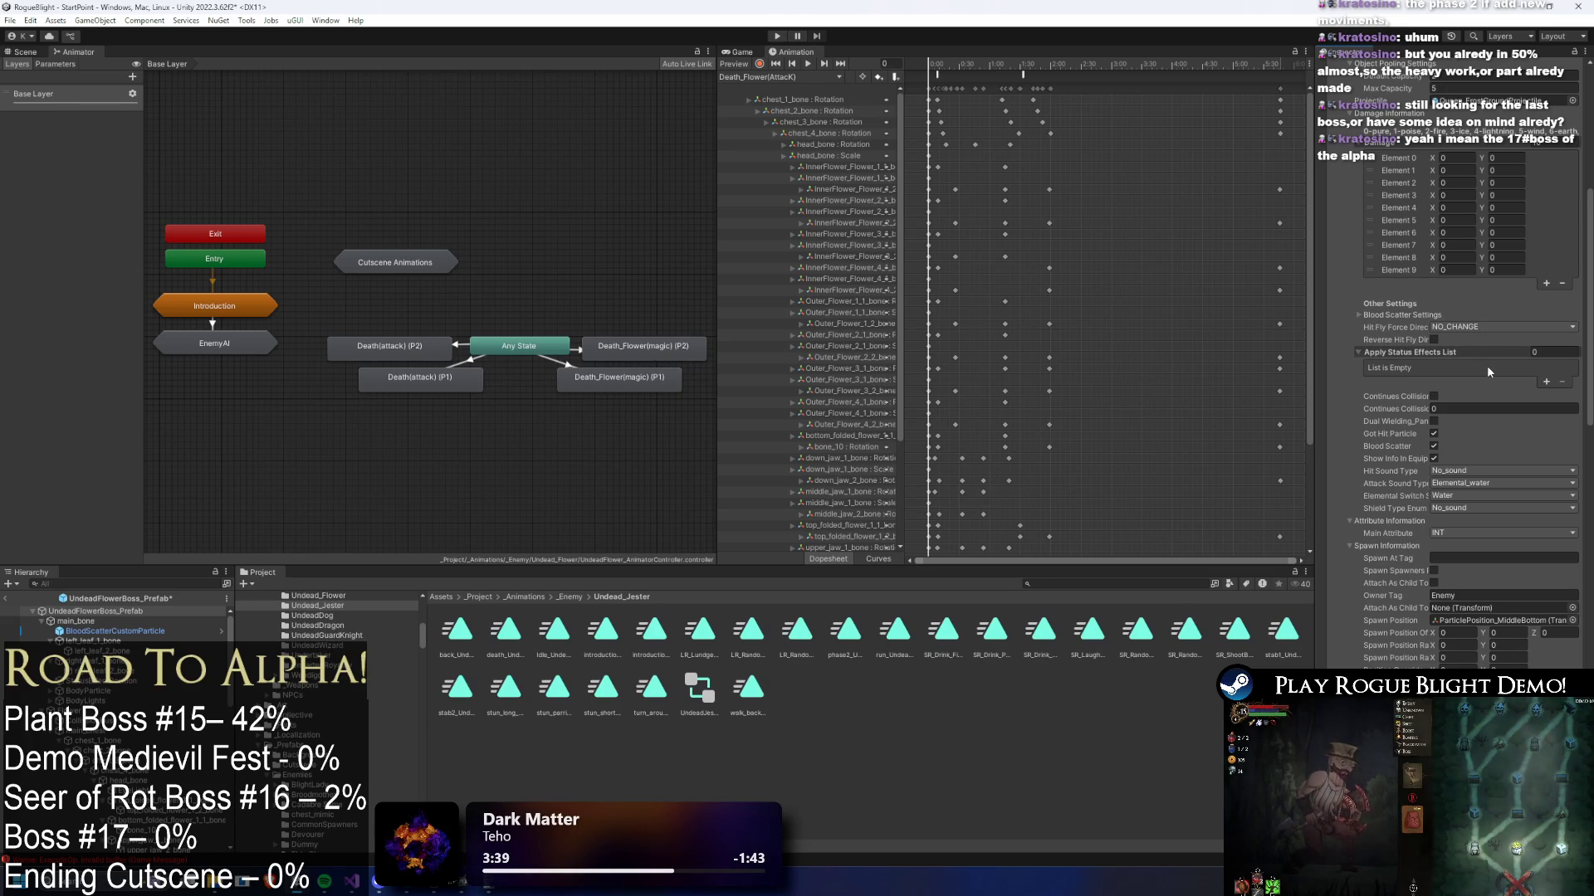
# - Ping the explosion and water ground projectile prefabs from entries 4 and 3's Projectile fields
pyautogui.scroll(6, 1486, 365)
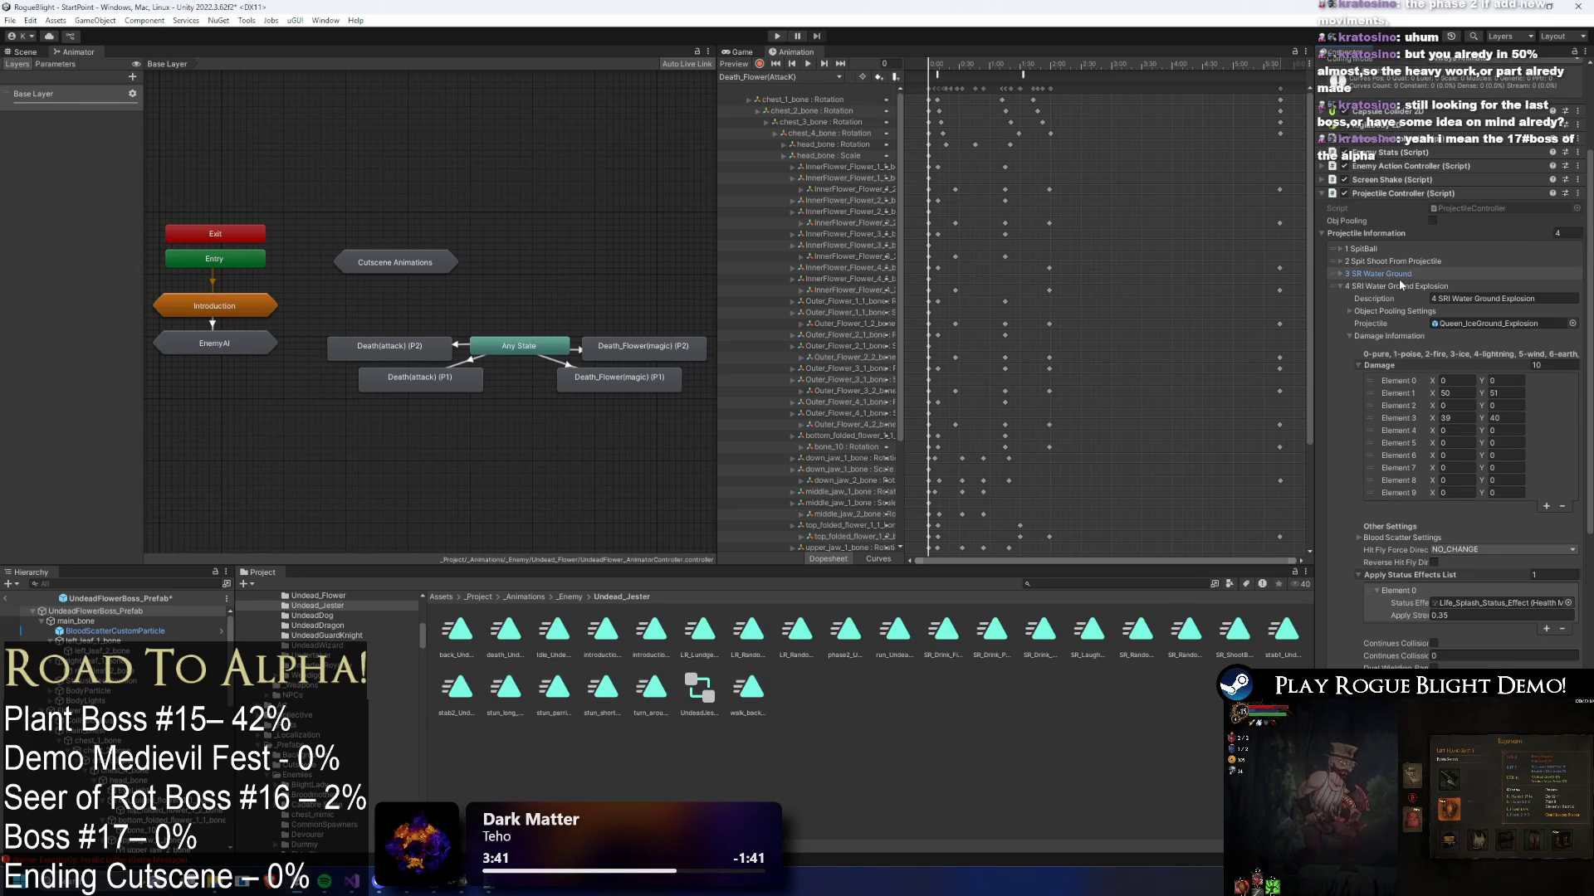
pyautogui.click(1406, 274)
pyautogui.click(1411, 274)
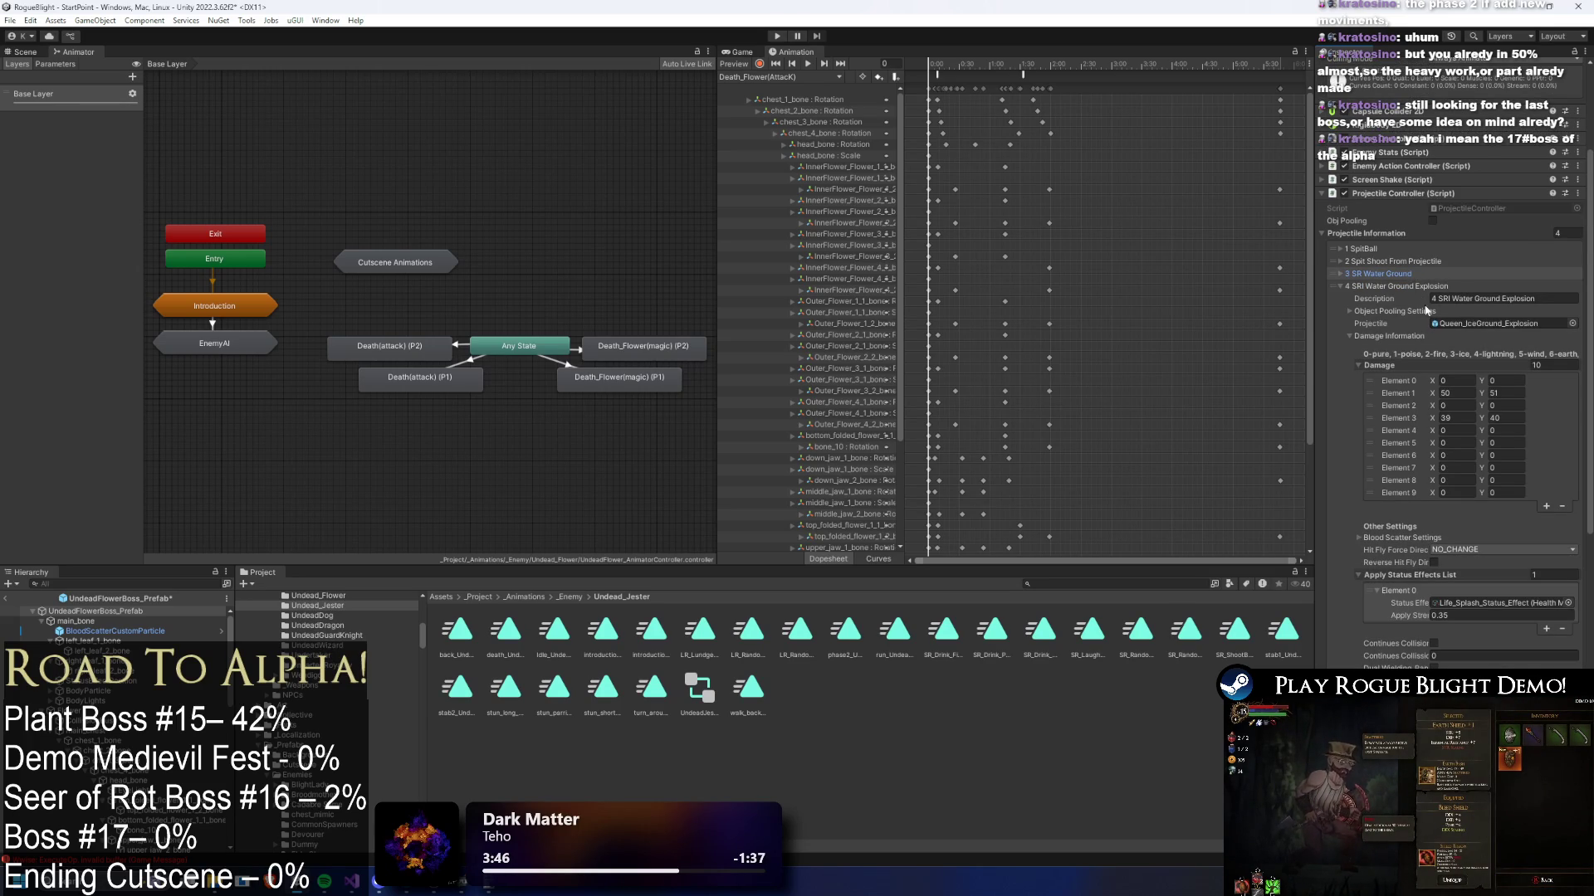
pyautogui.click(1481, 324)
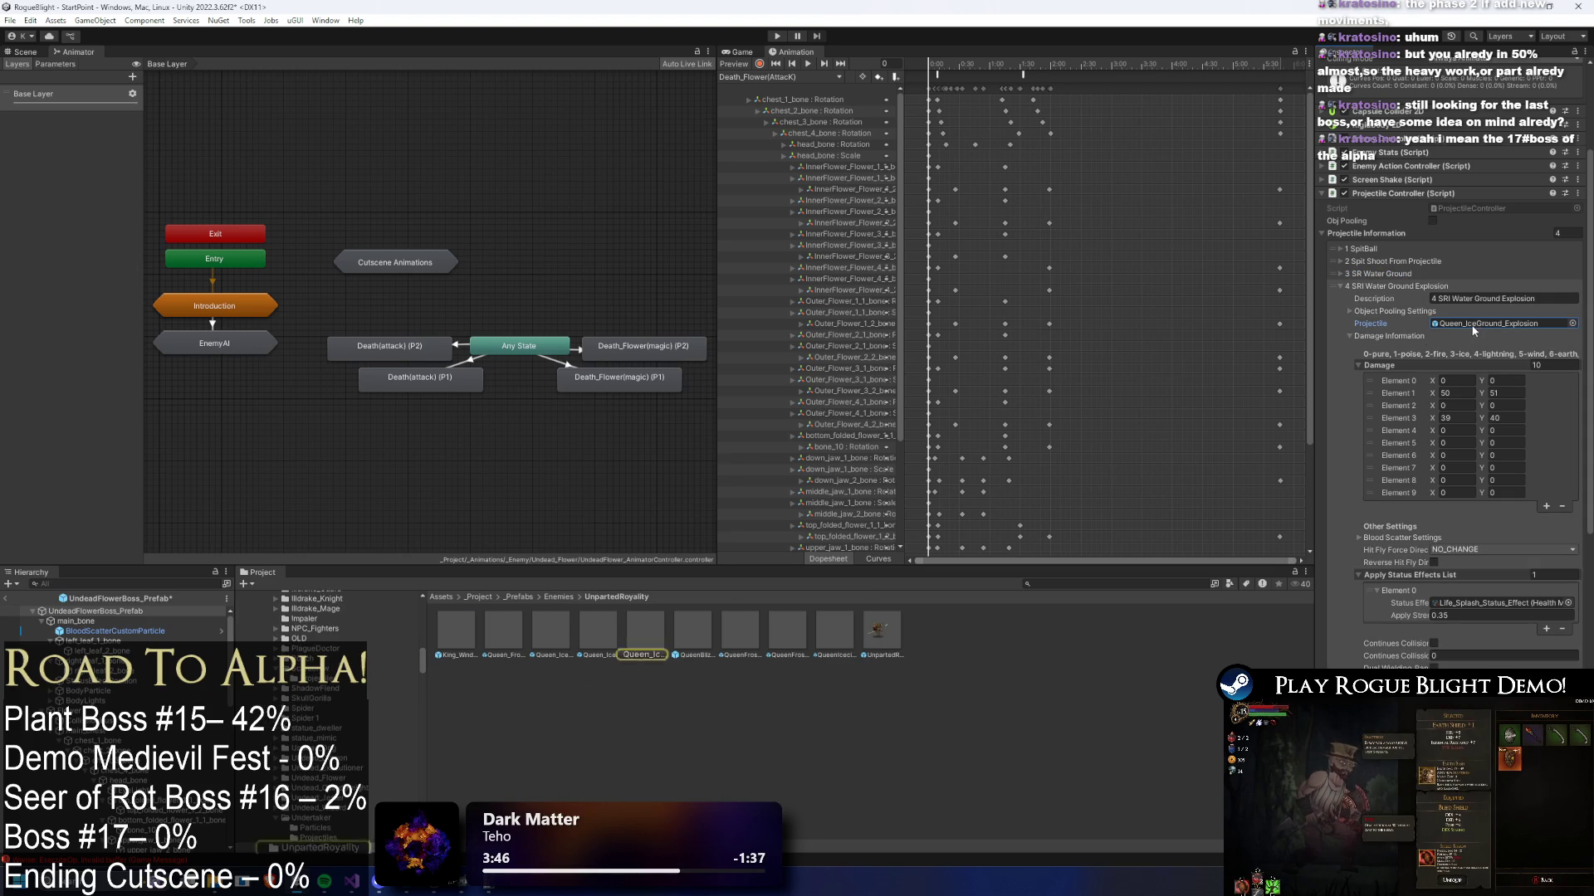
pyautogui.click(1373, 286)
pyautogui.click(1469, 441)
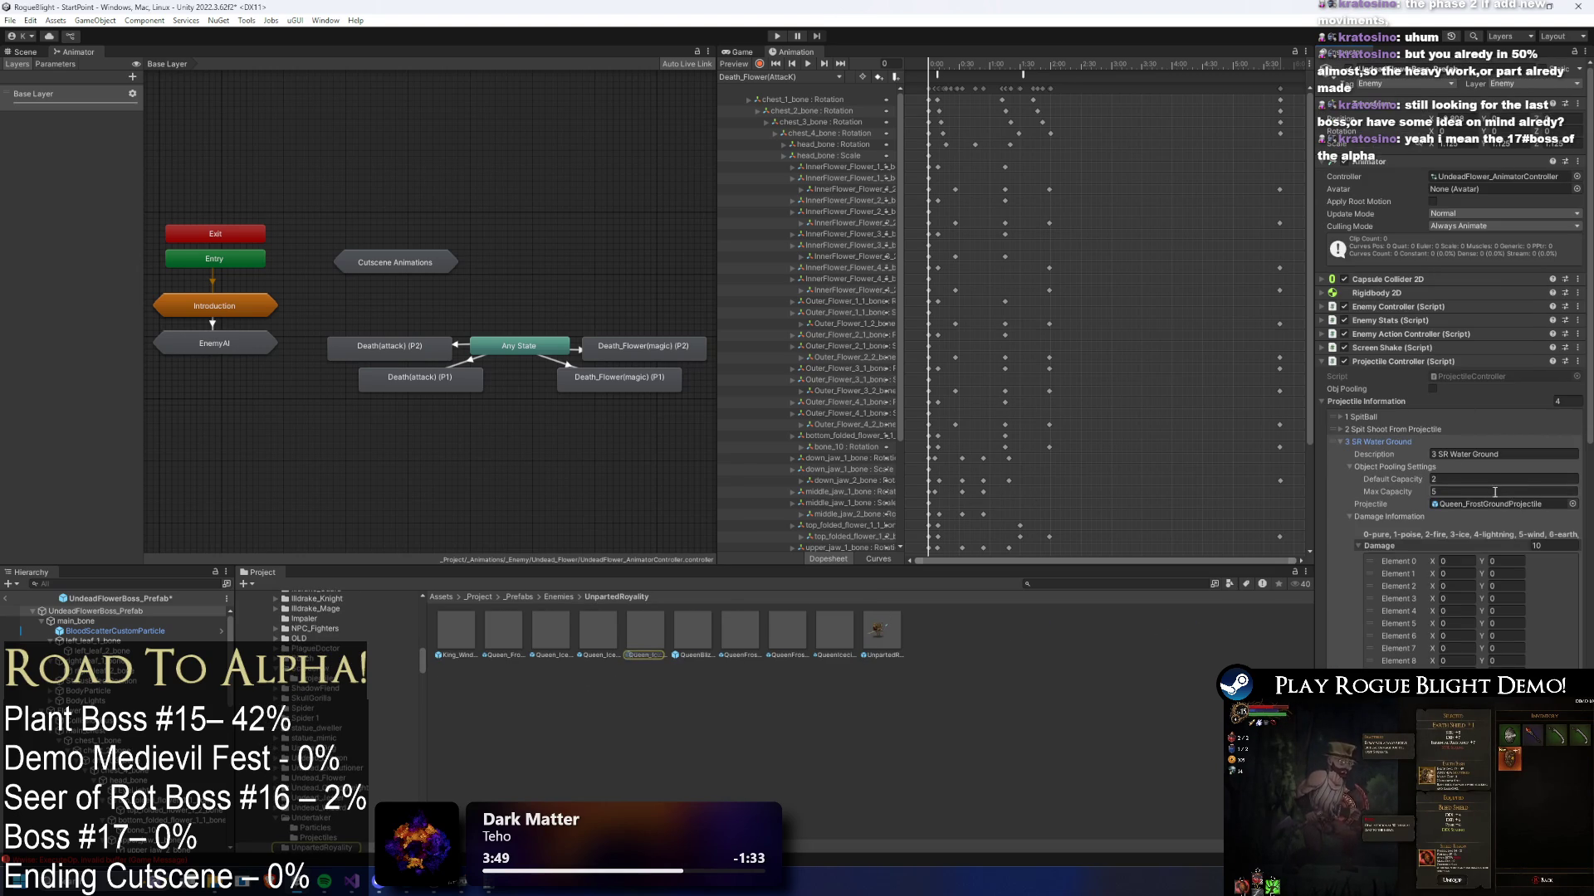
pyautogui.click(1490, 503)
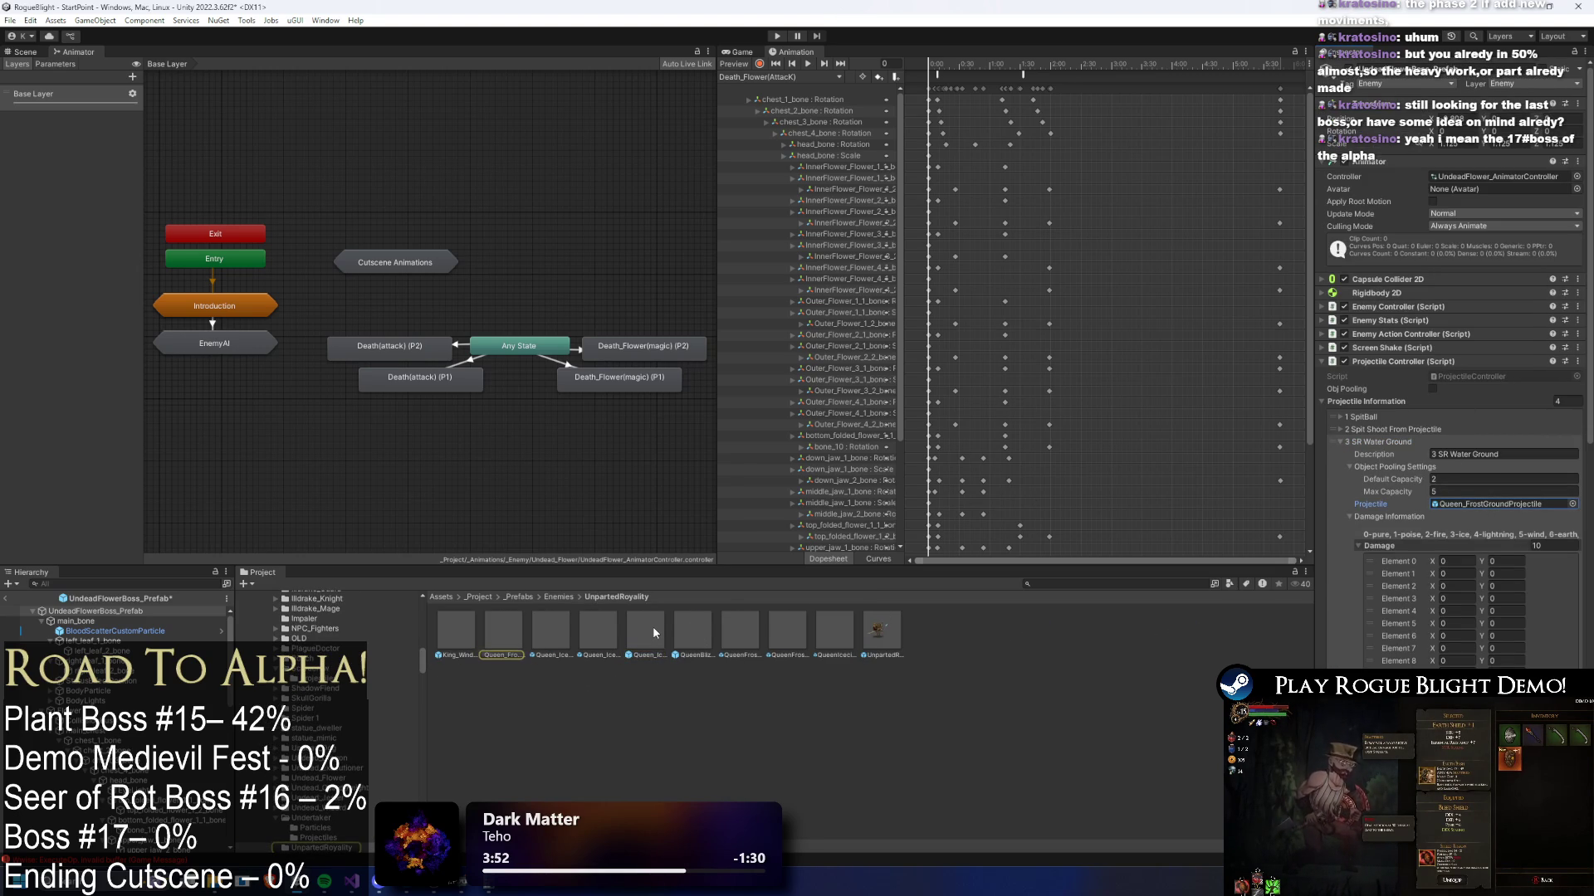
# - Select Queen_IceGround_Explosion and Queen_FrostGroundProjectile together and show them in Explorer
pyautogui.click(652, 626)
pyautogui.keyDown('ctrl'); pyautogui.click(509, 634); pyautogui.keyUp('ctrl')
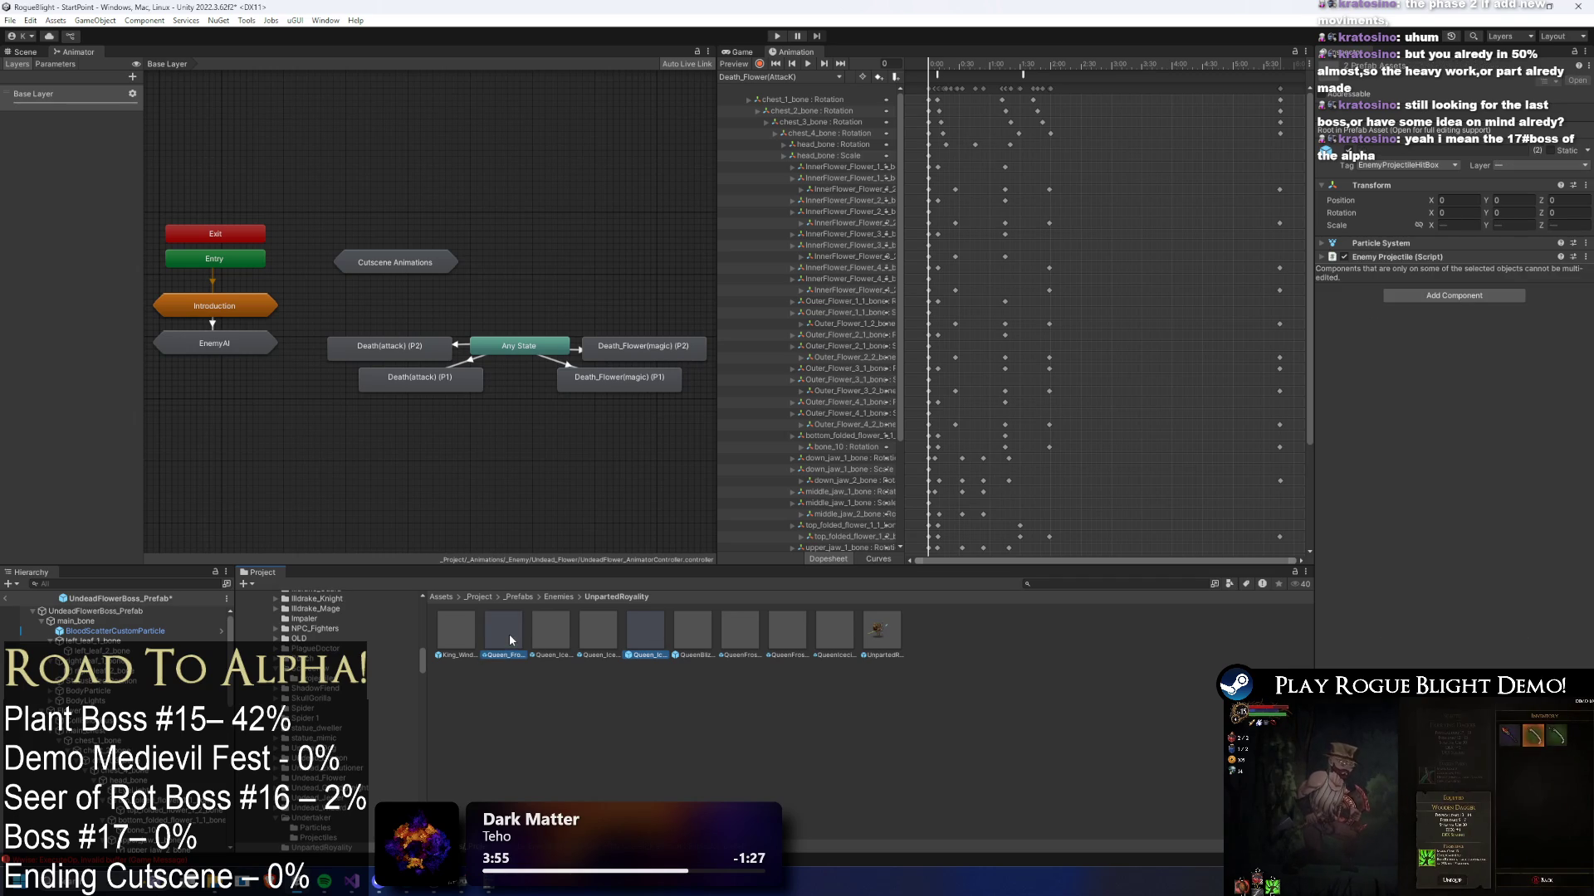
pyautogui.rightClick(510, 634)
pyautogui.click(589, 231)
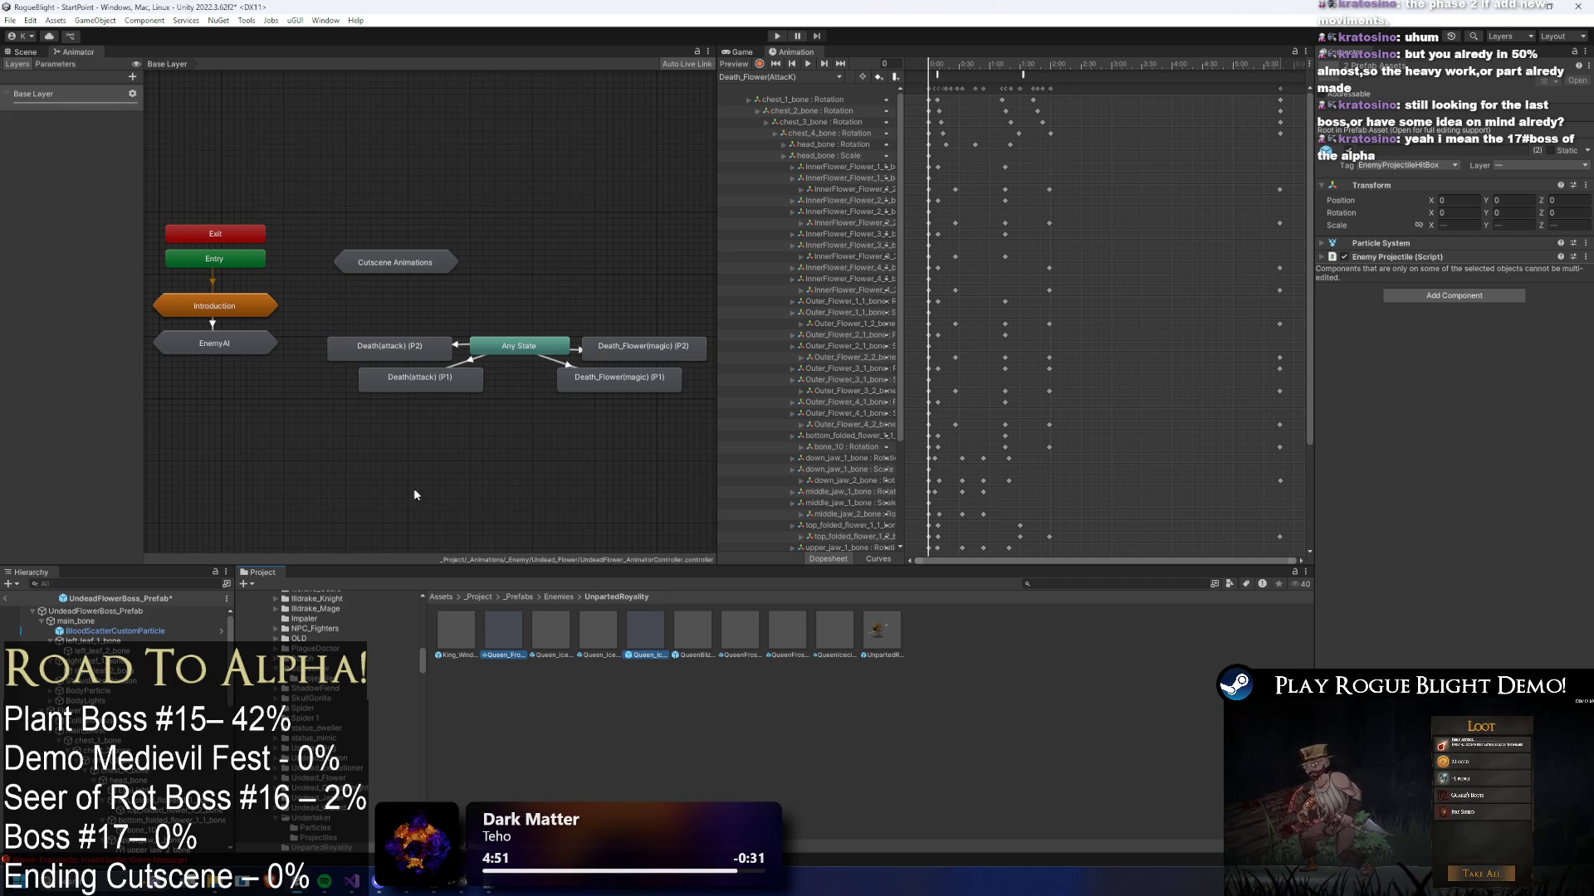
pyautogui.rightClick(505, 624)
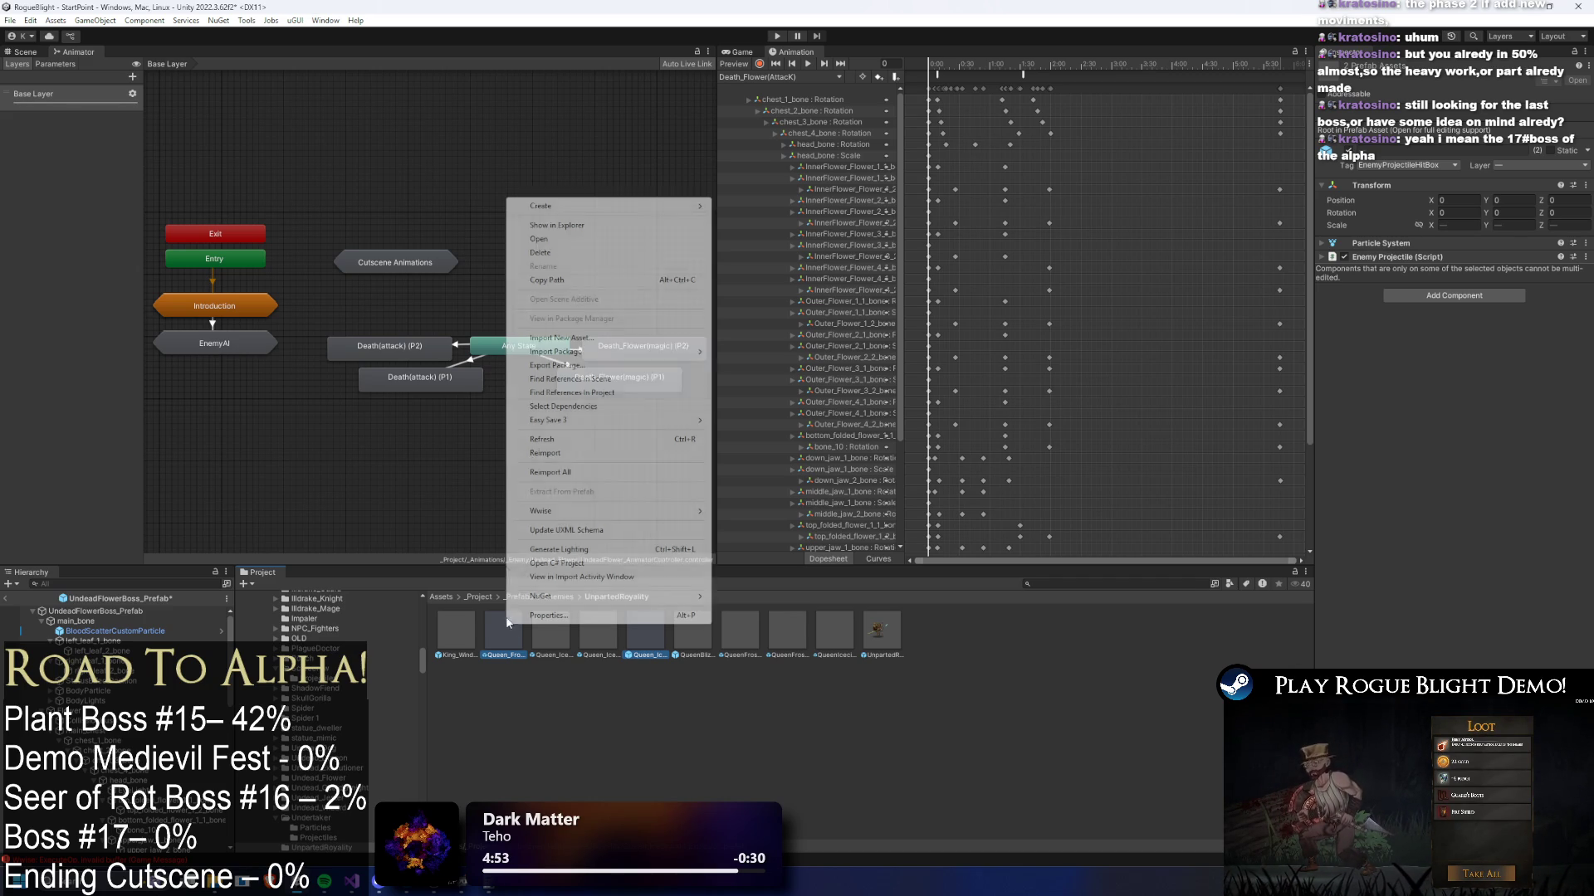
# - Show the Queen prefabs and the Undead_Flower Projectiles folder in Explorer to copy the prefabs over
pyautogui.click(598, 221)
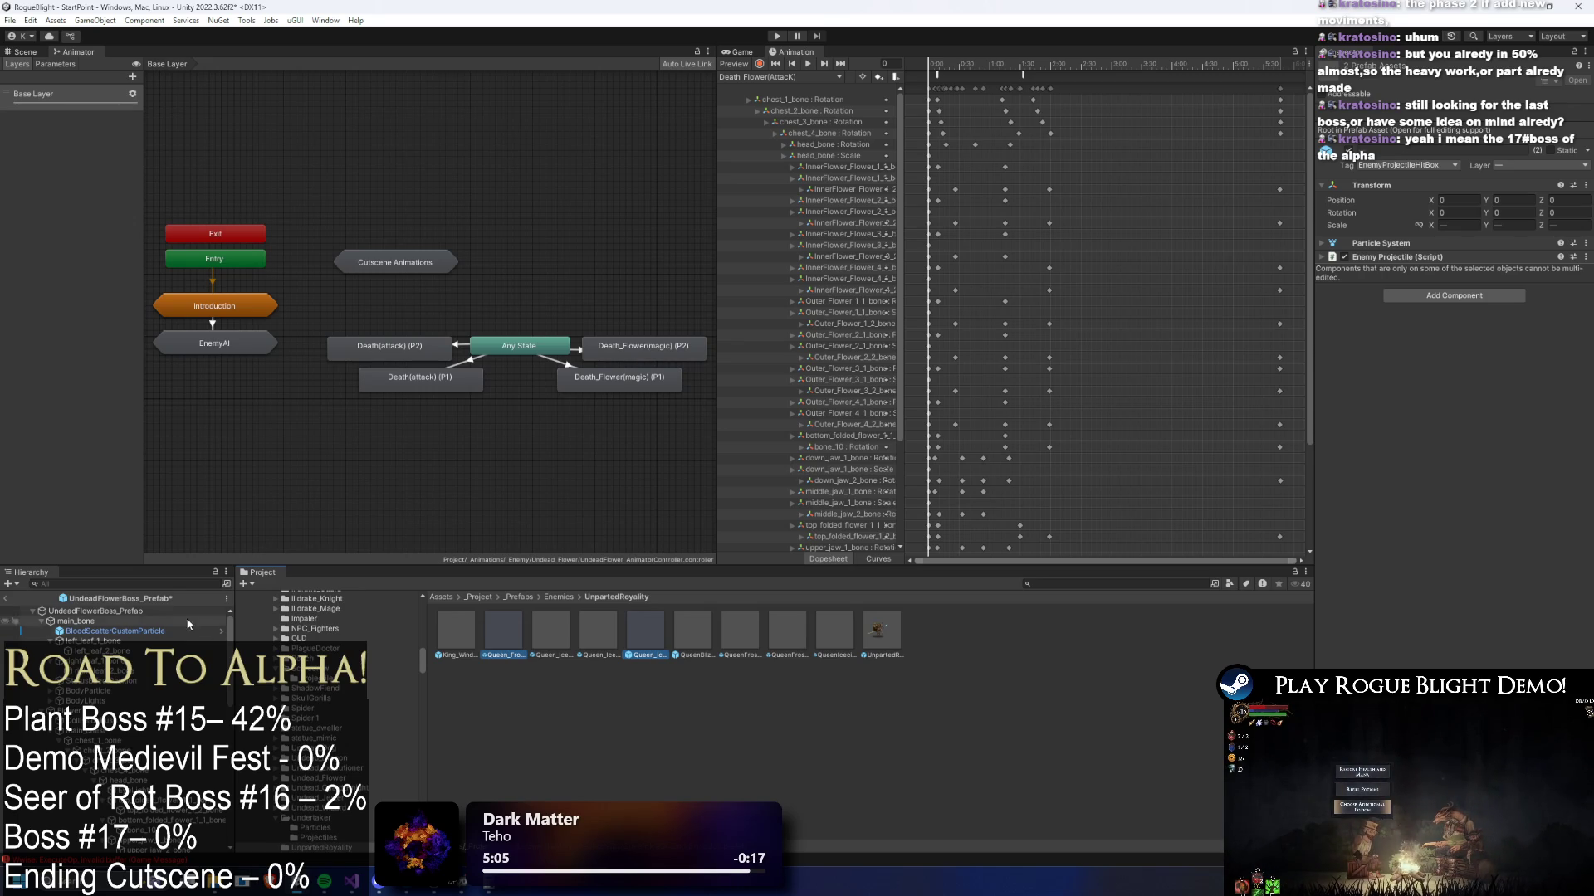
pyautogui.click(156, 612)
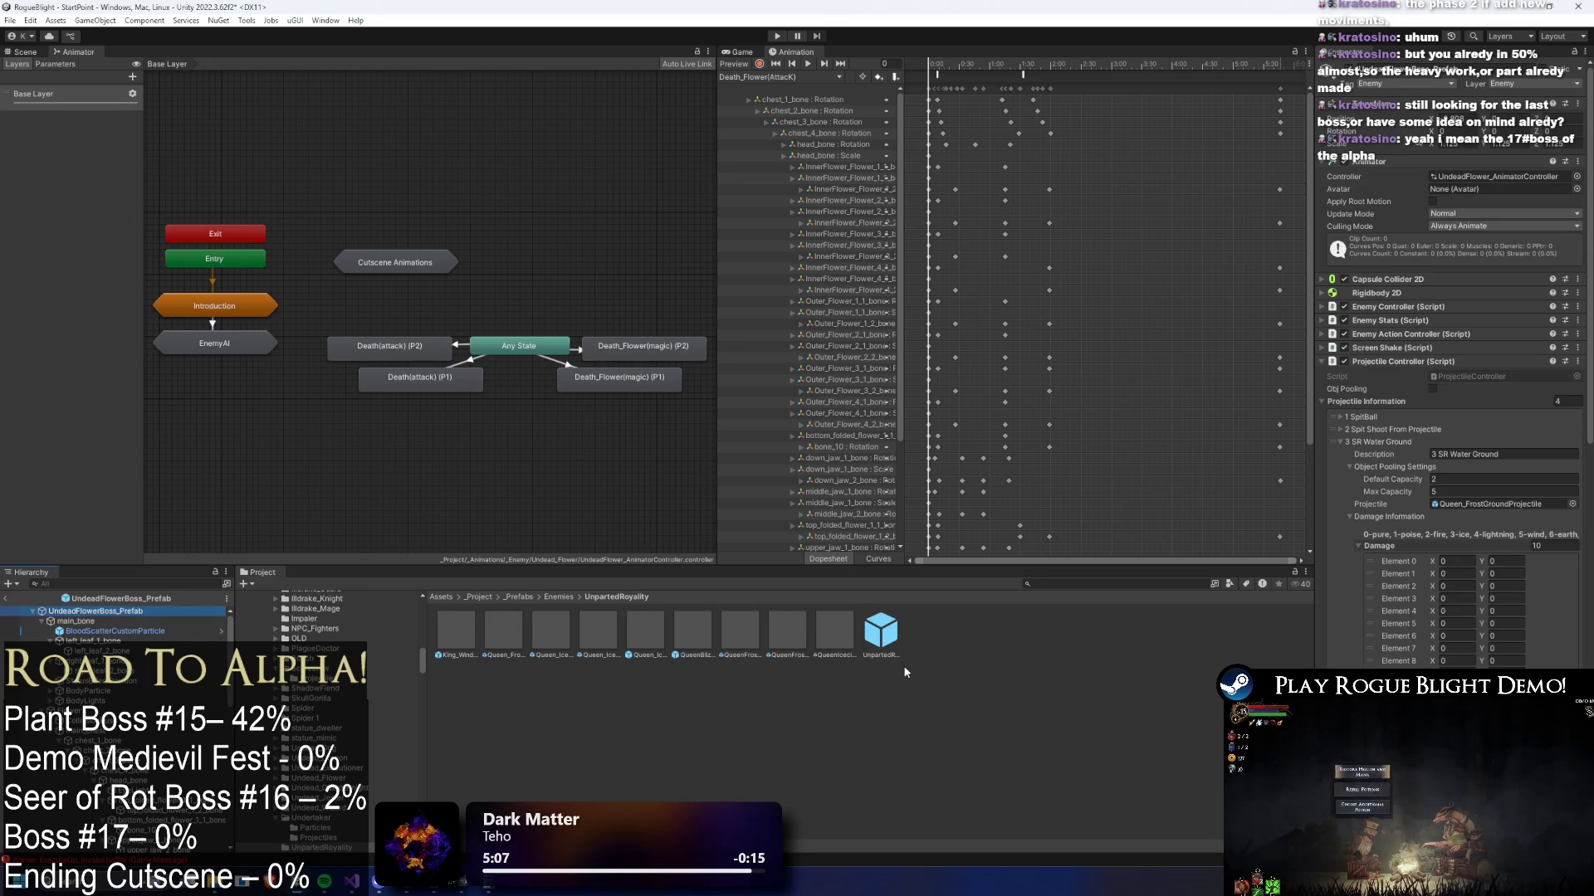
pyautogui.click(1413, 430)
pyautogui.click(1502, 491)
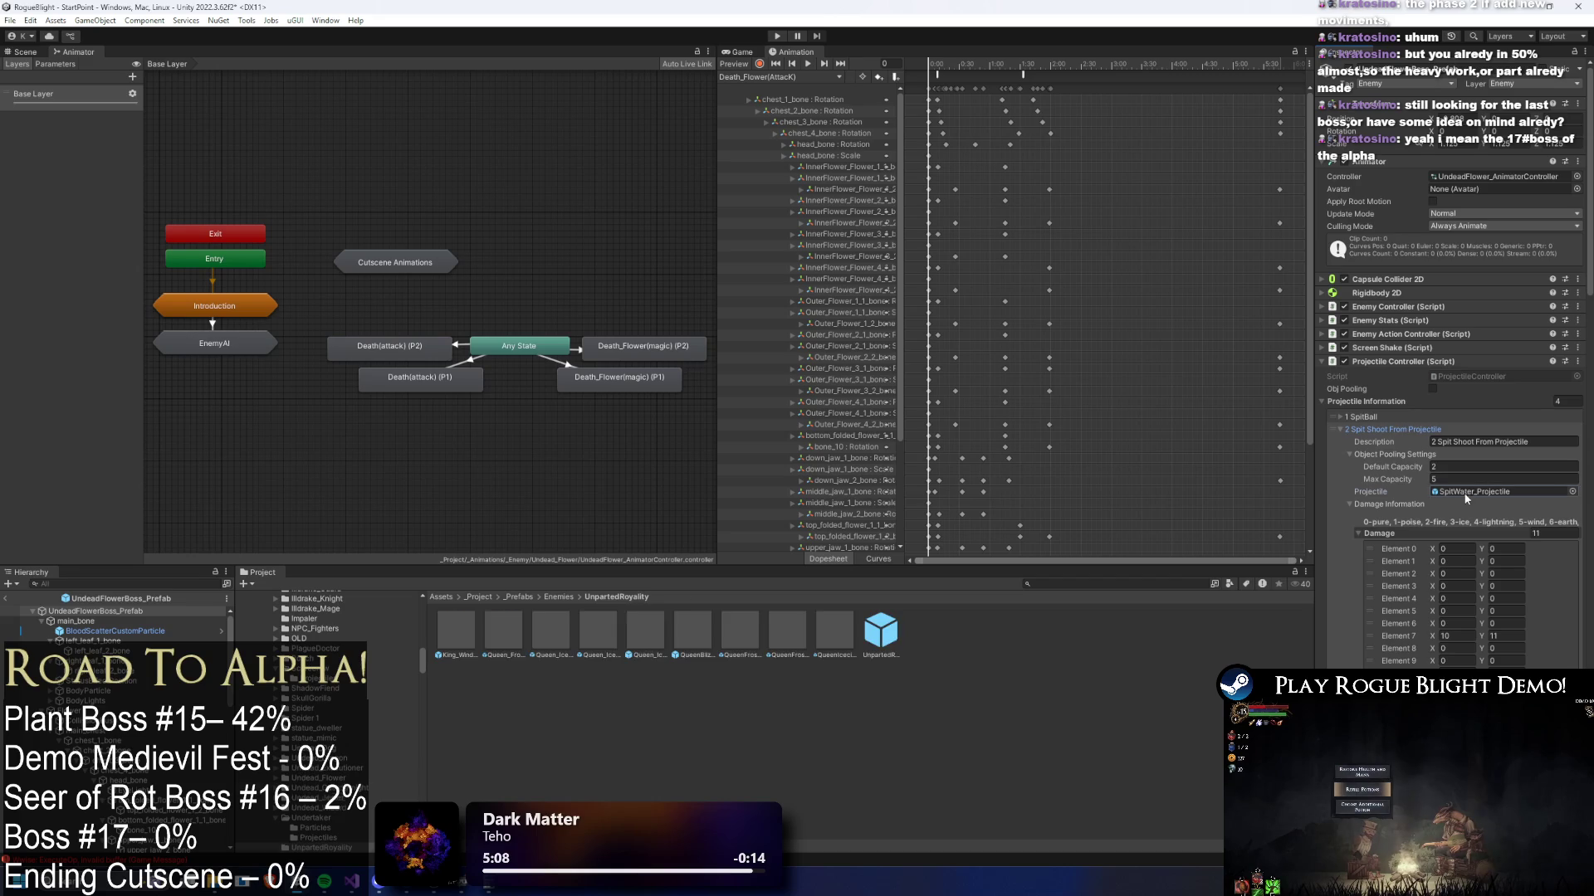
pyautogui.rightClick(673, 641)
pyautogui.click(669, 237)
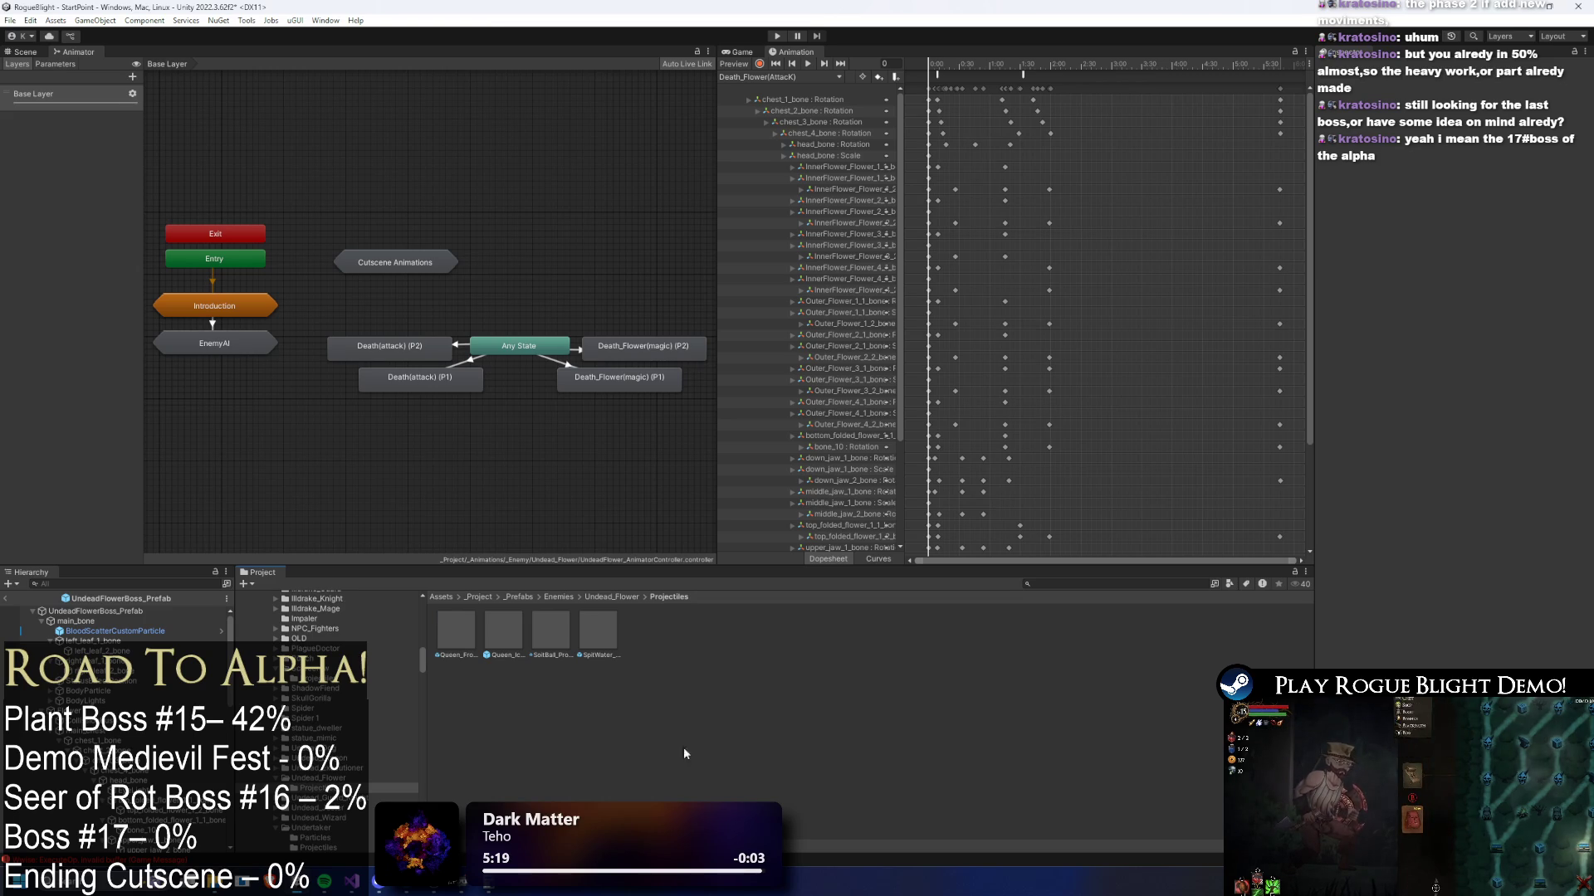
# - Rename the frost ground projectile copy to Flower_WaterGroundProjectile
pyautogui.rightClick(442, 627)
pyautogui.click(549, 270)
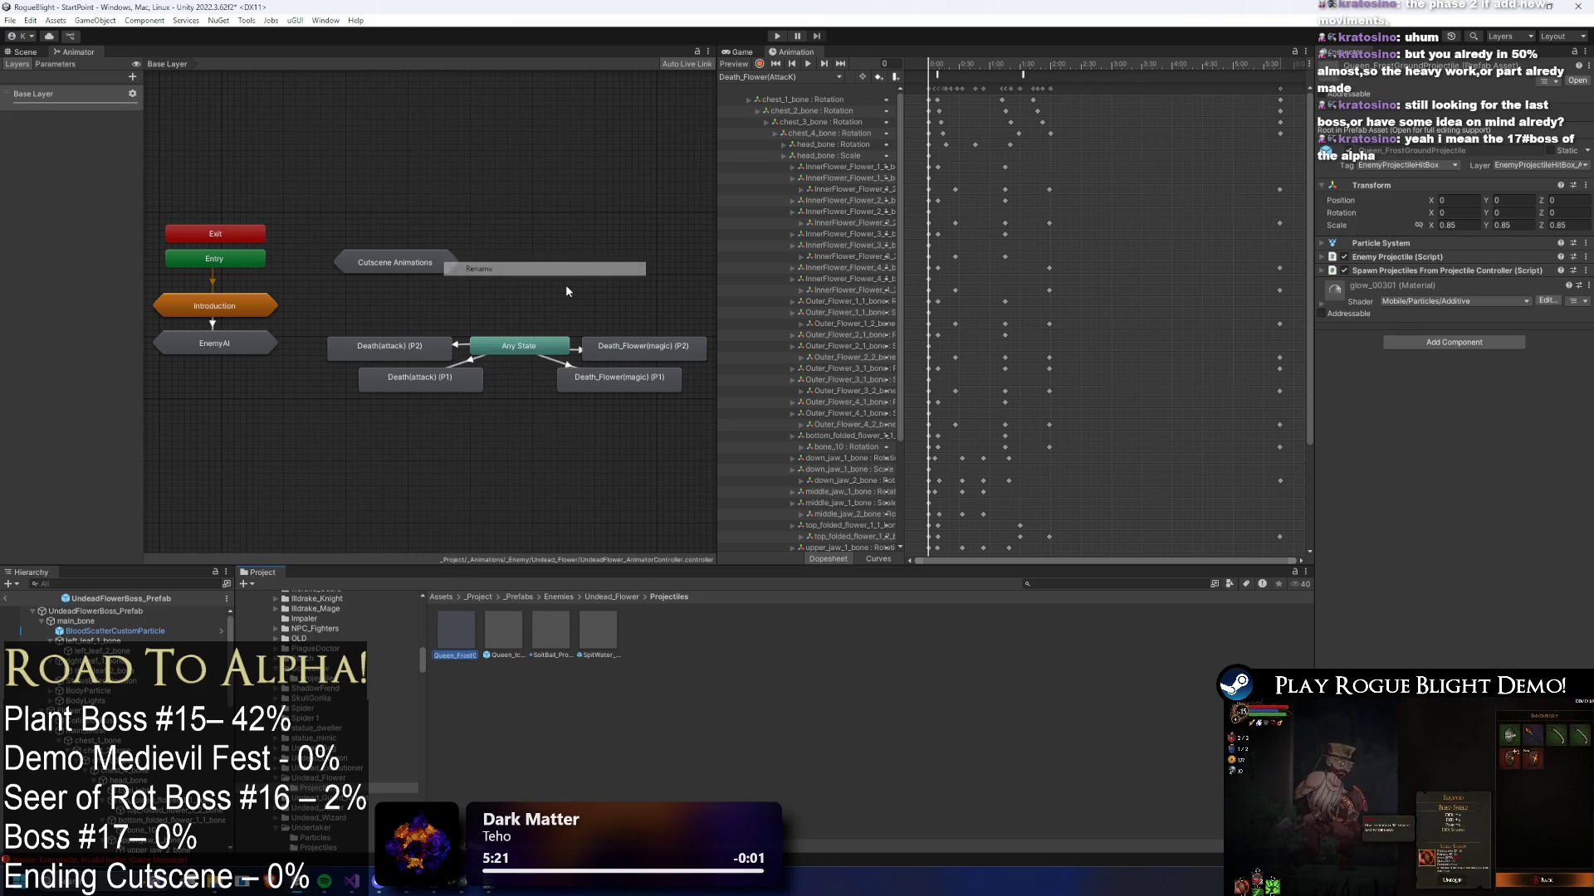
pyautogui.press('Delete')
pyautogui.press('Delete')
pyautogui.press('Delete')
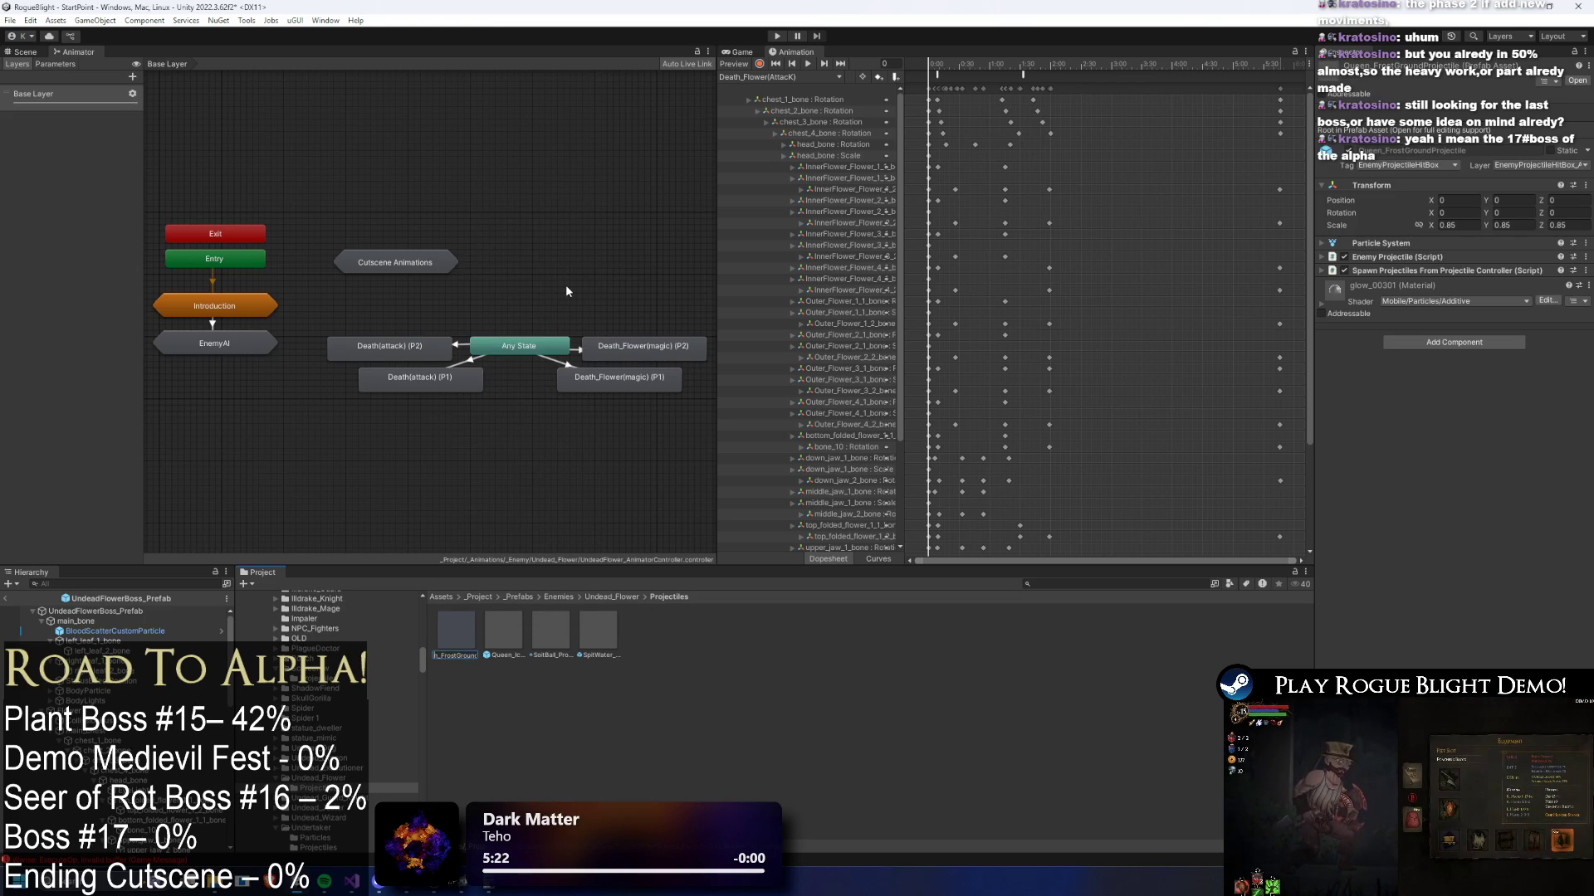
pyautogui.write('Flower')
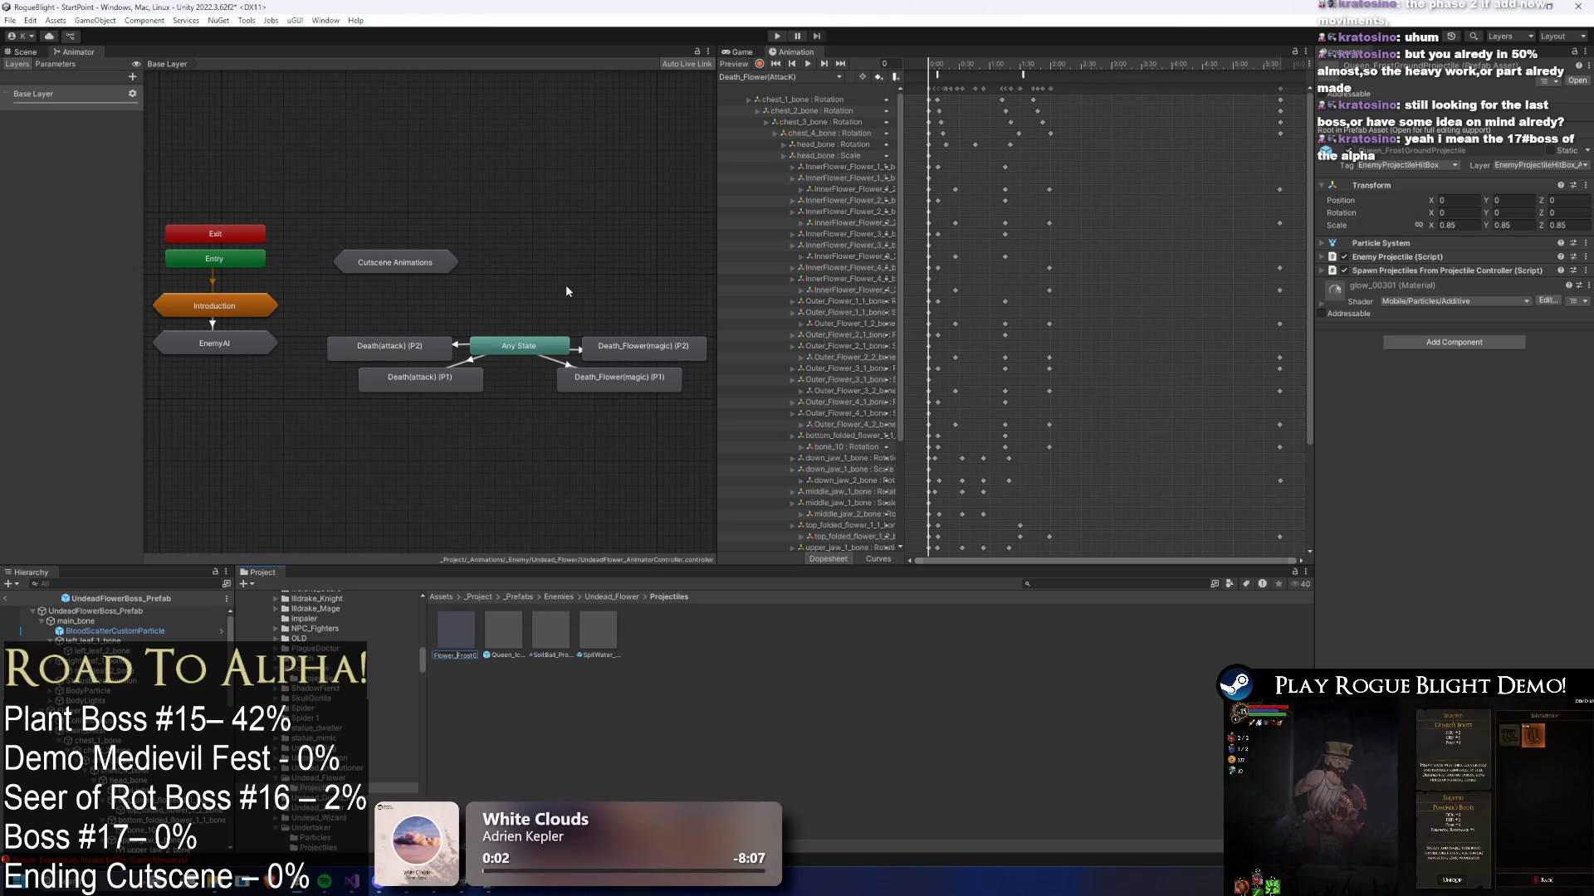
pyautogui.press('Right')
pyautogui.press('Delete')
pyautogui.press('Delete')
pyautogui.press('Delete')
pyautogui.write('W')
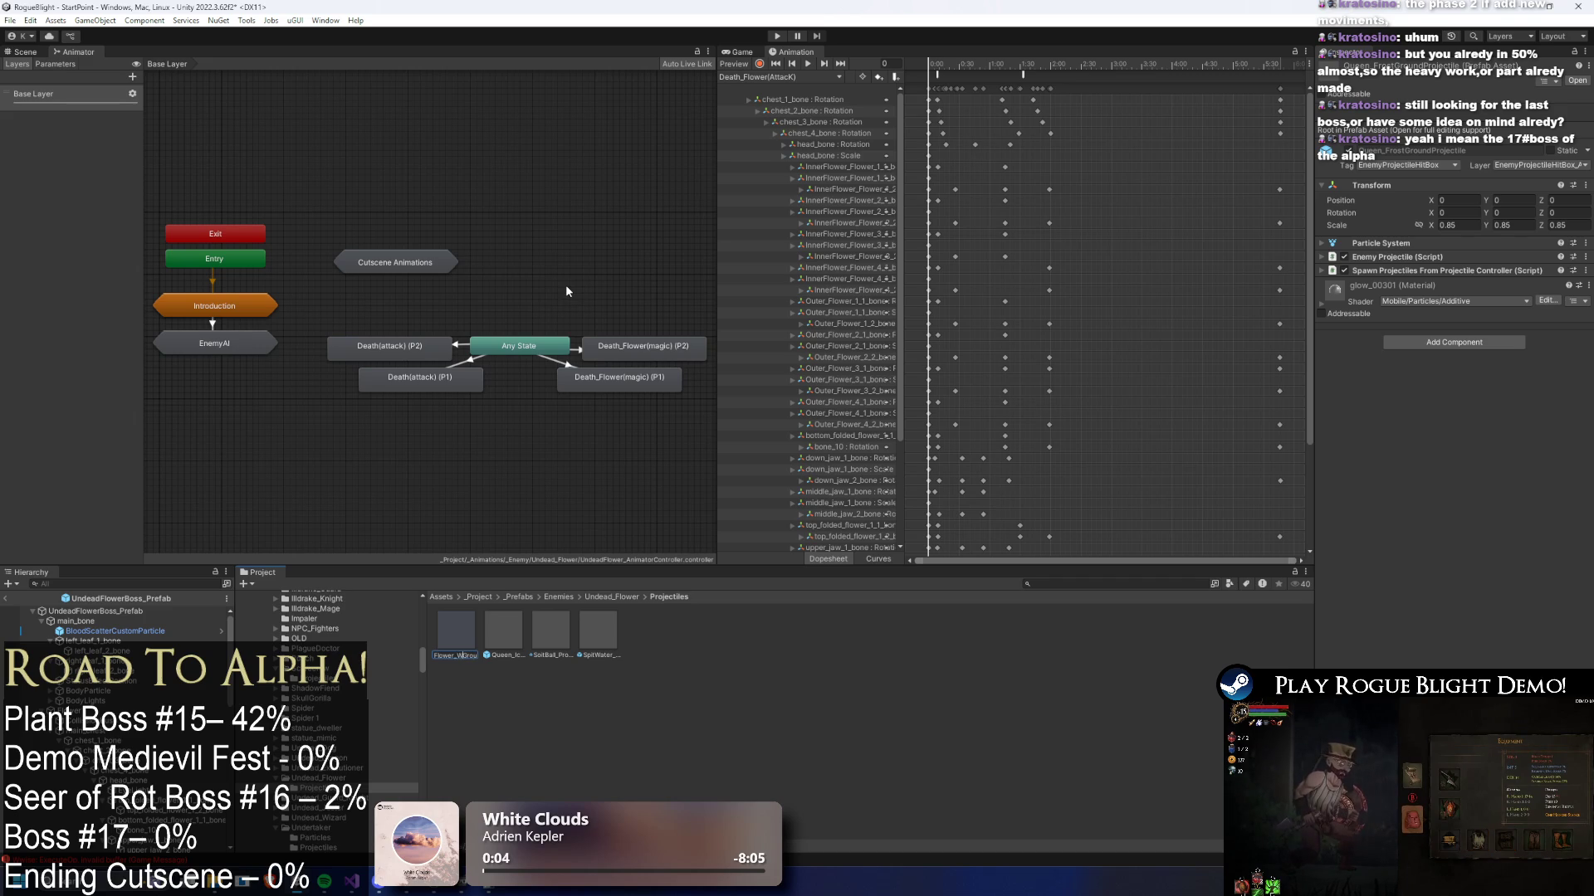
pyautogui.write('ater')
pyautogui.press('Return')
# - Rename the ice ground explosion copy to Flower_WateGround_Explosion
pyautogui.rightClick(498, 624)
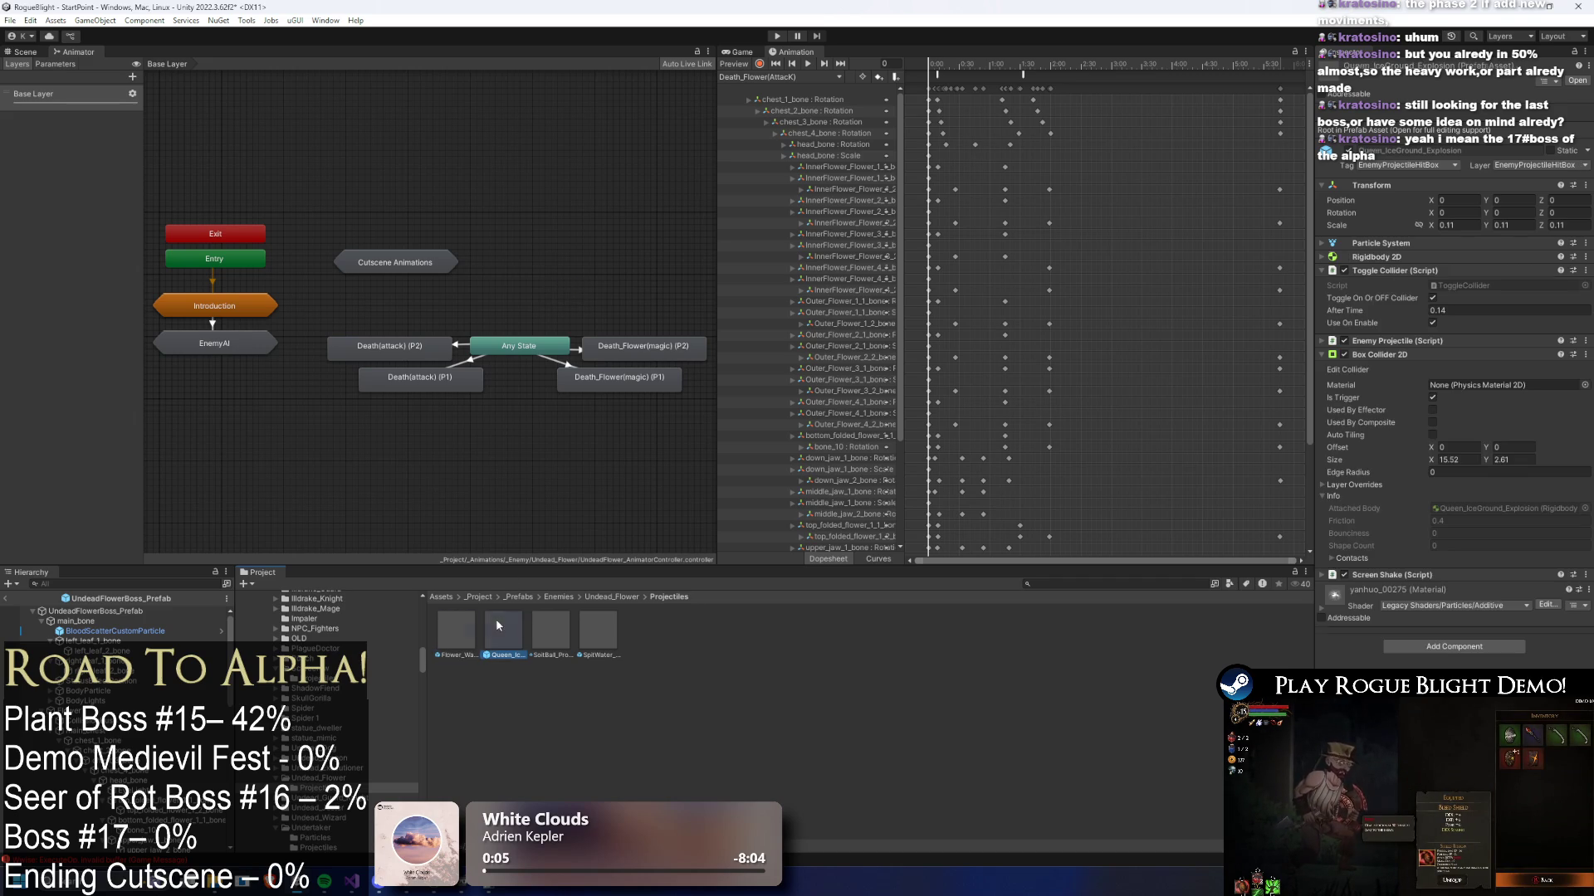
pyautogui.click(575, 266)
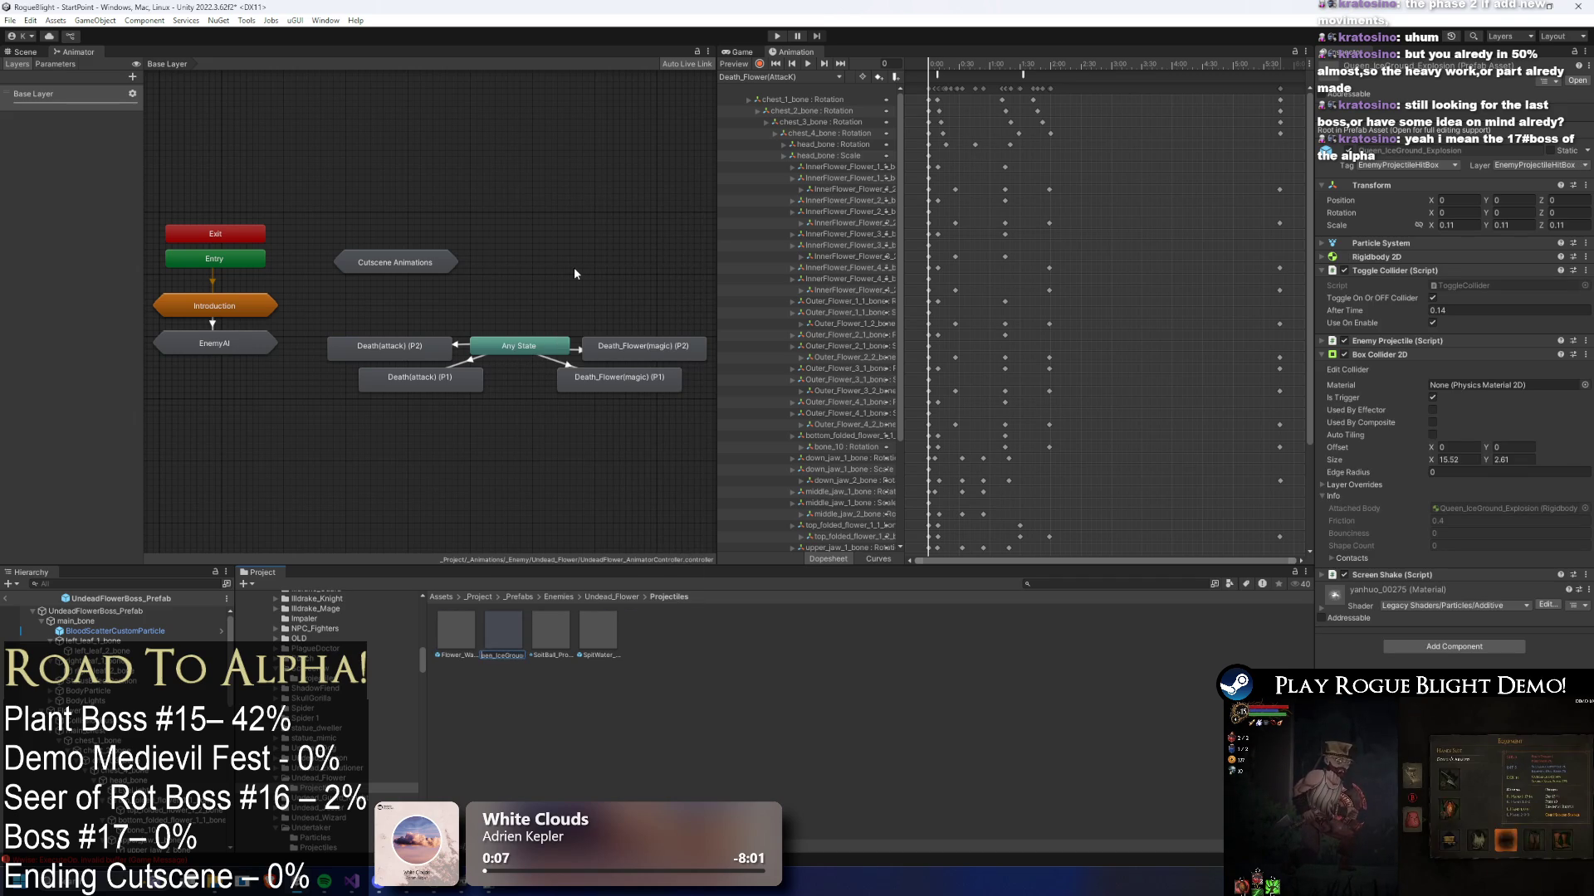
pyautogui.press('BackSpace')
pyautogui.press('BackSpace')
pyautogui.press('BackSpace')
pyautogui.write('Wa')
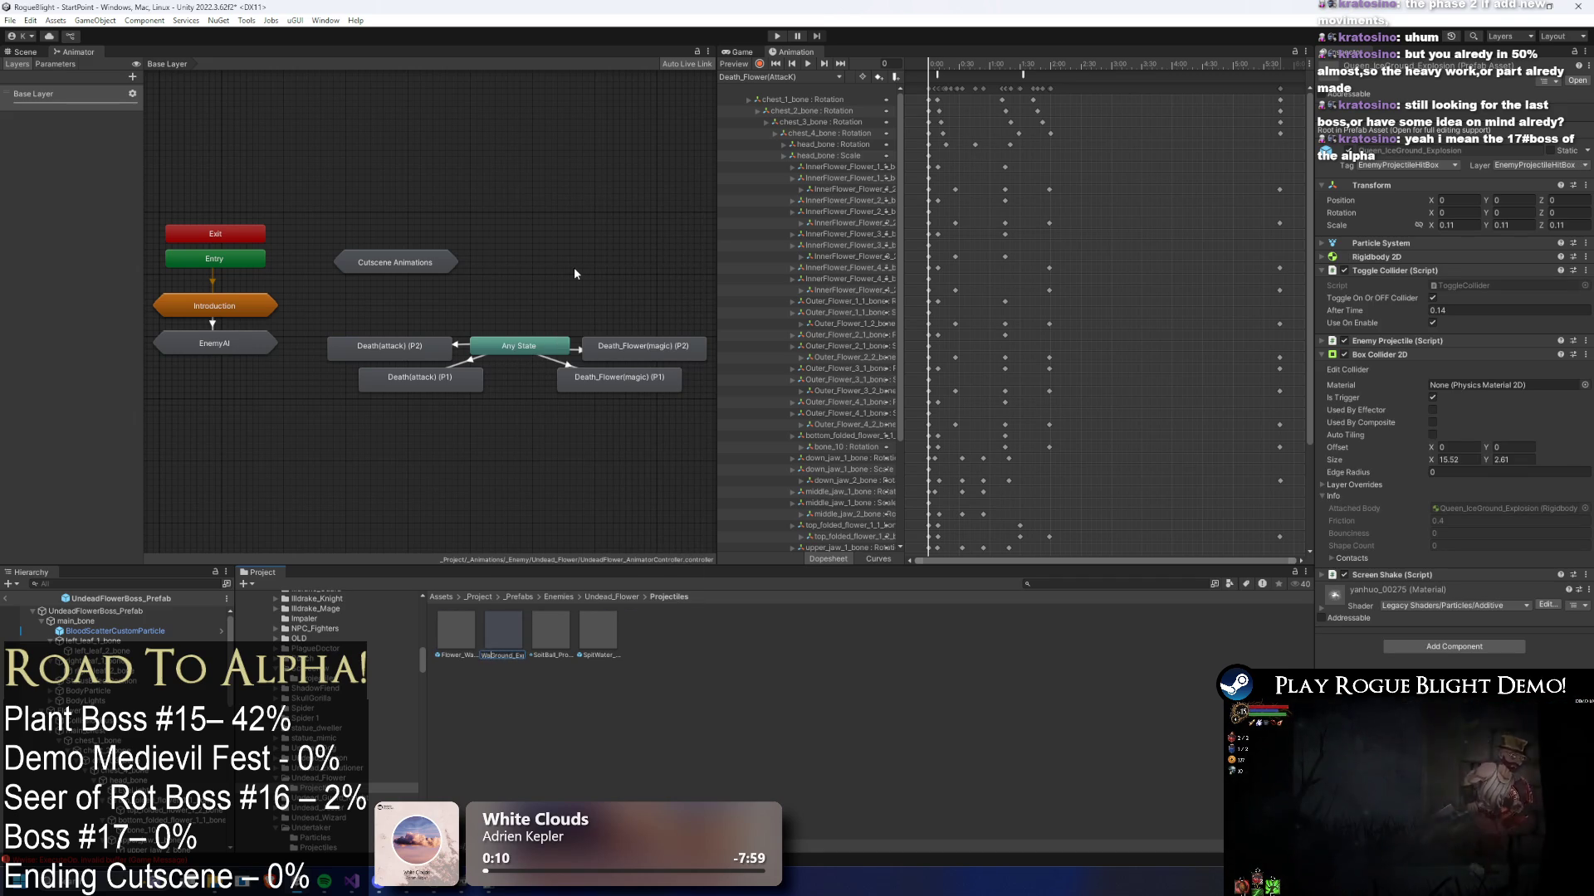
pyautogui.press('Left')
pyautogui.press('Left')
pyautogui.press('BackSpace')
pyautogui.press('BackSpace')
pyautogui.press('BackSpace')
pyautogui.write('Flower_')
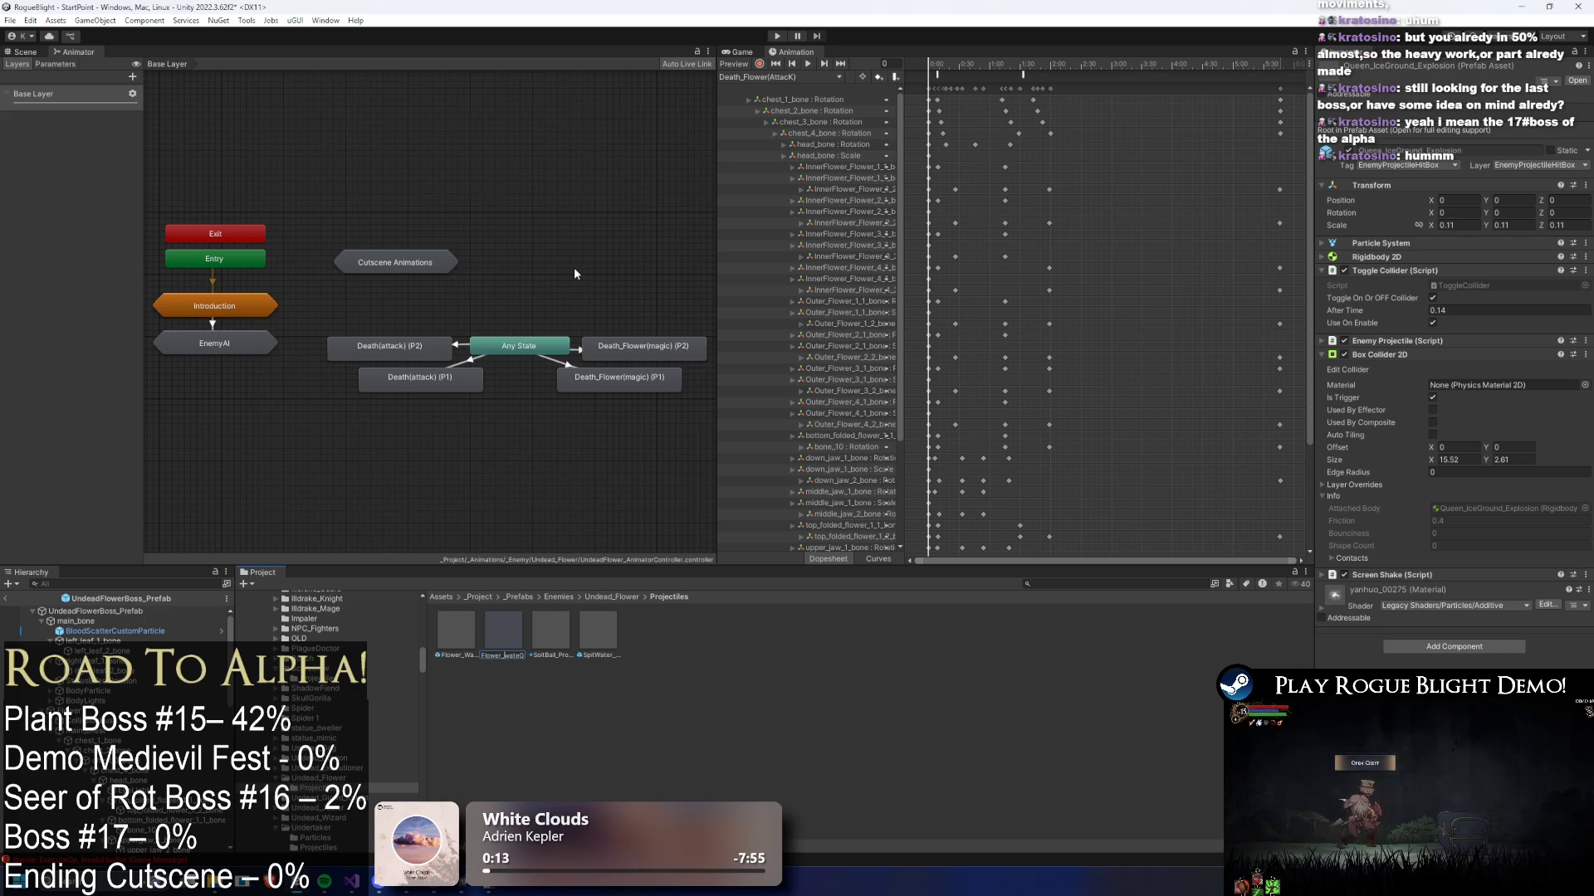
pyautogui.press('Return')
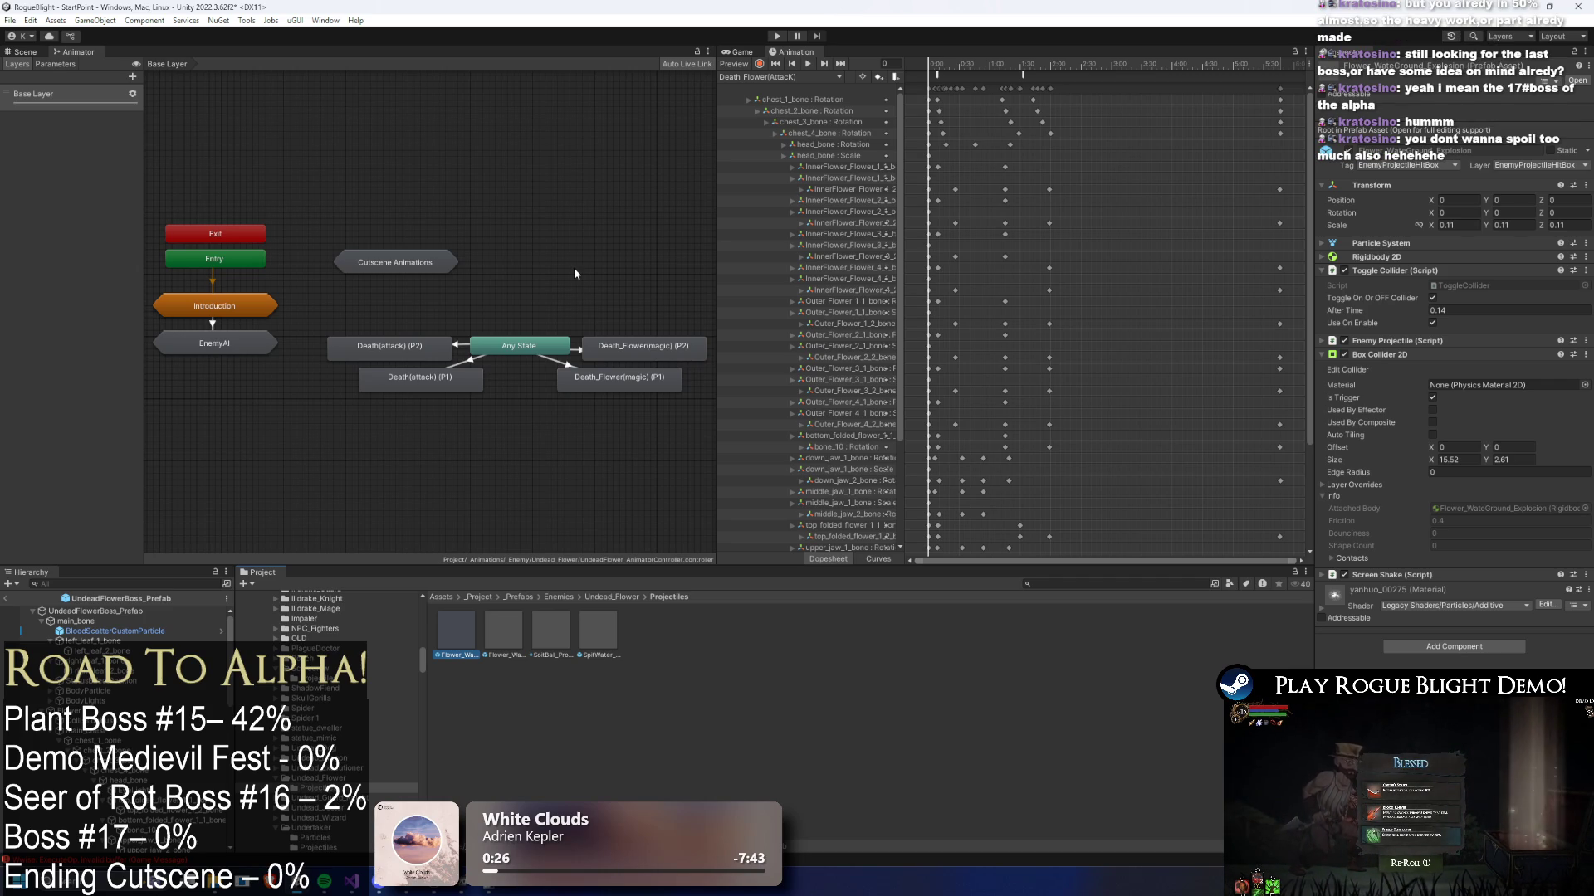
# - Inspect and compare the renamed projectile and explosion prefabs
pyautogui.click(506, 626)
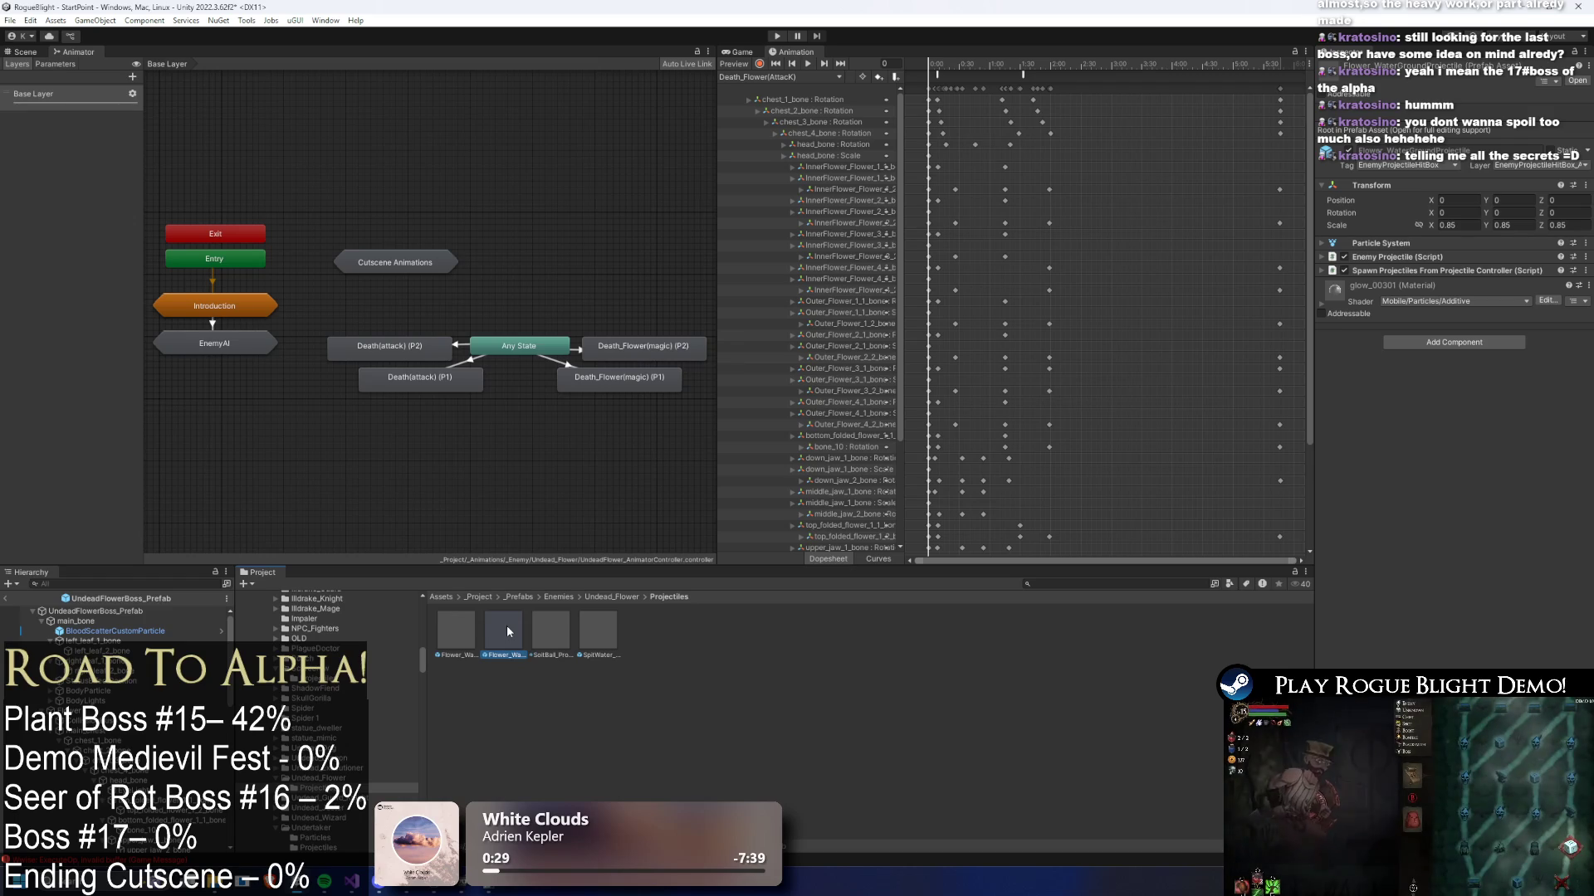
pyautogui.press('Left')
pyautogui.click(506, 627)
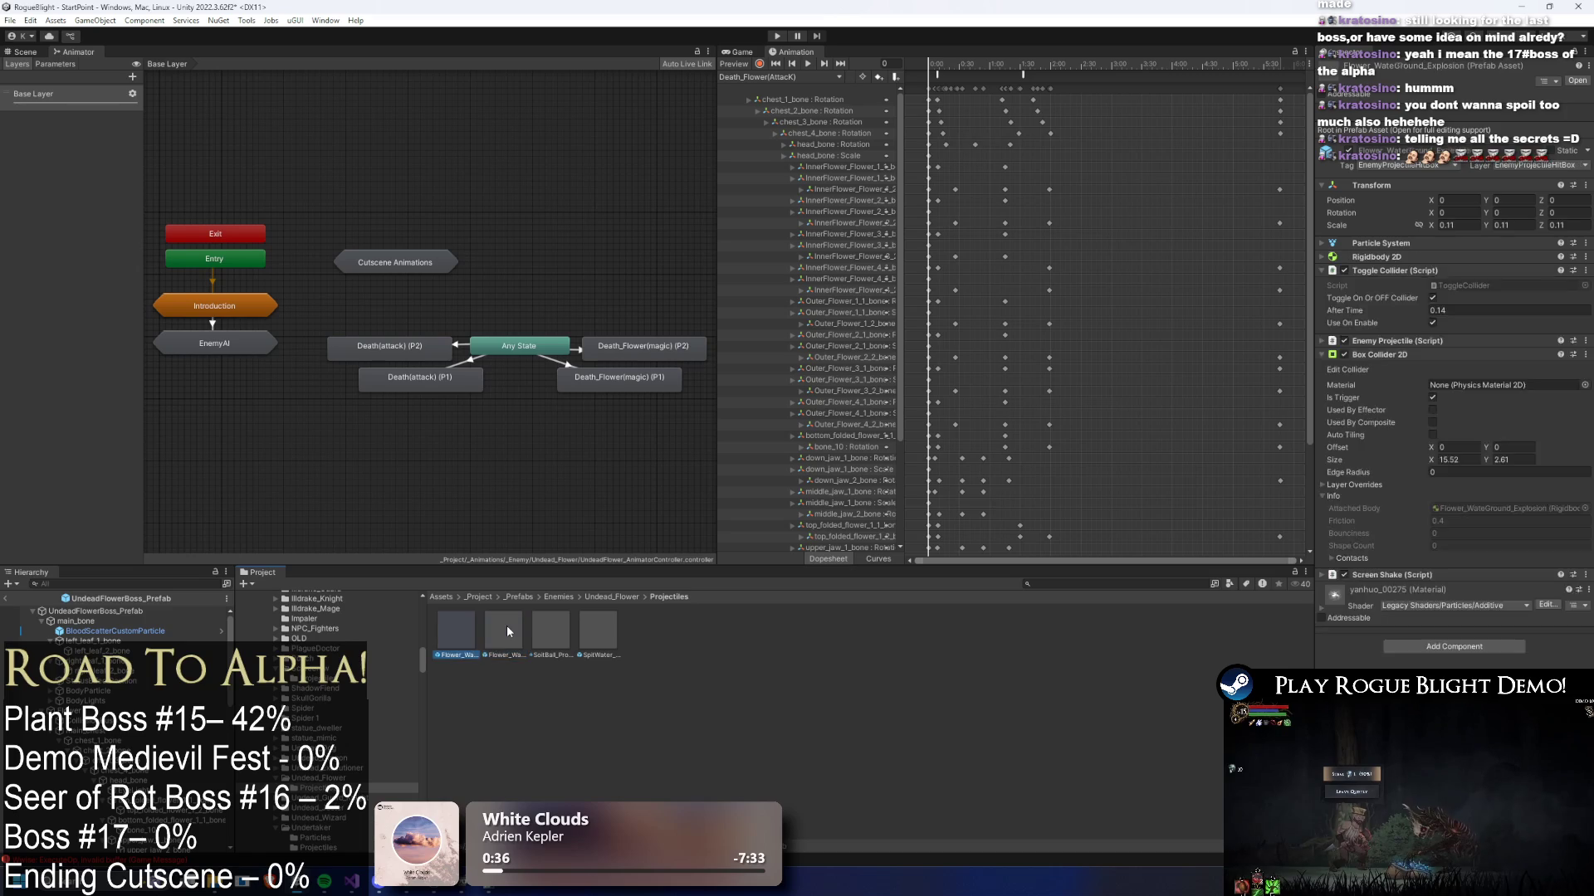
pyautogui.press('Left')
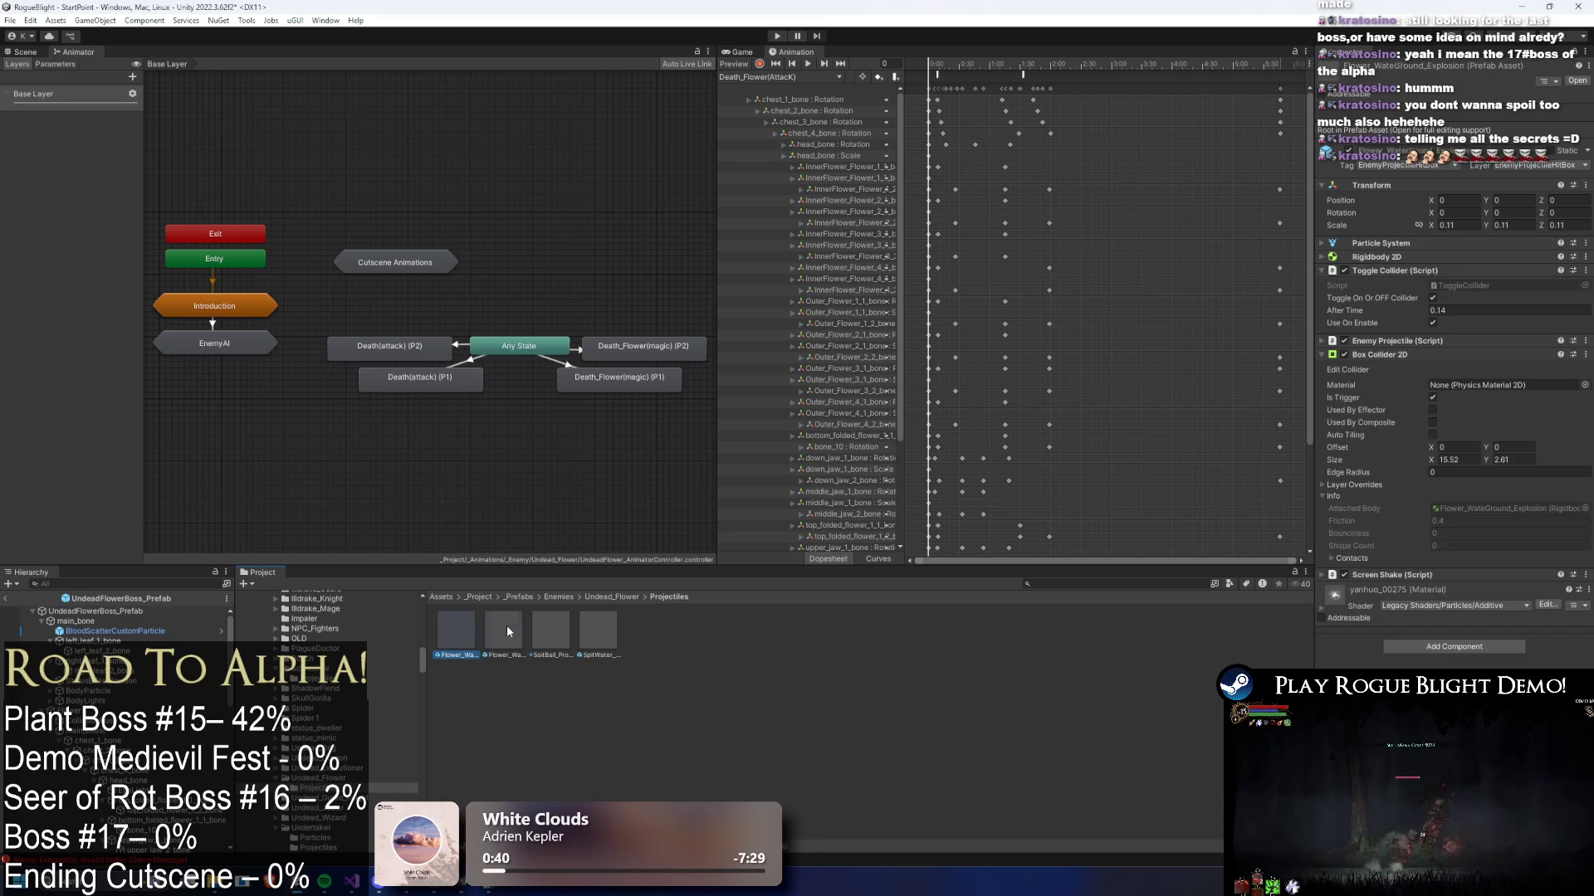
pyautogui.click(506, 625)
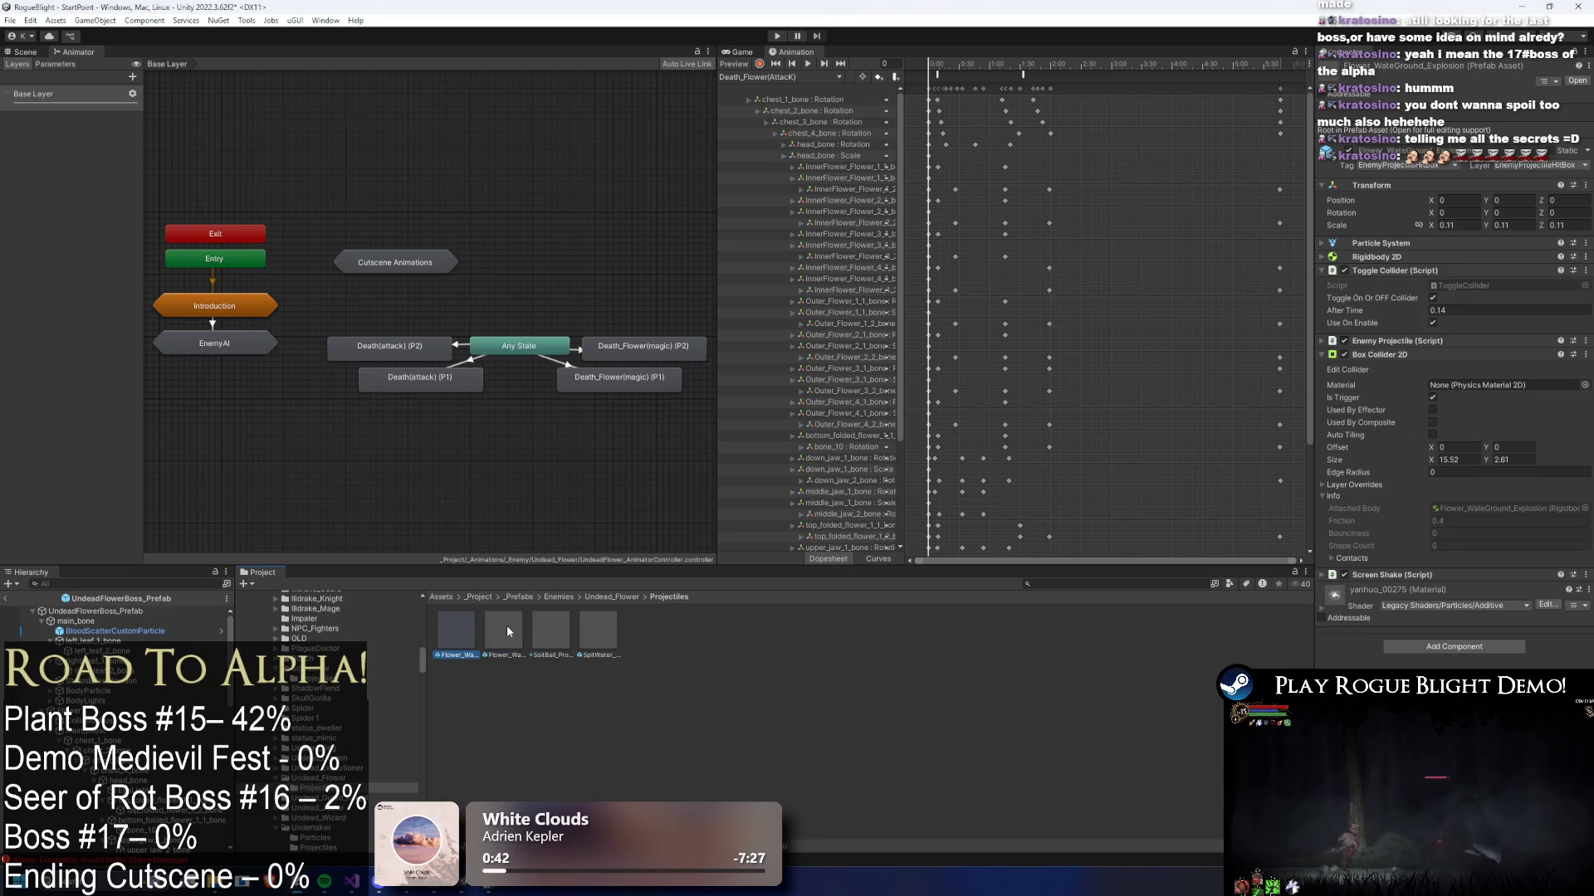
# - Drag the explosion prefab into the Undead Flower boss's SR Water Ground Projectile field
pyautogui.click(611, 597)
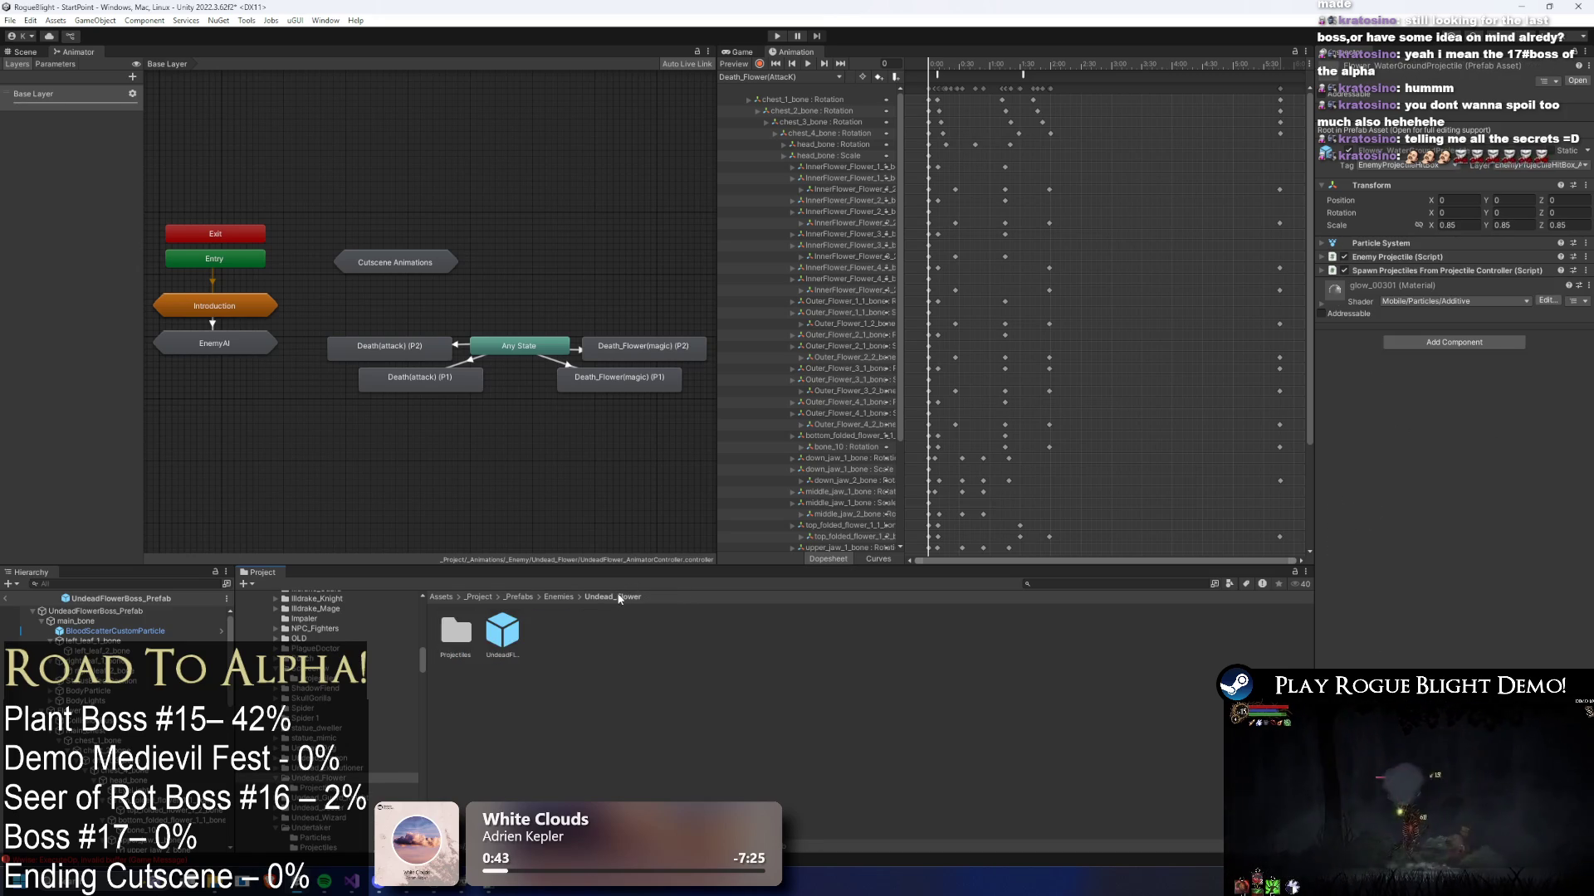
pyautogui.click(502, 632)
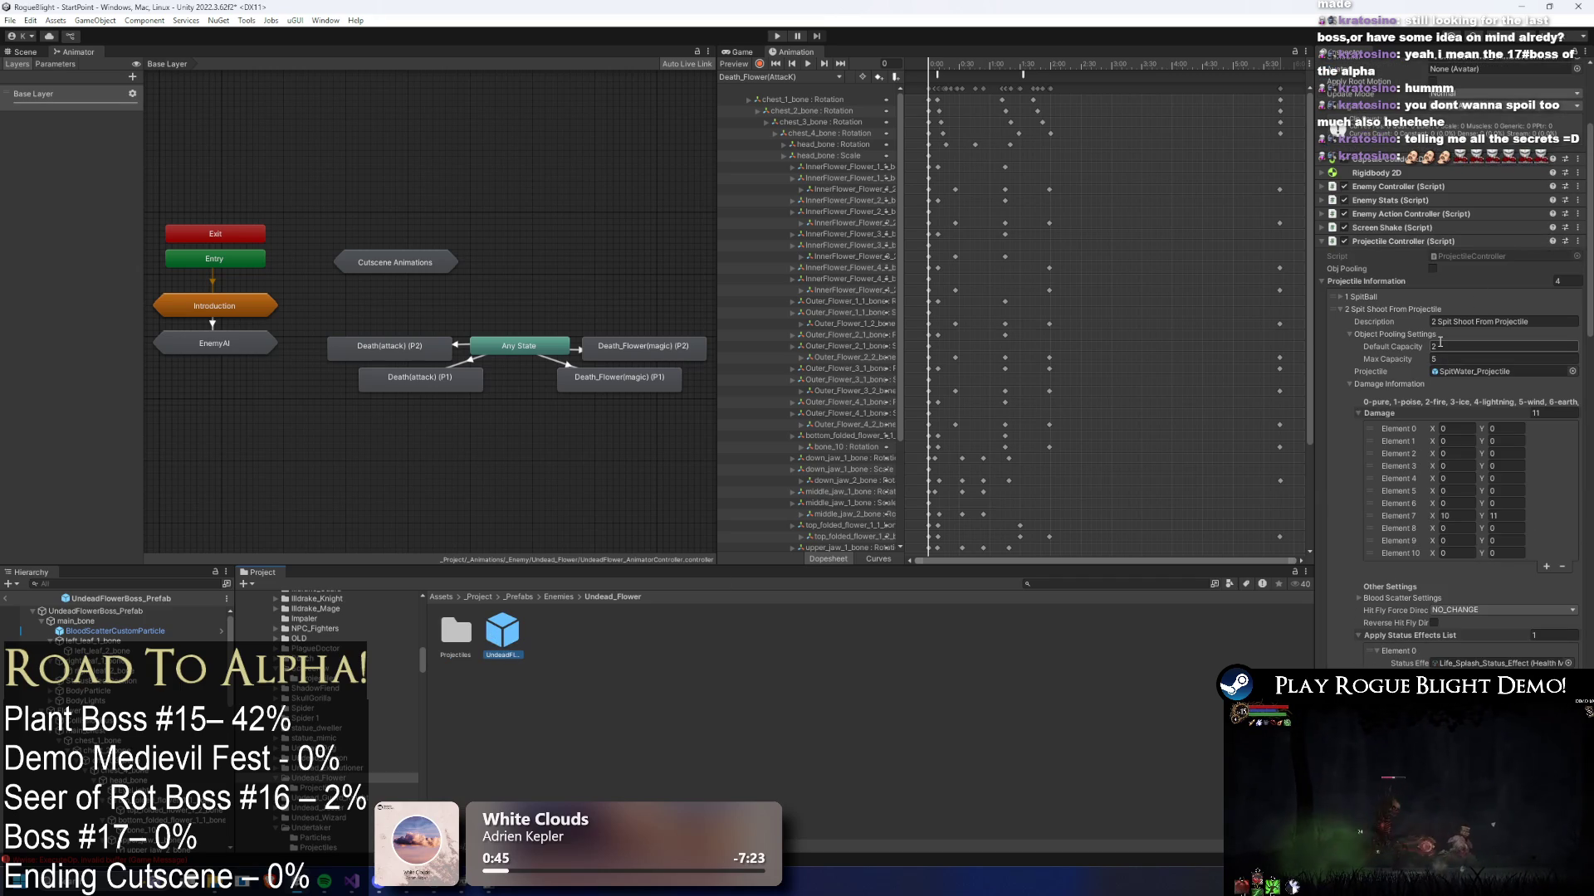
pyautogui.click(1432, 310)
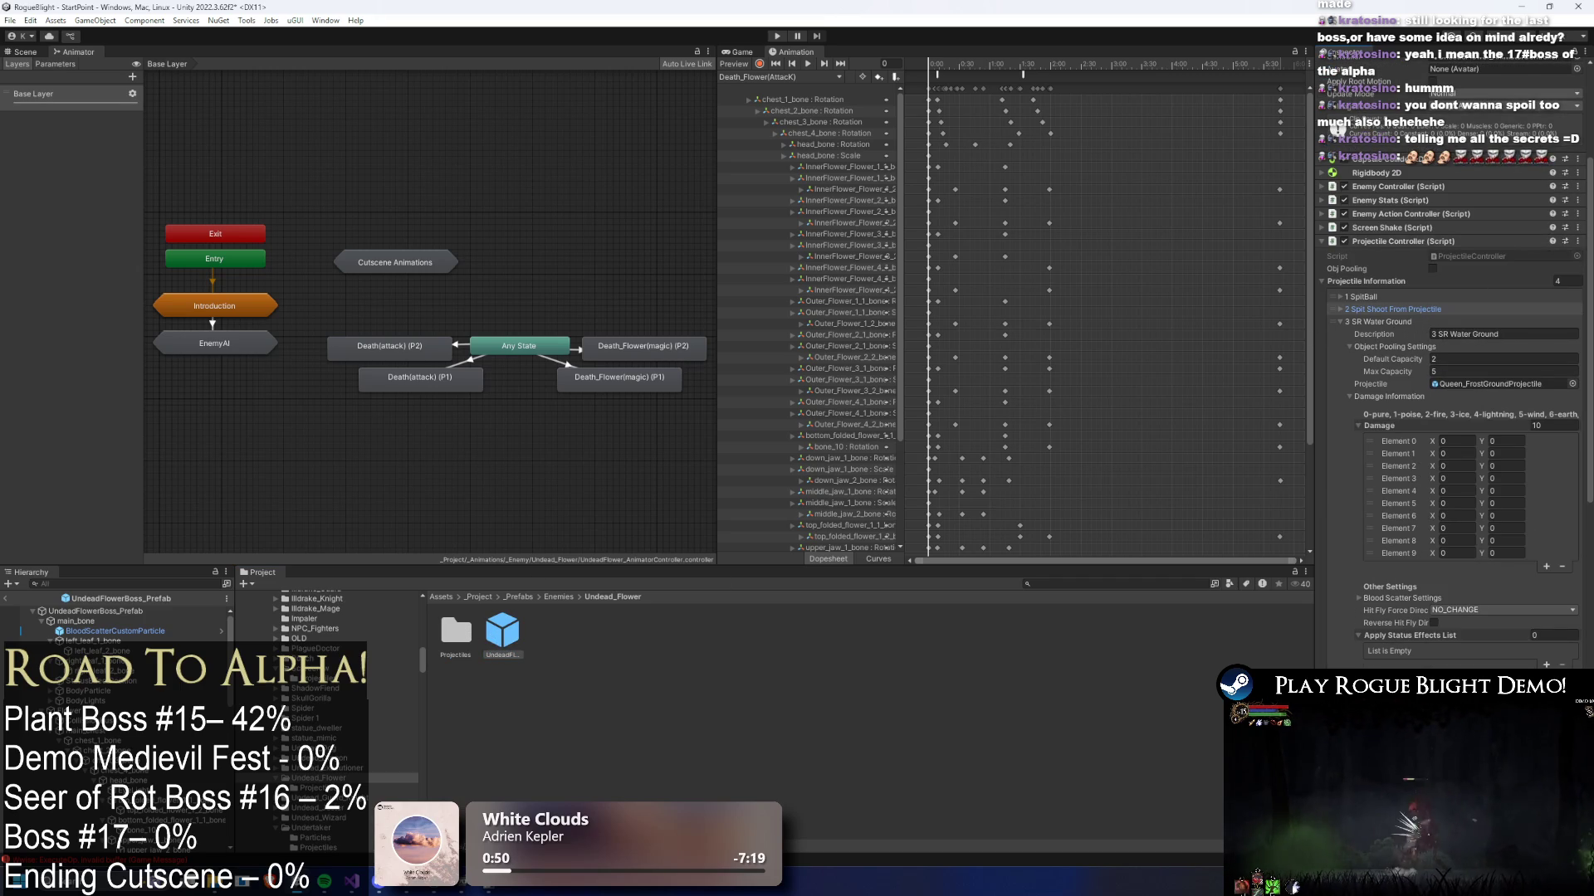
pyautogui.doubleClick(456, 631)
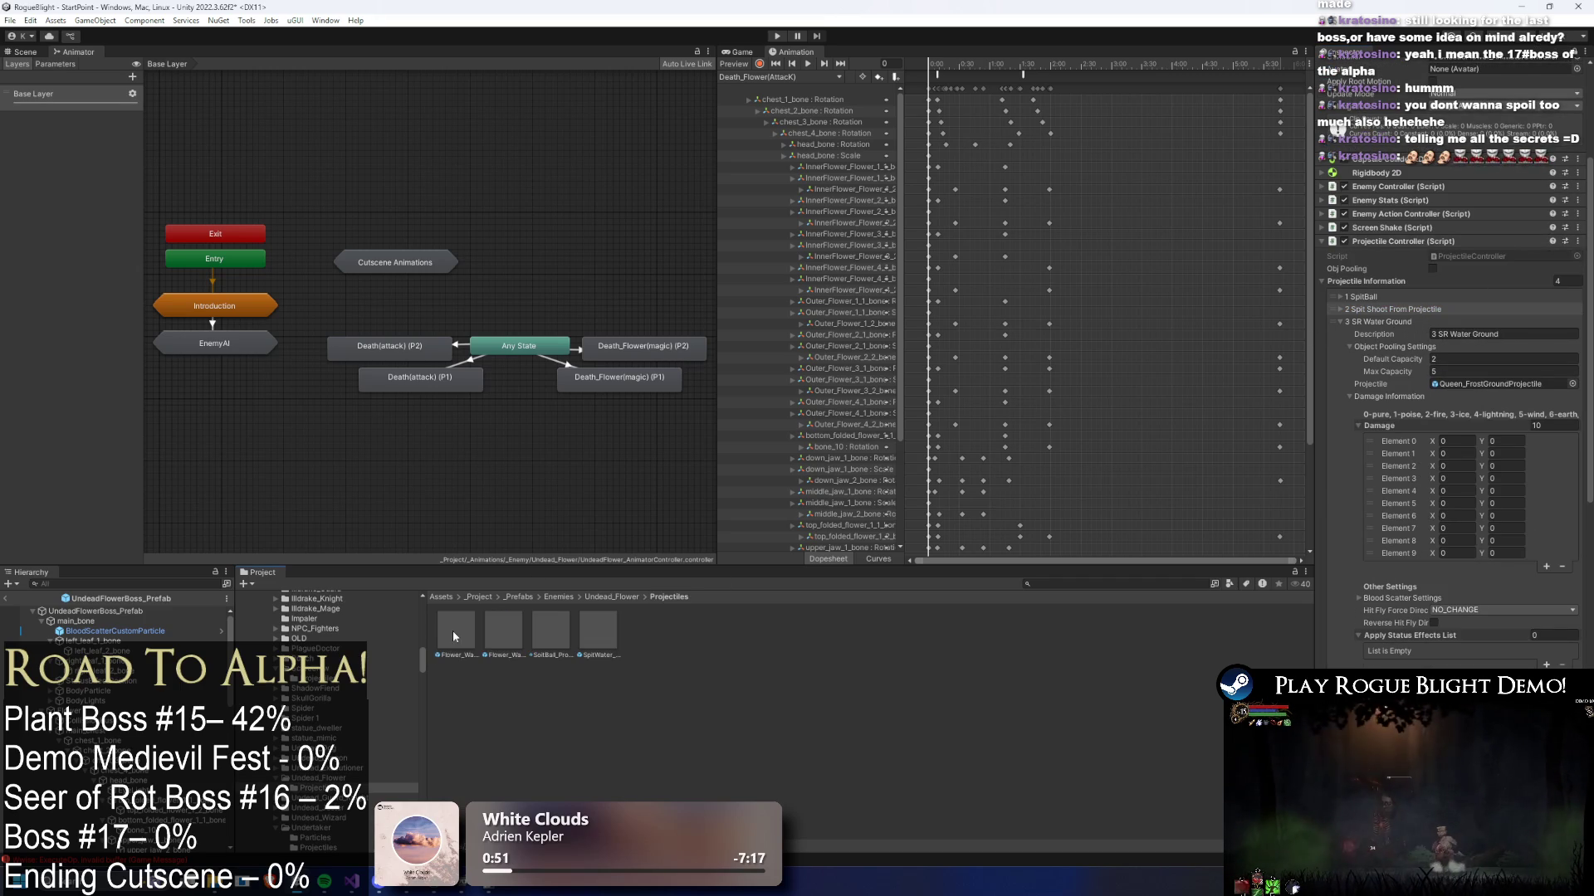
pyautogui.moveTo(472, 638); pyautogui.dragTo(1521, 385)
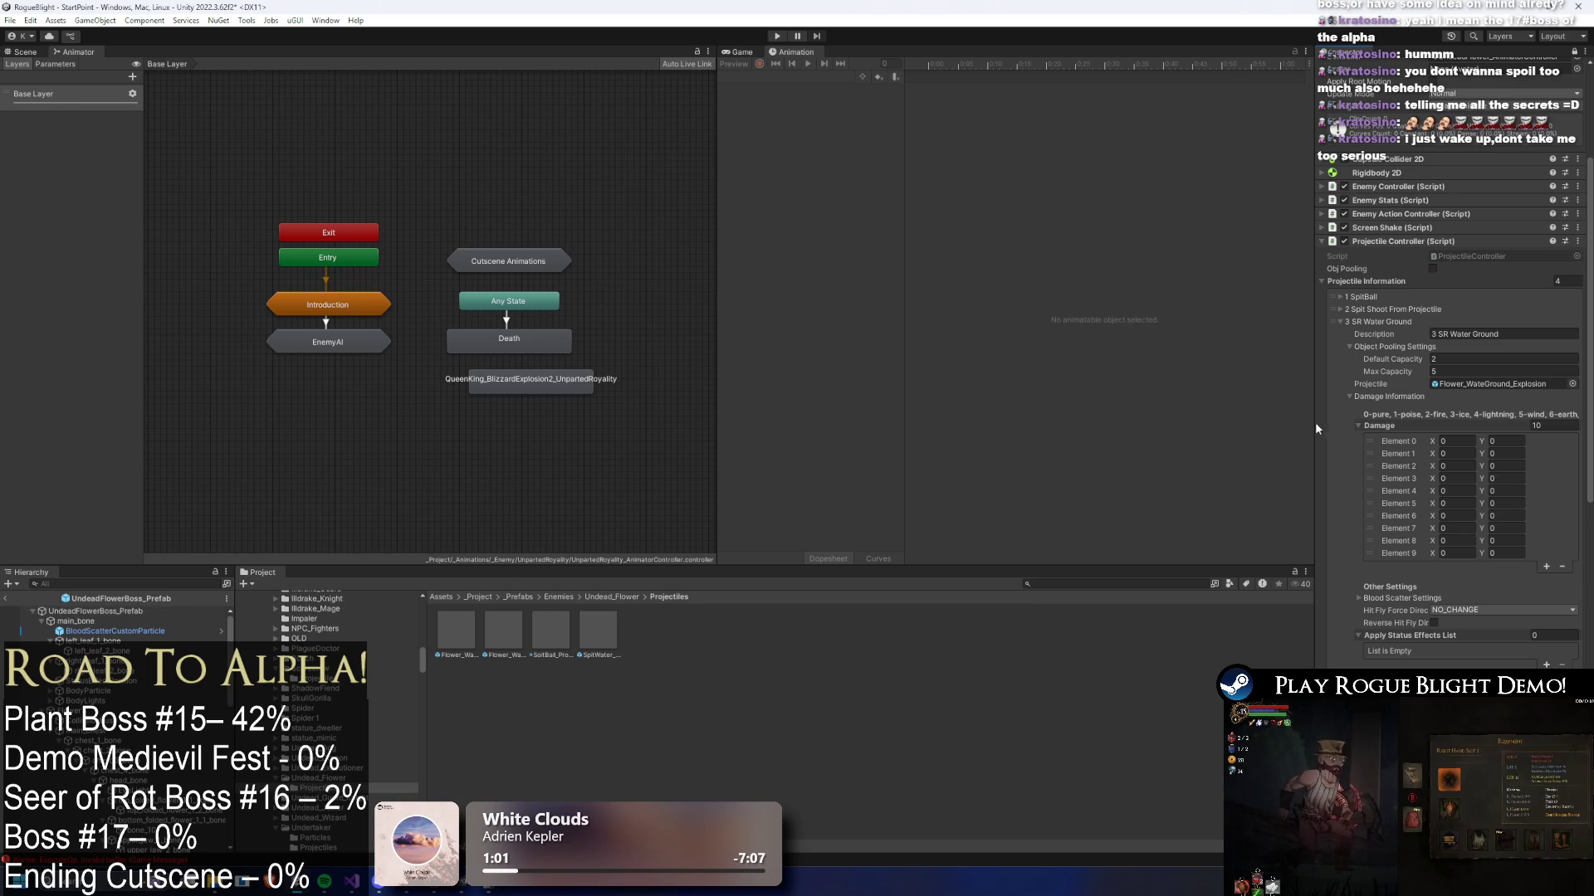
# - Assign Flower_WateGround_Explosion to element 4 and Flower_WaterGroundProjectile to element 3's Projectile
pyautogui.click(1394, 309)
pyautogui.click(1474, 373)
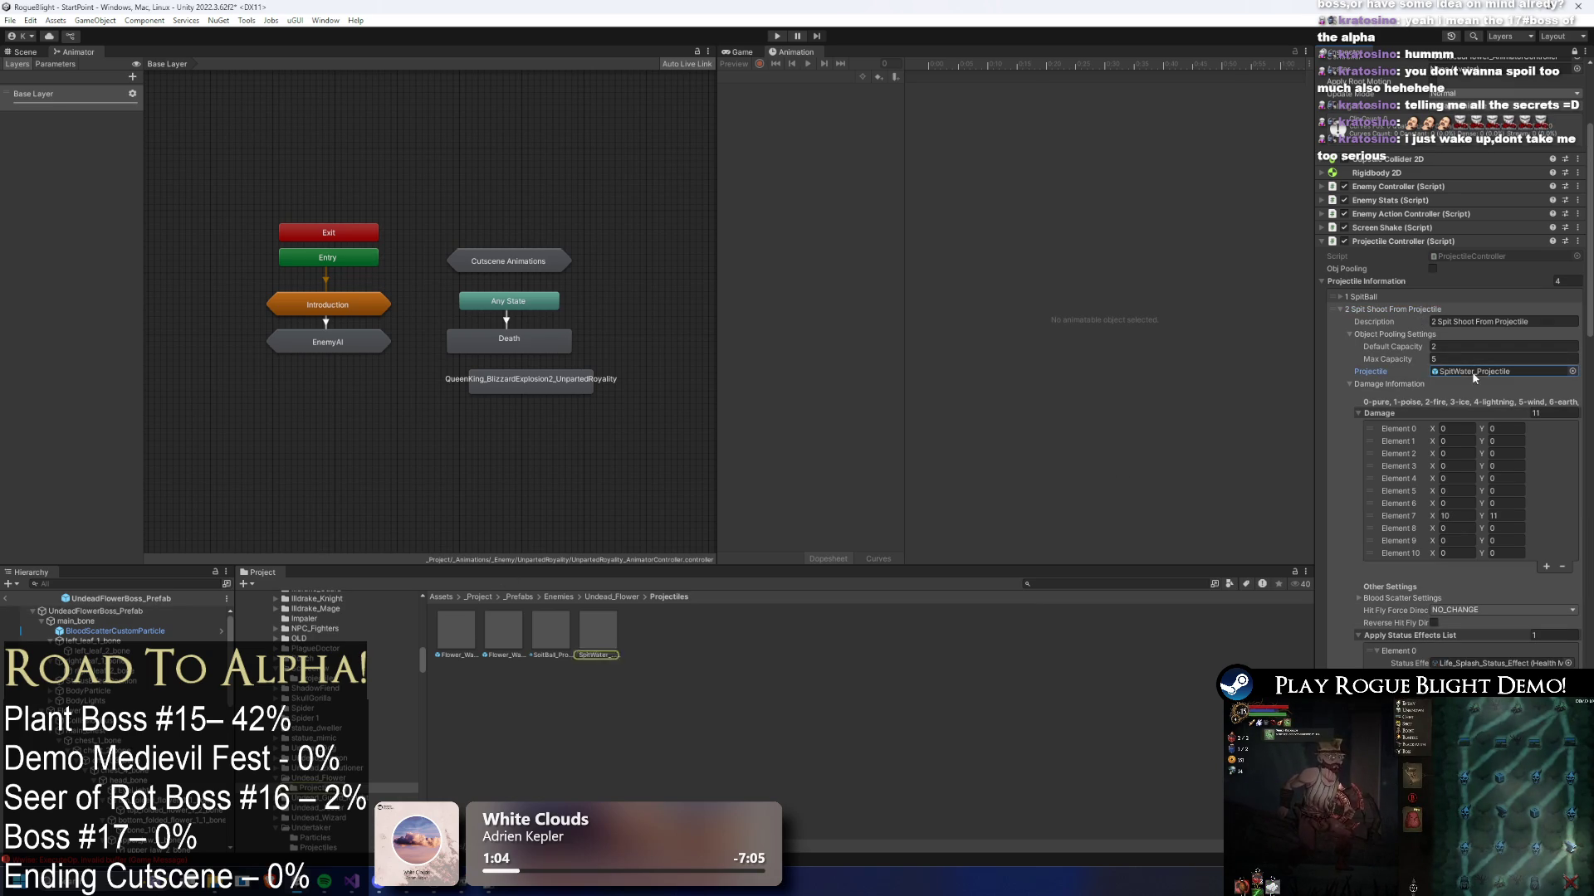
pyautogui.click(1417, 314)
pyautogui.scroll(3, 1384, 531)
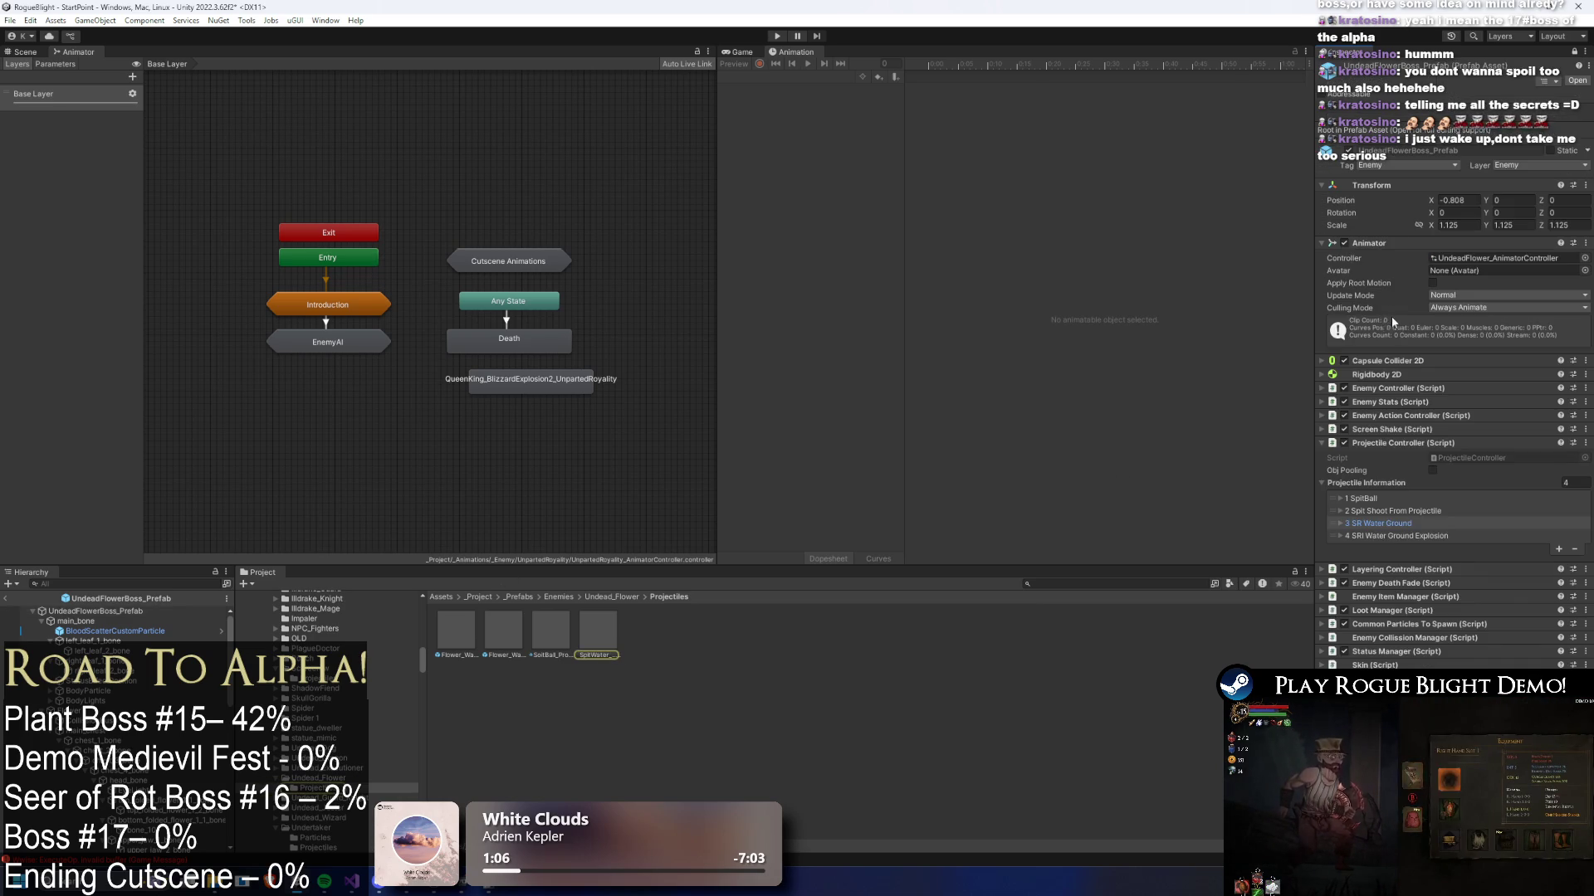
pyautogui.click(1385, 535)
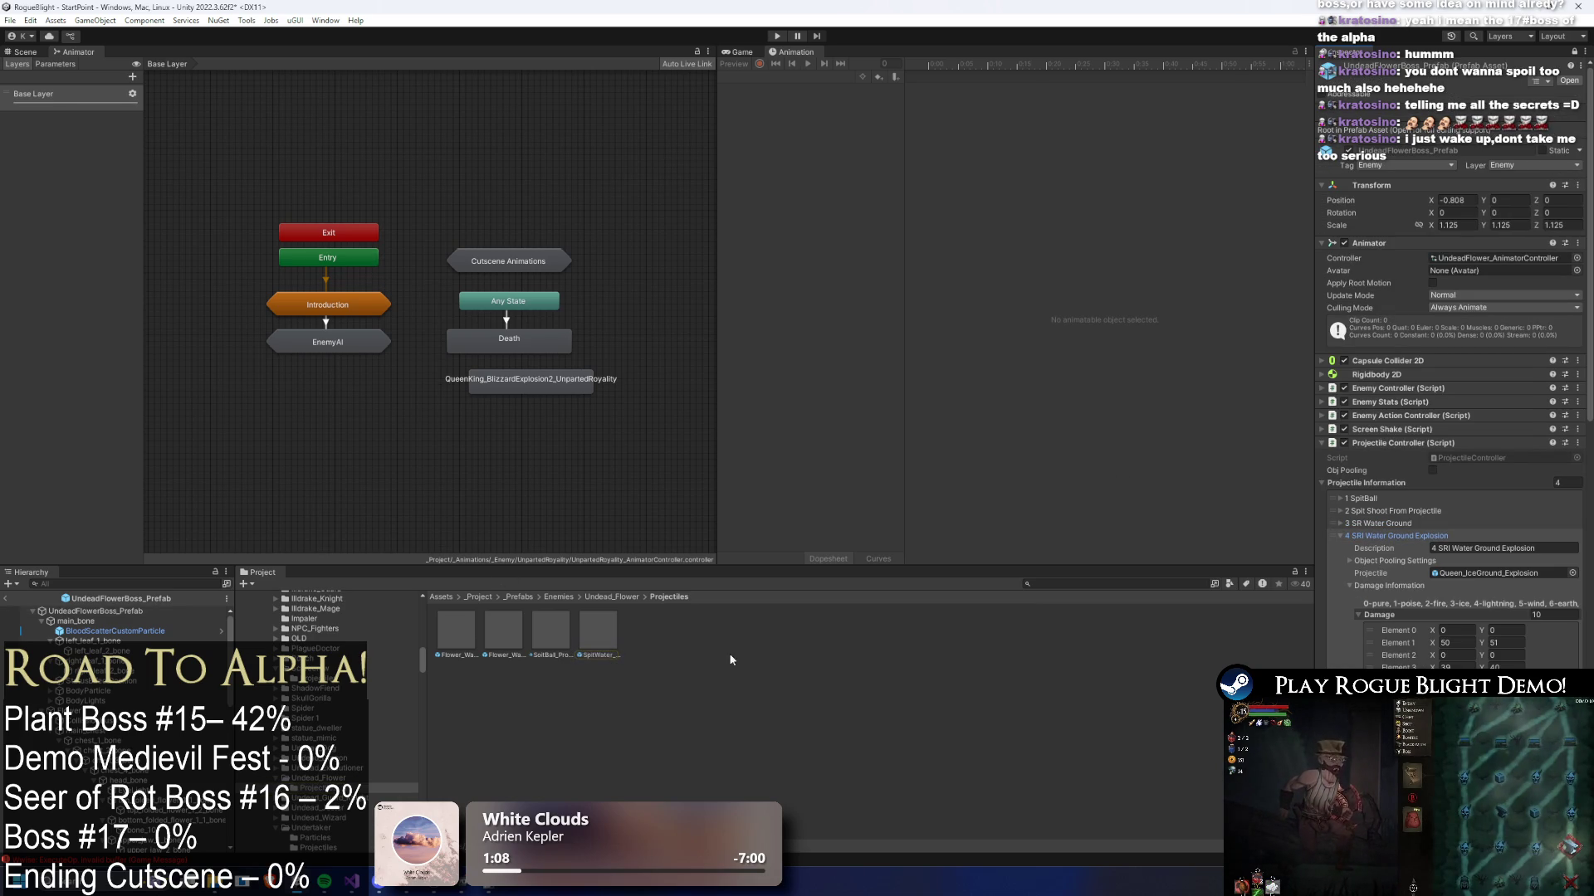
pyautogui.moveTo(501, 638)
pyautogui.mouseDown()
pyautogui.moveTo(486, 617)
pyautogui.moveTo(1494, 572)
pyautogui.mouseUp()
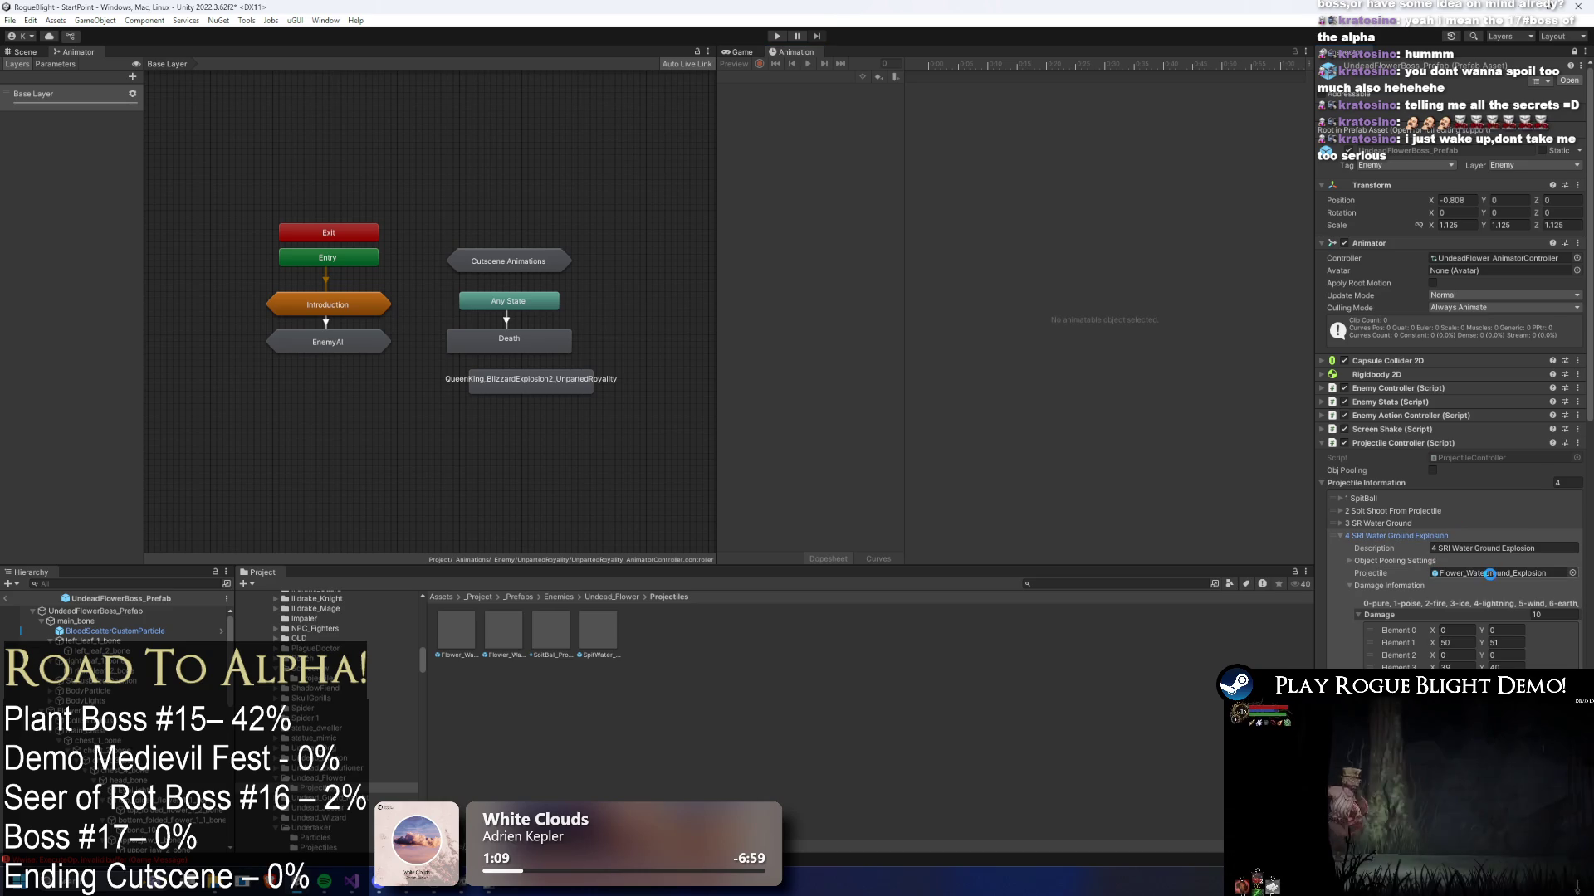
pyautogui.press('Up')
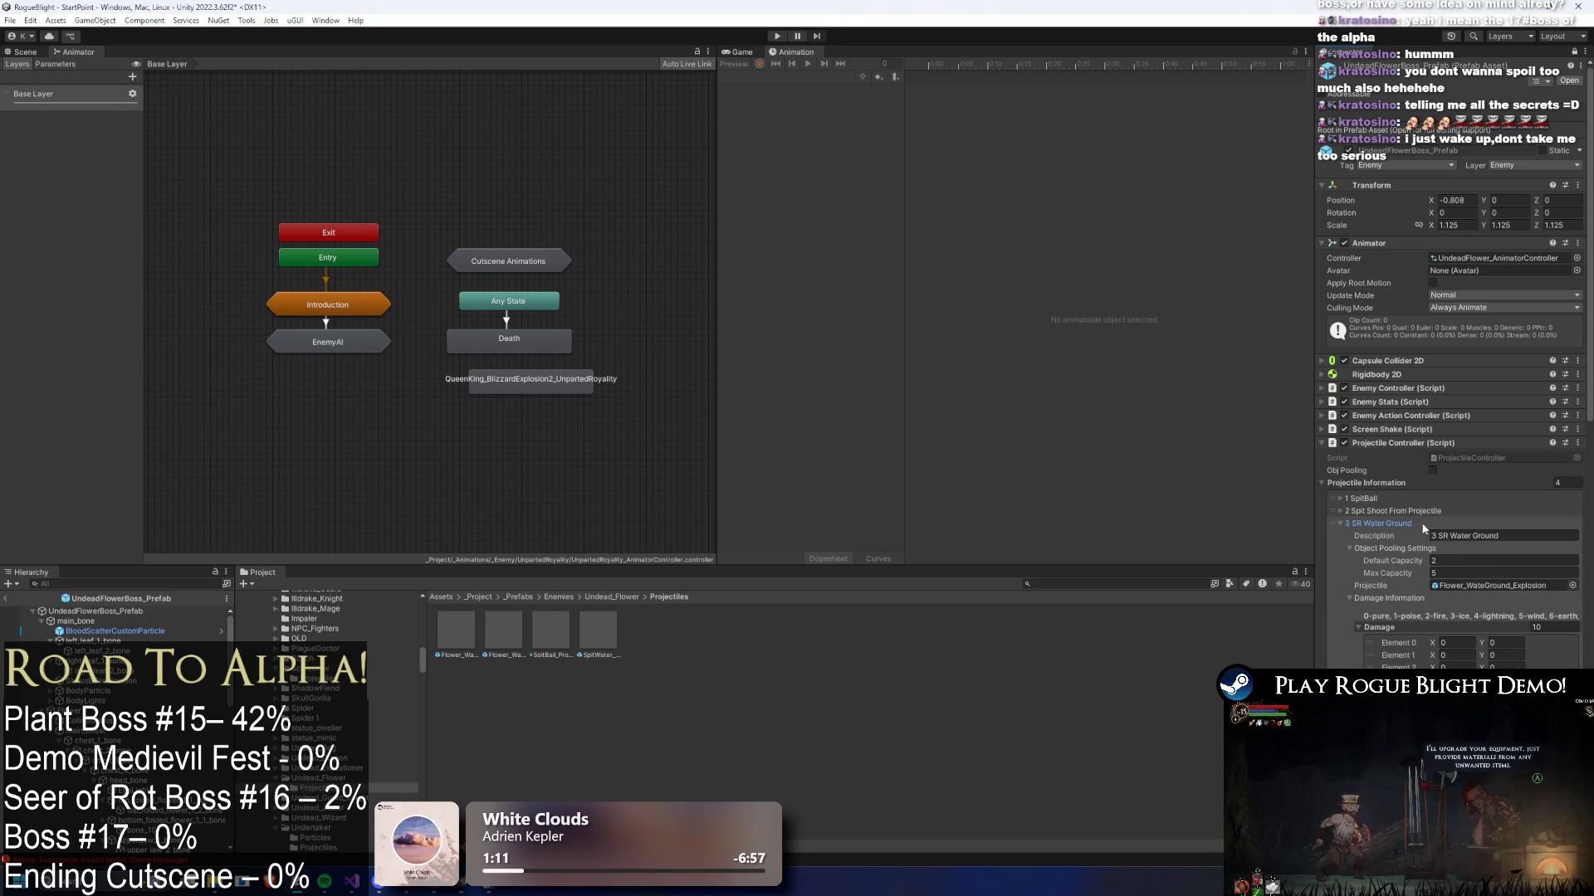
pyautogui.moveTo(501, 633); pyautogui.dragTo(1494, 585)
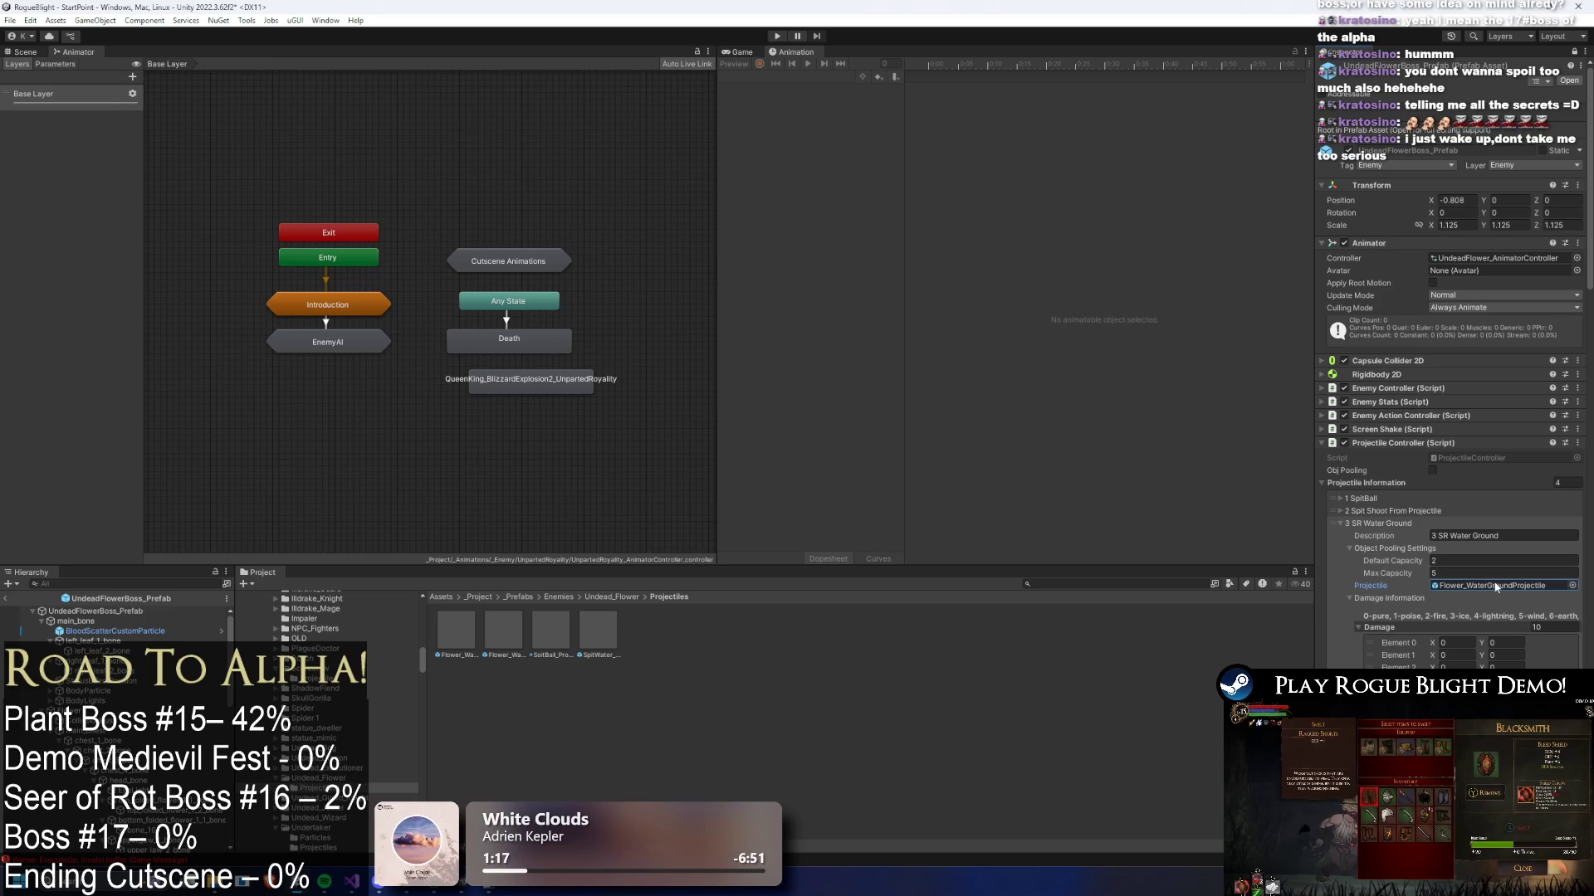
# - Delete the QueenKing_BlizzardExplosion2 state from the boss's animator
pyautogui.click(1386, 523)
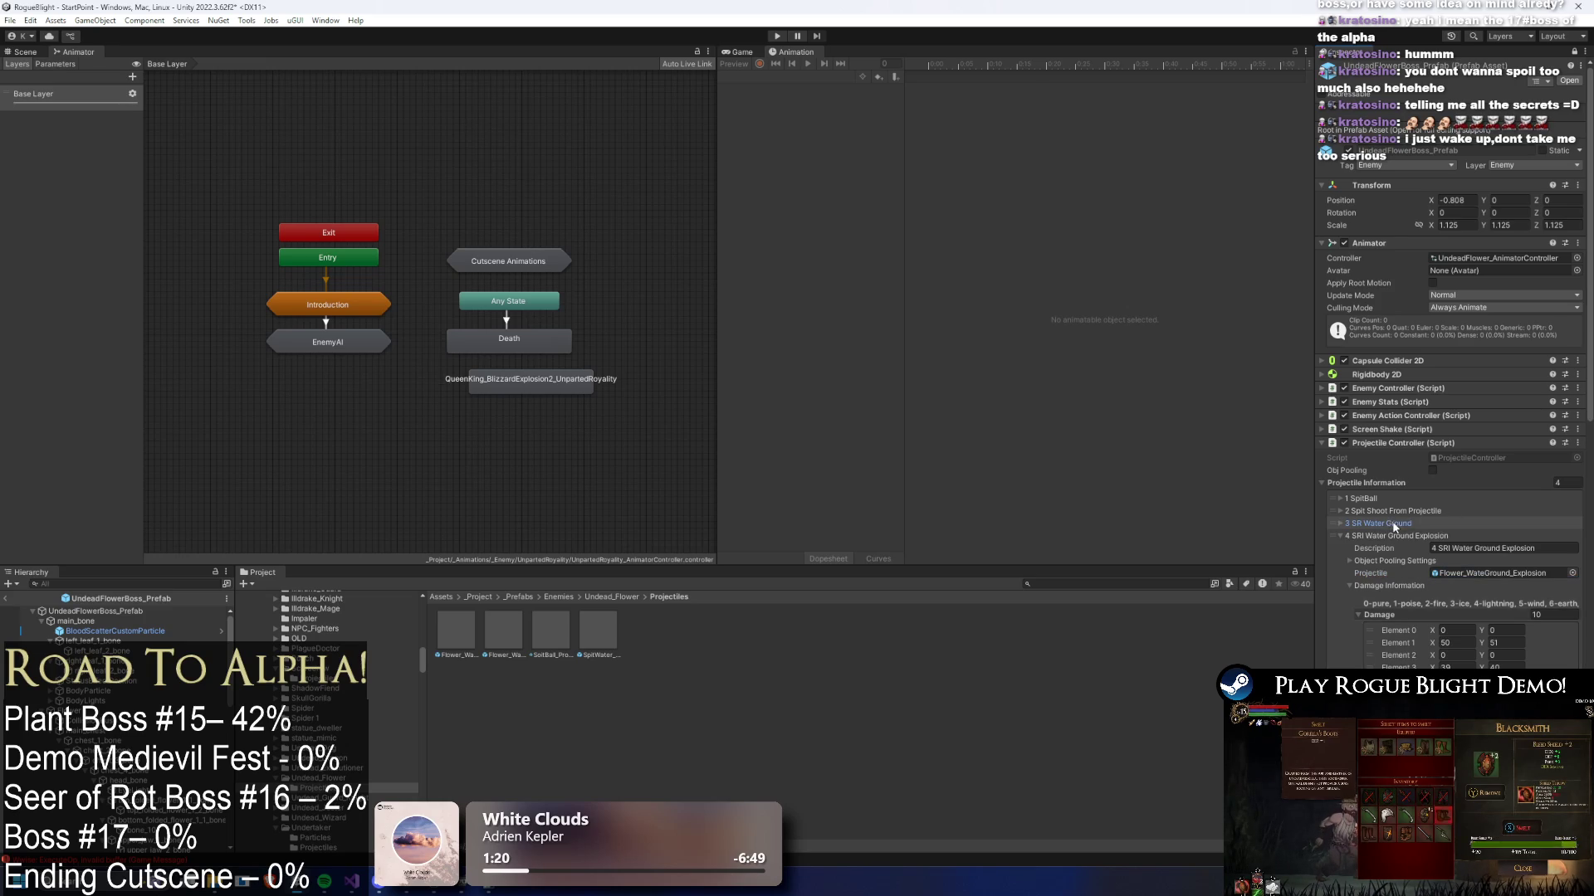
pyautogui.click(1399, 535)
pyautogui.click(1382, 523)
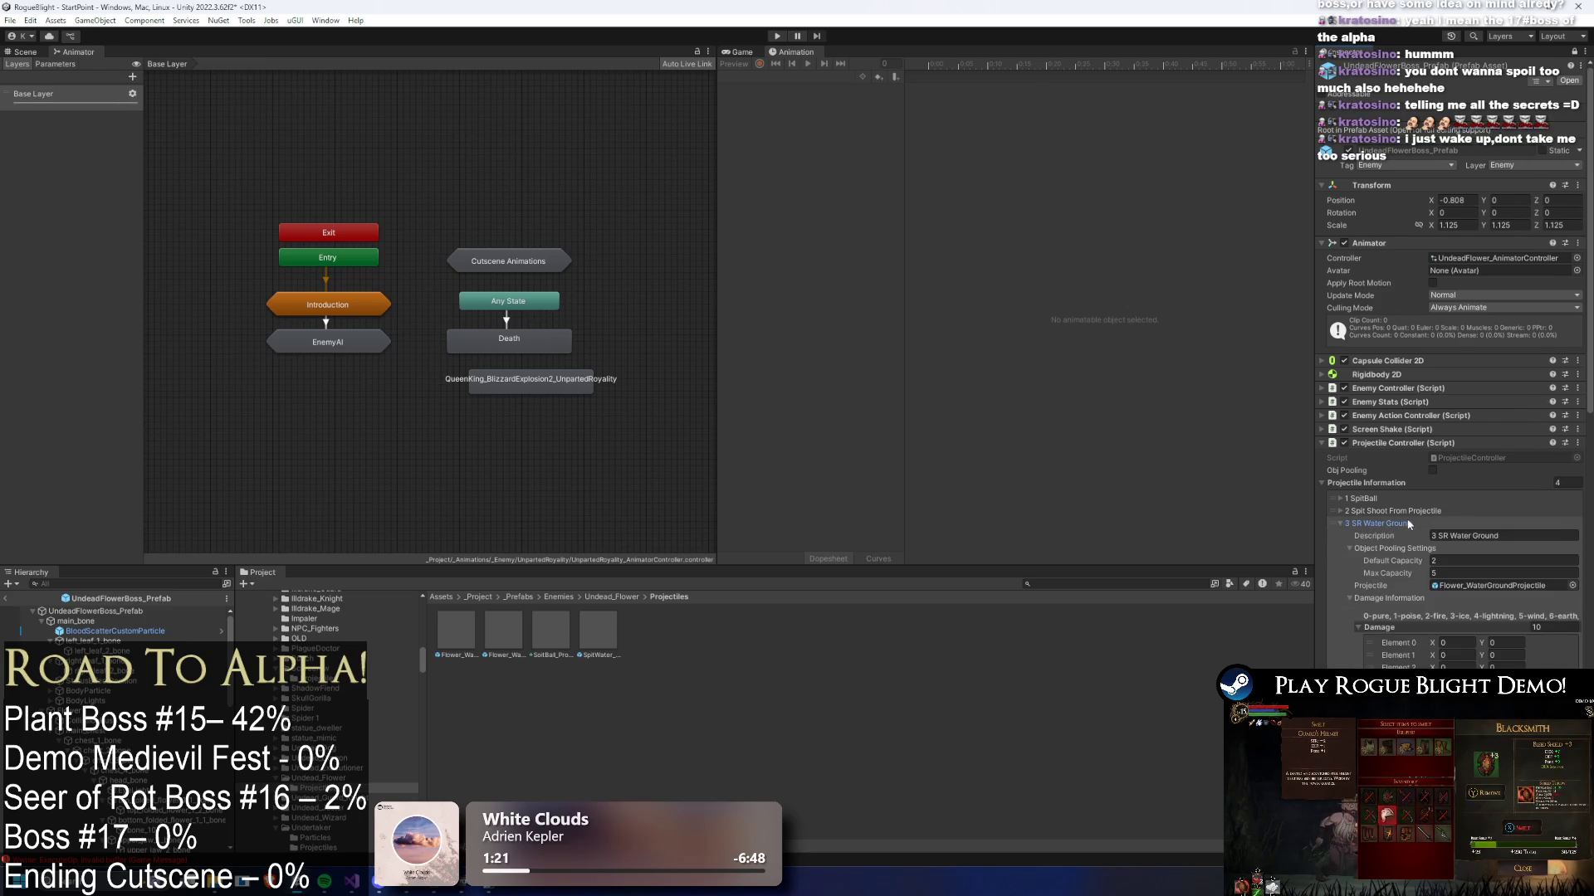
pyautogui.scroll(-3, 1376, 570)
pyautogui.scroll(-5, 1376, 570)
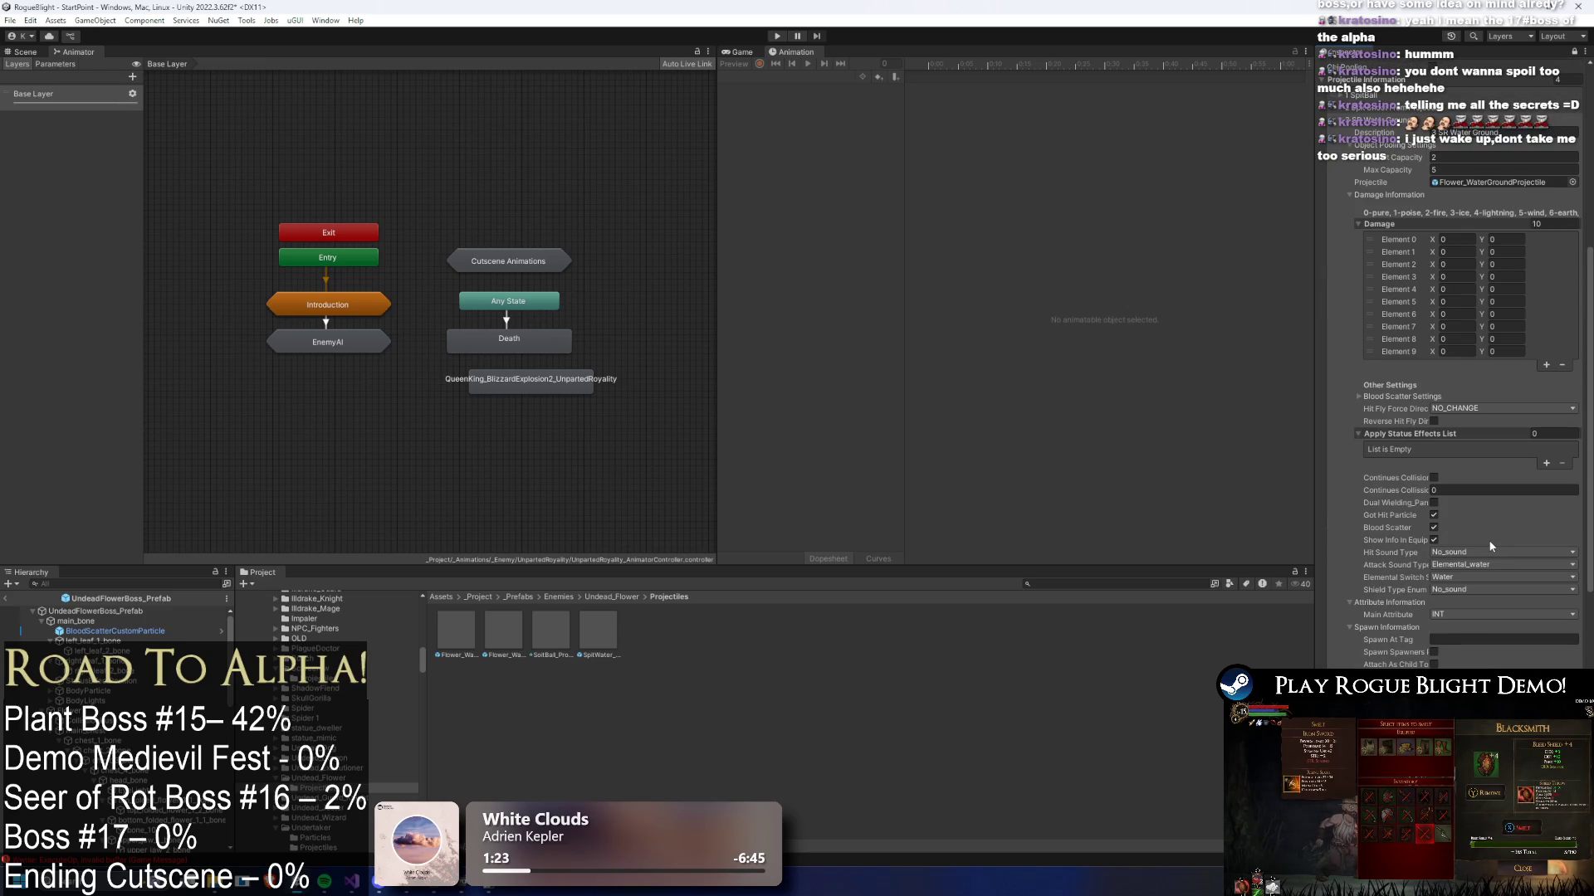
pyautogui.click(529, 383)
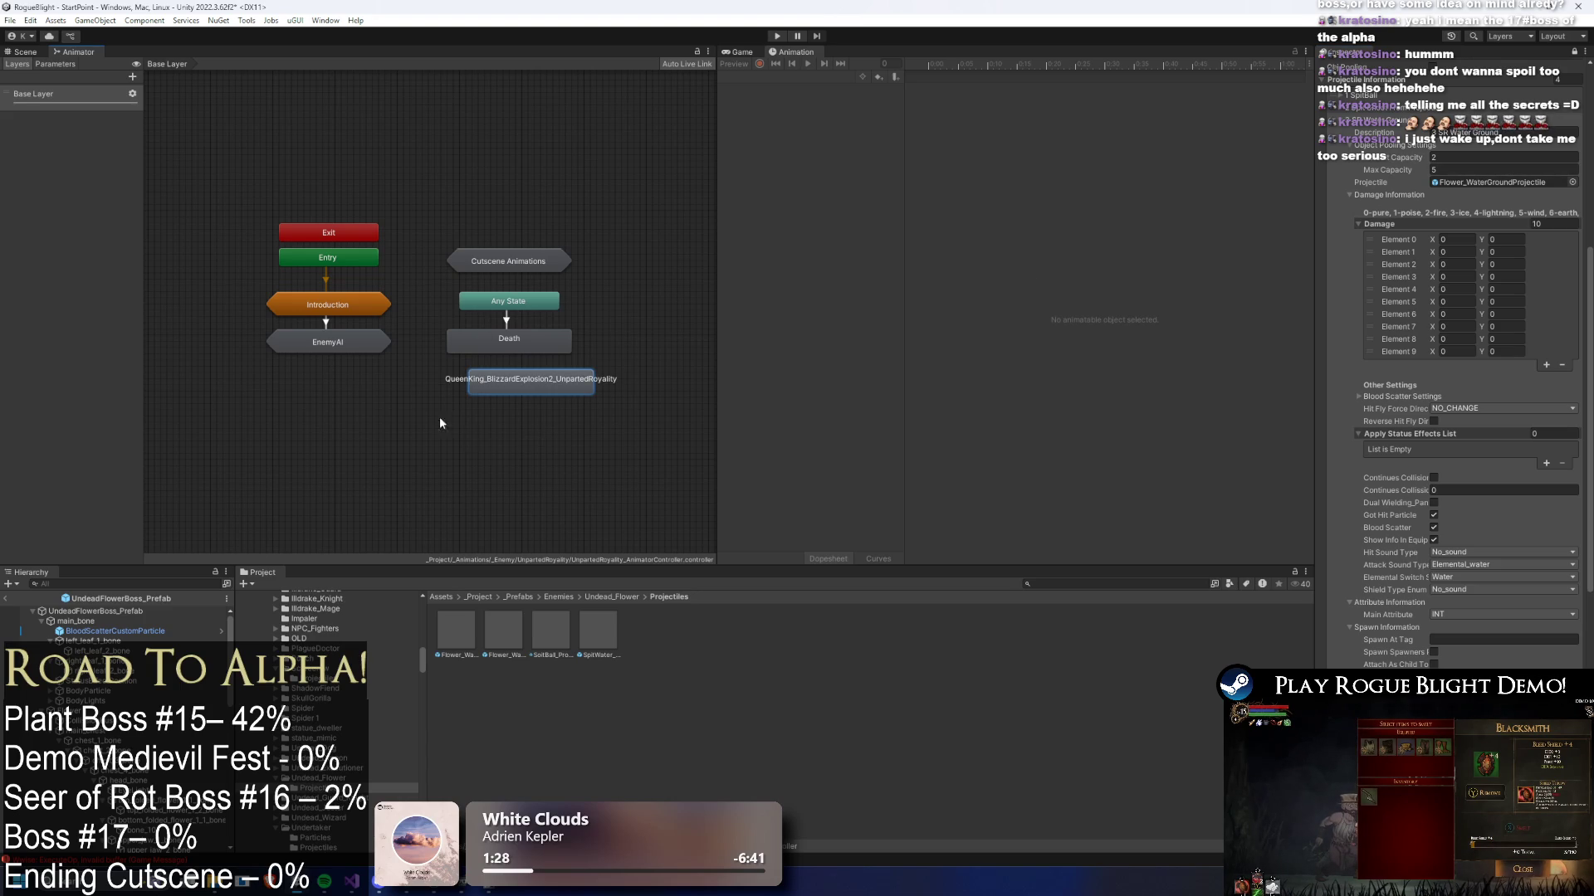
pyautogui.press('Delete')
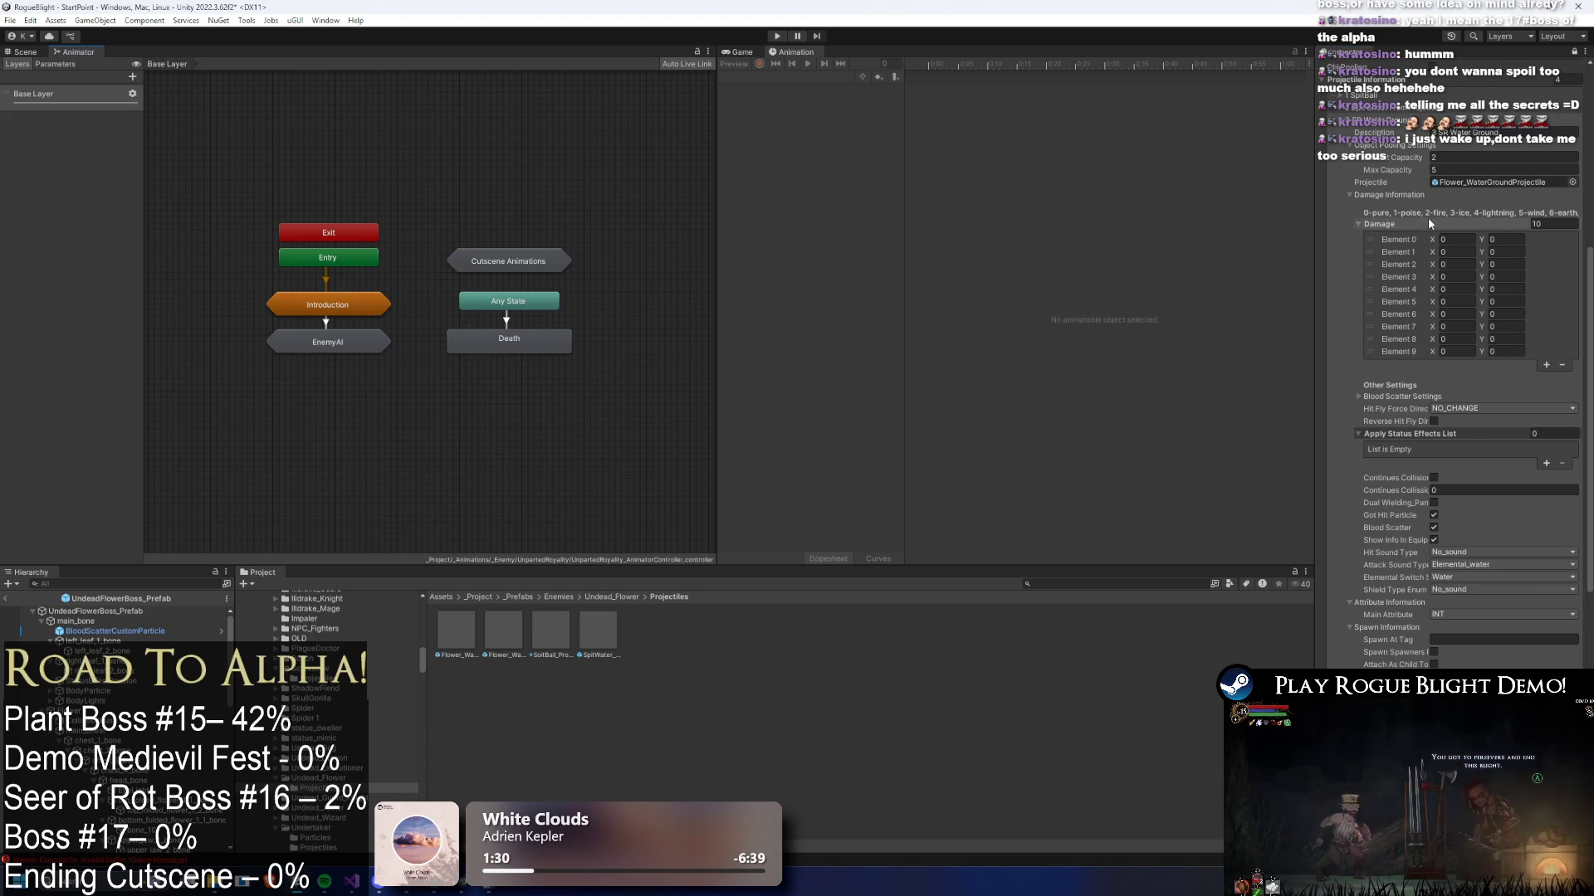
pyautogui.scroll(3, 1428, 220)
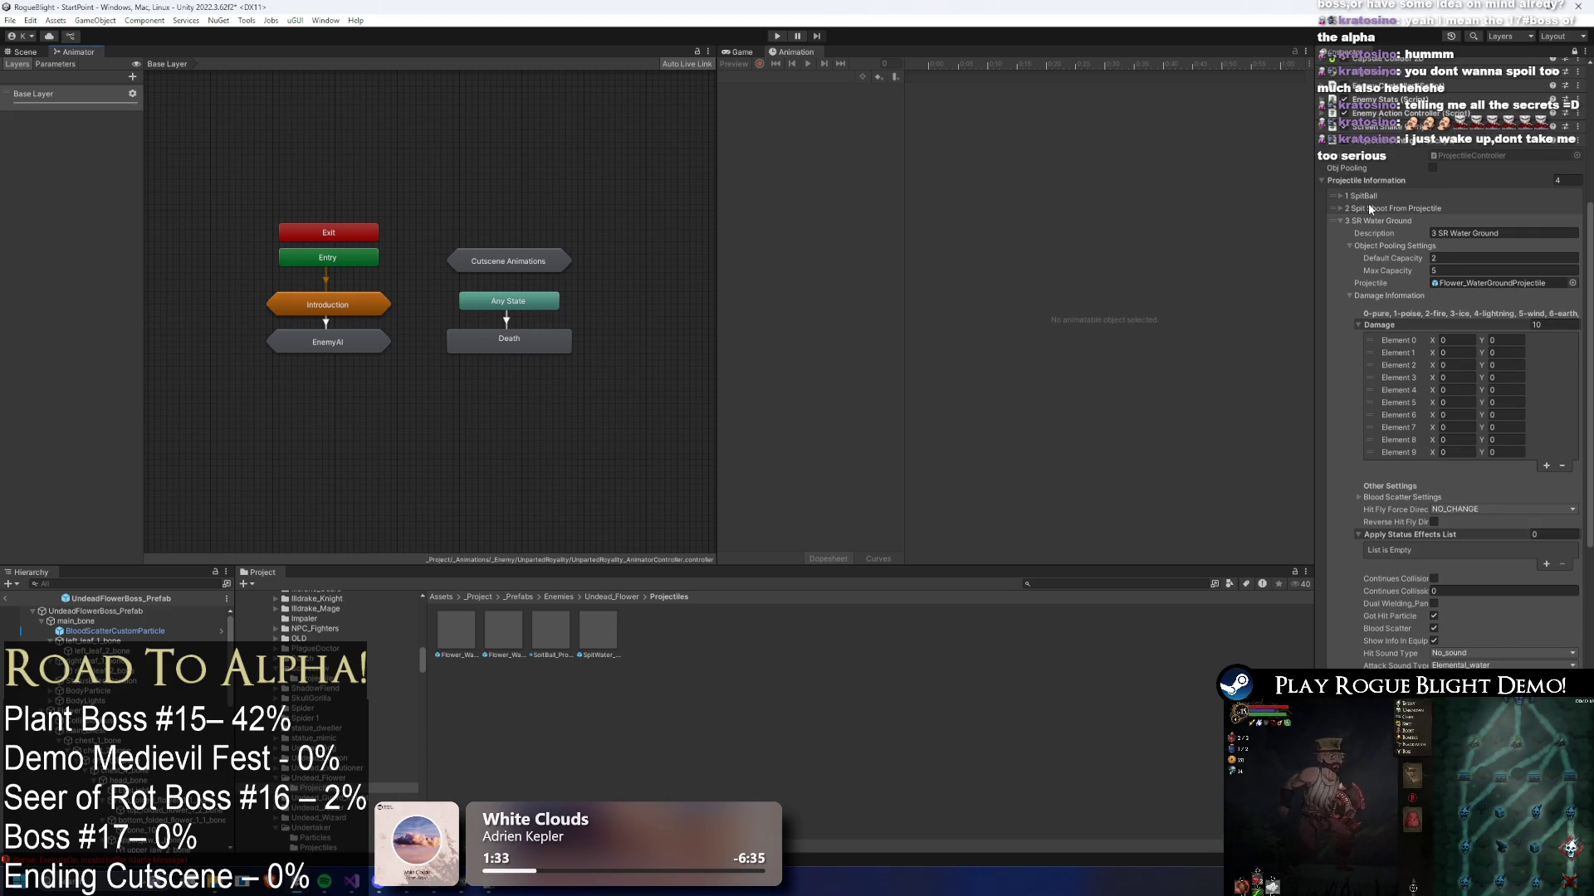
pyautogui.click(1479, 287)
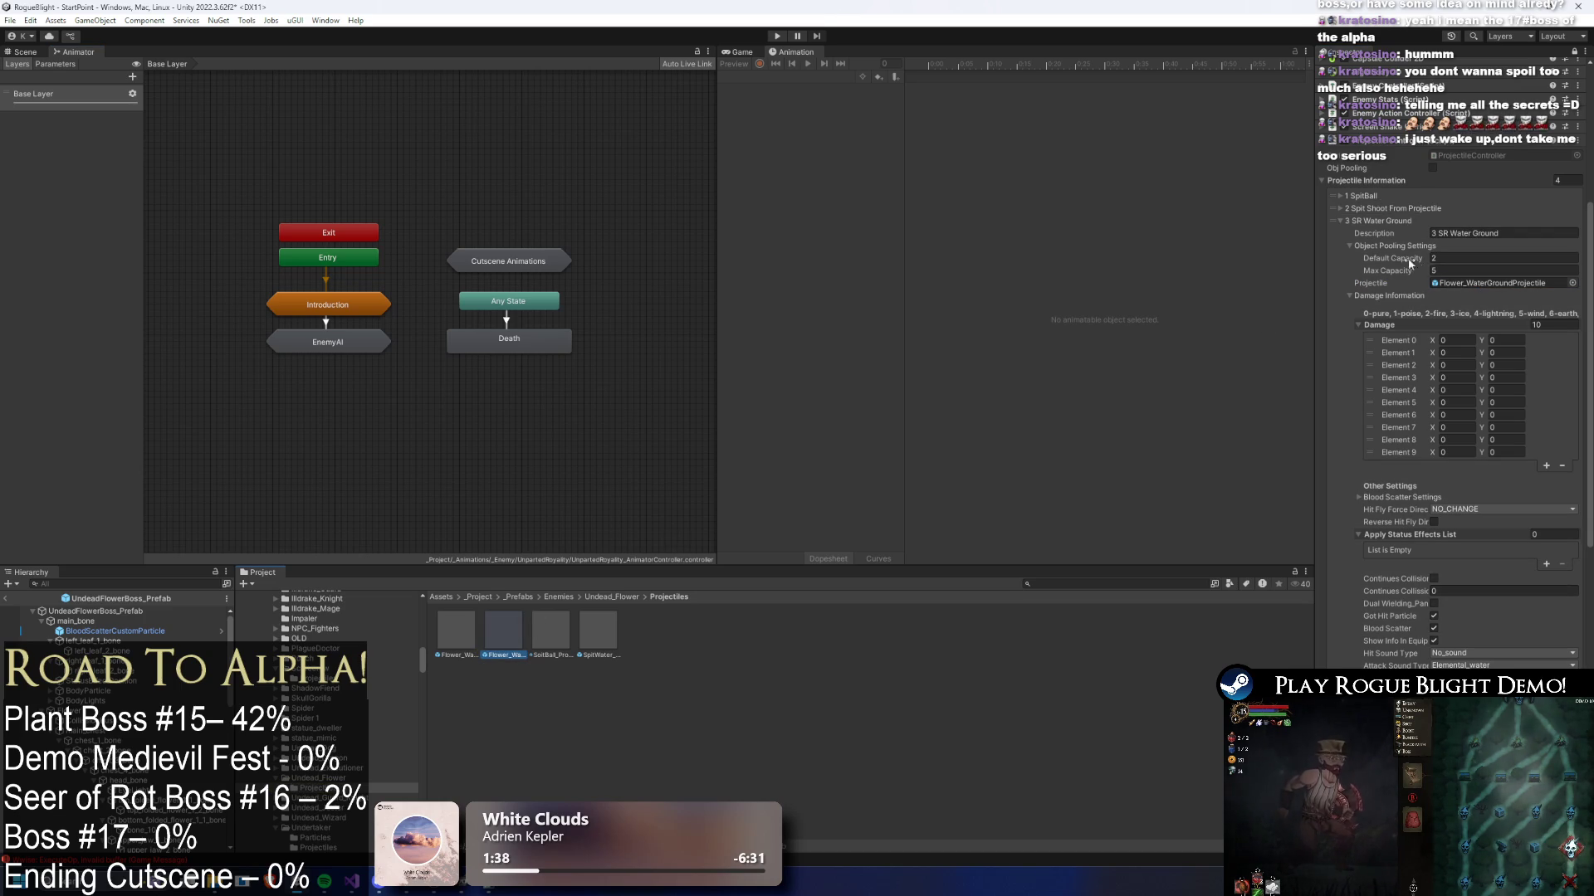
# - Review Flower_WaterGroundProjectile's Spawn Projectiles element 0, then reselect UndeadFlowerBoss_Prefab
pyautogui.click(1574, 51)
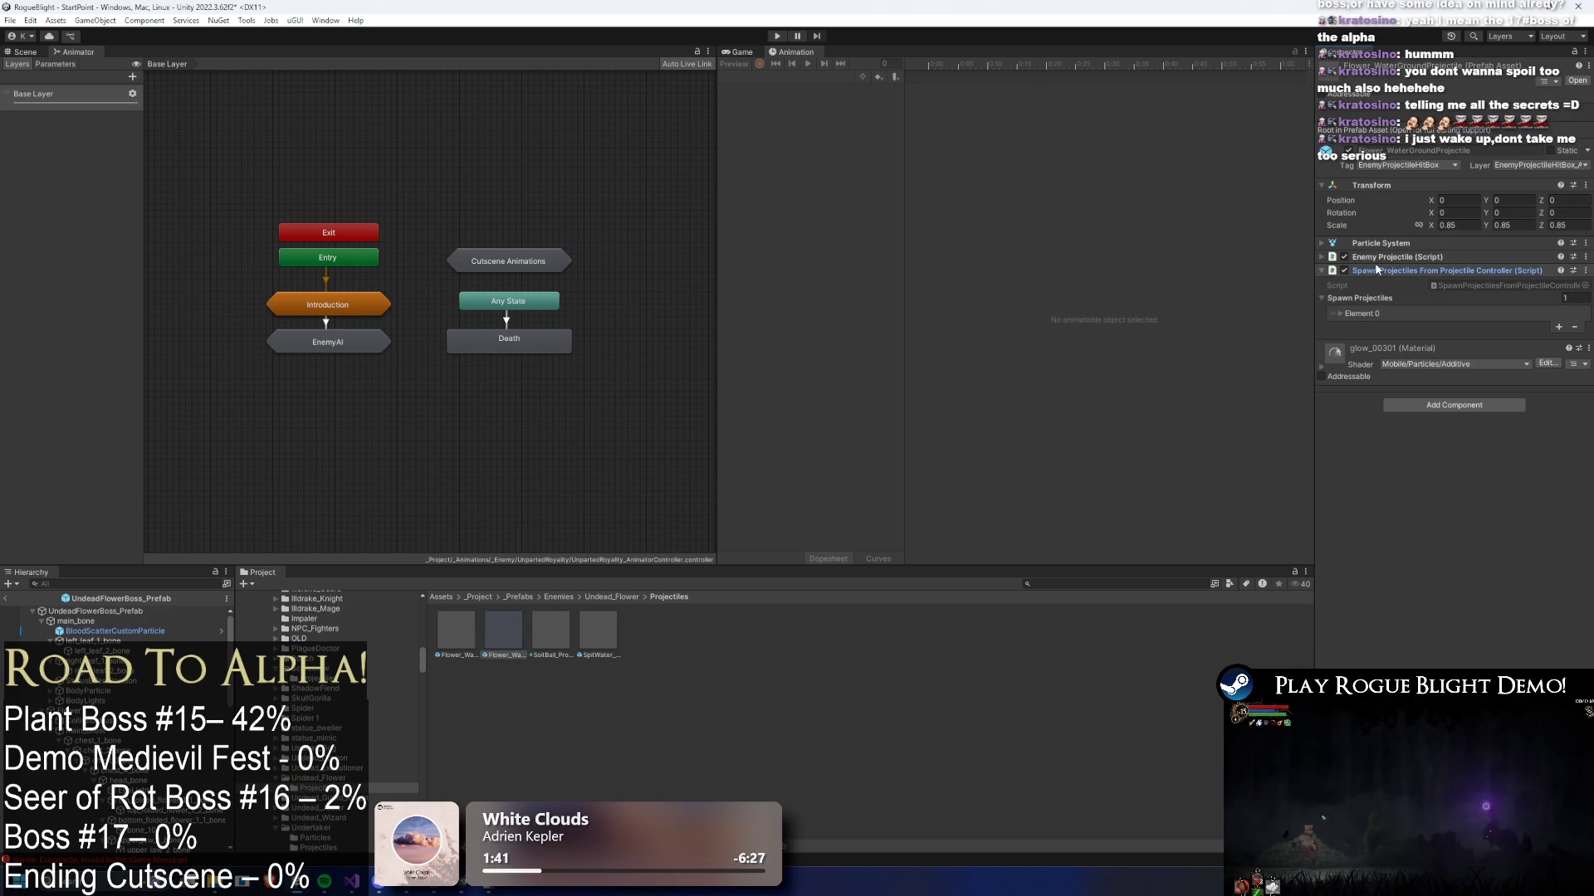
pyautogui.click(1340, 314)
pyautogui.click(1483, 326)
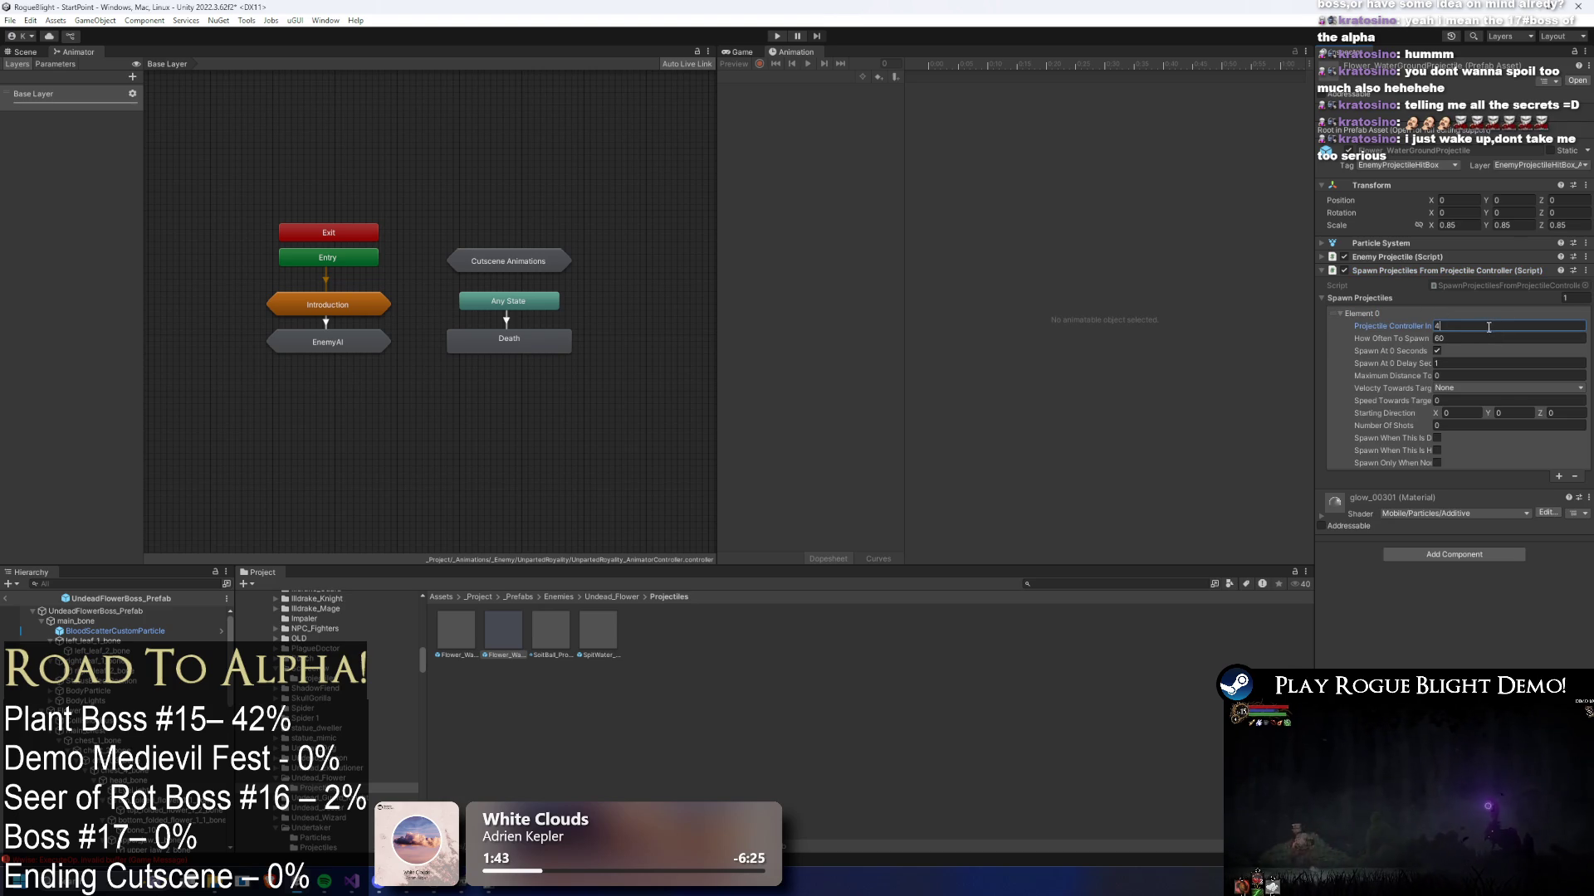
pyautogui.click(123, 612)
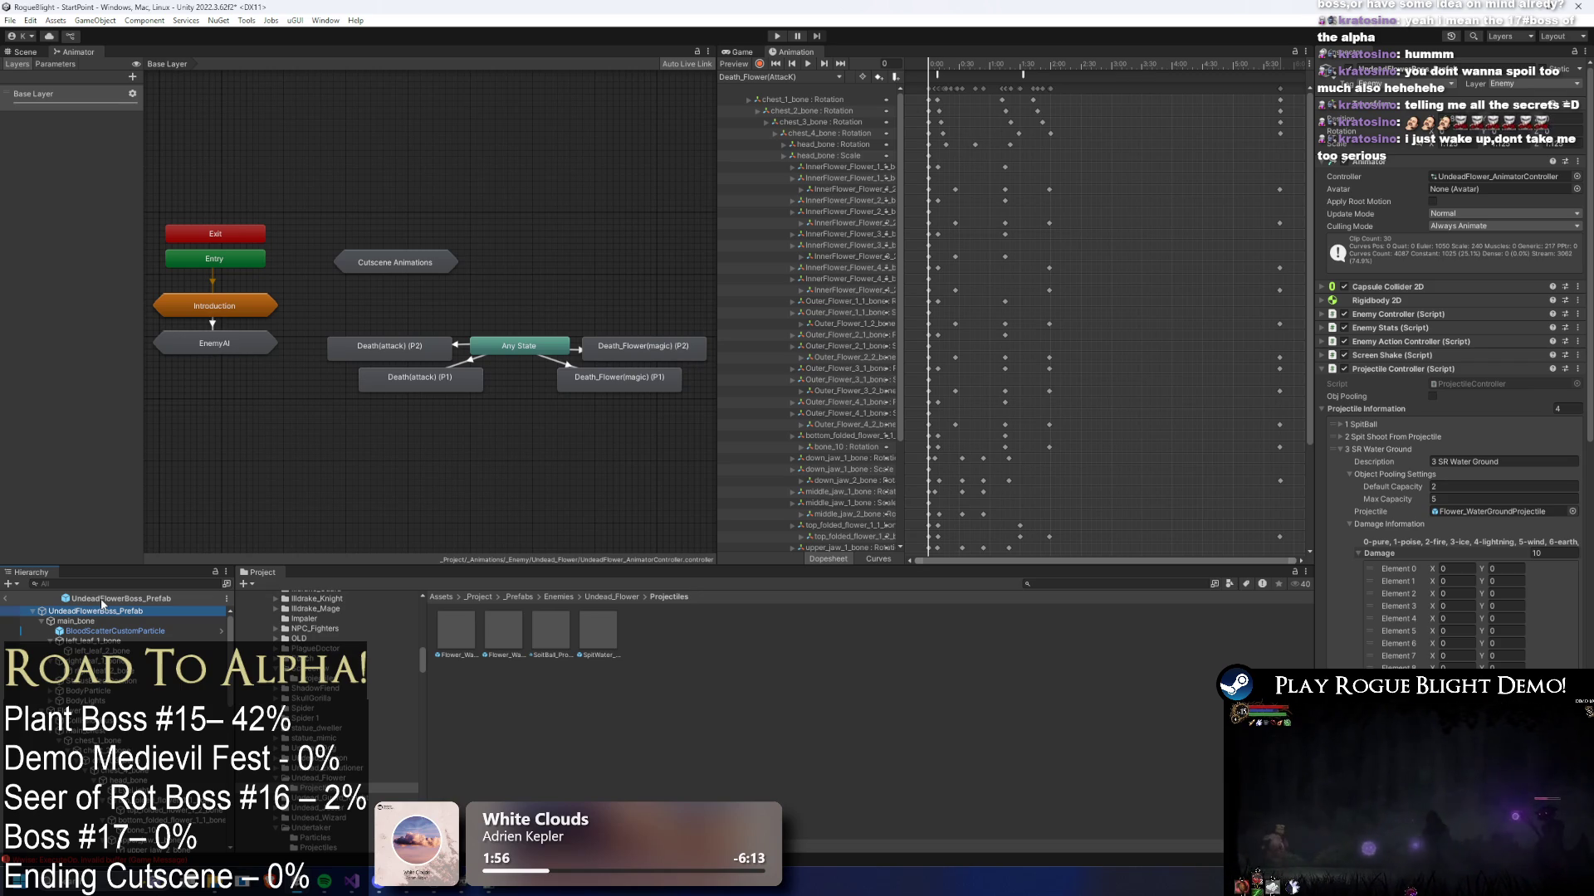
# - Open the EnemyAI state machine and load the Cast2_Flower clip, showing the boss in the Scene
pyautogui.click(1391, 448)
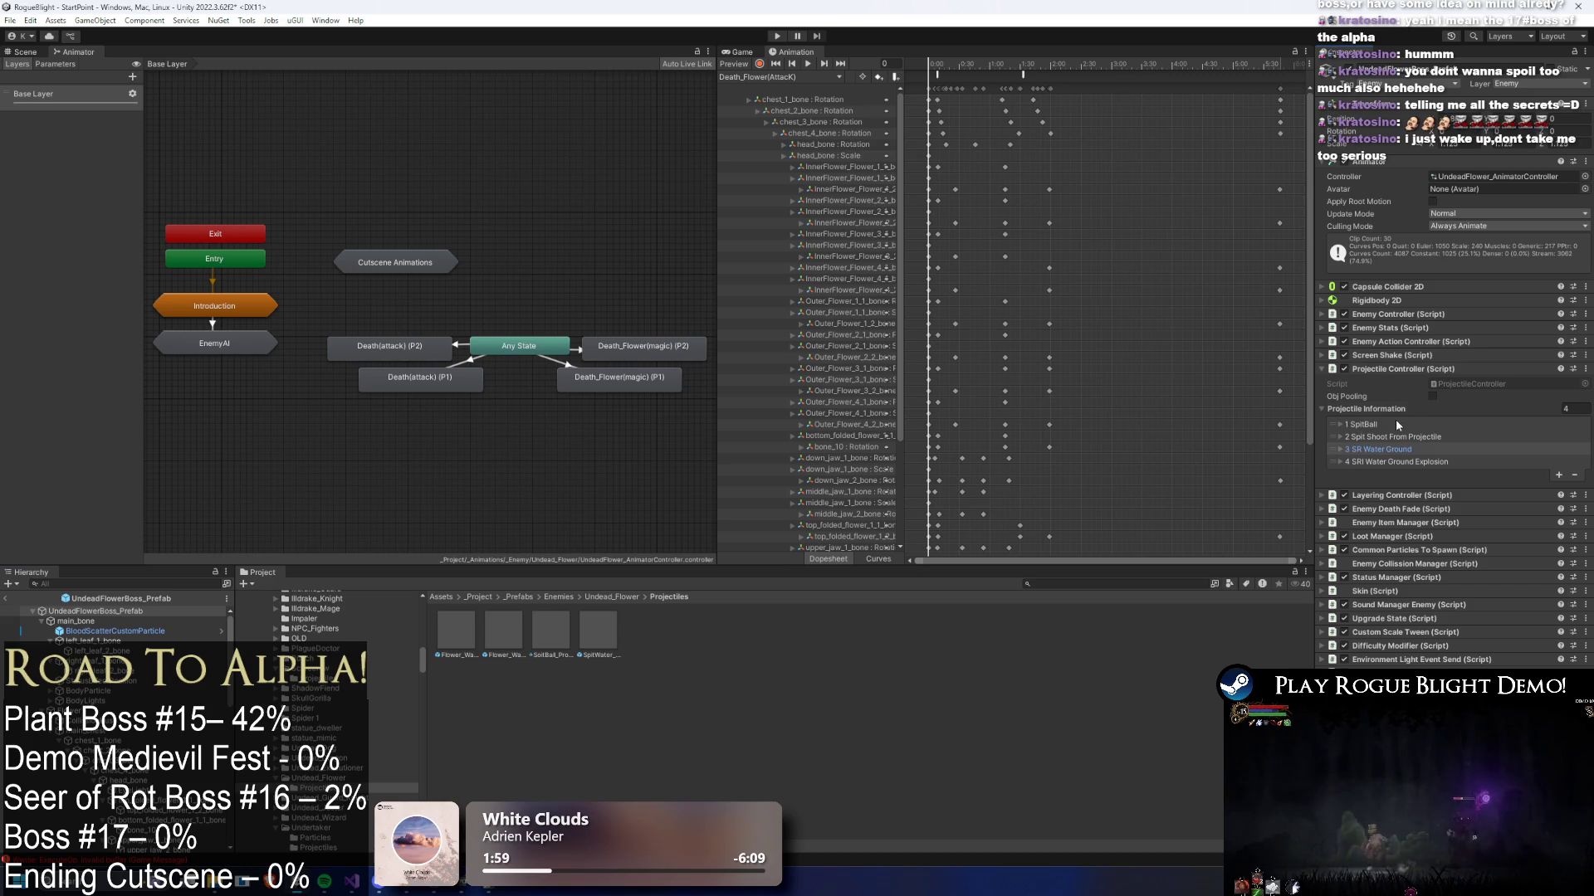
pyautogui.click(1406, 365)
pyautogui.click(1411, 371)
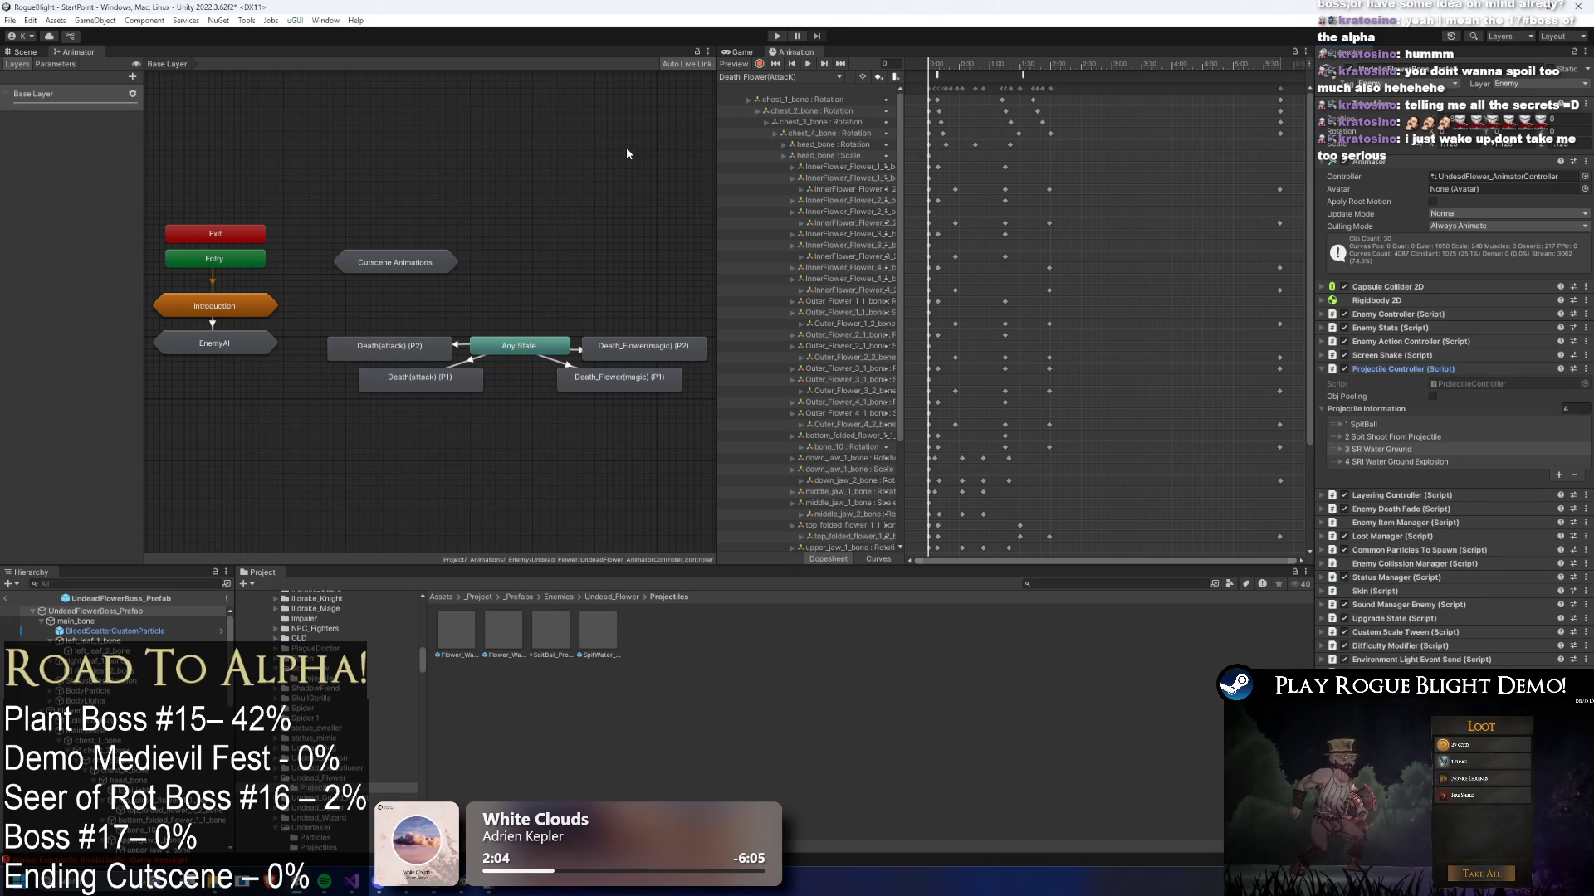
pyautogui.doubleClick(277, 344)
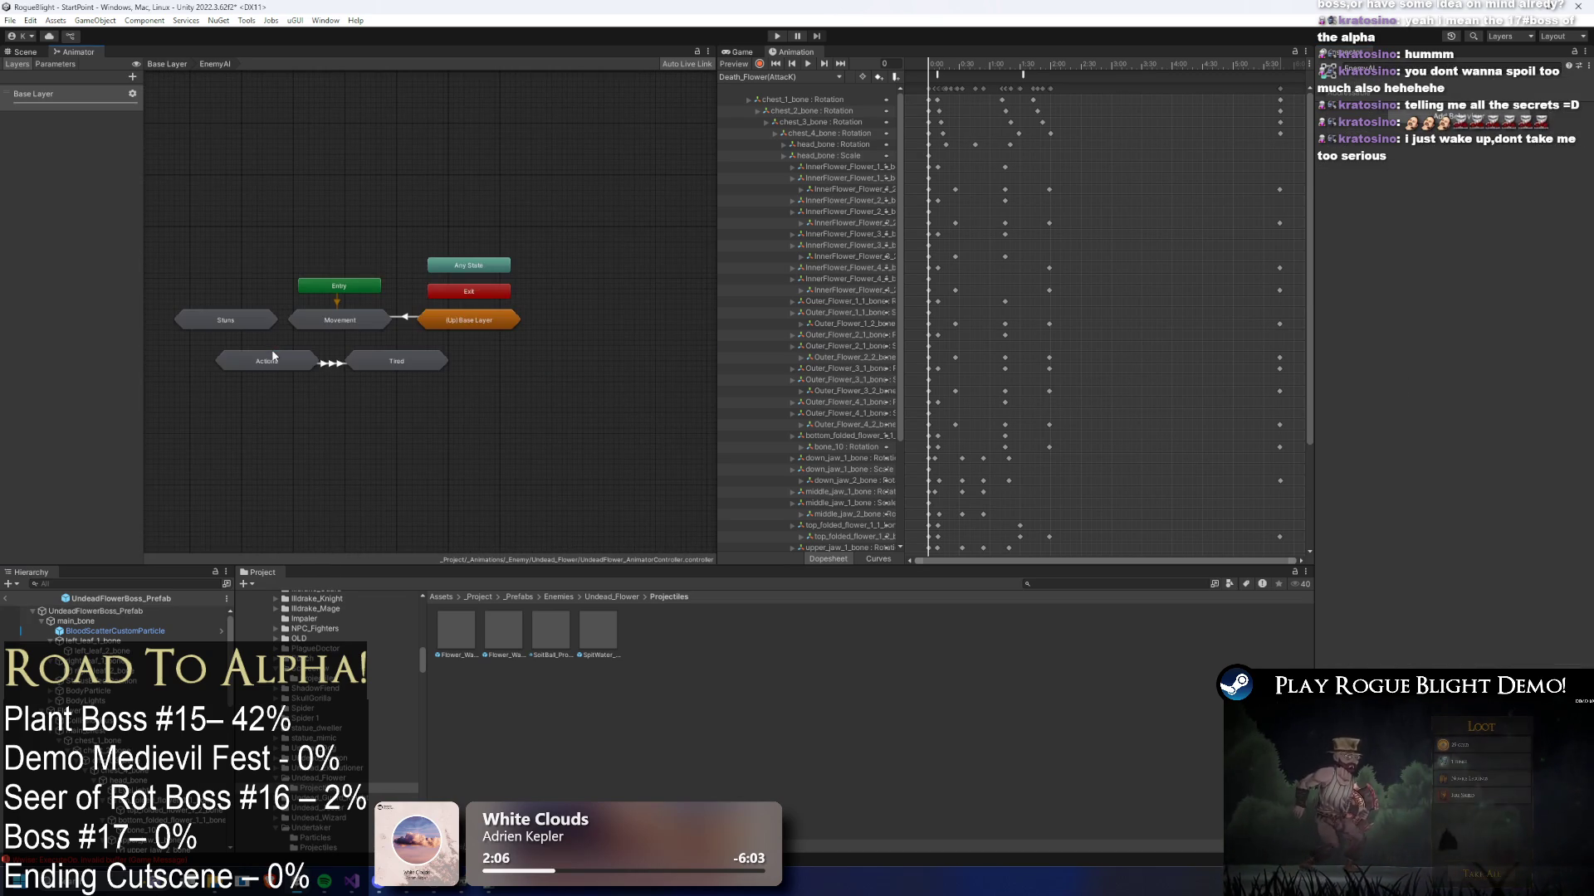
pyautogui.click(276, 363)
pyautogui.click(266, 240)
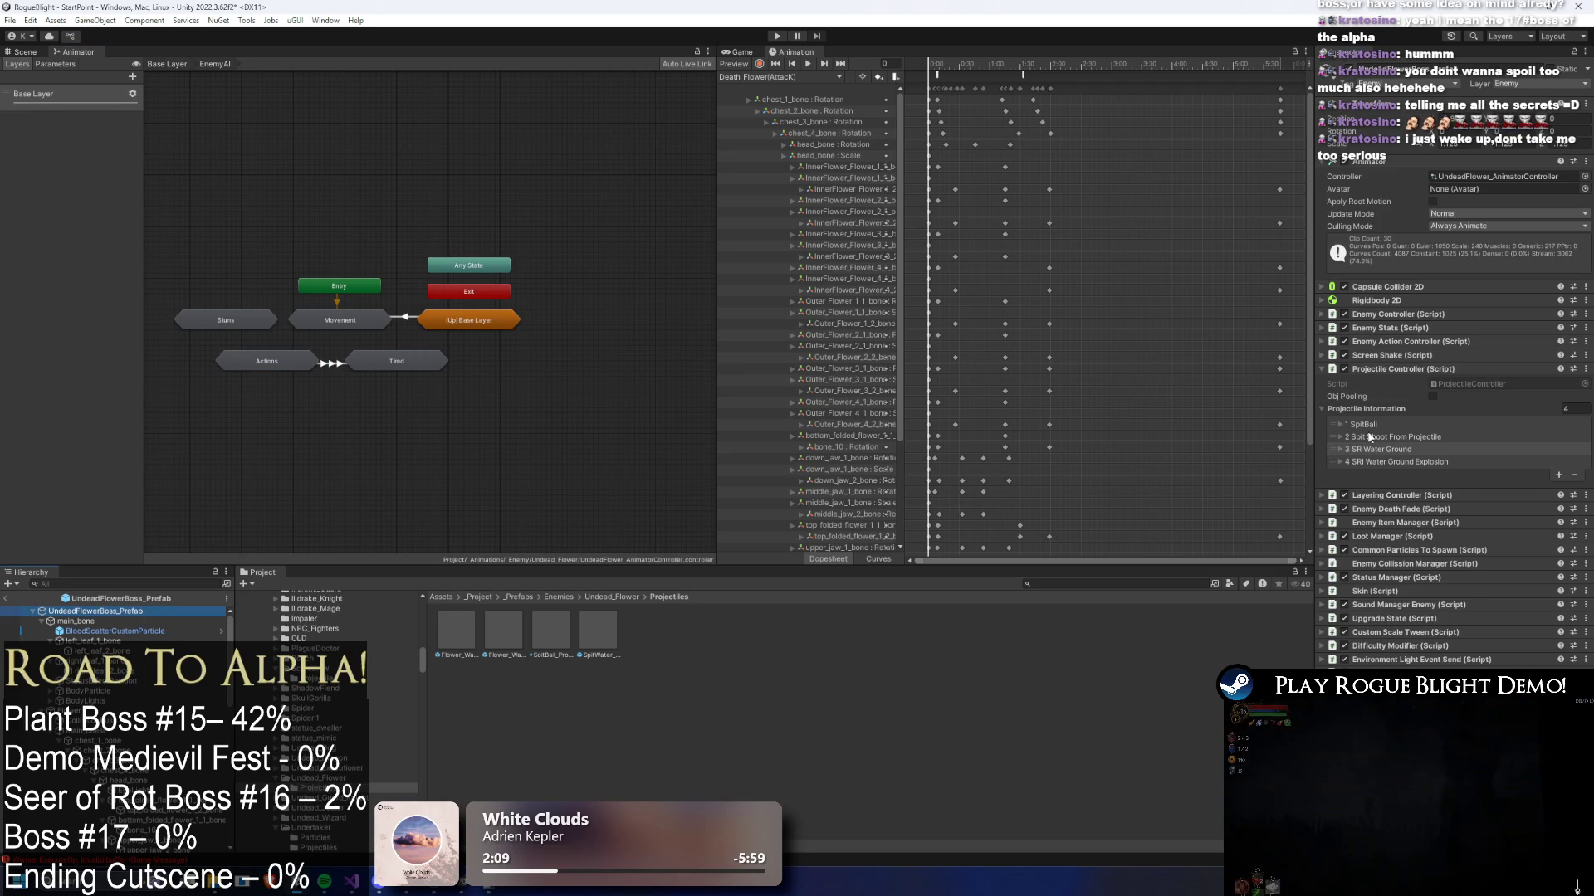
pyautogui.click(784, 76)
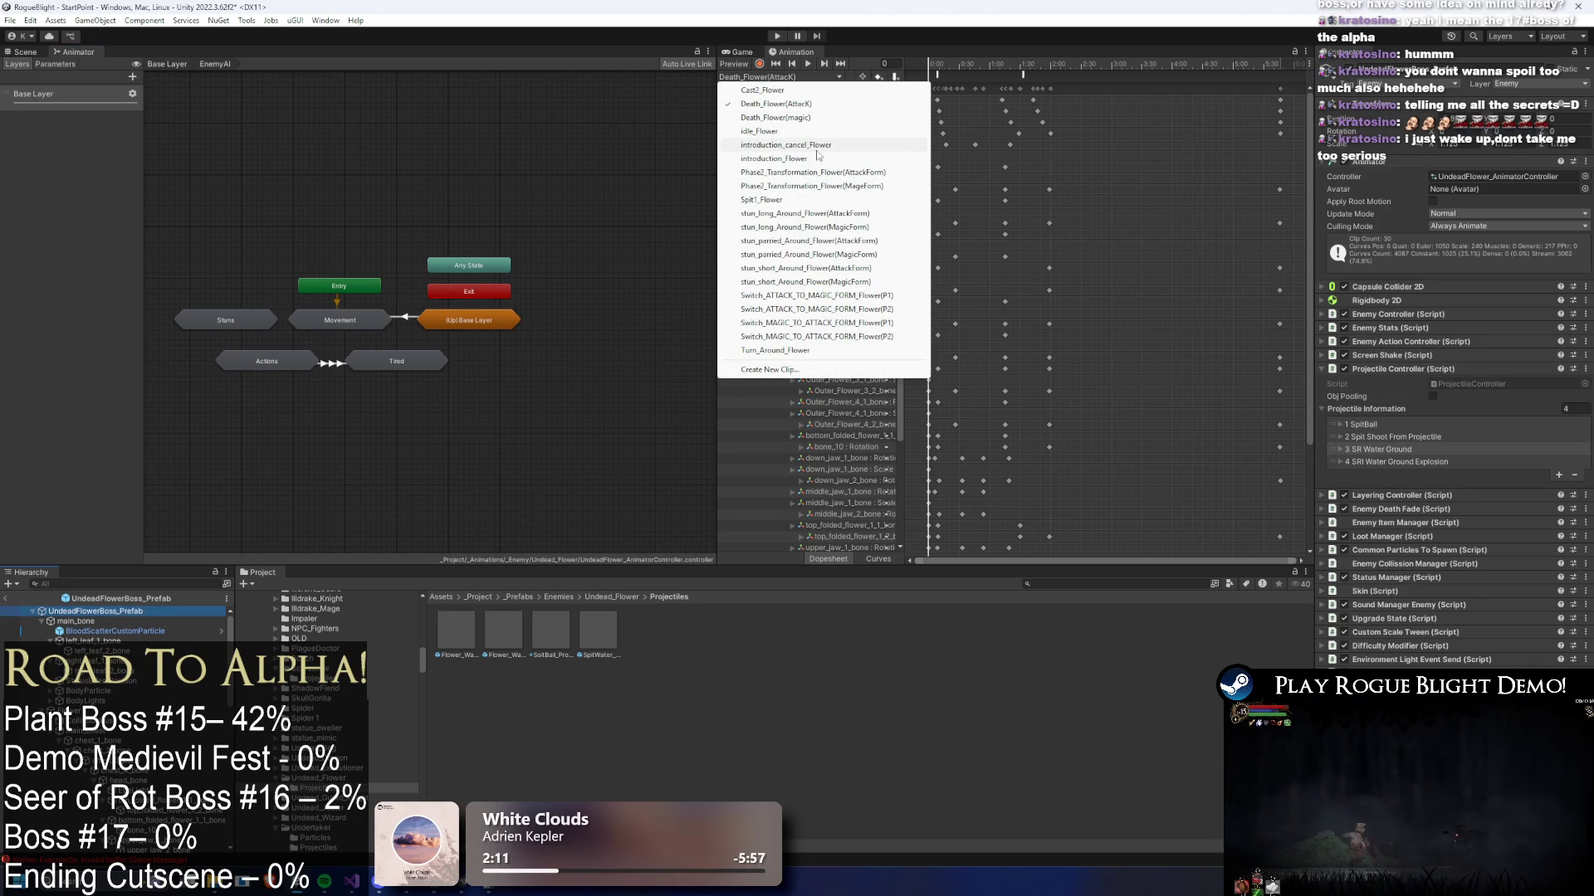
pyautogui.click(788, 90)
pyautogui.click(33, 52)
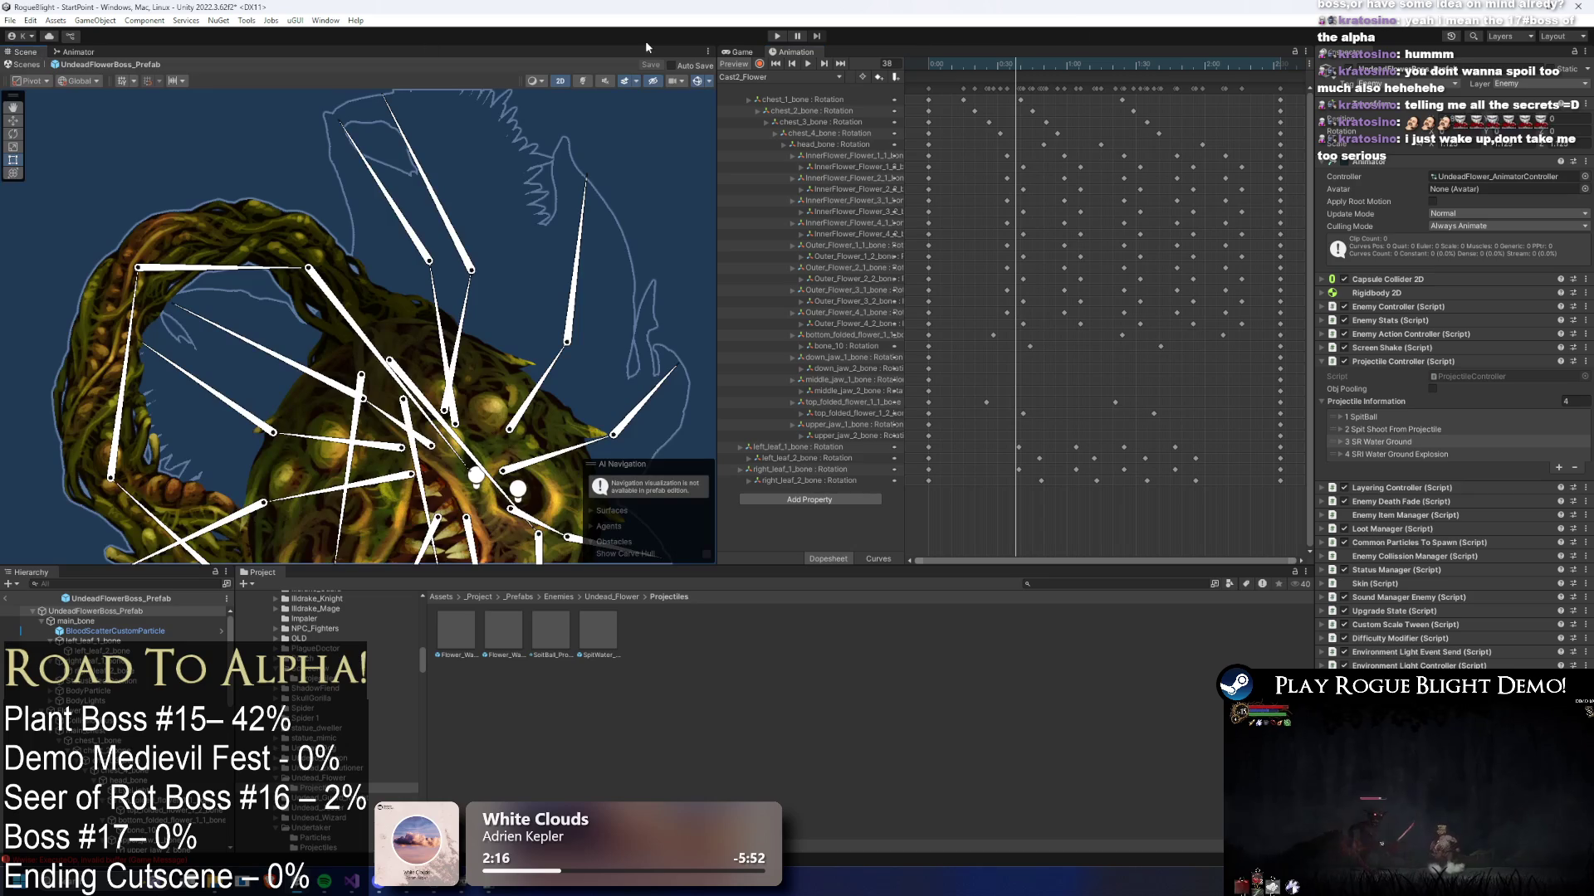
# - Add an animation event at frame 69 calling ProjectileController's SpawnProjectile(int)
pyautogui.moveTo(981, 59)
pyautogui.mouseDown()
pyautogui.moveTo(1086, 62)
pyautogui.moveTo(1074, 52)
pyautogui.mouseUp()
pyautogui.rightClick(1070, 73)
pyautogui.click(1137, 78)
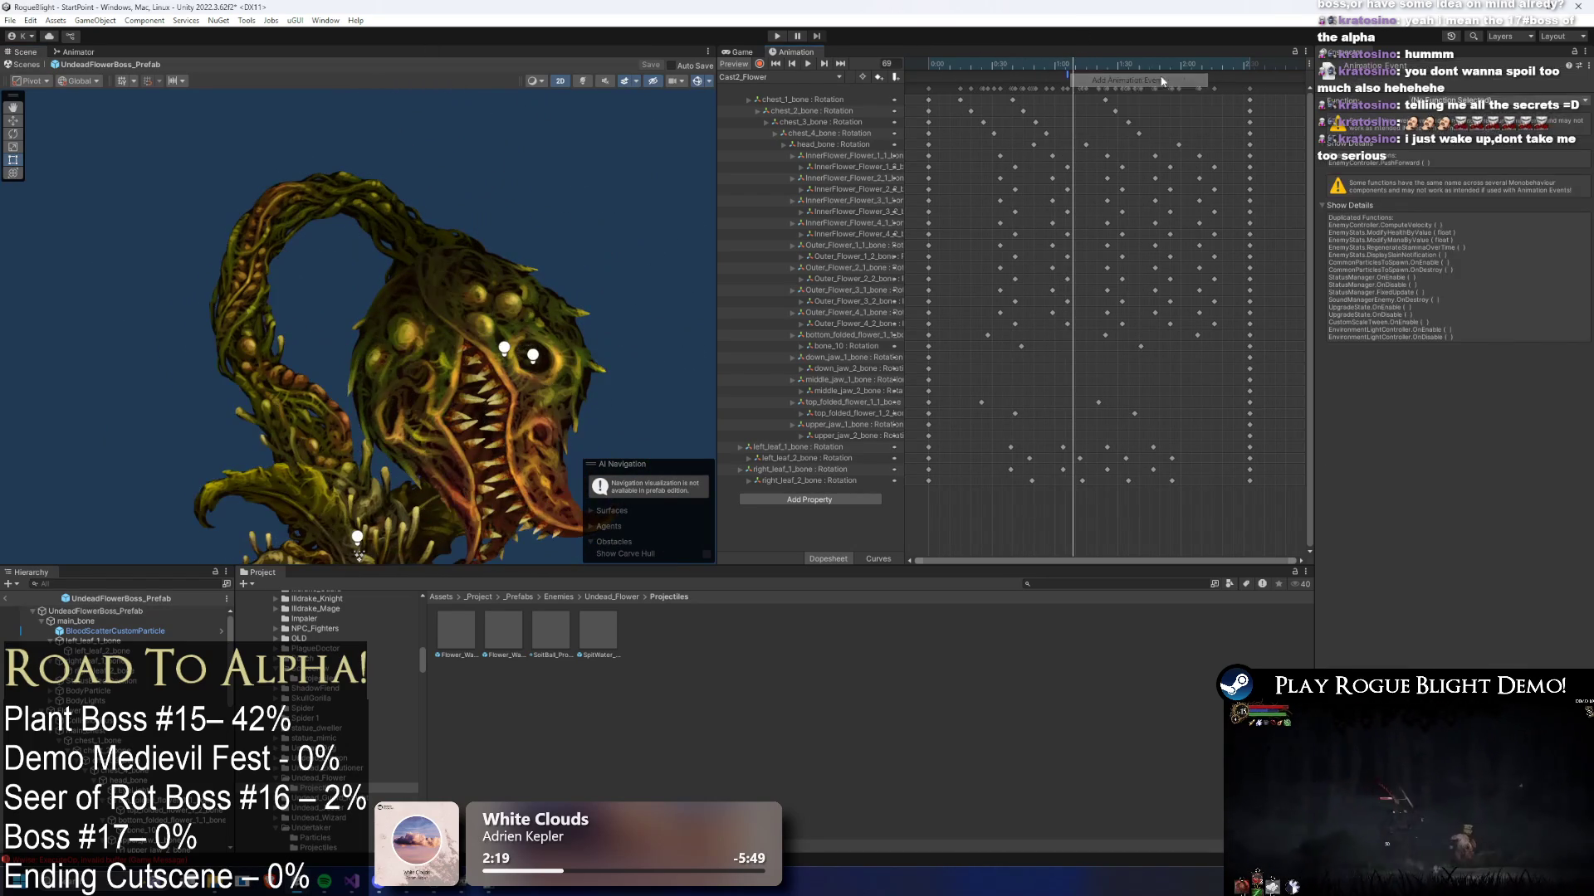
pyautogui.click(1485, 100)
pyautogui.moveTo(1378, 168)
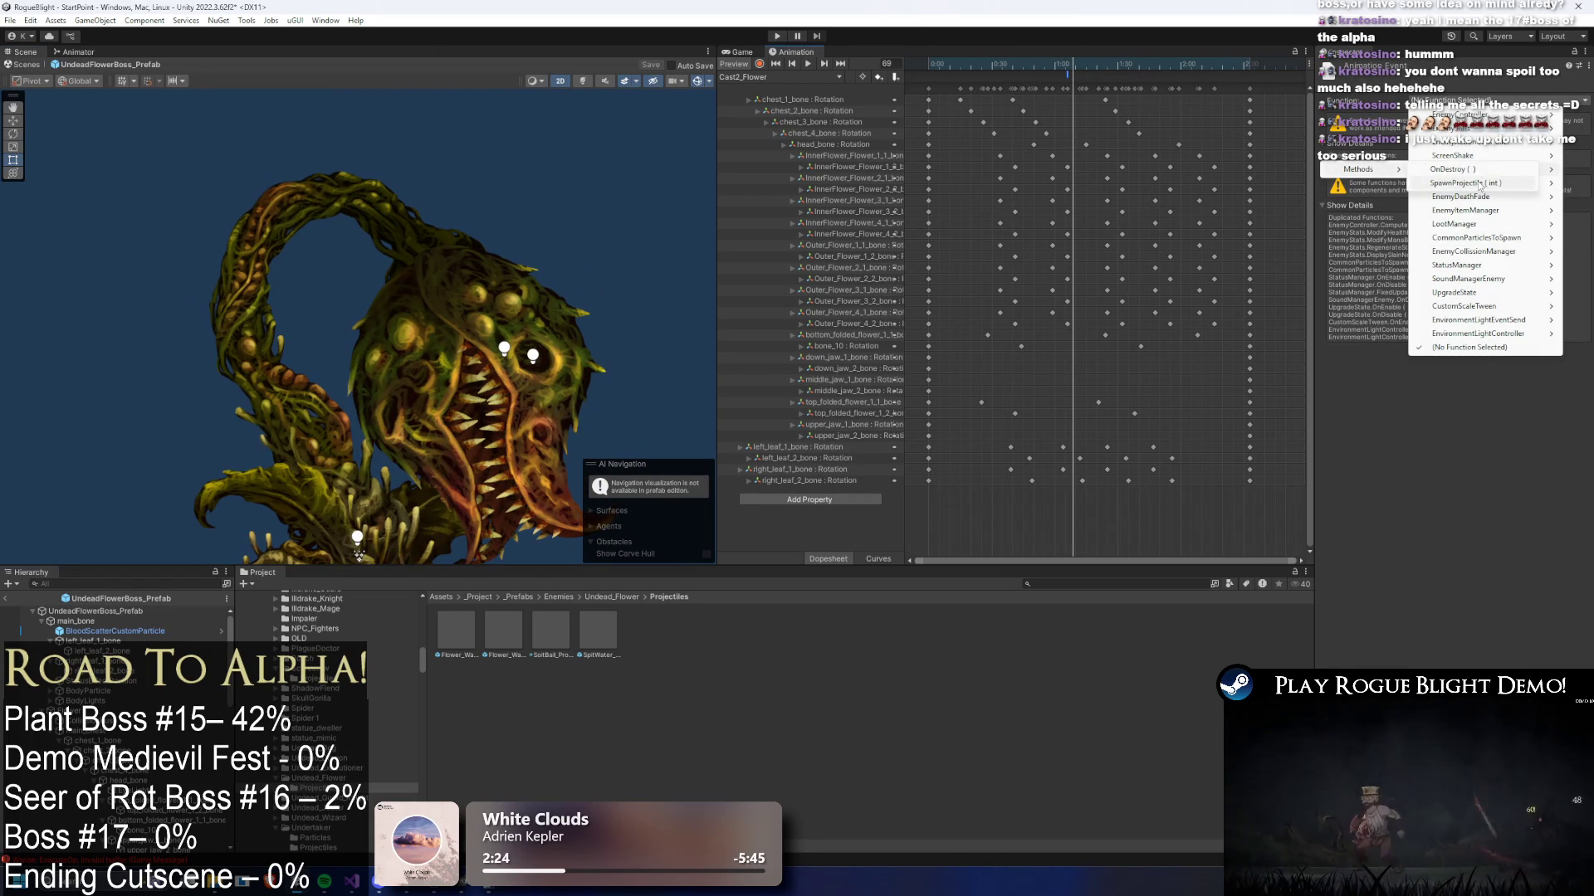
pyautogui.click(1479, 183)
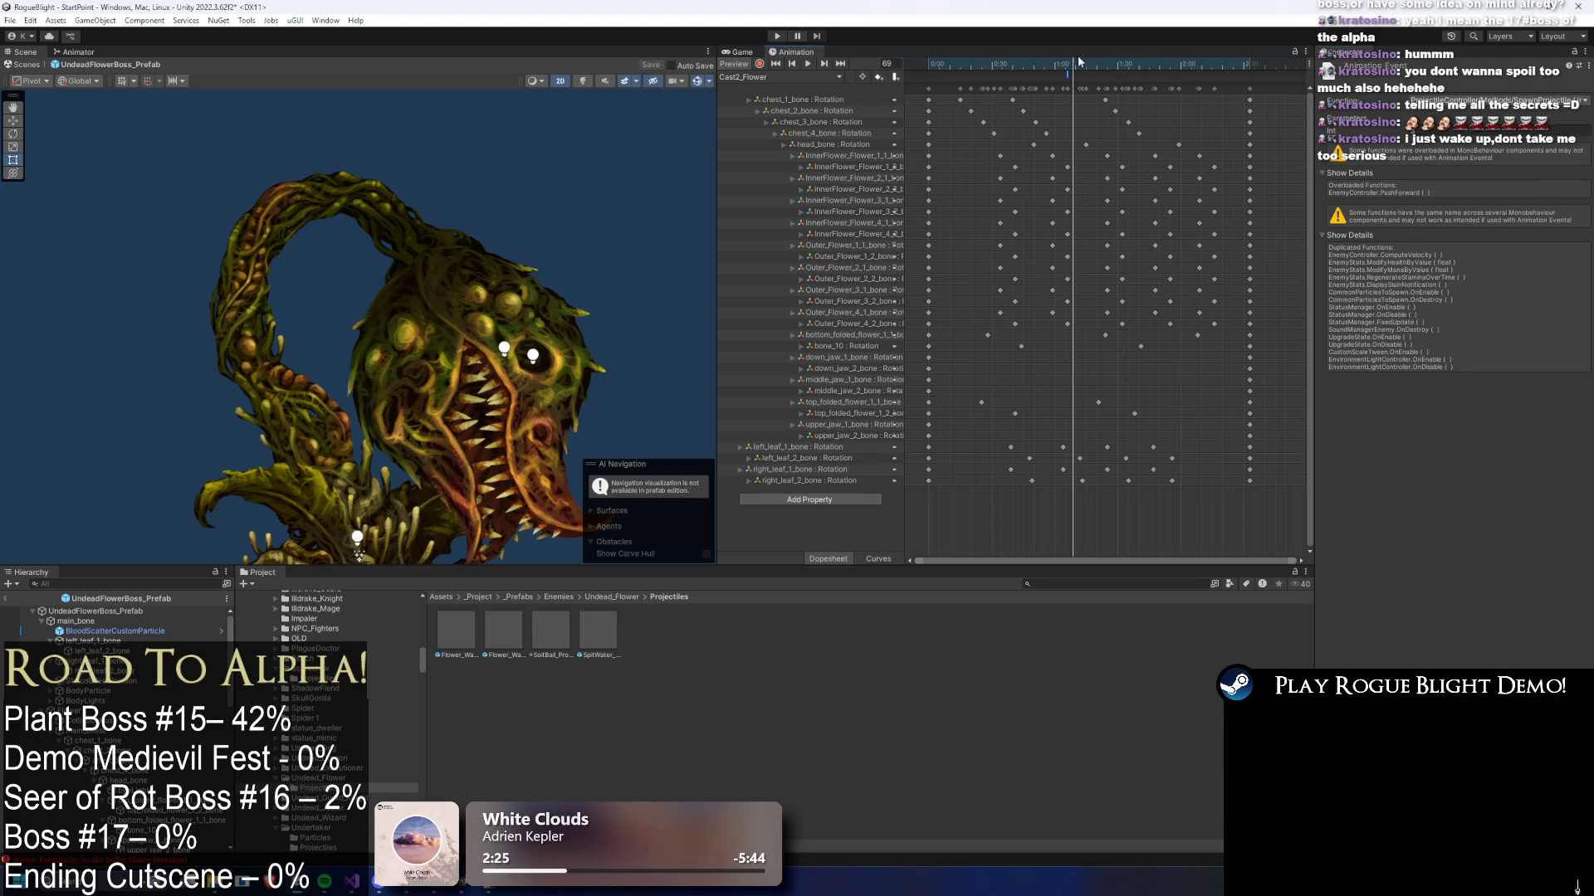
pyautogui.press(',')
pyautogui.press(',')
pyautogui.press(',')
# - Check the boss's projectile spawn settings and select the bone at the creature's base
pyautogui.click(91, 610)
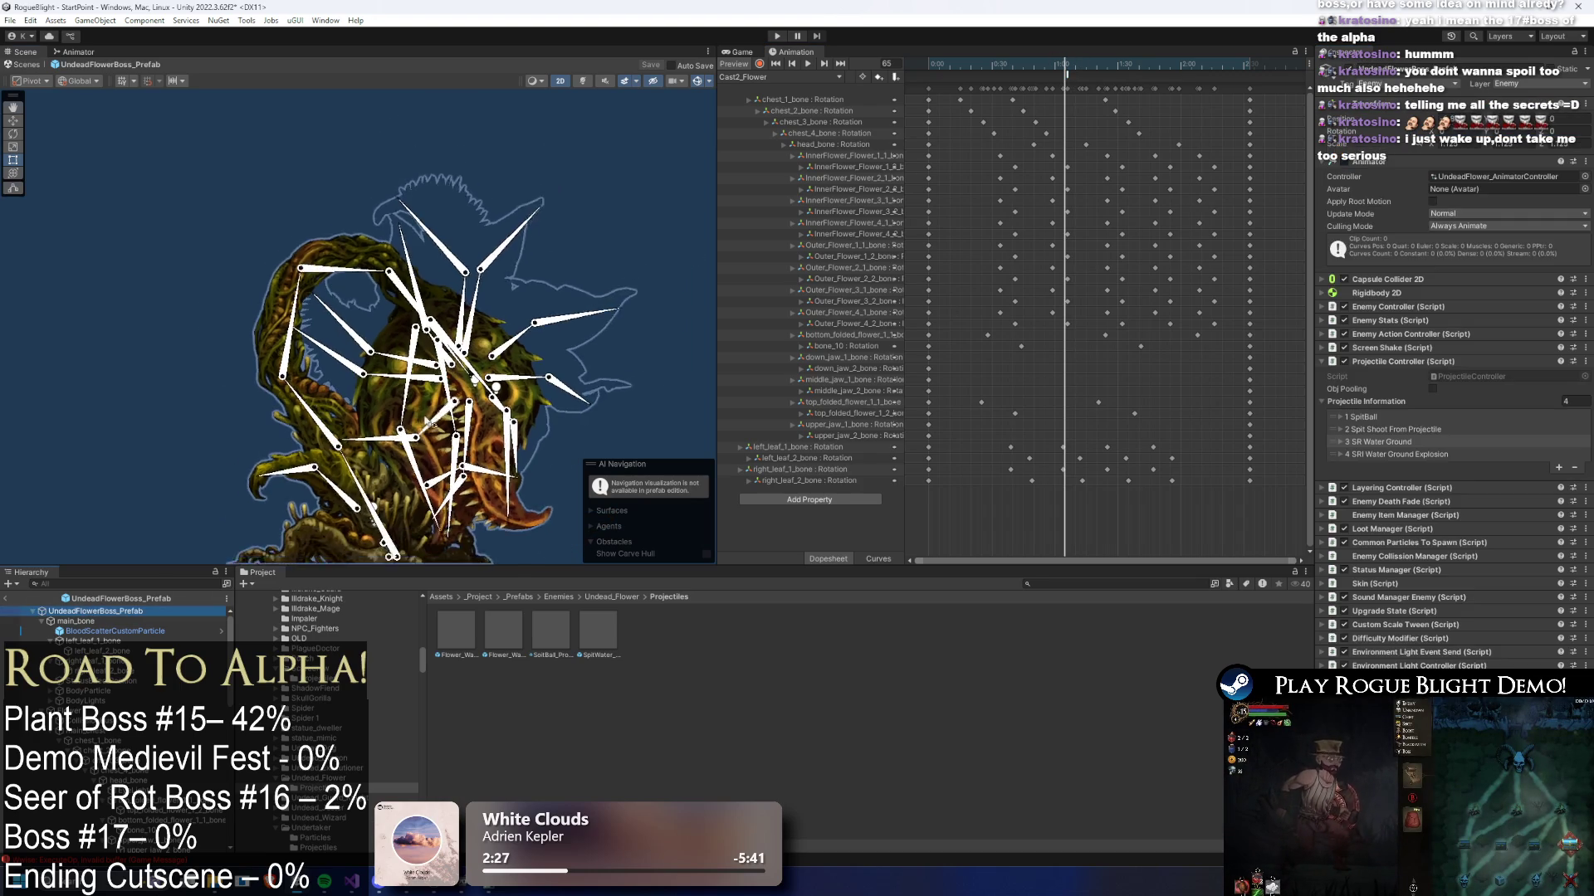
pyautogui.click(1388, 430)
pyautogui.scroll(-5, 1461, 398)
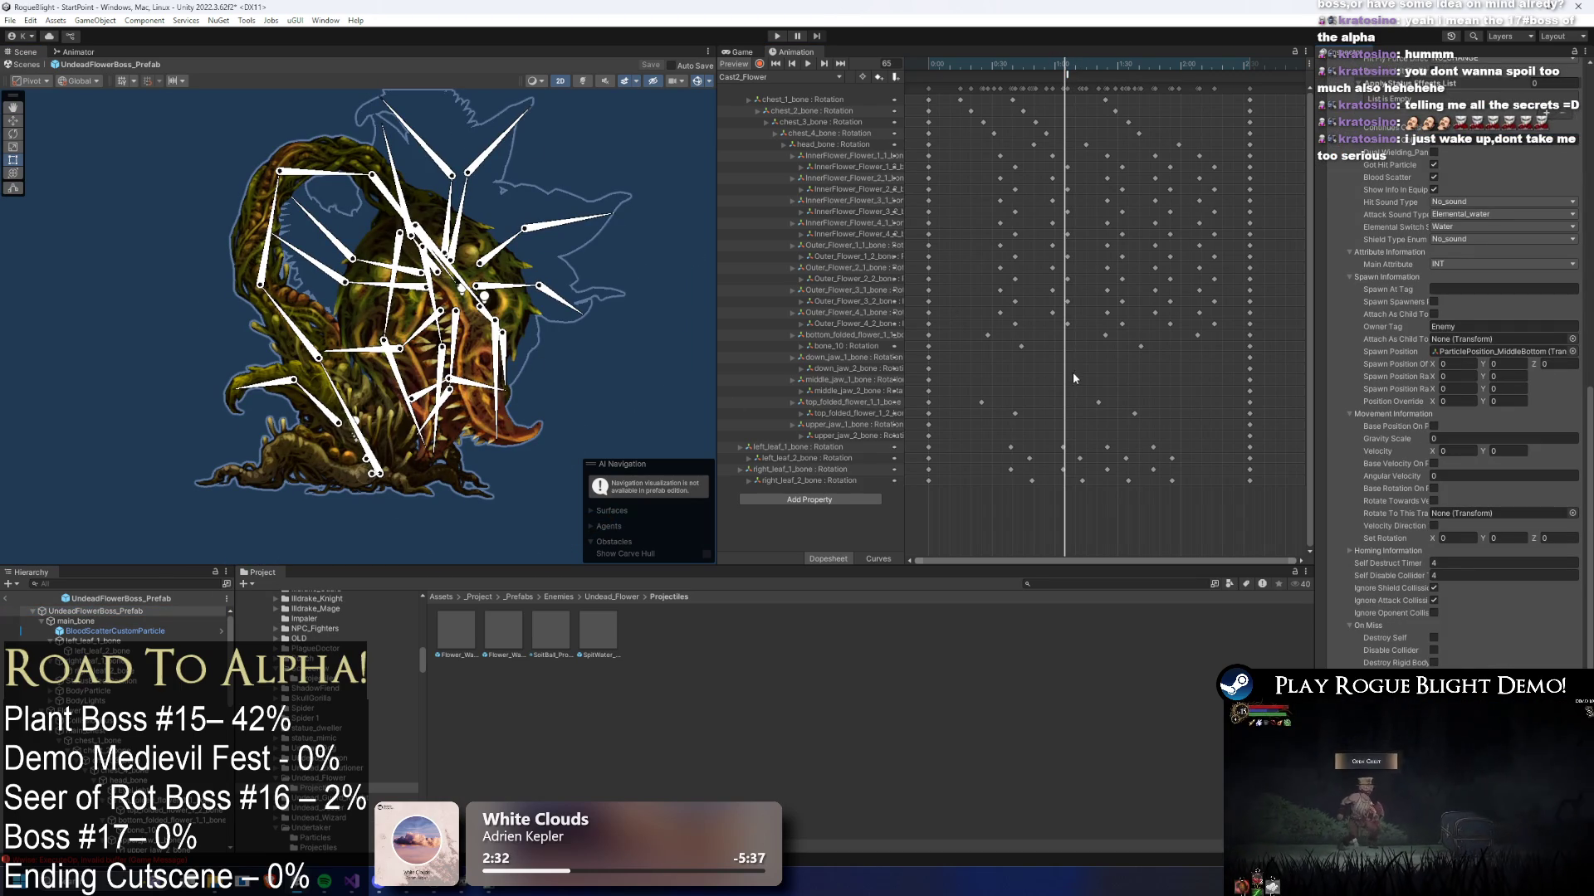
pyautogui.click(374, 477)
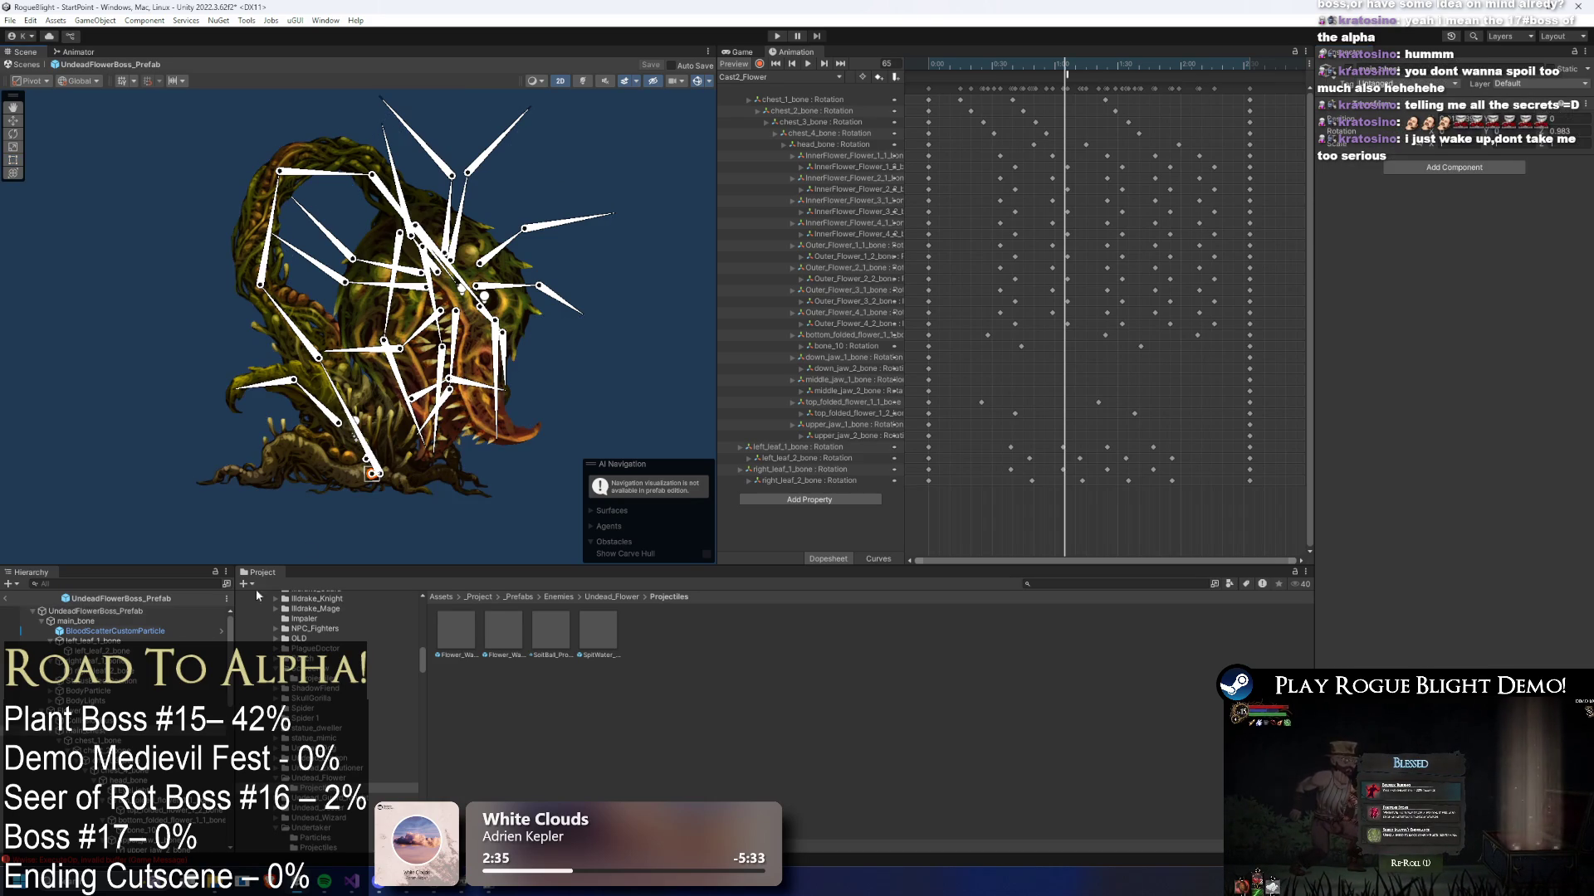
pyautogui.click(95, 611)
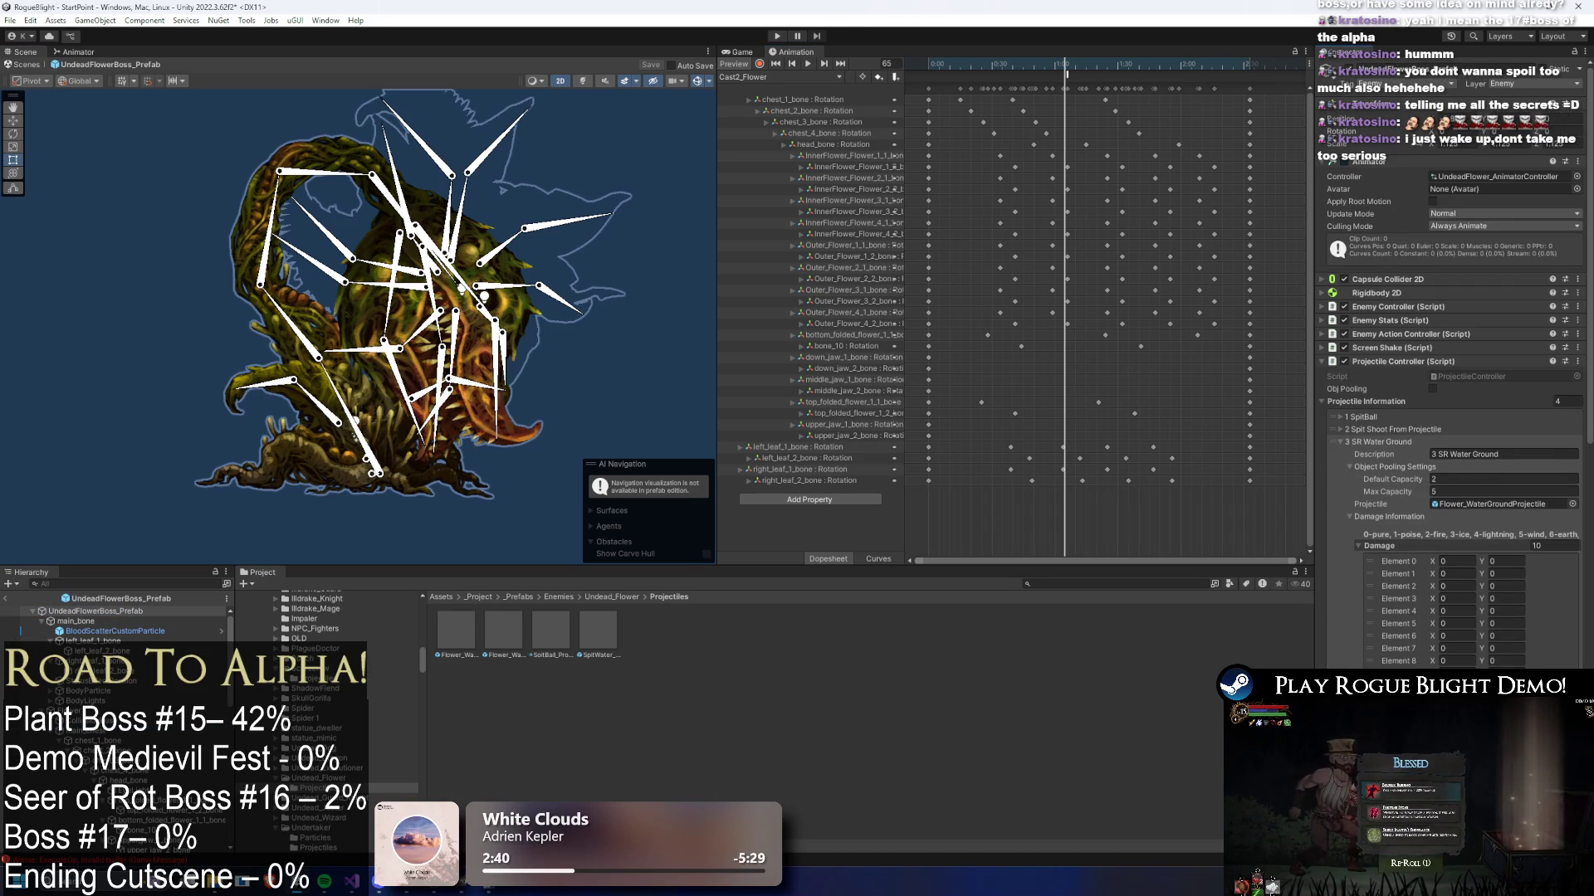
pyautogui.scroll(-10, 1576, 635)
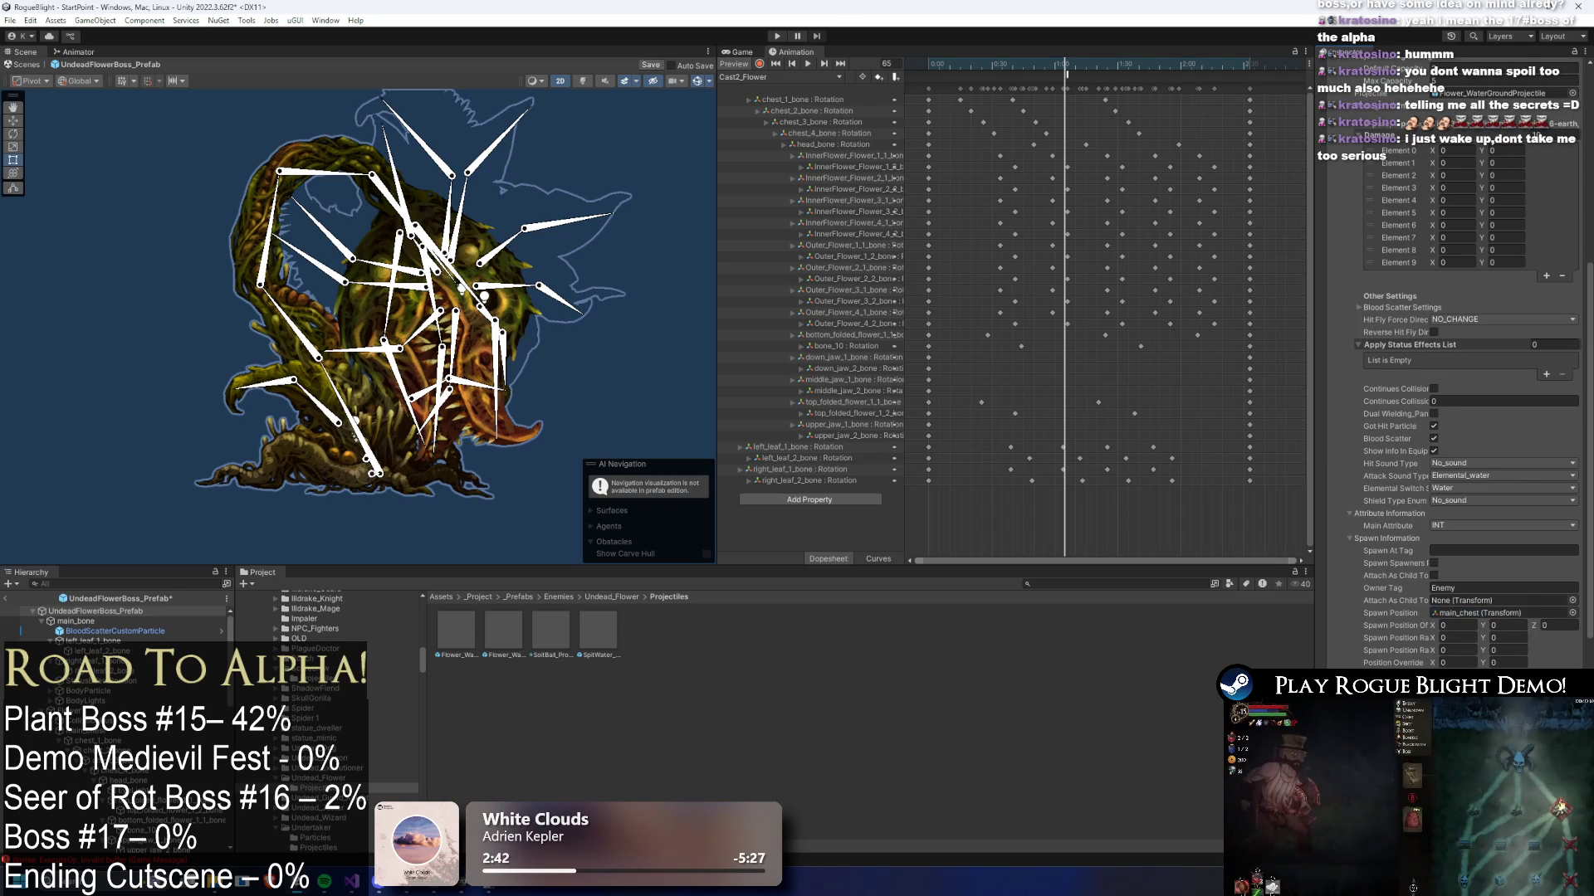
pyautogui.hotkey('ctrl', 'z')
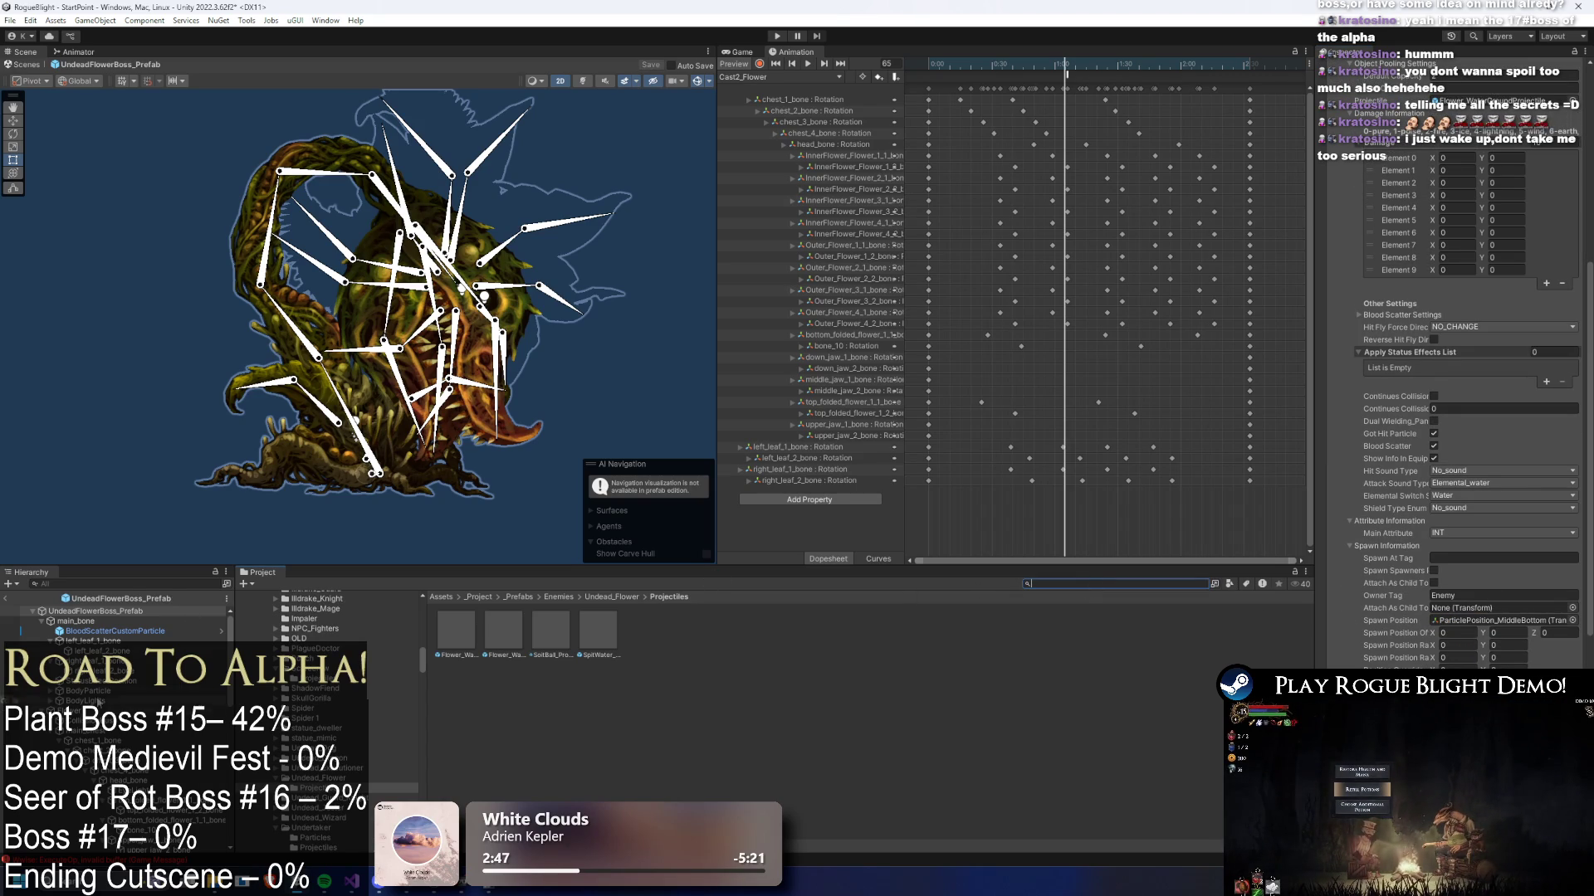
pyautogui.hotkey('ctrl', 'z')
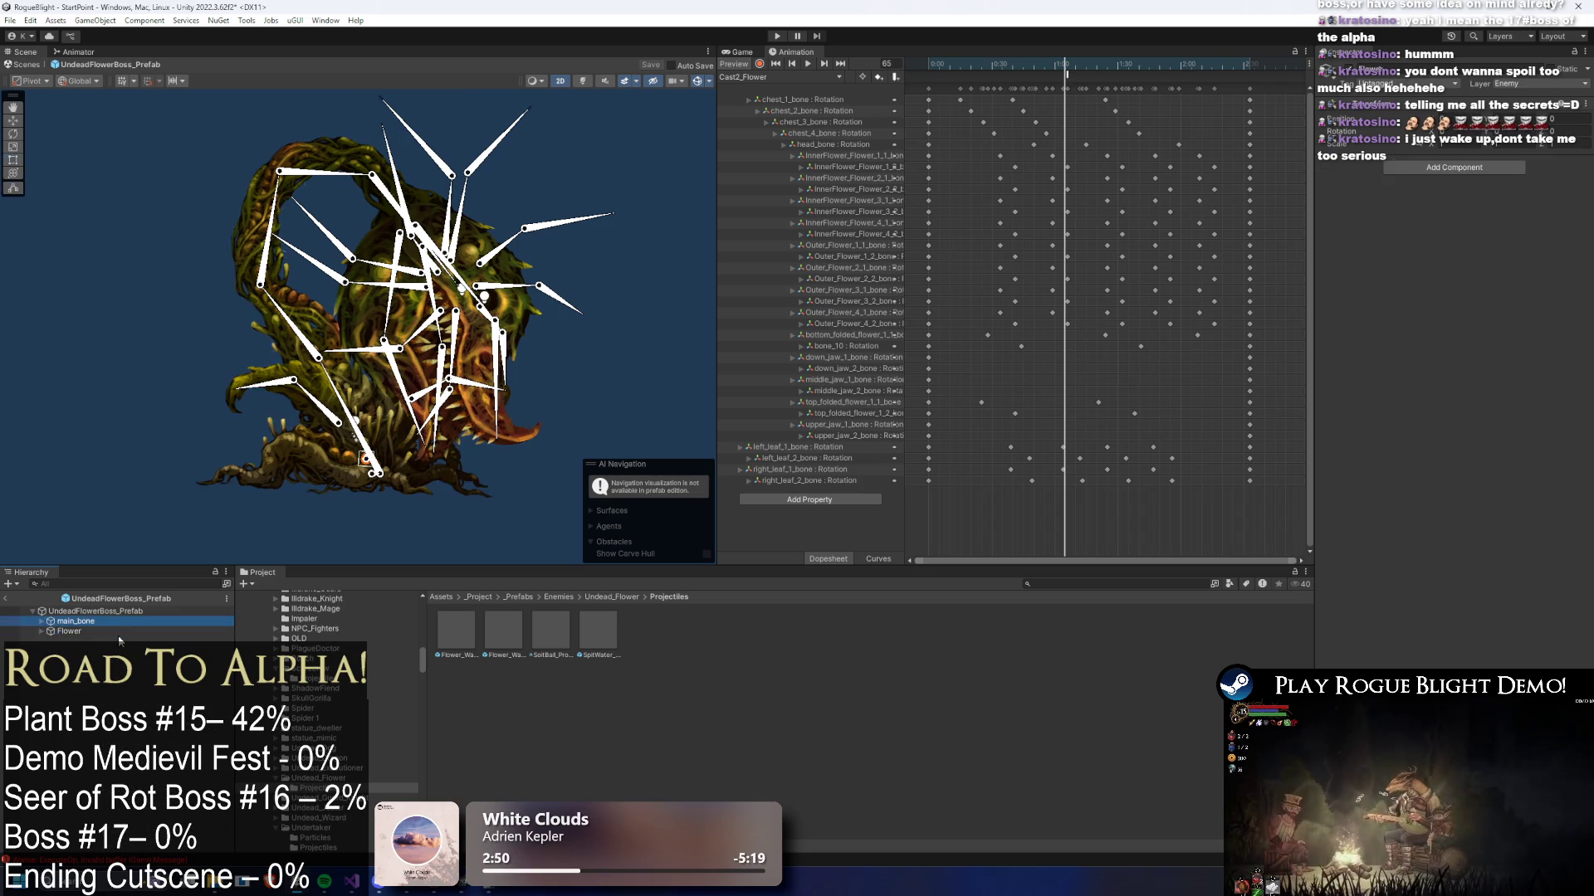
# - Create an empty object under a Flower bone in the boss prefab's Hierarchy
pyautogui.hotkey('ctrl', 'z')
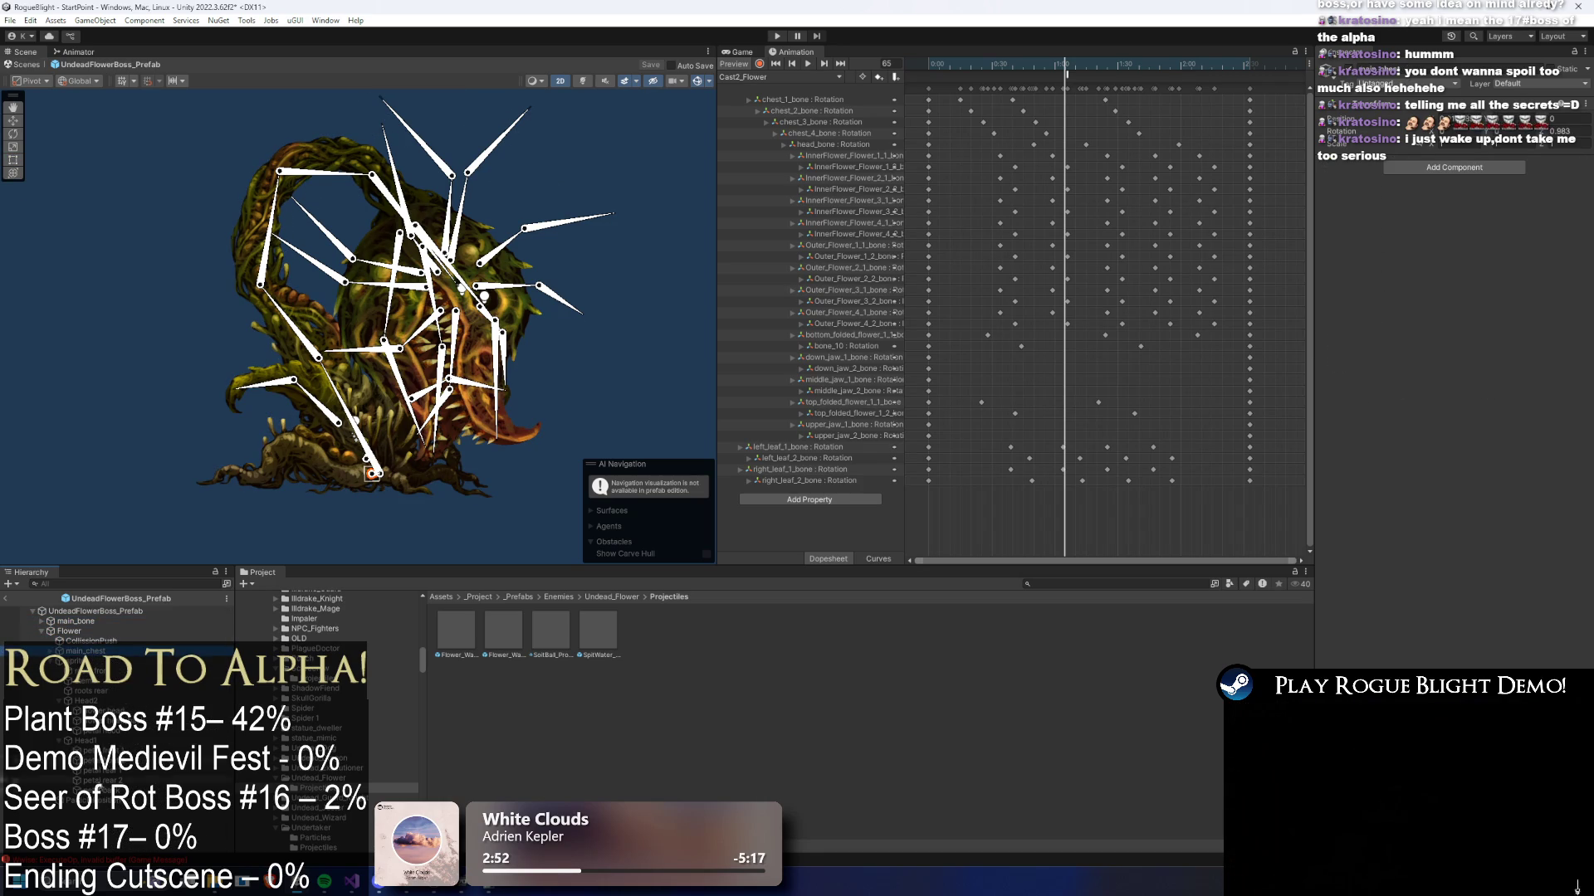
pyautogui.rightClick(96, 811)
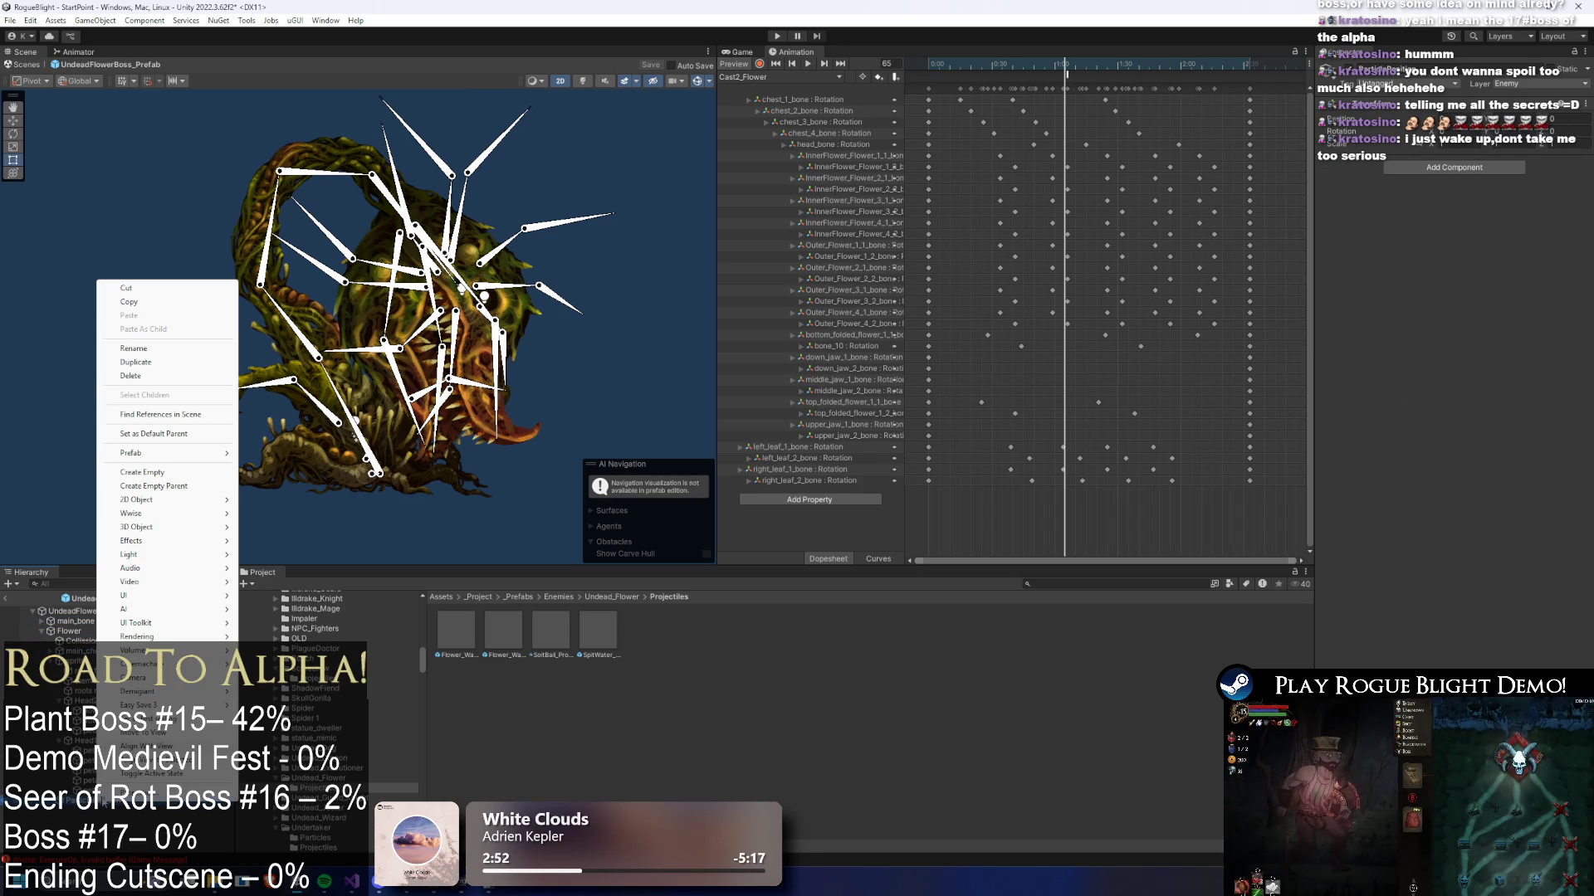
pyautogui.click(184, 472)
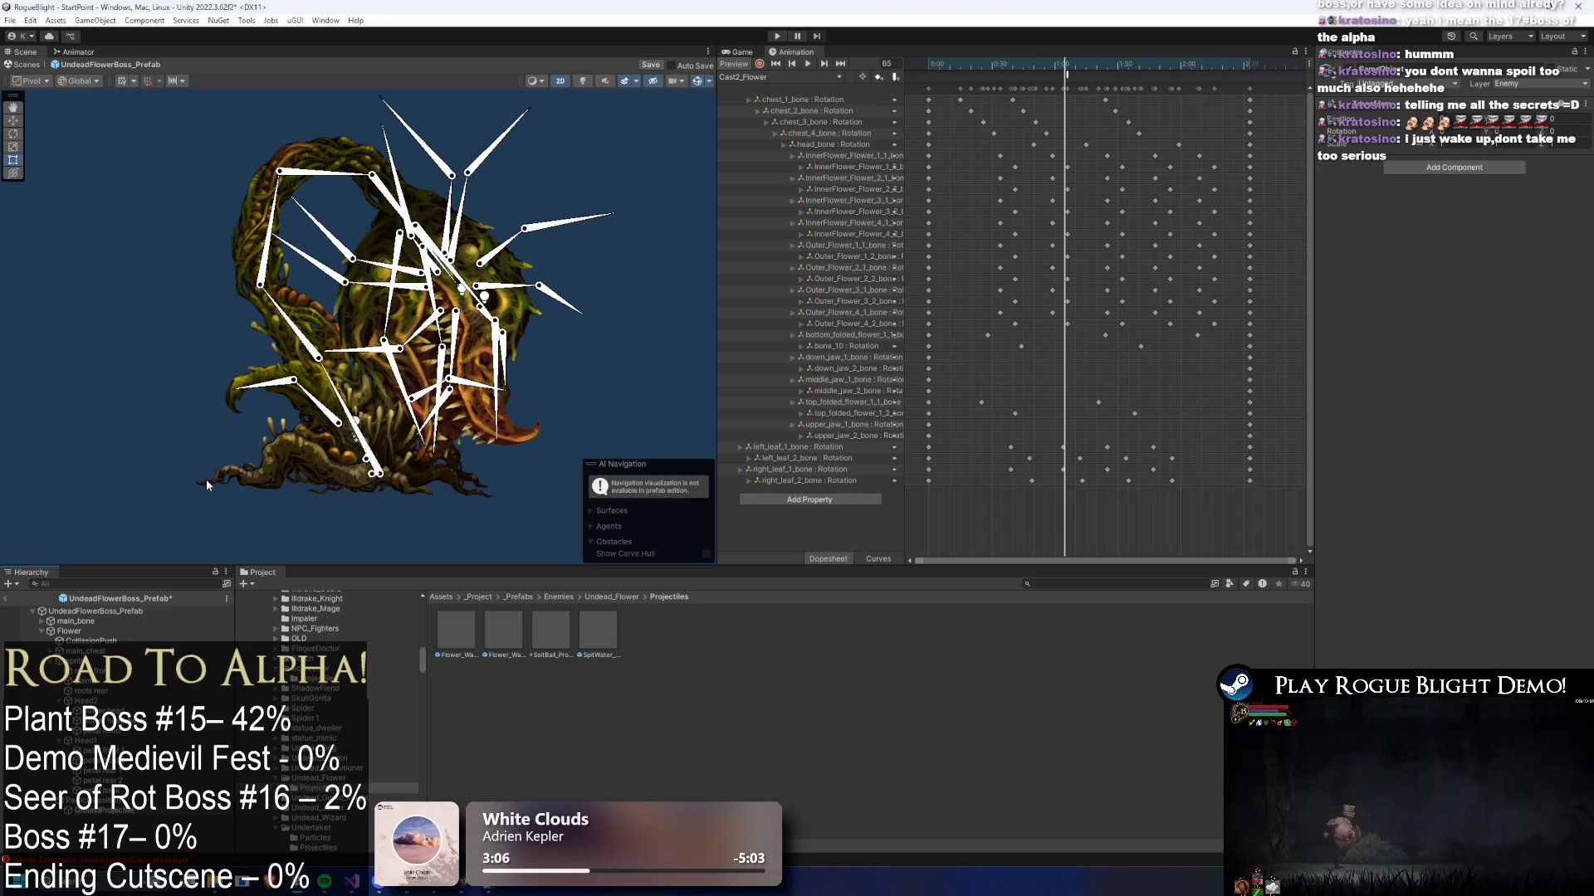
# - With the Move tool, select UndeadFlowerBoss_Prefab, scroll to Projectile Controller, and enter Play mode
pyautogui.press('w')
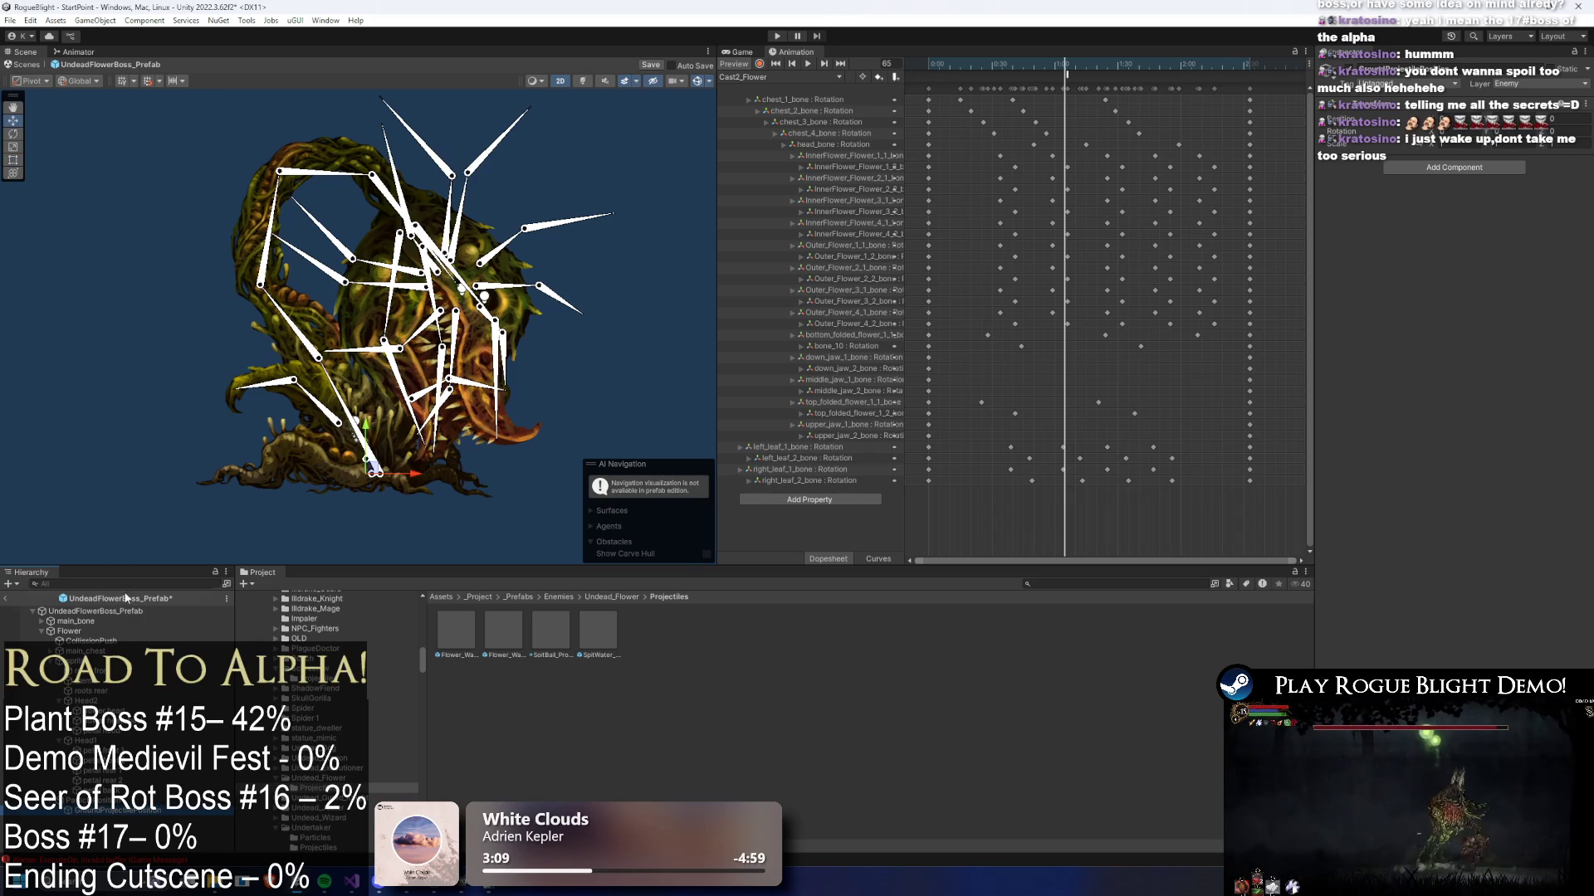
pyautogui.click(95, 611)
pyautogui.scroll(-5, 1448, 374)
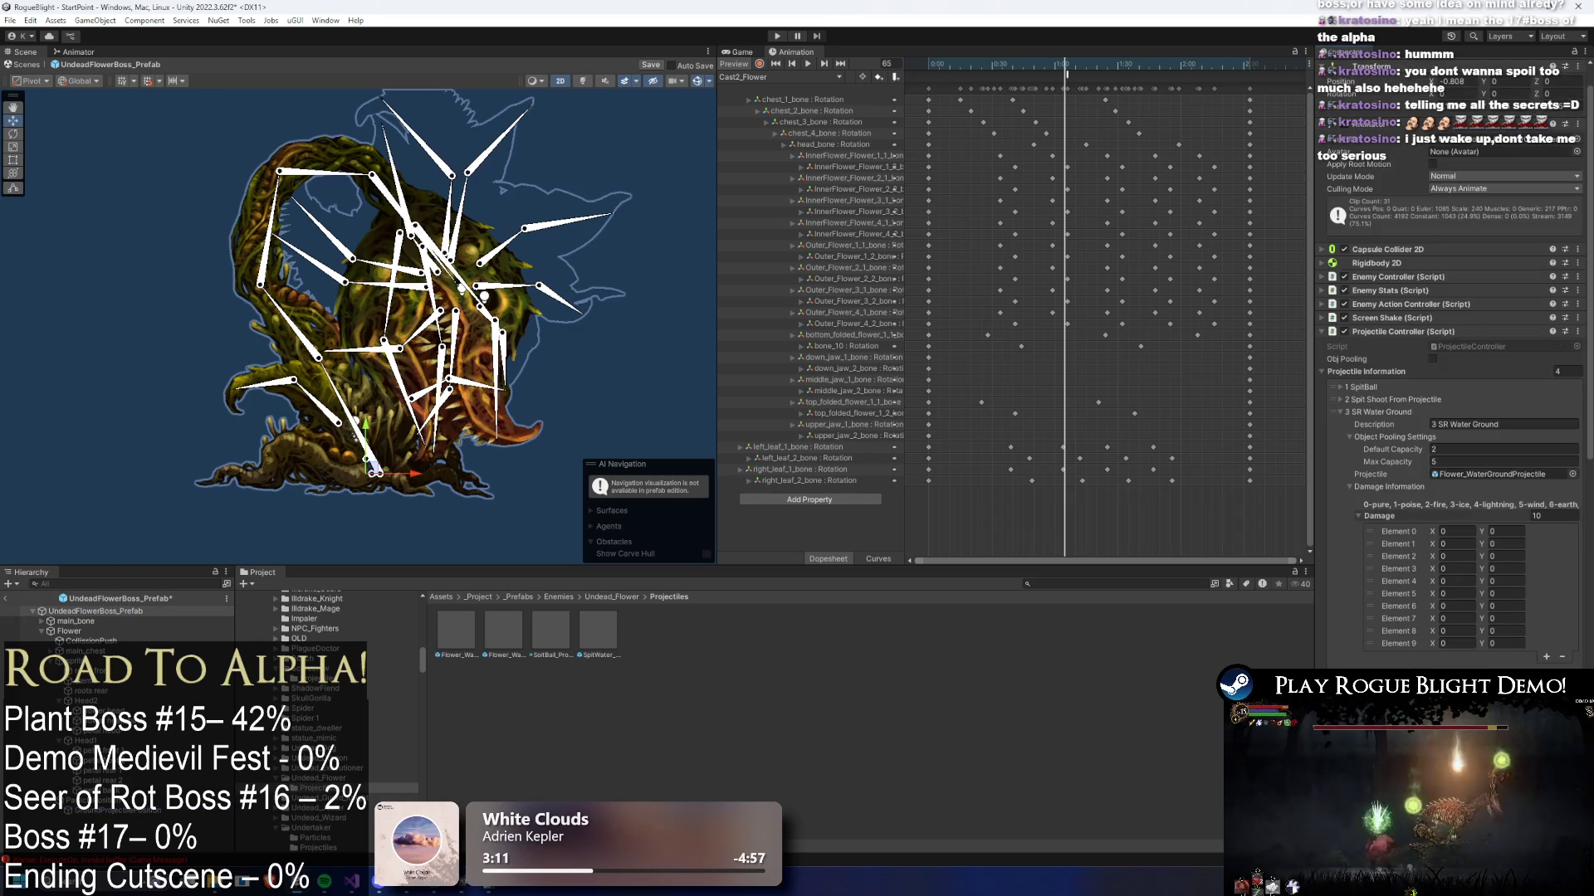
pyautogui.scroll(-1, 1448, 373)
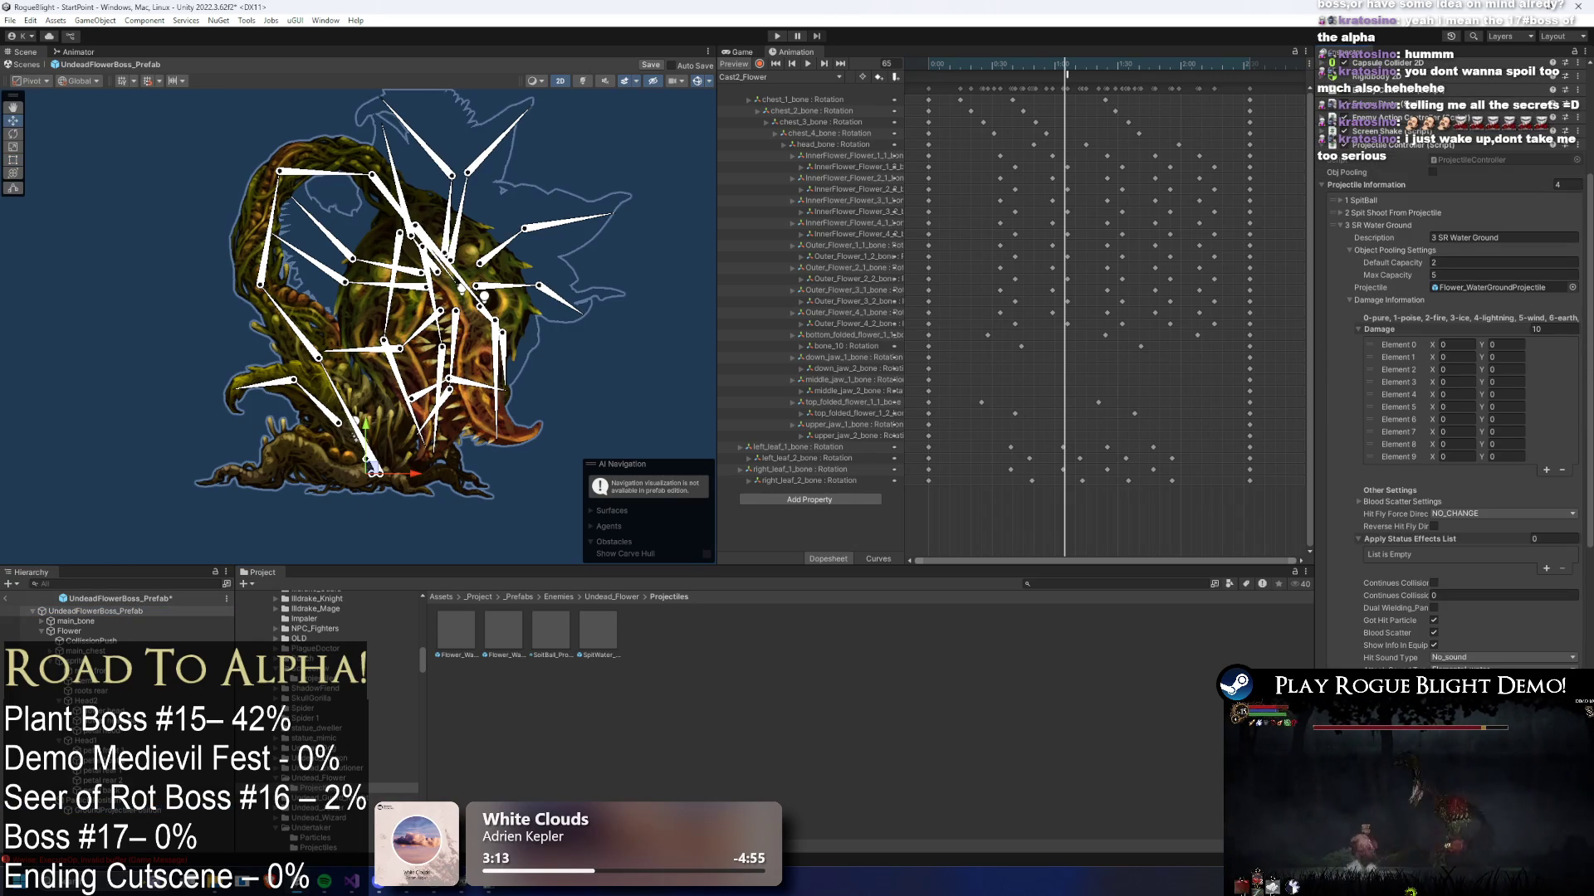
pyautogui.click(777, 36)
pyautogui.press('Return')
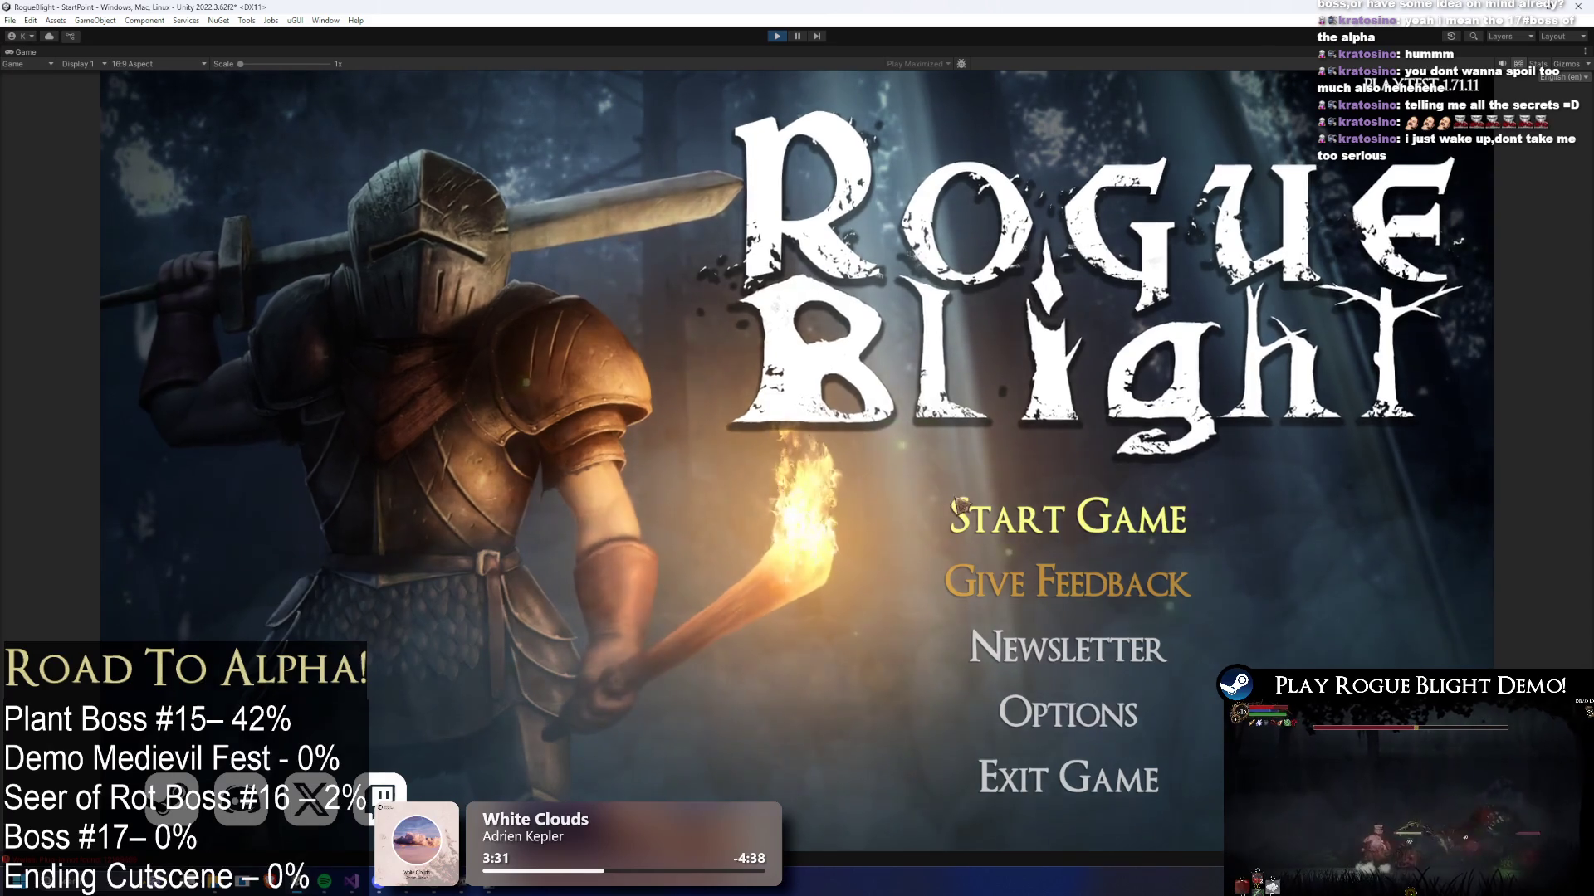
# - Start the game from the first save slot and begin attacking the flower boss
pyautogui.click(958, 504)
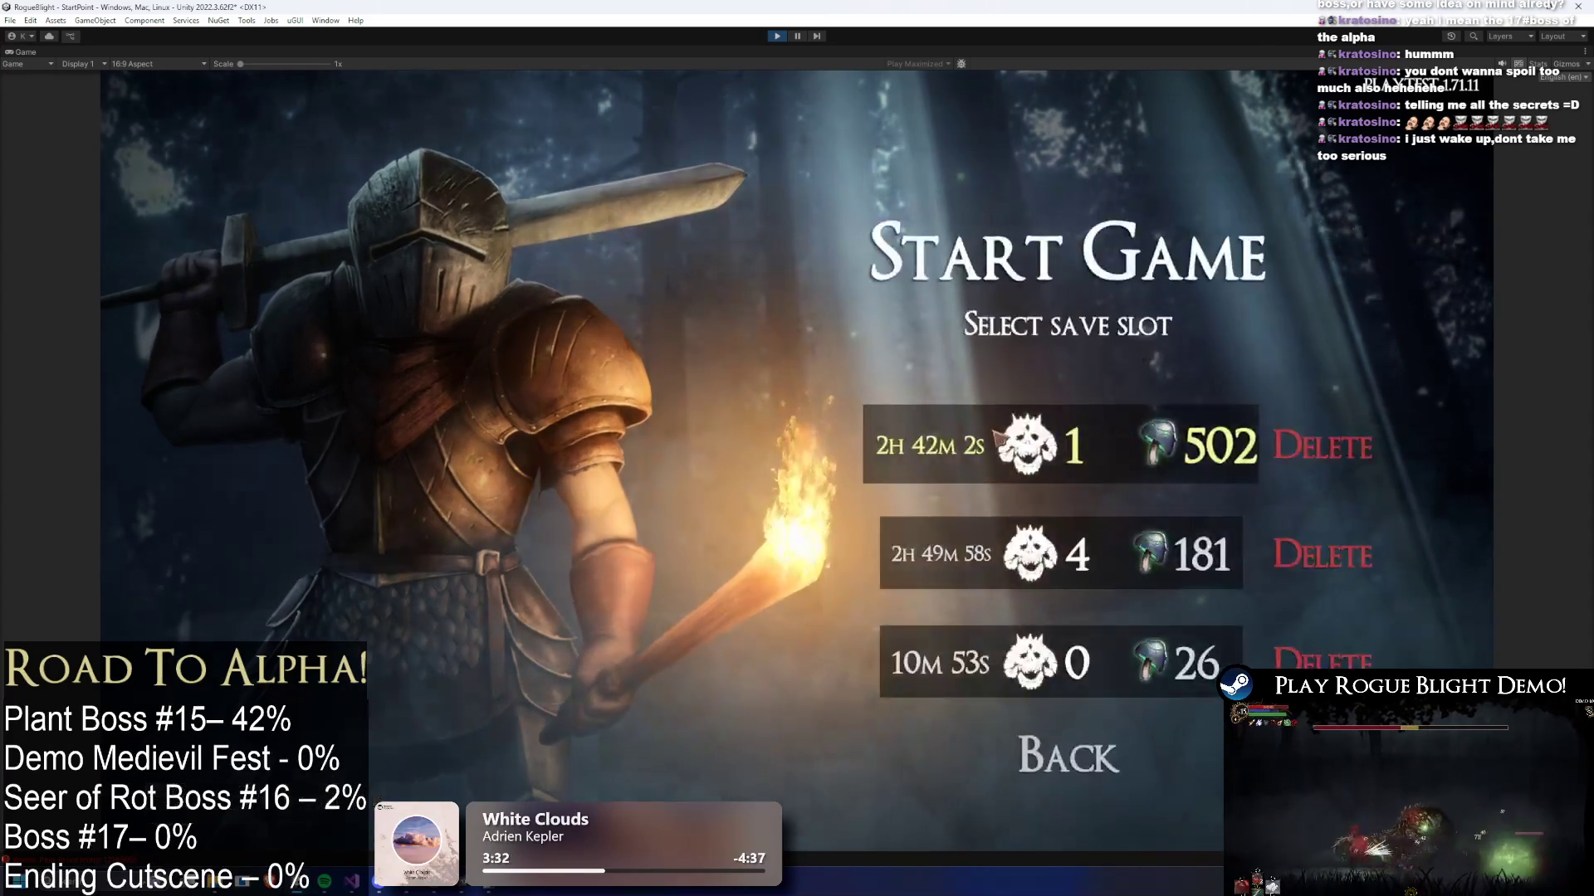
pyautogui.click(980, 430)
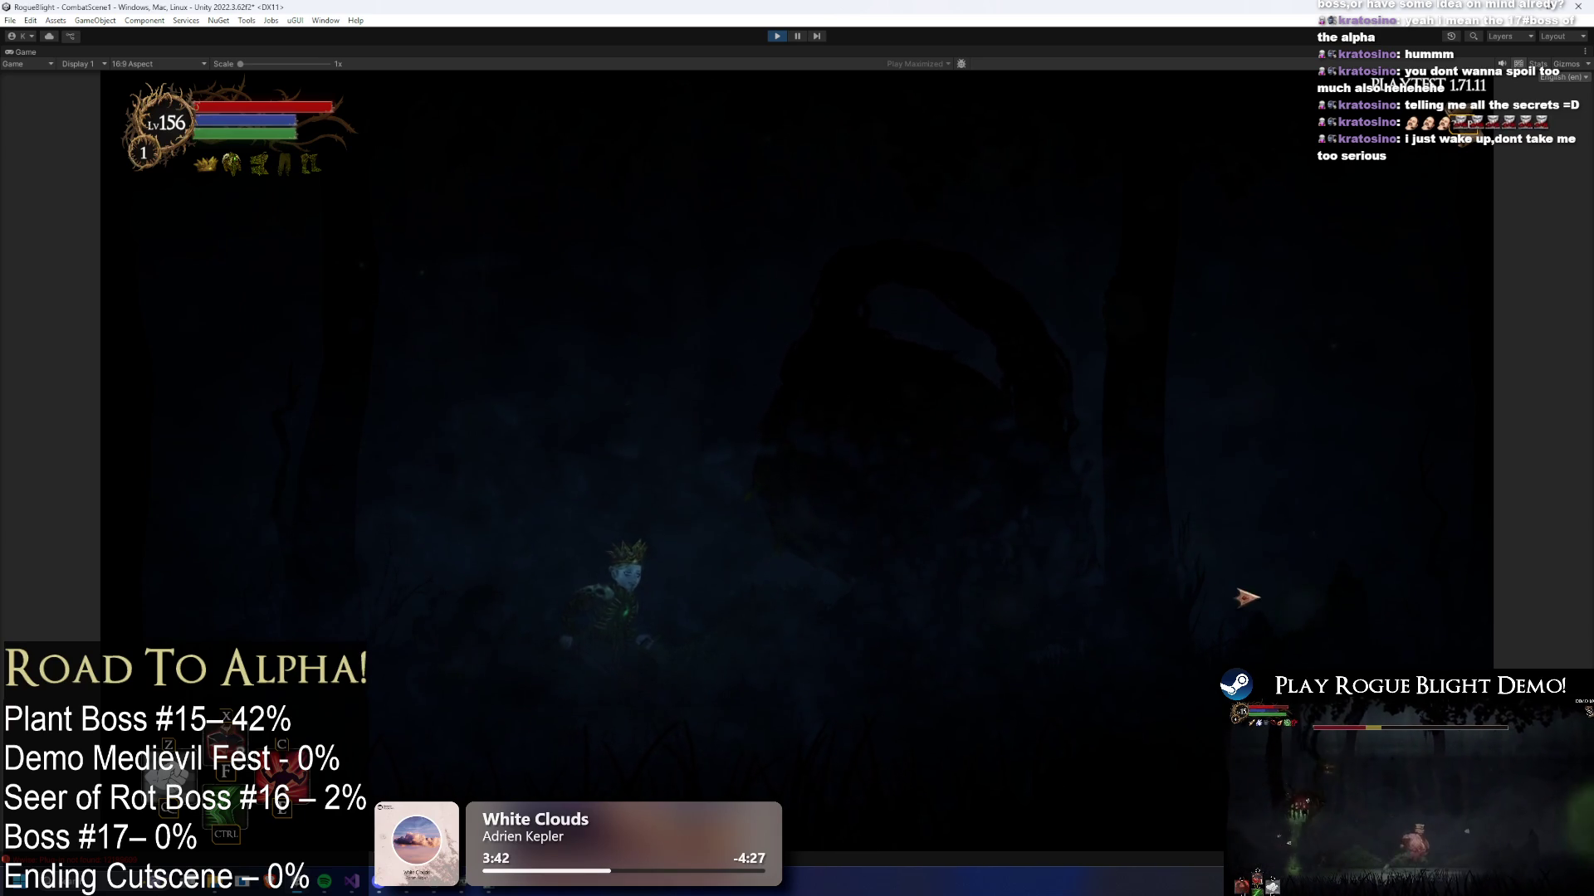
pyautogui.click(913, 601)
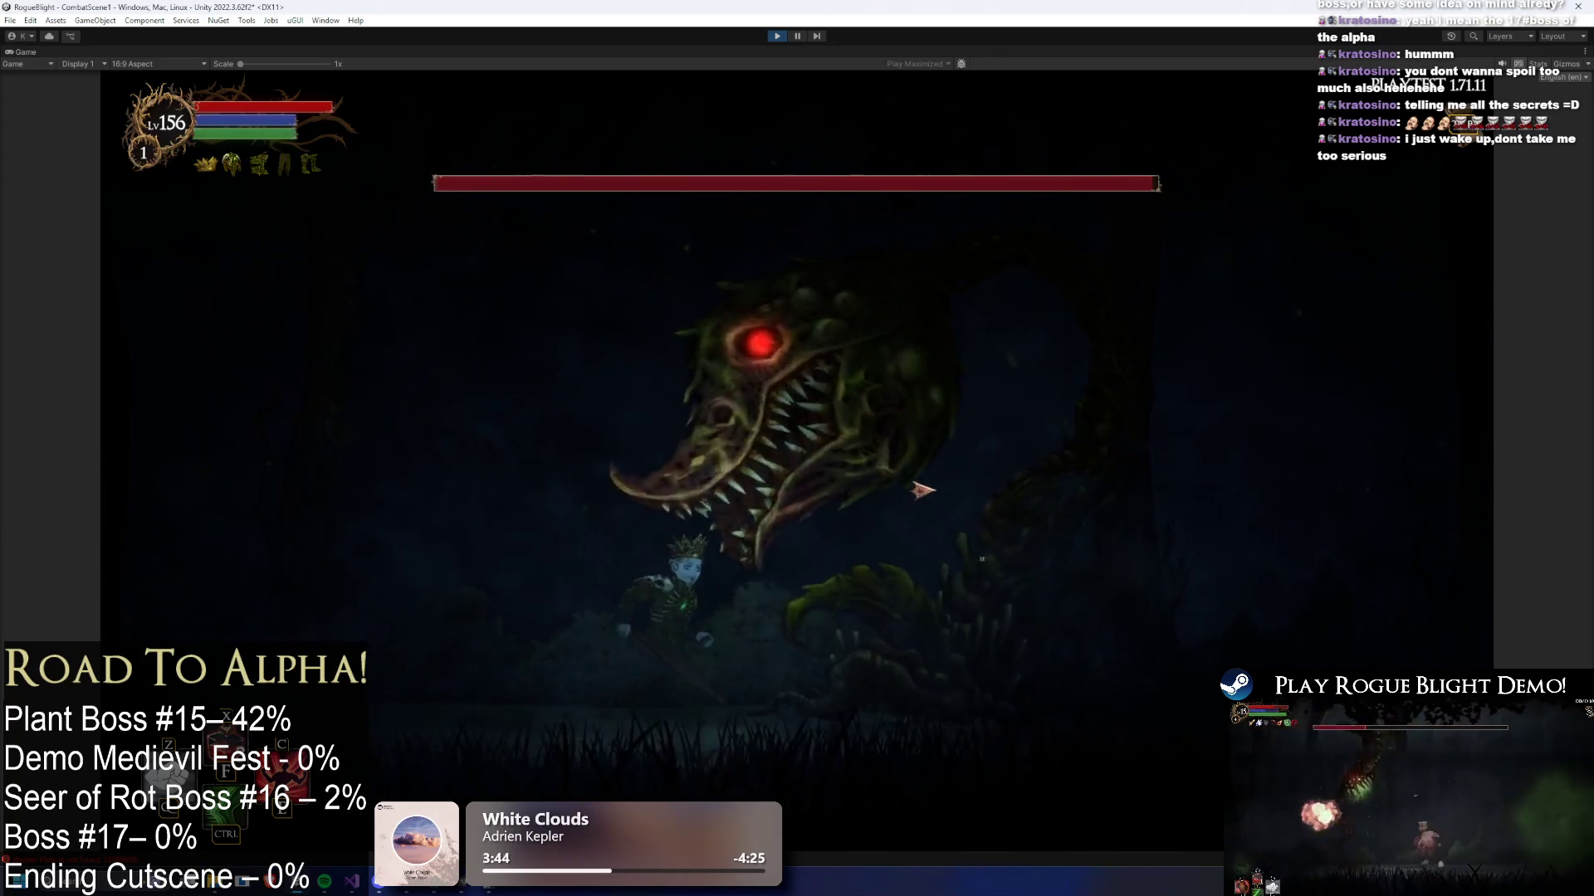
pyautogui.press('a')
pyautogui.press('d')
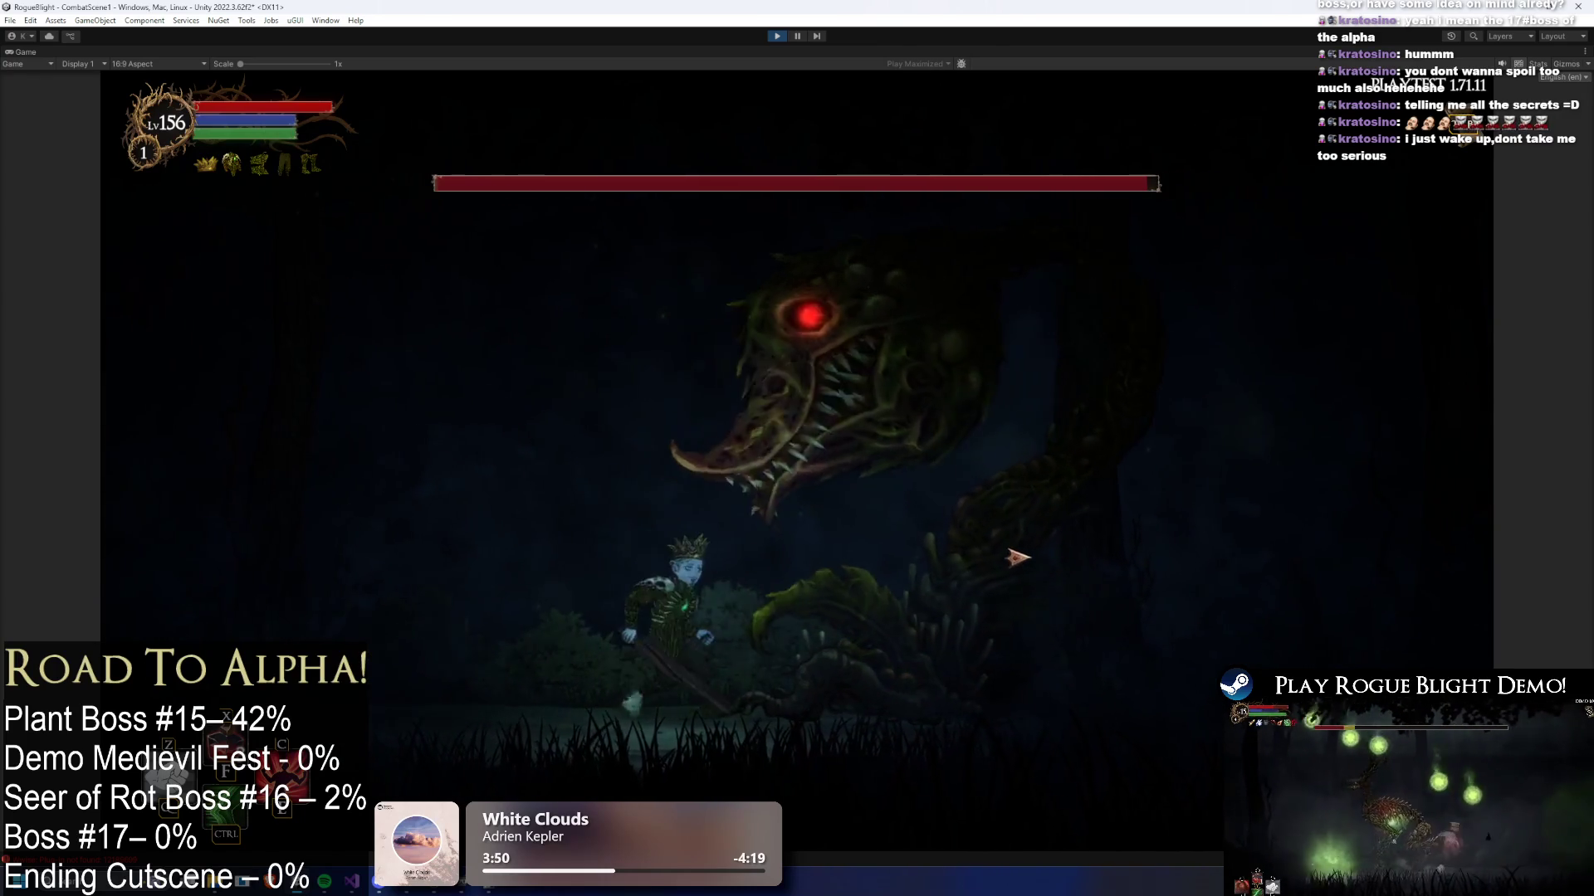
pyautogui.click(564, 511)
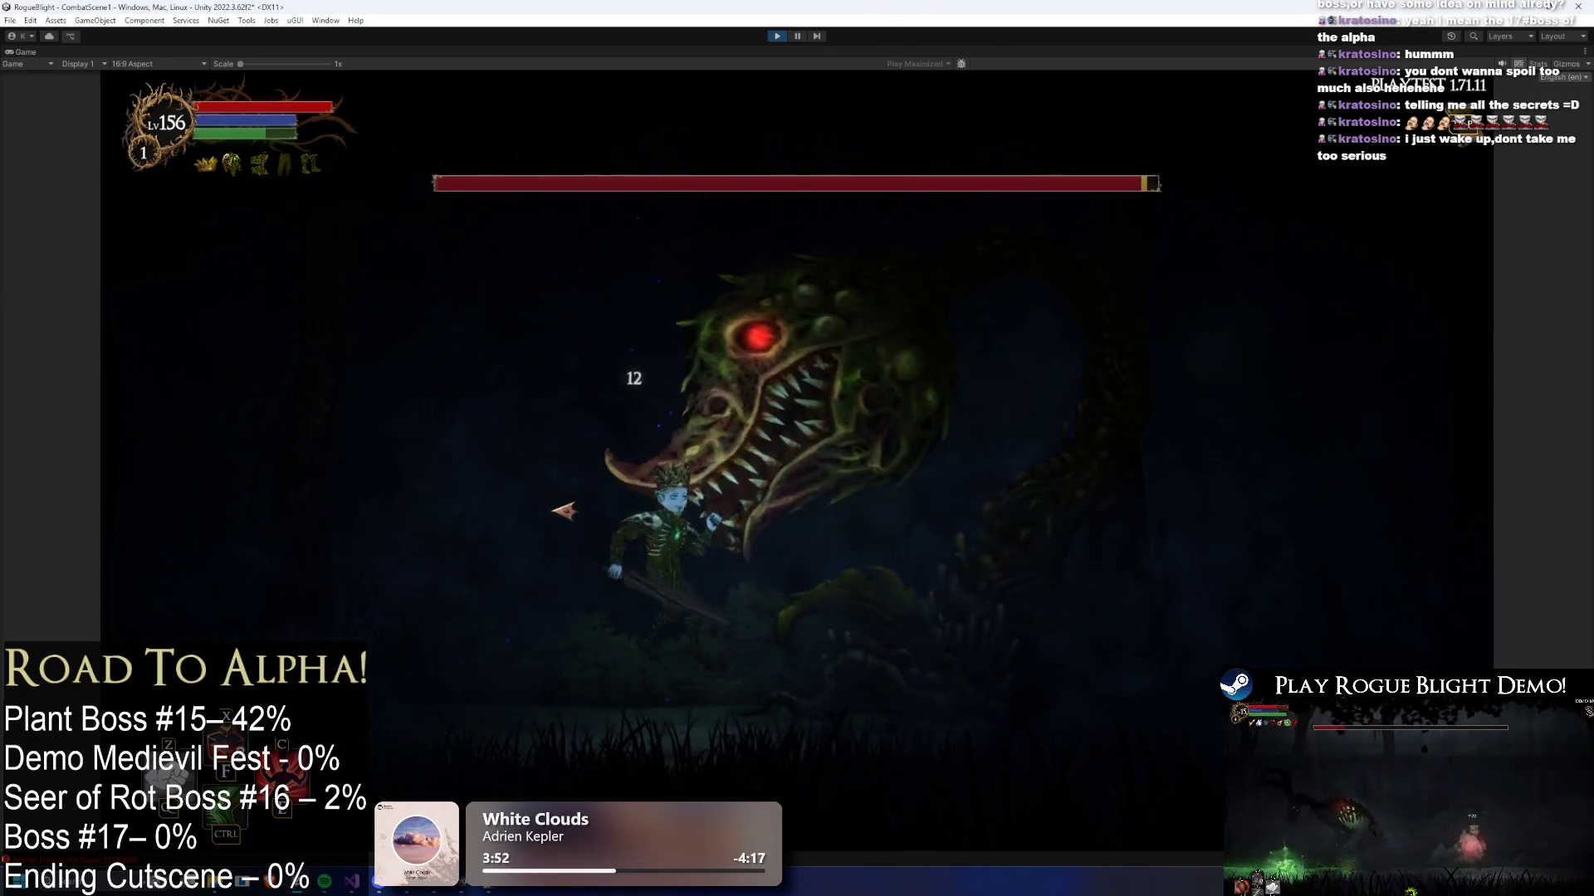
# - Dodge and strike the plant boss while watching its blue orbs, then stop play mode
pyautogui.press('space')
pyautogui.press('a')
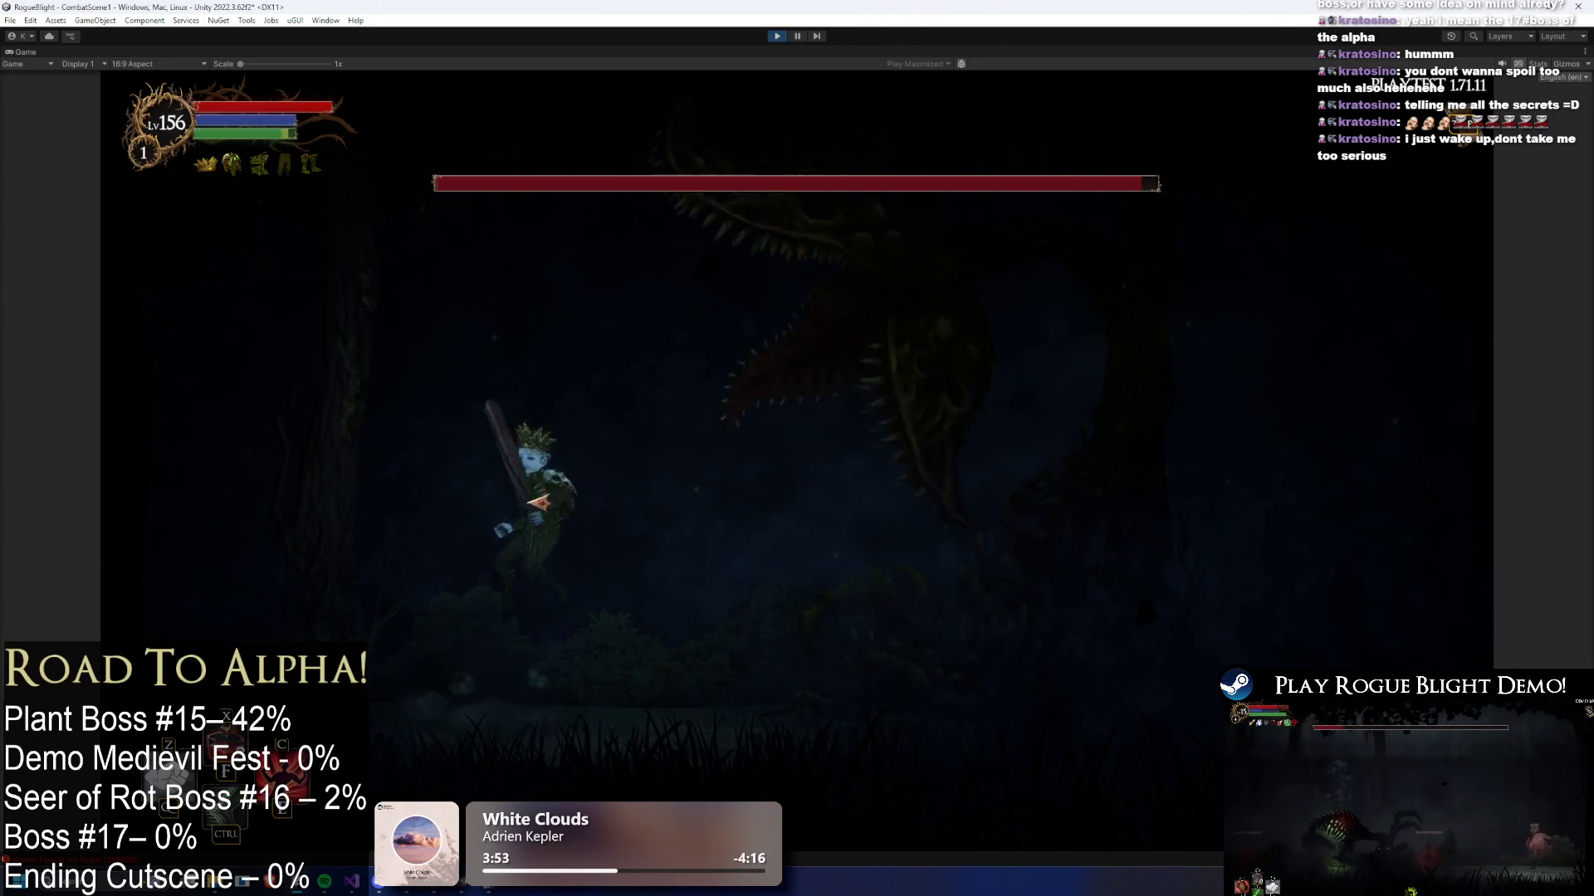
pyautogui.press('d')
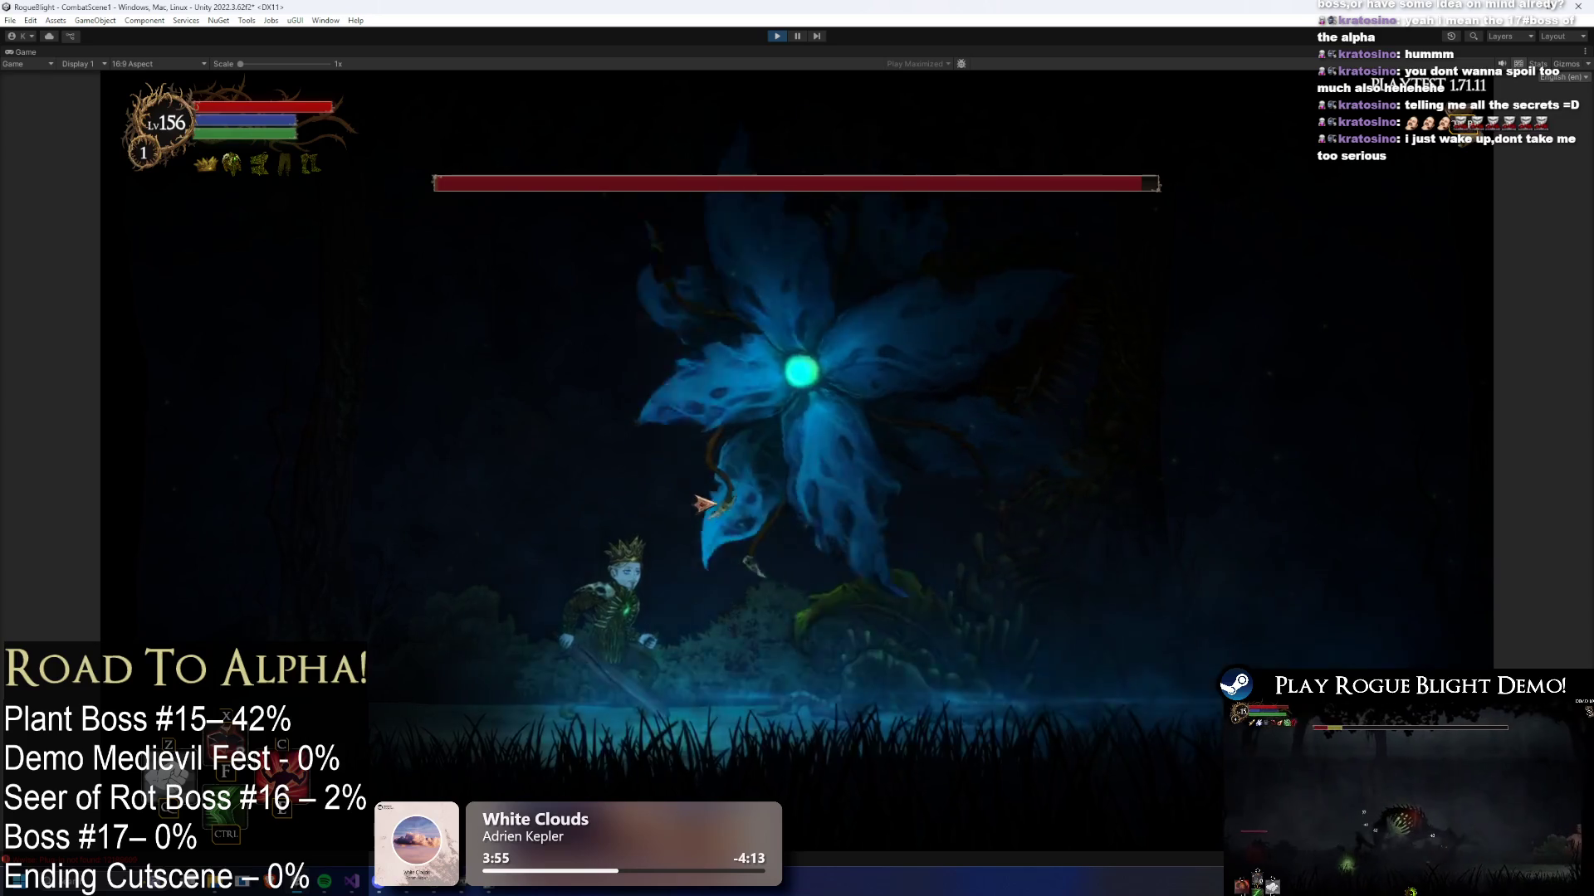
pyautogui.press('a')
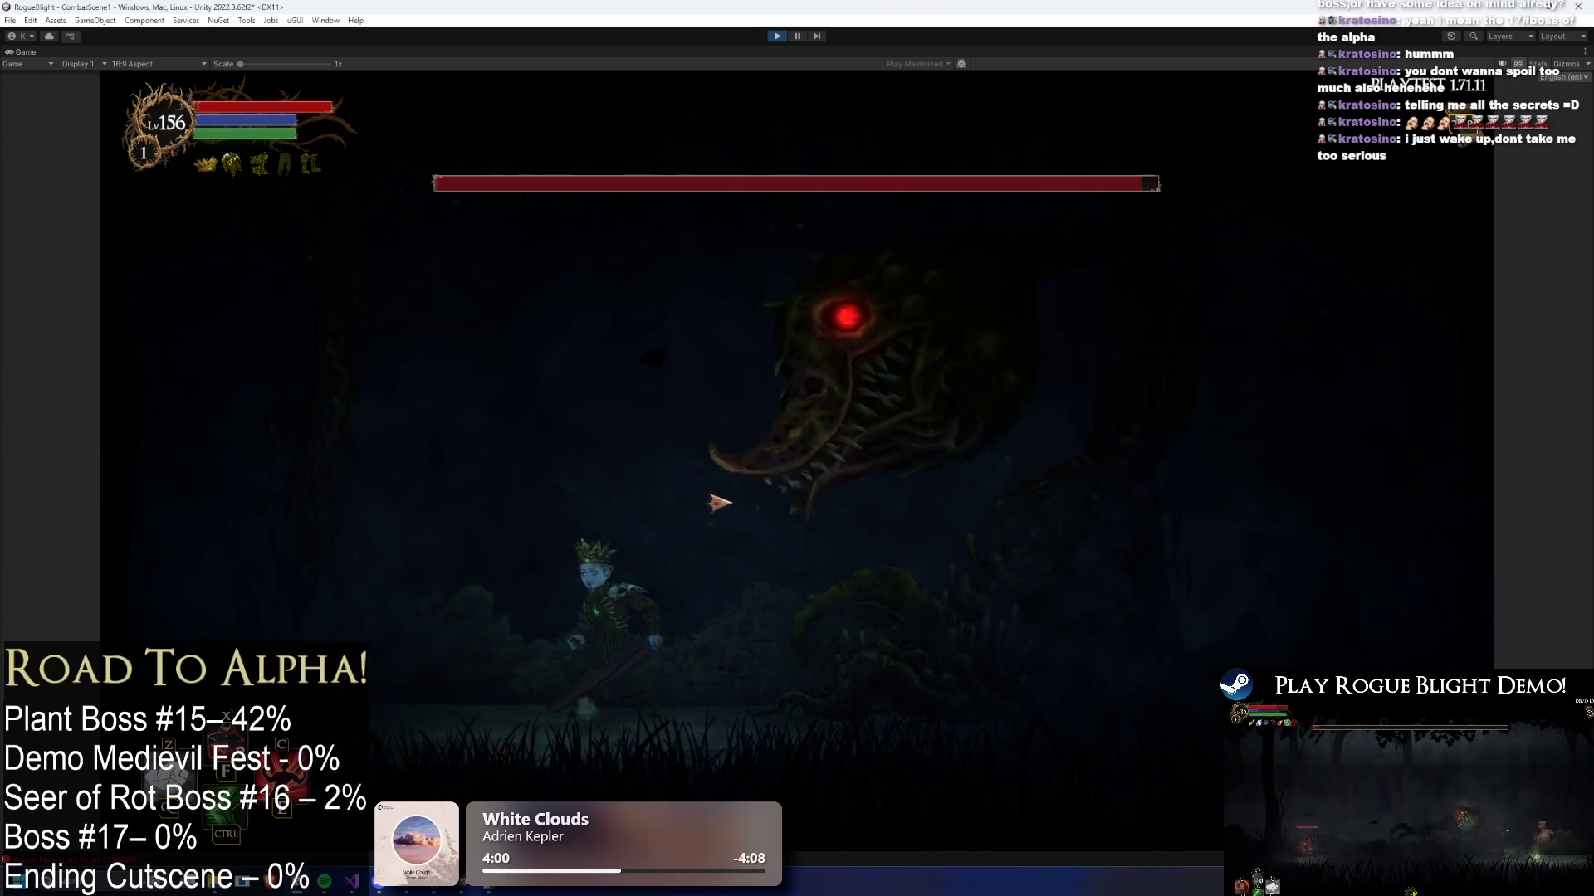
pyautogui.click(558, 462)
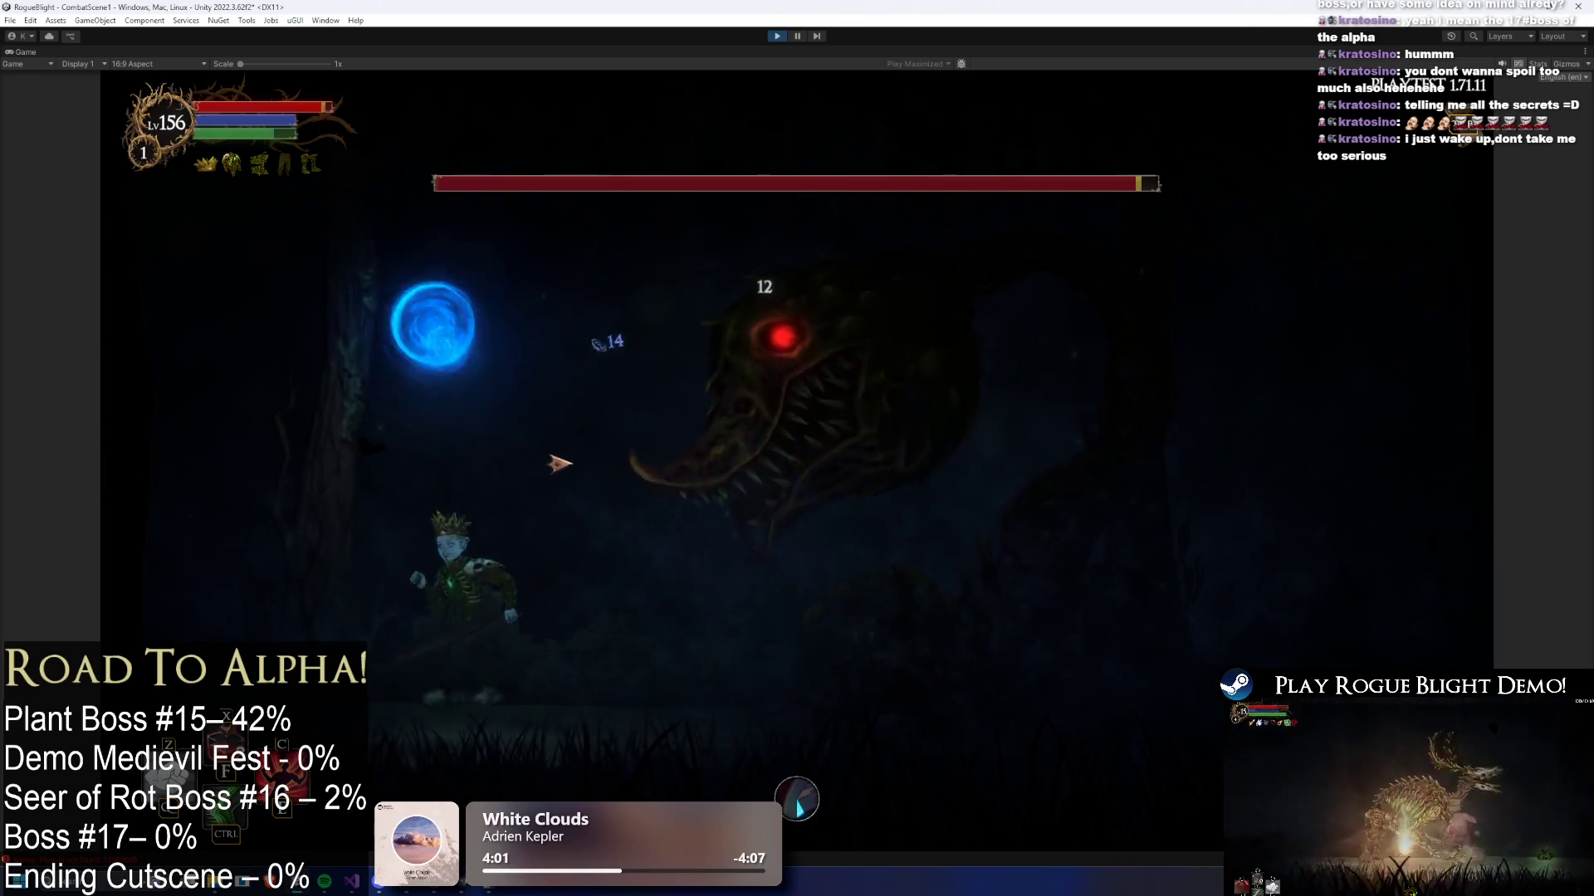
pyautogui.press('space')
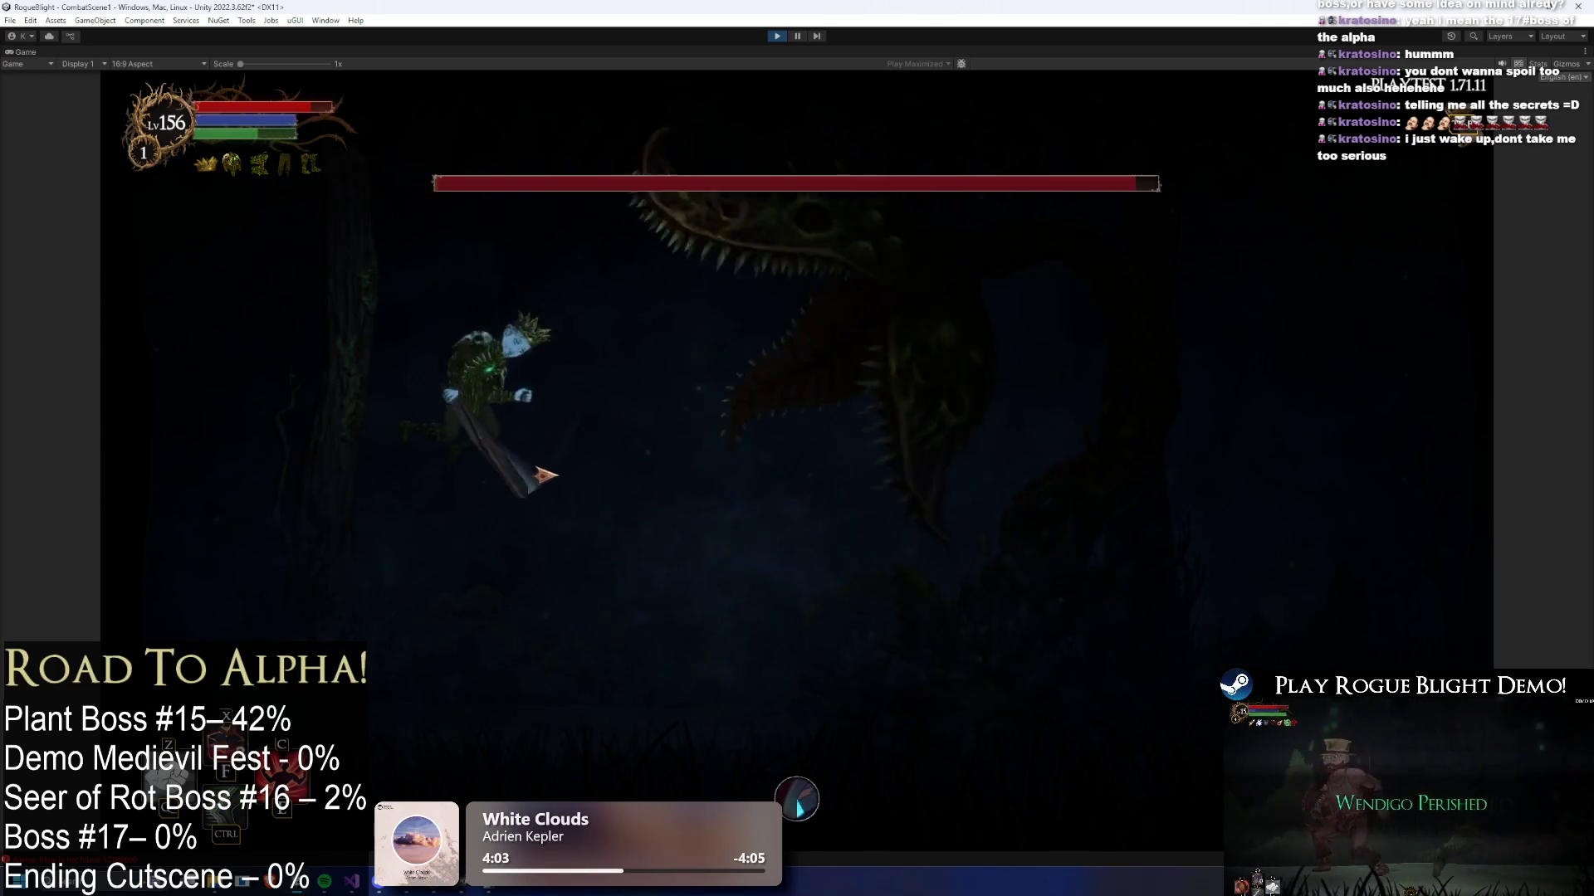
pyautogui.press('a')
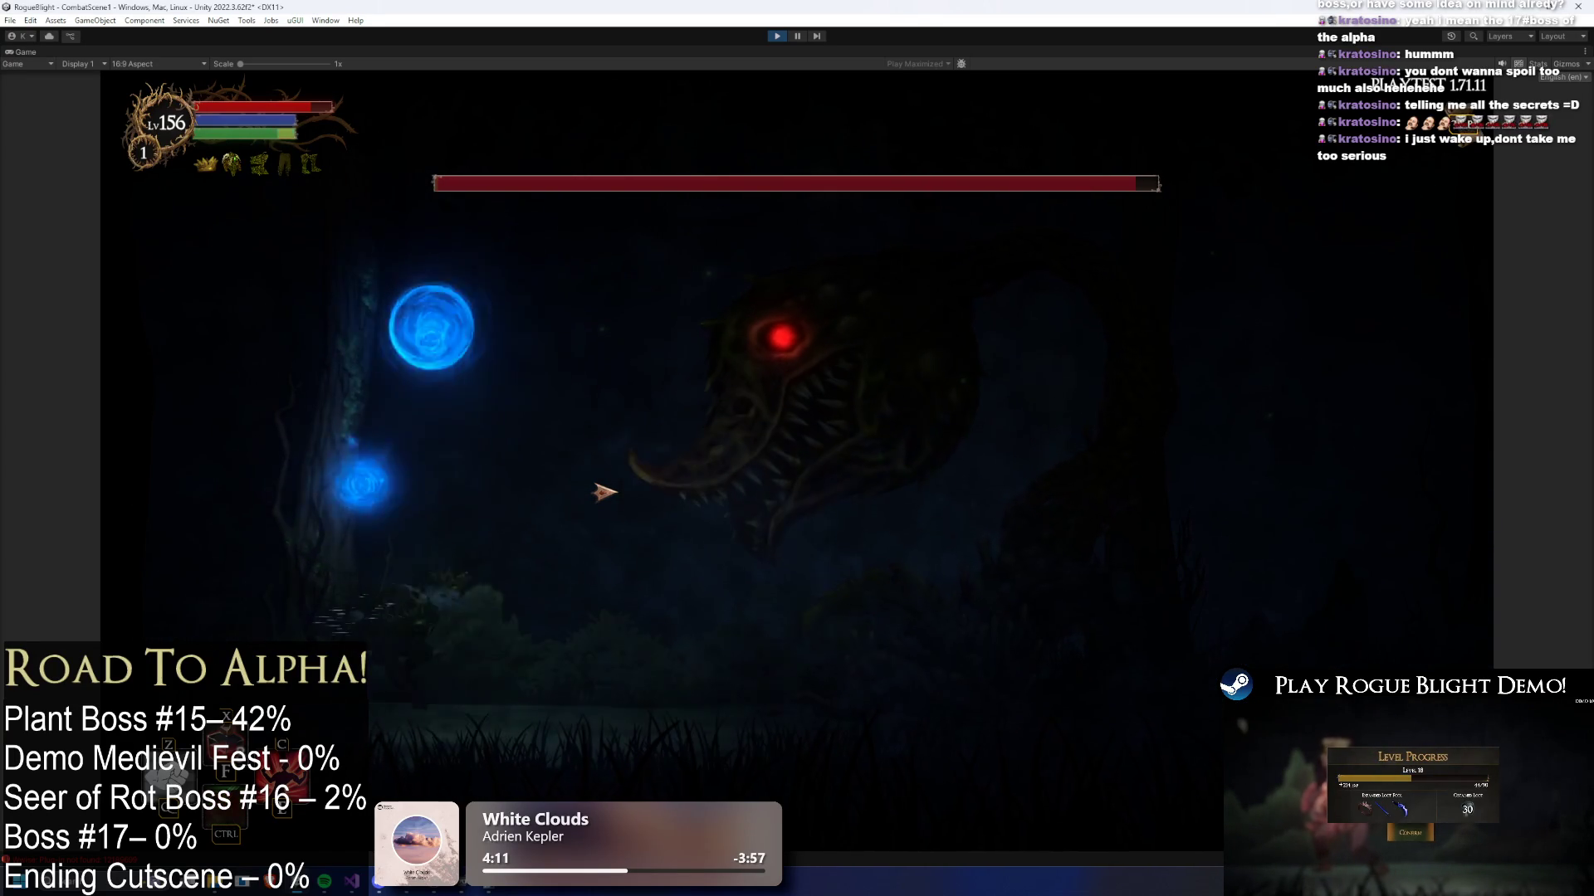
pyautogui.press('space')
pyautogui.press('a')
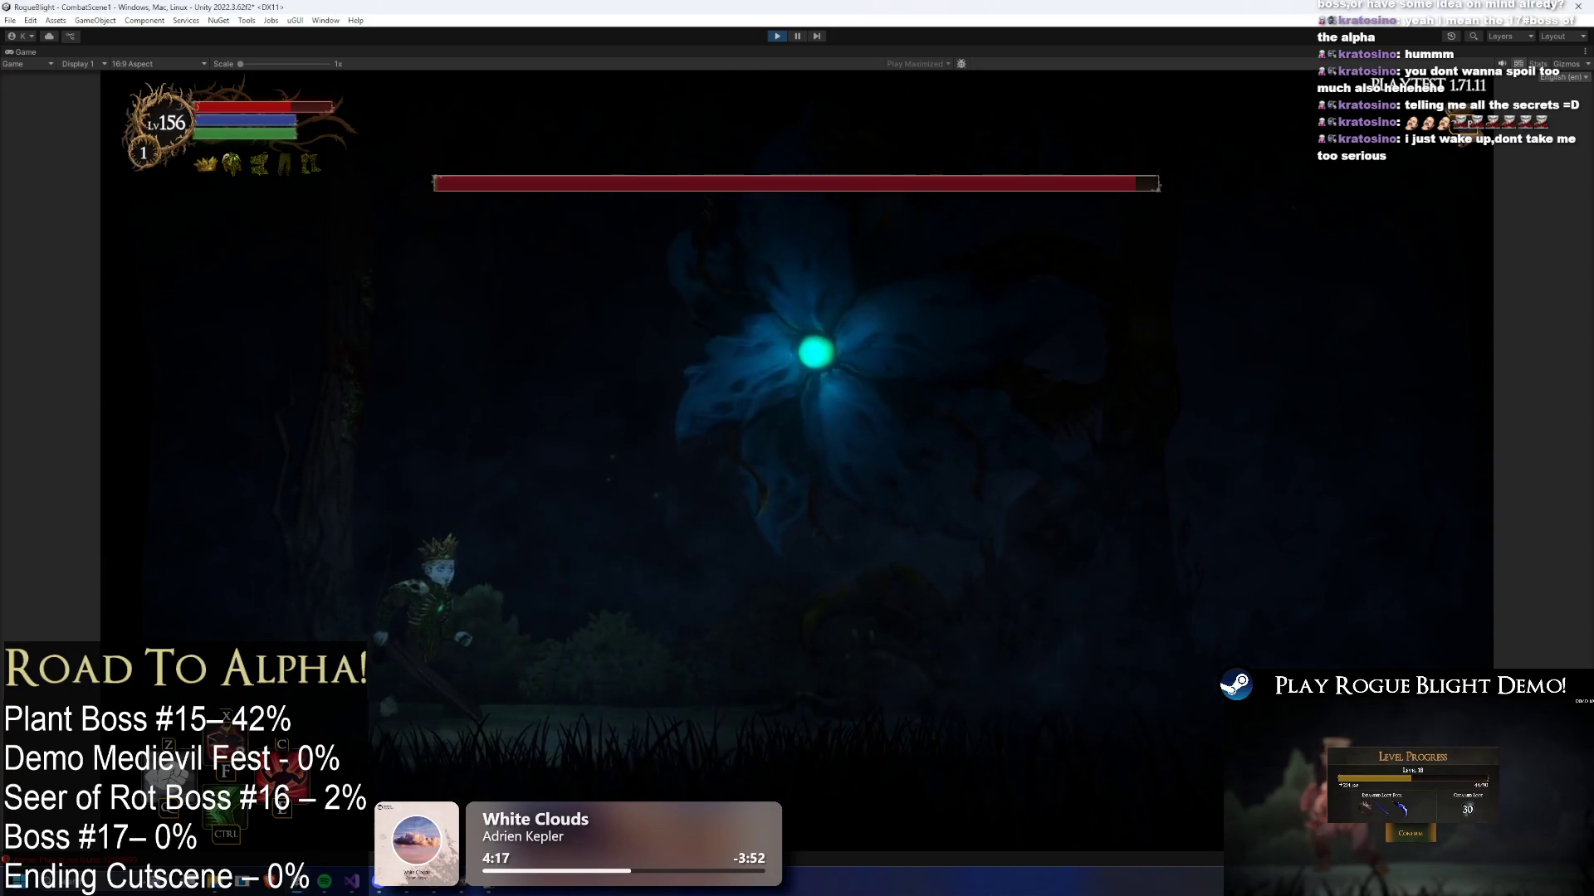
pyautogui.click(775, 37)
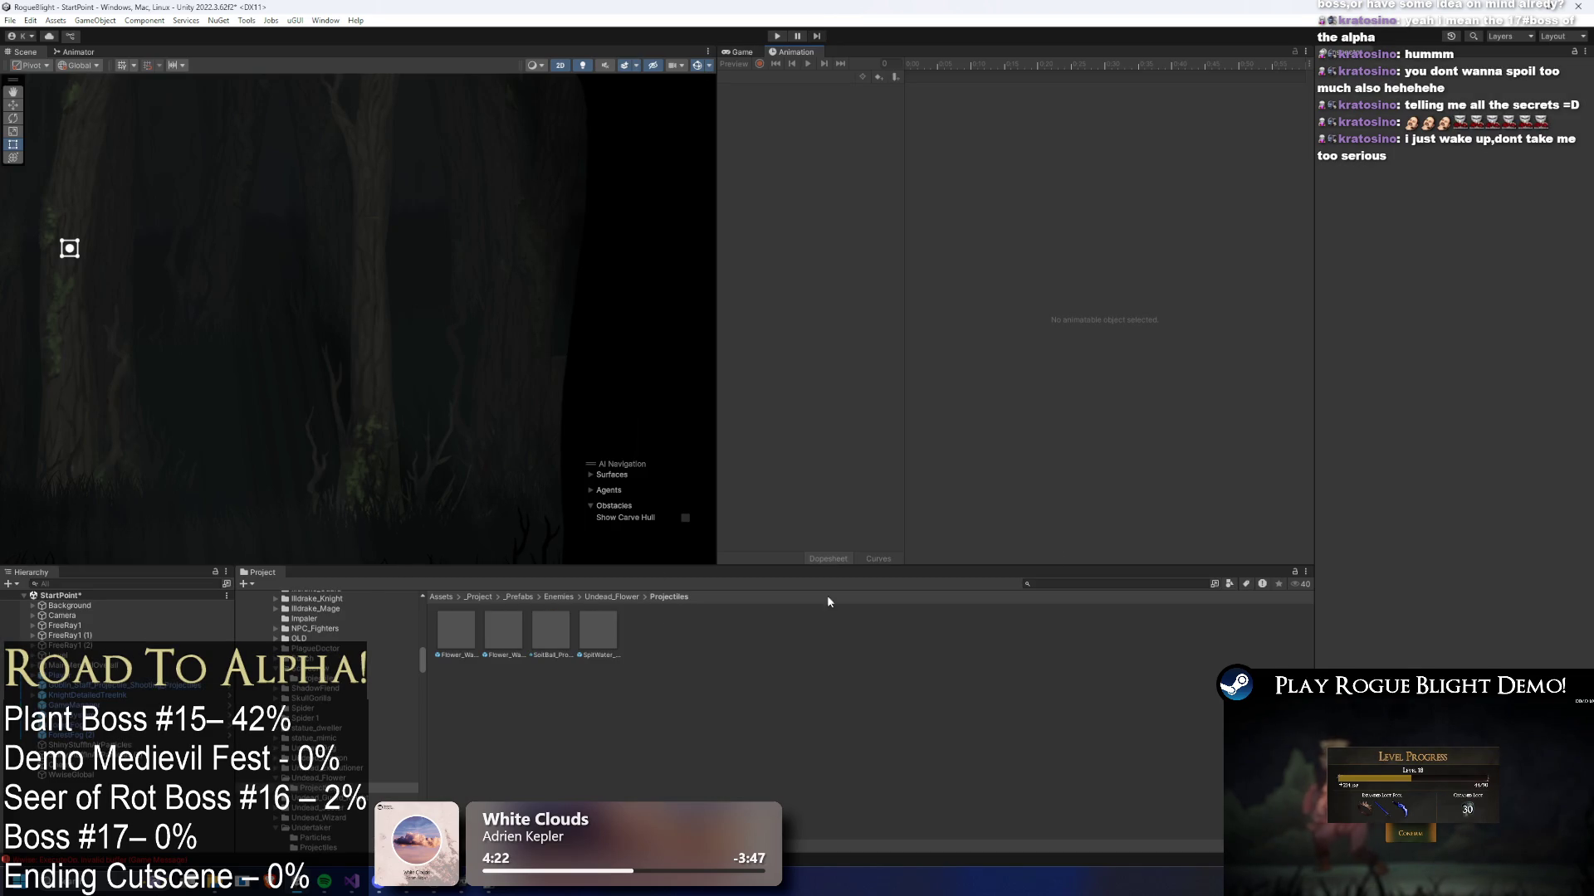
# - Search for 'd flower prefa', open the UndeadFlowerBoss prefab in Prefab Mode, and save with Ctrl+S
pyautogui.write('undead flower prefa')
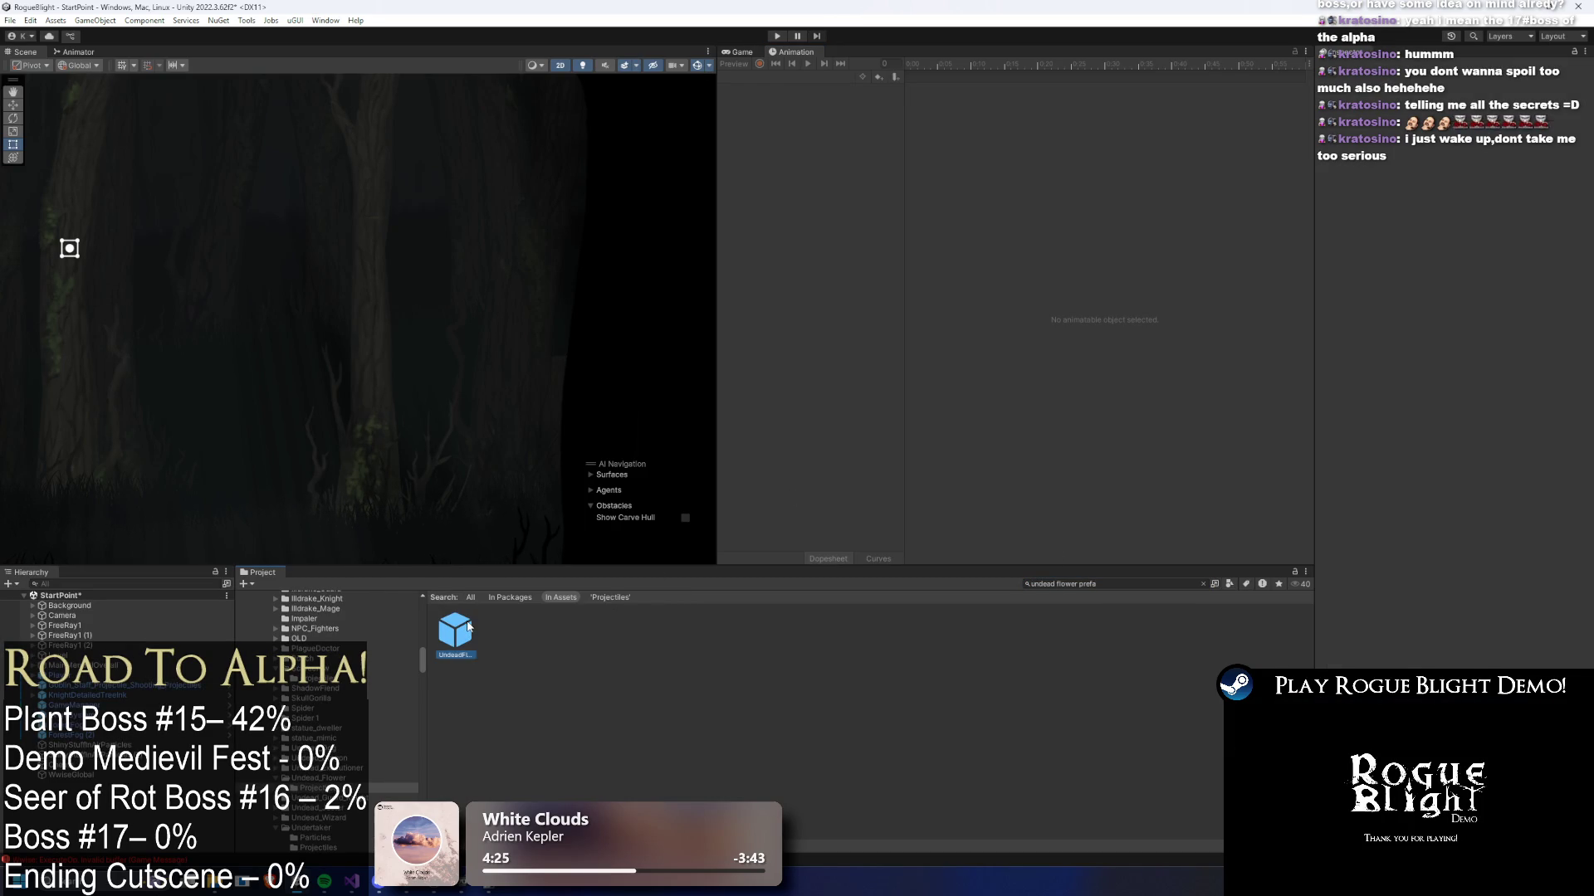
pyautogui.doubleClick(455, 631)
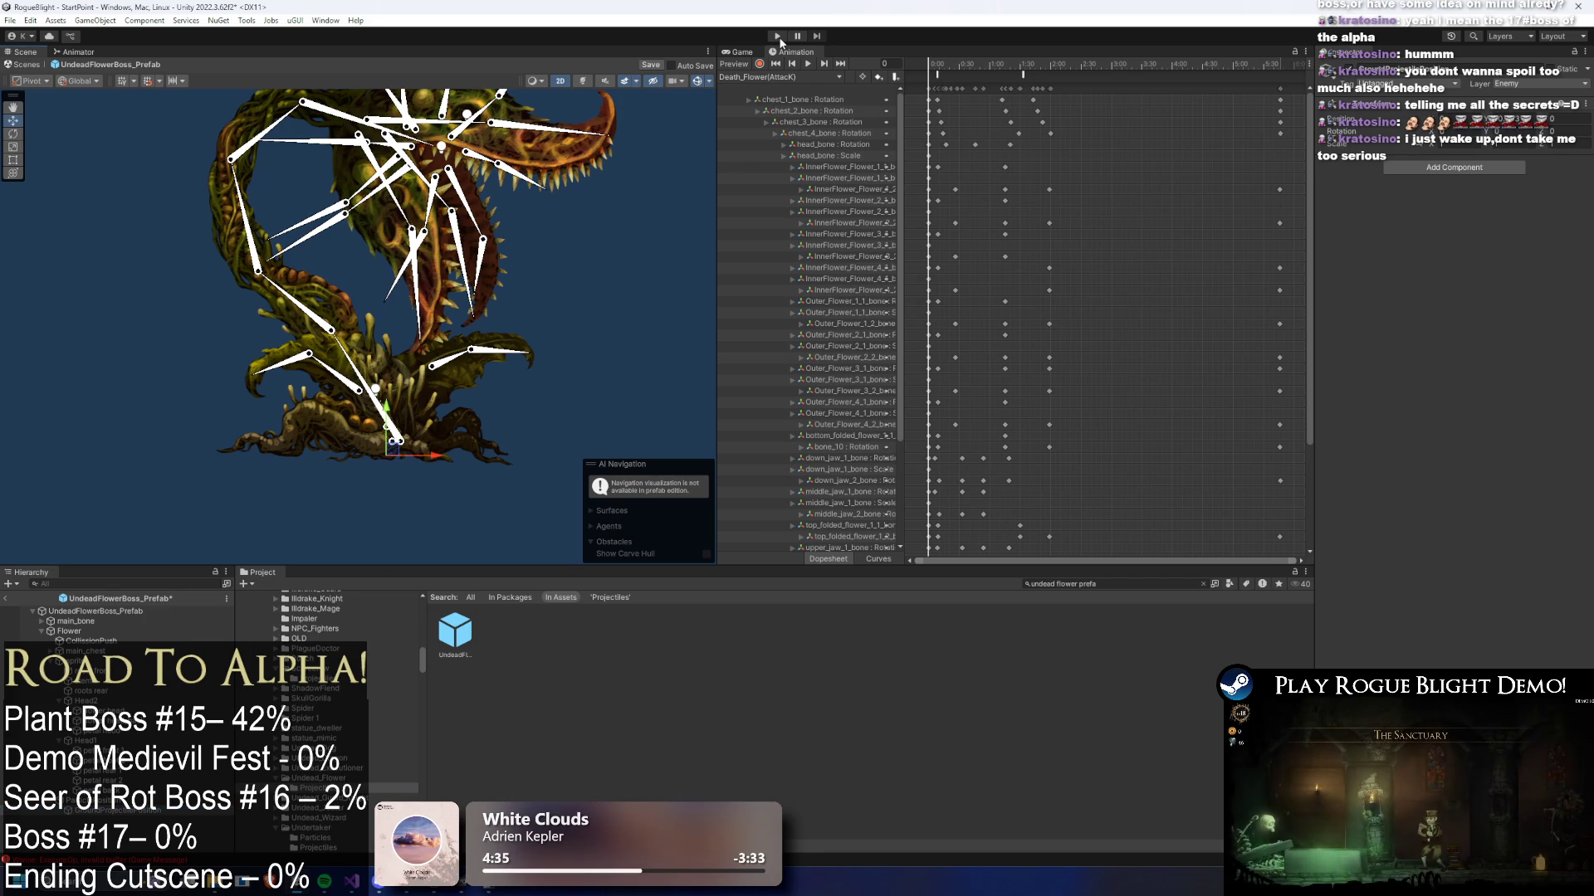
pyautogui.hotkey('ctrl', 's')
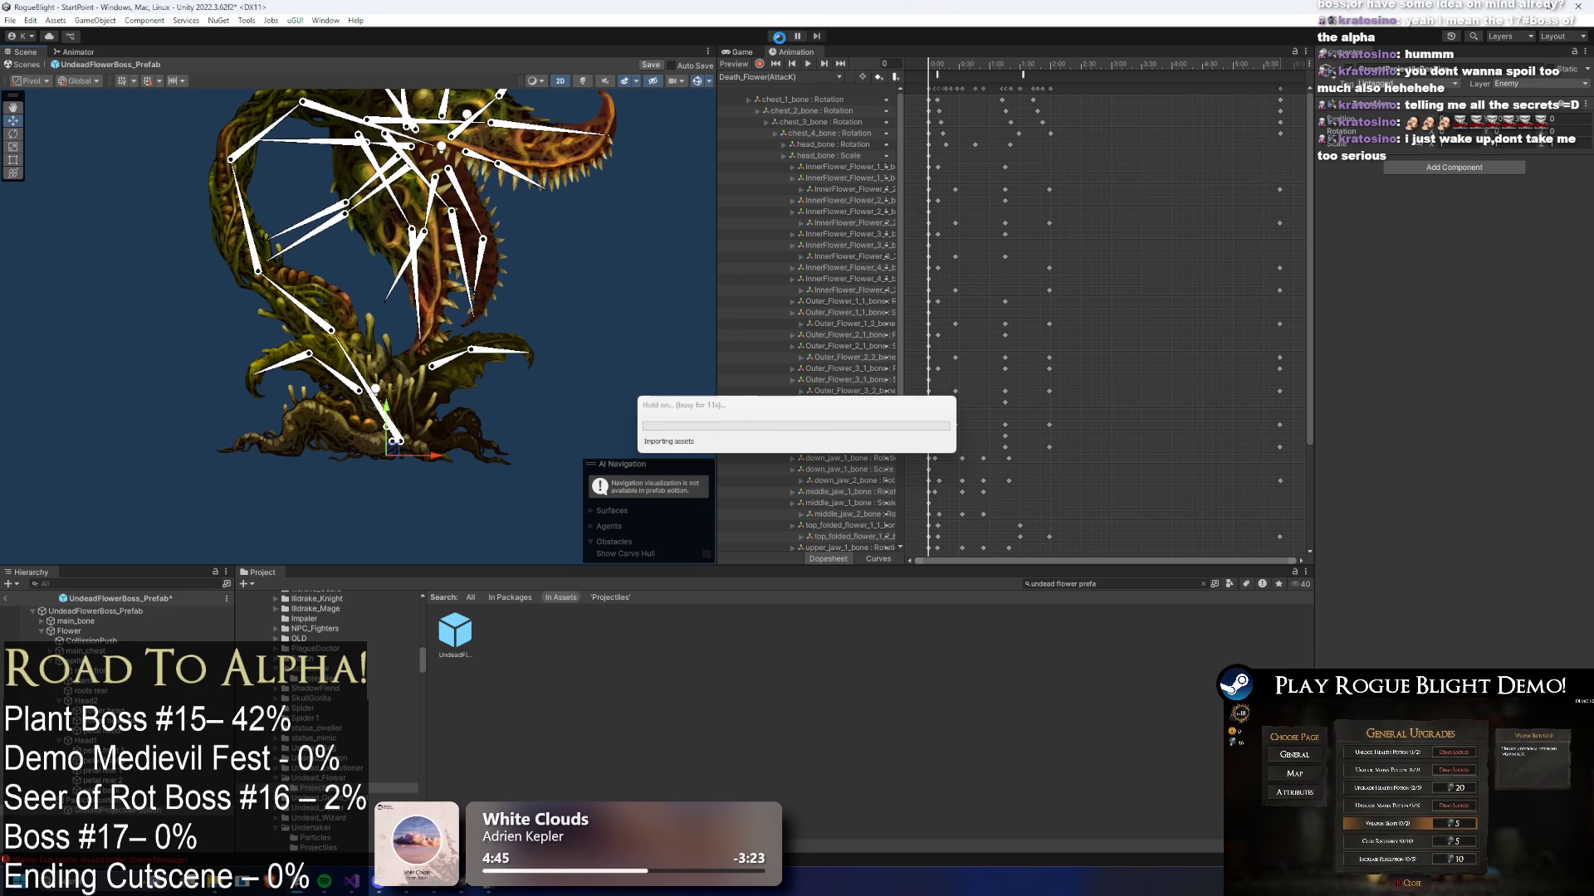
# - Enter play mode past the warning and start the game from the first save slot
pyautogui.click(778, 37)
pyautogui.press('Return')
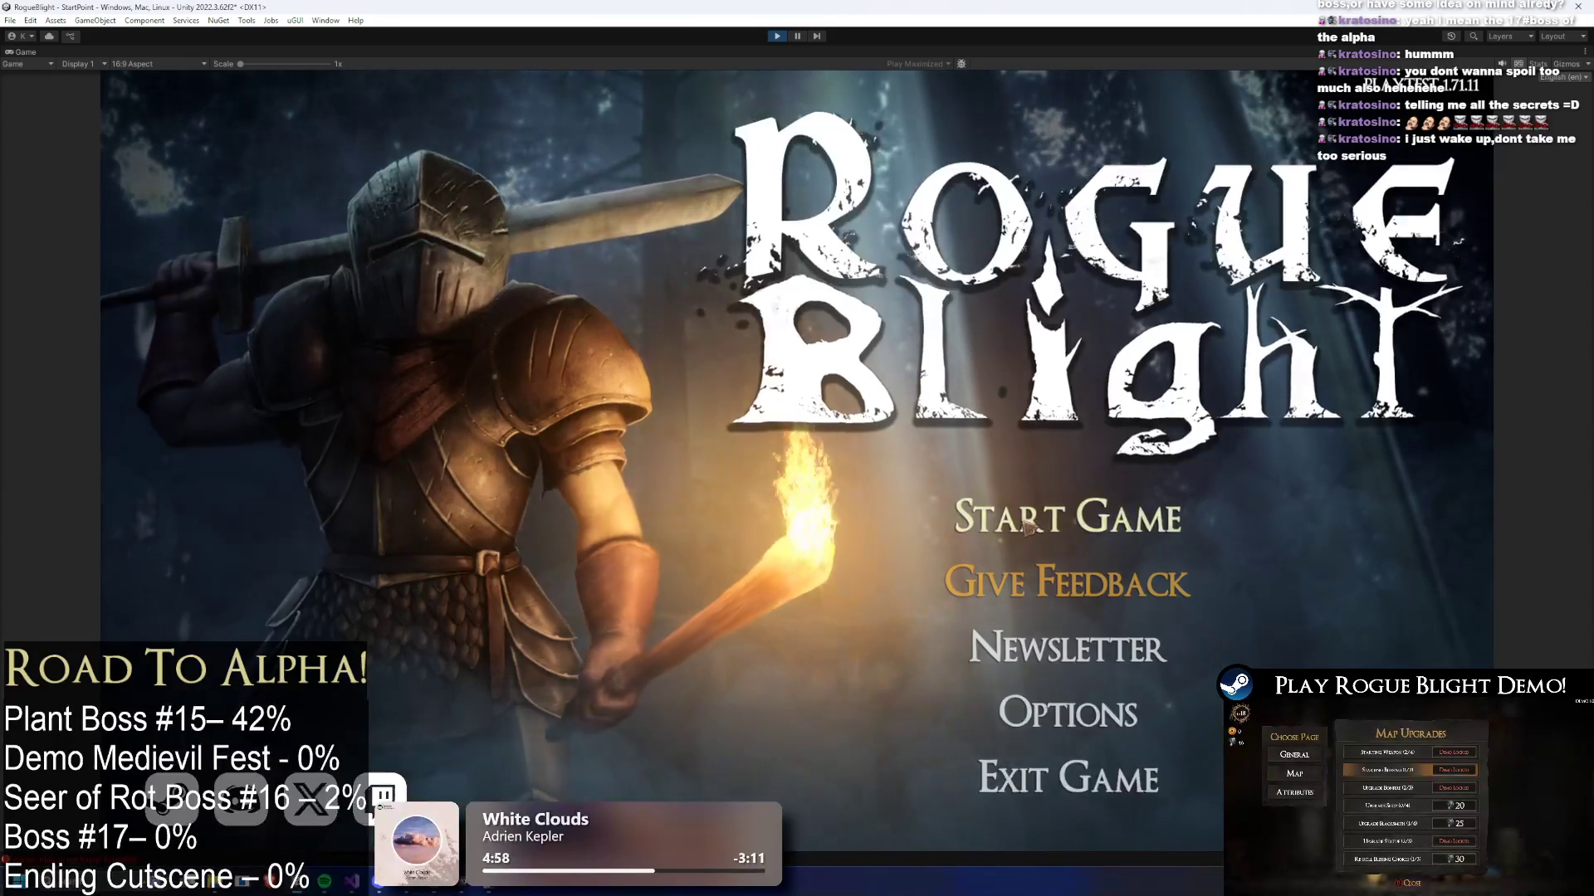
pyautogui.click(1066, 514)
pyautogui.click(1034, 453)
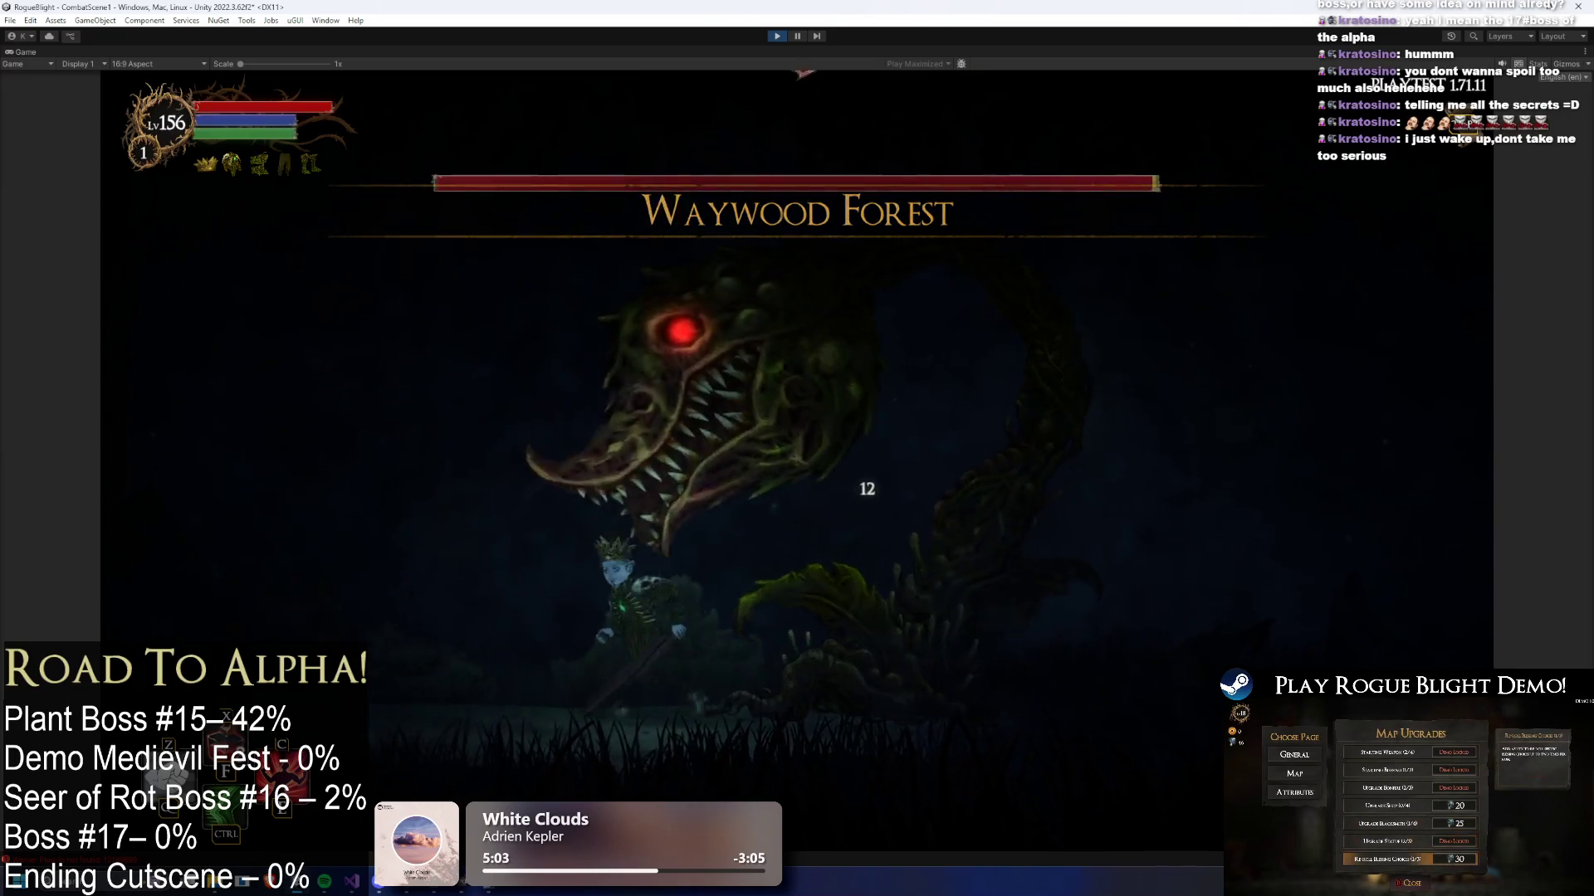
# - Pause in the boss arena, pan the Scene view, show the Game view, and bring up the Start menu
pyautogui.click(800, 37)
pyautogui.scroll(-2, 526, 340)
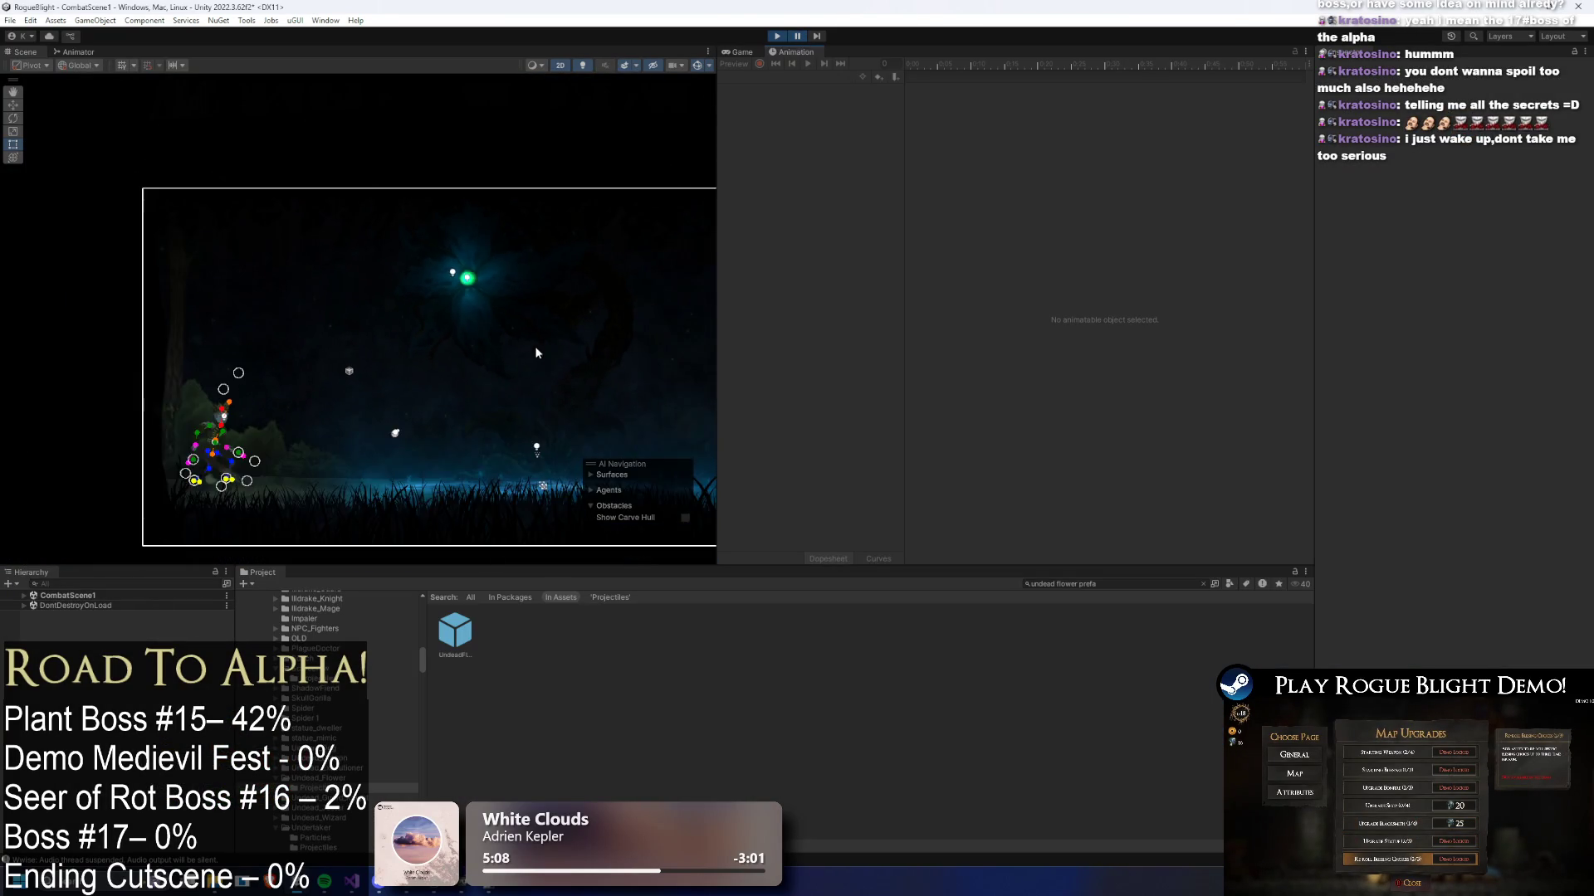
pyautogui.scroll(2, 415, 316)
pyautogui.scroll(-1, 278, 270)
pyautogui.moveTo(340, 274); pyautogui.dragTo(417, 284)
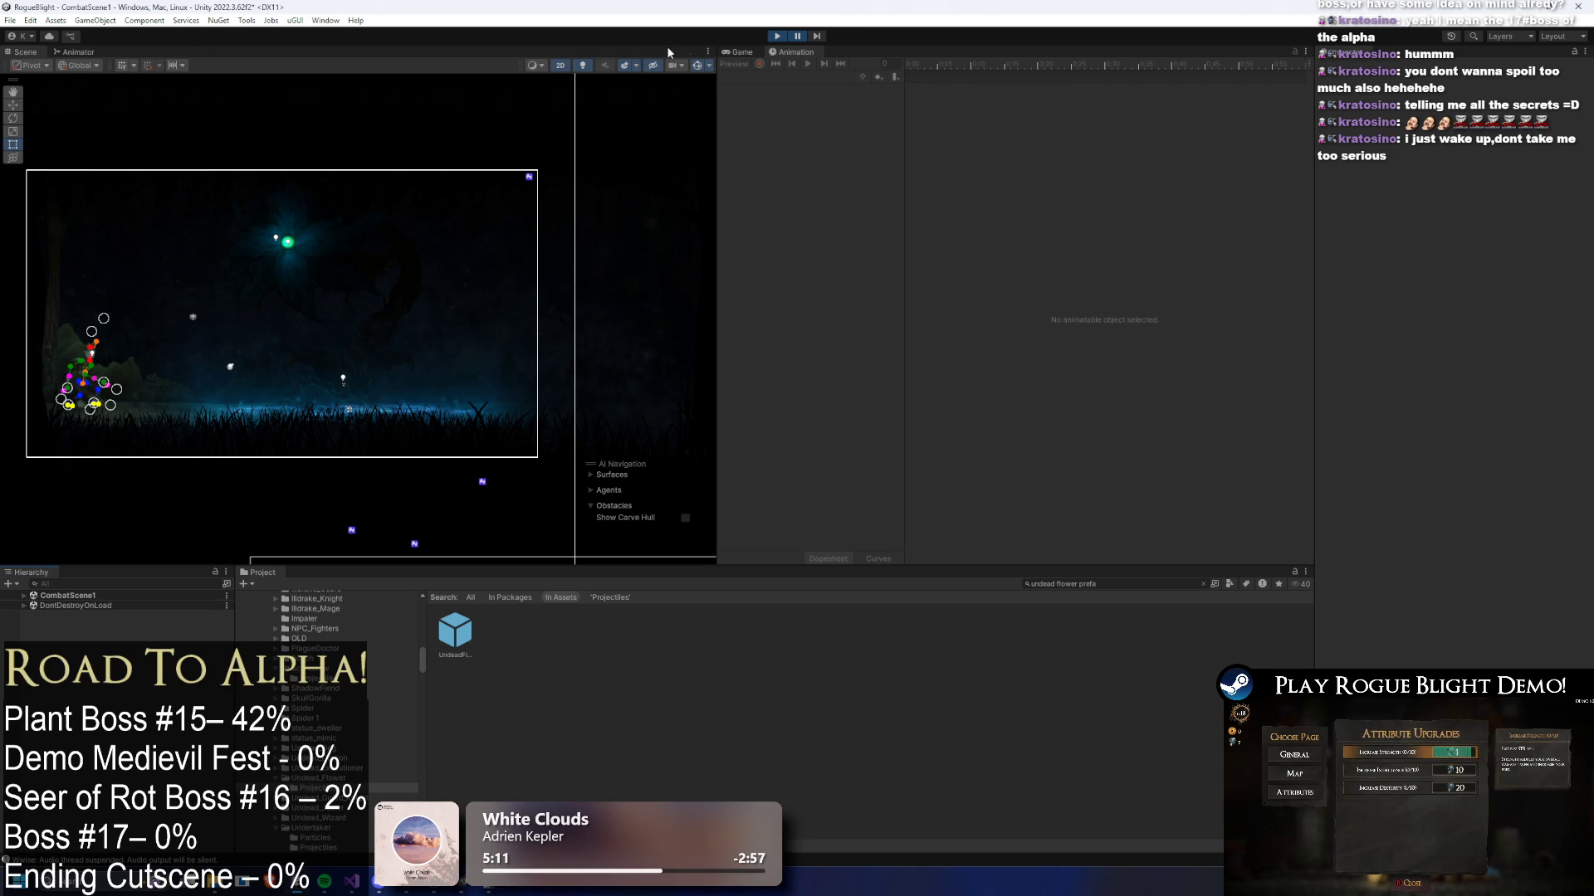
pyautogui.click(737, 51)
pyautogui.press('super')
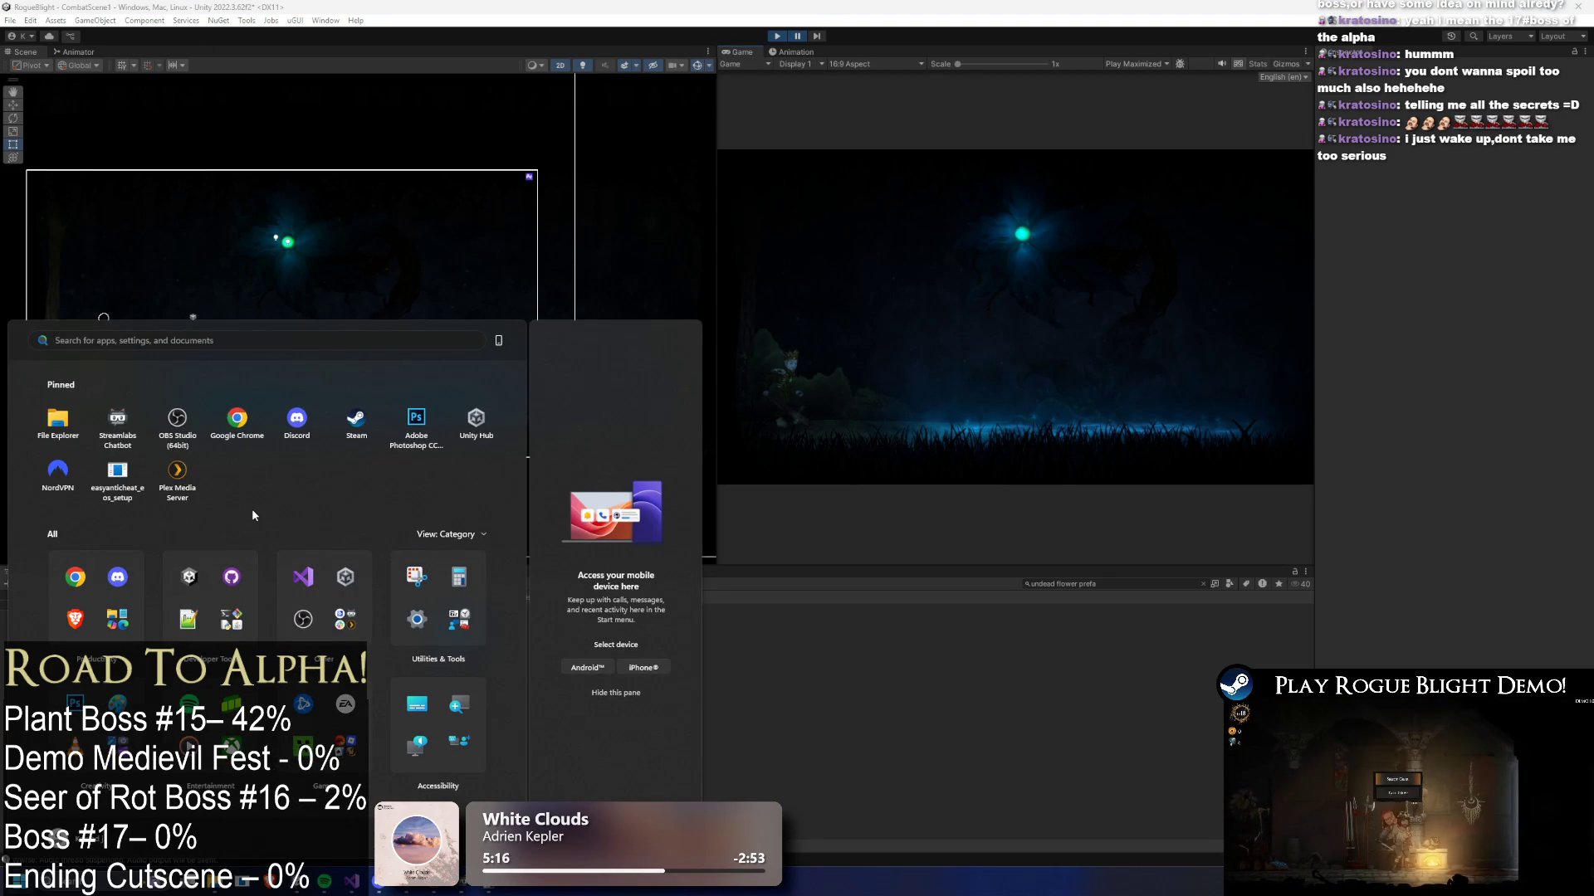
# - Launch Snipping Tool via 'snip', capture the Game view region, and maximize the window
pyautogui.write('snip')
pyautogui.click(506, 65)
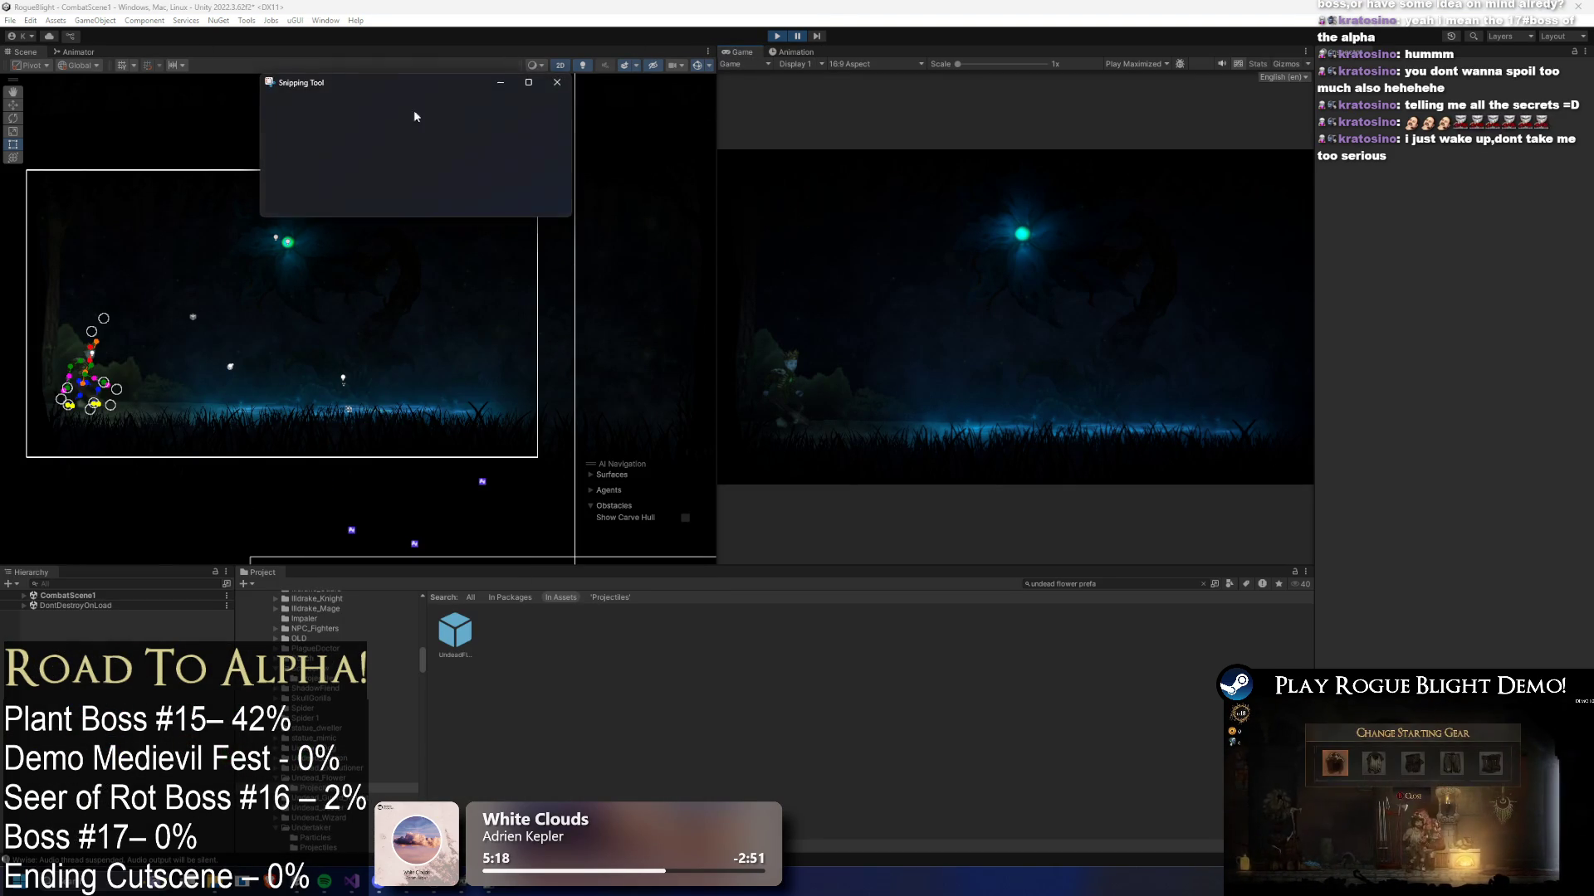
pyautogui.click(294, 107)
pyautogui.moveTo(718, 151)
pyautogui.mouseDown()
pyautogui.moveTo(1315, 468)
pyautogui.moveTo(1315, 485)
pyautogui.mouseUp()
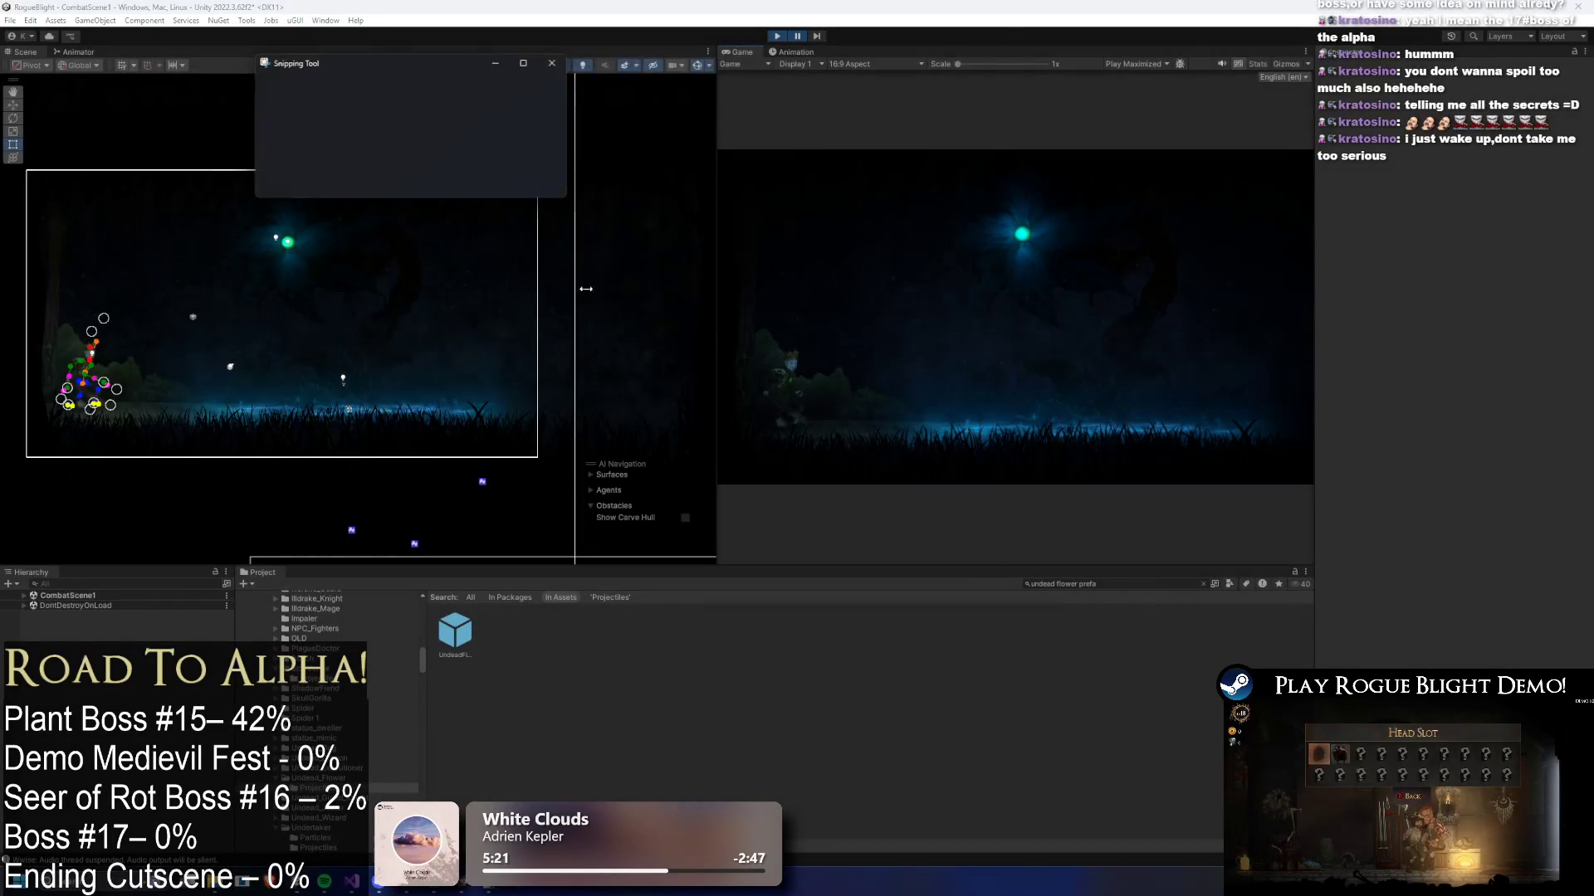
pyautogui.doubleClick(601, 61)
# - Draw green pen marks on the grass and a tall streak rising upward from it
pyautogui.moveTo(723, 570); pyautogui.dragTo(976, 567)
pyautogui.hotkey('ctrl', 'z')
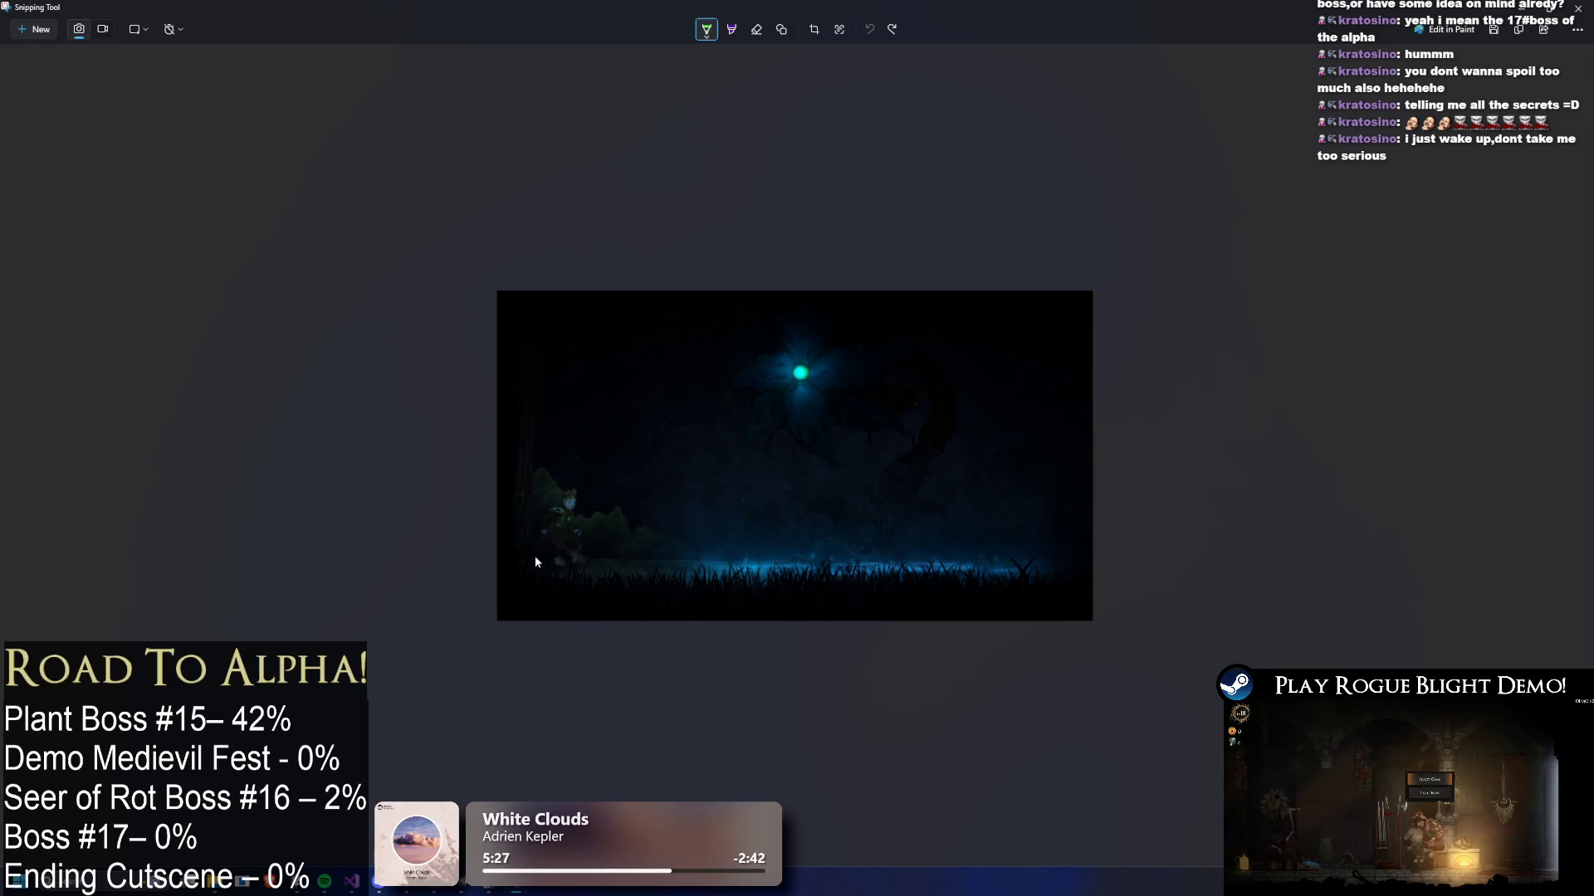
pyautogui.moveTo(520, 548); pyautogui.dragTo(522, 571)
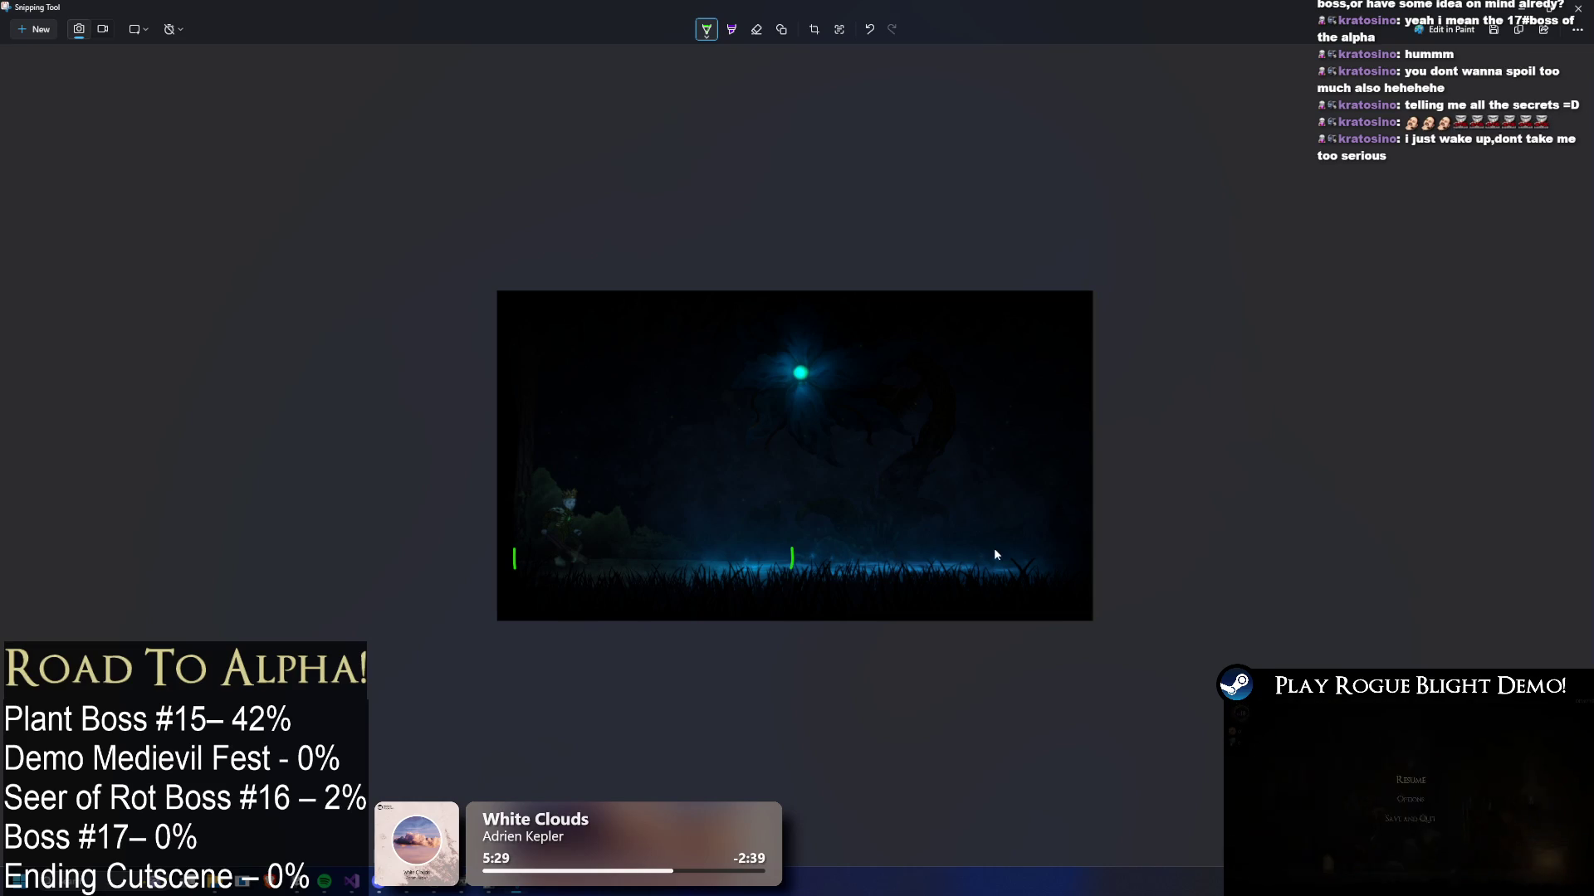
pyautogui.moveTo(917, 546); pyautogui.dragTo(922, 573)
pyautogui.moveTo(1224, 547); pyautogui.dragTo(1219, 586)
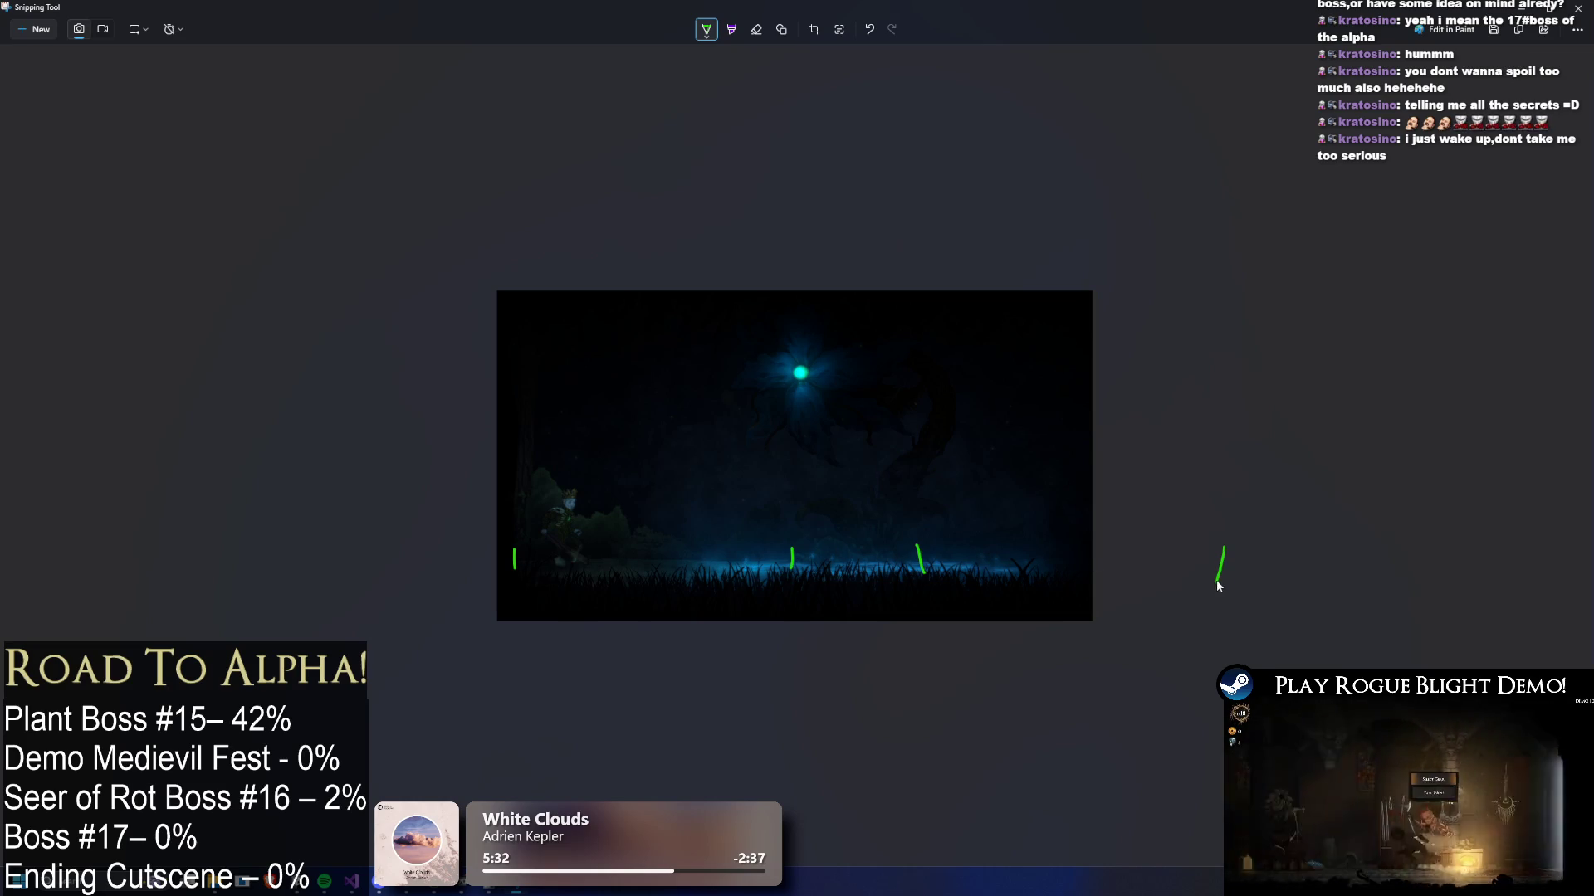
pyautogui.moveTo(770, 557); pyautogui.dragTo(564, 571)
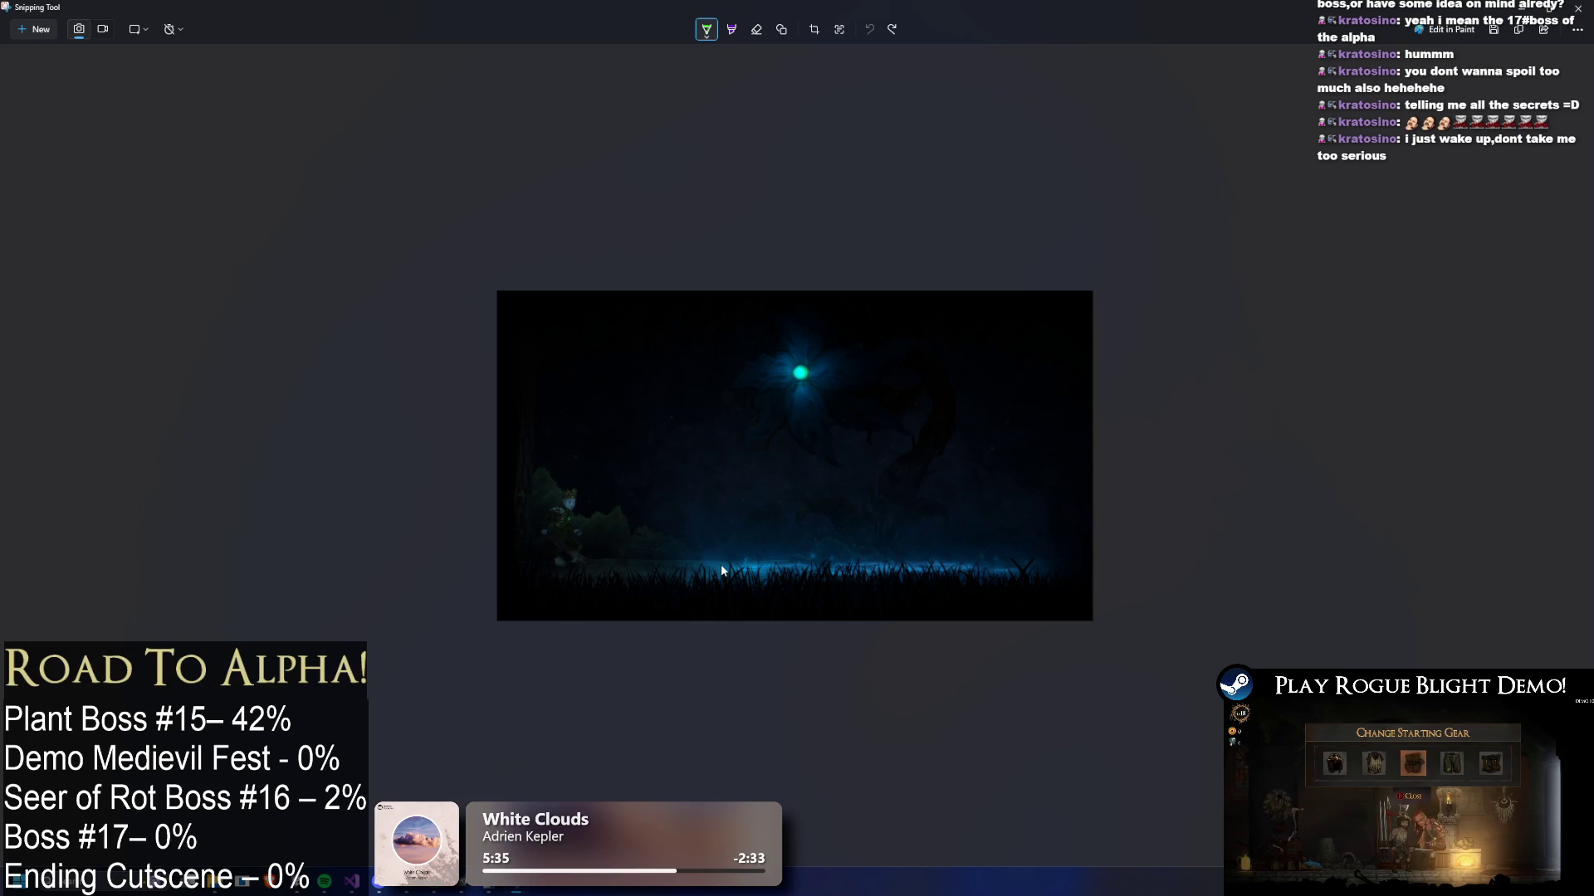
pyautogui.moveTo(720, 564); pyautogui.dragTo(706, 293)
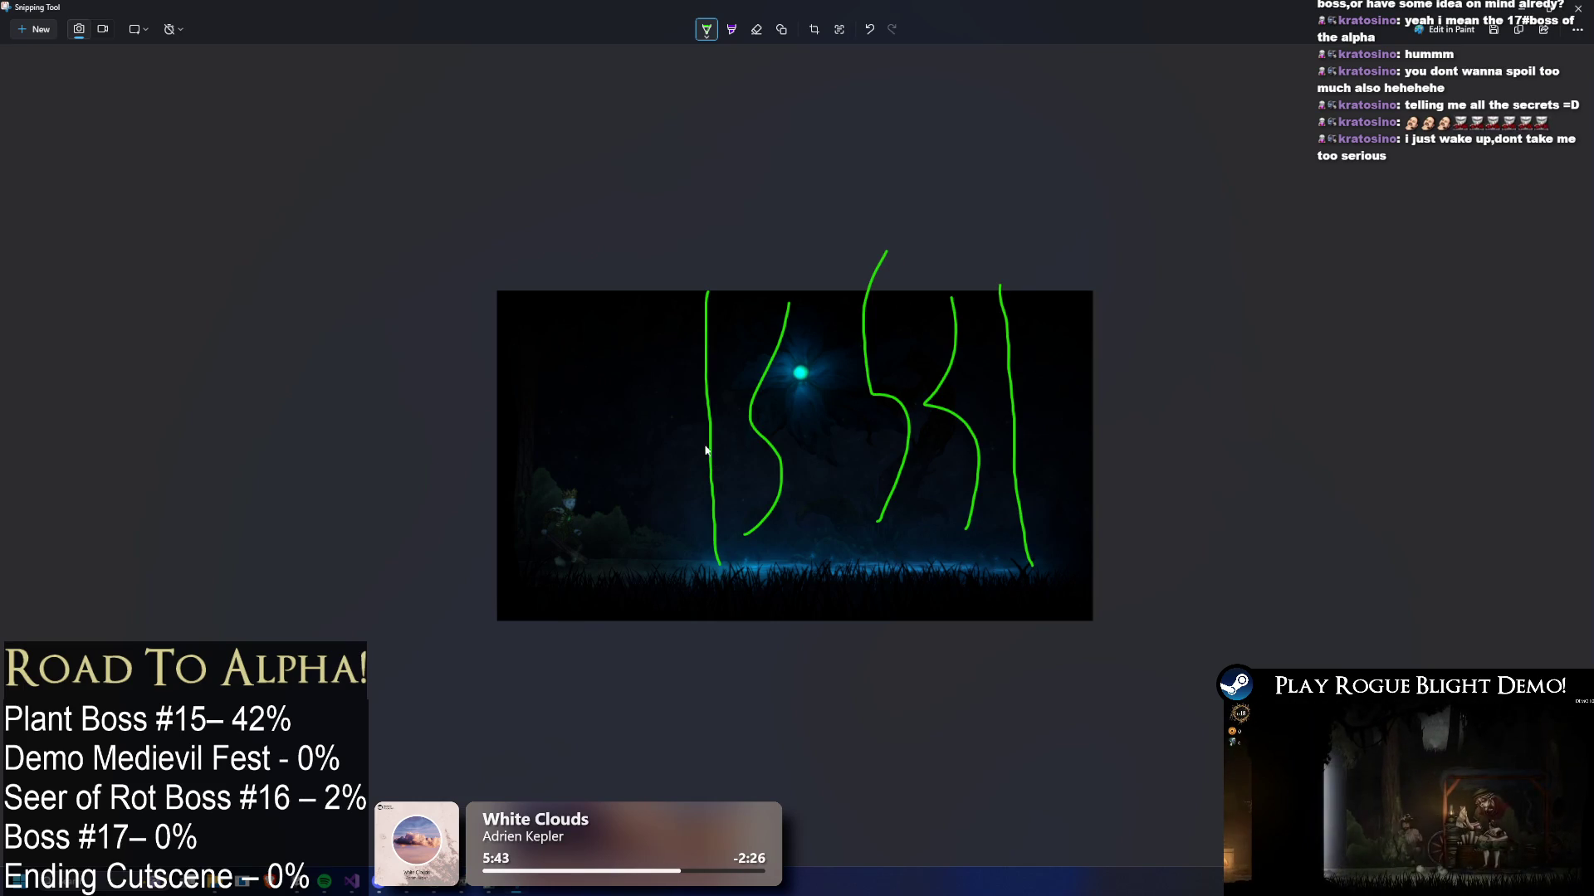
# - Return to Unity and attack the flower boss, moving left and right beneath it
pyautogui.click(1577, 10)
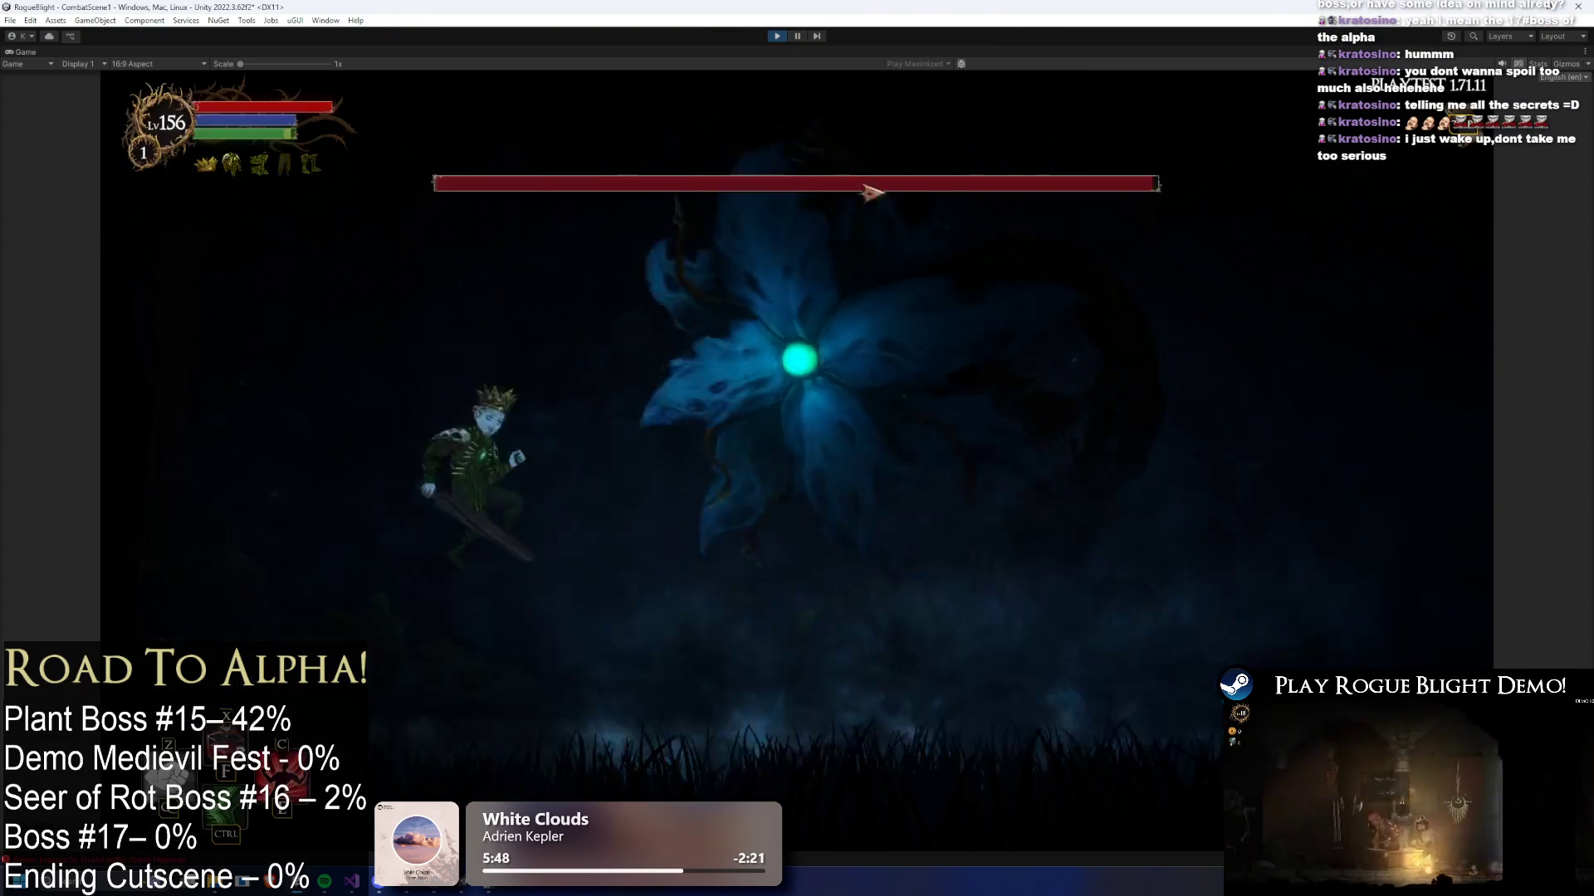
pyautogui.click(1074, 498)
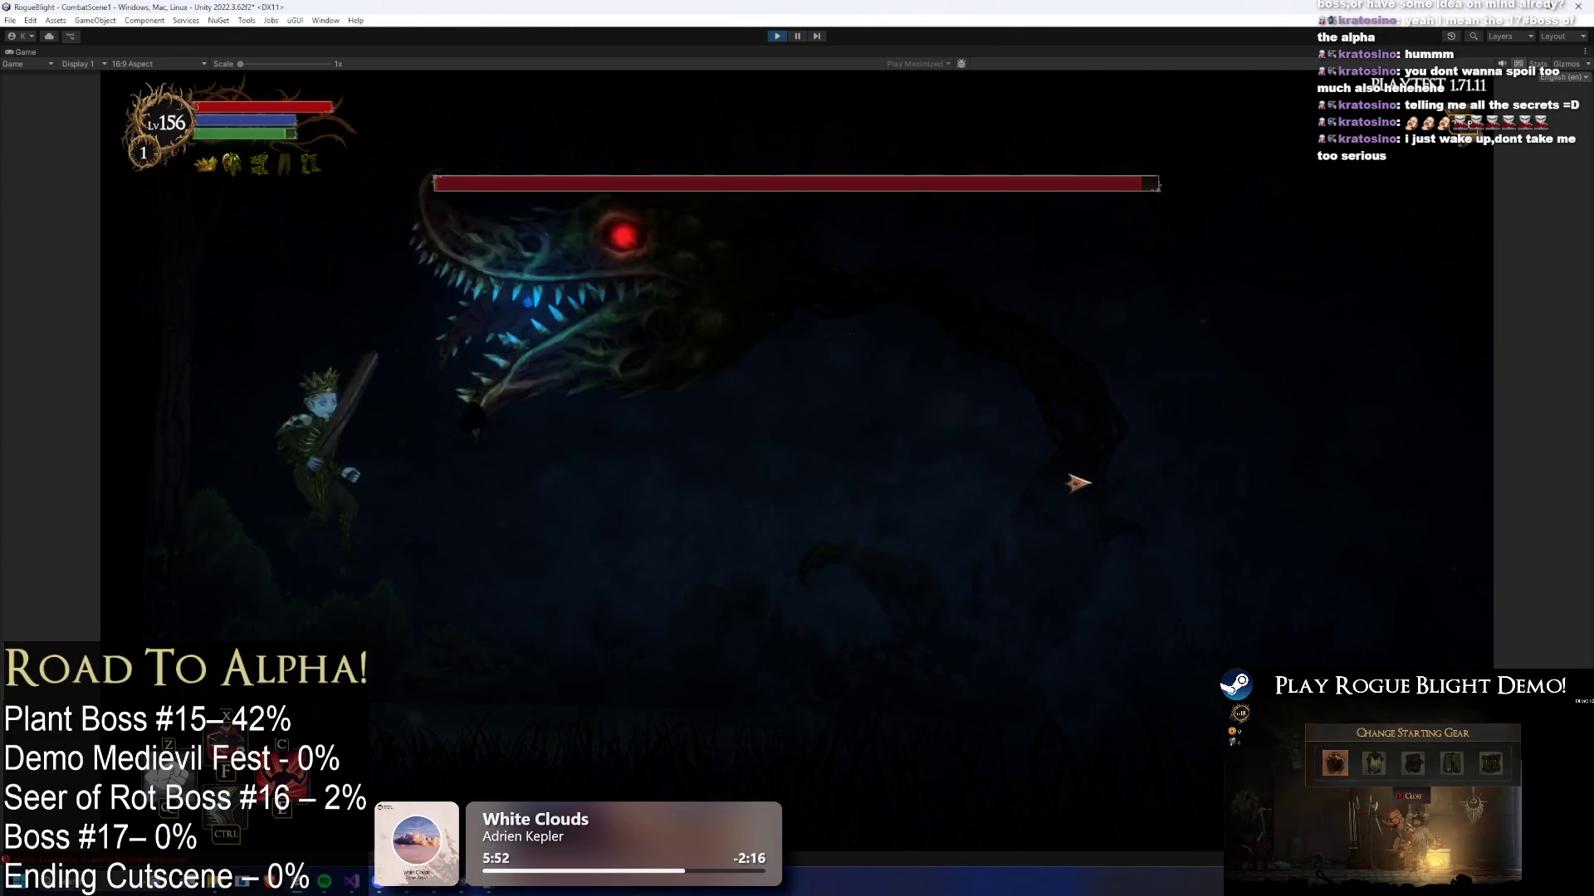
pyautogui.press('d')
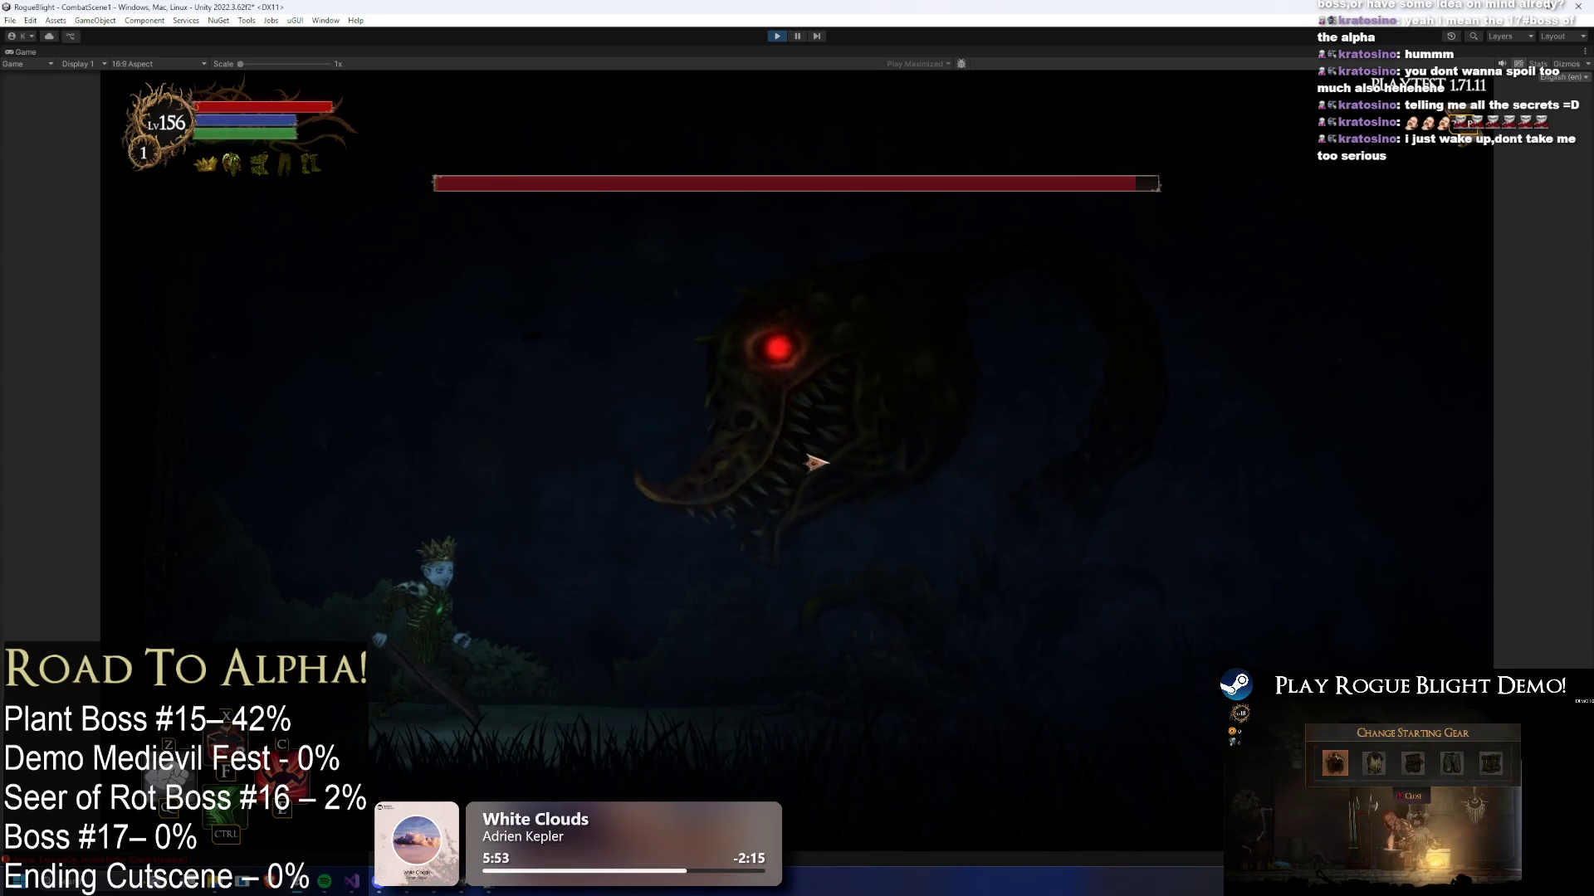
pyautogui.press('a')
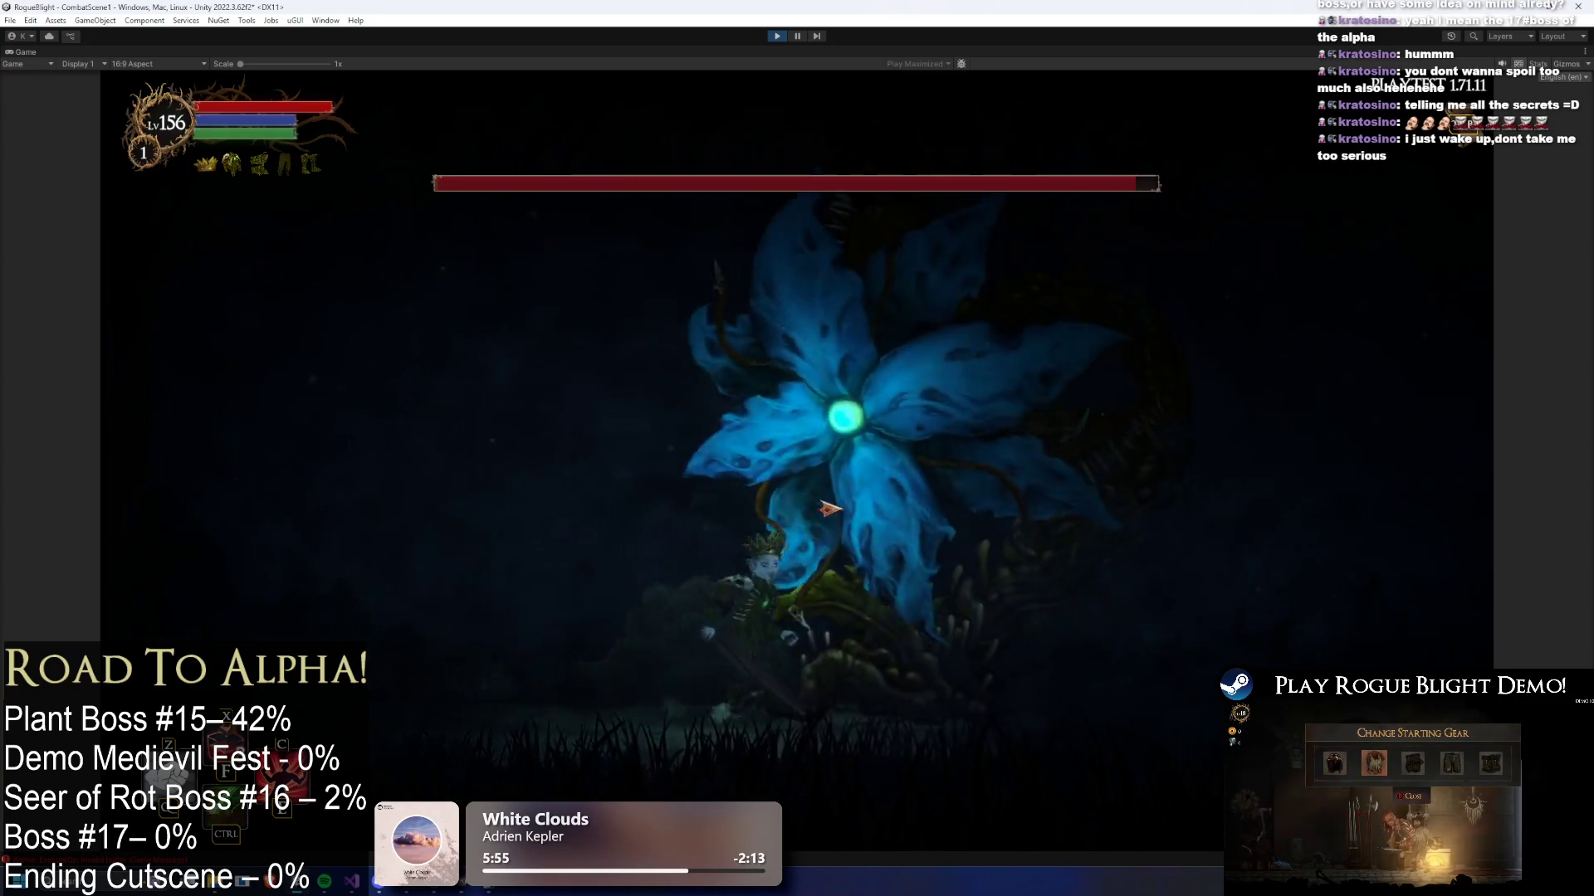
pyautogui.press('d')
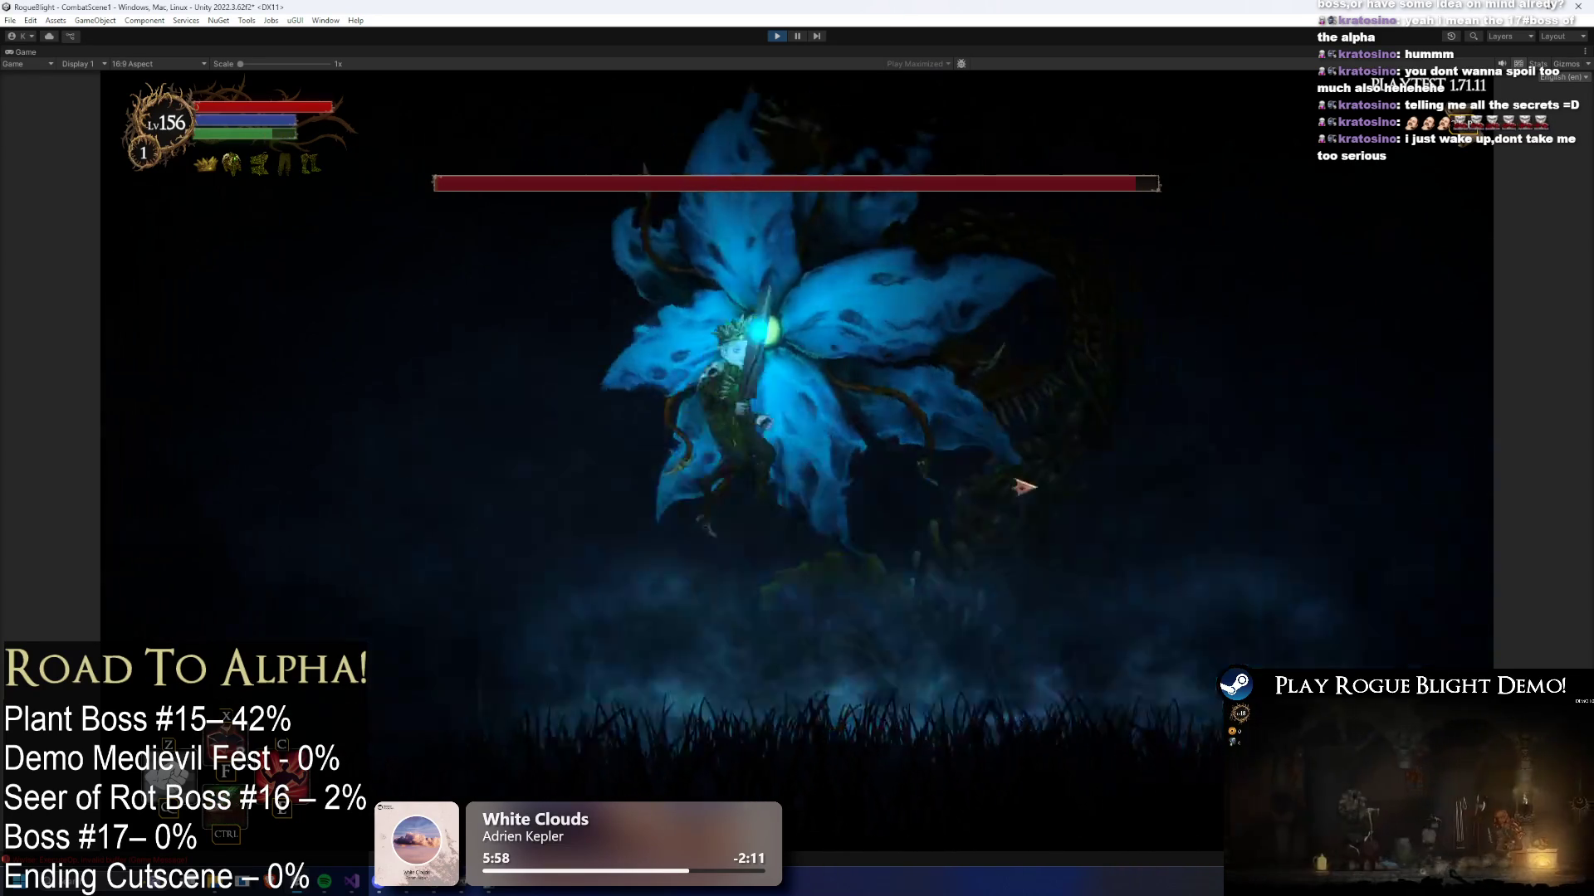
pyautogui.press('d')
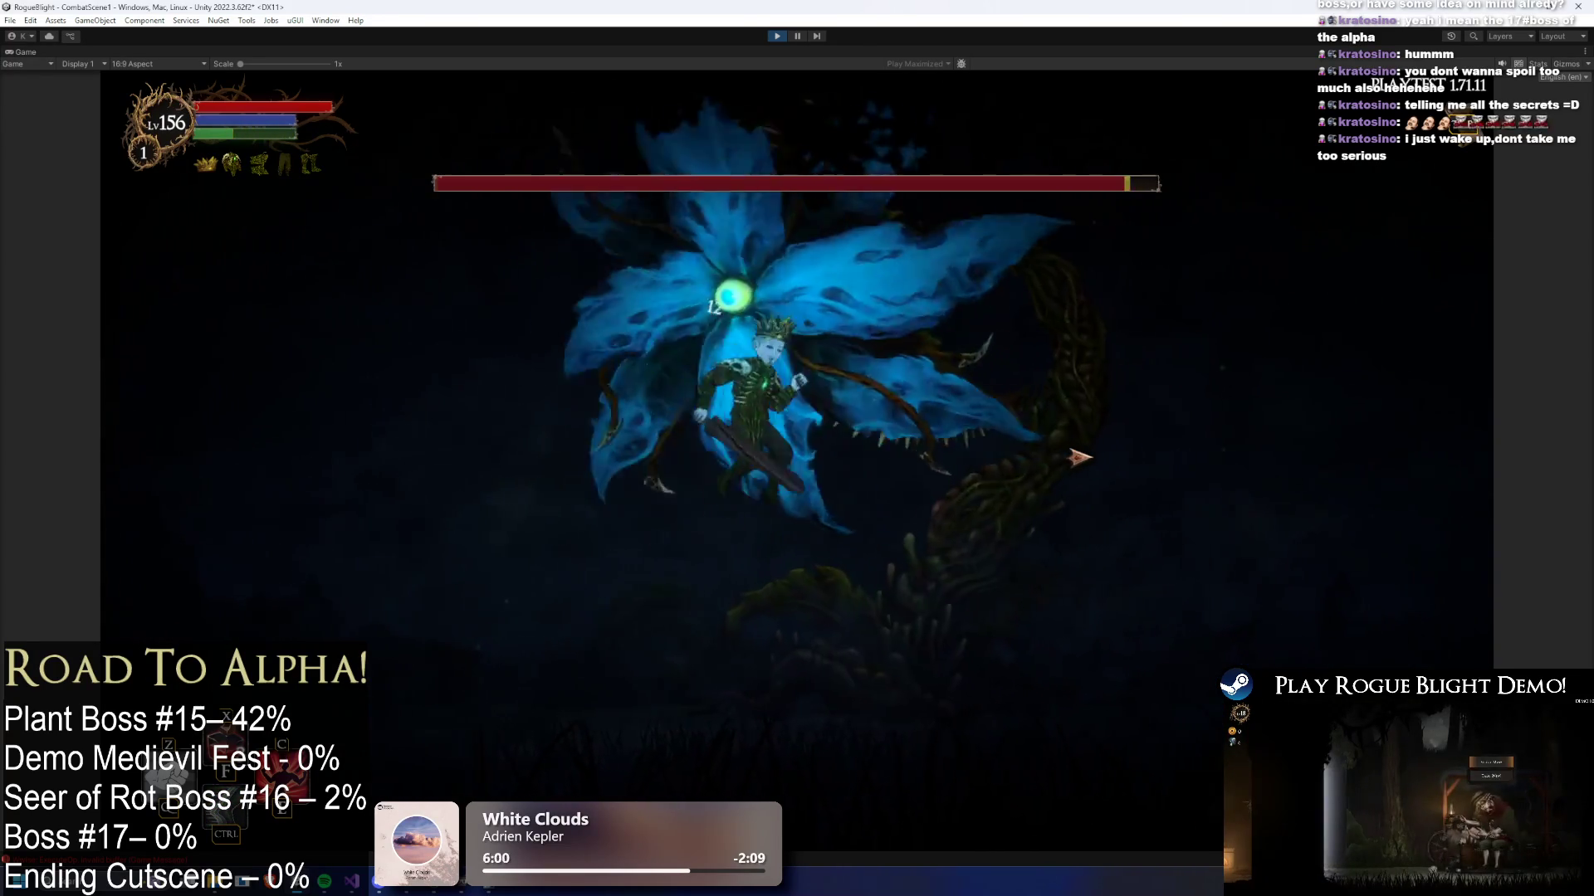
pyautogui.press('a')
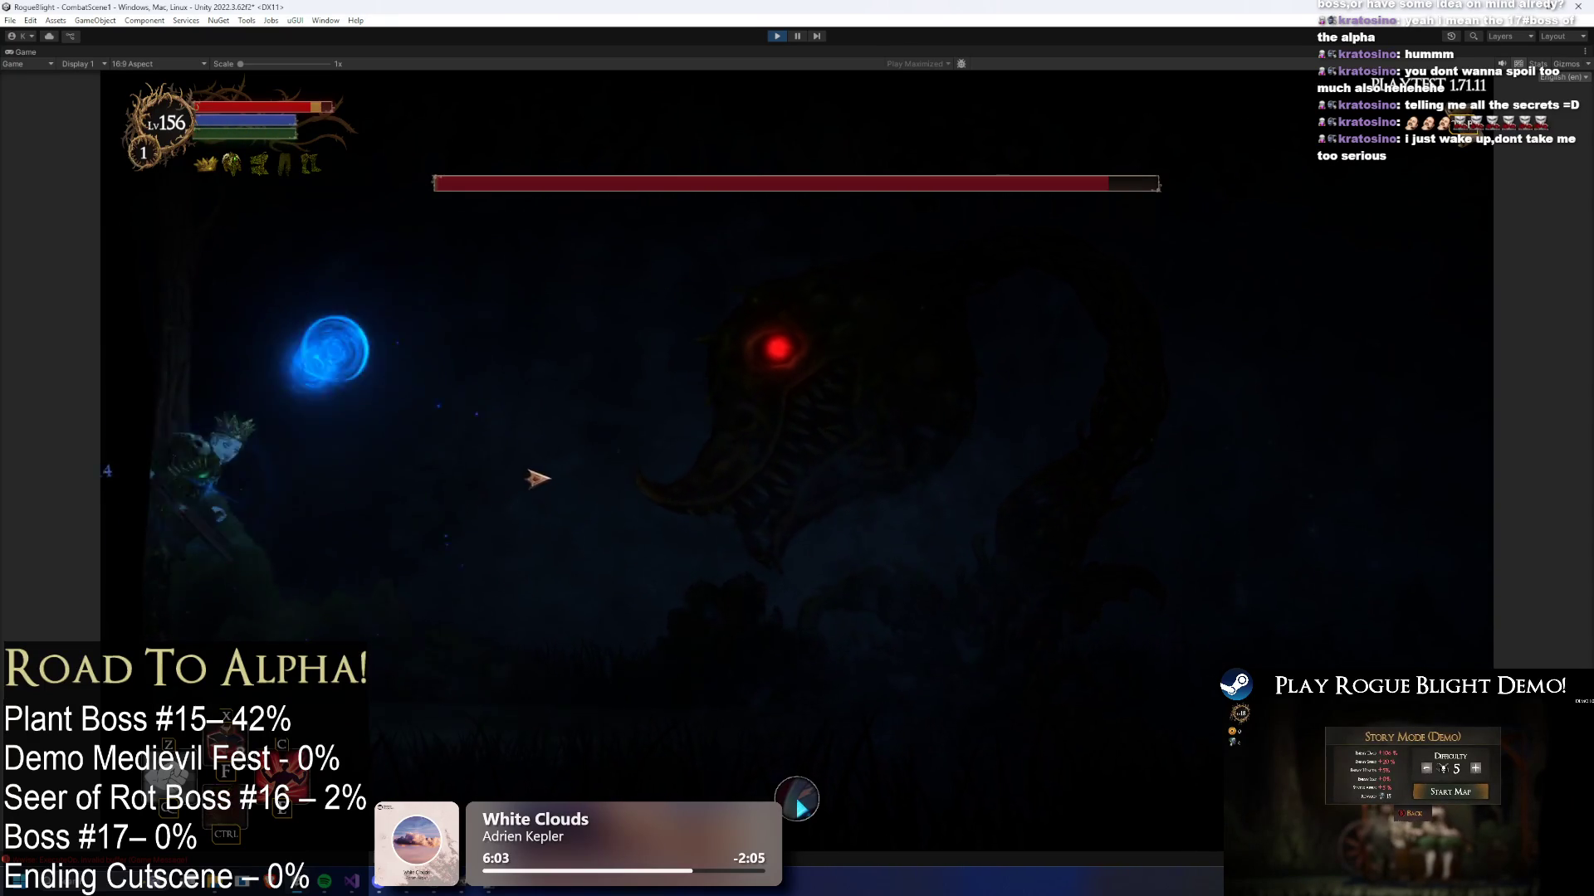
pyautogui.press('d')
pyautogui.press('a')
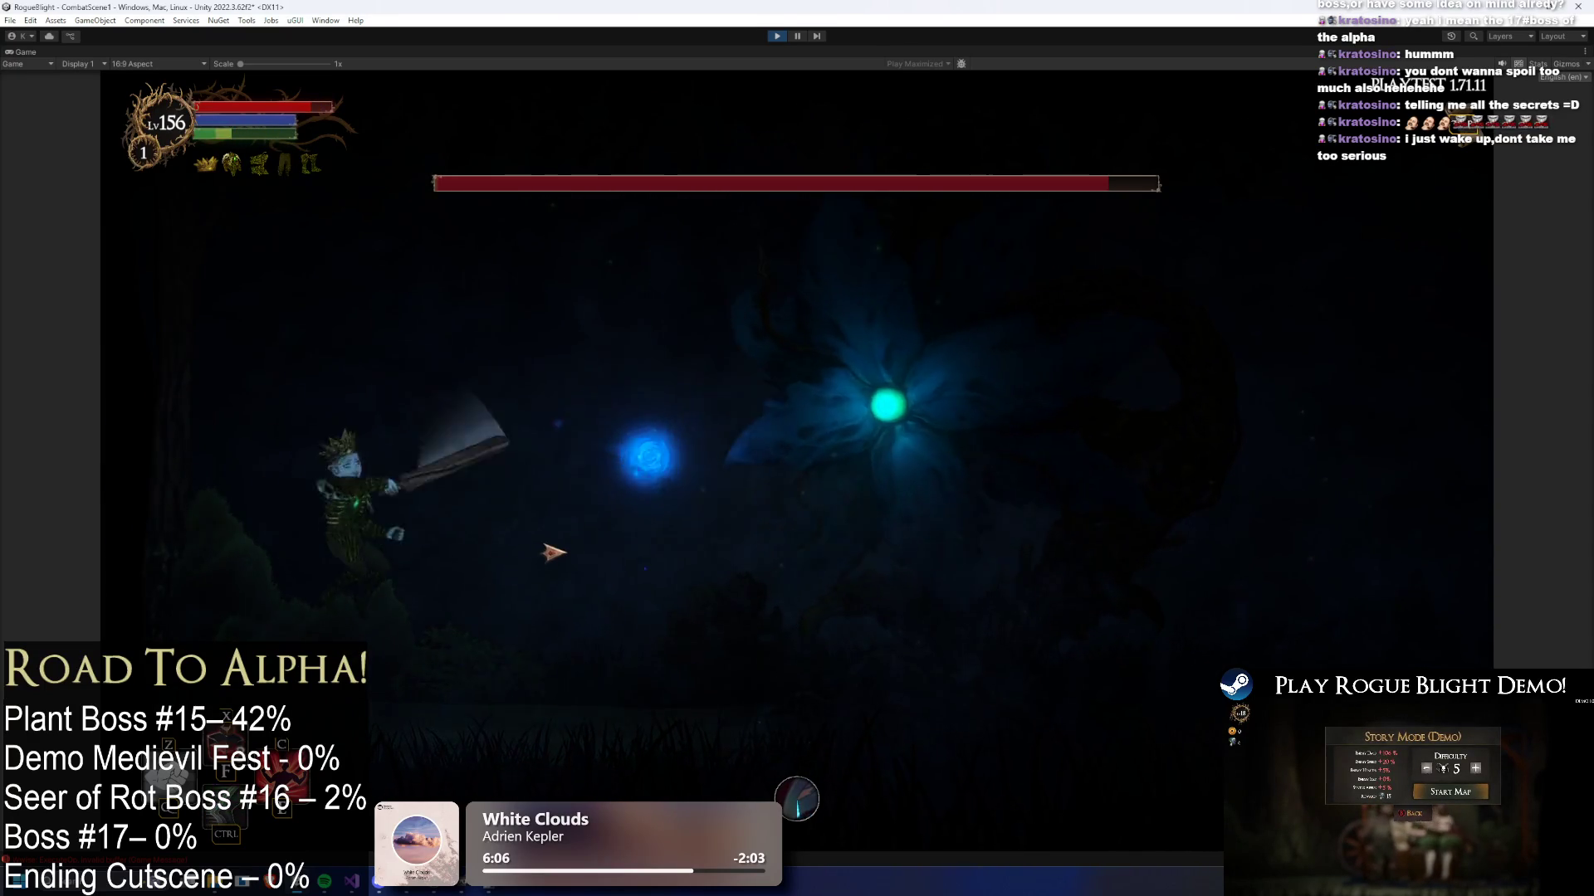
# - Dodge, jump and strike the blue flower boss, then exit play mode with Ctrl+P
pyautogui.press('a')
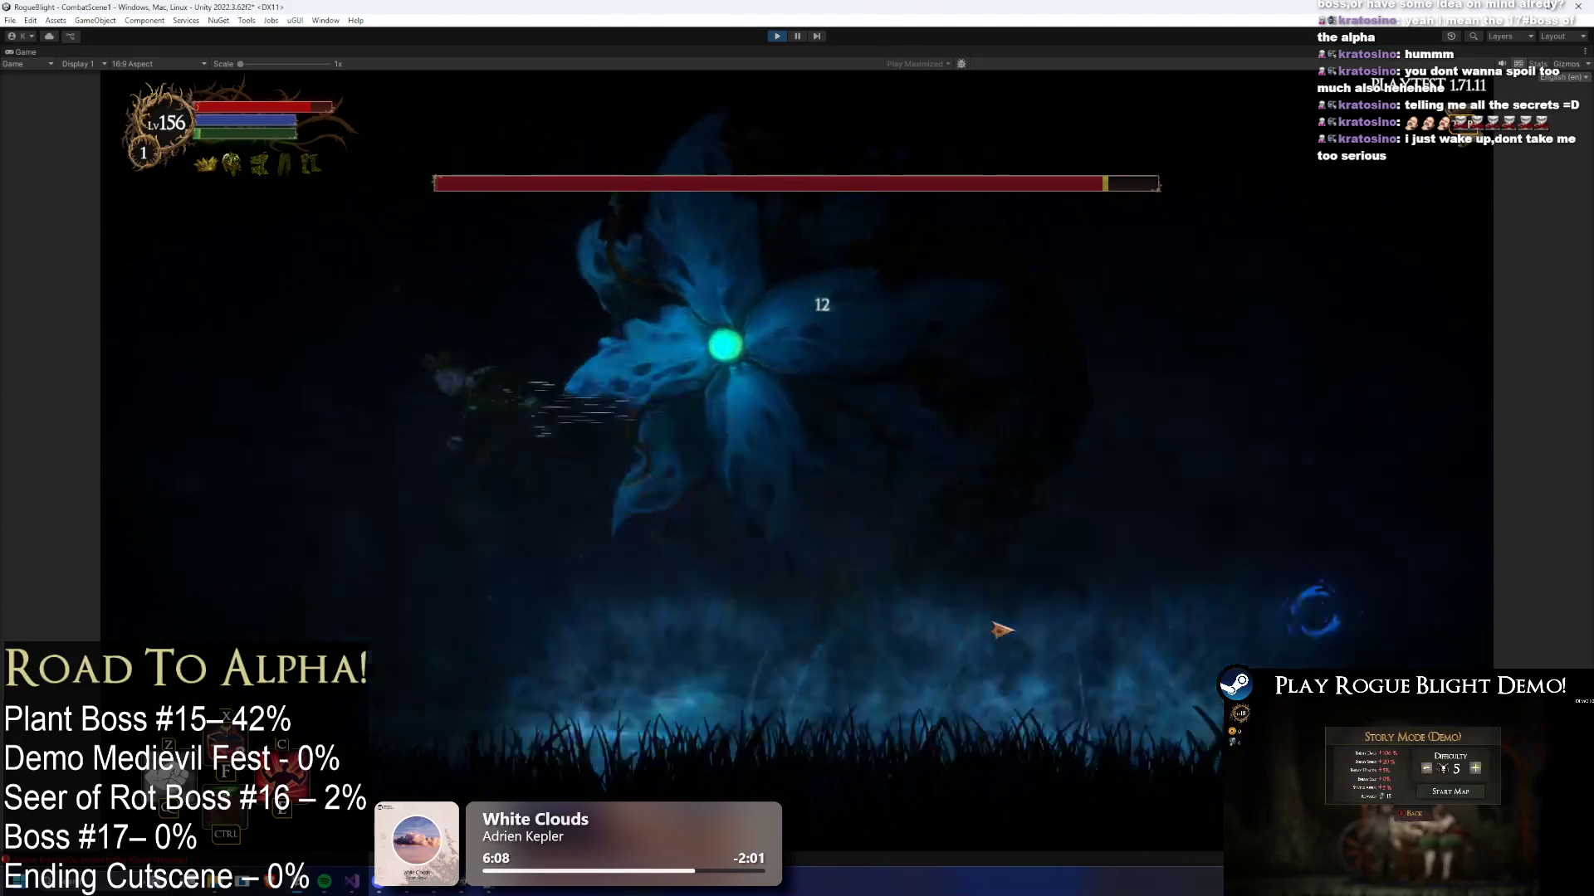
pyautogui.press('d')
pyautogui.press('d')
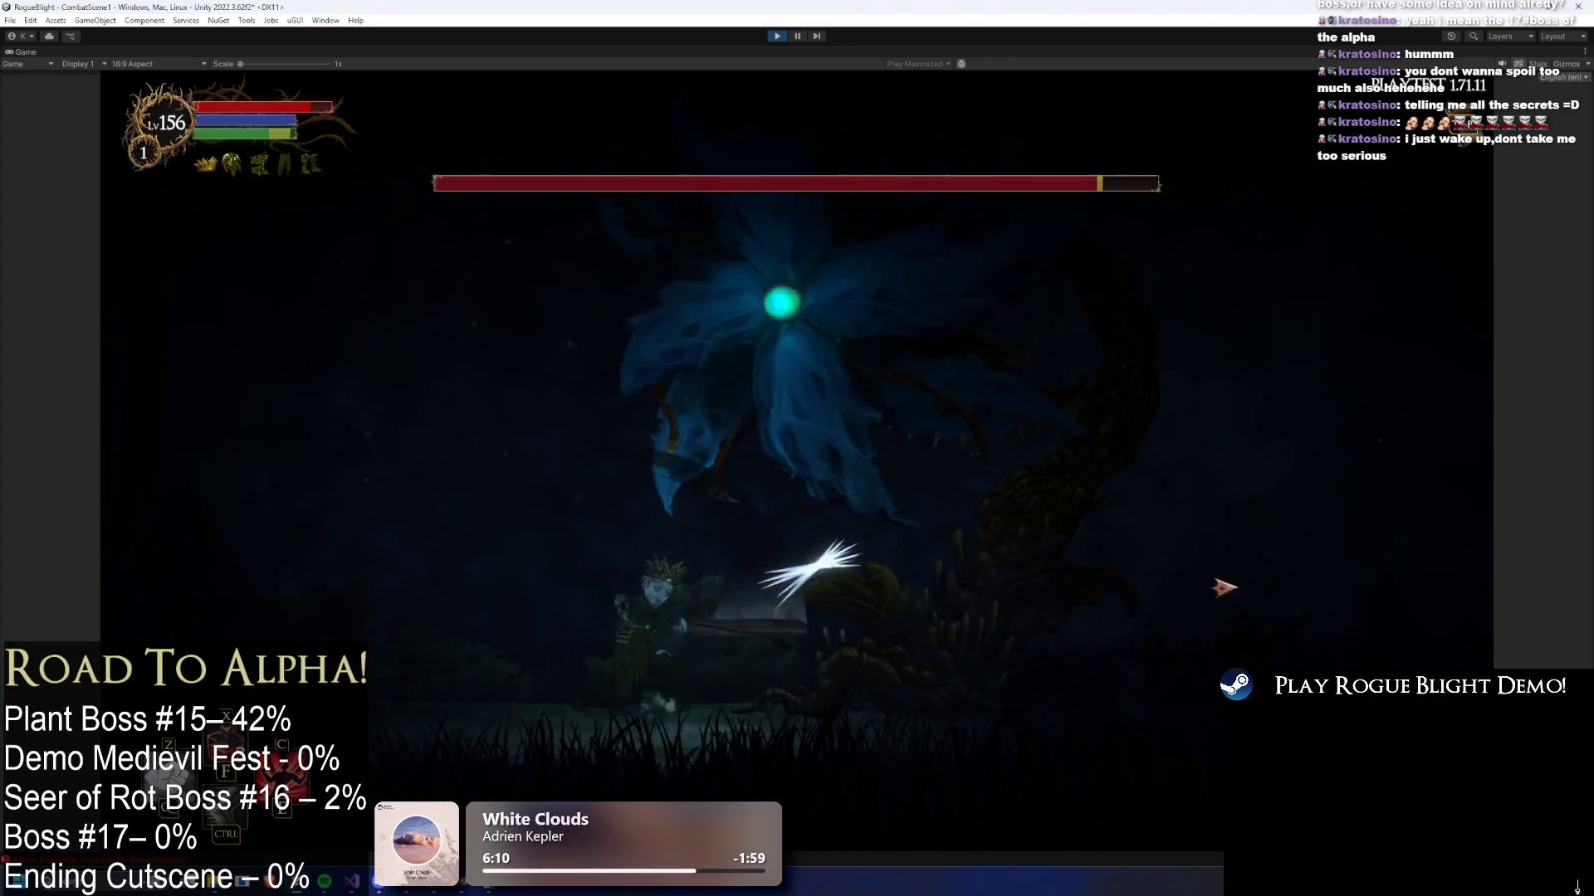
pyautogui.press('a')
pyautogui.press('space')
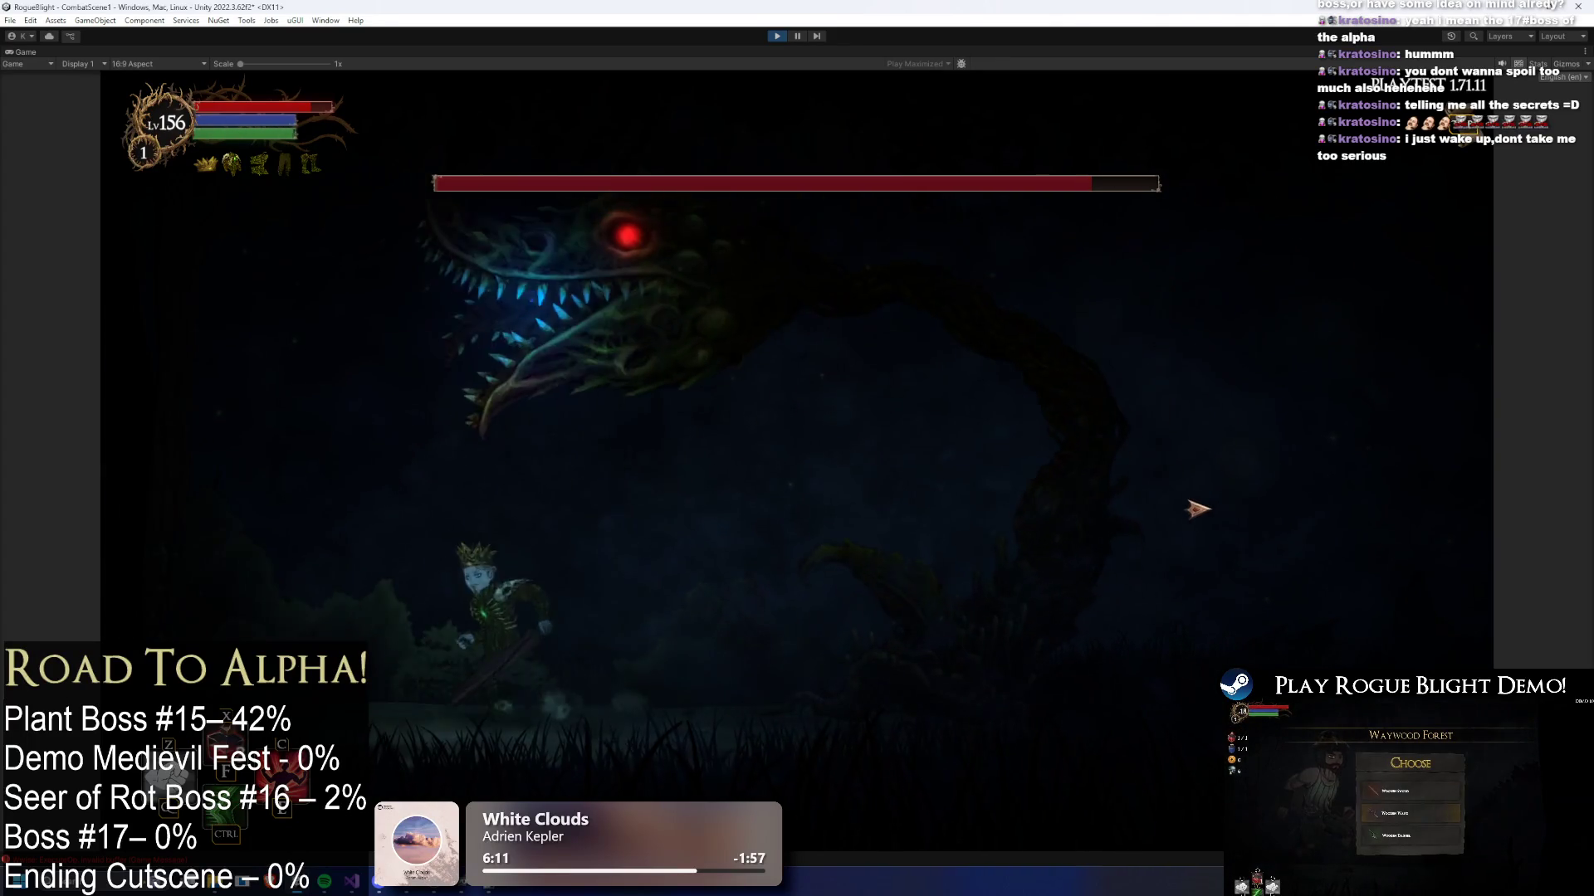
pyautogui.press('d')
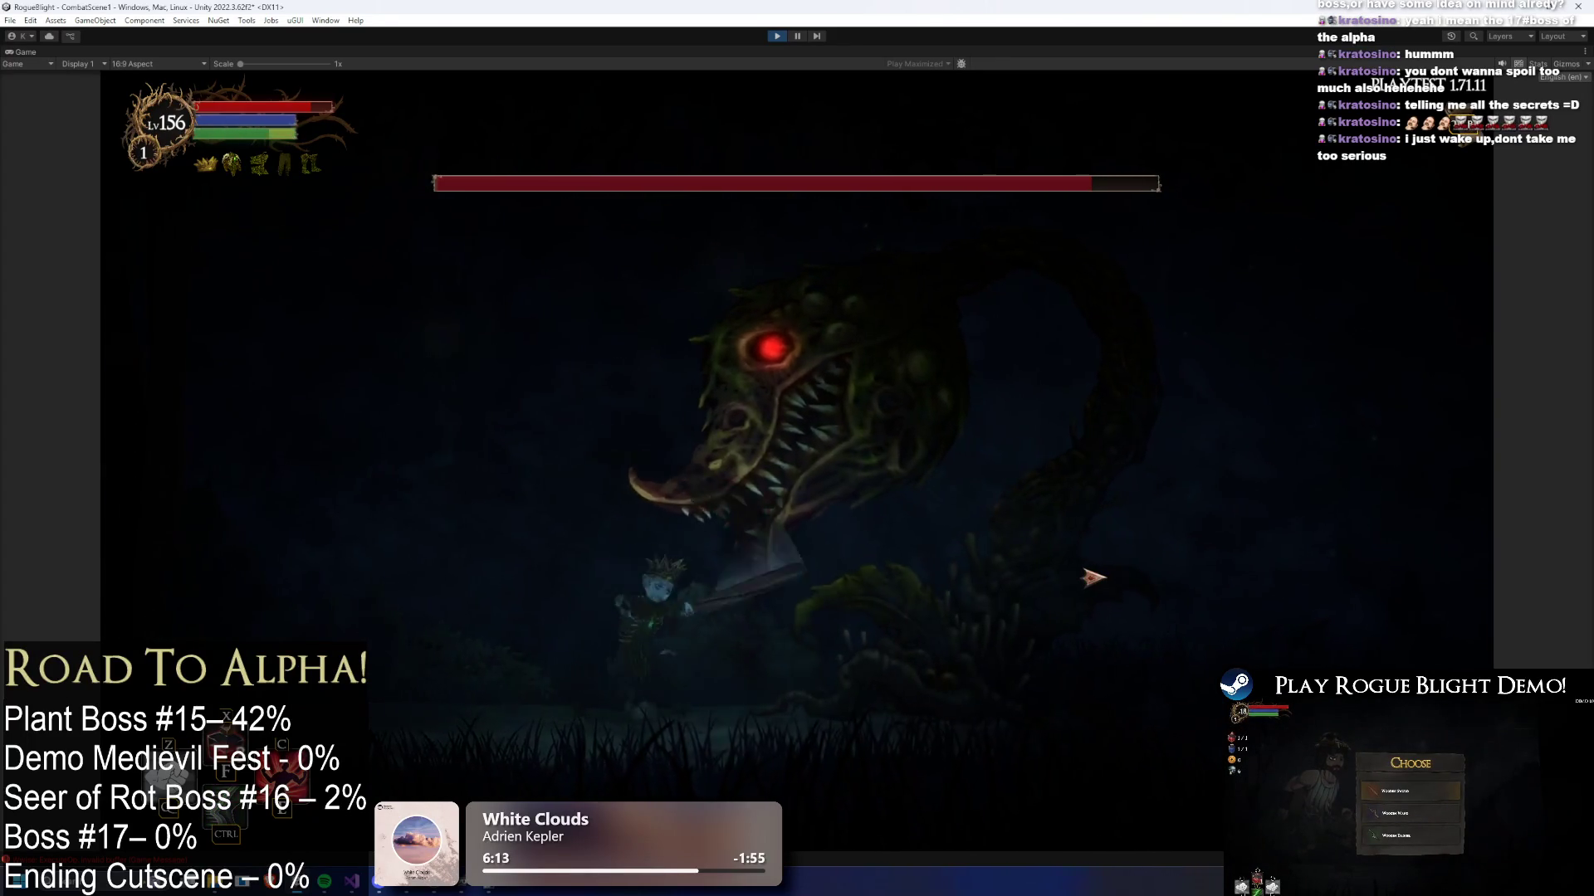
pyautogui.press('a')
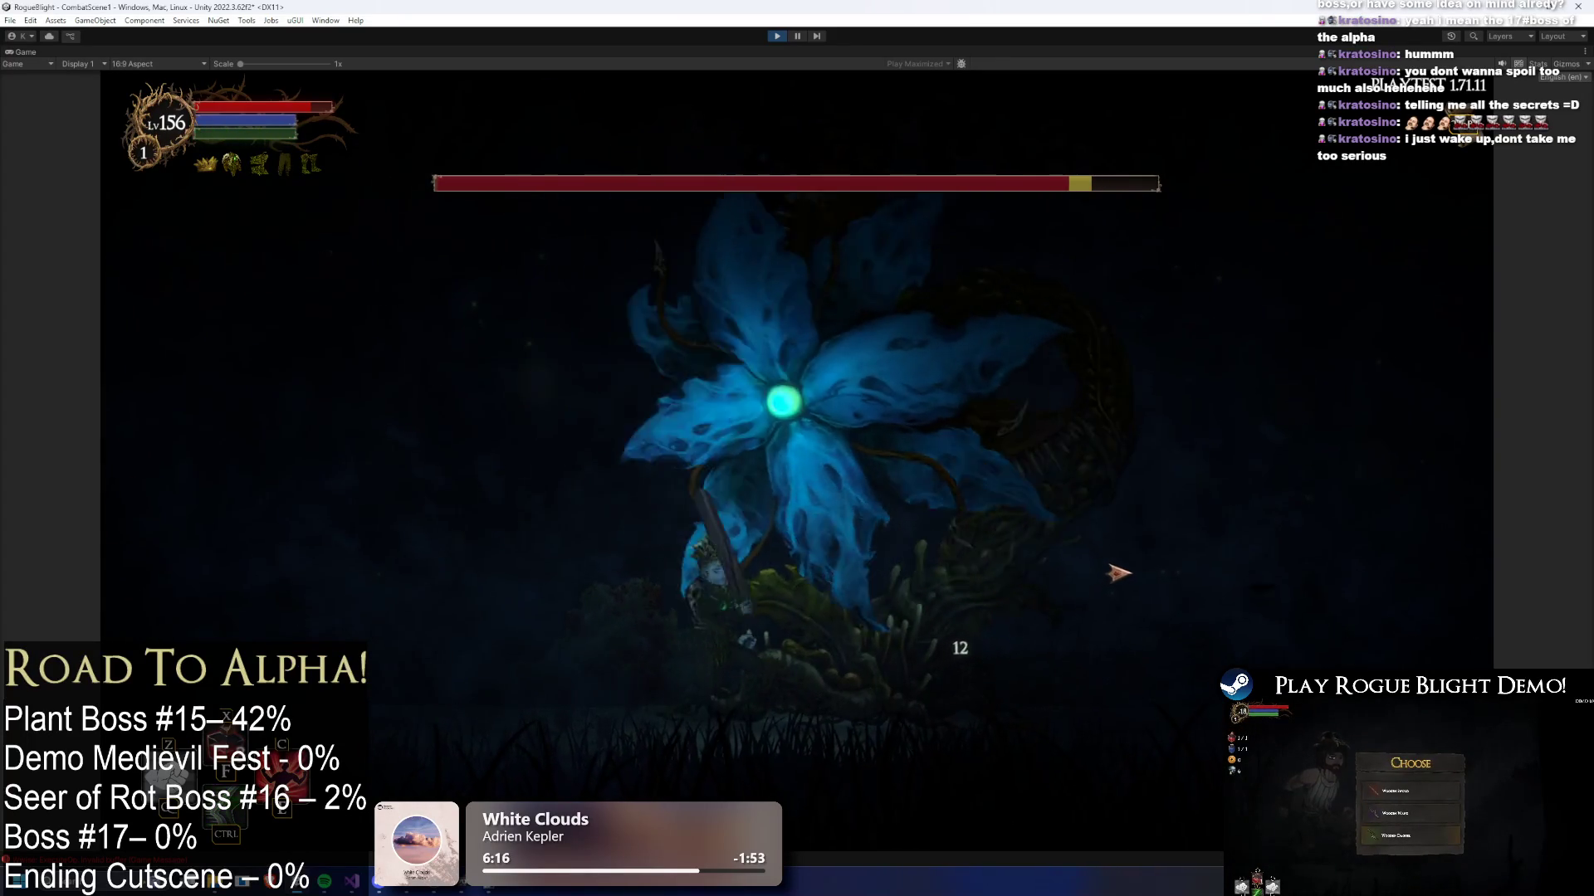
pyautogui.click(1104, 573)
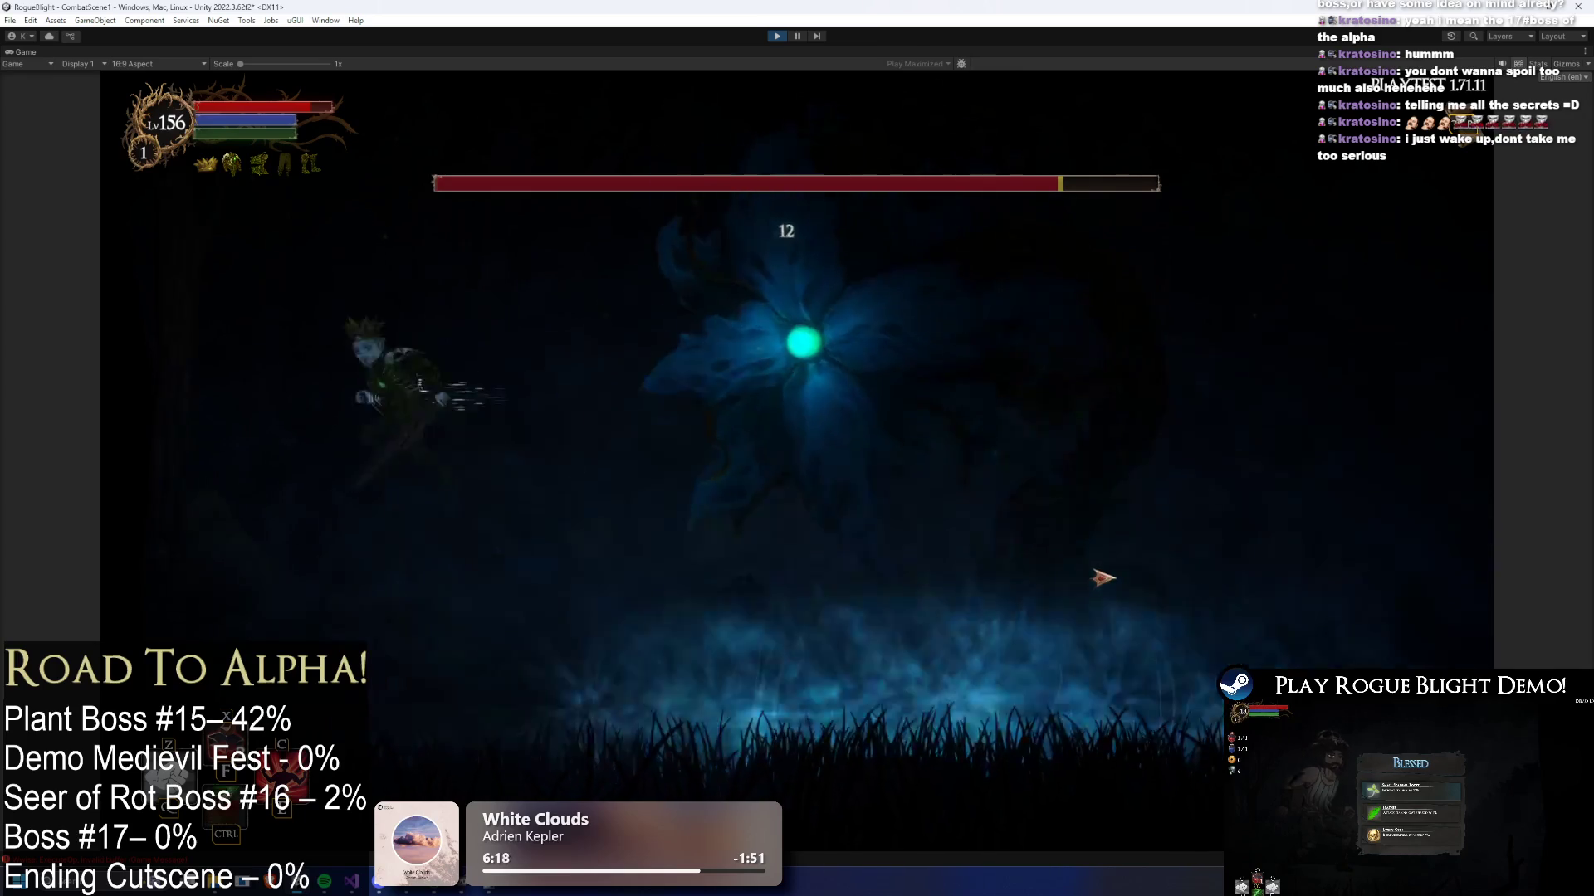
pyautogui.click(948, 277)
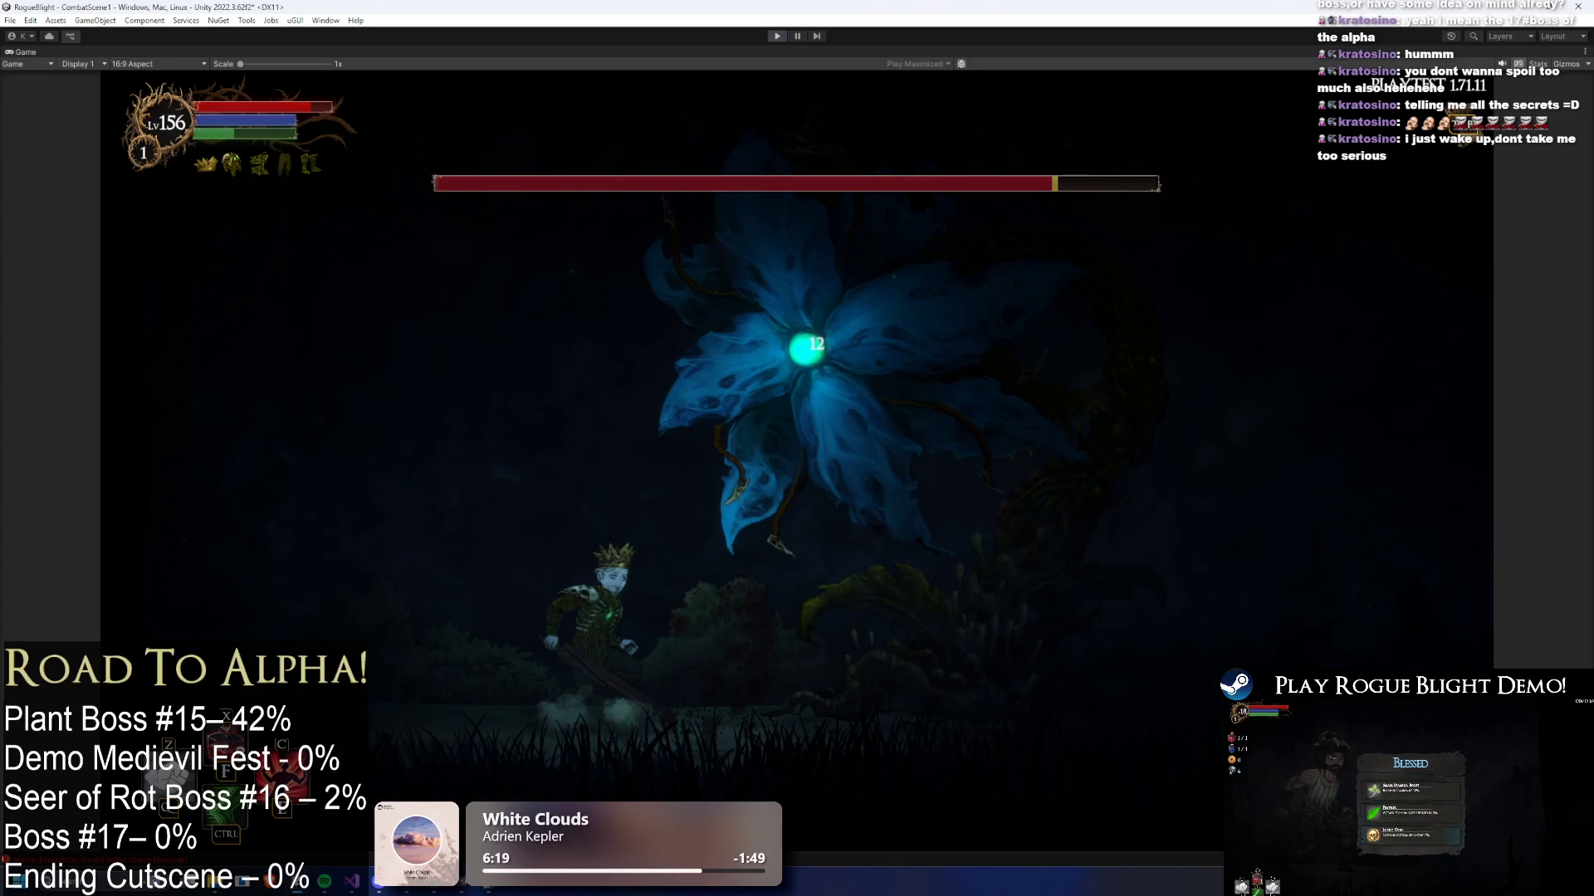
pyautogui.hotkey('ctrl', 'p')
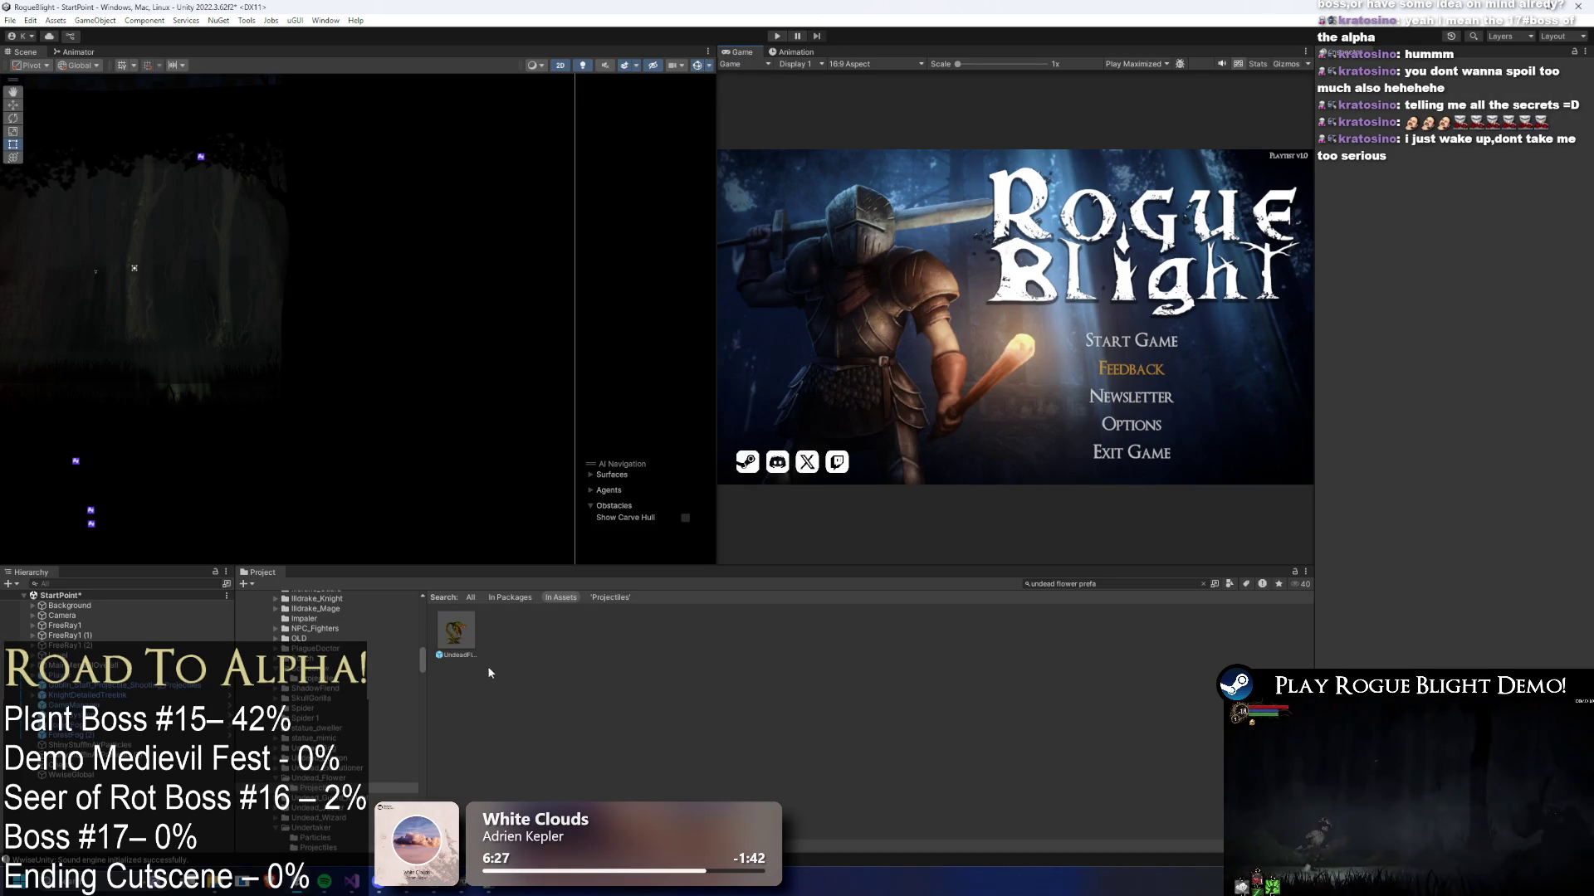
# - Open UndeadFlowerBoss_Prefab, then the Flower_WaterGroundProjectile prefab from the Projectiles folder
pyautogui.doubleClick(455, 632)
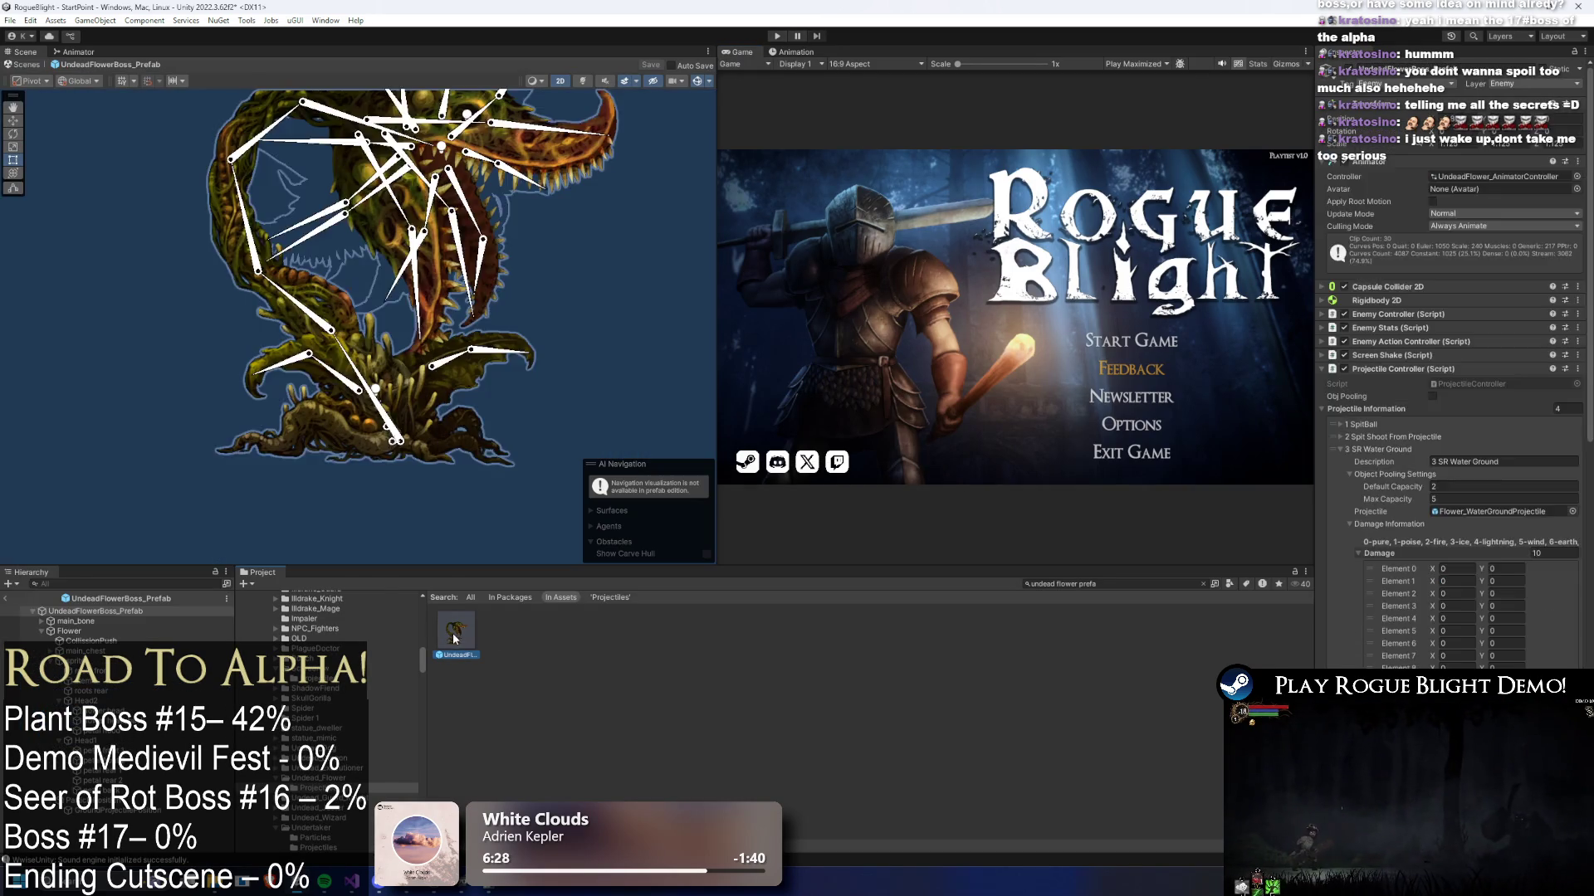
pyautogui.click(114, 611)
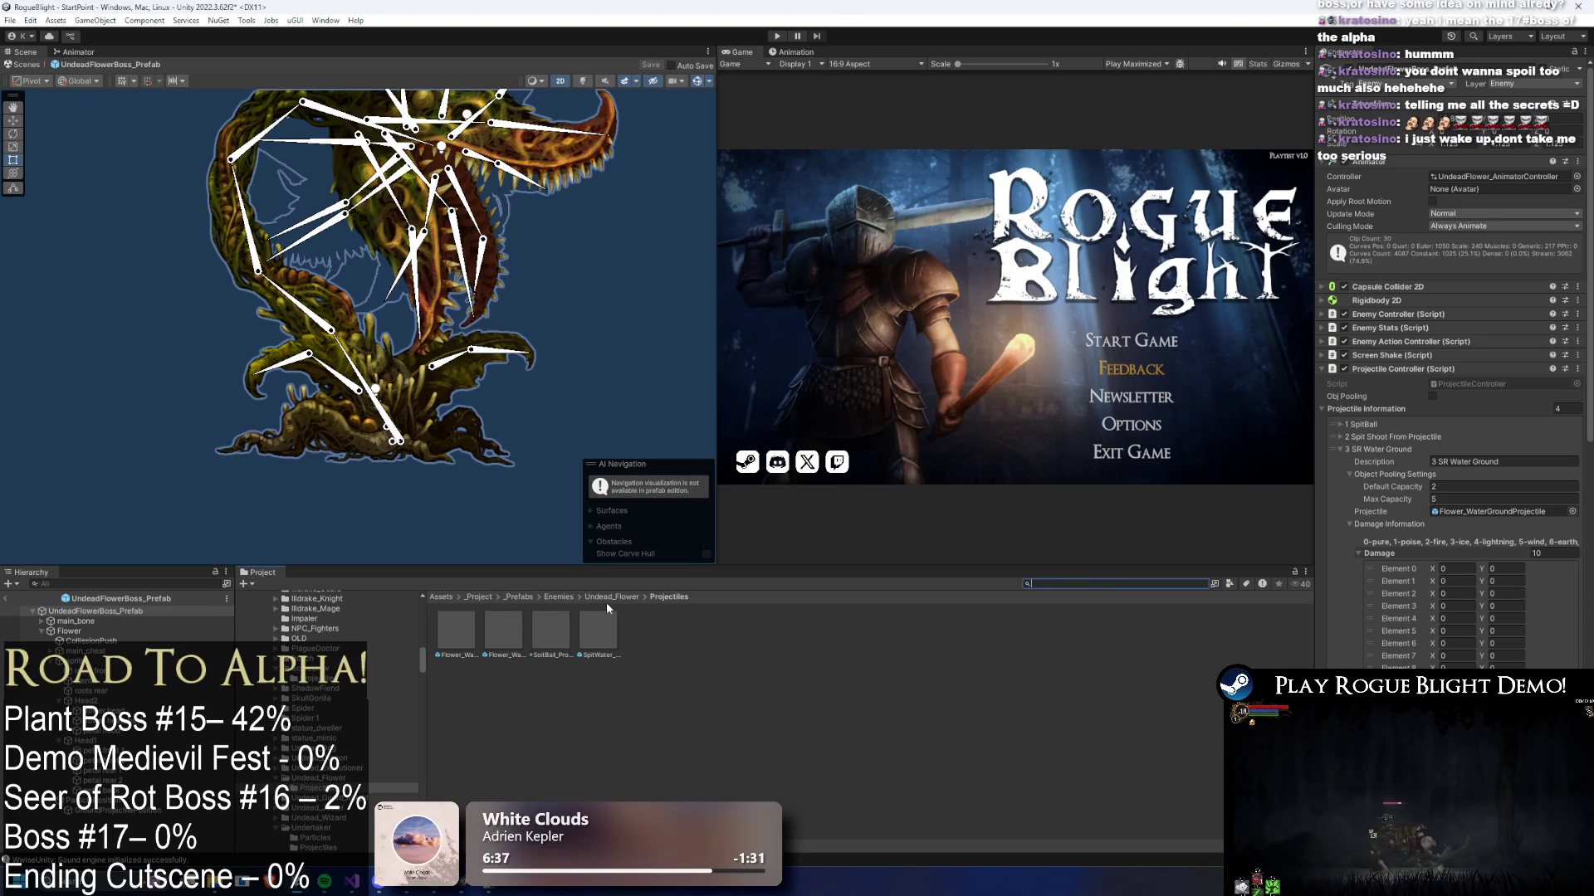
pyautogui.doubleClick(554, 629)
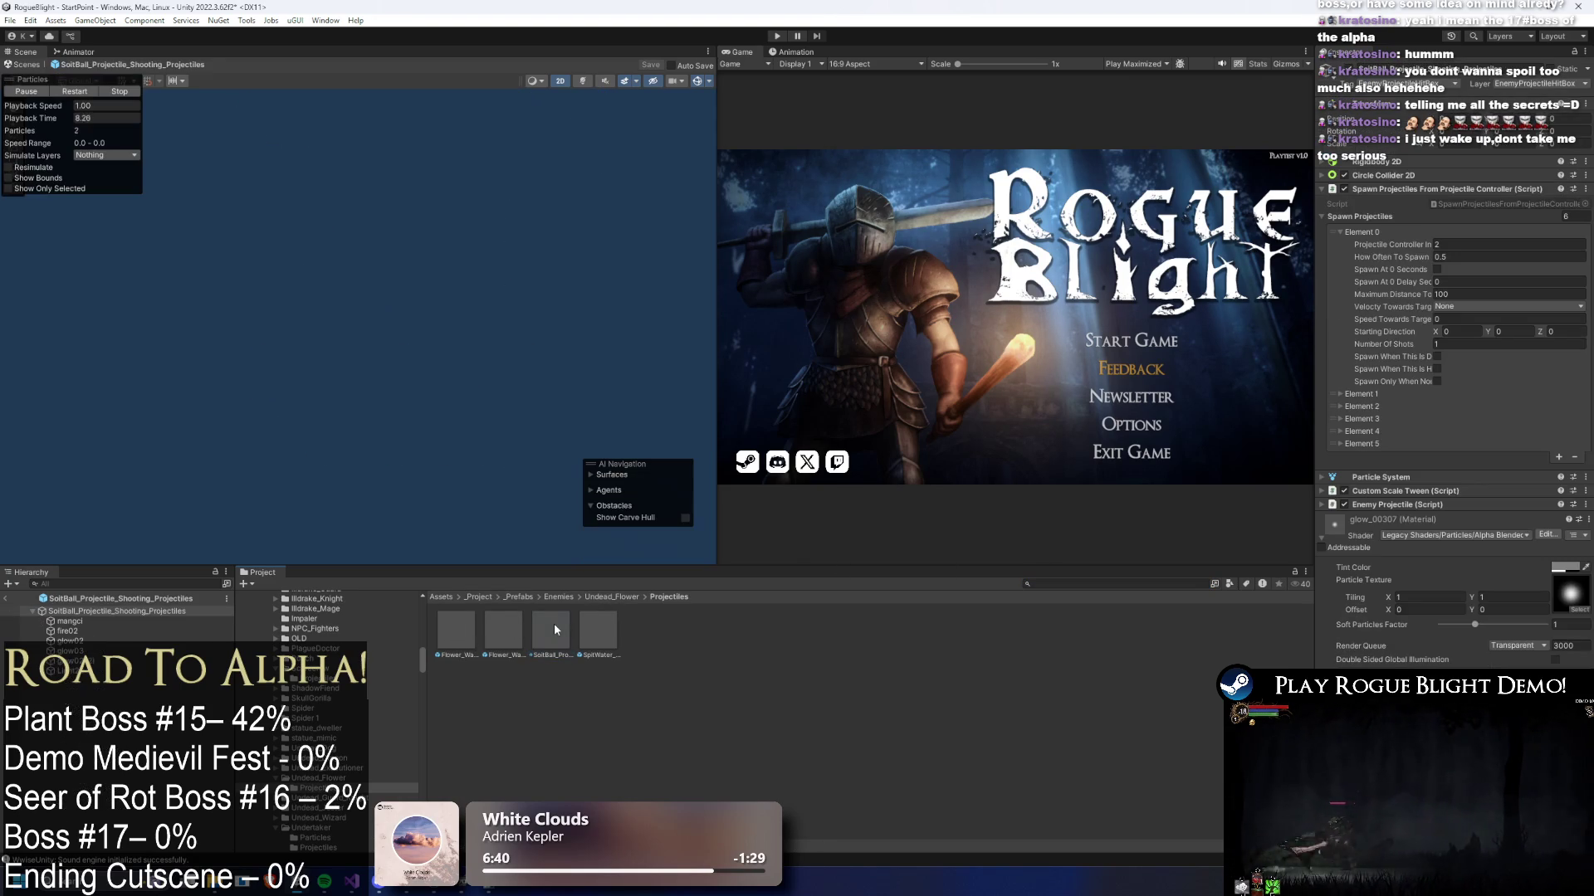
pyautogui.click(450, 631)
pyautogui.doubleClick(450, 629)
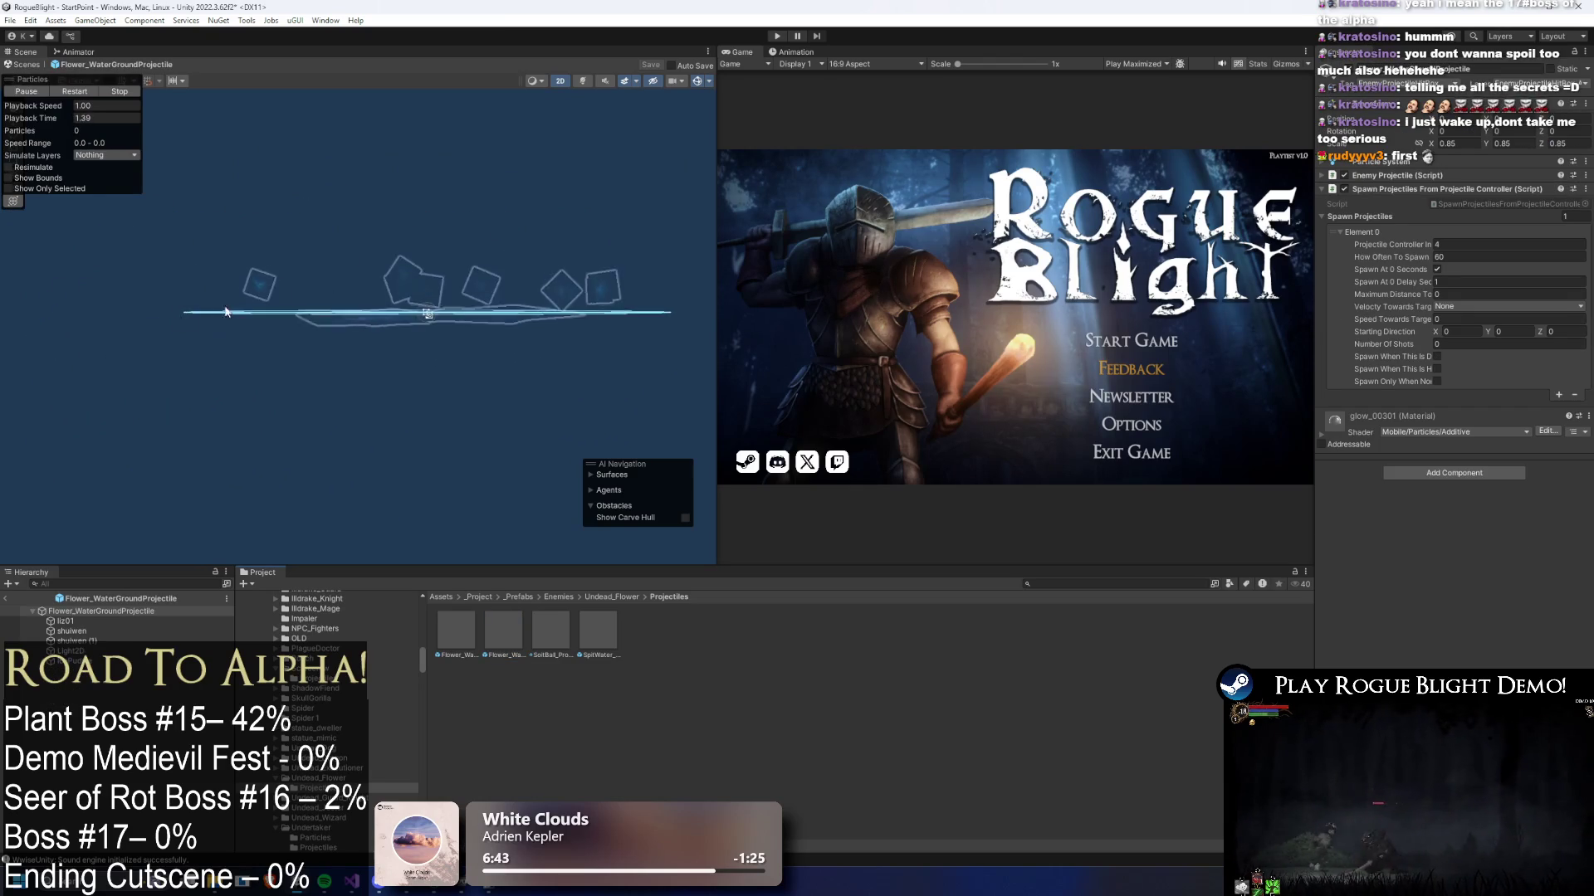
# - Inspect the liz01 layer's particle system settings, then select the projectile's root
pyautogui.scroll(5, 331, 306)
pyautogui.click(88, 621)
pyautogui.click(1394, 162)
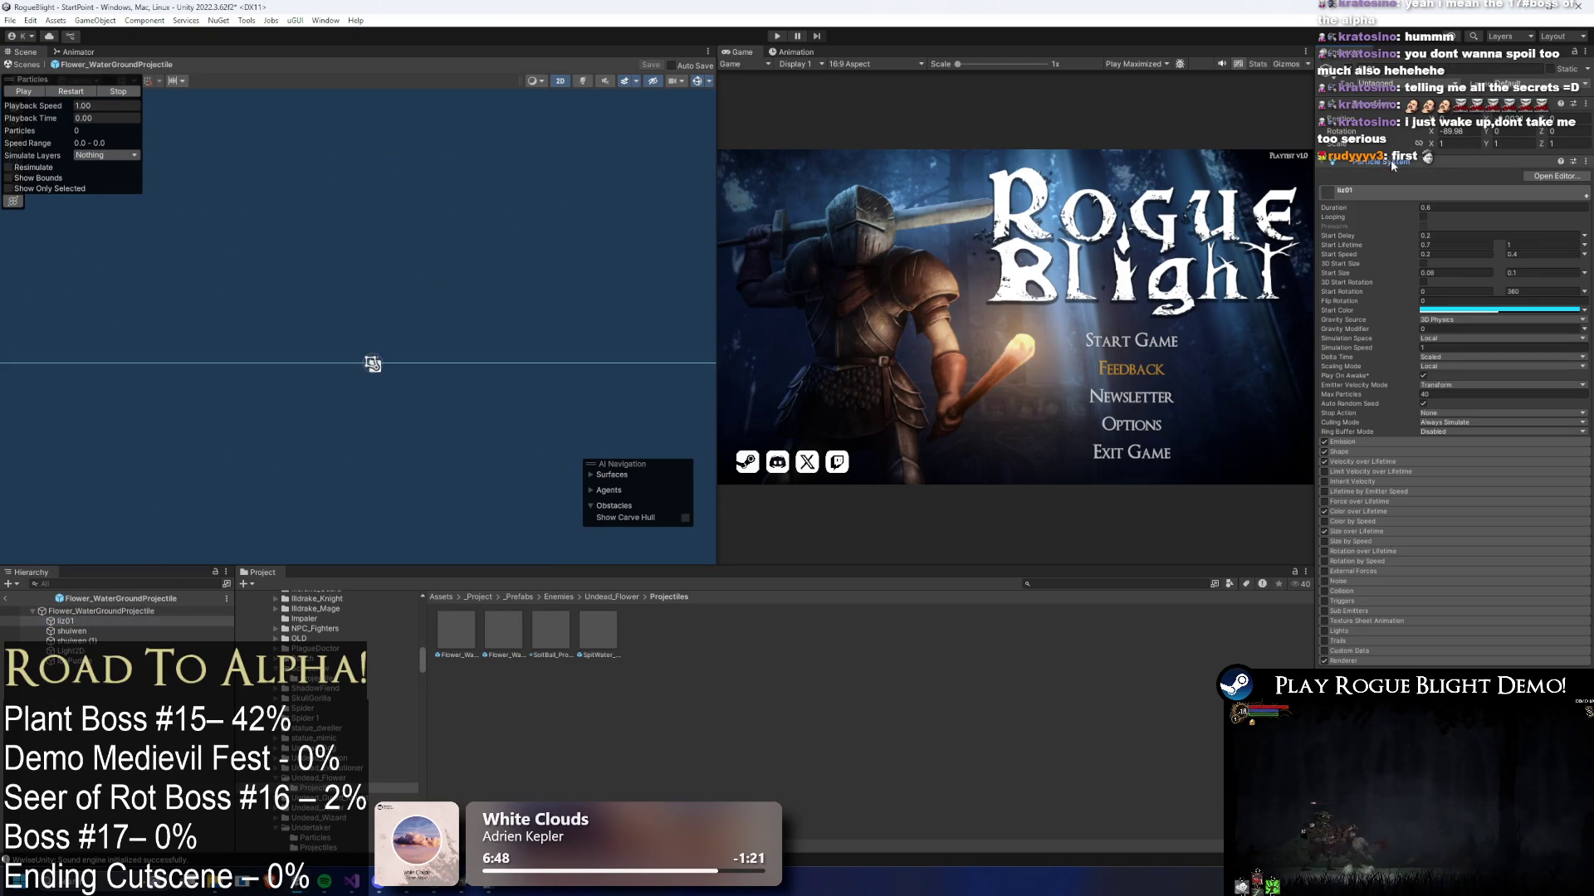
pyautogui.click(550, 633)
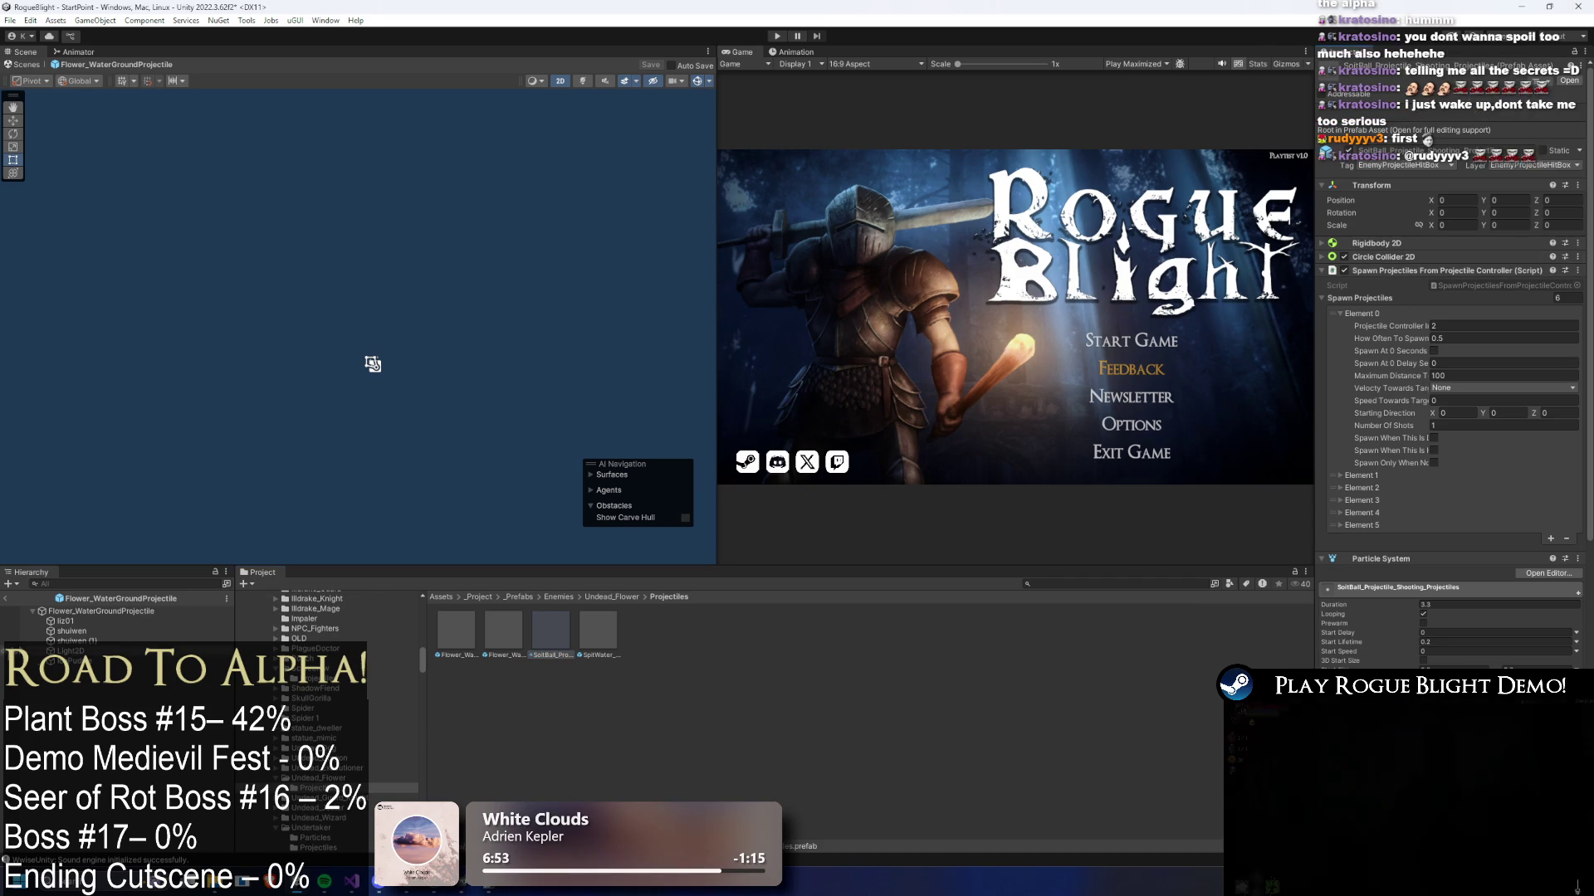
pyautogui.click(87, 610)
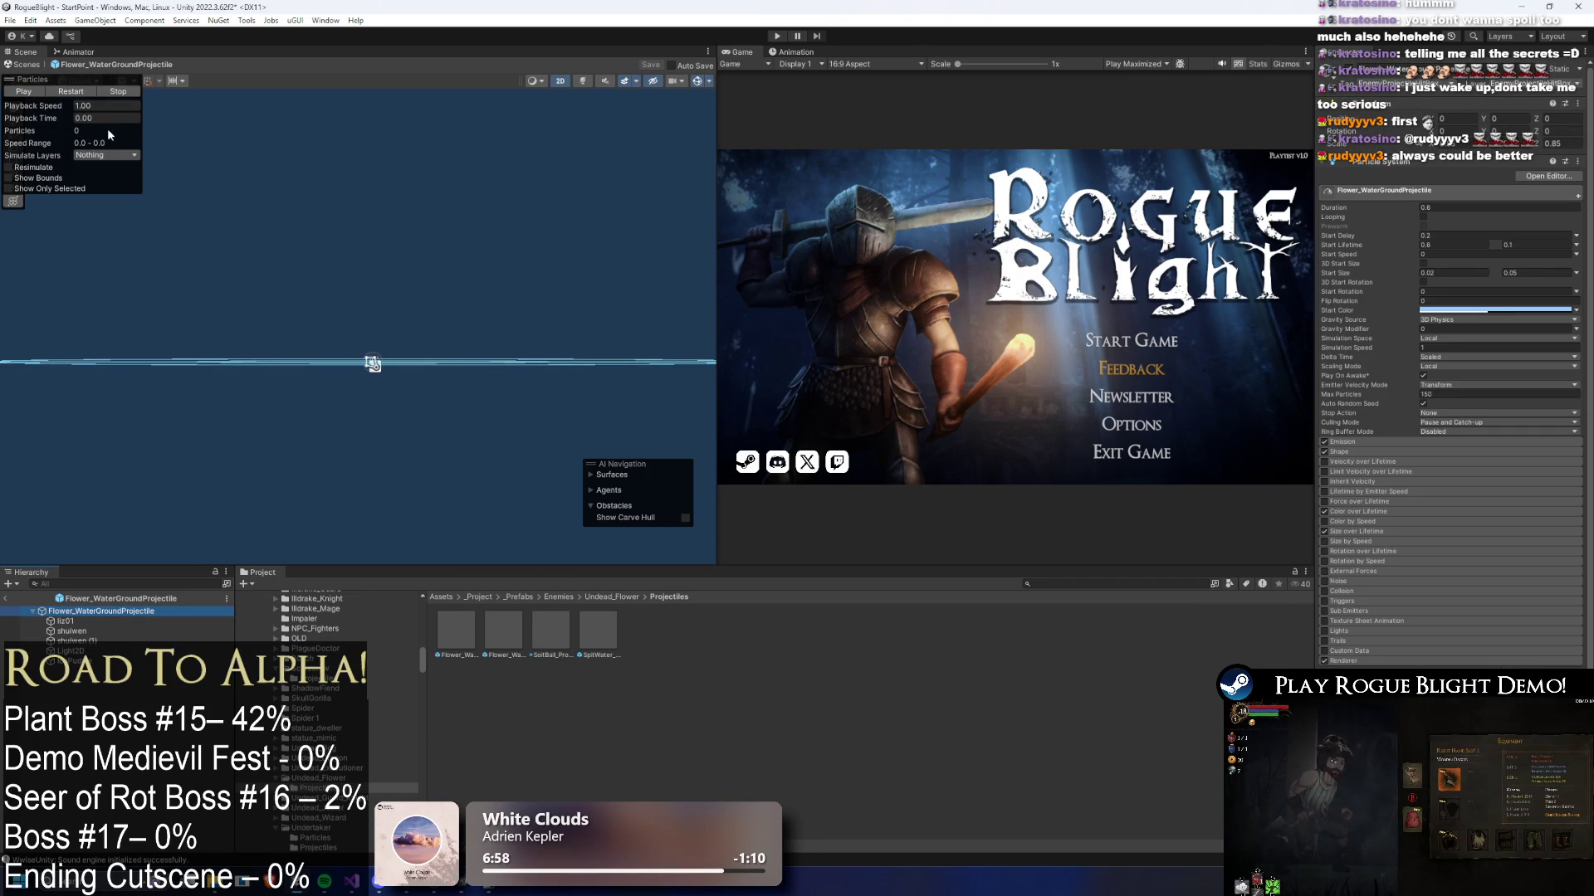
# - Scrub the particle preview and paste the blue Start Color into the liz01 layer
pyautogui.moveTo(56, 118); pyautogui.dragTo(440, 122)
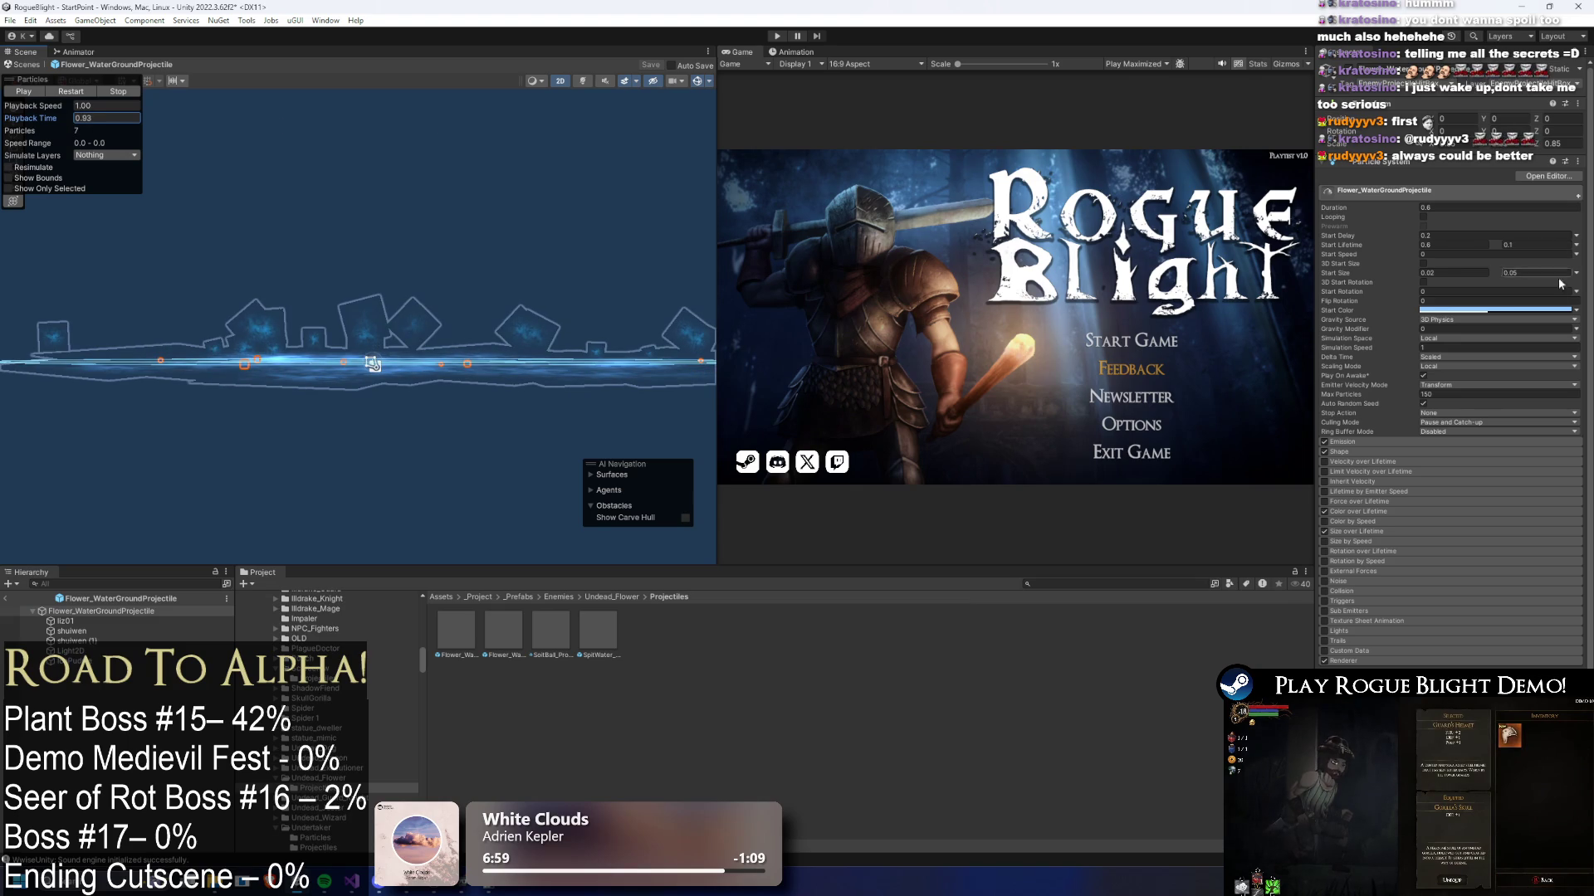
pyautogui.moveTo(1441, 313); pyautogui.dragTo(1474, 327)
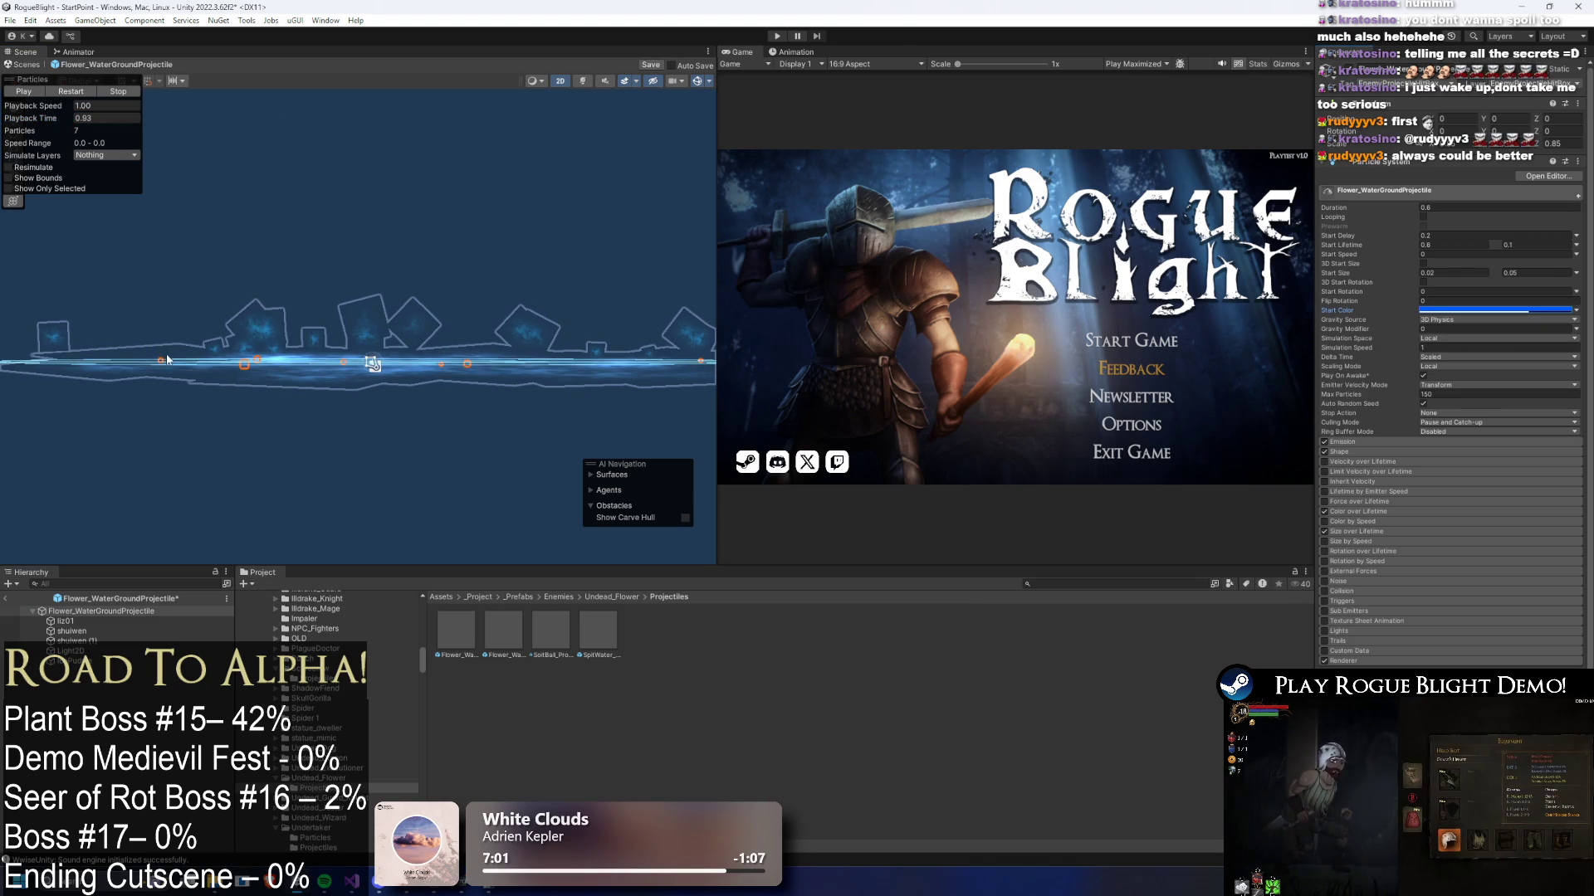
pyautogui.moveTo(73, 116)
pyautogui.mouseDown()
pyautogui.moveTo(9, 118)
pyautogui.moveTo(1385, 500)
pyautogui.mouseUp()
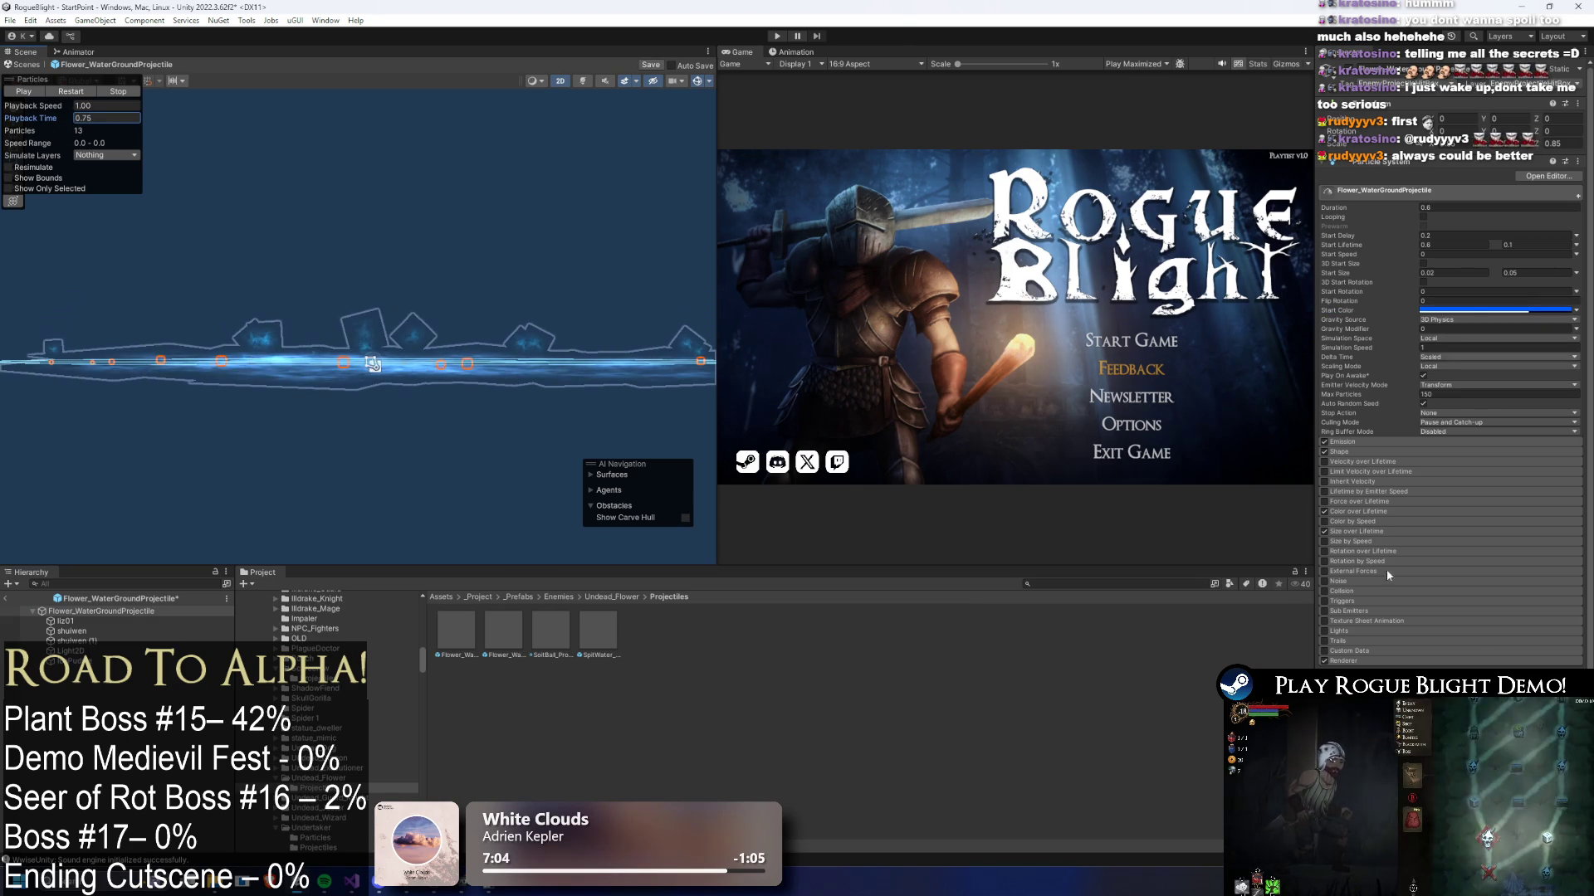
pyautogui.click(65, 622)
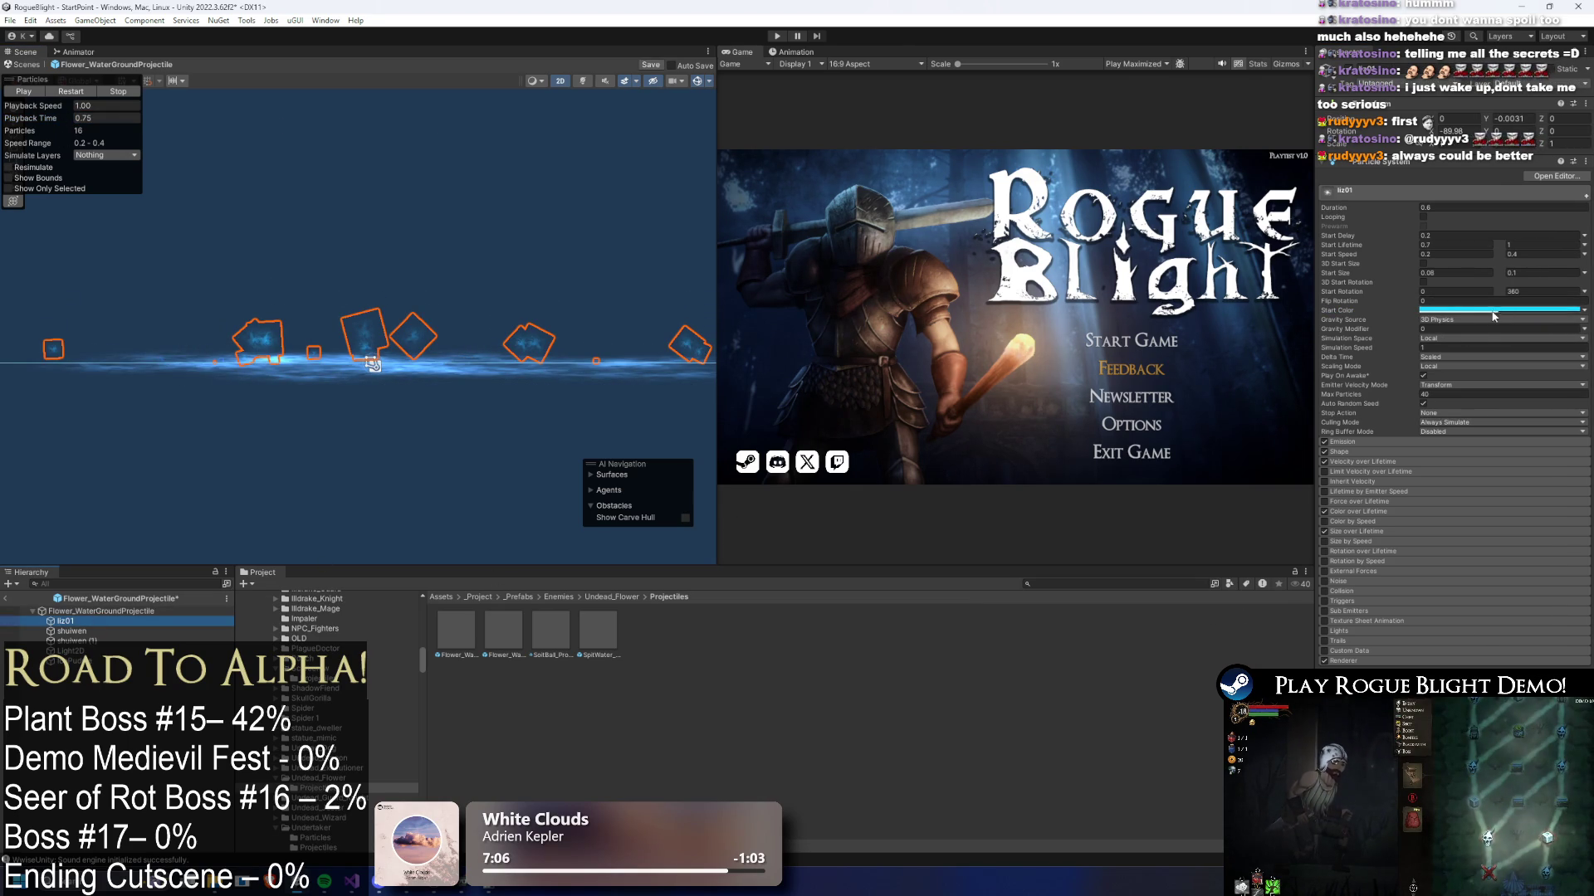
pyautogui.click(1518, 329)
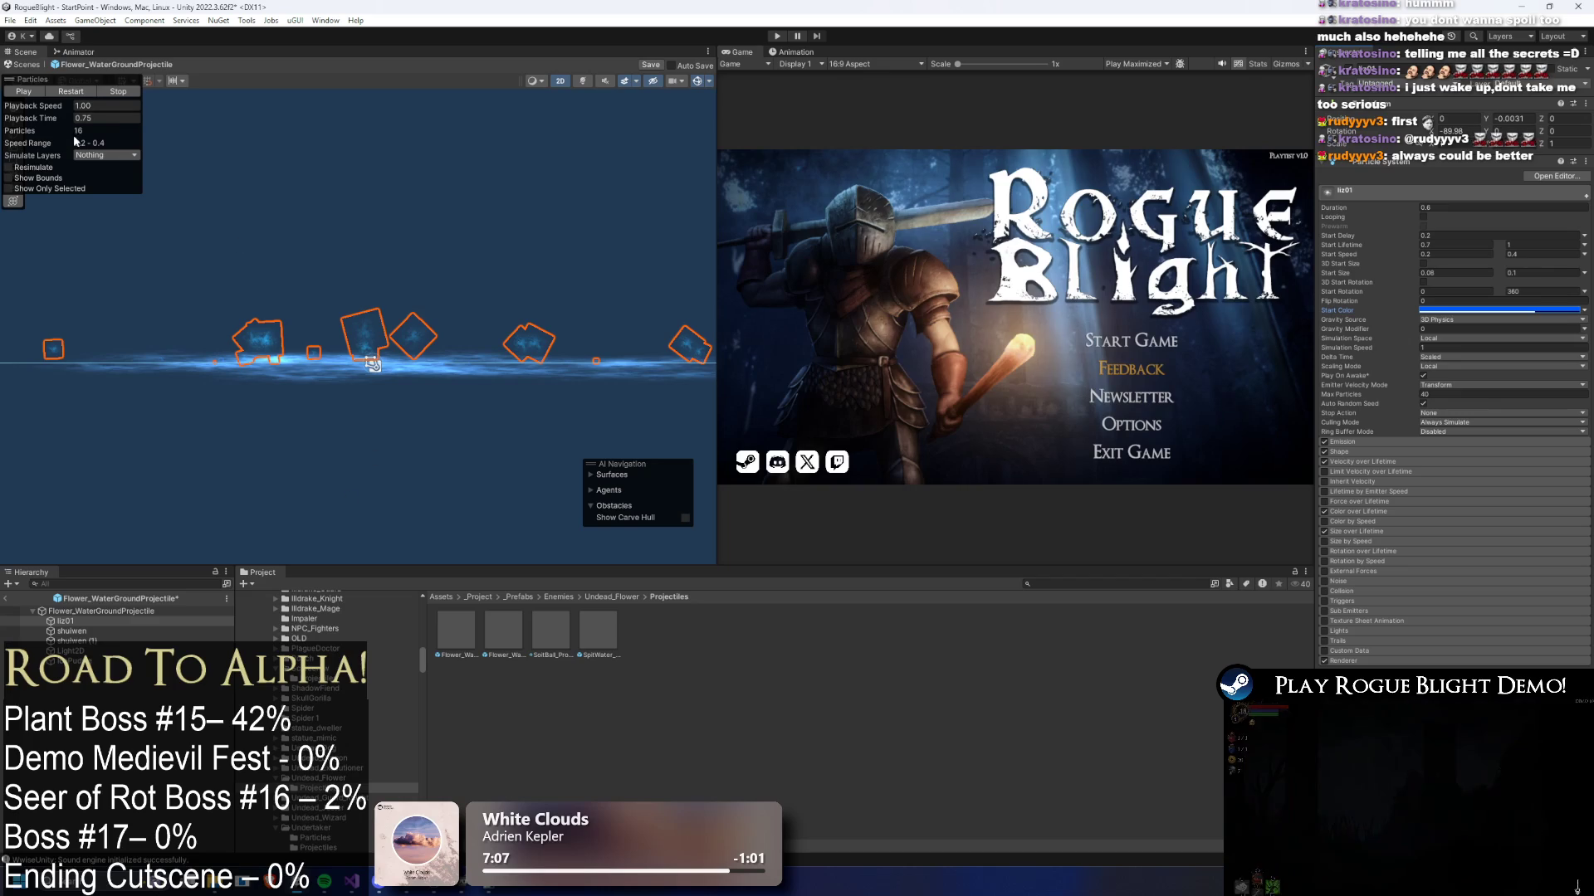
# - Paste blue into liz01's Color over Lifetime gradient
pyautogui.click(1411, 512)
pyautogui.click(1467, 523)
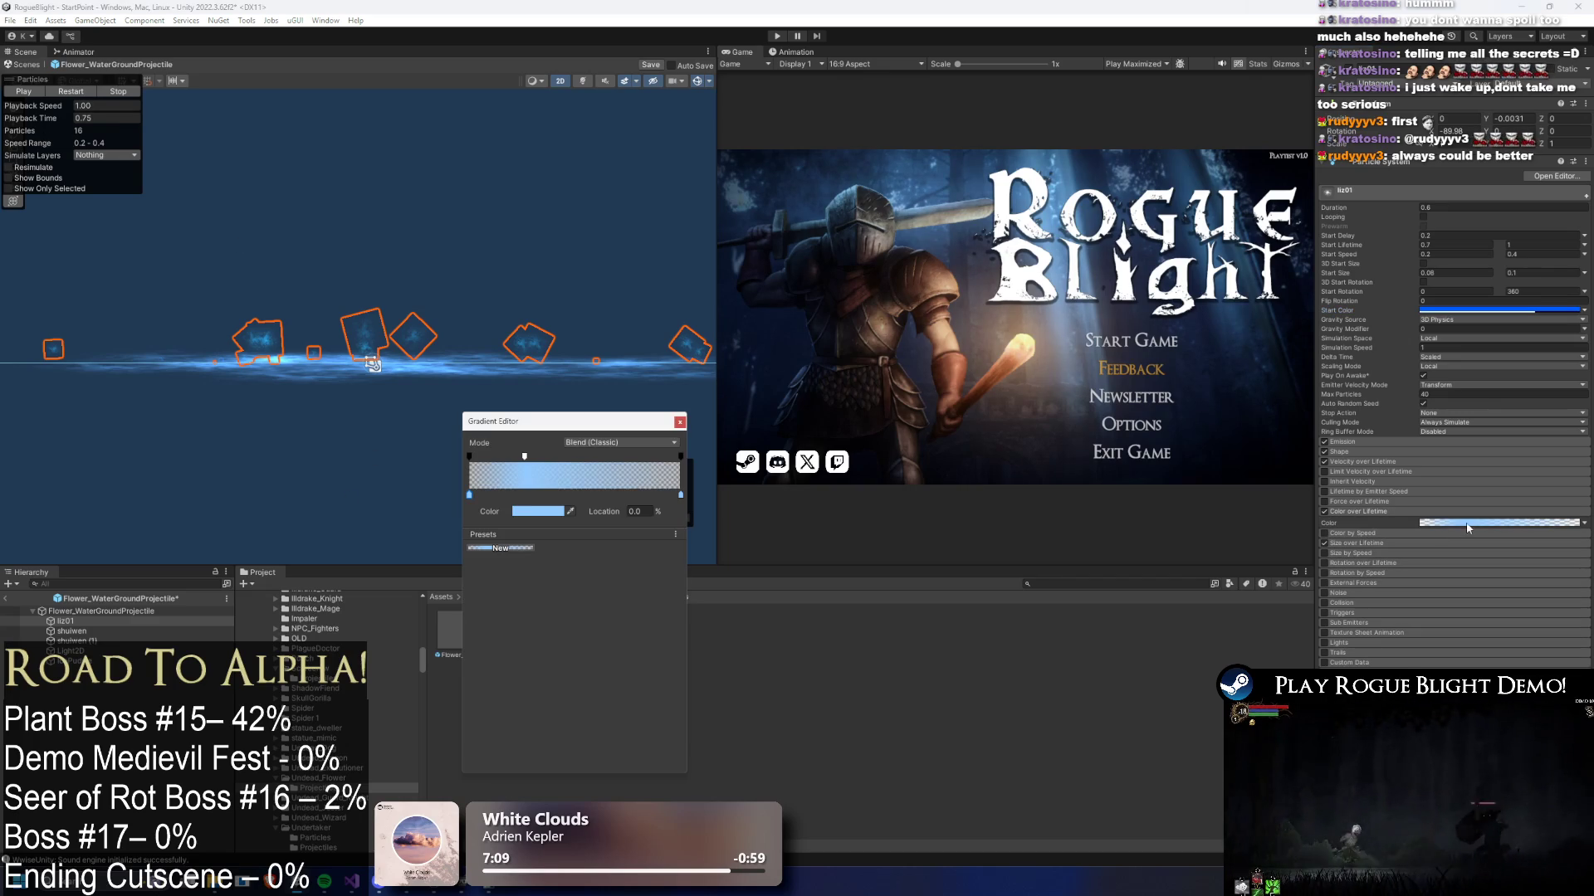
pyautogui.rightClick(535, 512)
pyautogui.click(556, 537)
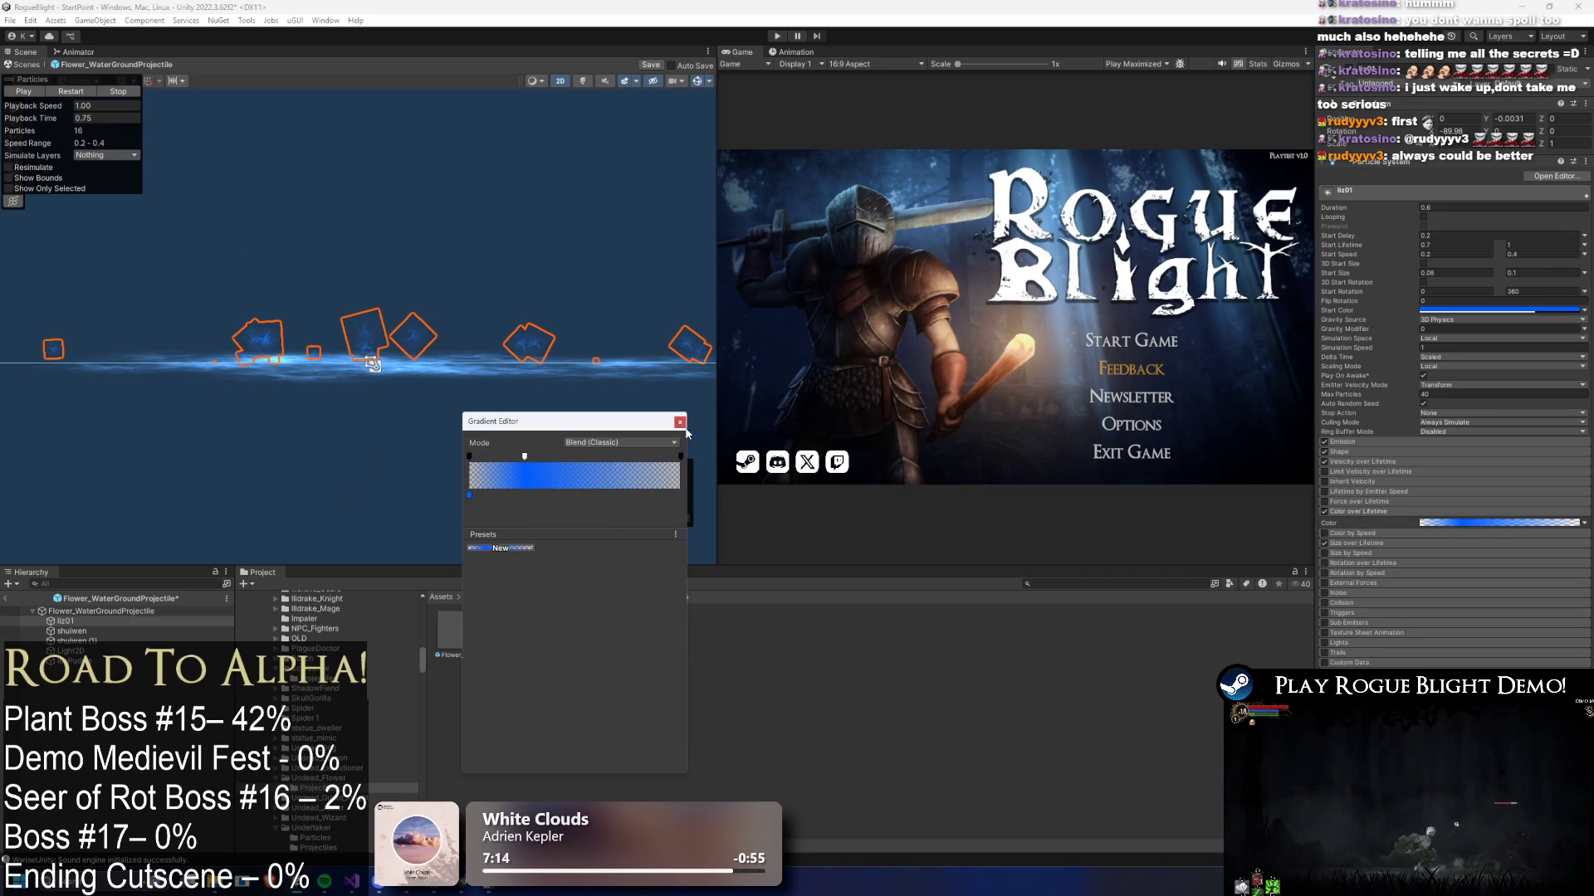
pyautogui.click(680, 422)
# - Paste blue into the root layer's Color over Lifetime gradient, then select shuiwen
pyautogui.click(141, 610)
pyautogui.click(1368, 511)
pyautogui.click(1494, 523)
pyautogui.rightClick(539, 511)
pyautogui.click(599, 528)
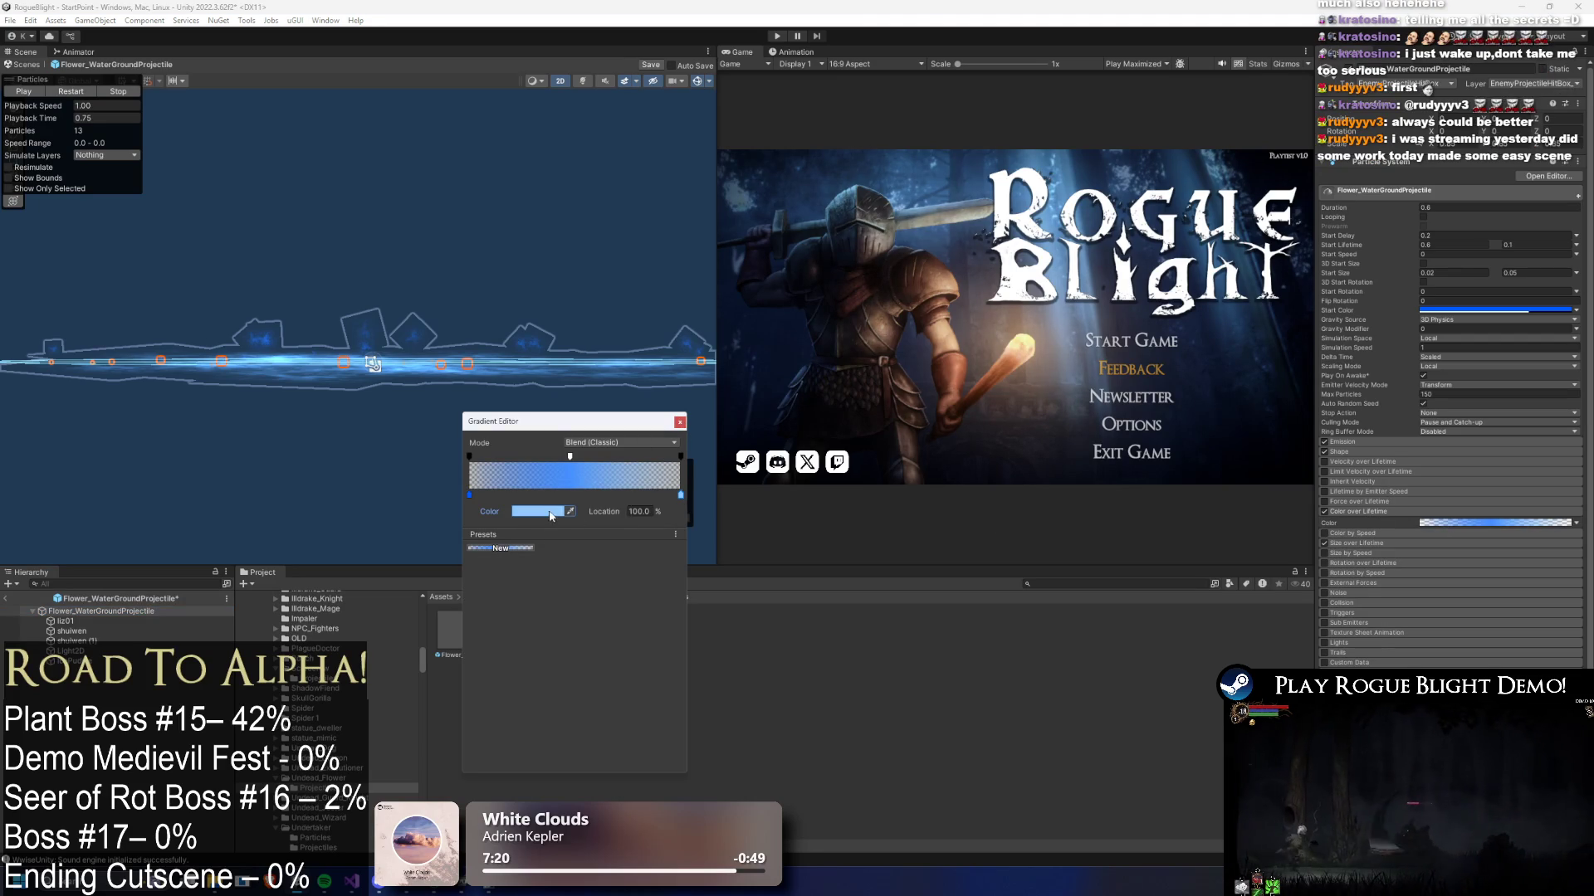
pyautogui.click(680, 422)
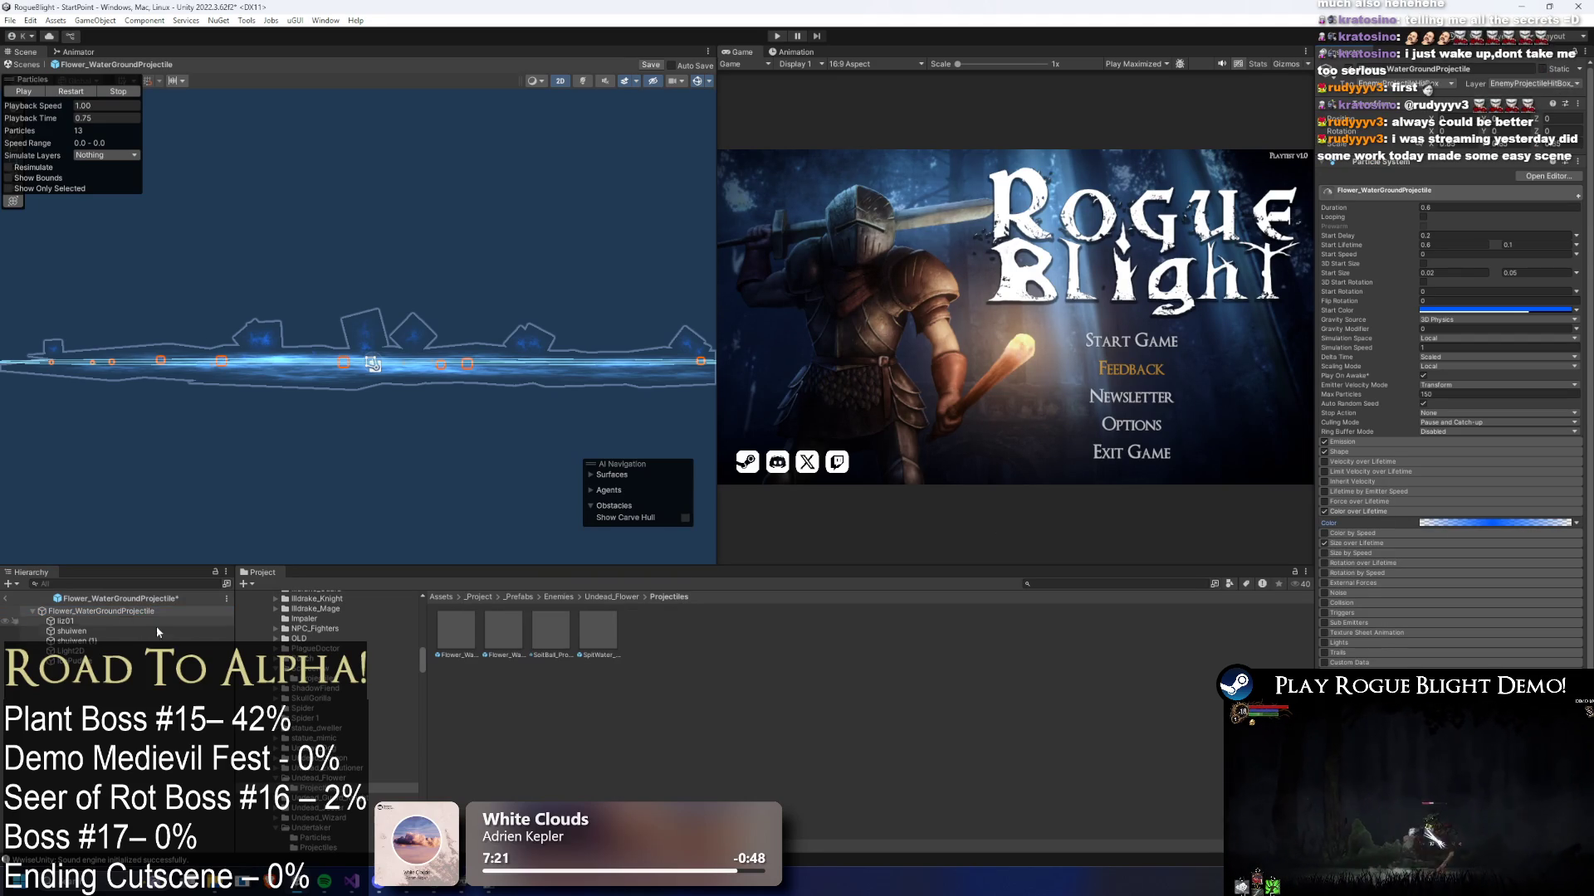
pyautogui.click(98, 630)
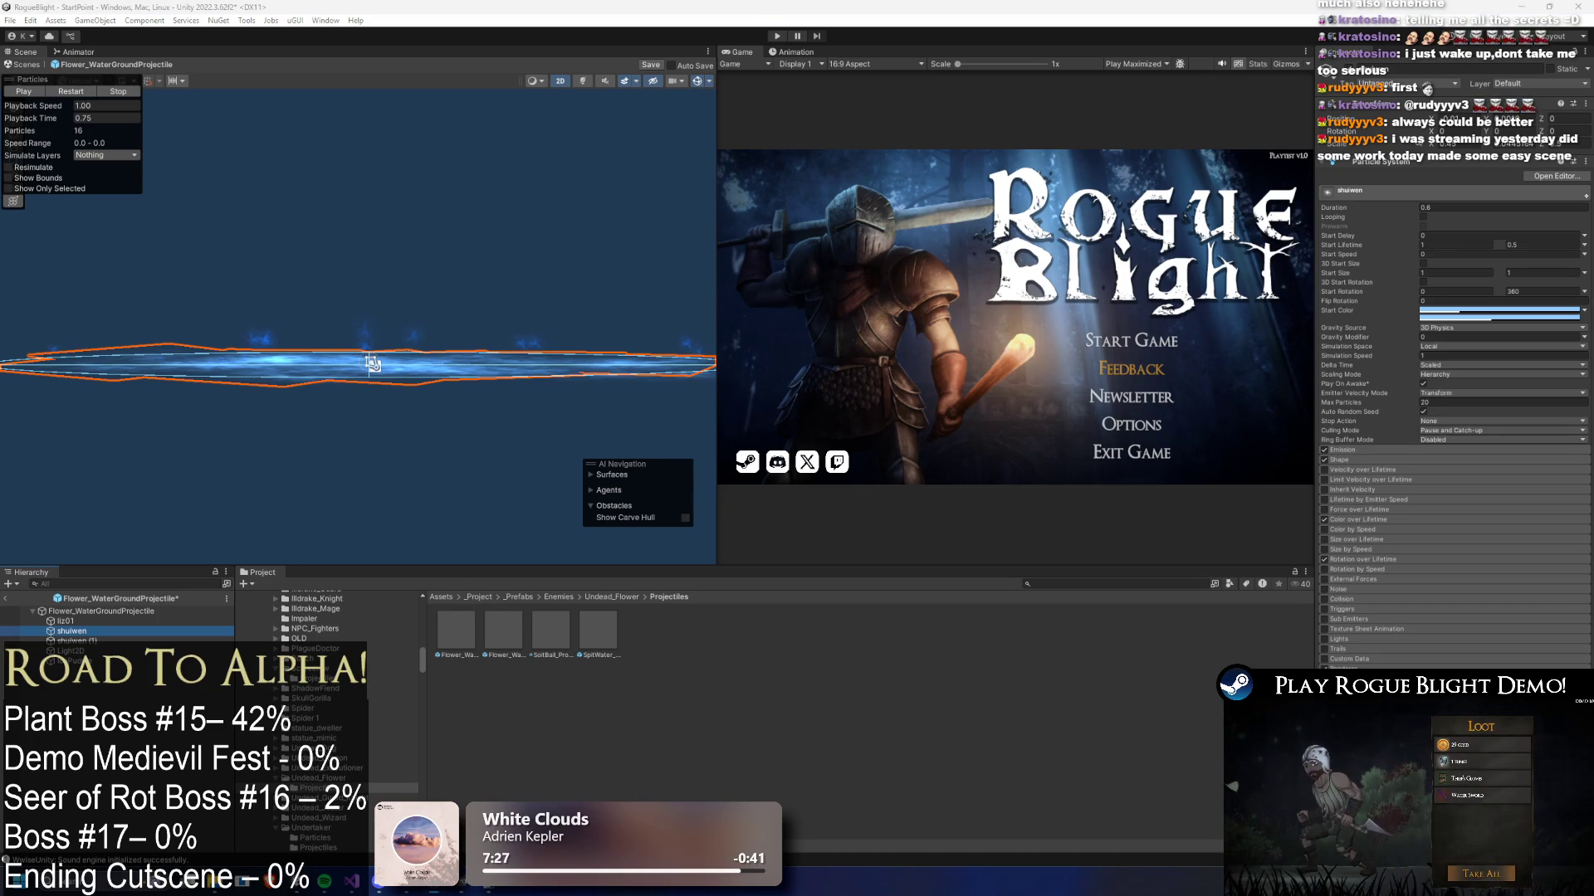
# - Paste the blue Start Color into shuiwen and check it in the colour picker
pyautogui.rightClick(1458, 313)
pyautogui.click(1484, 331)
pyautogui.click(1460, 309)
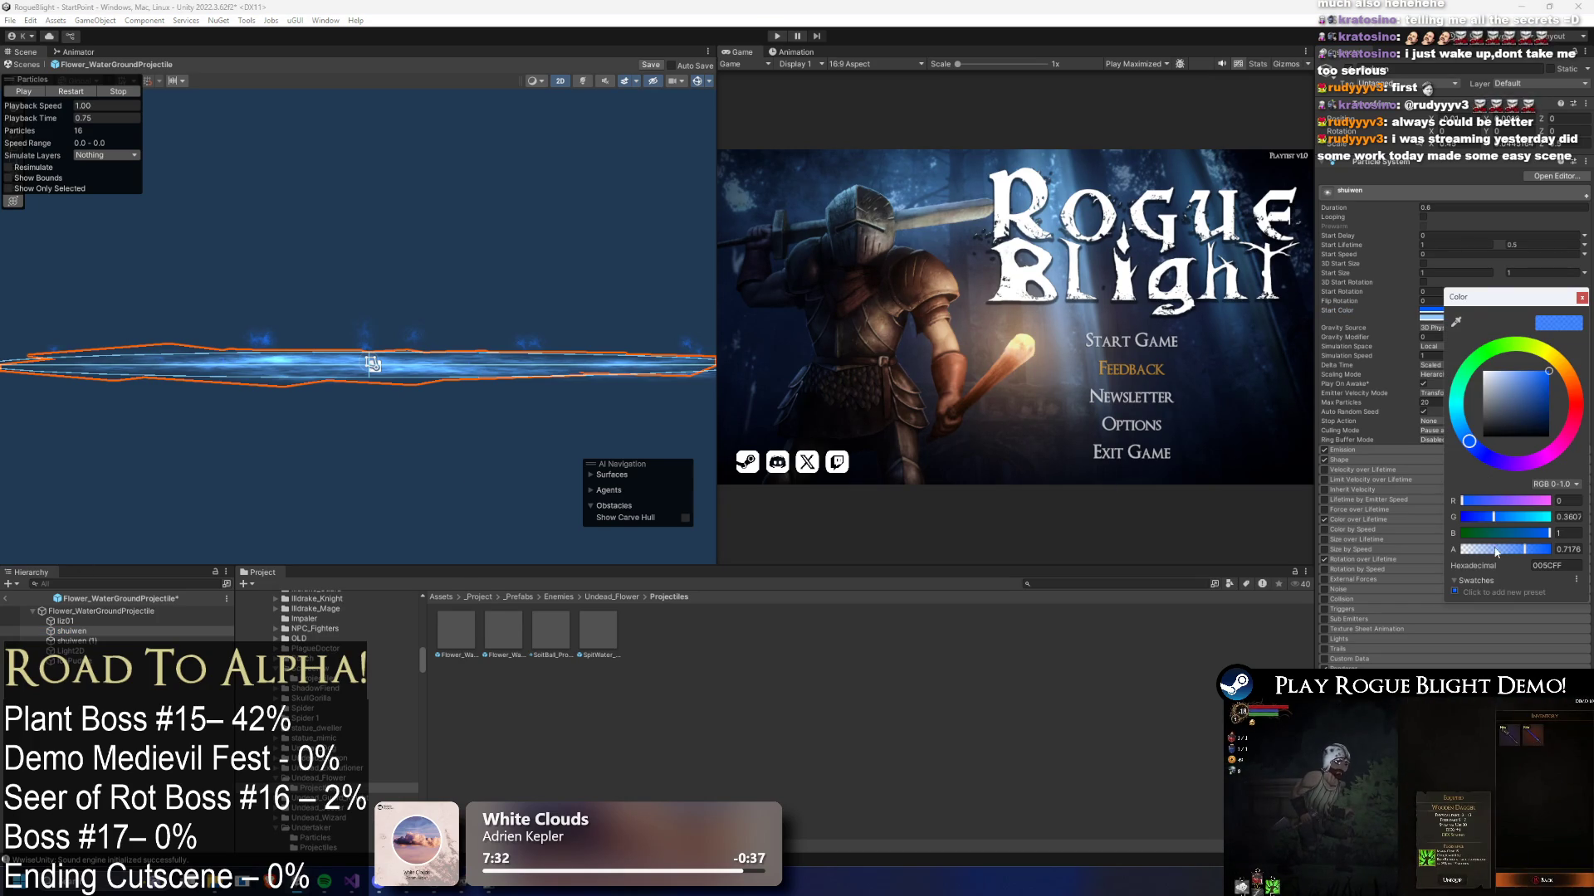
pyautogui.click(1472, 321)
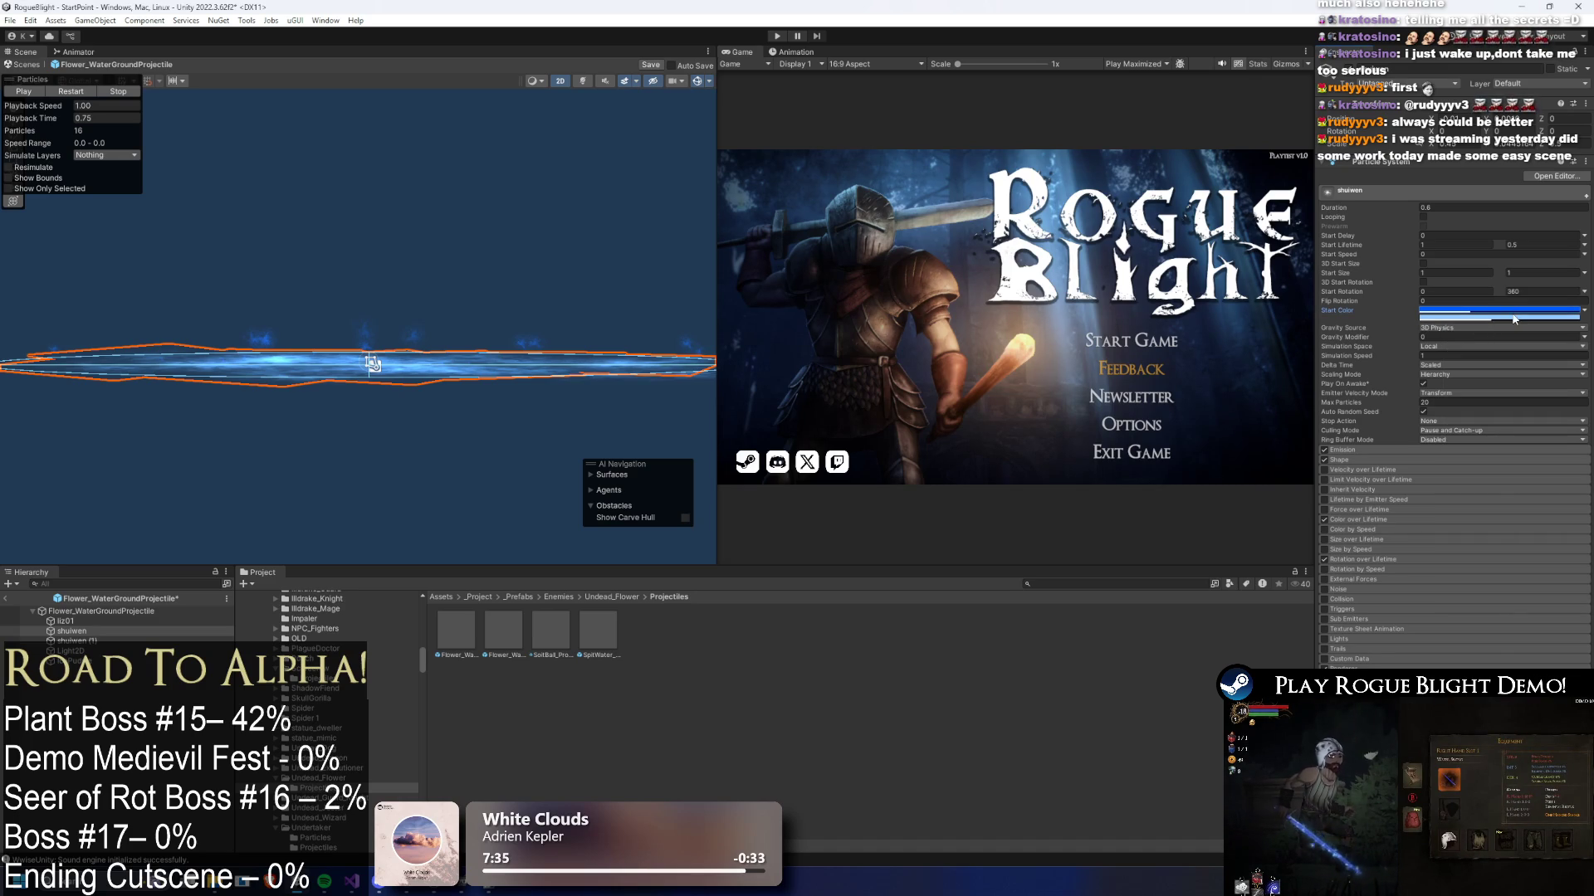
pyautogui.rightClick(1457, 322)
pyautogui.click(1486, 341)
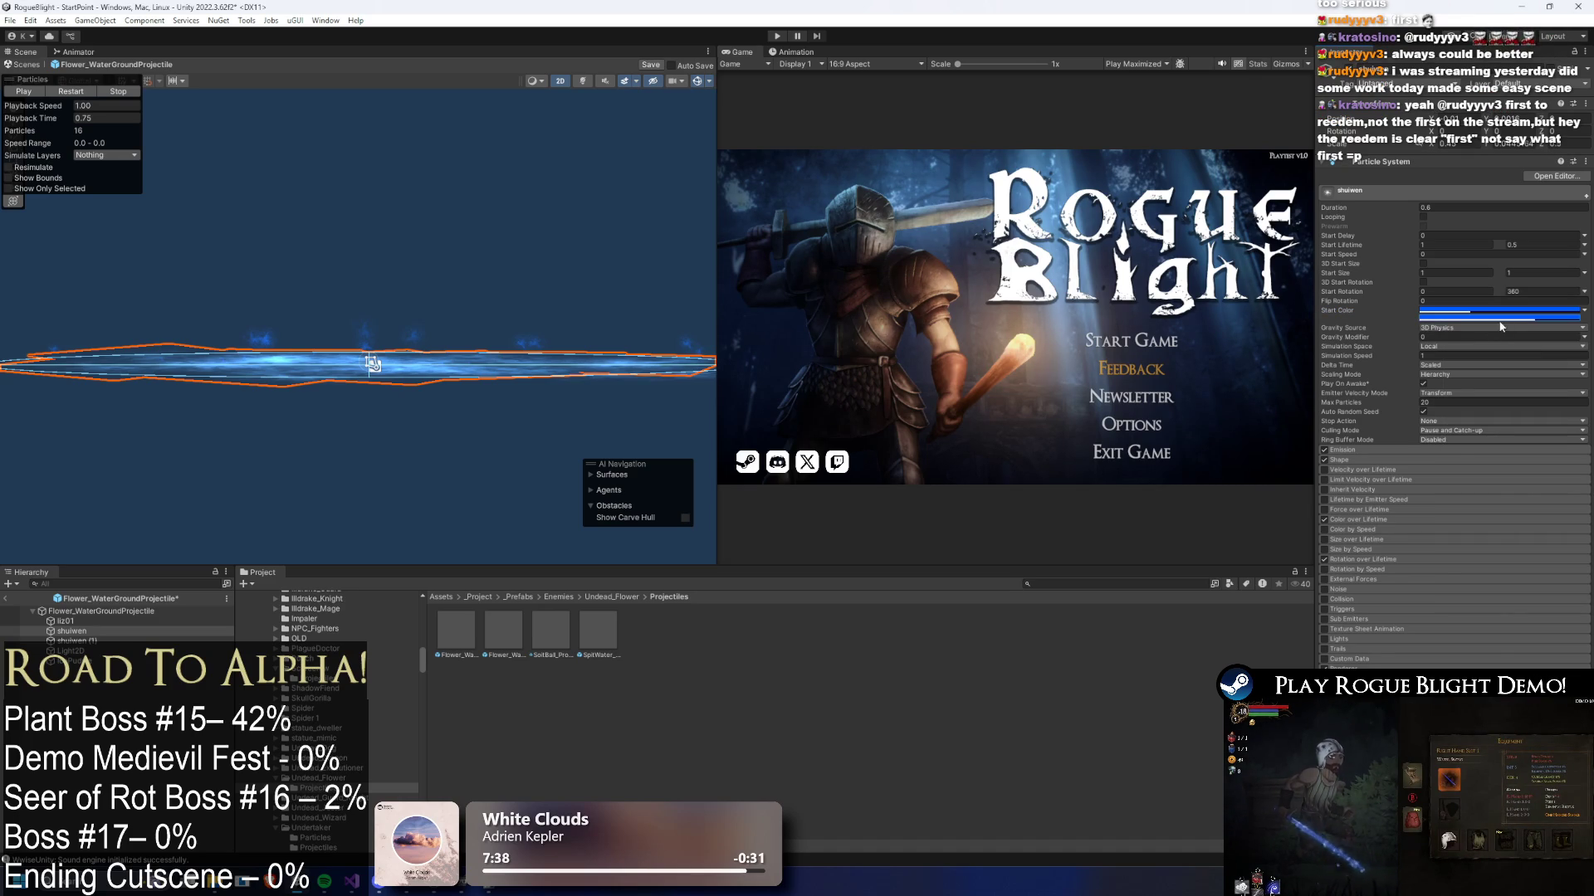
pyautogui.click(1498, 313)
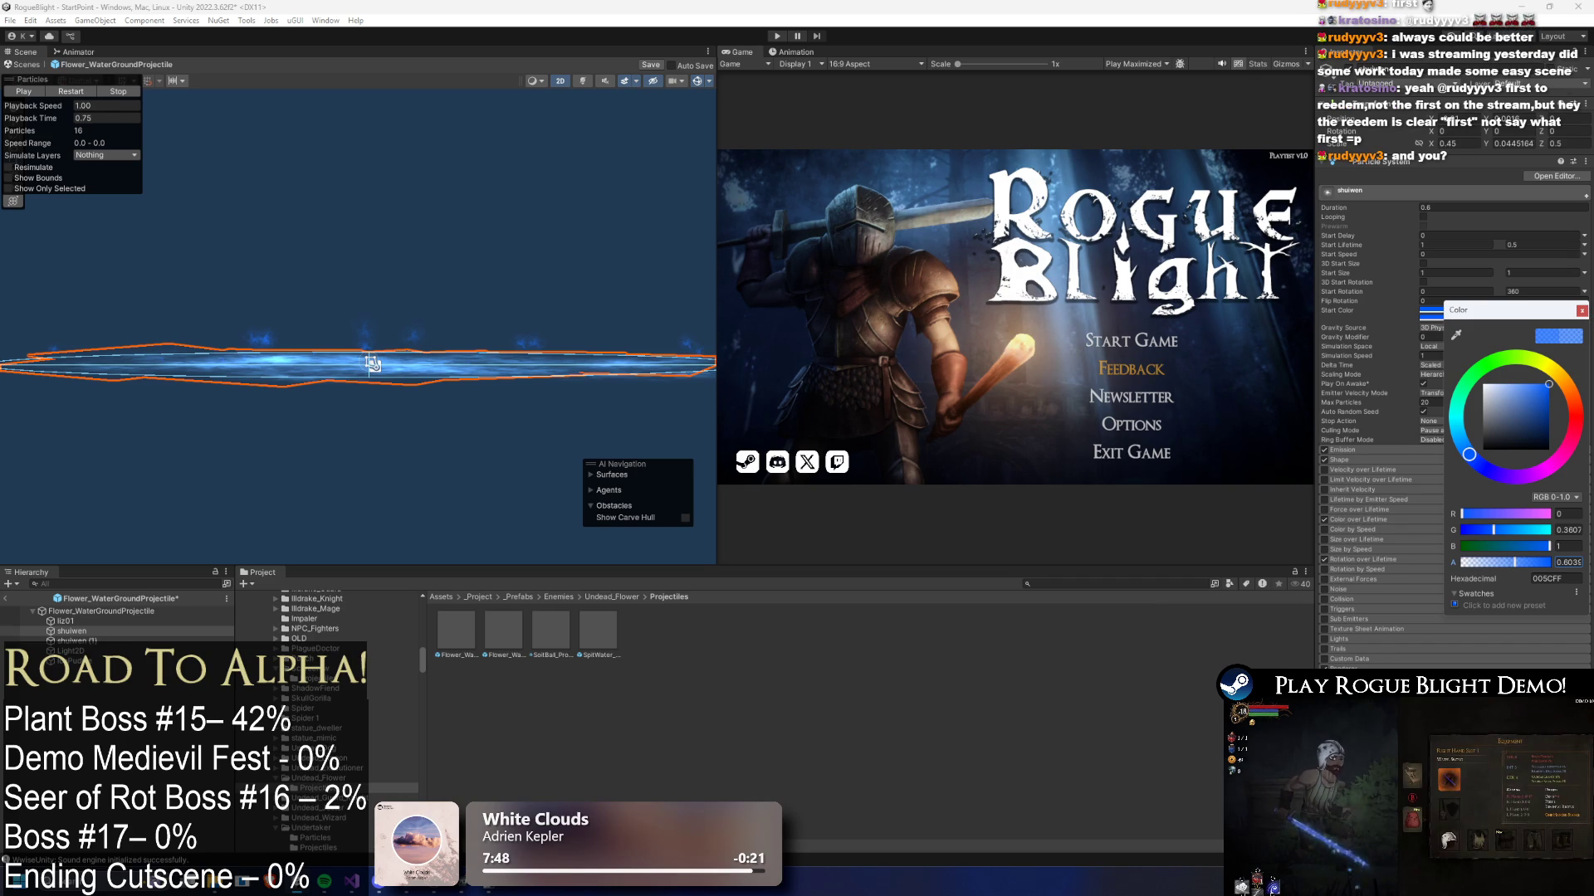
pyautogui.click(1581, 310)
# - Paste the blue gradient into shuiwen's Color over Lifetime
pyautogui.click(1392, 519)
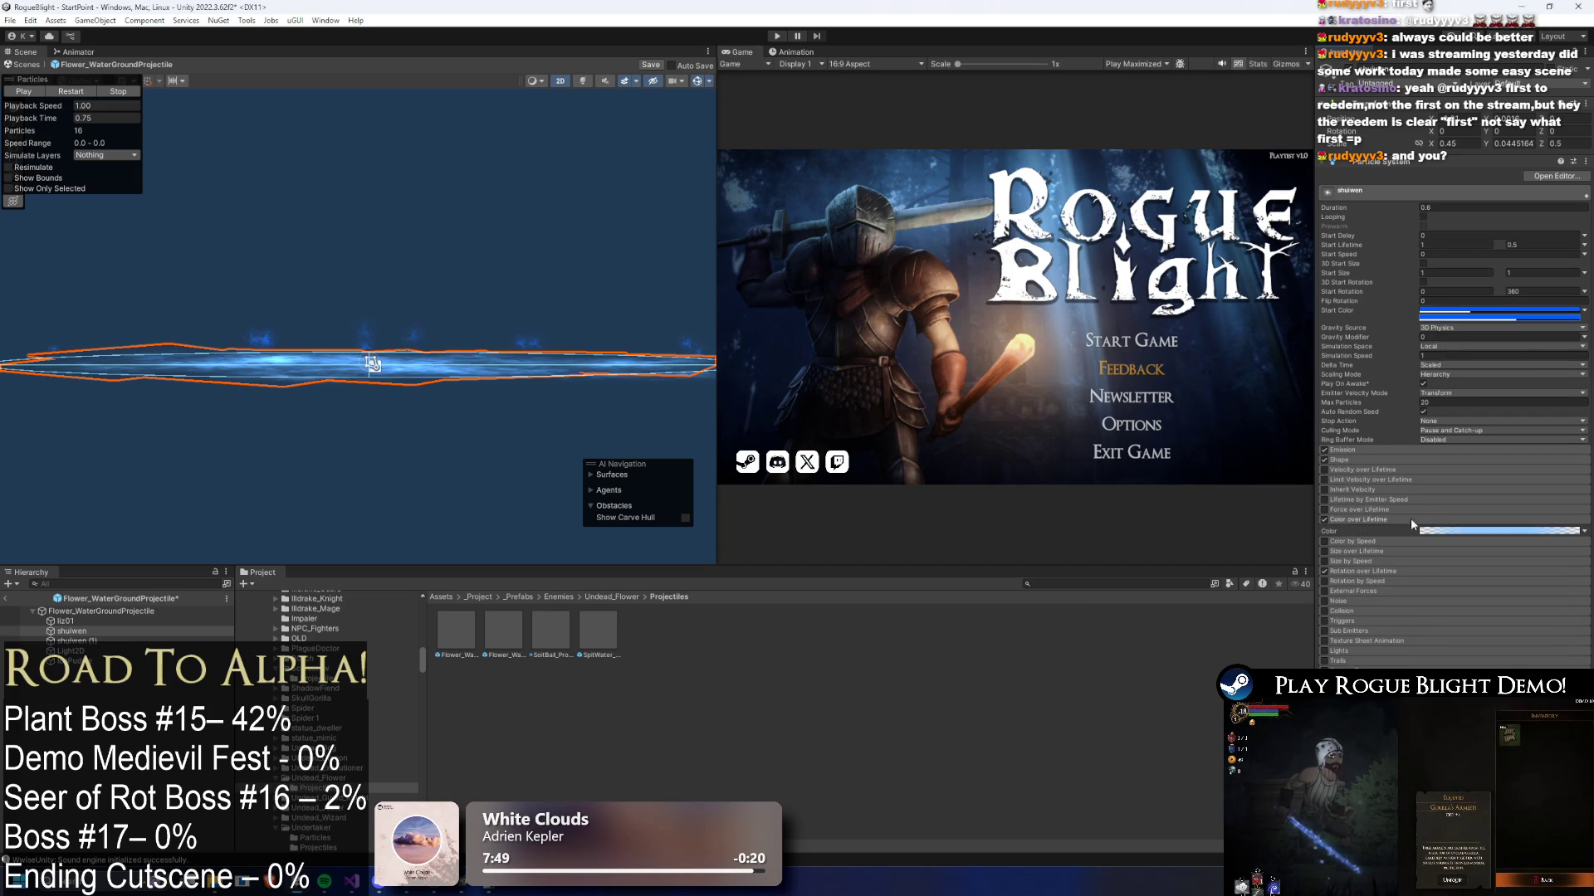
pyautogui.click(1428, 529)
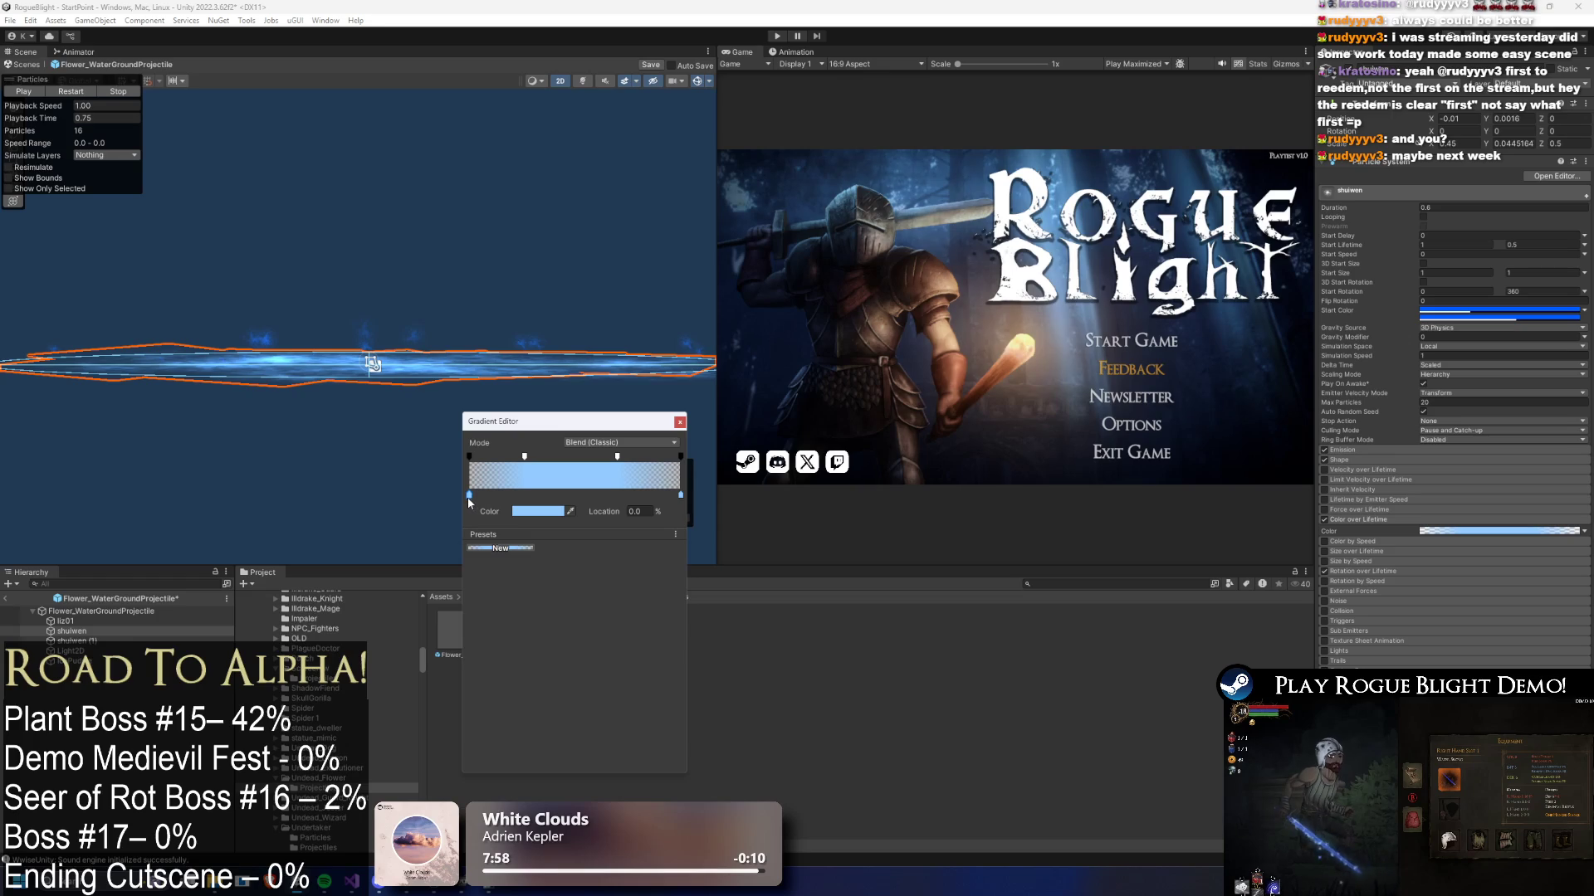
pyautogui.click(567, 533)
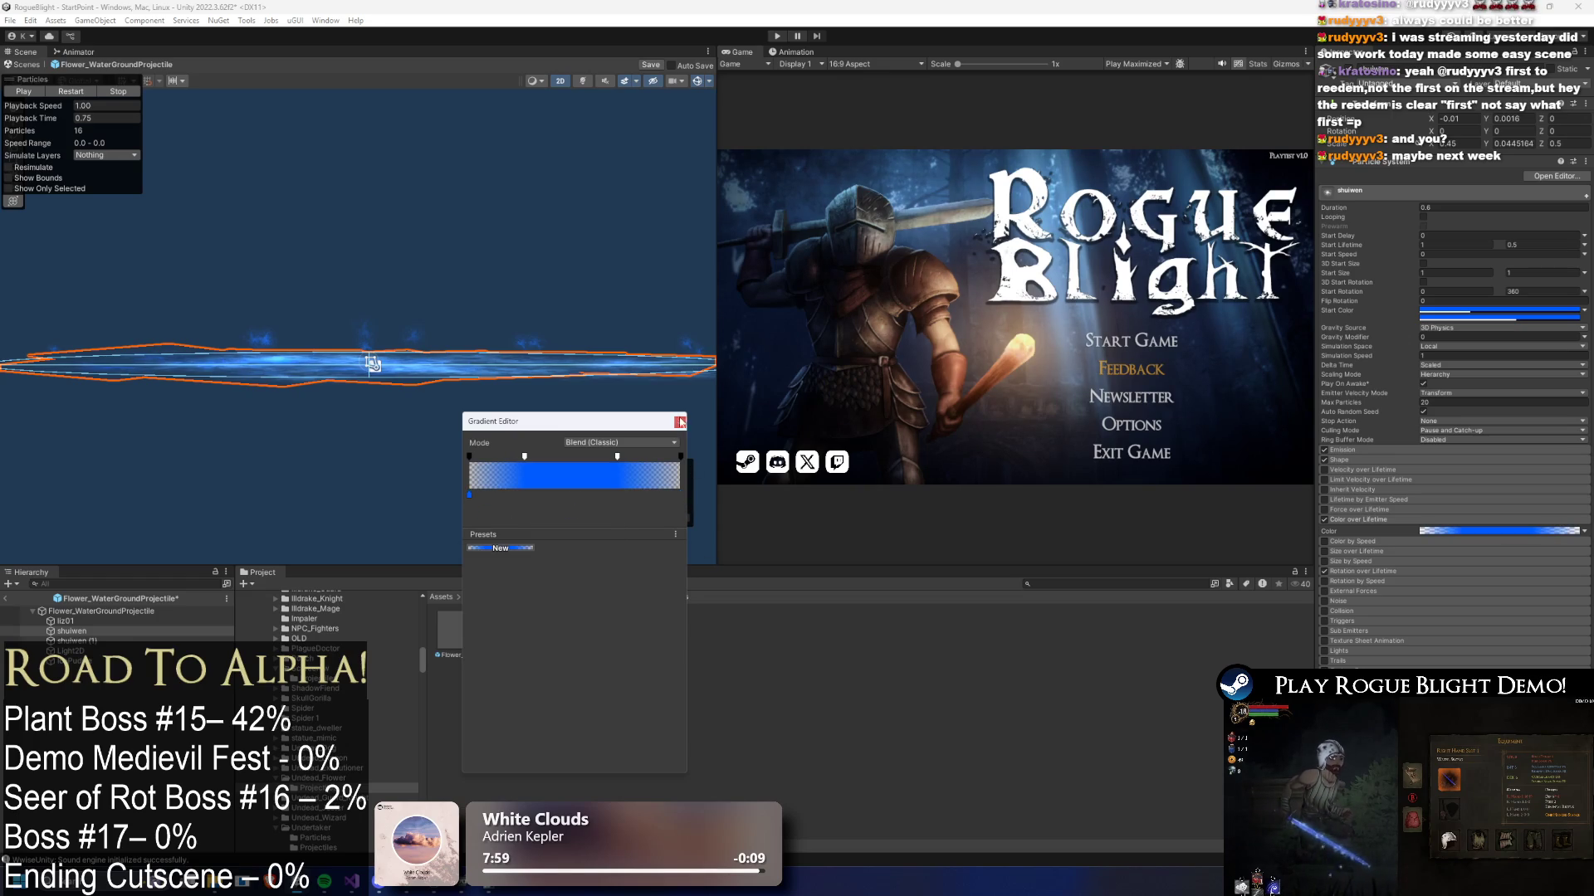
pyautogui.click(799, 429)
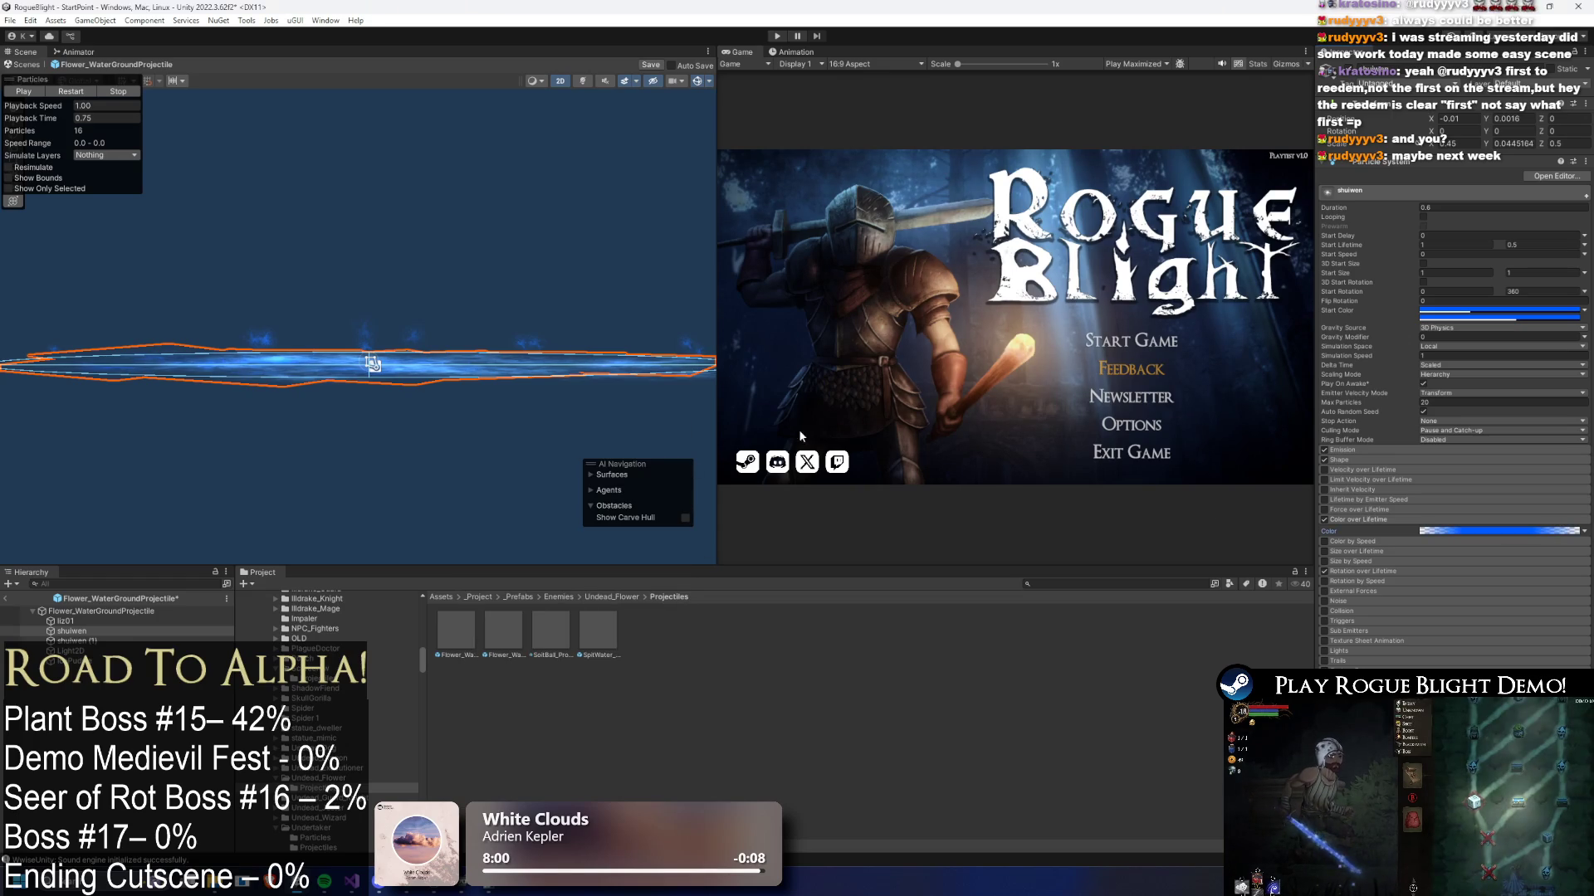
# - Set both end keys of shuiwen (1)'s Color over Lifetime gradient to dark blue
pyautogui.click(82, 641)
pyautogui.click(1361, 520)
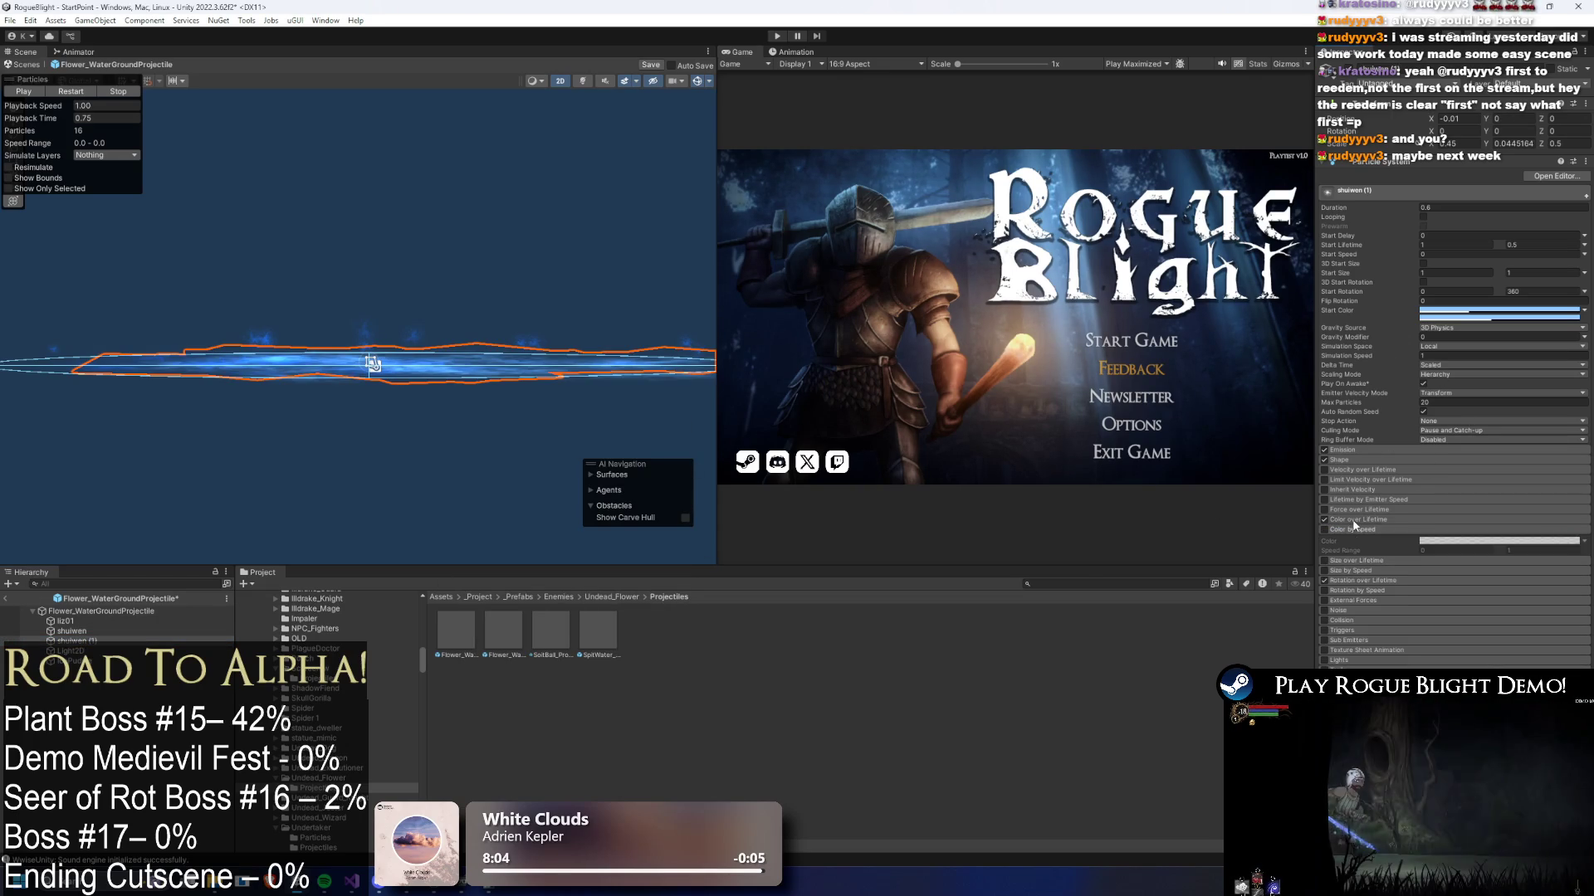
pyautogui.click(1460, 531)
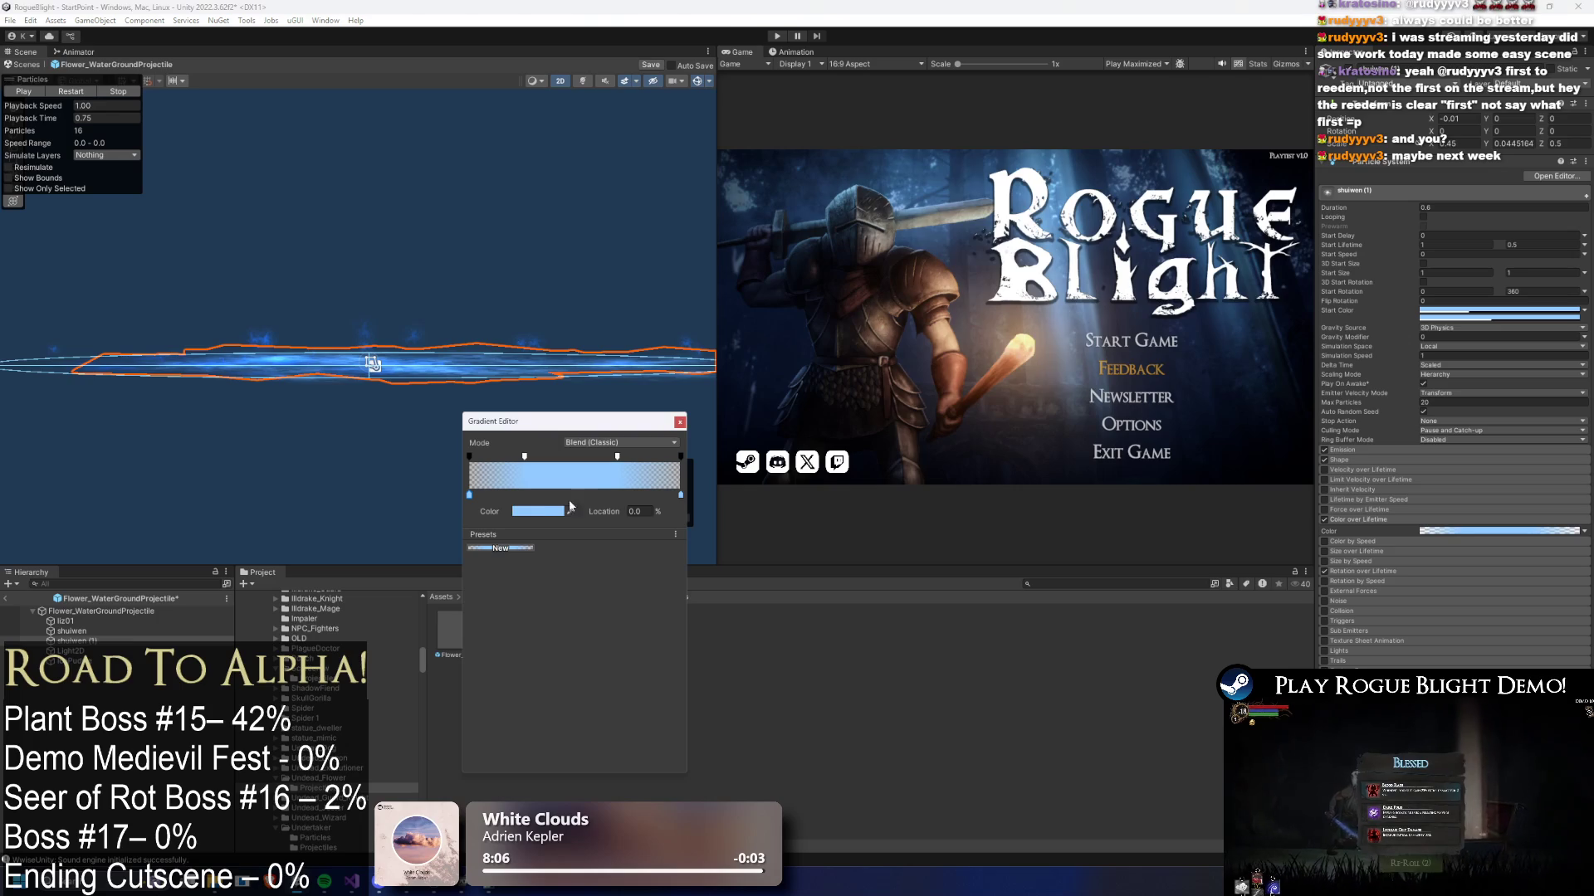
pyautogui.rightClick(515, 511)
pyautogui.click(539, 531)
pyautogui.click(680, 496)
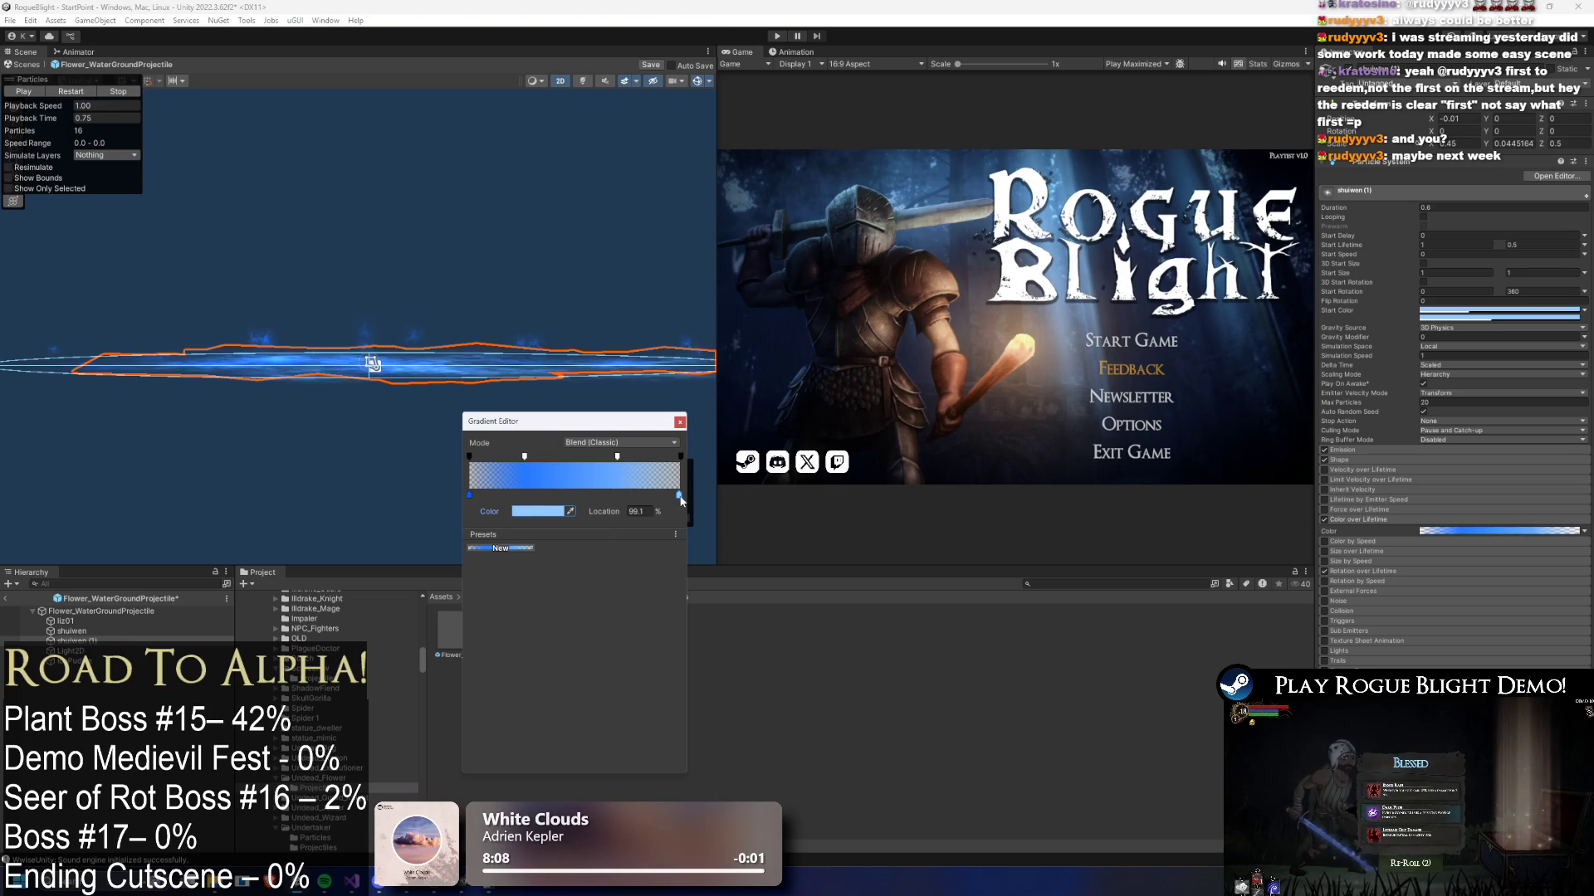
pyautogui.rightClick(546, 515)
pyautogui.click(573, 534)
pyautogui.press('Escape')
# - Paste the blue colour into the Light2D object's light colour
pyautogui.click(72, 651)
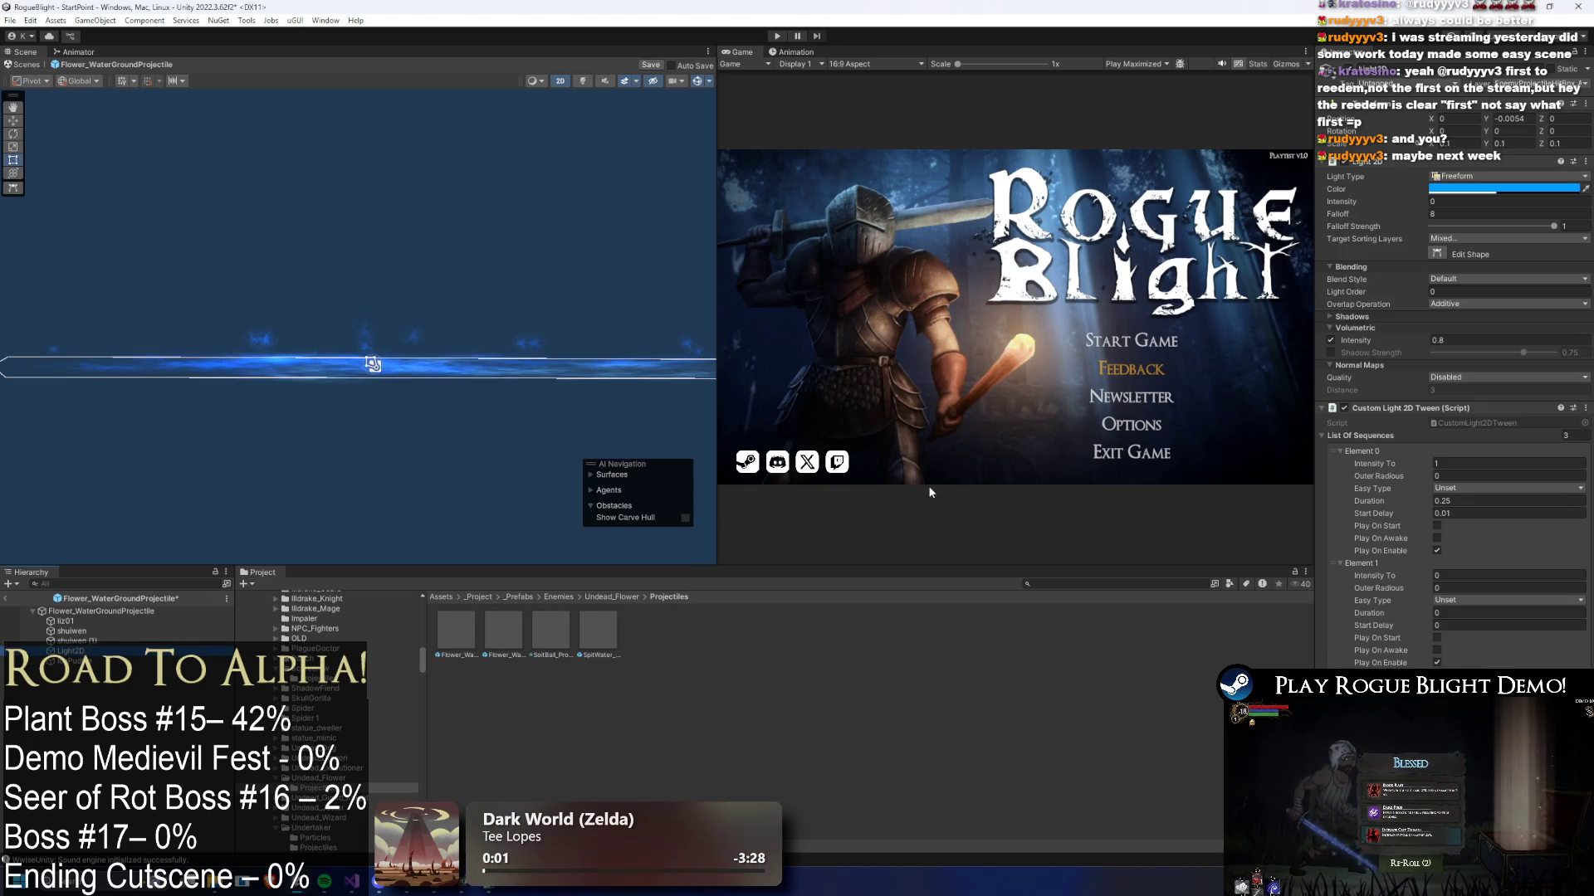
pyautogui.rightClick(1477, 190)
pyautogui.click(1506, 215)
pyautogui.rightClick(1477, 190)
pyautogui.press('Escape')
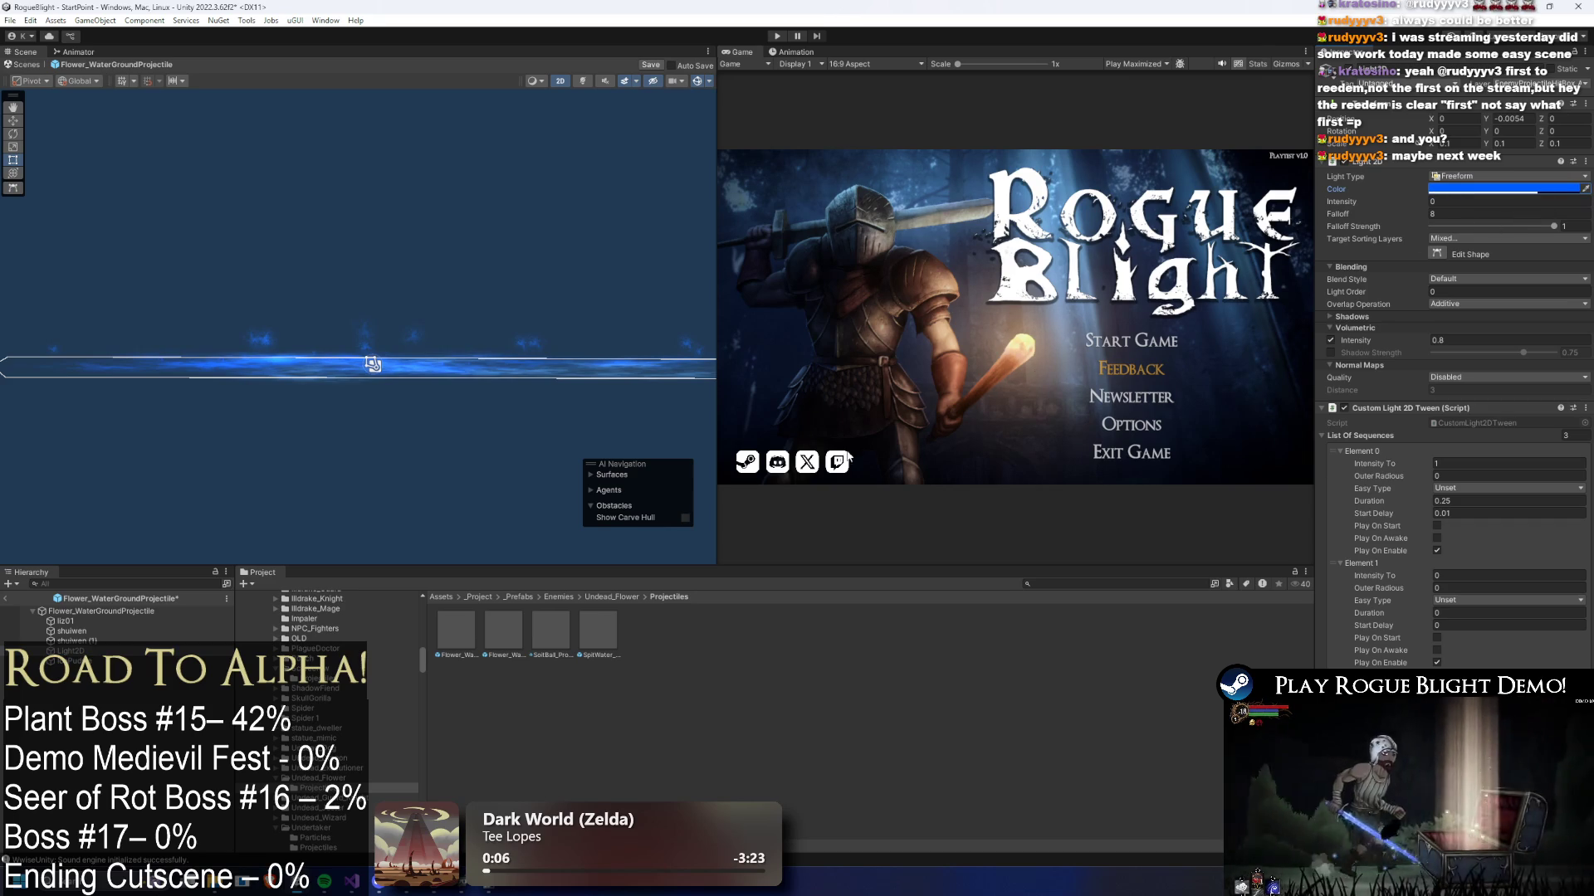
pyautogui.hotkey('ctrl', 'z')
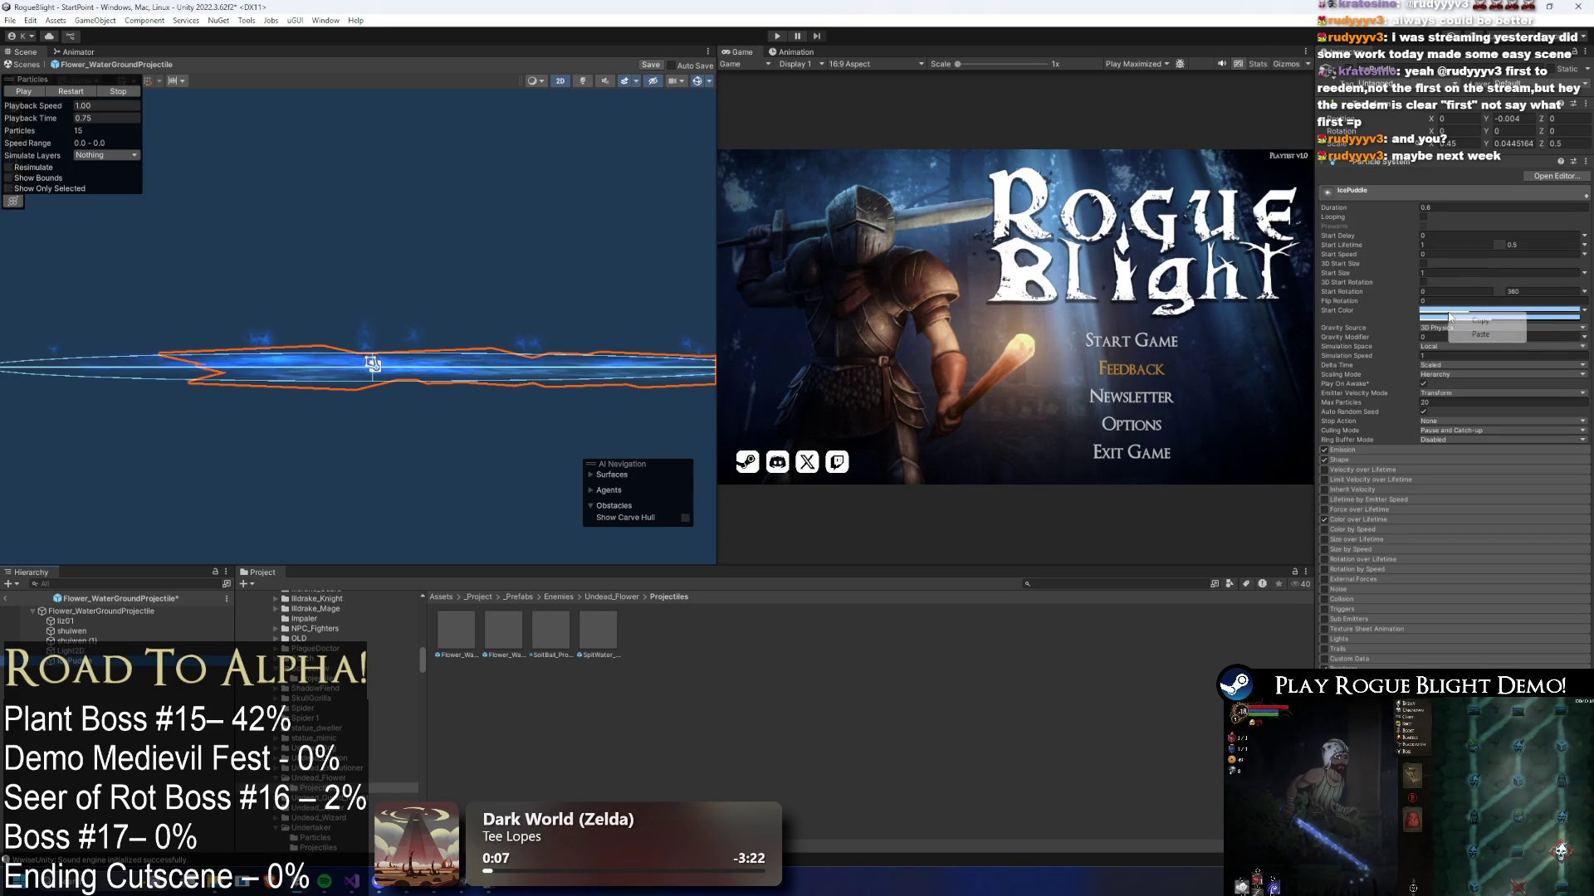
# - Adjust IcePuddle's Start Color, tweaking its alpha transparency
pyautogui.click(1461, 309)
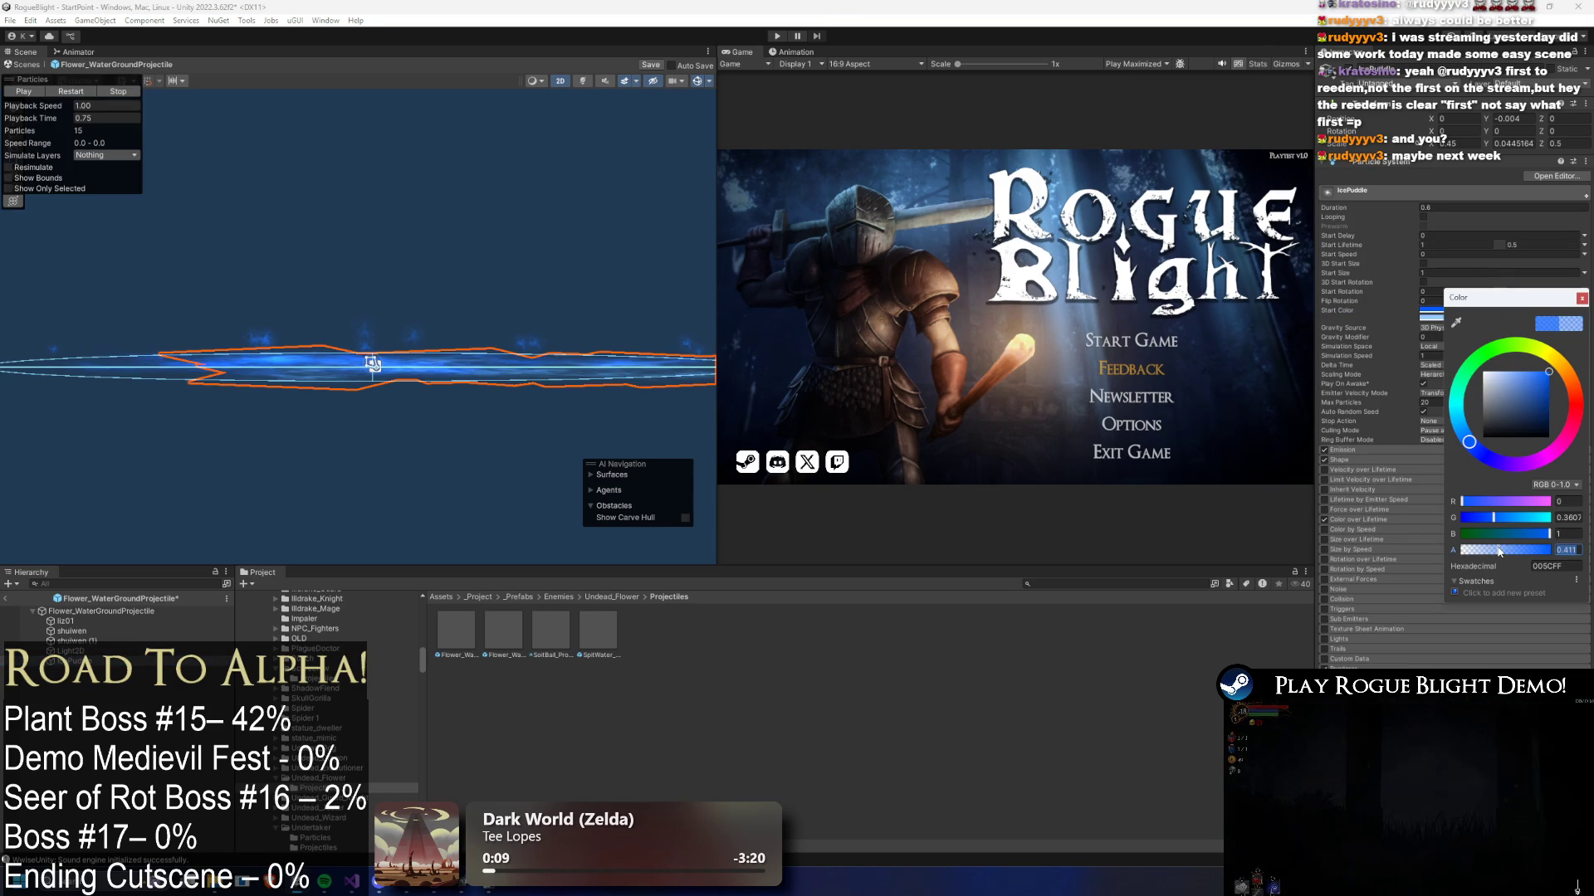
pyautogui.click(1441, 318)
pyautogui.rightClick(1451, 318)
pyautogui.click(1500, 320)
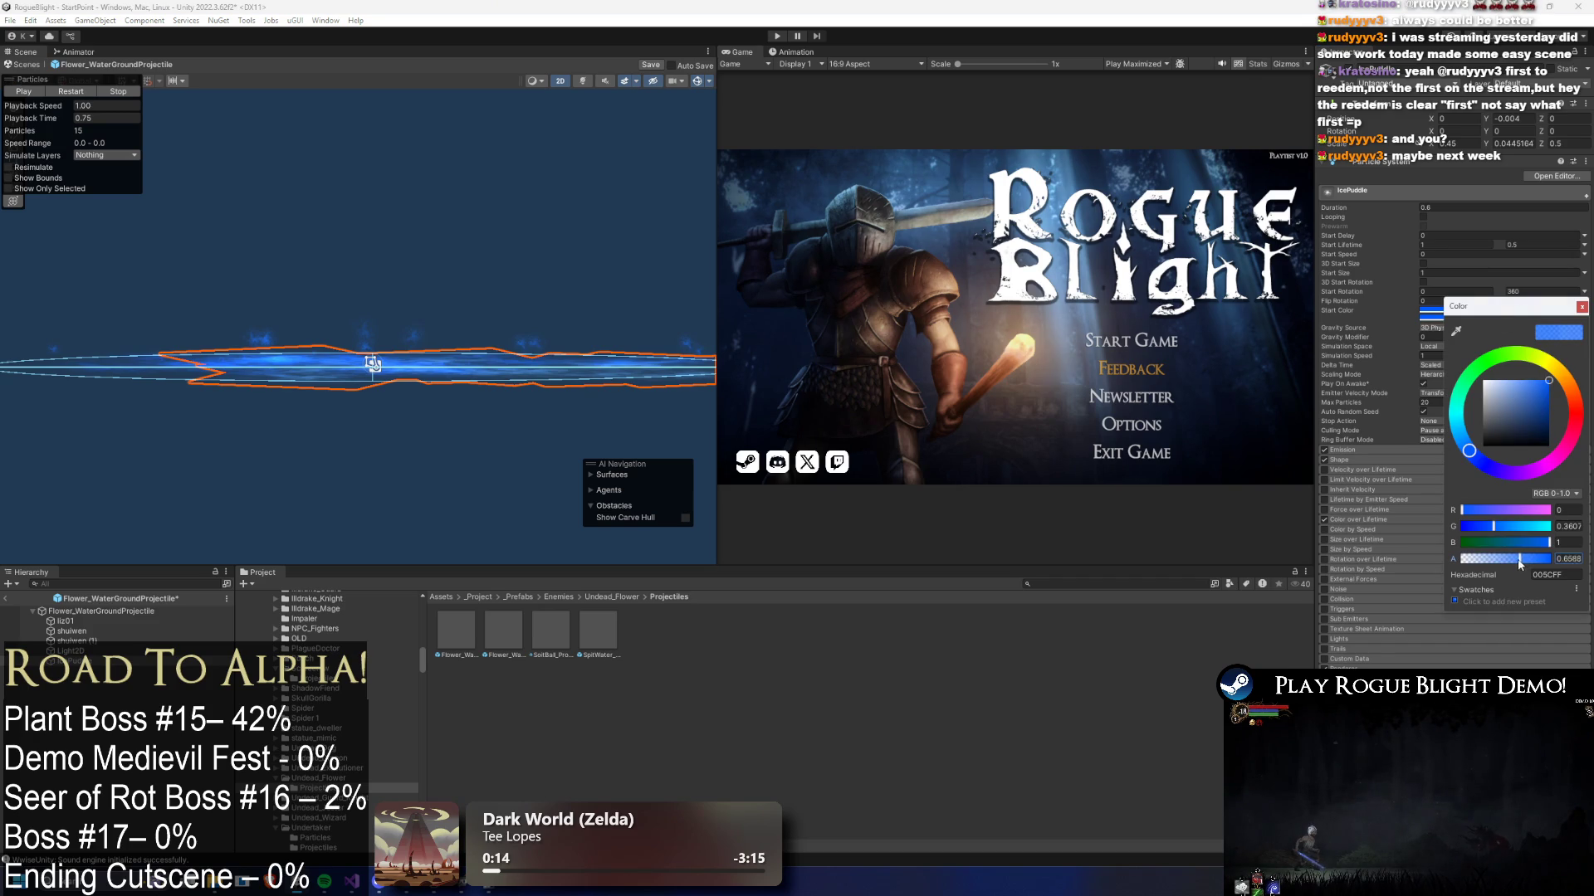
pyautogui.press('Escape')
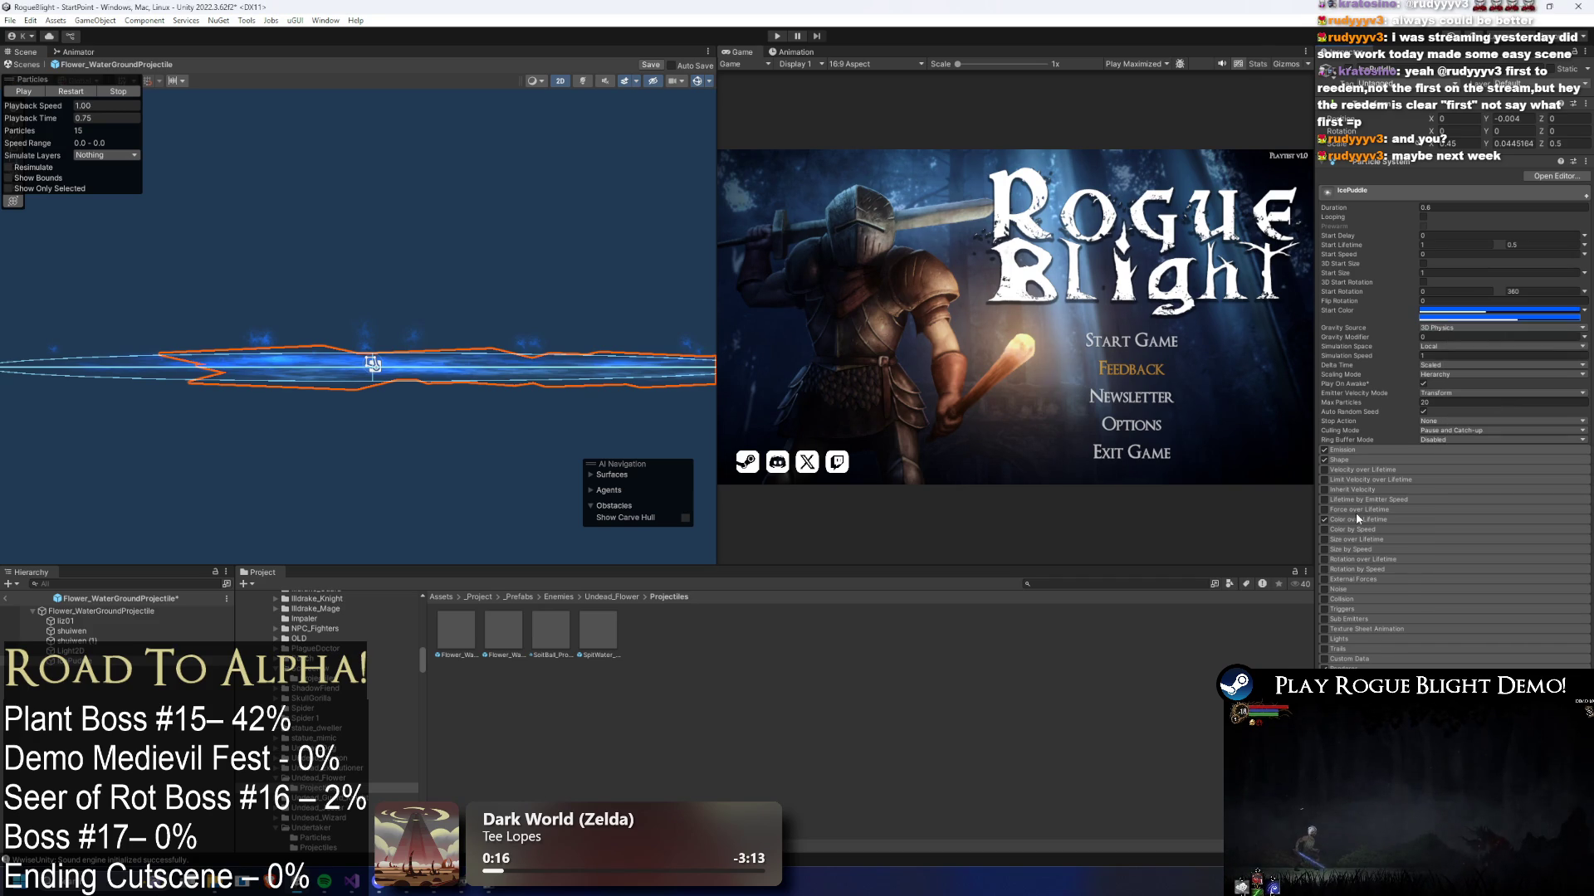
# - Paste deep blue onto IcePuddle's Color over Lifetime left key, then reselect the root and liz01
pyautogui.click(1358, 528)
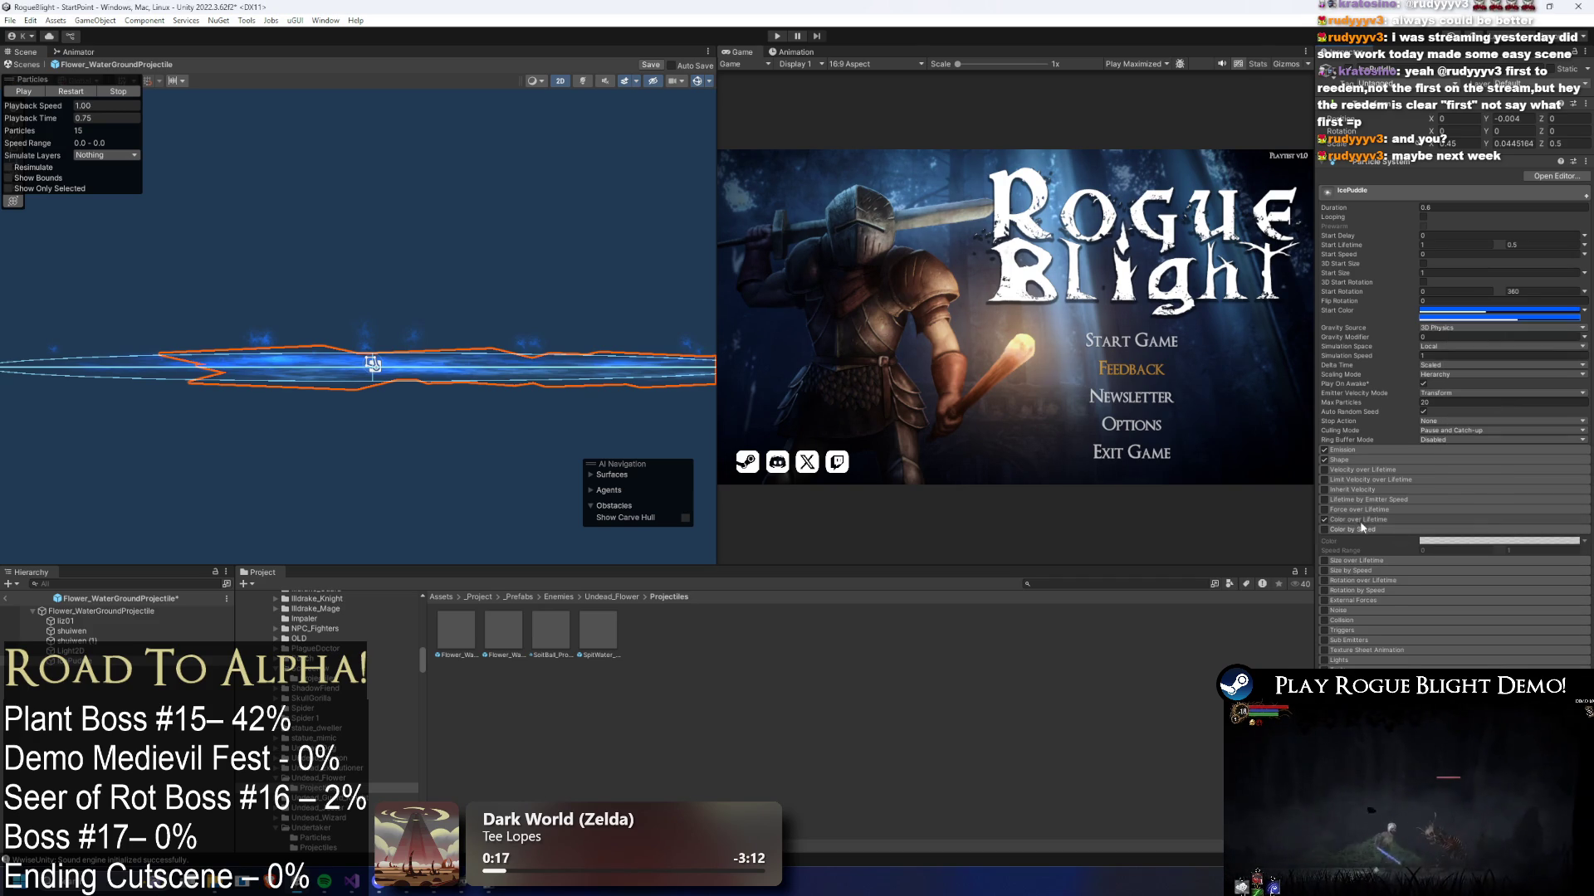
pyautogui.click(1361, 520)
pyautogui.click(1501, 530)
pyautogui.rightClick(550, 514)
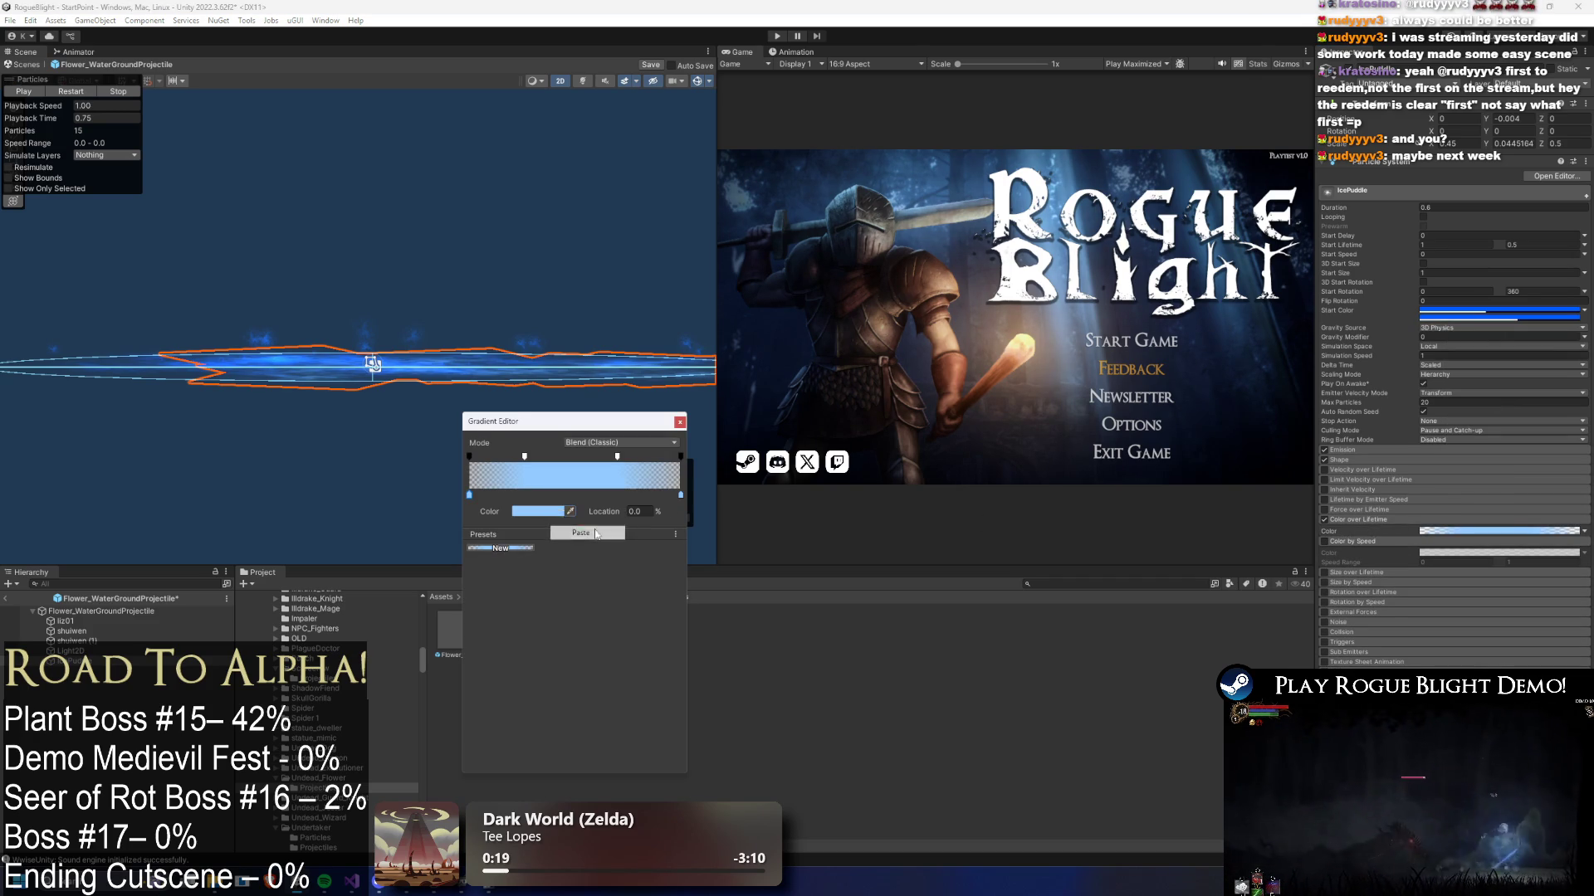
pyautogui.click(573, 535)
pyautogui.click(679, 495)
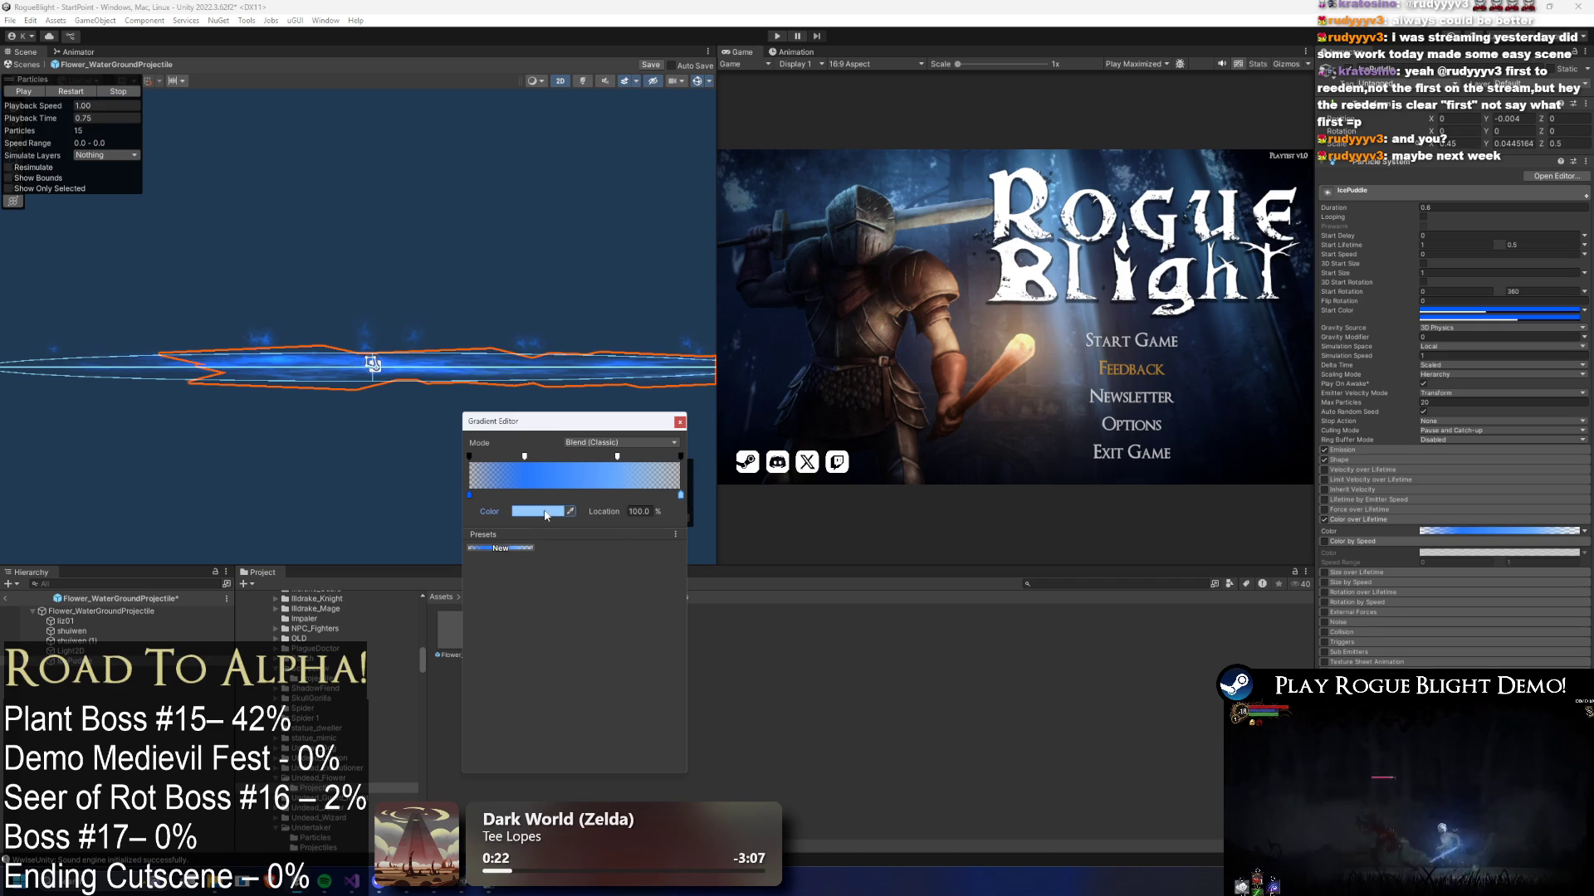
pyautogui.click(171, 592)
pyautogui.click(115, 610)
pyautogui.press('Down')
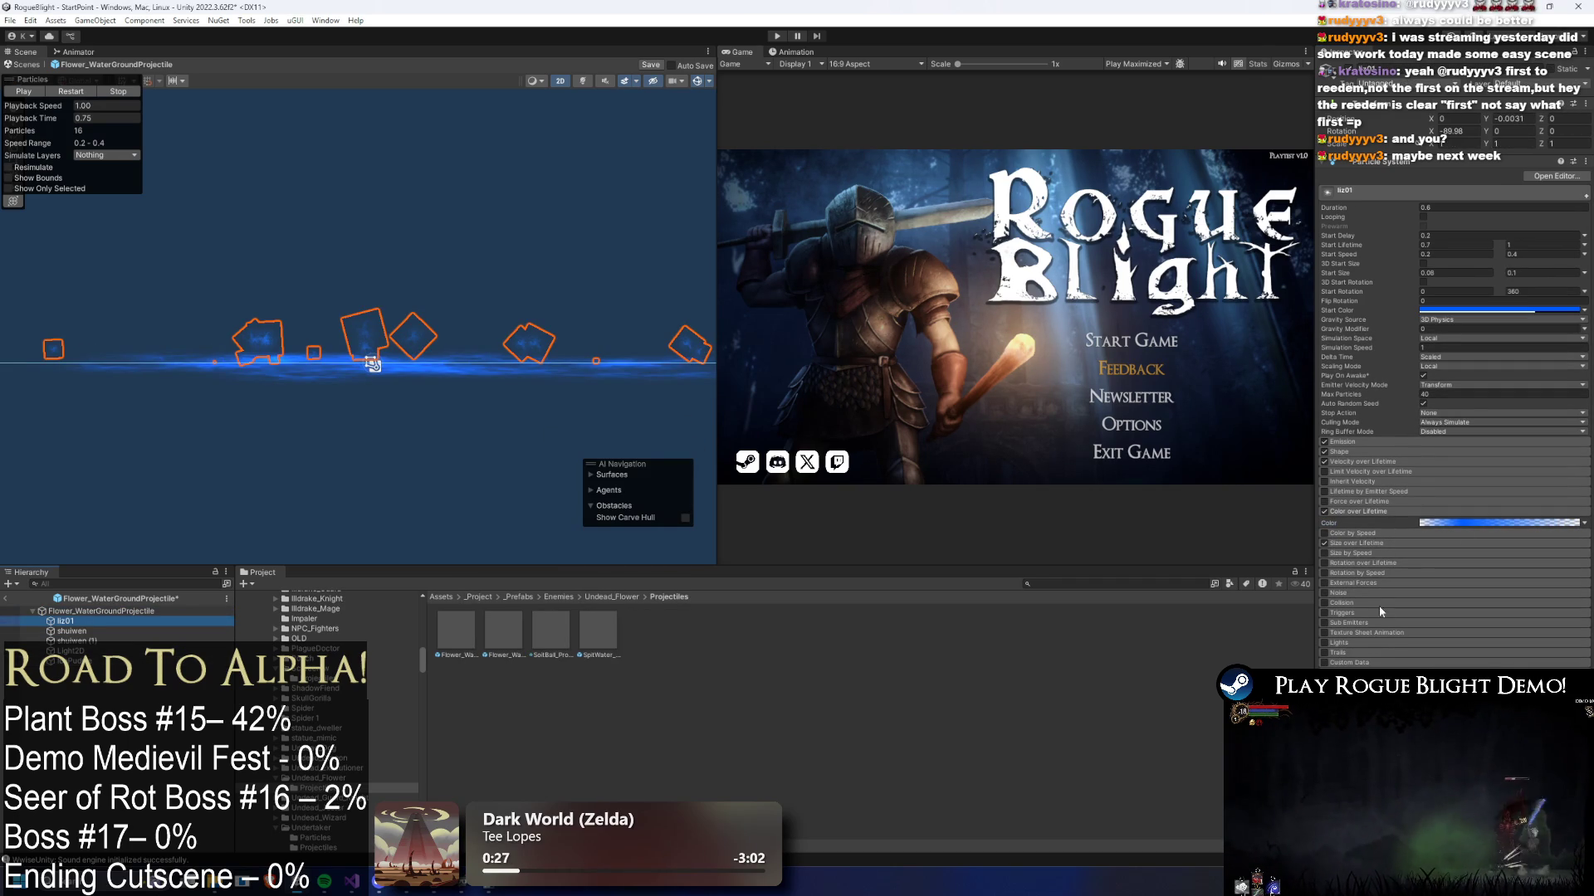
# - Open the effect pack's Materials folder and browse its thumbnails
pyautogui.click(299, 847)
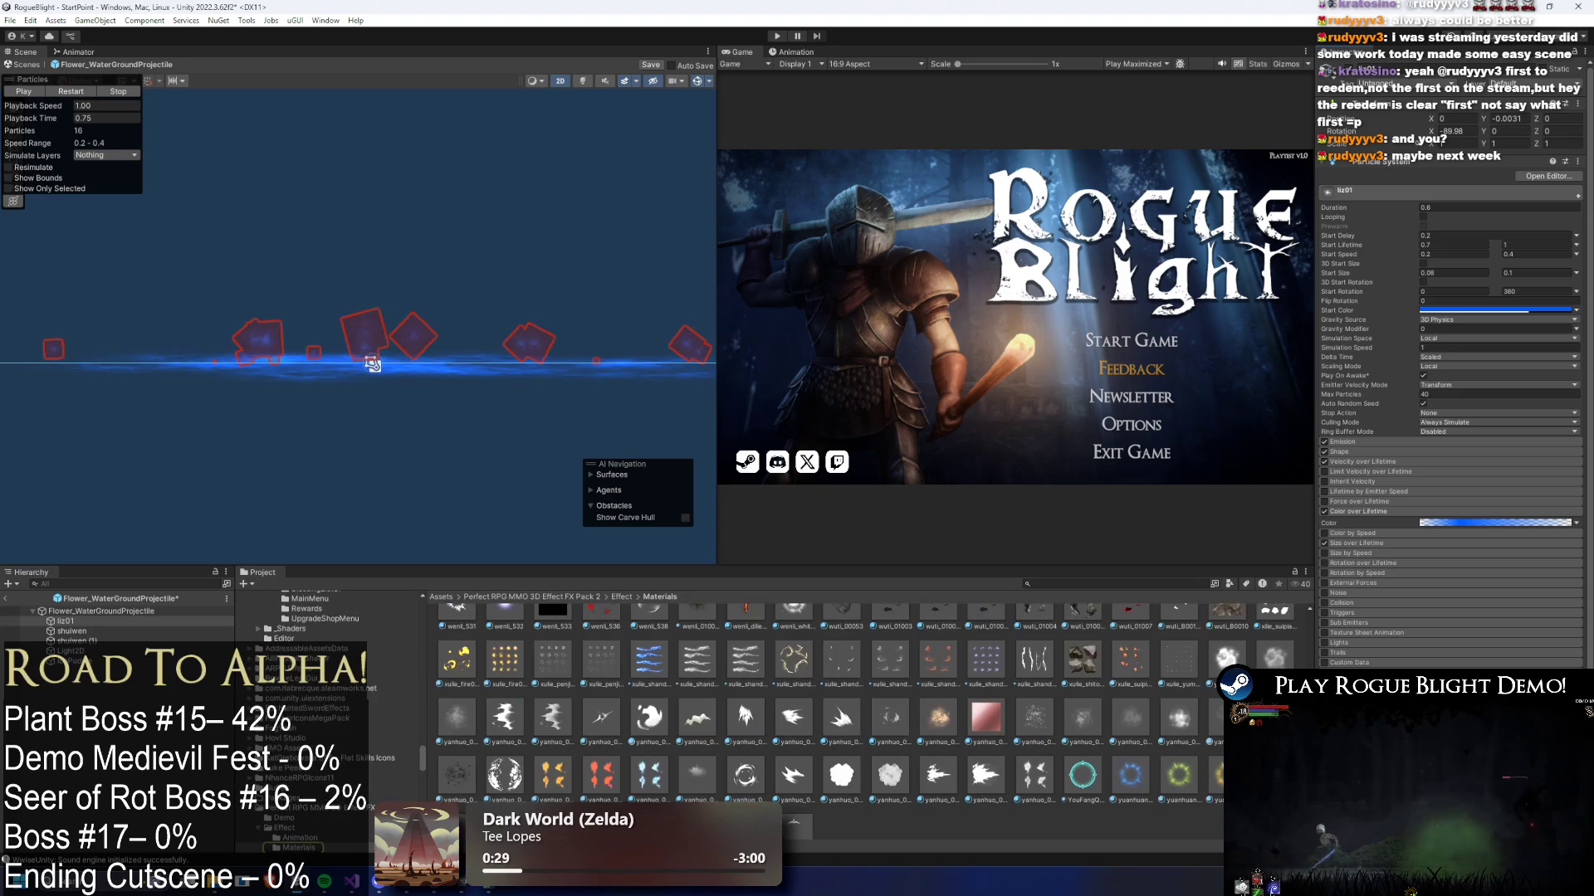
pyautogui.scroll(10, 1134, 782)
pyautogui.scroll(3, 1134, 741)
pyautogui.scroll(3, 1038, 690)
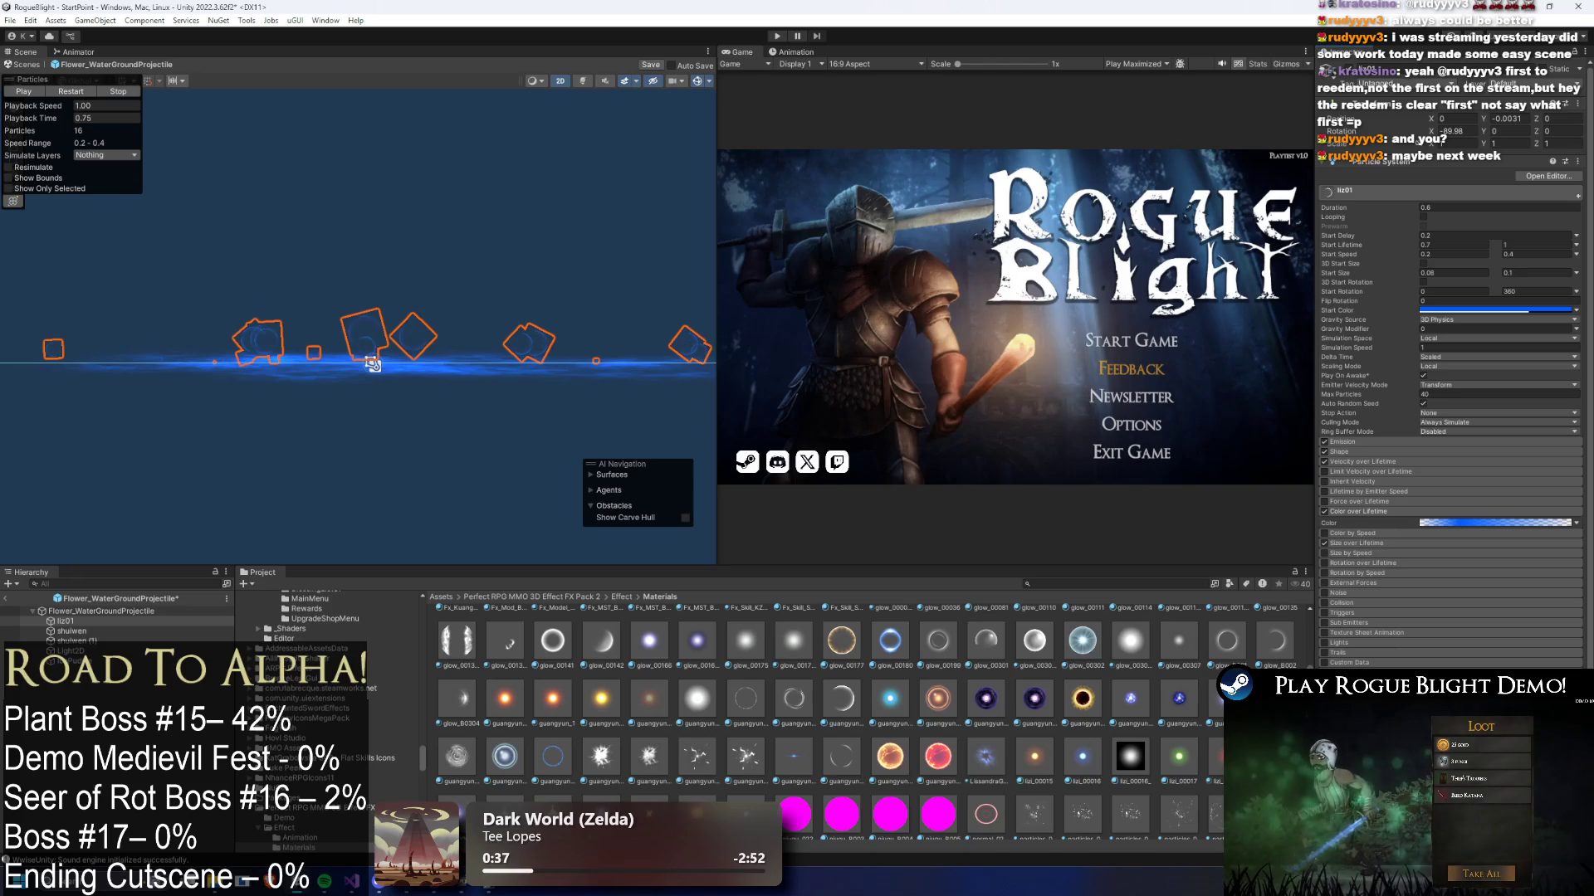
# - Replay the liz01 particle preview several times to watch the blue ground spread
pyautogui.click(91, 88)
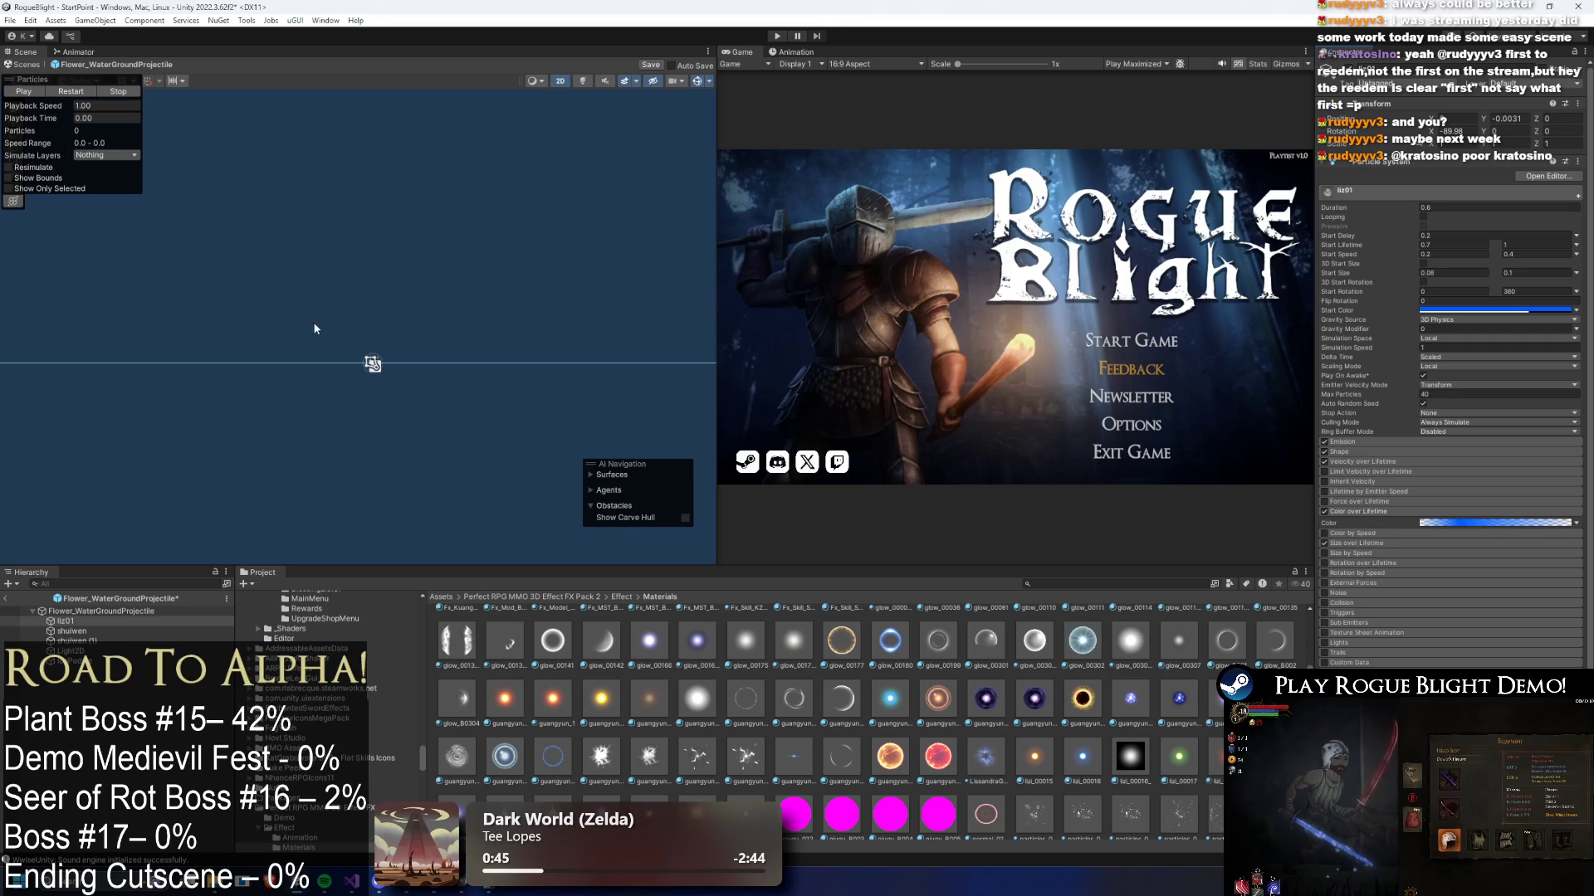
pyautogui.click(72, 91)
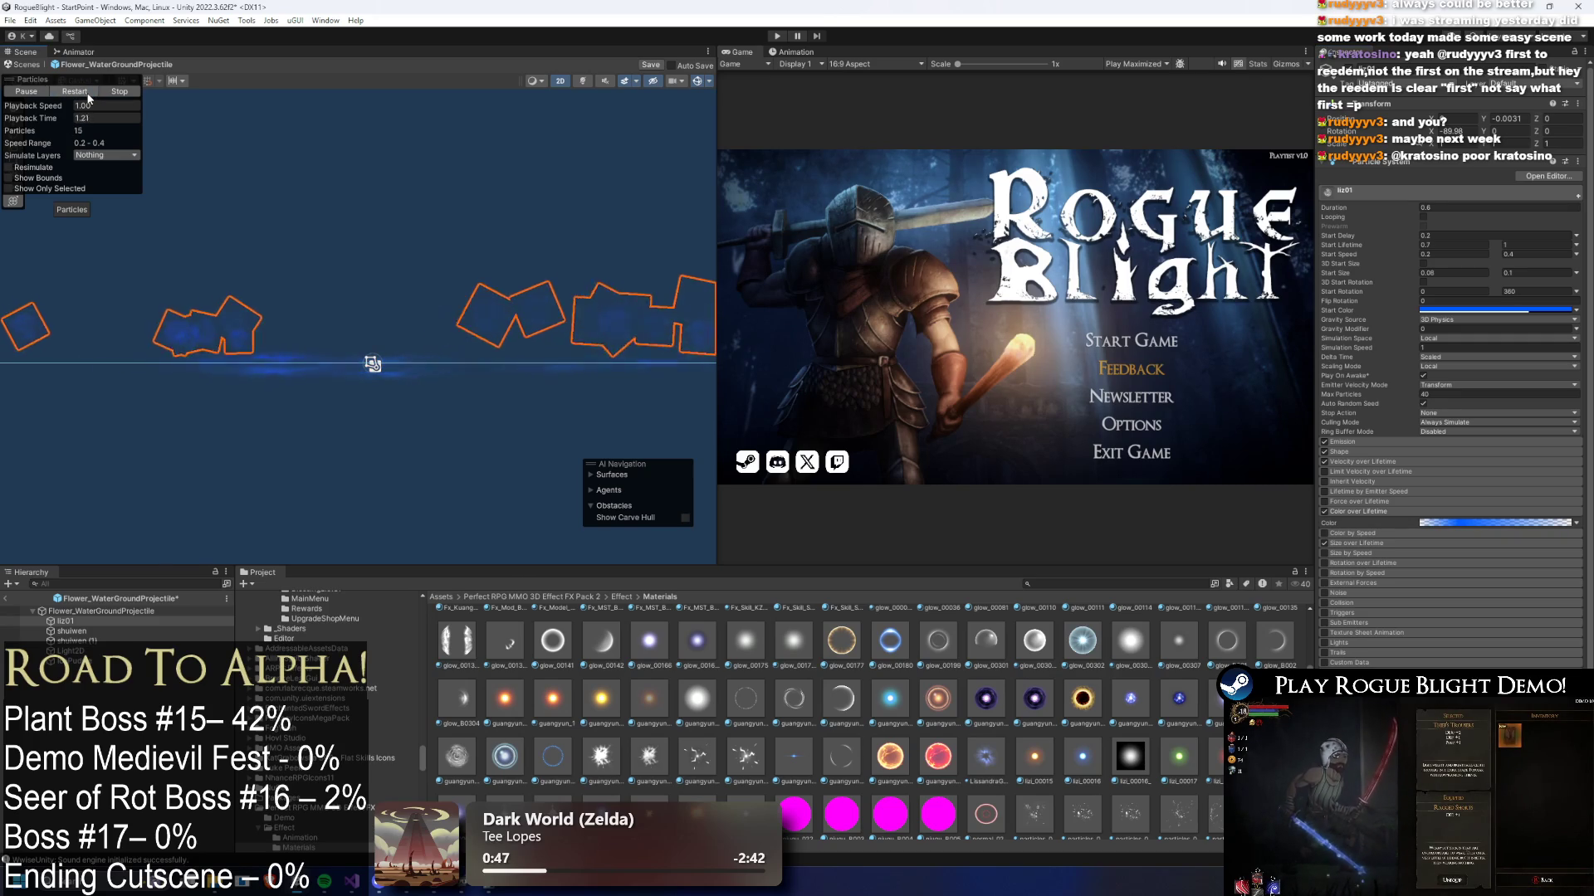
pyautogui.scroll(3, 1014, 722)
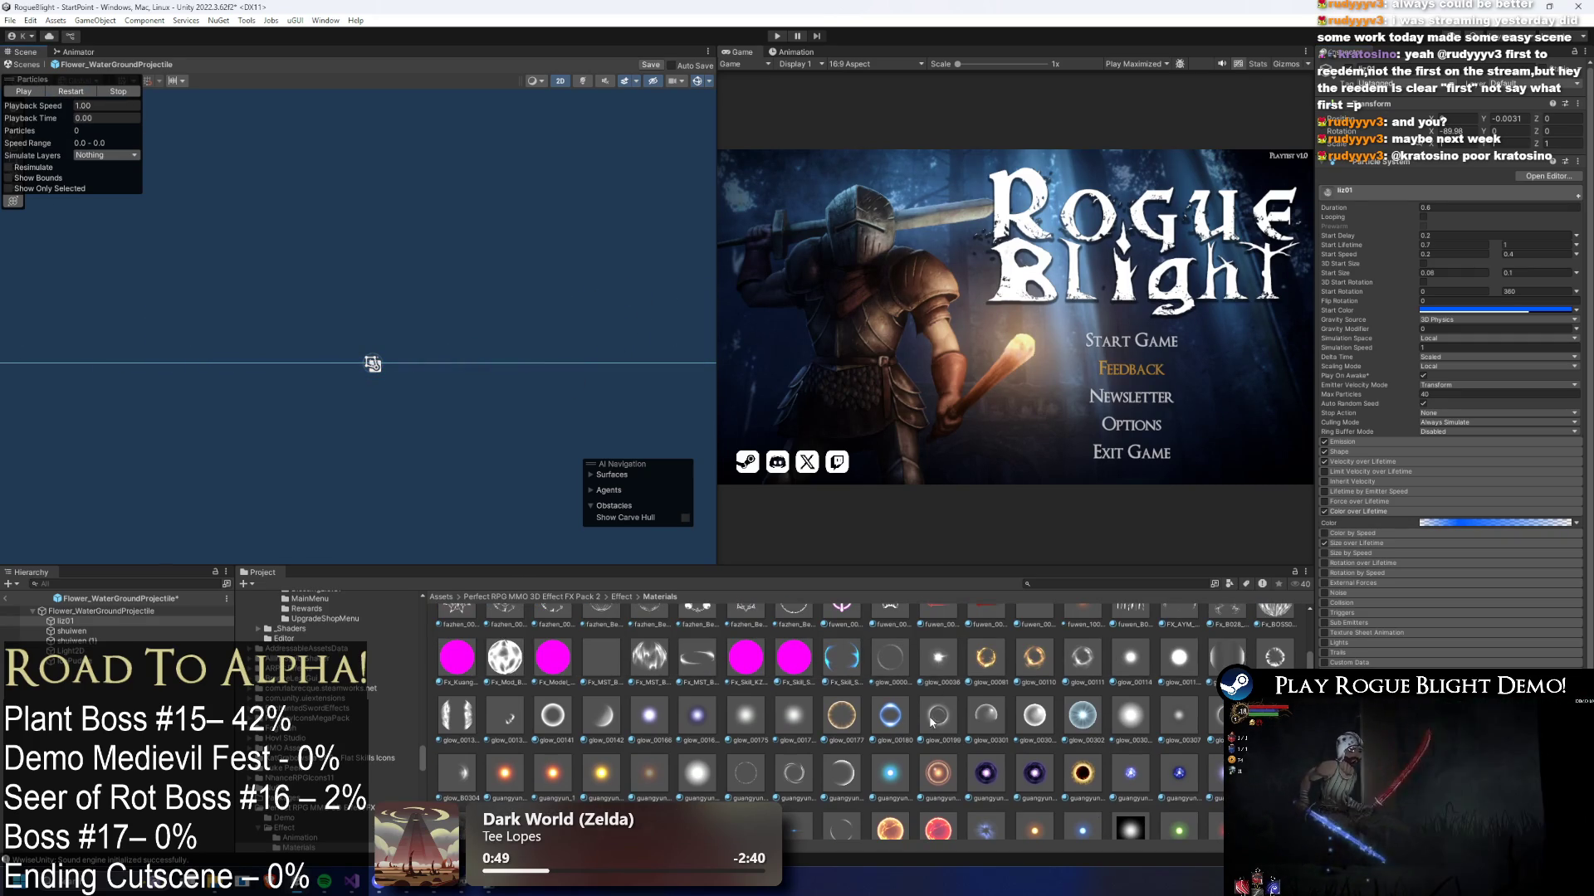
pyautogui.click(73, 93)
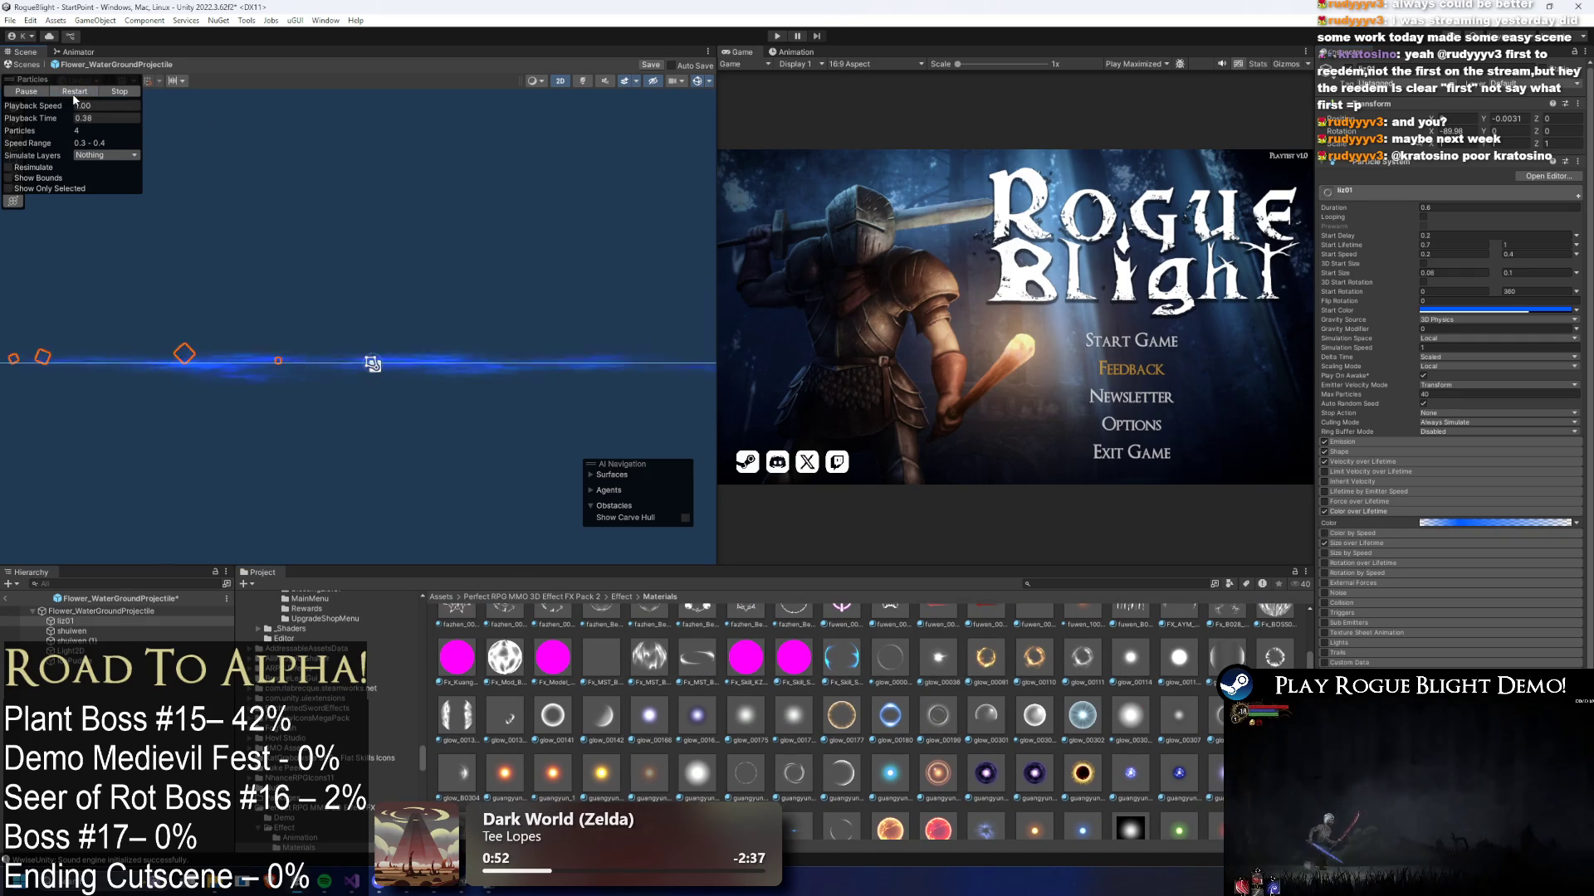
pyautogui.click(73, 91)
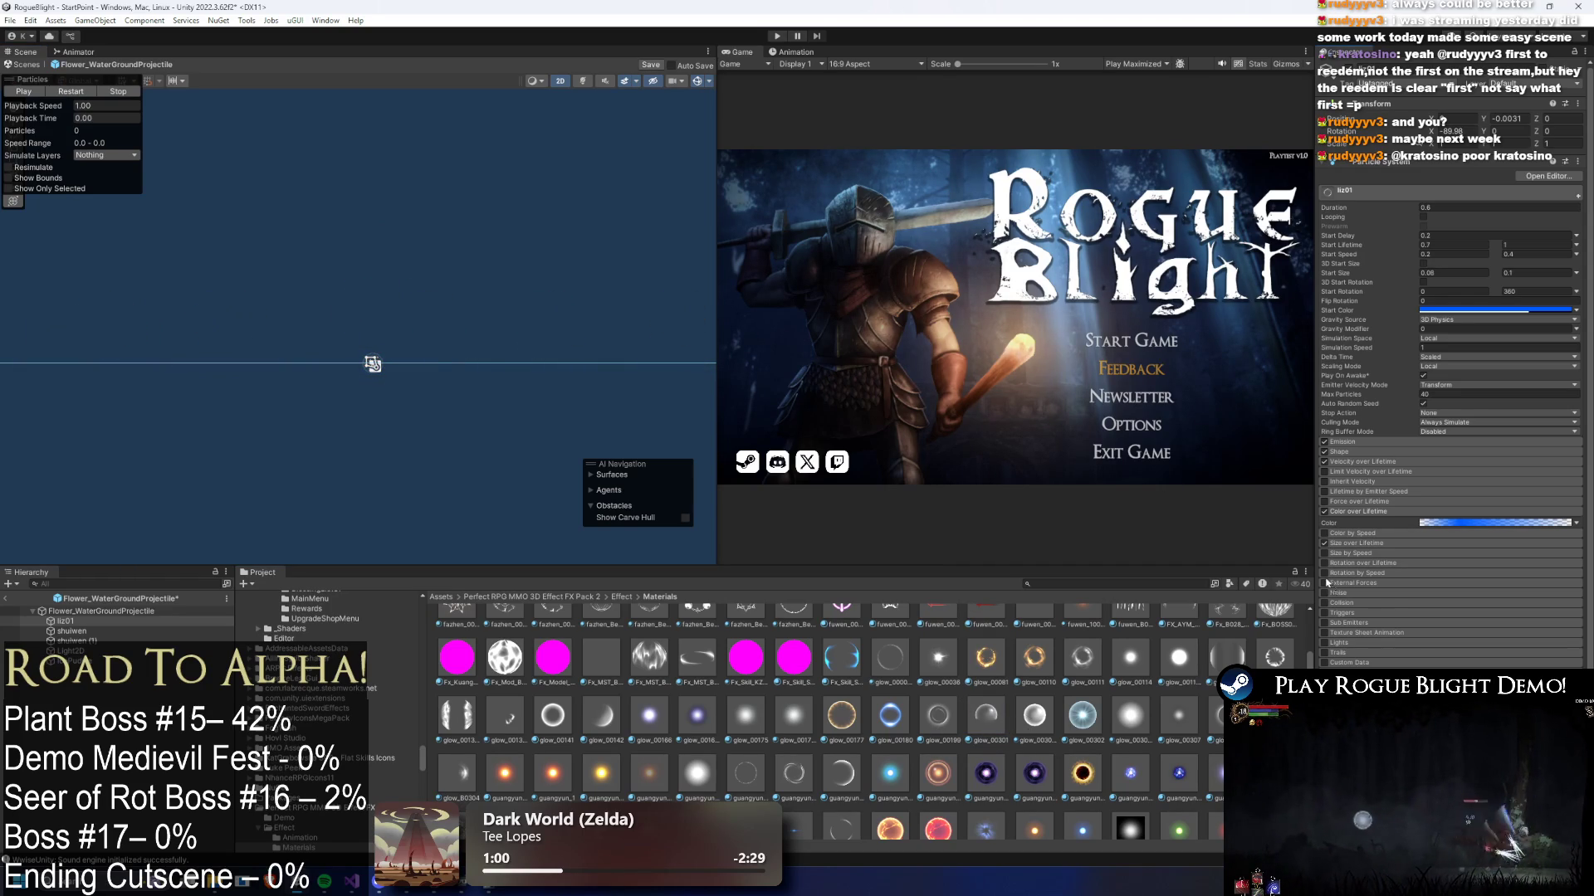
pyautogui.click(72, 93)
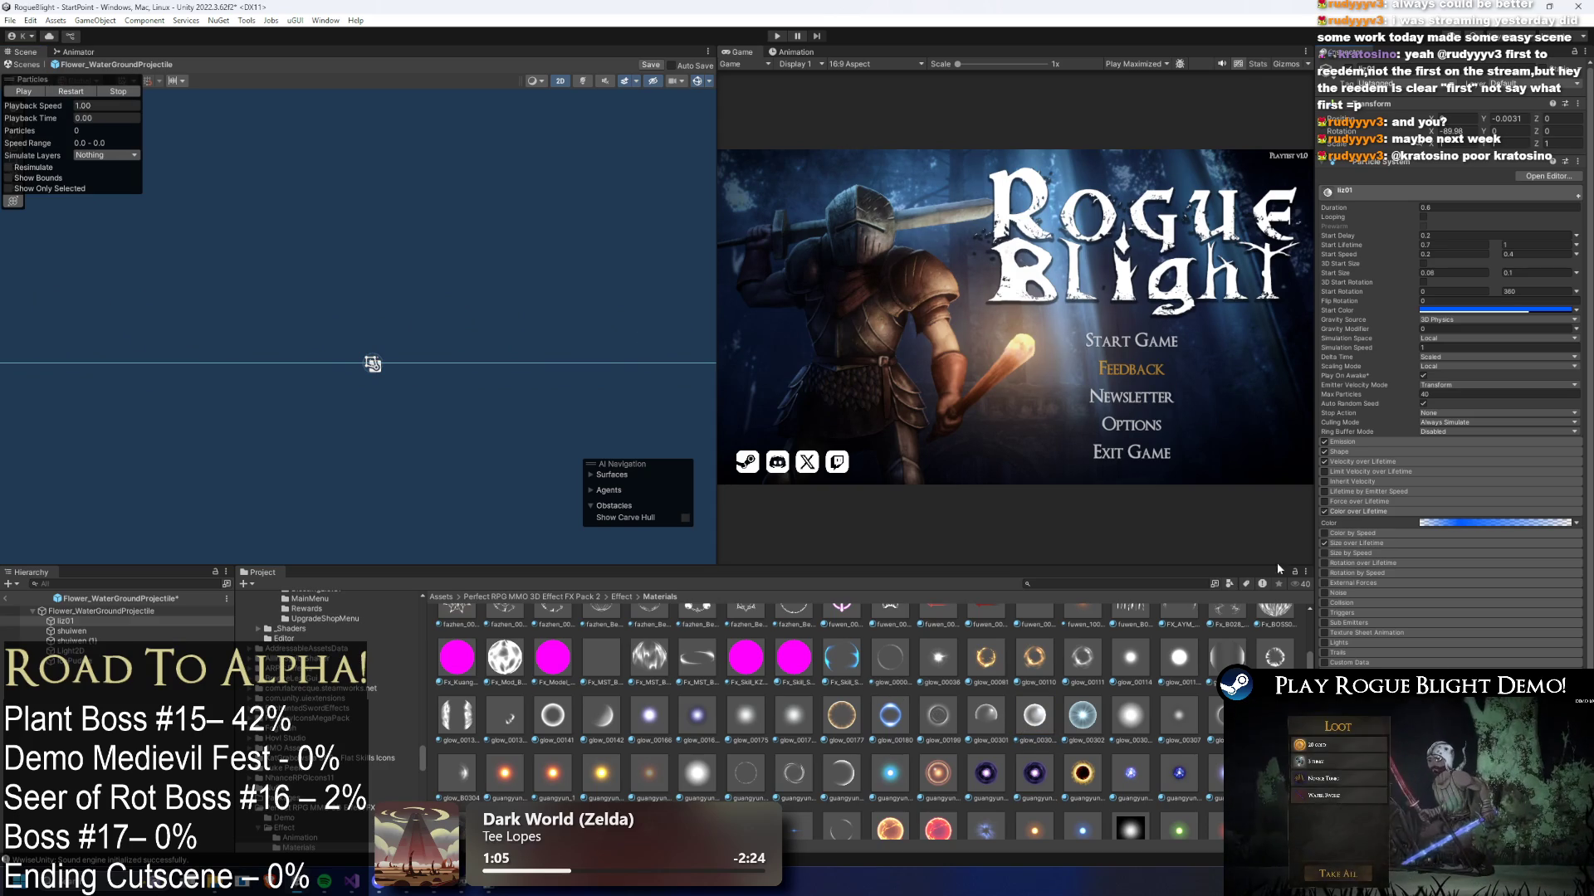
pyautogui.click(77, 92)
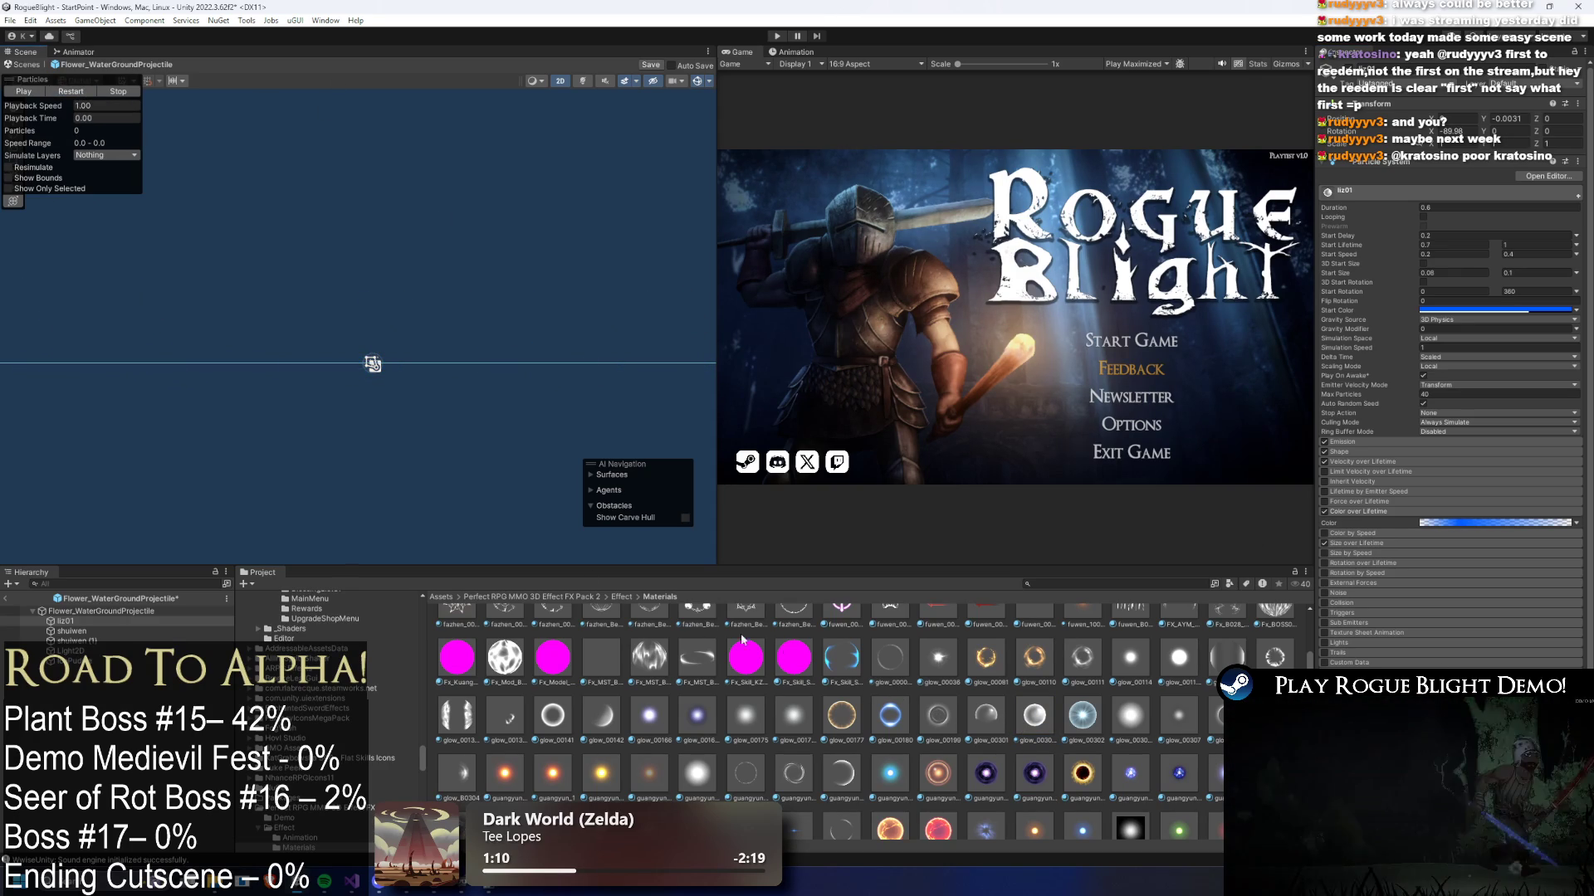
pyautogui.scroll(5, 1037, 739)
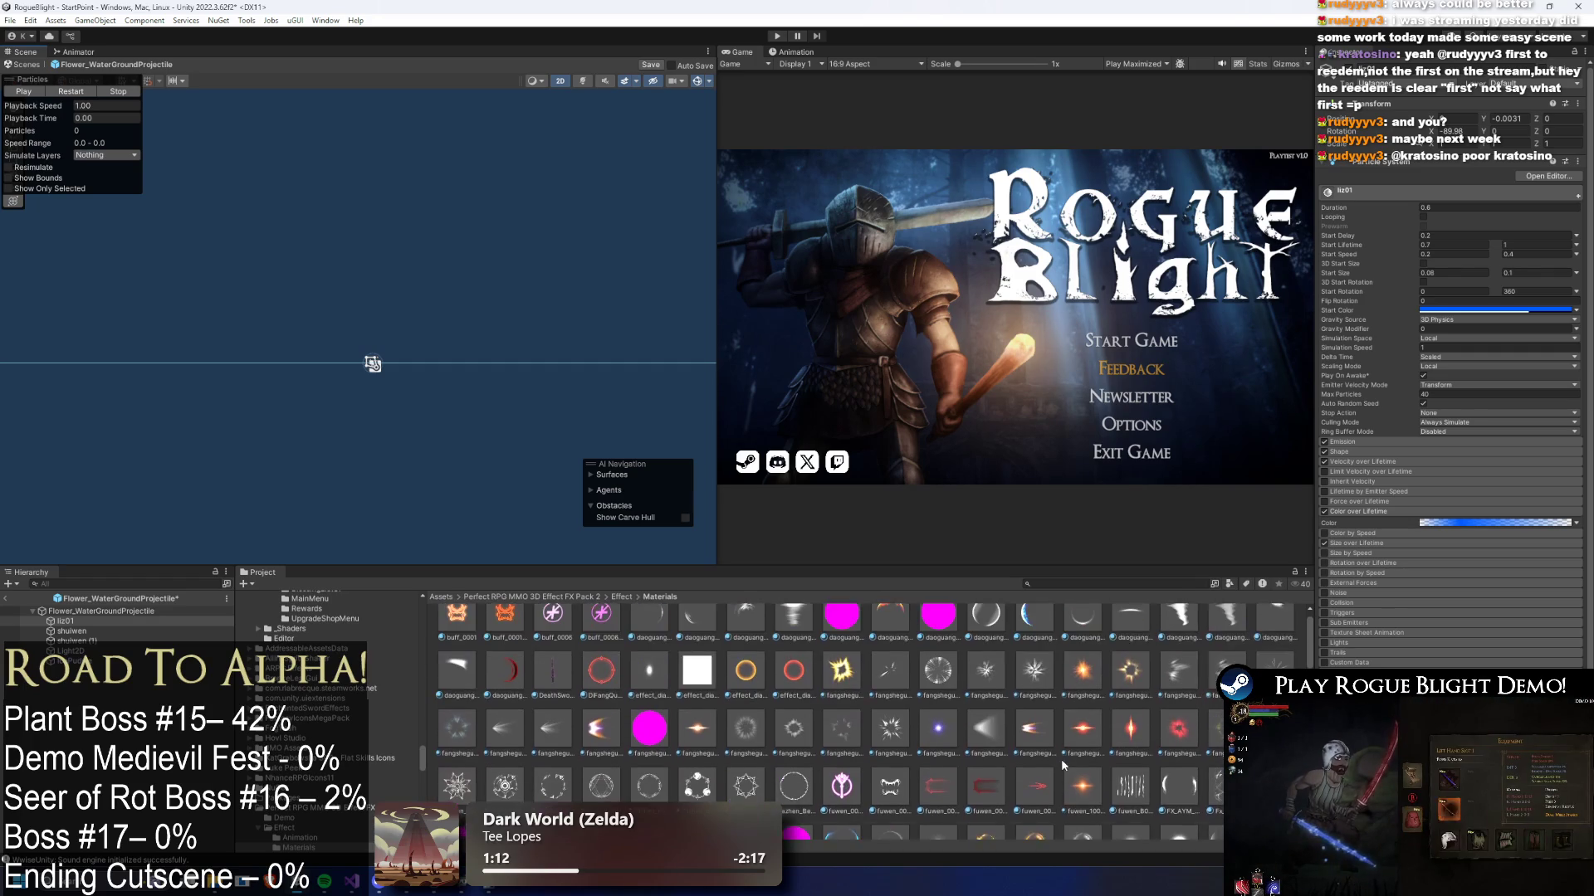
pyautogui.scroll(-3, 1326, 563)
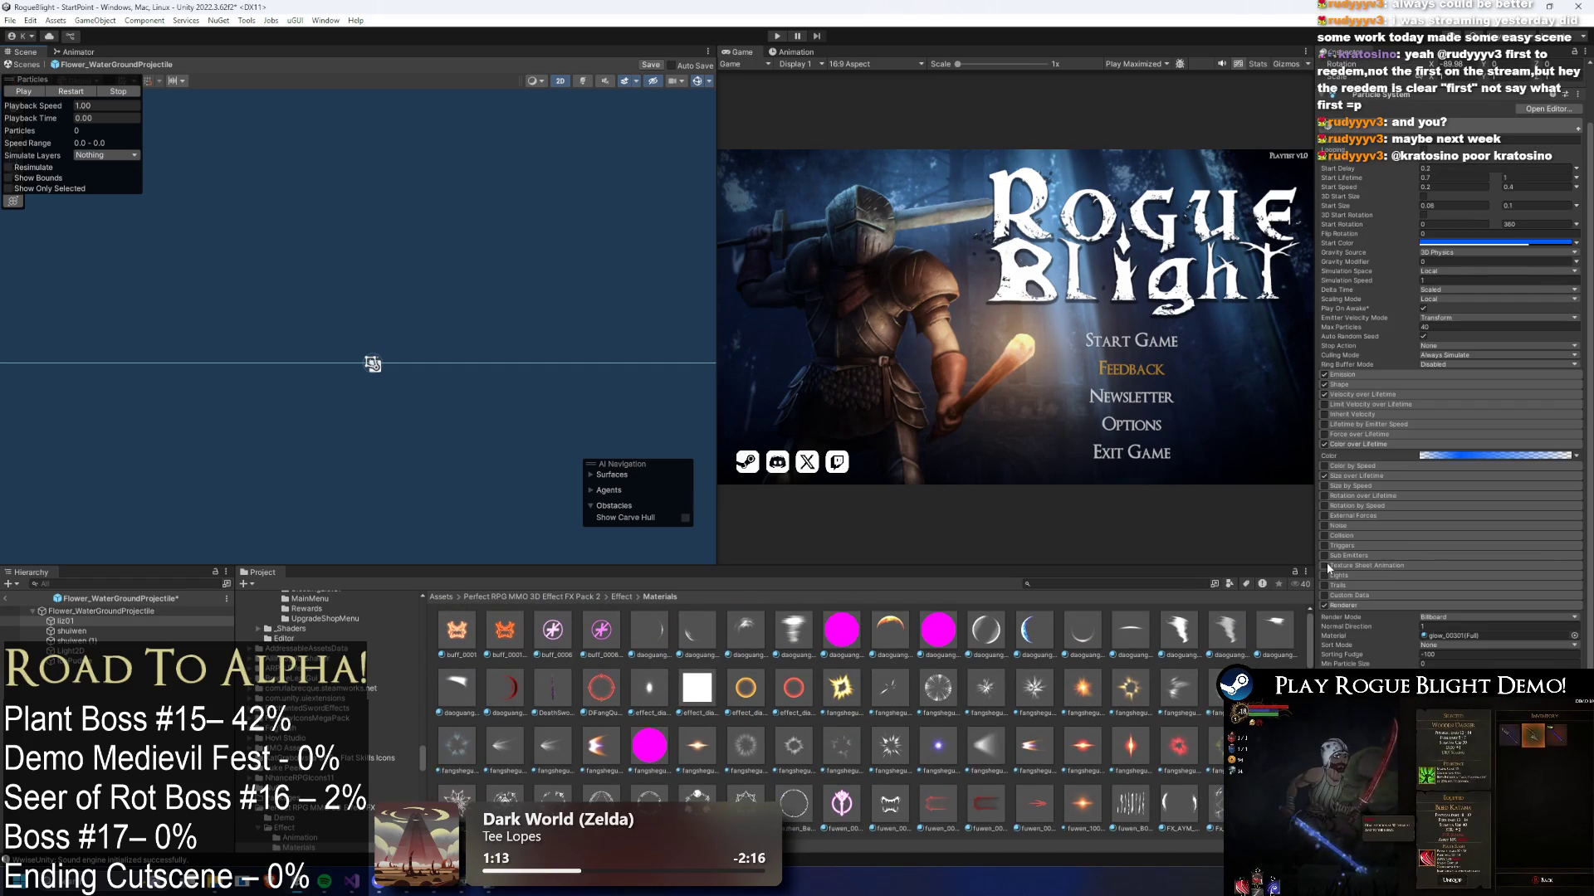
# - Enable the liz01 Noise module with Strength 0.1 and replay the preview to check it
pyautogui.click(1342, 527)
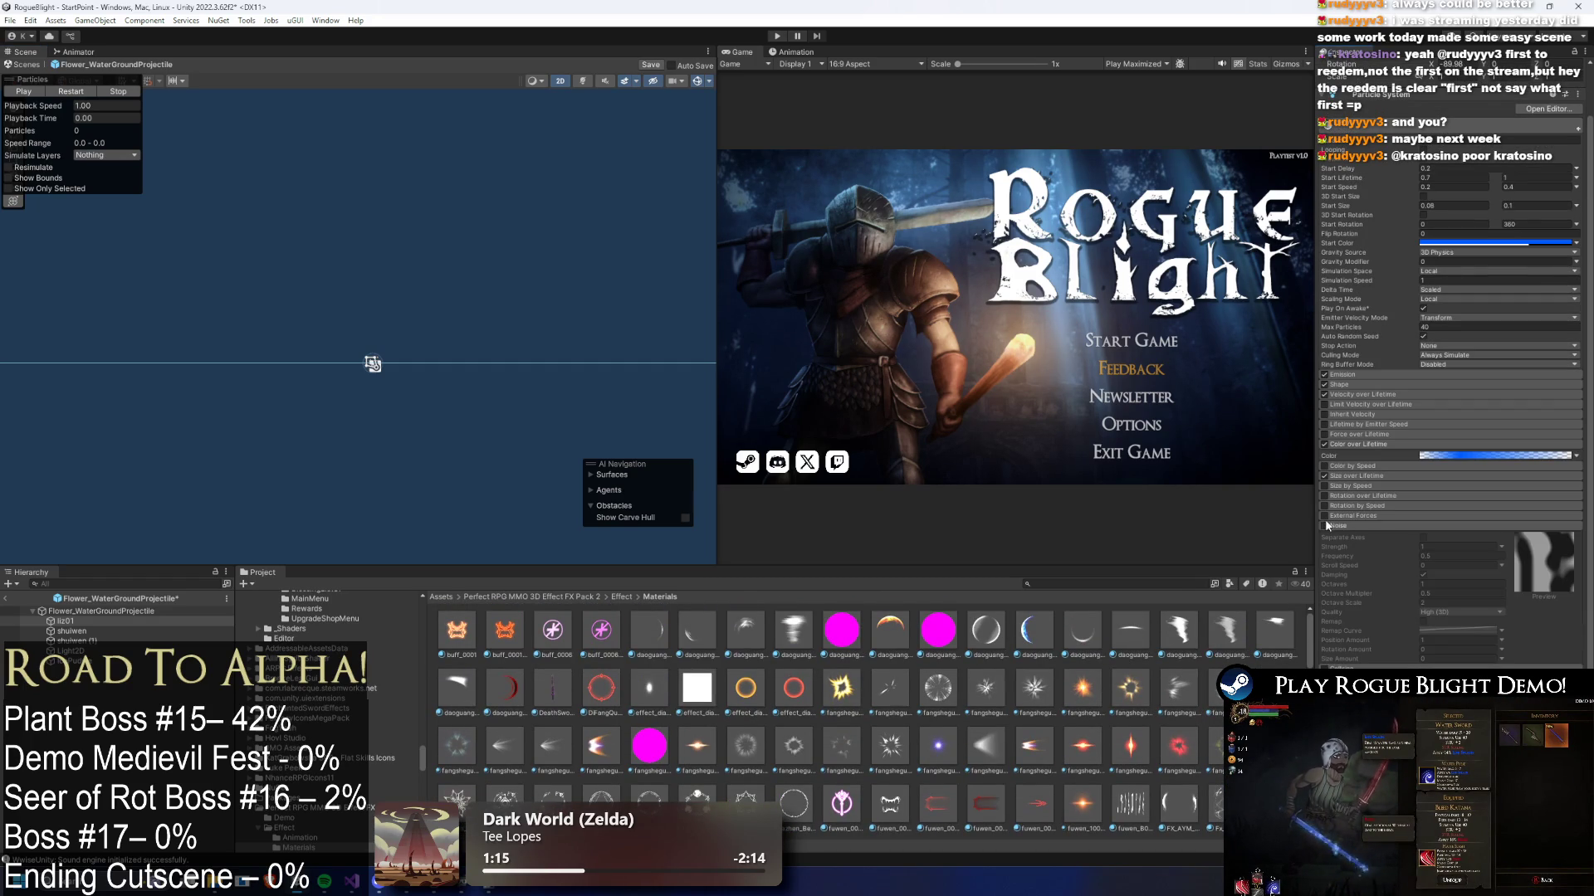
pyautogui.click(1324, 526)
pyautogui.click(86, 94)
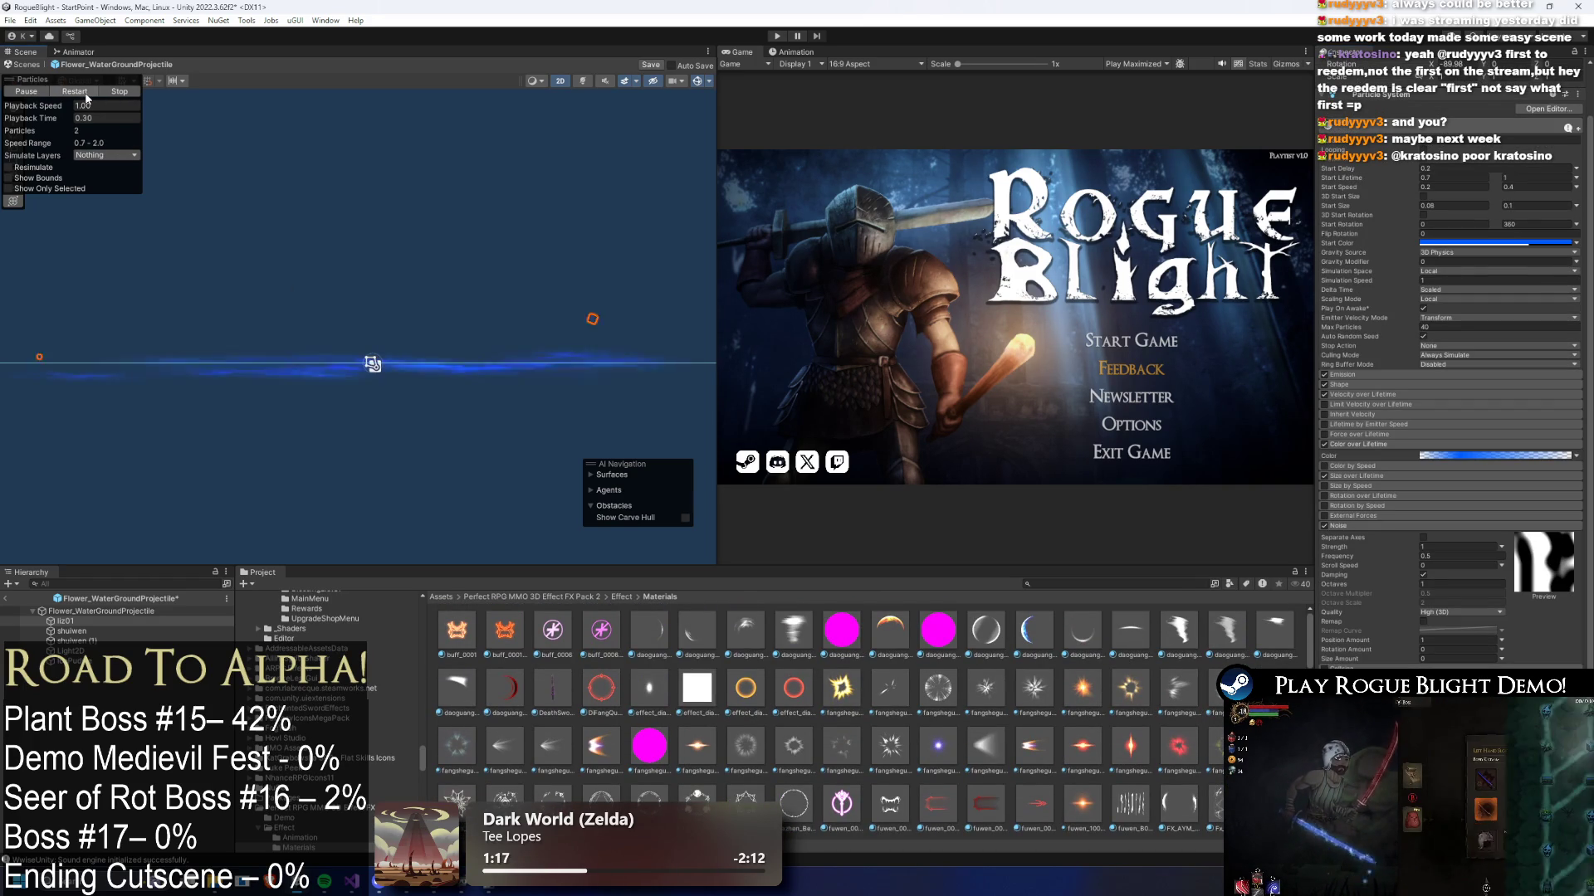
pyautogui.click(85, 94)
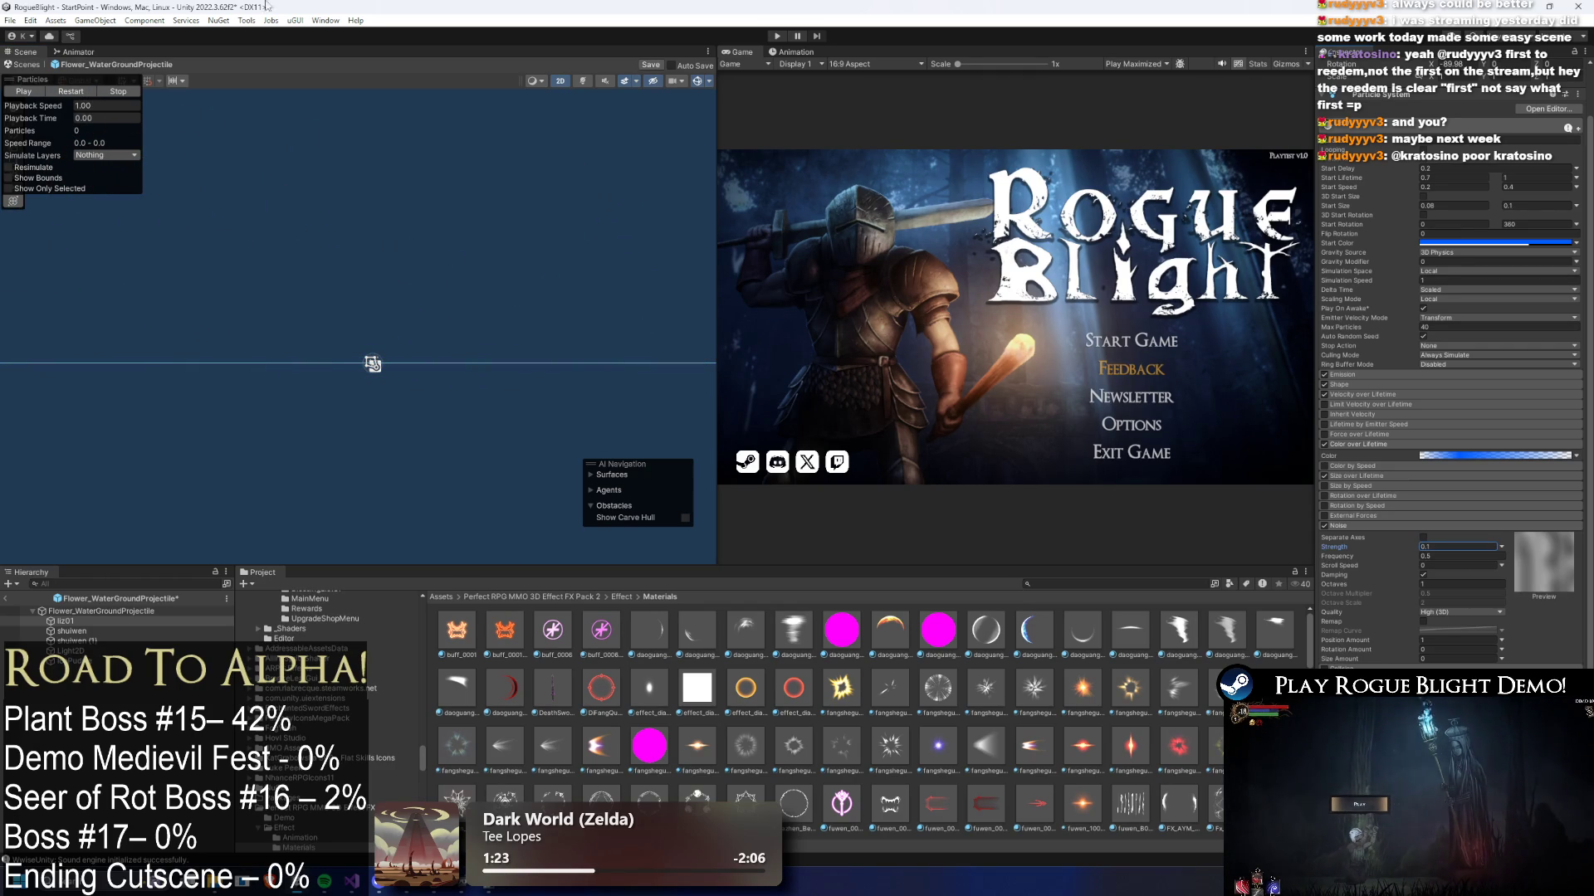
pyautogui.click(84, 91)
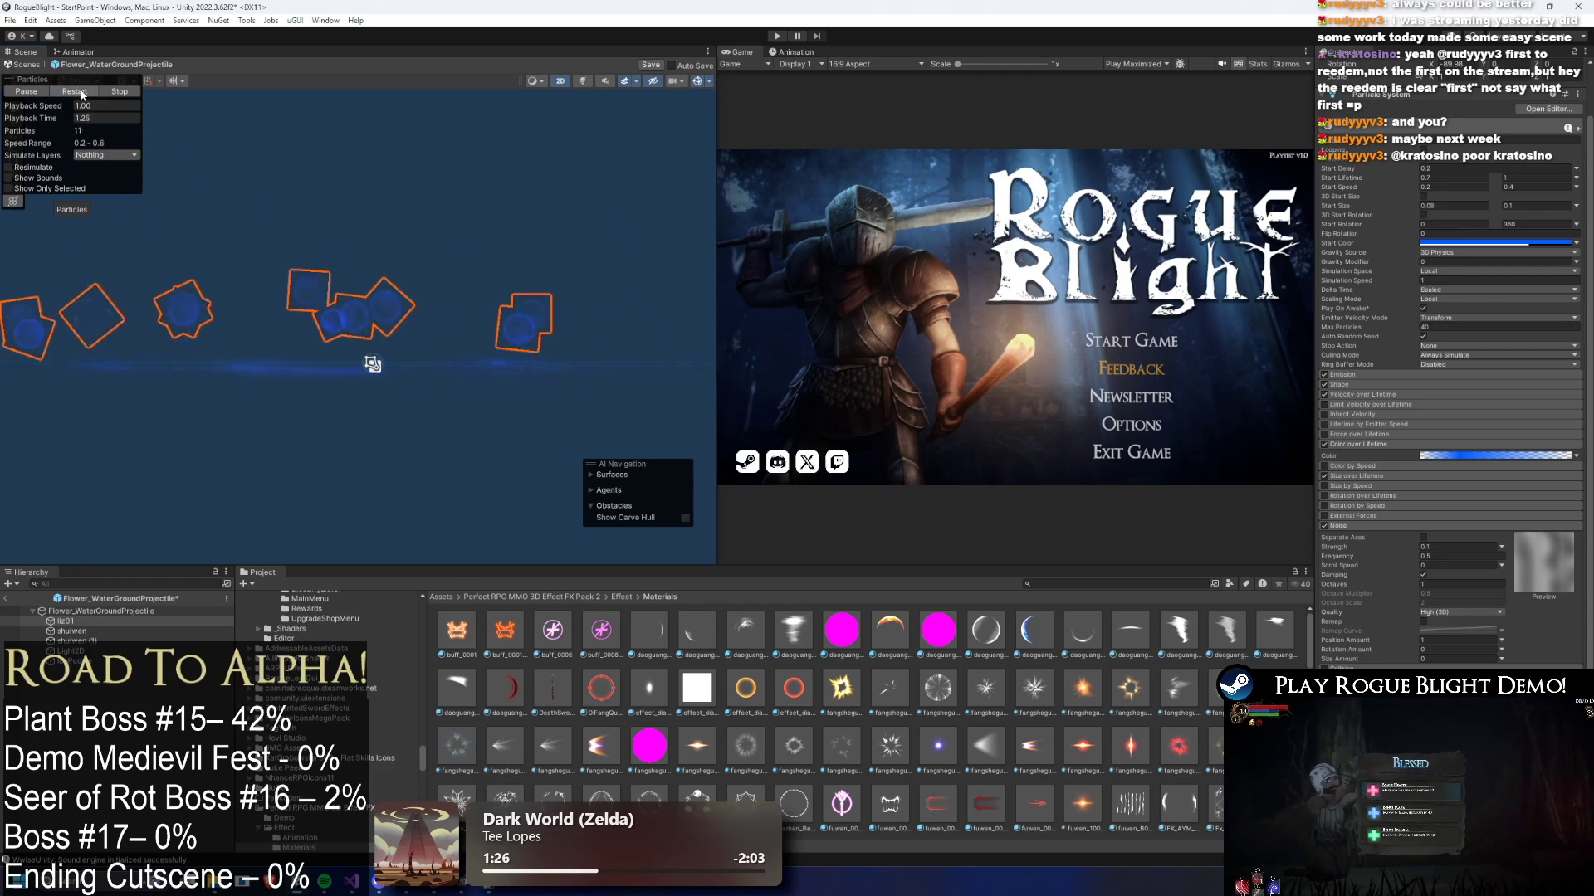
pyautogui.click(83, 94)
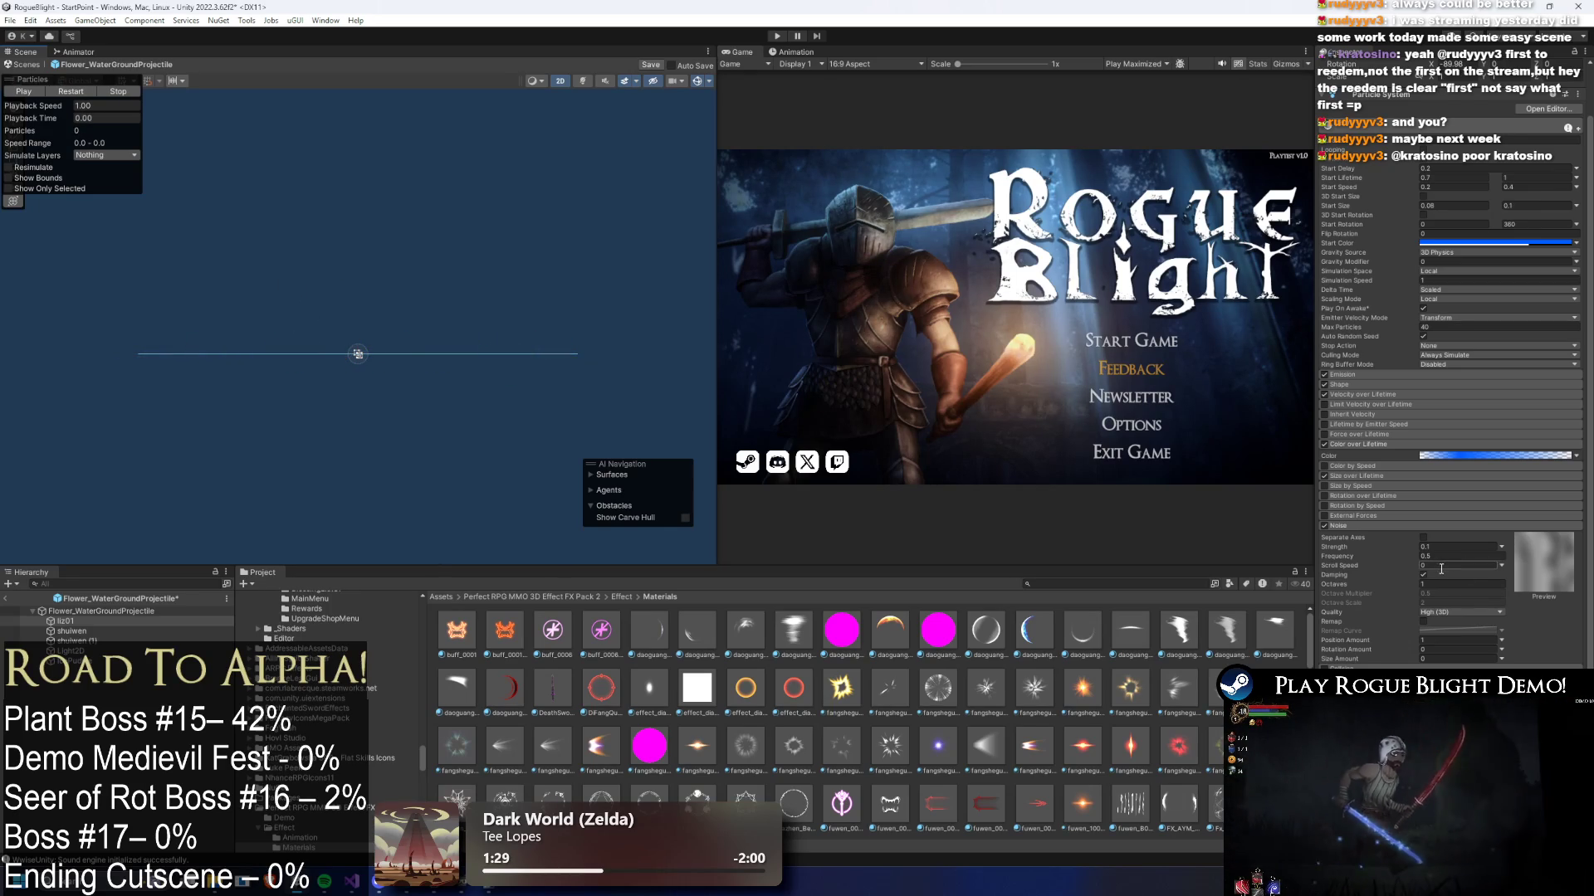
pyautogui.scroll(2, 1445, 568)
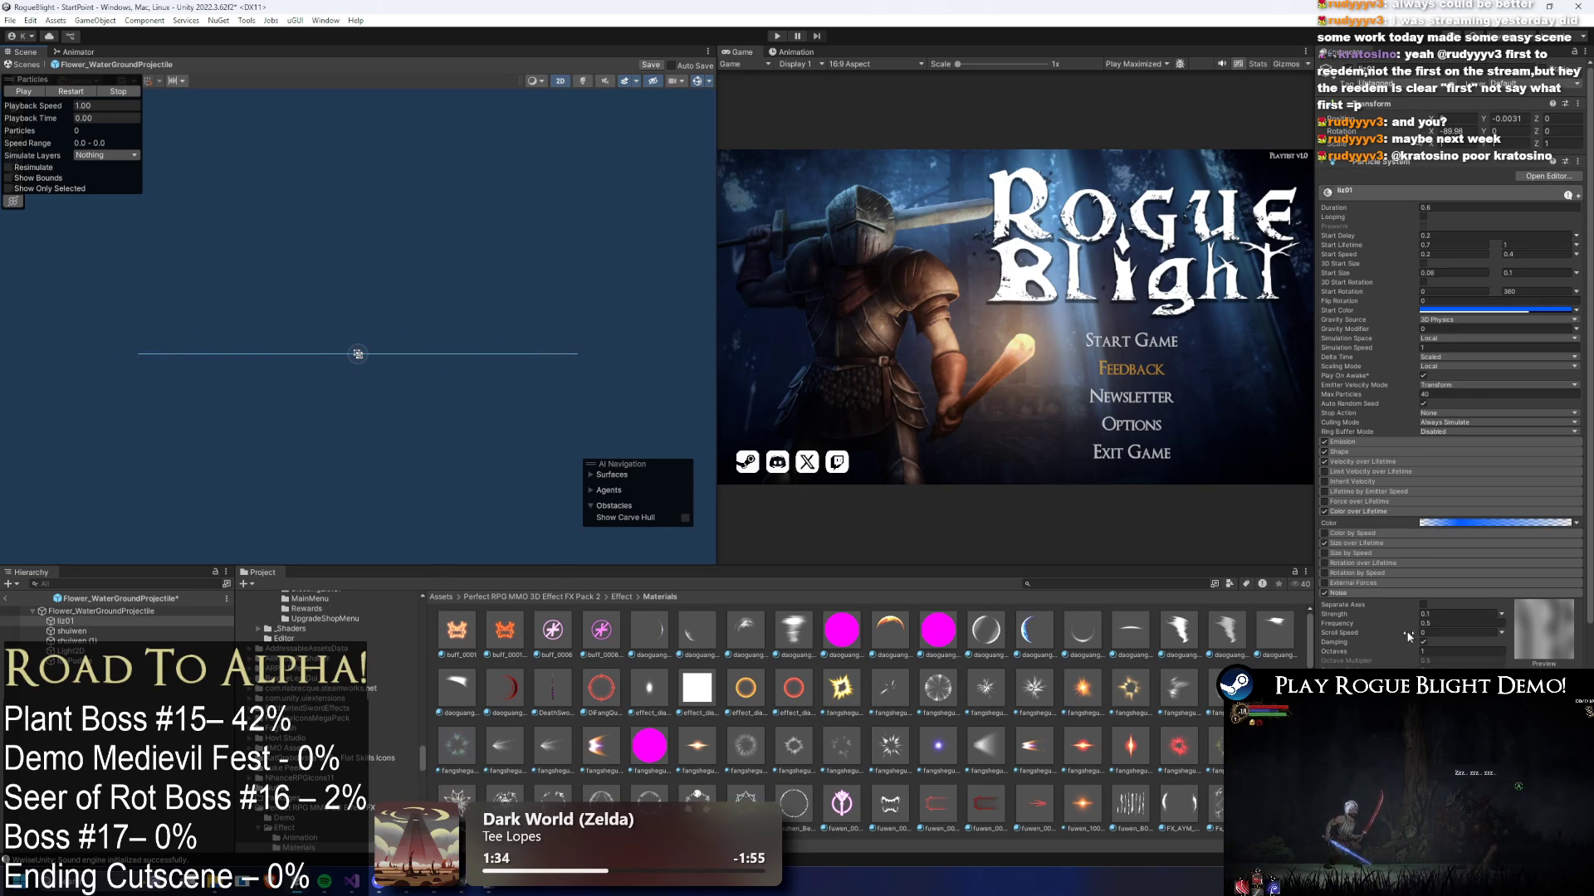
# - Expand liz01's Velocity over Lifetime settings and replay the particle burst several times
pyautogui.click(1380, 463)
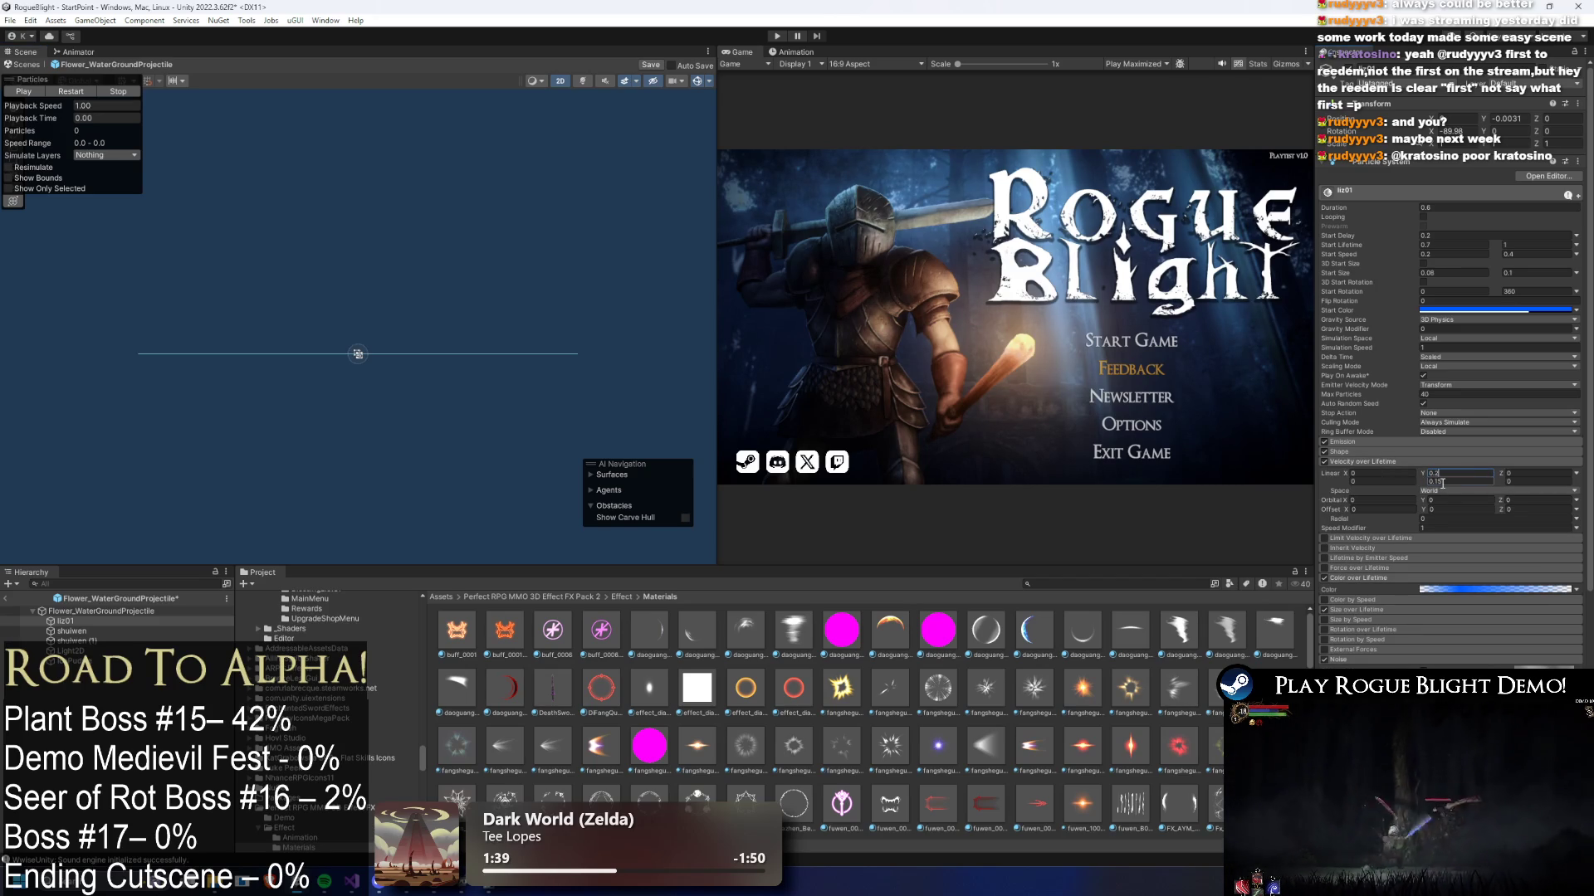
pyautogui.click(83, 93)
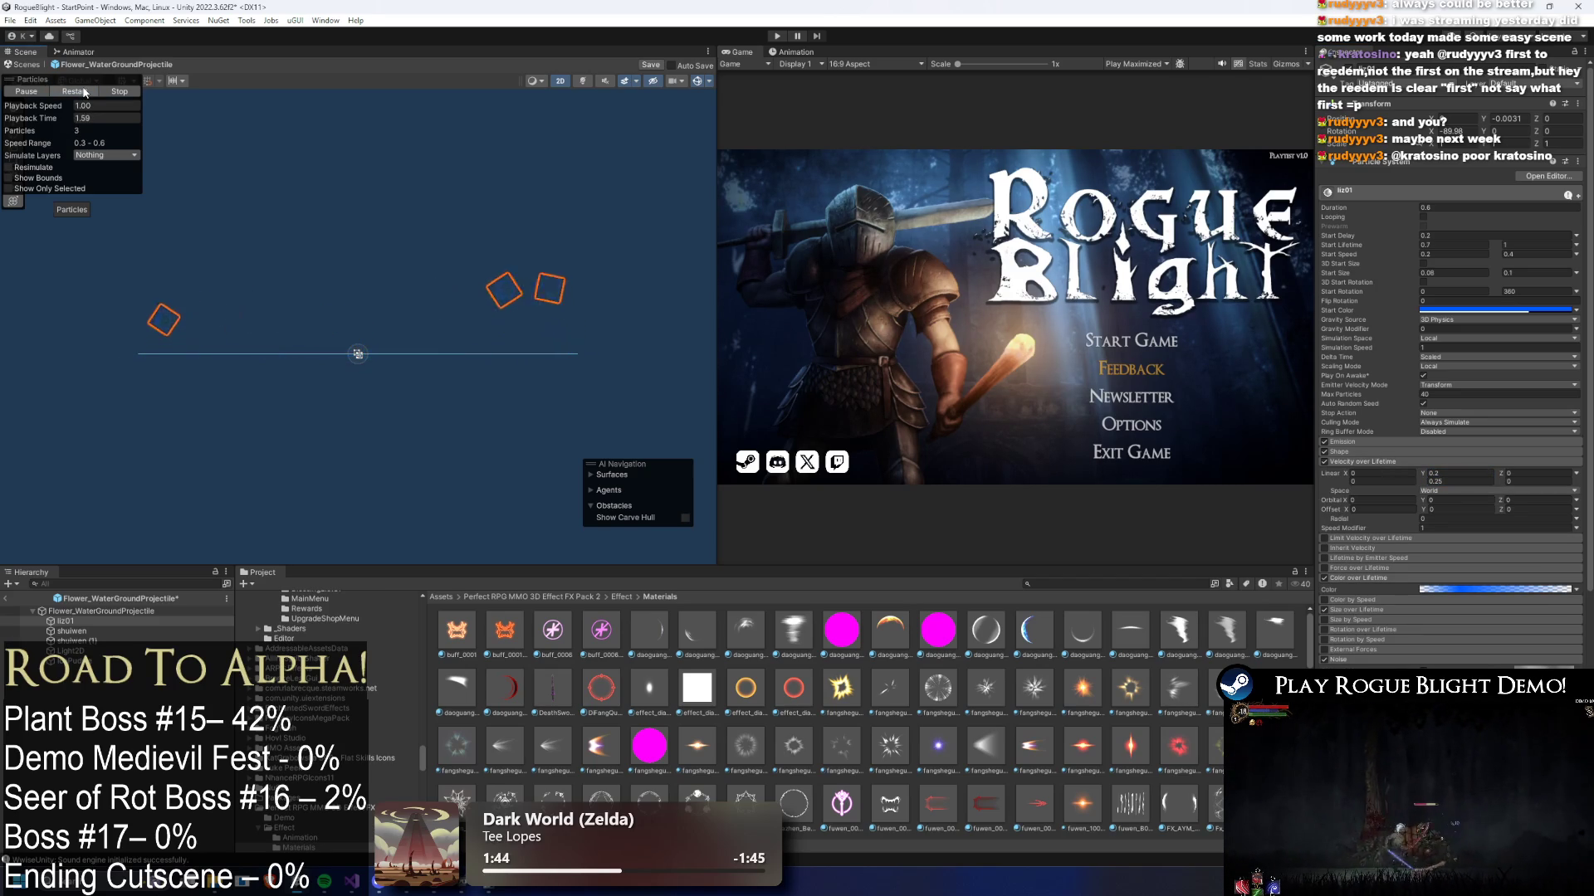
pyautogui.click(83, 92)
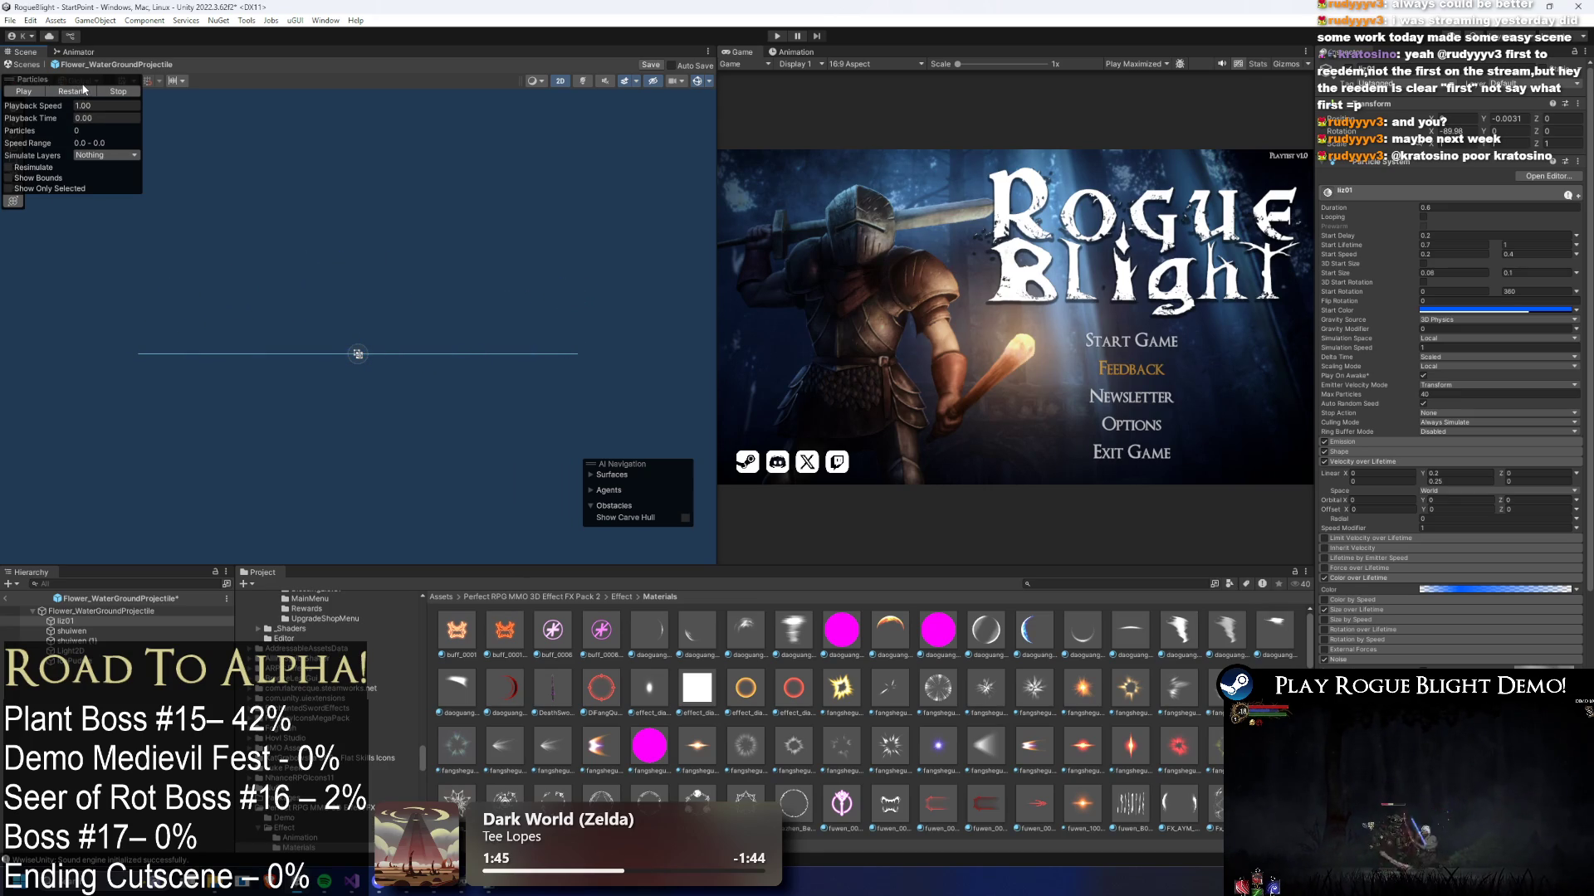
pyautogui.click(83, 93)
pyautogui.click(84, 93)
pyautogui.click(87, 93)
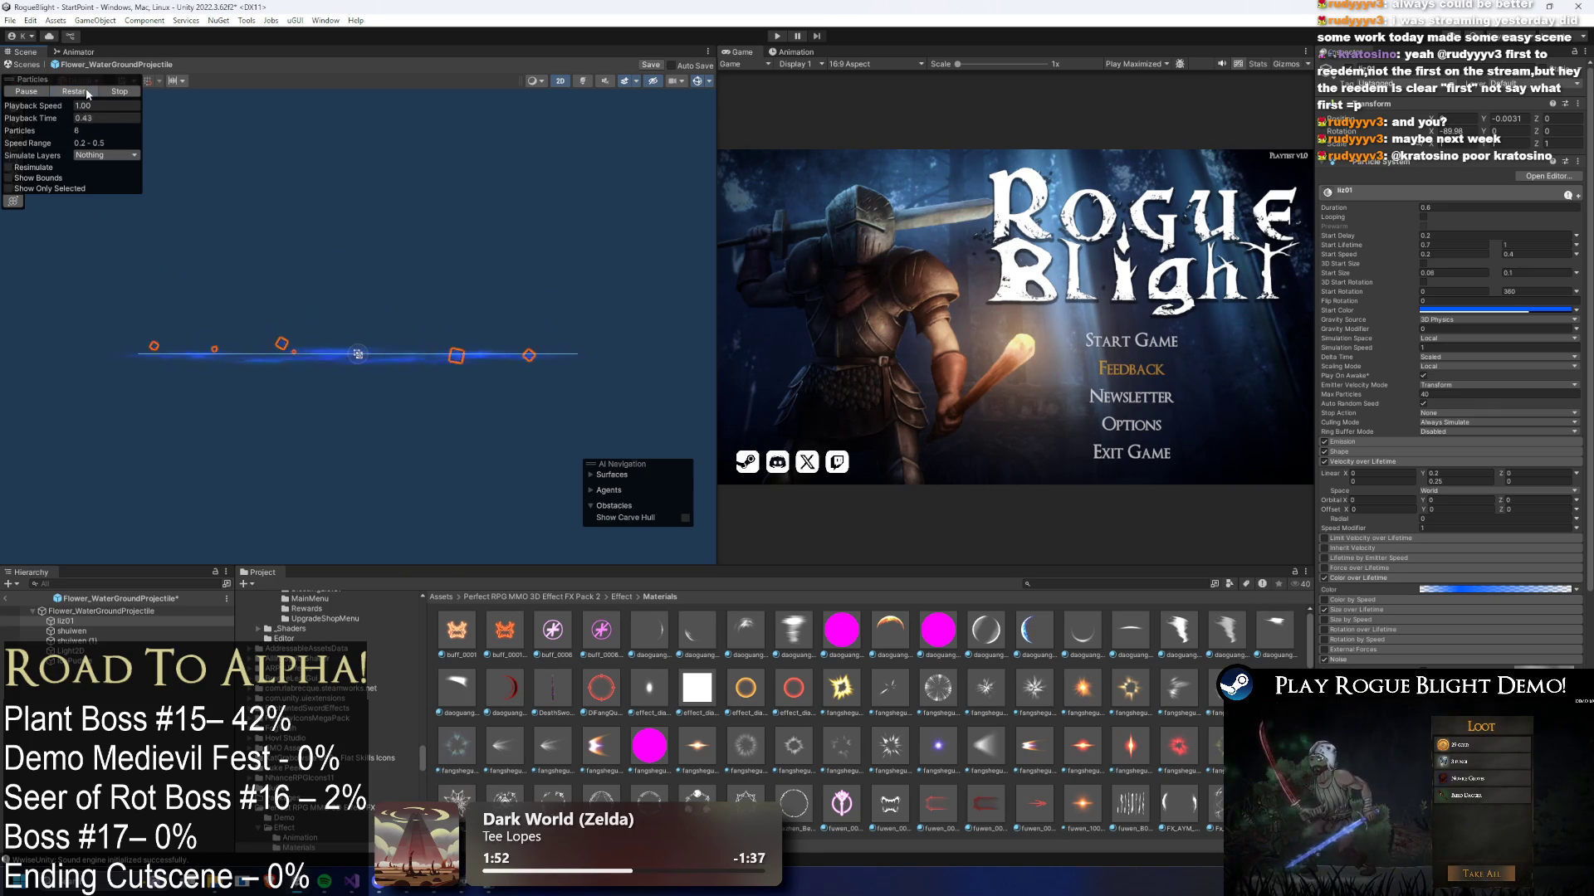
# - Switch on the Noise module for the liz01 particles
pyautogui.click(87, 93)
pyautogui.scroll(-5, 1411, 498)
pyautogui.click(1325, 493)
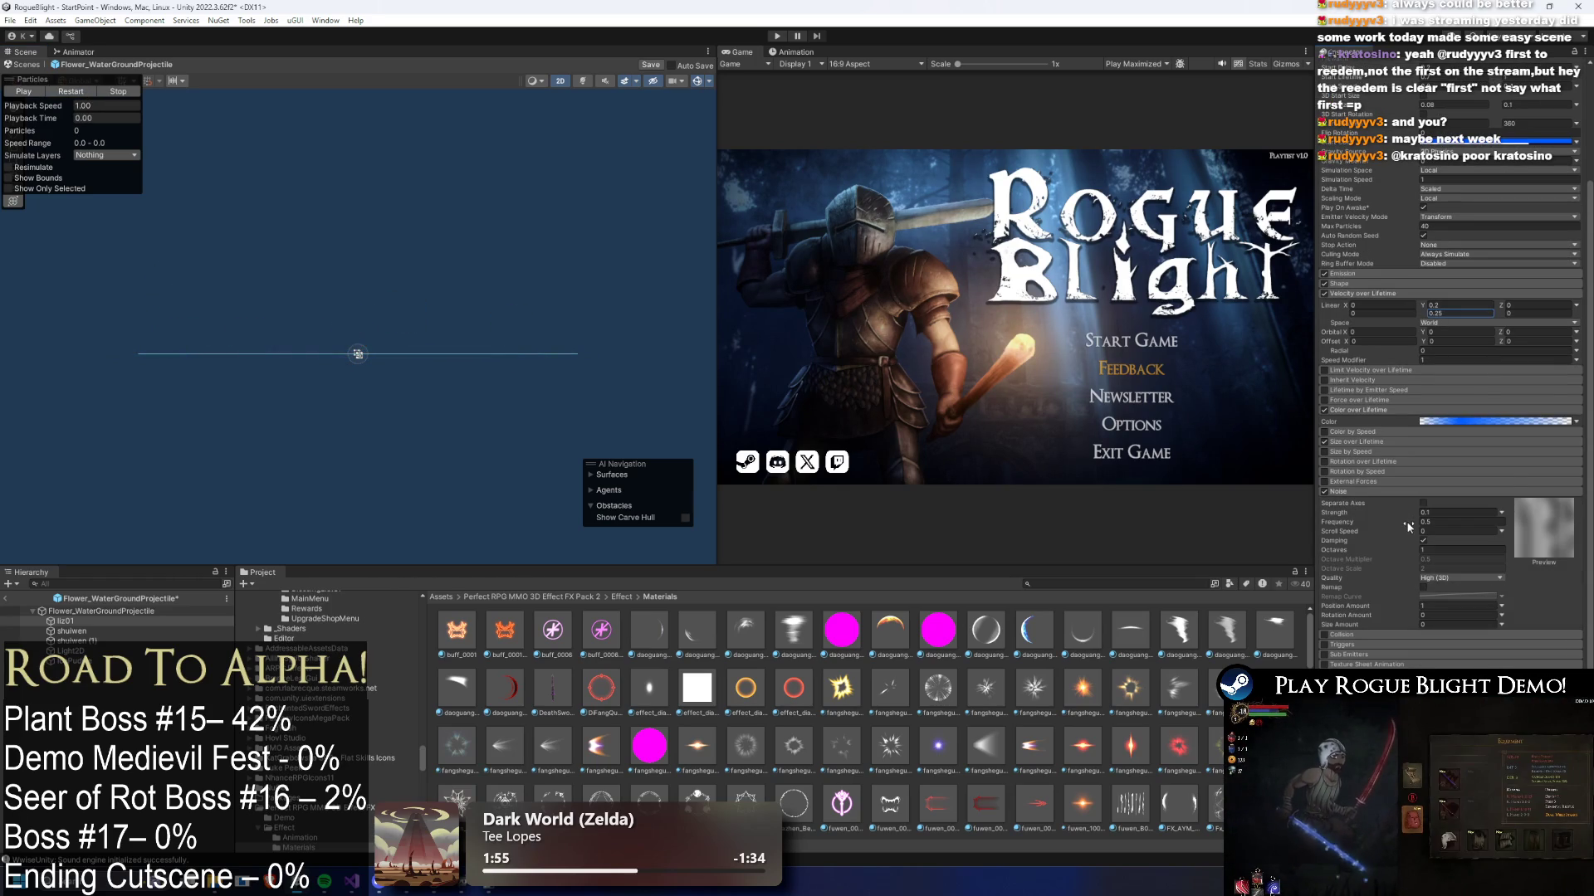
# - Set liz01 noise Frequency 0.31, Strength 1 and Scroll Speed 2, previewing each change
pyautogui.moveTo(1412, 527); pyautogui.dragTo(1399, 525)
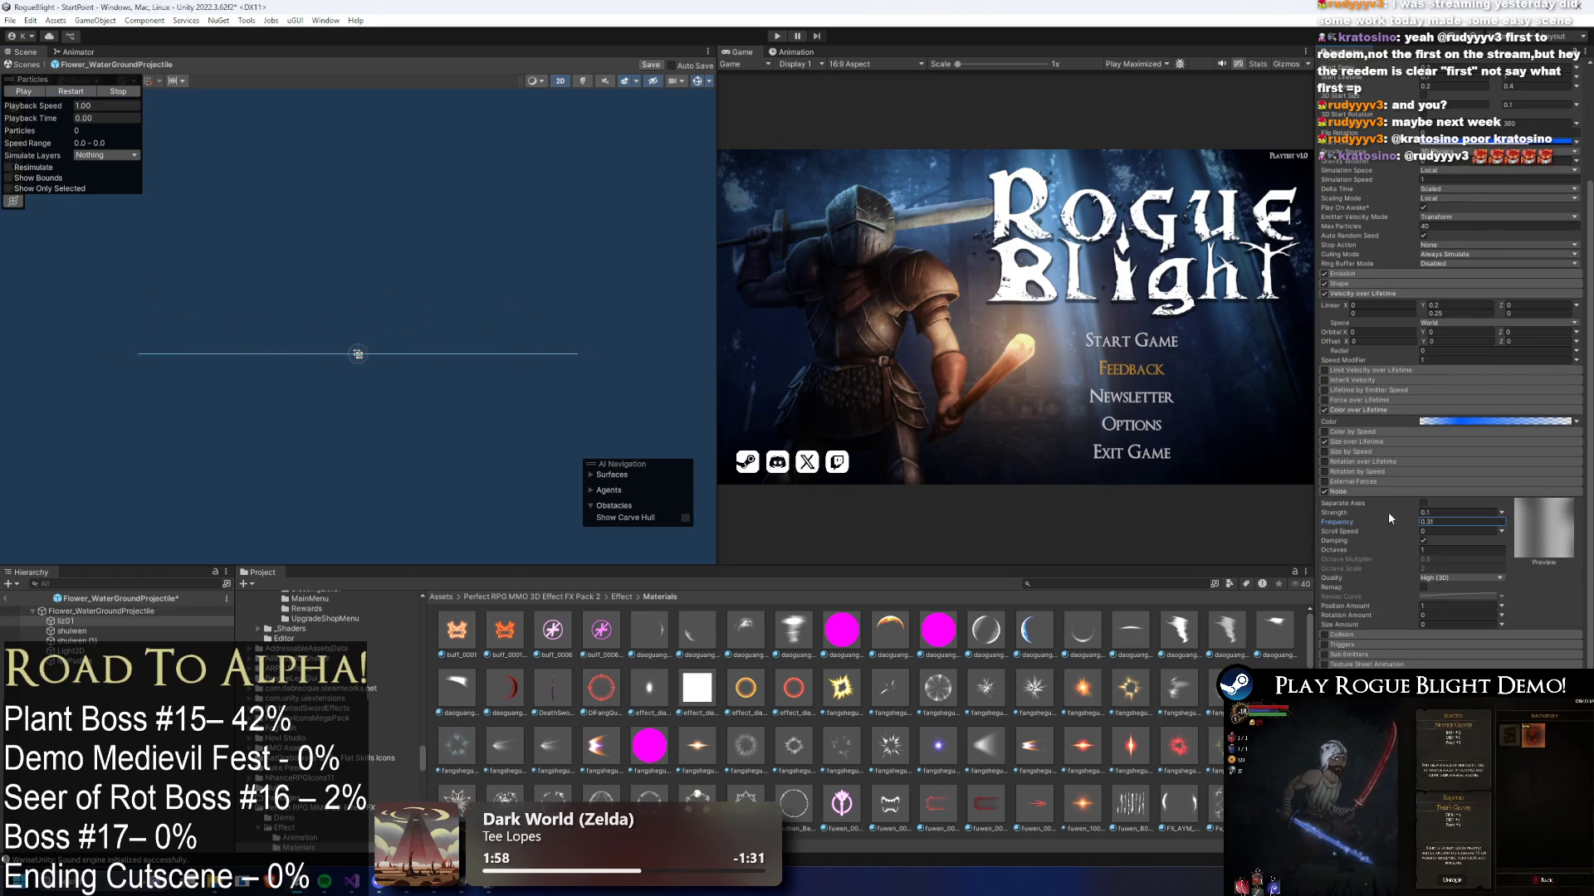
pyautogui.click(87, 94)
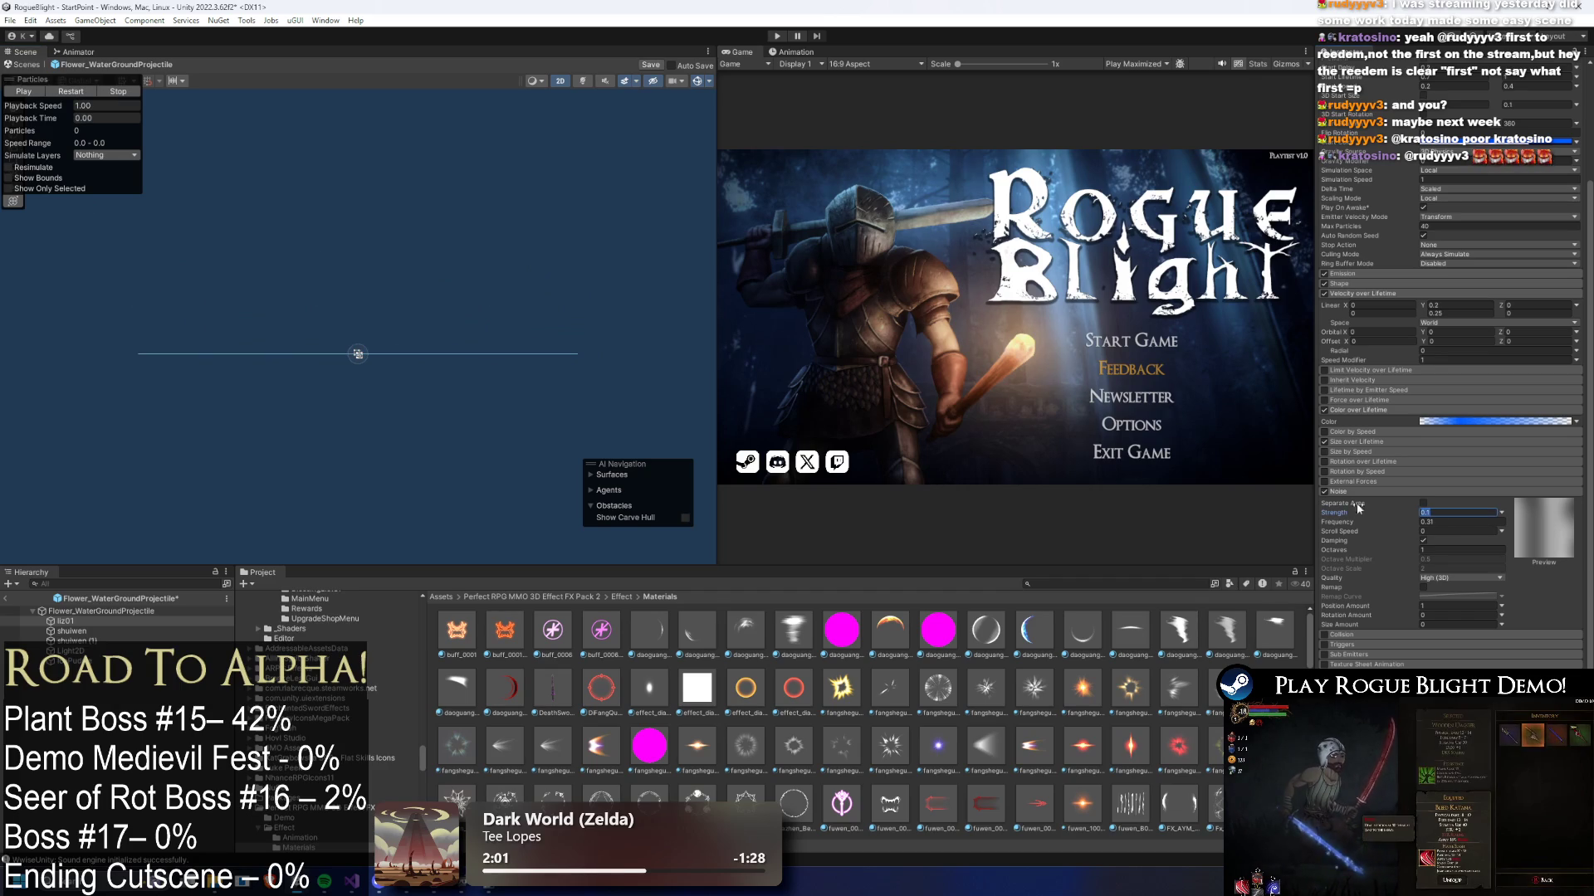
pyautogui.write('1')
pyautogui.click(76, 94)
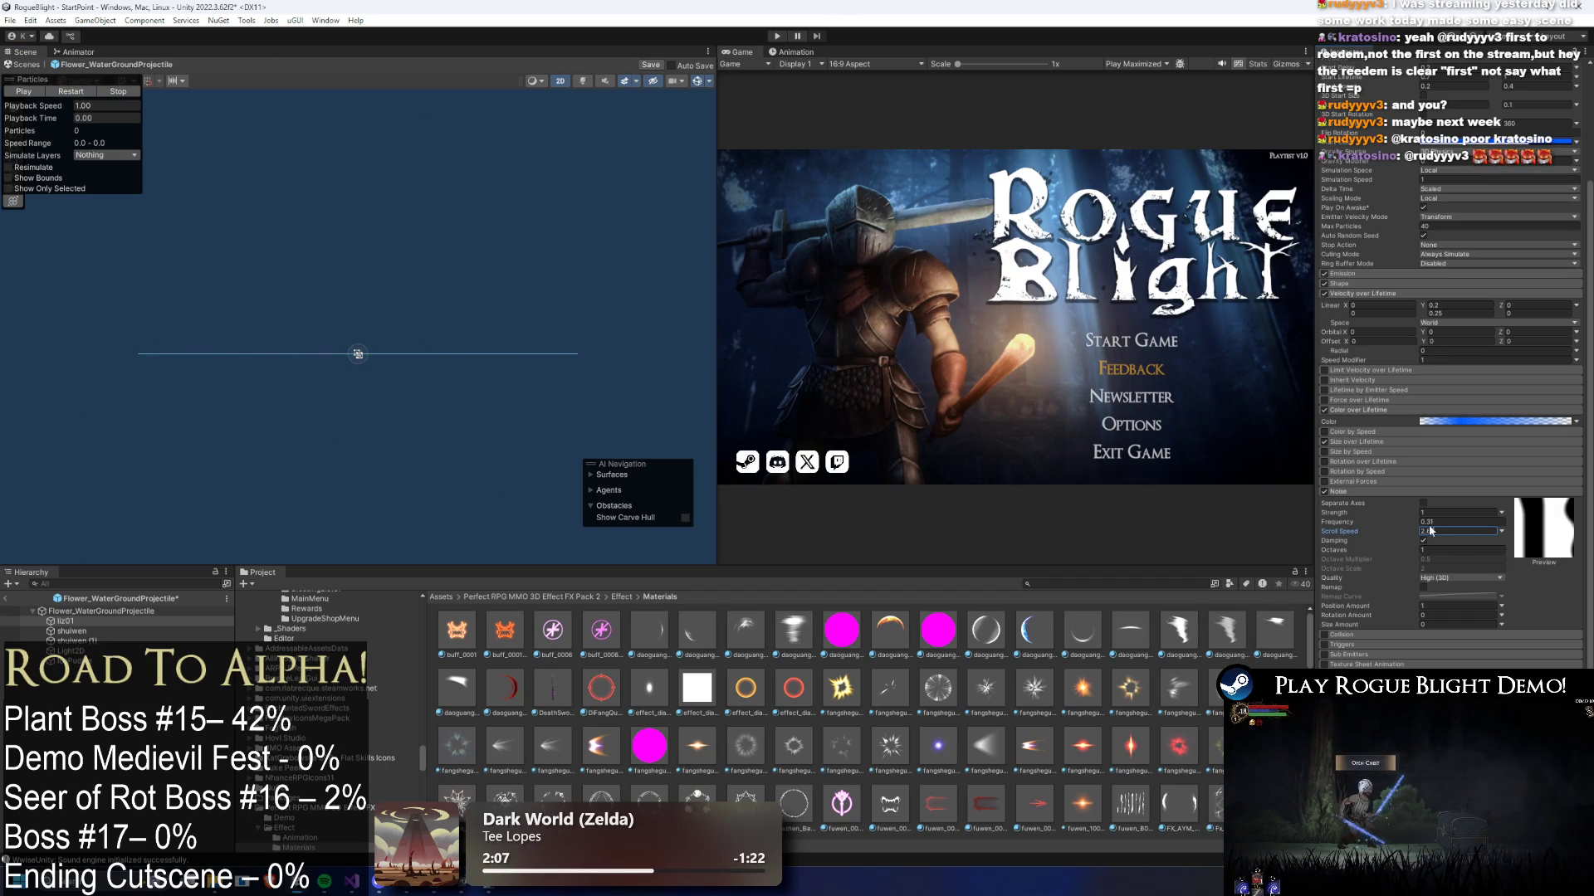
pyautogui.click(70, 90)
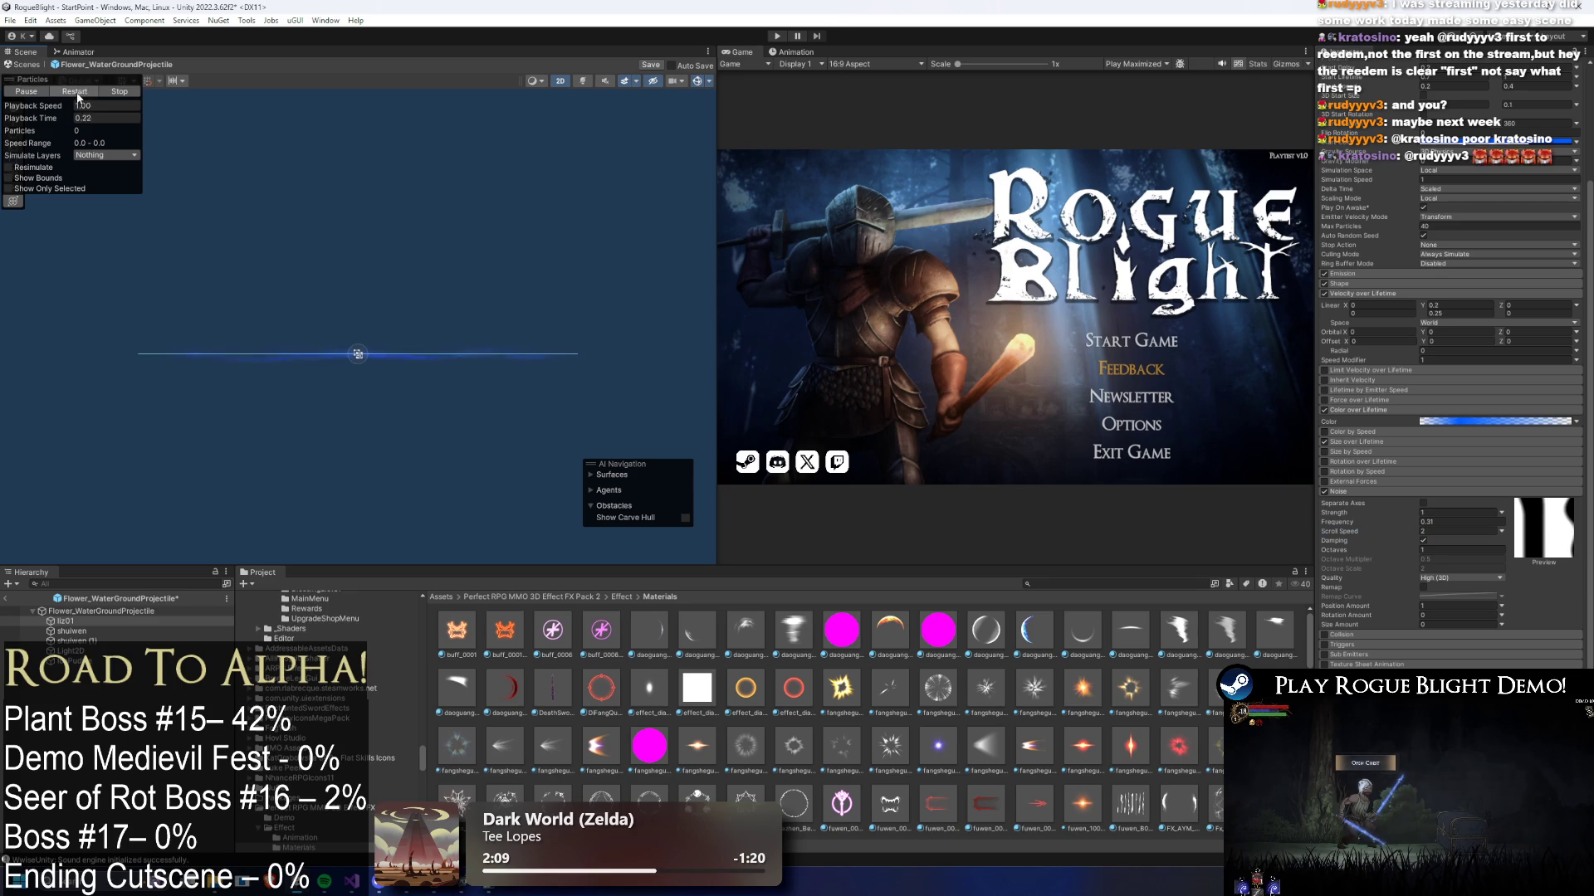
# - Turn the liz01 Noise module off again and replay the preview
pyautogui.click(1323, 492)
pyautogui.click(74, 107)
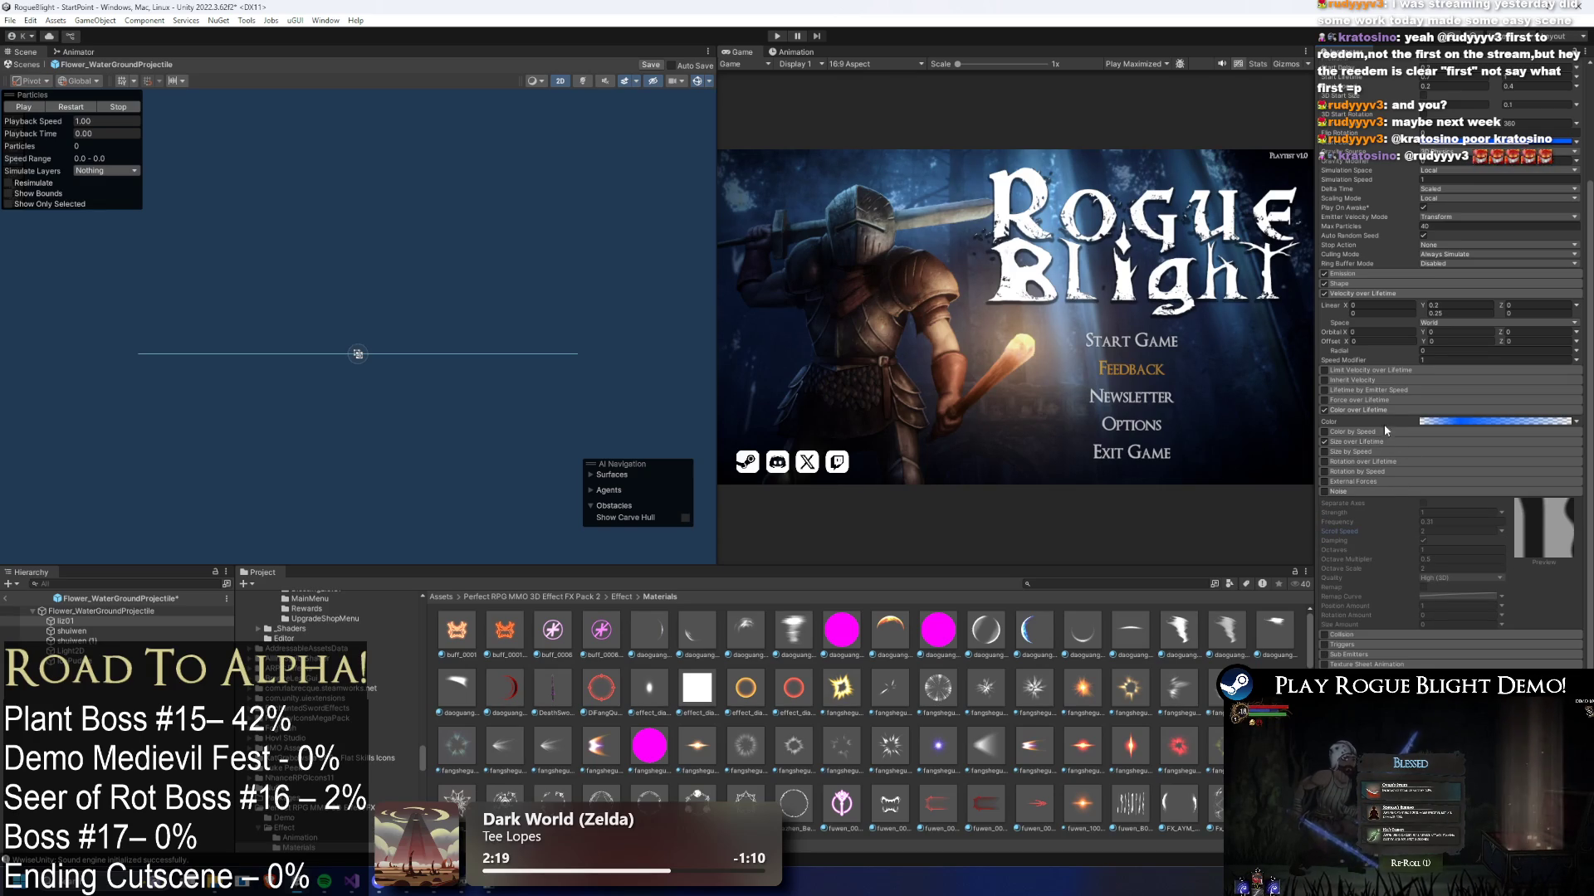
pyautogui.click(1362, 481)
# - Review the liz01 Color over Lifetime gradient
pyautogui.click(1353, 295)
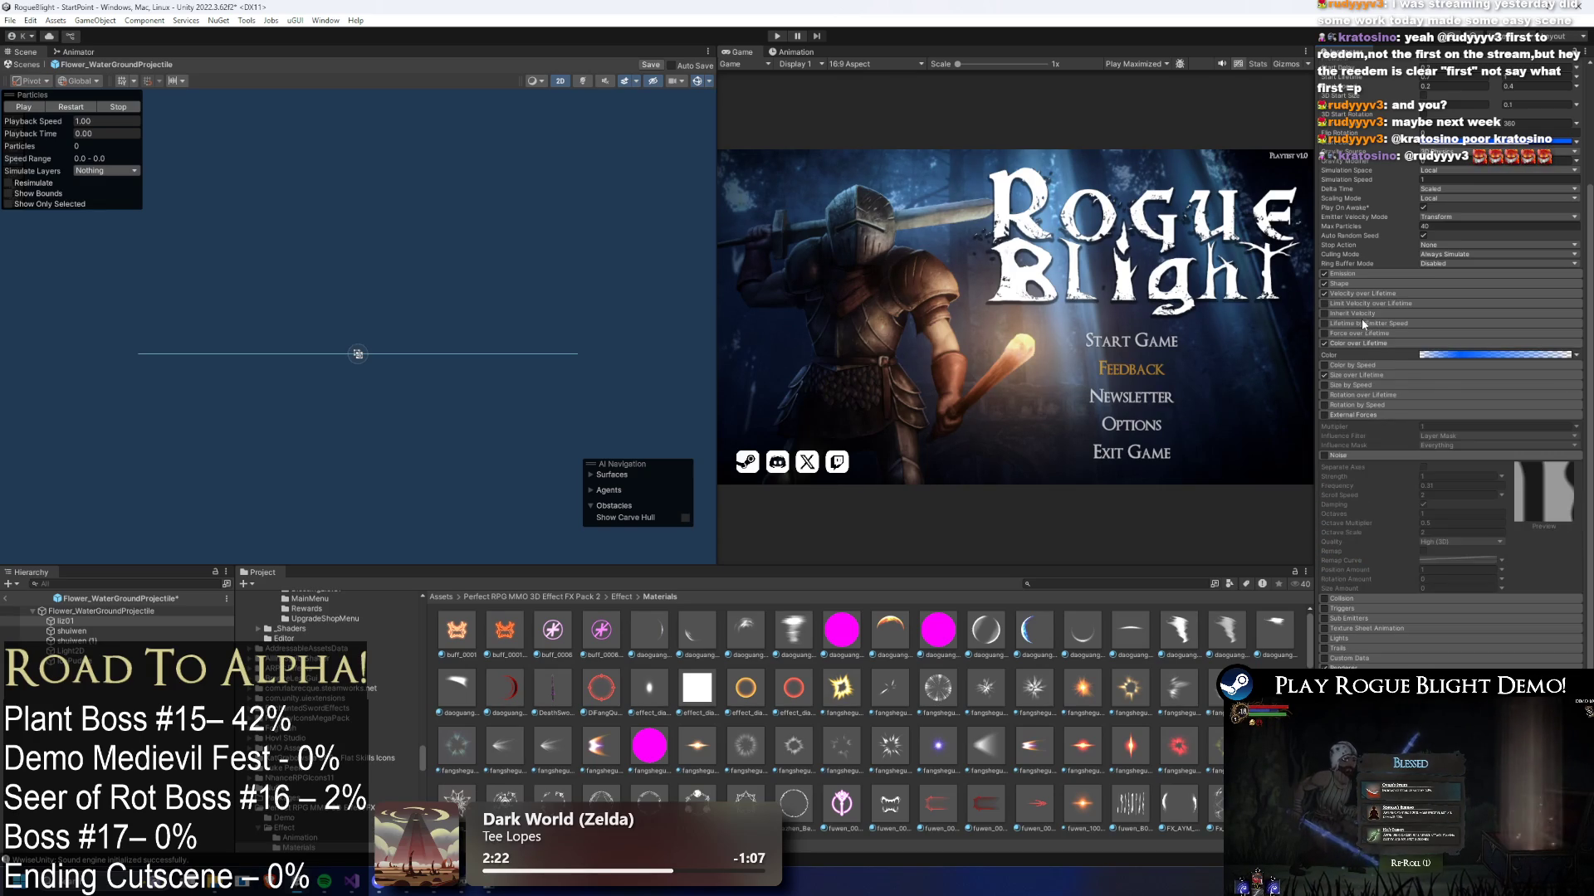
pyautogui.click(1349, 343)
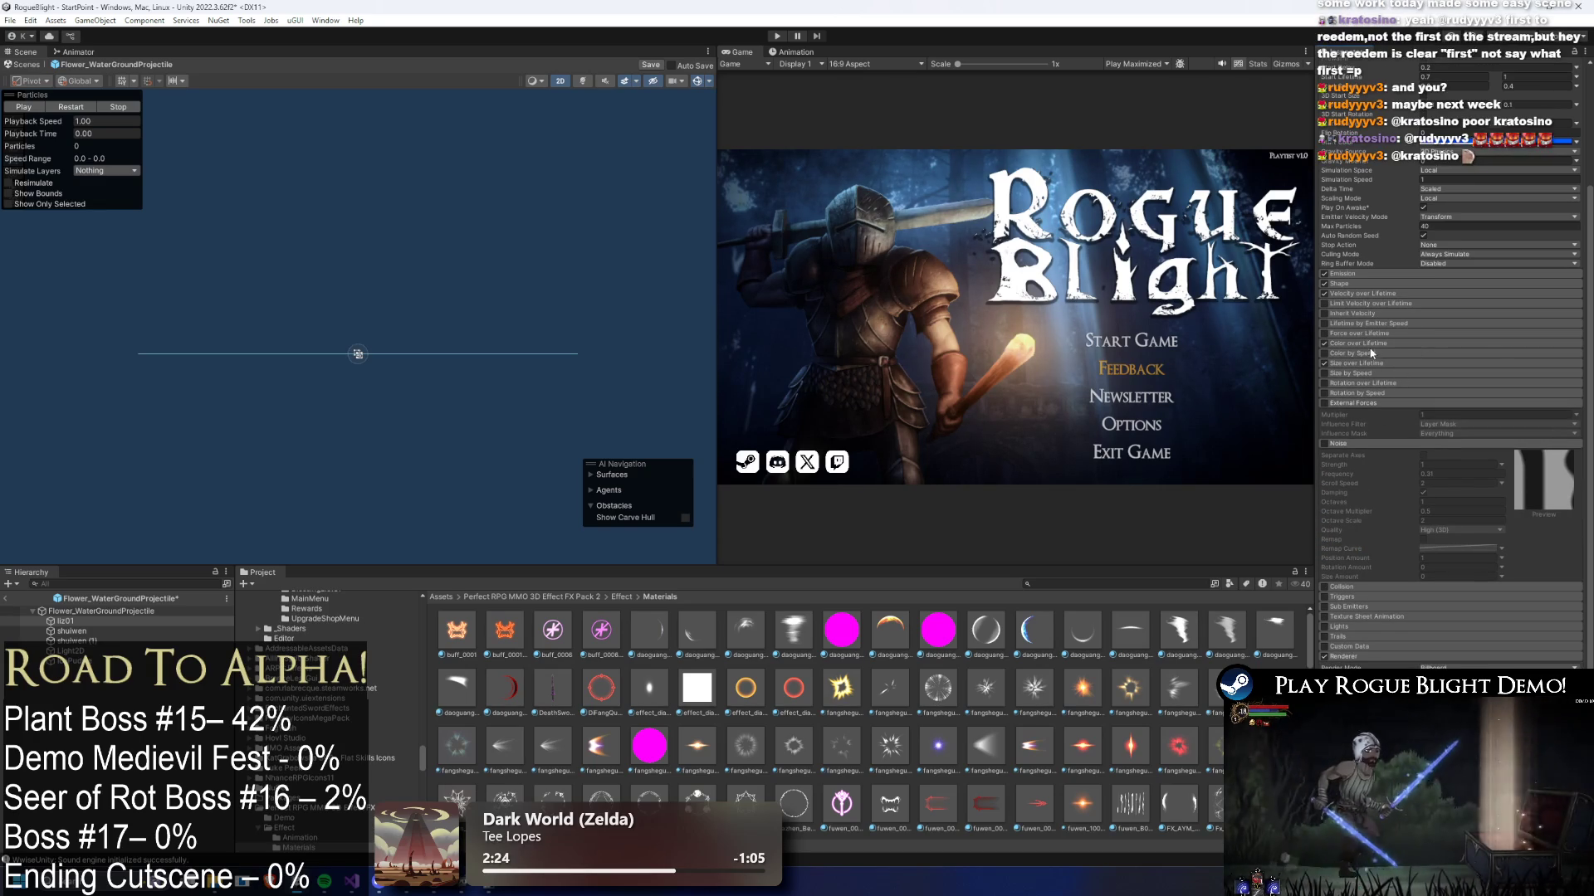
pyautogui.click(1361, 343)
pyautogui.click(1452, 355)
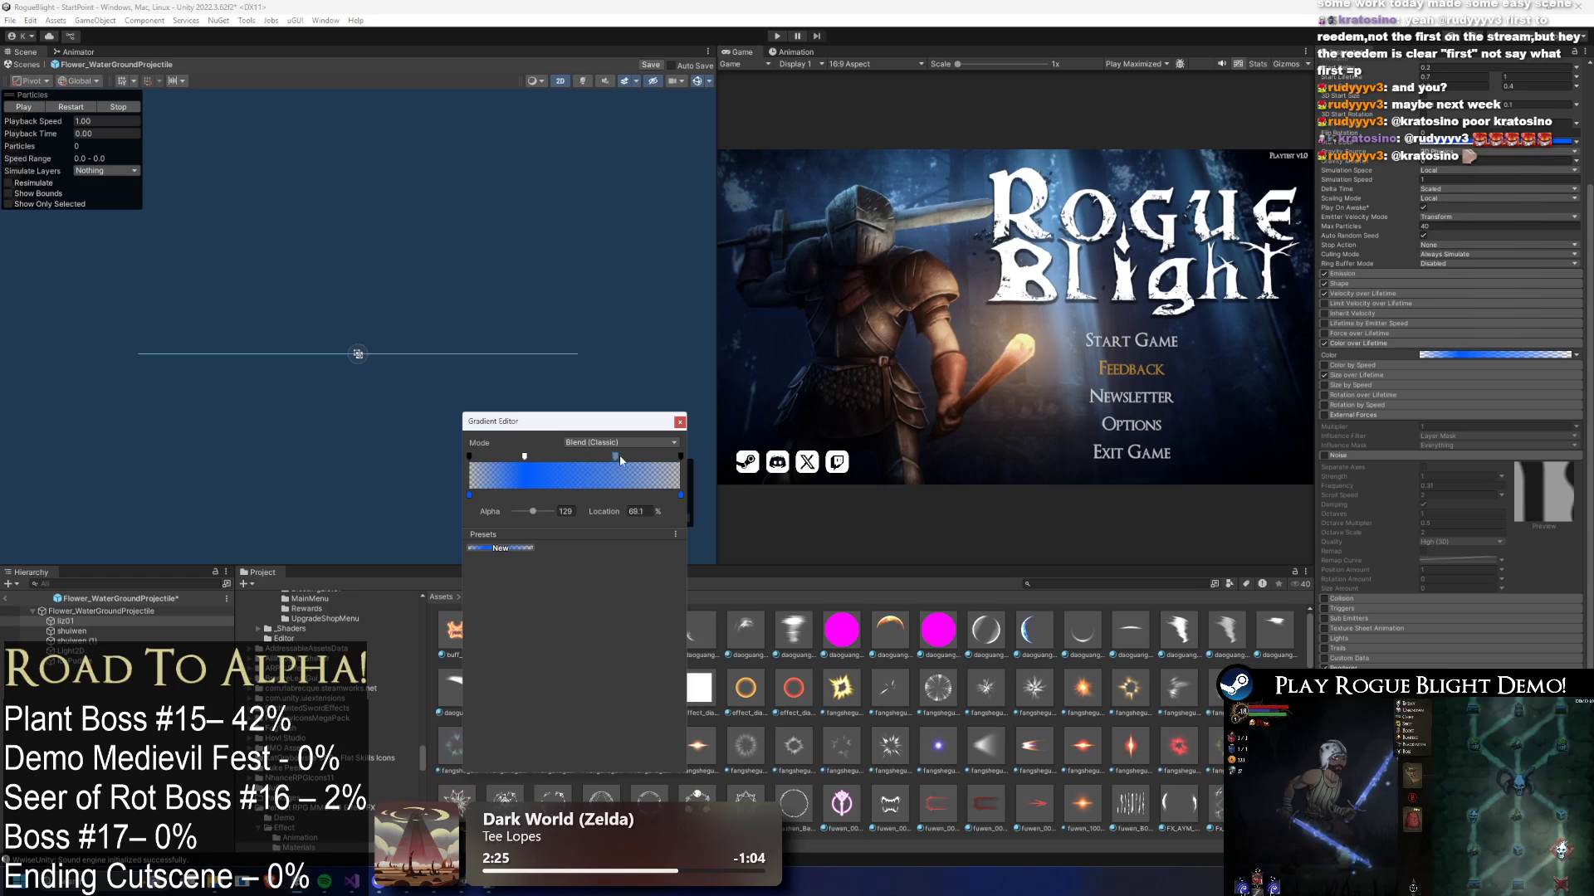
pyautogui.click(680, 421)
# - Lower liz01's Velocity over Lifetime Linear Y value and replay the preview repeatedly
pyautogui.scroll(5, 1377, 491)
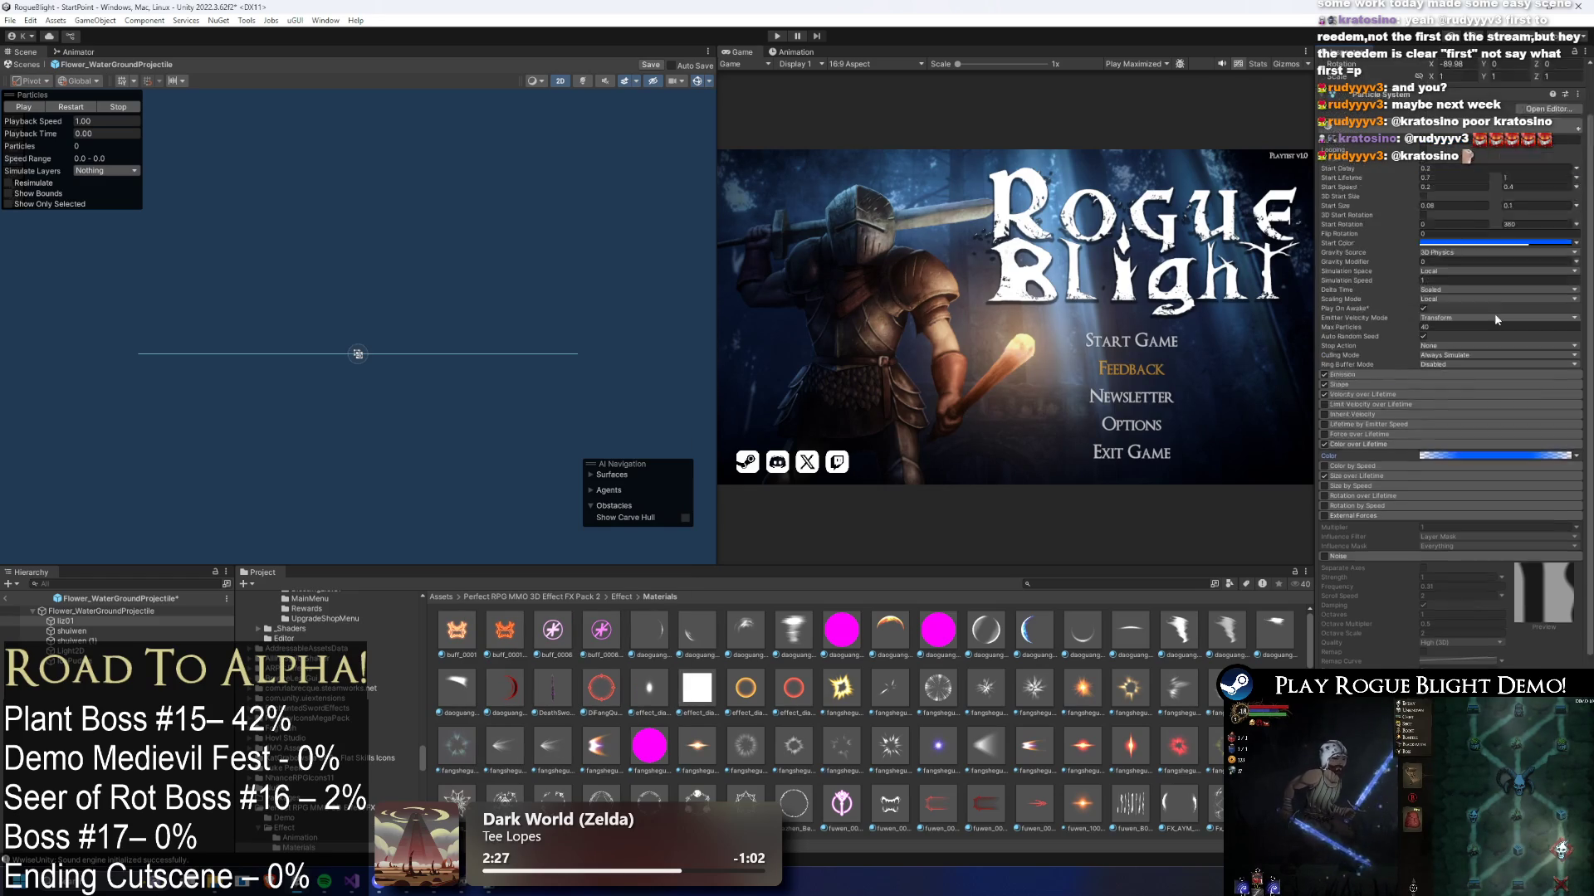
pyautogui.click(1367, 462)
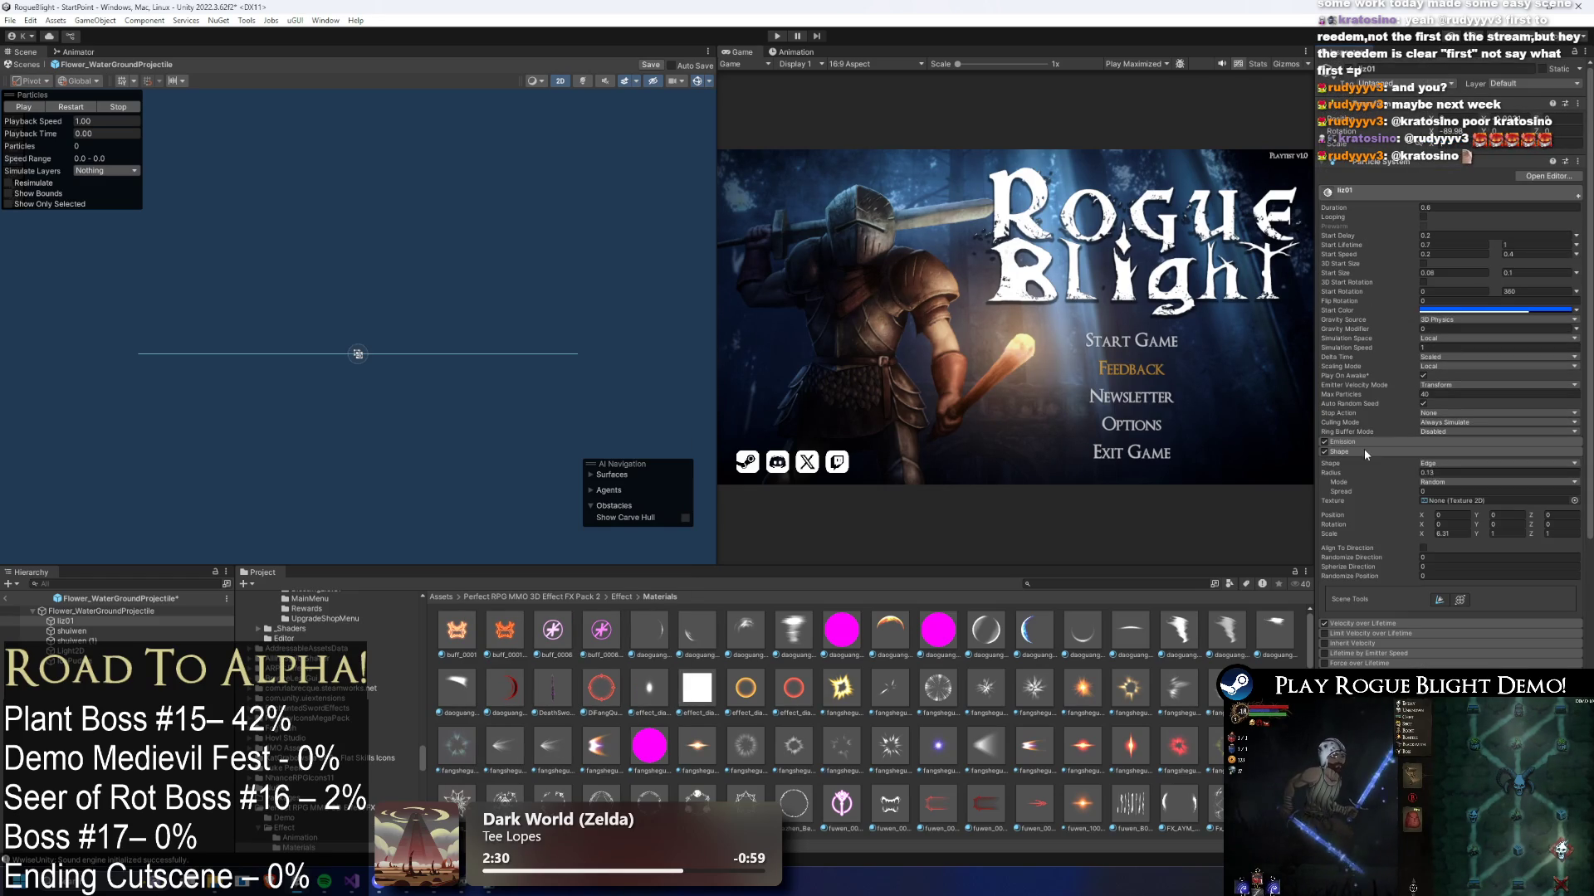
pyautogui.click(1367, 462)
pyautogui.click(1367, 462)
pyautogui.click(1428, 481)
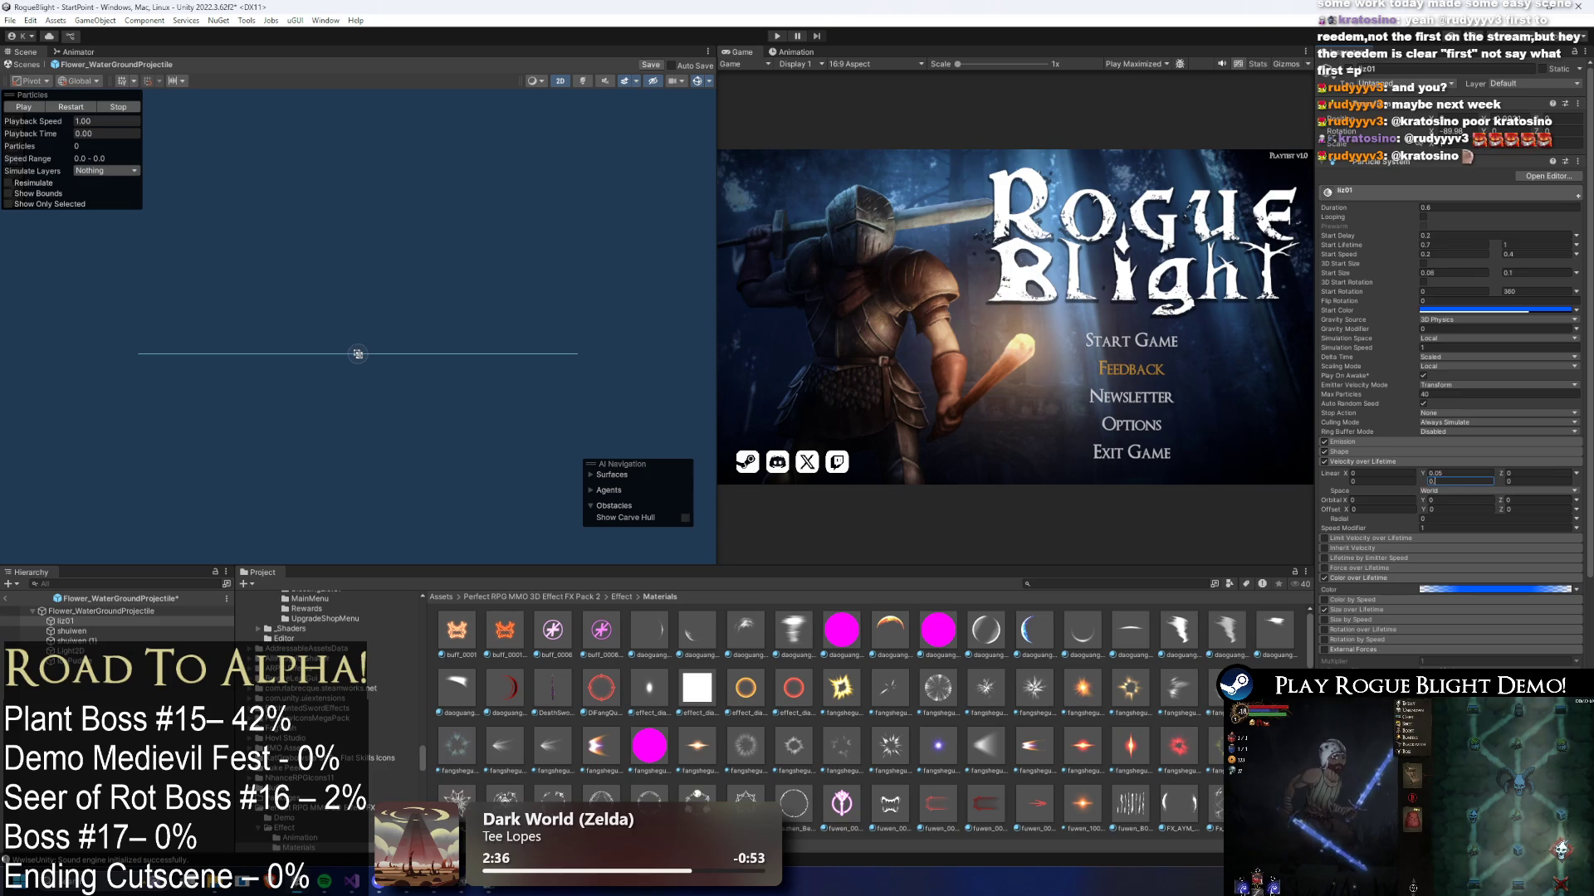
pyautogui.click(79, 110)
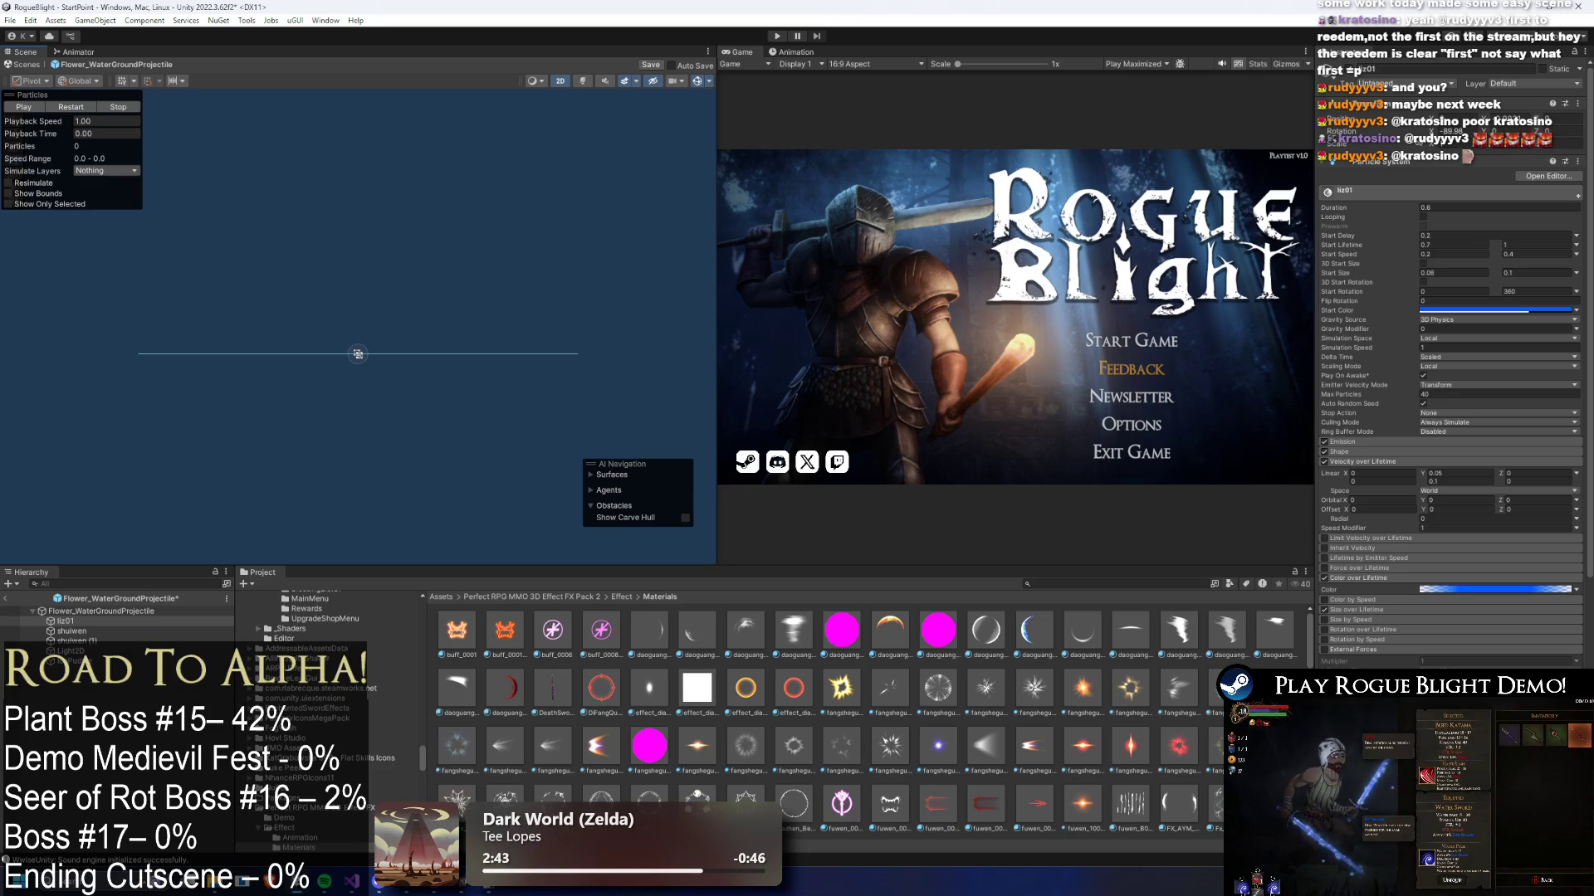
pyautogui.click(71, 108)
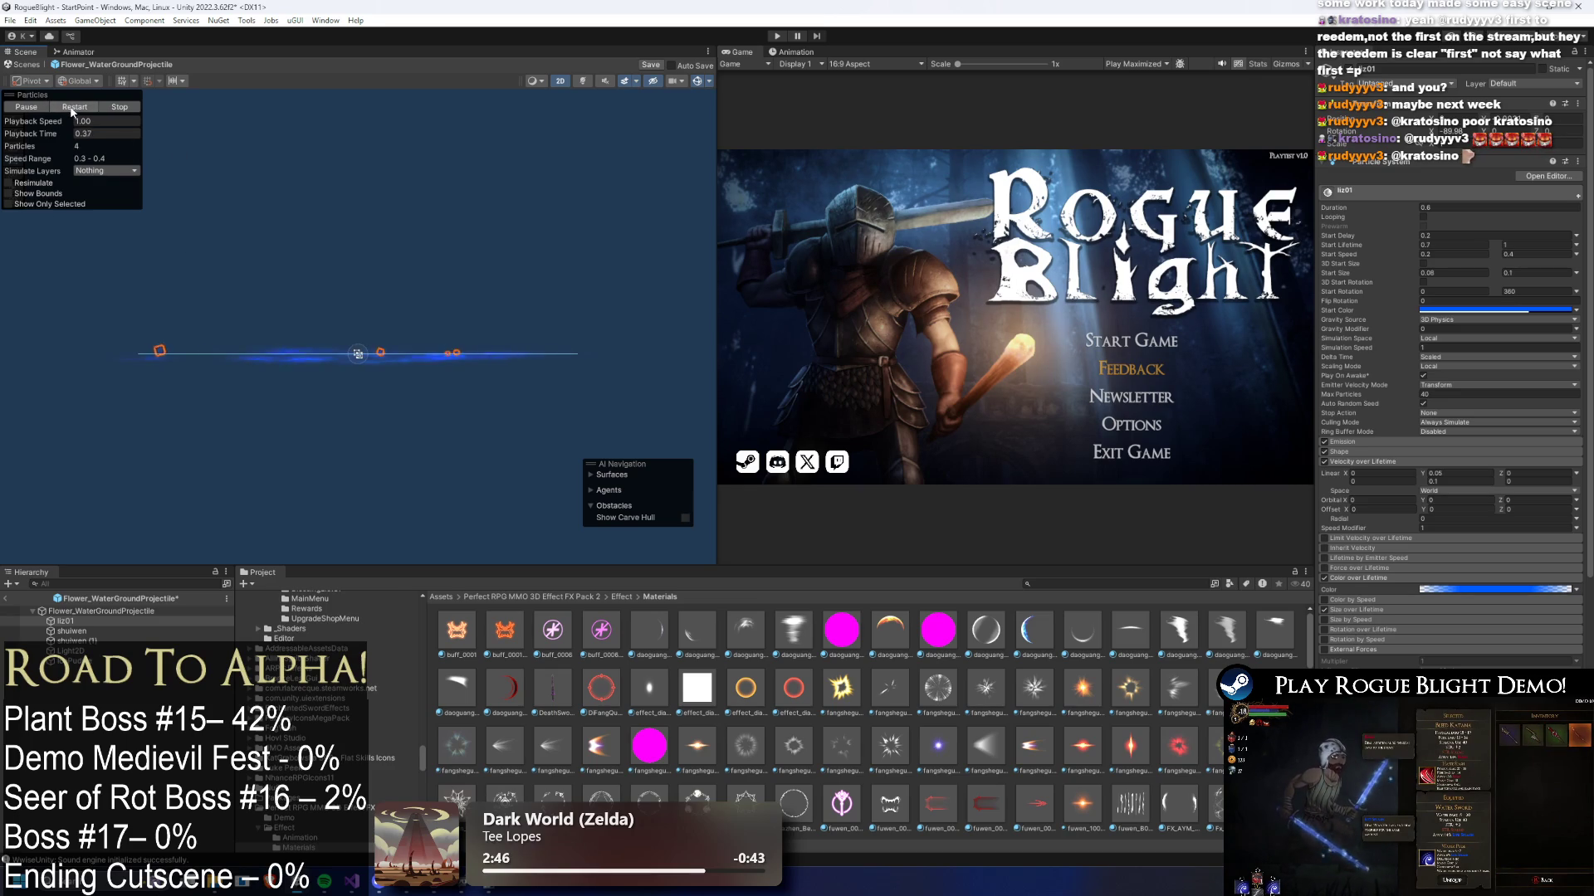
pyautogui.click(73, 108)
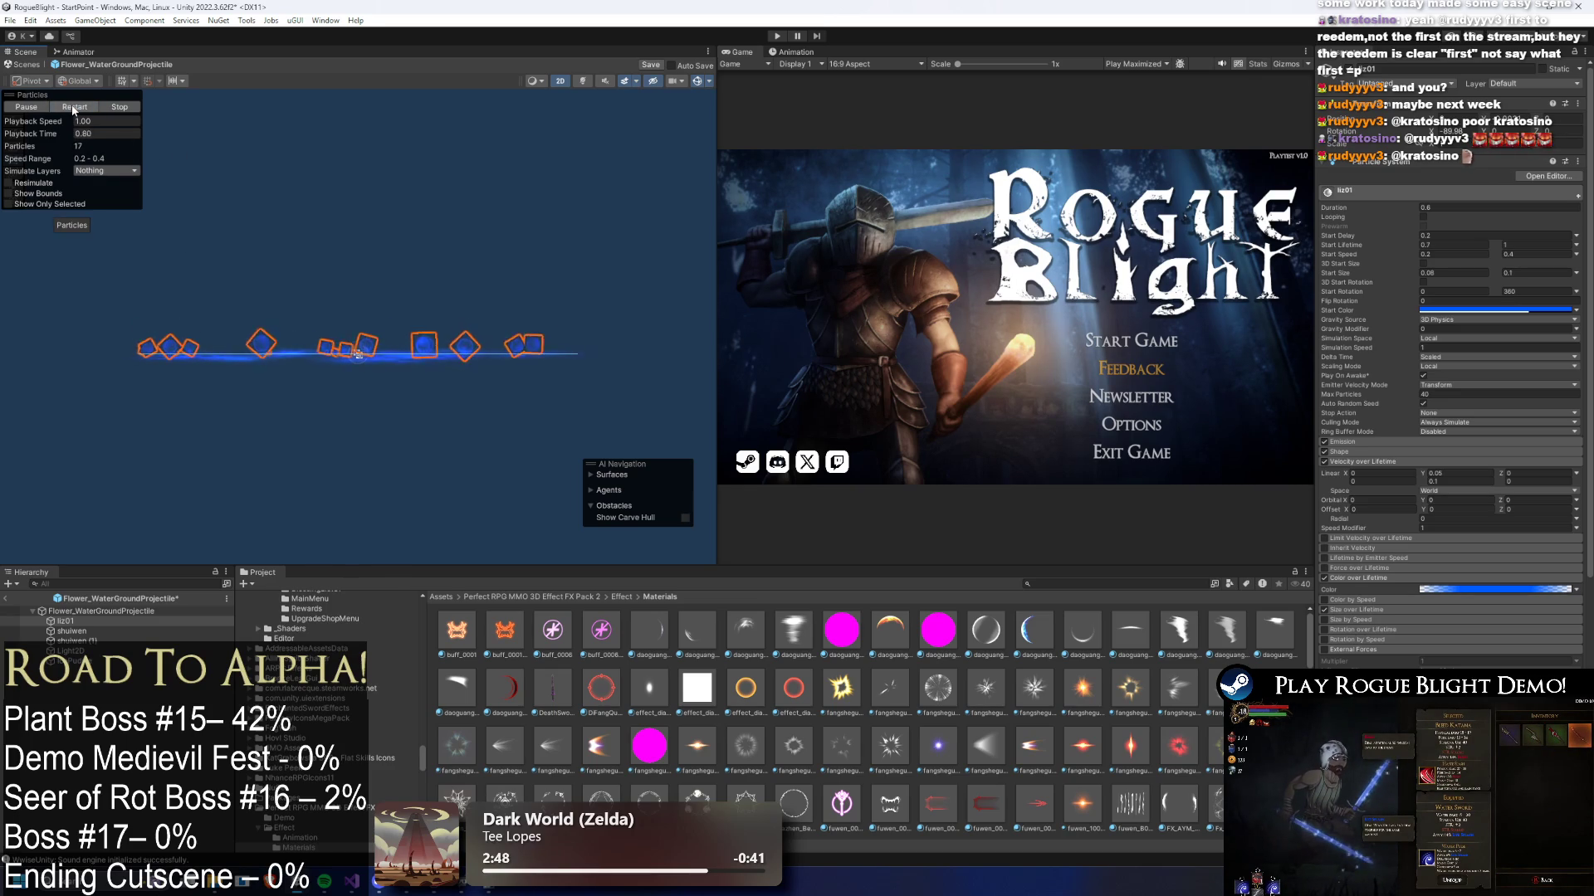
pyautogui.click(74, 109)
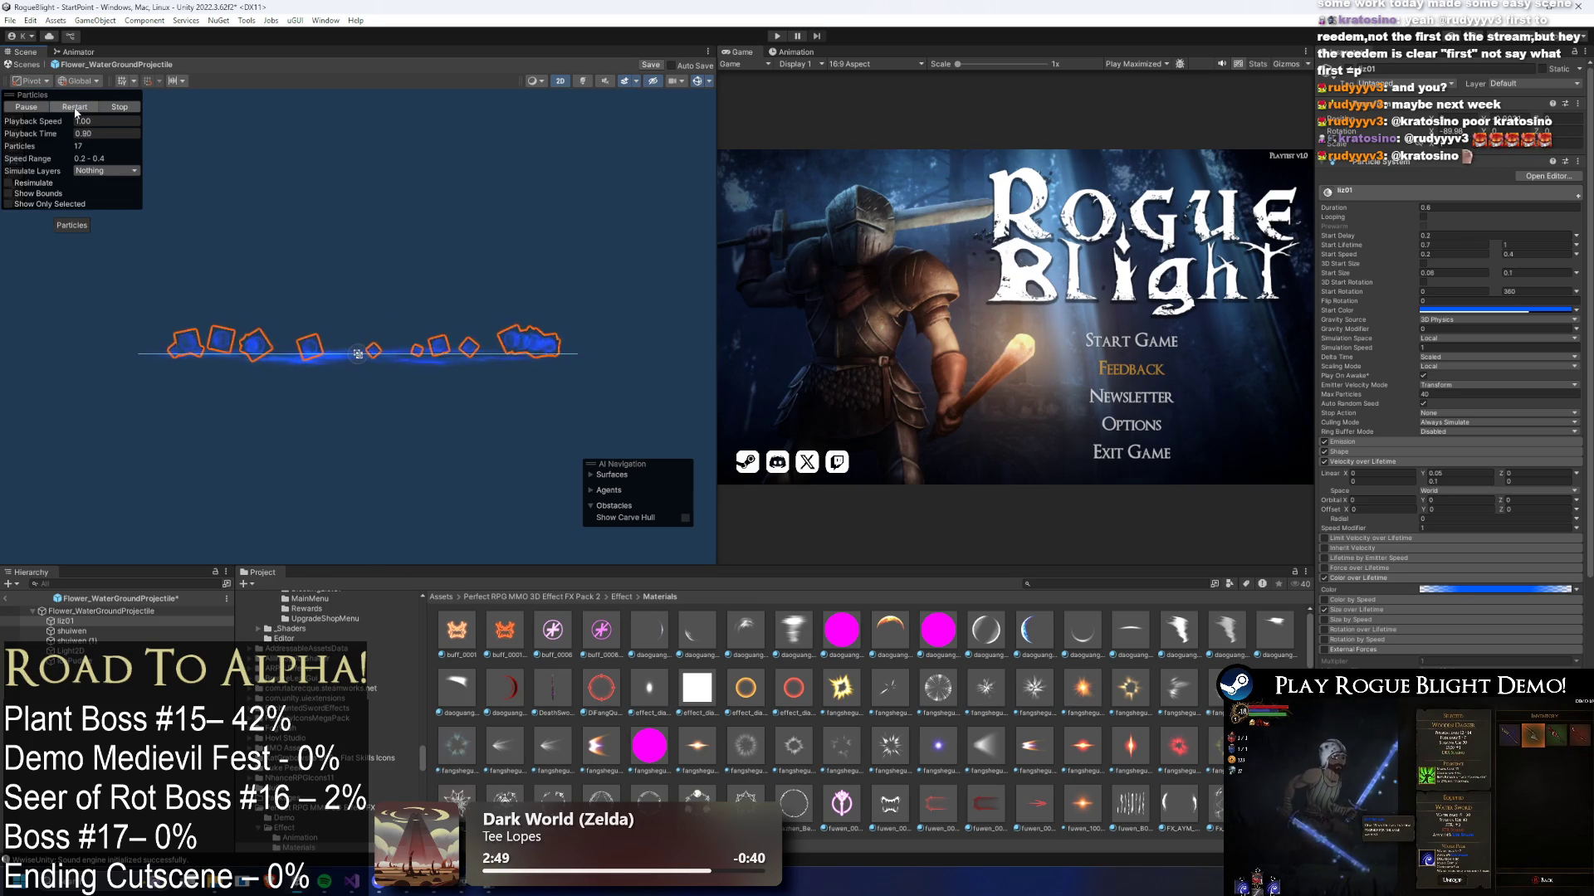
pyautogui.click(75, 109)
# - Restart the projectile preview and freeze it at Playback Time 0.70
pyautogui.click(75, 109)
pyautogui.click(75, 109)
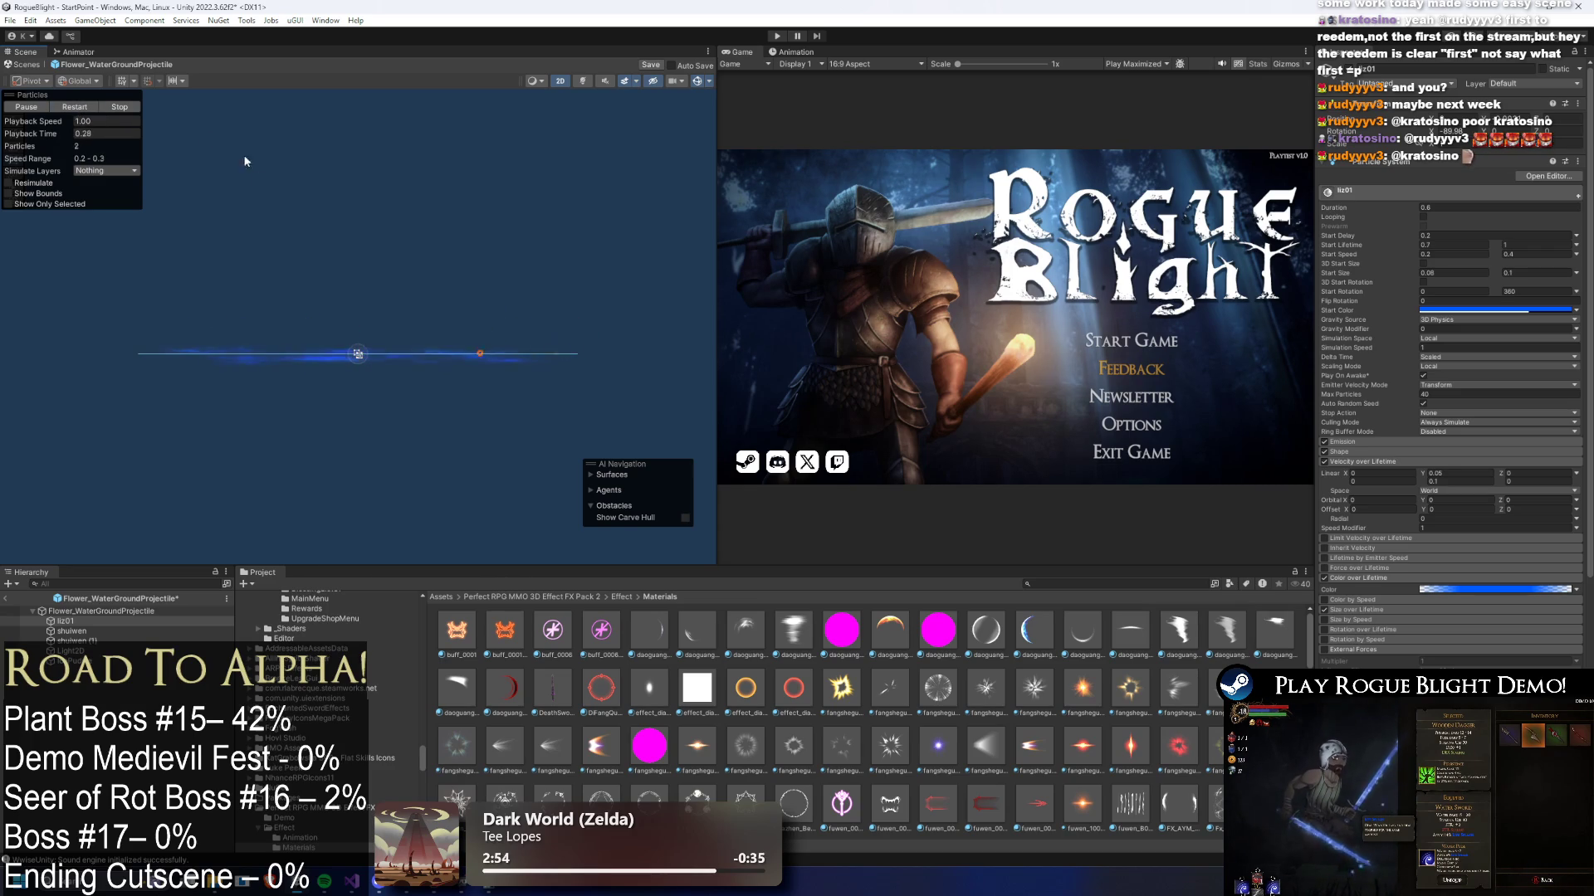
pyautogui.moveTo(33, 134); pyautogui.dragTo(373, 142)
# - Select the shuiwen water-strip layer, browse the Materials folder, and replay the effect
pyautogui.scroll(2, 381, 332)
pyautogui.click(545, 383)
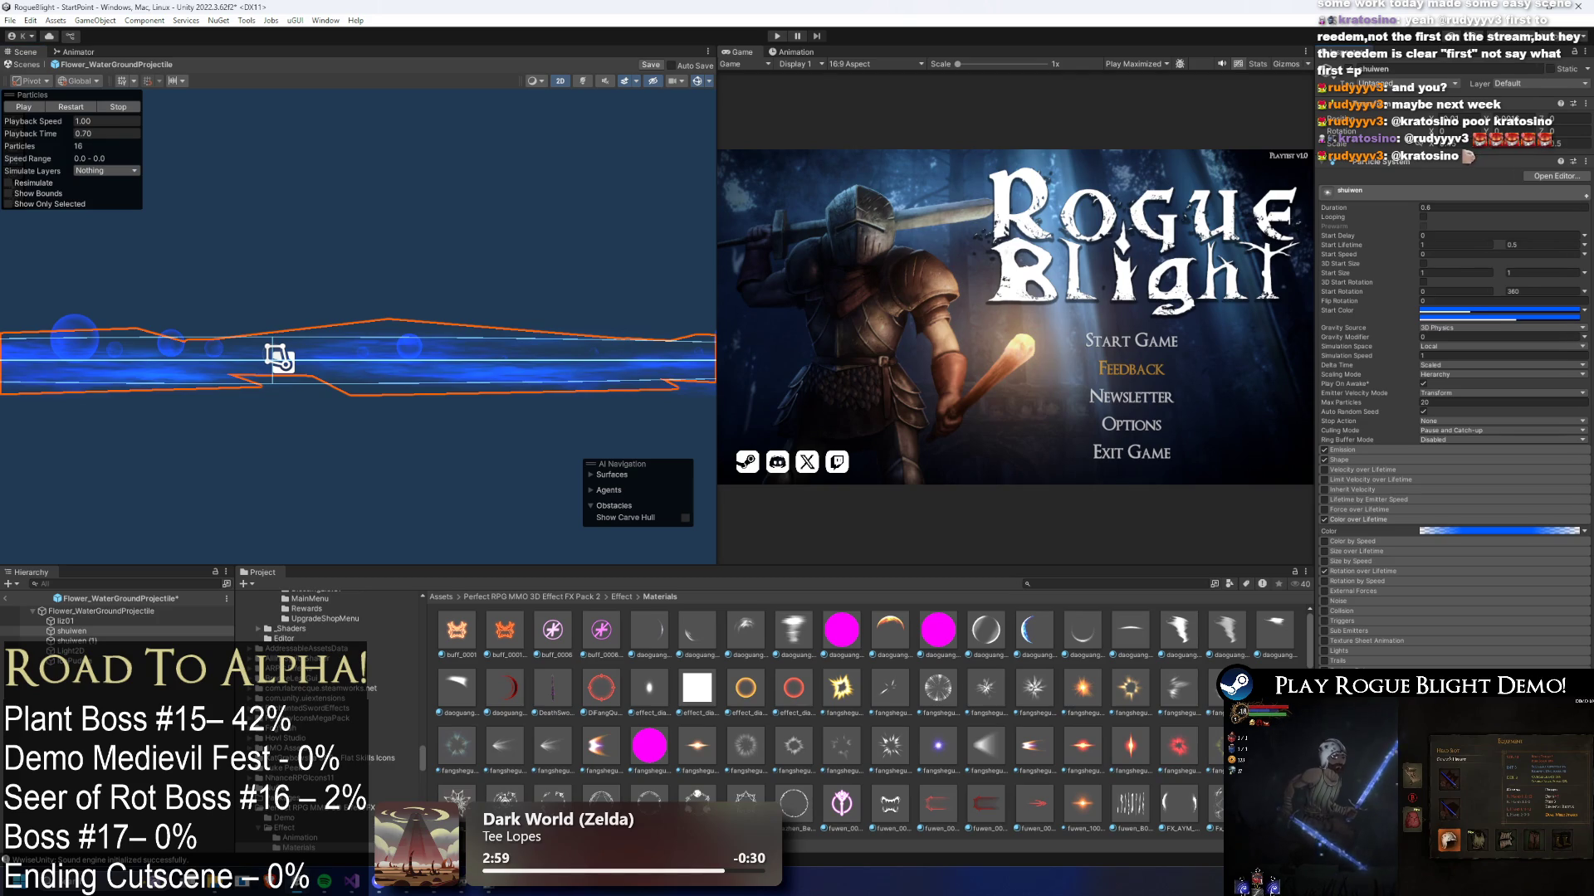
pyautogui.scroll(-3, 920, 713)
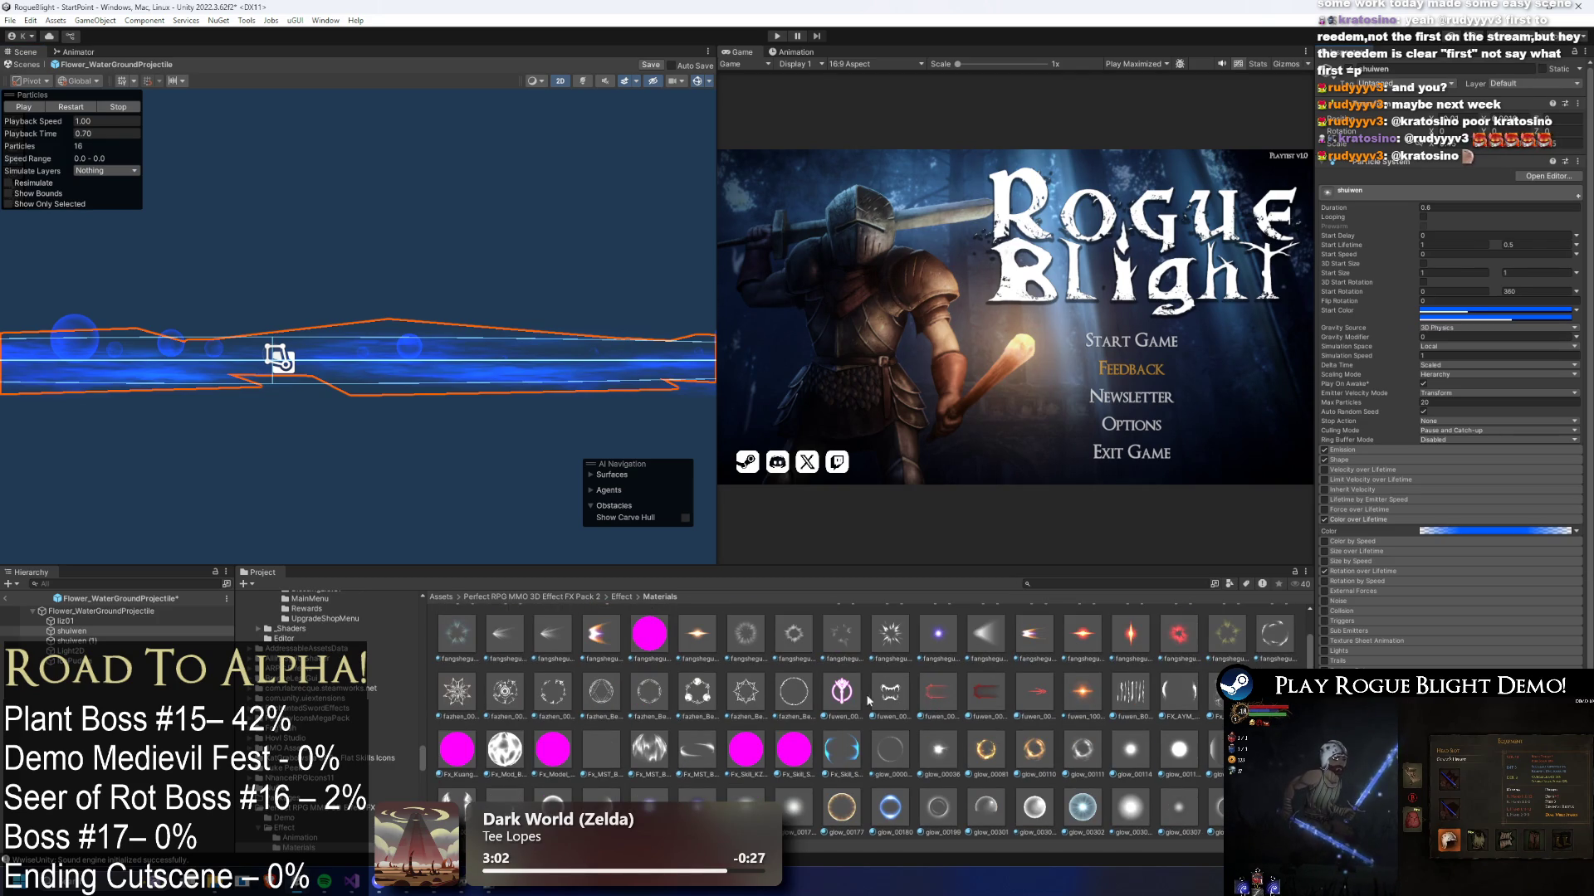
pyautogui.scroll(-3, 780, 690)
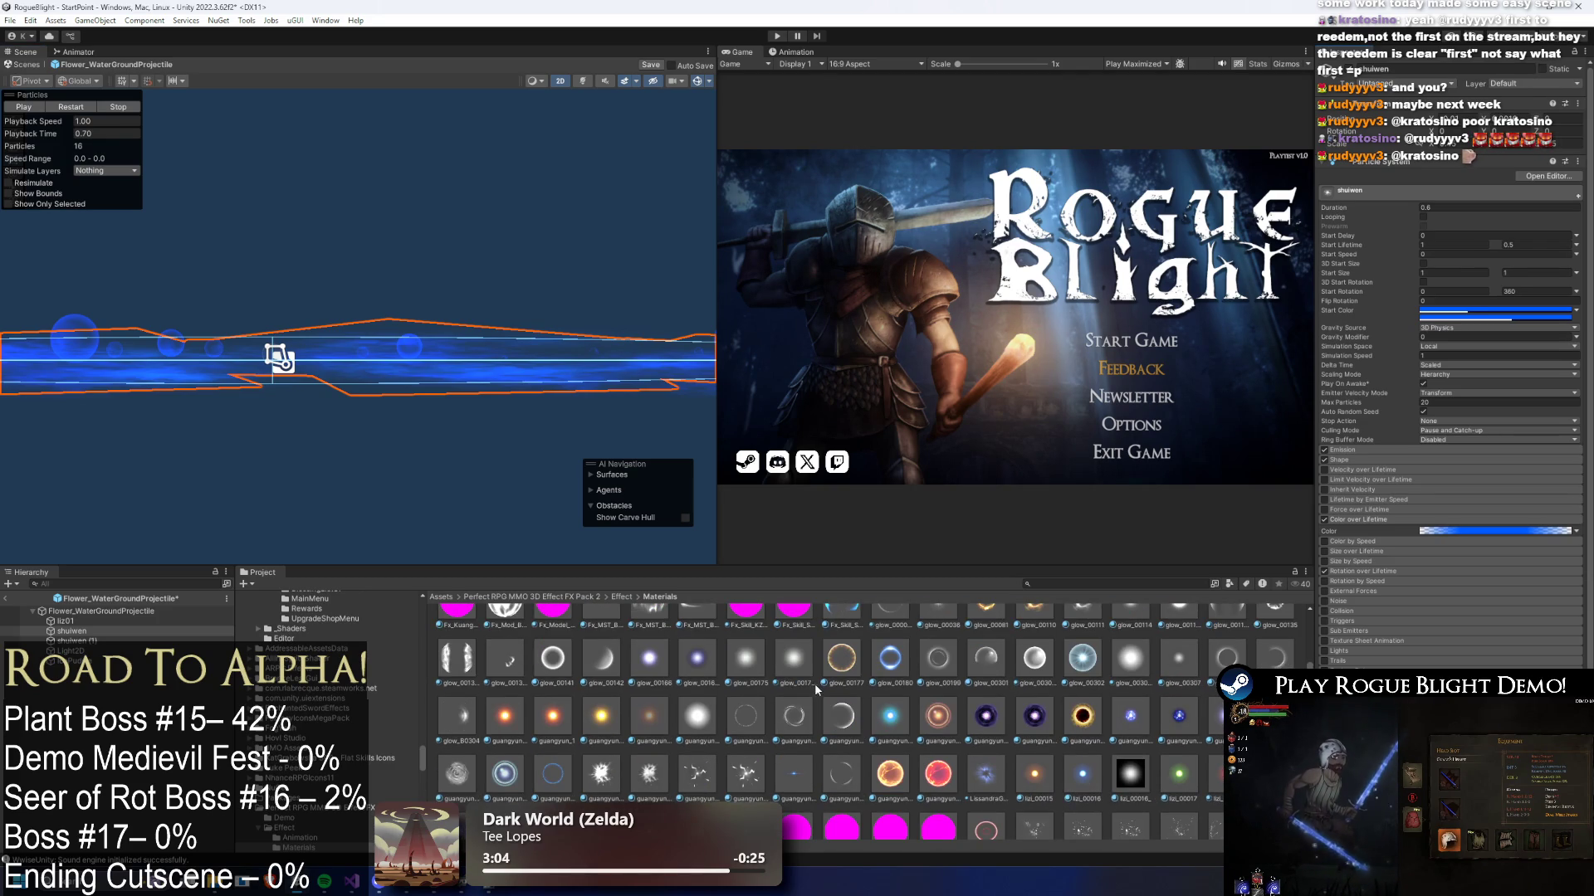
pyautogui.scroll(-3, 816, 689)
pyautogui.scroll(-2, 819, 691)
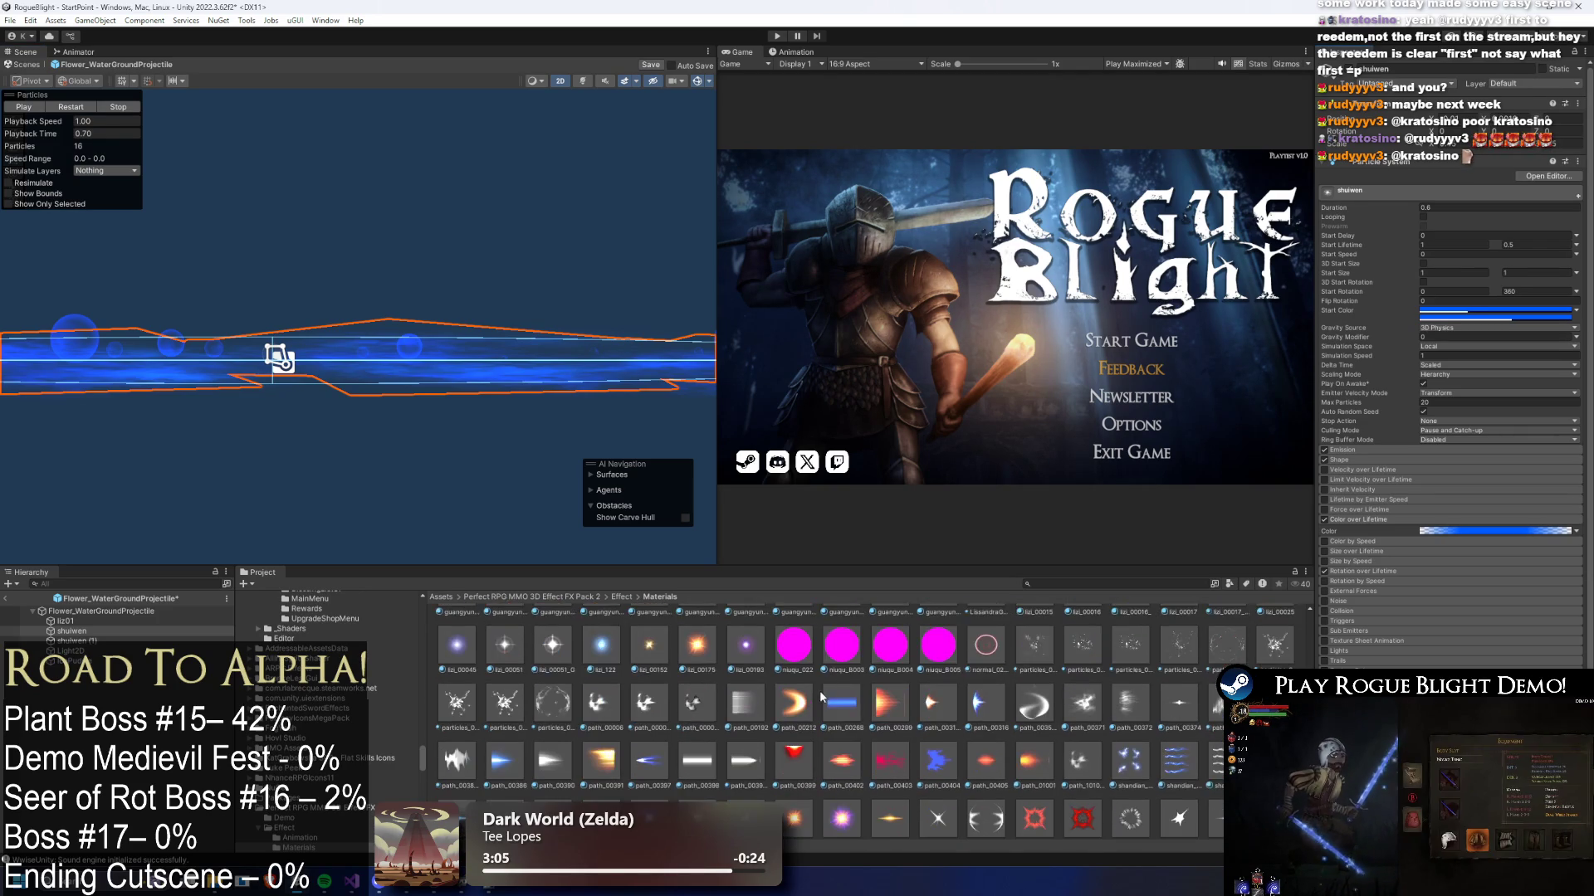
pyautogui.scroll(-3, 826, 695)
pyautogui.scroll(-5, 835, 702)
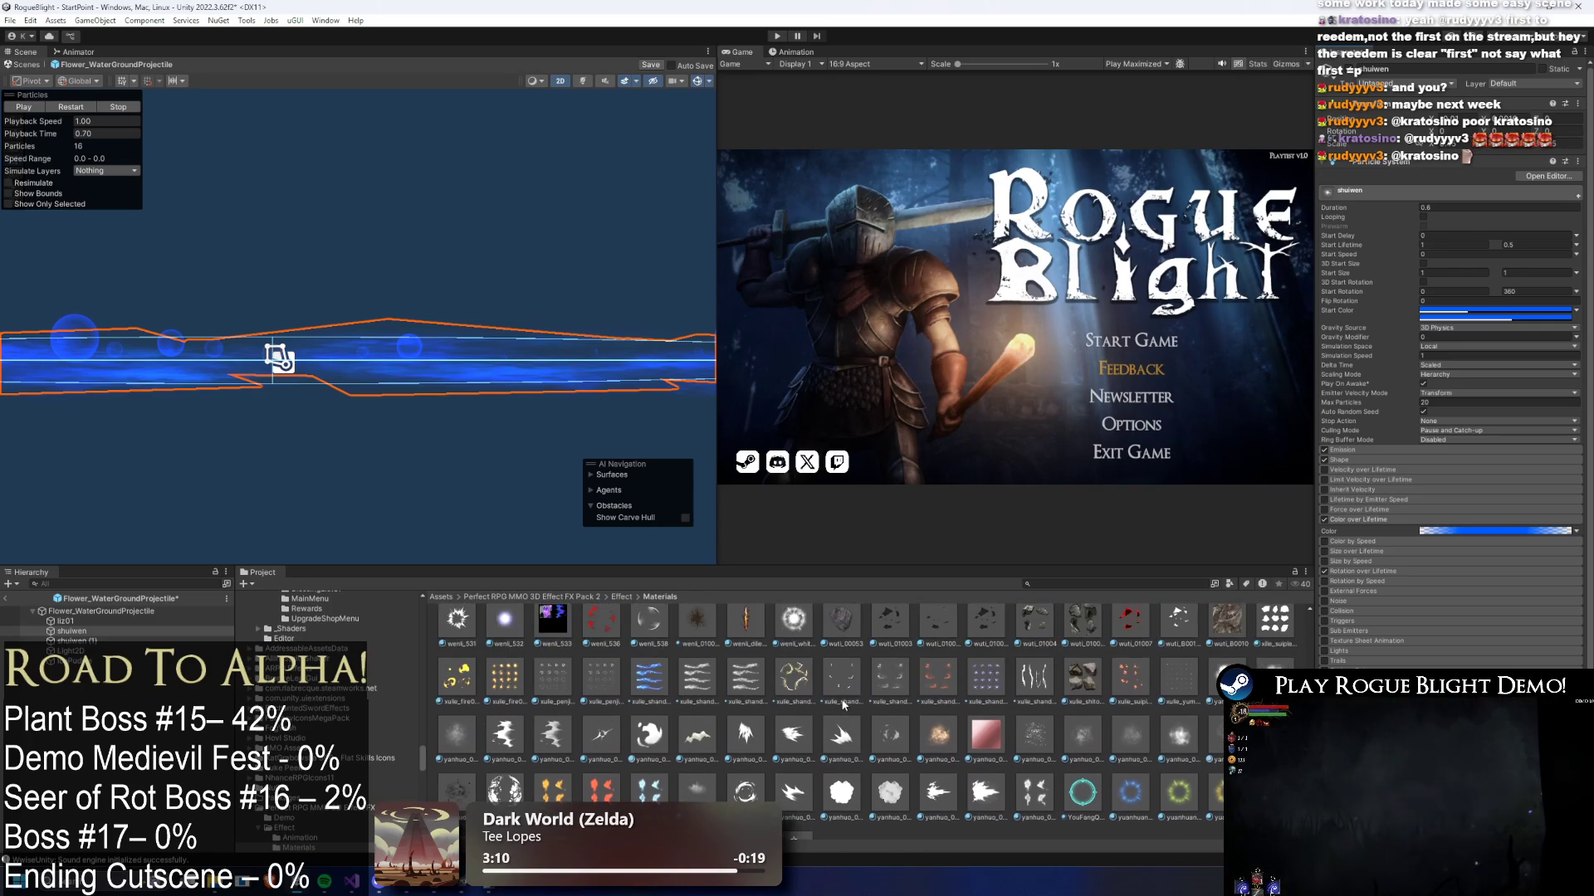
pyautogui.scroll(2, 920, 715)
pyautogui.scroll(2, 923, 723)
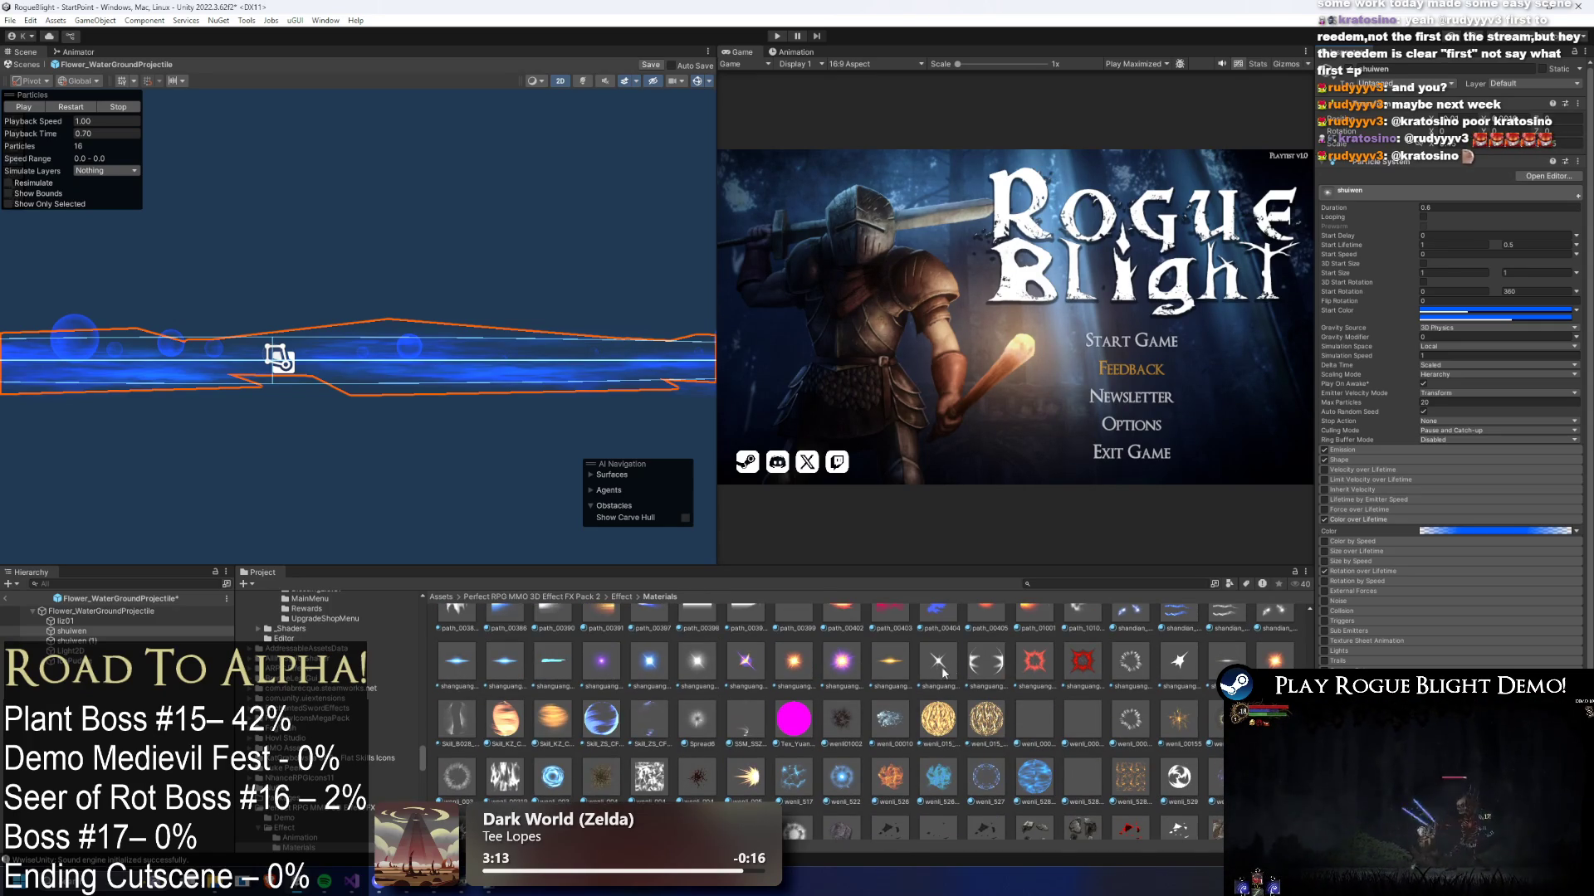
pyautogui.scroll(3, 954, 680)
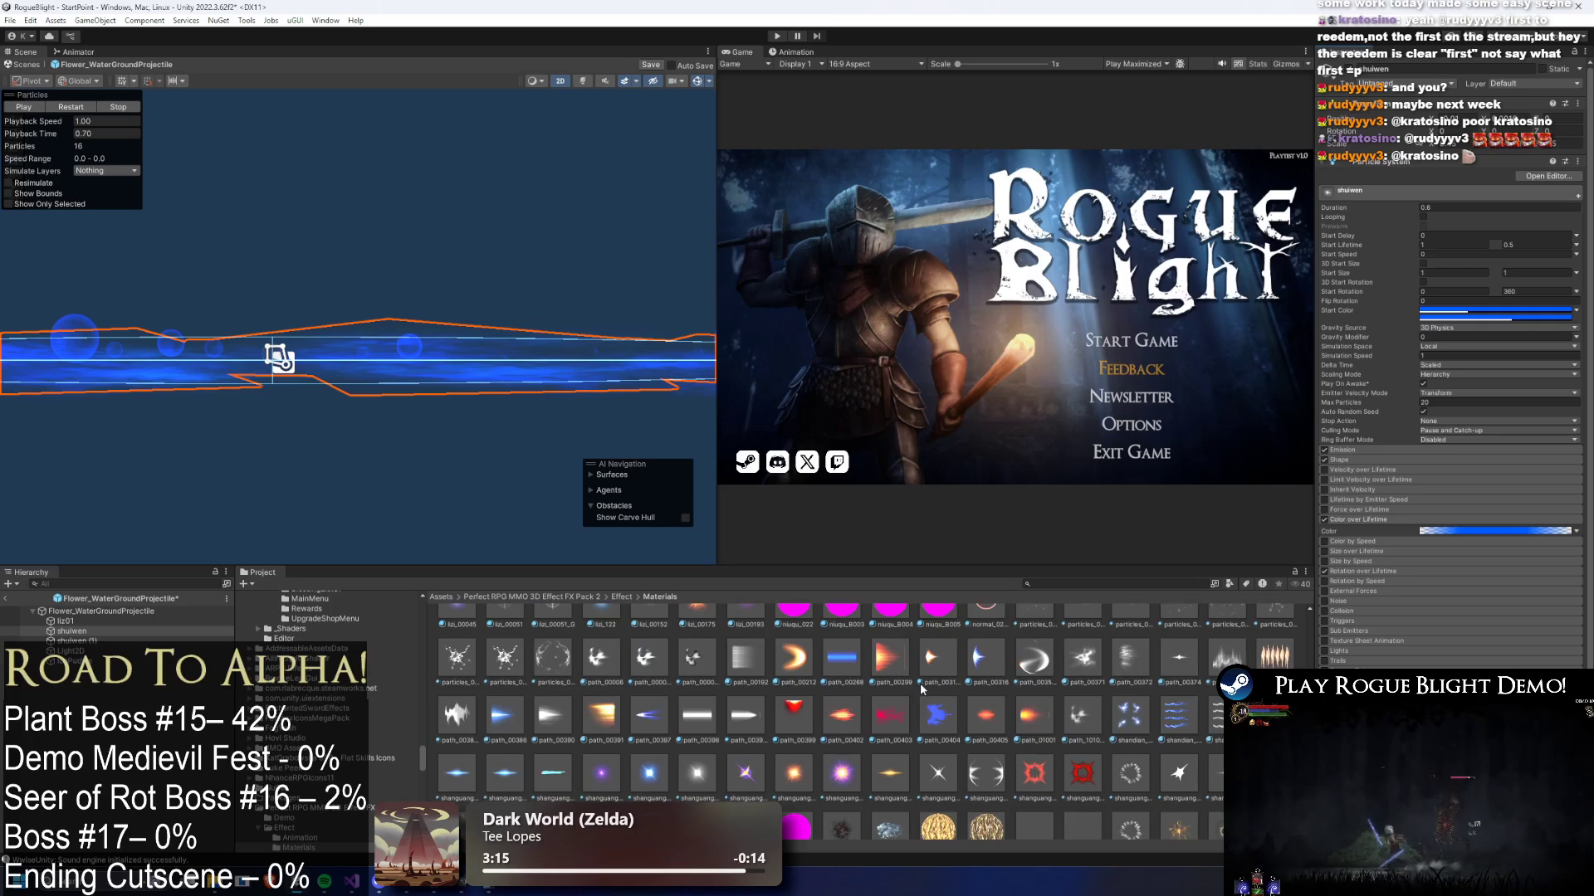
pyautogui.scroll(1, 944, 689)
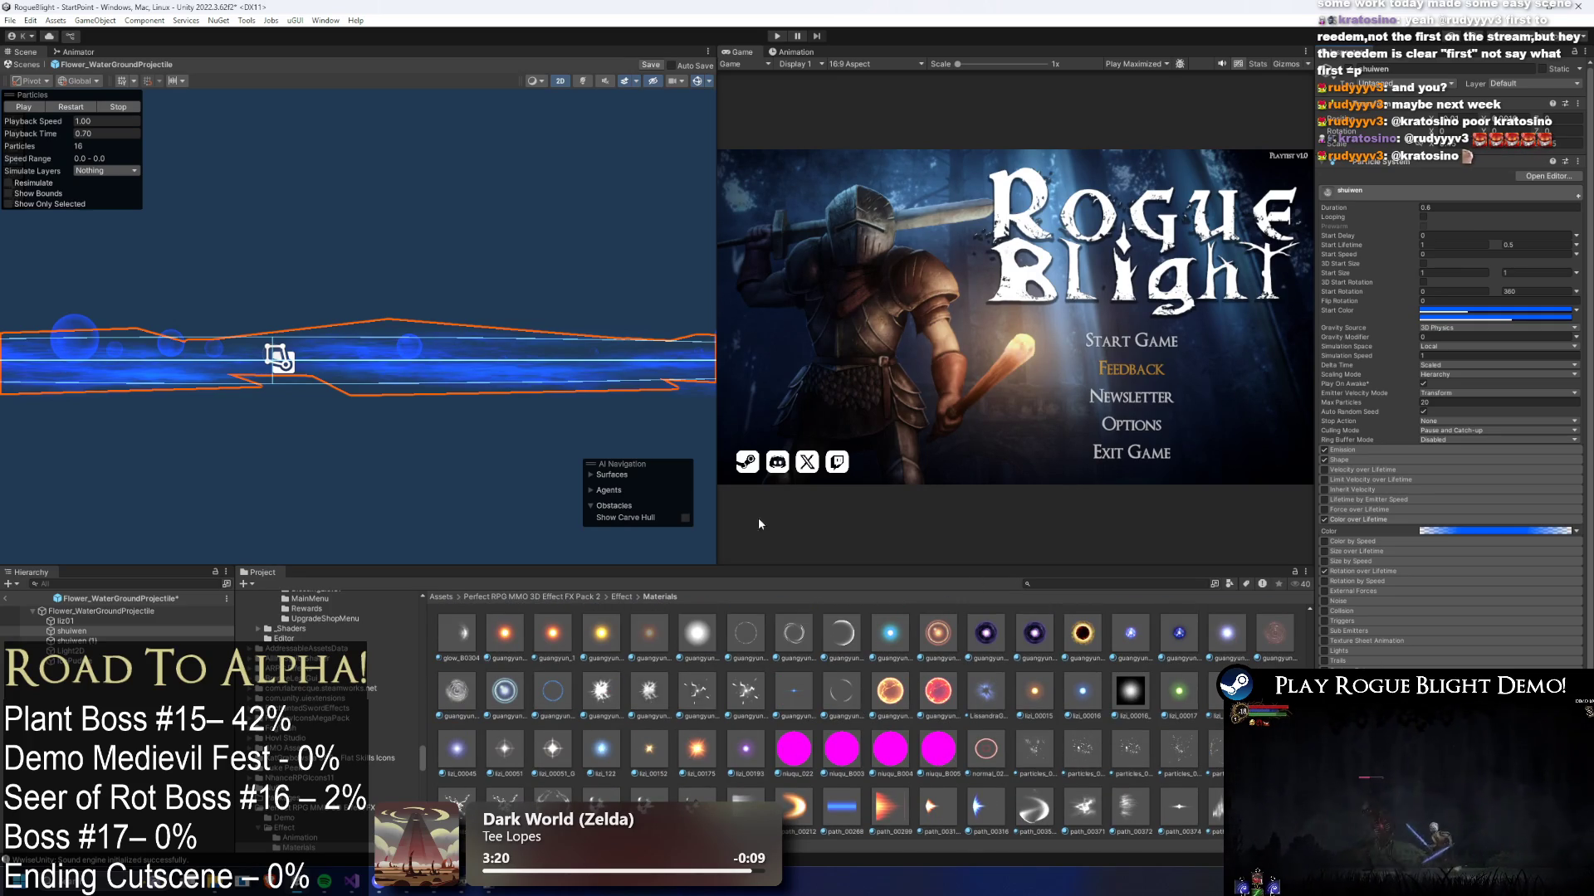
pyautogui.click(72, 106)
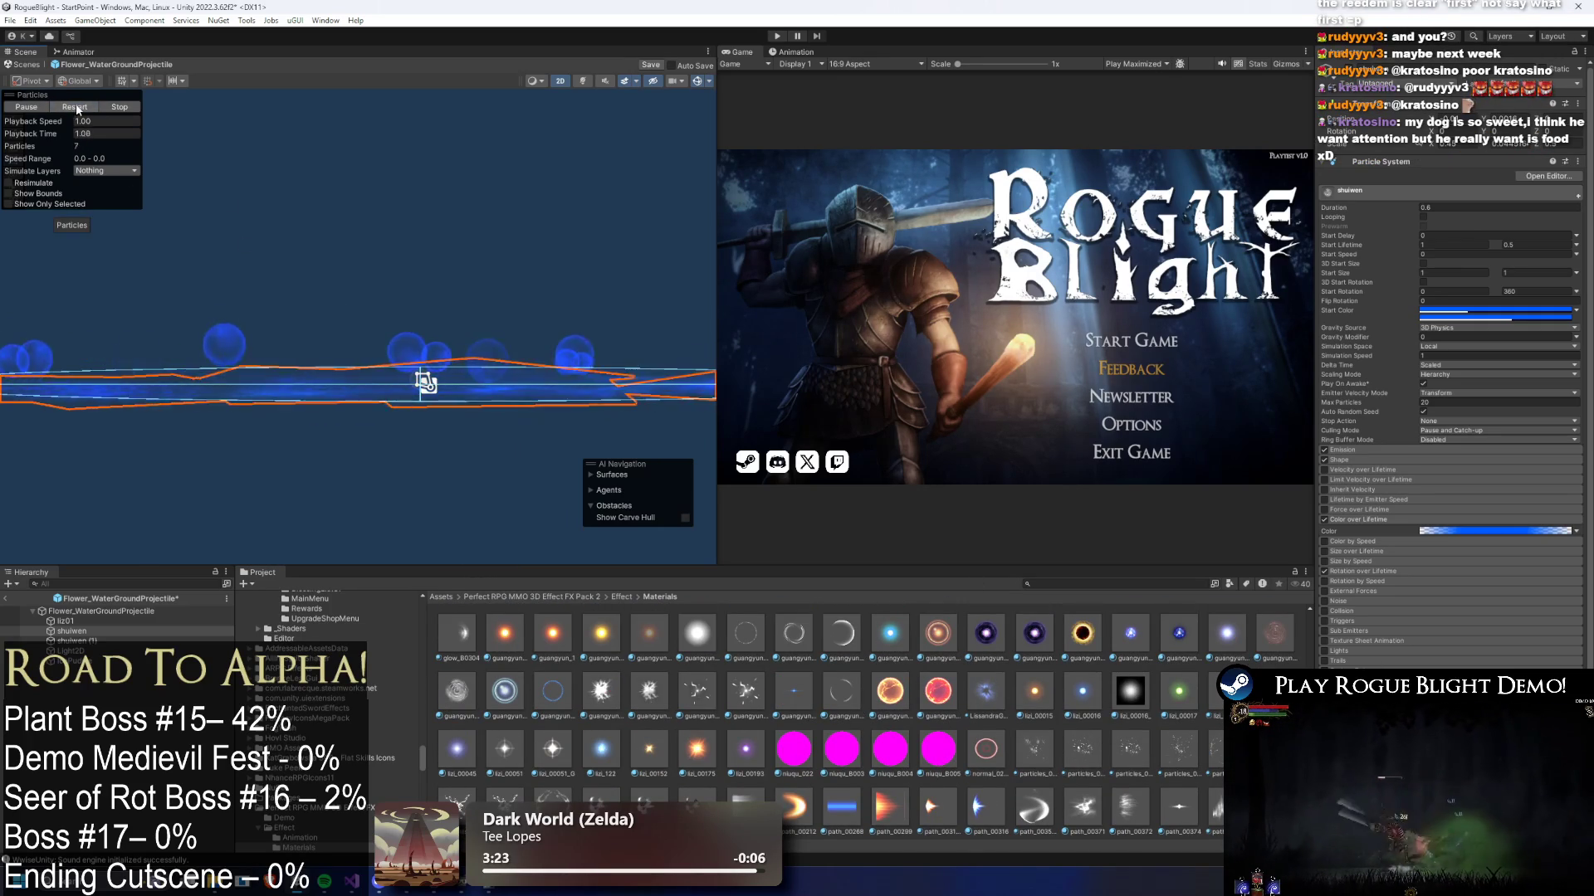
# - Duplicate the shuiwen water layer and nudge the copy slightly upward
pyautogui.click(72, 107)
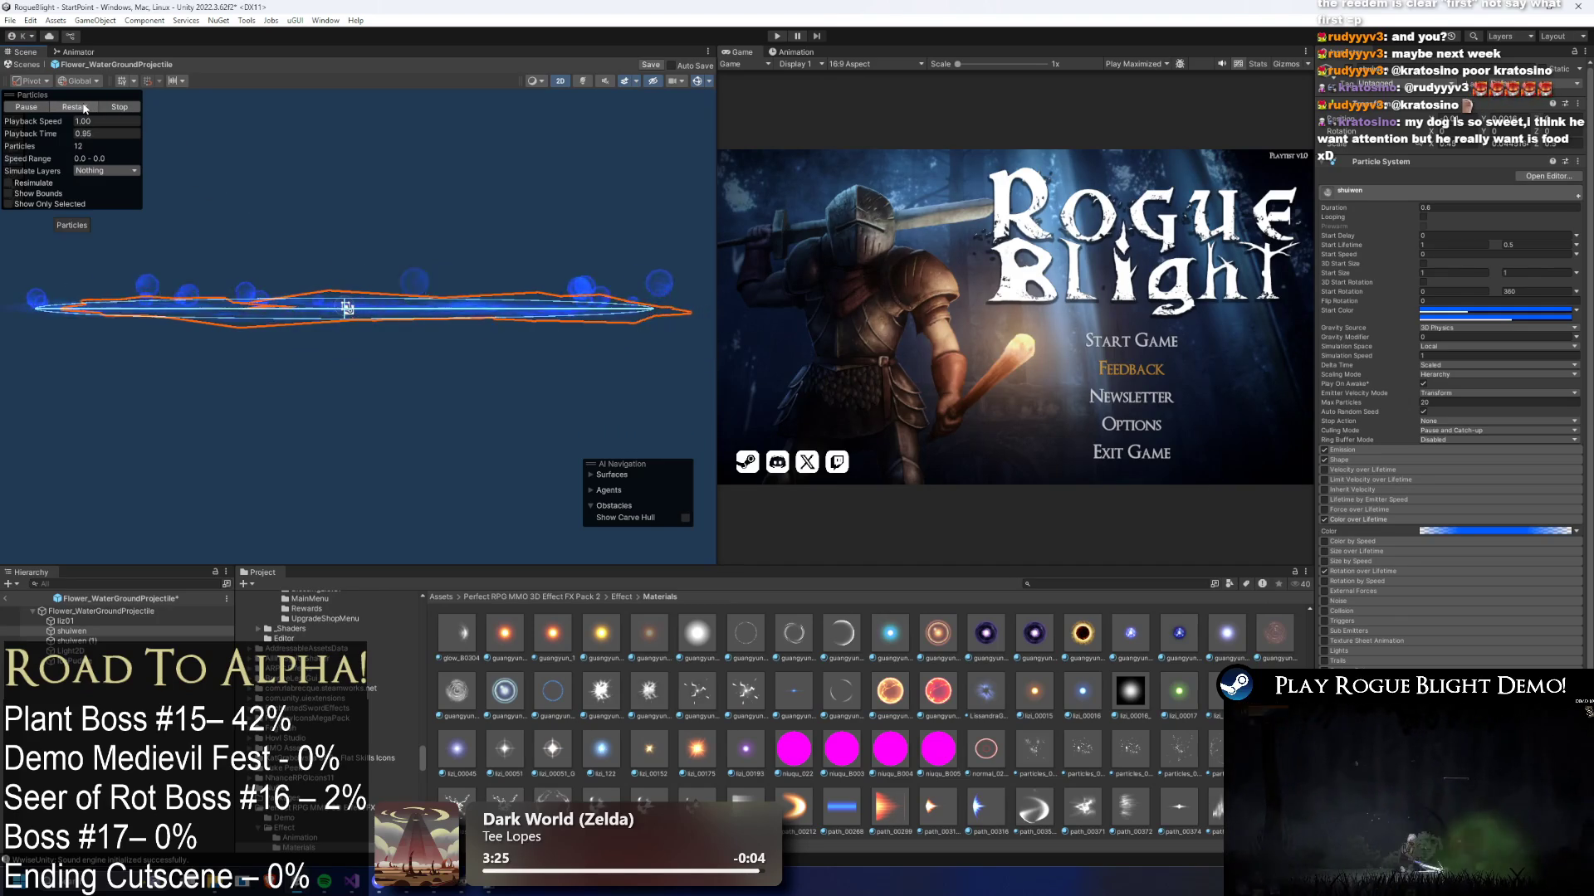
pyautogui.click(73, 106)
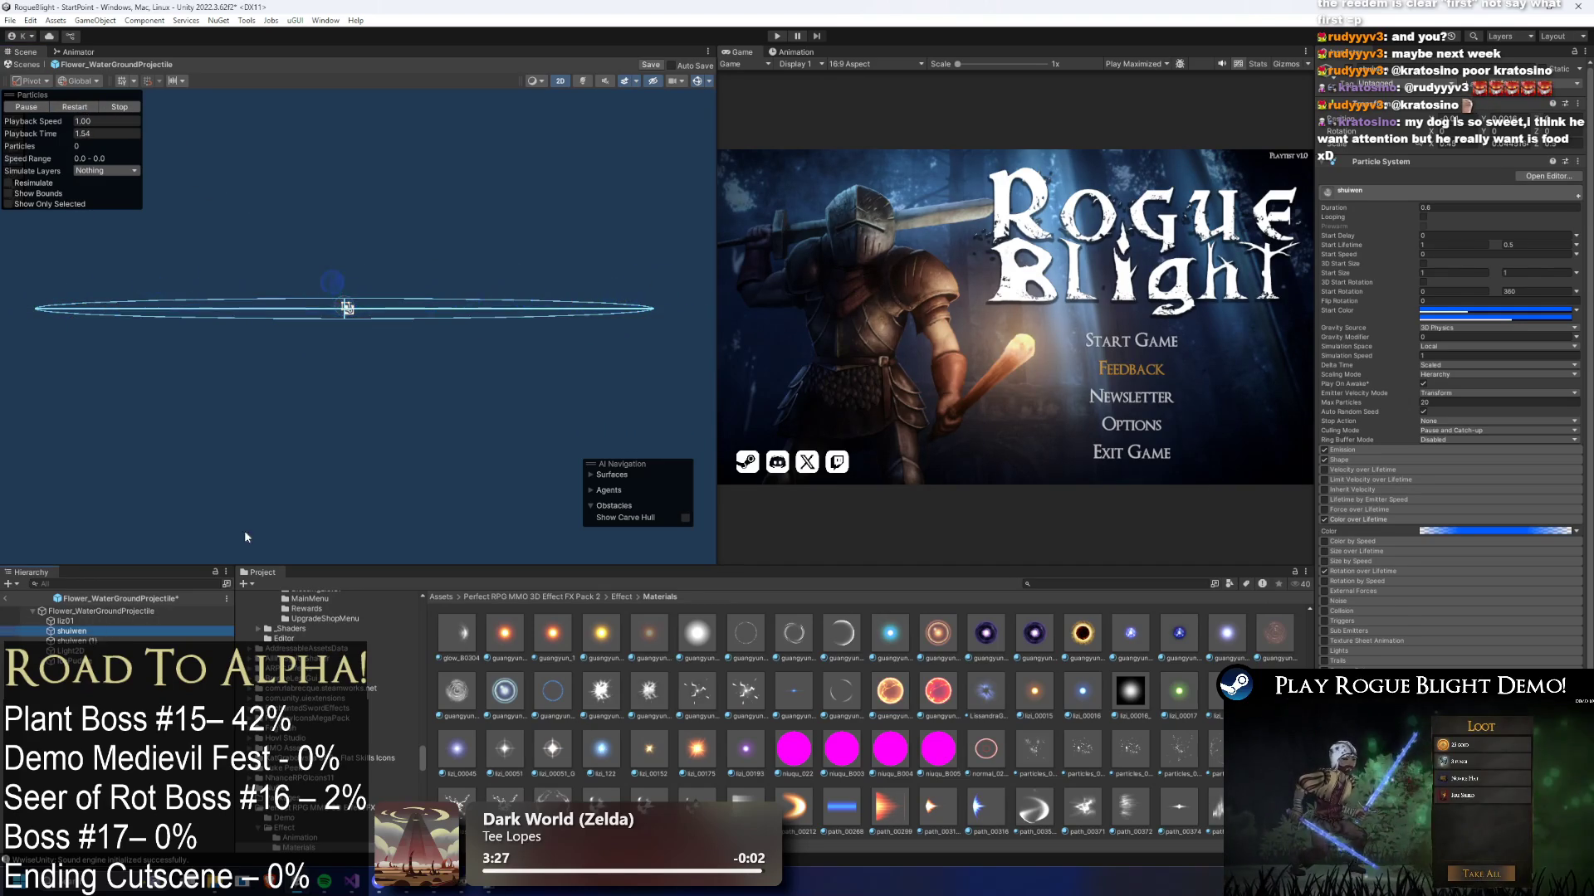
pyautogui.hotkey('ctrl', 'd')
pyautogui.click(87, 108)
pyautogui.scroll(2, 300, 237)
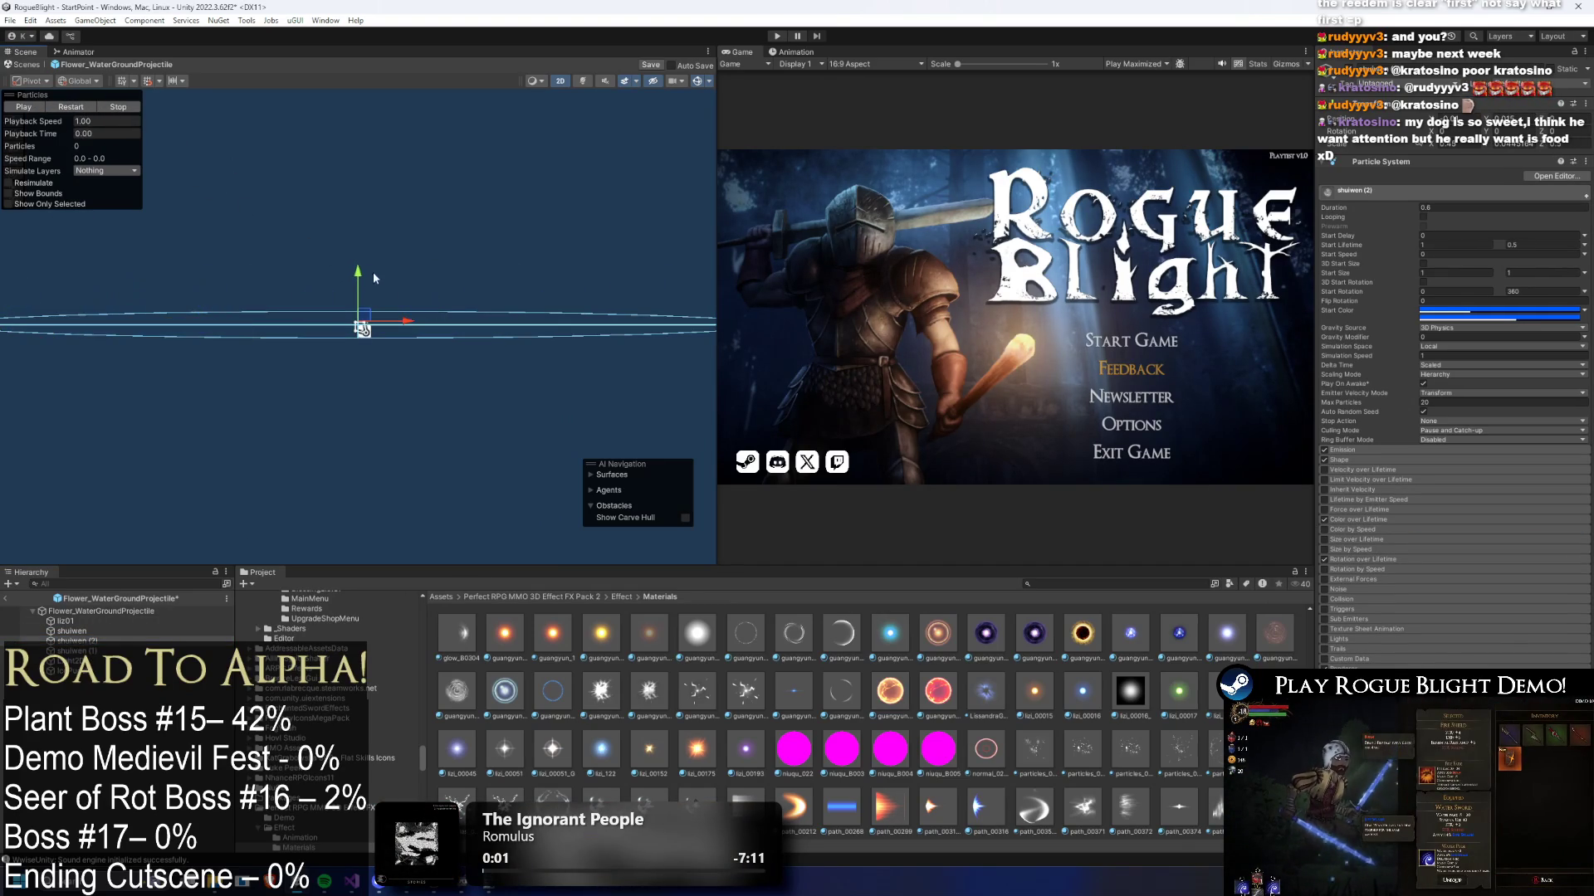
pyautogui.moveTo(359, 300); pyautogui.dragTo(359, 295)
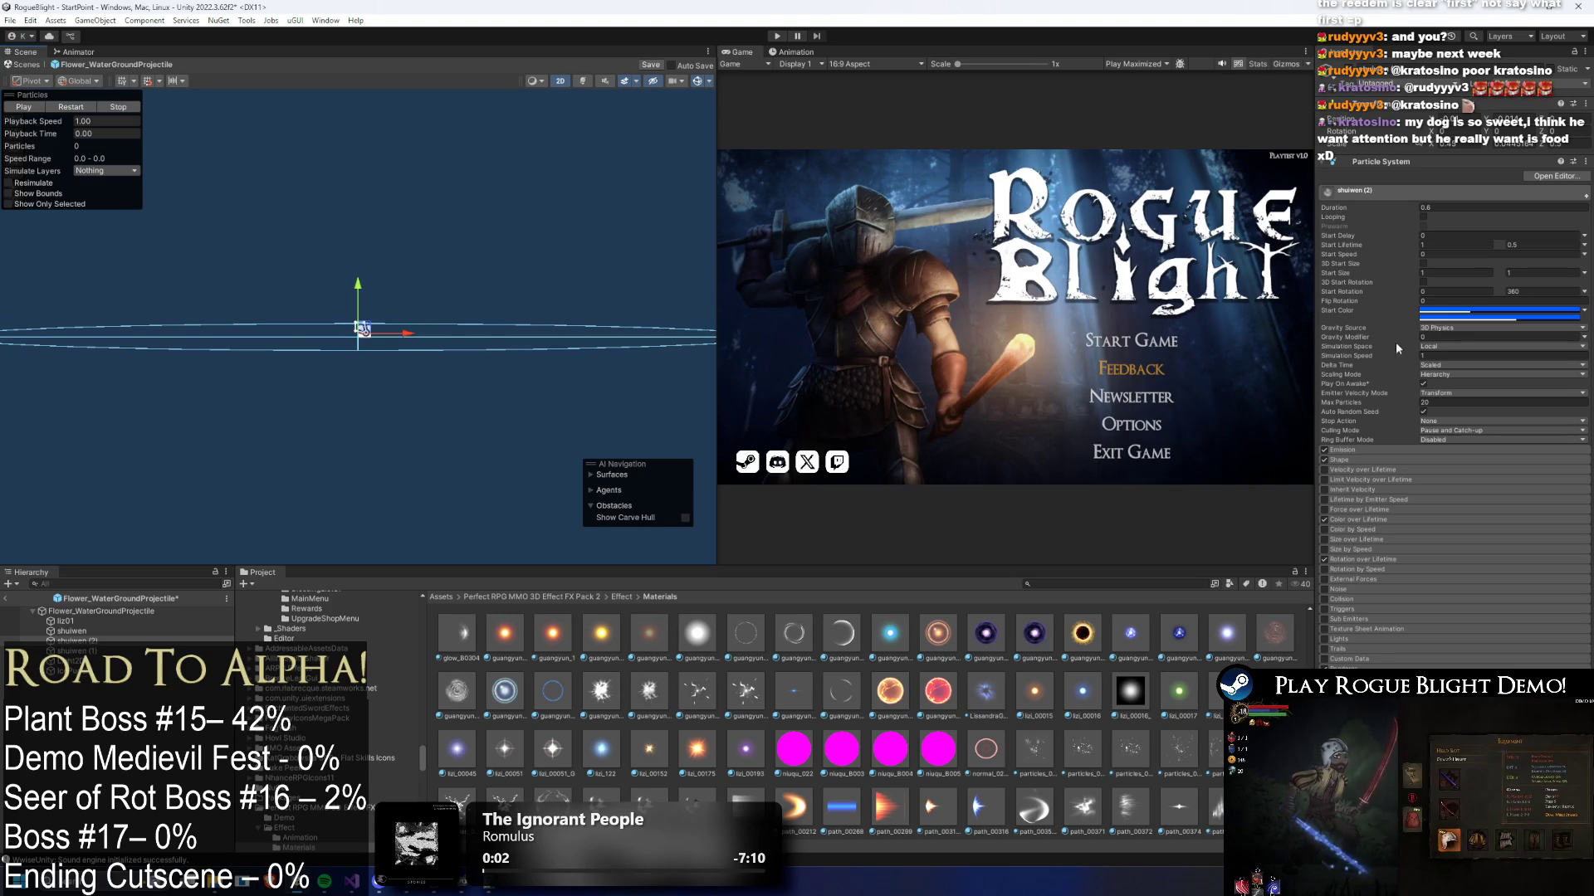
# - Enable Velocity over Lifetime on shuiwen (2) with Linear Y 0.05 and preview it
pyautogui.click(1337, 472)
pyautogui.click(1436, 482)
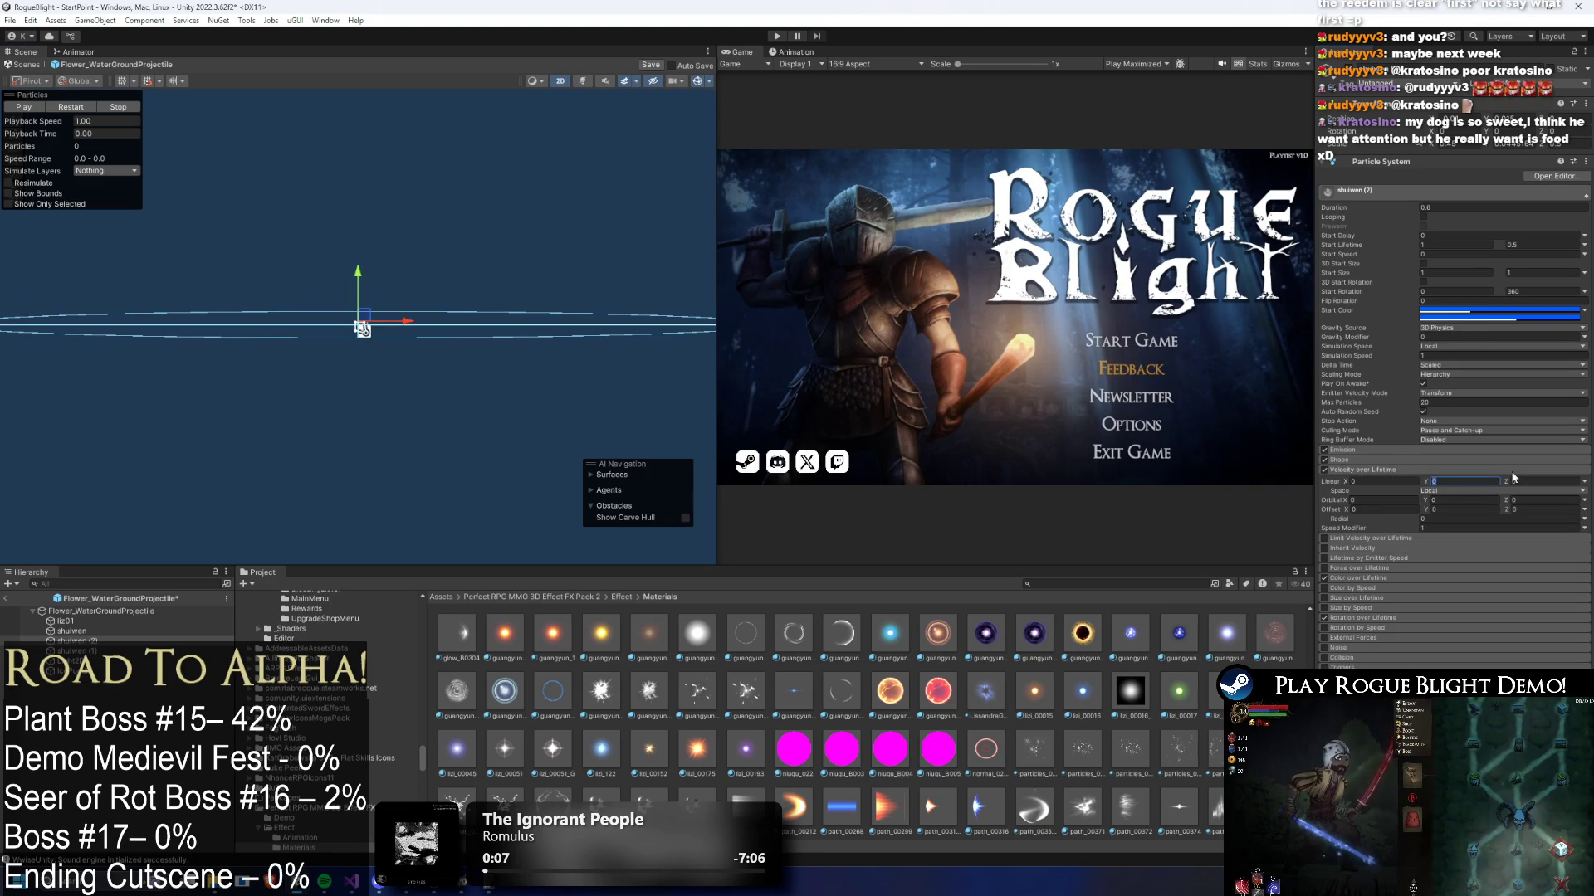
pyautogui.write('.01')
pyautogui.click(71, 108)
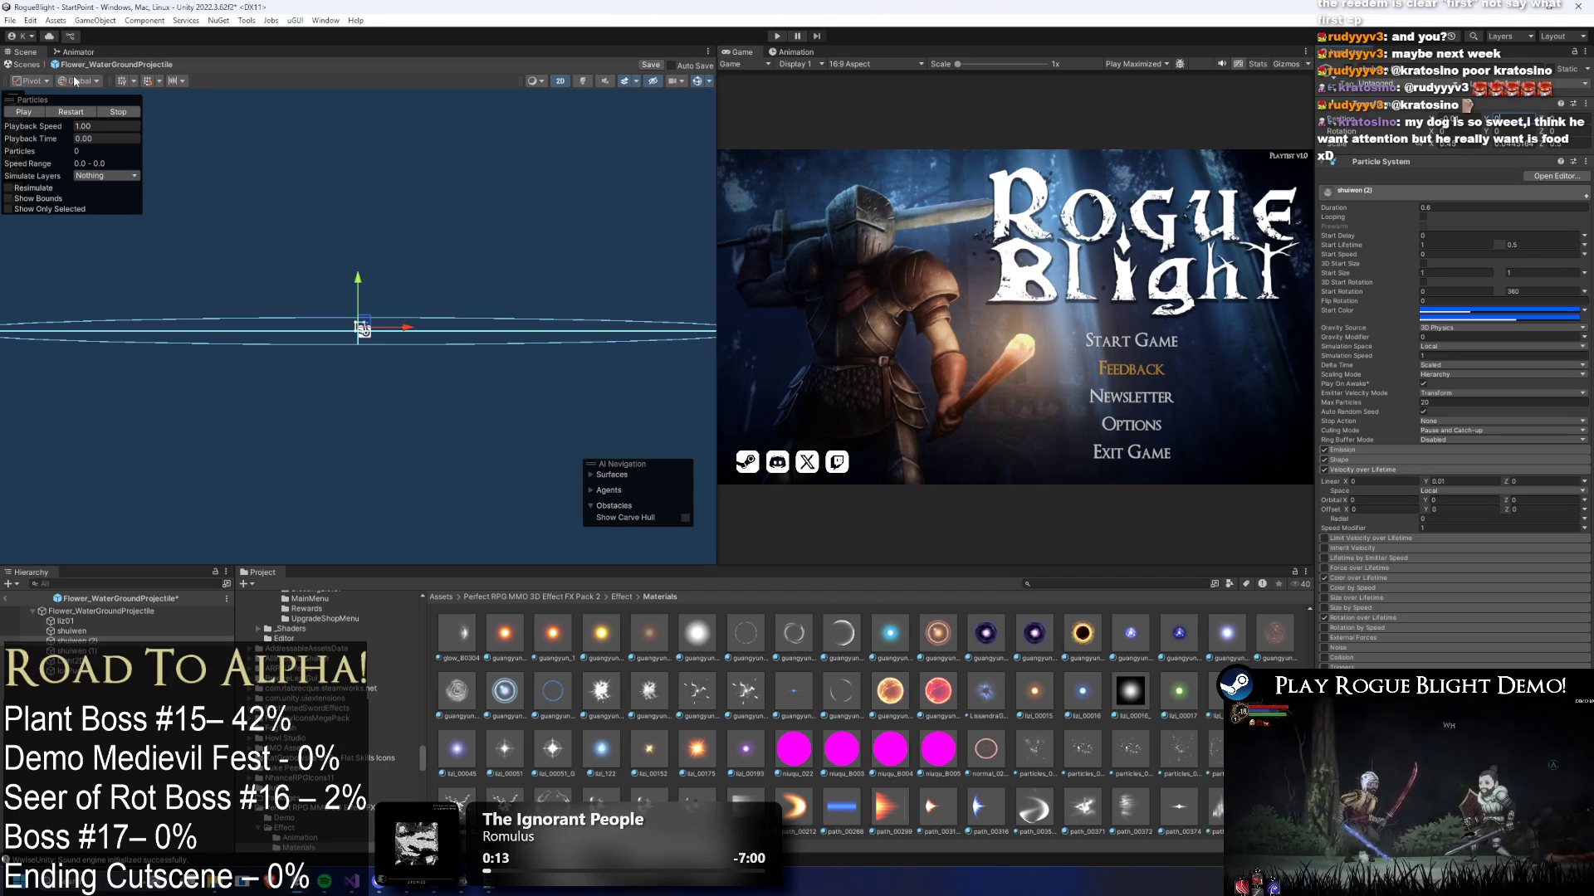
pyautogui.click(84, 117)
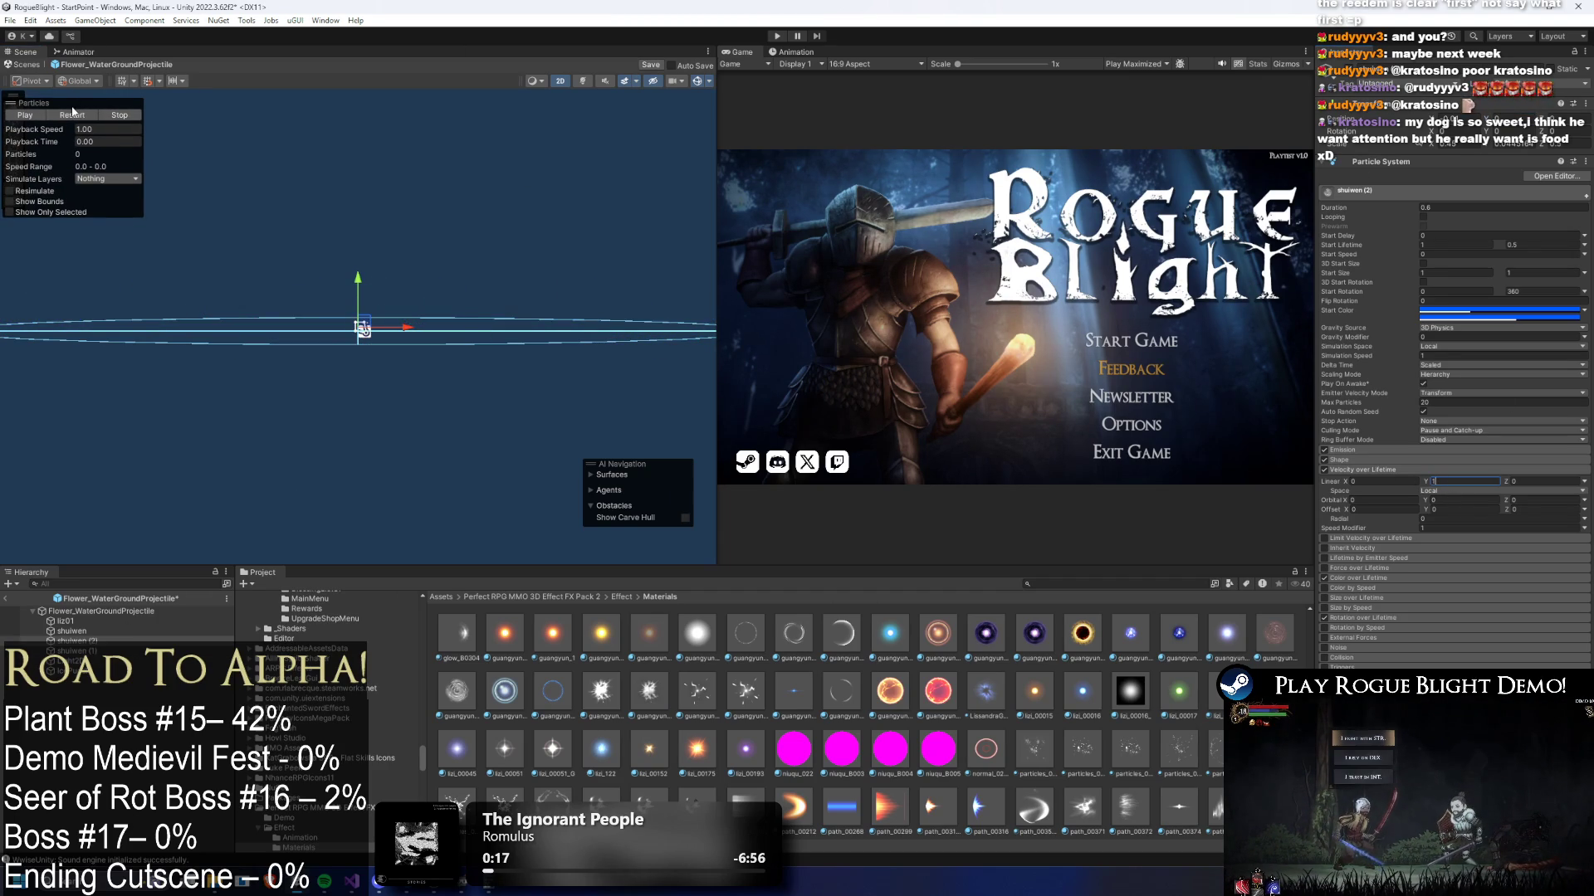
pyautogui.click(78, 116)
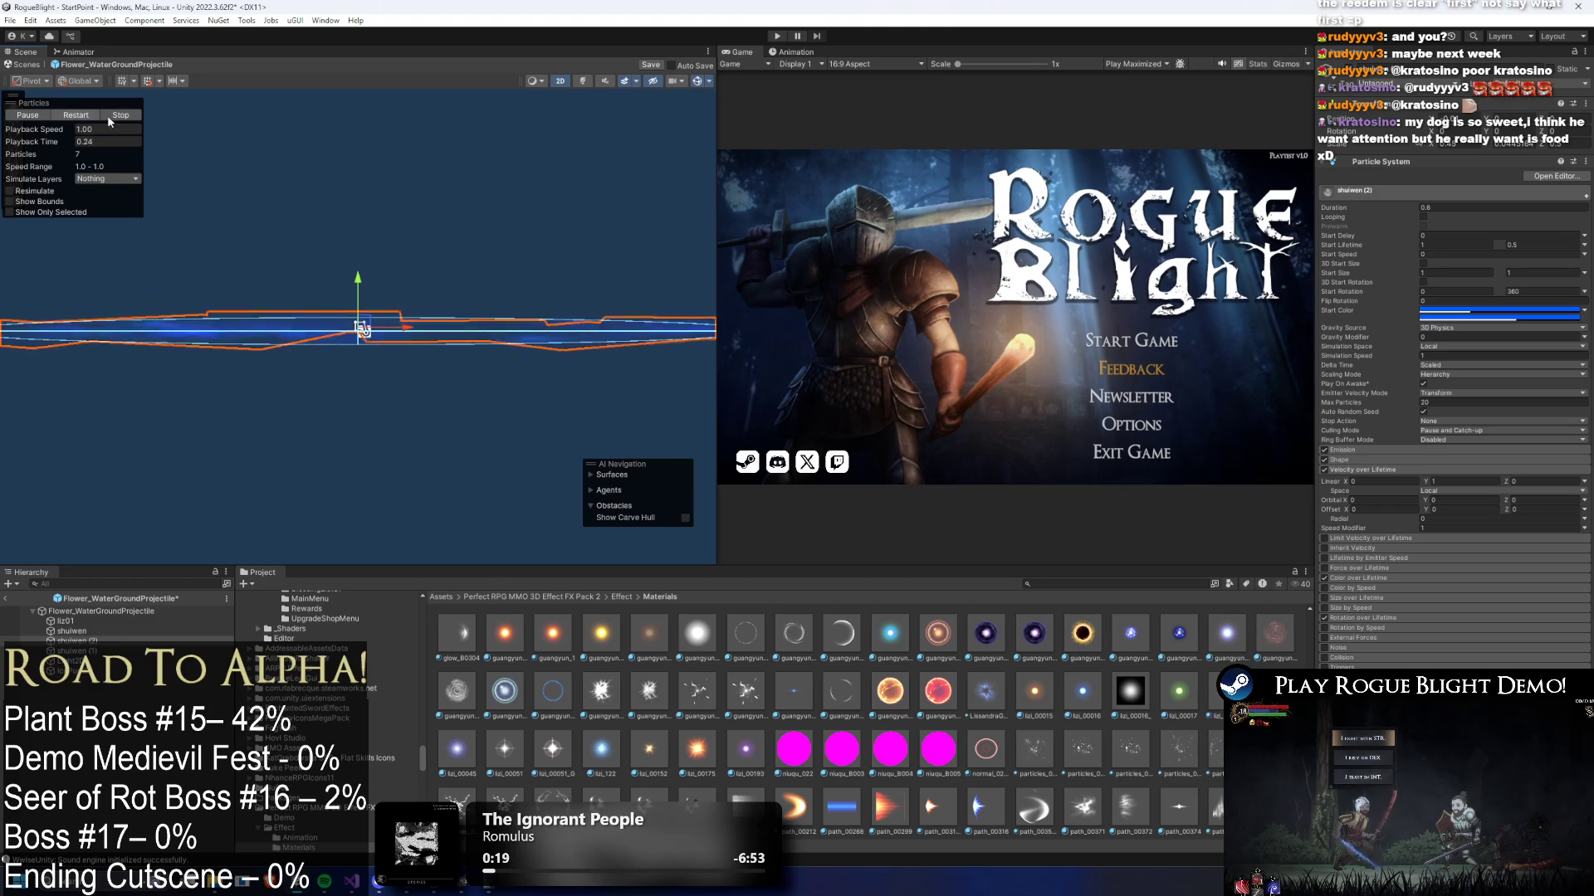
pyautogui.click(1474, 481)
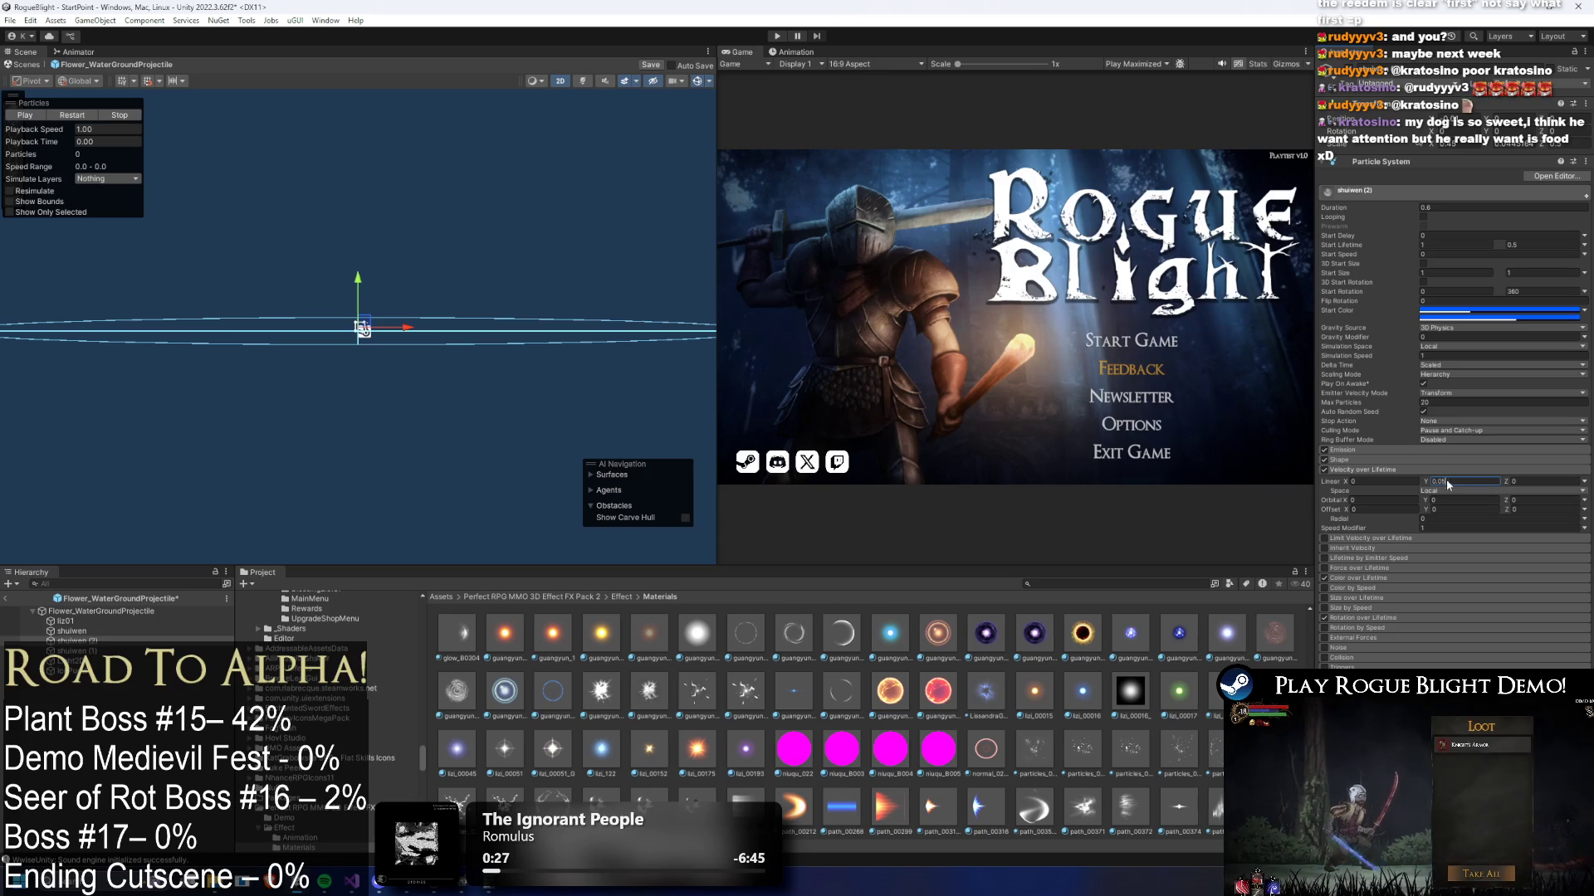
# - Change shuiwen (2)'s Linear Y velocity to 0.02 and replay the preview
pyautogui.press('BackSpace')
pyautogui.write('2')
pyautogui.click(110, 120)
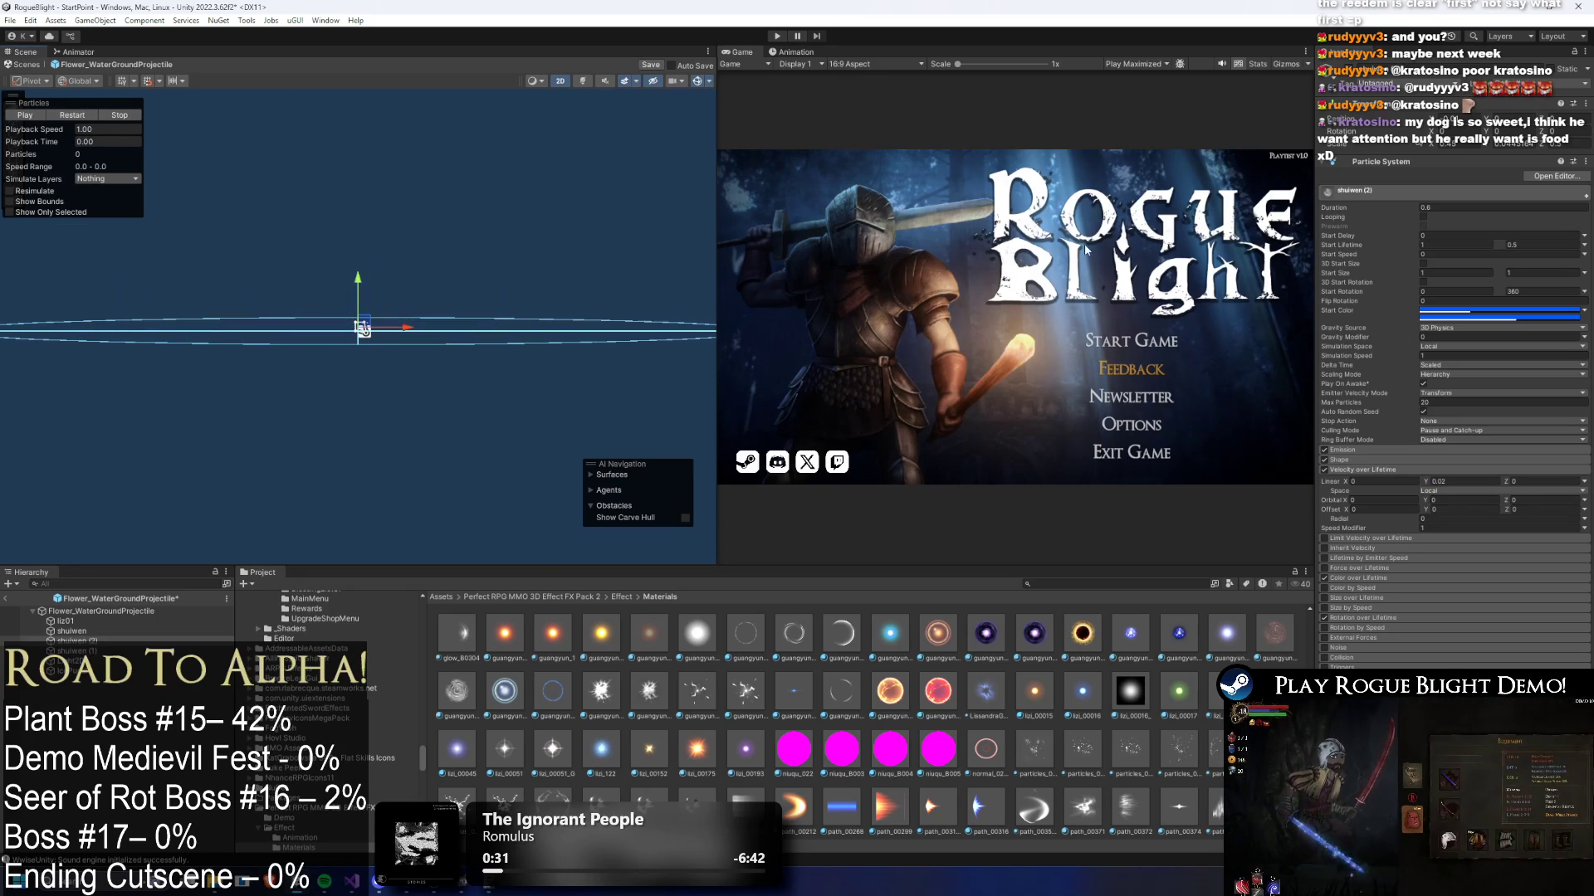
# - Compare shuiwen, shuiwen (1) and shuiwen (2) settings, replay, then select the projectile root
pyautogui.click(72, 631)
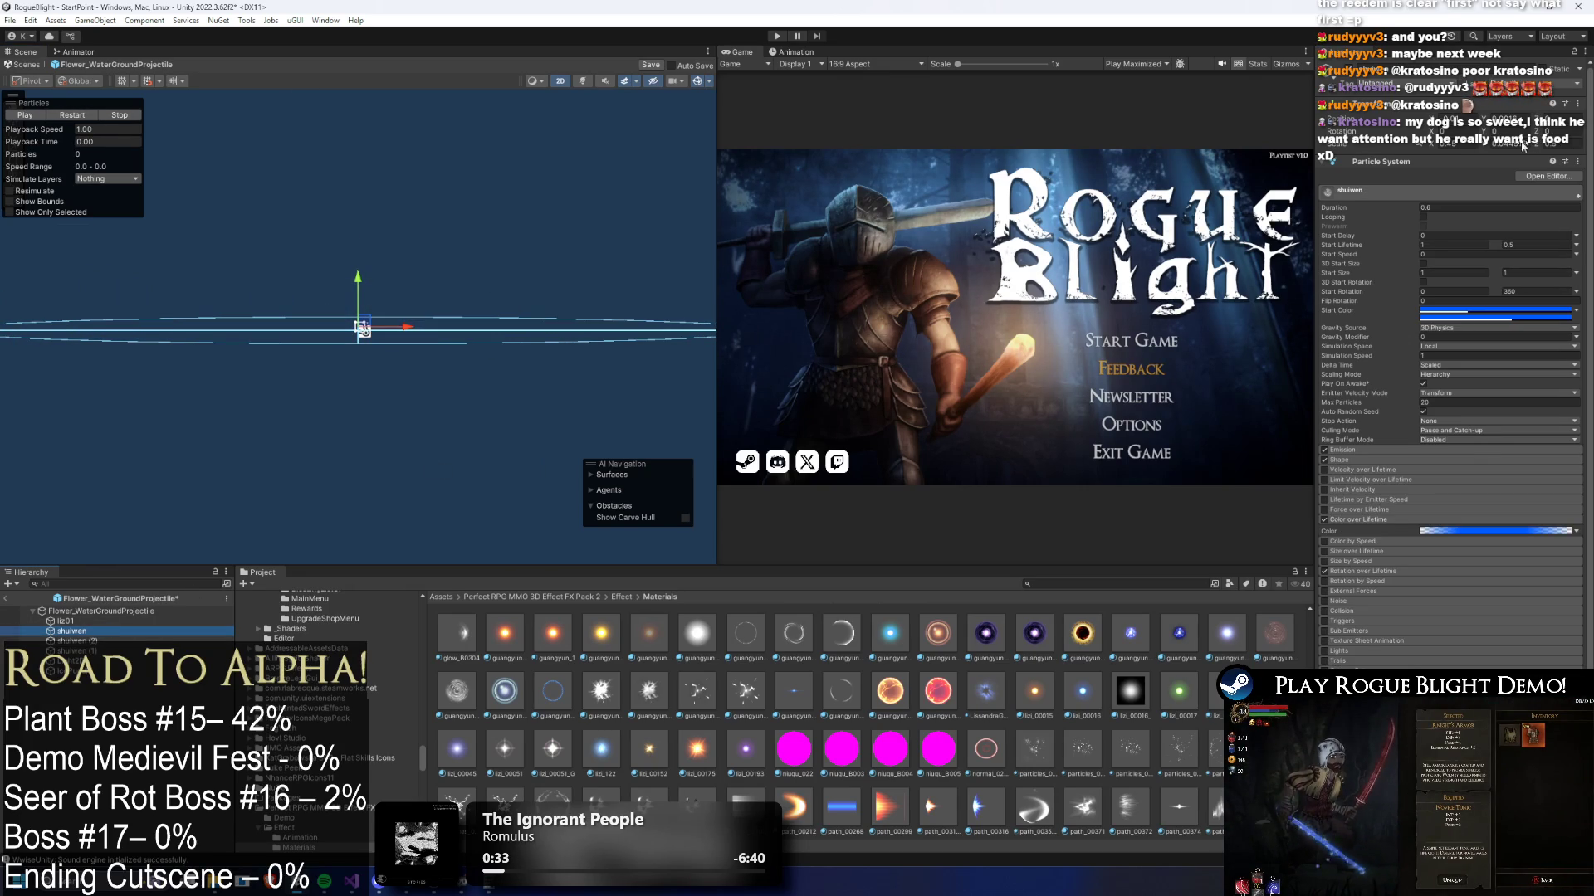
pyautogui.click(76, 641)
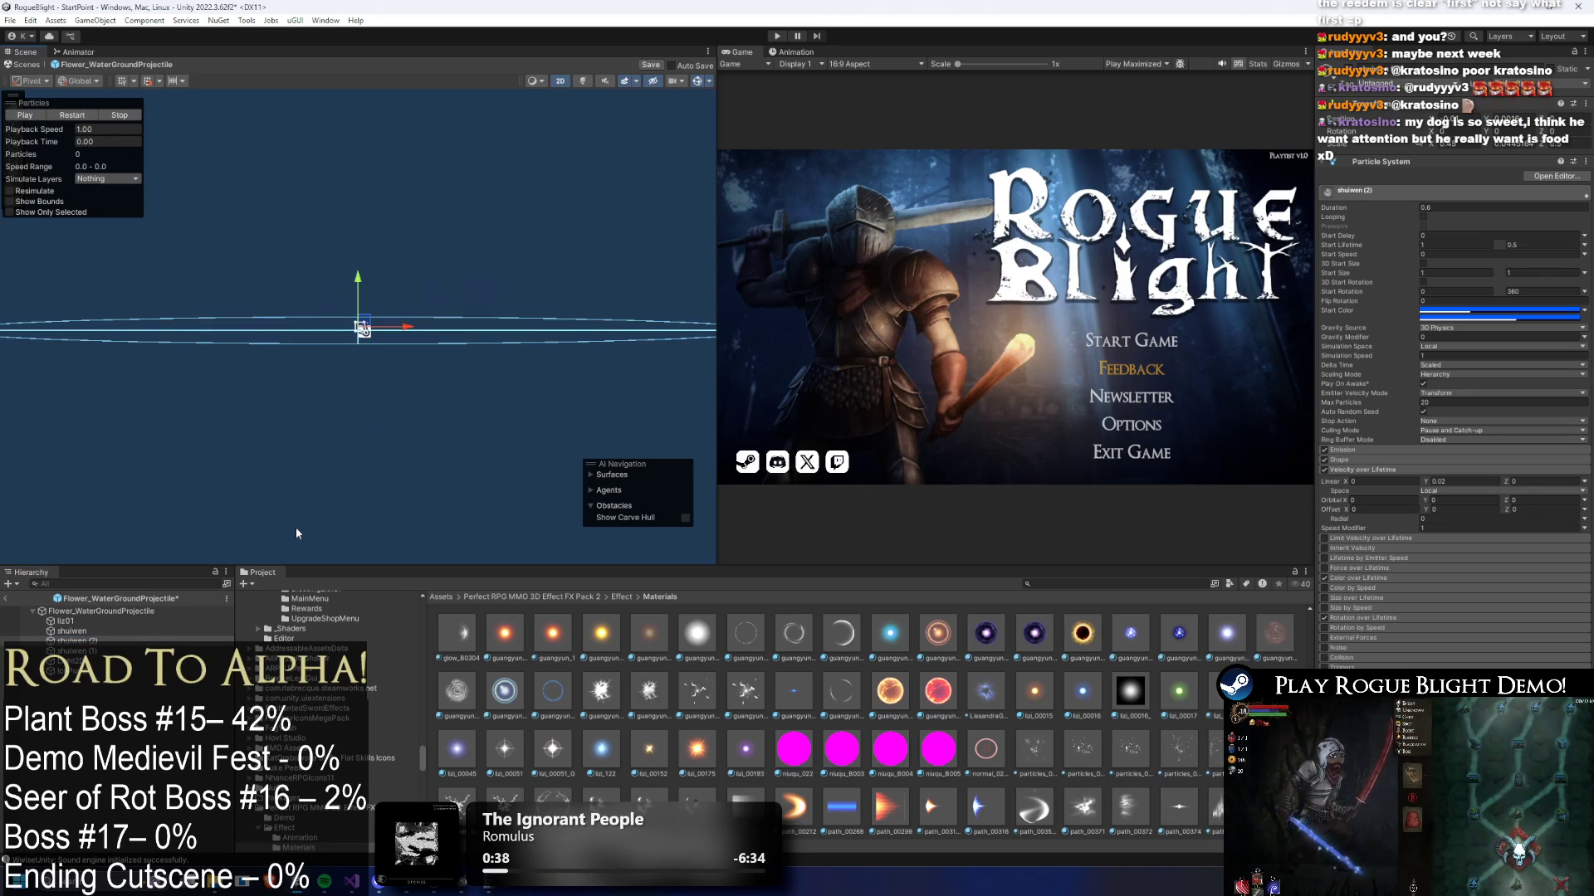
pyautogui.click(114, 651)
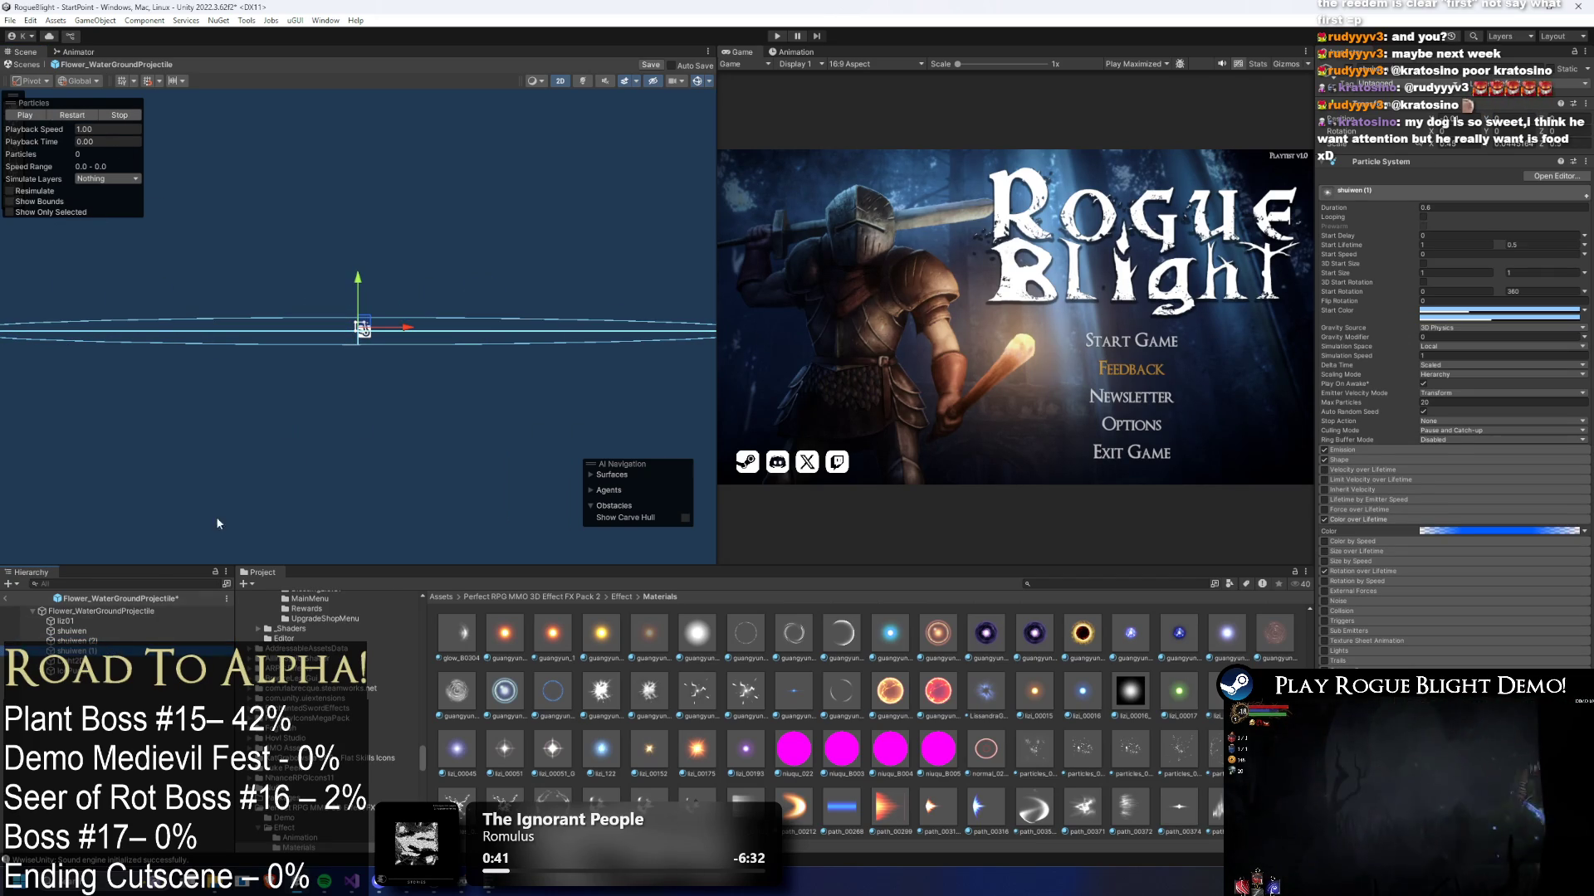
pyautogui.click(77, 640)
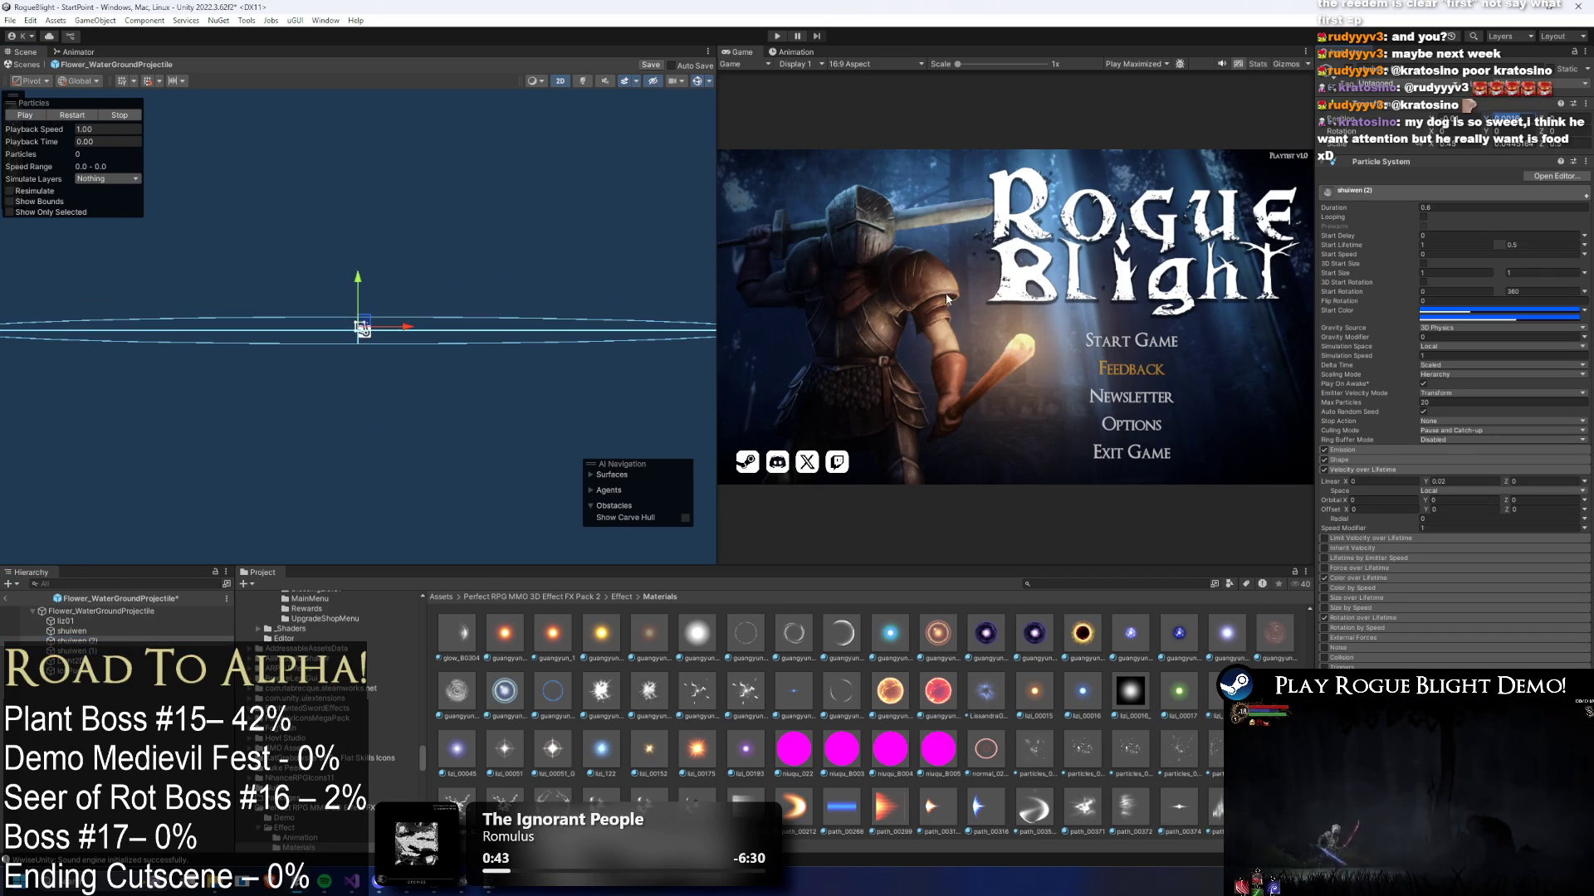
pyautogui.click(76, 651)
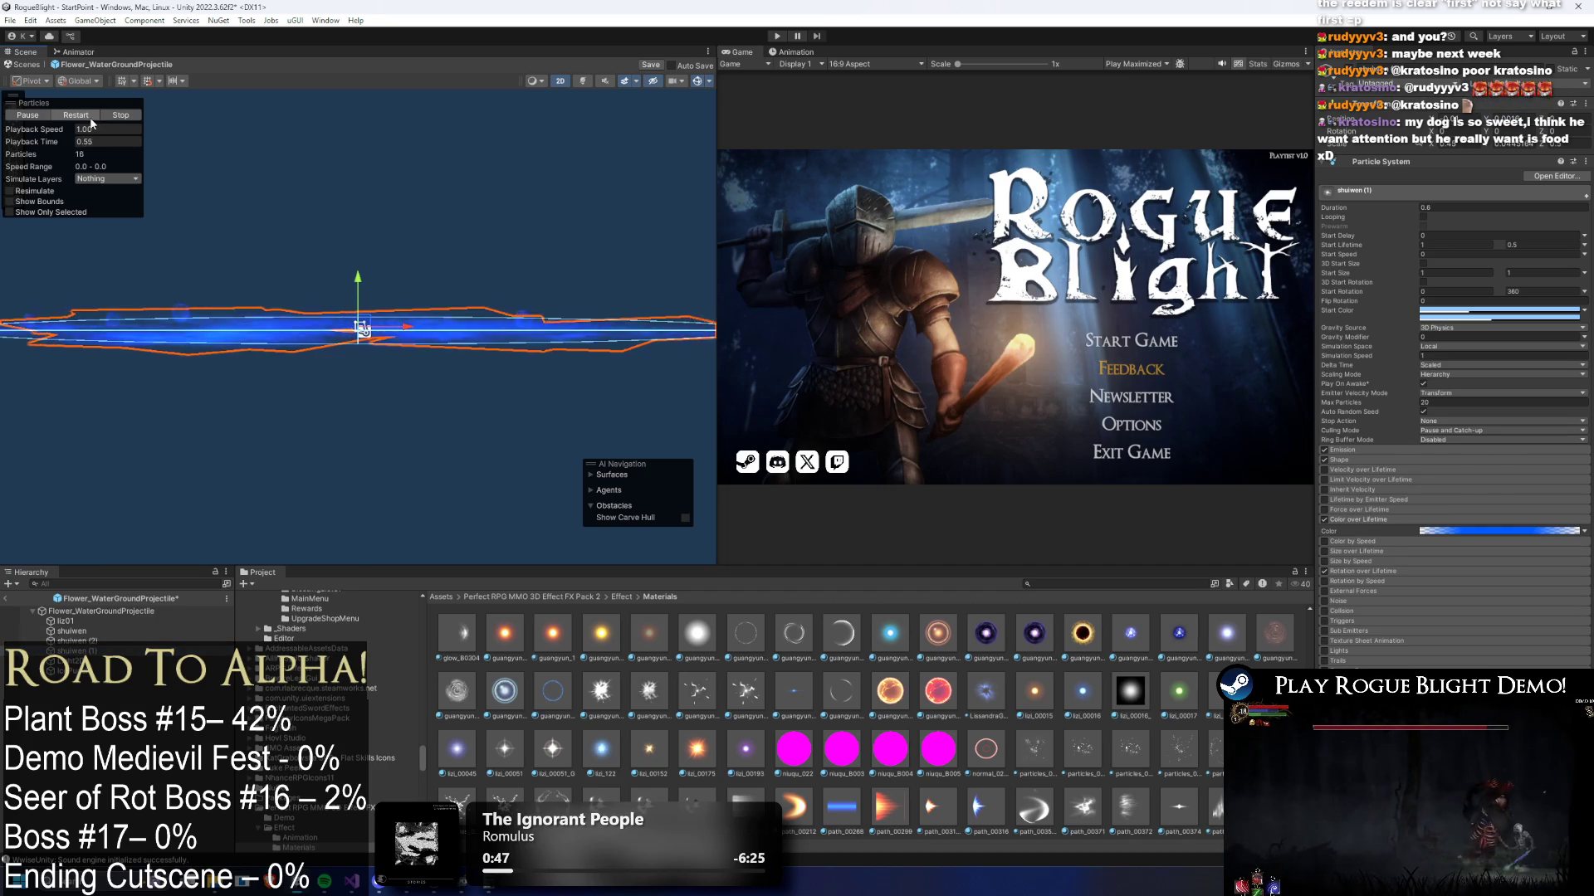
pyautogui.press('Up')
pyautogui.hotkey('ctrl', 'z')
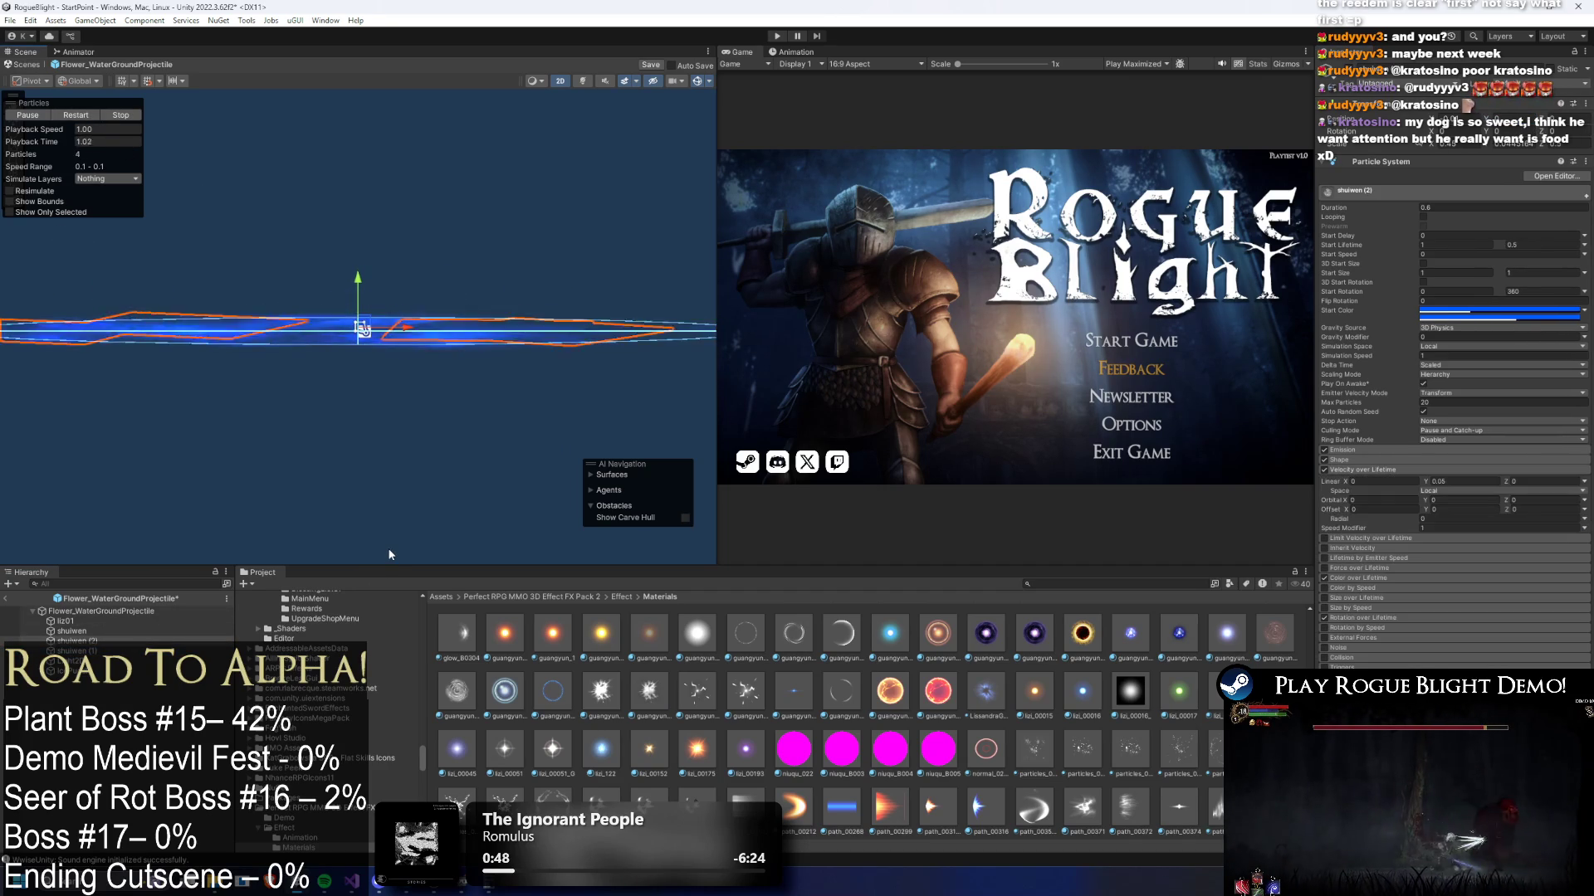
pyautogui.press('Up')
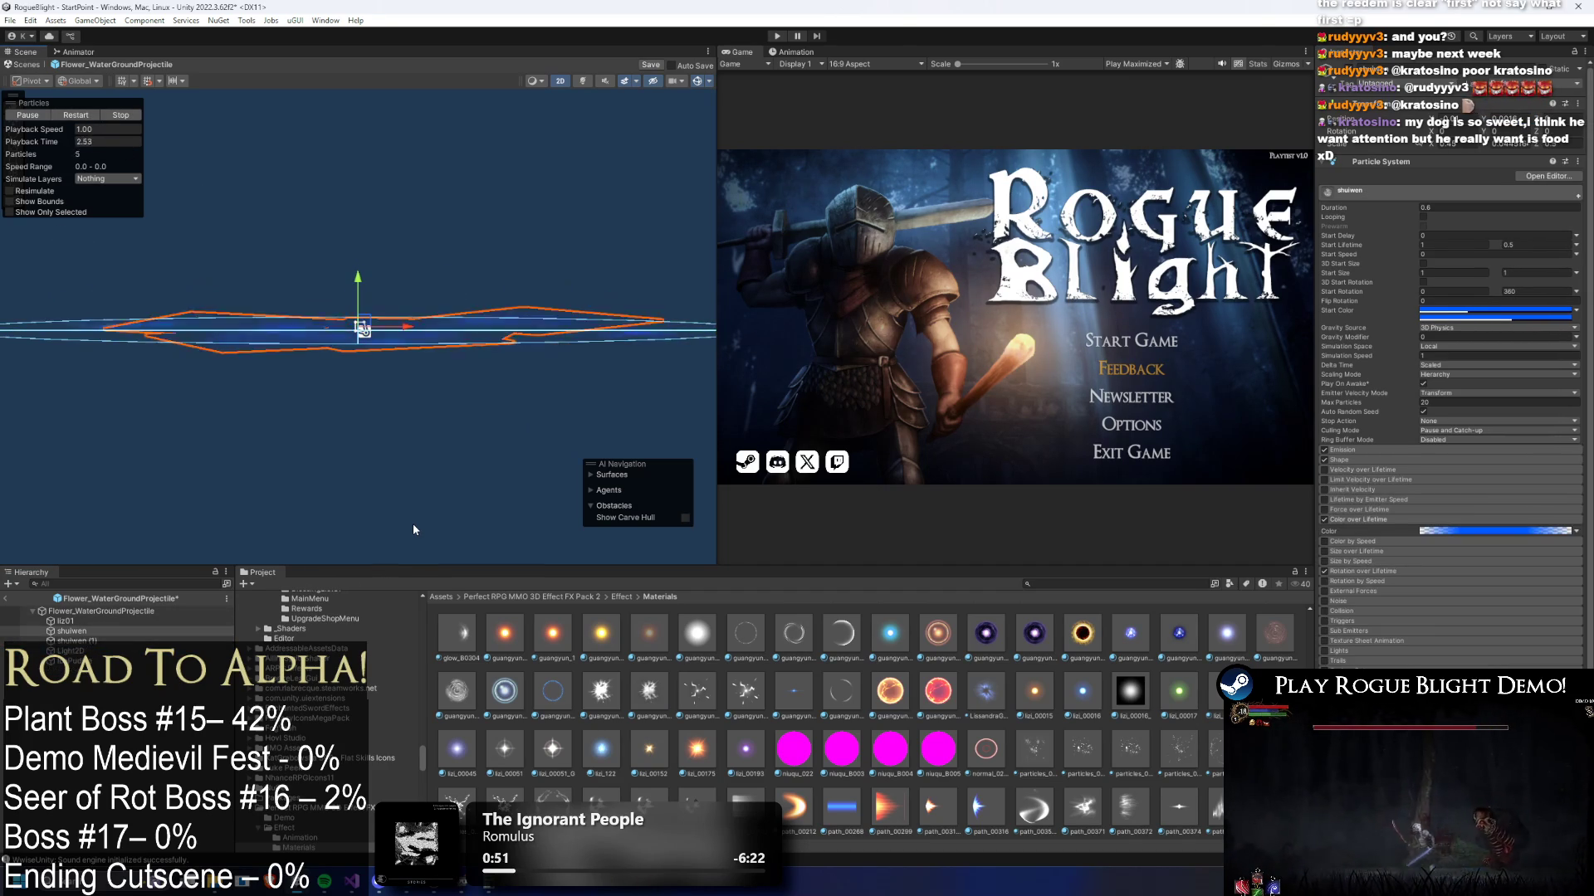
pyautogui.click(72, 116)
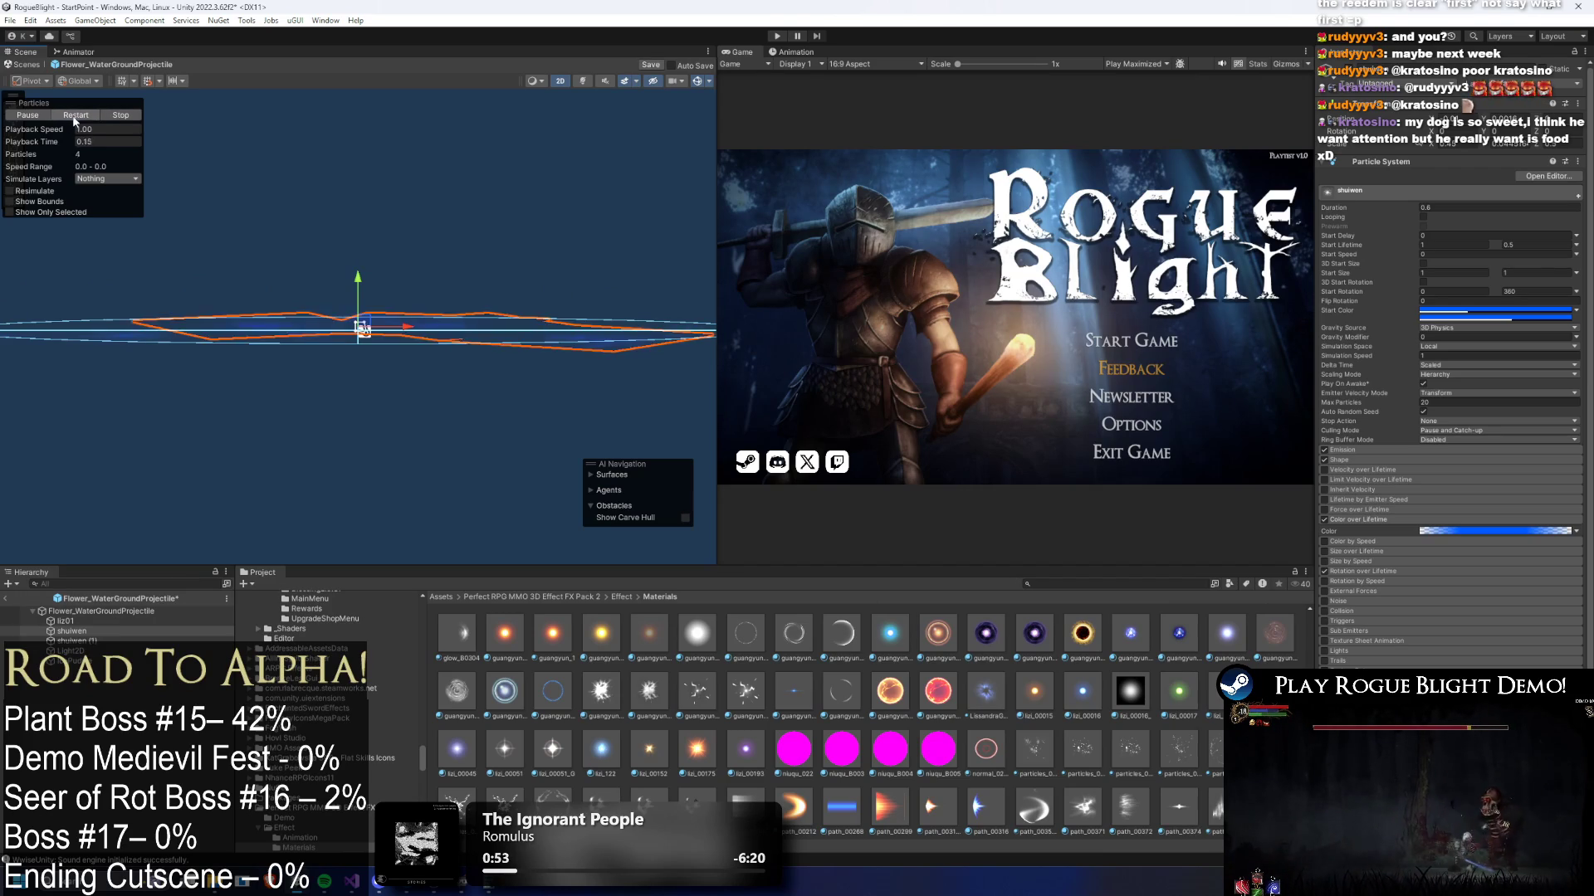
pyautogui.scroll(-2, 381, 249)
pyautogui.click(99, 612)
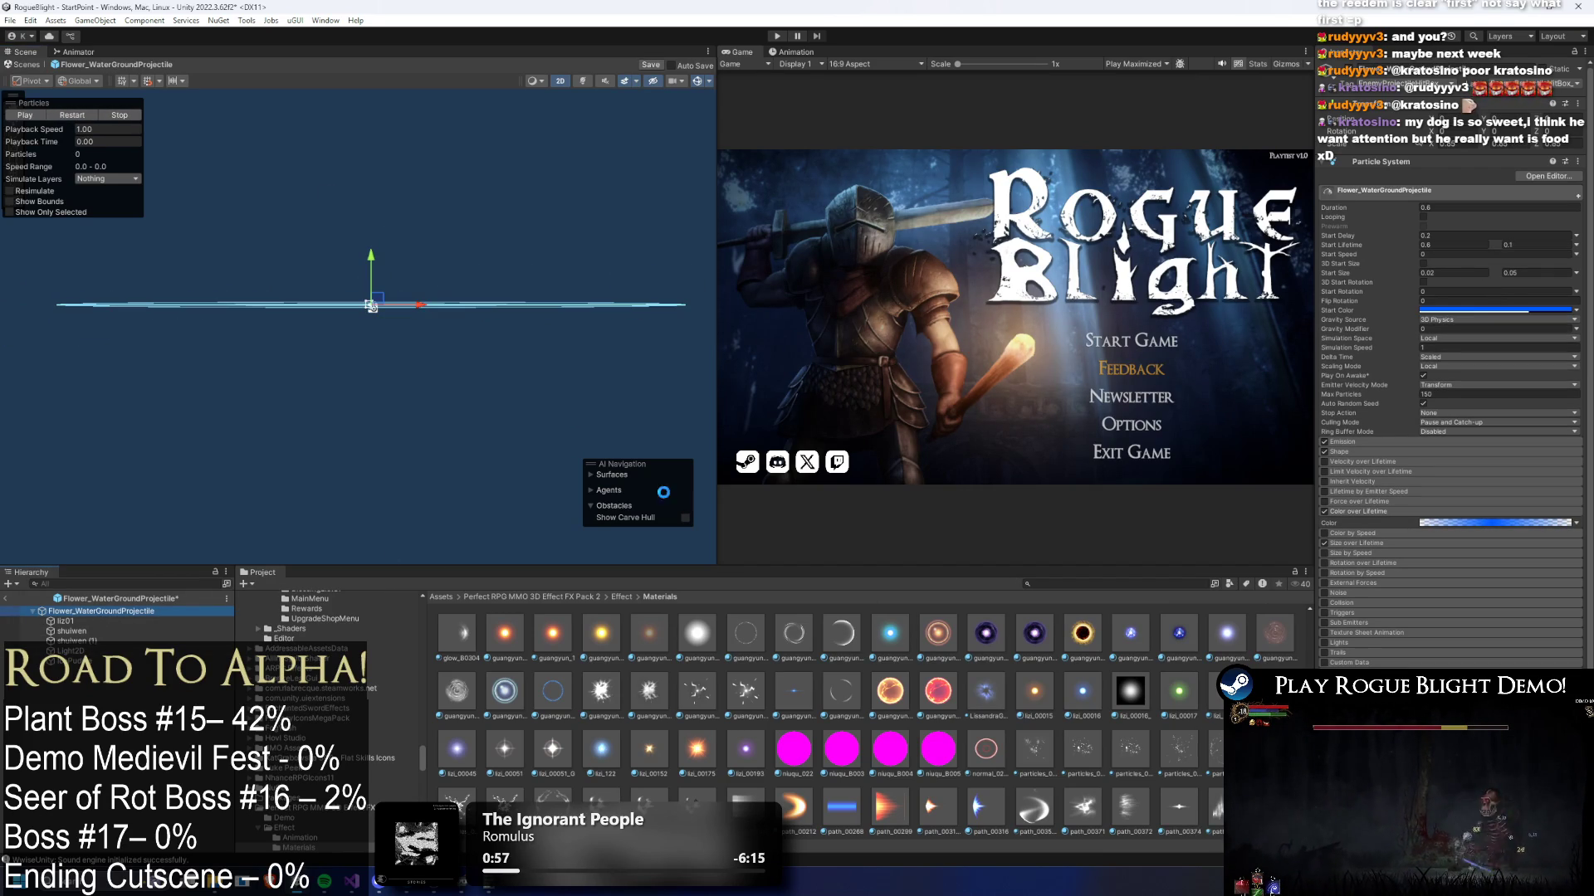
# - Search the Project for 'flower water exp' and open the Flower_WateGround_Explosion prefab
pyautogui.click(1114, 585)
pyautogui.write('flower water exp')
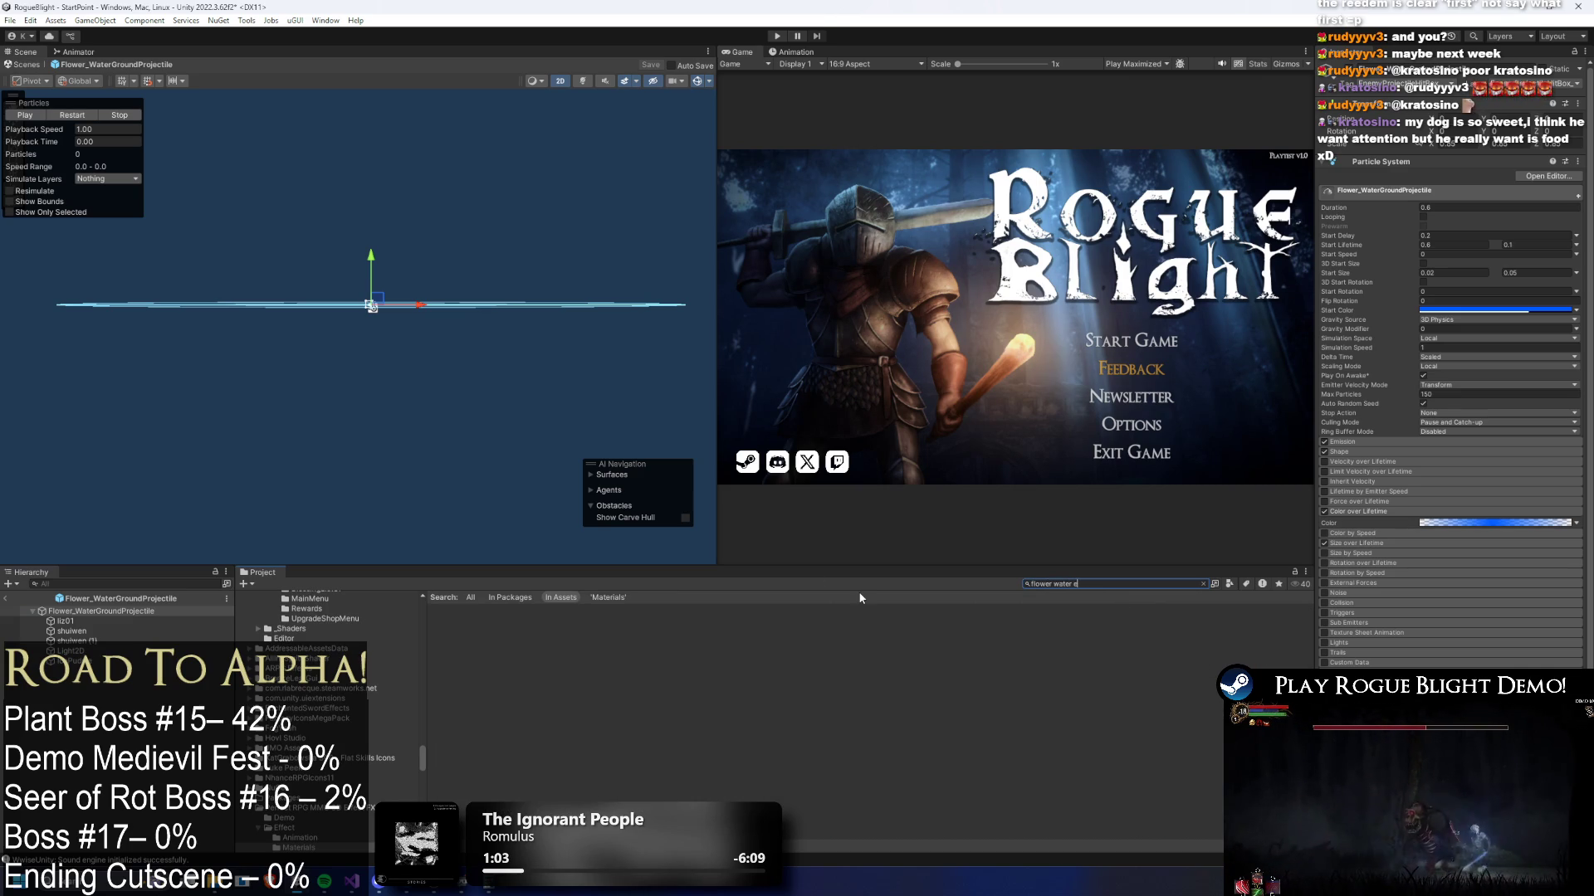
pyautogui.click(456, 635)
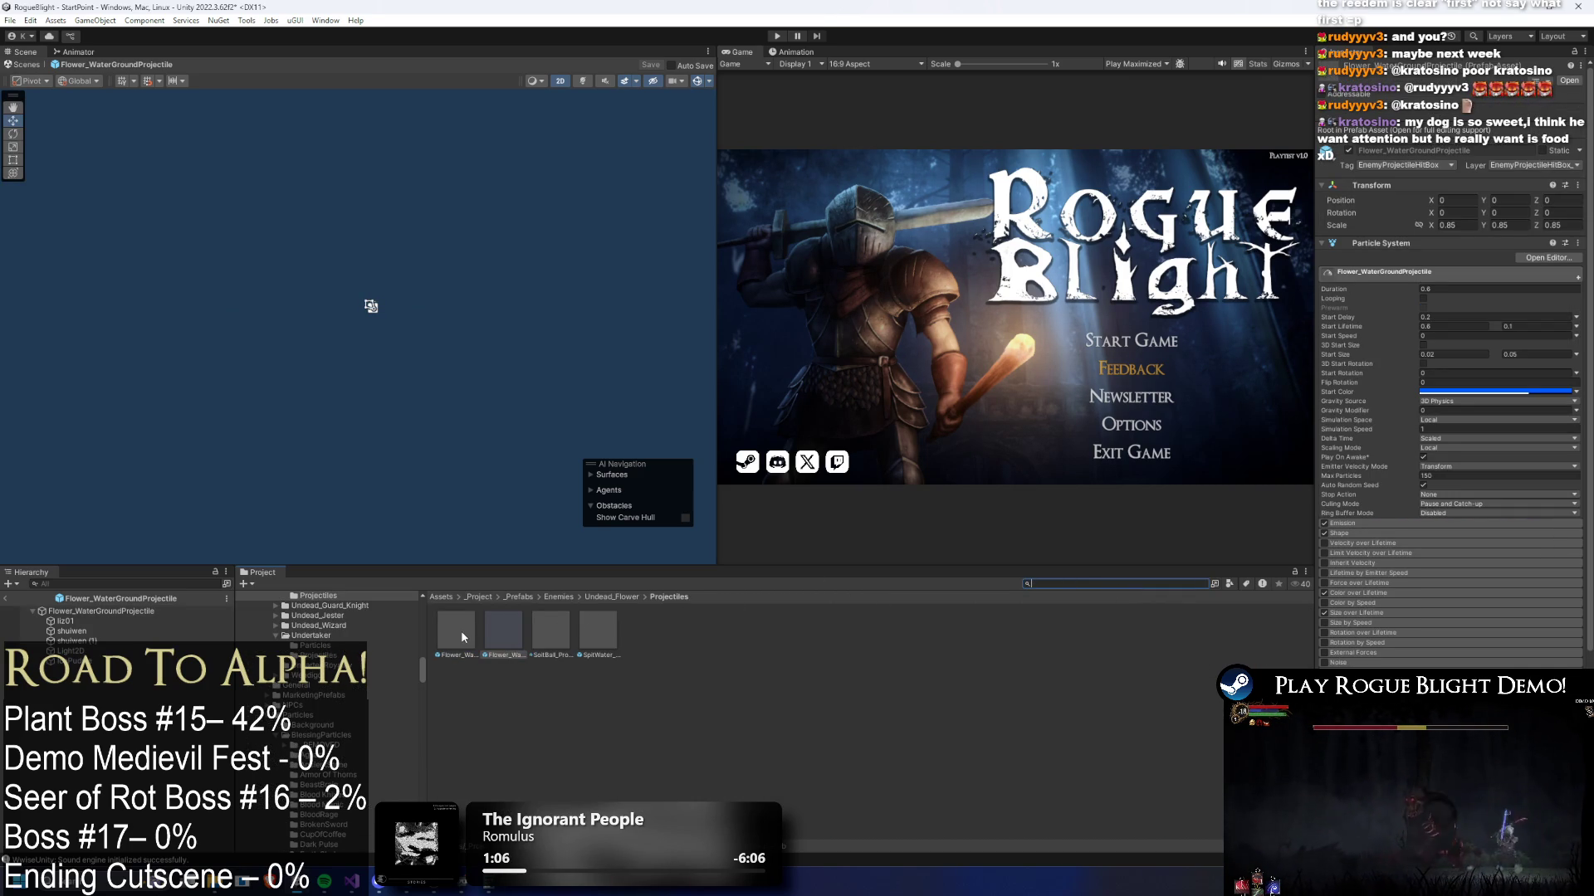
pyautogui.doubleClick(462, 637)
# - Scrub the explosion preview to 0.05 seconds and inspect the Icycles and Icycles (1) layers
pyautogui.click(338, 432)
pyautogui.click(108, 612)
pyautogui.moveTo(62, 148)
pyautogui.mouseDown()
pyautogui.moveTo(91, 148)
pyautogui.moveTo(33, 148)
pyautogui.mouseUp()
pyautogui.click(74, 631)
pyautogui.click(116, 619)
pyautogui.scroll(3, 276, 253)
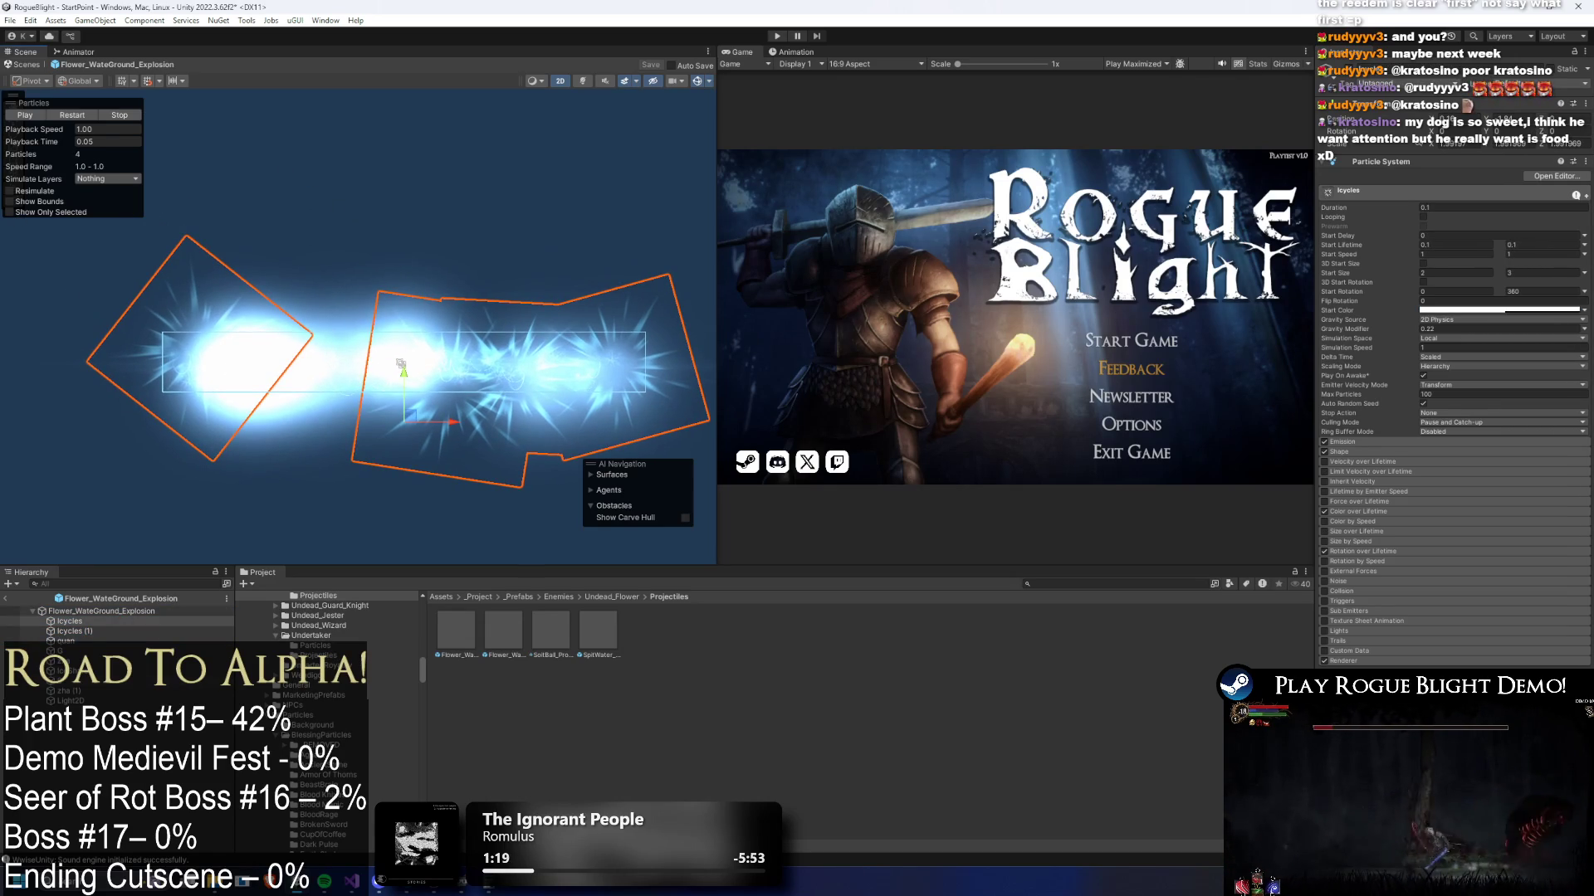
# - Stretch the explosion root's box collider much taller upward
pyautogui.click(99, 611)
pyautogui.scroll(-5, 1379, 485)
pyautogui.click(1437, 595)
pyautogui.scroll(-2, 540, 318)
pyautogui.scroll(-3, 444, 324)
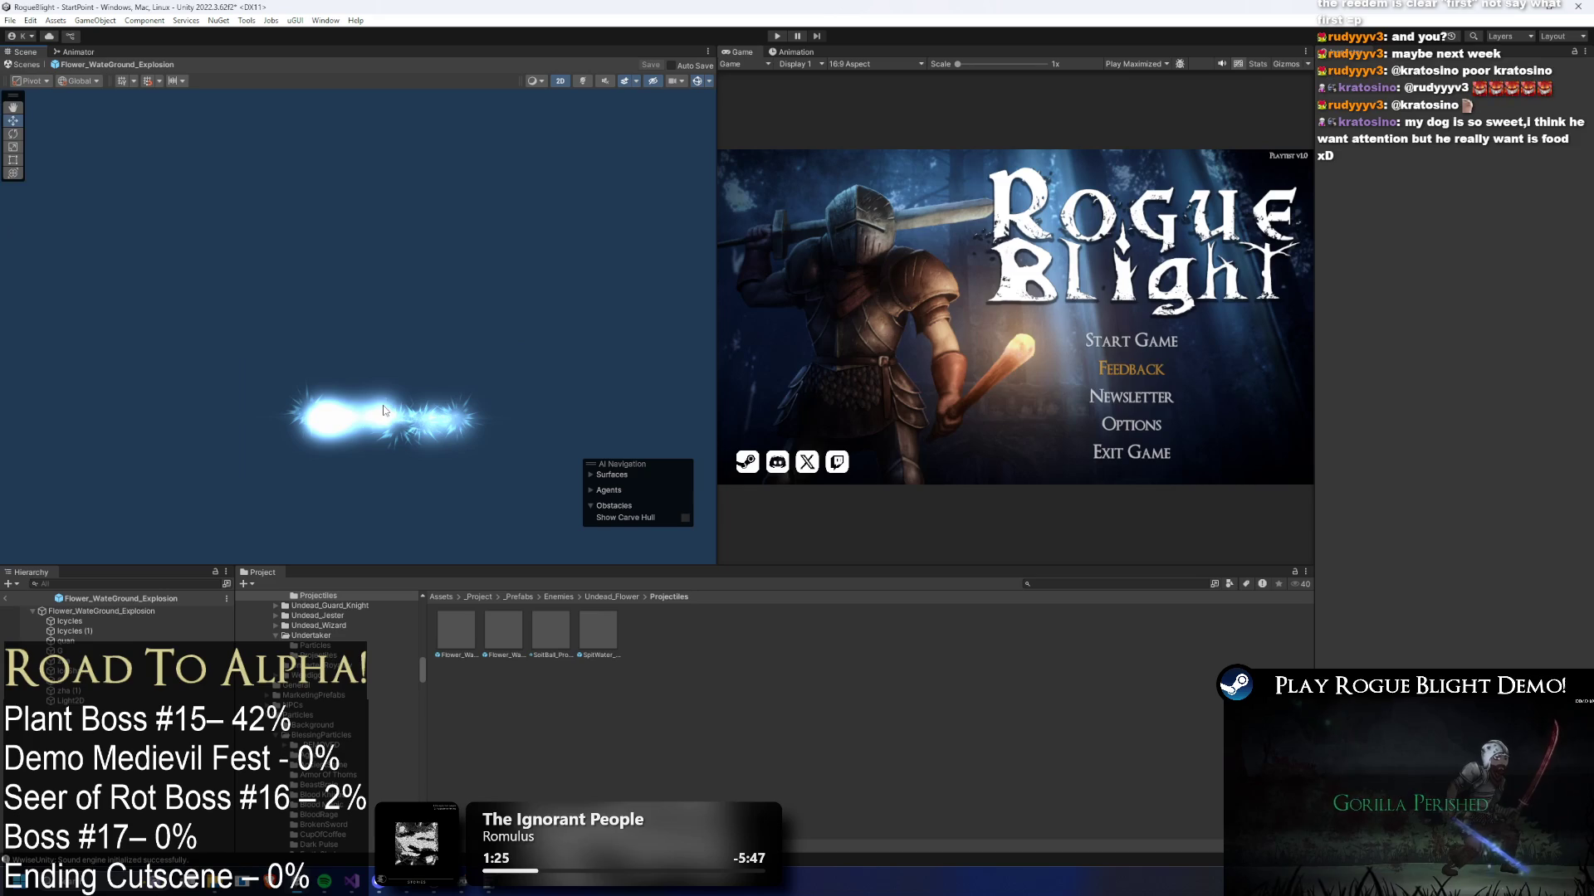
pyautogui.moveTo(380, 405); pyautogui.dragTo(375, 178)
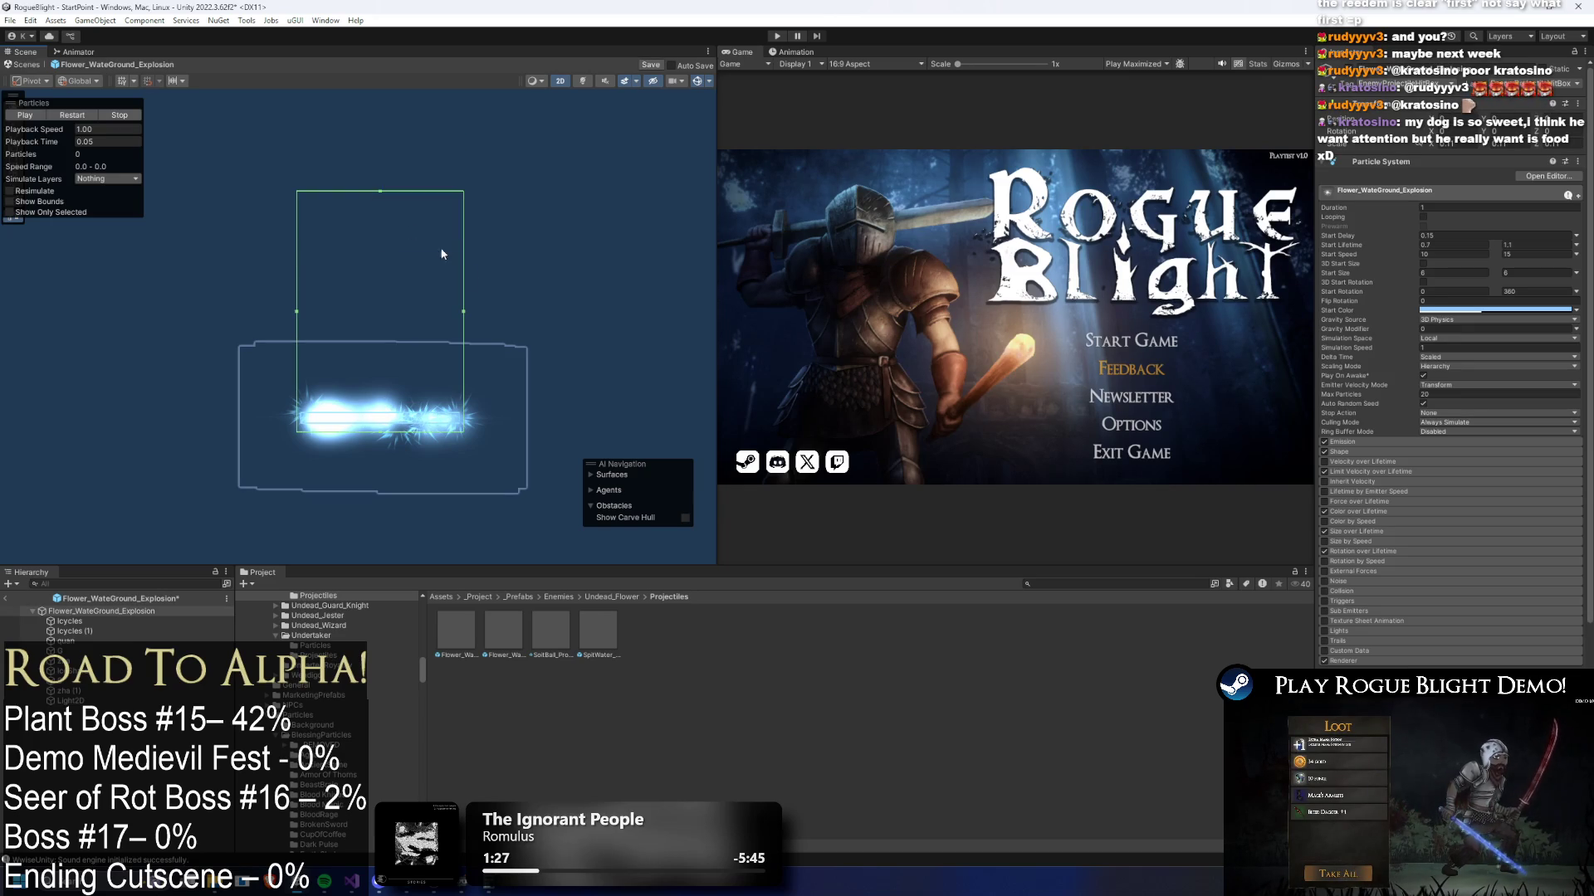
# - Review the Icycles, Icycles (1) and root objects of the explosion again
pyautogui.click(133, 622)
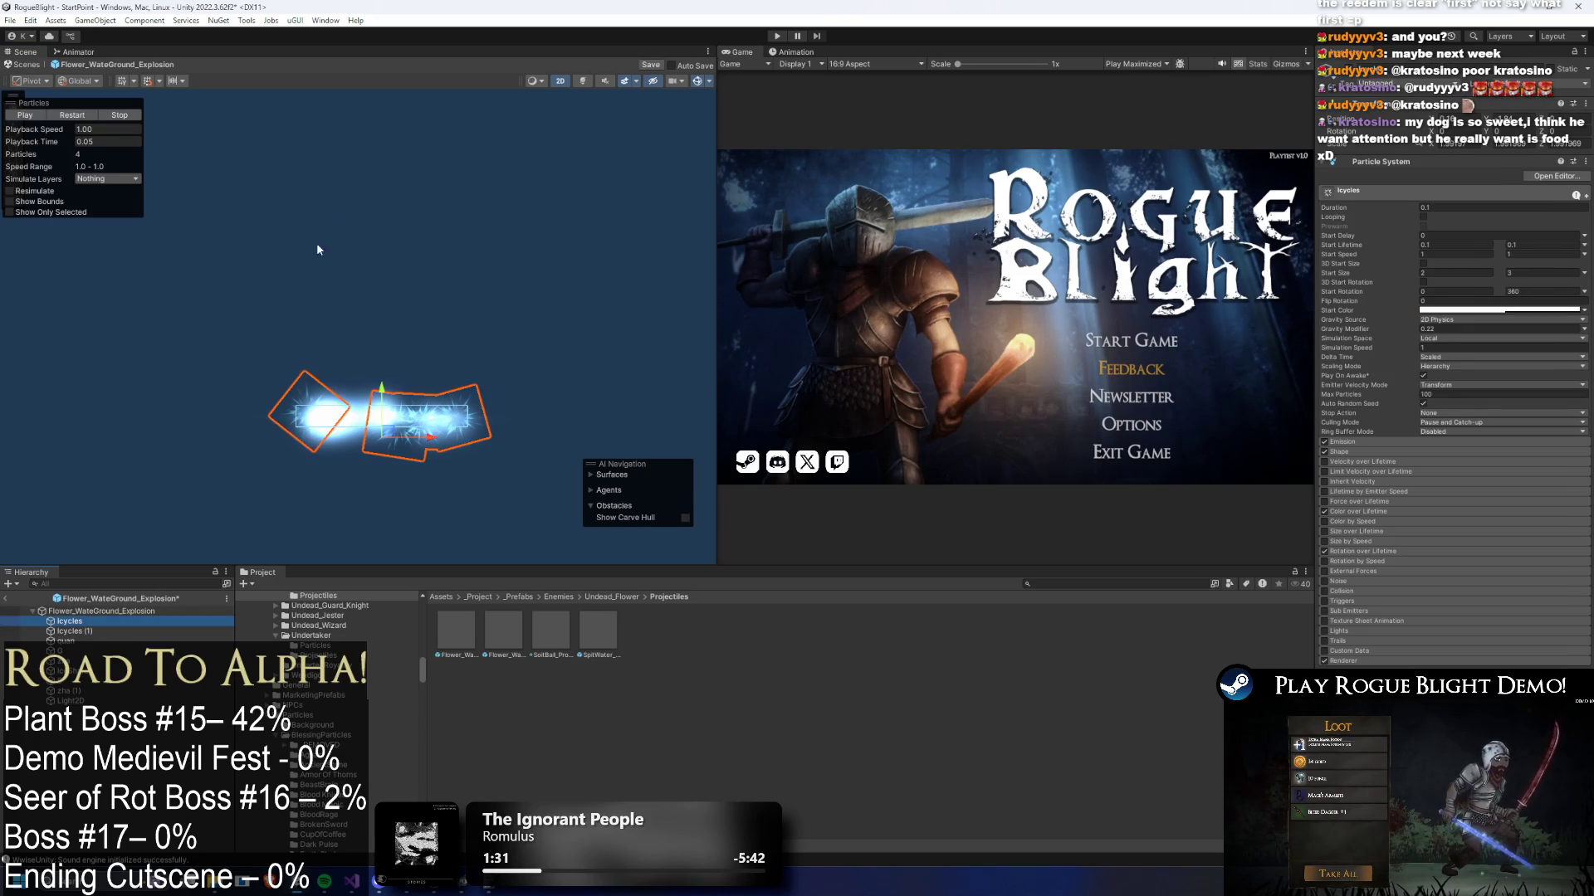
pyautogui.click(116, 632)
pyautogui.click(153, 609)
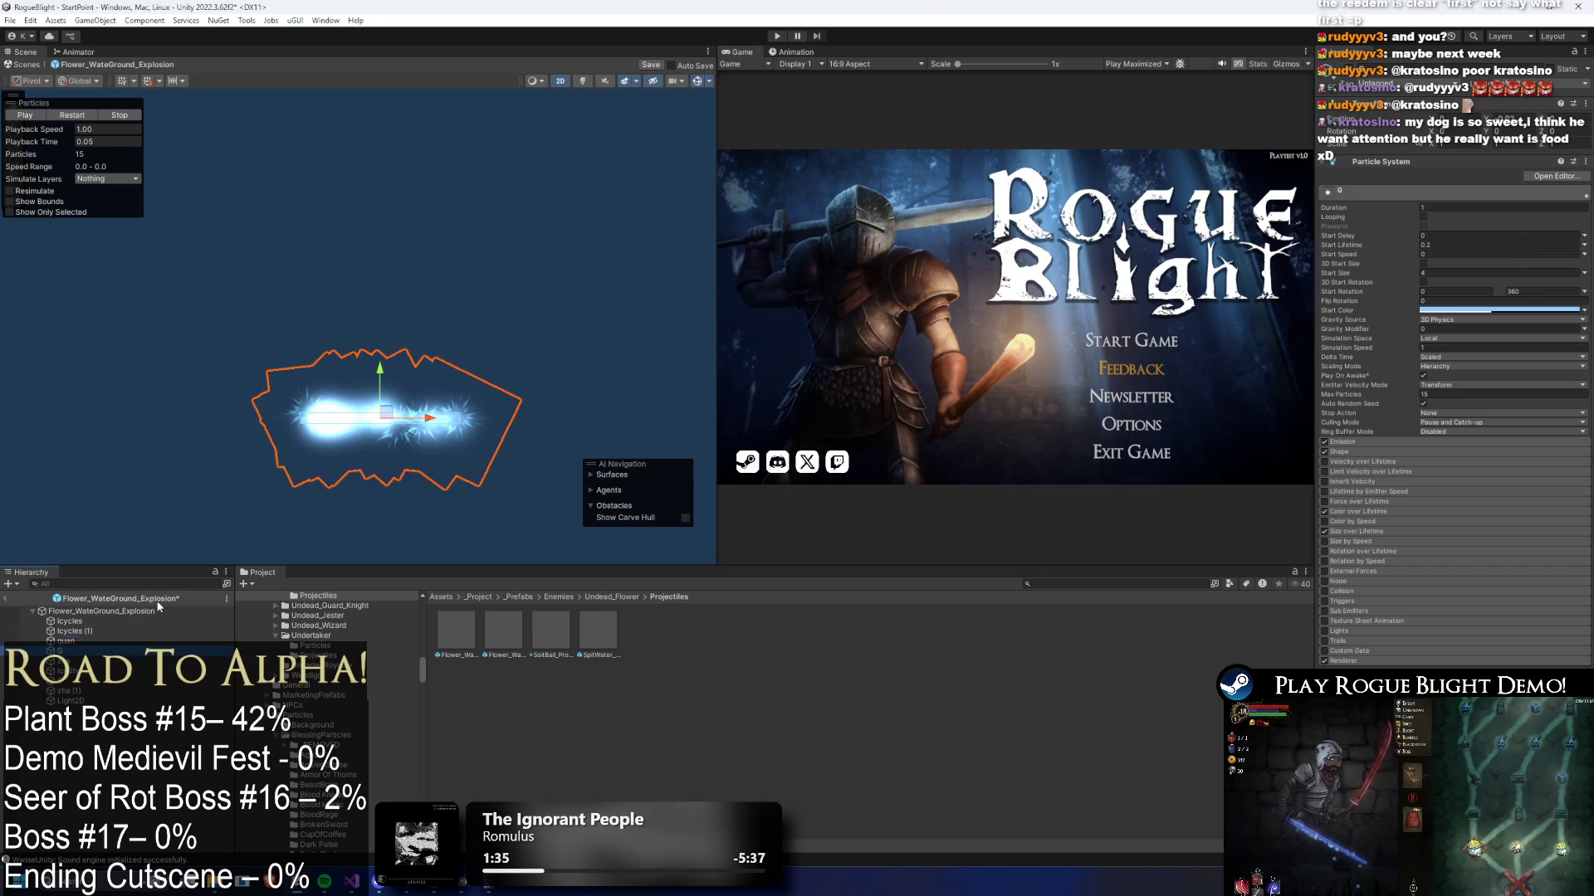
pyautogui.press('Up')
pyautogui.press('Up')
pyautogui.press('Up')
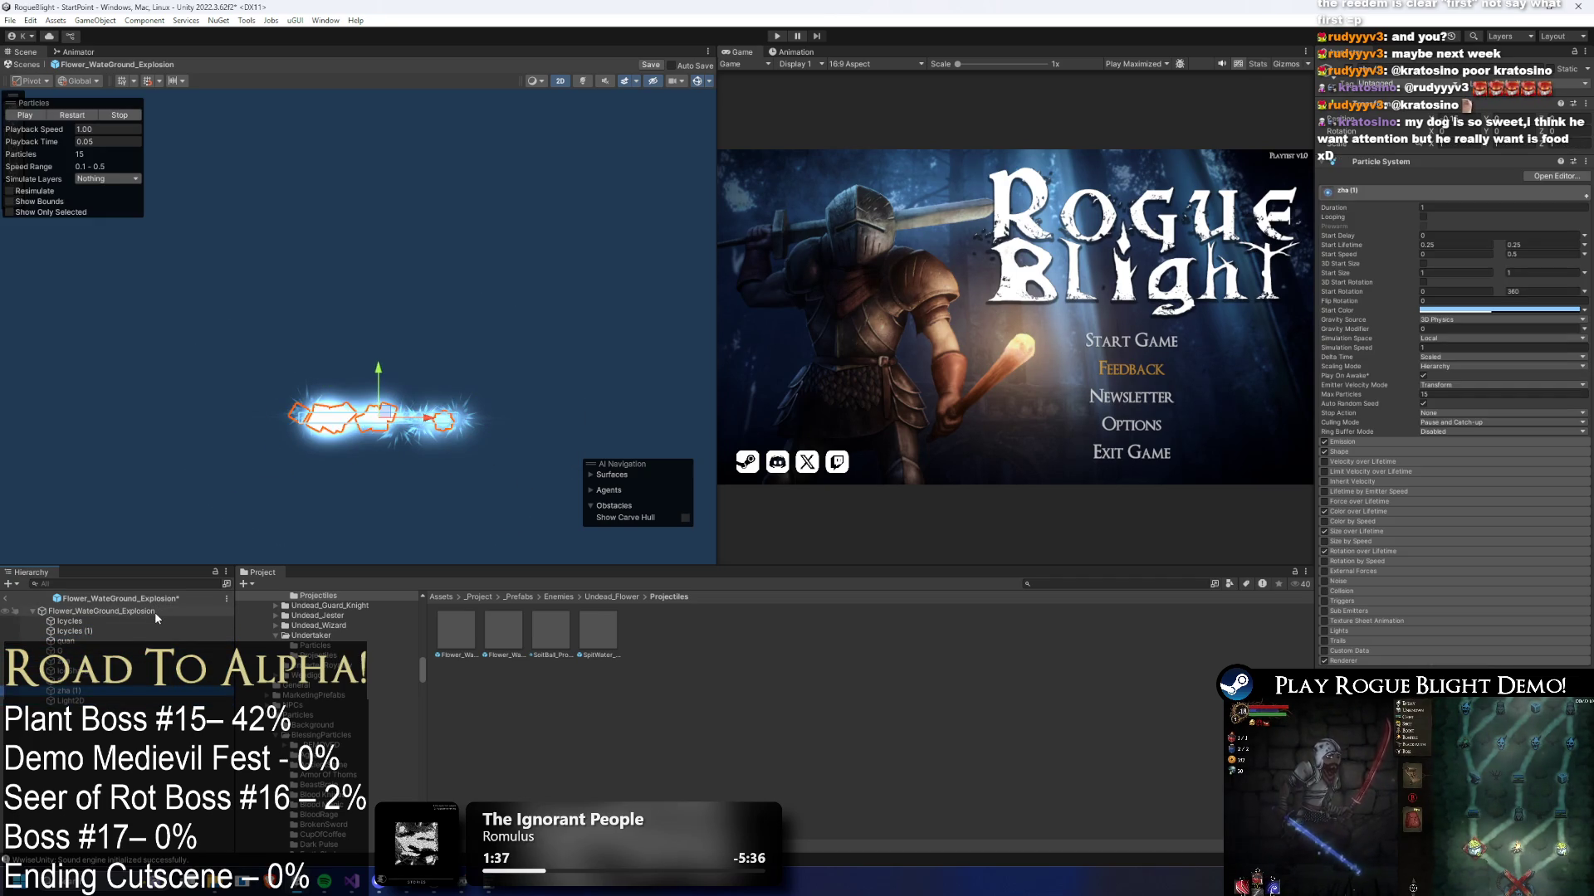
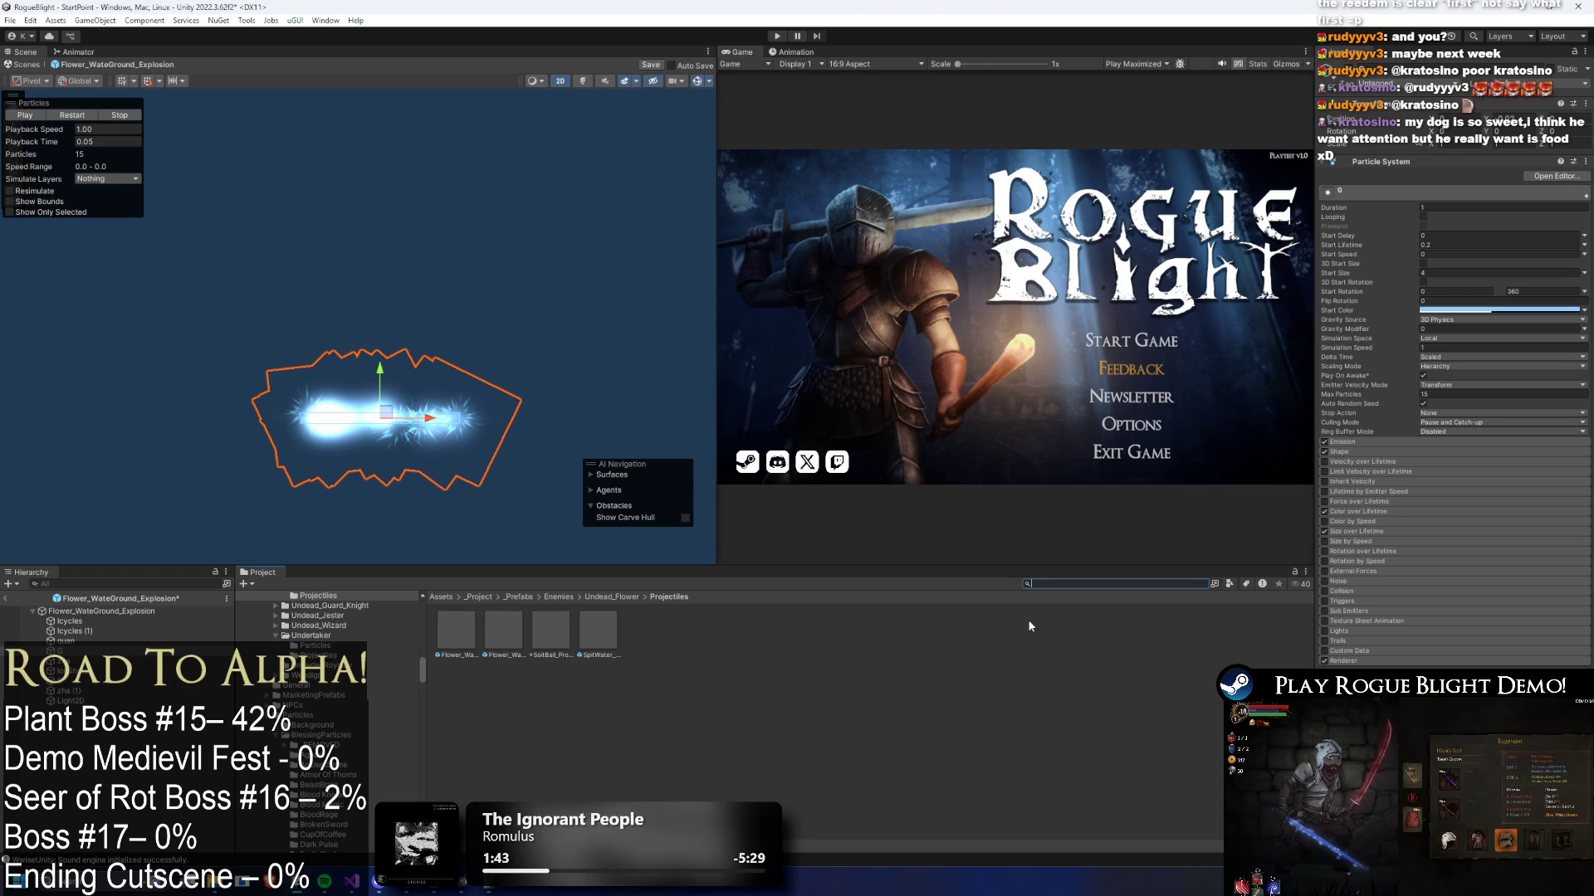
# - Search the project for 'undertaker pre' and open Undertaker_Prefab, bringing up the save-changes prompt
pyautogui.press('BackSpace')
pyautogui.press('BackSpace')
pyautogui.write('und')
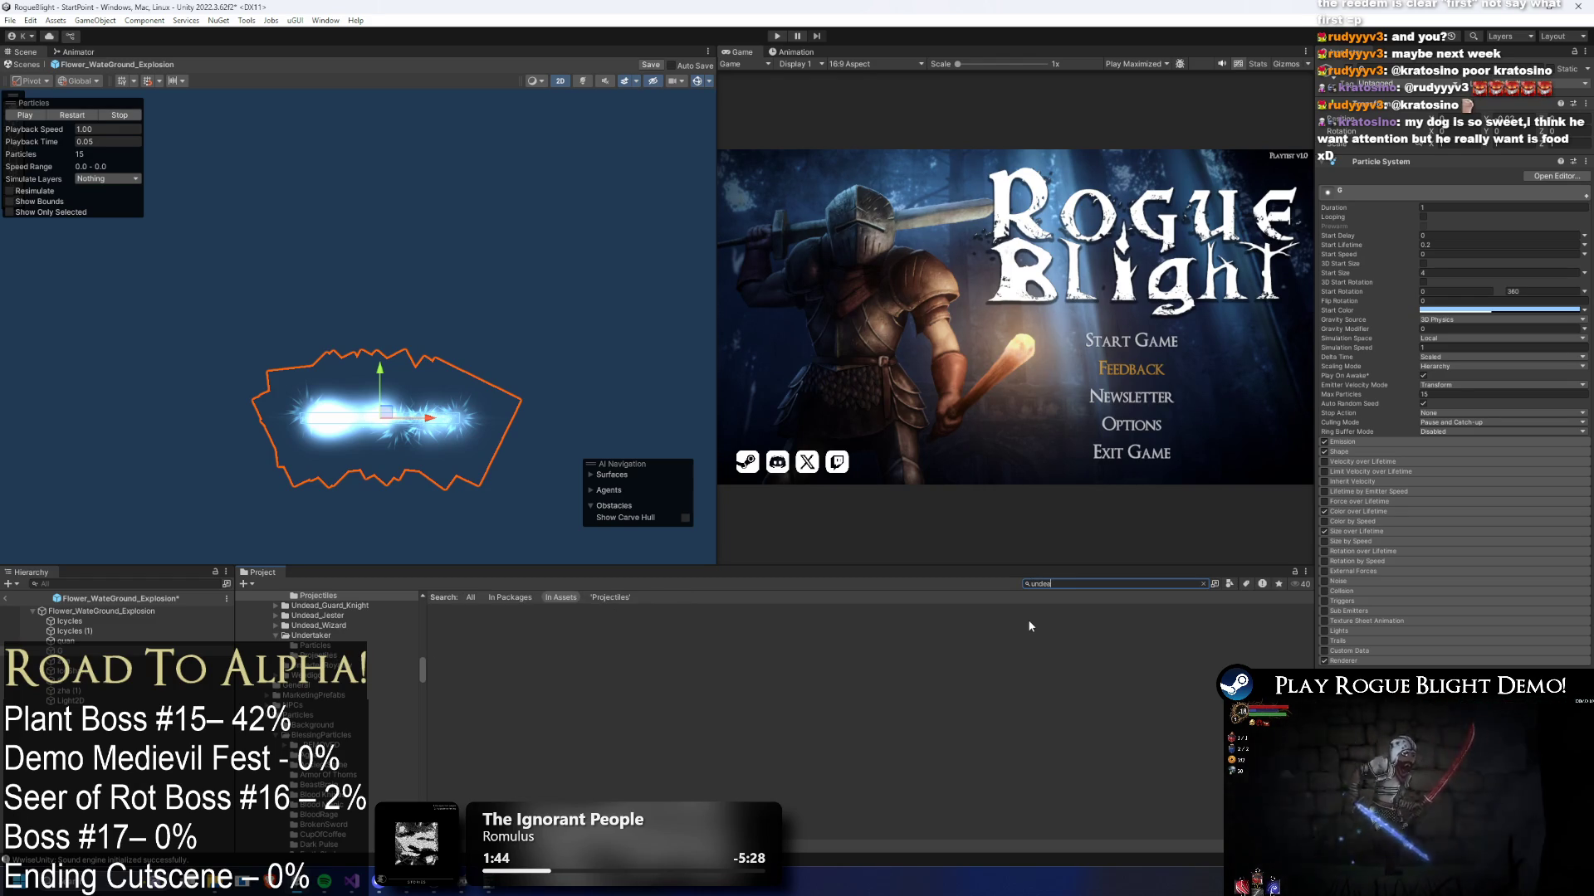
pyautogui.write('ertaker pre')
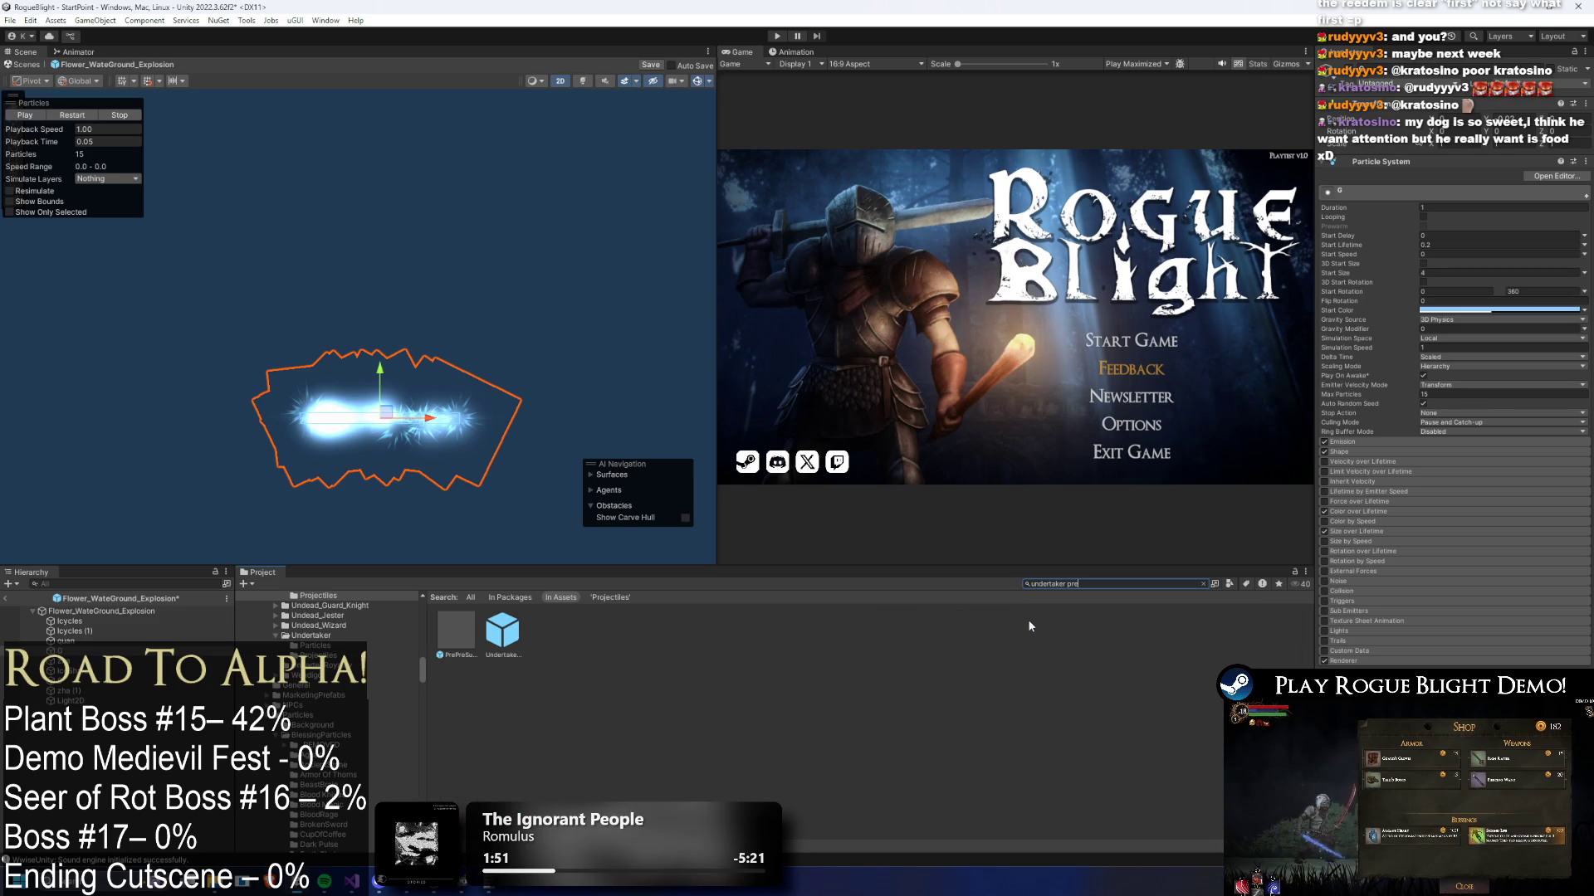
pyautogui.doubleClick(498, 619)
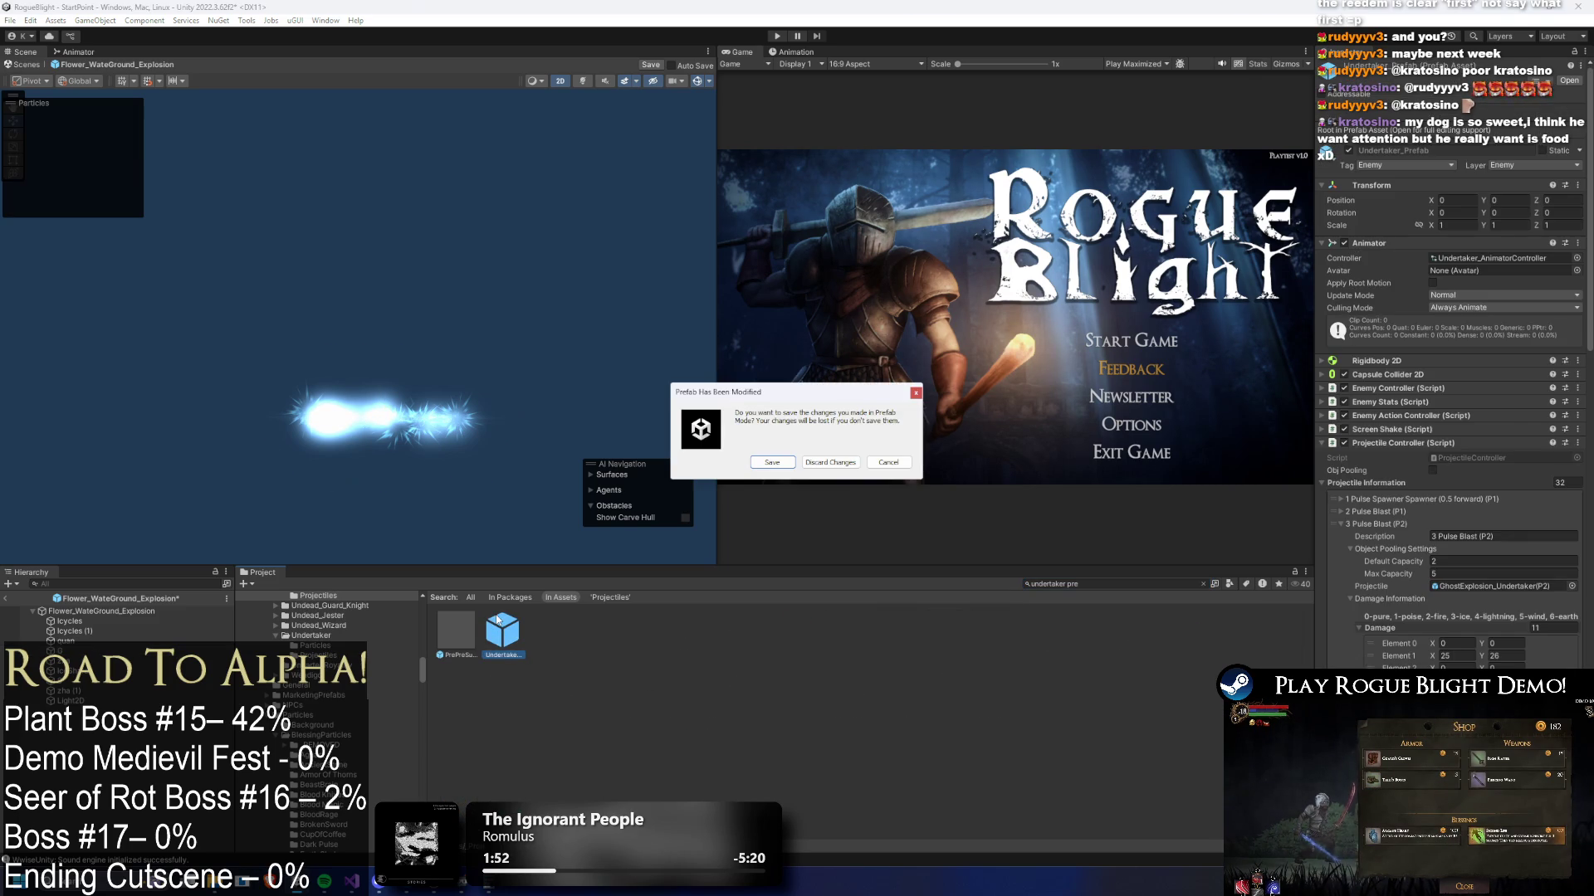
# - Dismiss the save prompt, ping the Undertaker's projectile asset and open GhostExplosion_Undertaker(P2)
pyautogui.click(774, 464)
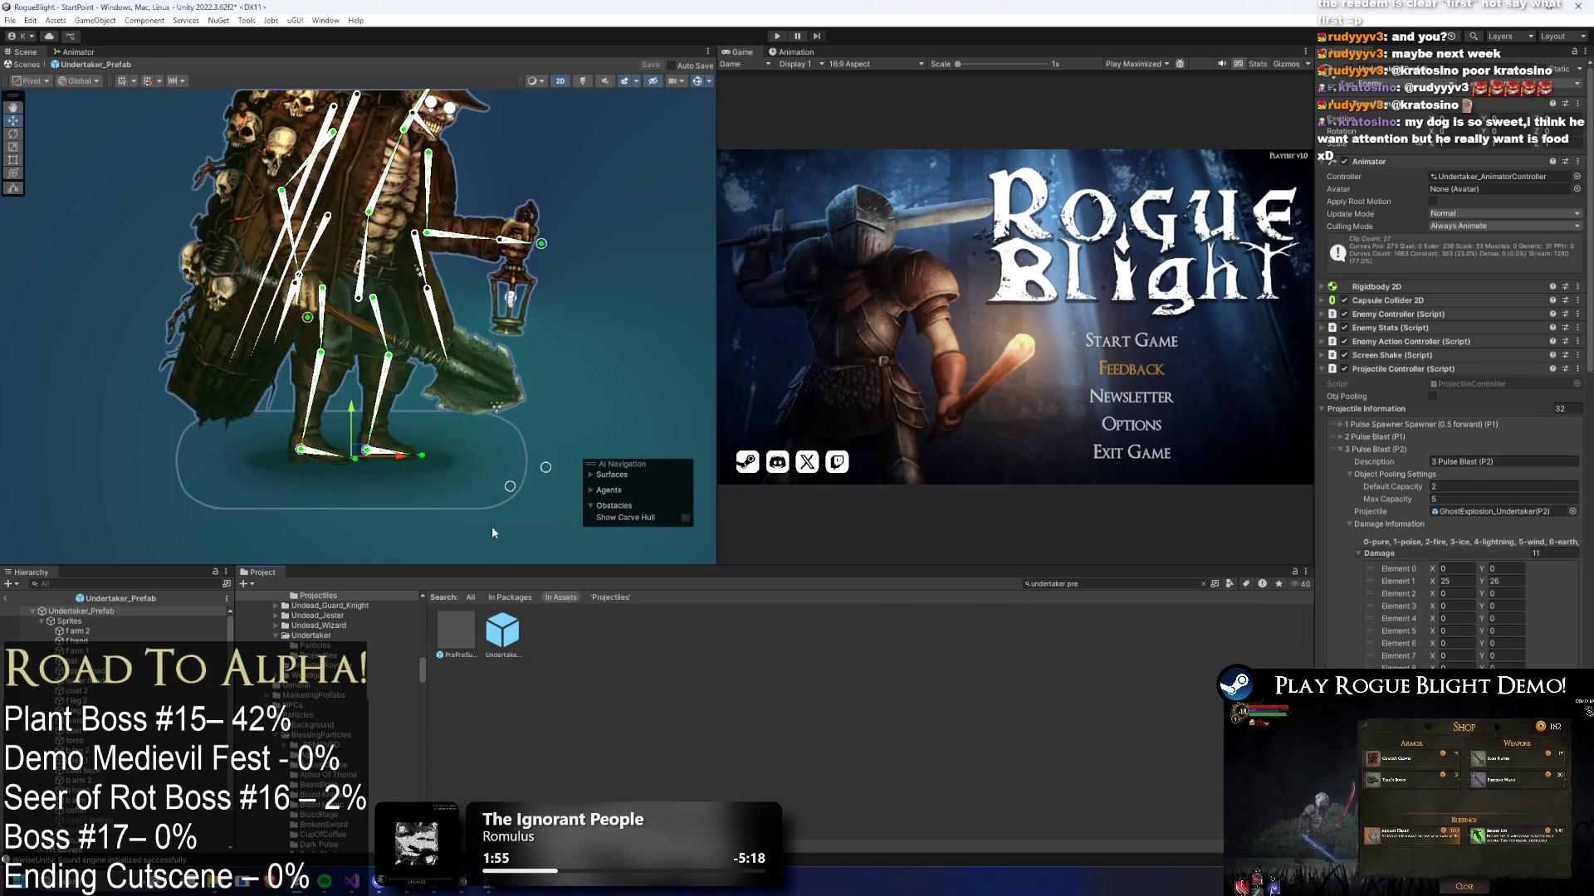
pyautogui.click(1381, 450)
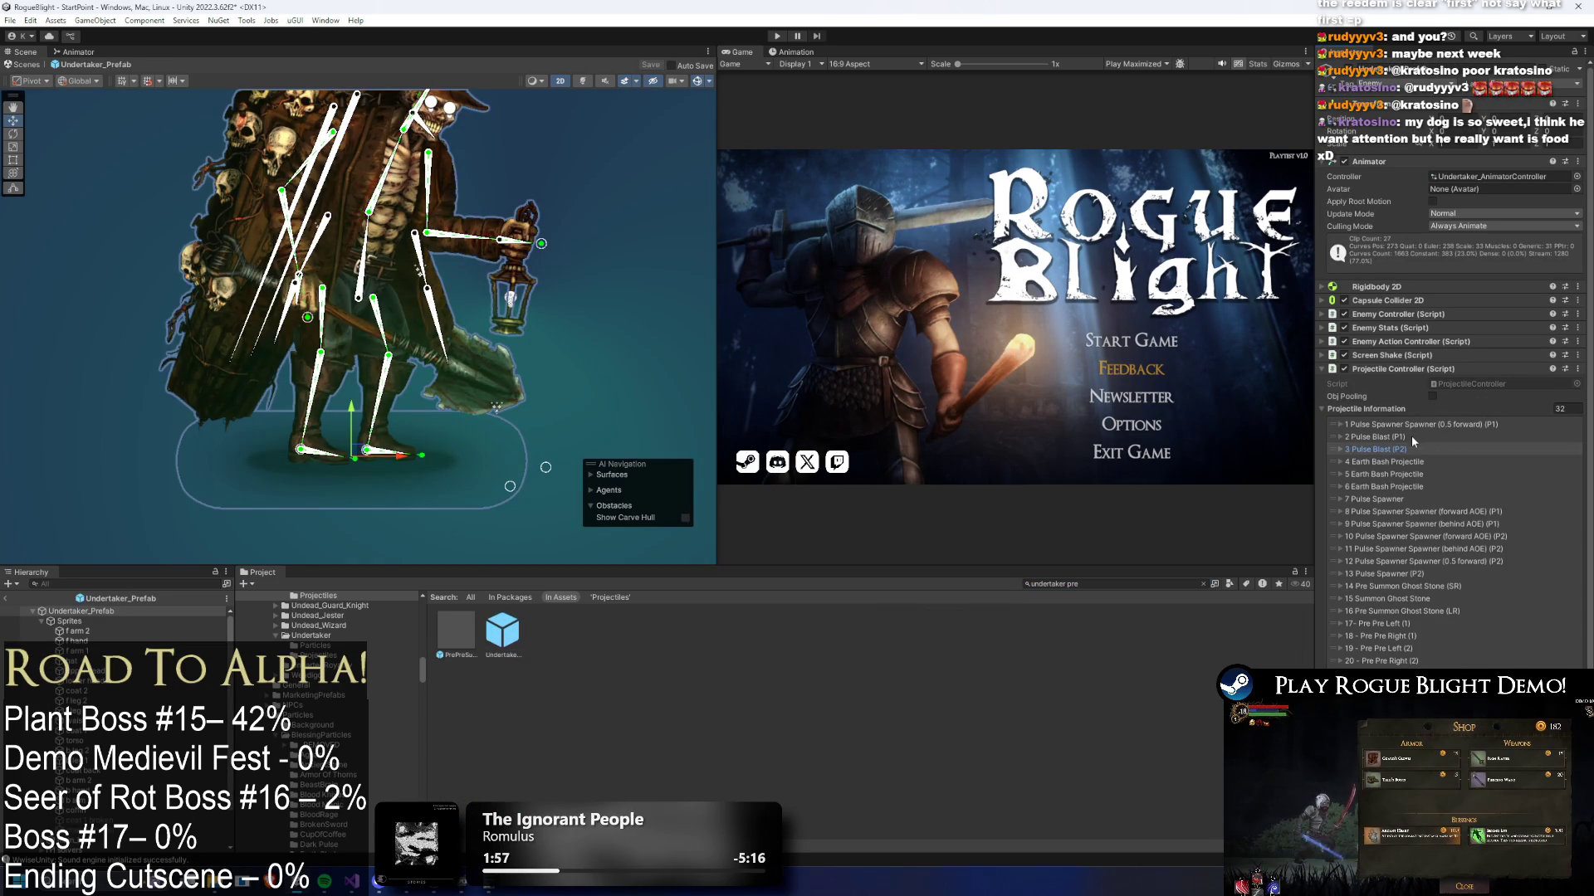
pyautogui.click(316, 655)
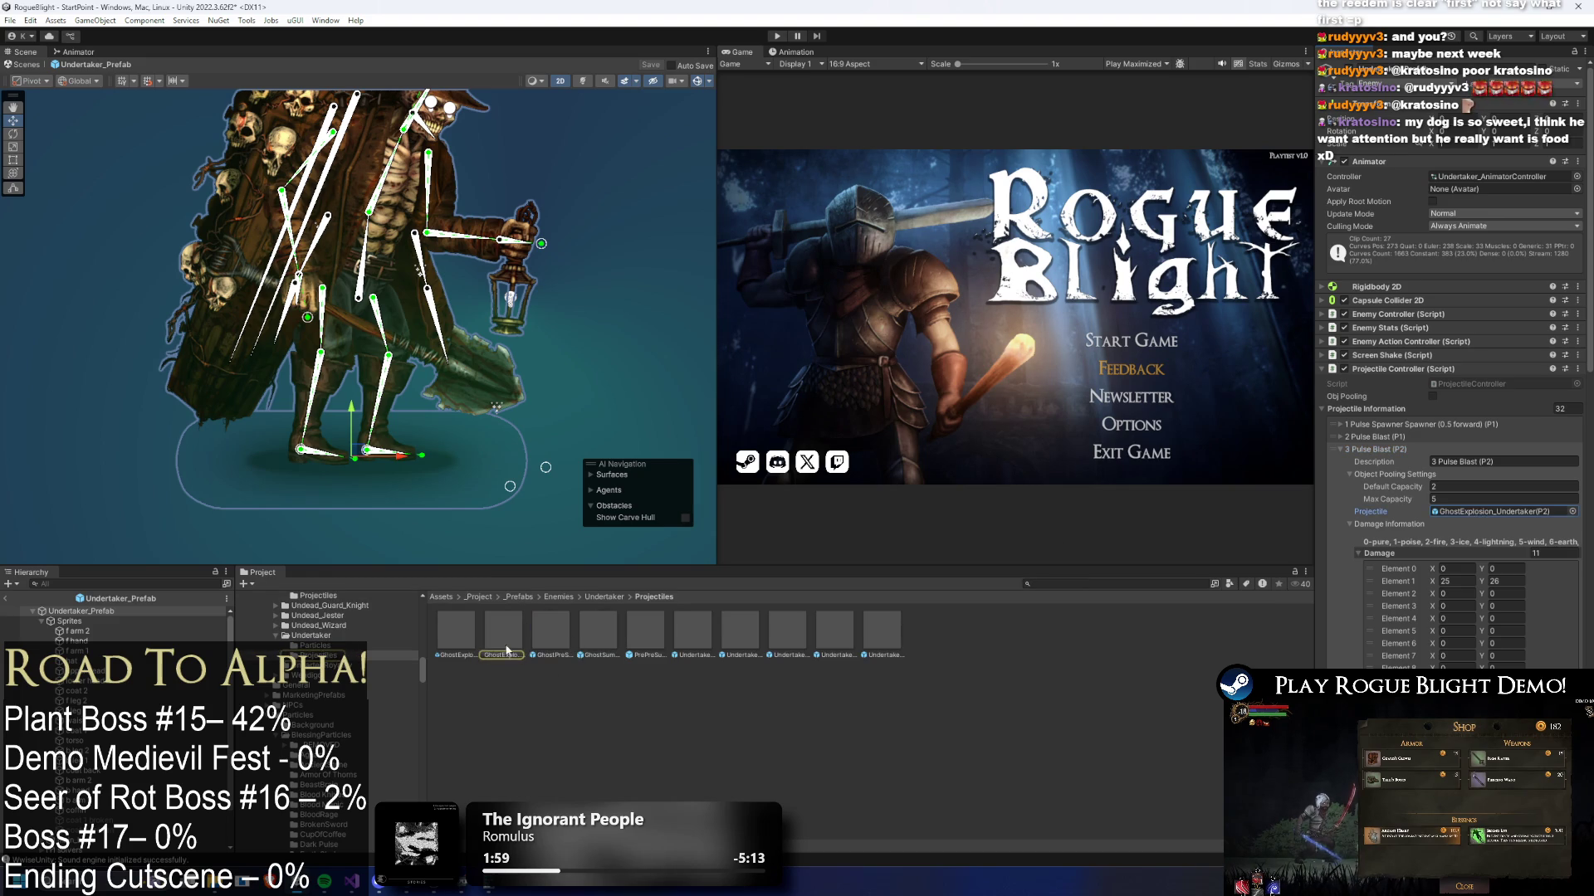
pyautogui.doubleClick(516, 628)
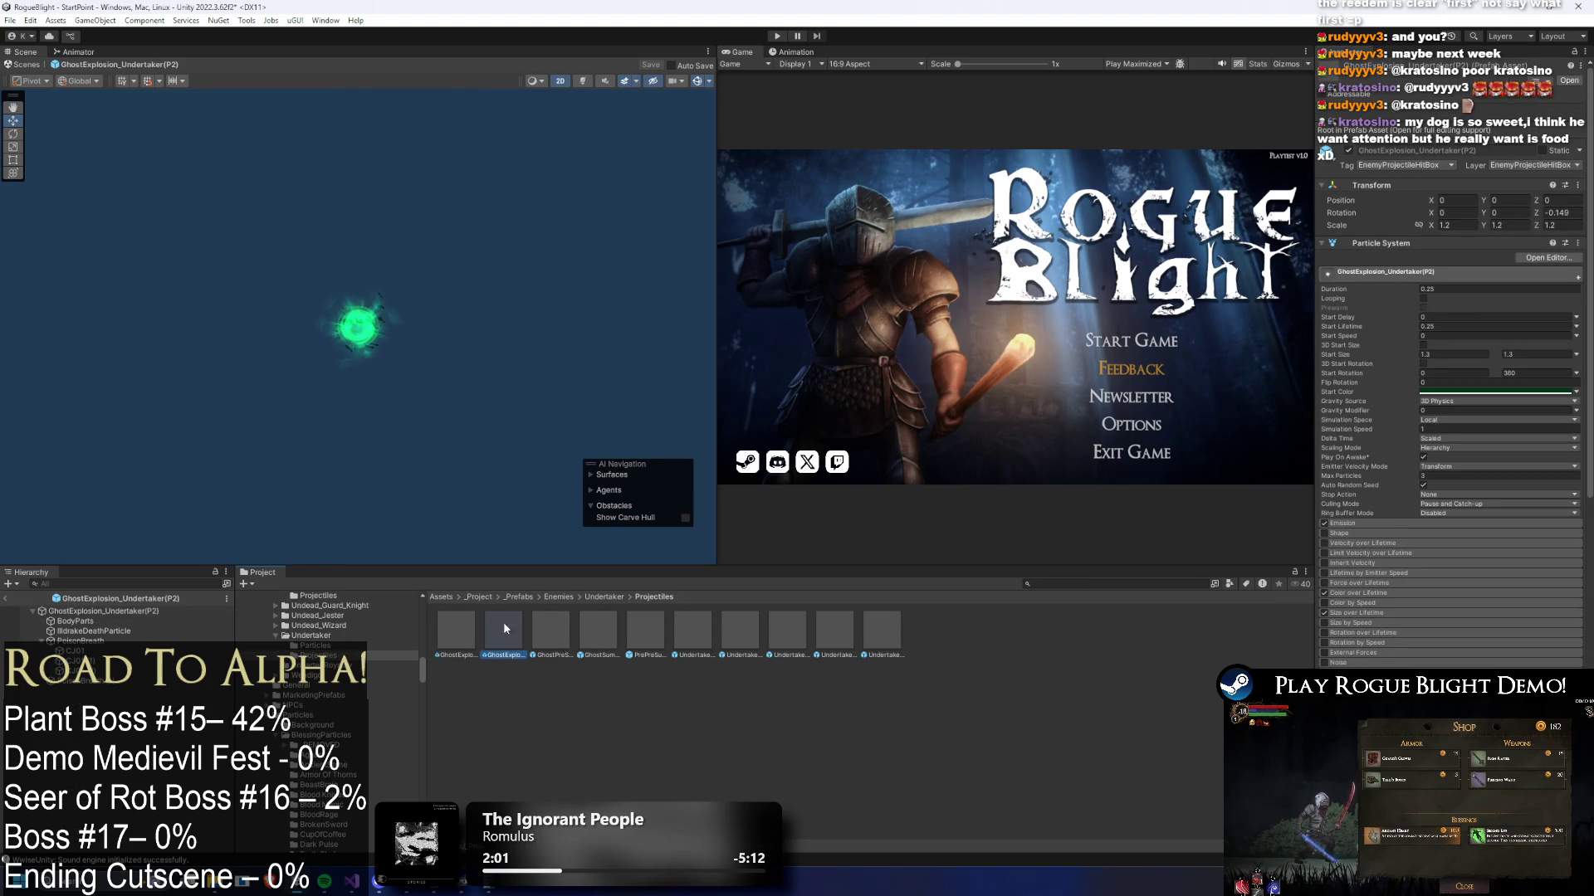
# - Browse the Undertaker projectile prefabs one by one, ending on GhostSummonStoneProjectile
pyautogui.doubleClick(448, 624)
pyautogui.doubleClick(556, 624)
pyautogui.click(632, 621)
pyautogui.doubleClick(645, 633)
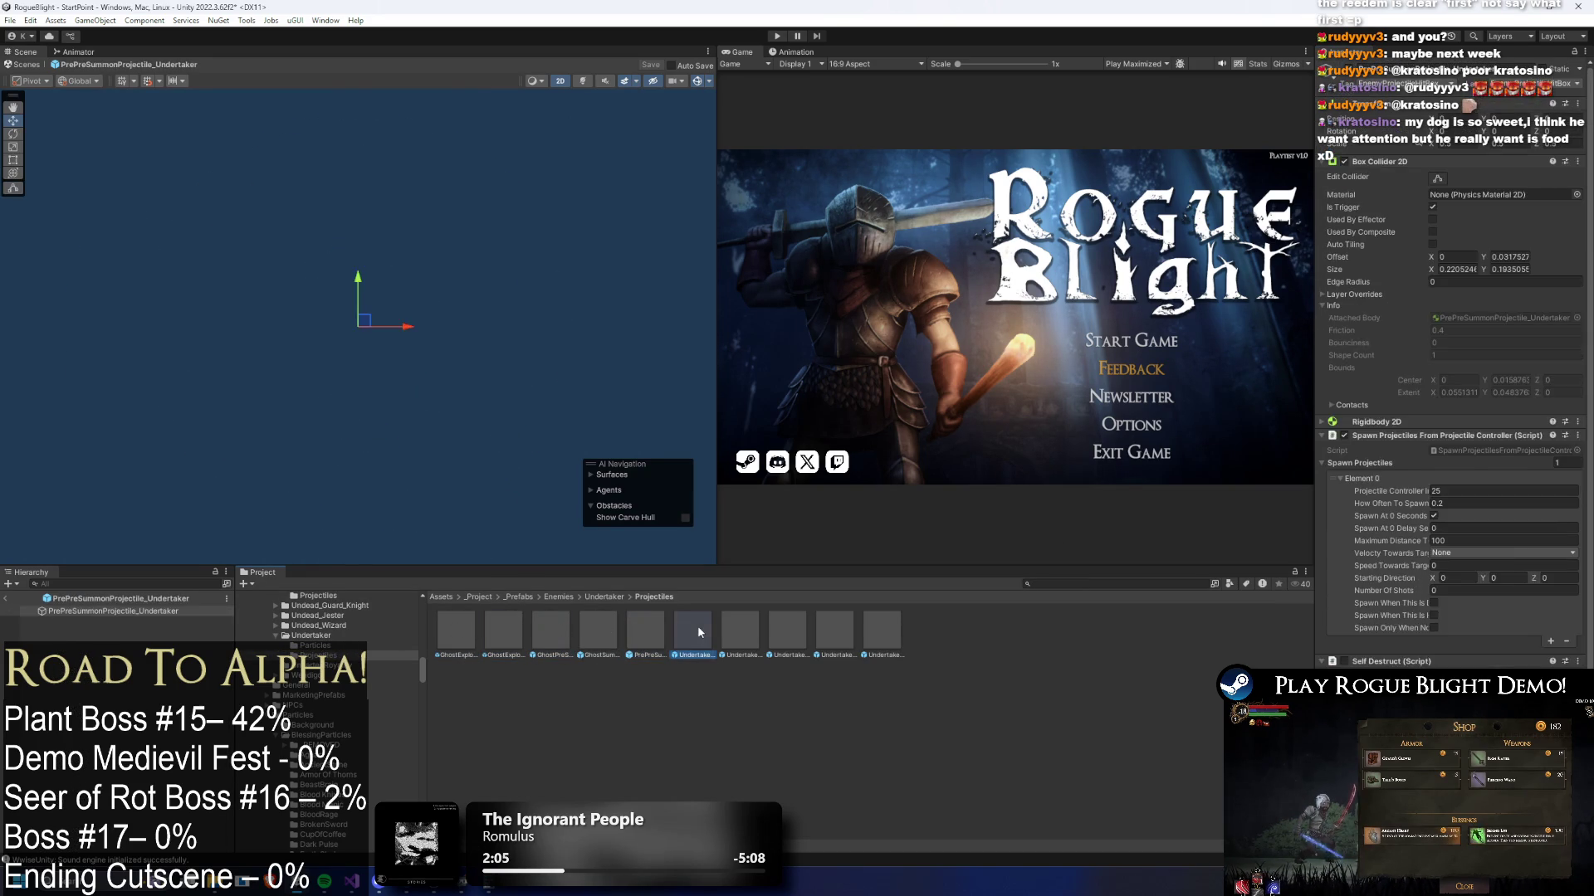
pyautogui.doubleClick(740, 631)
pyautogui.doubleClick(787, 629)
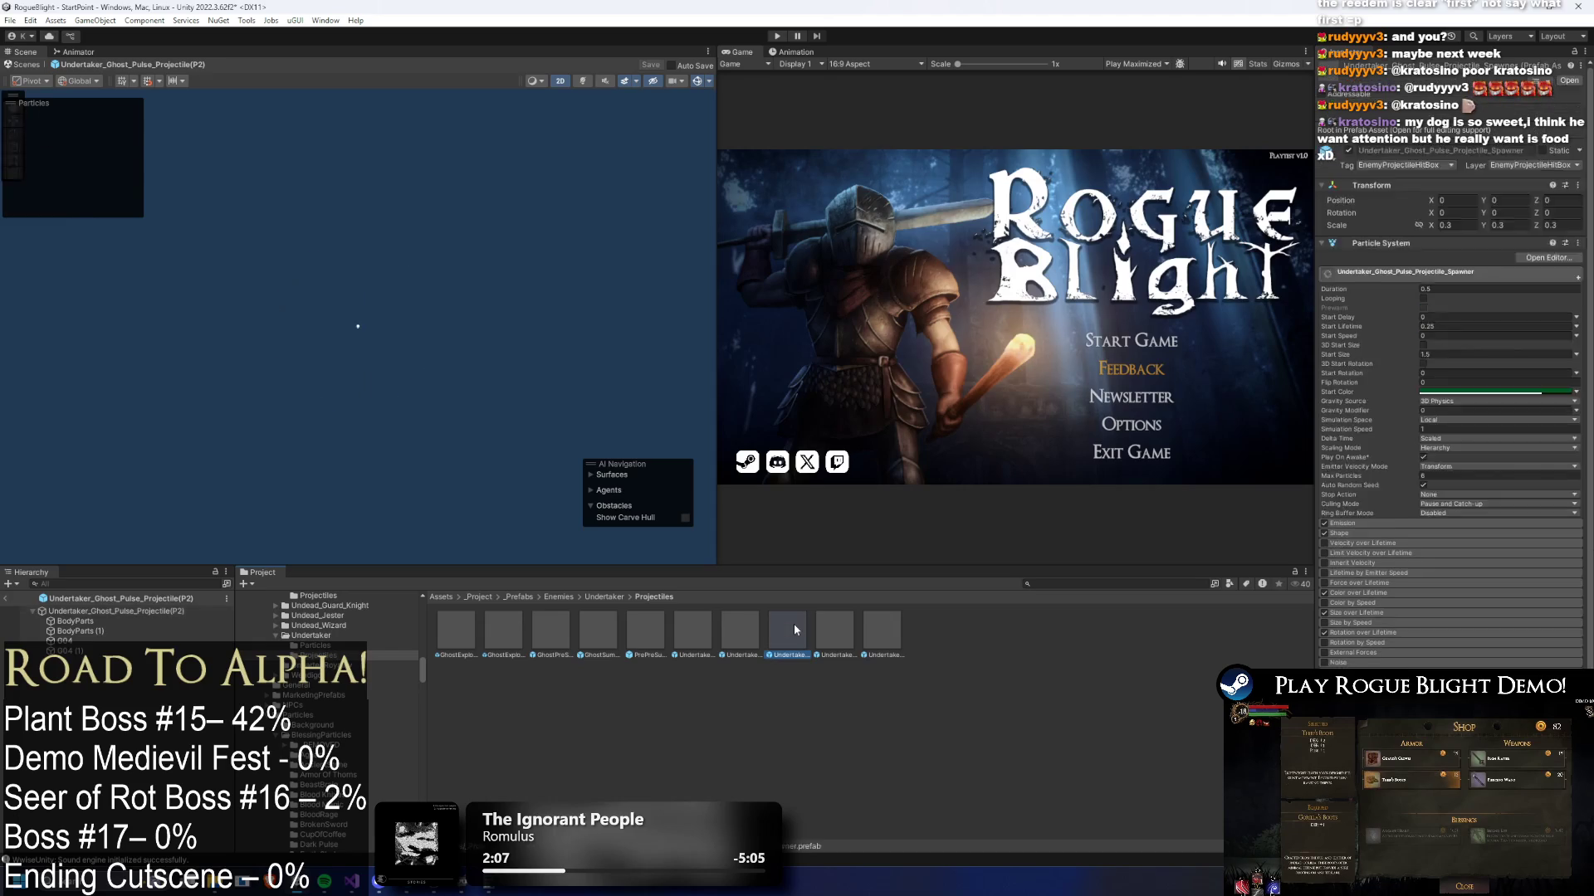
pyautogui.doubleClick(838, 628)
pyautogui.doubleClick(871, 629)
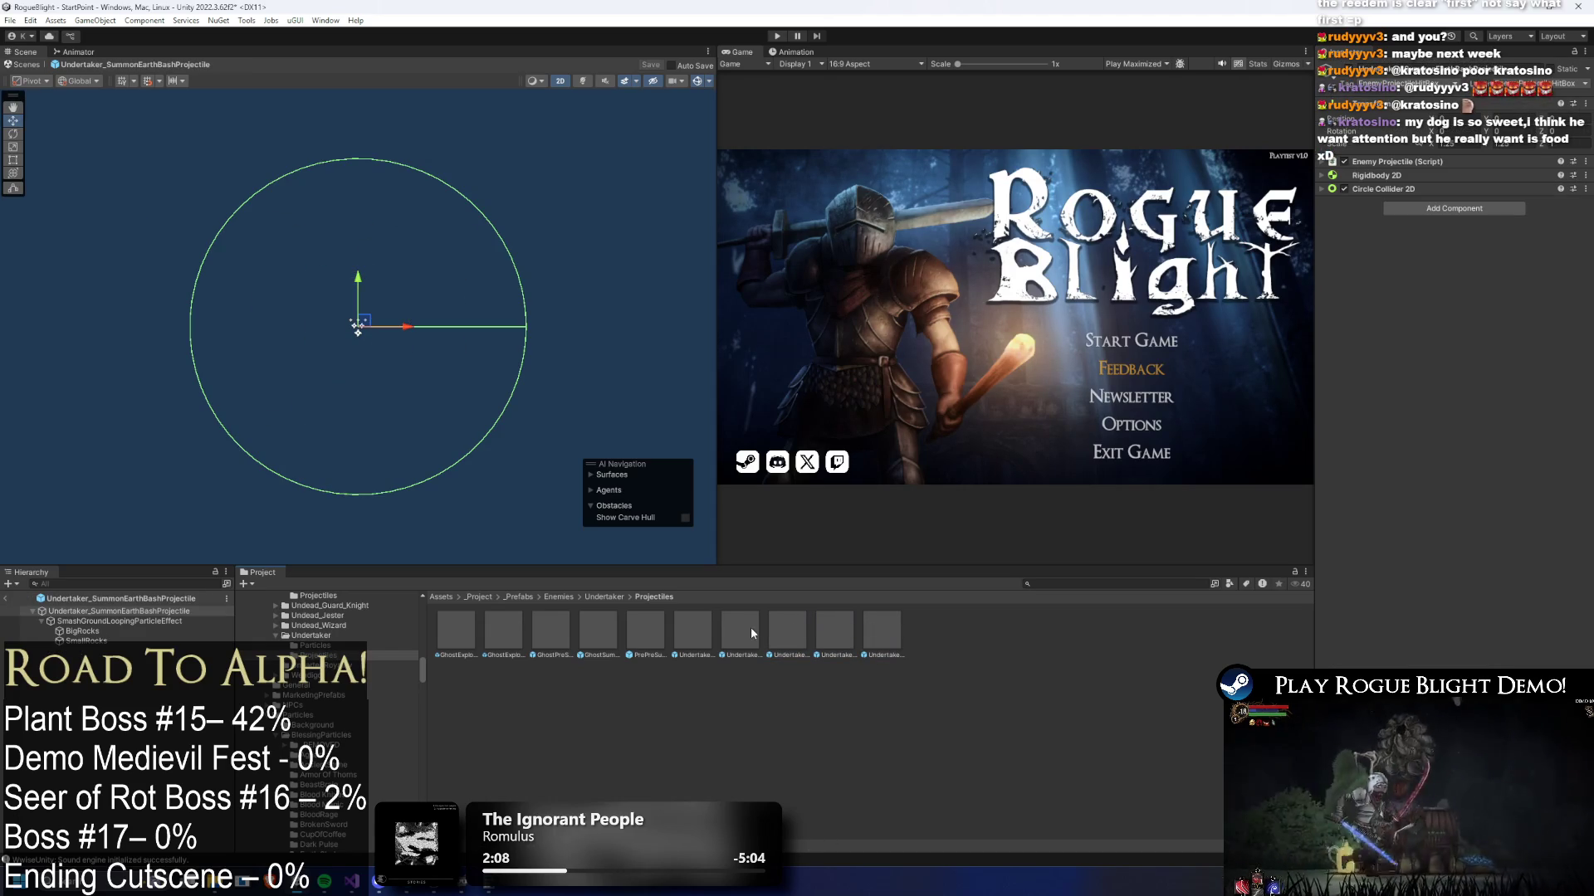
pyautogui.doubleClick(740, 629)
pyautogui.doubleClick(634, 628)
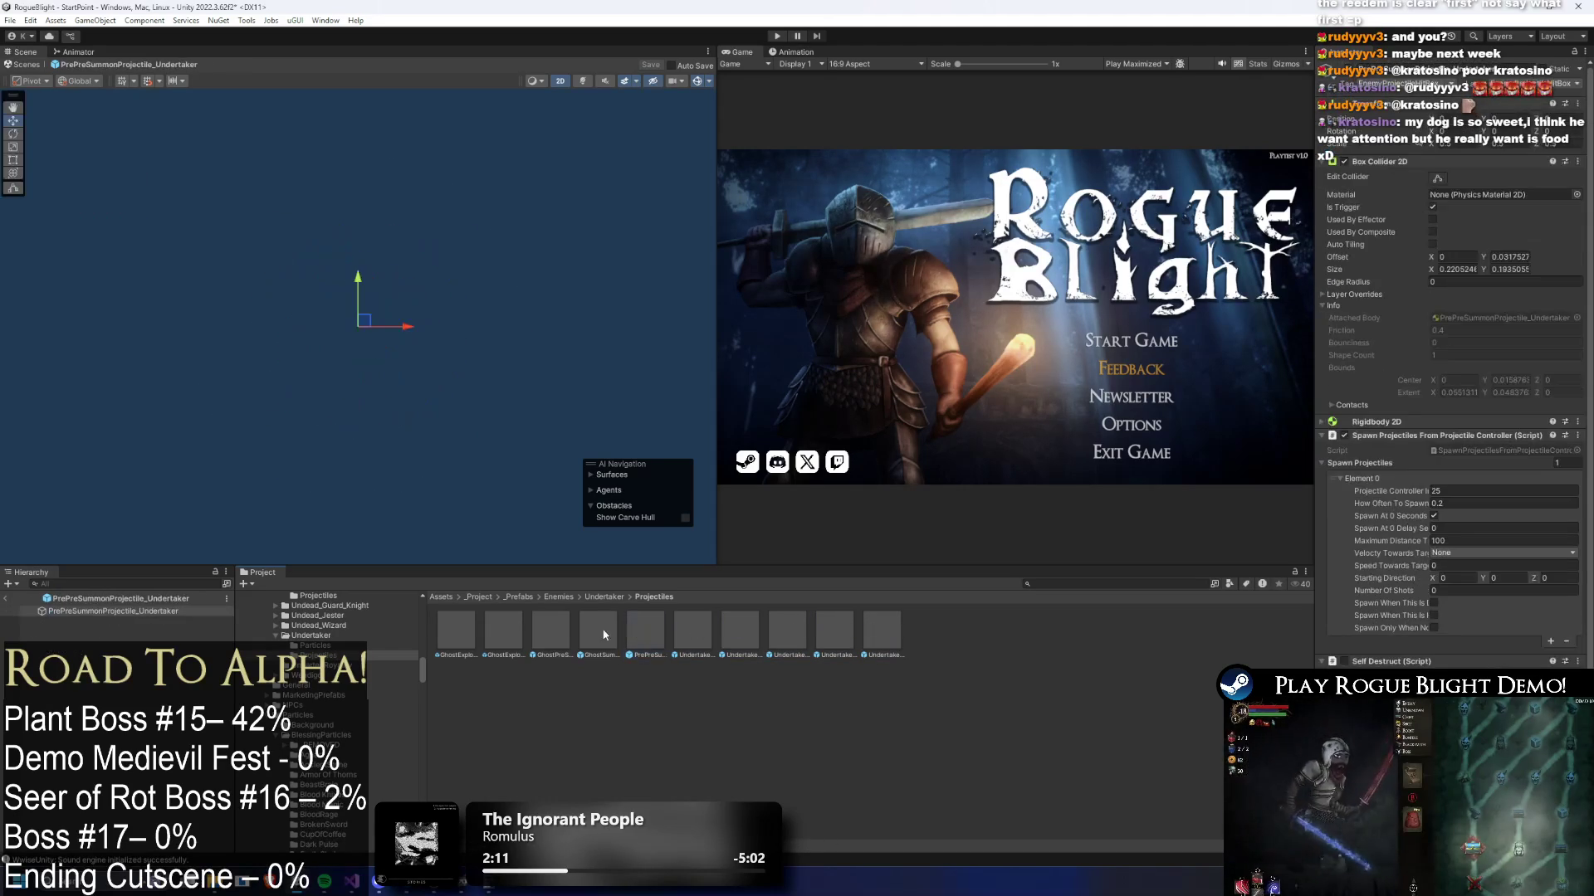
pyautogui.doubleClick(600, 628)
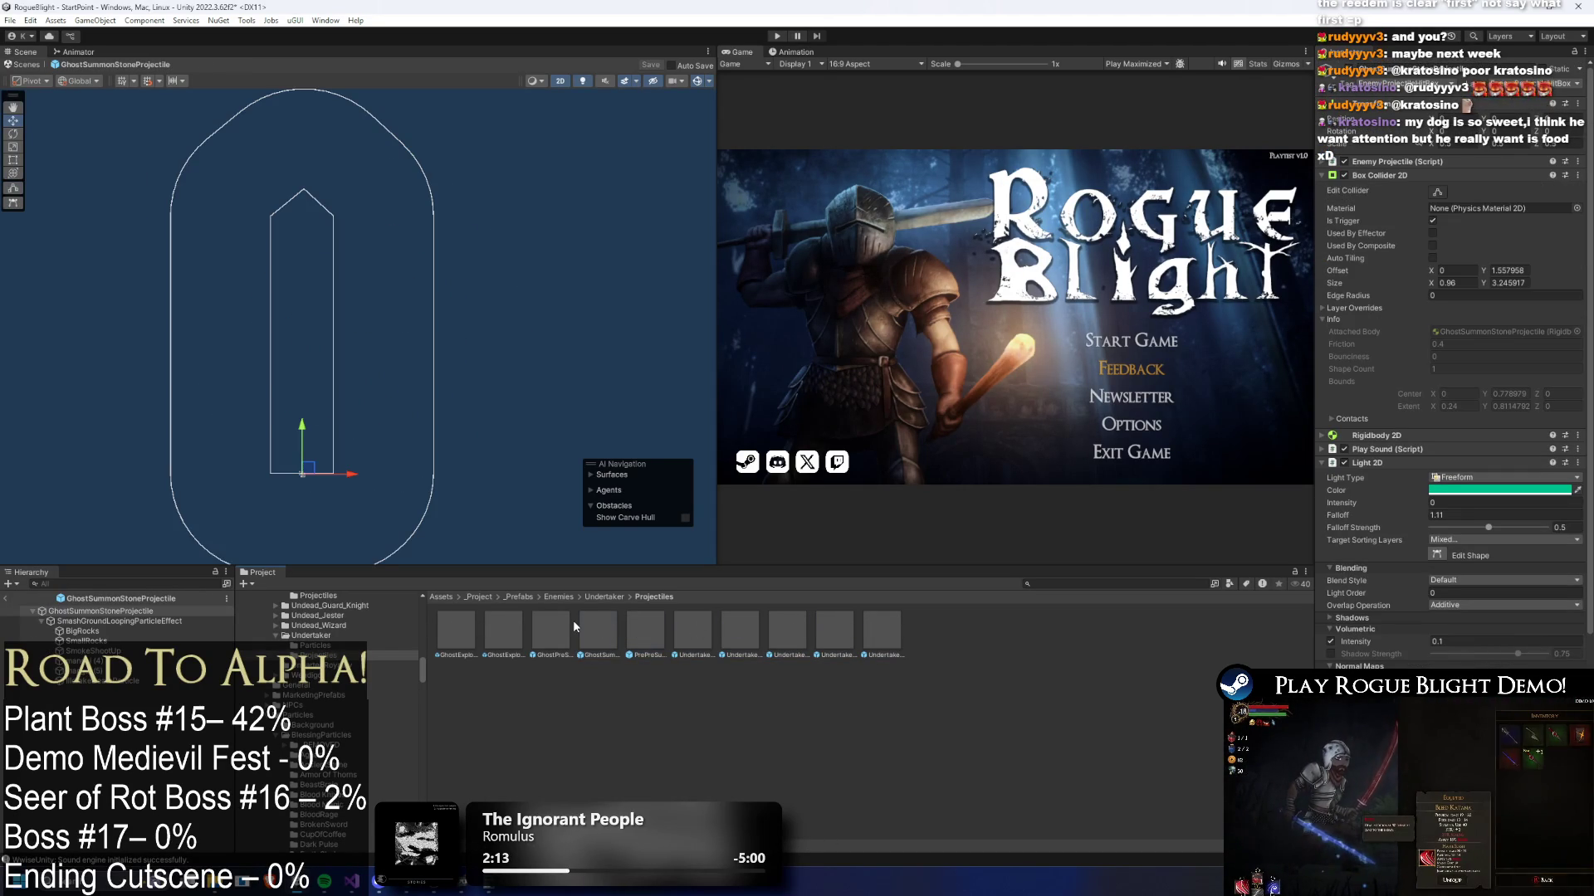
# - Select SmashGroundLoopingParticleEffect and scrub its preview to show the green particles
pyautogui.click(158, 621)
pyautogui.click(120, 115)
pyautogui.moveTo(51, 137)
pyautogui.mouseDown()
pyautogui.moveTo(320, 166)
pyautogui.moveTo(50, 166)
pyautogui.moveTo(150, 187)
pyautogui.moveTo(50, 216)
pyautogui.moveTo(26, 267)
pyautogui.mouseUp()
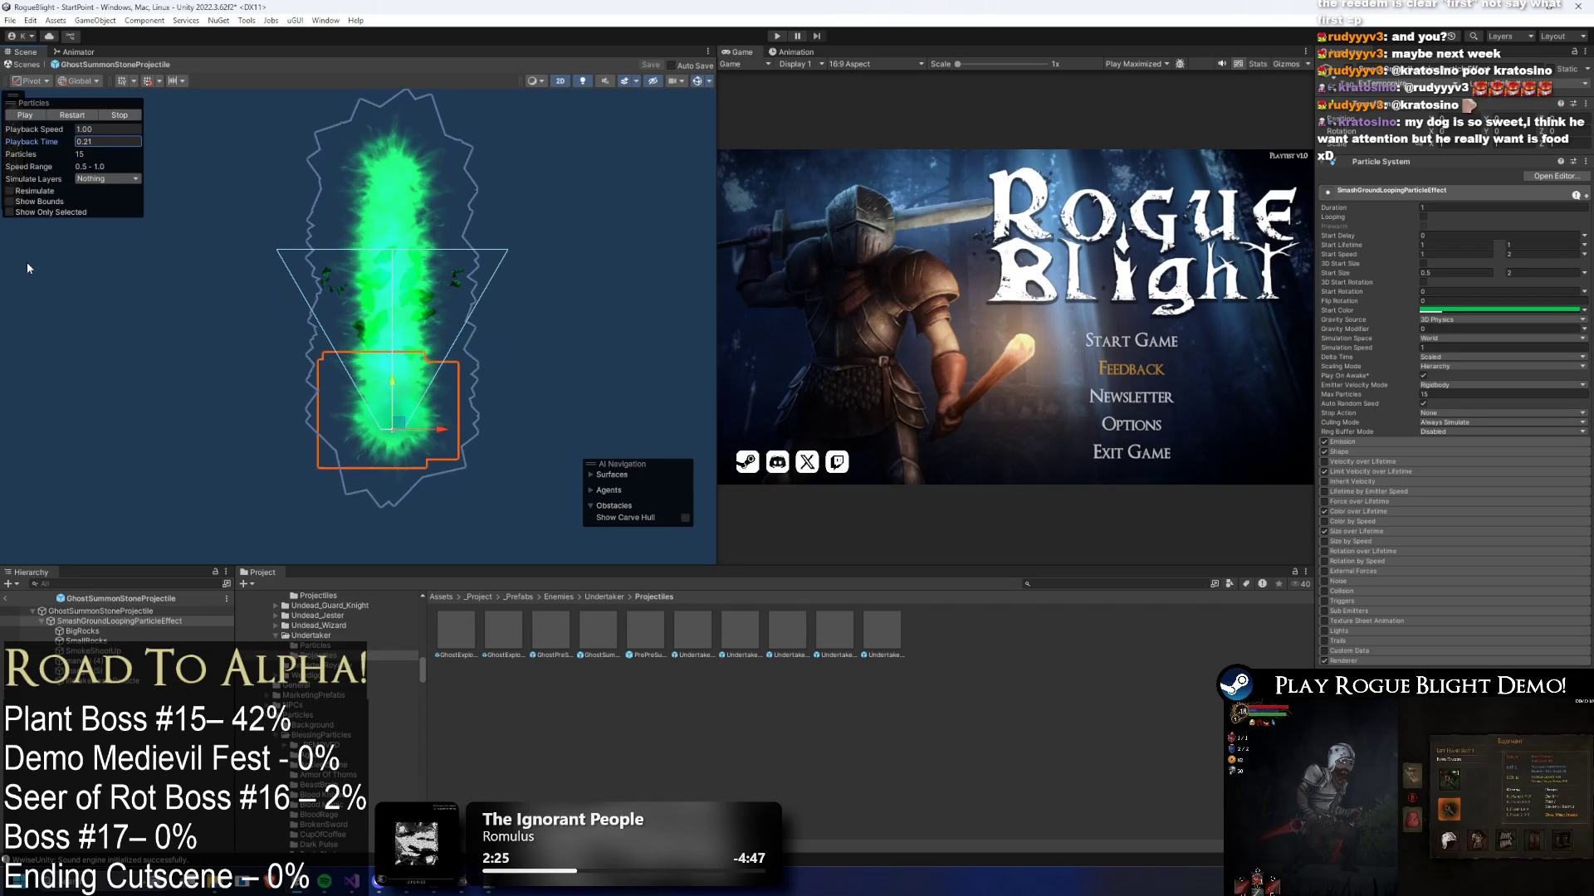
# - Collapse the root's Light 2D and Custom Light 2D Tween, then right-click SmashGroundLoopingParticleEffect
pyautogui.click(122, 612)
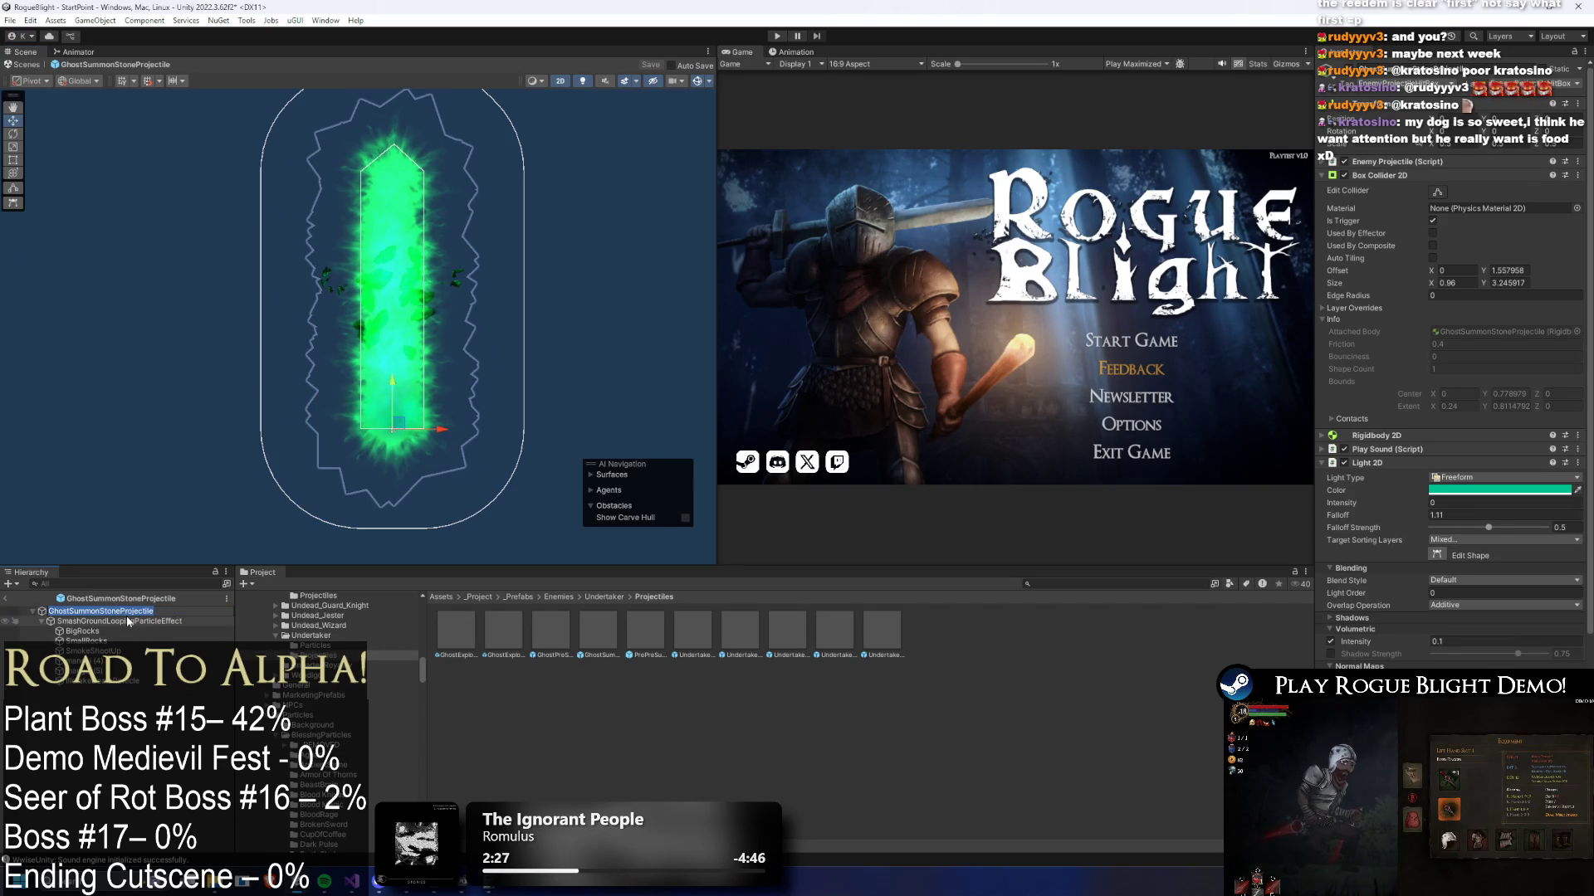
pyautogui.click(1383, 466)
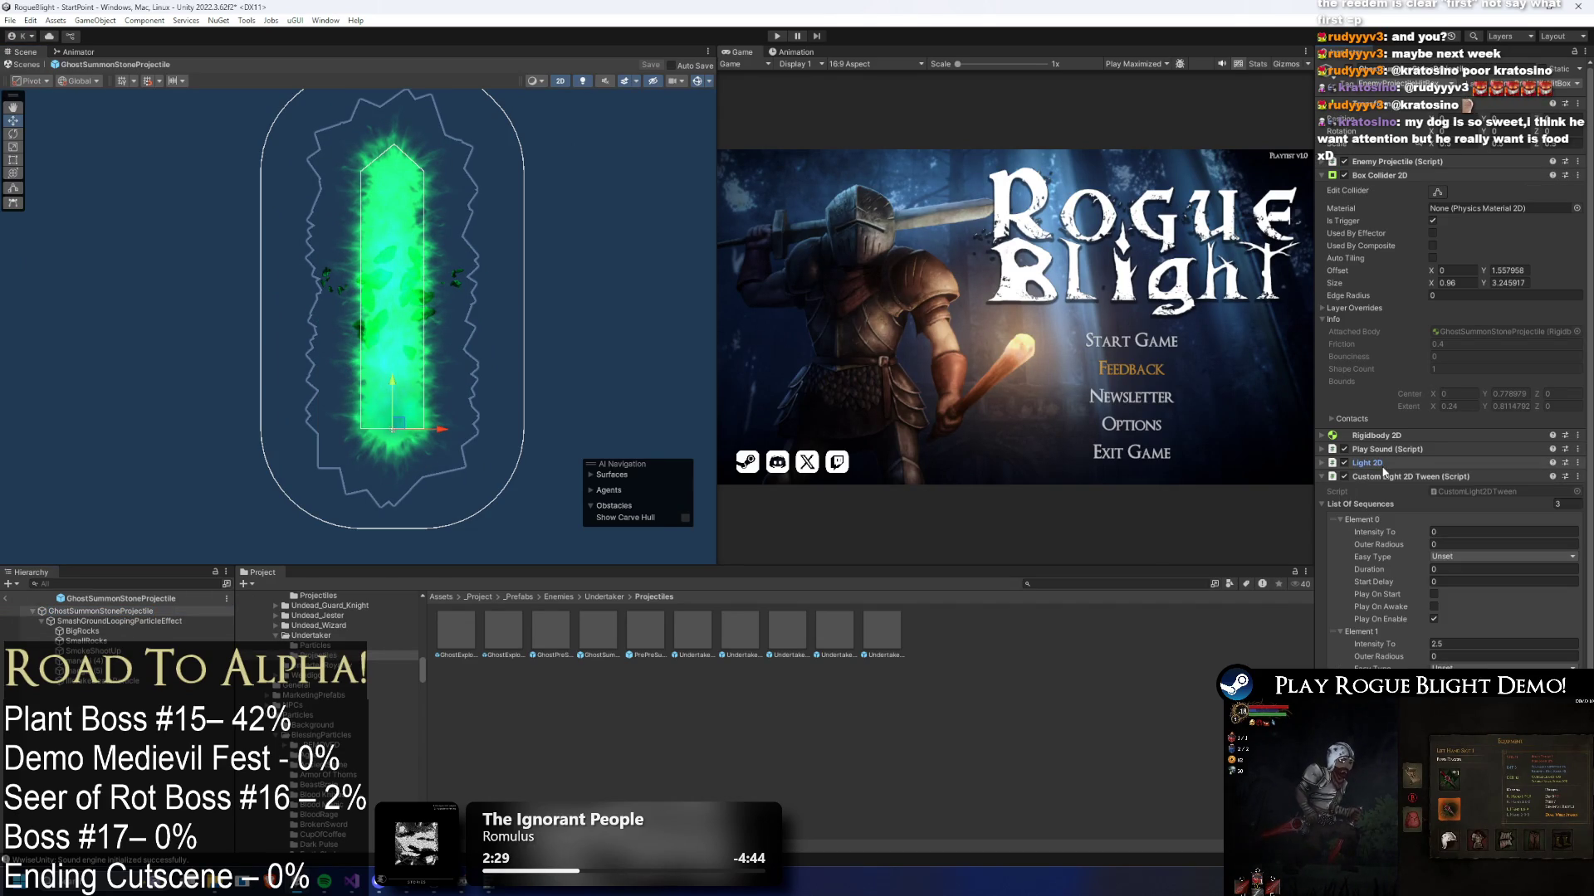
pyautogui.click(1396, 478)
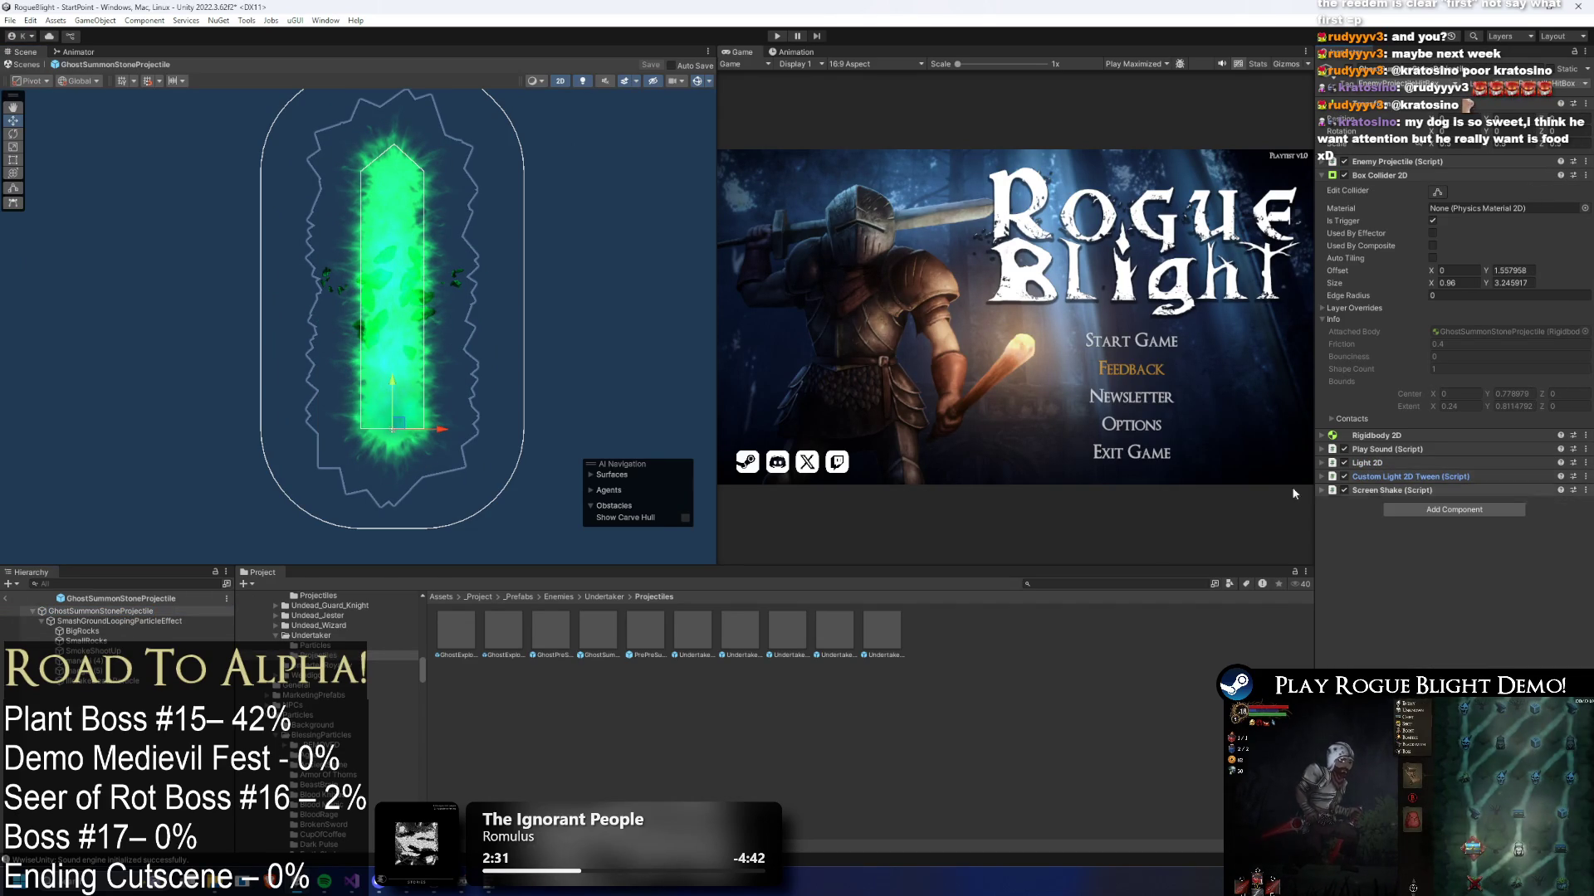
pyautogui.click(121, 622)
pyautogui.rightClick(120, 622)
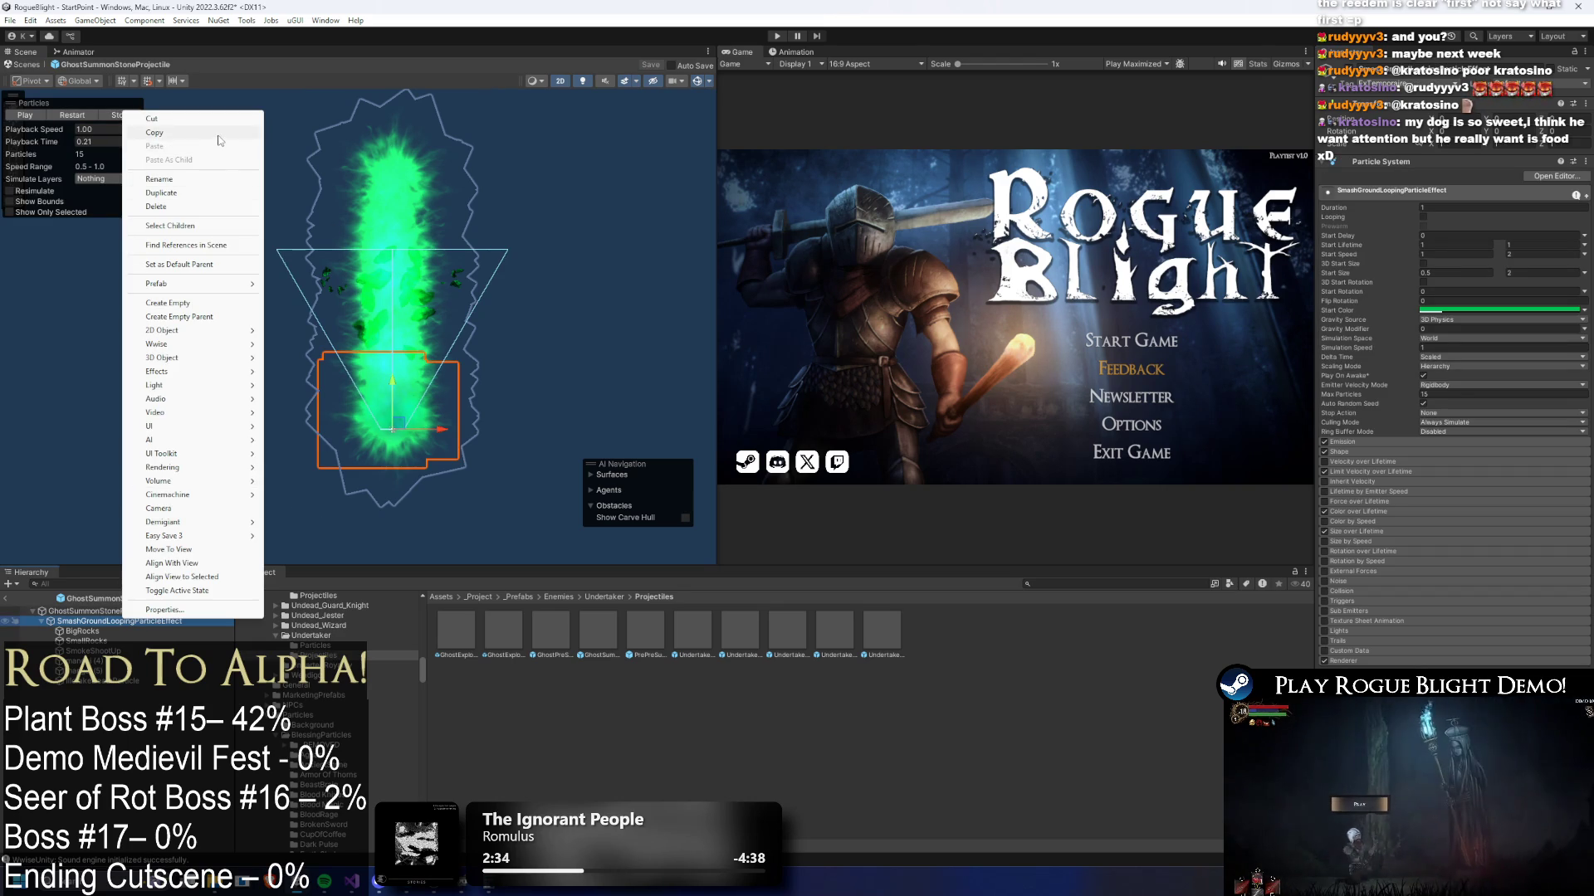
# - Copy the smash-ground effect, search 'water flower prefa' and open UndeadFlowerBoss_Prefab
pyautogui.press('Escape')
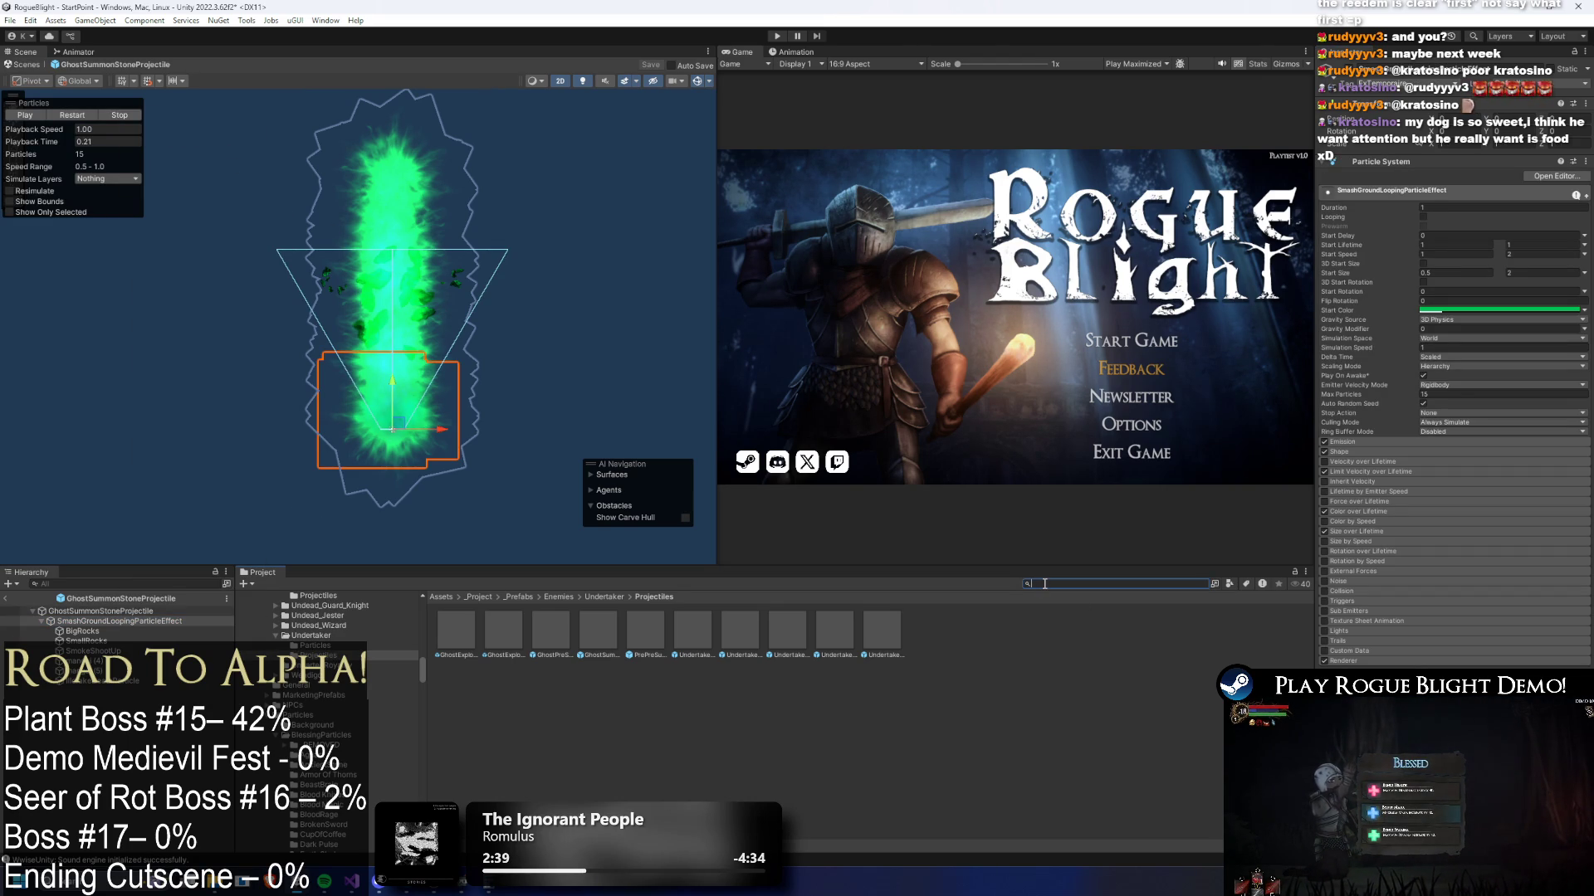
pyautogui.write('water')
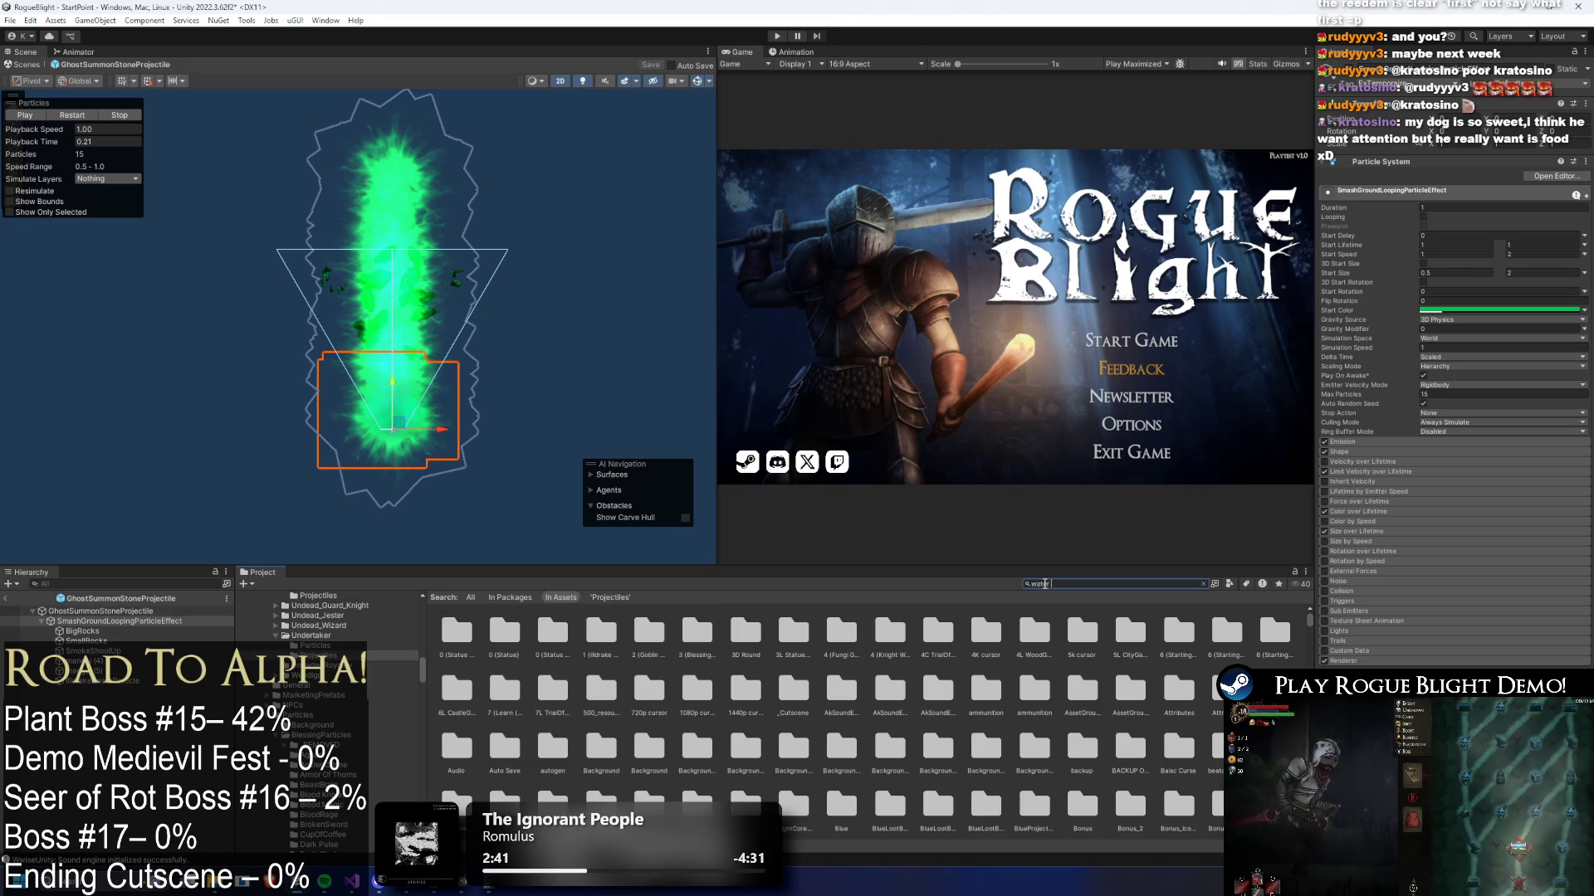
pyautogui.write(' flower prefa')
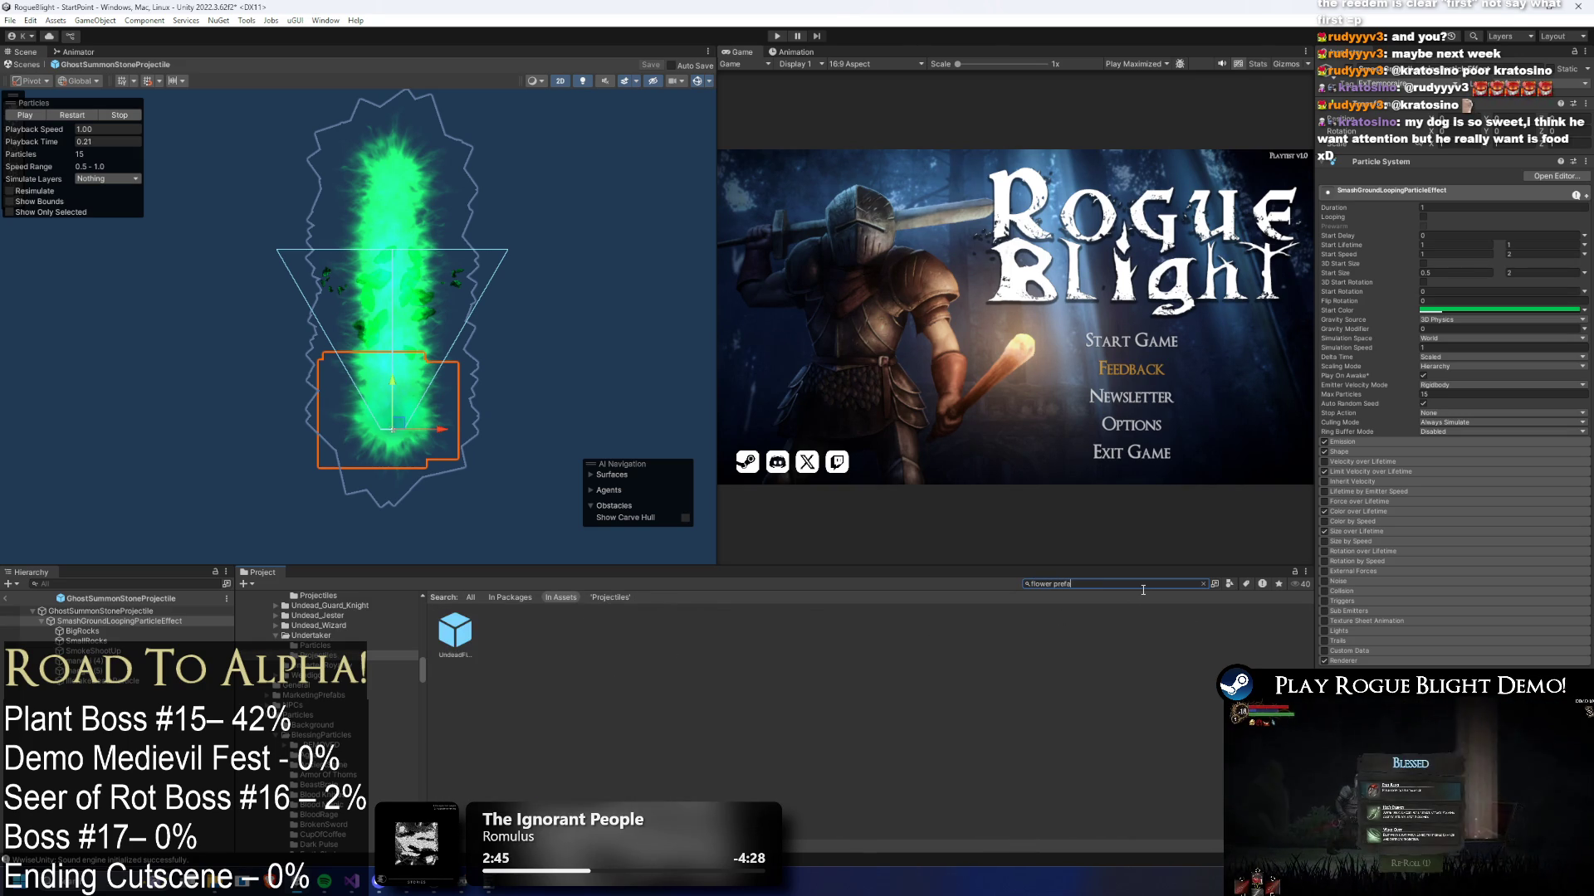
pyautogui.doubleClick(454, 633)
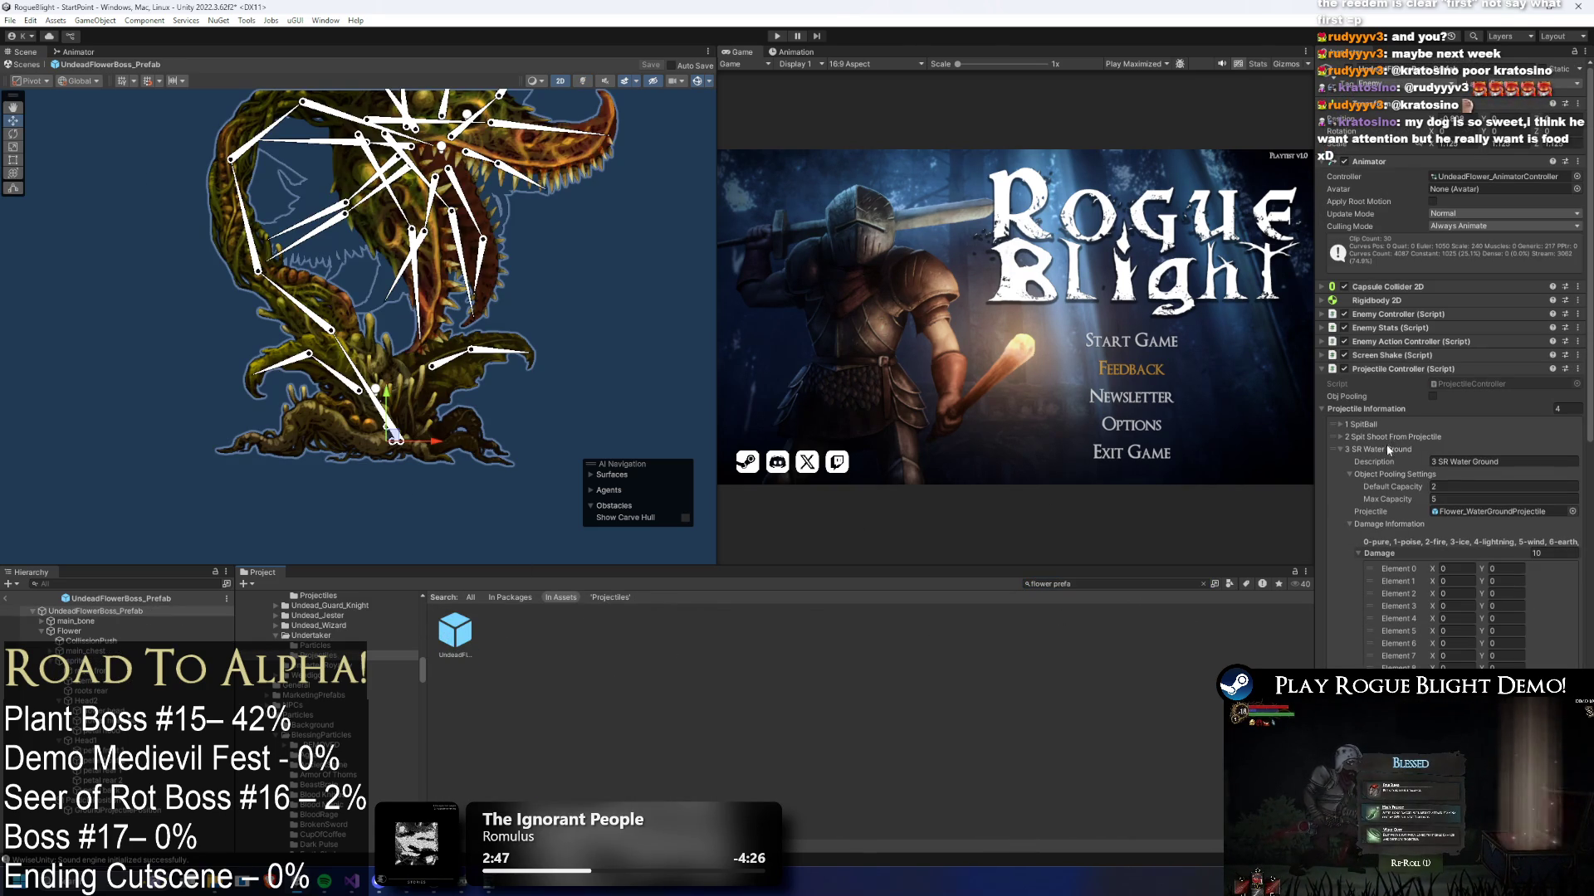
# - Expand projectile element 4 and open its Flower_WateGround_Explosion prefab
pyautogui.click(1397, 450)
pyautogui.click(1396, 461)
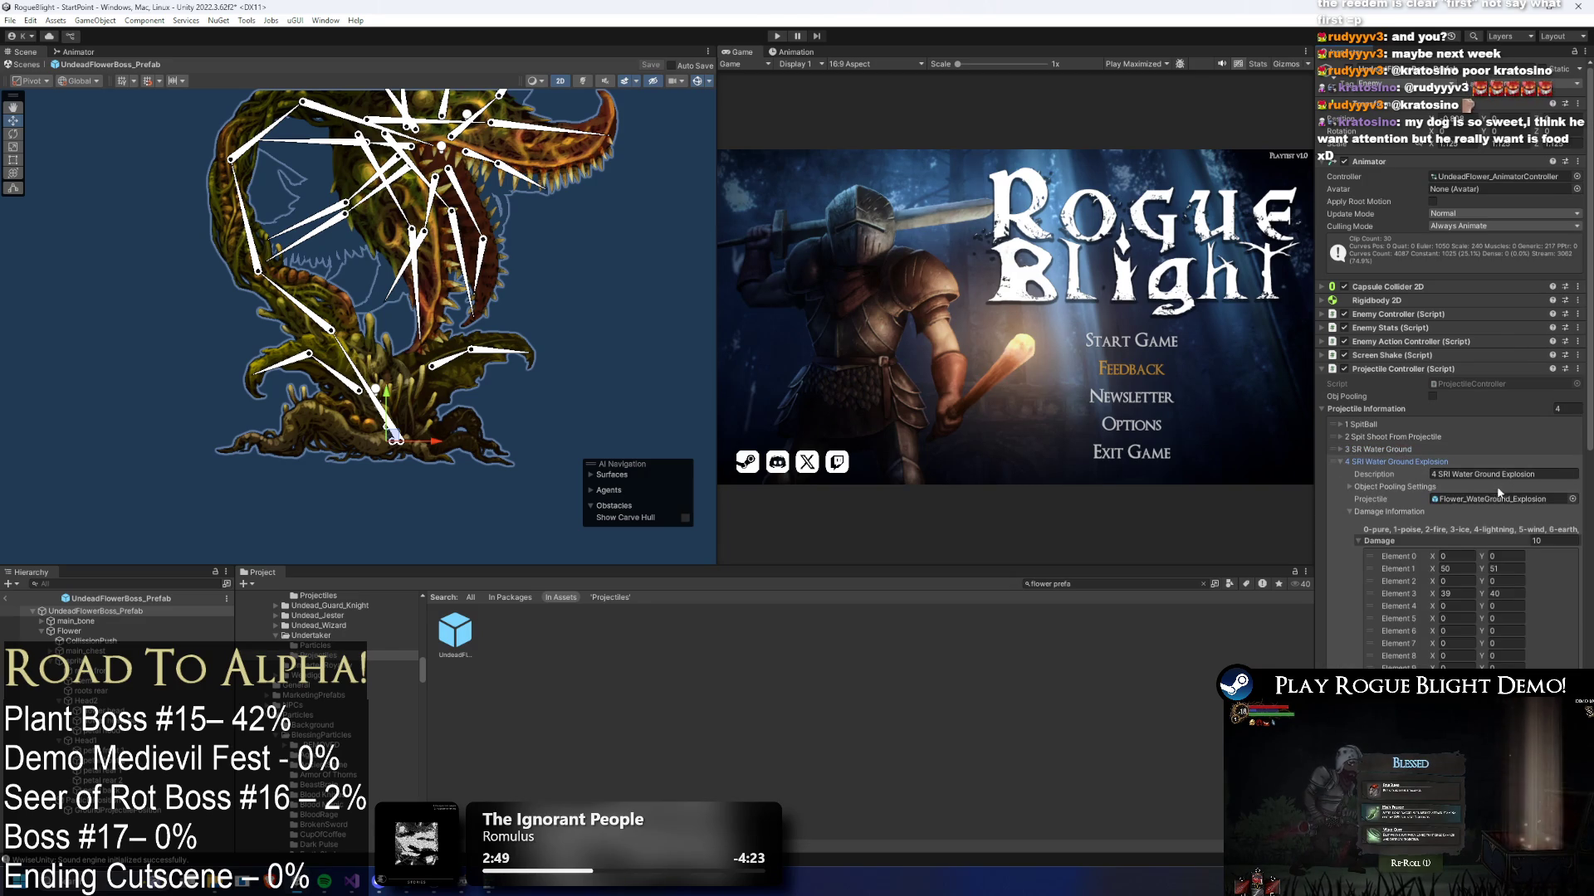
pyautogui.click(1501, 498)
pyautogui.doubleClick(455, 632)
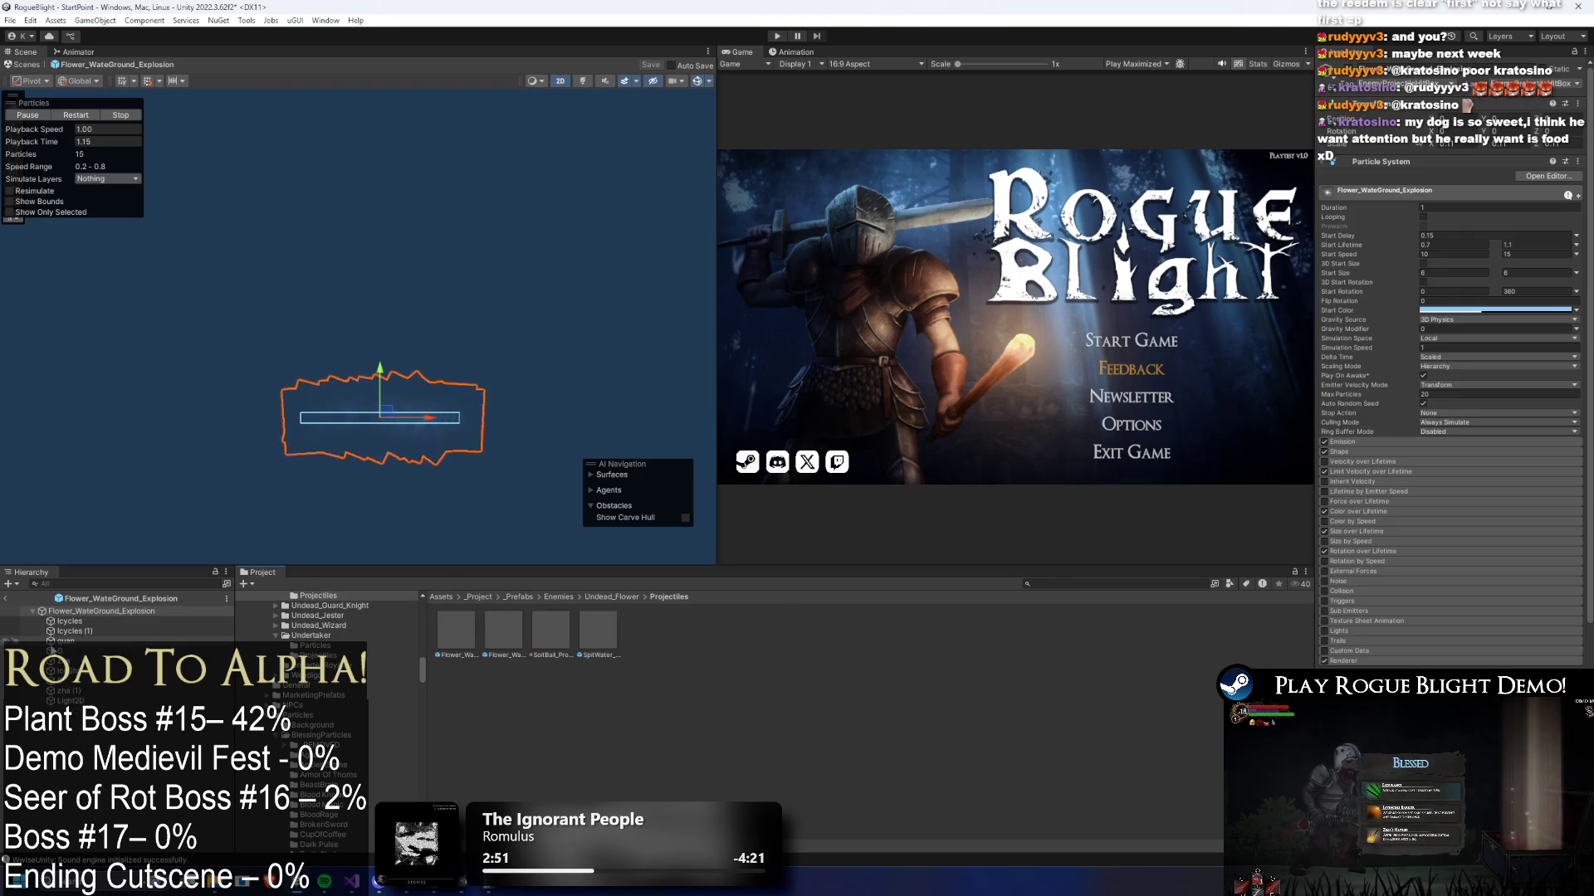
# - Paste the green smash effect as a child of Flower_WateGround_Explosion and scrub the preview to check it
pyautogui.rightClick(86, 610)
pyautogui.click(155, 166)
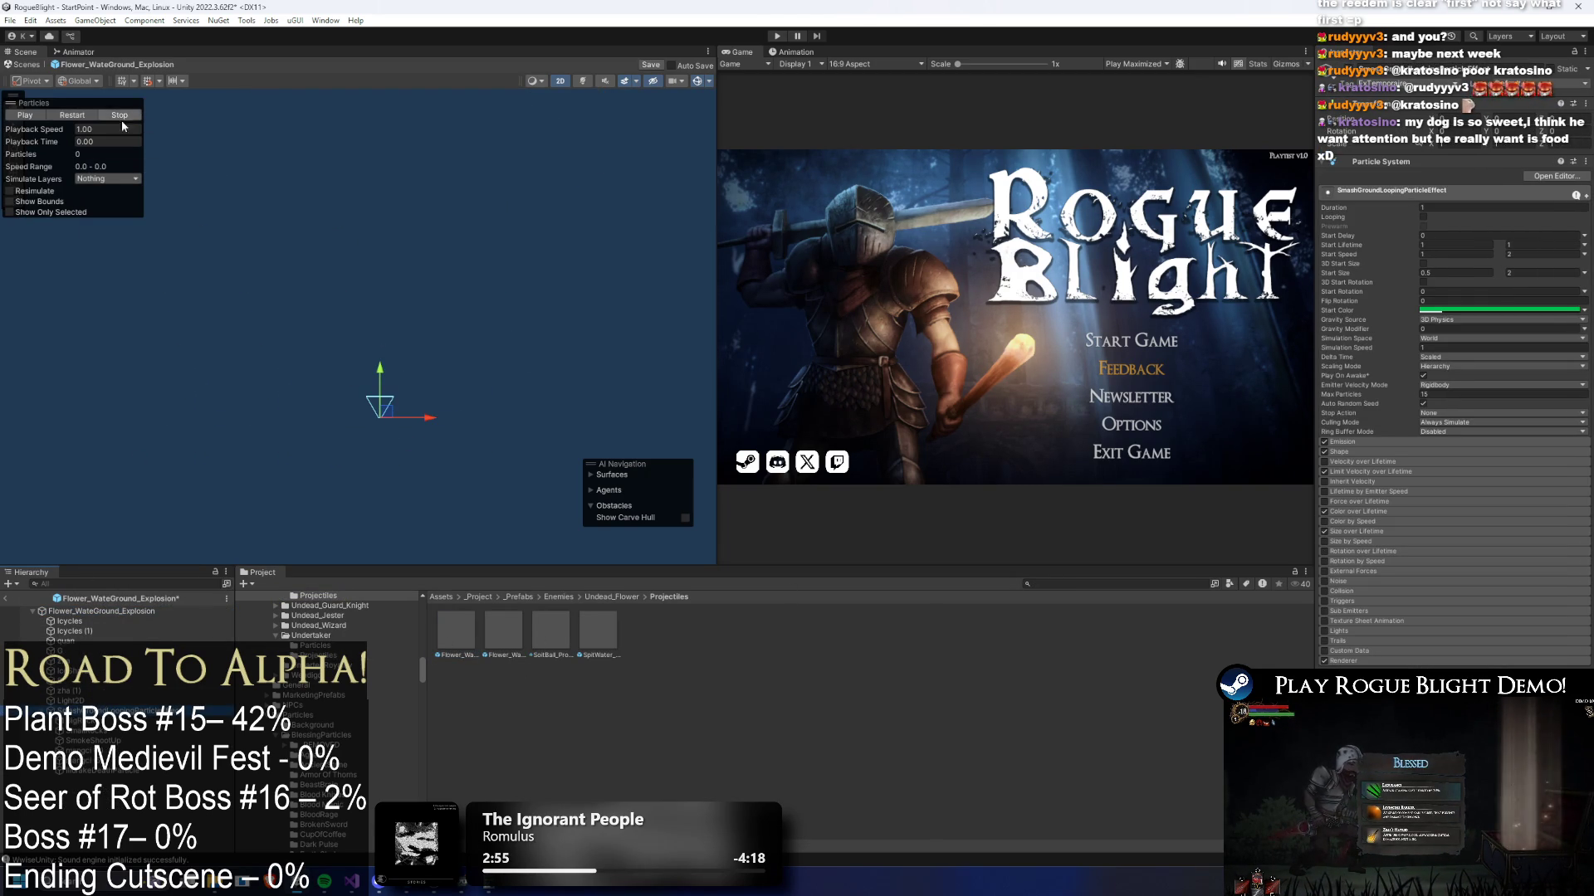
pyautogui.moveTo(83, 137)
pyautogui.mouseDown()
pyautogui.moveTo(106, 141)
pyautogui.moveTo(63, 142)
pyautogui.moveTo(105, 146)
pyautogui.mouseUp()
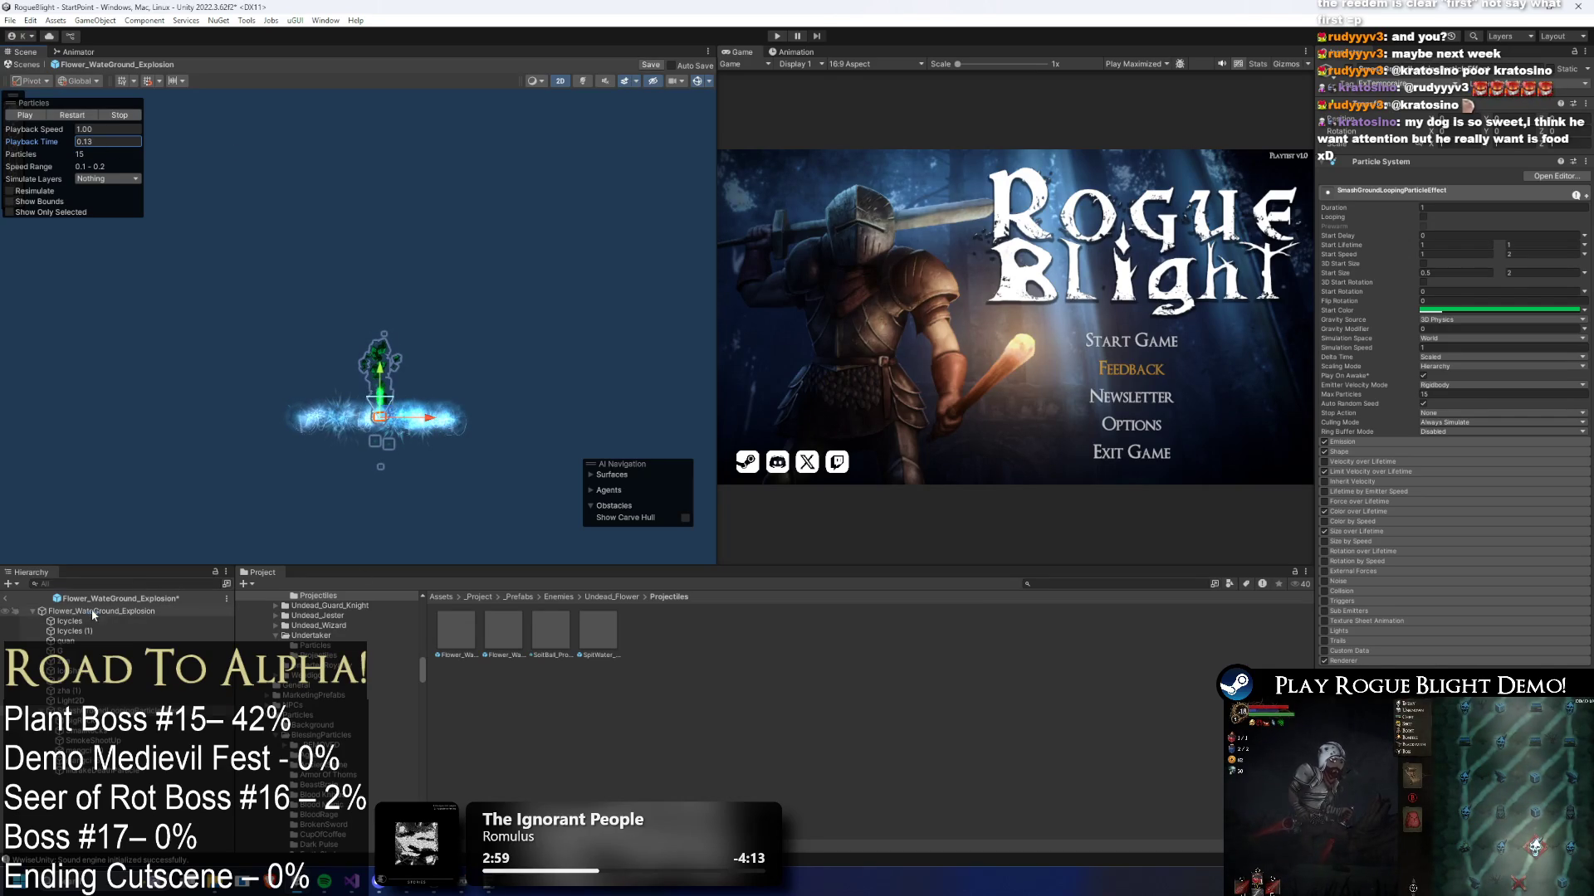
pyautogui.click(381, 422)
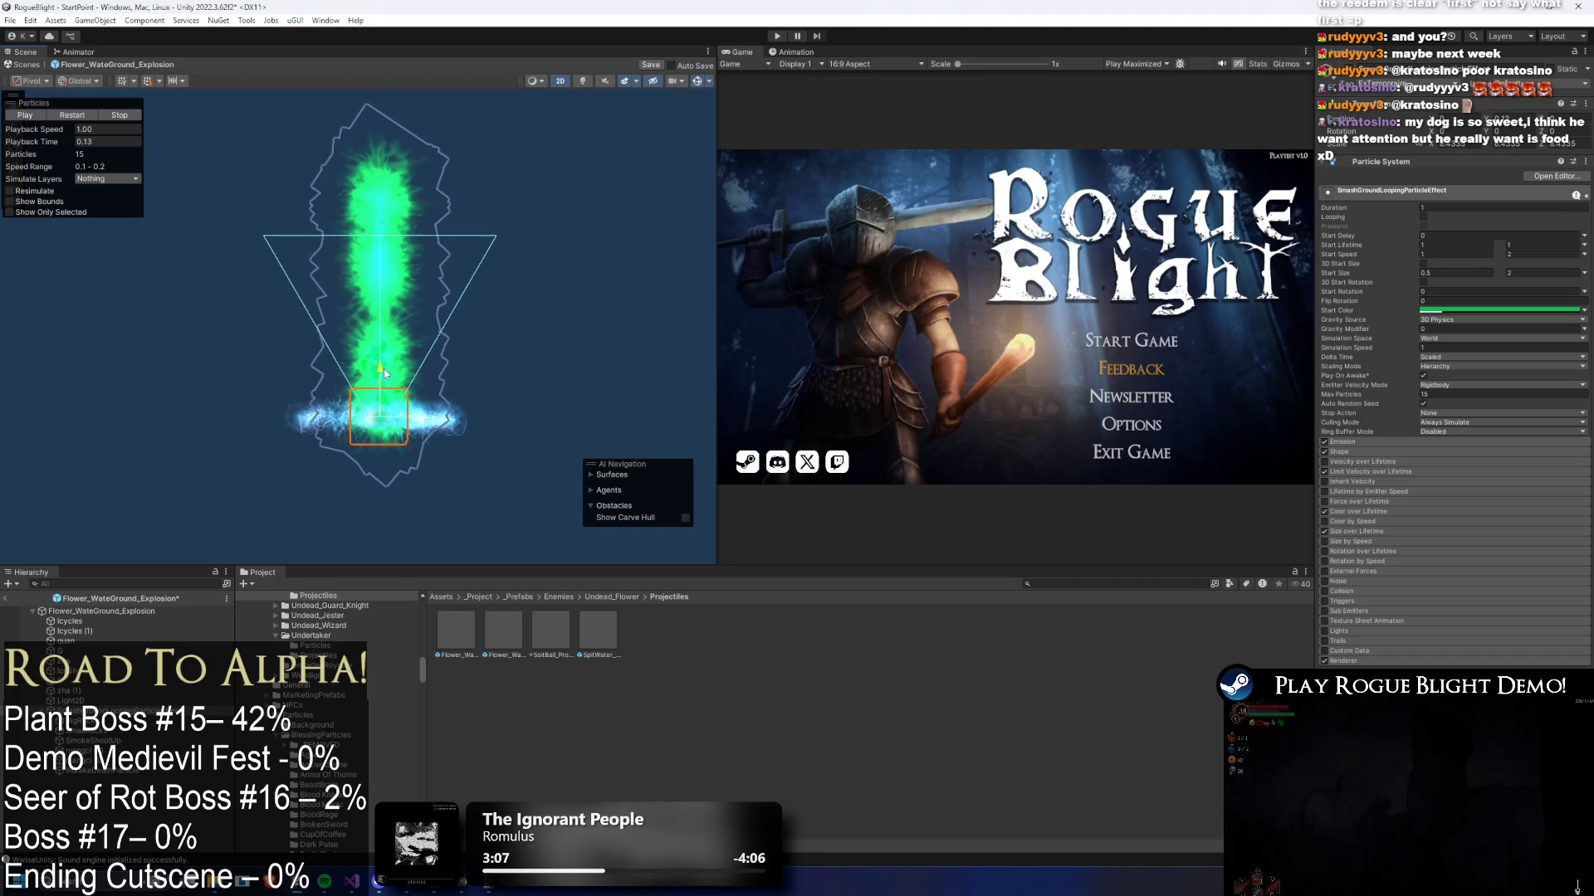
pyautogui.click(102, 607)
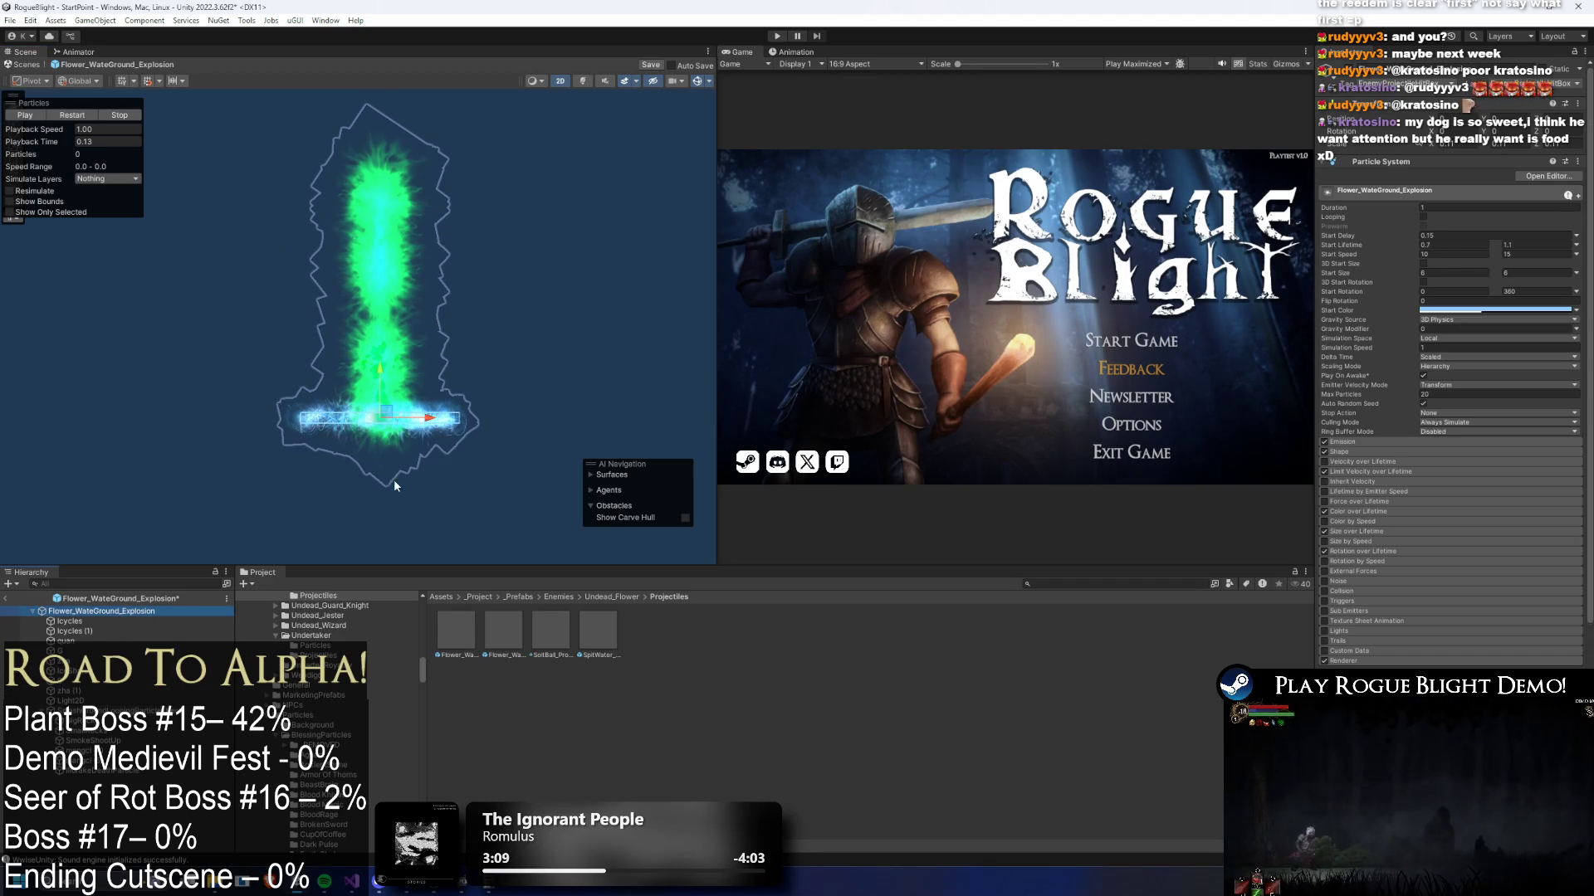
# - Replay the explosion preview from zero and inspect the SmallRocks and smash-ground children
pyautogui.click(32, 143)
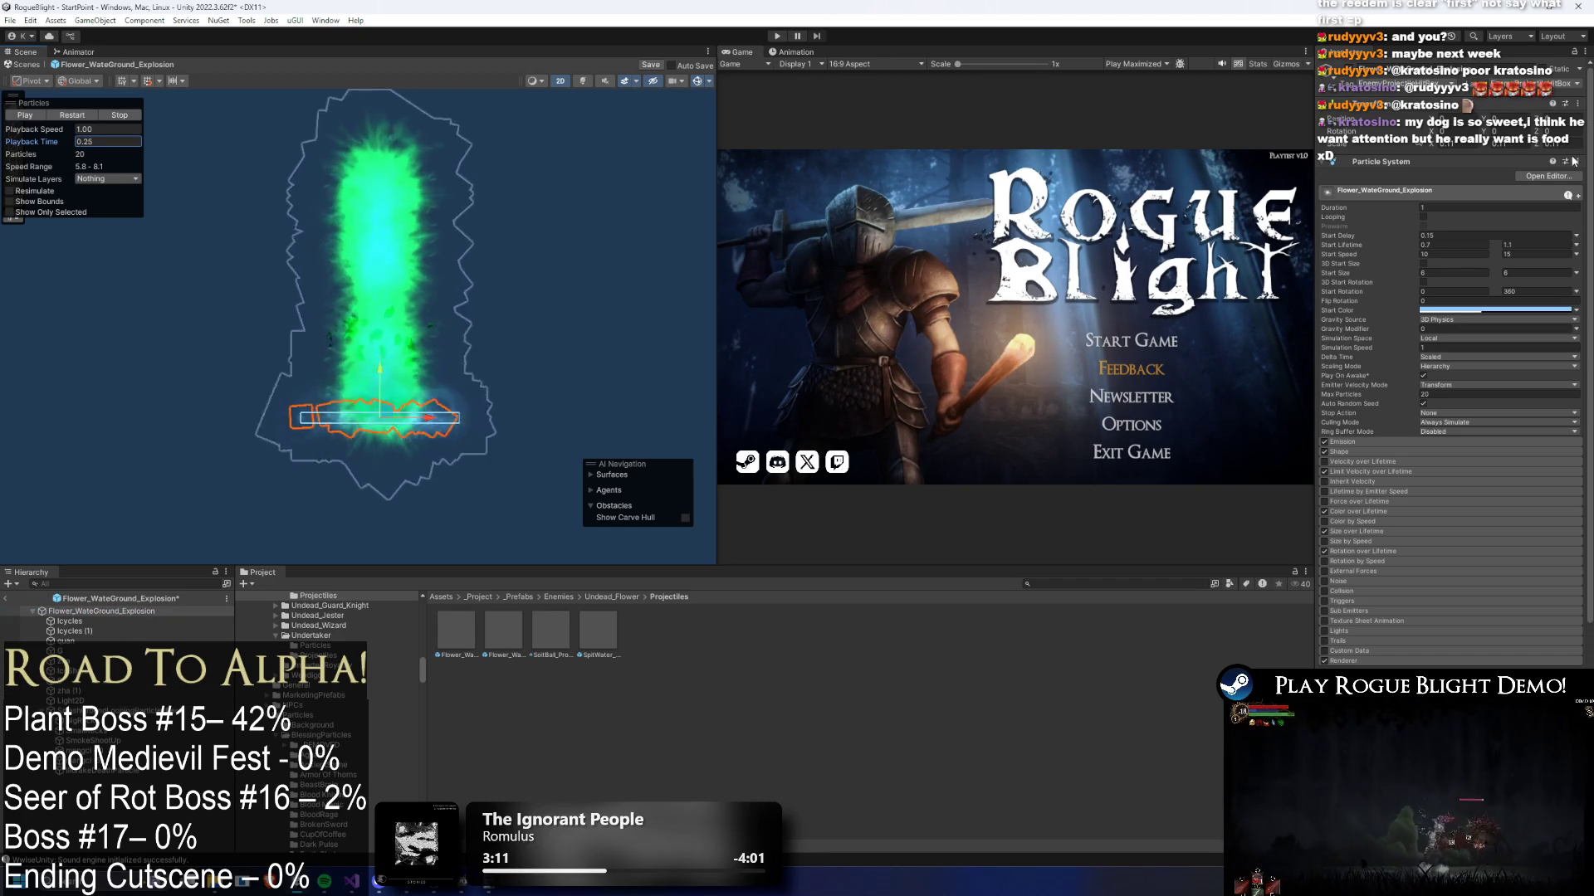
pyautogui.moveTo(12, 148); pyautogui.dragTo(14, 148)
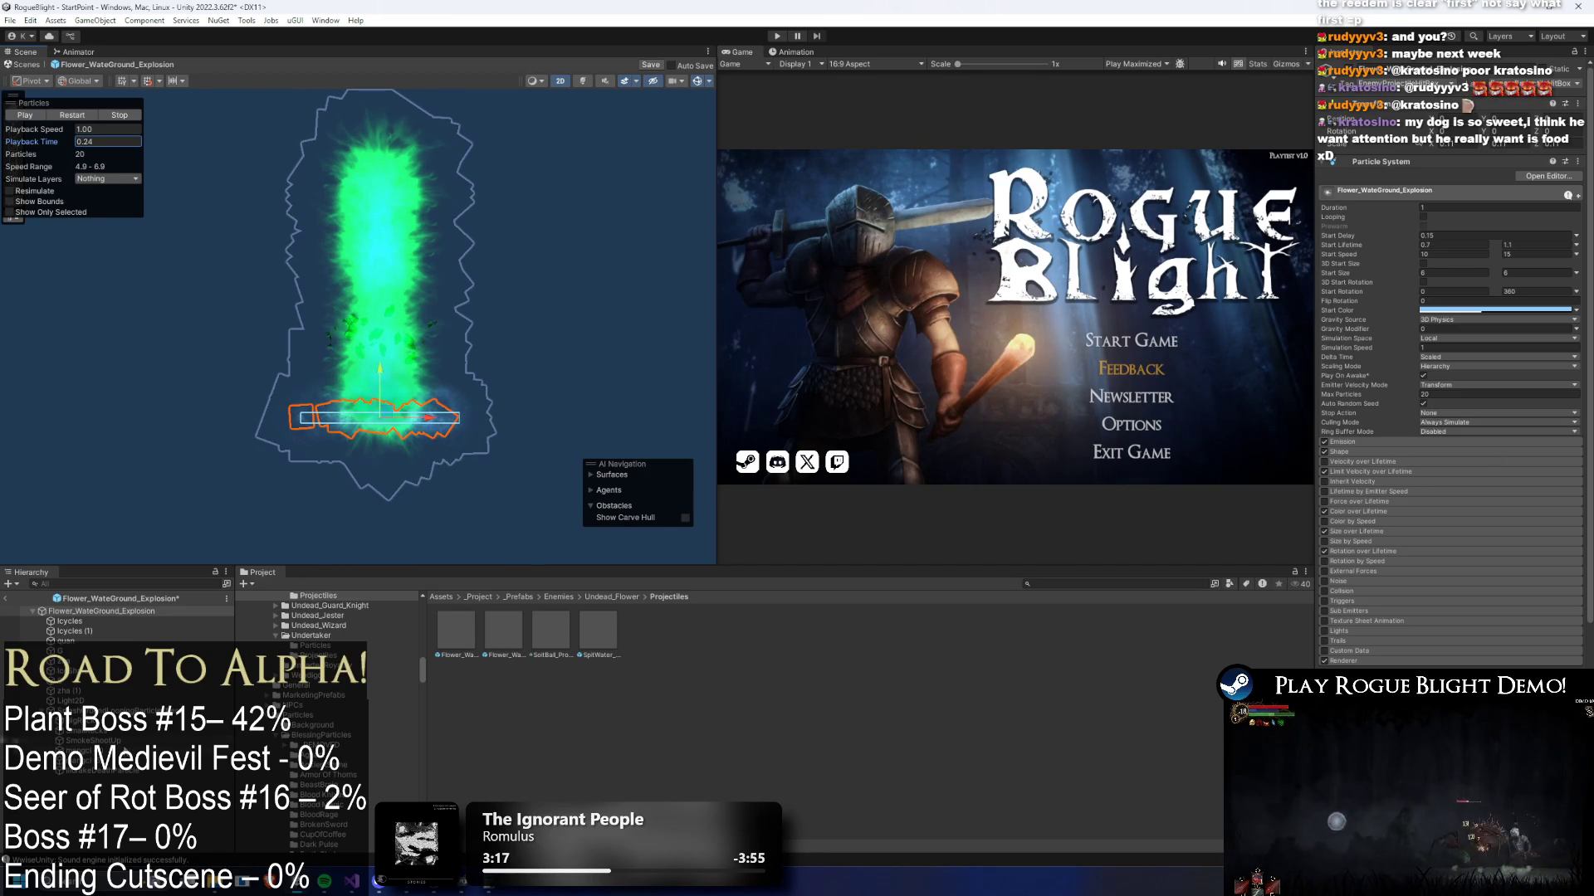
pyautogui.click(154, 732)
pyautogui.press('Down')
pyautogui.scroll(5, 385, 419)
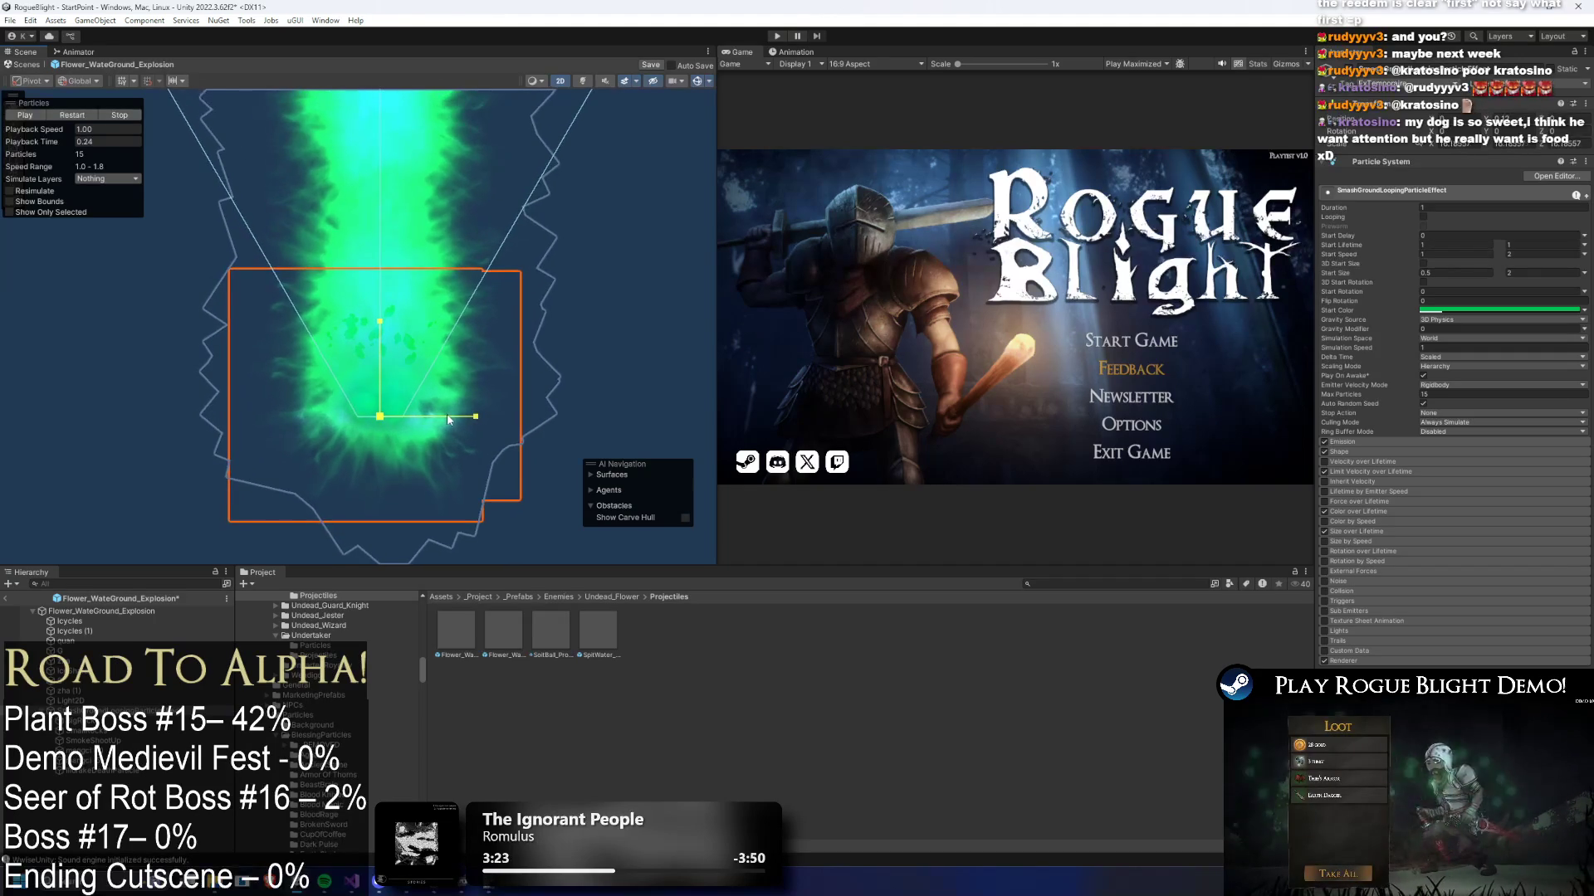
pyautogui.scroll(-1, 444, 424)
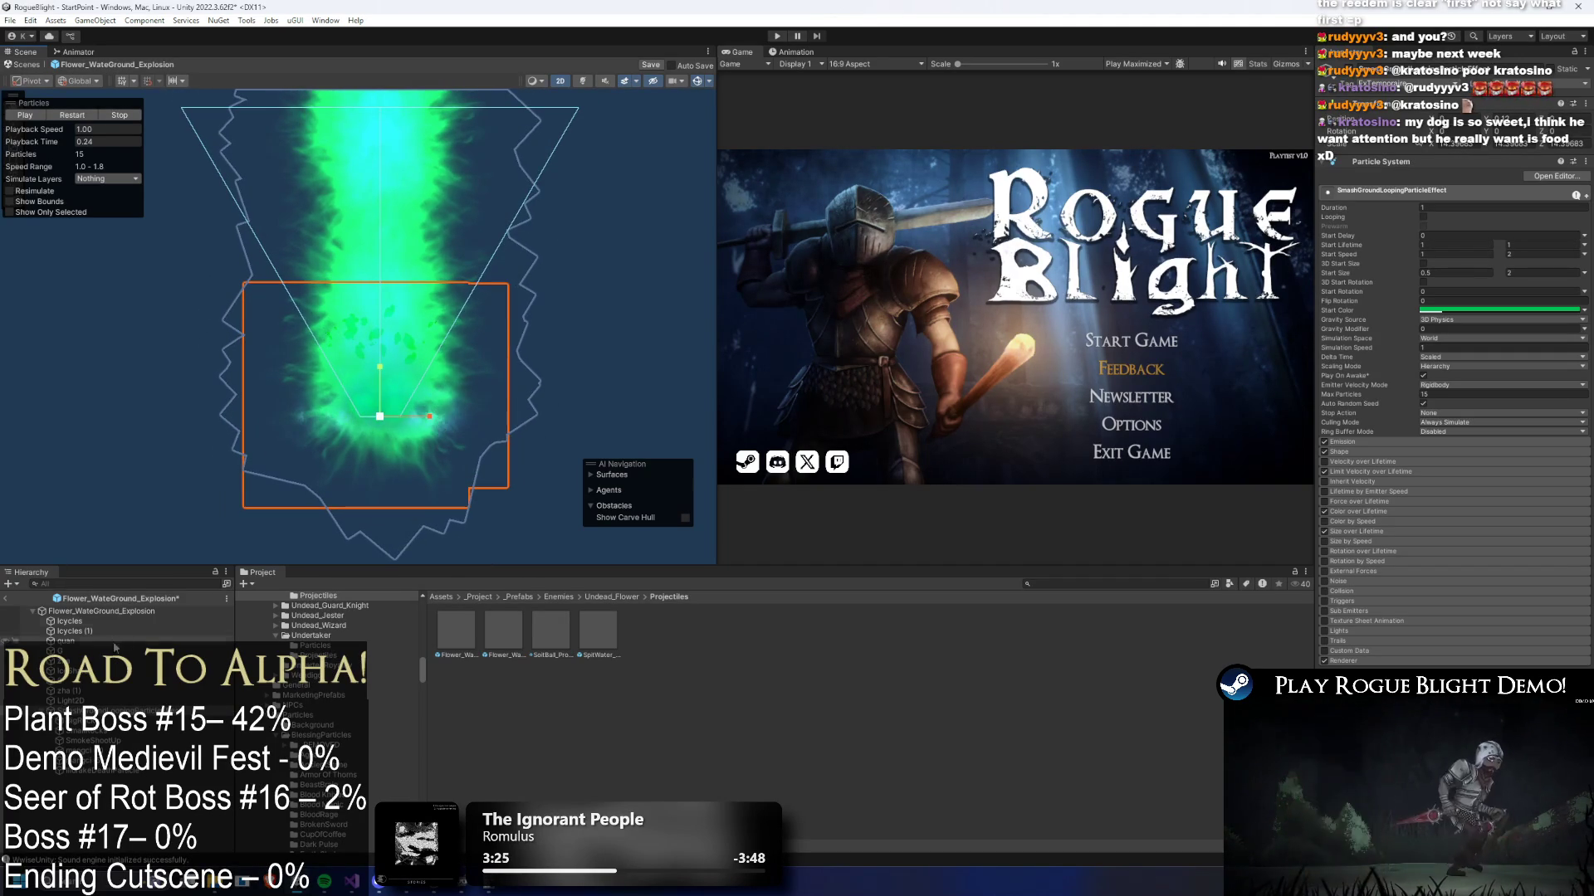
pyautogui.press('Up')
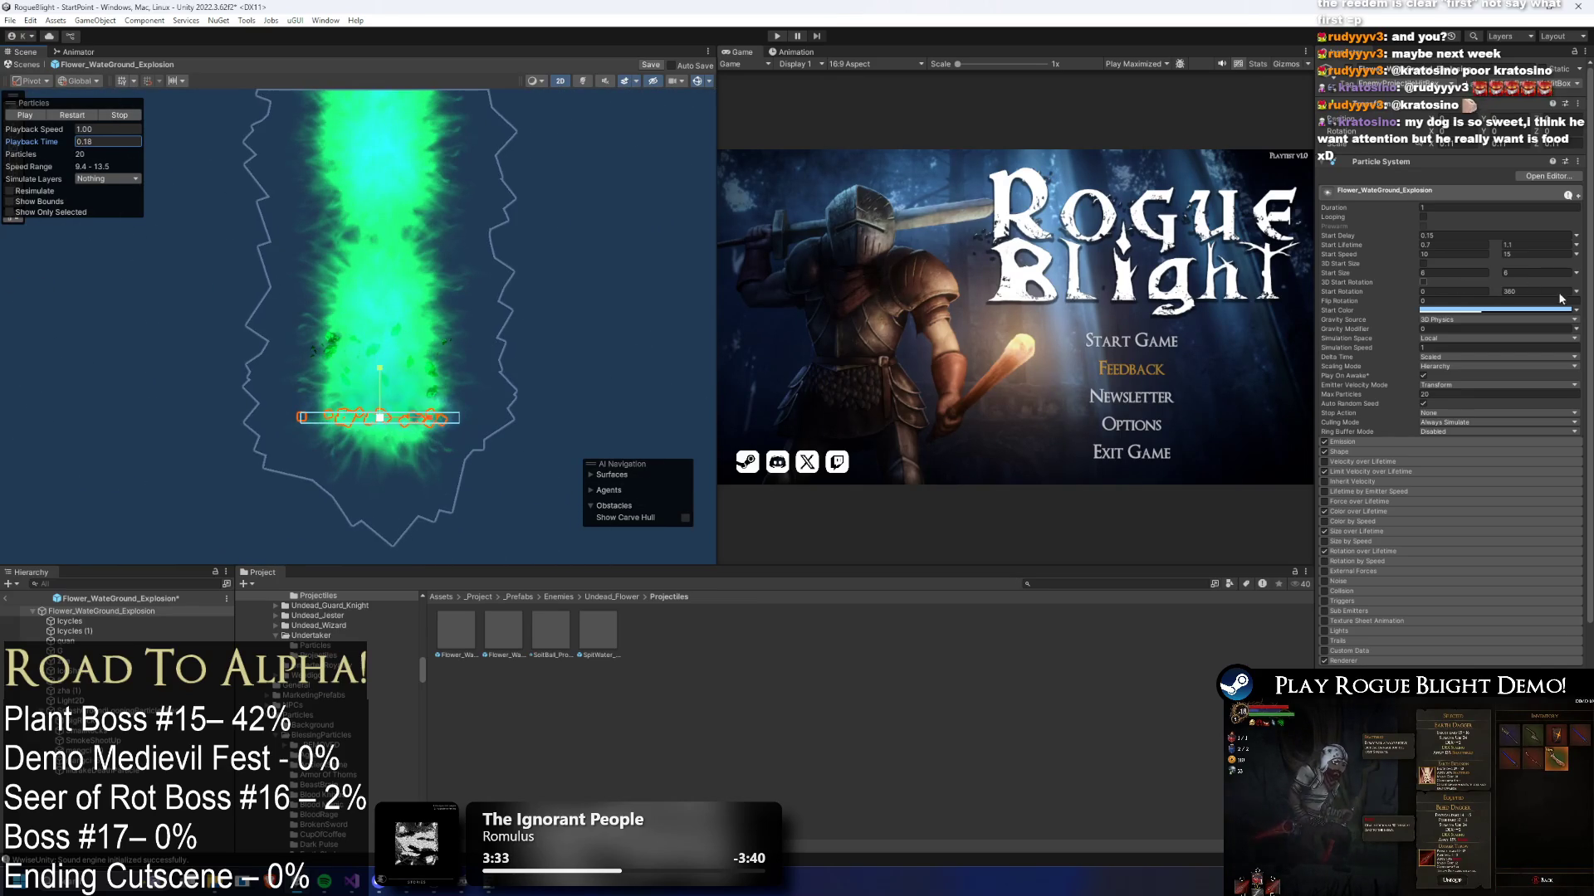
# - Copy Start Color from Flower_WaterGroundProjectile and paste it into the emitter's Start Color
pyautogui.click(75, 631)
pyautogui.click(494, 627)
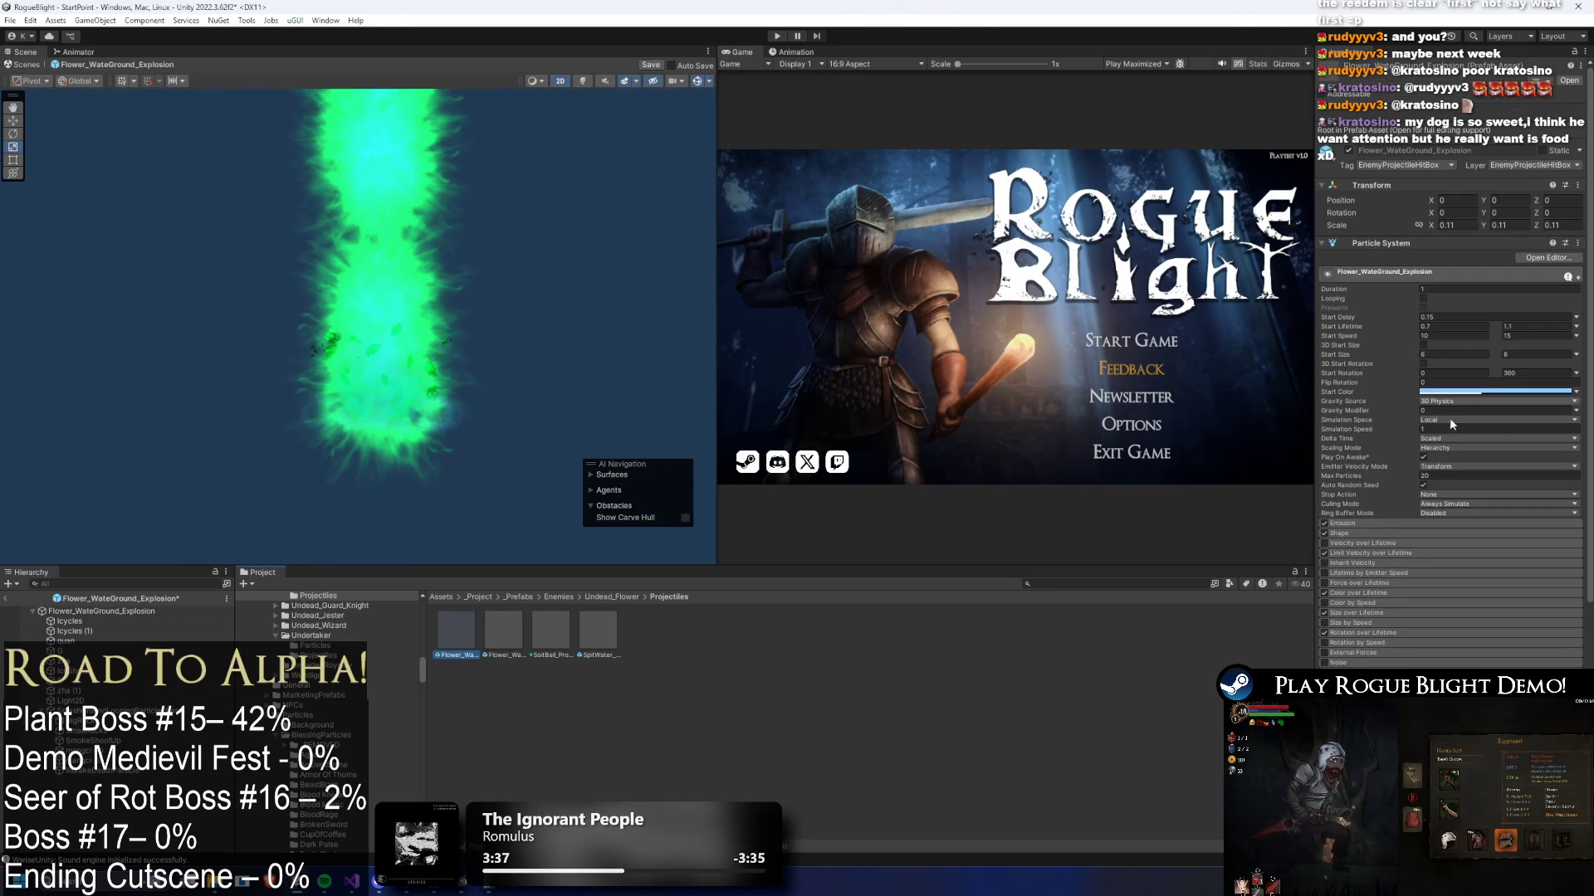
pyautogui.rightClick(1490, 398)
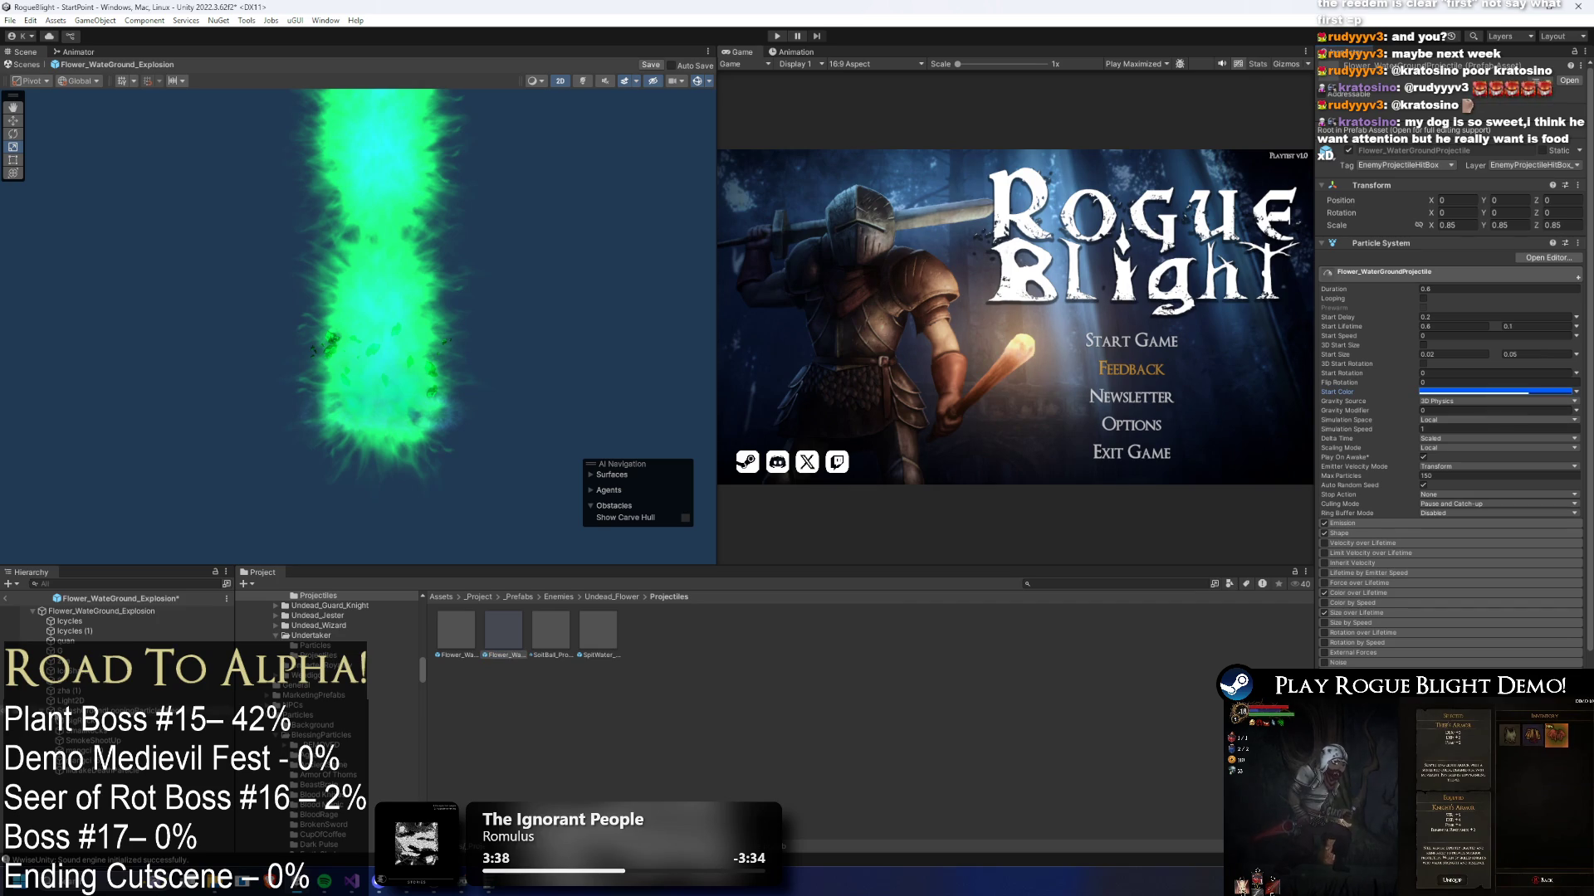
pyautogui.rightClick(1462, 312)
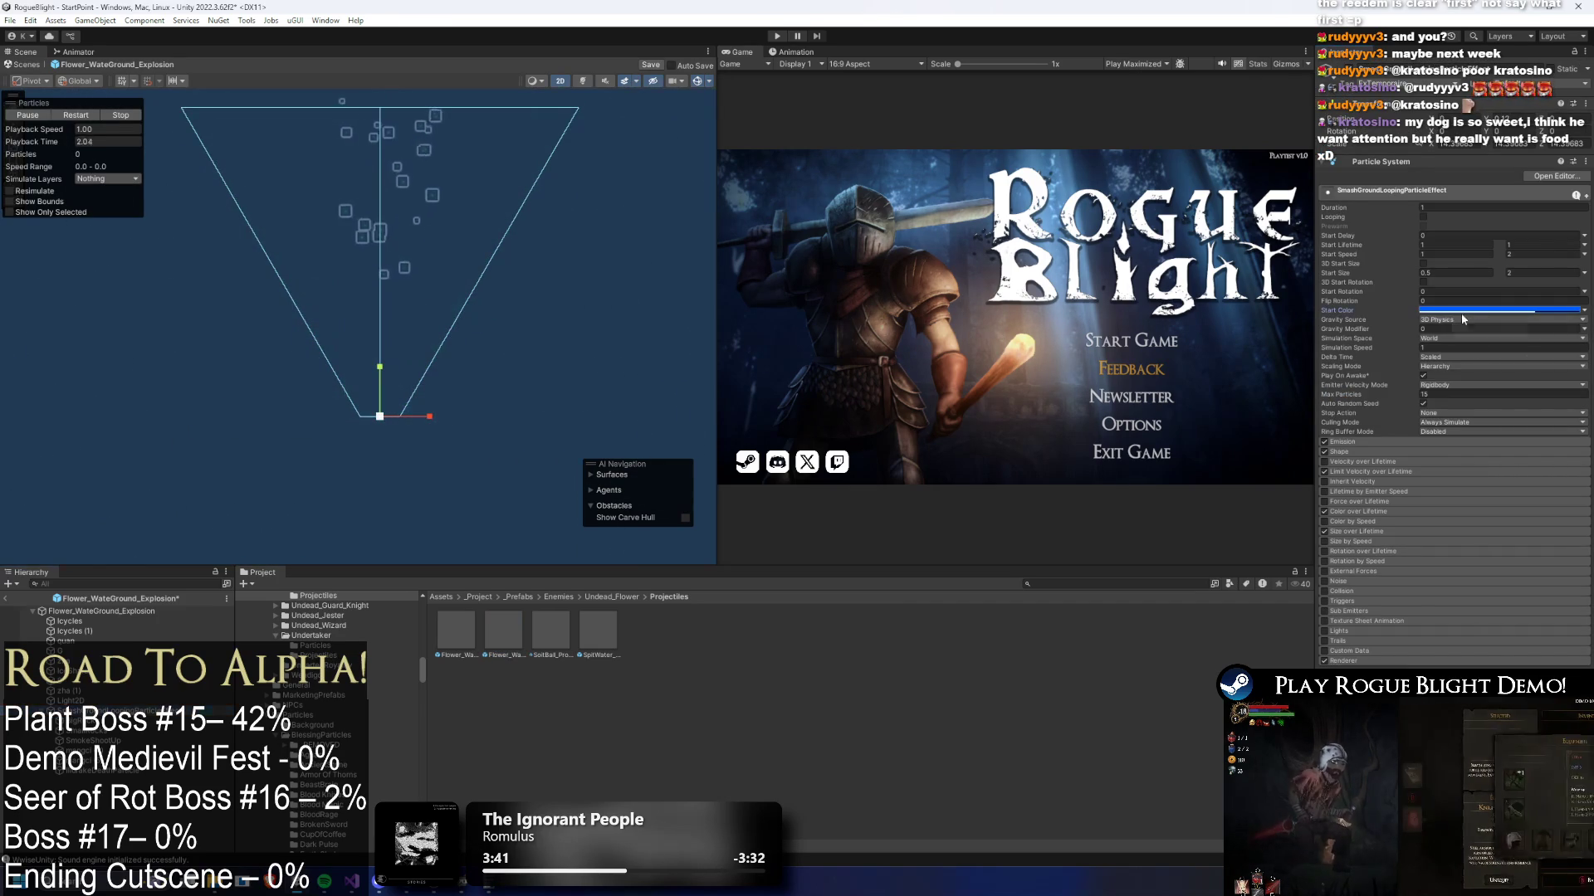
# - Check the pasted blue, then step through the emitters, previewing mangci (5) and SmokeShootUp
pyautogui.click(1462, 311)
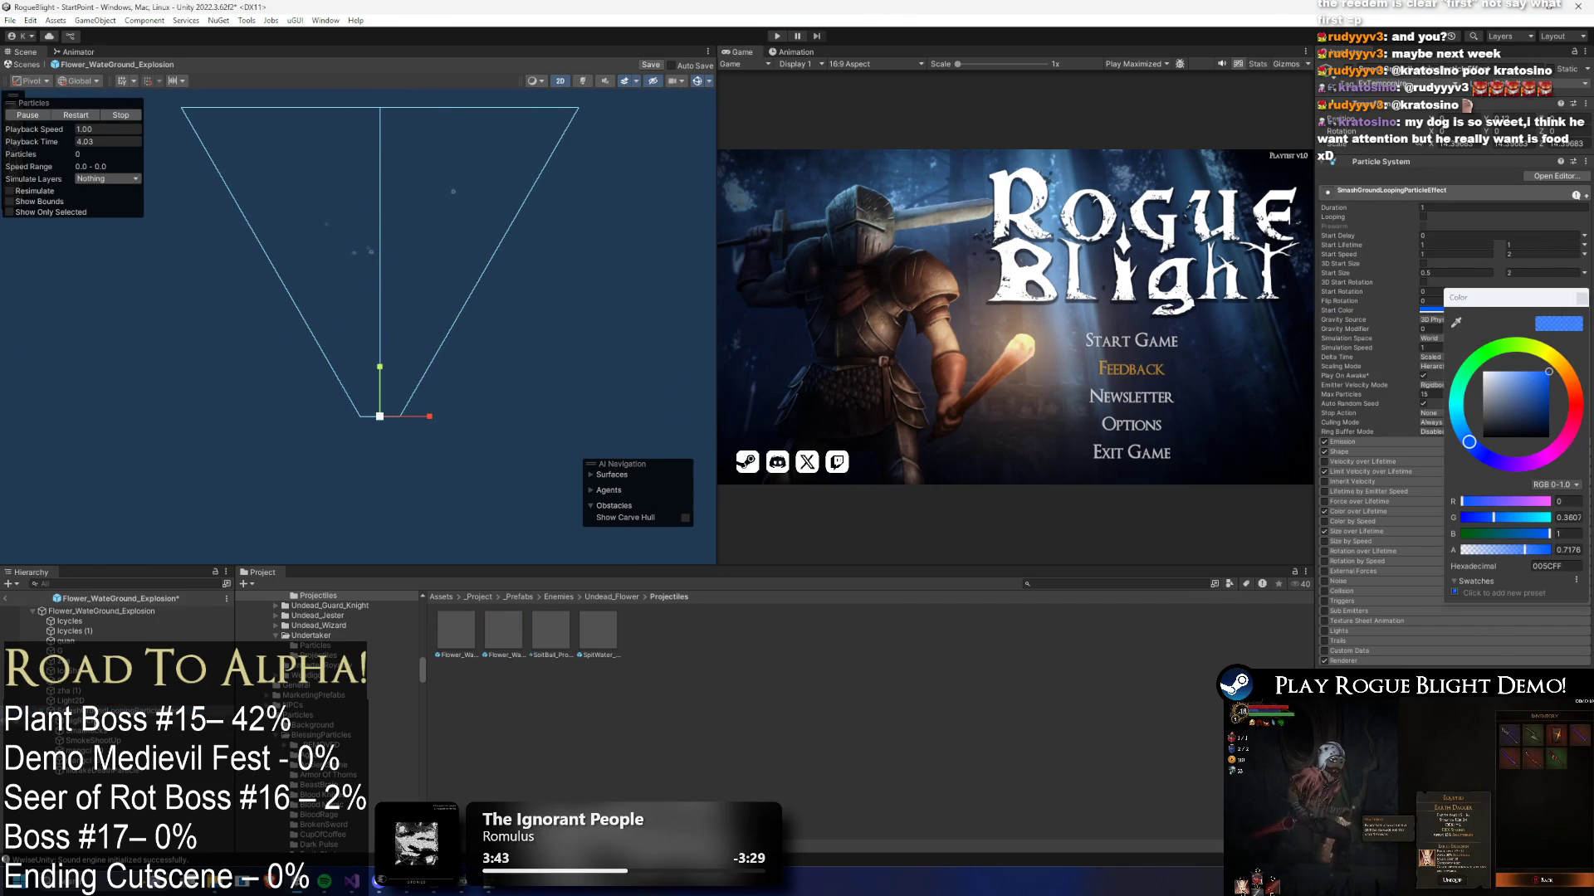
pyautogui.click(93, 740)
pyautogui.press('Down')
pyautogui.press('Down')
pyautogui.press('Down')
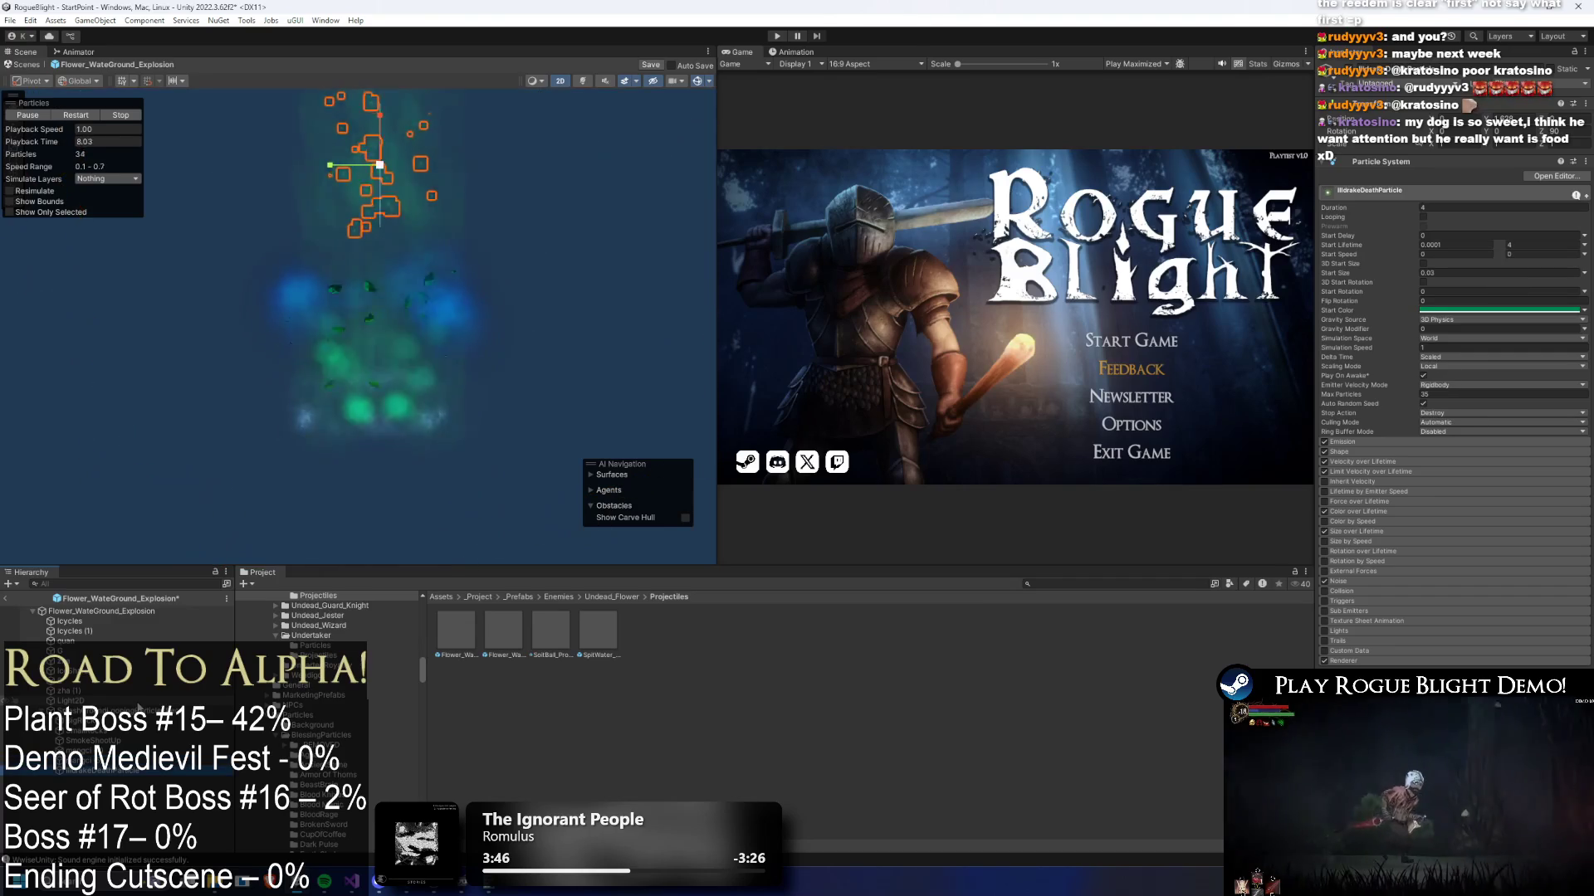
pyautogui.press('Down')
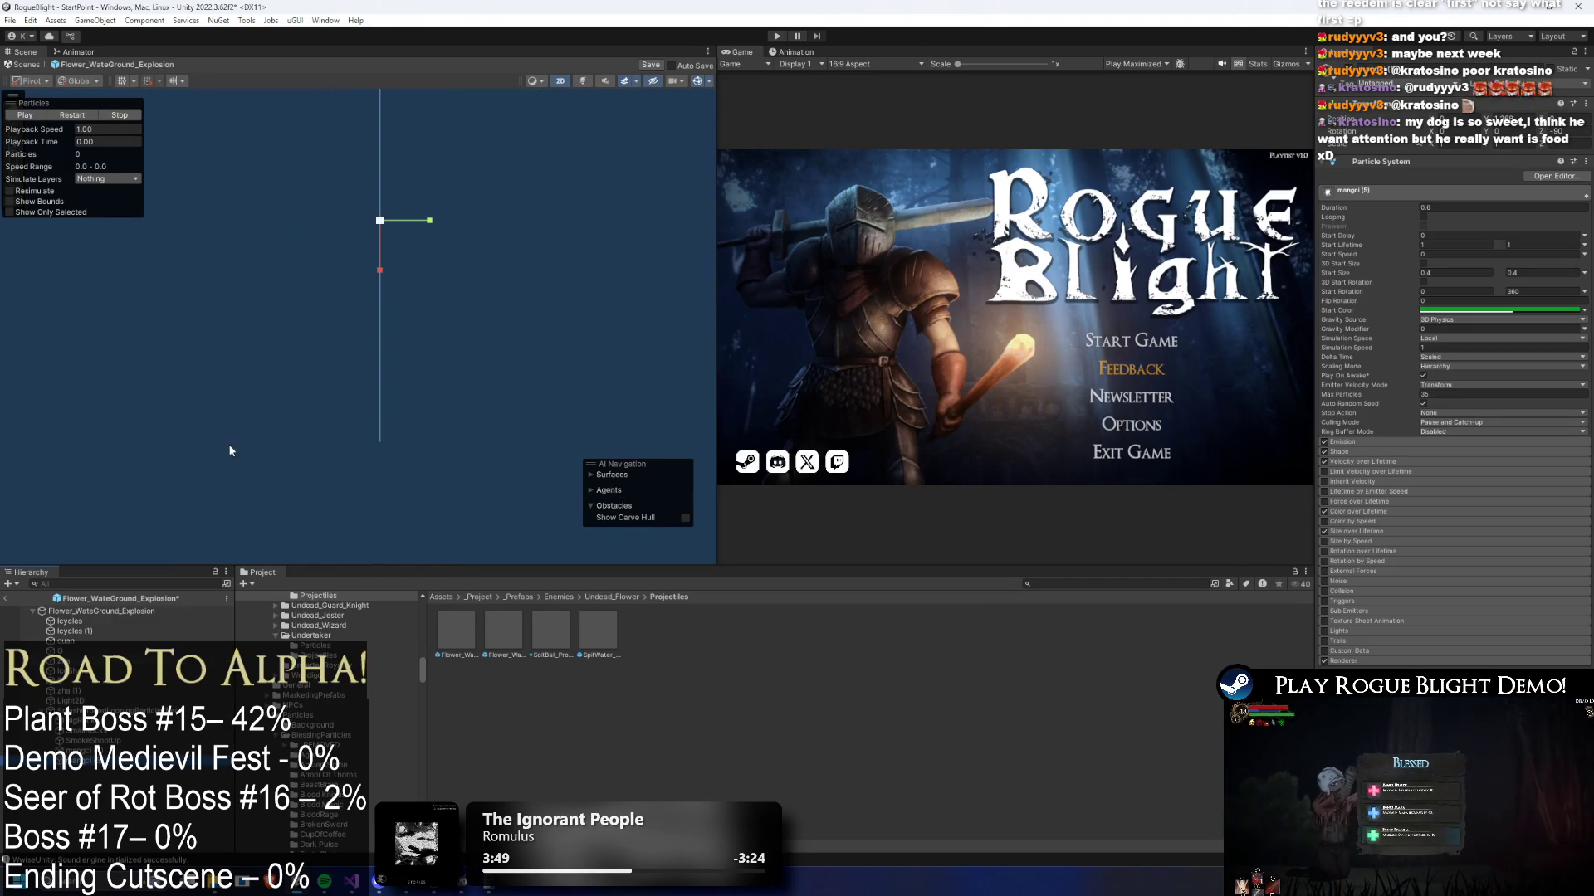
pyautogui.moveTo(54, 141); pyautogui.dragTo(66, 141)
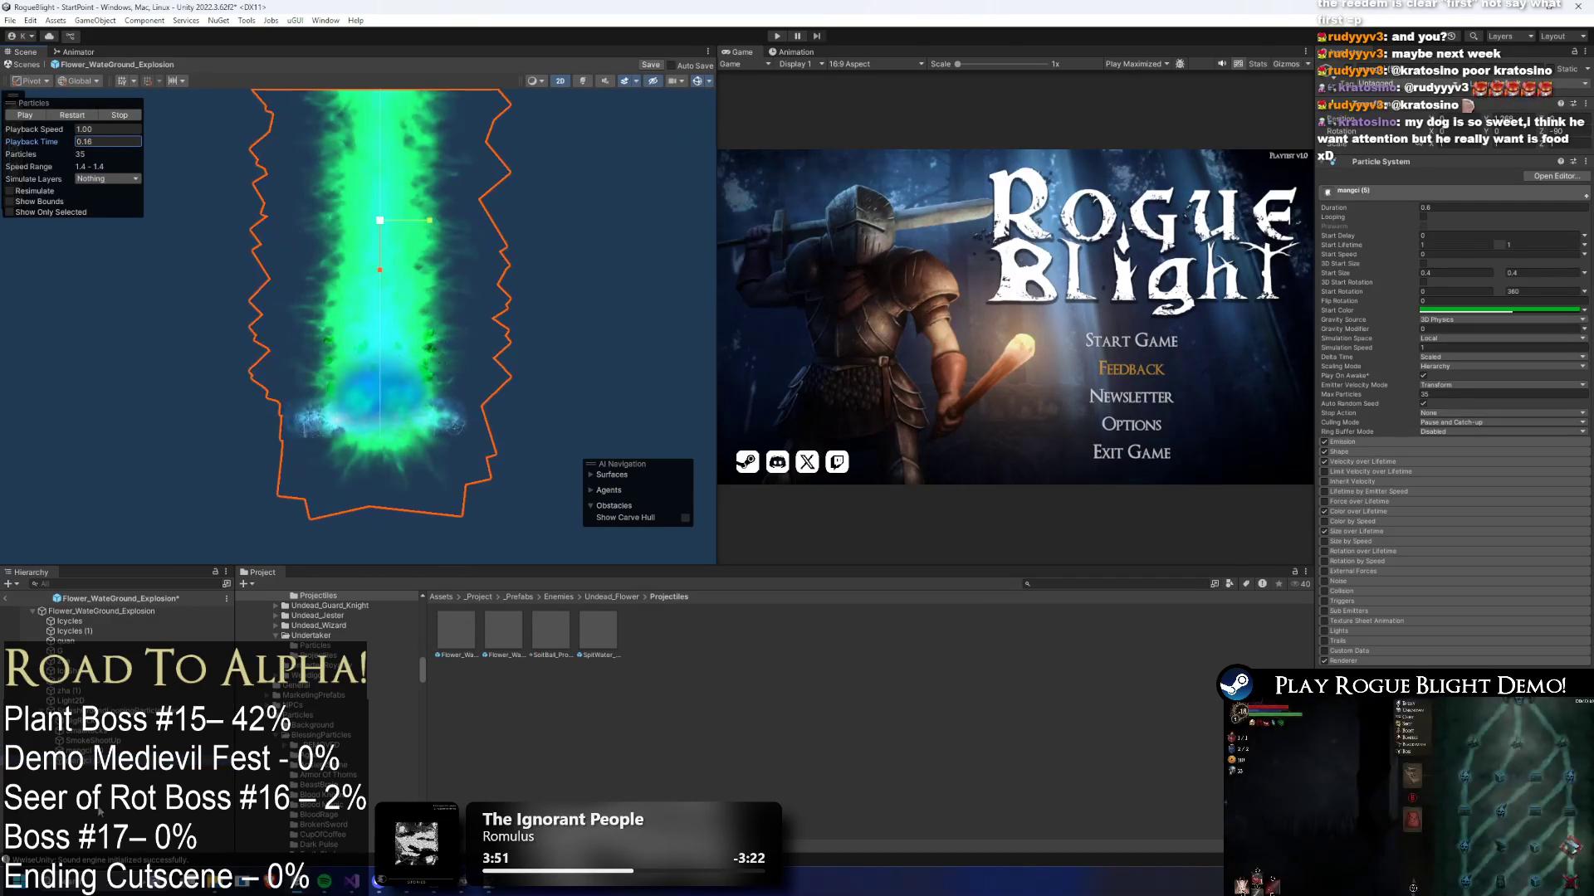
pyautogui.click(168, 738)
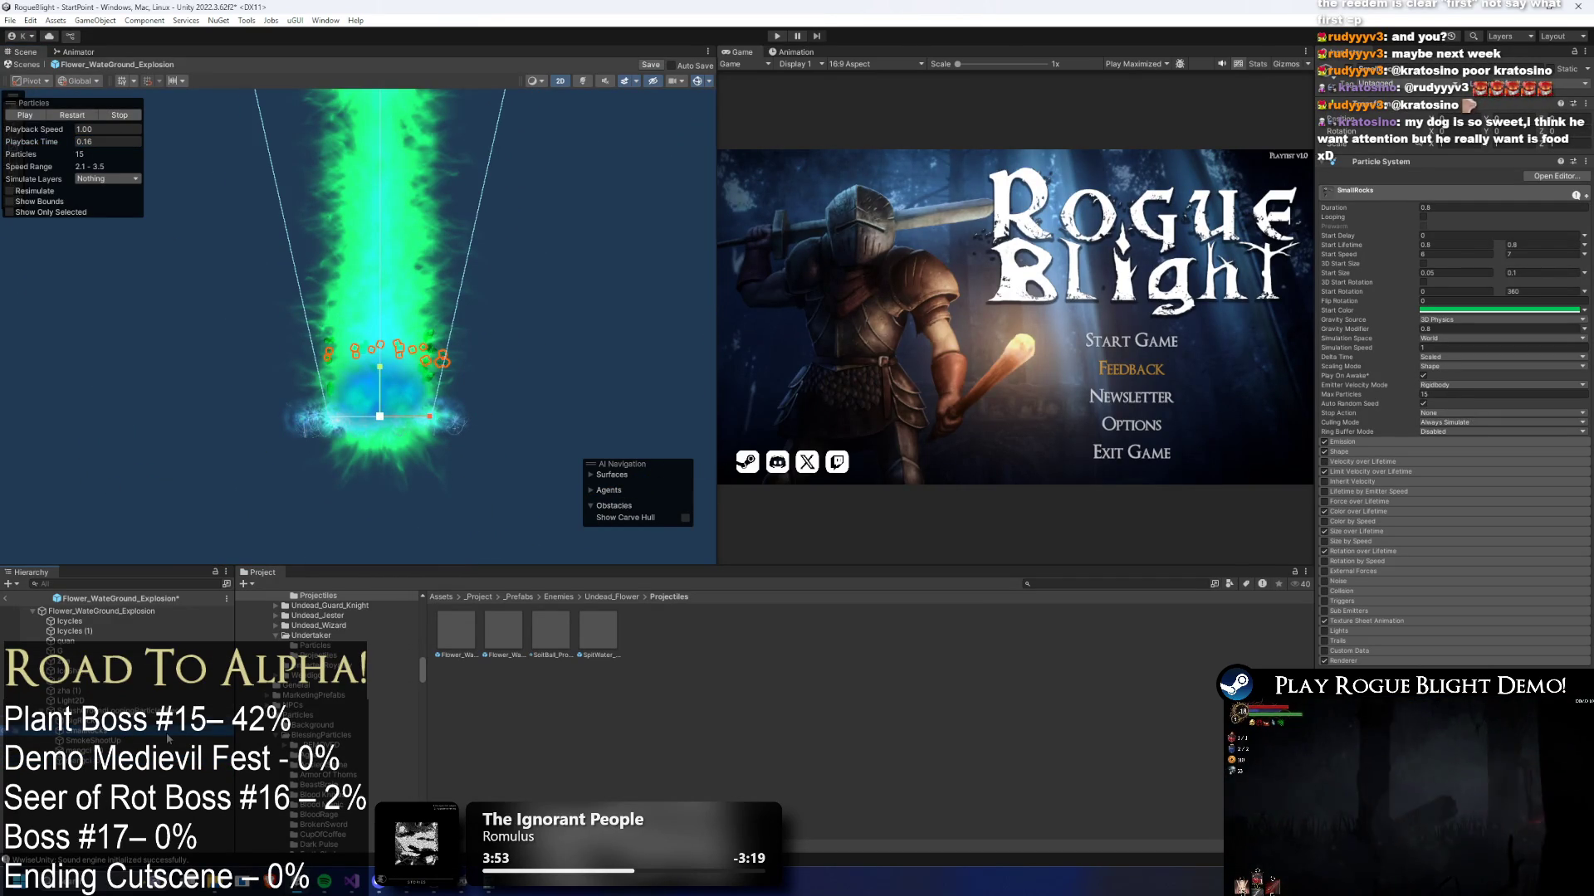
pyautogui.hotkey('shift', 'Down')
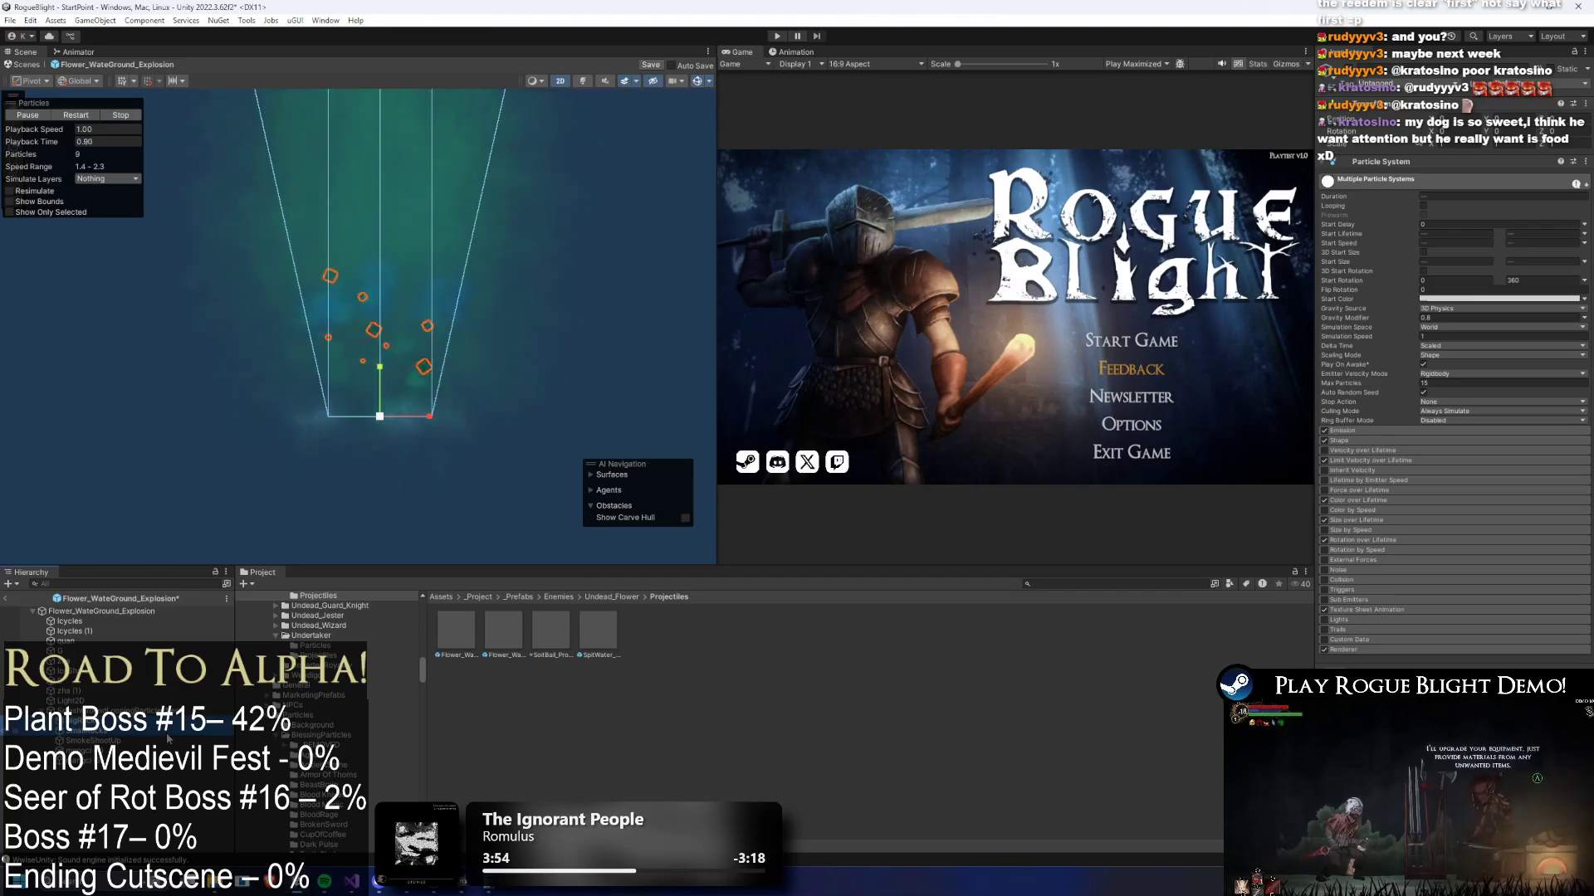
pyautogui.press('Down')
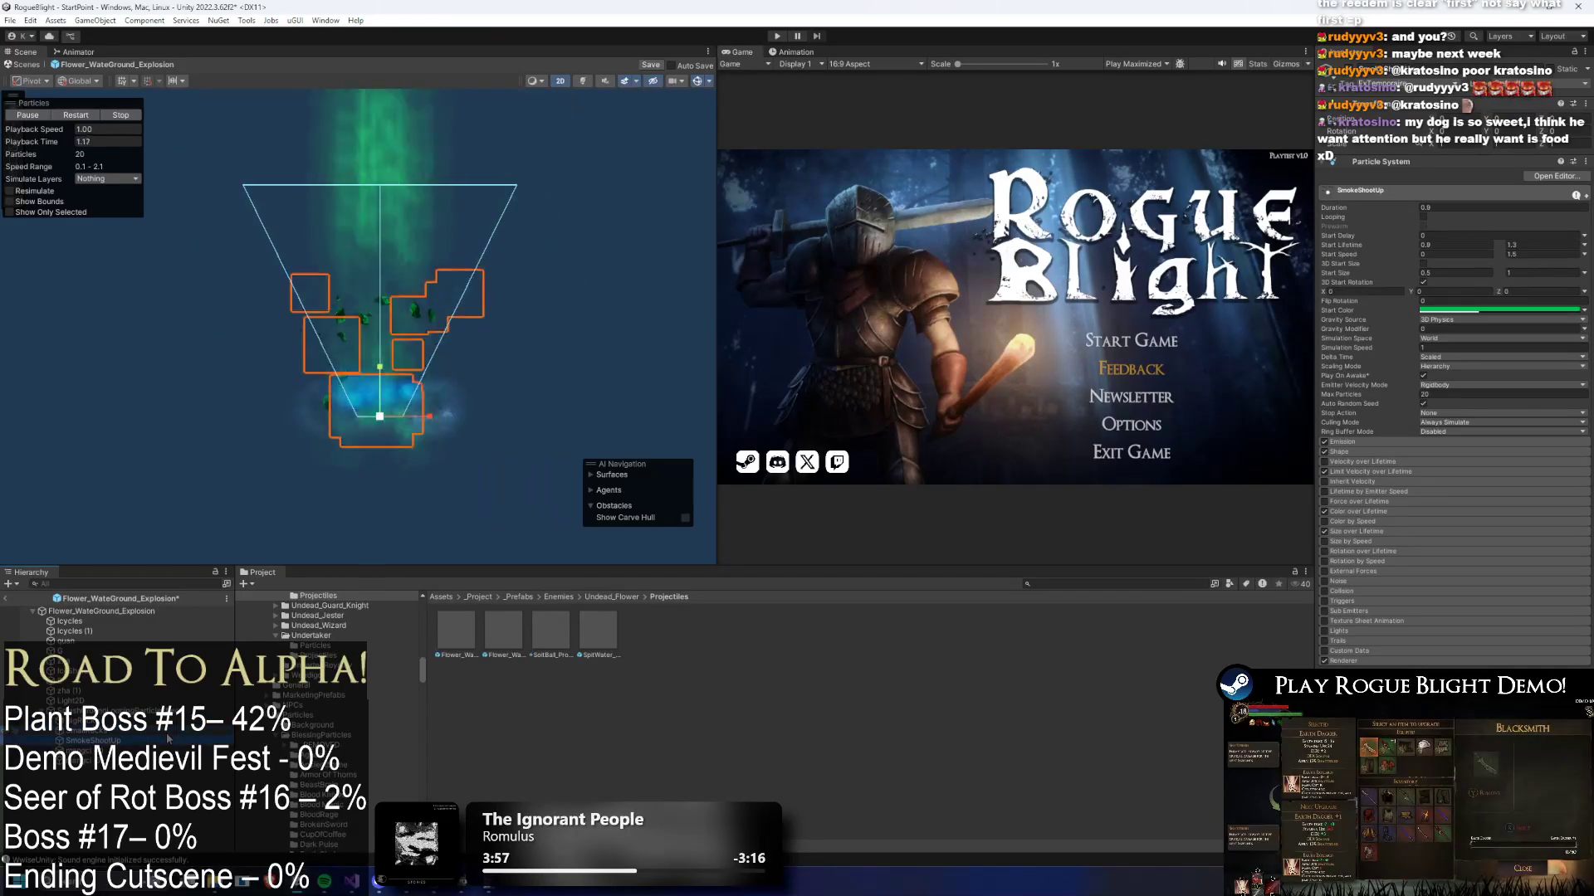
pyautogui.press('Down')
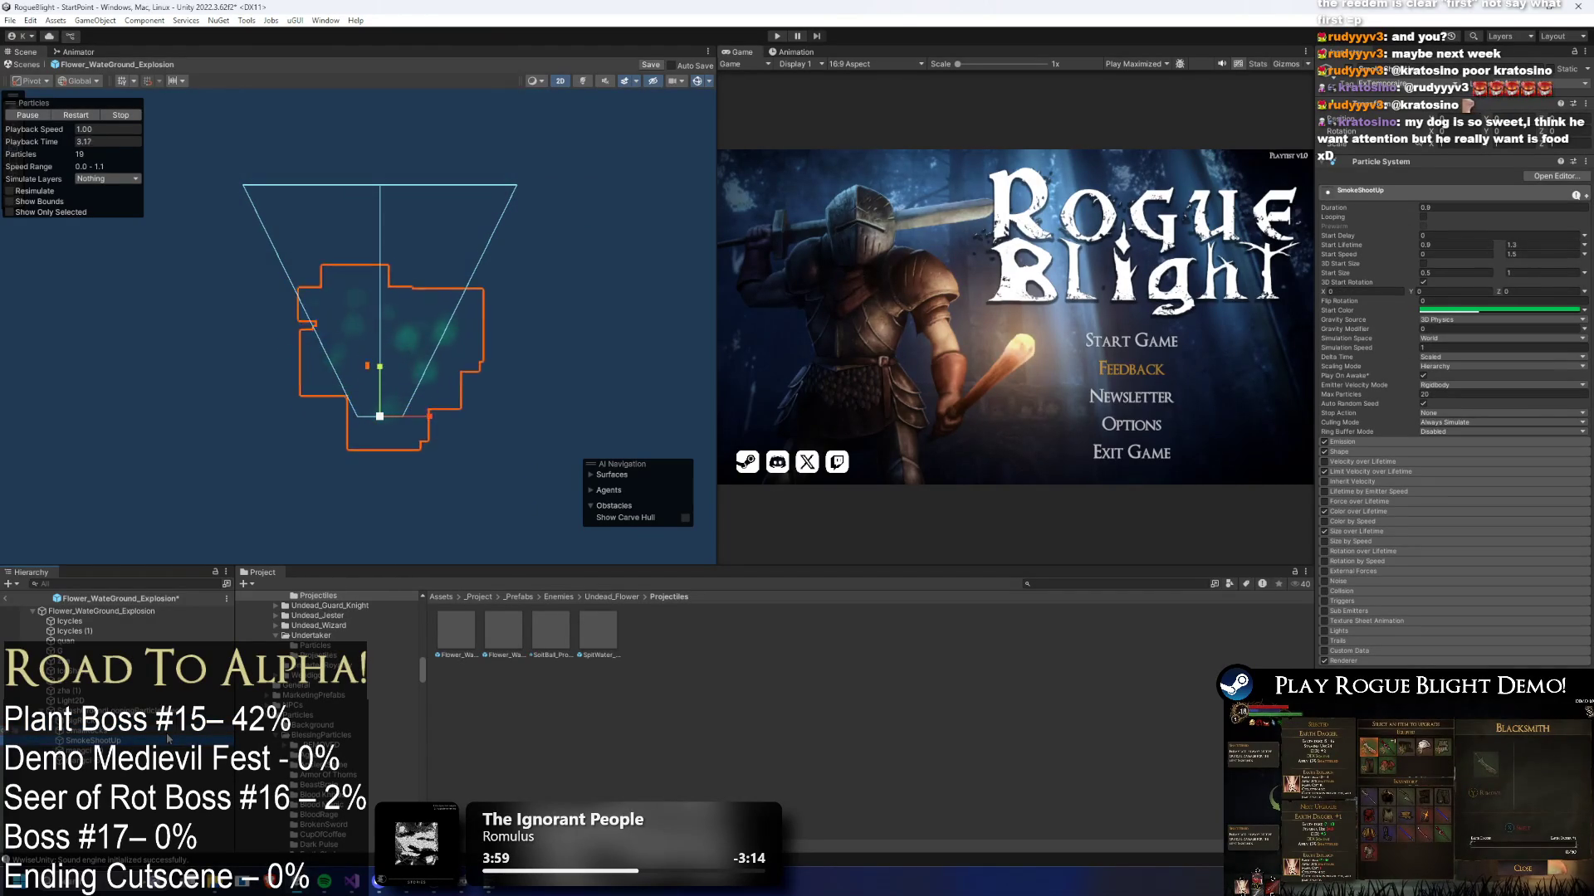
pyautogui.moveTo(49, 142)
pyautogui.mouseDown()
pyautogui.moveTo(287, 149)
pyautogui.moveTo(146, 146)
pyautogui.moveTo(189, 146)
pyautogui.mouseUp()
# - Inspect mangci (4)'s start colour and colour over lifetime, then edit the selected emitters' shared start colour
pyautogui.press('Down')
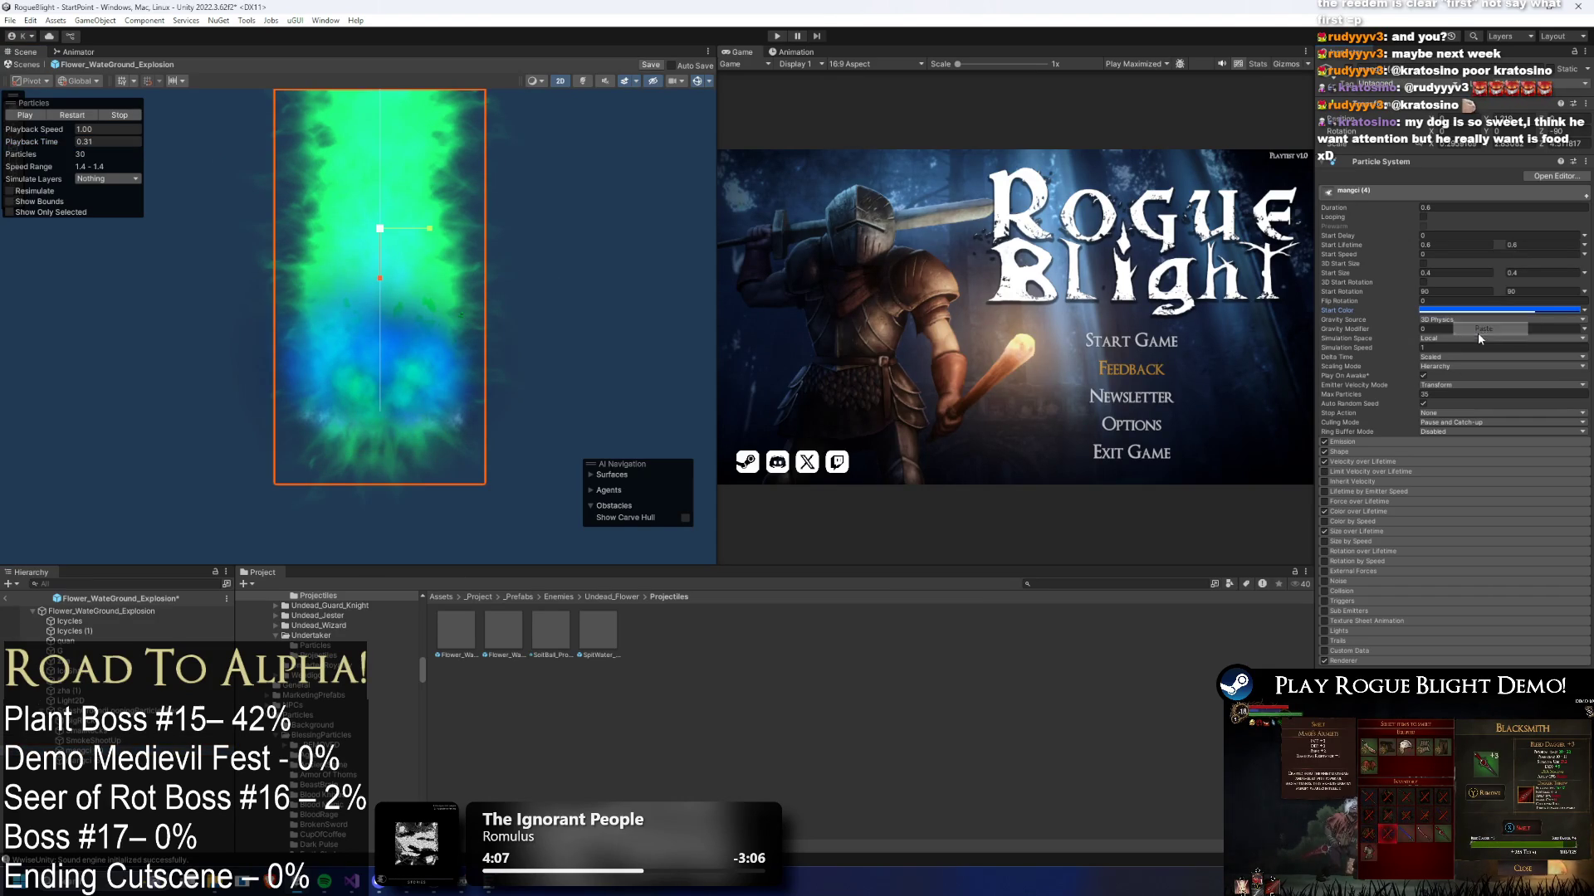
pyautogui.click(1465, 310)
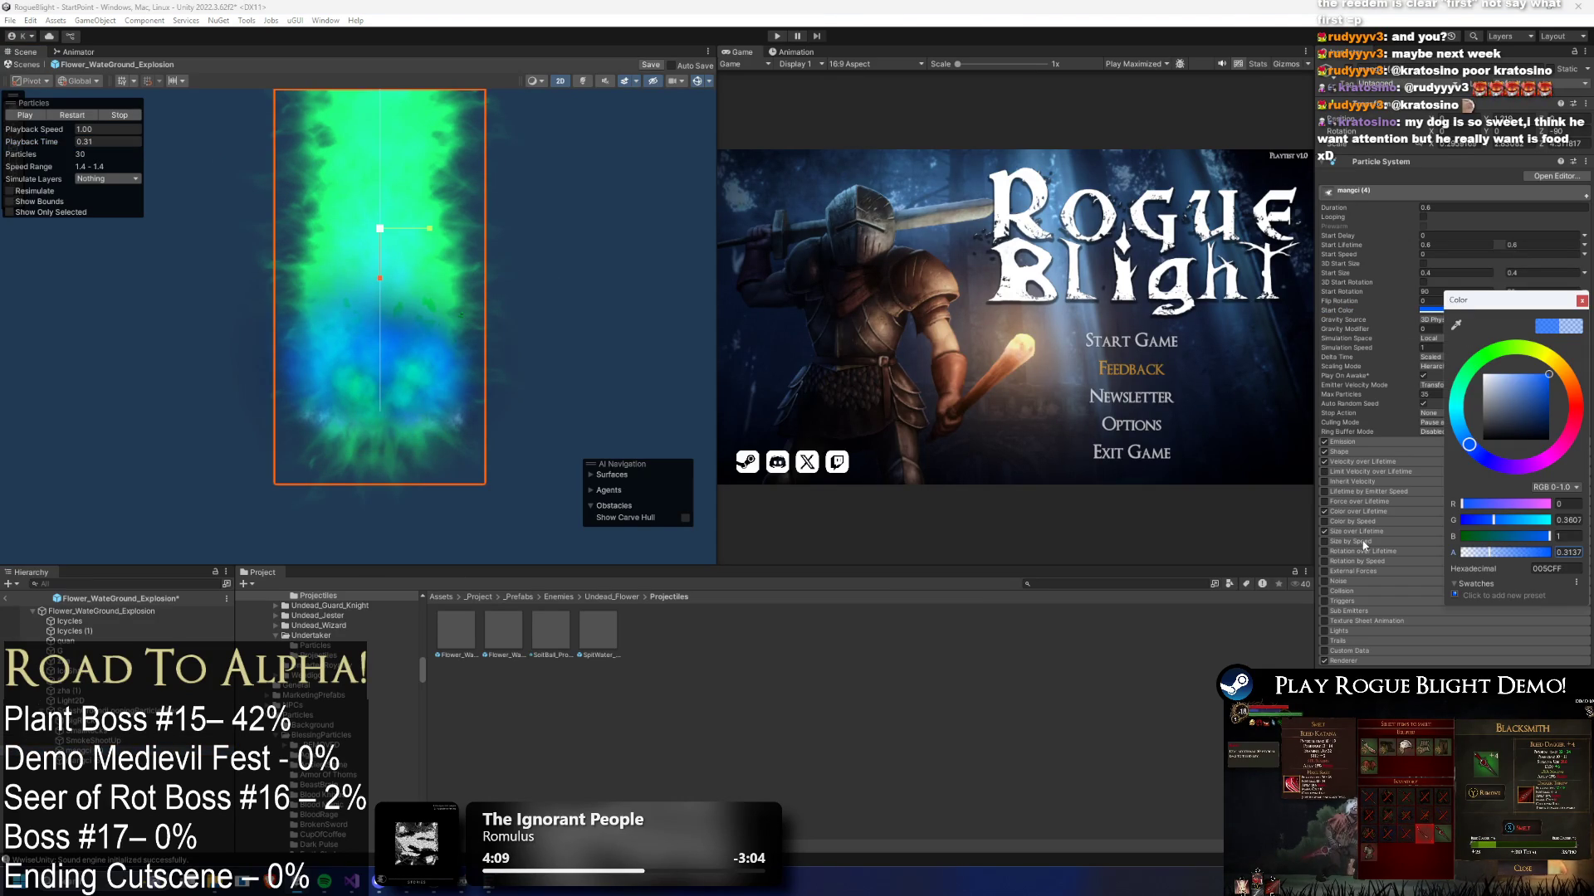
pyautogui.click(1359, 513)
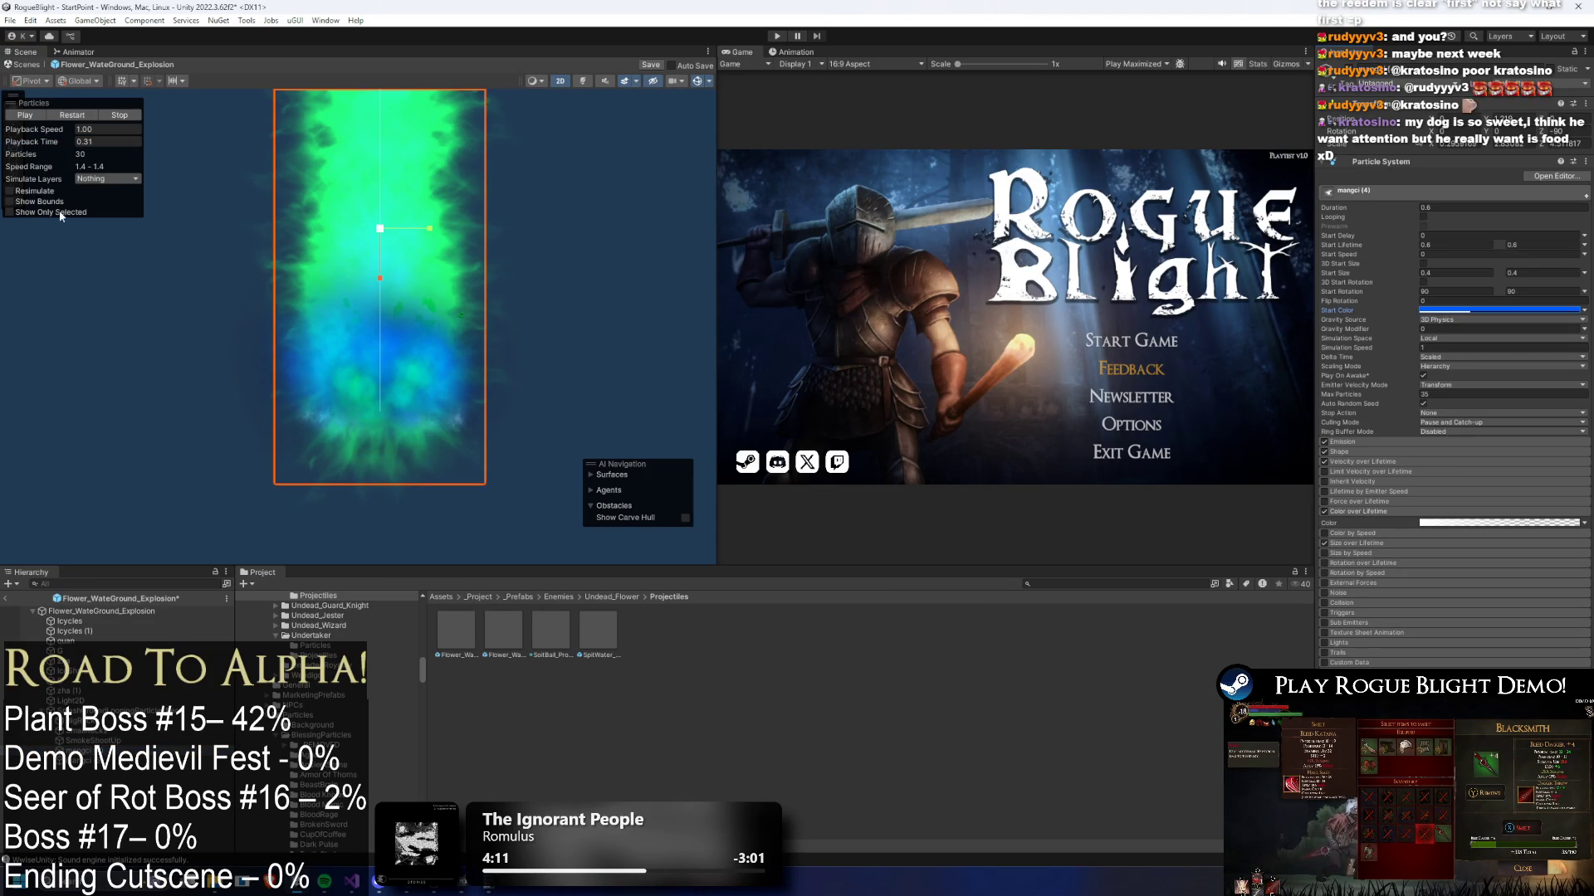
pyautogui.moveTo(41, 141); pyautogui.dragTo(46, 164)
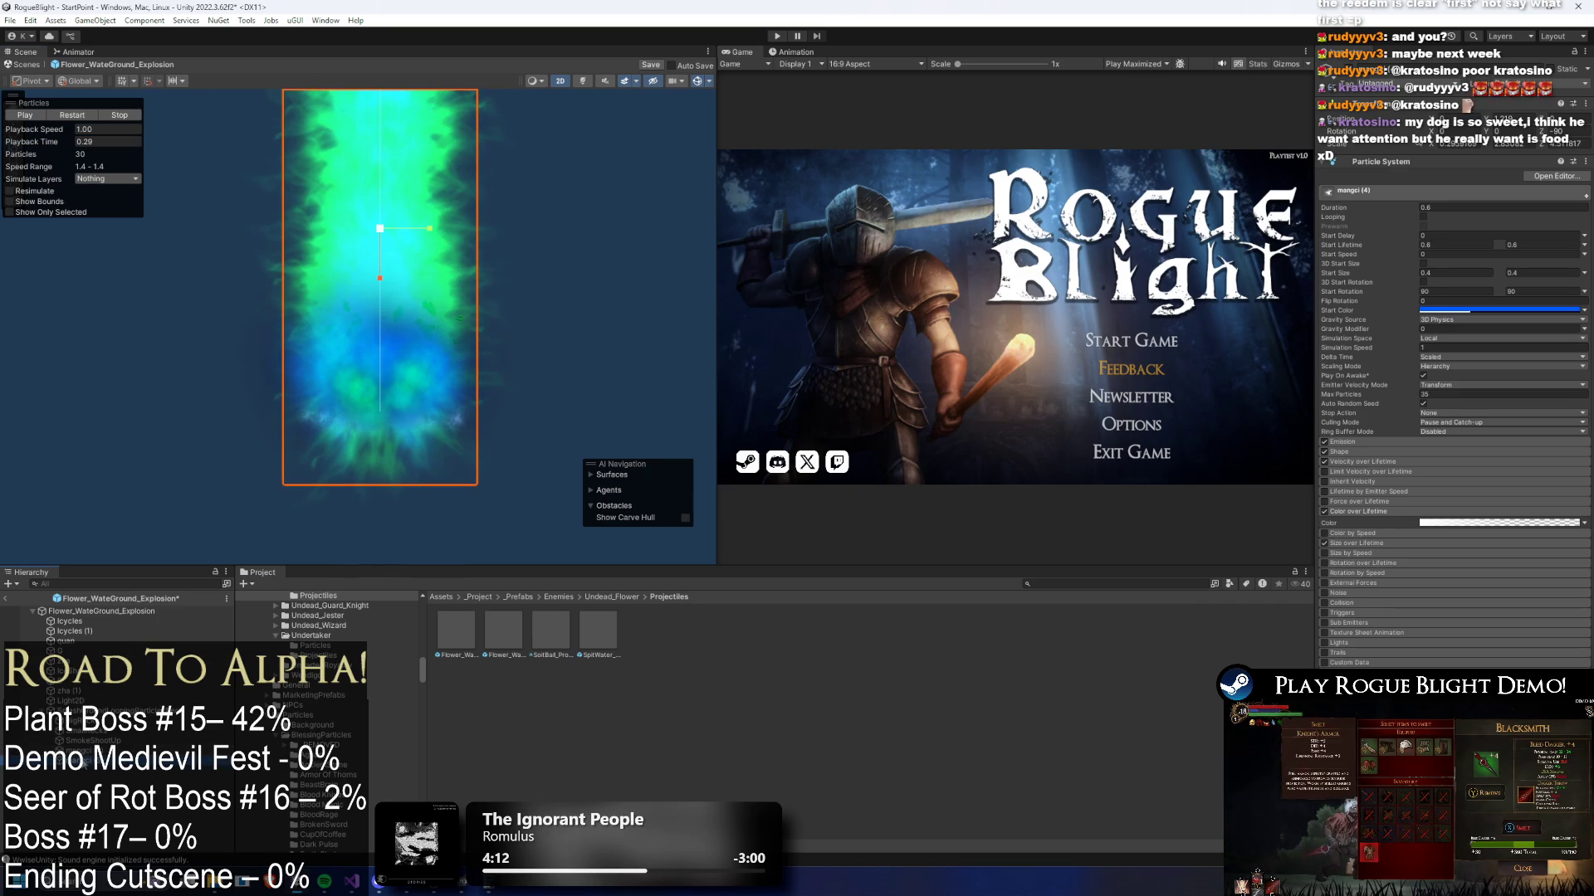
pyautogui.press('Down')
pyautogui.click(1456, 332)
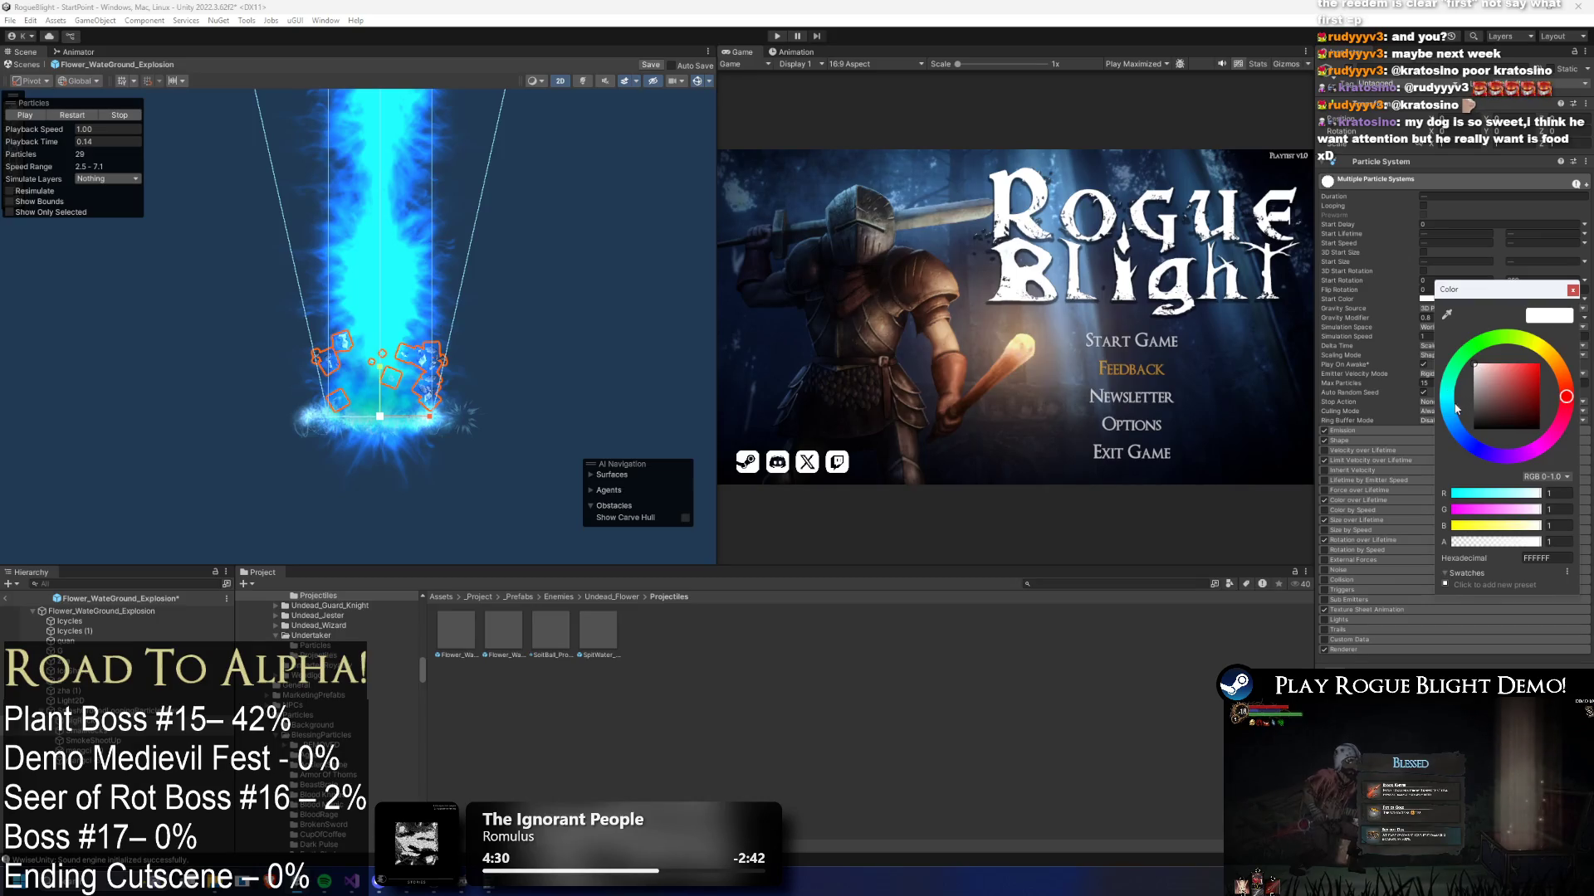
# - Try light blue, then a more saturated blue as the shared start colour, previewing each
pyautogui.moveTo(1489, 380); pyautogui.dragTo(1515, 362)
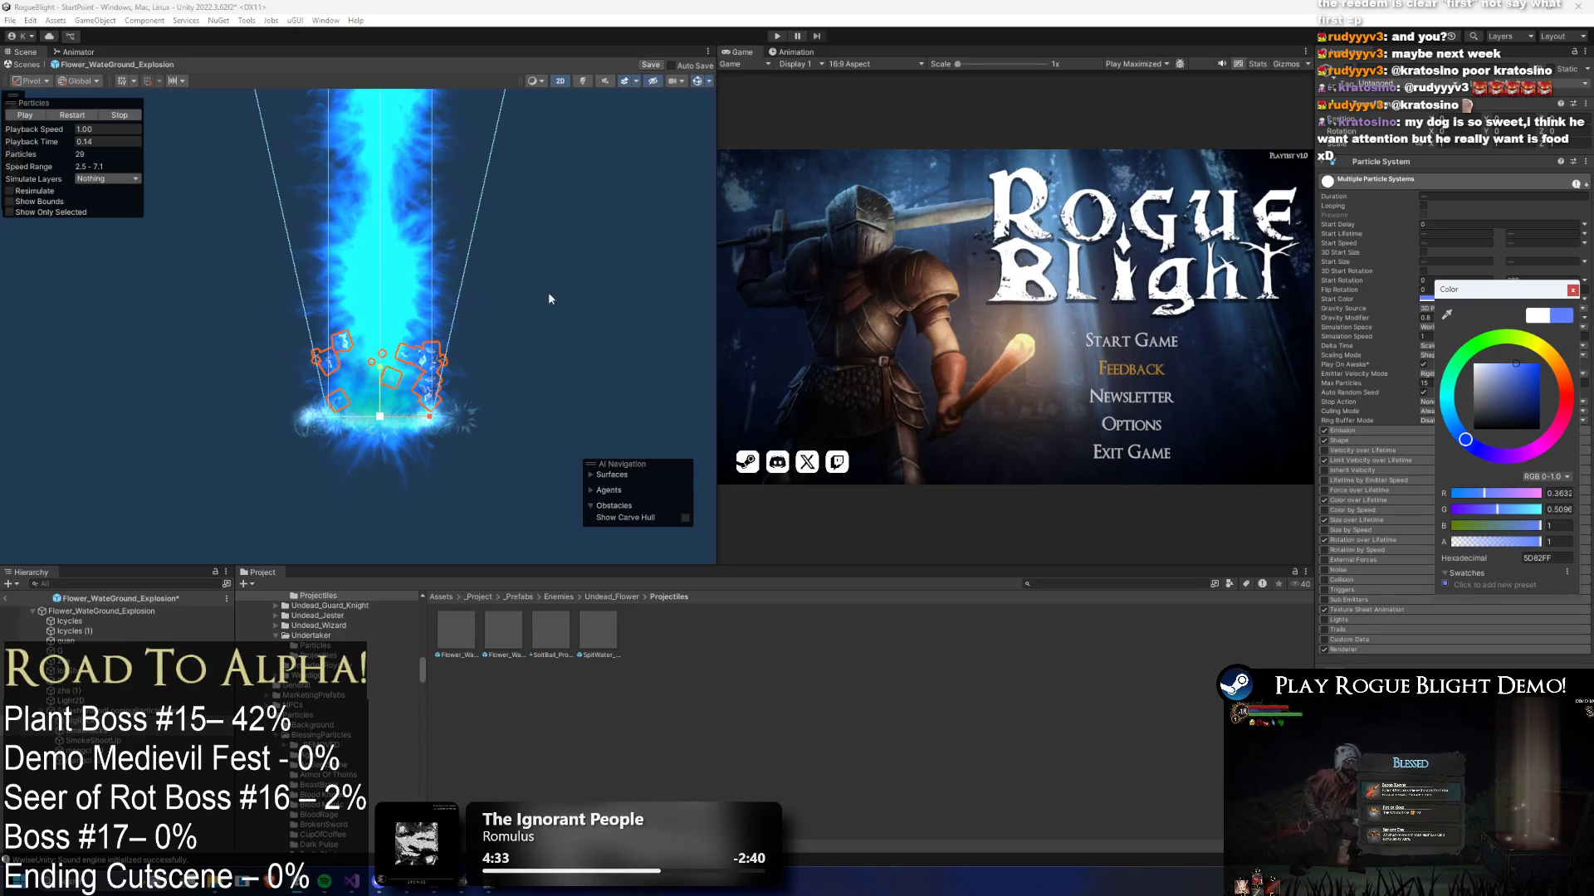
pyautogui.click(1504, 397)
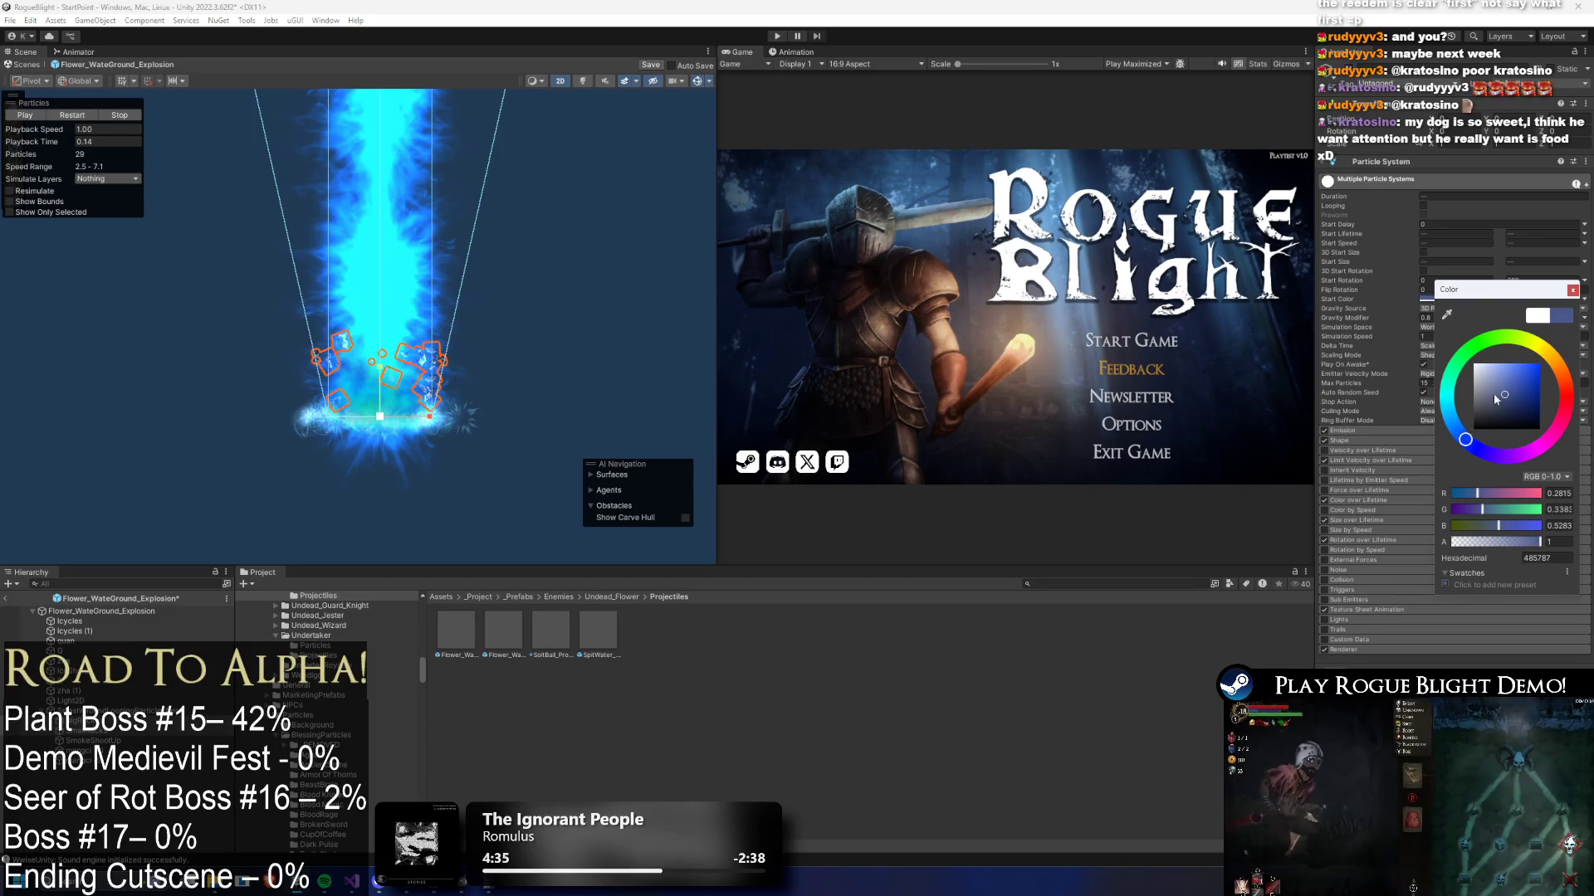
pyautogui.click(60, 141)
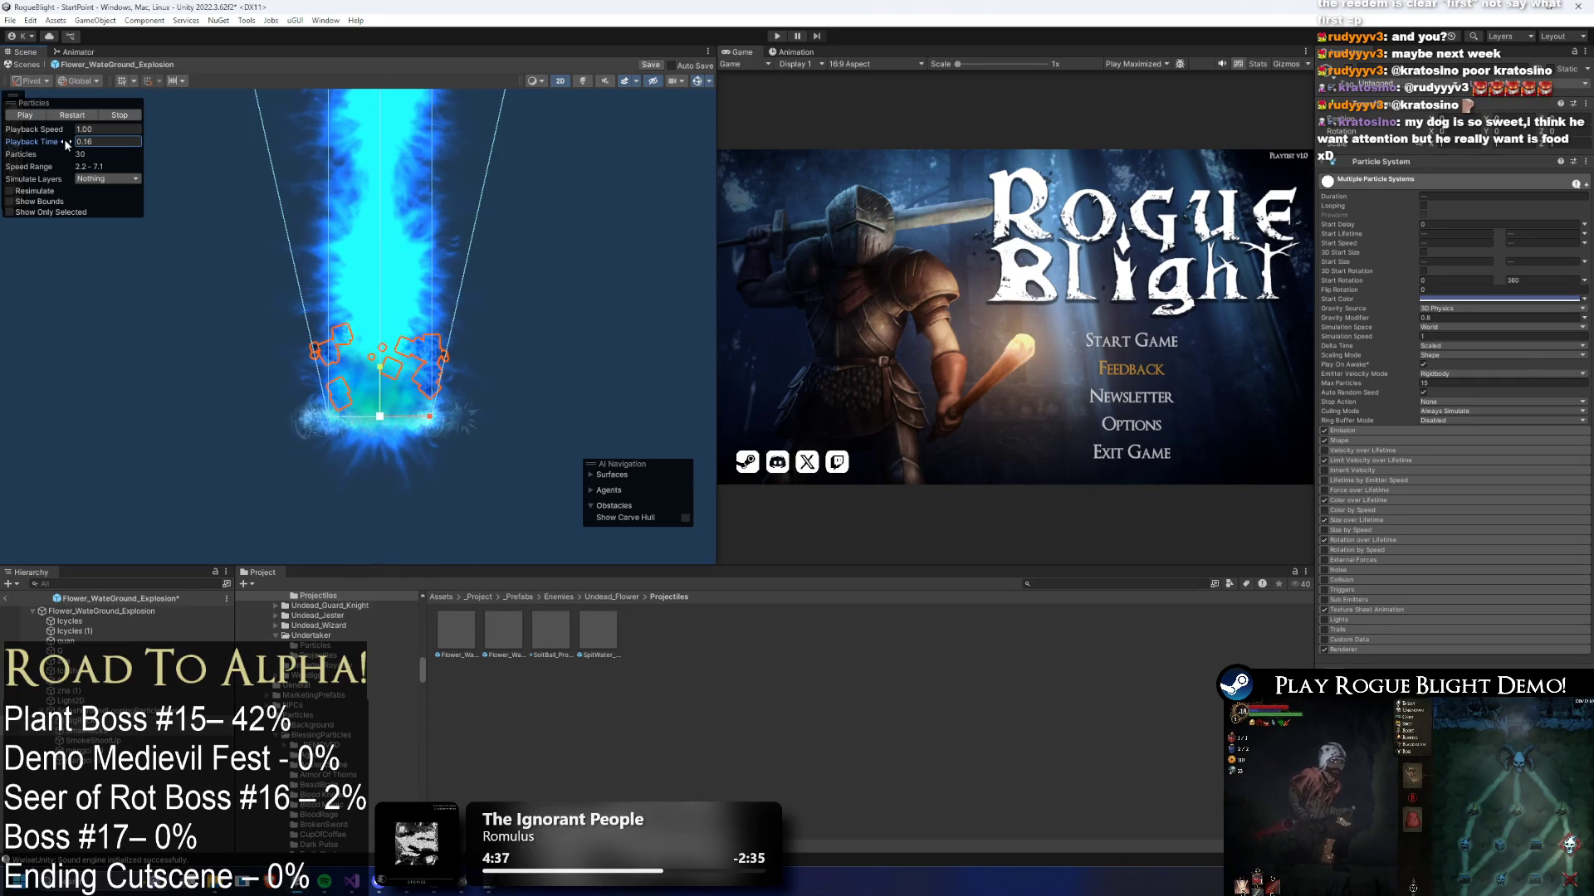
pyautogui.click(1463, 299)
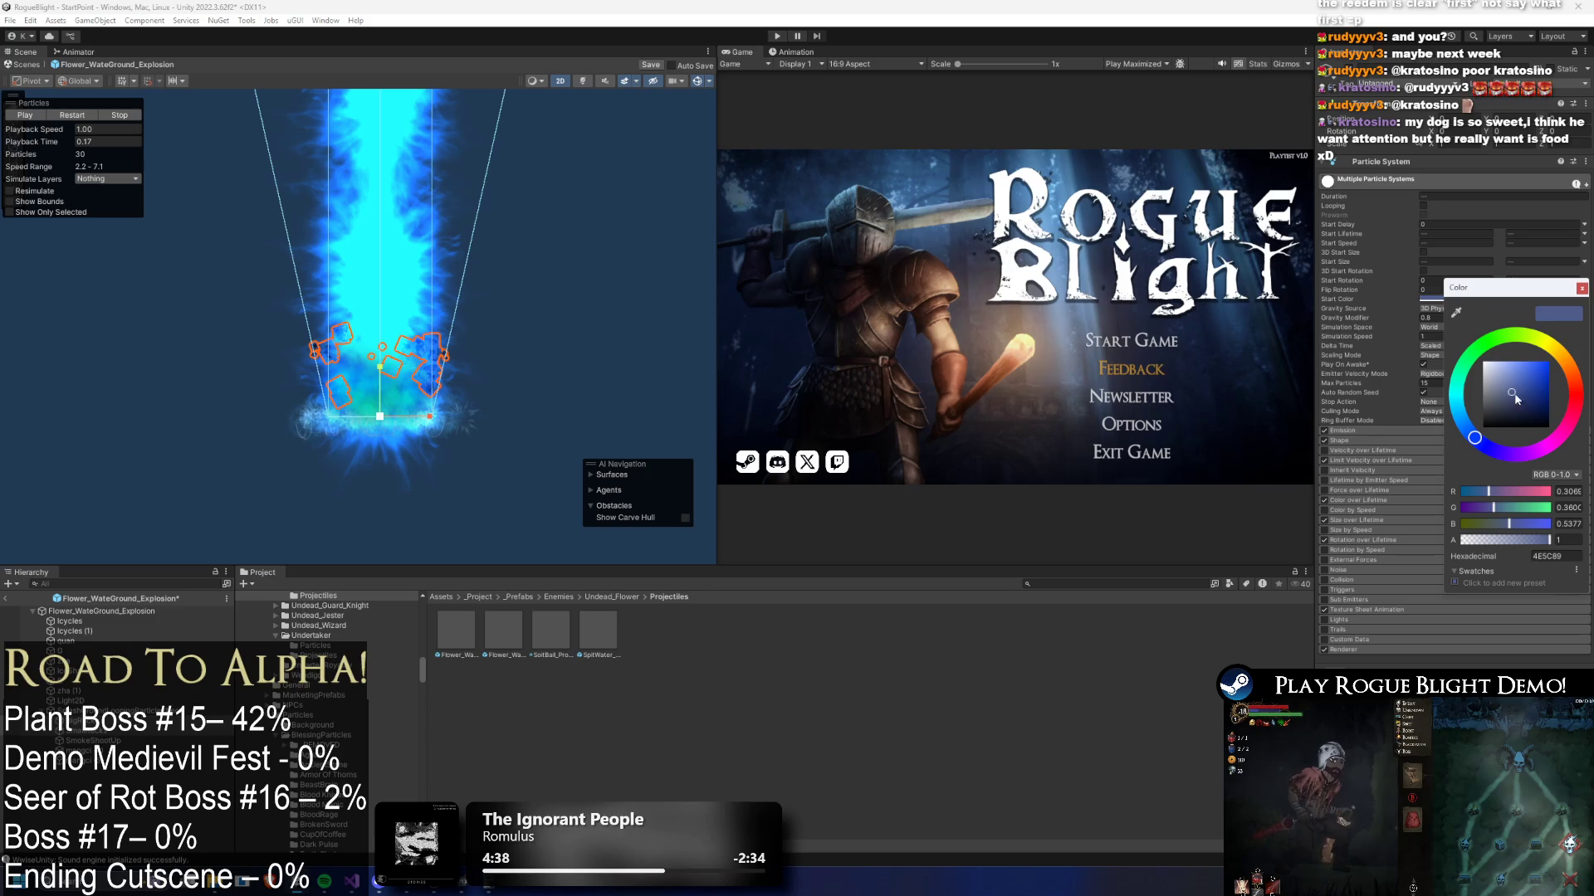
pyautogui.click(1524, 384)
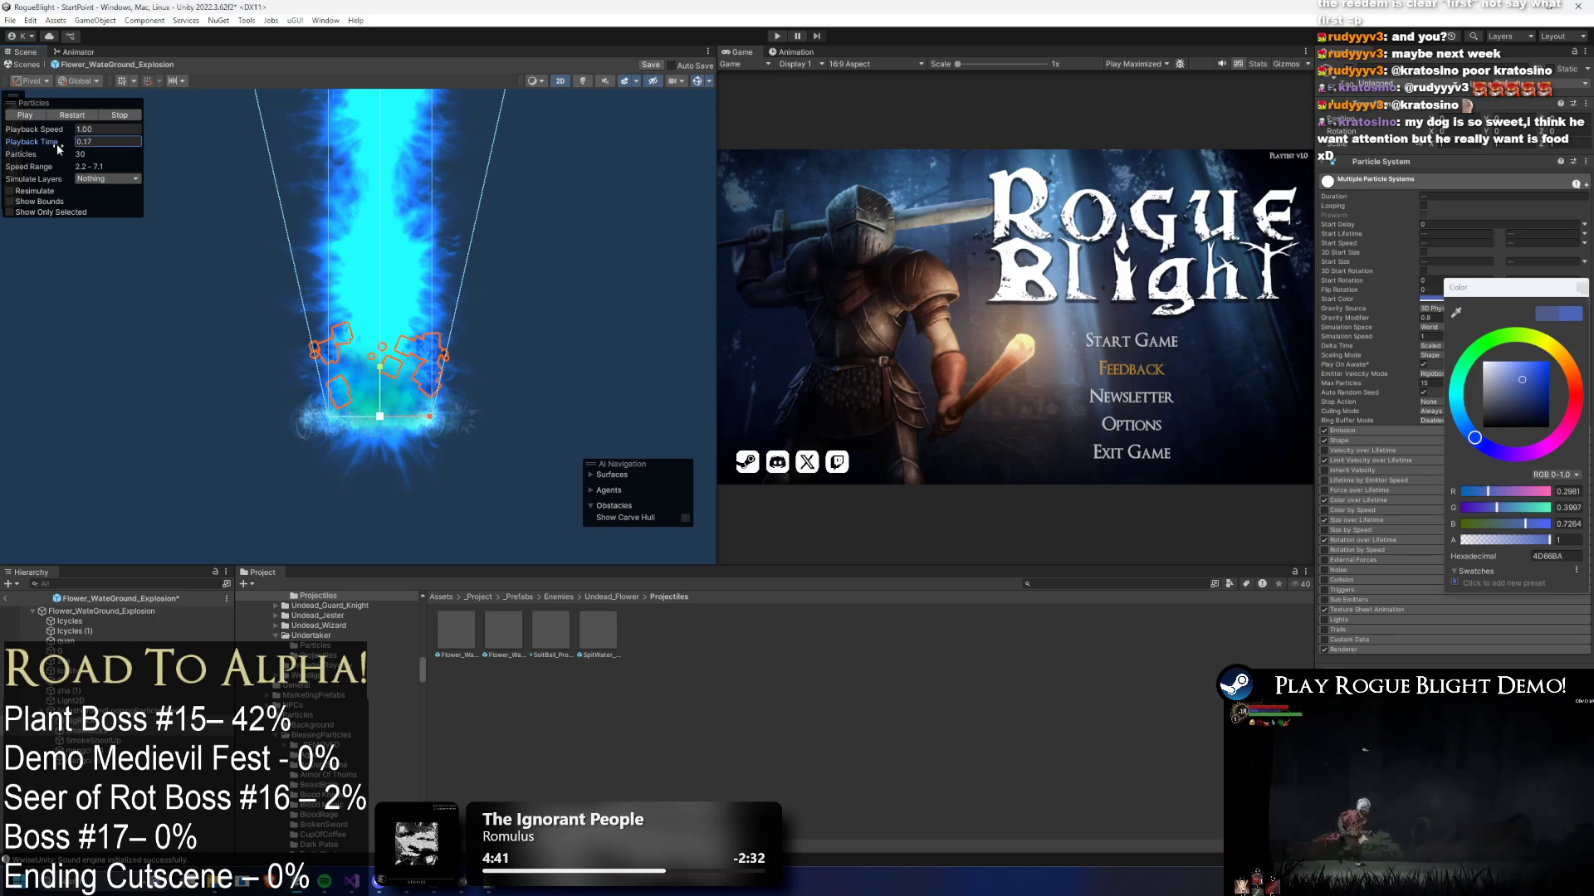
pyautogui.click(61, 147)
# - Test a red tint, then settle on a muted blue start colour, previewing the column each time
pyautogui.click(1451, 301)
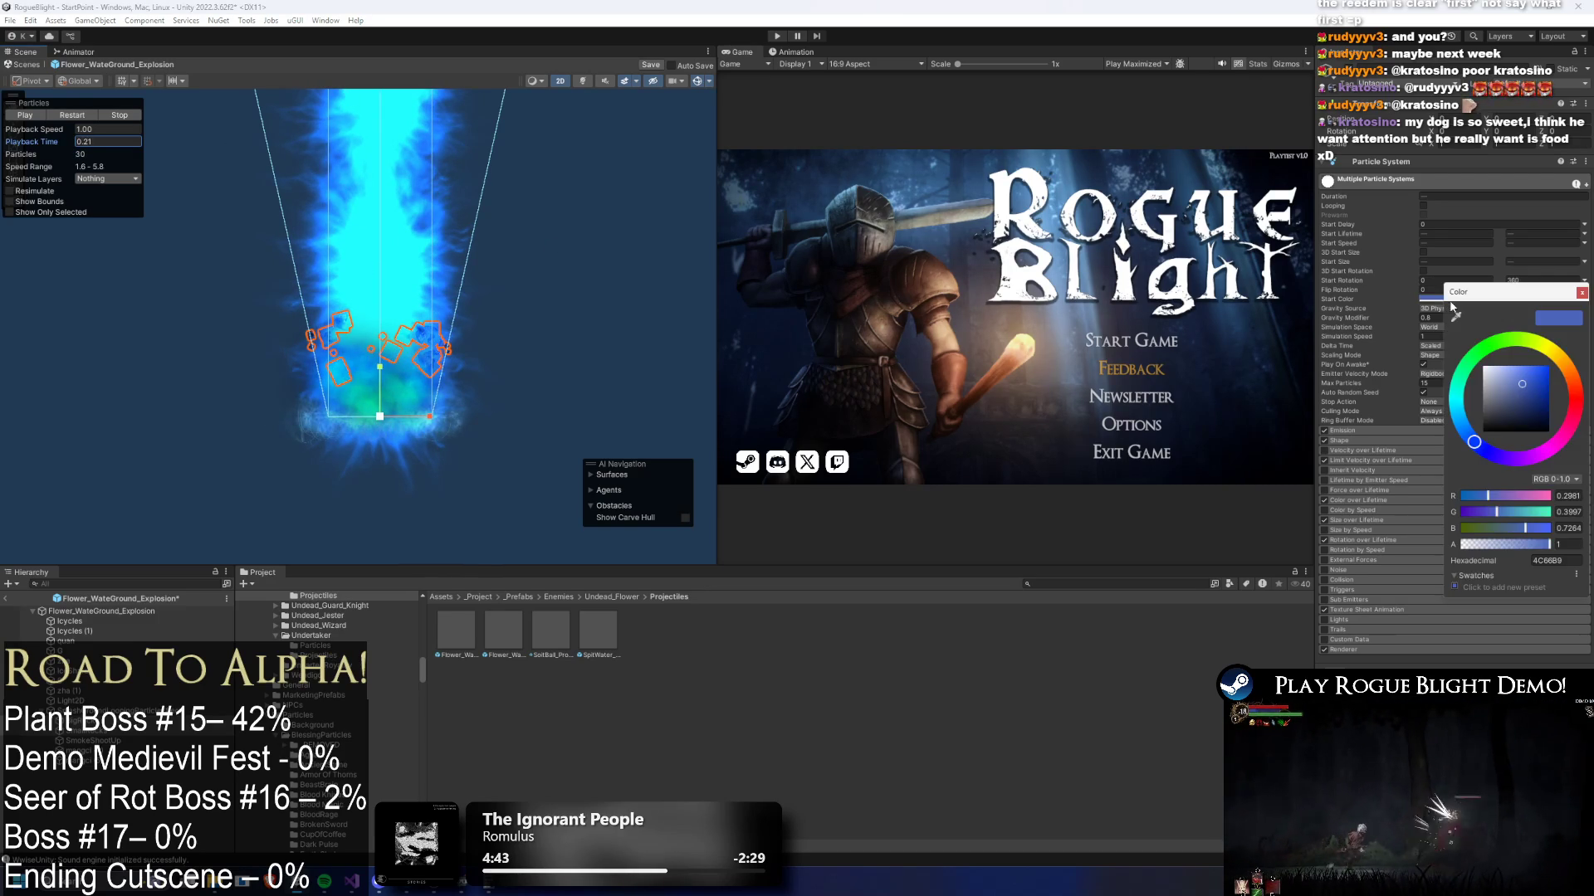
pyautogui.moveTo(1474, 449); pyautogui.dragTo(1571, 410)
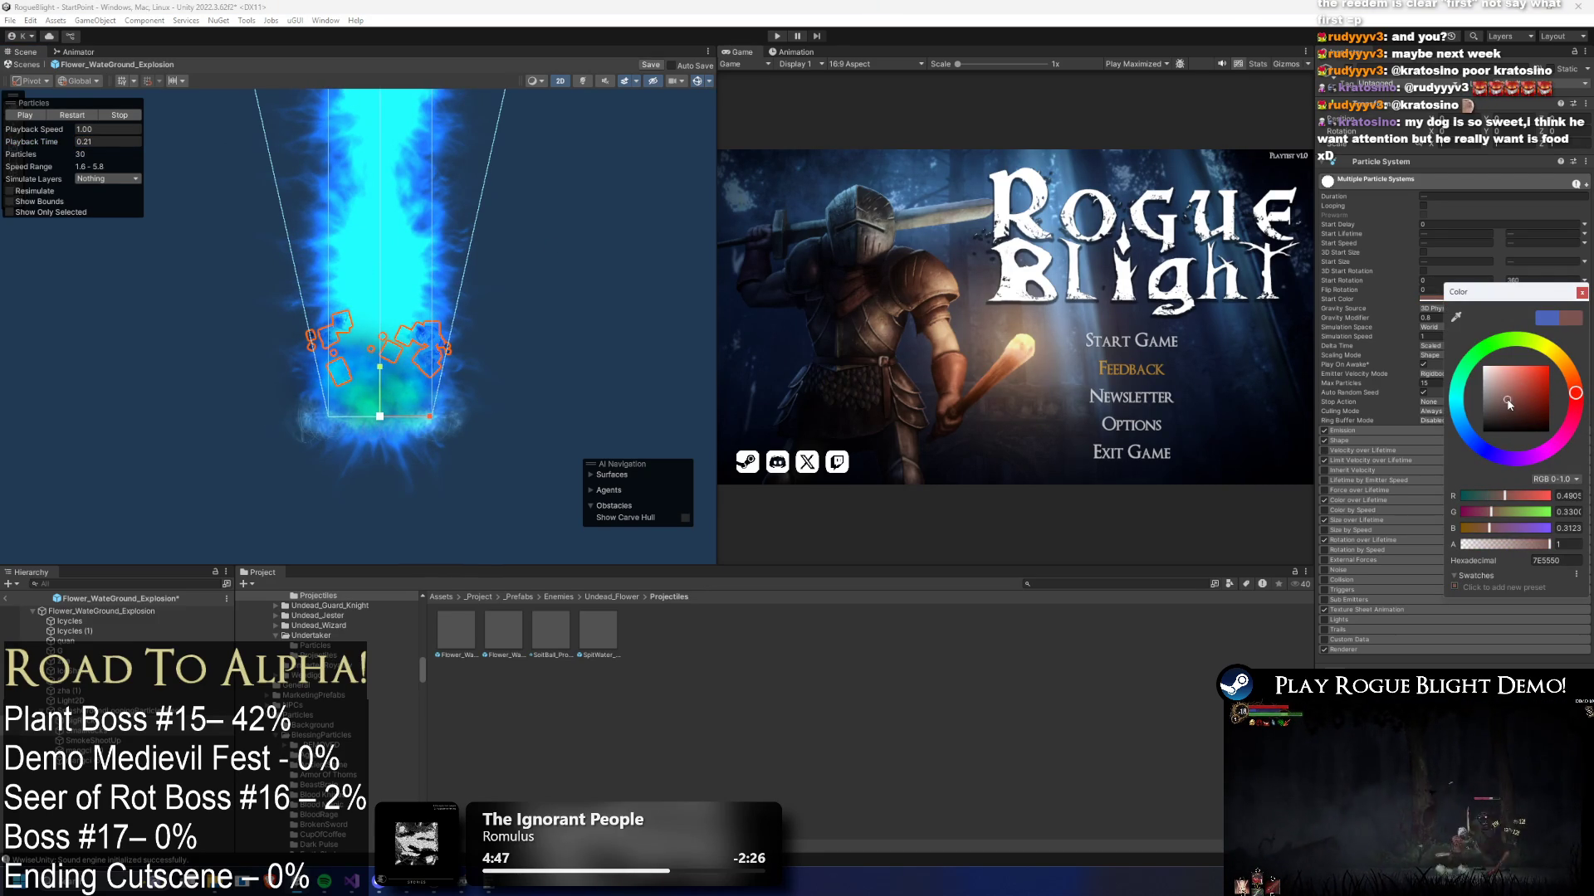
pyautogui.click(58, 146)
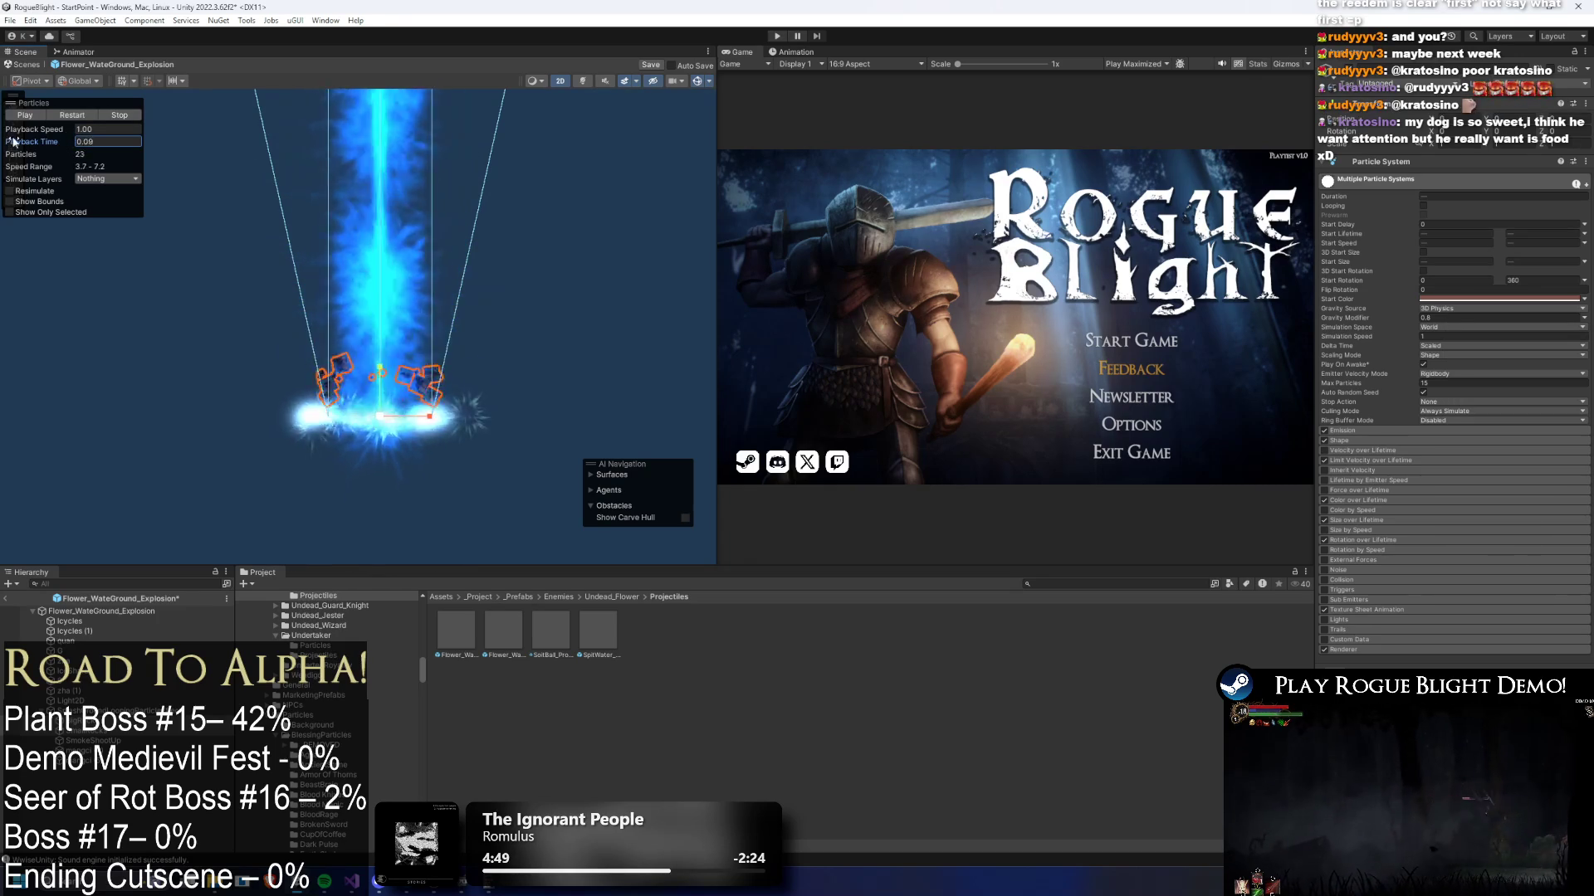
pyautogui.click(1469, 301)
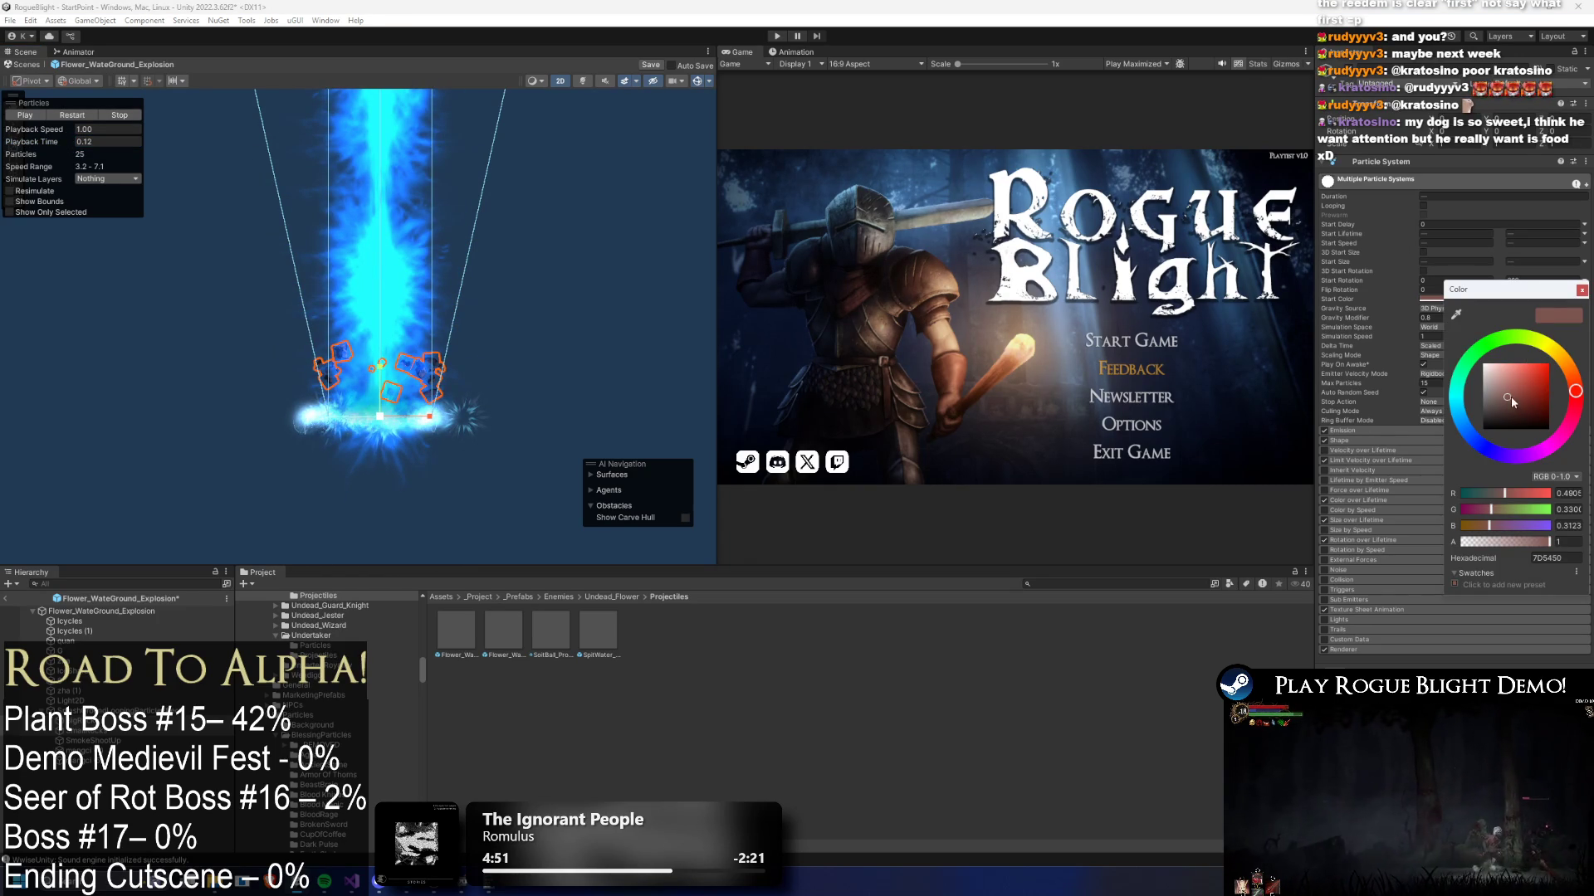
pyautogui.click(58, 144)
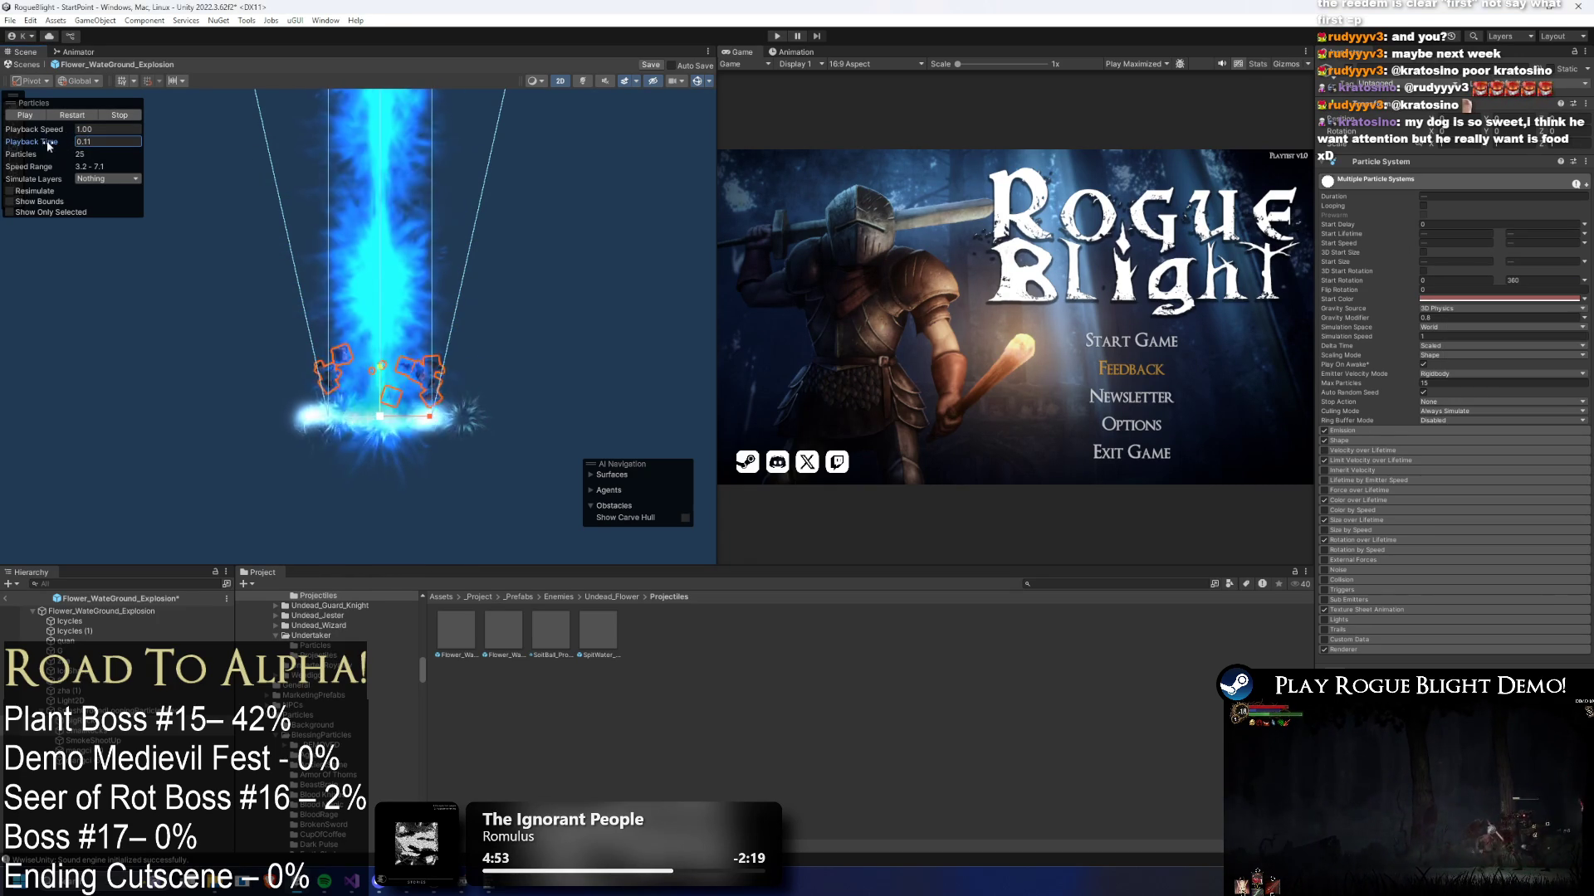
pyautogui.click(1502, 300)
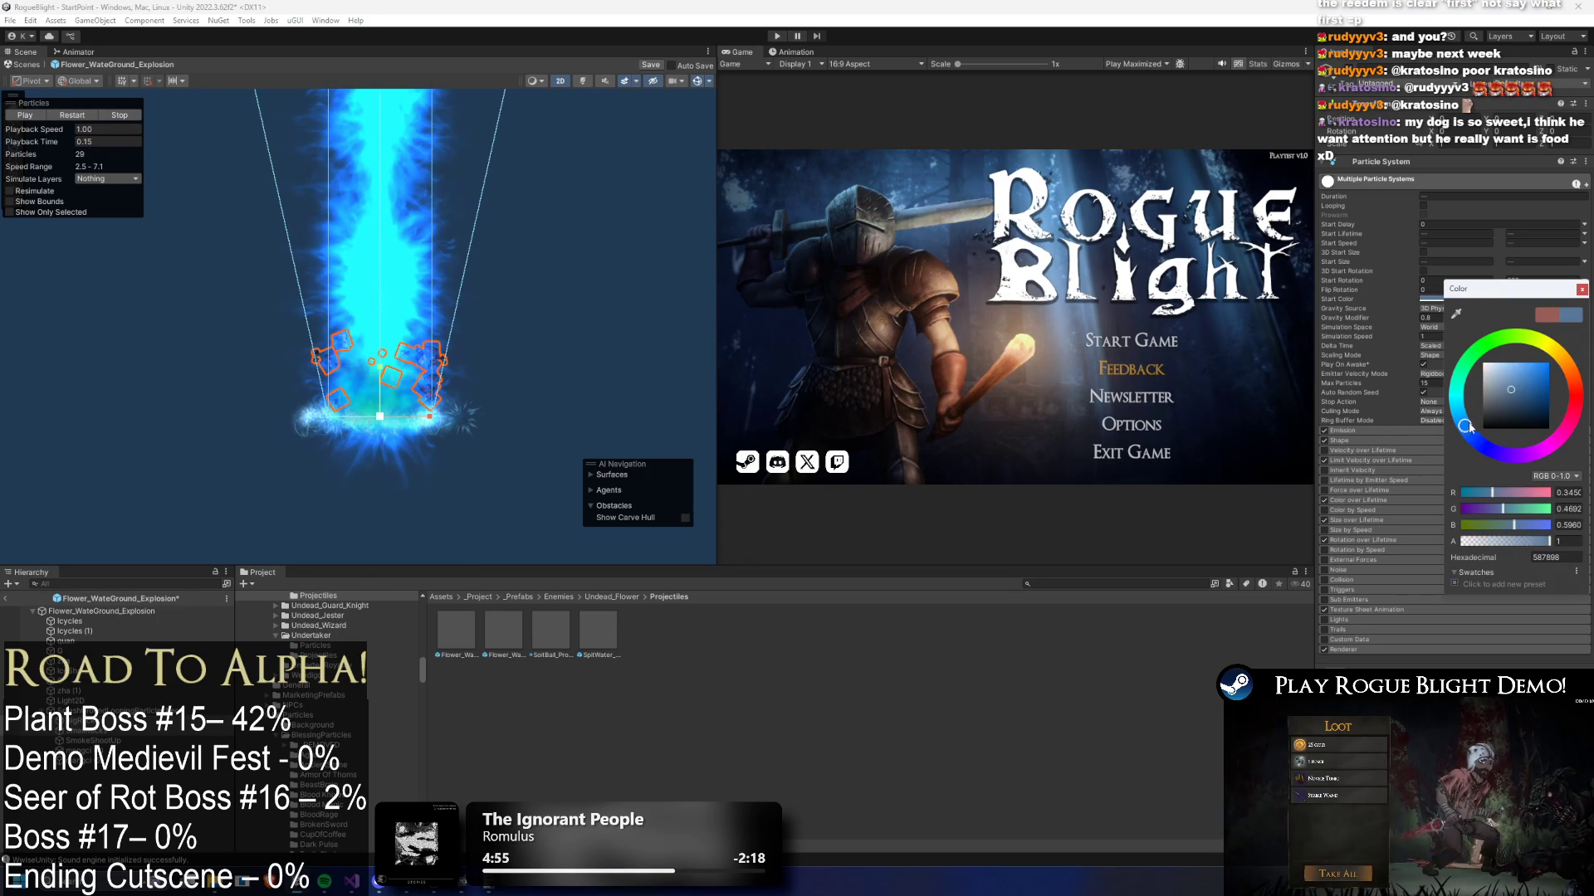
pyautogui.click(59, 143)
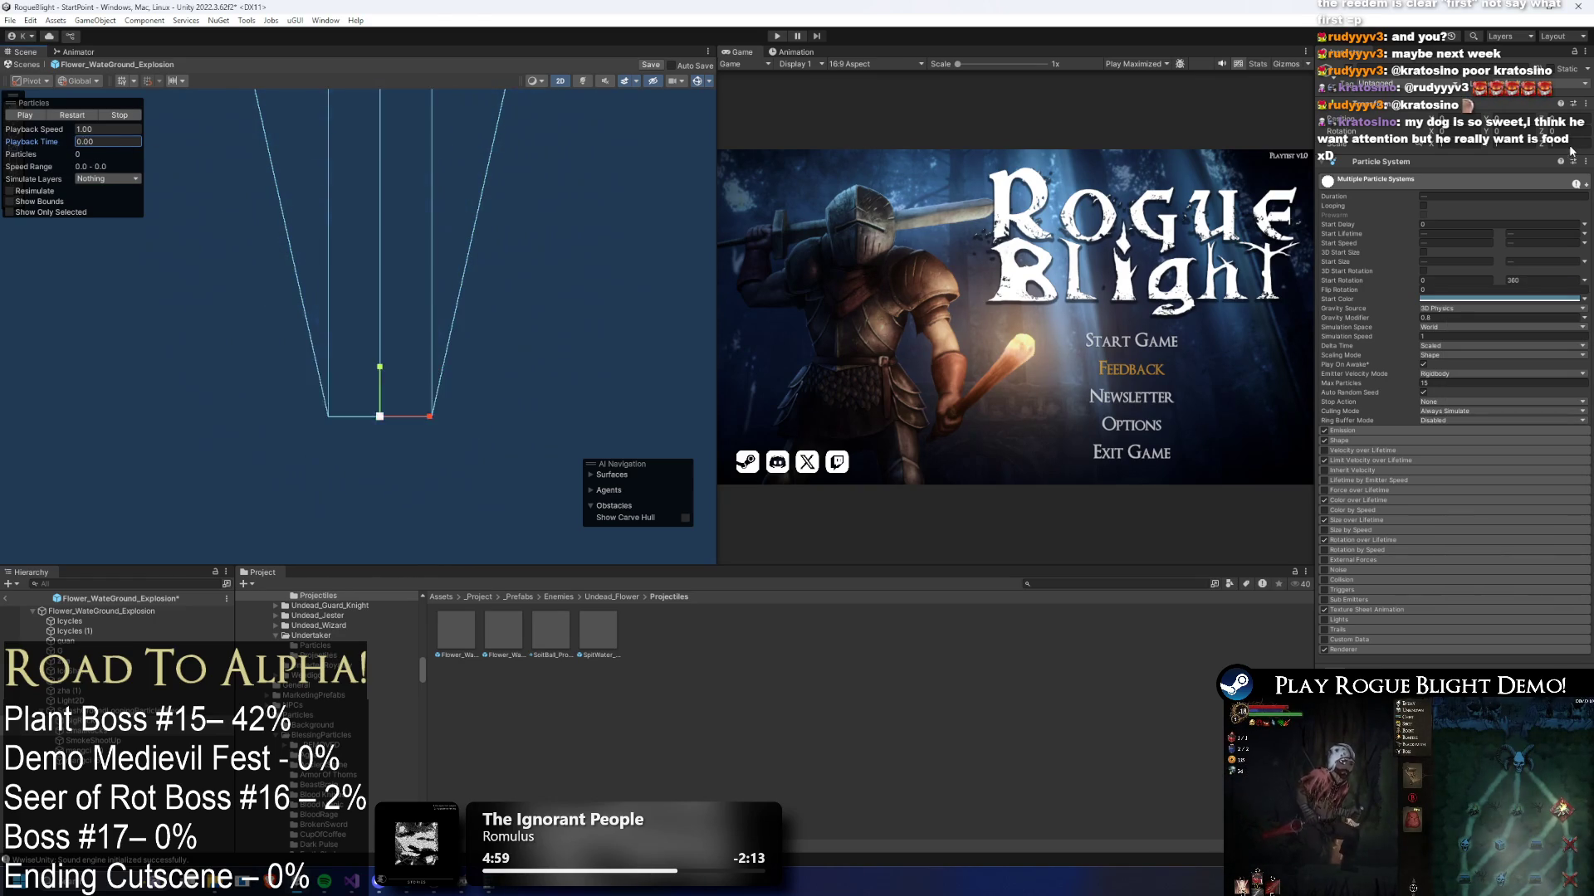
pyautogui.click(83, 744)
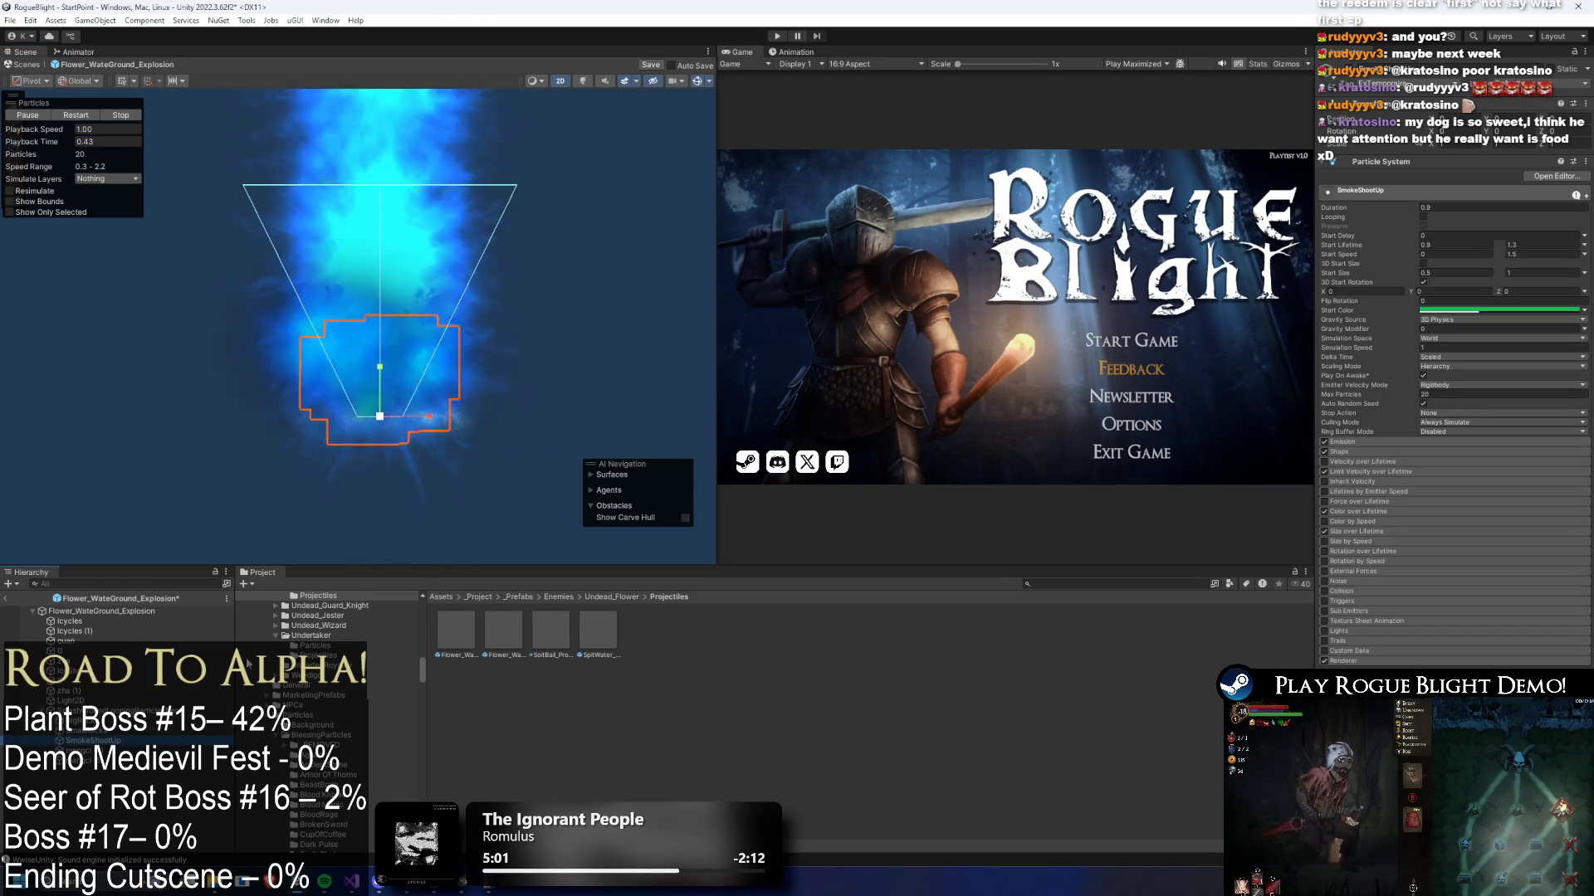
# - Step through the child emitters and set SmokeShootUp's start colour to blue
pyautogui.press('Down')
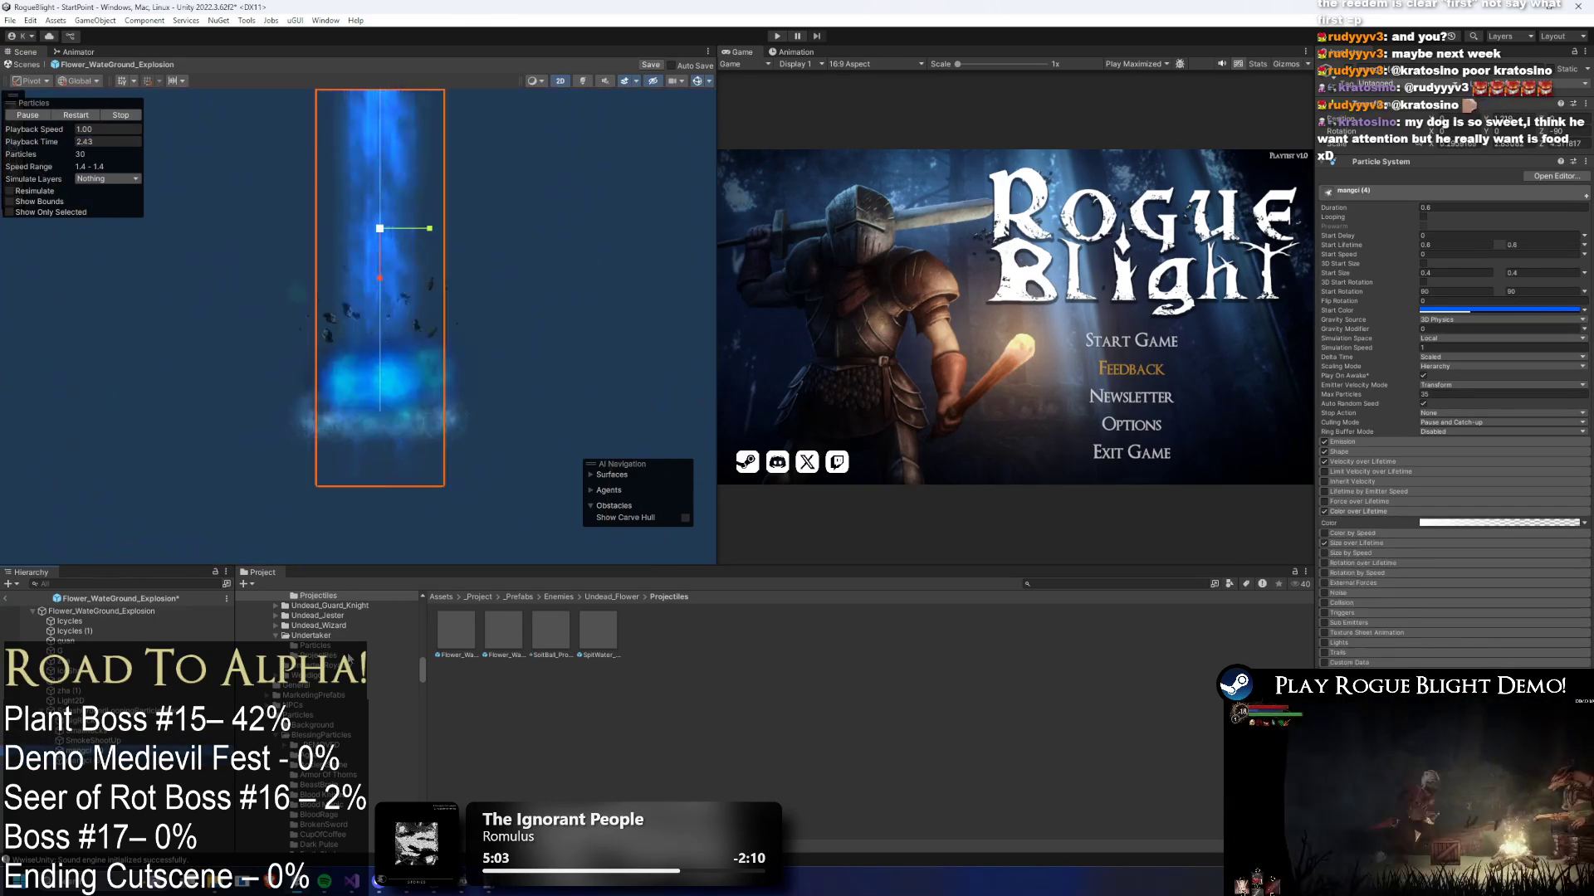
pyautogui.press('Down')
pyautogui.press('Down')
pyautogui.press('Down')
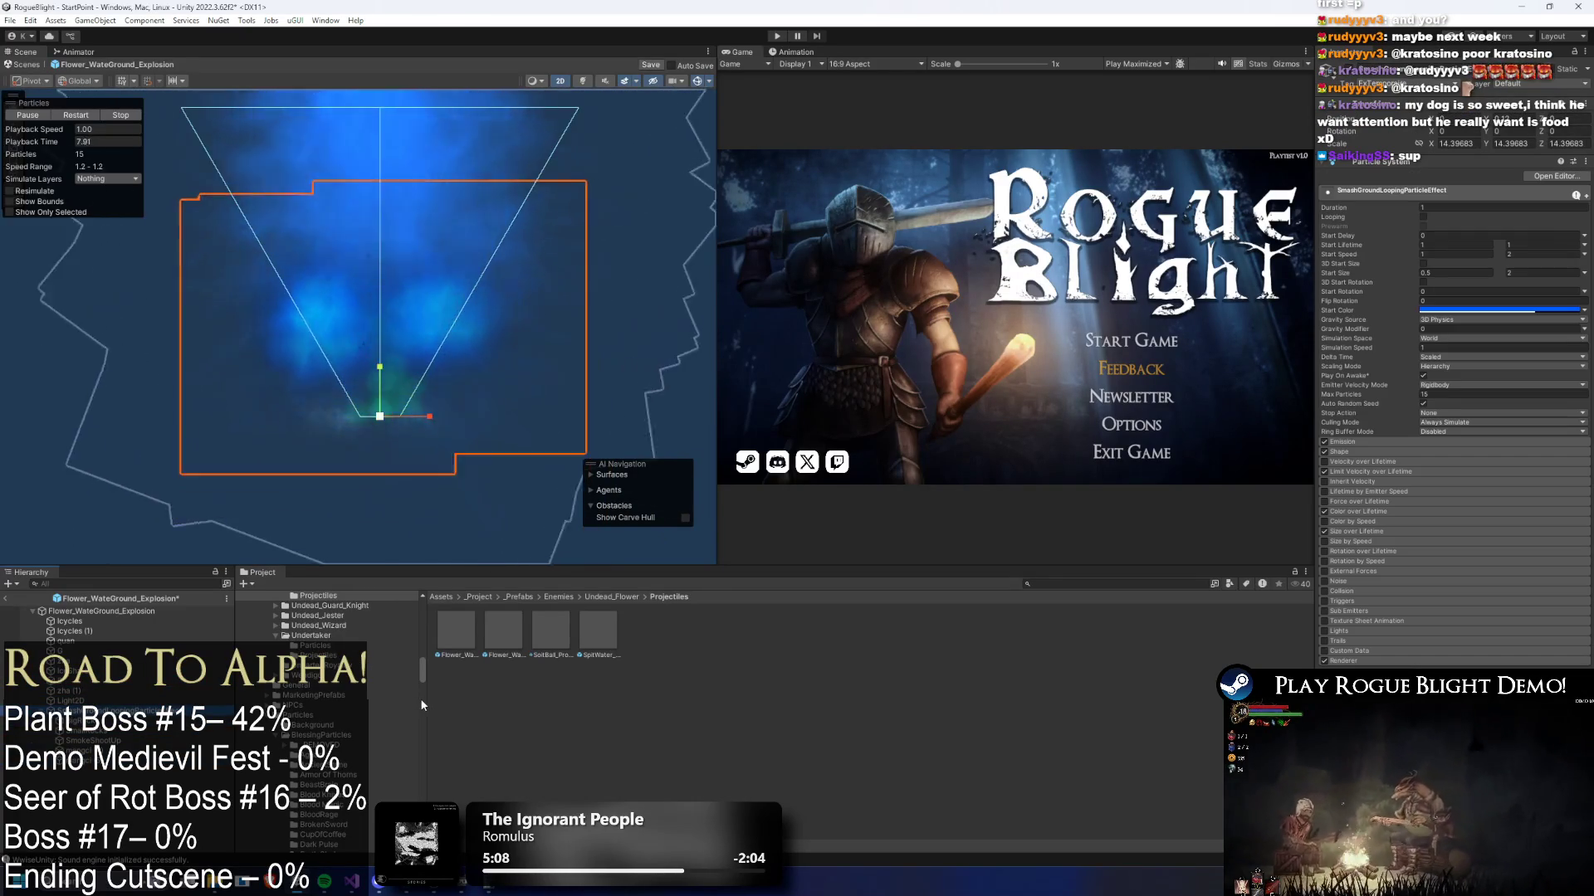
pyautogui.press('Down')
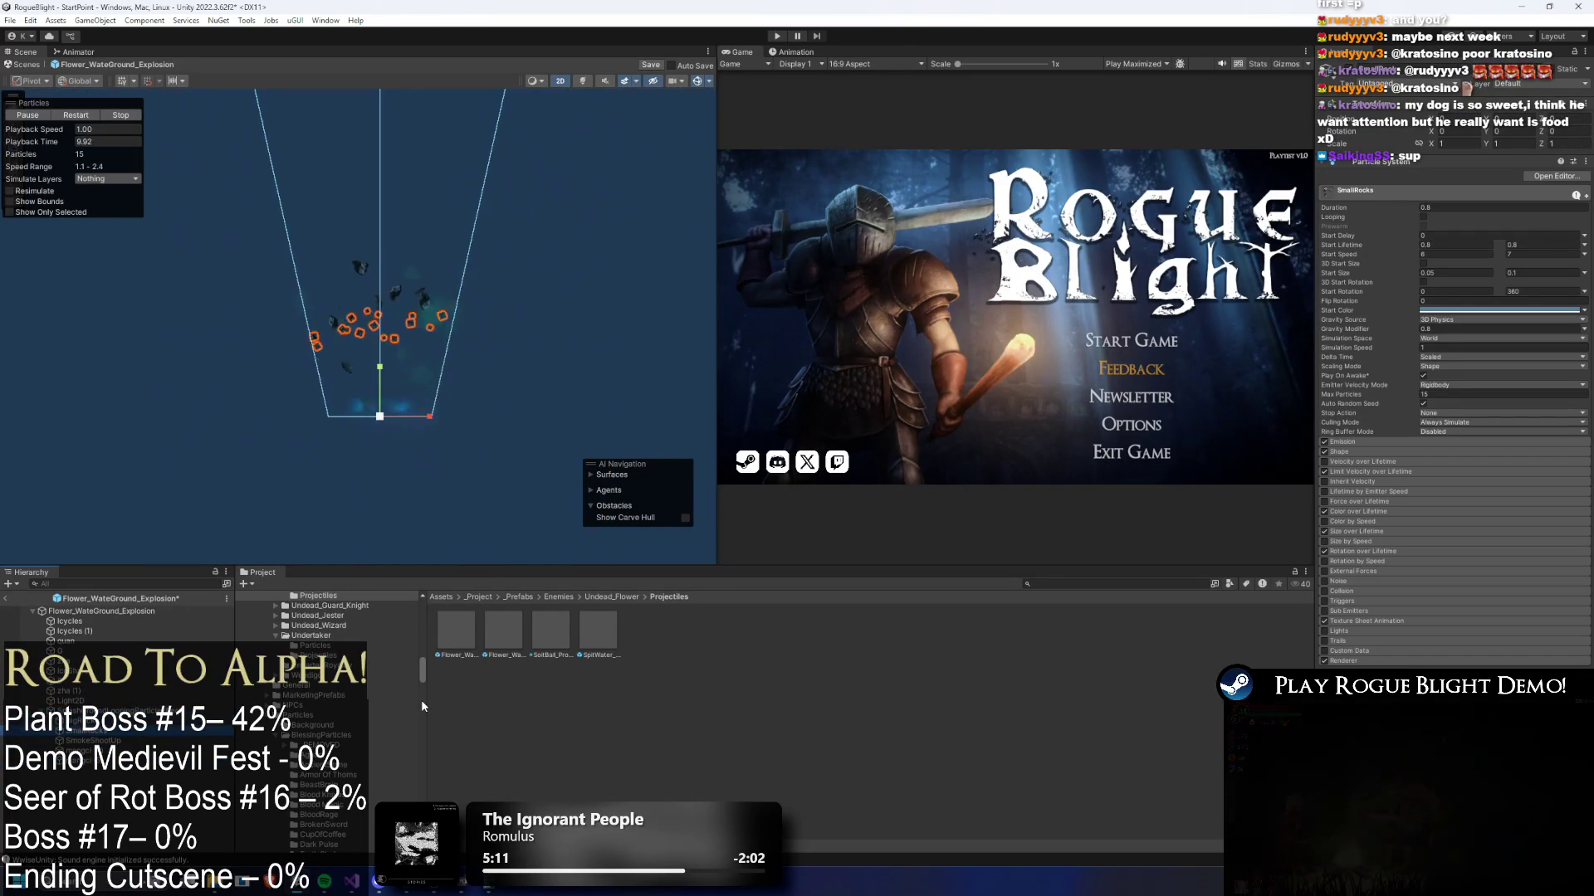
pyautogui.press('Down')
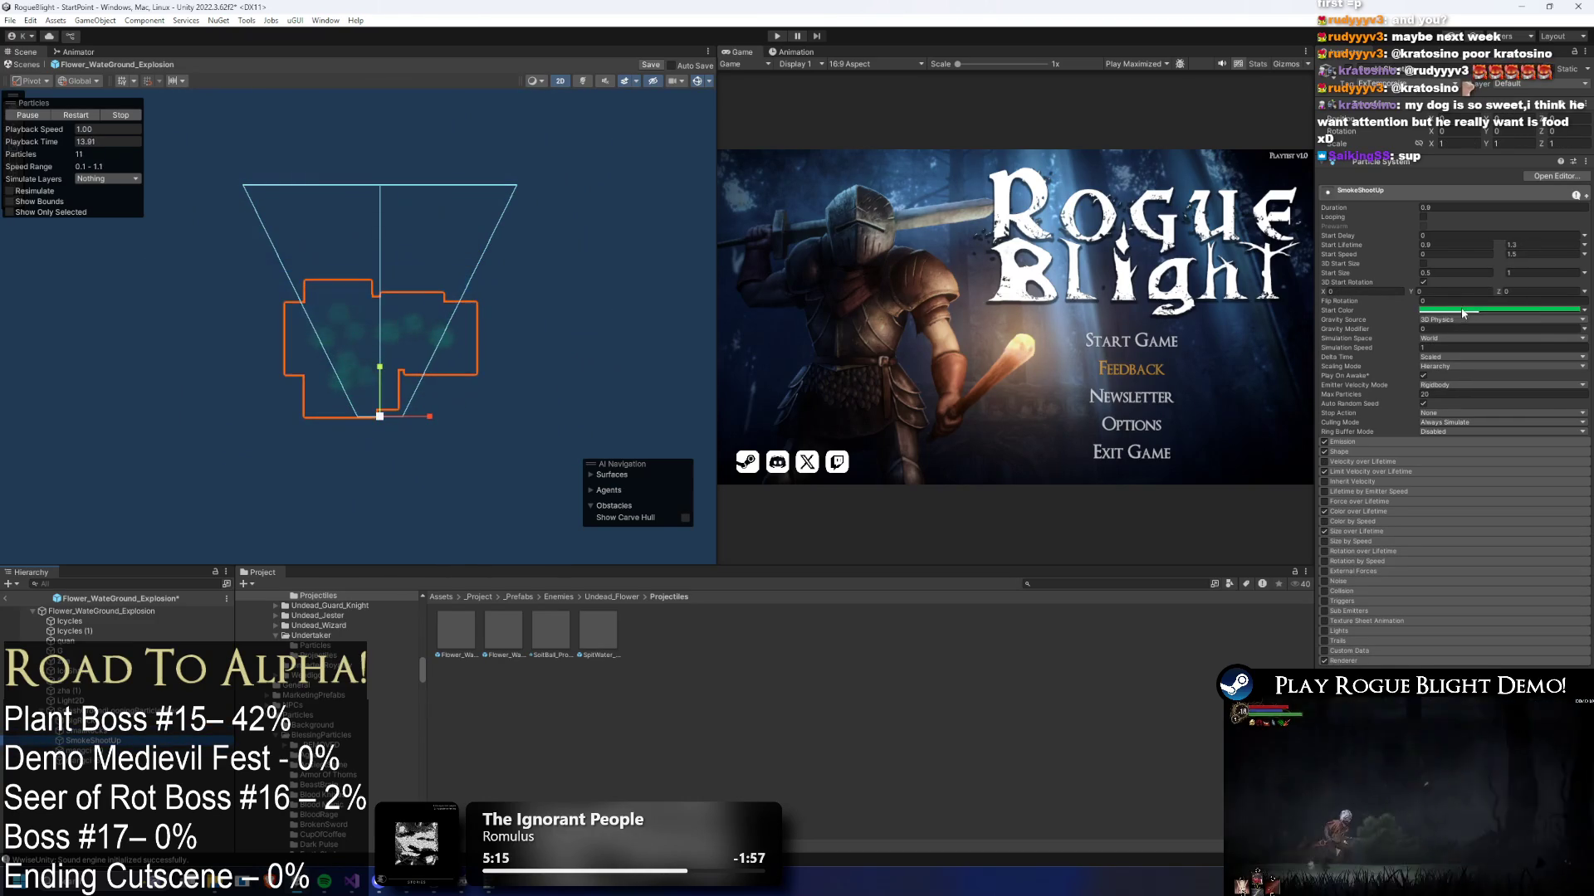
pyautogui.click(1486, 311)
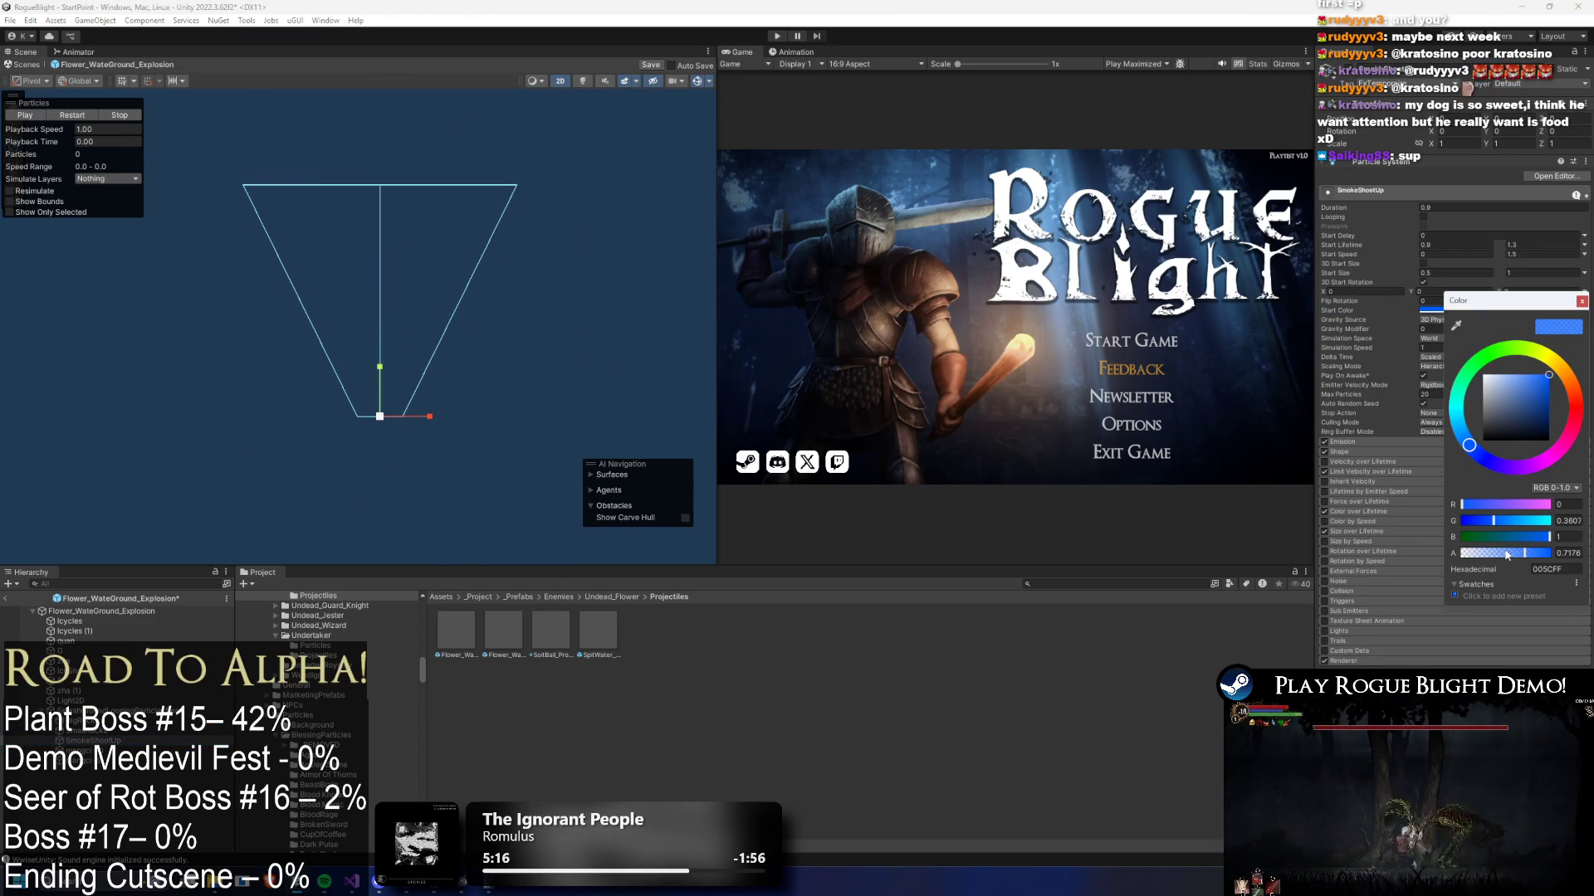
pyautogui.press('Down')
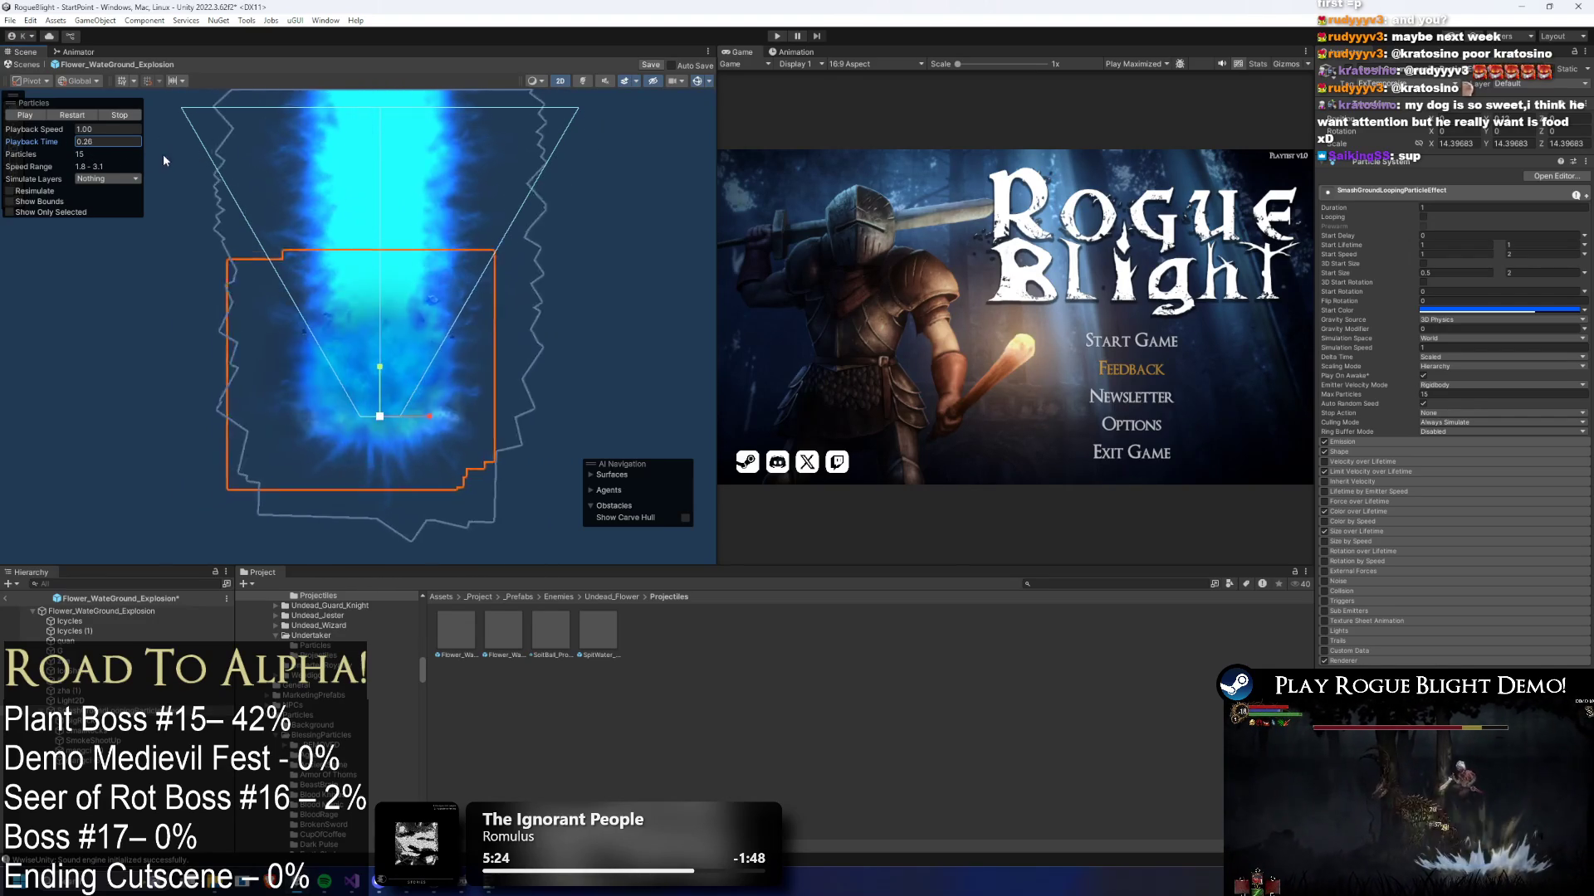
# - Replay the explosion, scrub back to 0.15 seconds and expand the Light2D's tween sequences
pyautogui.click(142, 116)
pyautogui.click(142, 116)
pyautogui.moveTo(42, 141)
pyautogui.mouseDown()
pyautogui.moveTo(175, 141)
pyautogui.moveTo(114, 143)
pyautogui.mouseUp()
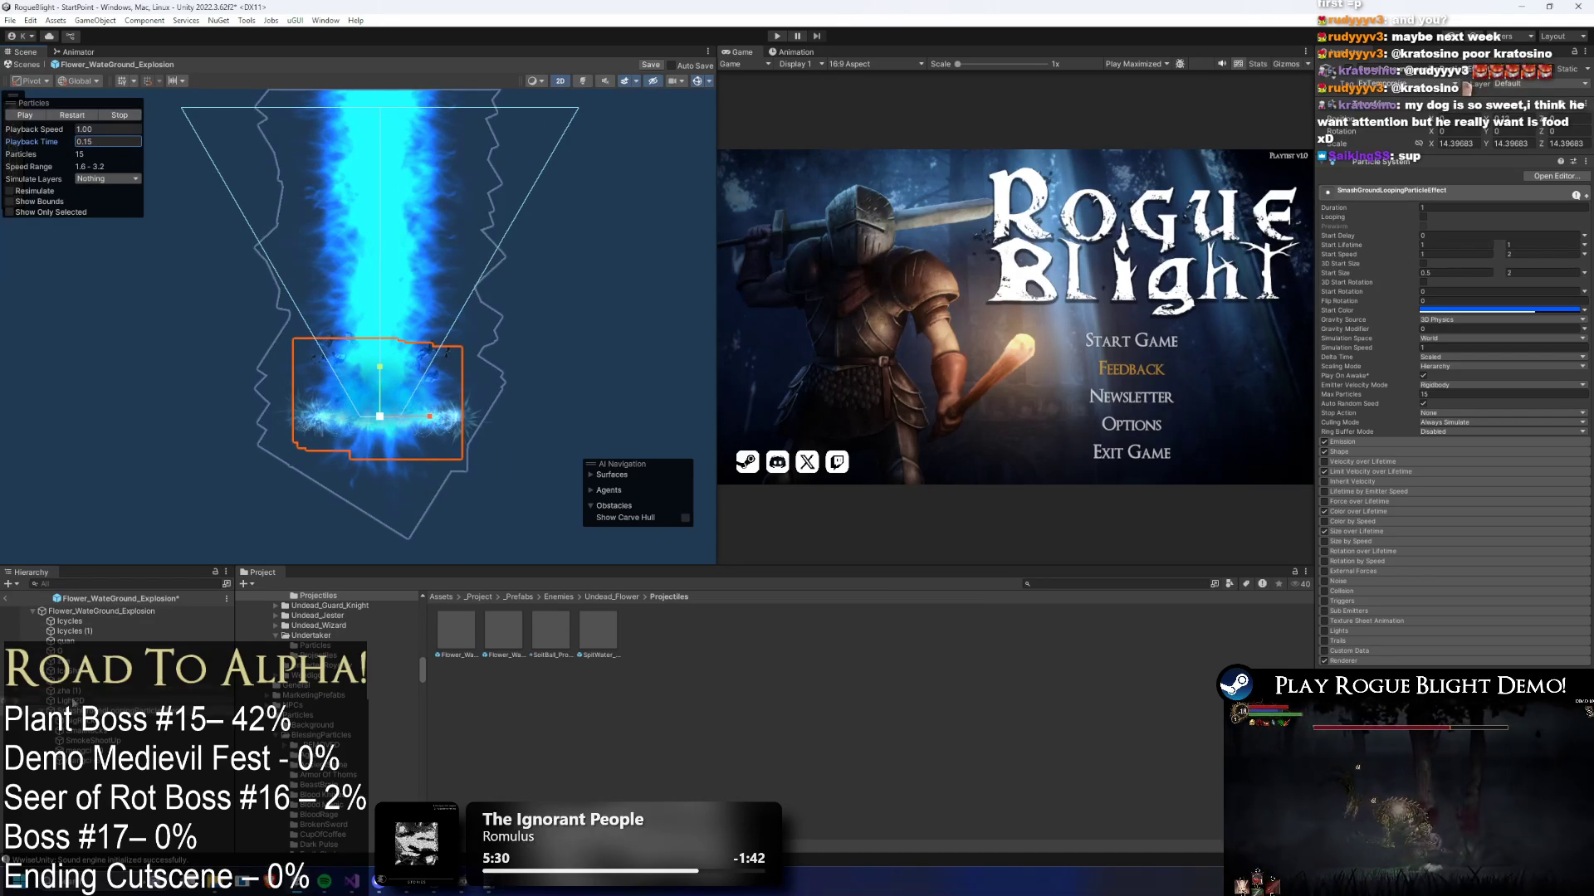
pyautogui.click(71, 701)
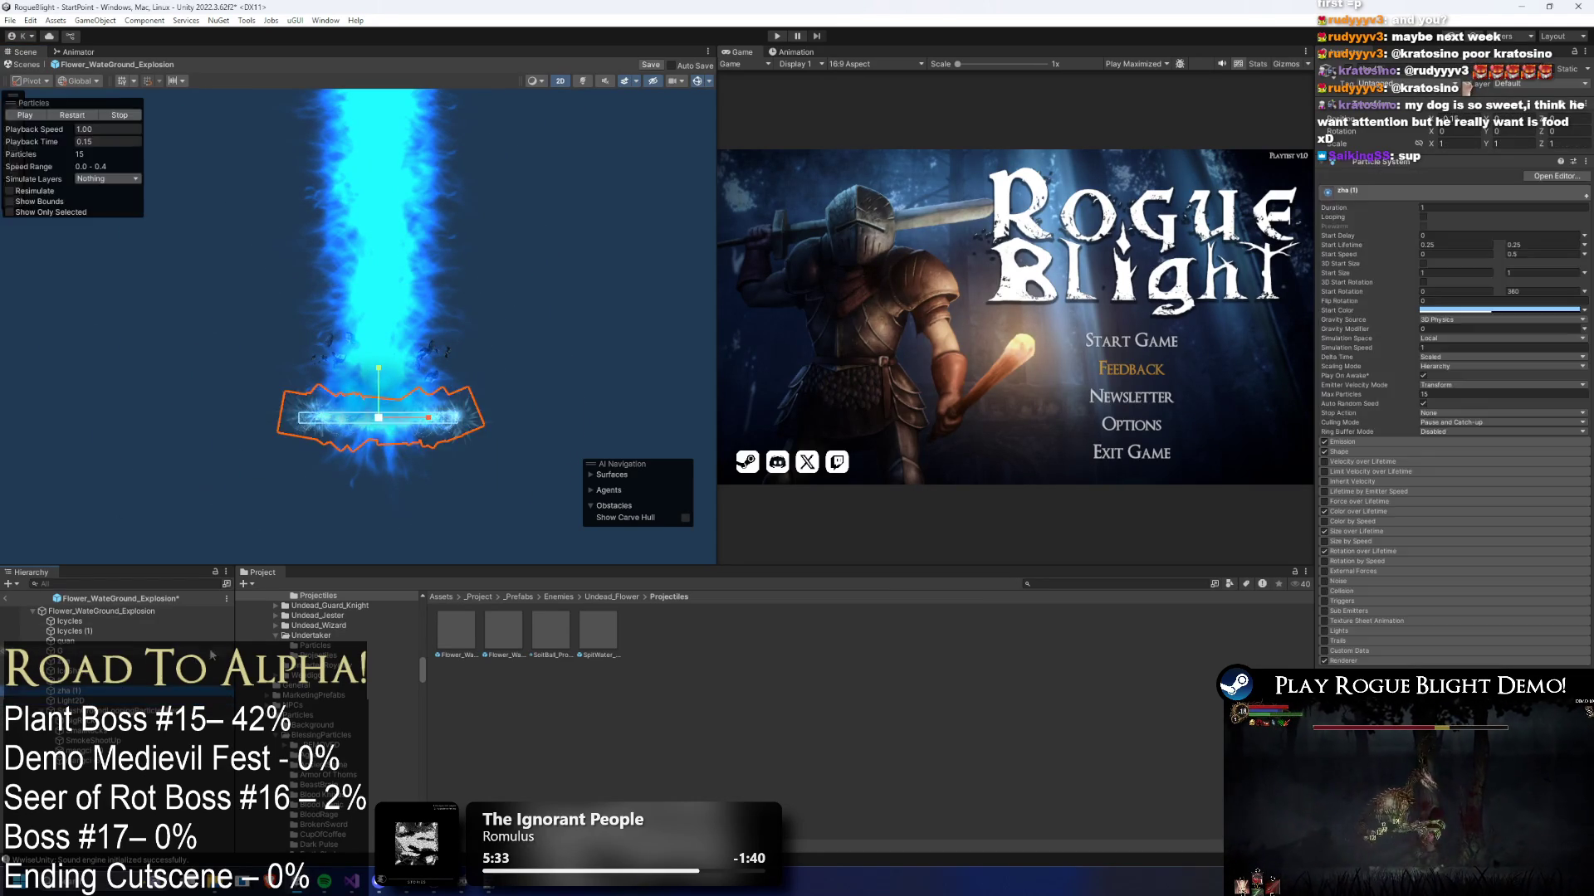
pyautogui.click(1386, 173)
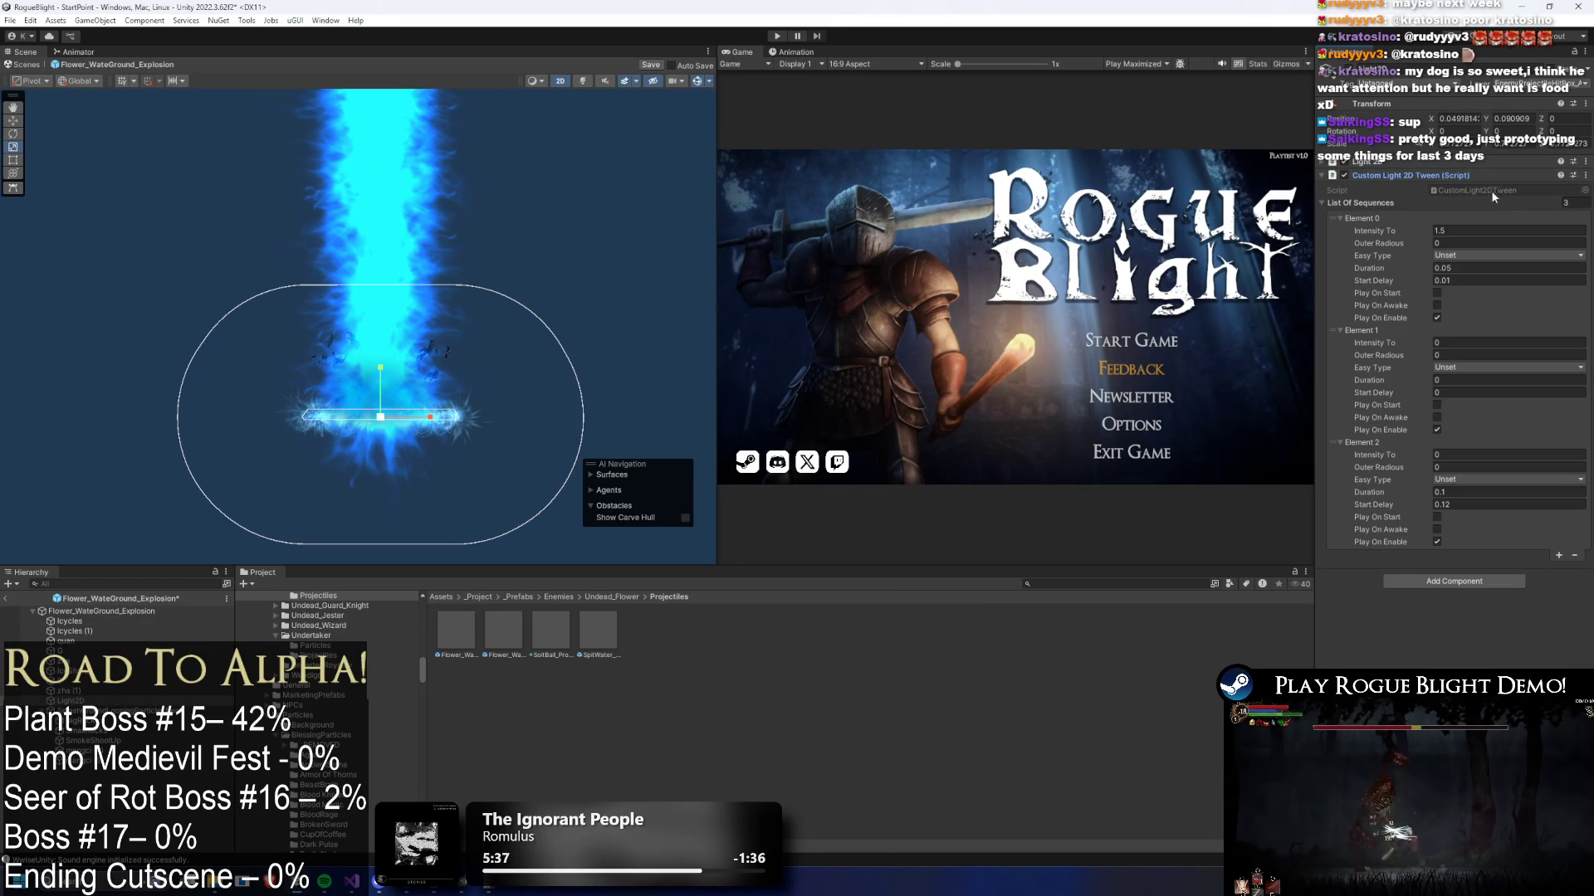
# - Reshape the Light 2D freeform shape into a tall rectangle, raising vertices to Y 59
pyautogui.click(1399, 176)
pyautogui.click(1461, 162)
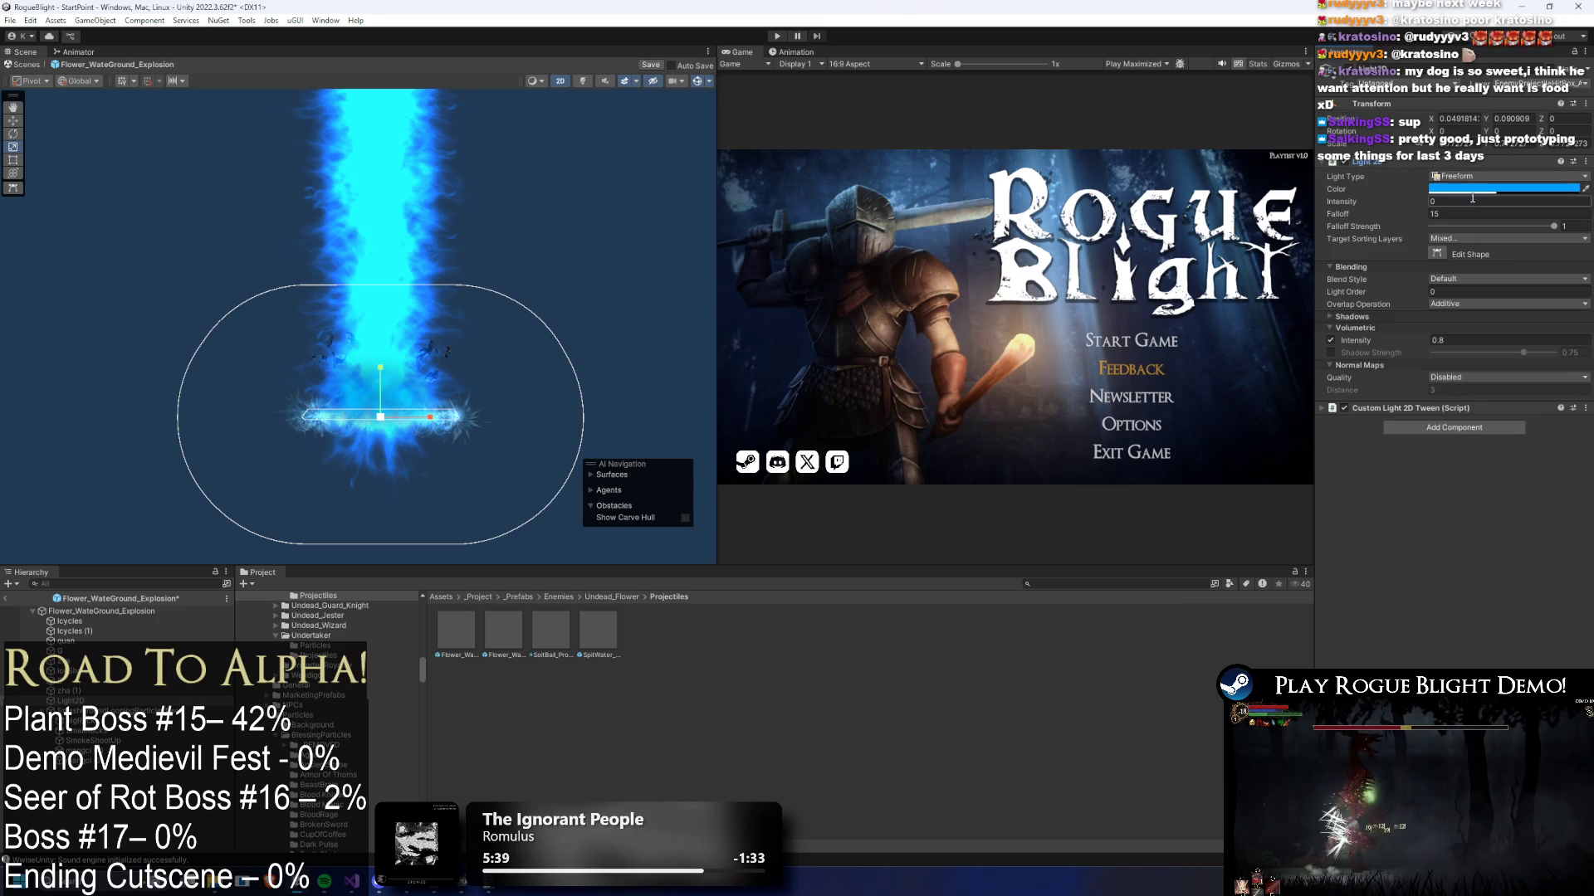
pyautogui.click(1436, 253)
pyautogui.scroll(-3, 434, 416)
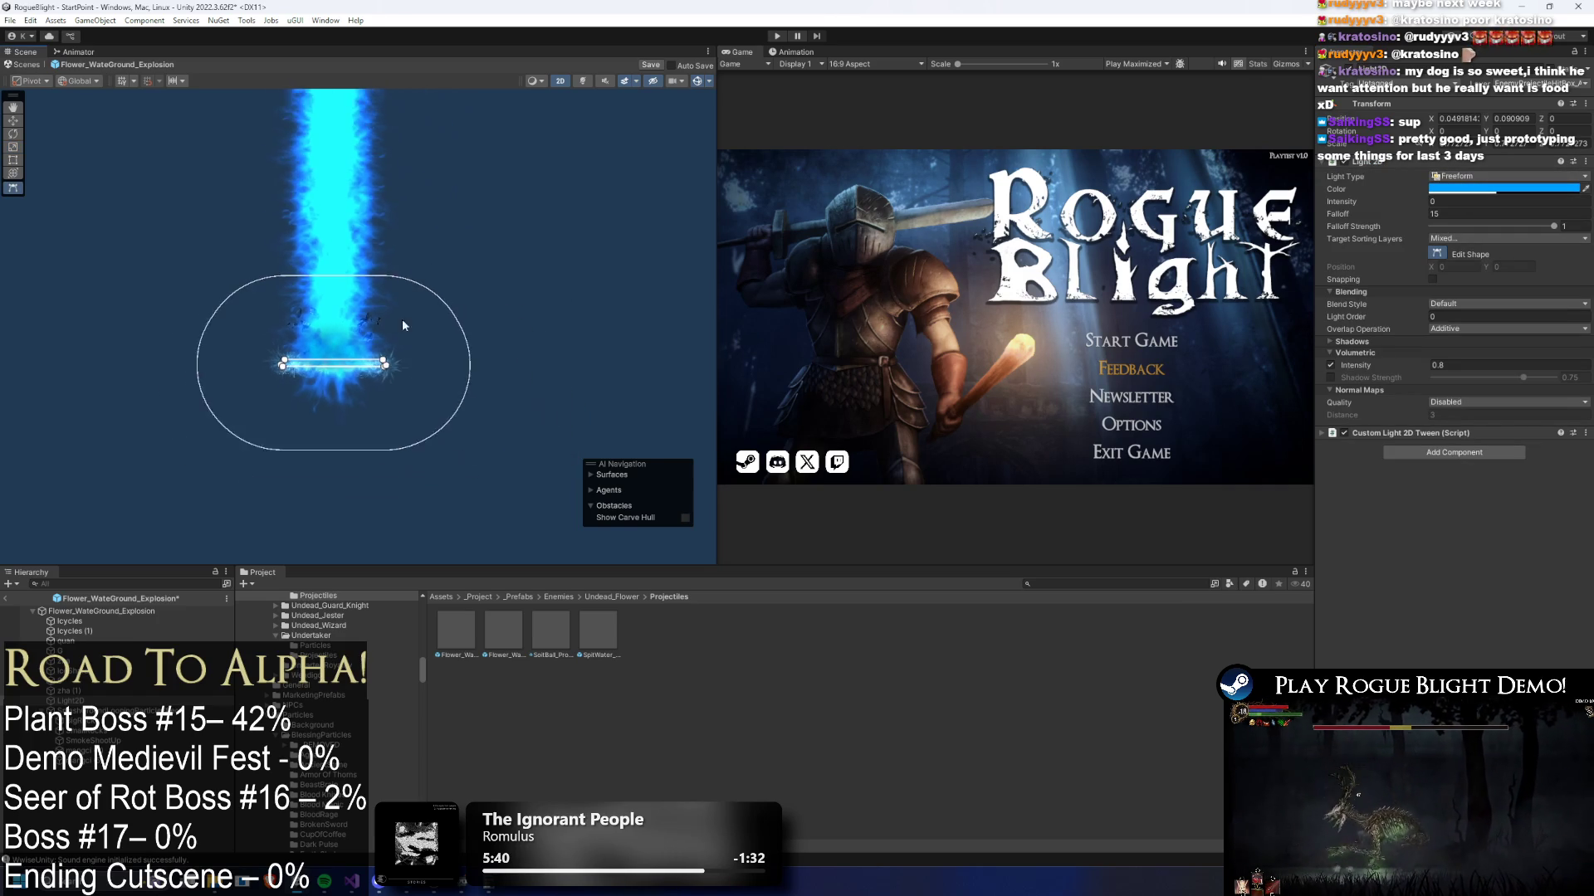
pyautogui.moveTo(258, 475); pyautogui.dragTo(264, 143)
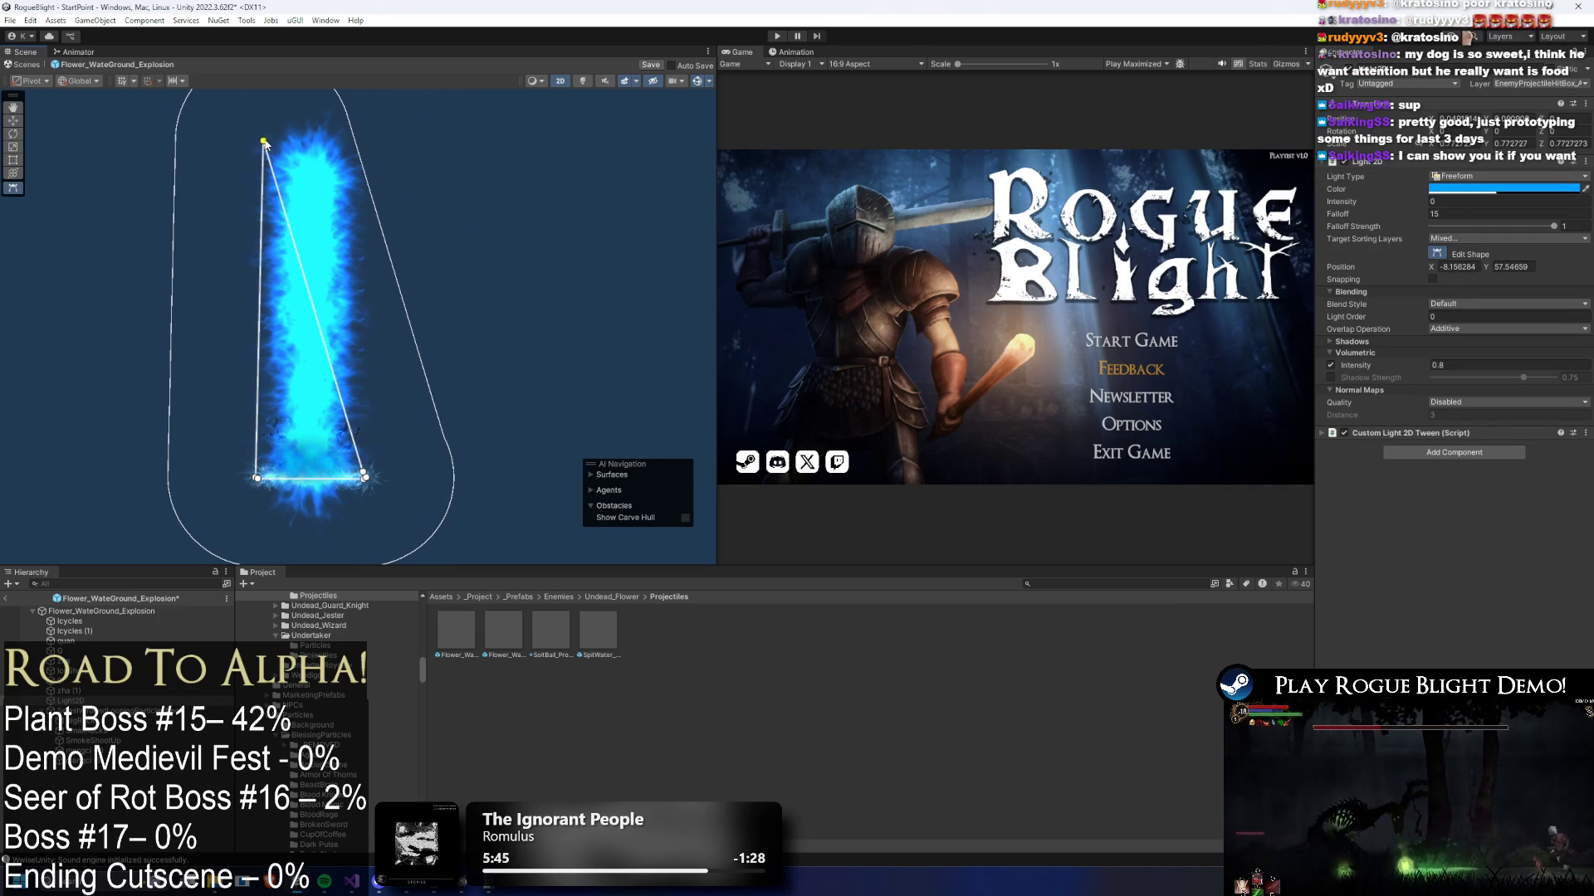
pyautogui.moveTo(363, 475); pyautogui.dragTo(361, 142)
pyautogui.hotkey('ctrl', 'z')
pyautogui.hotkey('ctrl', 'z')
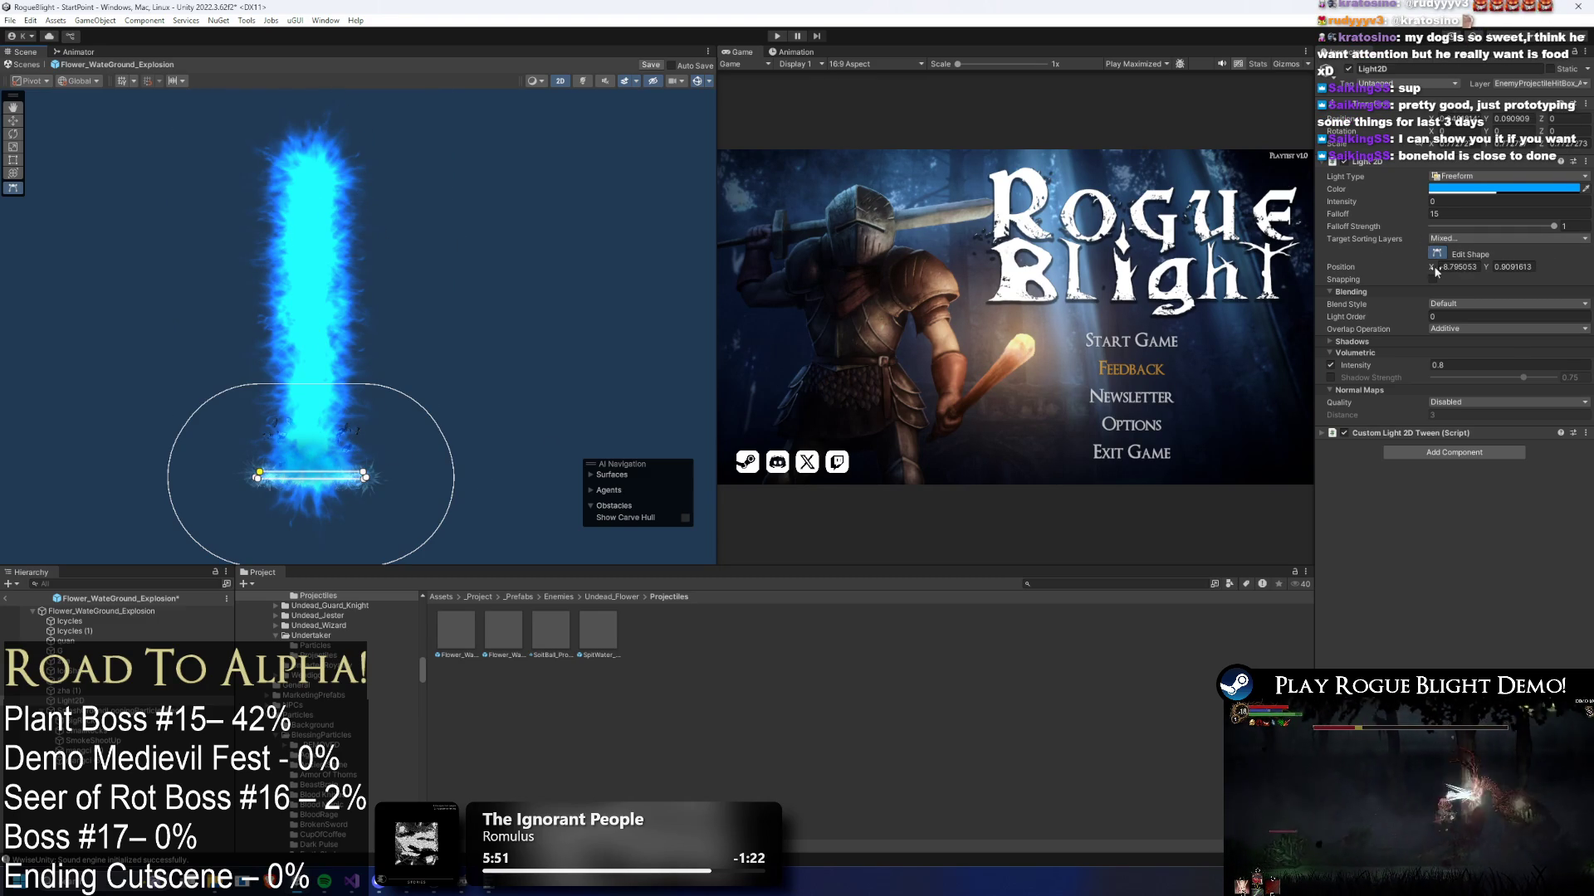
pyautogui.moveTo(1486, 267)
pyautogui.mouseDown()
pyautogui.moveTo(1577, 269)
pyautogui.moveTo(324, 285)
pyautogui.moveTo(55, 308)
pyautogui.mouseUp()
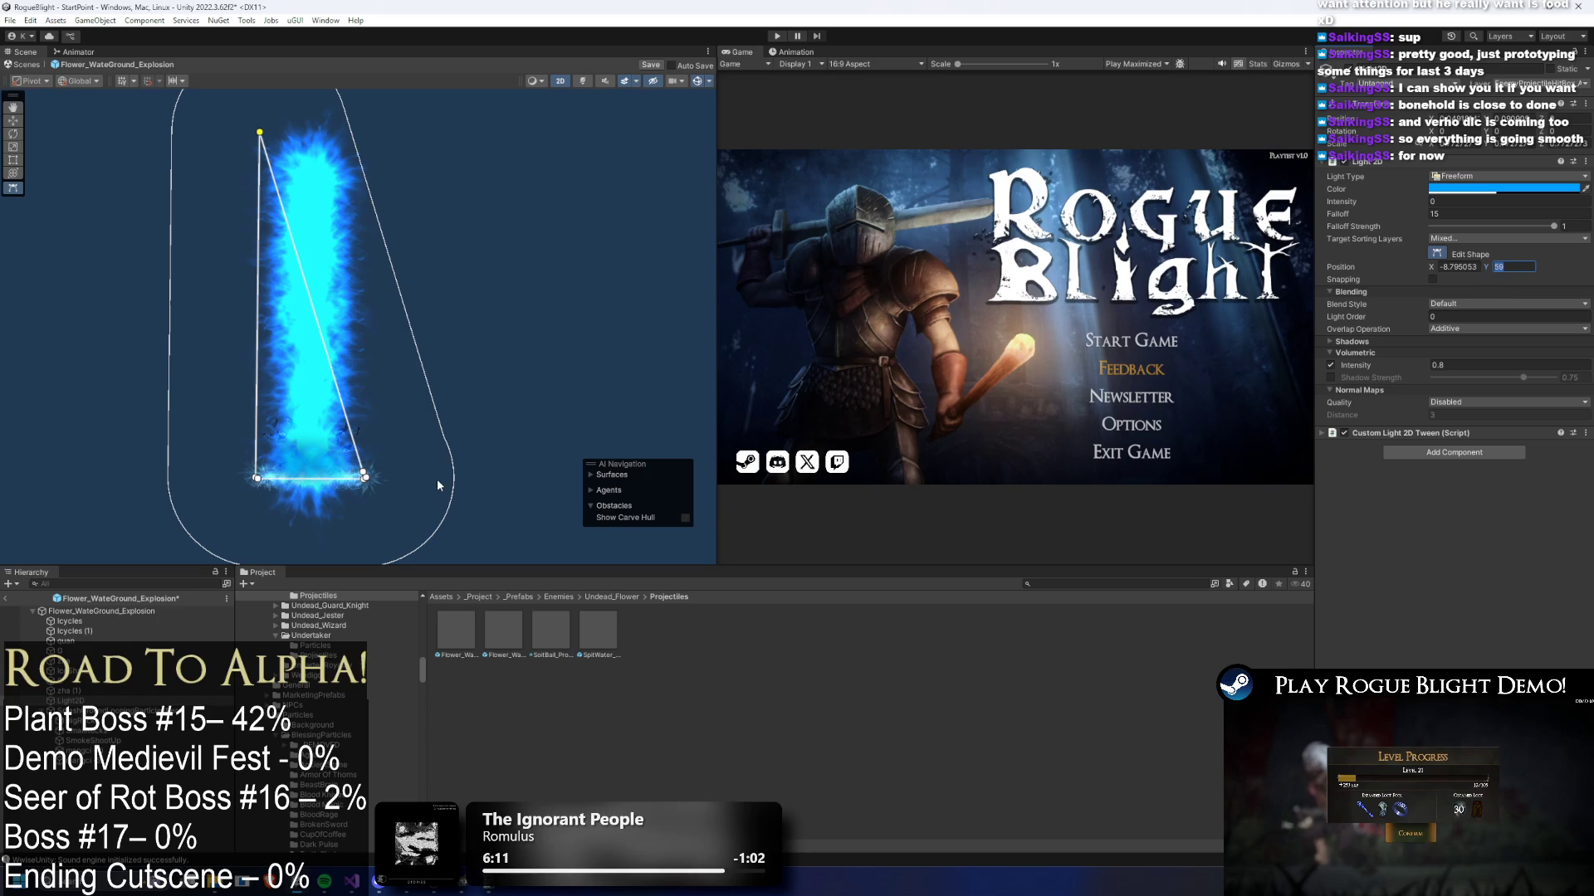
pyautogui.click(1521, 268)
pyautogui.hotkey('ctrl', 'v')
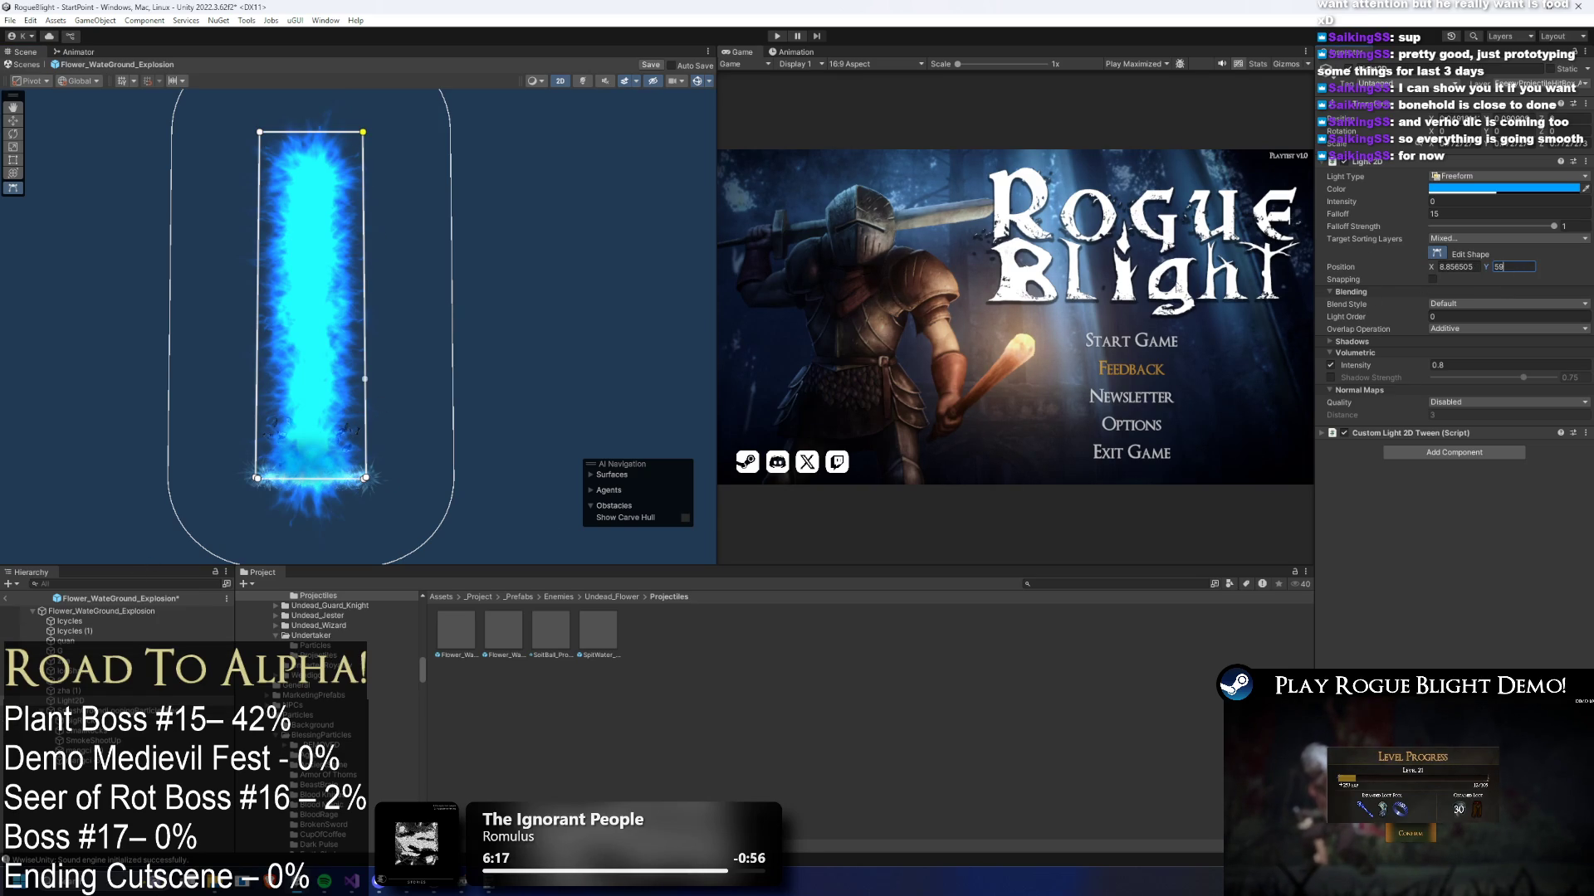
# - Tint the Light 2D colour a deeper blue, 006AFF
pyautogui.rightClick(1448, 190)
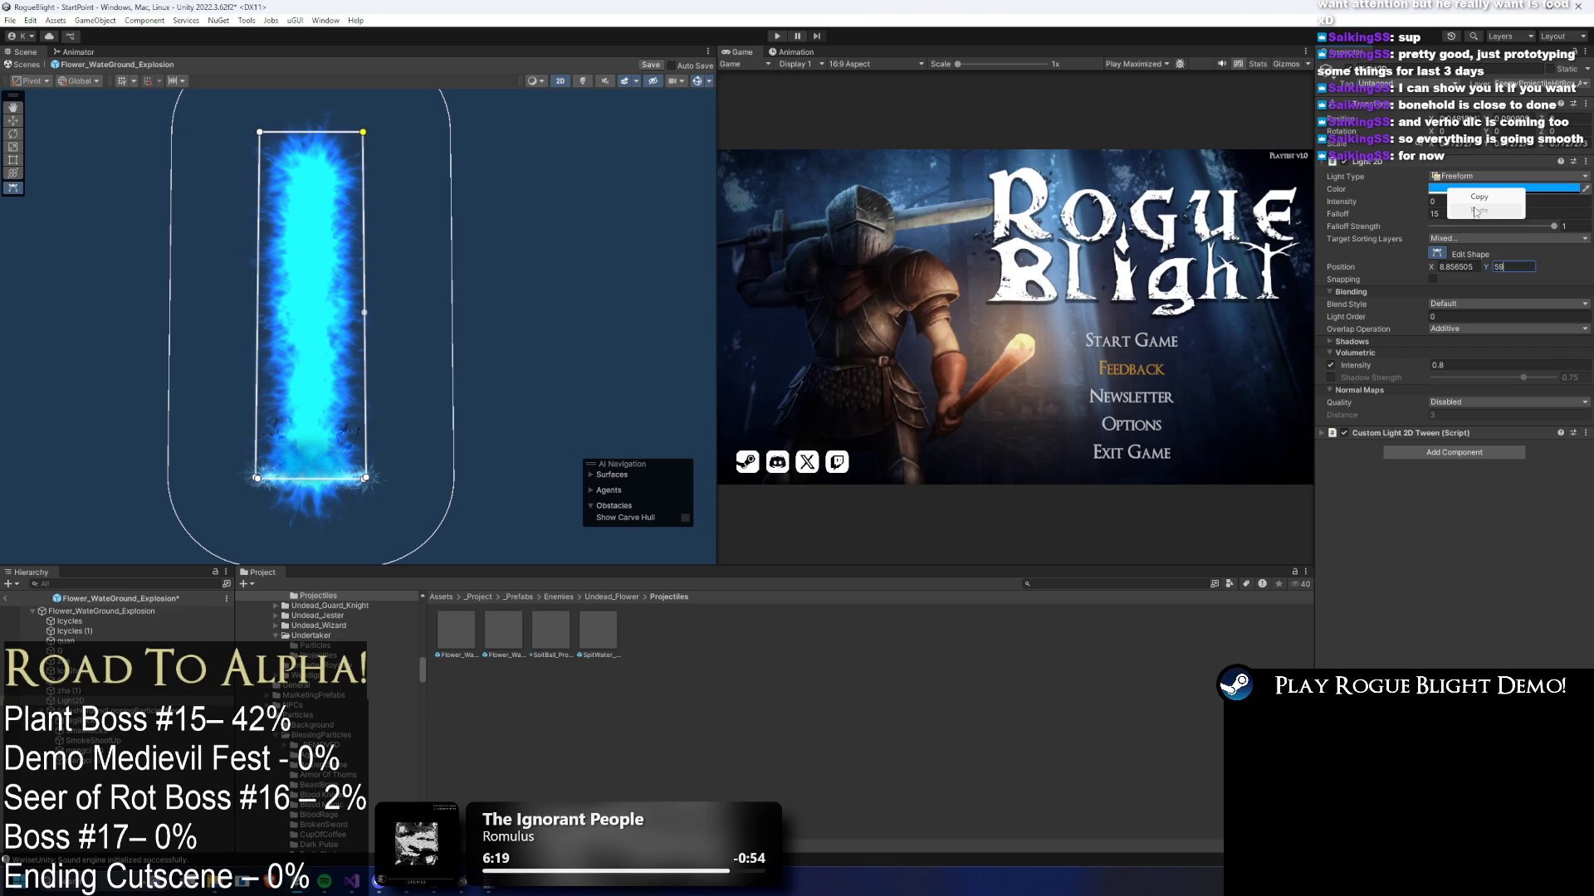
pyautogui.click(1450, 191)
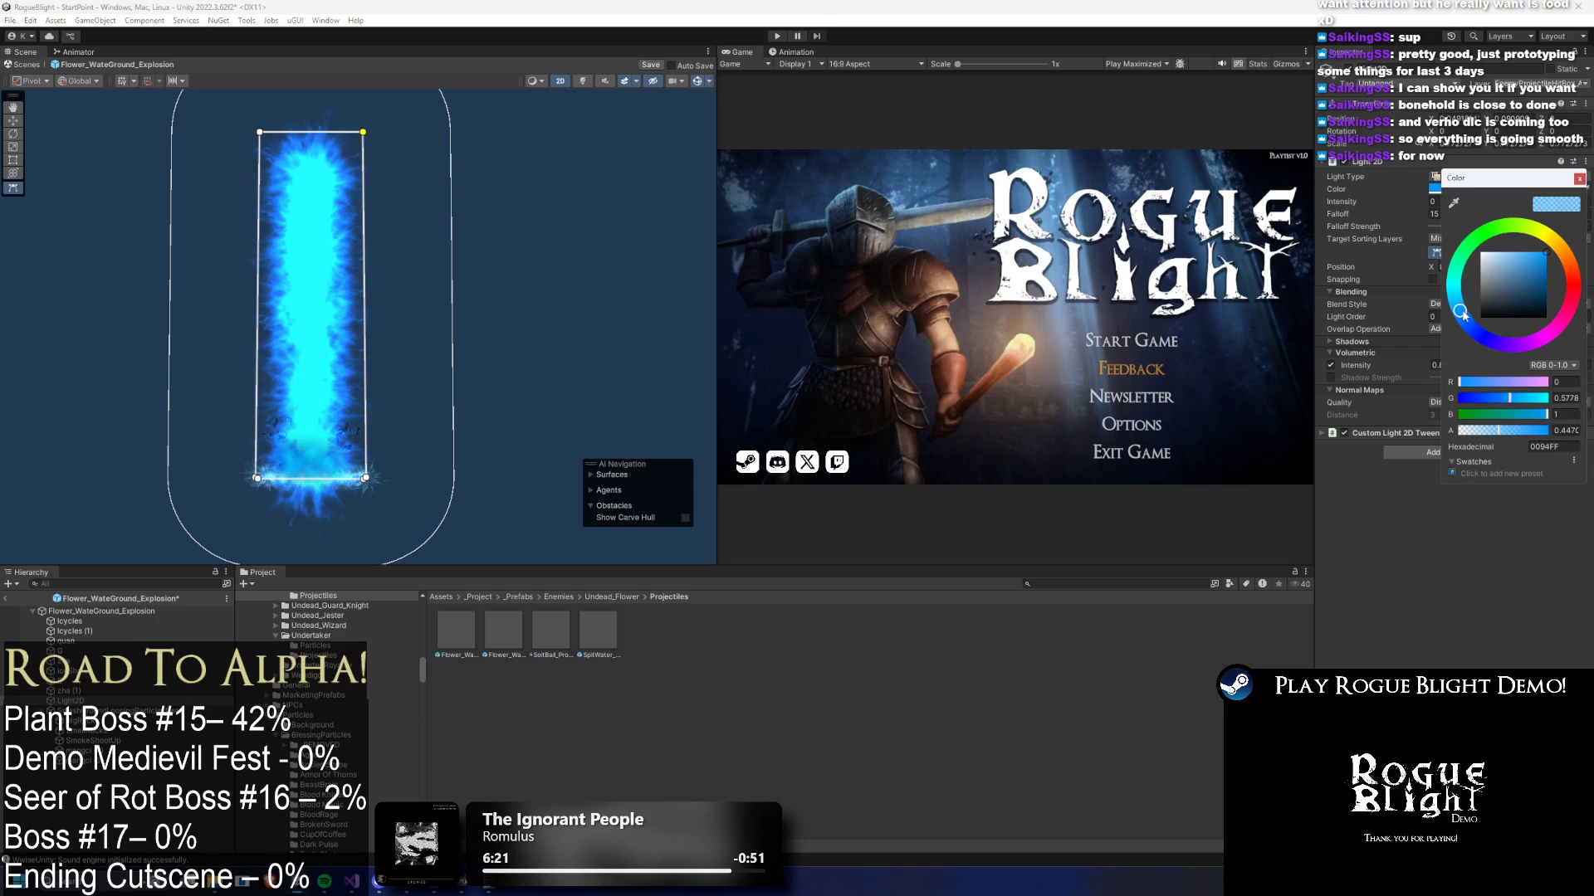
pyautogui.moveTo(1462, 313); pyautogui.dragTo(1469, 323)
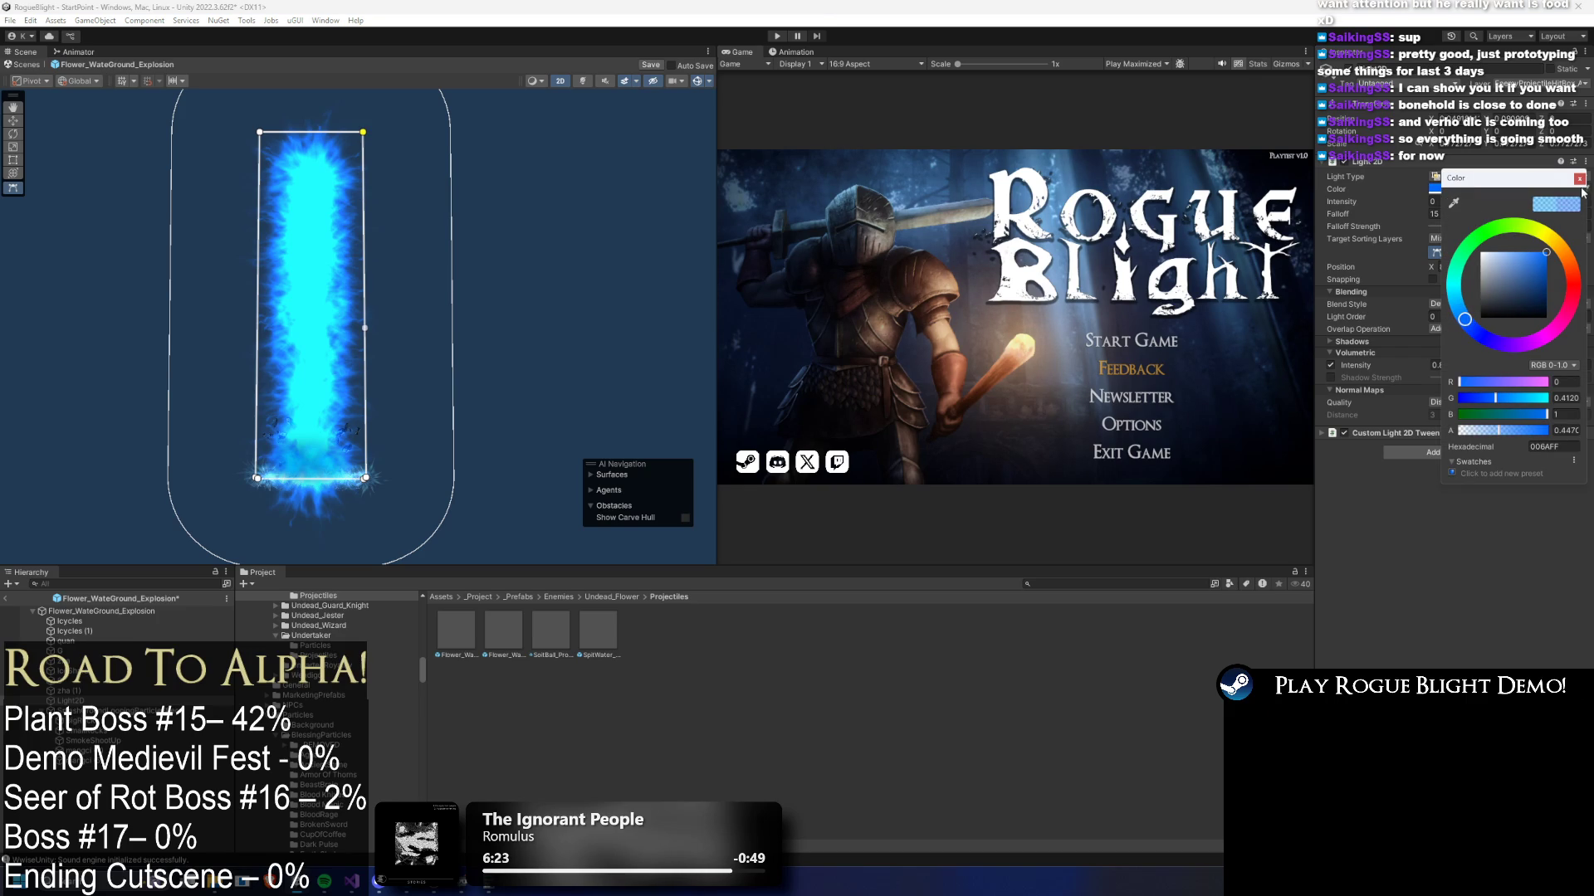
pyautogui.click(1579, 180)
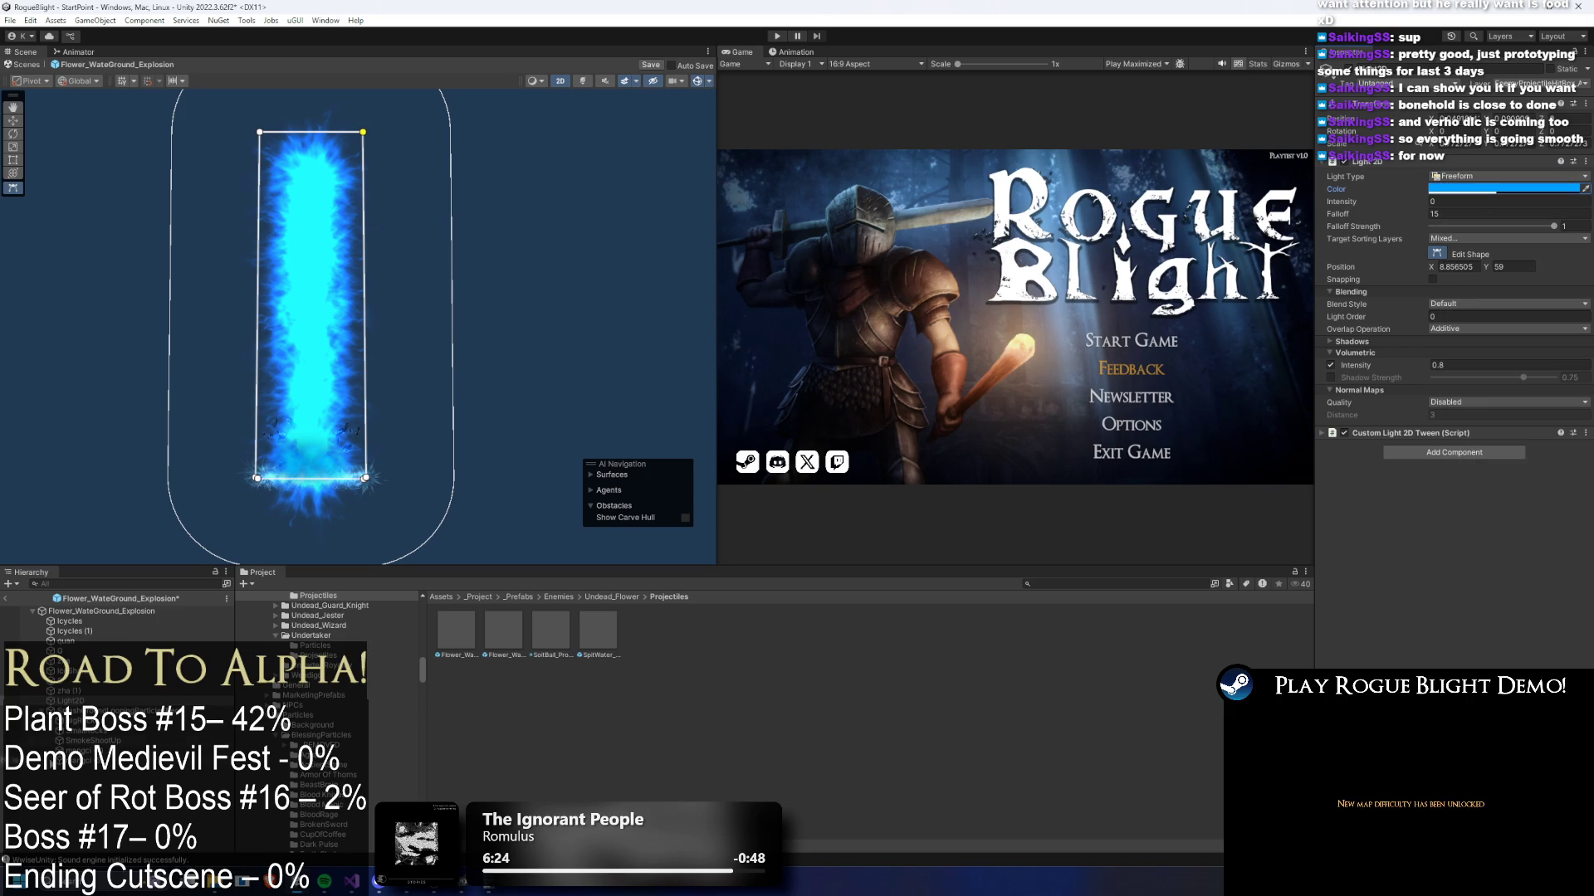
pyautogui.click(133, 689)
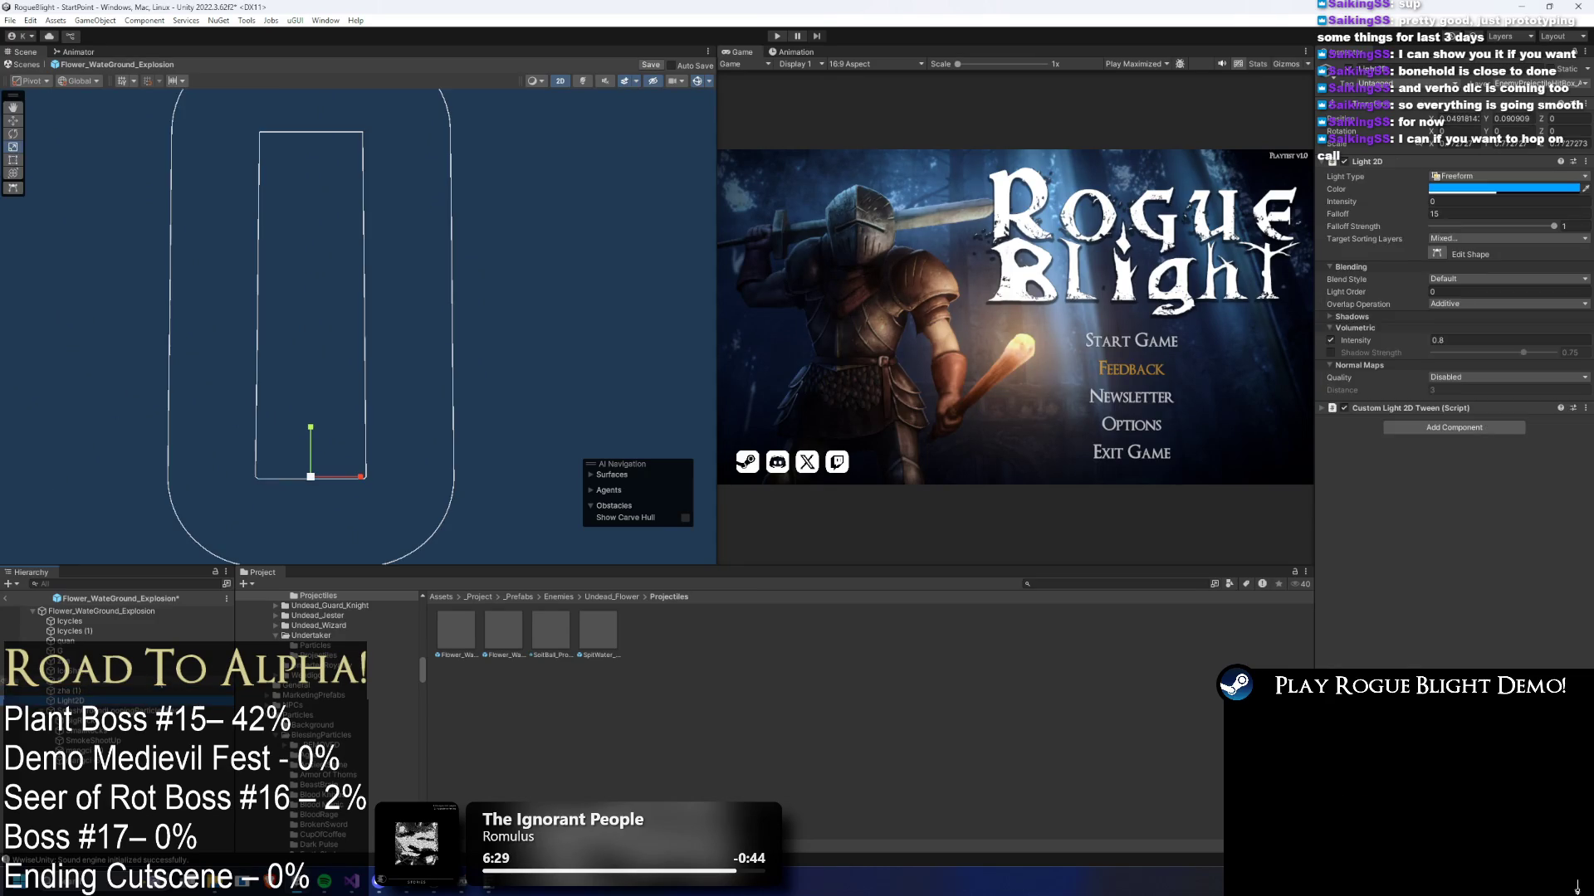
# - Replay the explosion preview and inspect the root emitter's start colour
pyautogui.click(81, 141)
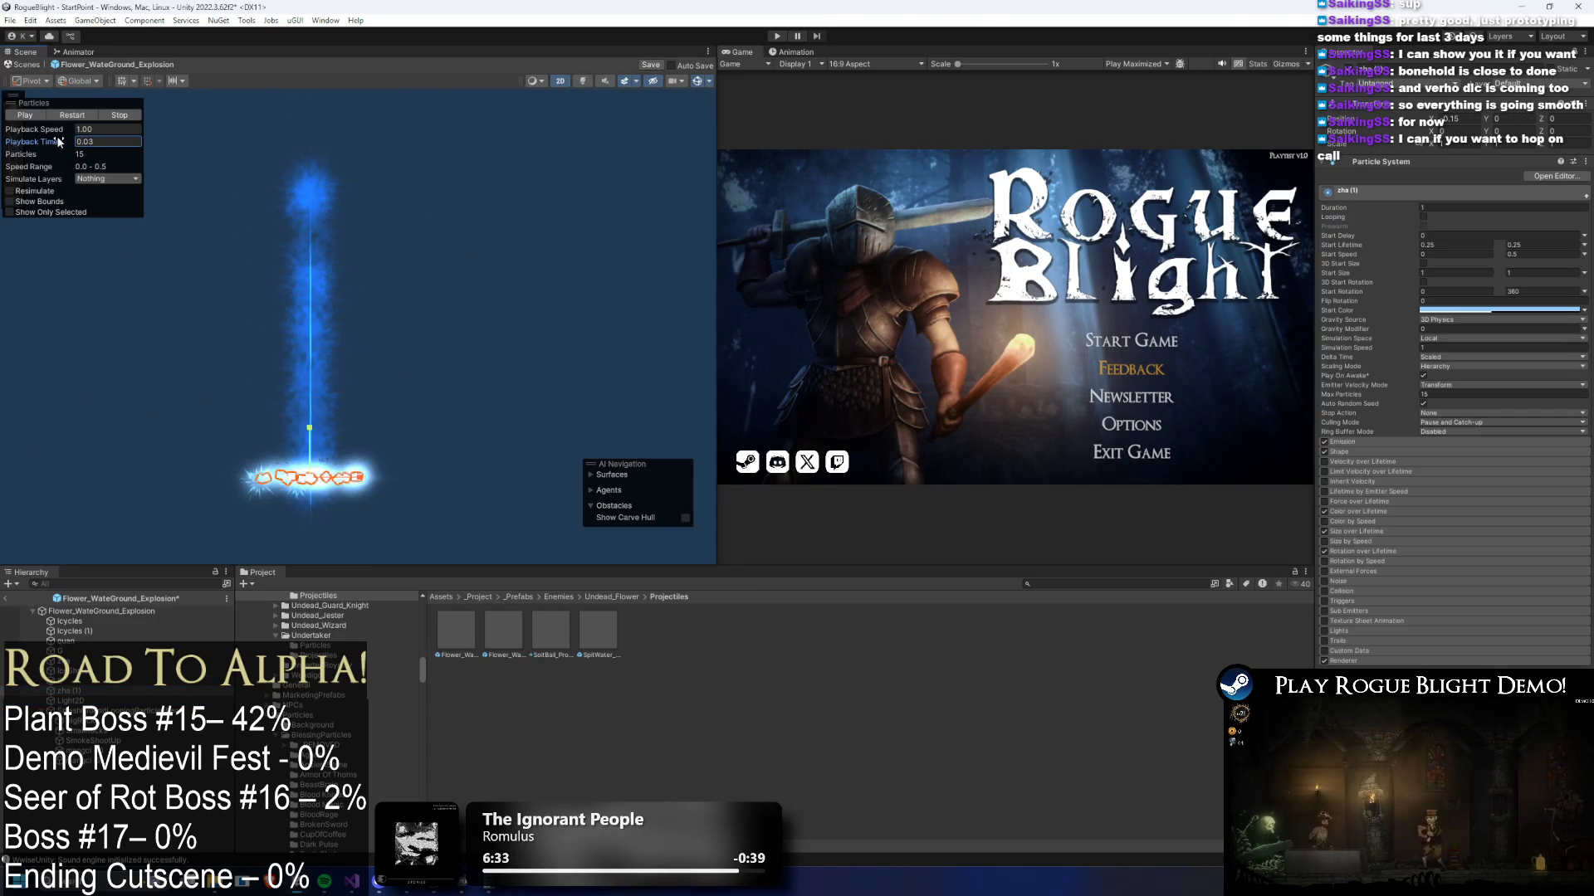
pyautogui.click(67, 671)
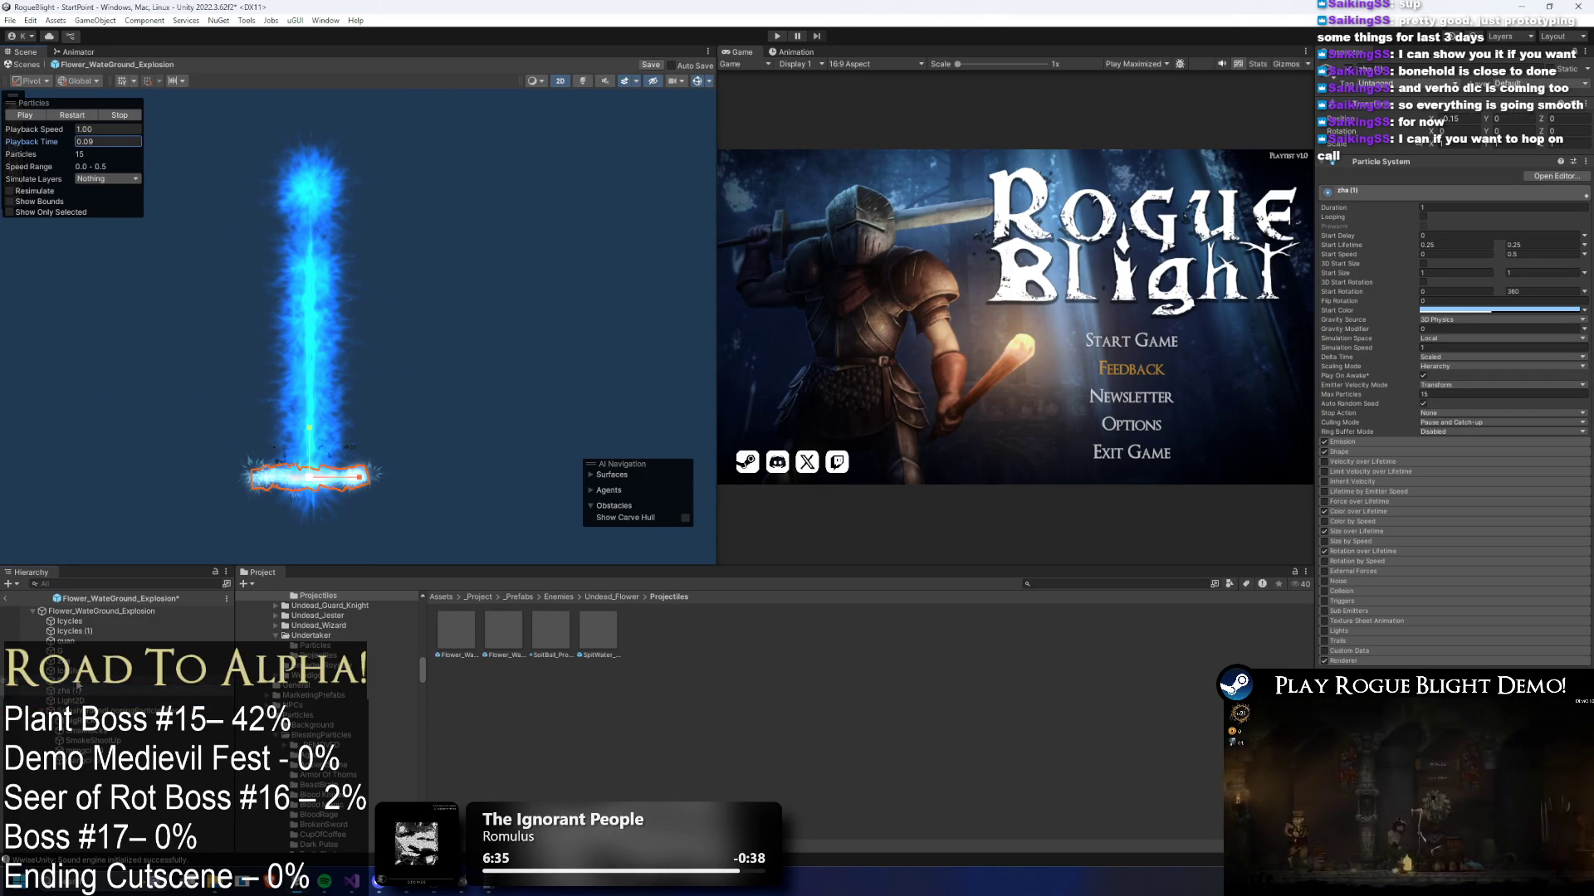
pyautogui.click(216, 478)
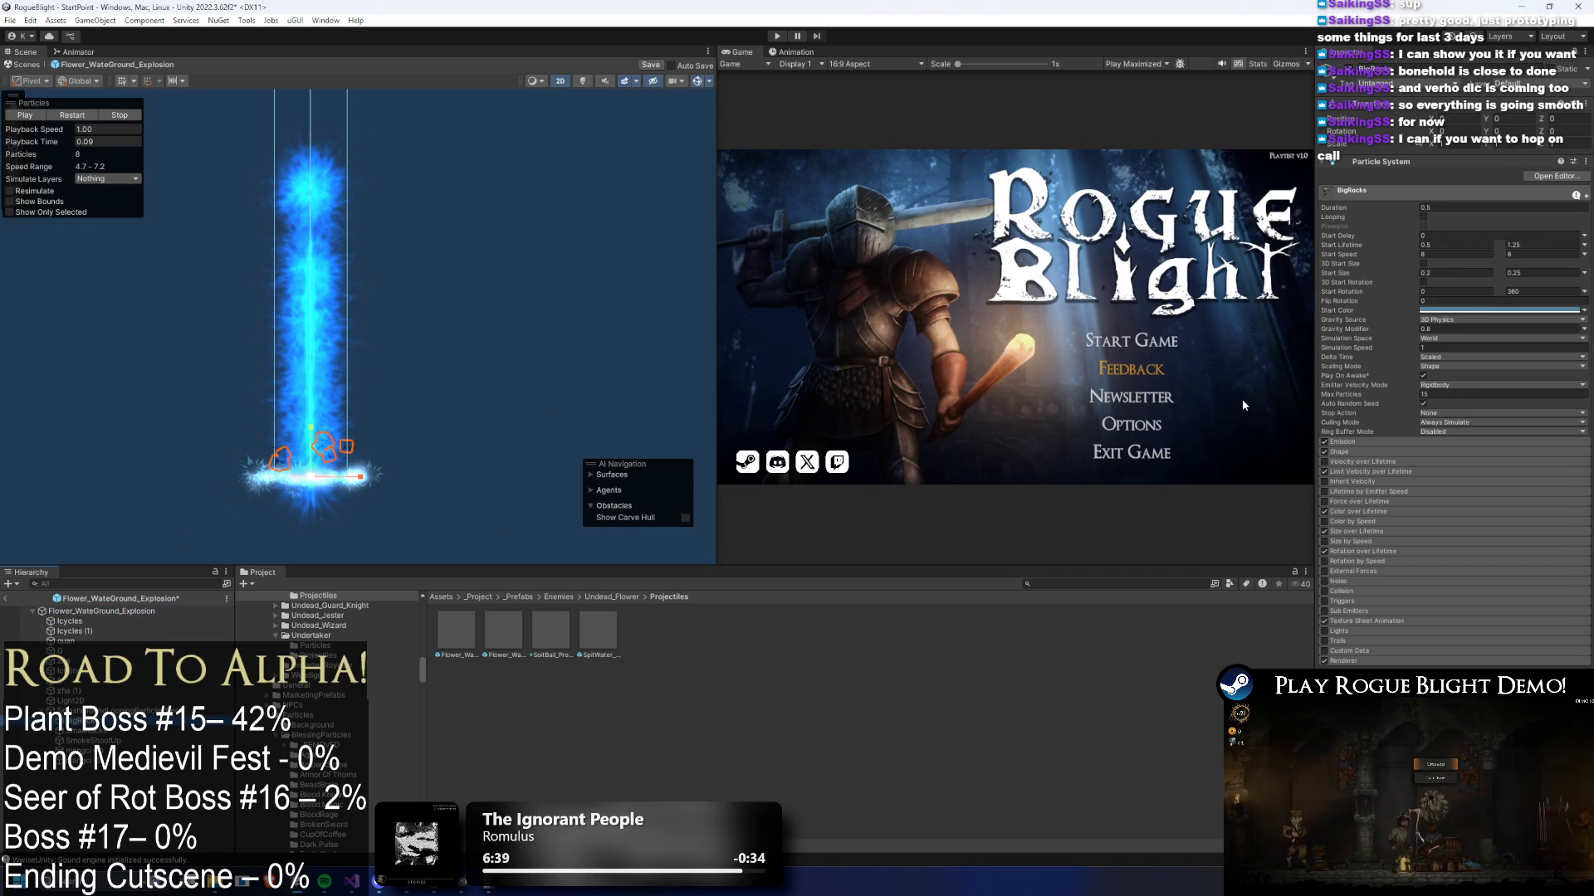
pyautogui.click(310, 374)
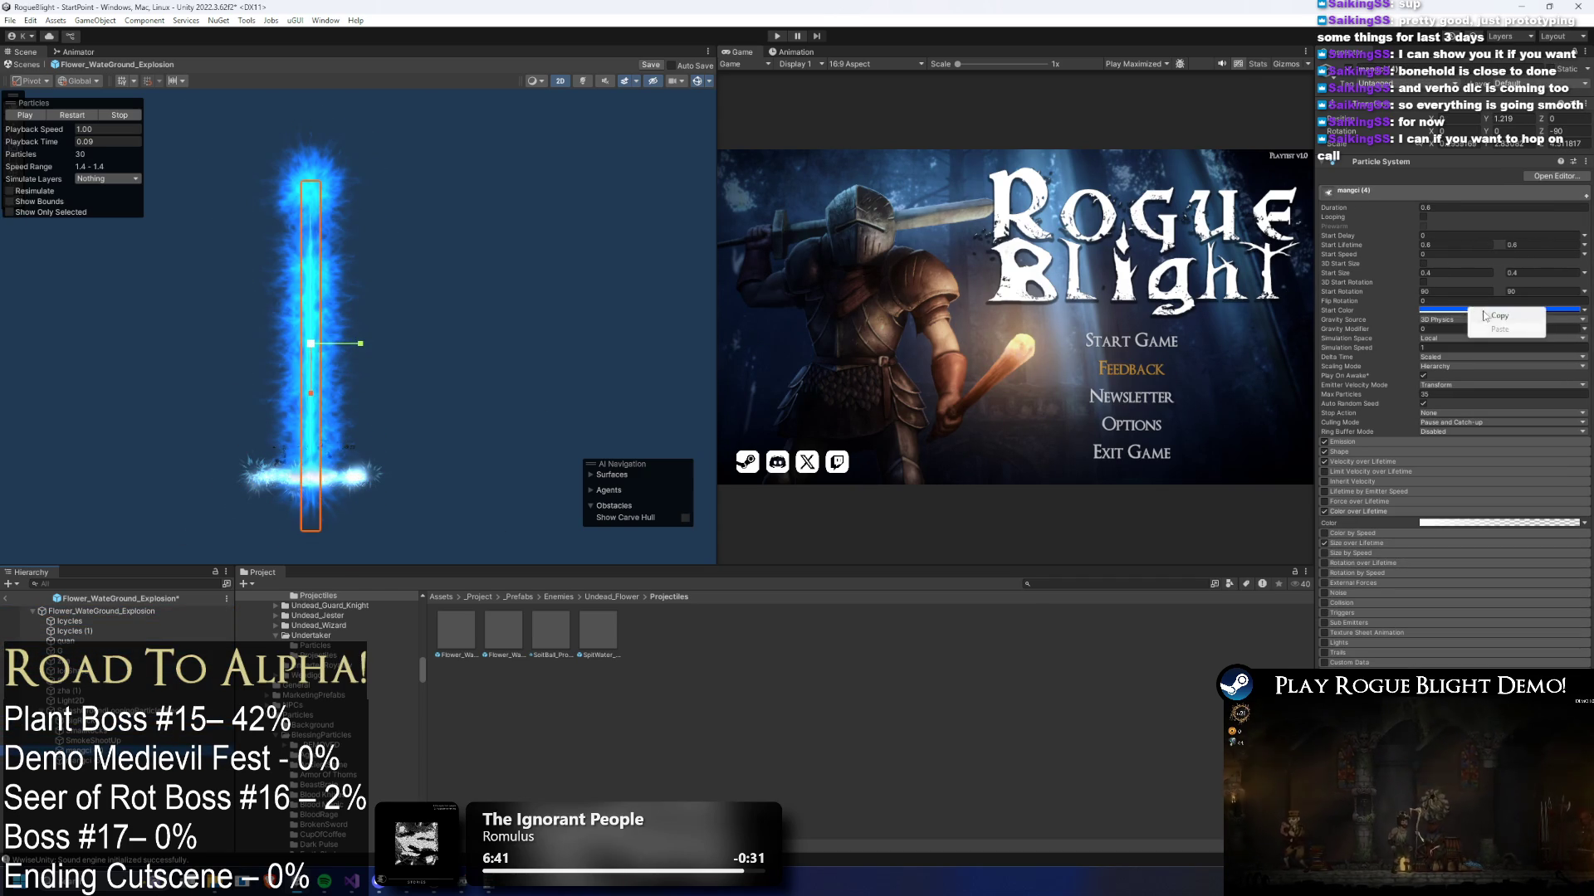
pyautogui.hotkey('ctrl', 'z')
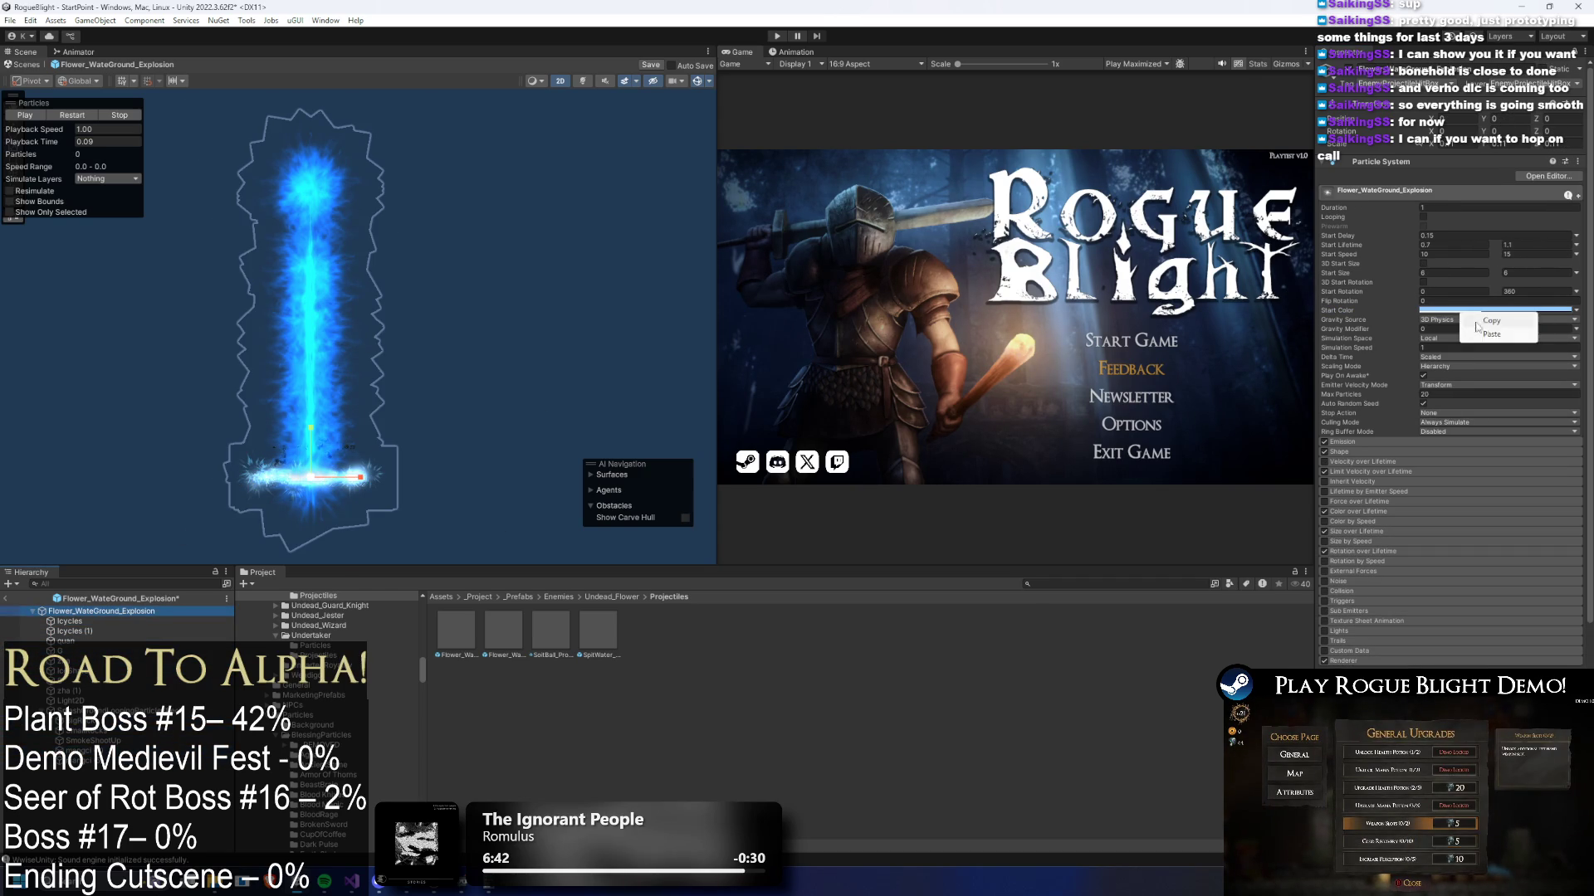
pyautogui.click(1482, 311)
pyautogui.click(47, 142)
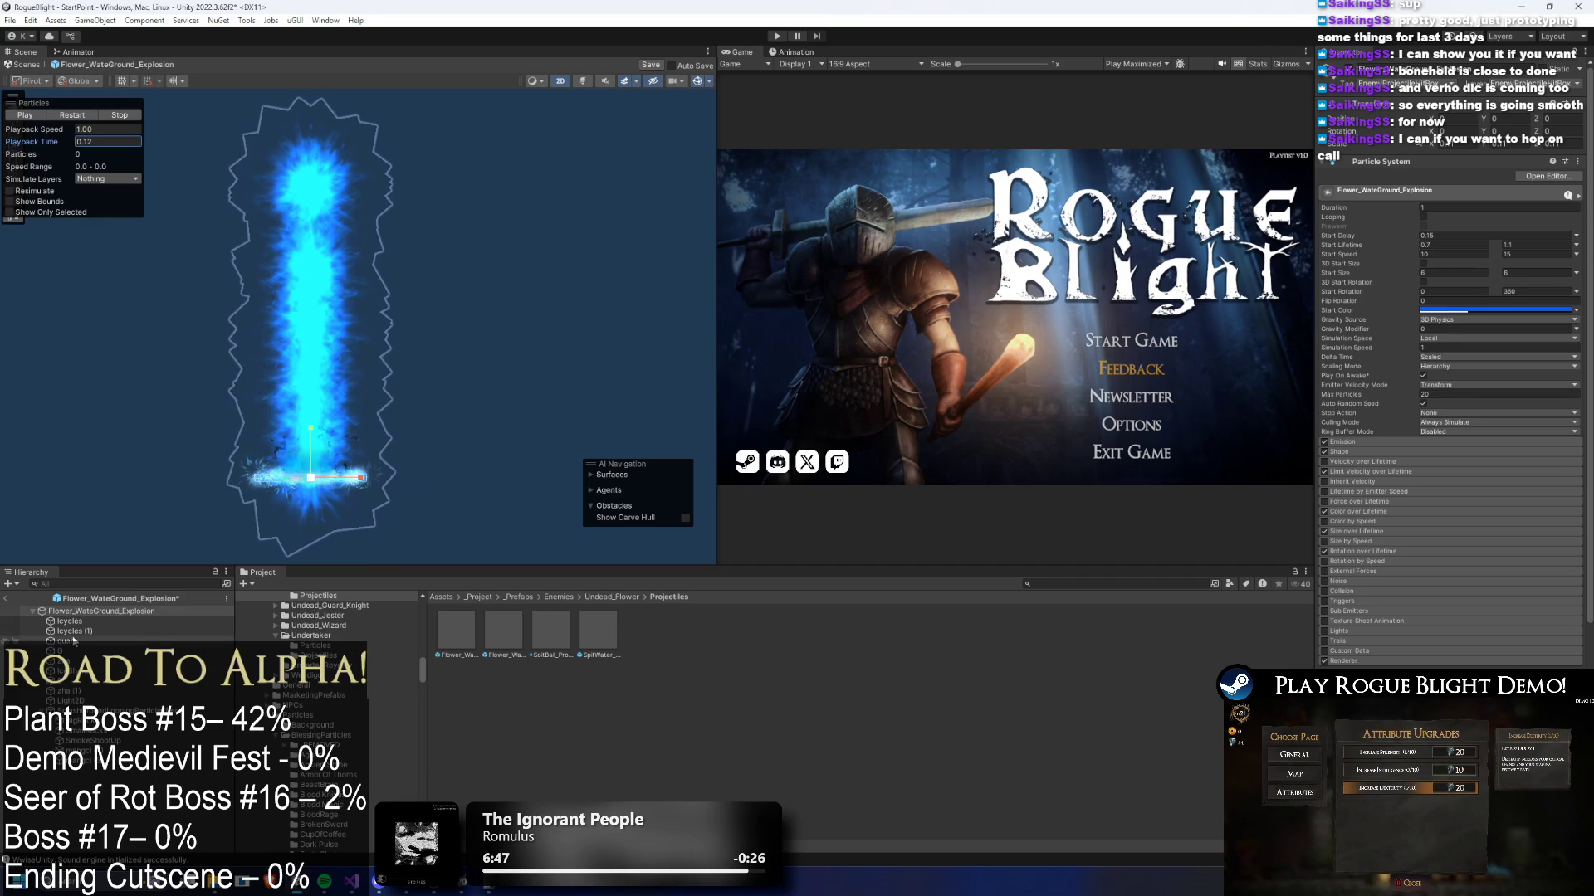
# - Paste the 005CFF blue start colour onto the Icycles (1) and quan emitters
pyautogui.click(355, 542)
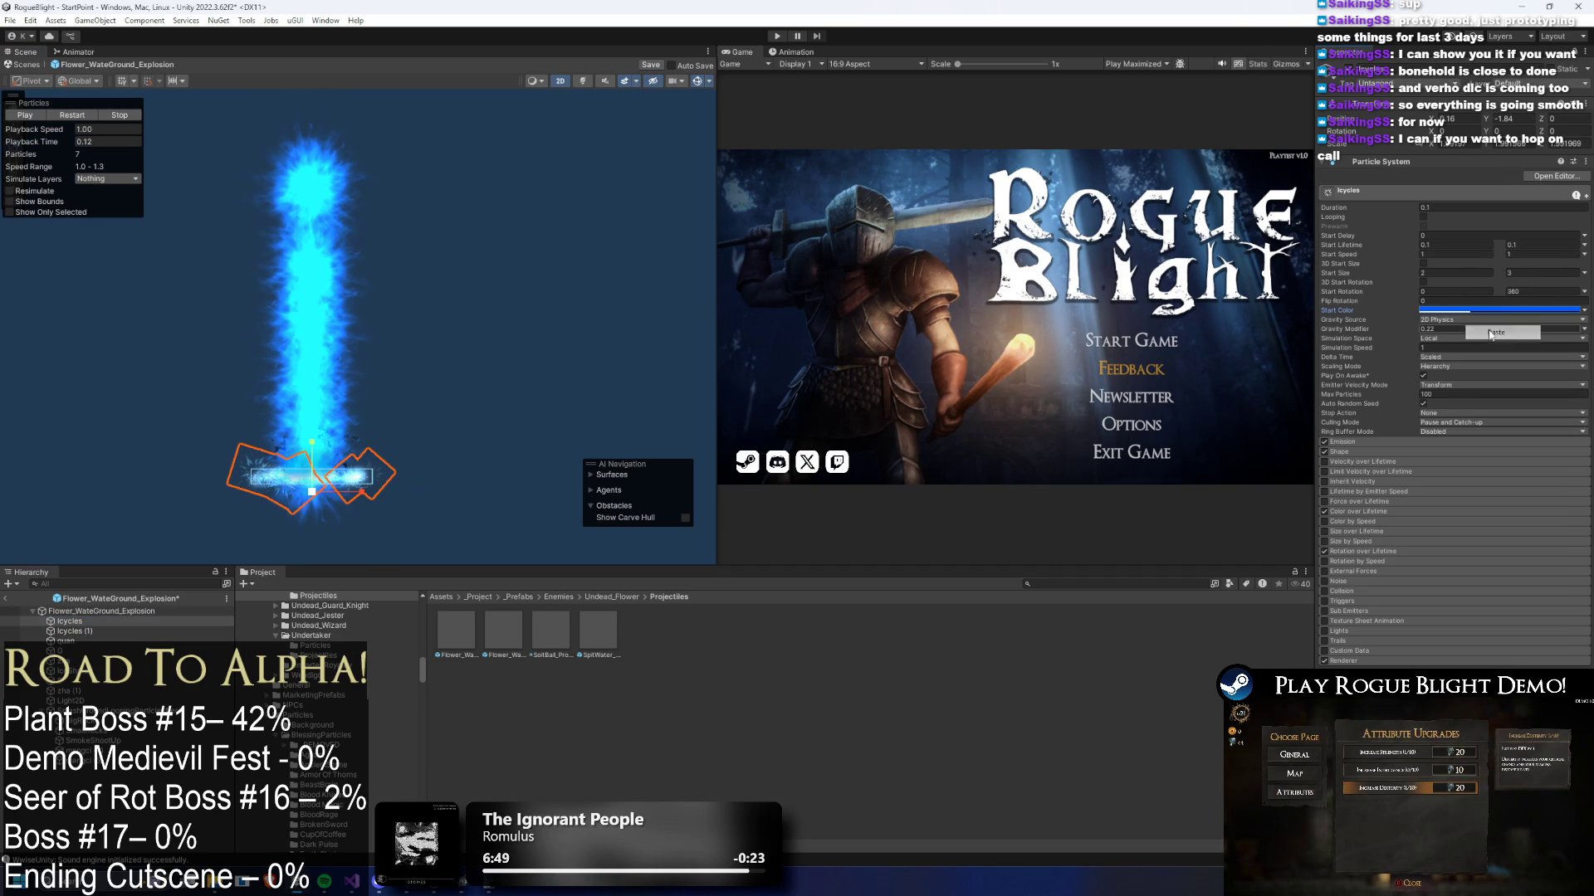
pyautogui.click(1465, 311)
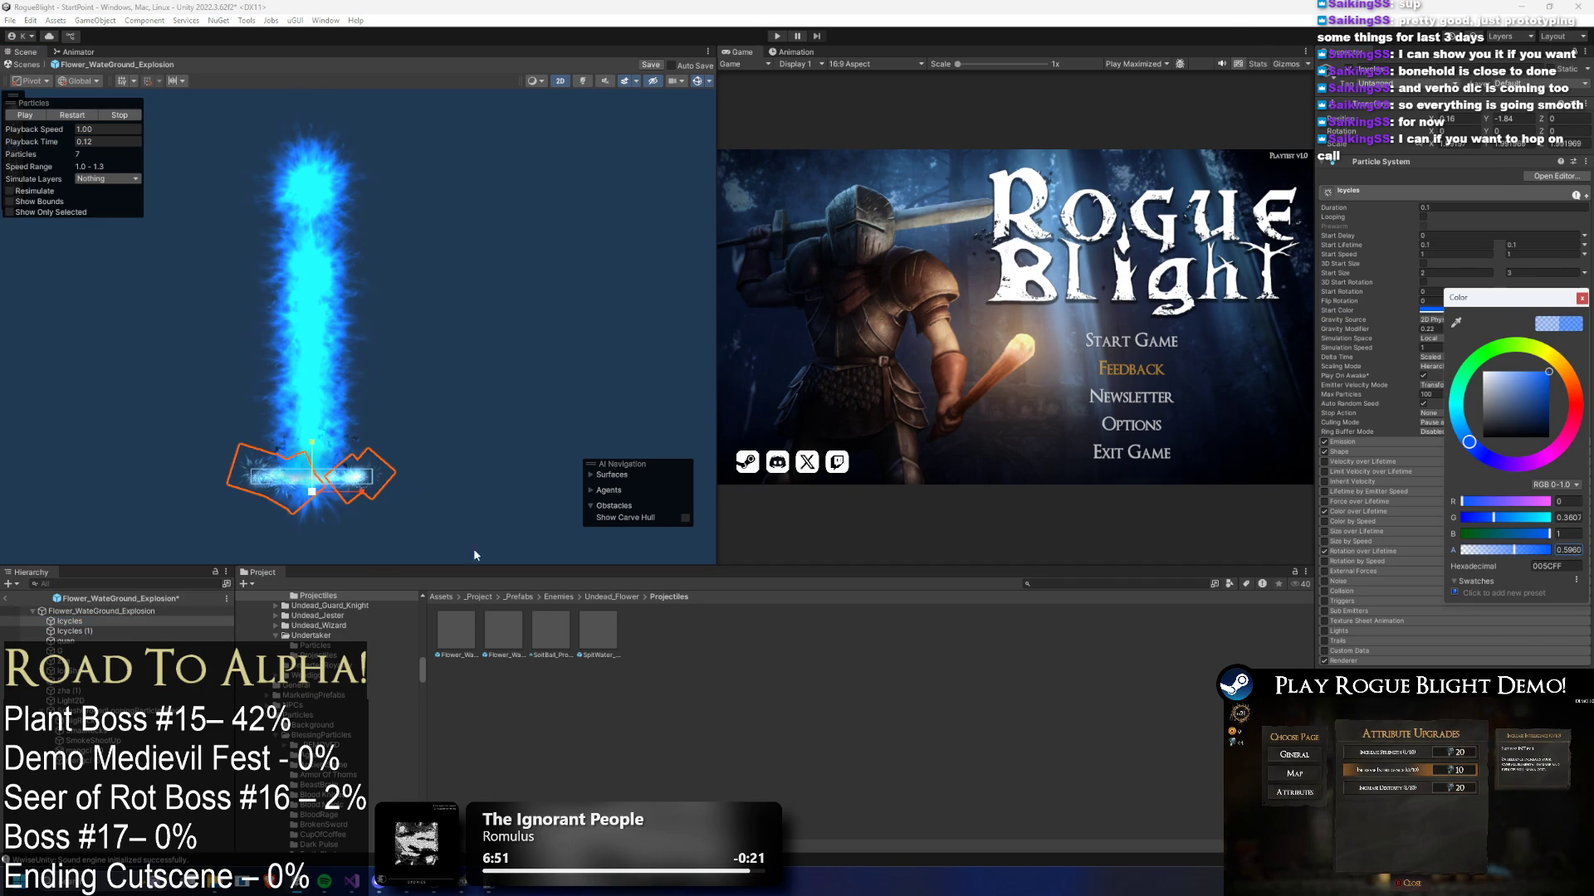
pyautogui.click(83, 631)
pyautogui.rightClick(1469, 310)
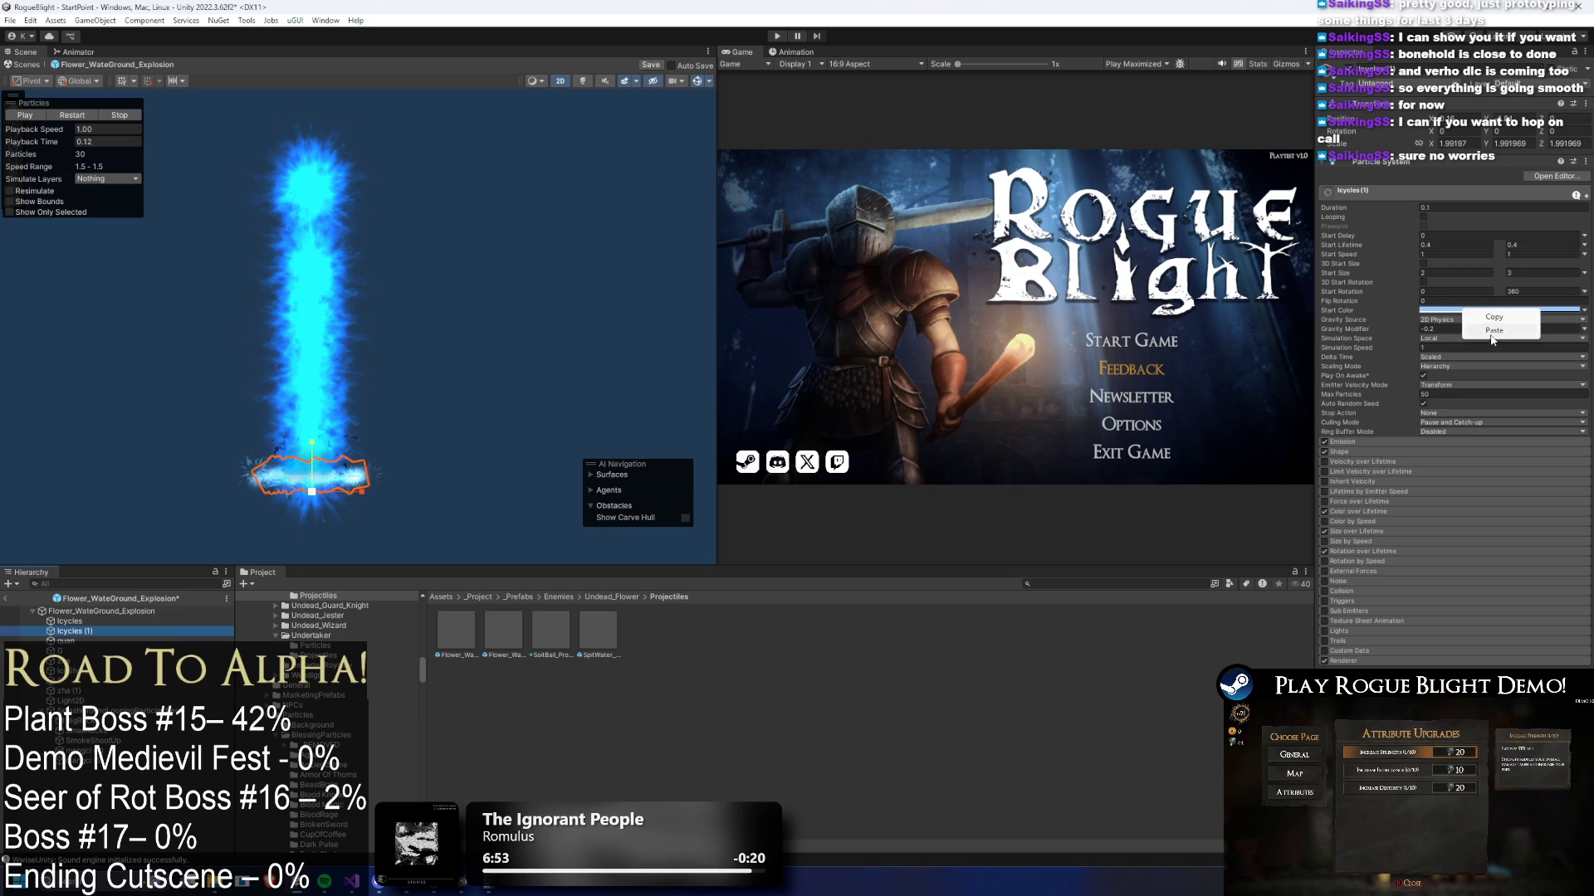
pyautogui.click(1495, 334)
pyautogui.click(1484, 311)
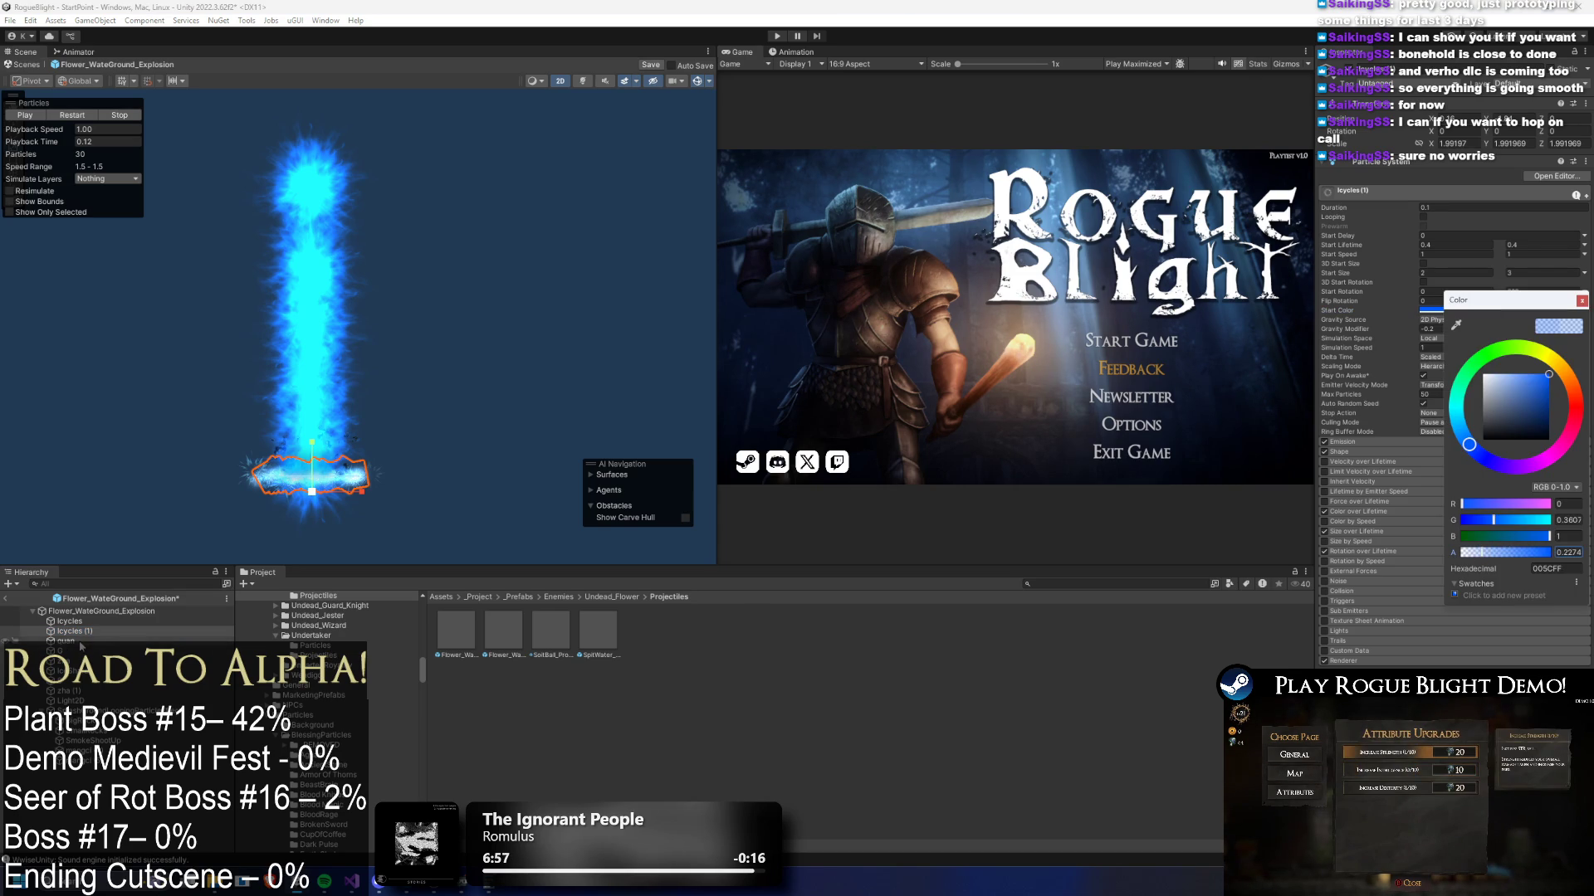
pyautogui.click(87, 641)
pyautogui.rightClick(1469, 311)
pyautogui.click(1498, 336)
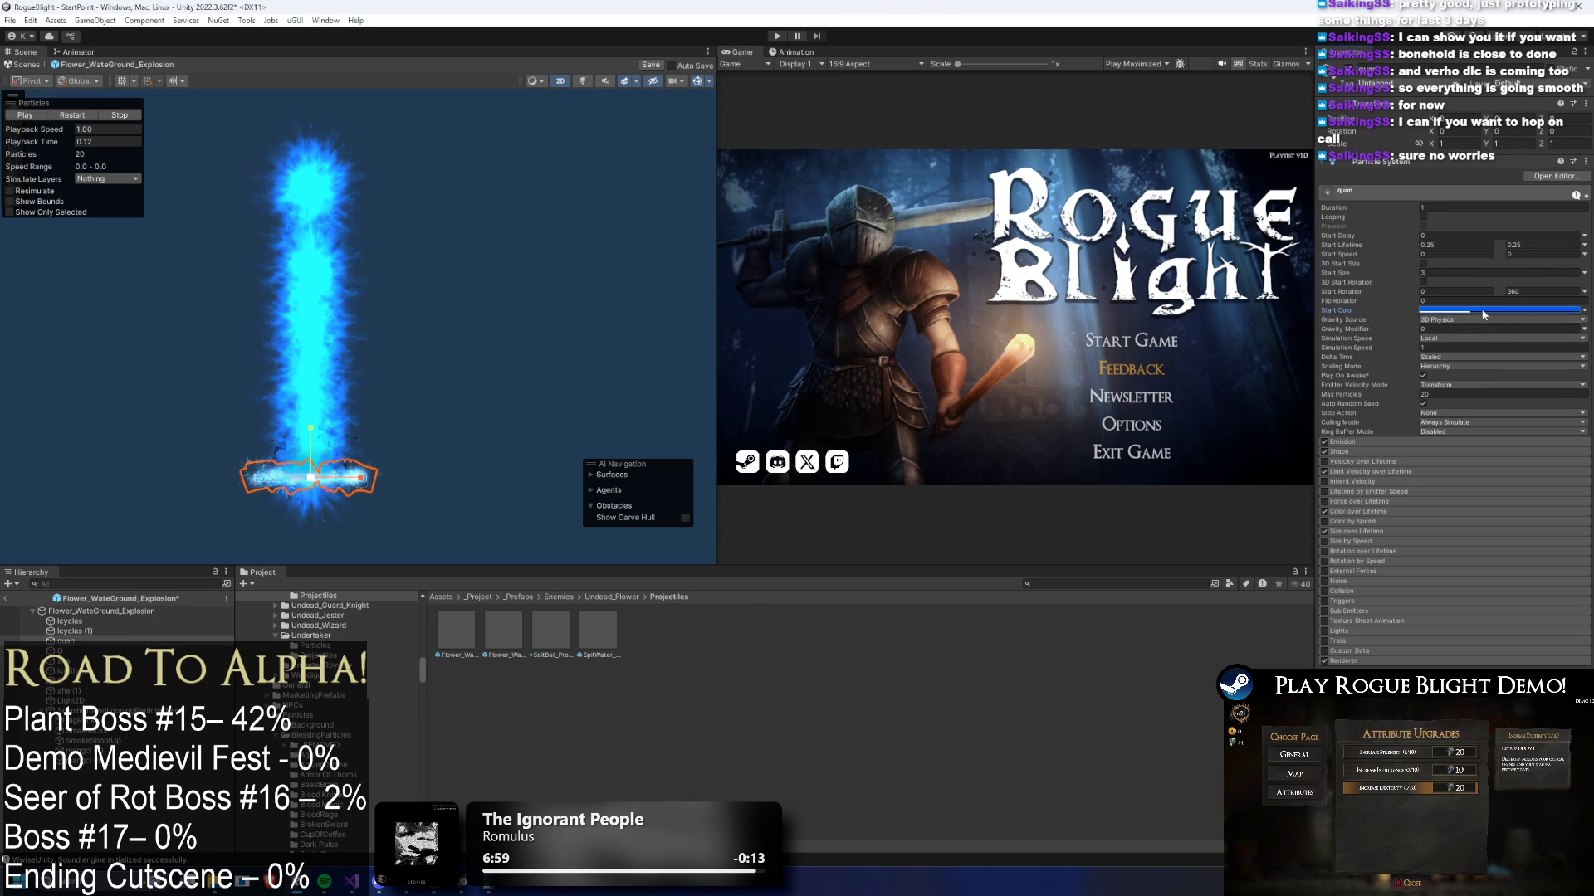
pyautogui.click(1484, 312)
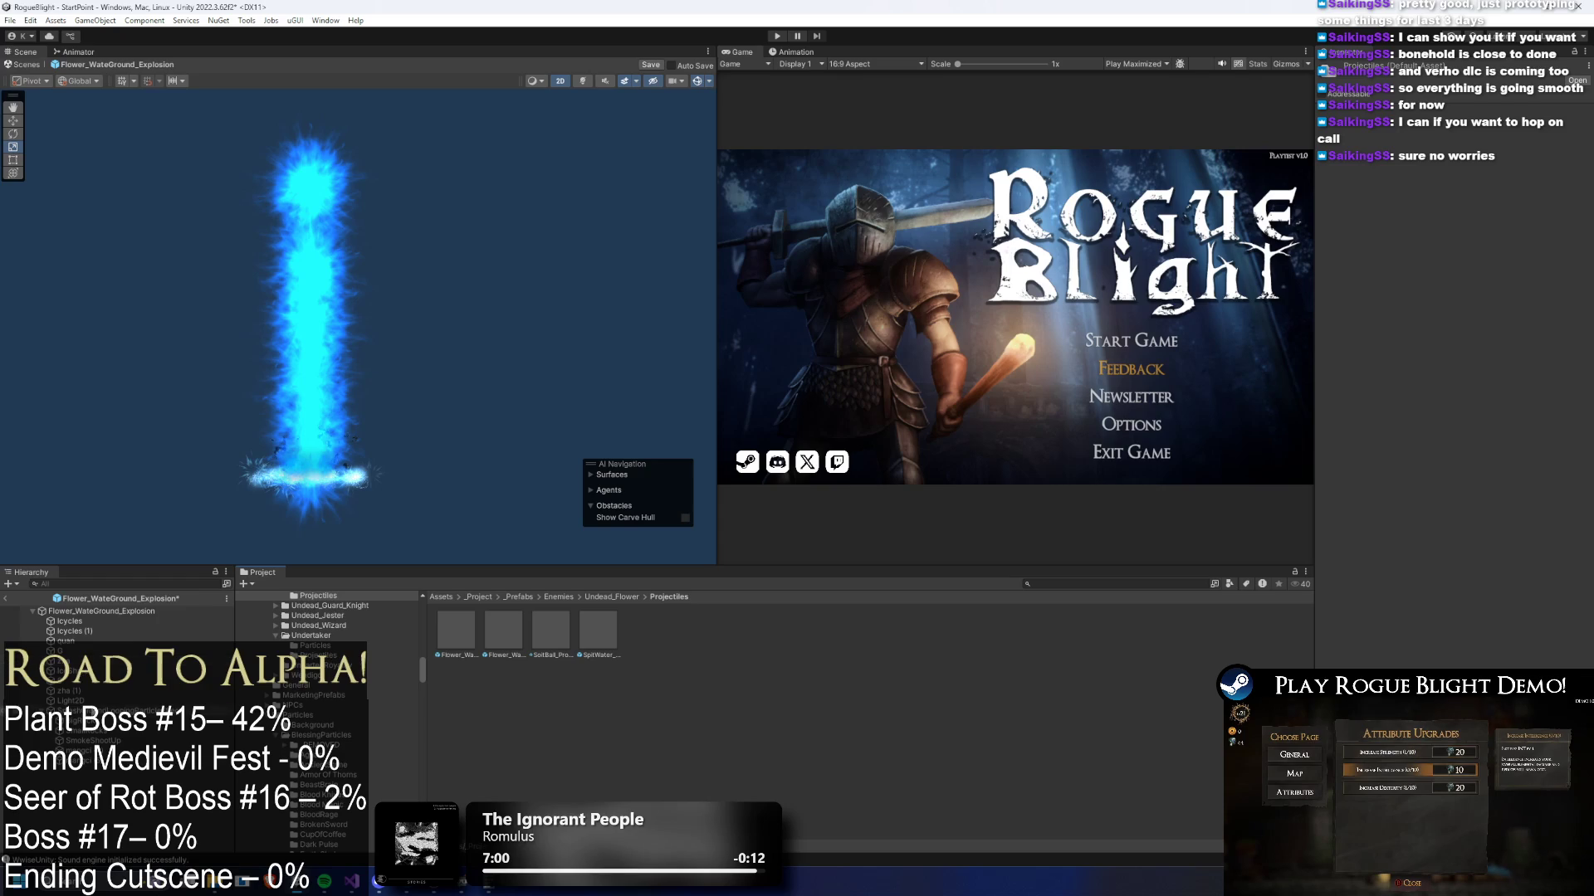
# - Raise zha (1)'s start colour alpha to about 0.53
pyautogui.click(310, 315)
pyautogui.click(375, 406)
pyautogui.click(375, 407)
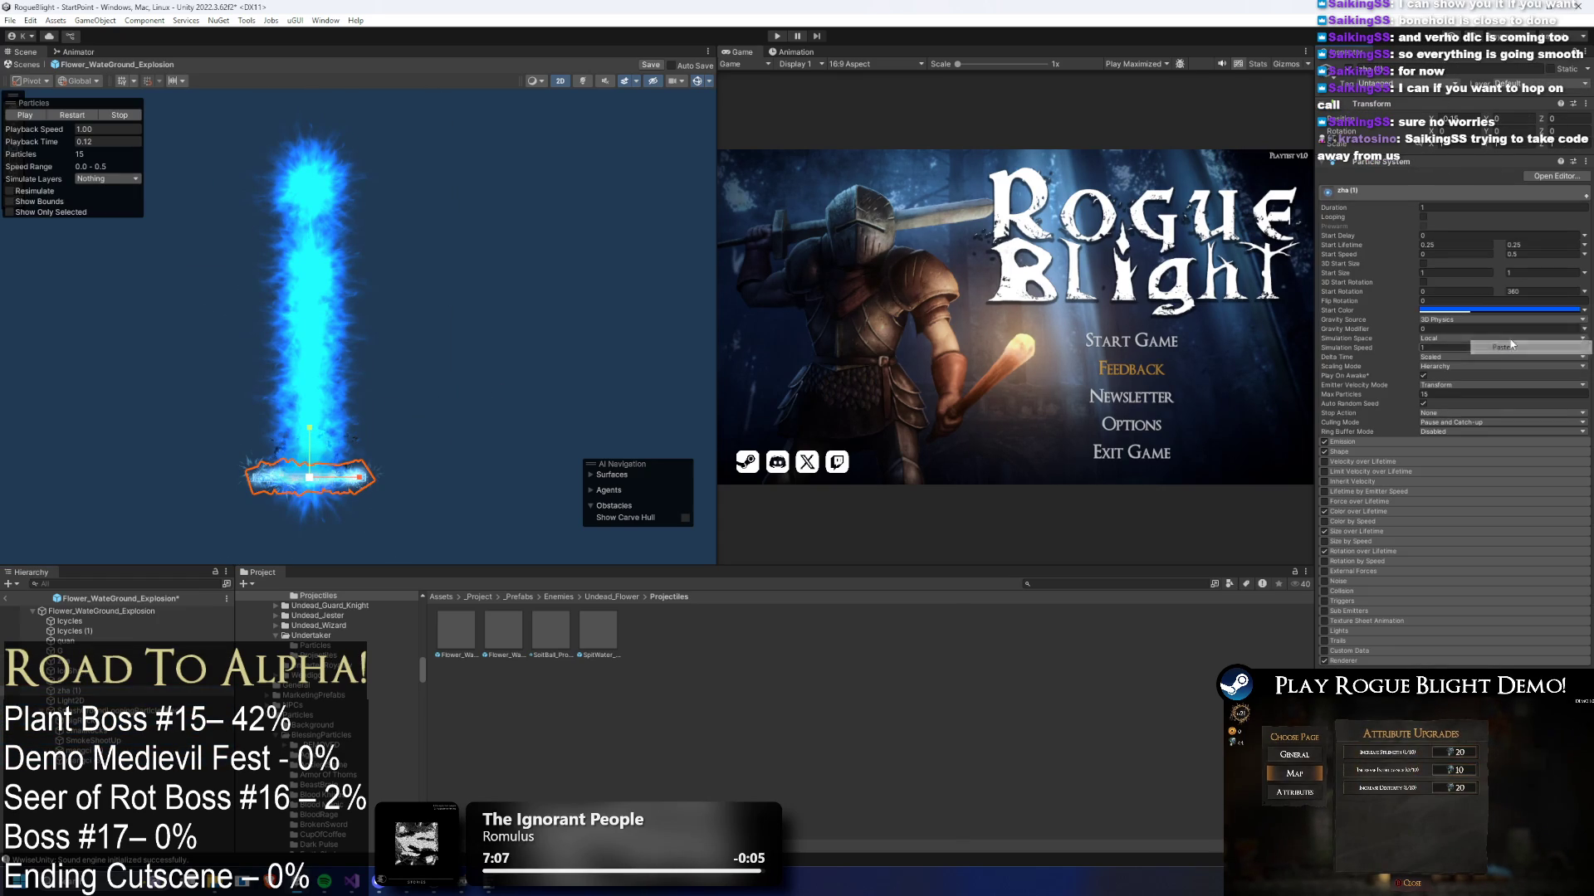
pyautogui.click(1486, 310)
pyautogui.moveTo(1489, 549); pyautogui.dragTo(1508, 549)
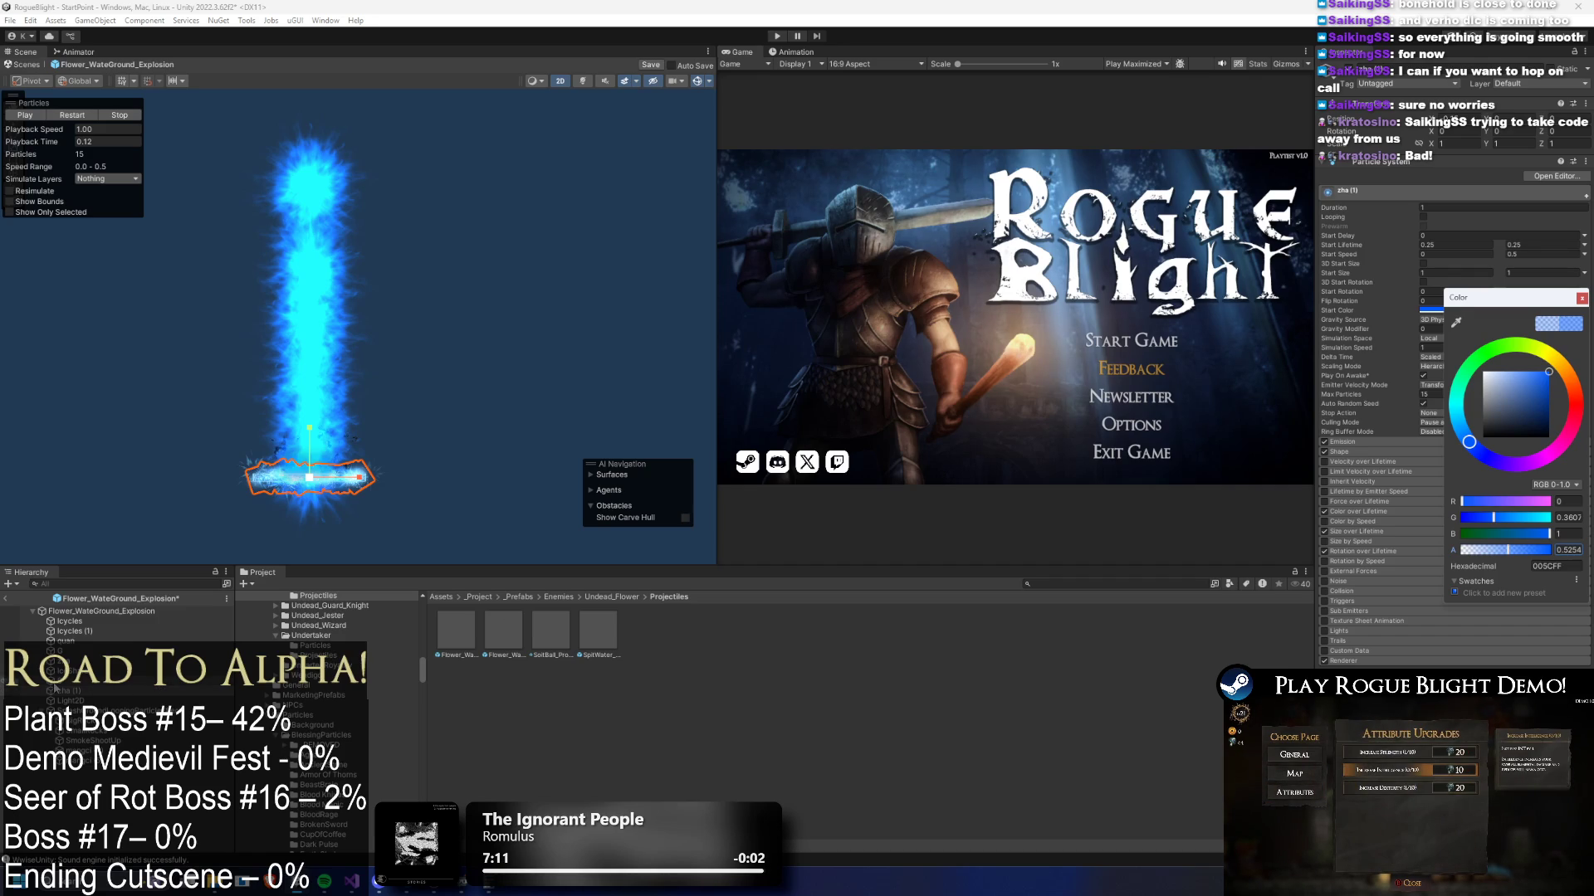
# - Paste the blue start colour onto the next emitter, then switch to the developer's X post
pyautogui.click(66, 694)
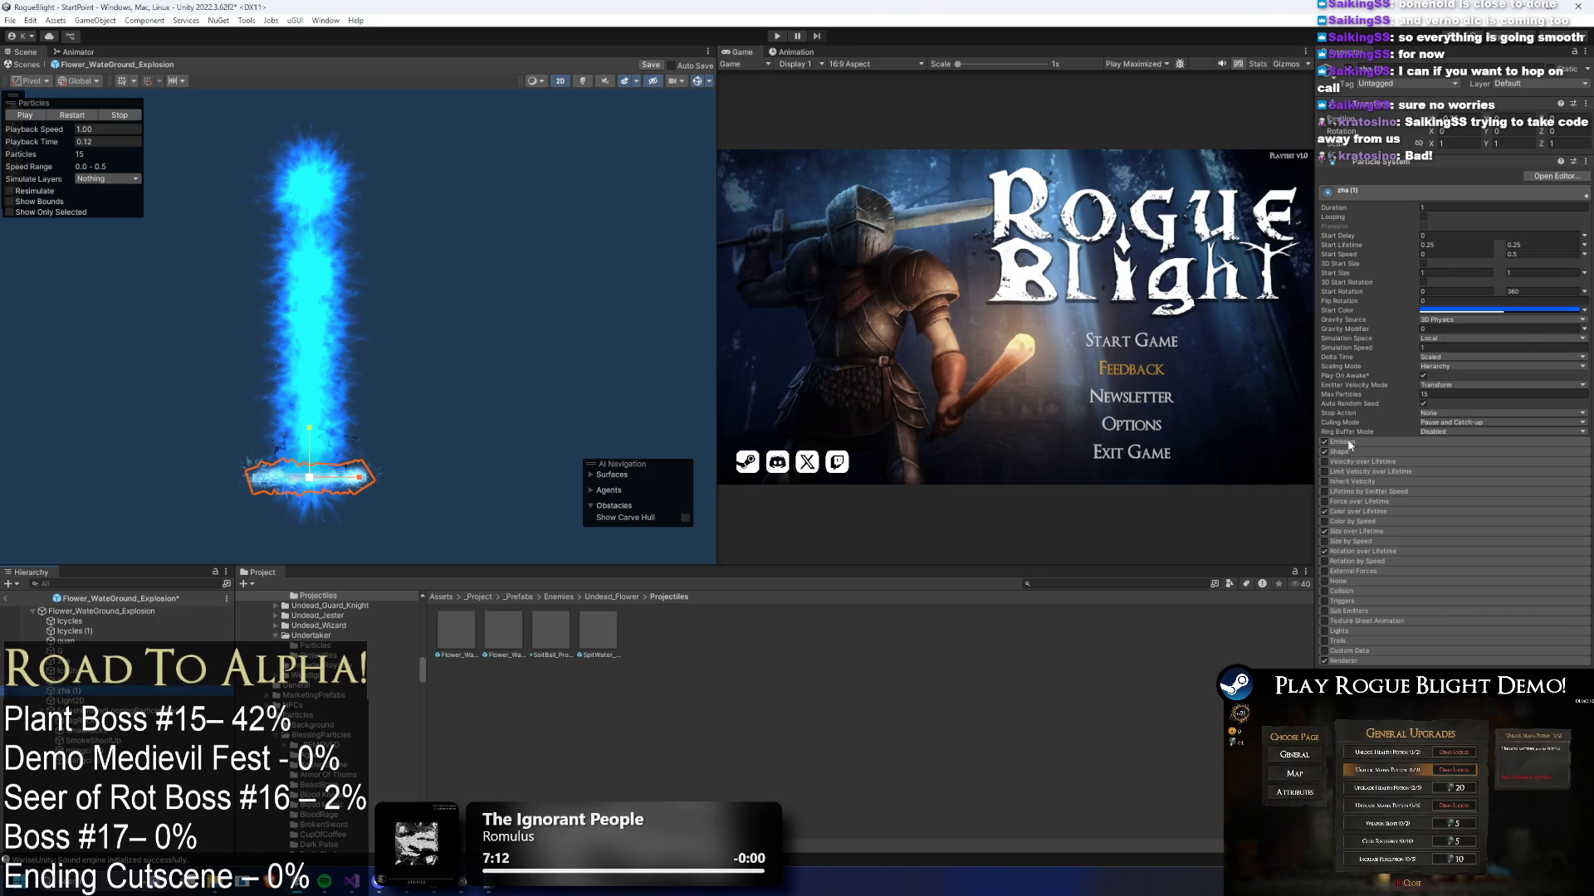
pyautogui.click(1477, 310)
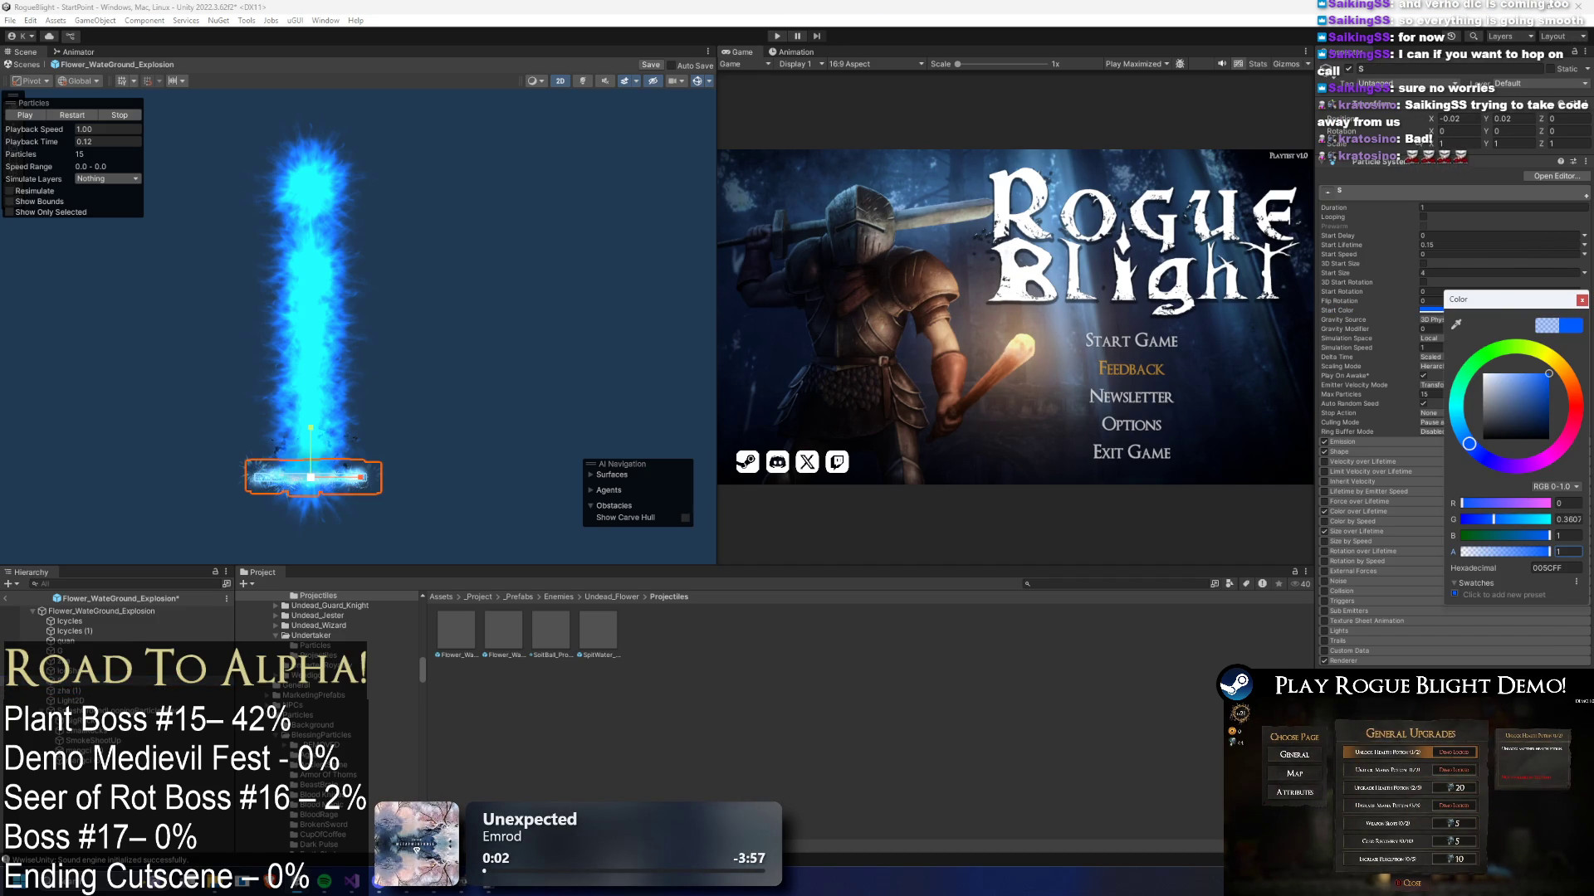
pyautogui.rightClick(1465, 310)
pyautogui.click(1483, 311)
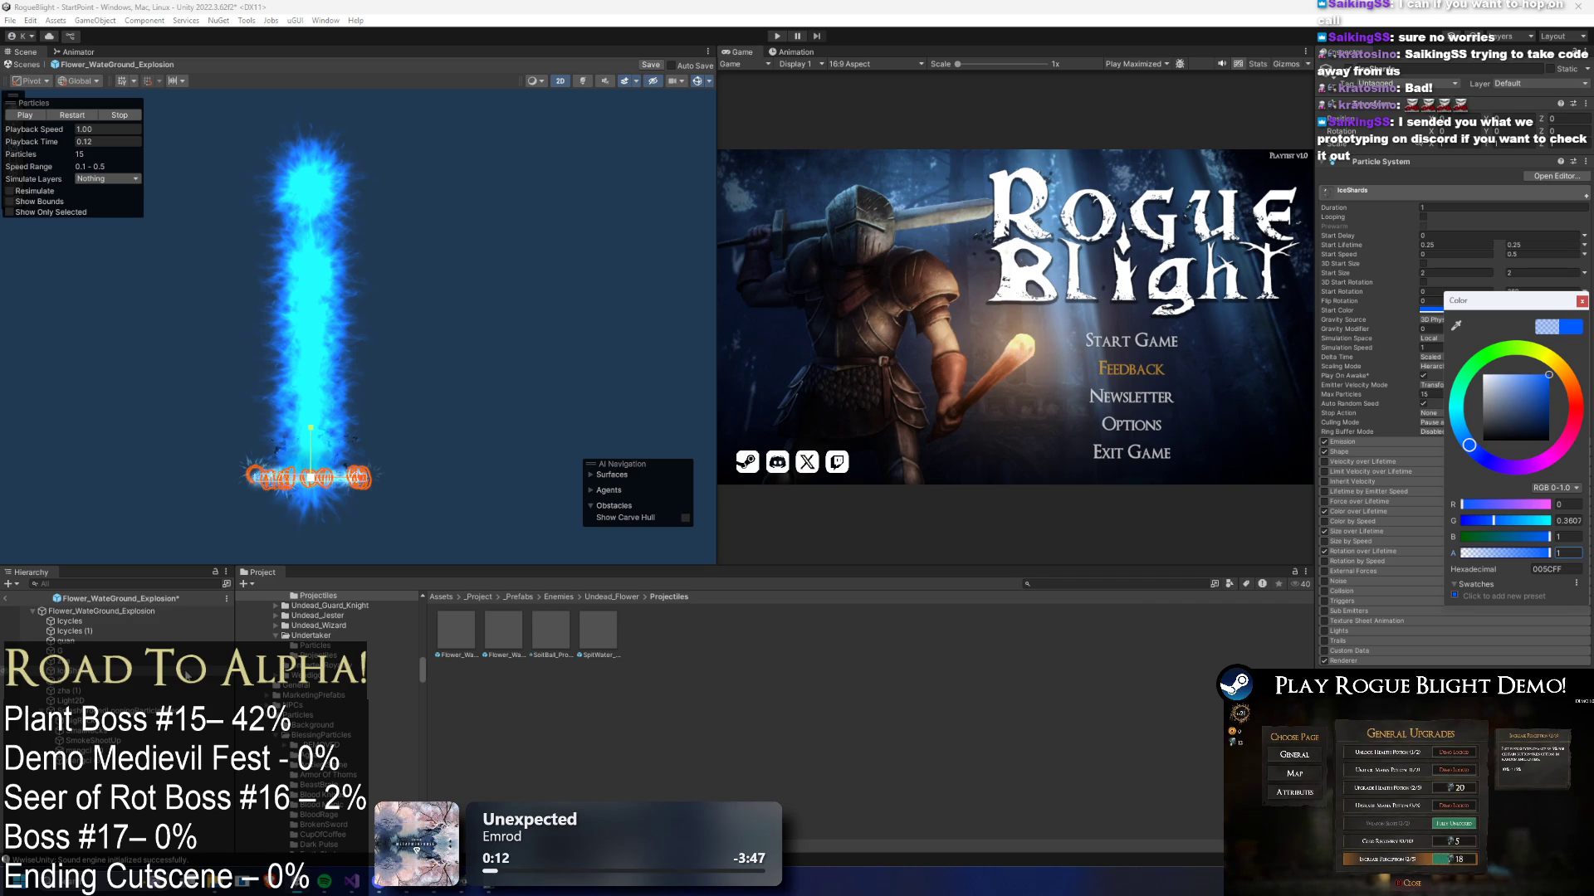
pyautogui.press('Escape')
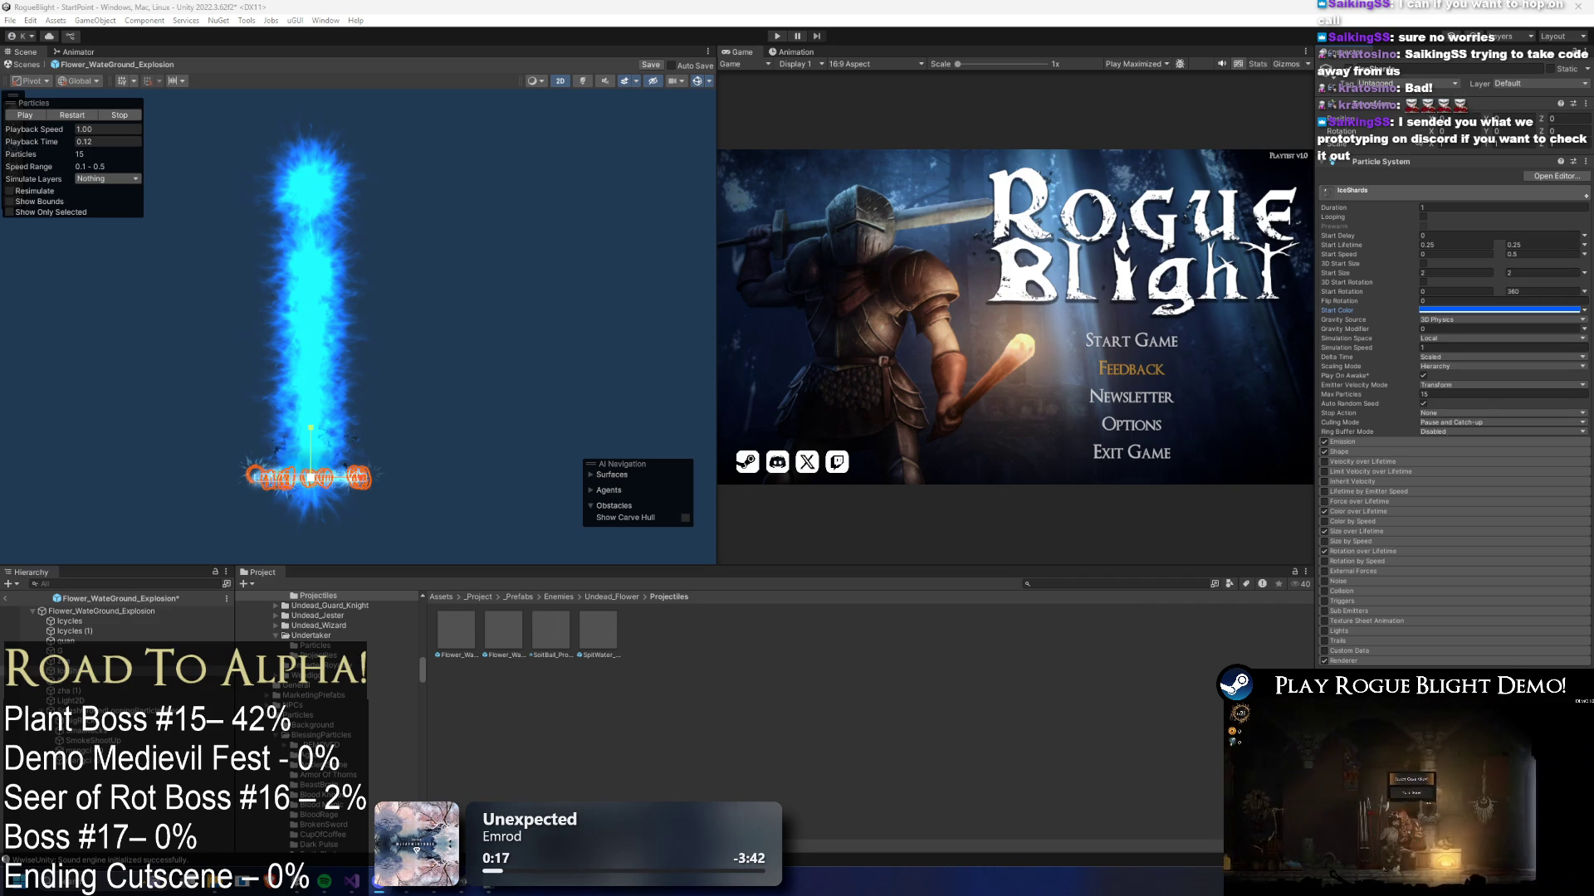
pyautogui.click(807, 461)
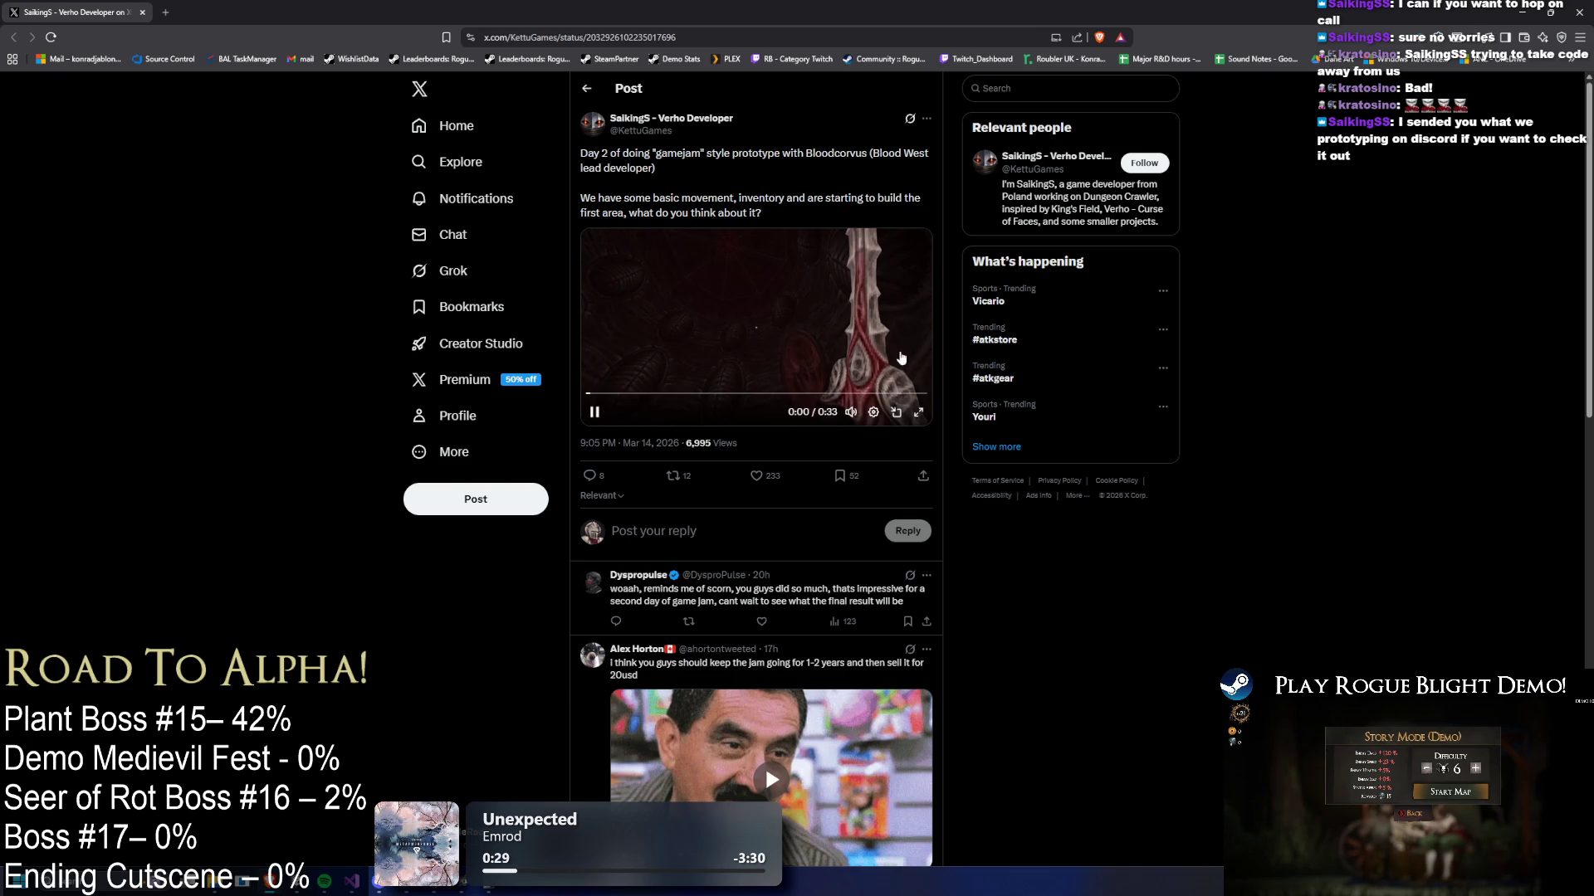
# - Watch the gamejam prototype video full screen, like the post and return to Unity
pyautogui.click(918, 413)
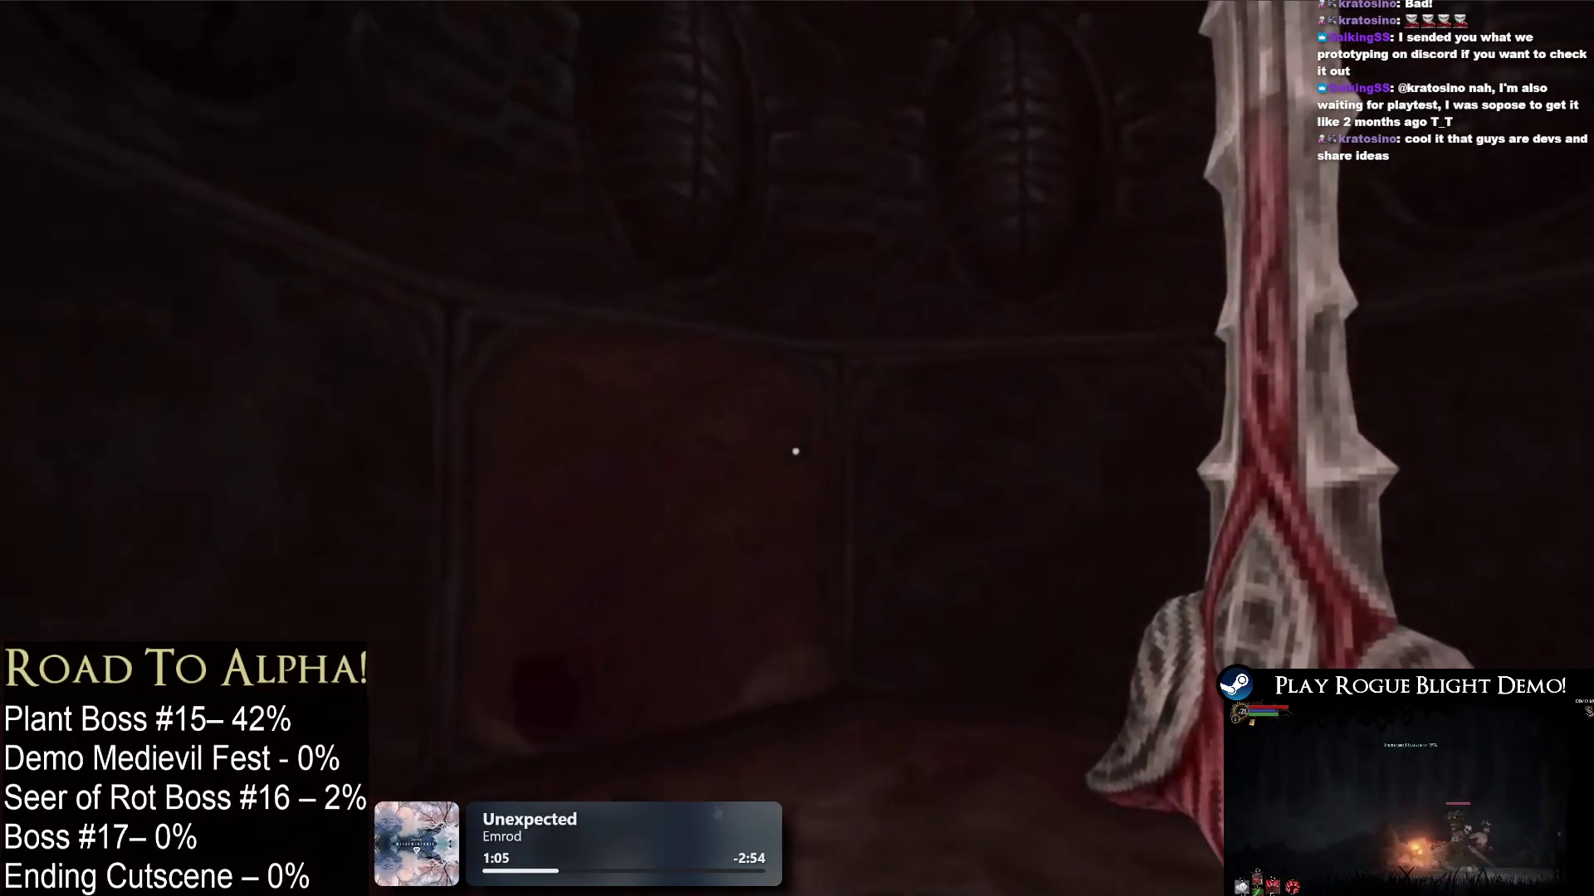
pyautogui.press('Escape')
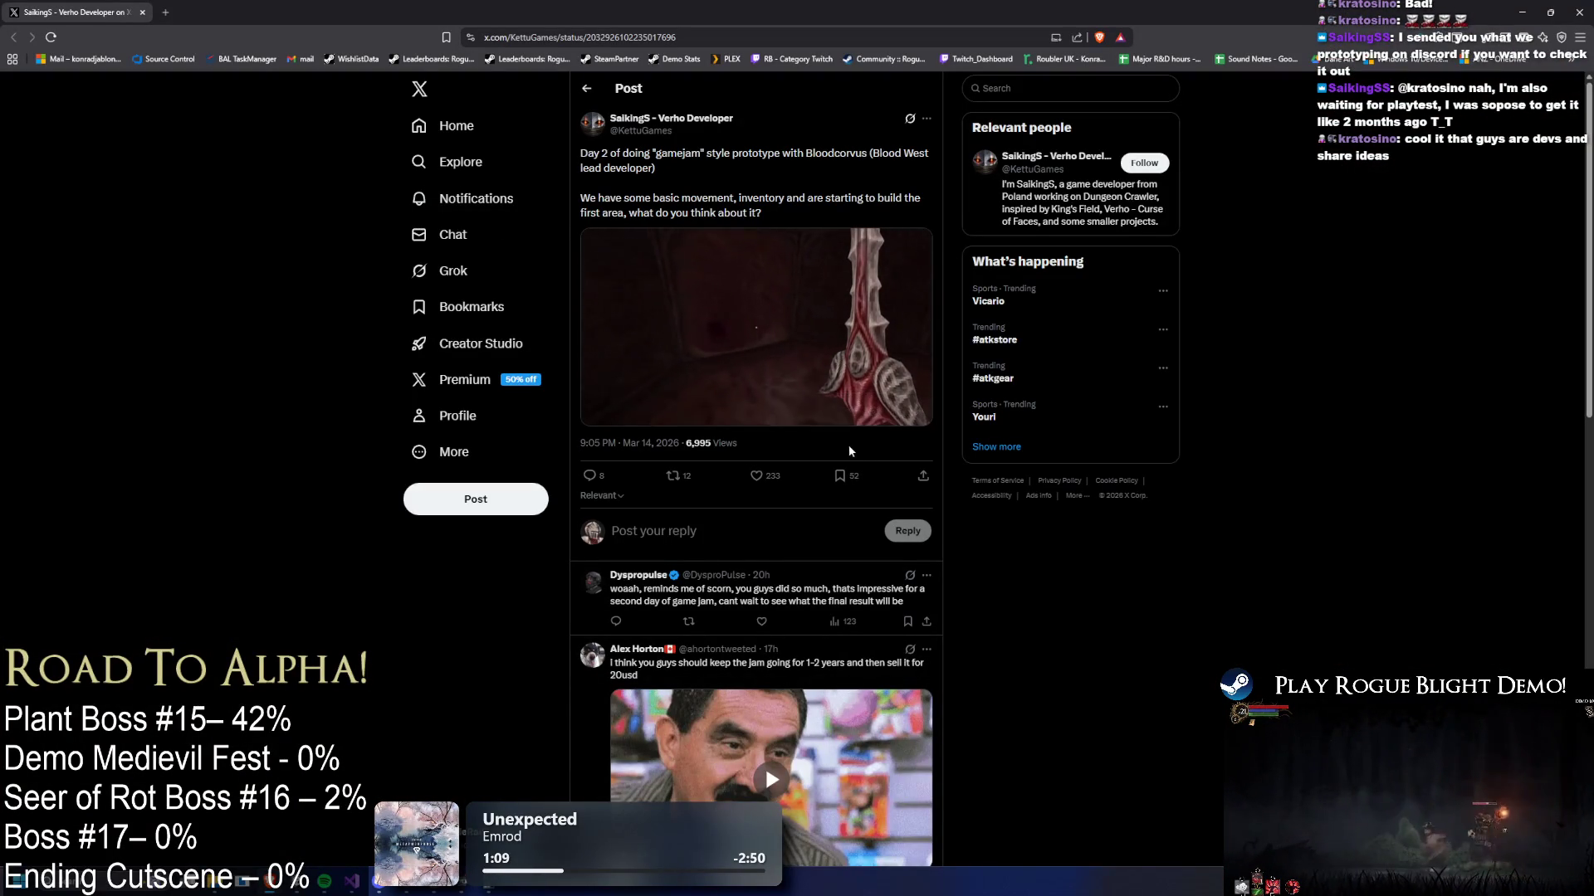
pyautogui.click(756, 475)
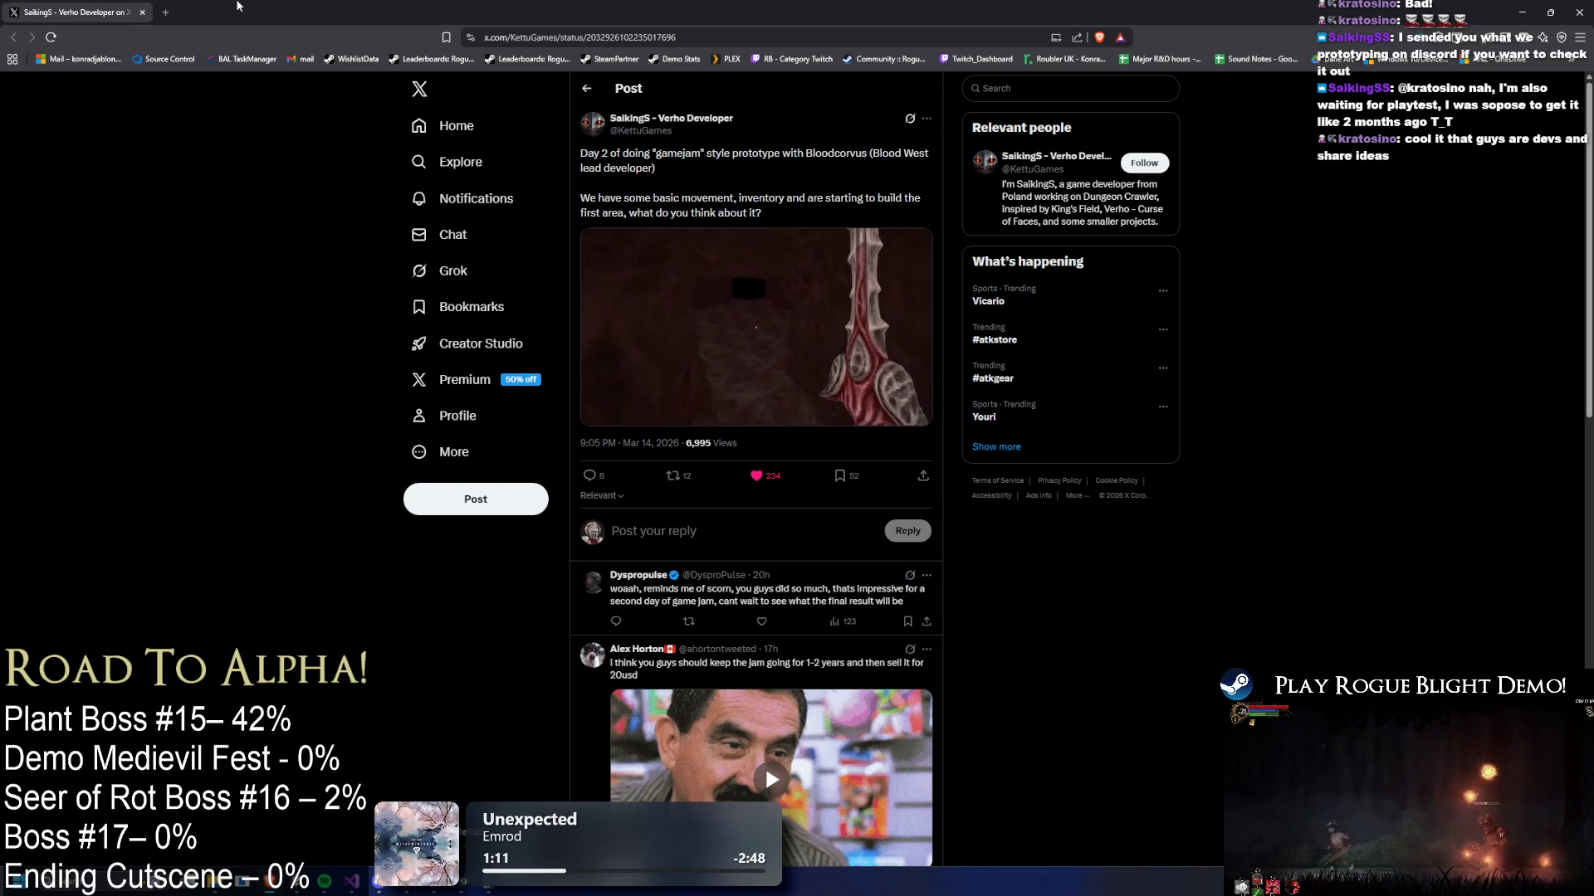
pyautogui.hotkey('alt', 'Tab')
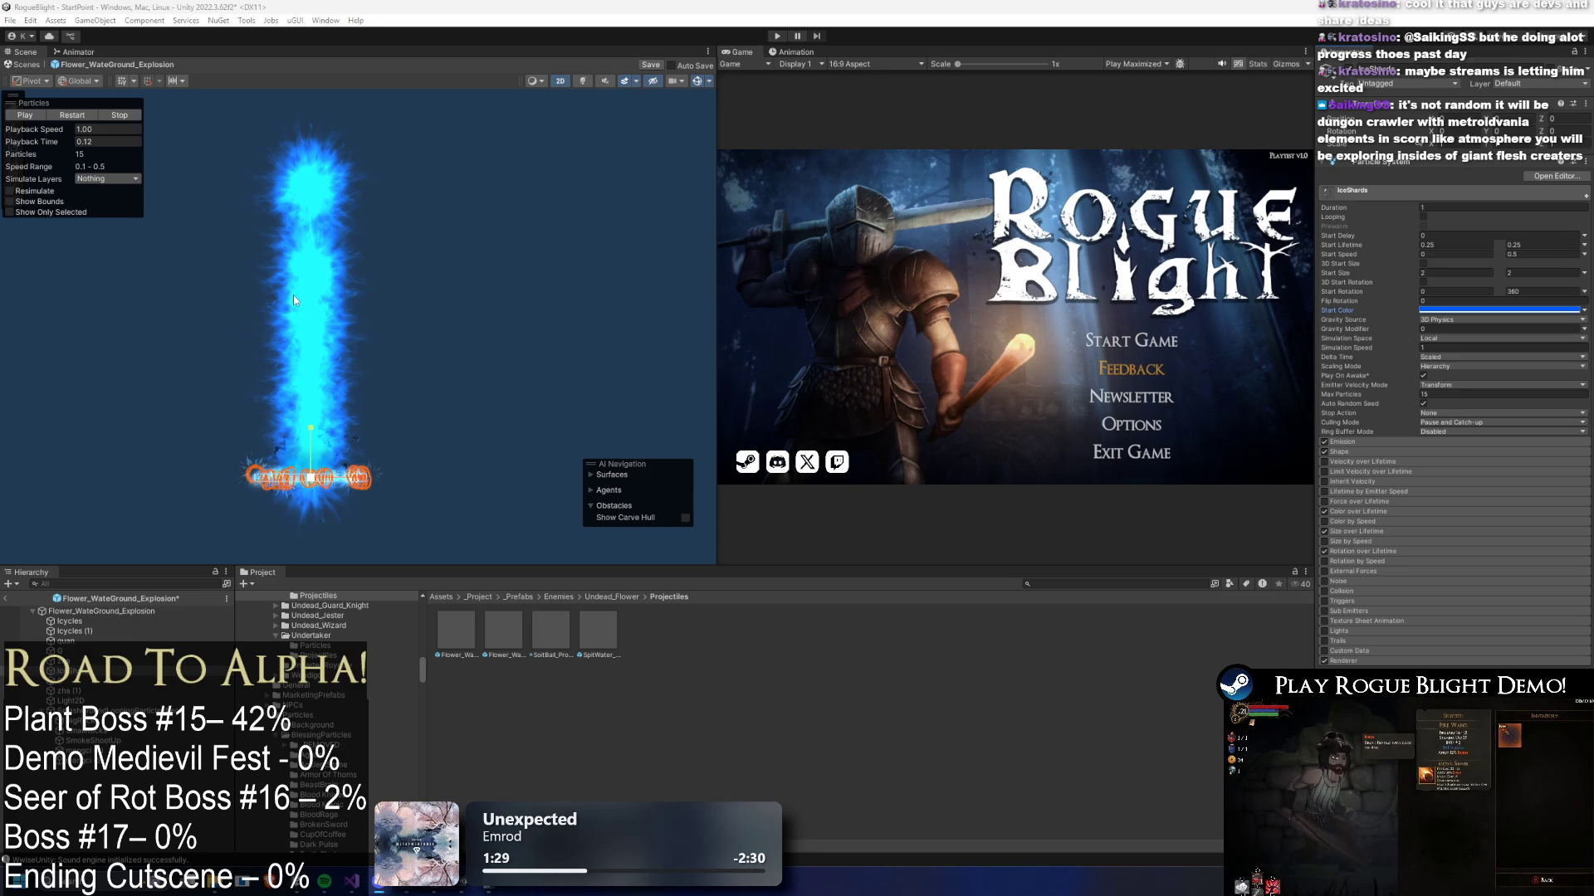
# - Paste the 005CFF blue start colour onto the zha emitter
pyautogui.scroll(3, 359, 450)
pyautogui.click(82, 689)
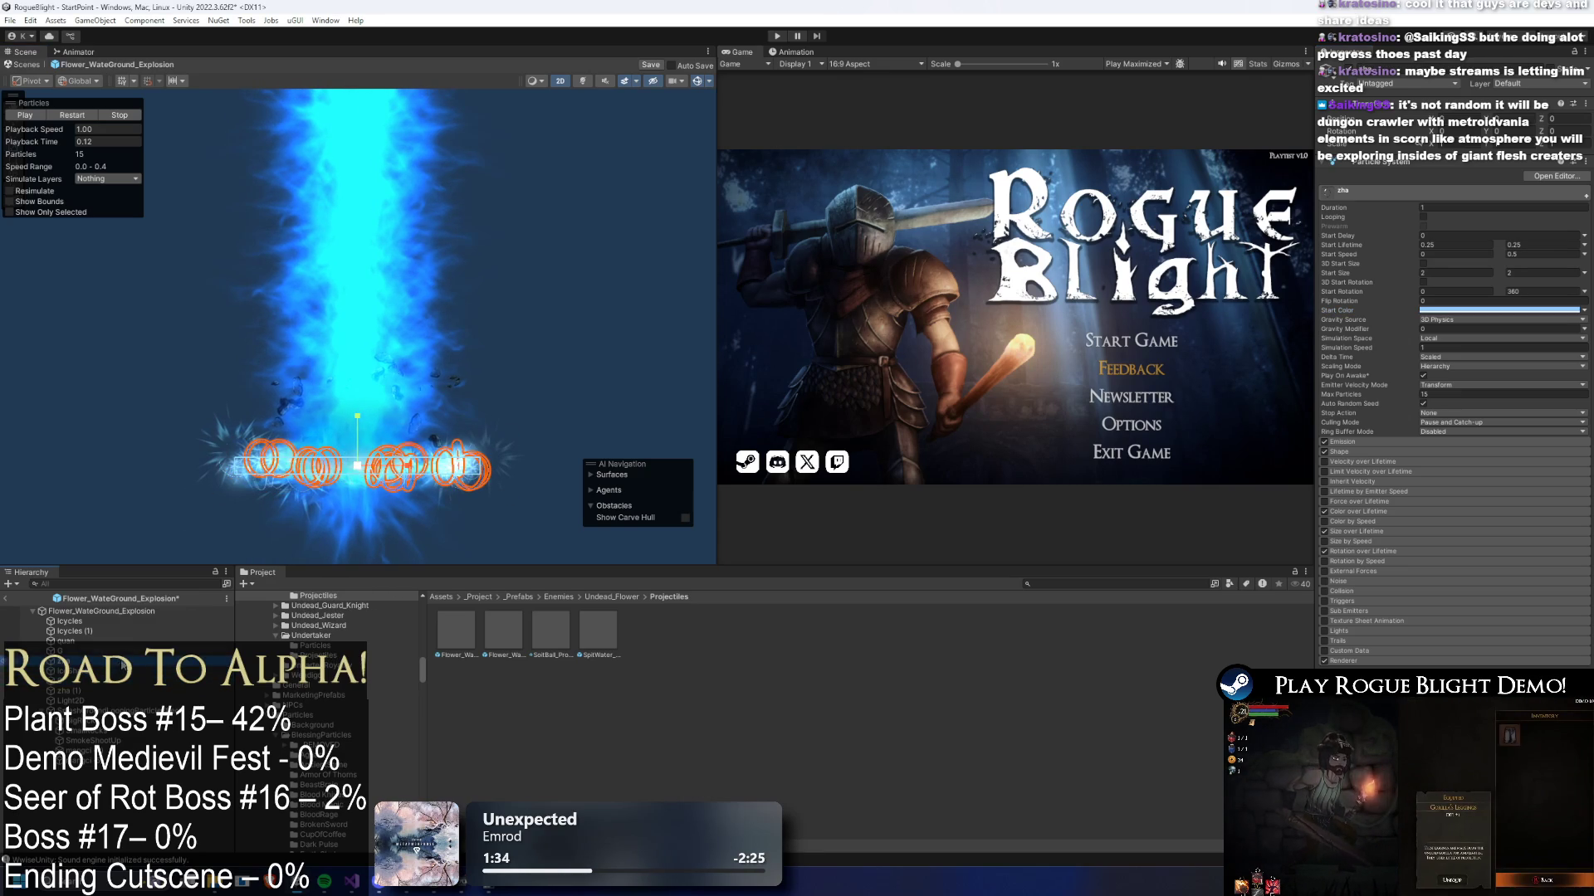
pyautogui.rightClick(1444, 322)
pyautogui.rightClick(1444, 329)
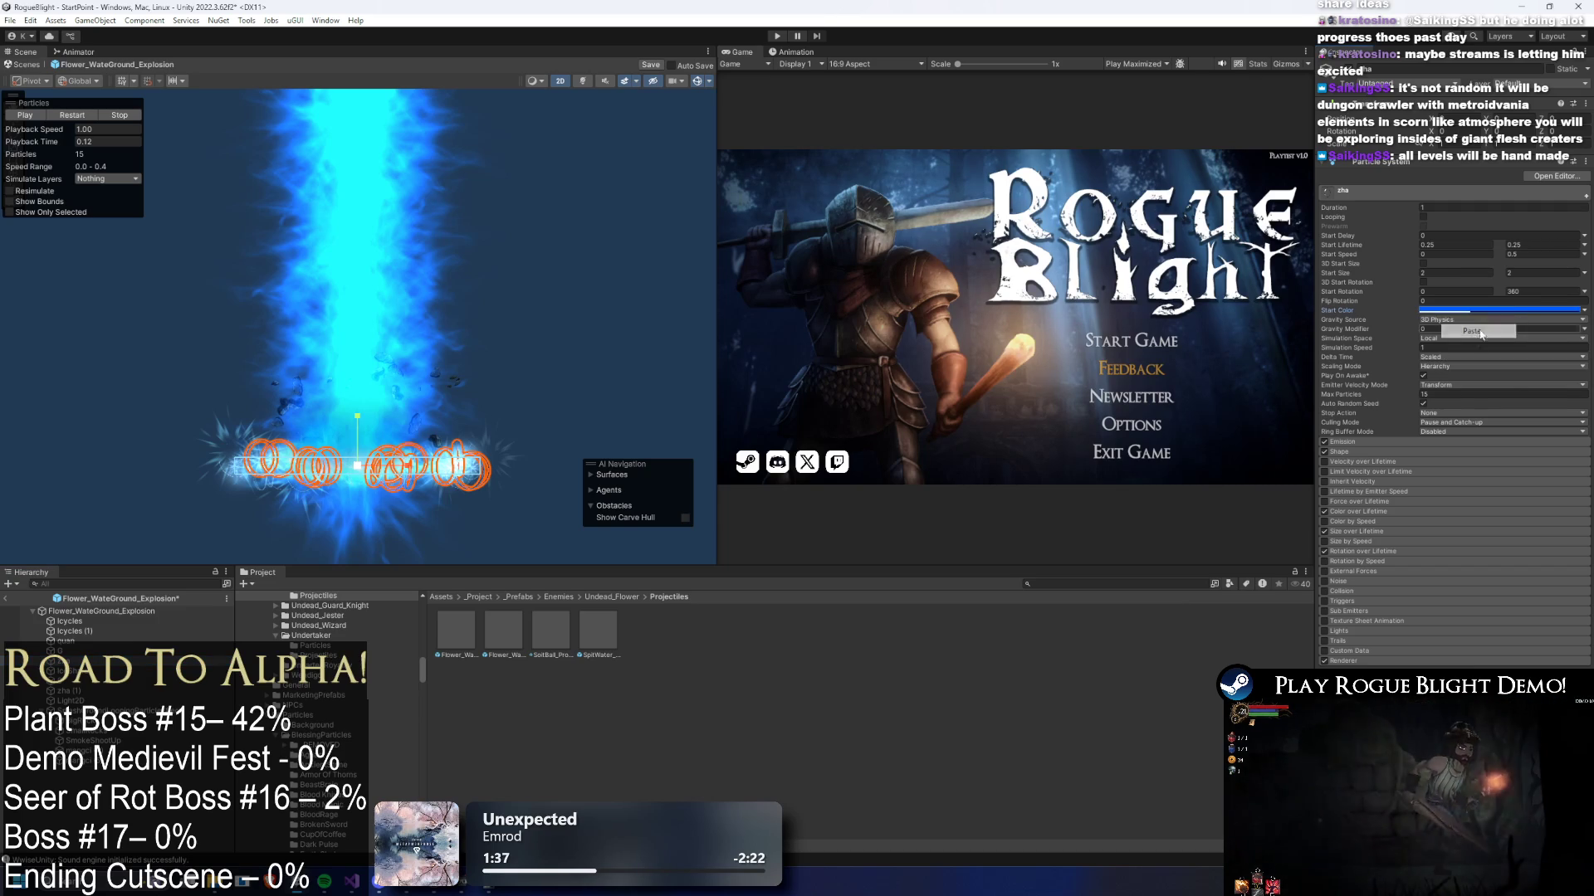
pyautogui.click(1521, 312)
# - Paste the same blue onto Icycles (1), then select quan and return to Icycles (1)
pyautogui.click(89, 631)
pyautogui.rightClick(1442, 311)
pyautogui.click(1476, 314)
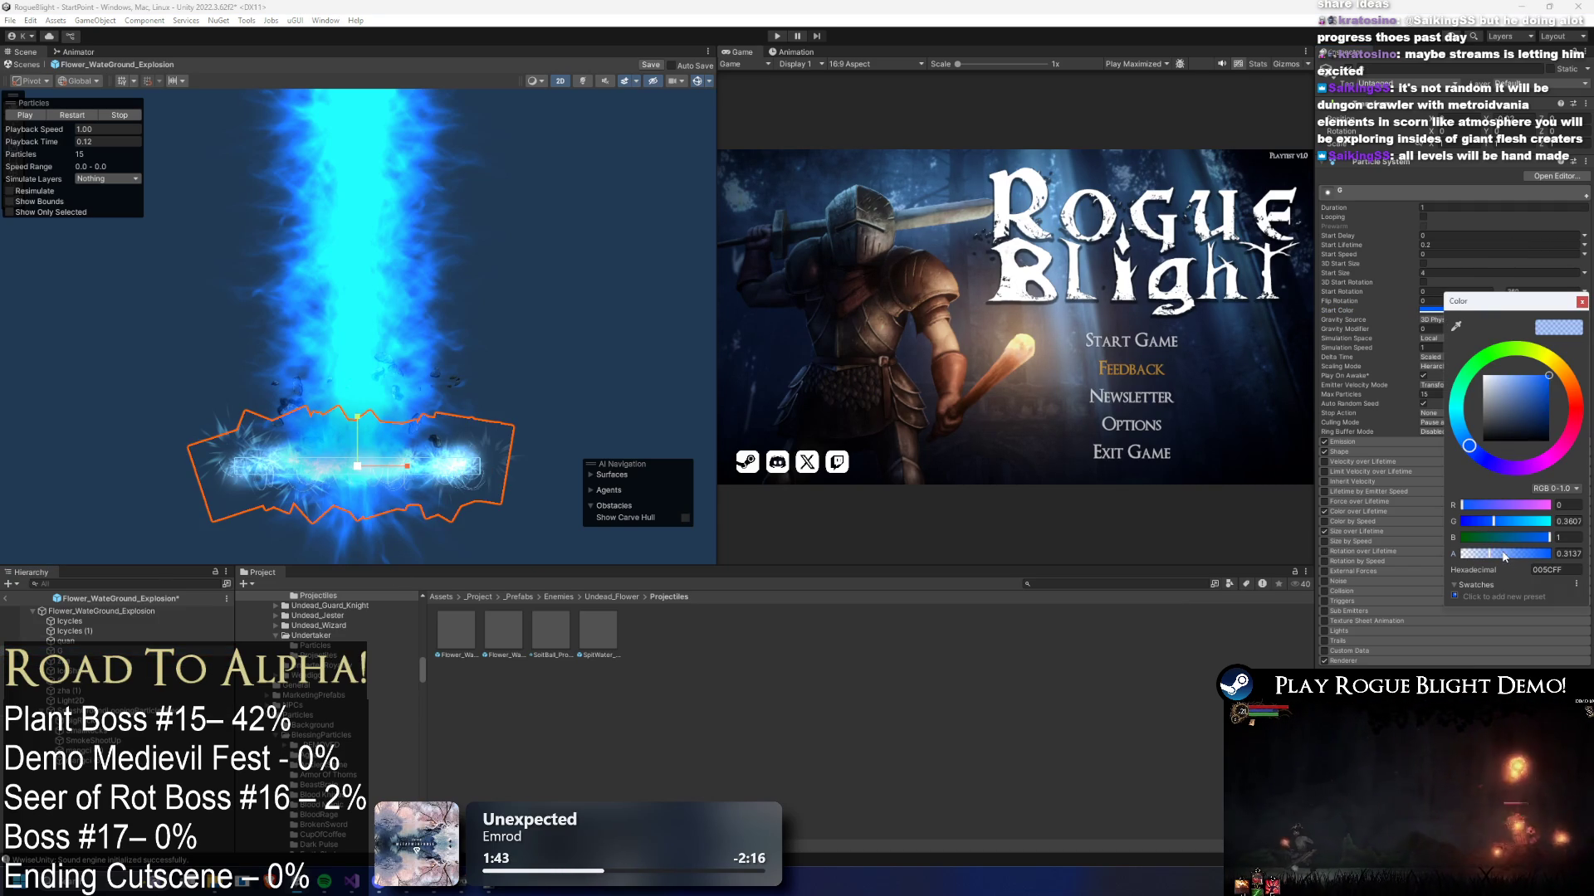
pyautogui.click(69, 641)
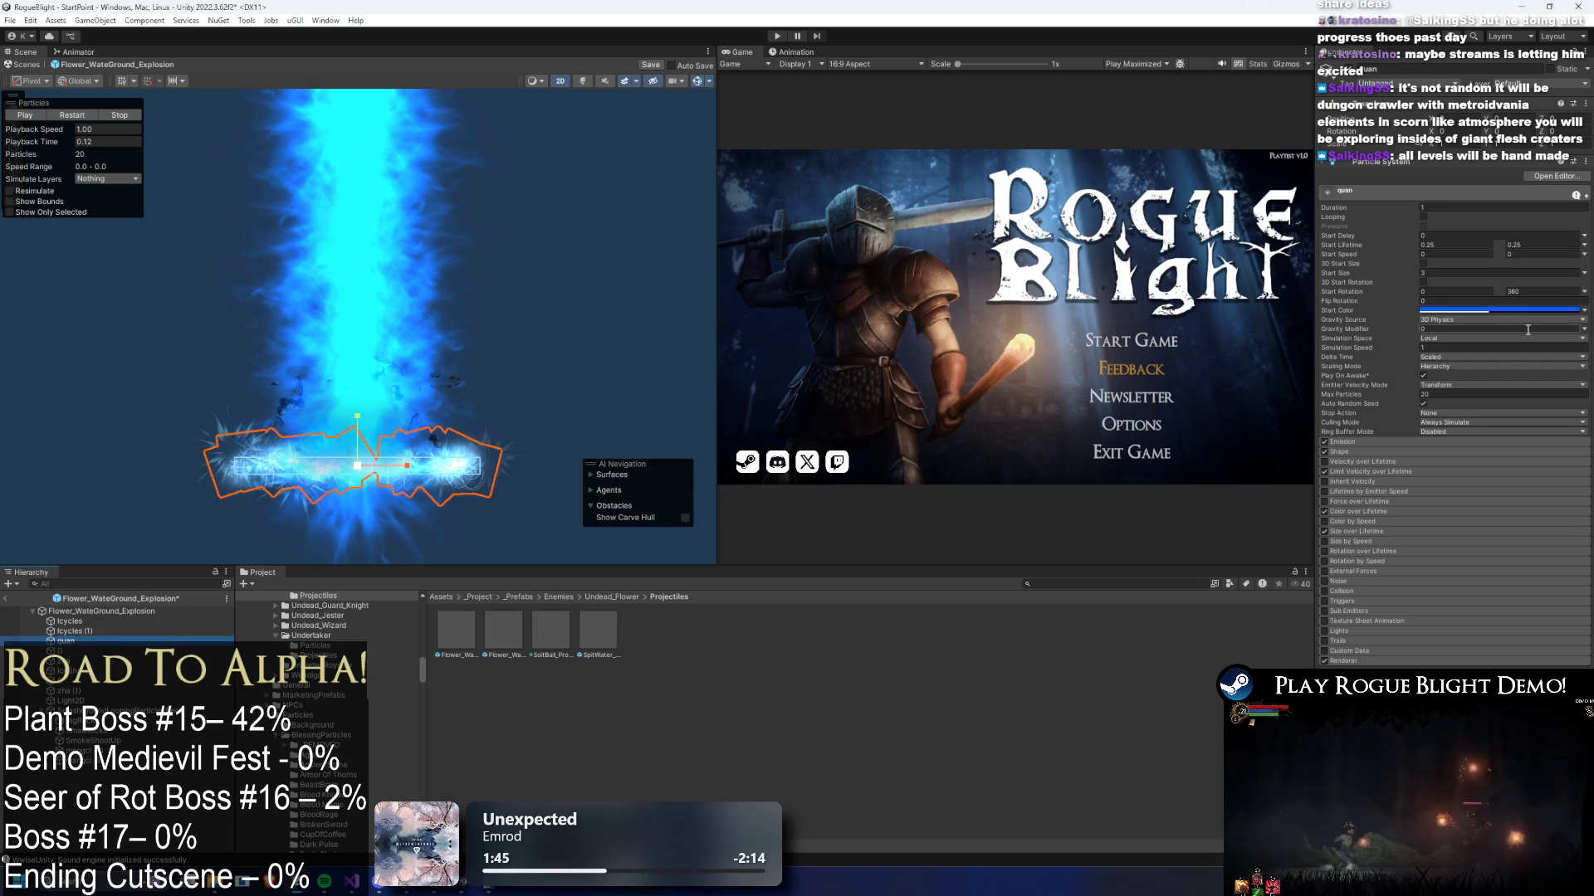
pyautogui.press('Up')
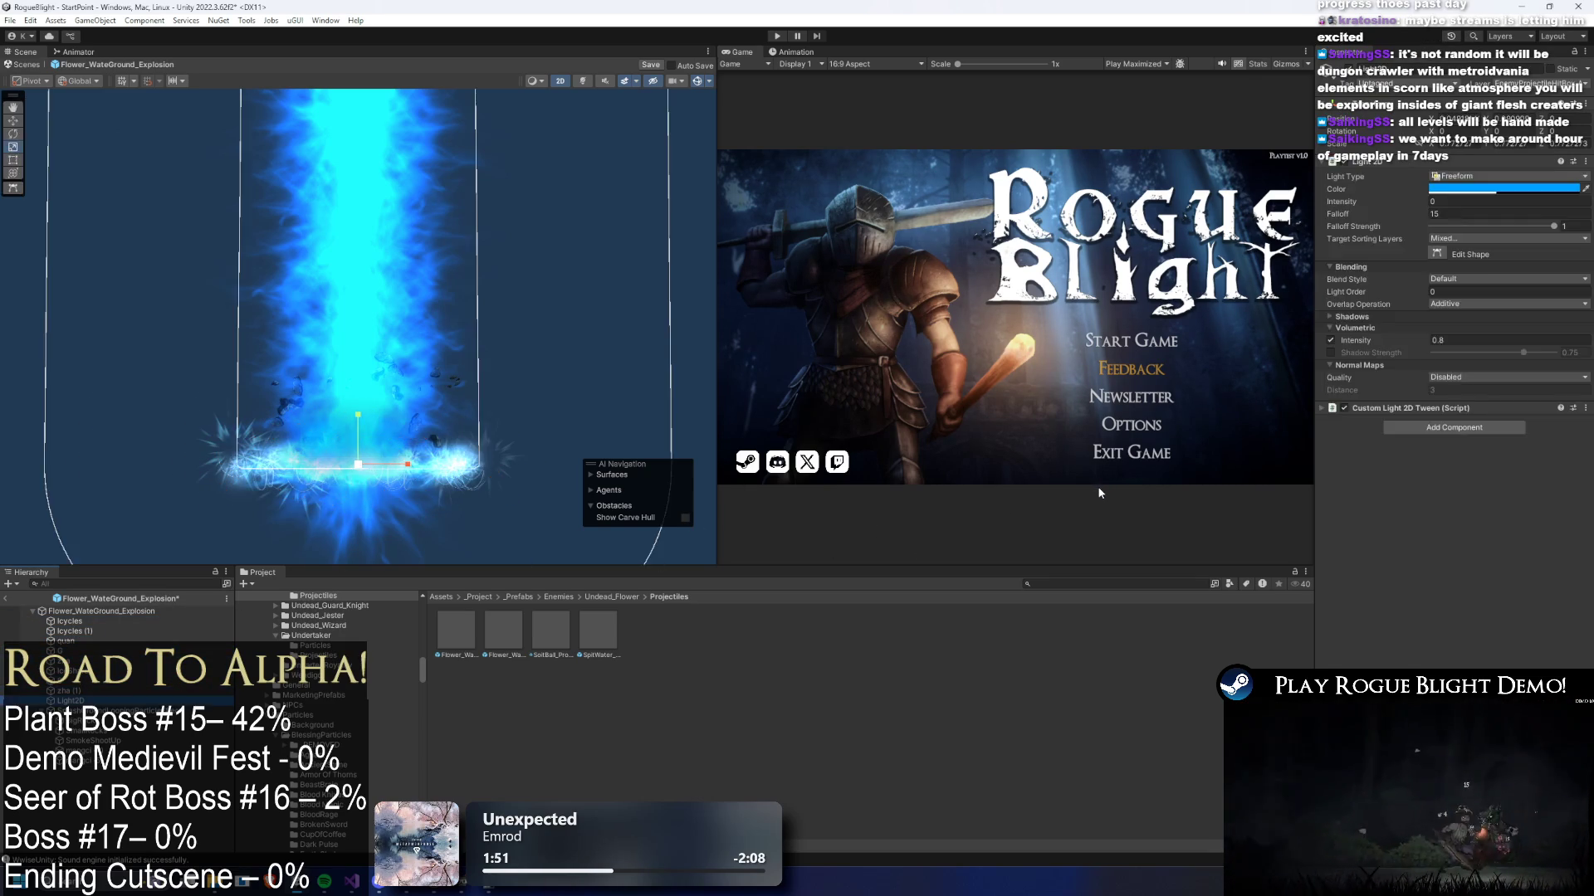
# - Scrub the preview and inspect Icycles, SmashGroundLoopingParticleEffect, the 2D light and zha
pyautogui.click(96, 611)
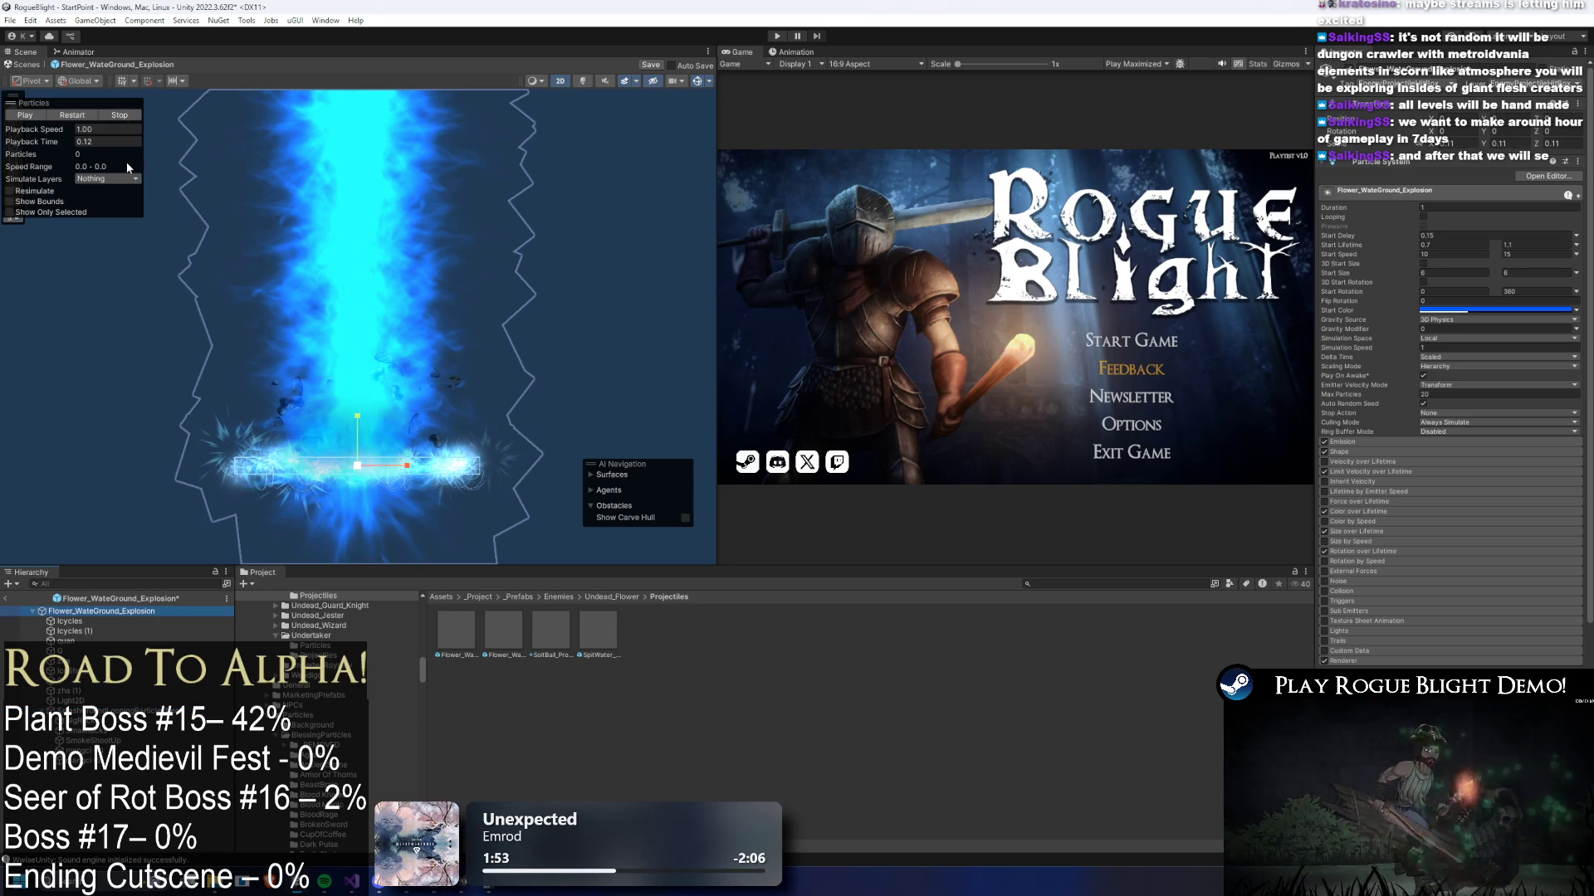
pyautogui.moveTo(73, 144); pyautogui.dragTo(102, 144)
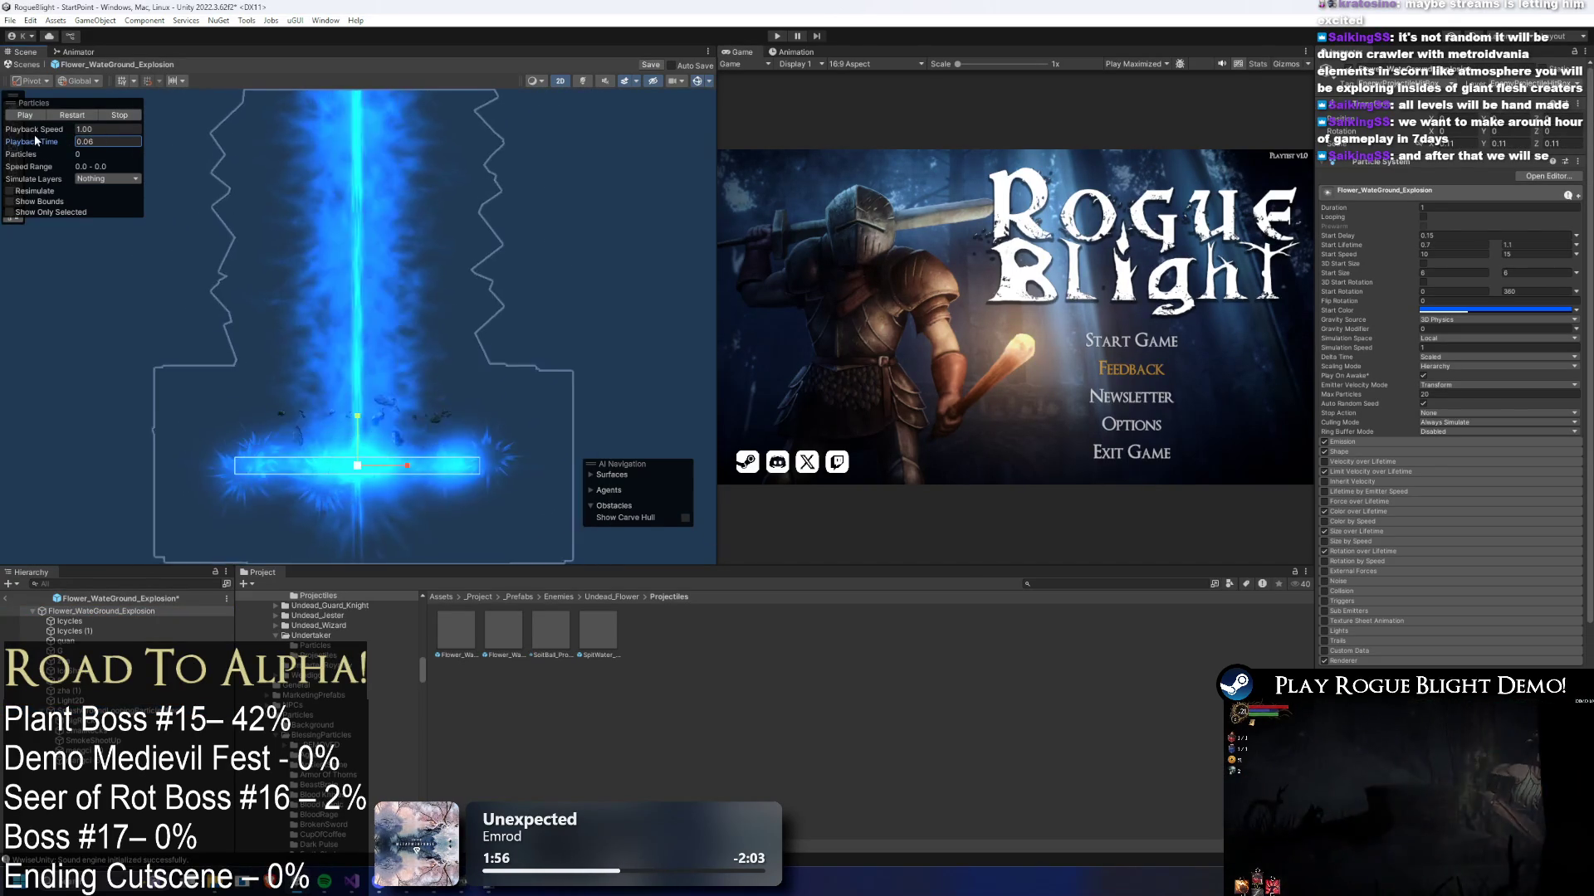
pyautogui.click(111, 622)
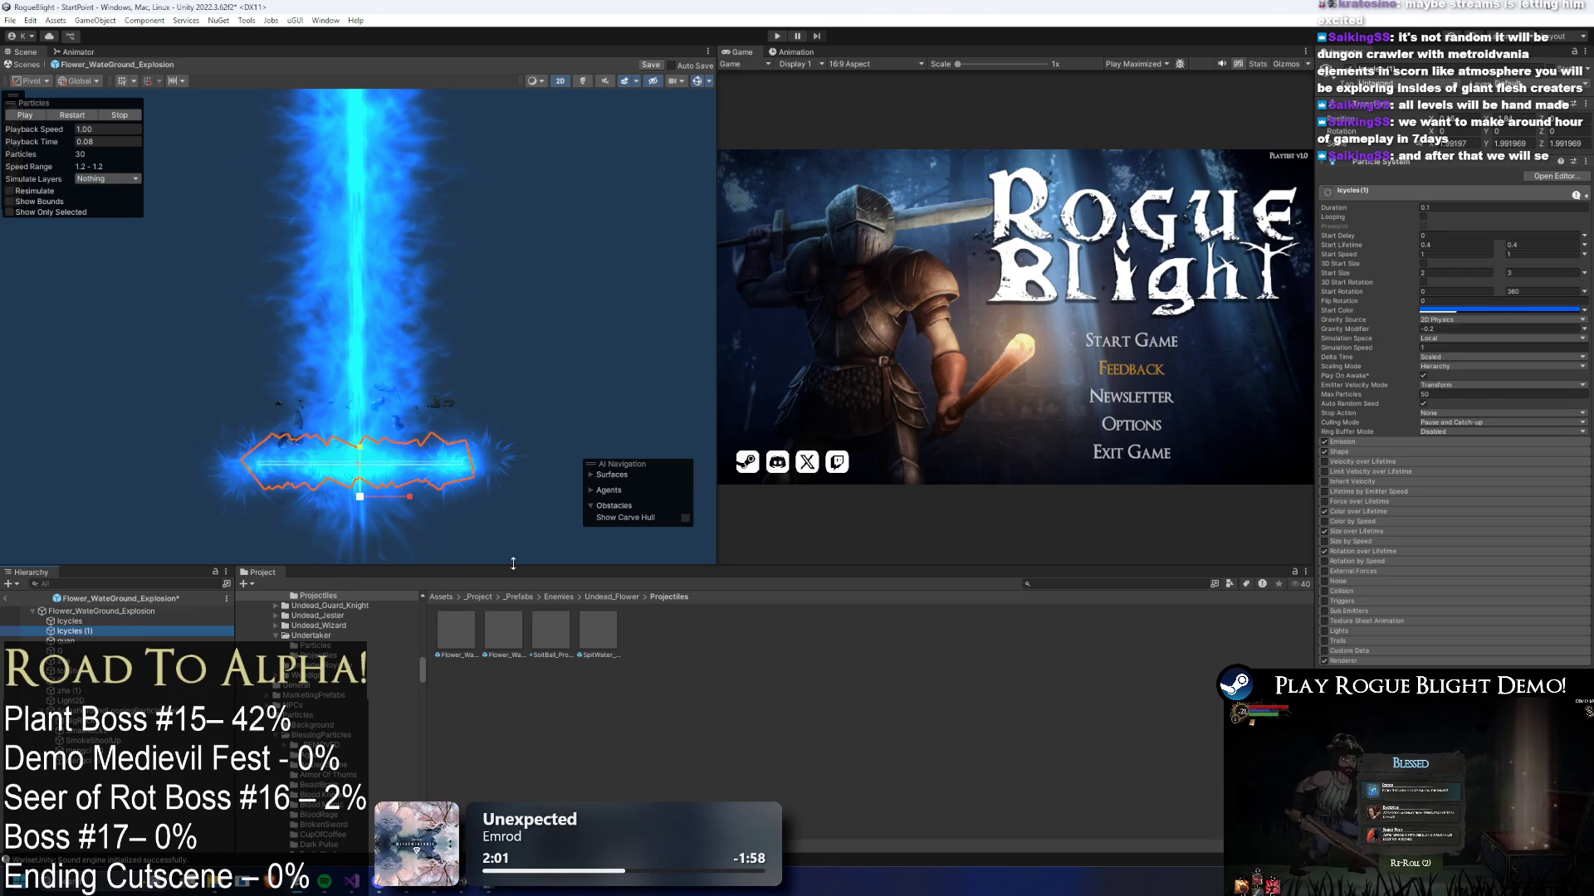
pyautogui.click(564, 538)
pyautogui.click(580, 546)
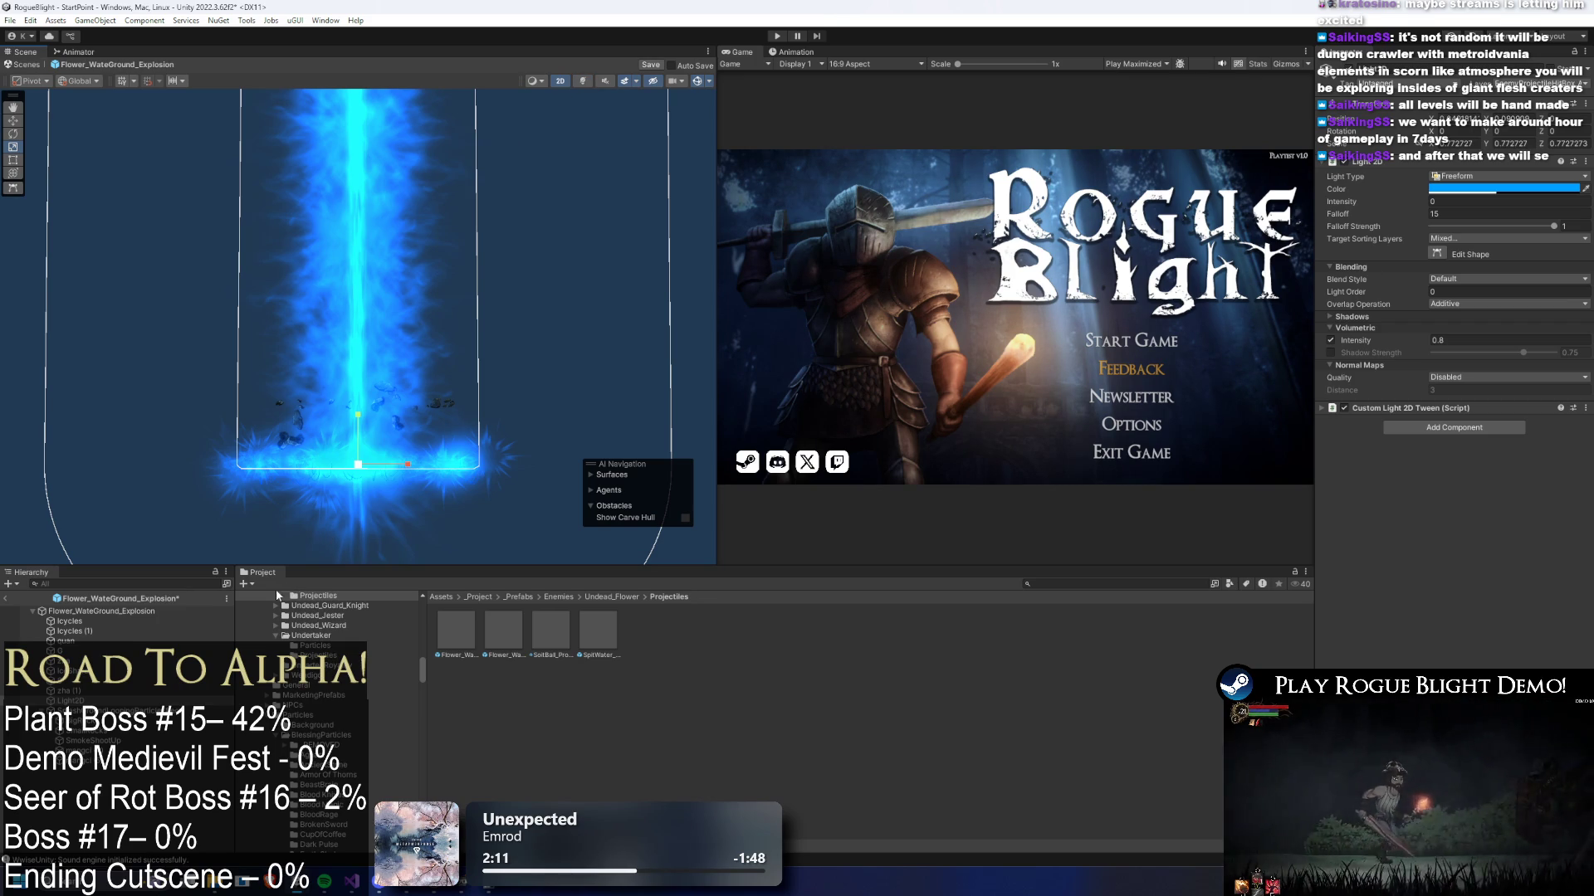
pyautogui.click(101, 692)
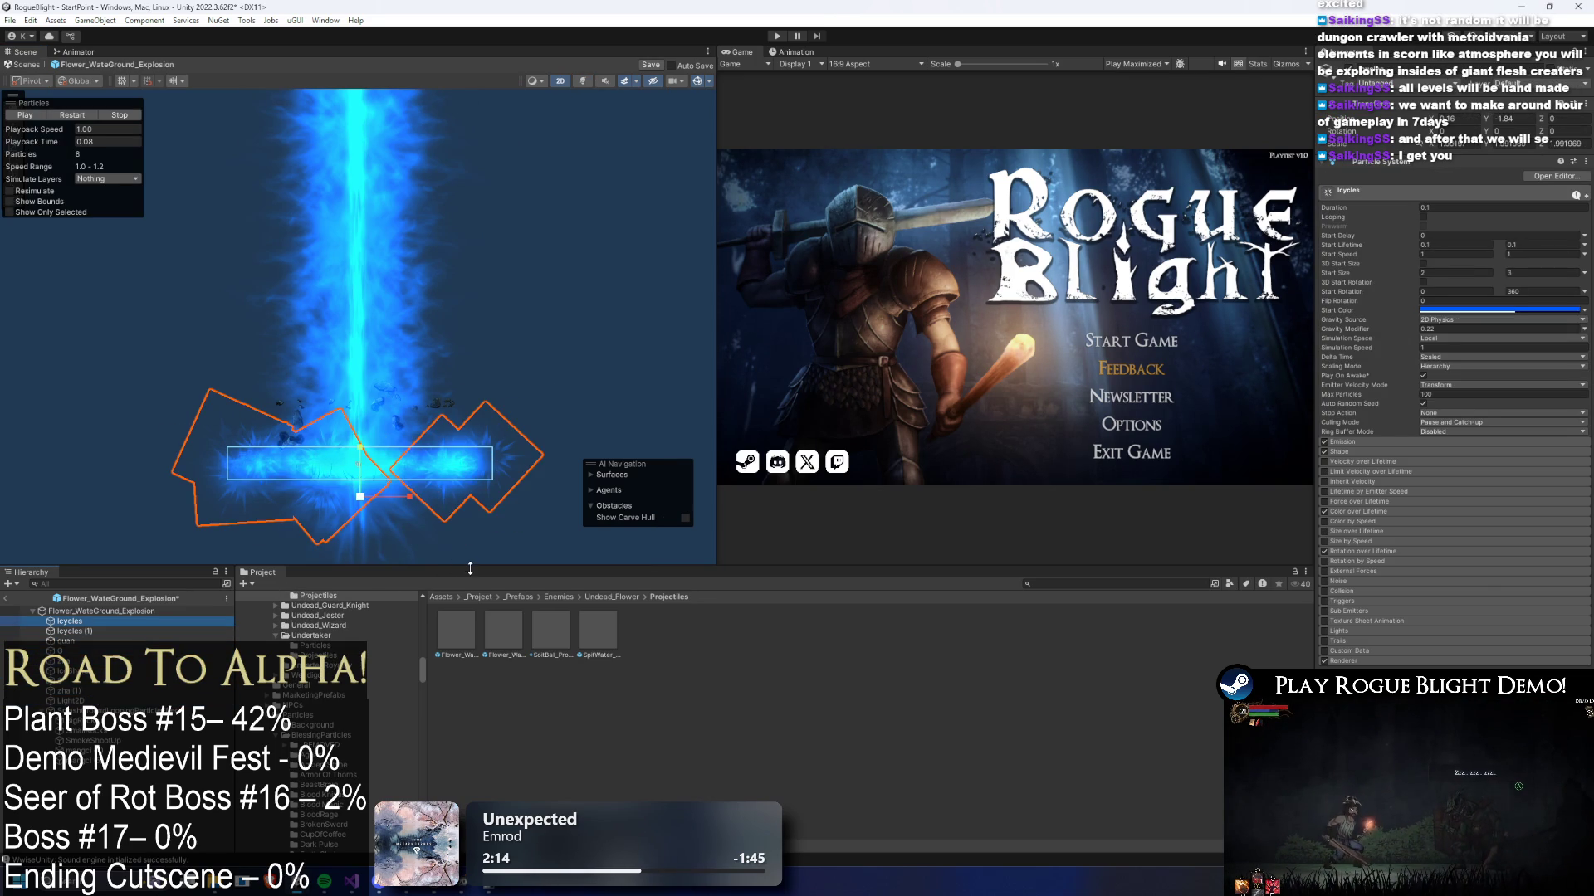
pyautogui.click(129, 611)
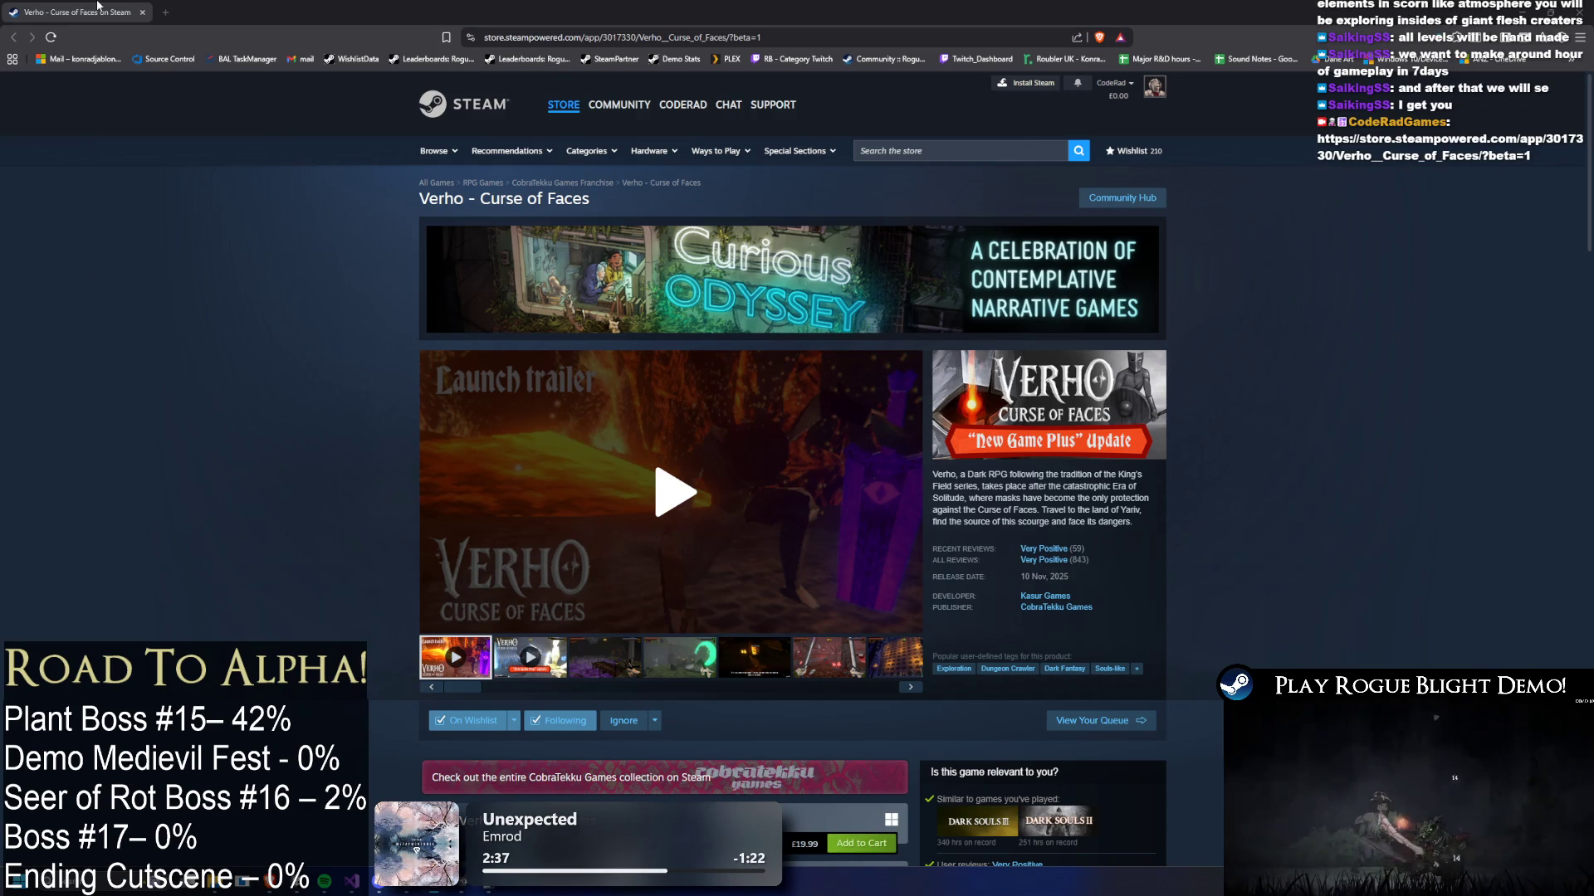
pyautogui.click(639, 474)
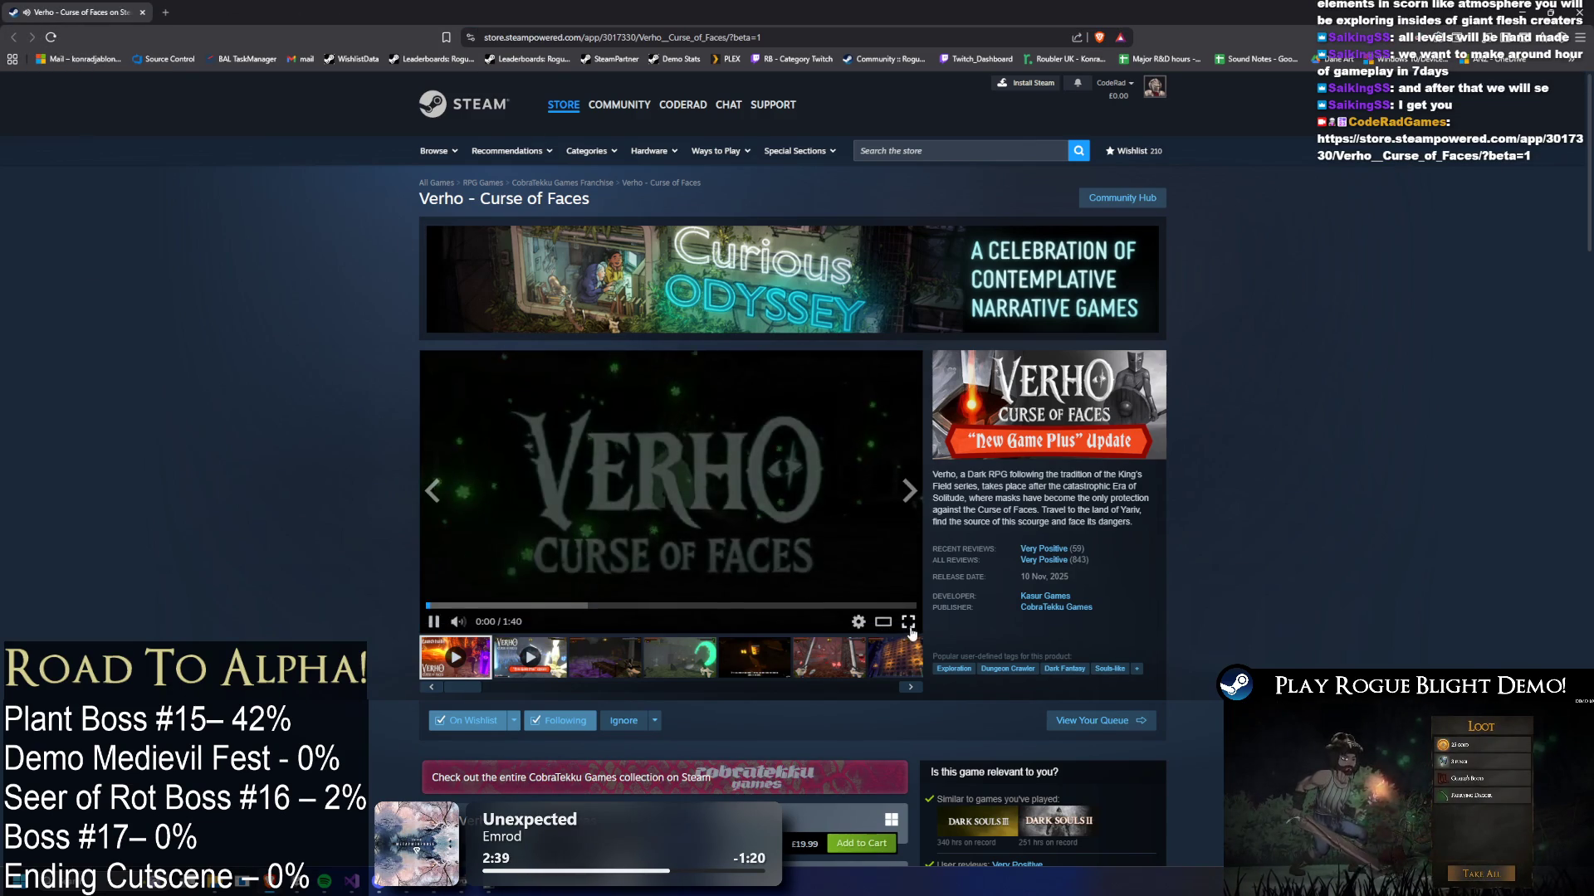
pyautogui.click(908, 621)
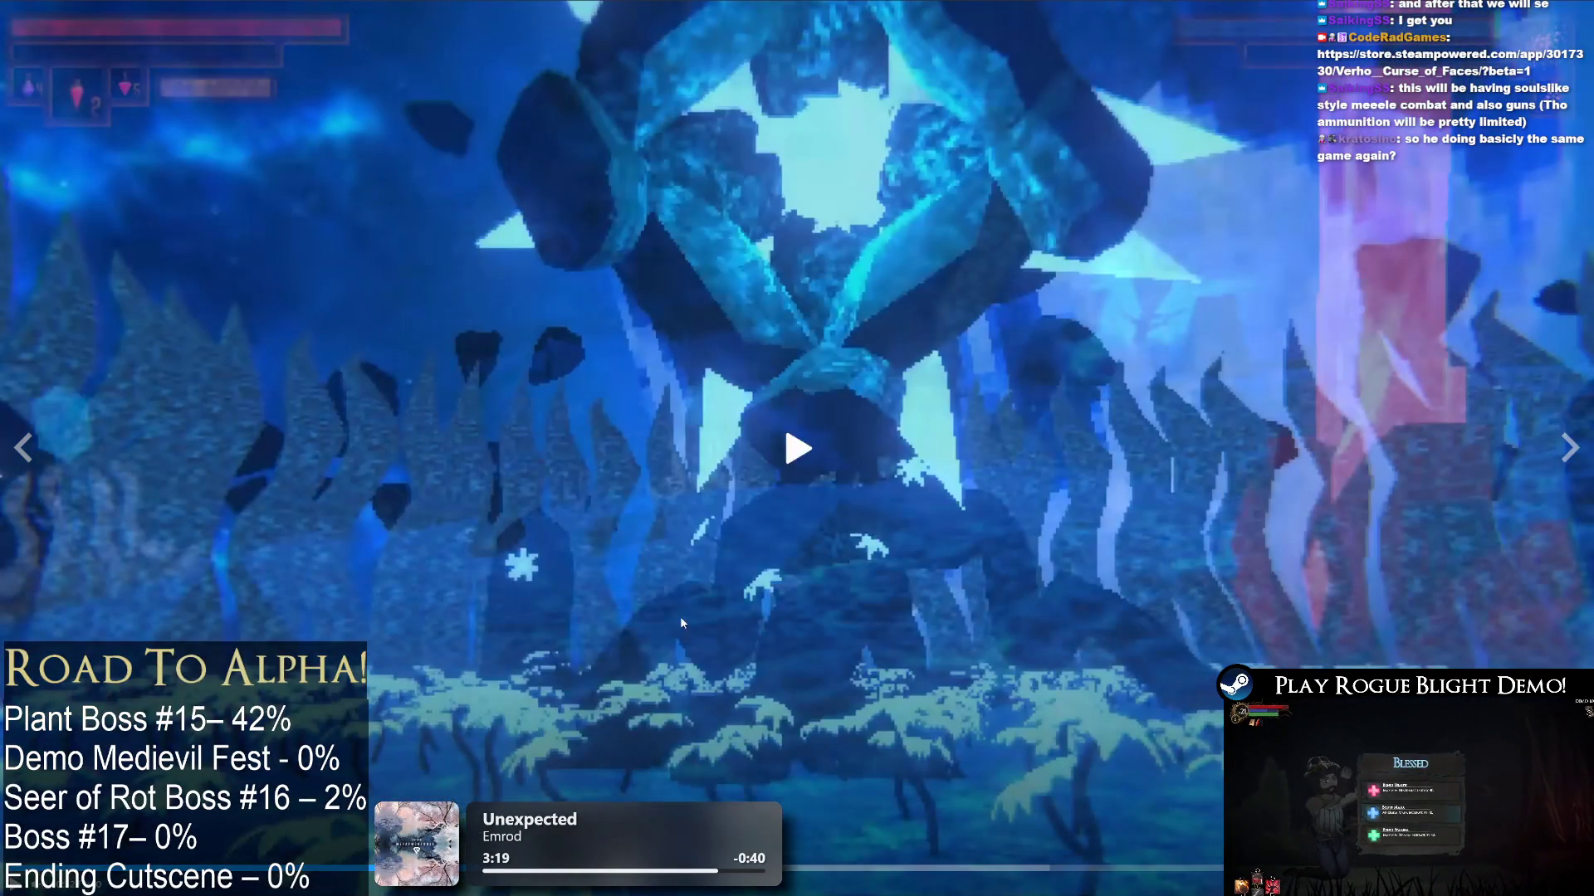
pyautogui.click(789, 229)
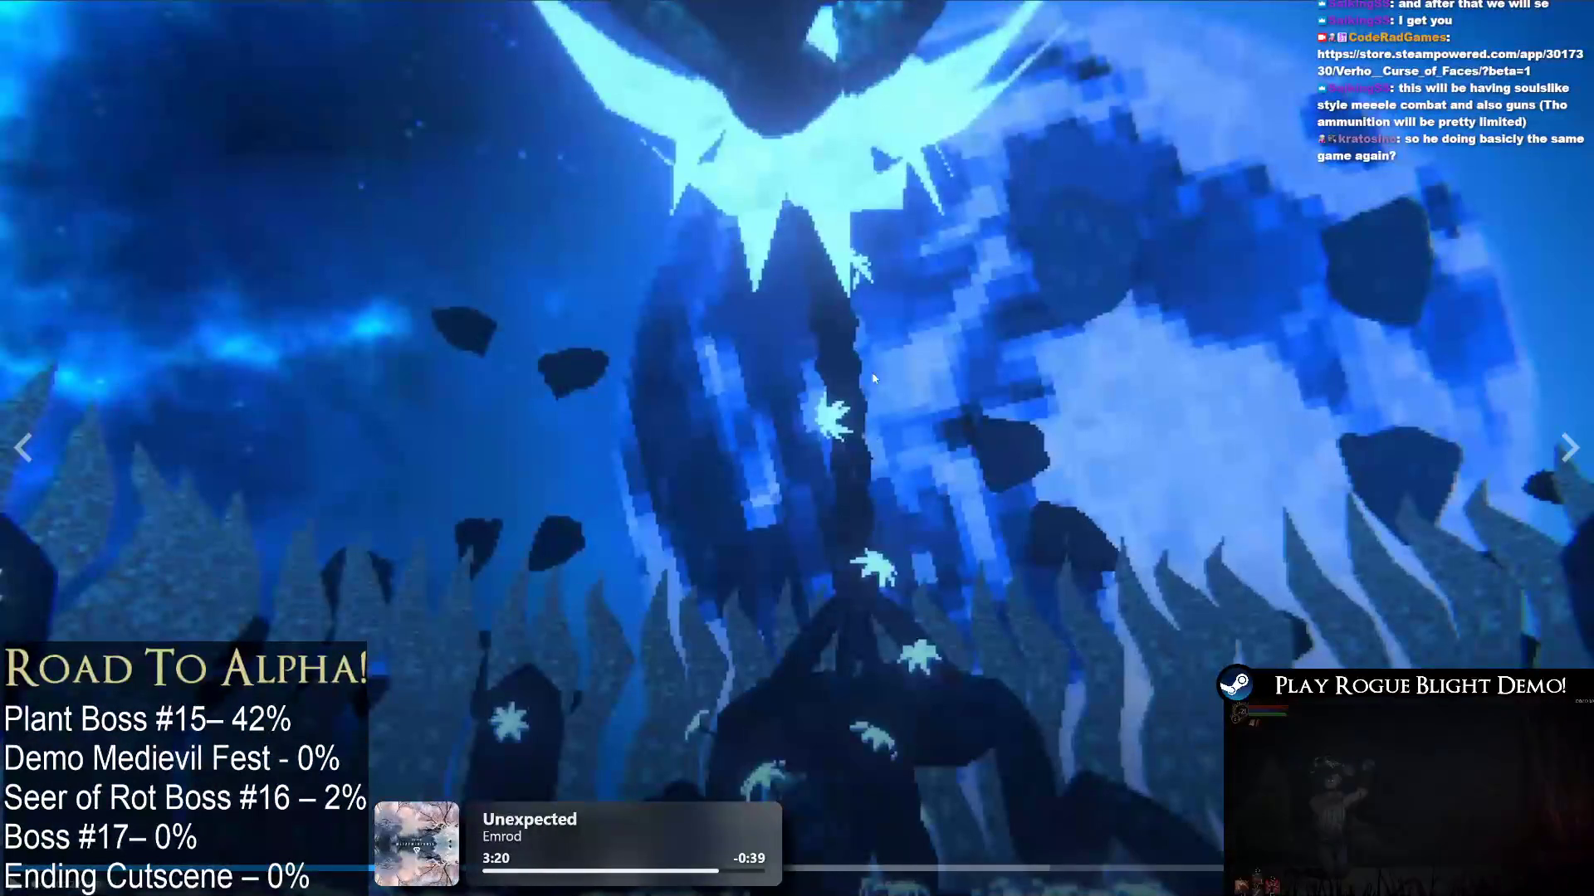
pyautogui.click(834, 535)
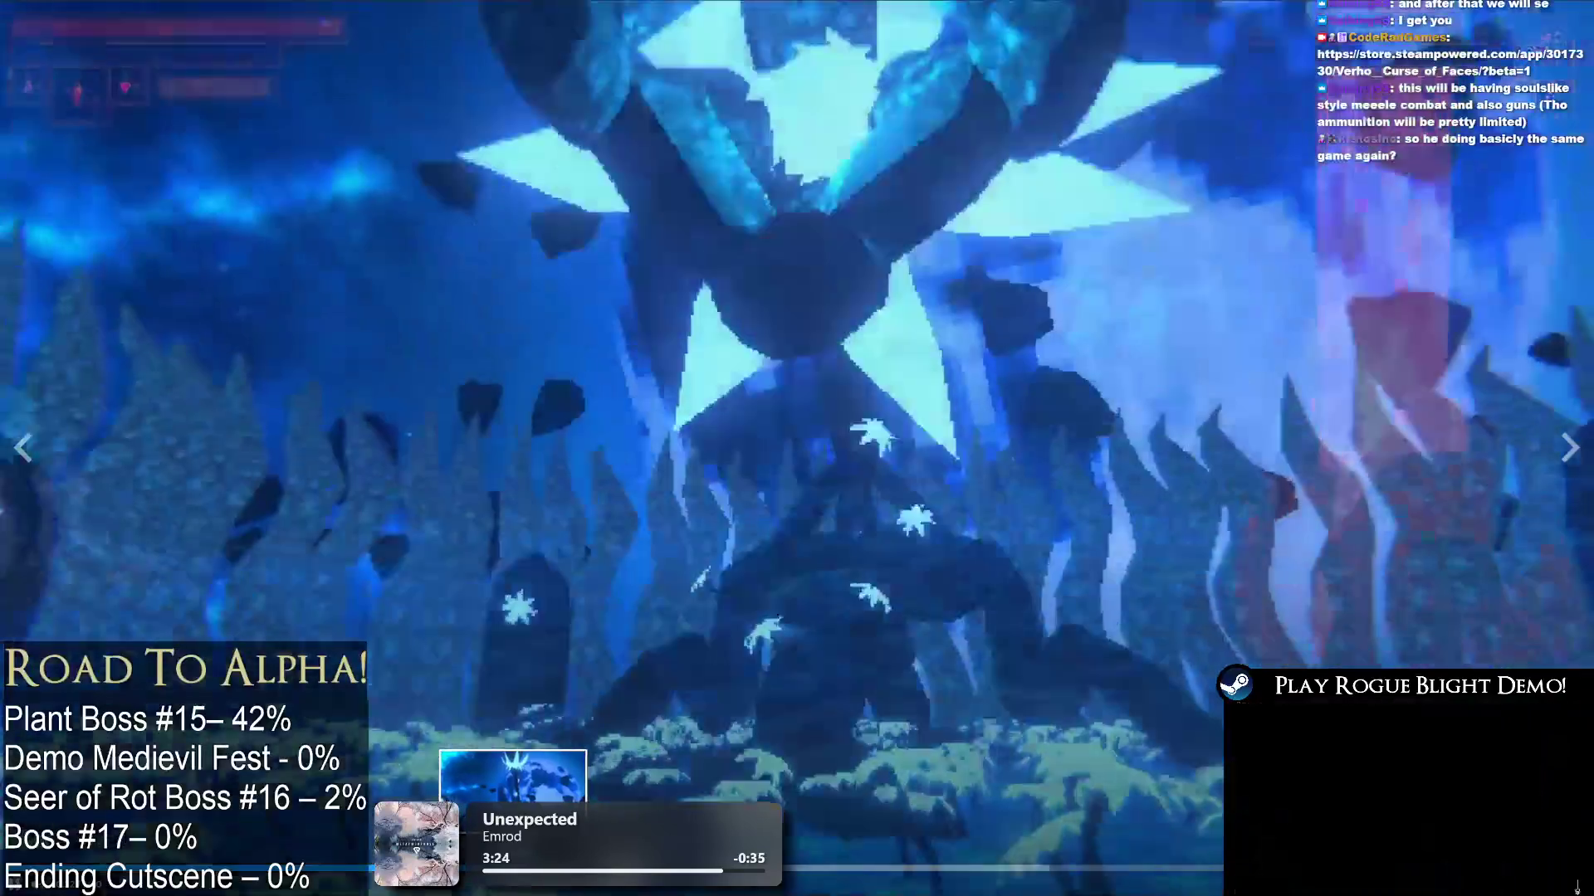
pyautogui.moveTo(516, 710)
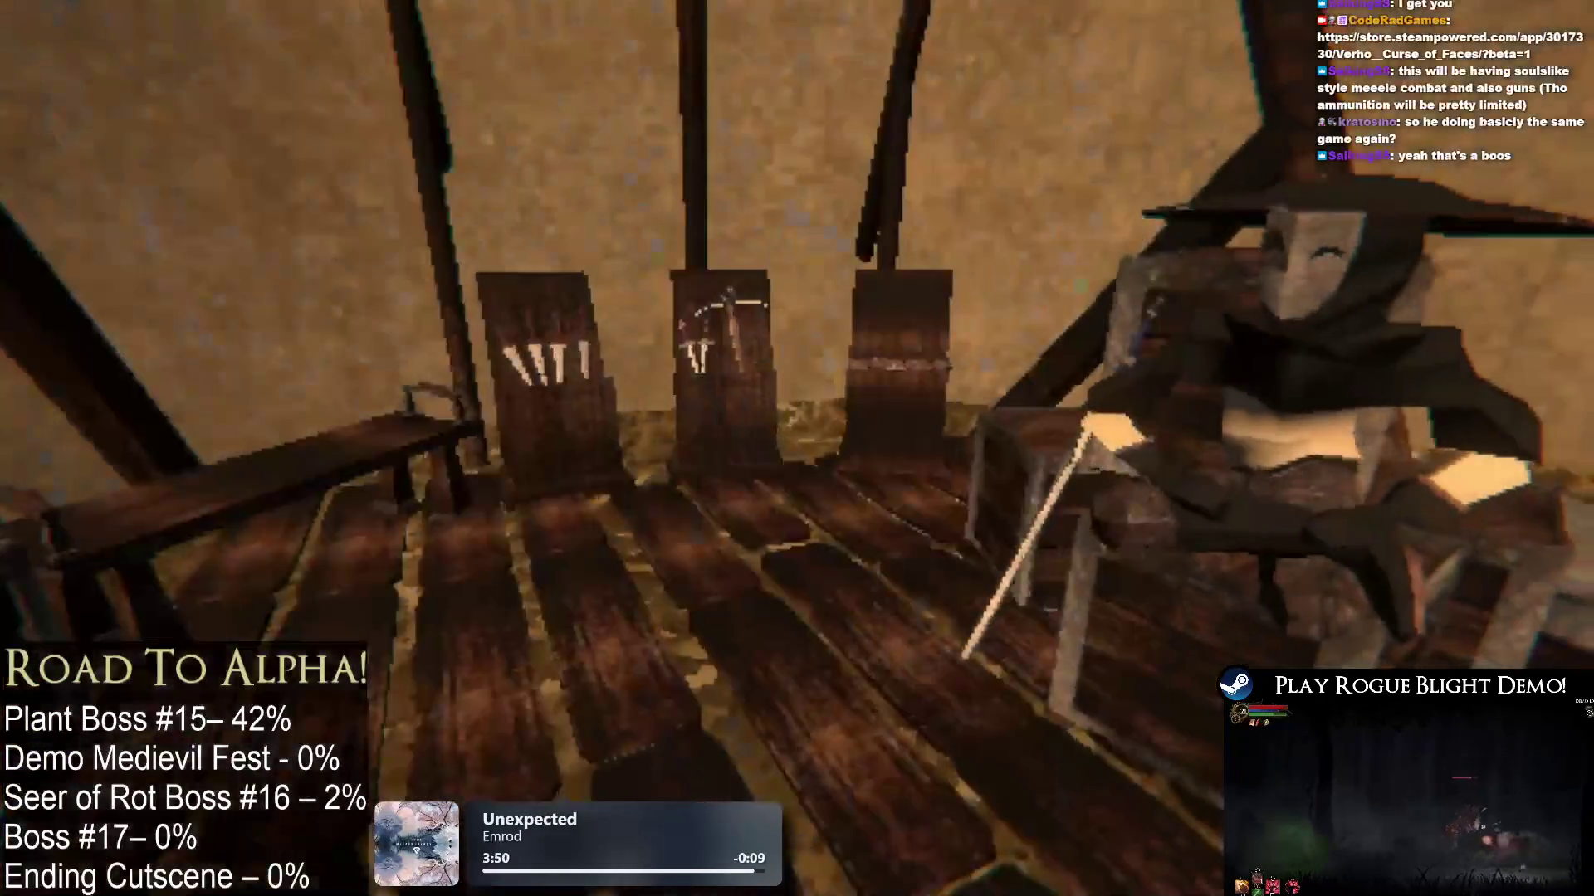
pyautogui.moveTo(1119, 517)
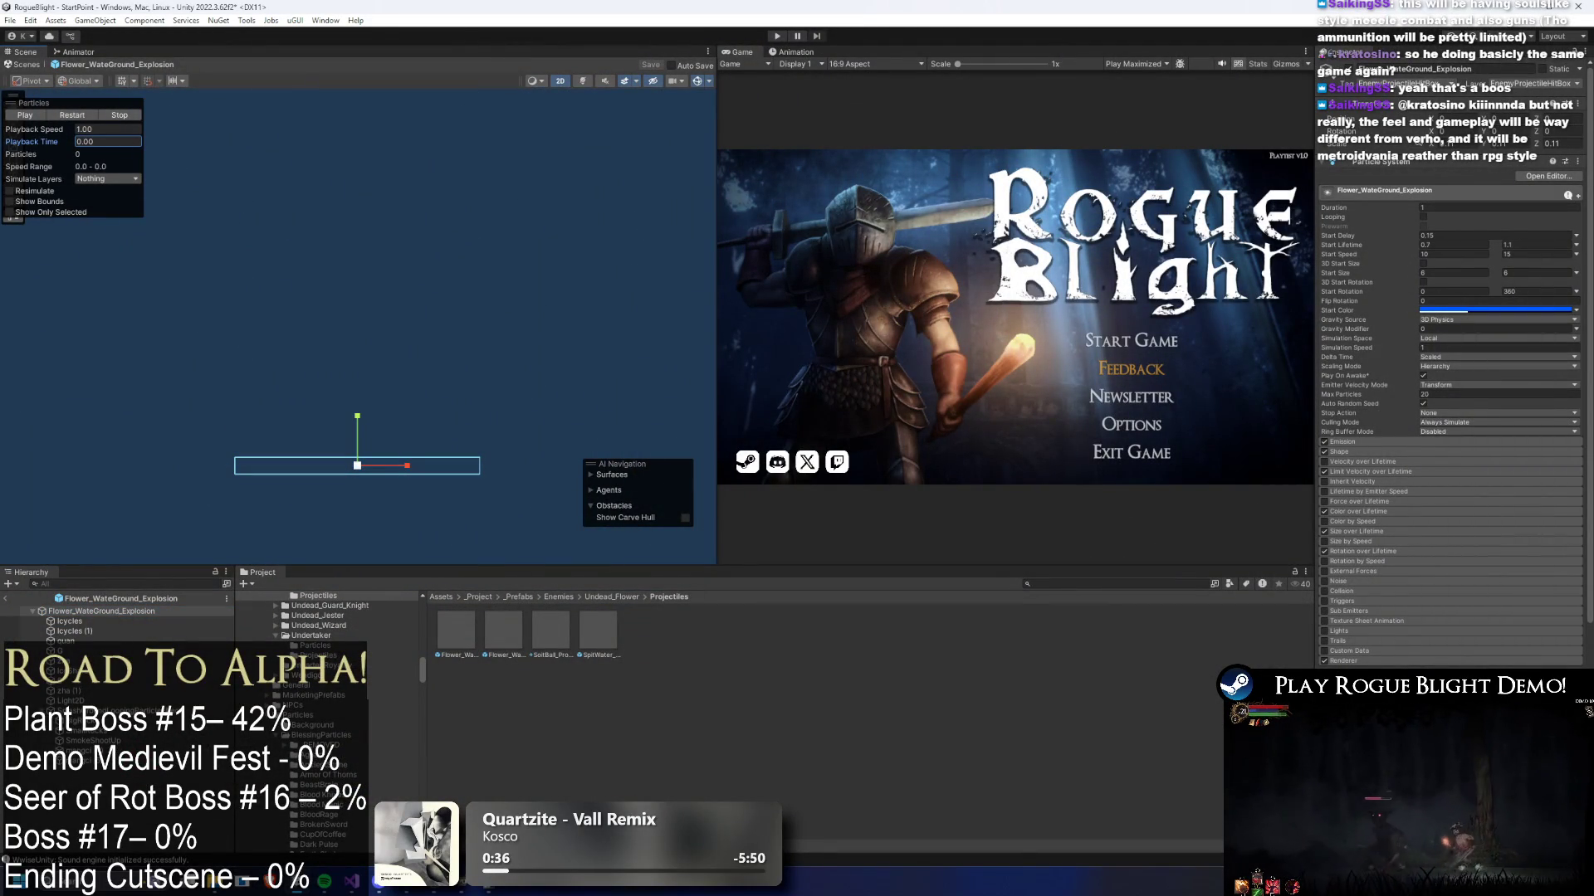
# - Enter play mode and pick the first save slot
pyautogui.click(778, 37)
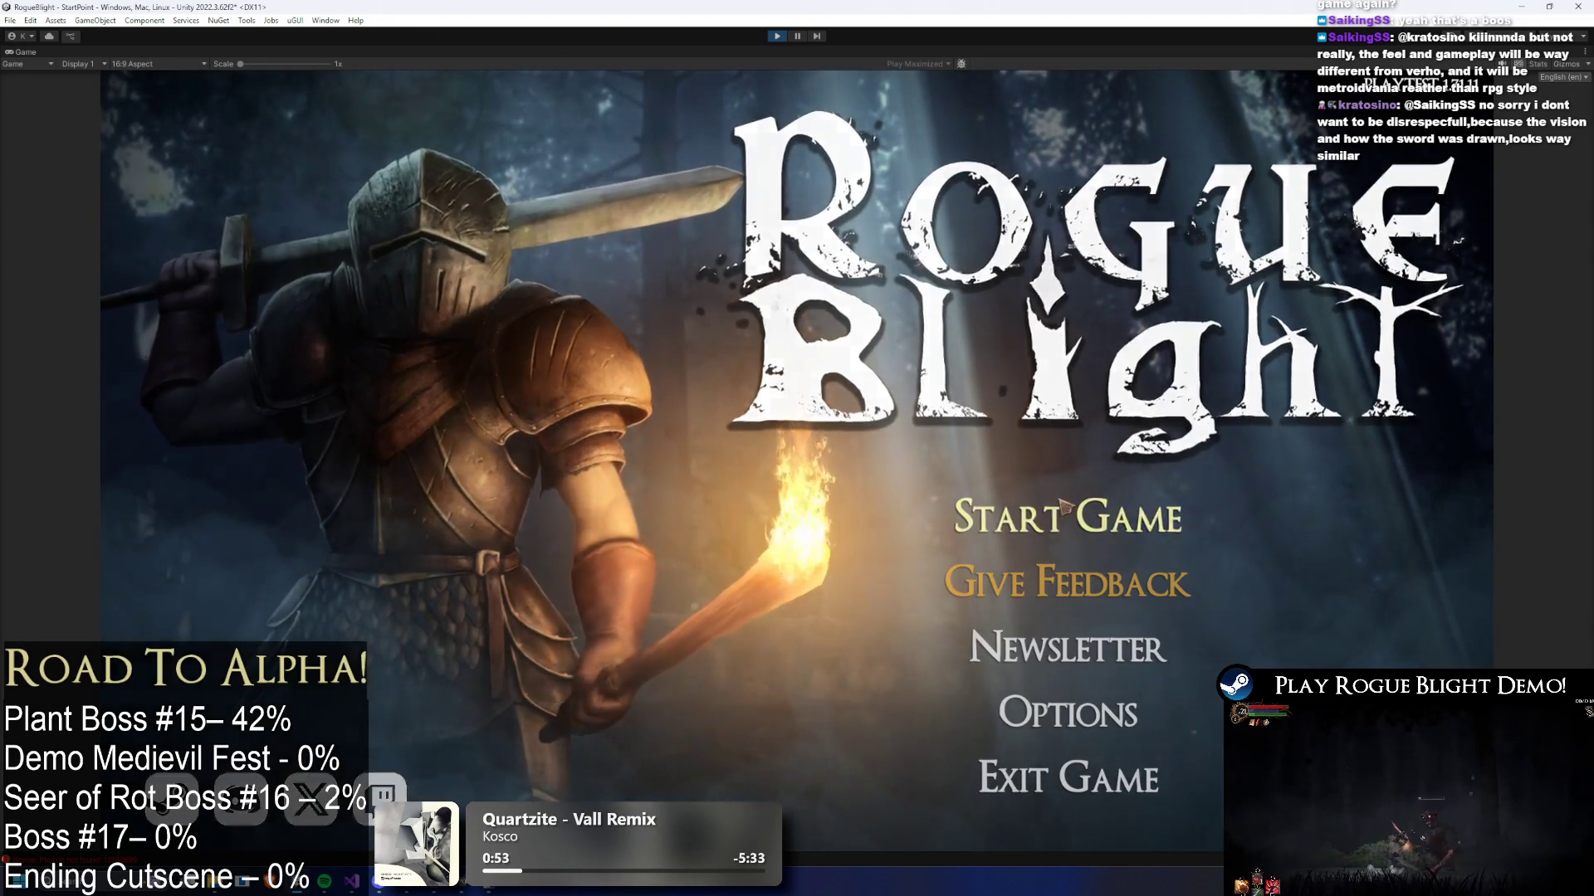
pyautogui.click(1067, 516)
# - Load the save, walk the player to the plant boss and pause at the explosion
pyautogui.click(1086, 435)
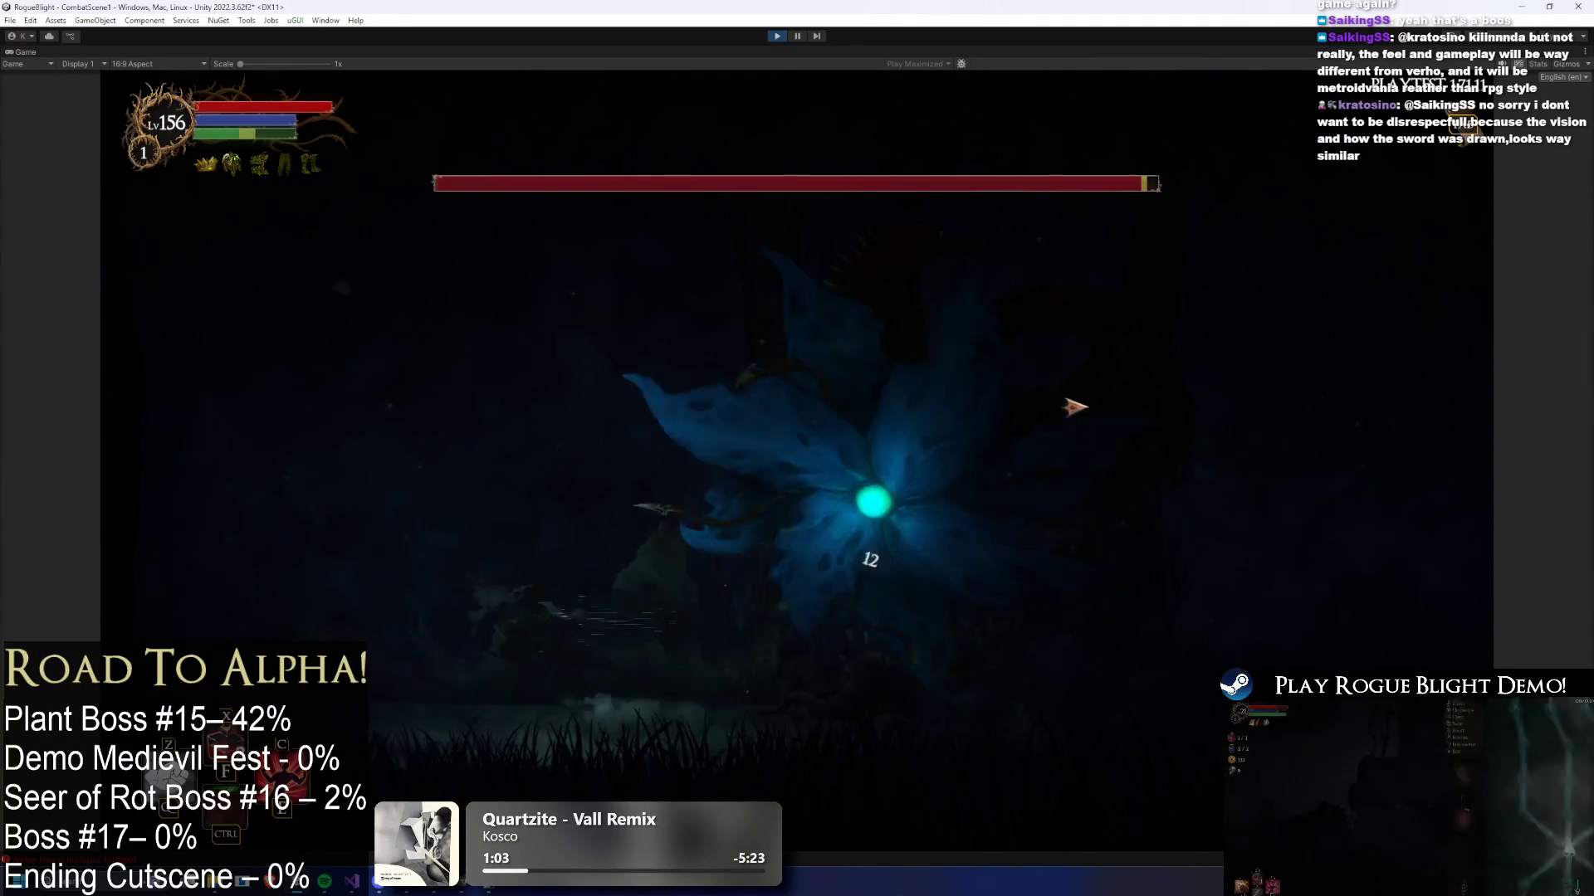
pyautogui.press('Right')
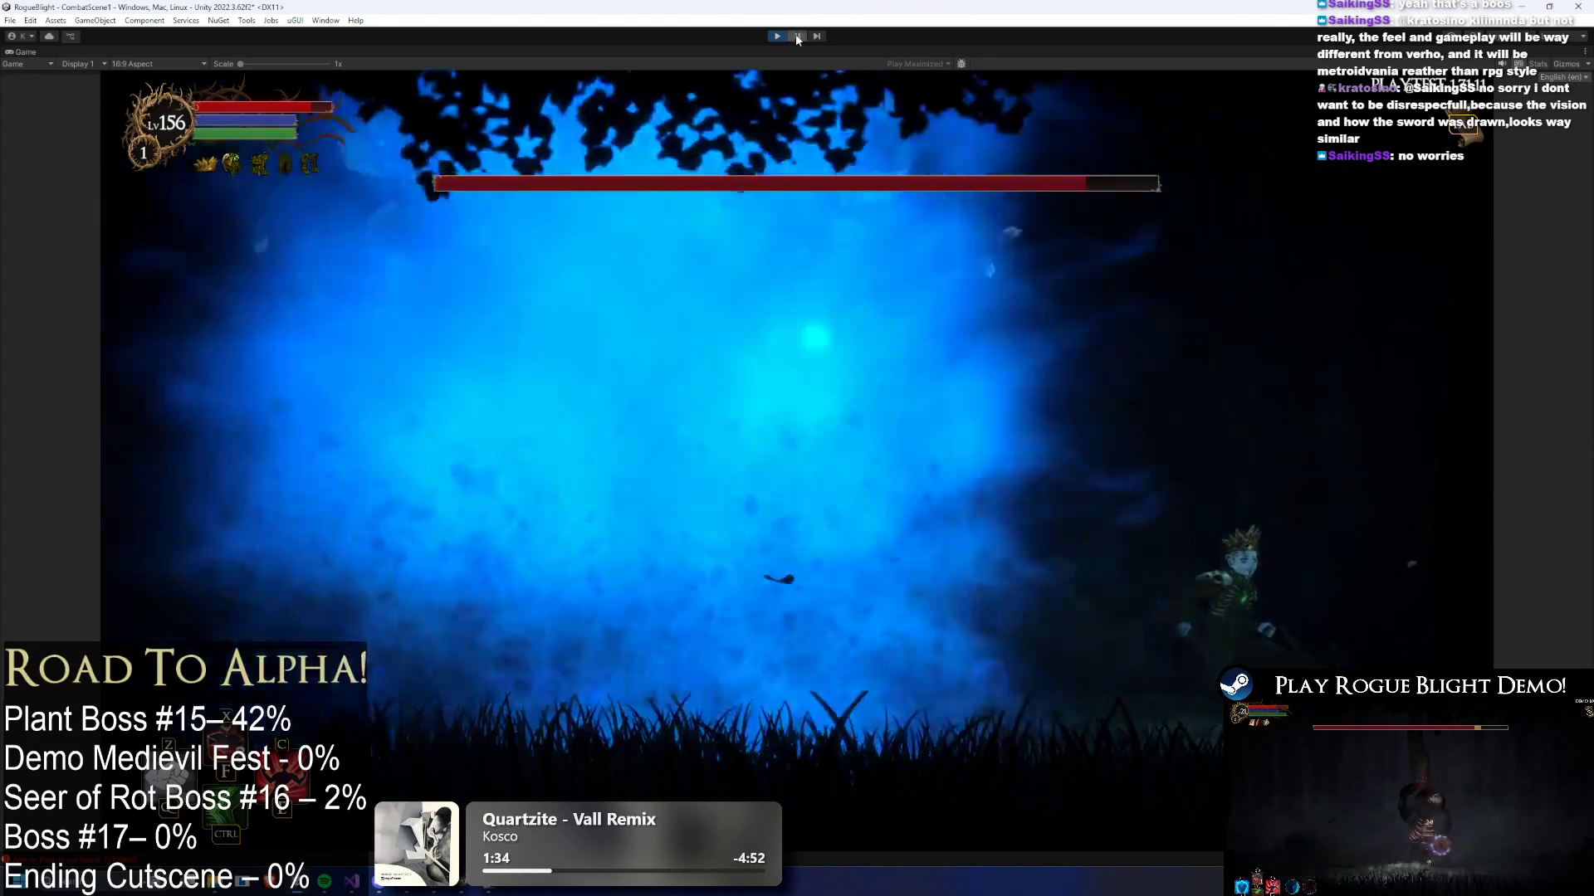
pyautogui.click(797, 36)
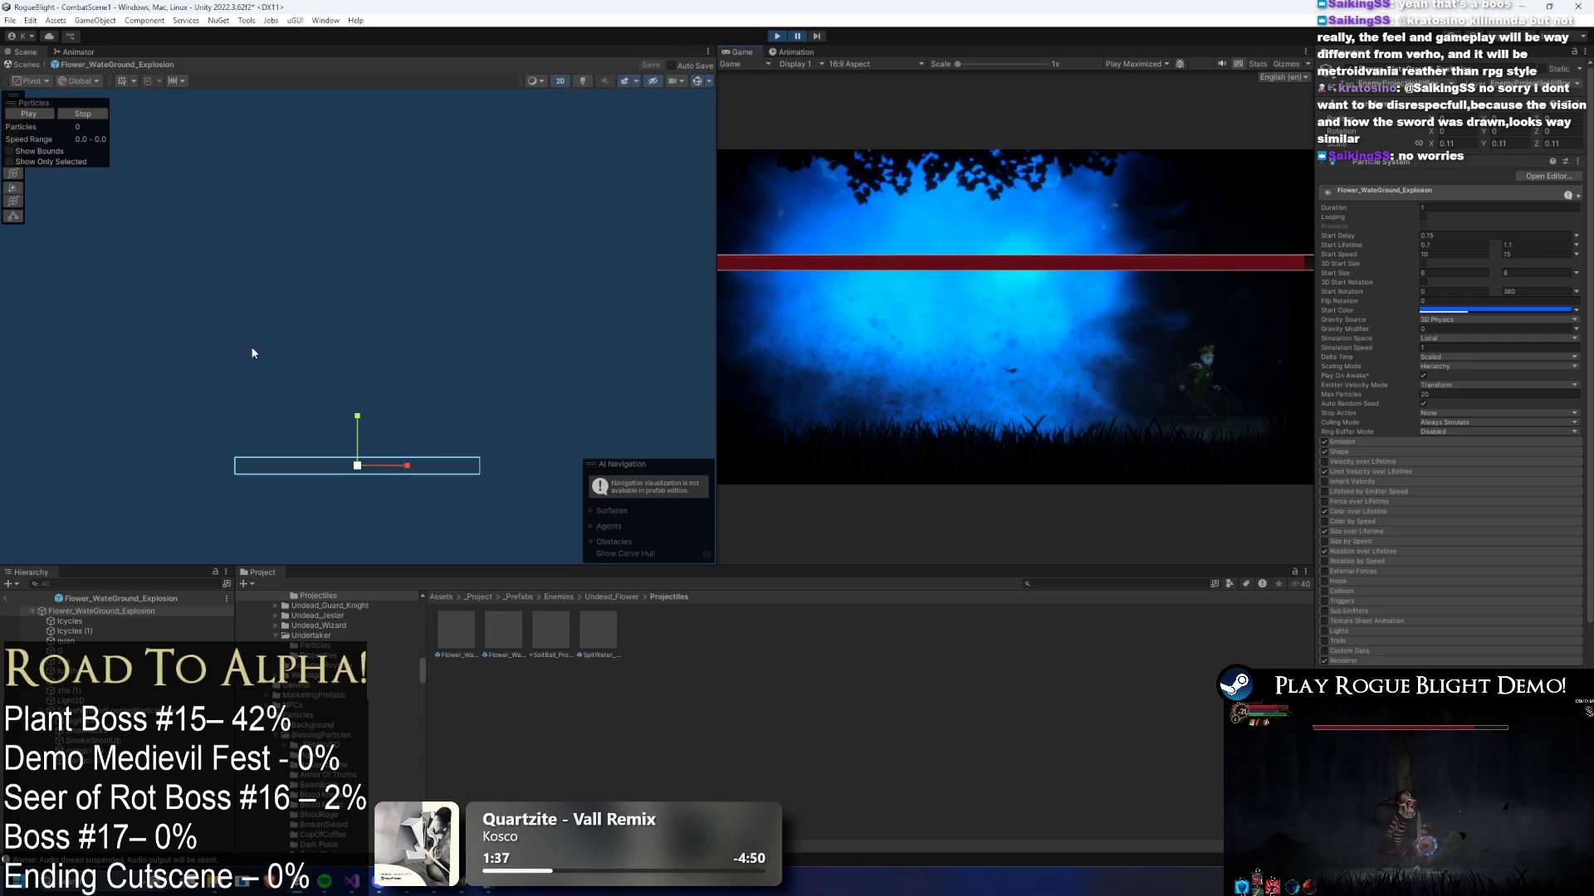
# - Inspect the blue explosion in the Scene view, stop play mode and reopen the Flower_WaterGround_Explosion prefab
pyautogui.scroll(-2, 152, 318)
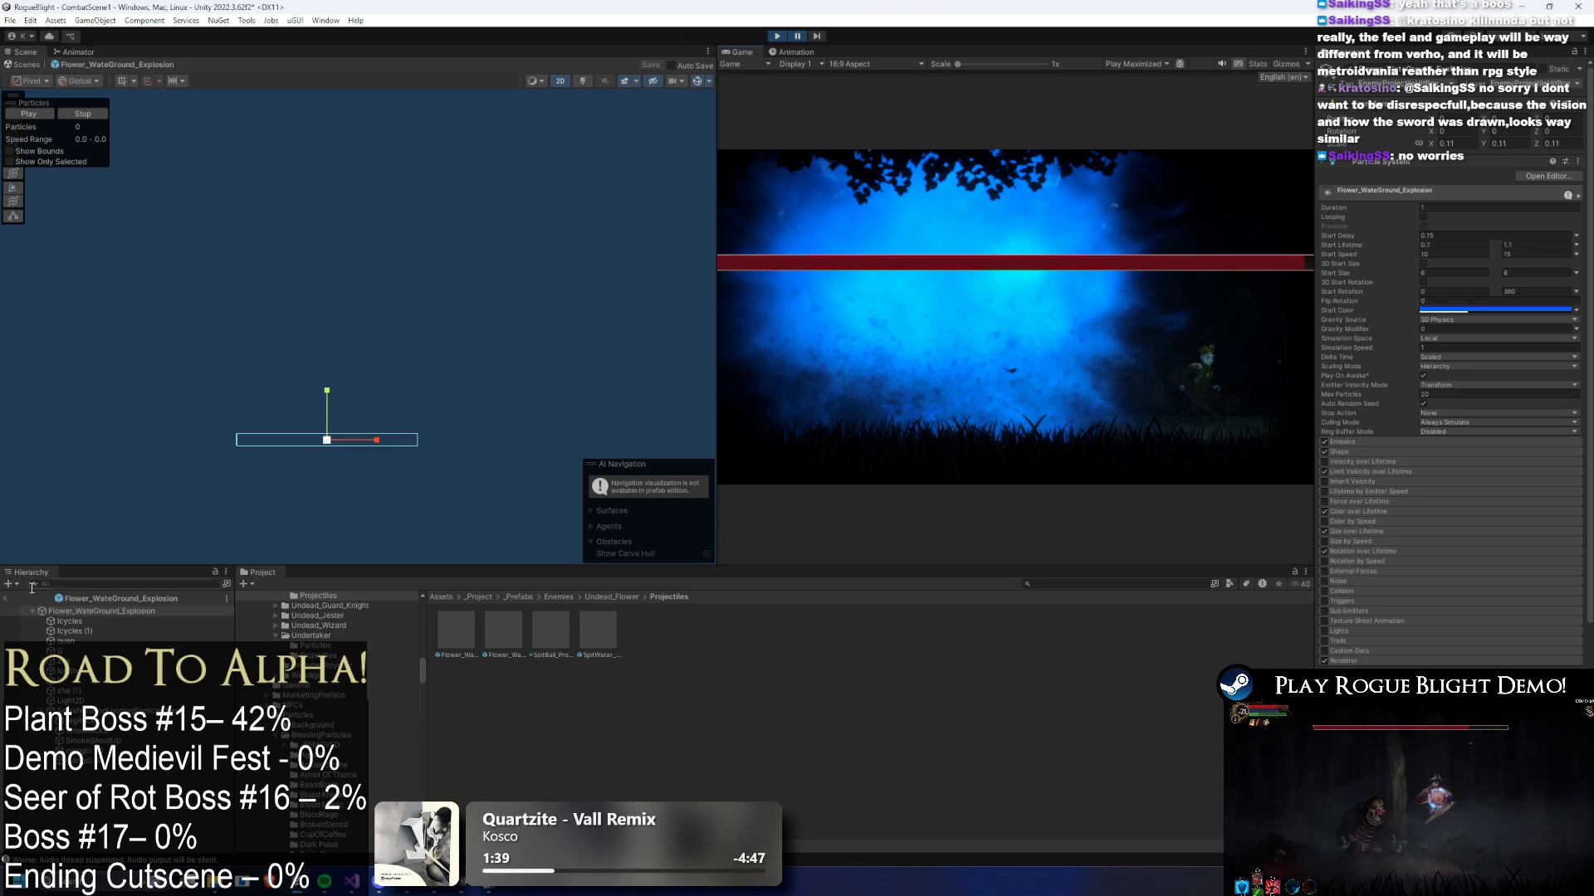
pyautogui.click(7, 599)
pyautogui.scroll(-5, 394, 238)
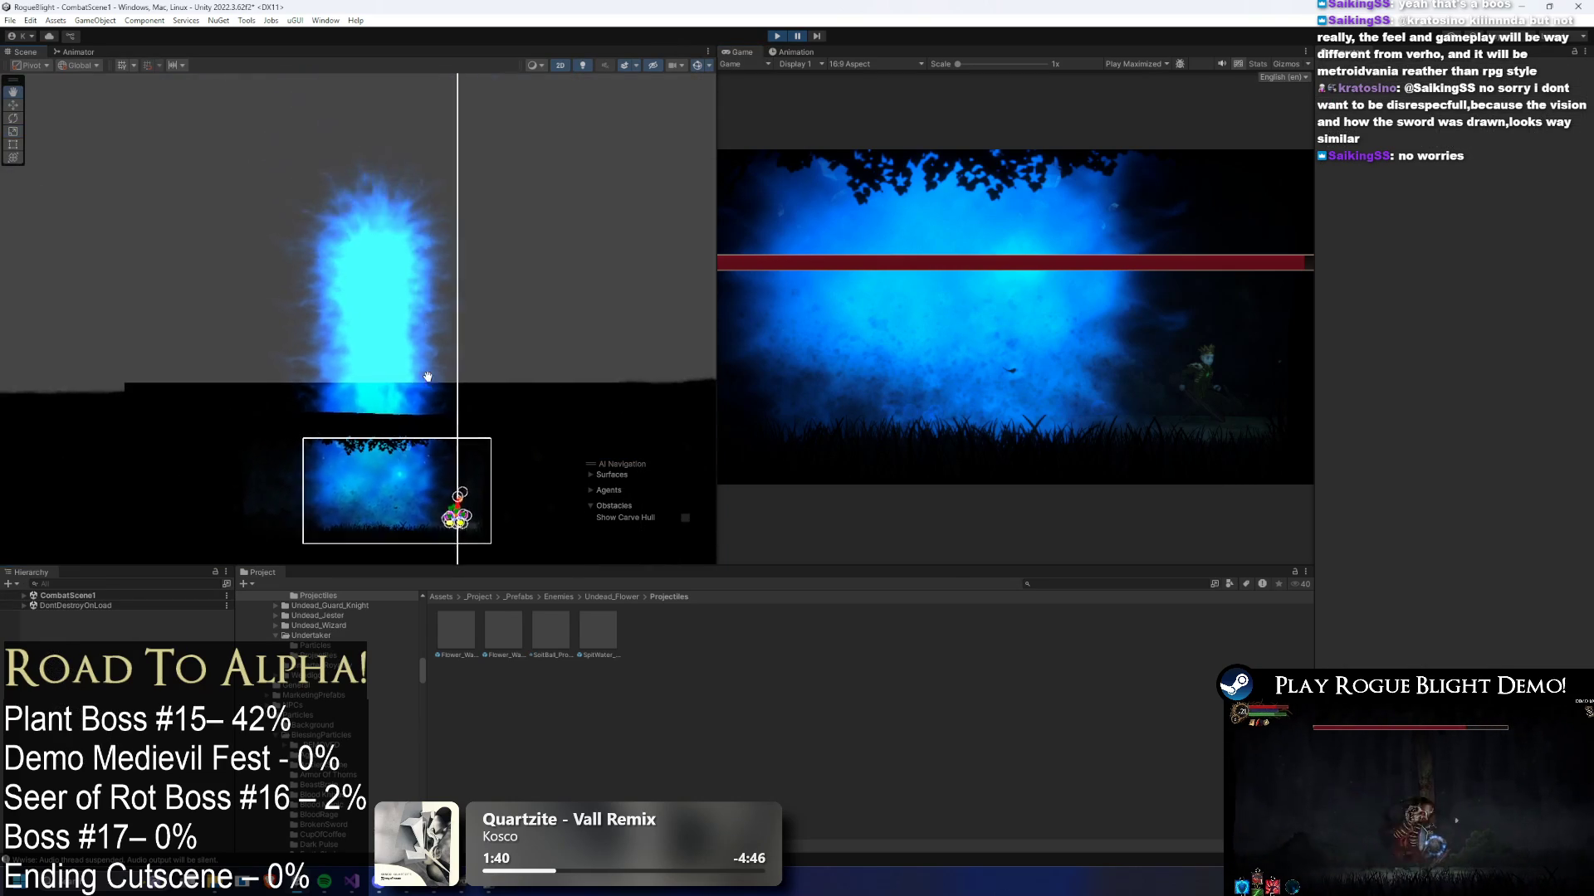
pyautogui.moveTo(393, 238); pyautogui.dragTo(398, 205)
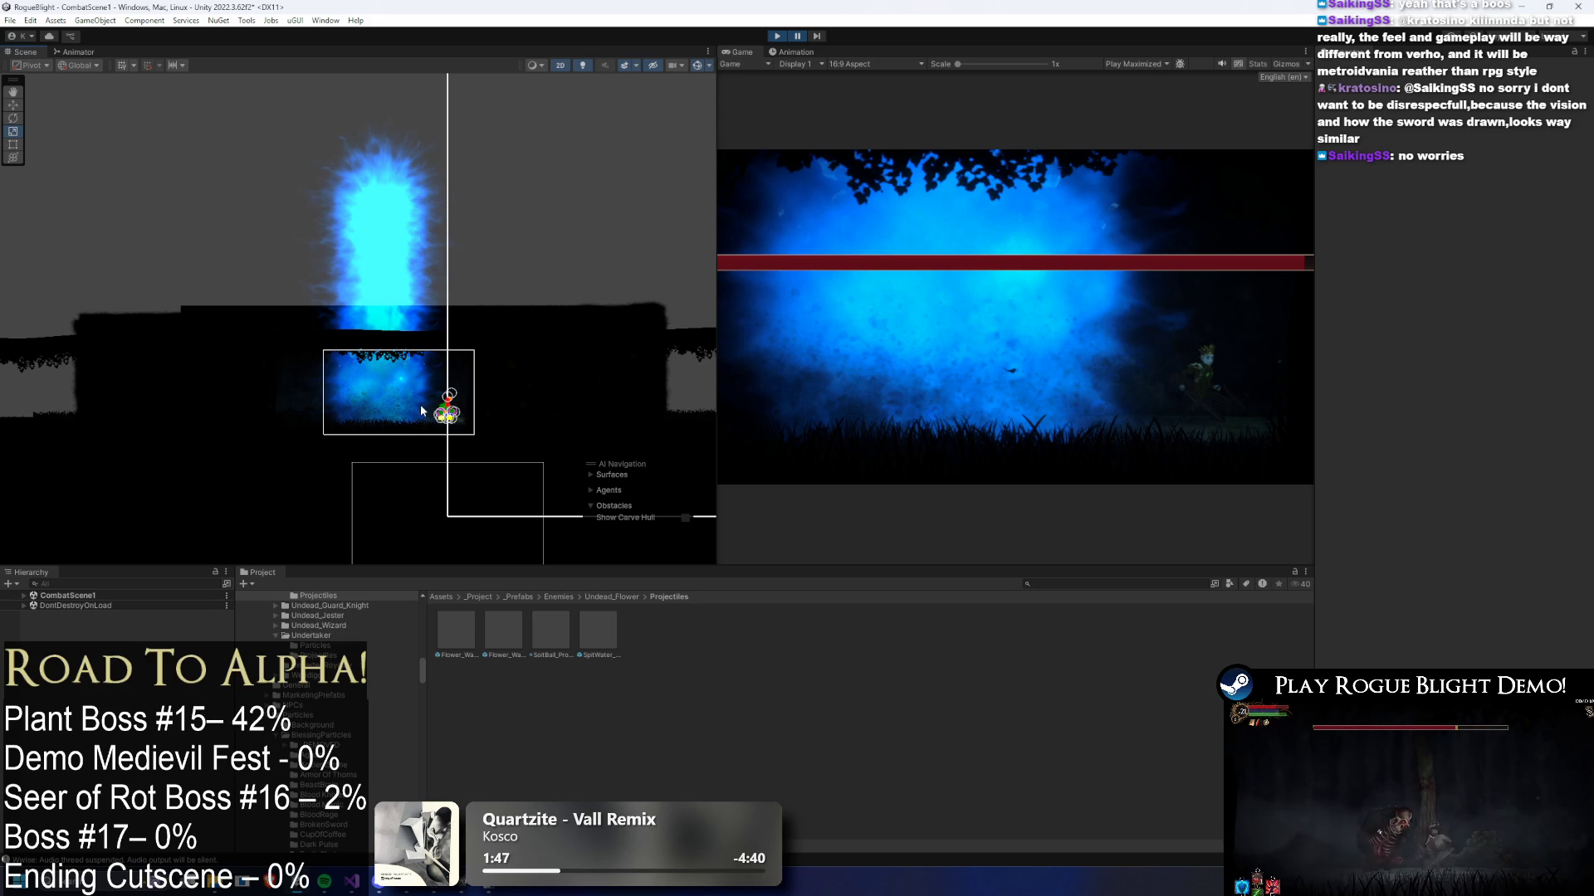
pyautogui.click(783, 38)
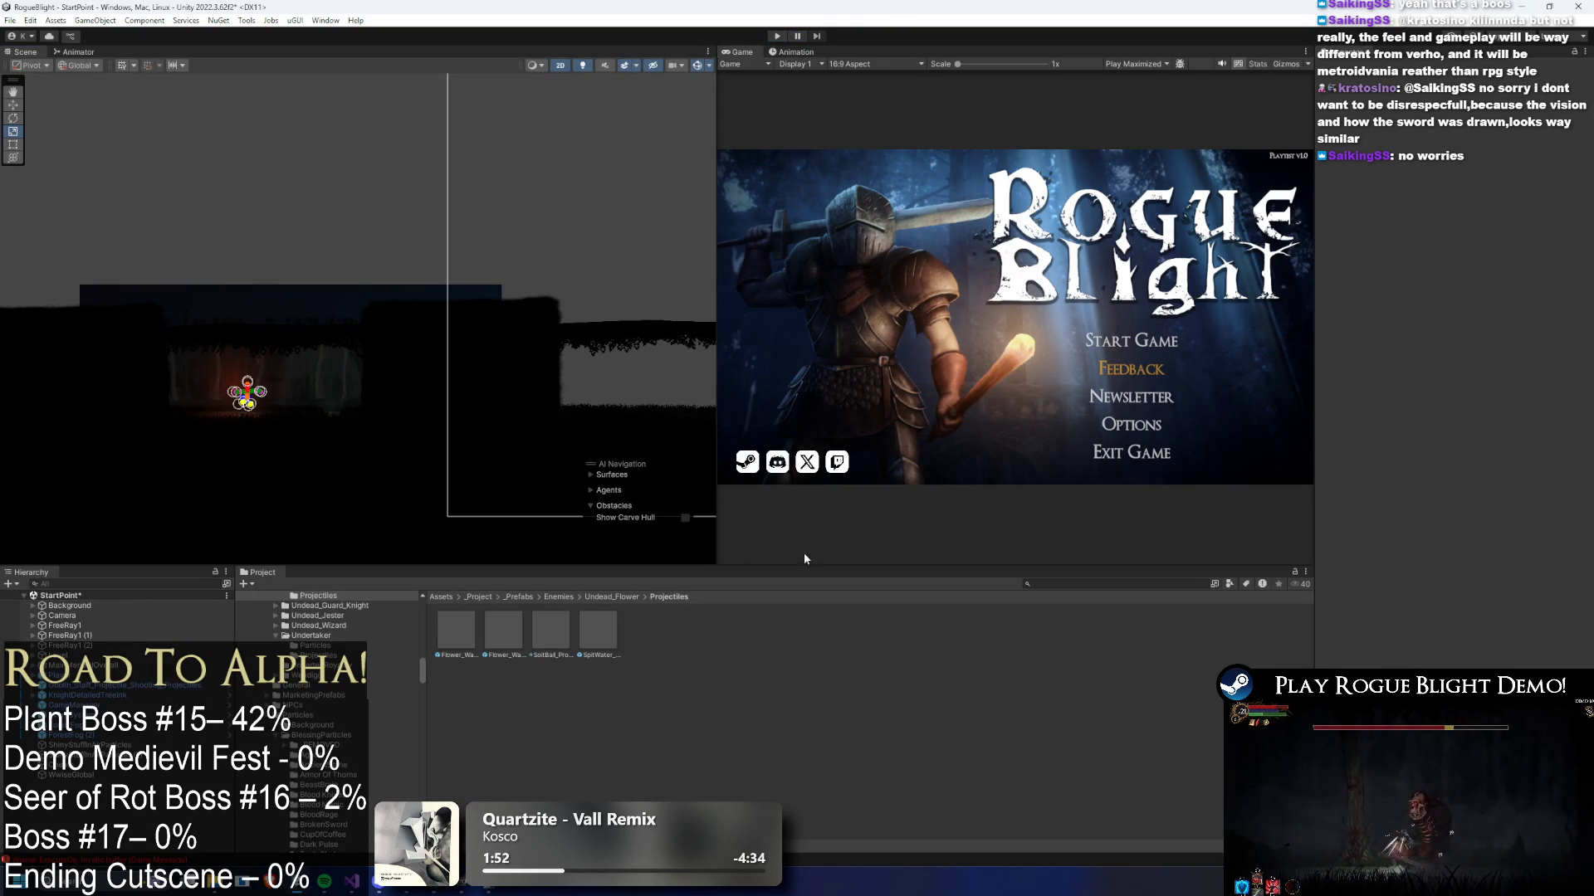
pyautogui.doubleClick(480, 629)
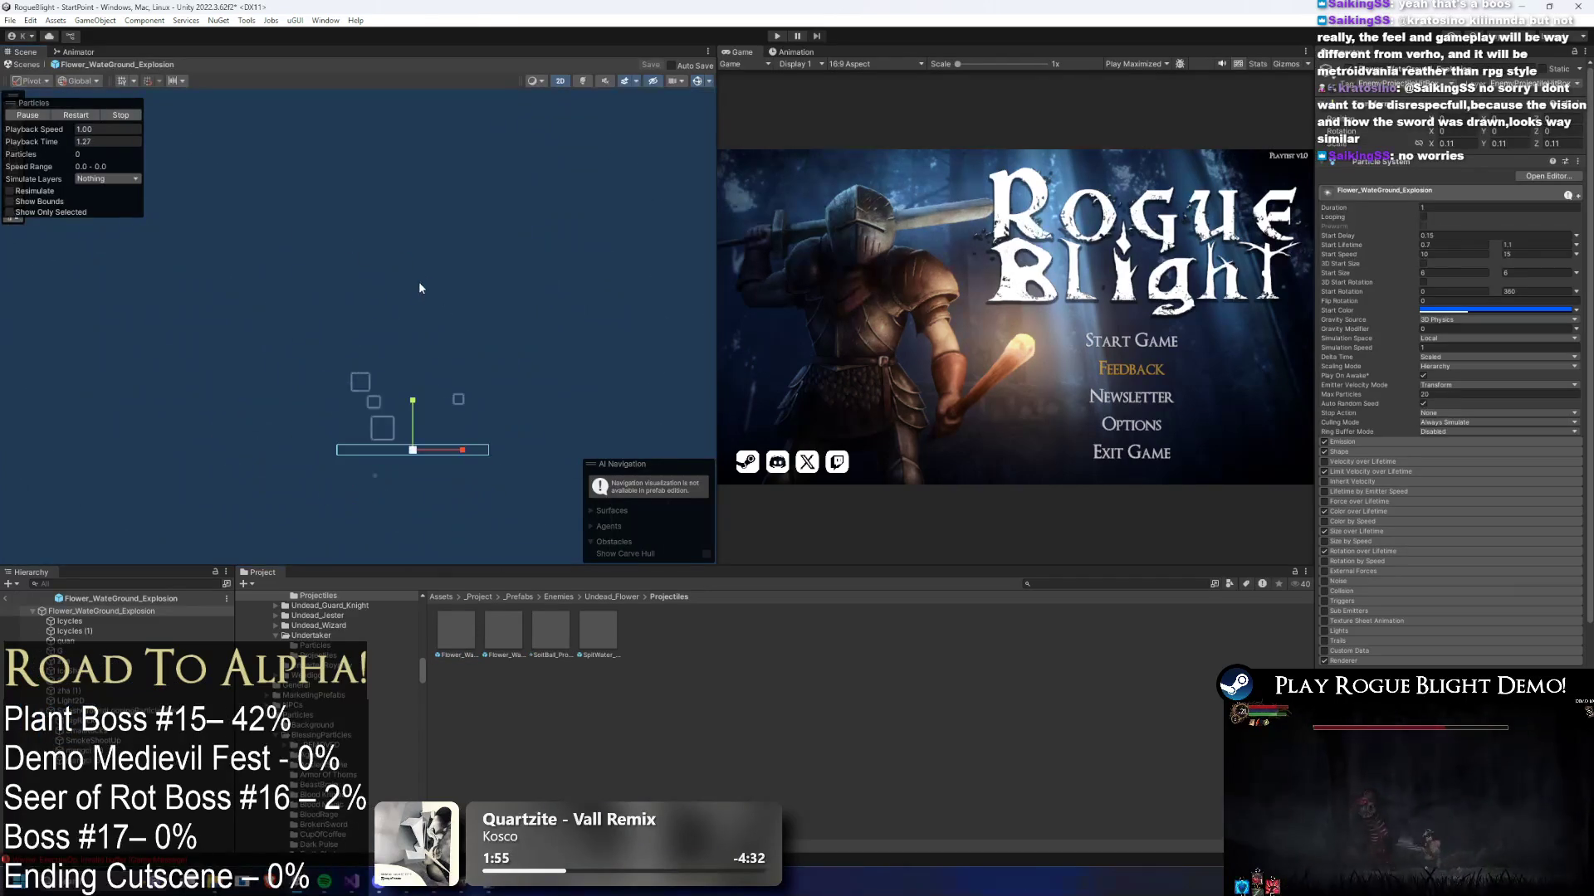
# - Try squashing and shrinking SmashGroundLoopingParticleEffect, undoing both attempts
pyautogui.moveTo(63, 143); pyautogui.dragTo(178, 147)
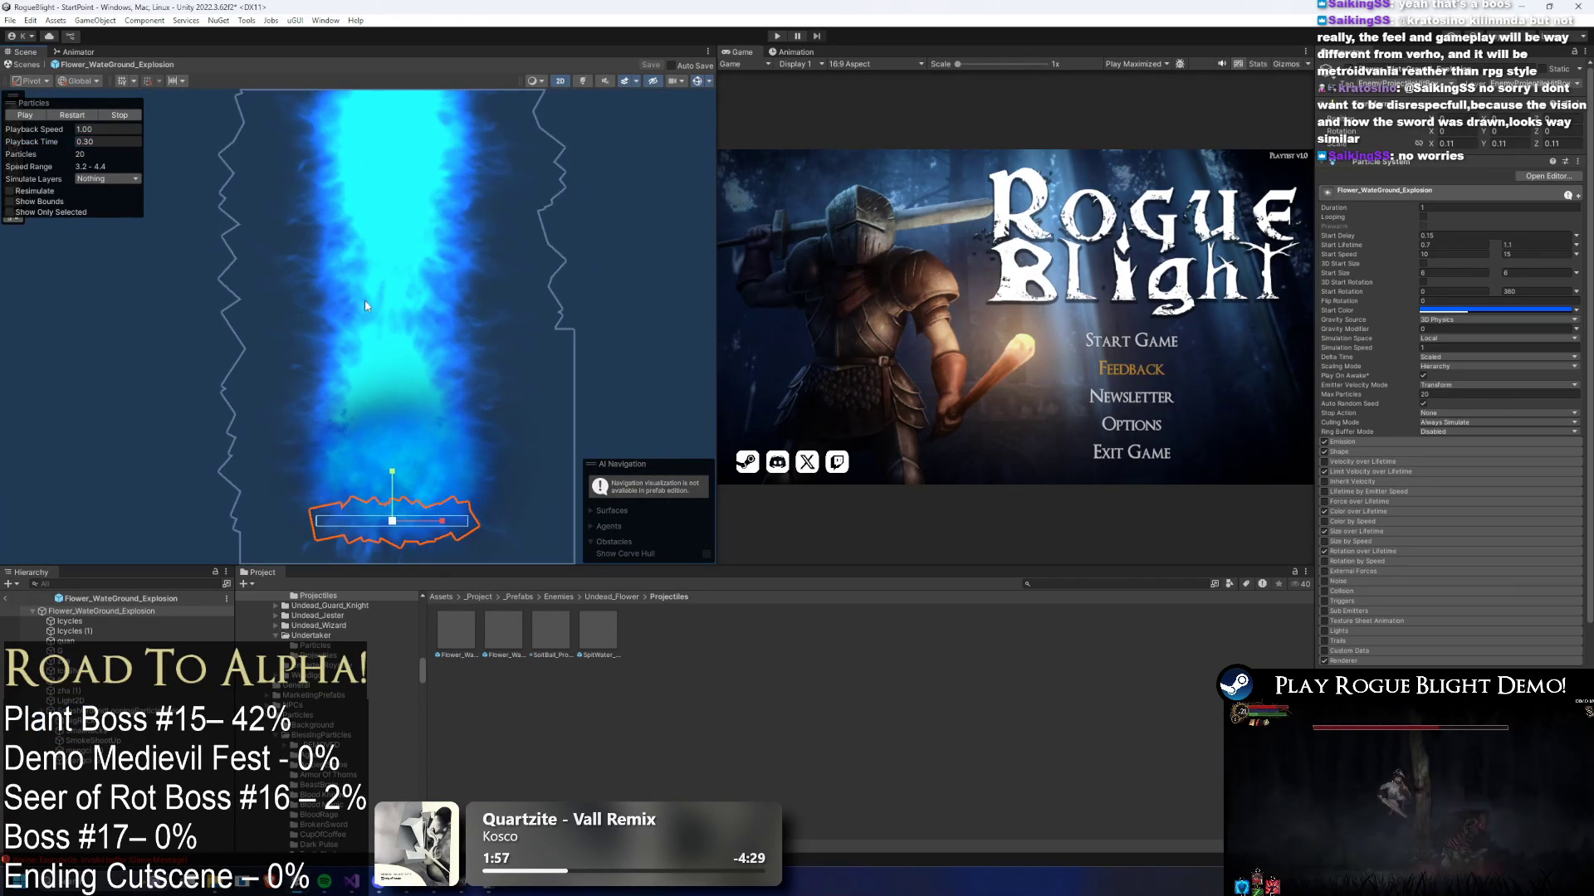
pyautogui.scroll(-2, 272, 217)
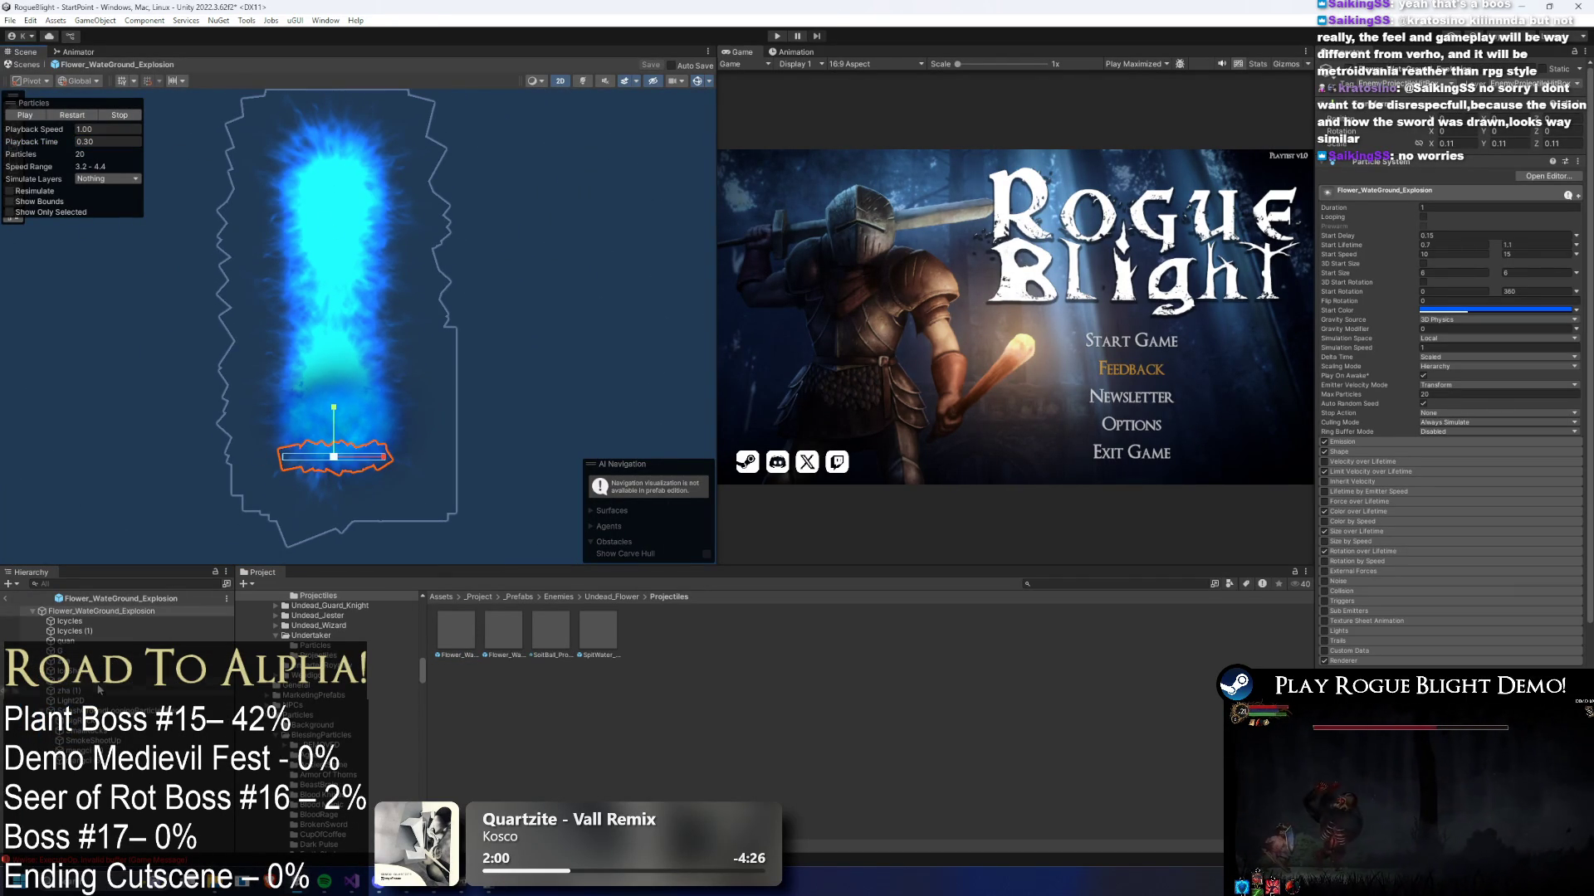
pyautogui.click(133, 659)
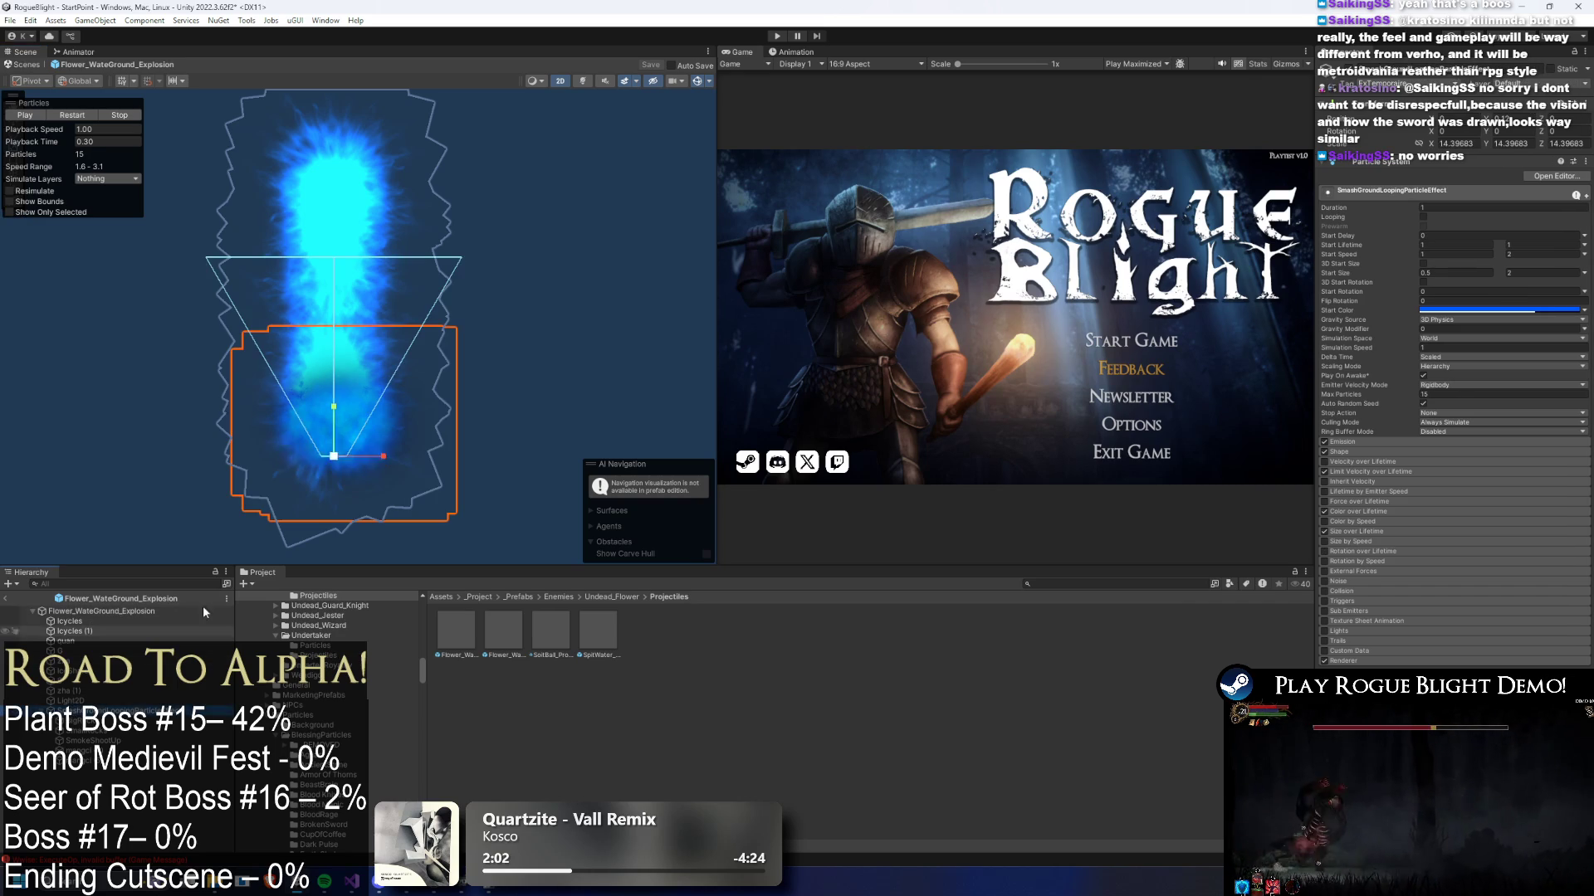
pyautogui.moveTo(338, 409); pyautogui.dragTo(336, 453)
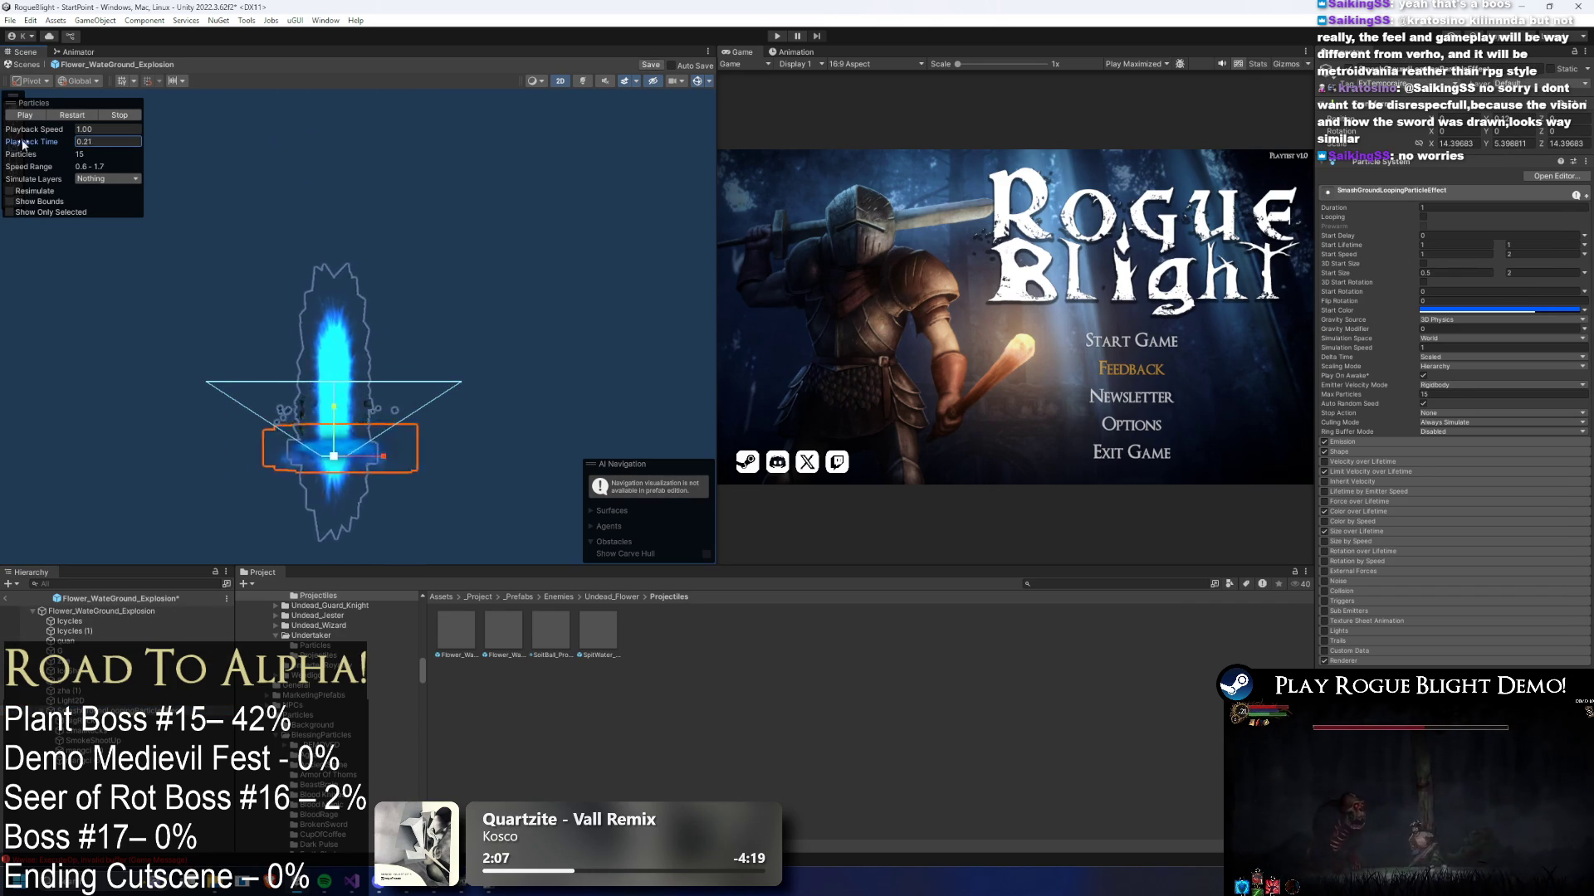
pyautogui.hotkey('ctrl', 'z')
pyautogui.hotkey('ctrl', 'z')
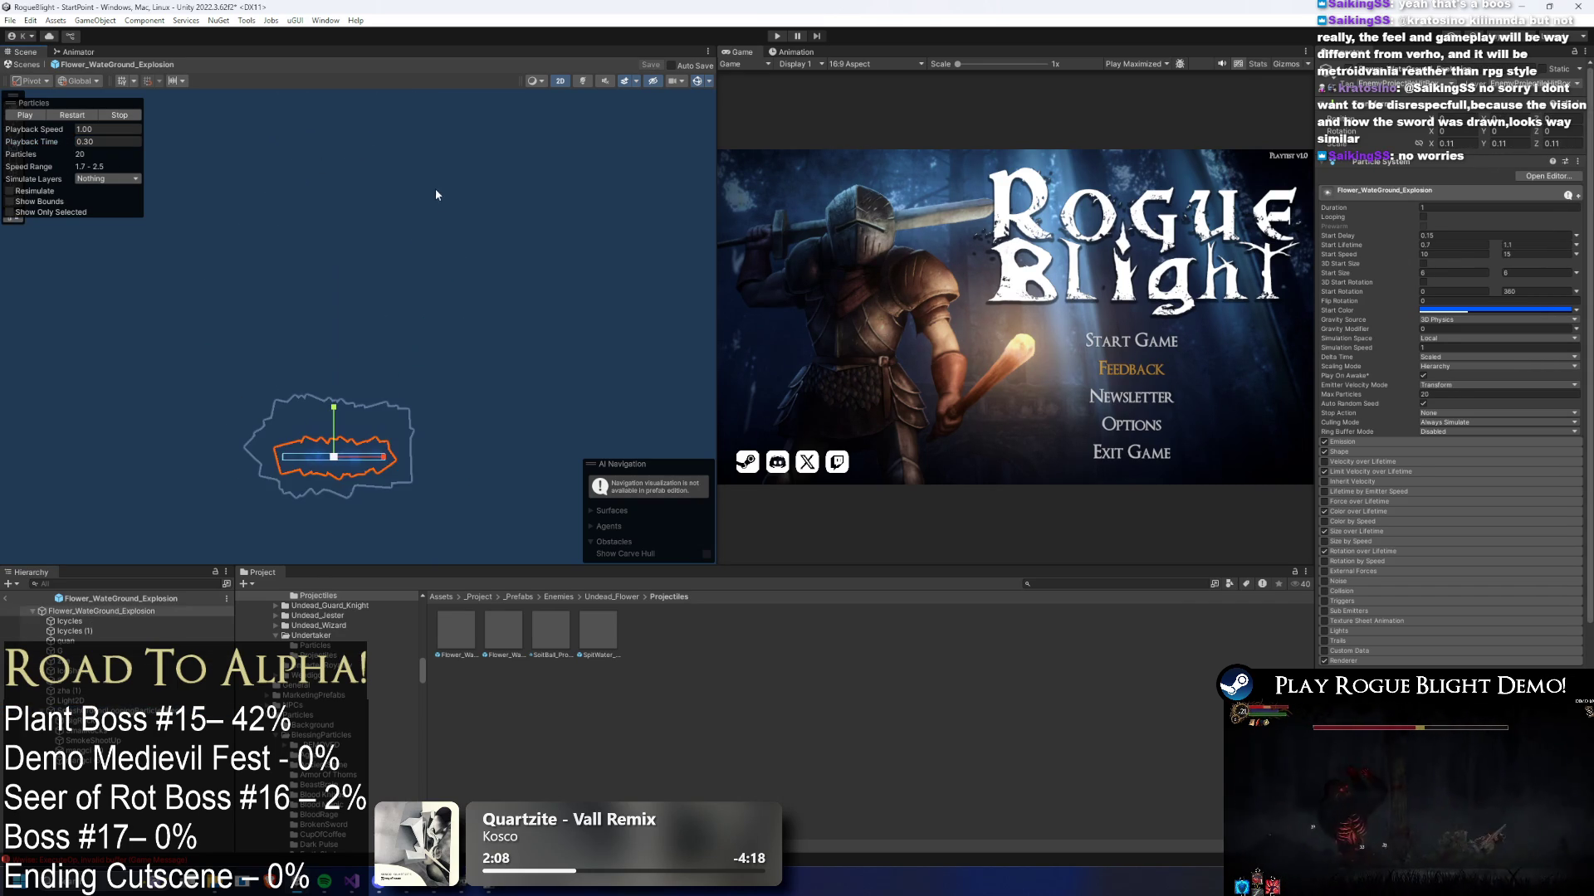
pyautogui.hotkey('ctrl', 'y')
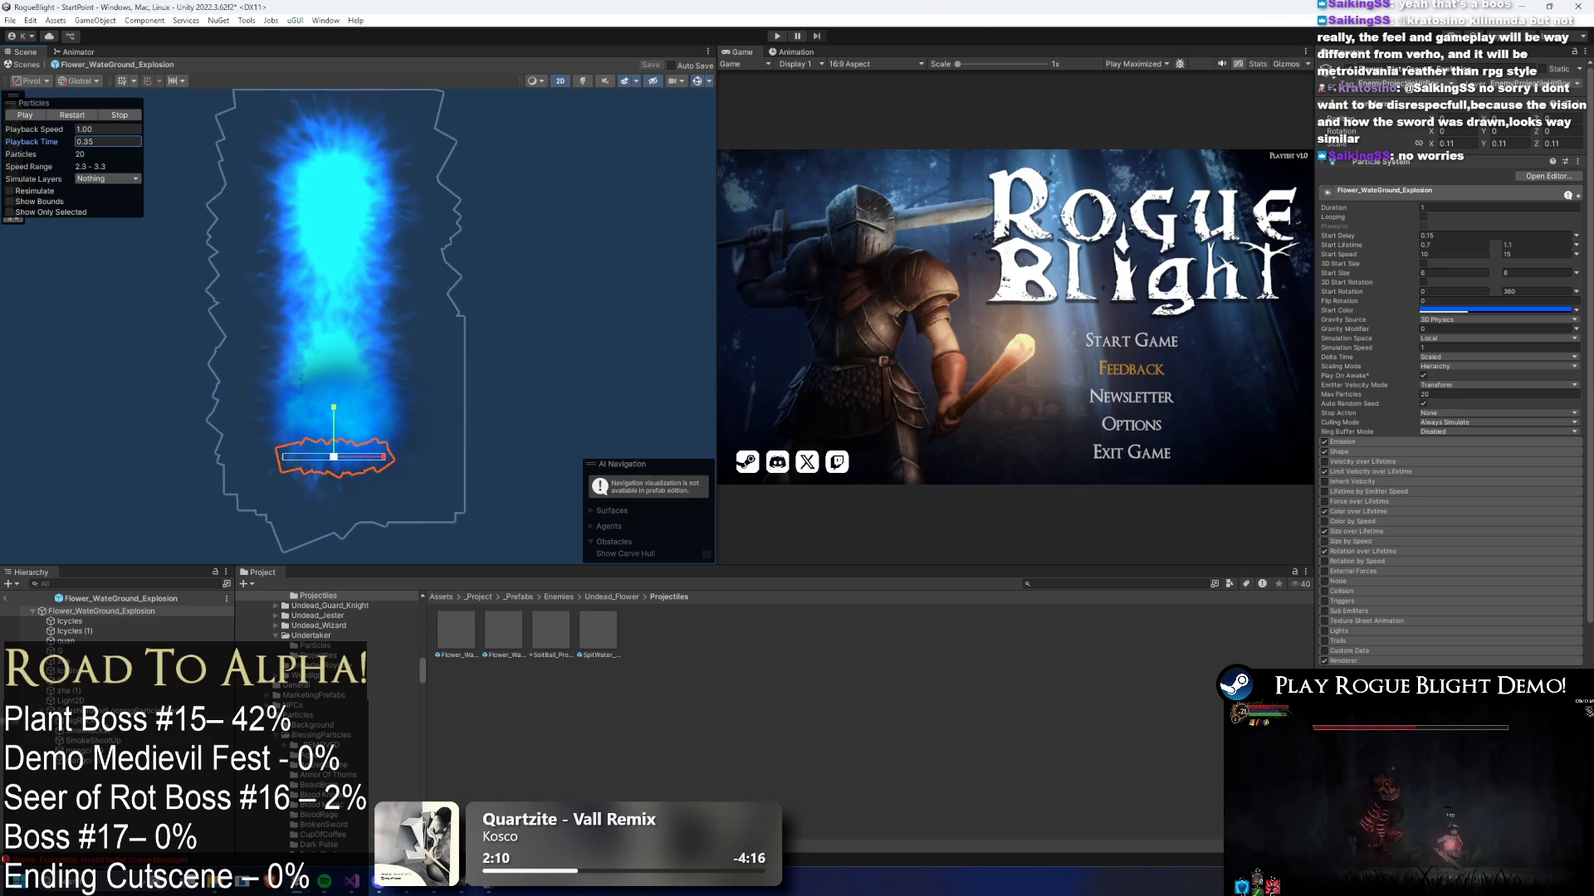
pyautogui.moveTo(334, 457); pyautogui.dragTo(303, 470)
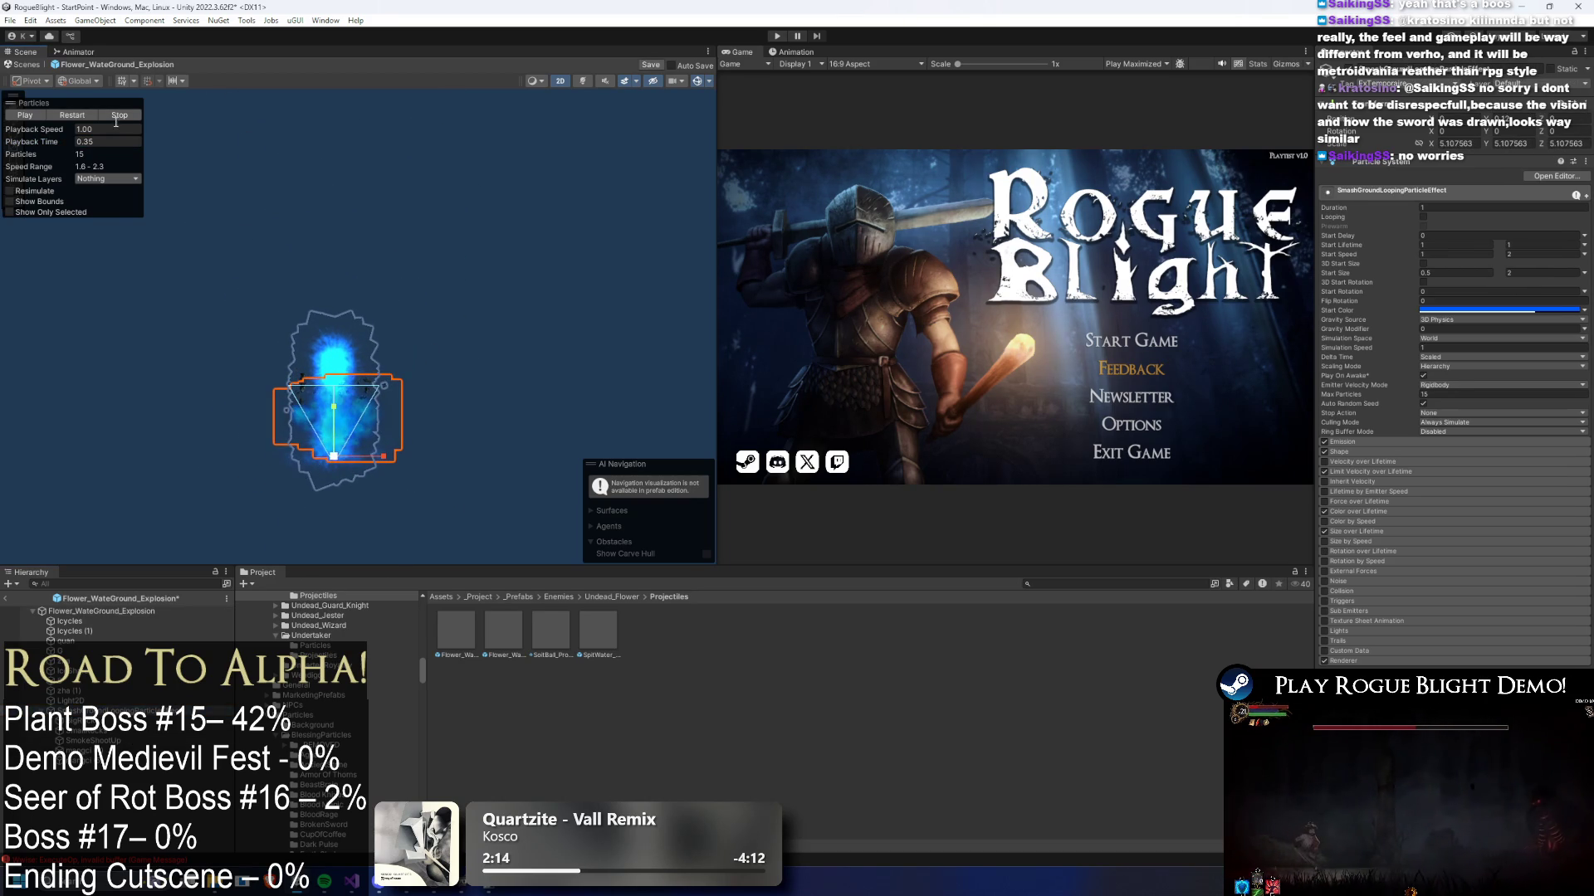
pyautogui.moveTo(56, 141); pyautogui.dragTo(44, 166)
pyautogui.hotkey('ctrl', 'z')
pyautogui.hotkey('ctrl', 'z')
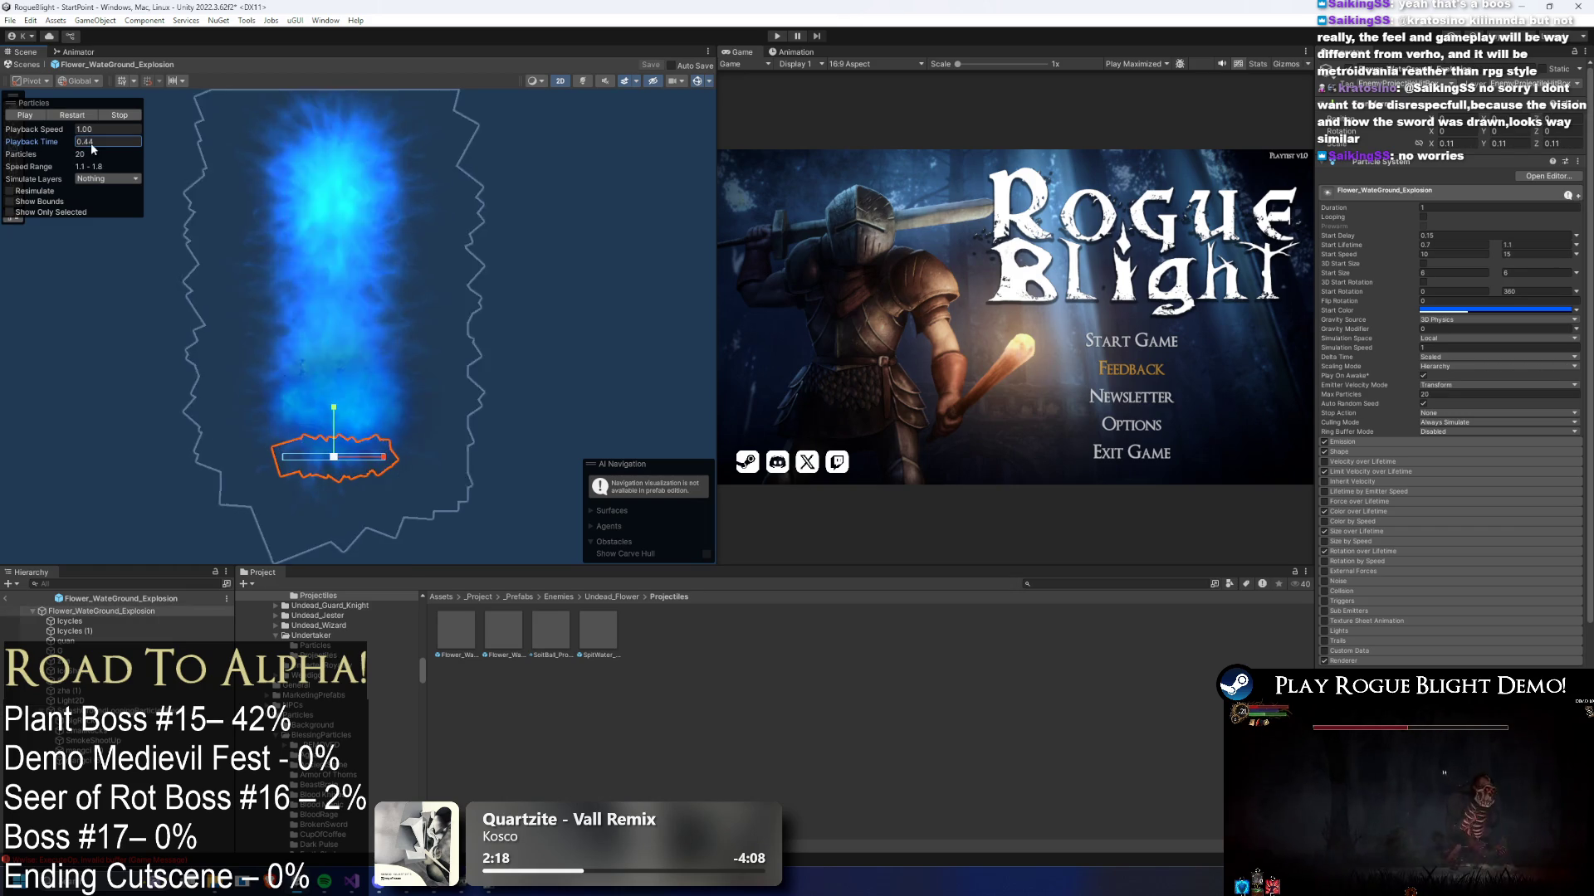
# - Shrink SmashGroundLoopingParticleEffect uniformly to about 6.5 scale and check it in the preview
pyautogui.click(115, 738)
pyautogui.moveTo(336, 457); pyautogui.dragTo(307, 465)
pyautogui.moveTo(61, 143); pyautogui.dragTo(19, 268)
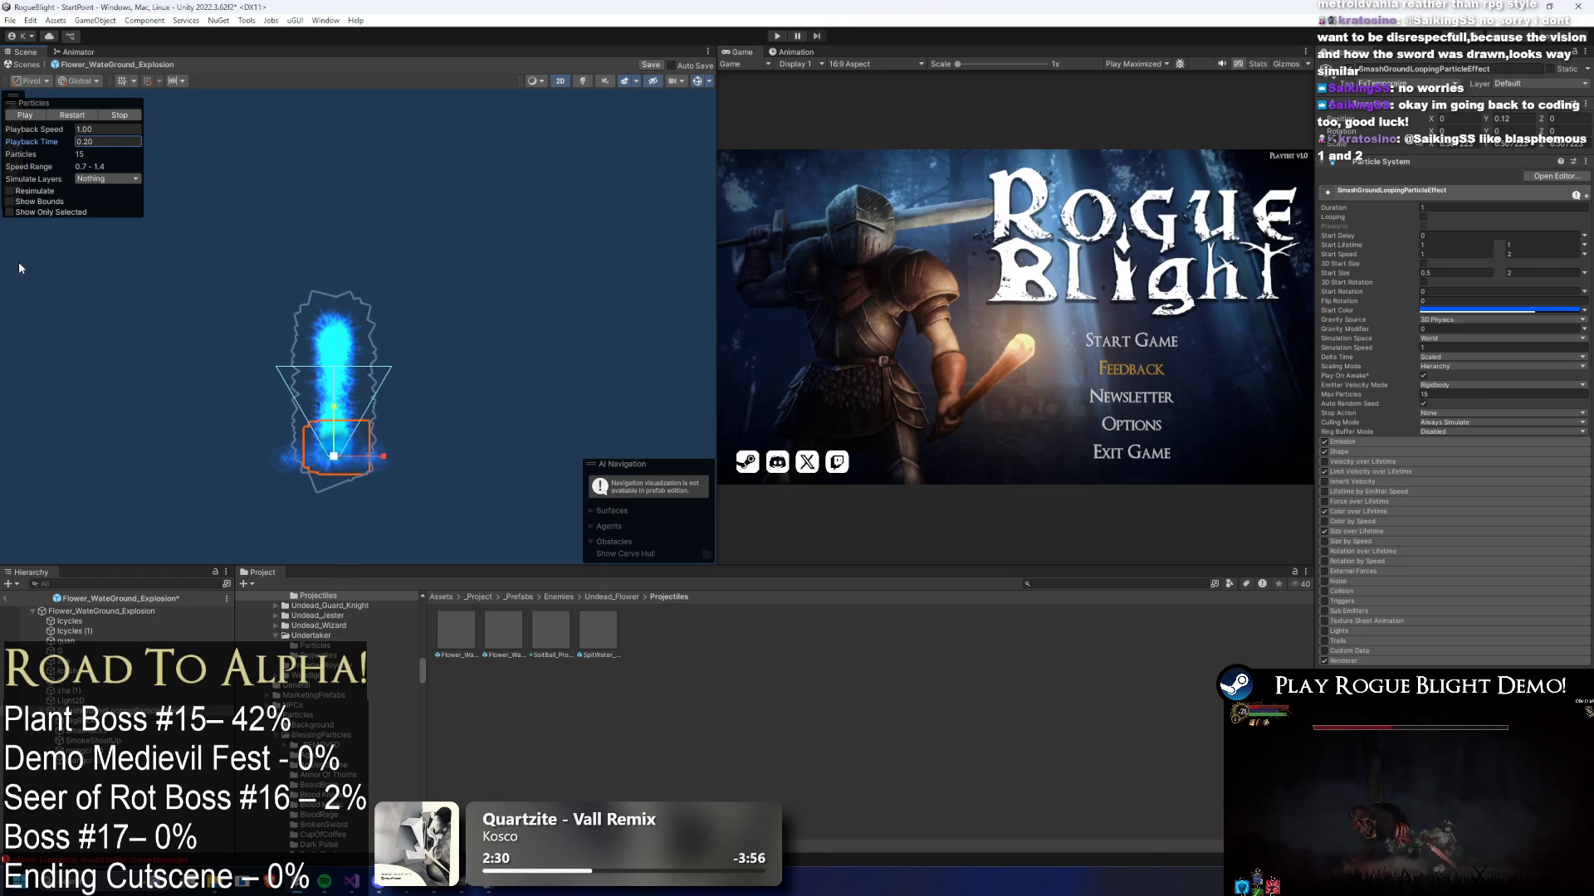
pyautogui.moveTo(48, 144)
pyautogui.mouseDown()
pyautogui.moveTo(121, 147)
pyautogui.moveTo(22, 152)
pyautogui.mouseUp()
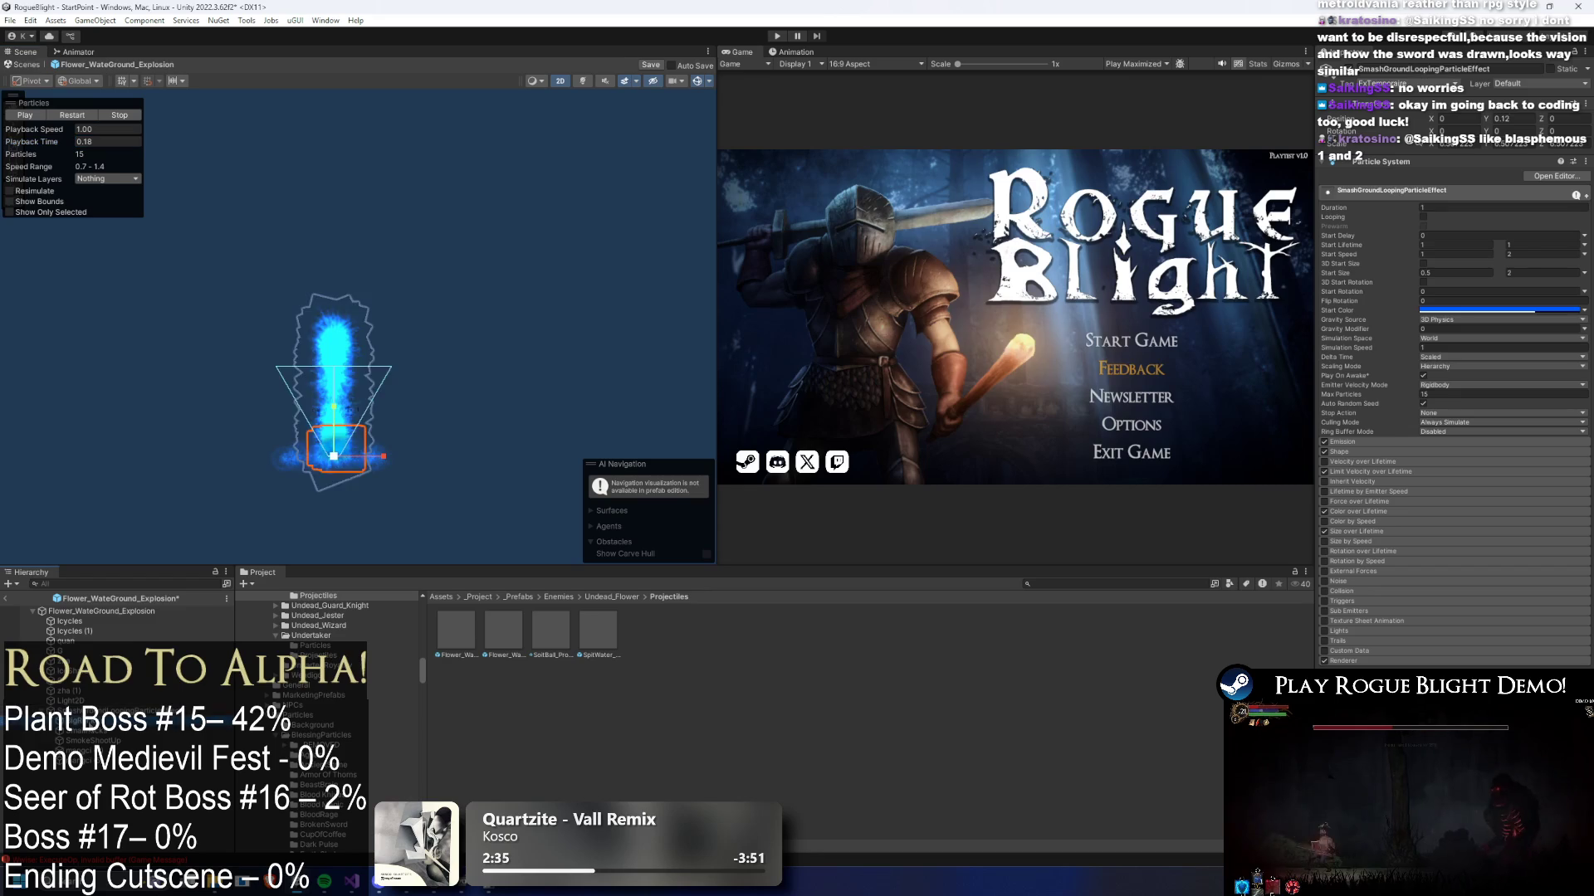
# - Select the mangoi (4) and (5) particle columns and bring up their emitter shape options
pyautogui.click(360, 339)
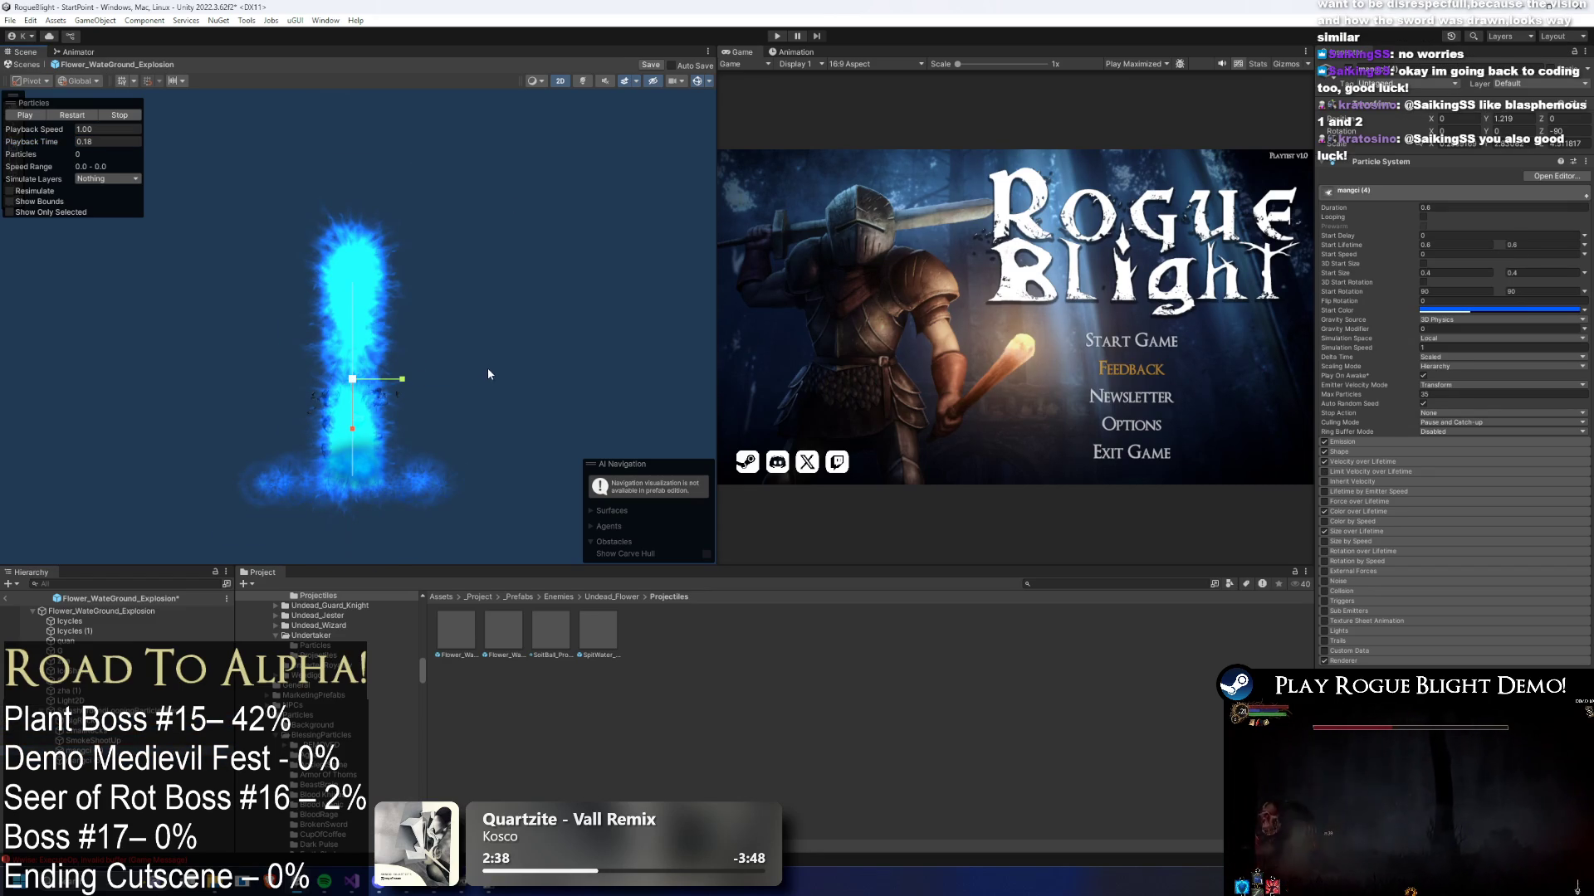
pyautogui.click(357, 332)
pyautogui.click(1405, 452)
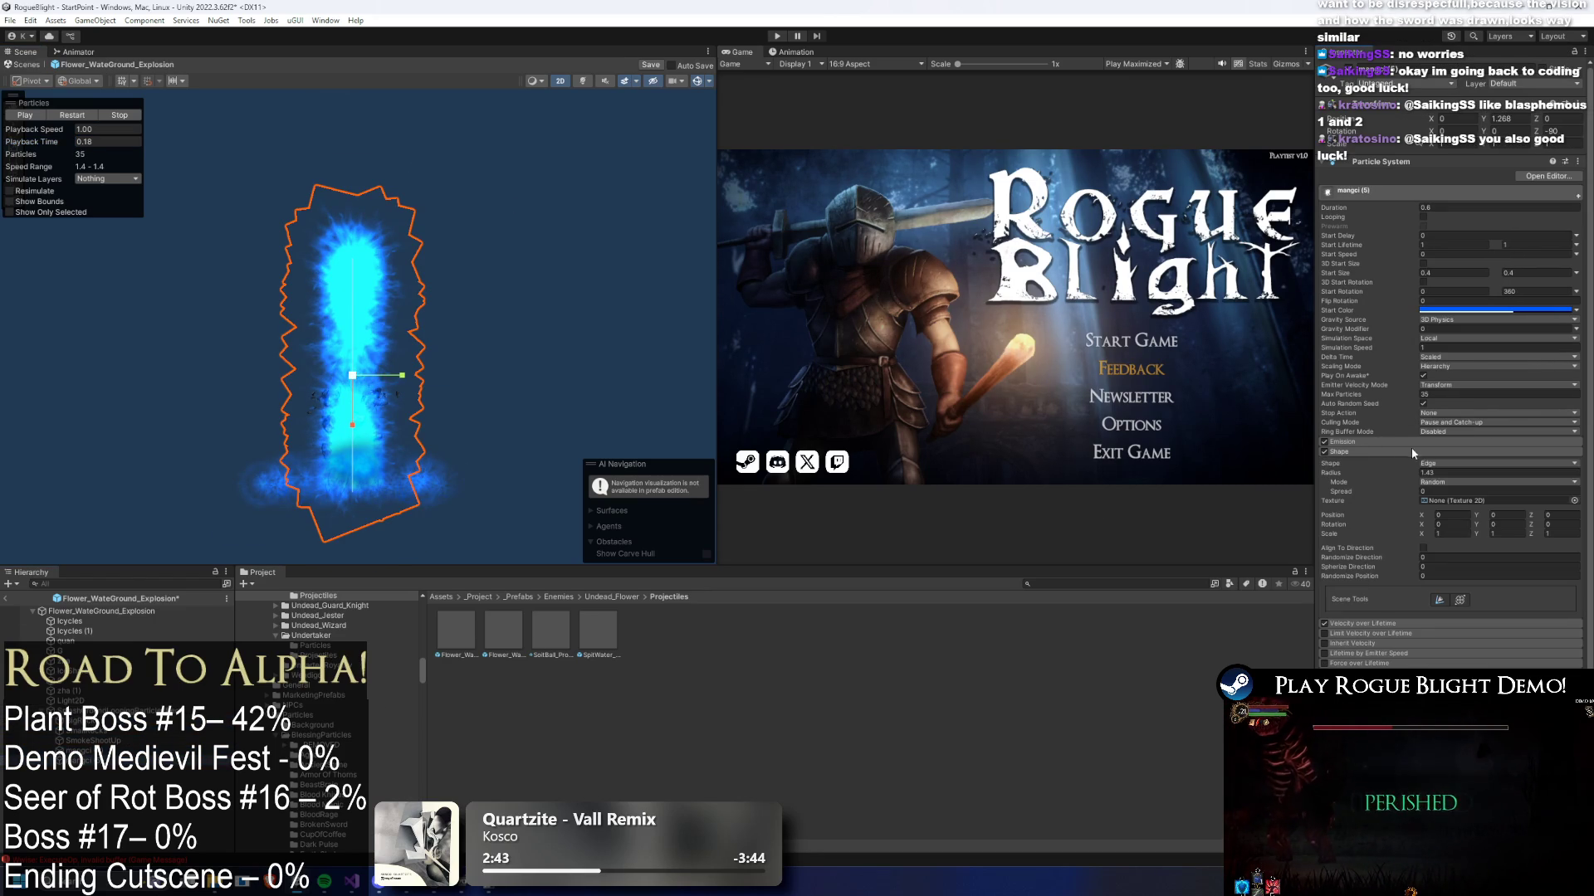
pyautogui.click(87, 746)
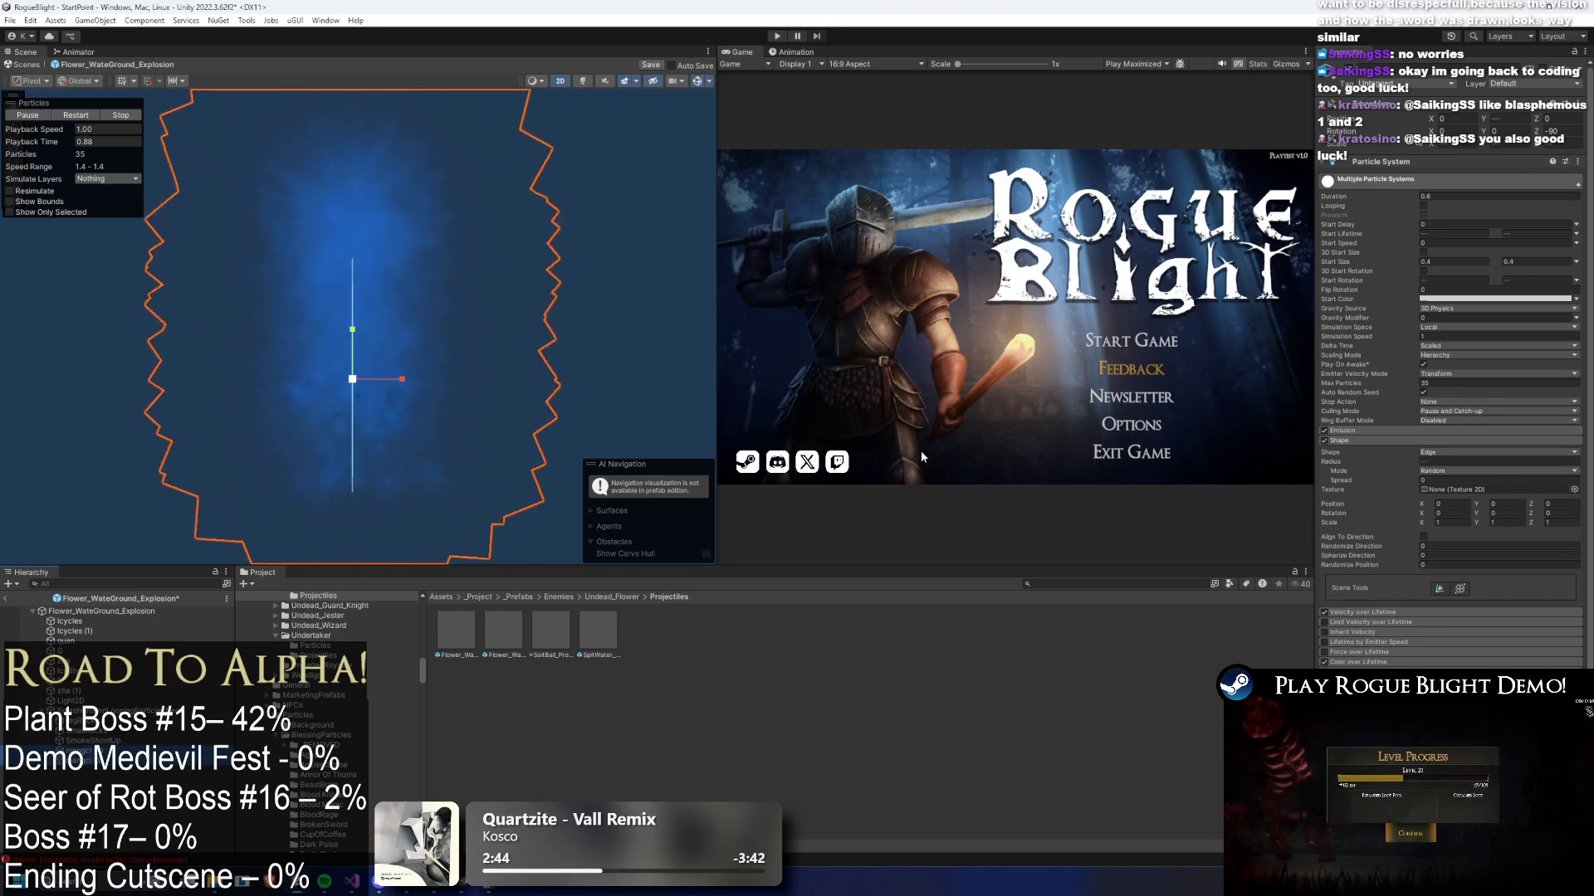
pyautogui.press('Tab')
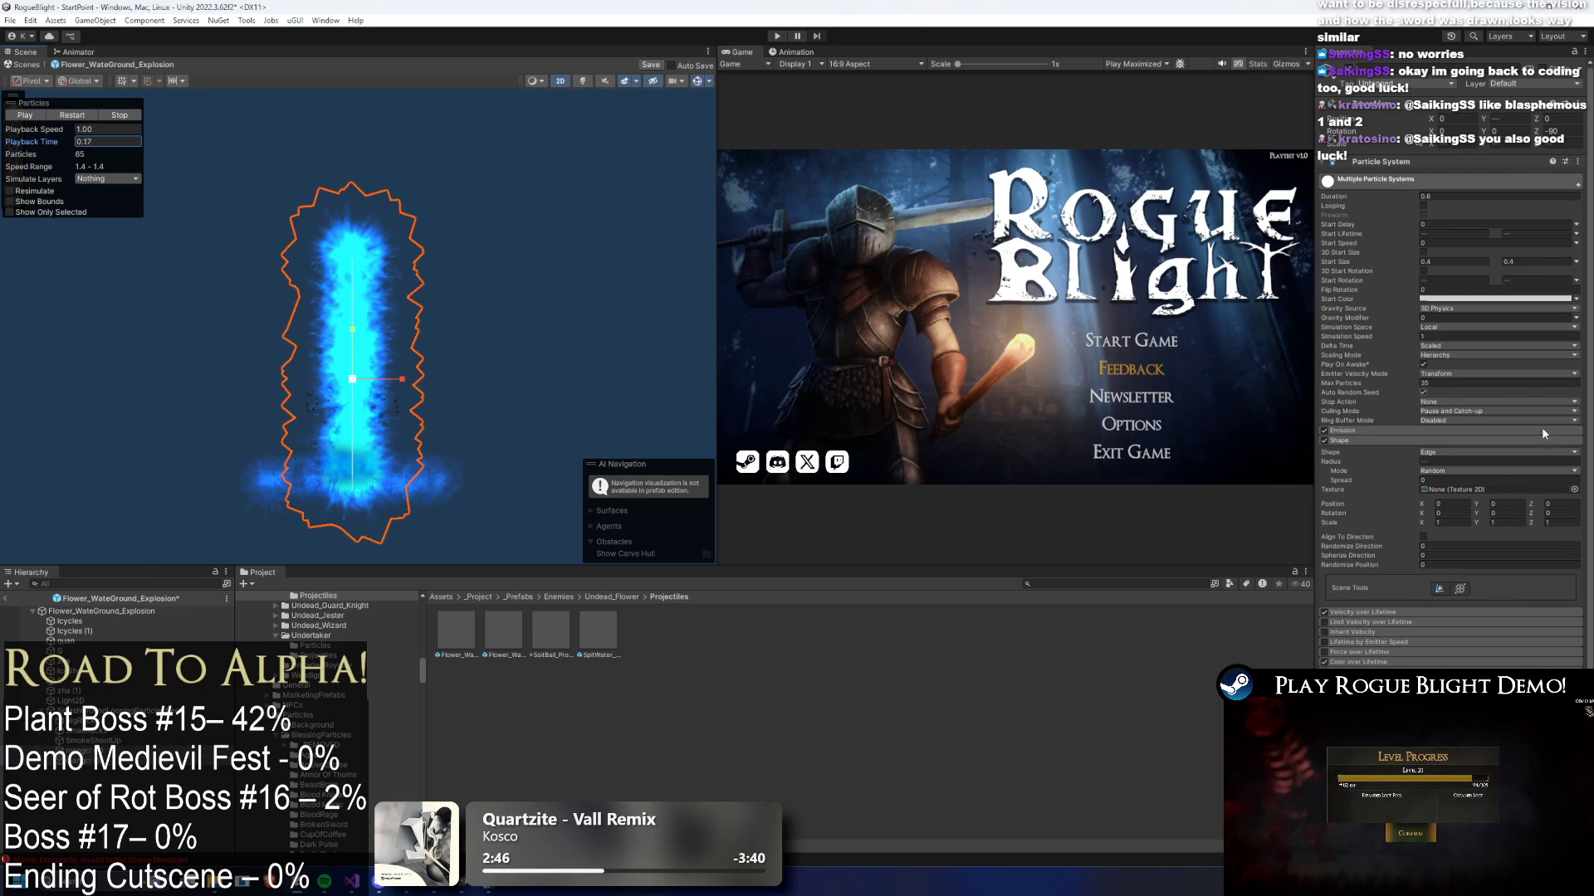
pyautogui.click(1434, 453)
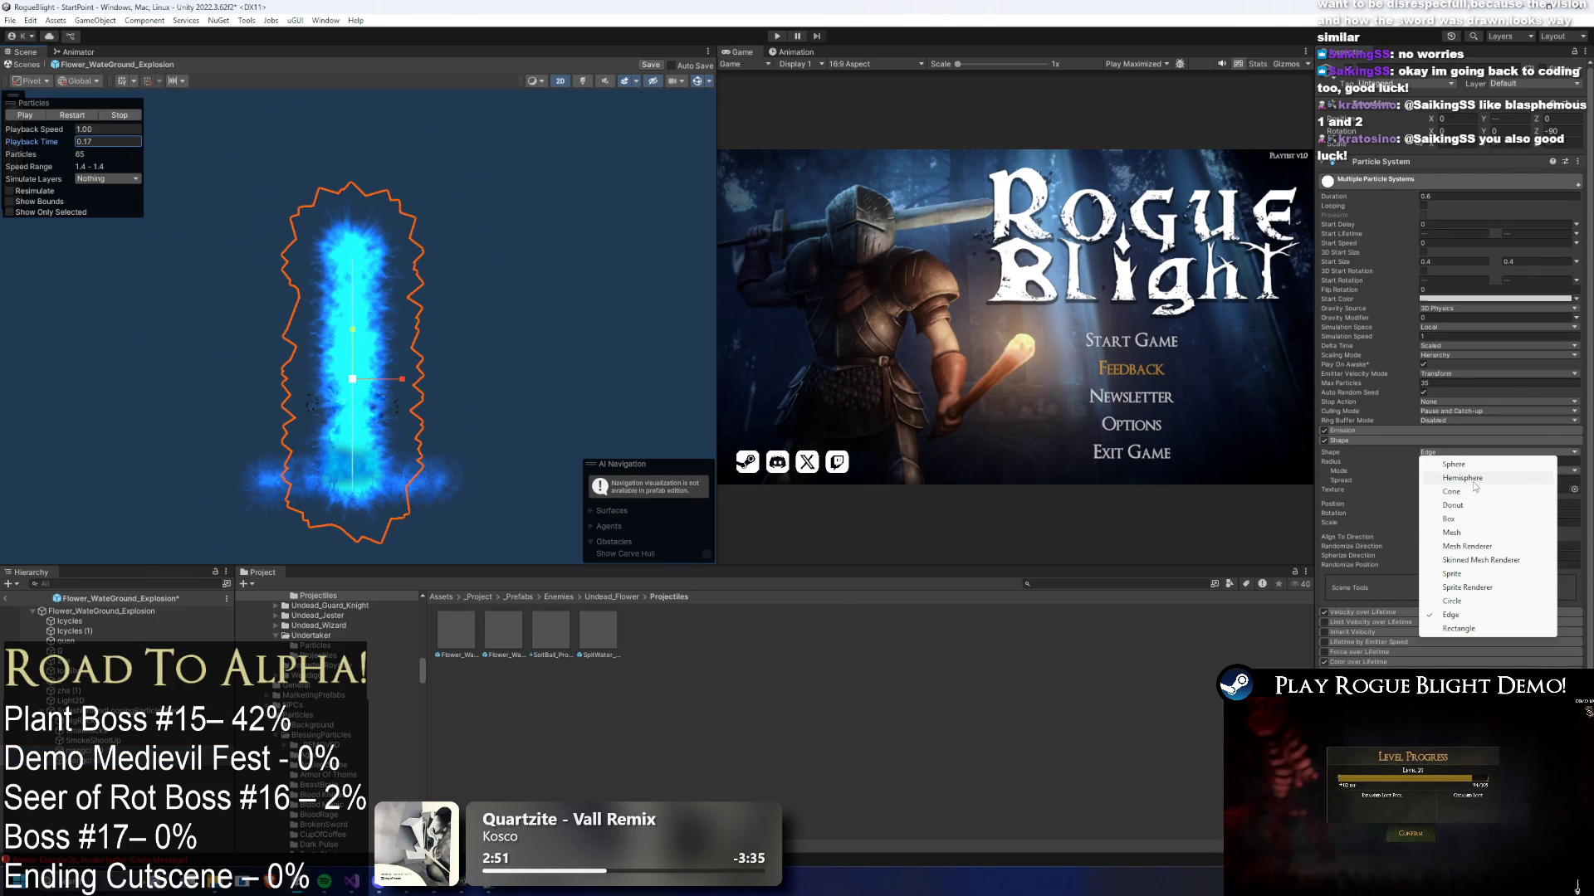
# - Switch the emission shape to Rectangle and widen its X scale slightly
pyautogui.click(1468, 629)
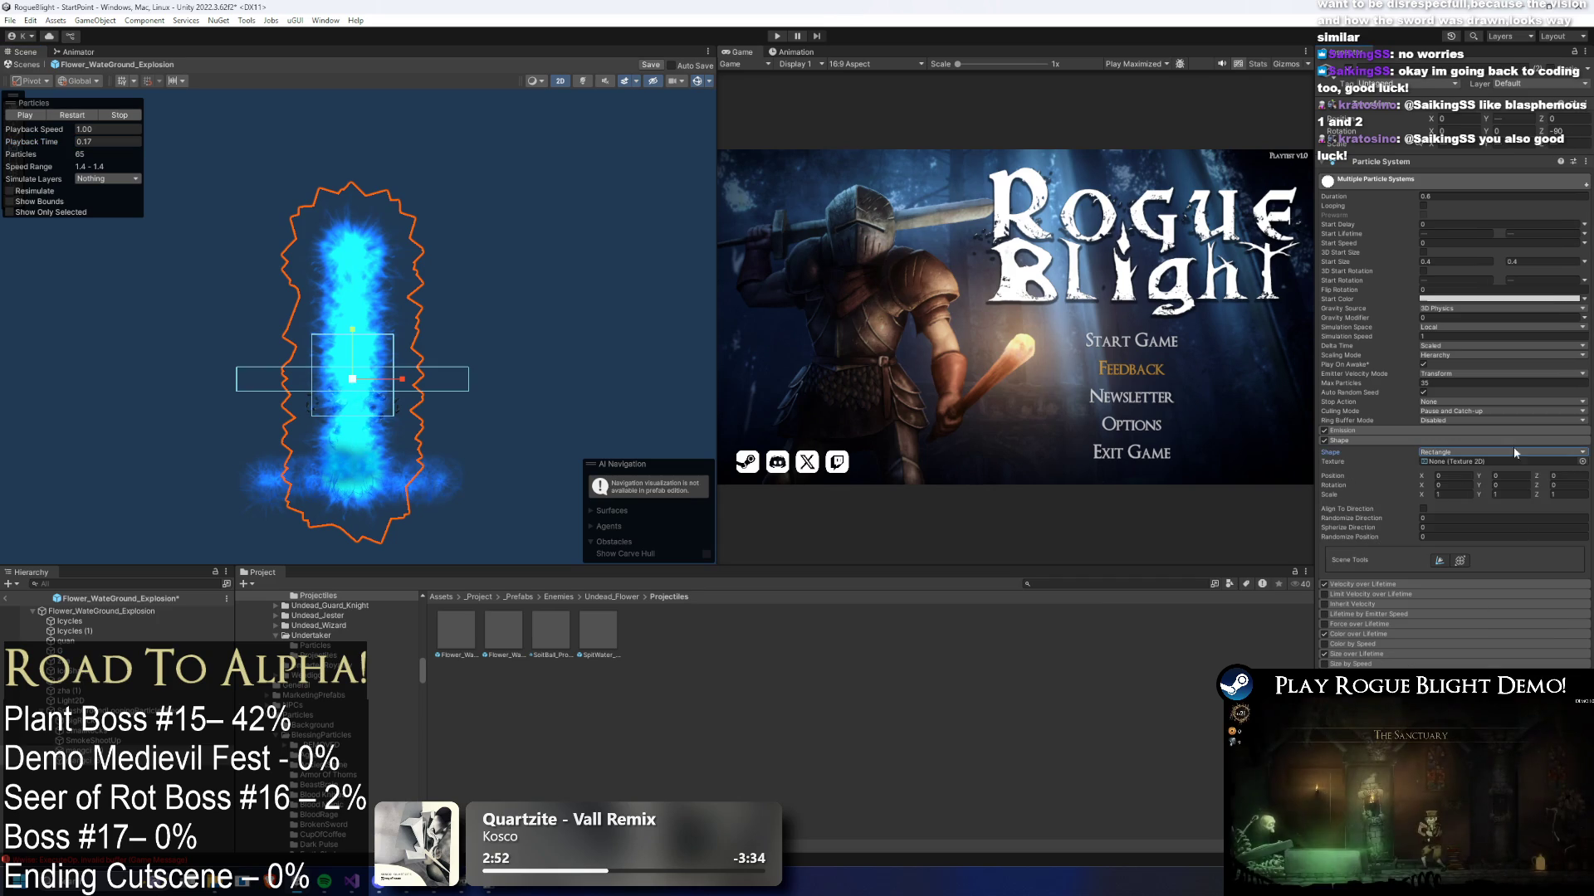
pyautogui.moveTo(1416, 495); pyautogui.dragTo(1519, 496)
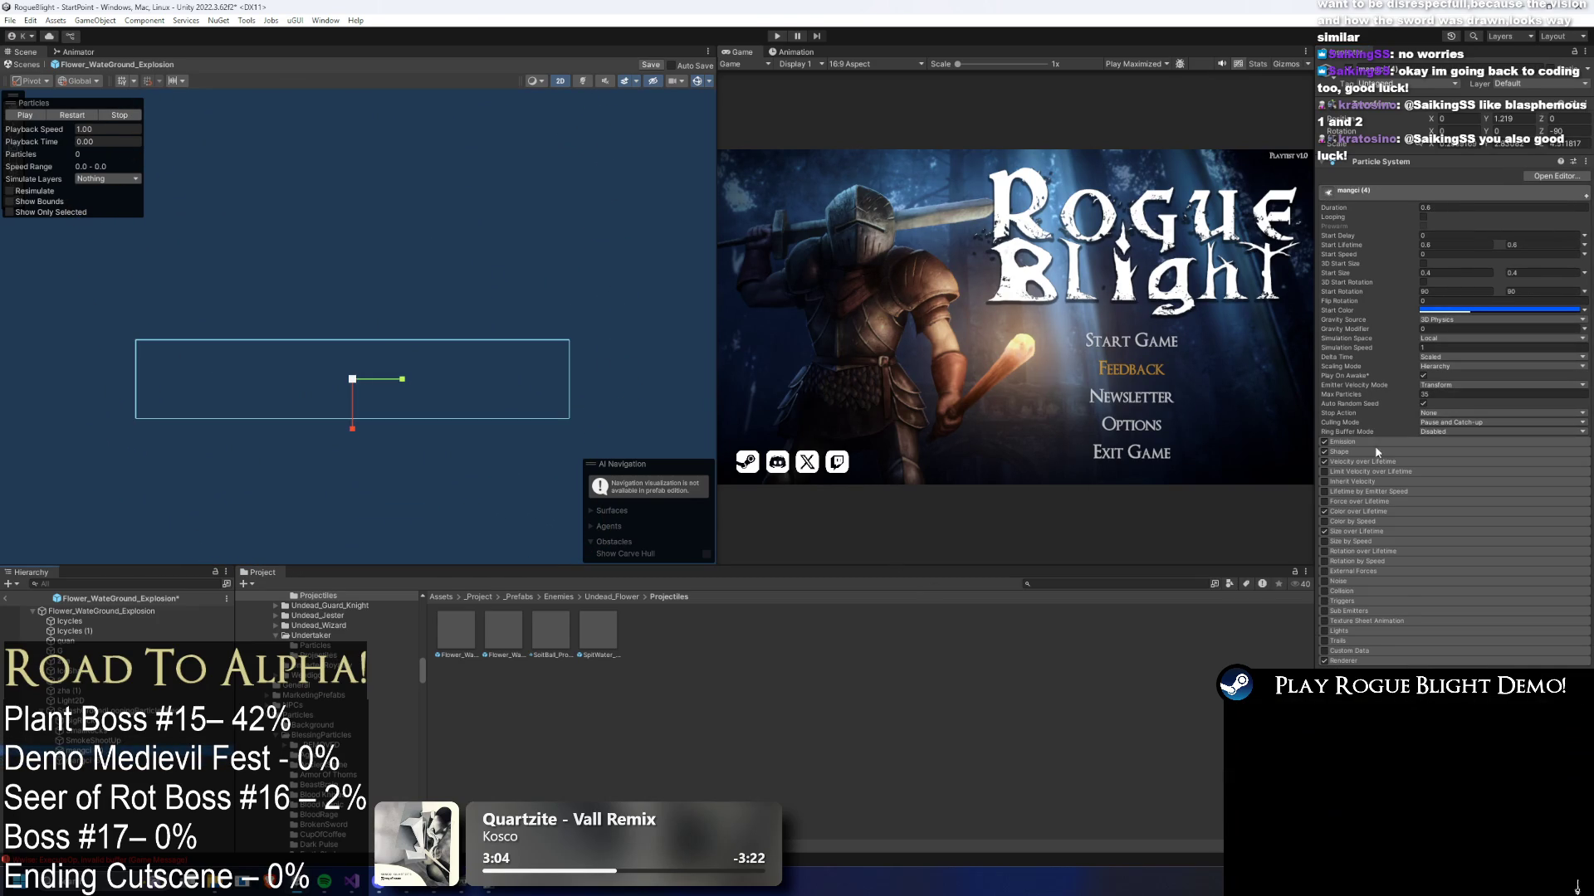
pyautogui.click(1340, 452)
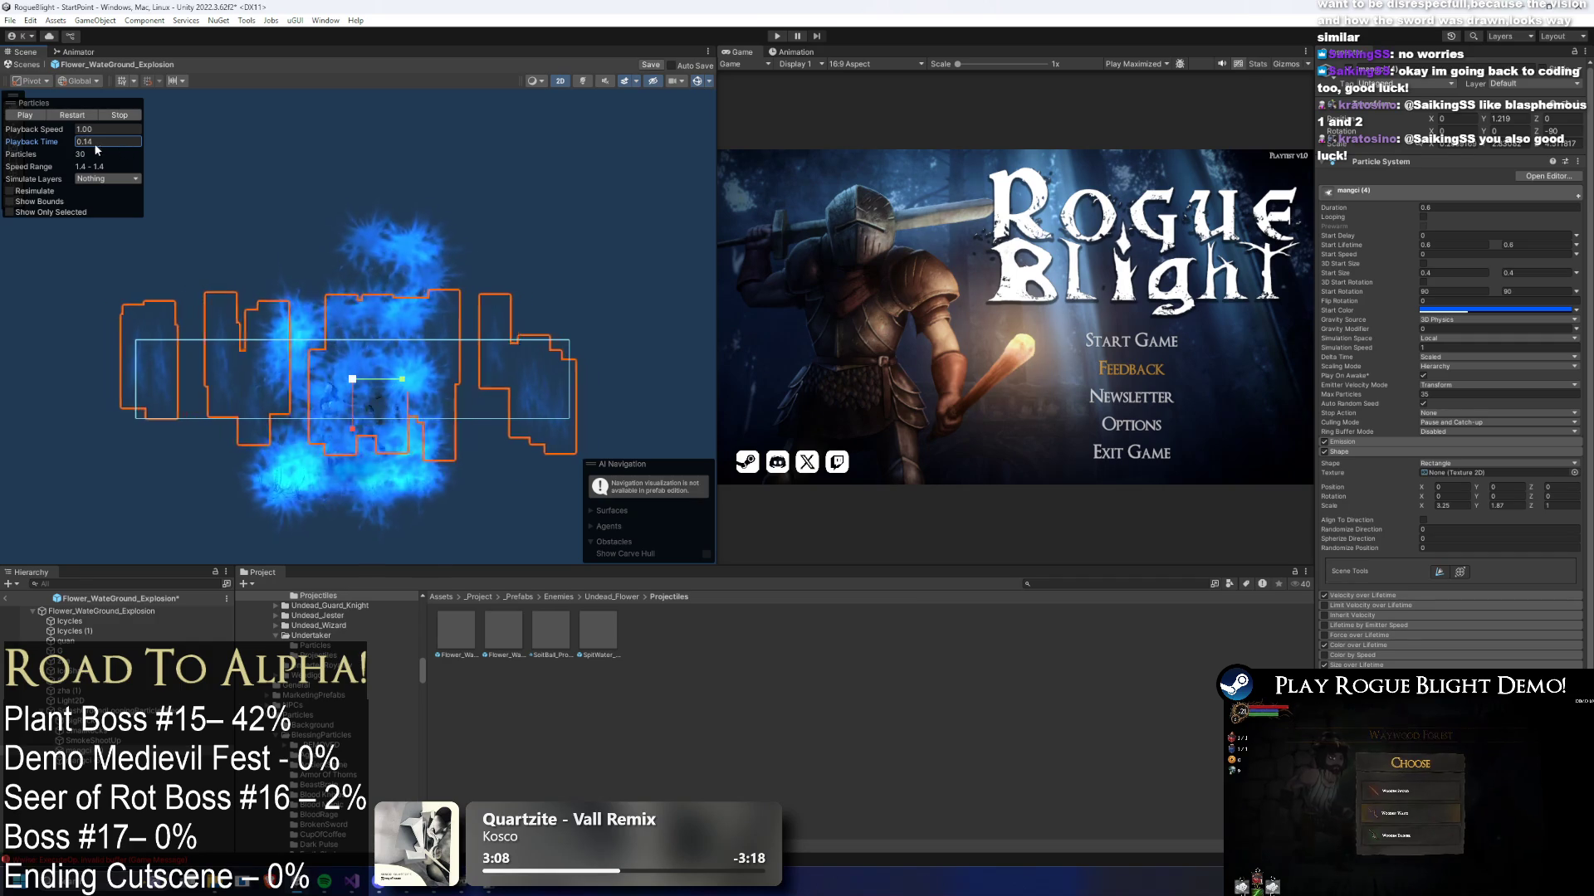
# - Try rectangle X scales of 1.65 and 13, then set mangci (4)'s to 1.87
pyautogui.moveTo(1415, 509)
pyautogui.mouseDown()
pyautogui.moveTo(1388, 507)
pyautogui.moveTo(1463, 505)
pyautogui.mouseUp()
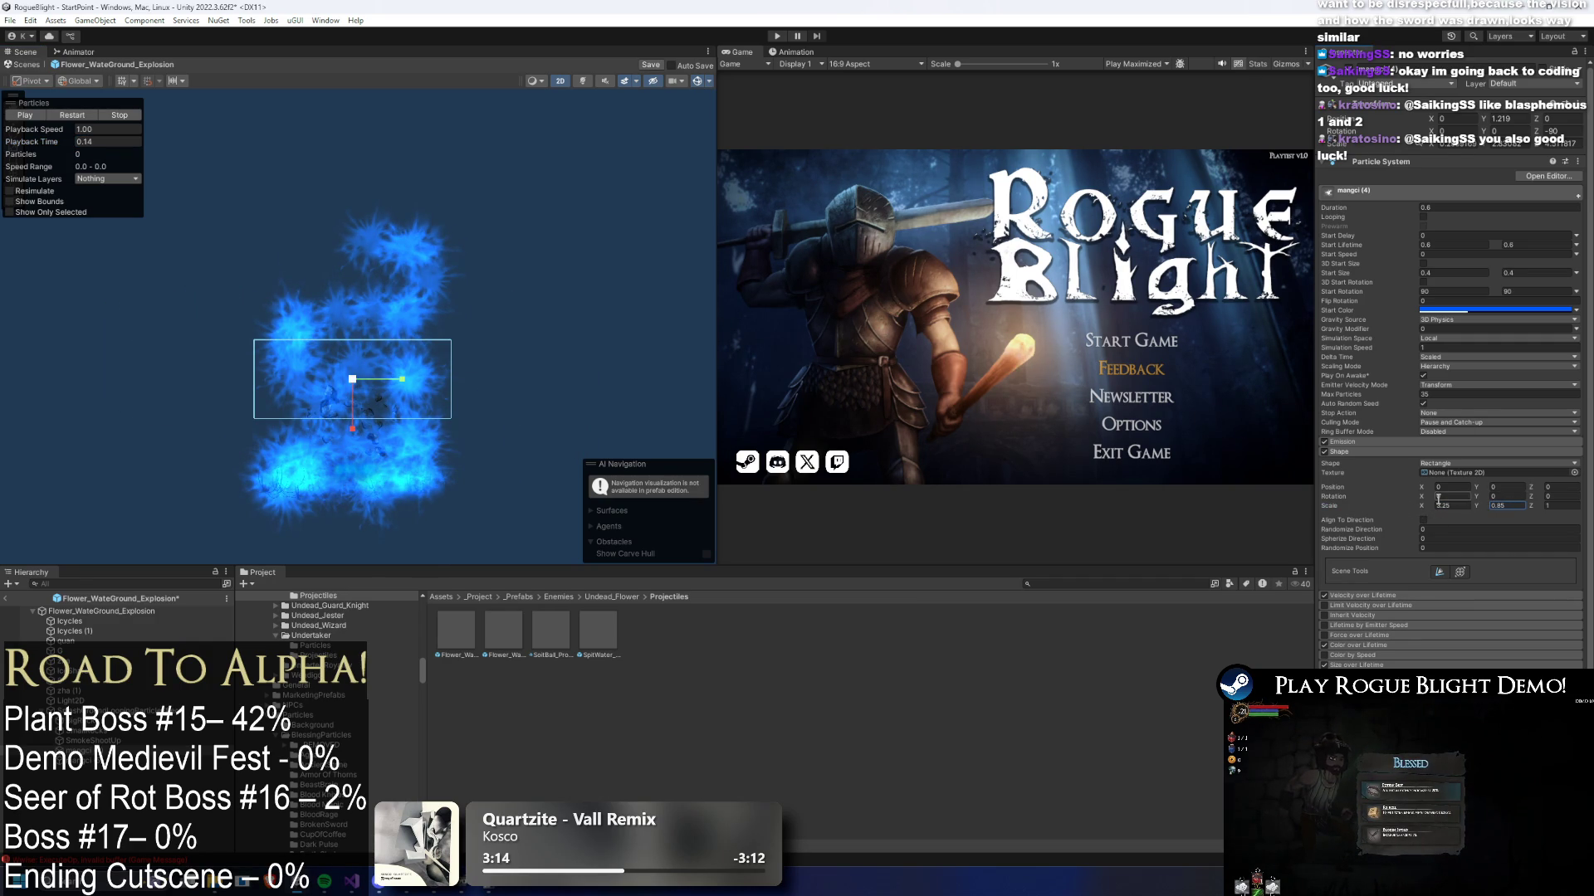
pyautogui.moveTo(1425, 503); pyautogui.dragTo(1274, 537)
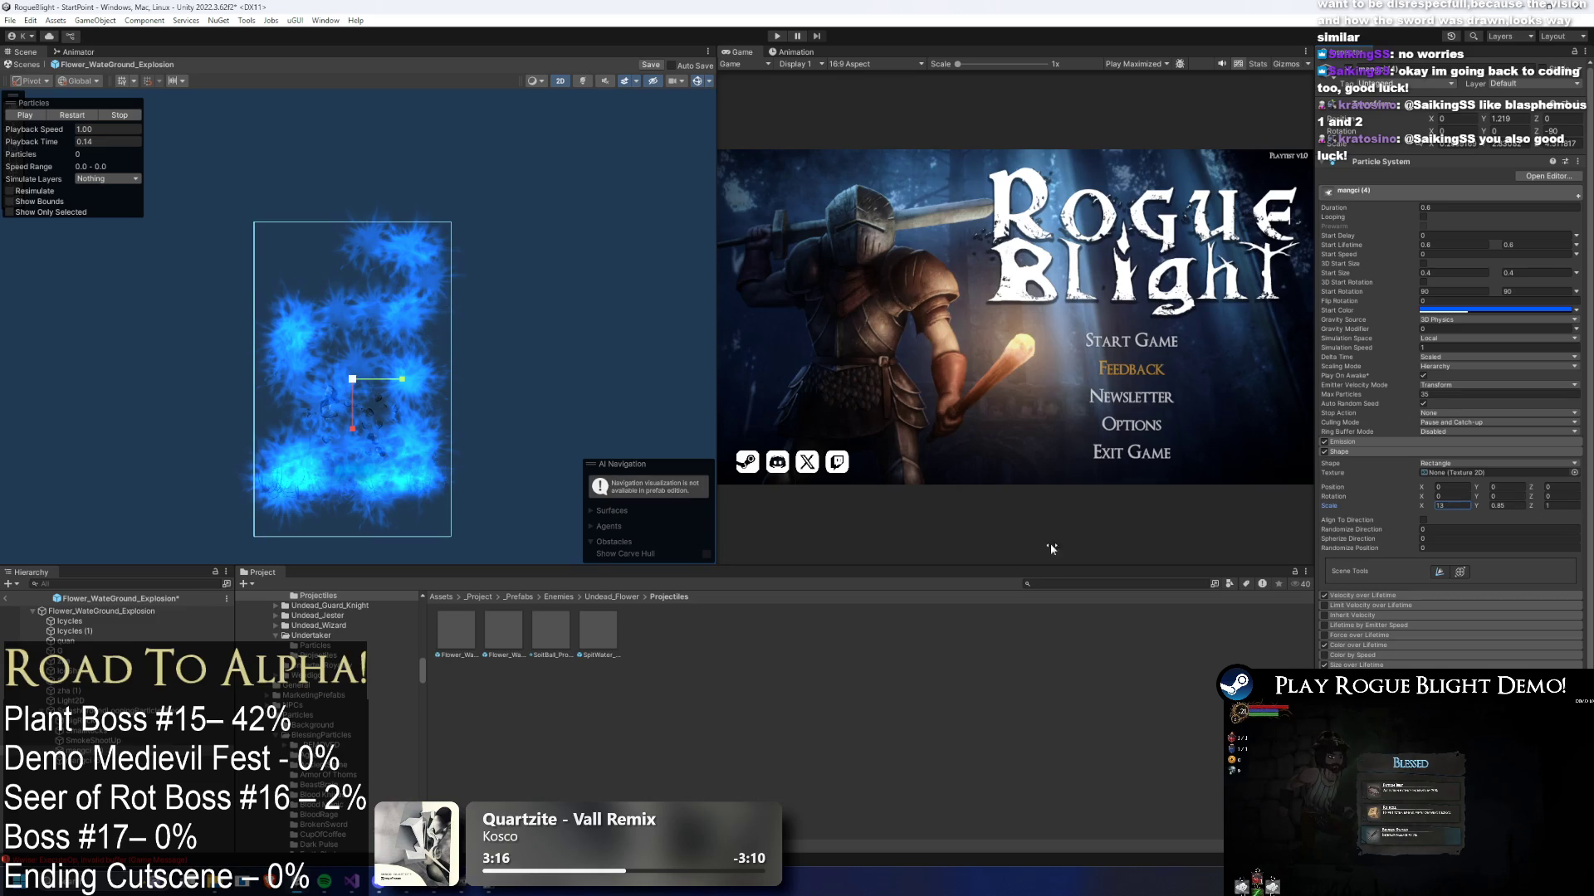
pyautogui.click(1362, 582)
pyautogui.hotkey('ctrl', 'z')
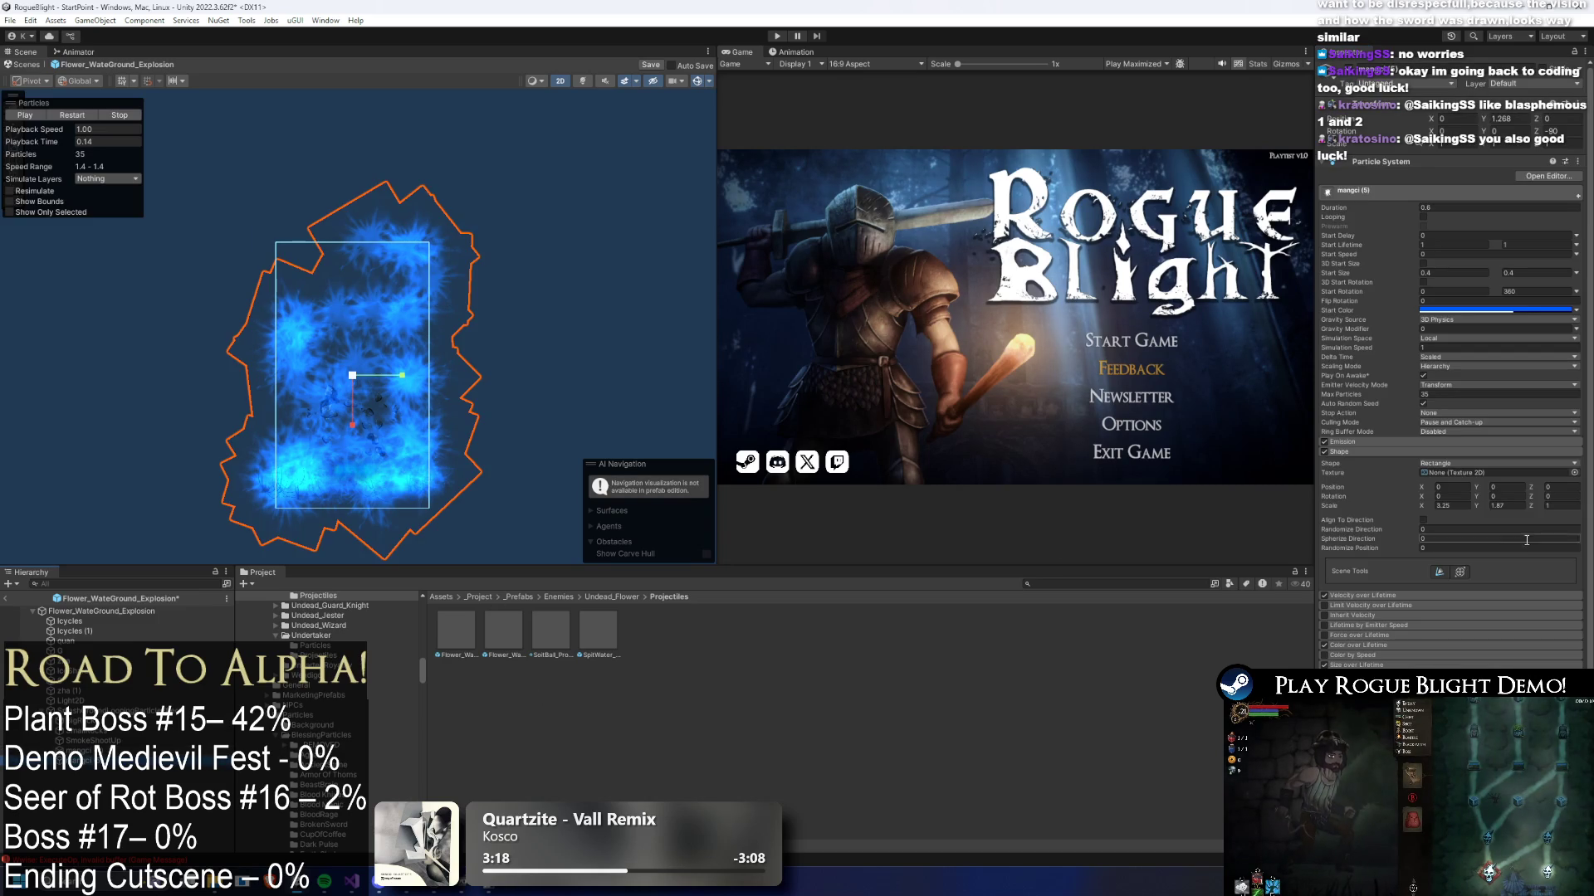
pyautogui.hotkey('ctrl', 'z')
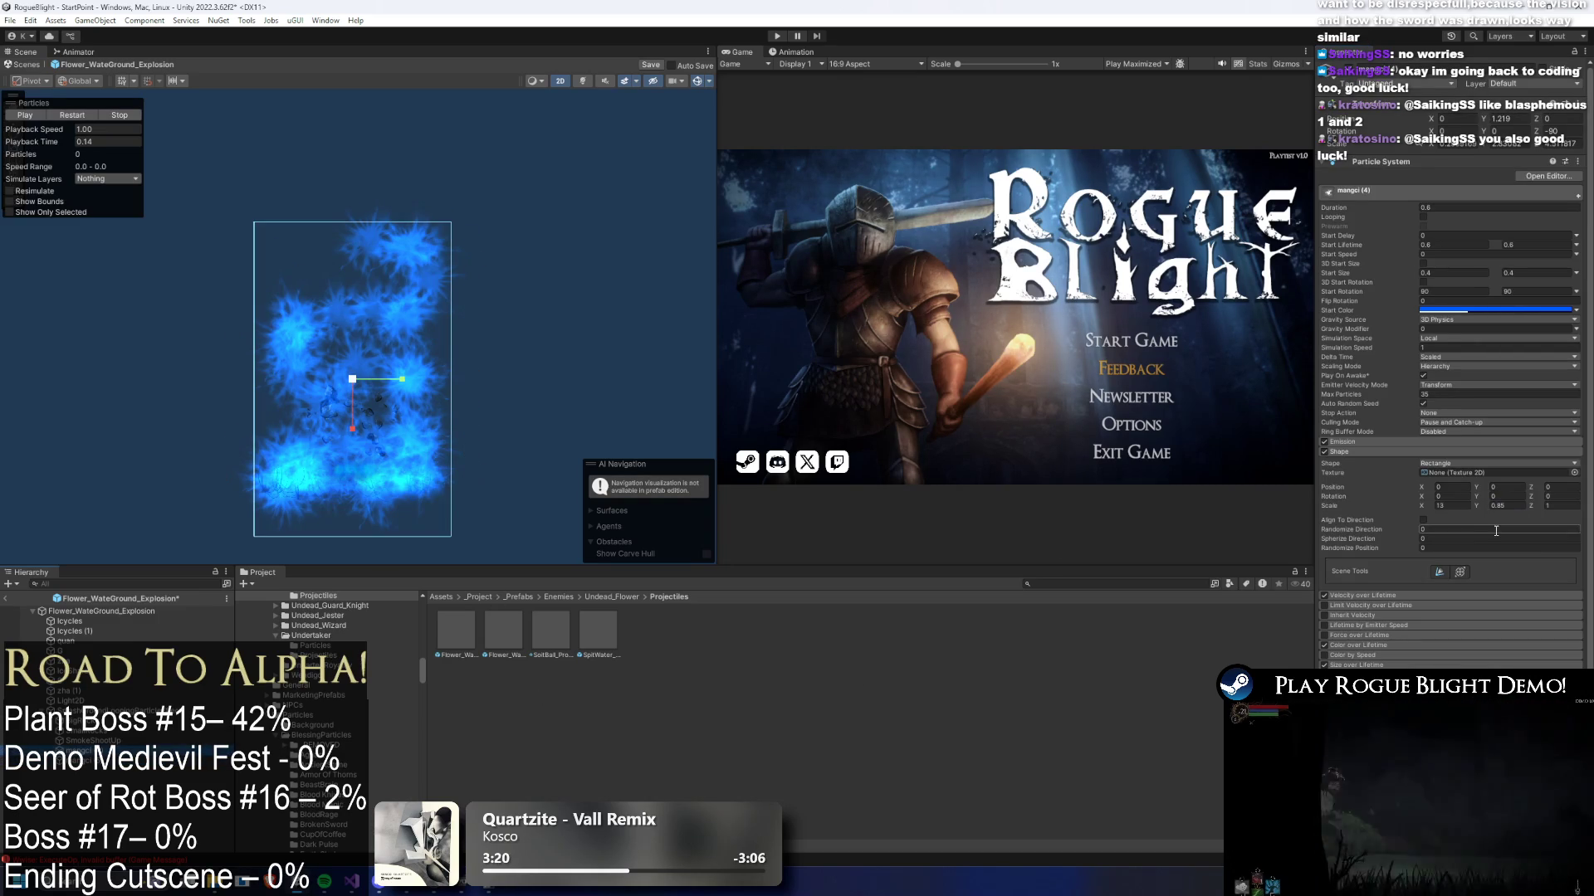
pyautogui.write('1.87')
pyautogui.press('Return')
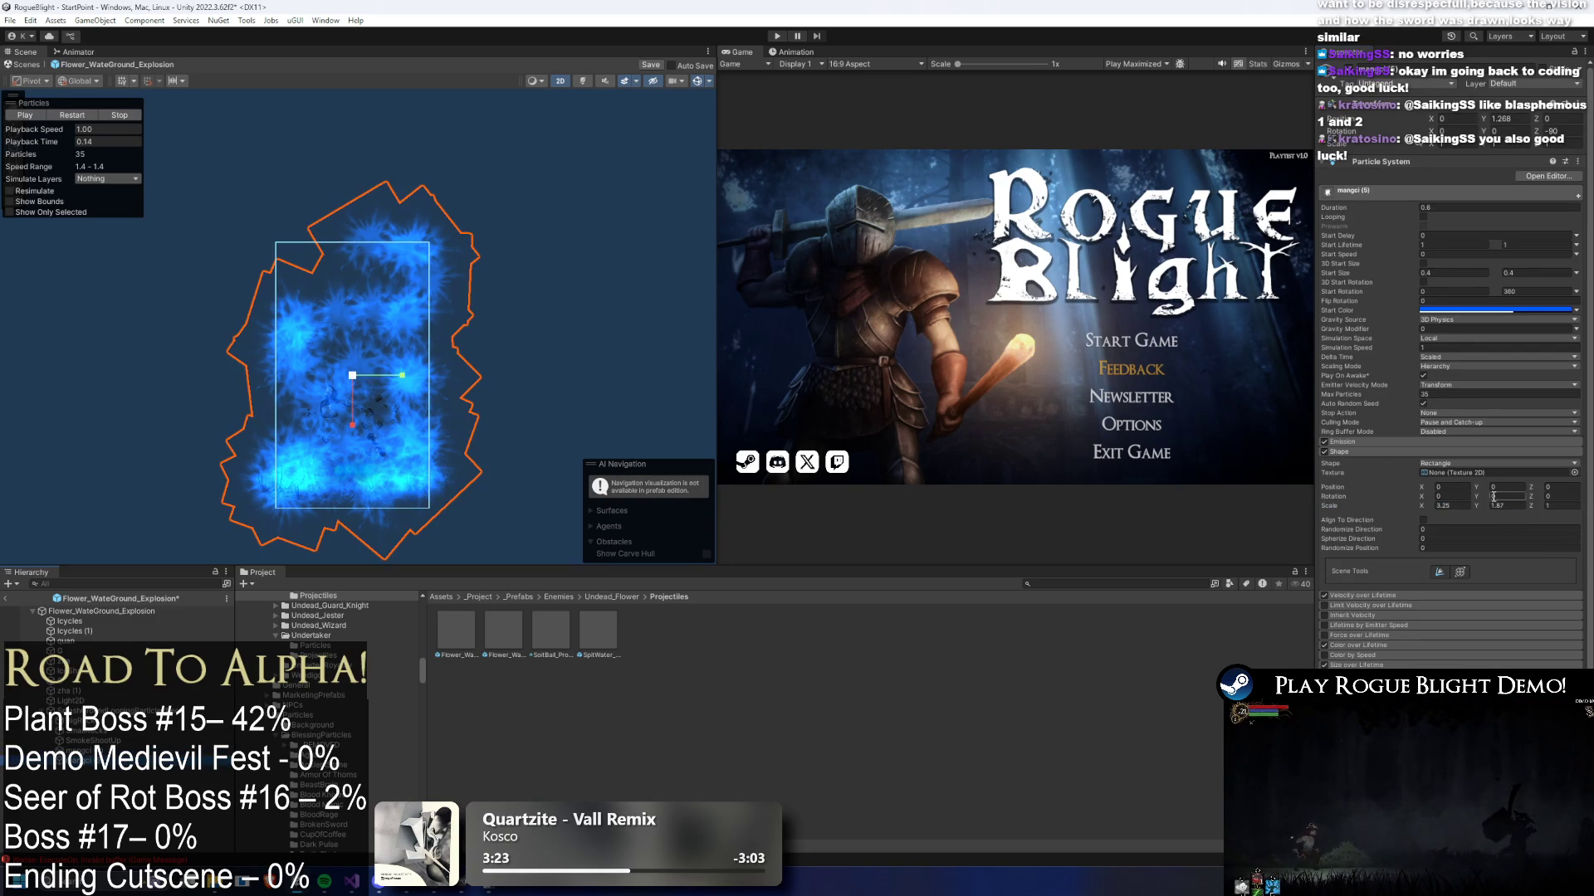
# - Try 3.25 for the shape's X and Y scales, revert, and scrub the preview to 0.15 s
pyautogui.click(1457, 505)
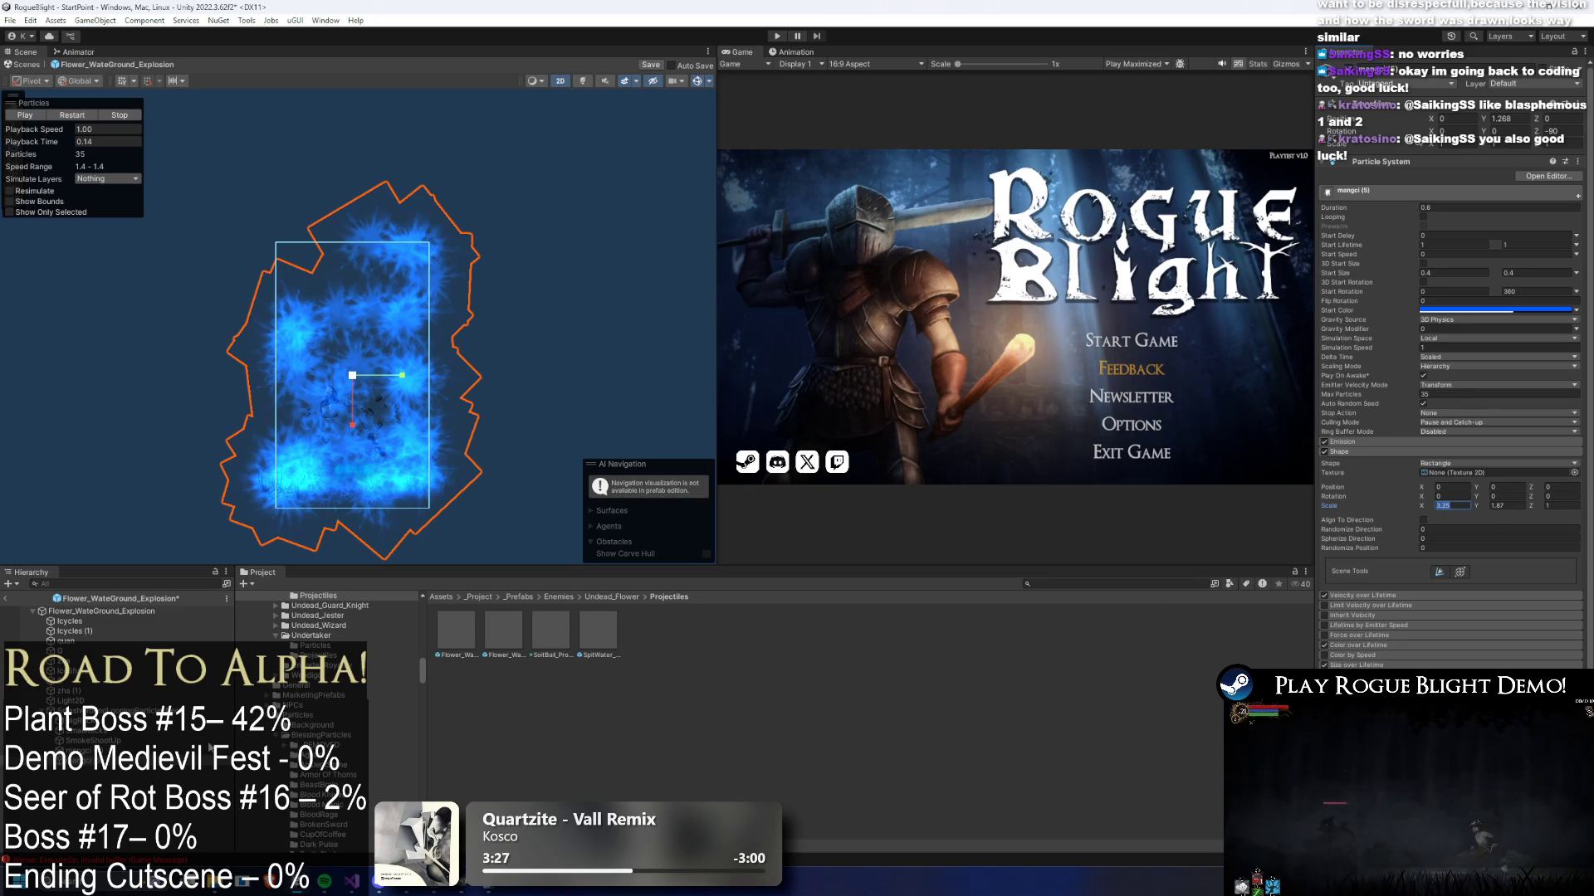
pyautogui.hotkey('ctrl', 'z')
pyautogui.click(1498, 506)
pyautogui.write('3.25')
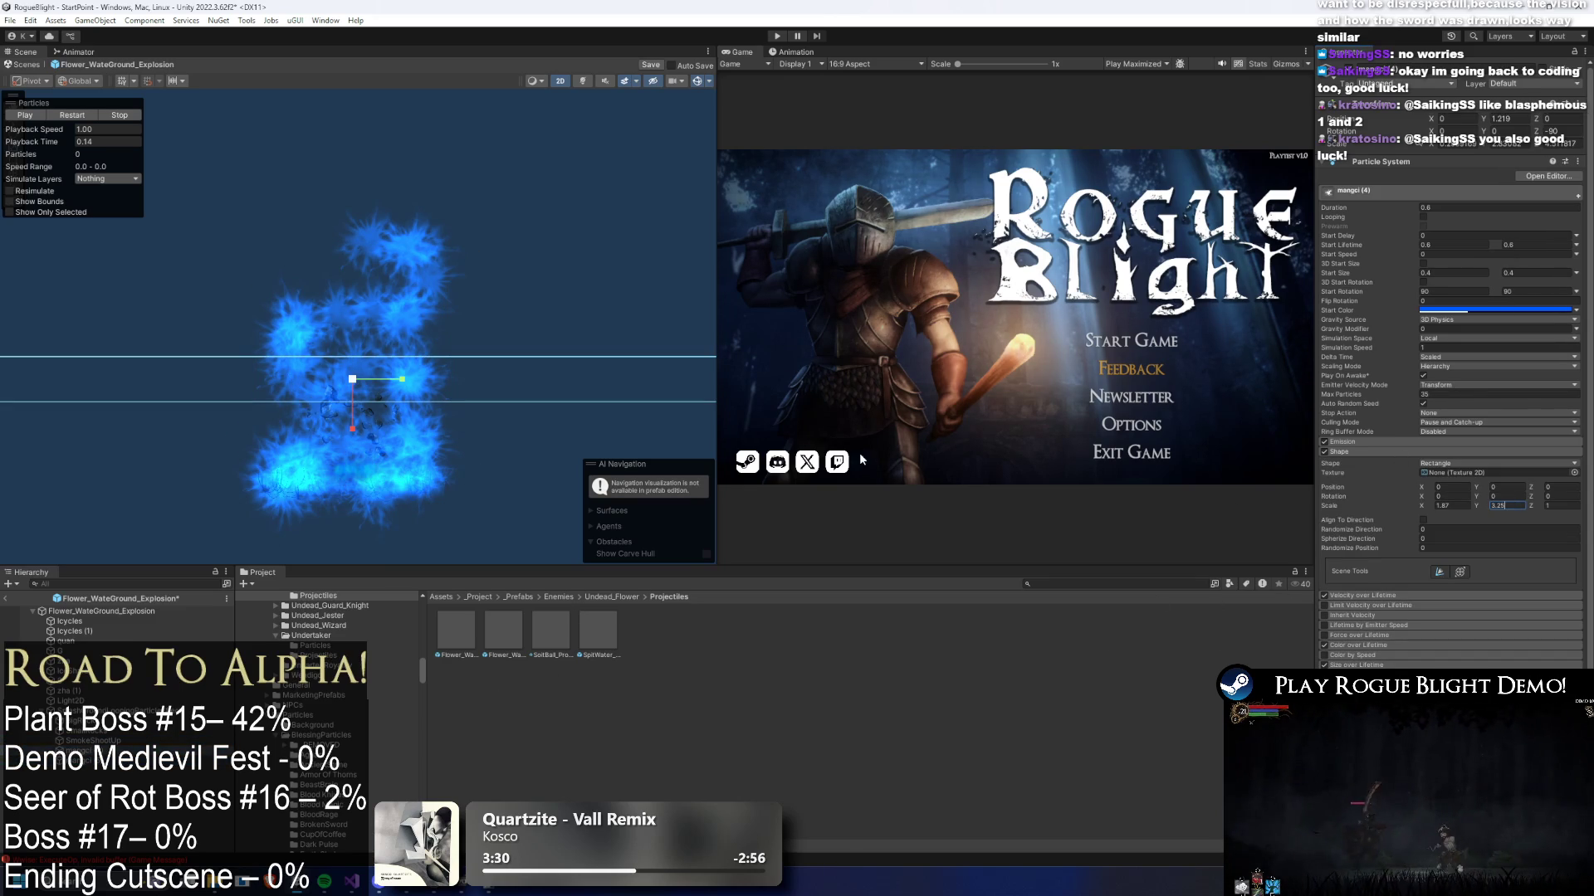
pyautogui.hotkey('ctrl', 'z')
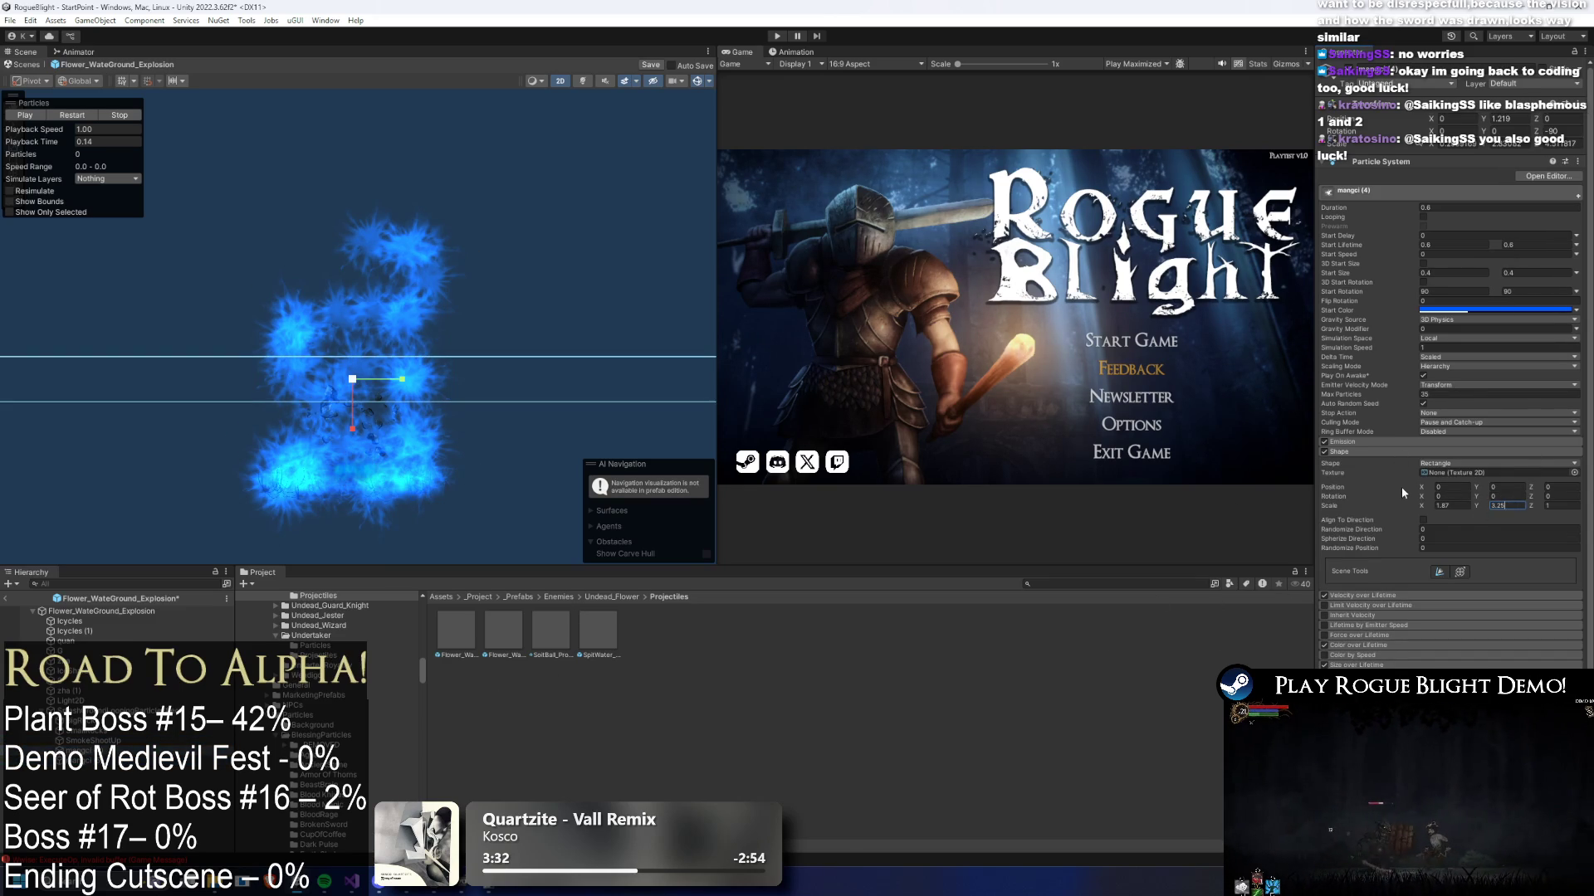
pyautogui.click(1467, 506)
pyautogui.write('3.25')
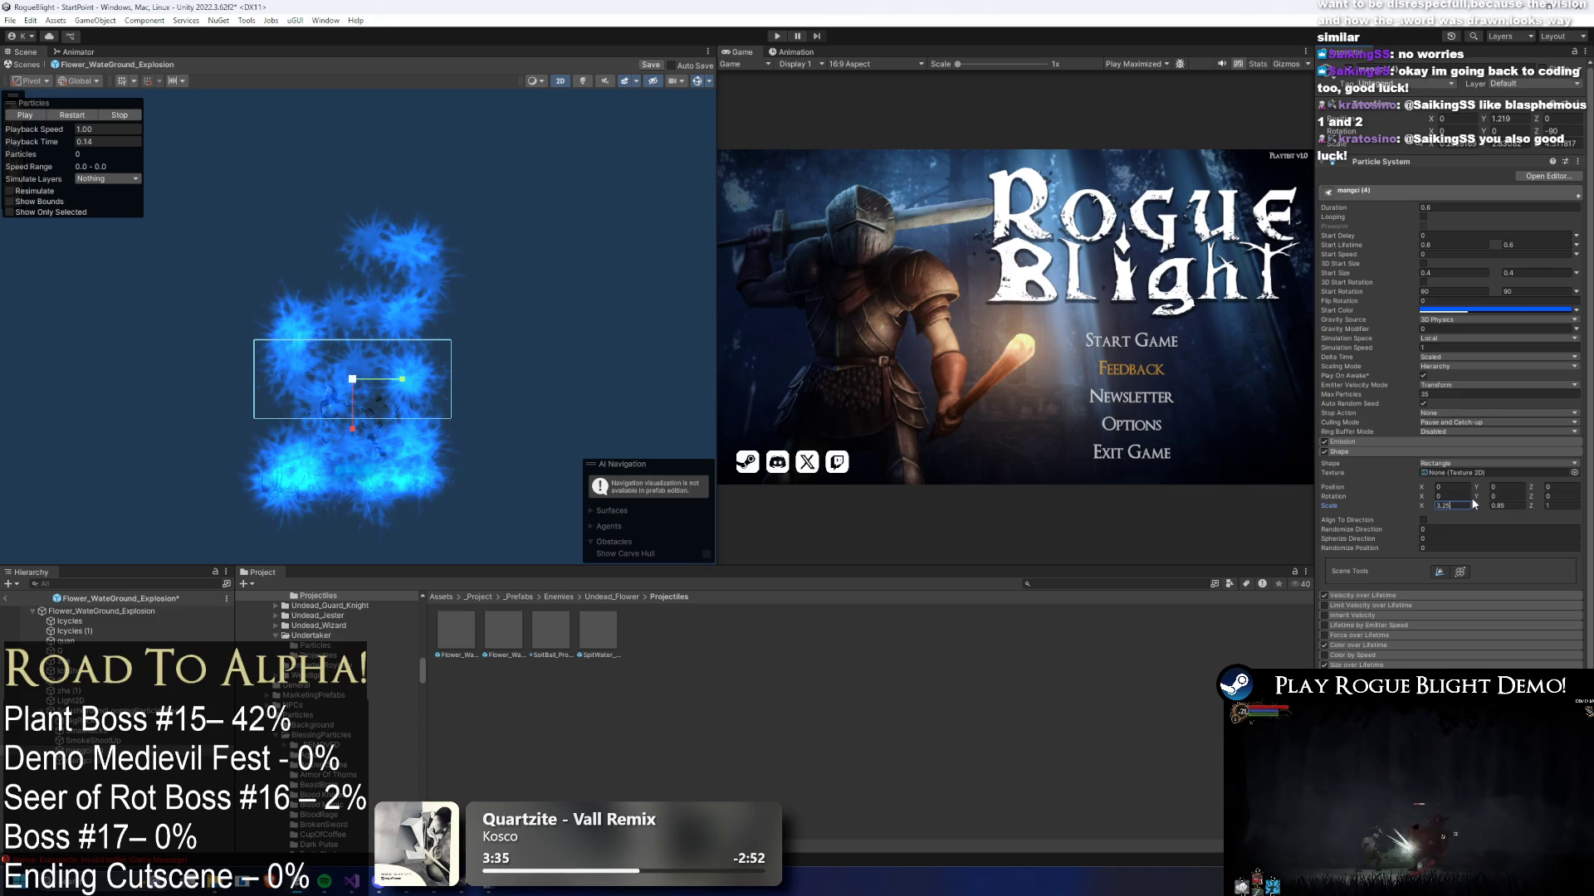
pyautogui.hotkey('ctrl', 'z')
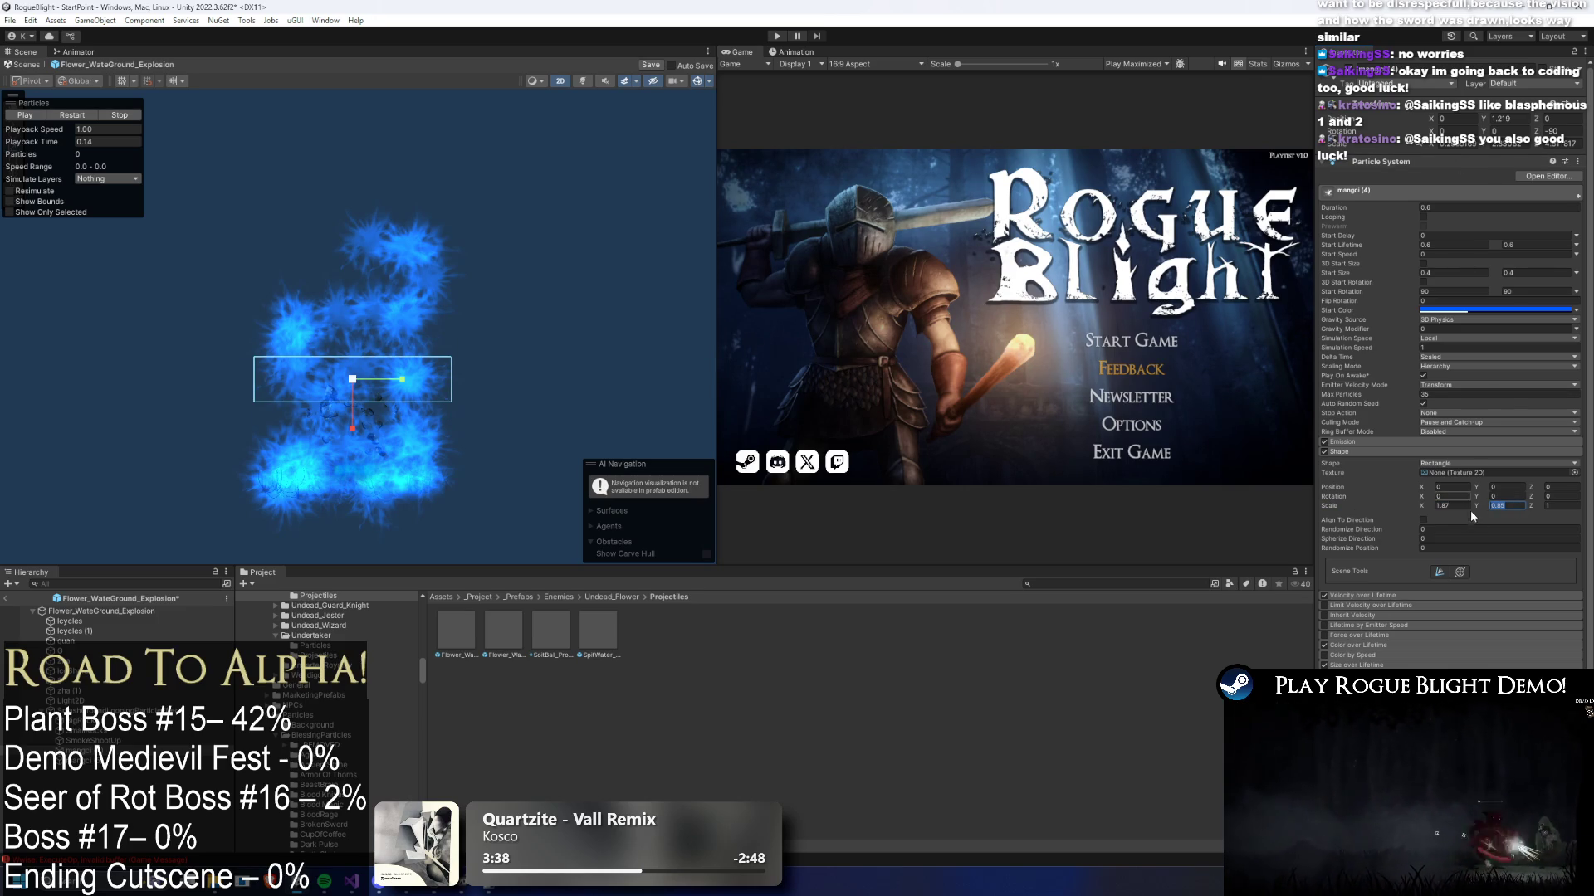
pyautogui.moveTo(1480, 508)
pyautogui.mouseDown()
pyautogui.moveTo(1527, 508)
pyautogui.moveTo(1433, 504)
pyautogui.moveTo(1593, 503)
pyautogui.moveTo(16, 483)
pyautogui.moveTo(514, 166)
pyautogui.moveTo(468, 127)
pyautogui.mouseUp()
pyautogui.moveTo(53, 141)
pyautogui.mouseDown()
pyautogui.moveTo(164, 148)
pyautogui.moveTo(43, 139)
pyautogui.moveTo(63, 146)
pyautogui.mouseUp()
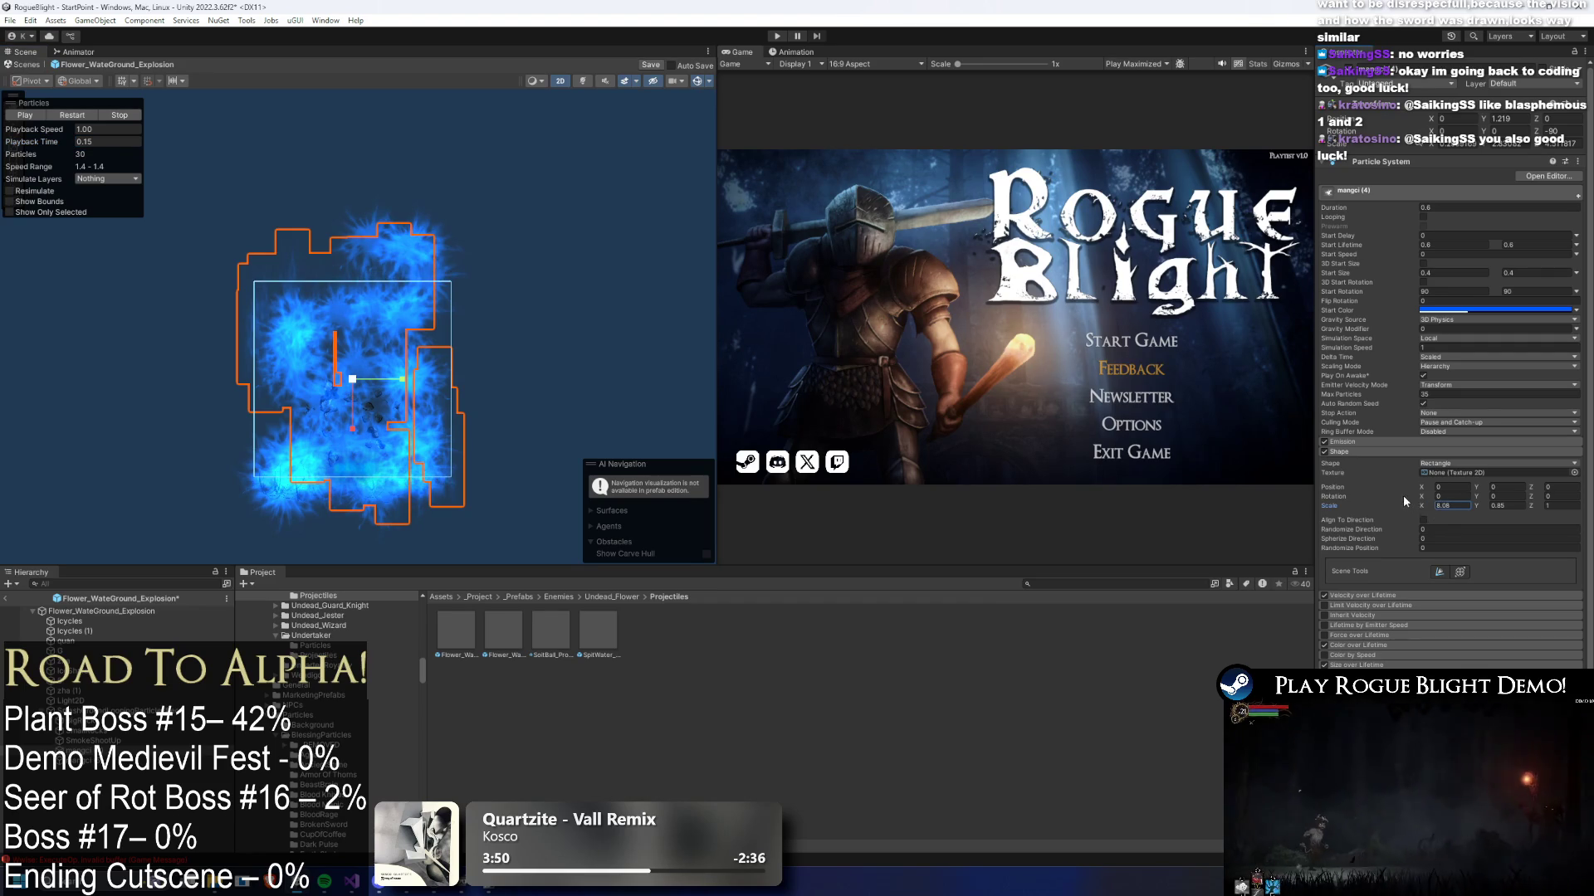
# - Set the rectangle scale to 8.8 by 0.7, then select mangci (5) and restart the preview
pyautogui.click(1453, 505)
pyautogui.moveTo(1483, 506); pyautogui.dragTo(1478, 504)
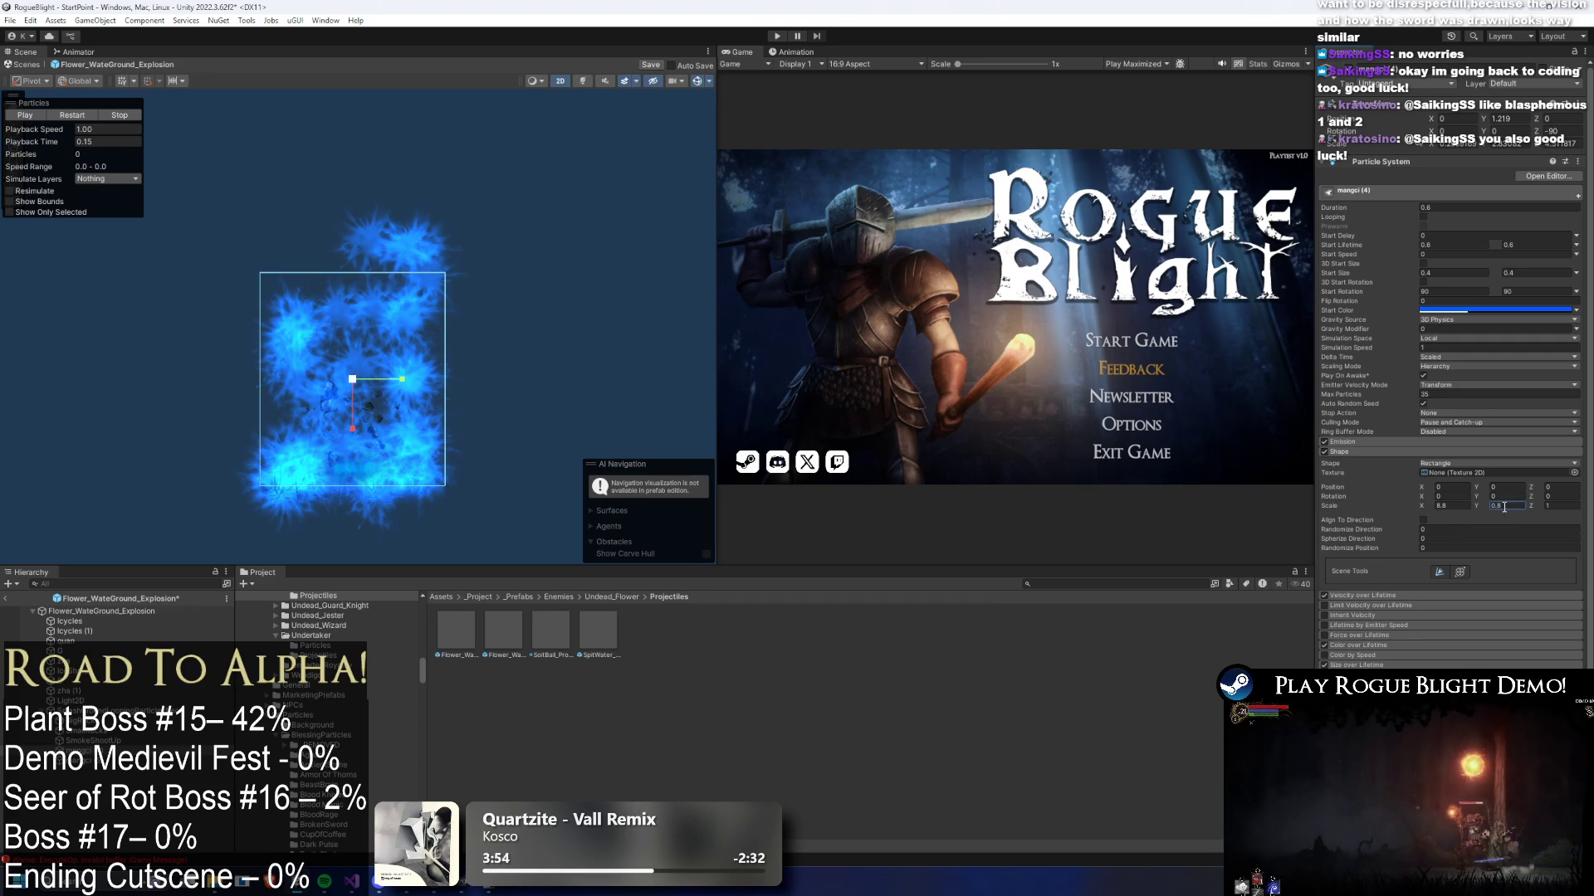
pyautogui.write('0.7')
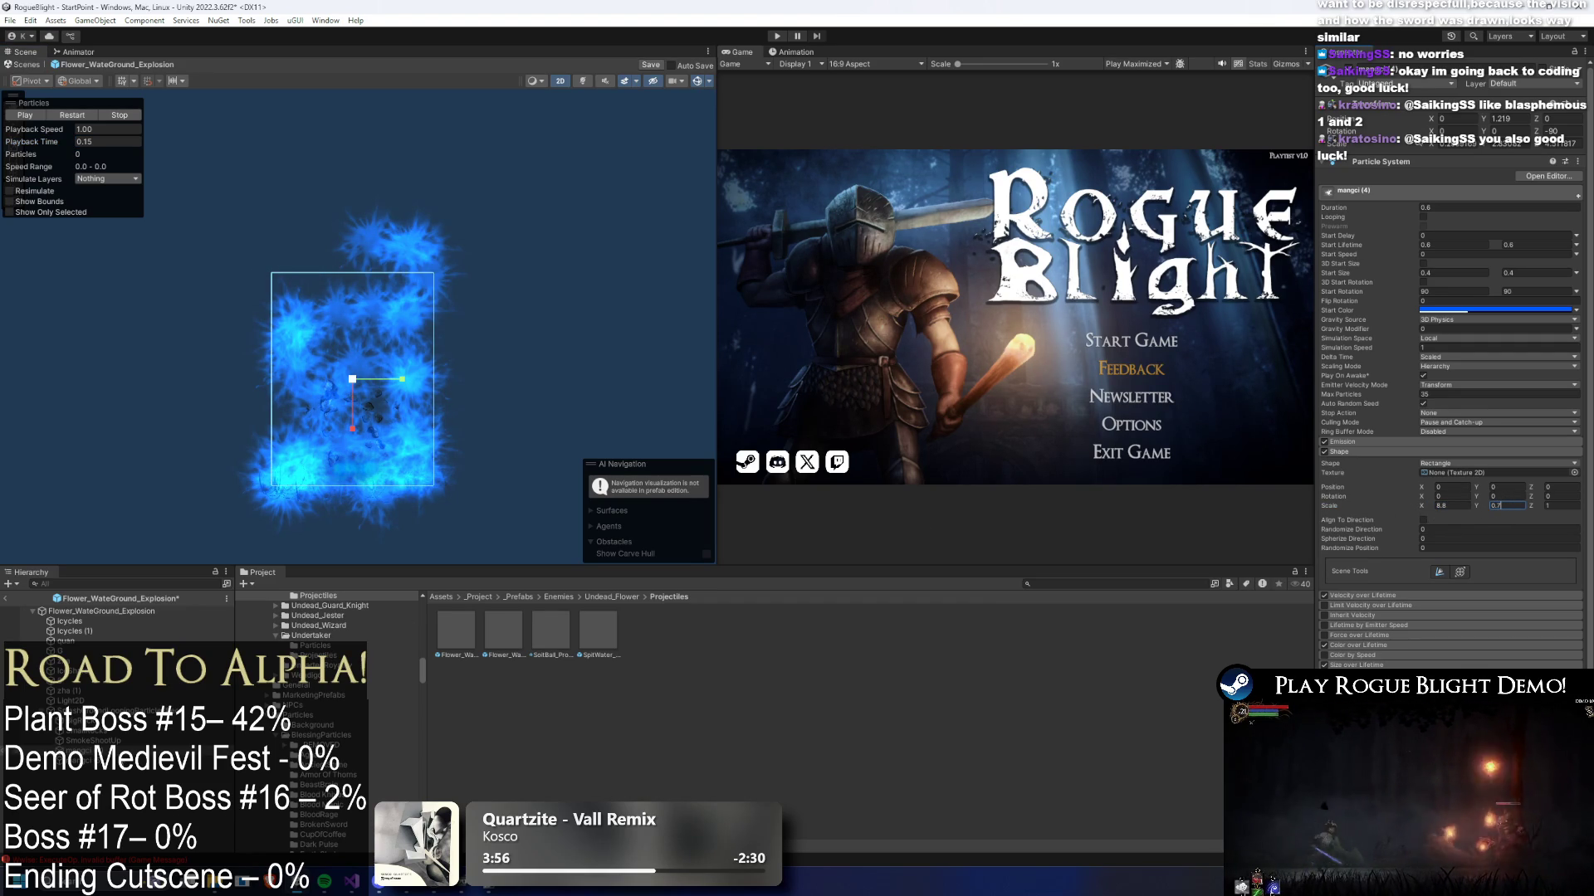
pyautogui.click(118, 770)
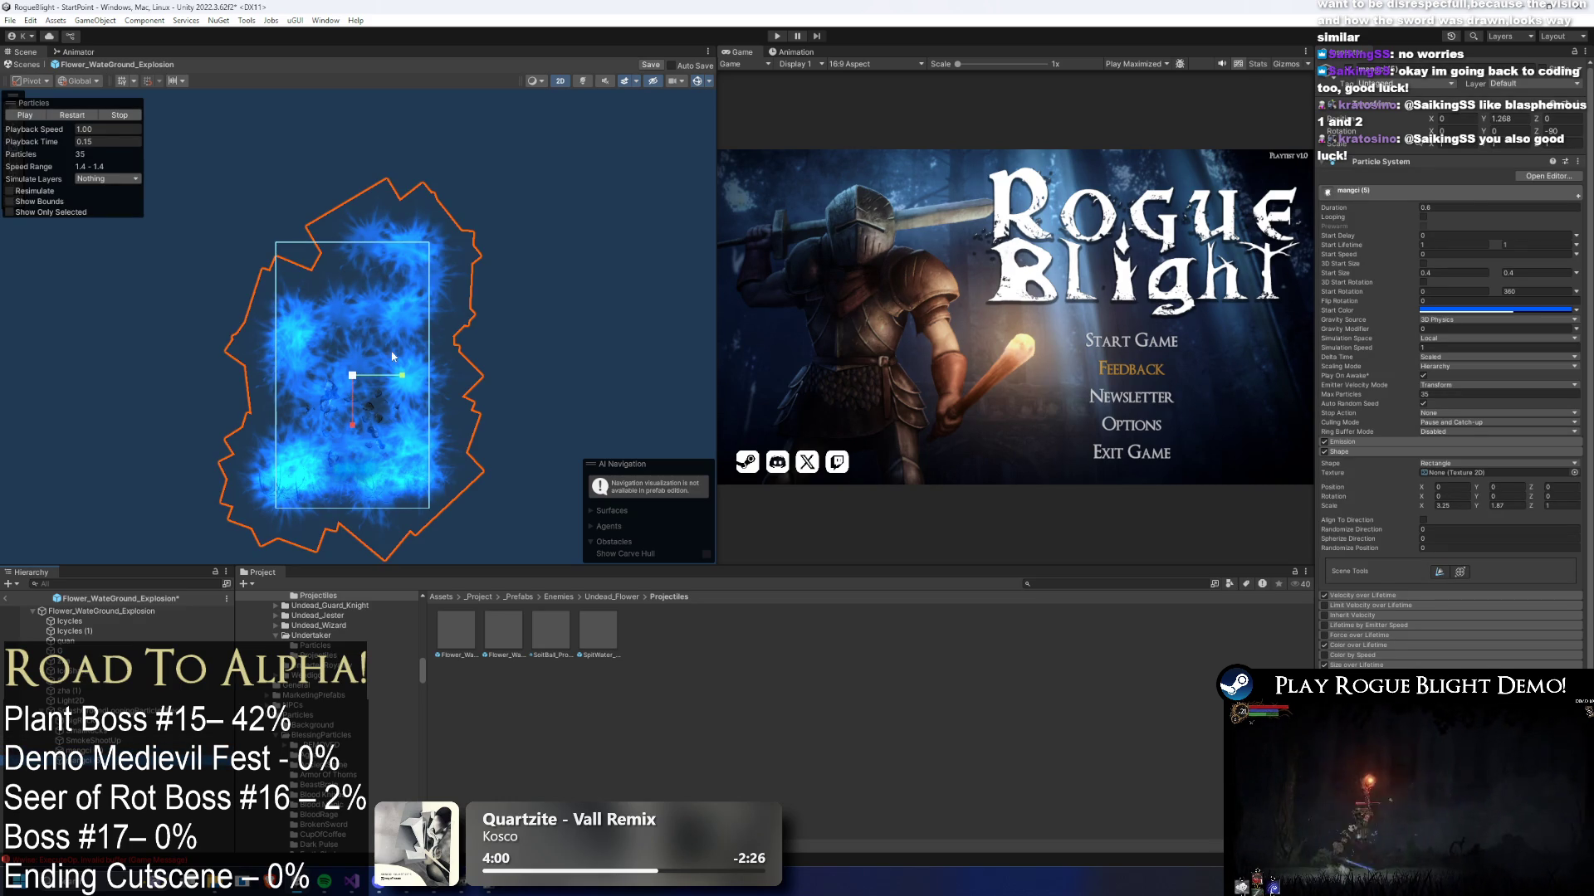
pyautogui.click(78, 116)
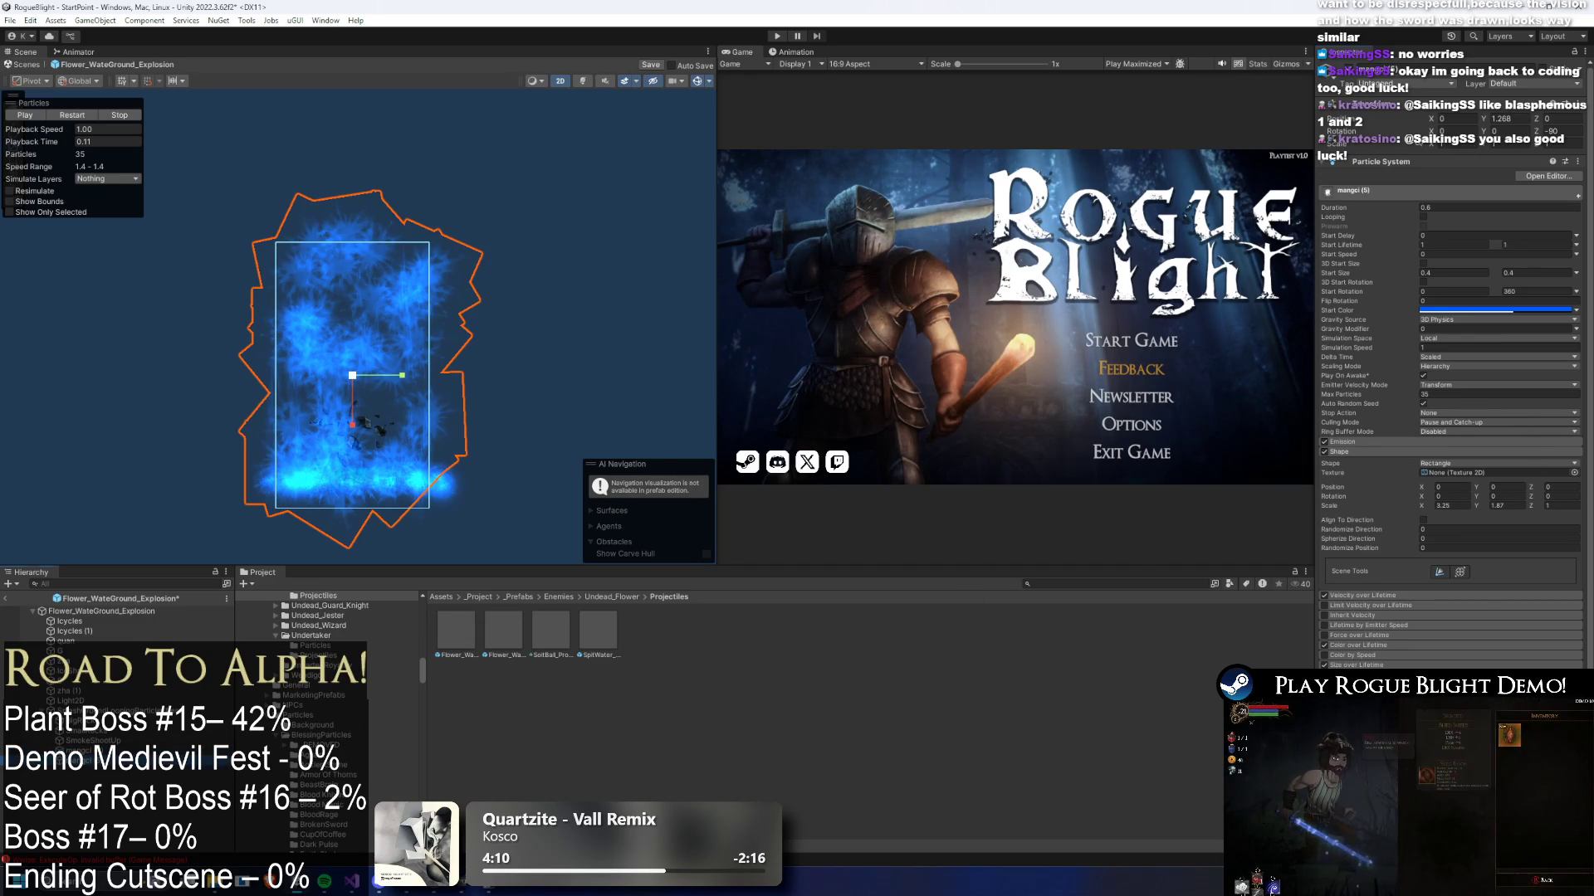
# - Replay the burst around 0.41 s, expand Size over Lifetime and widen the Inspector
pyautogui.scroll(-3, 1453, 374)
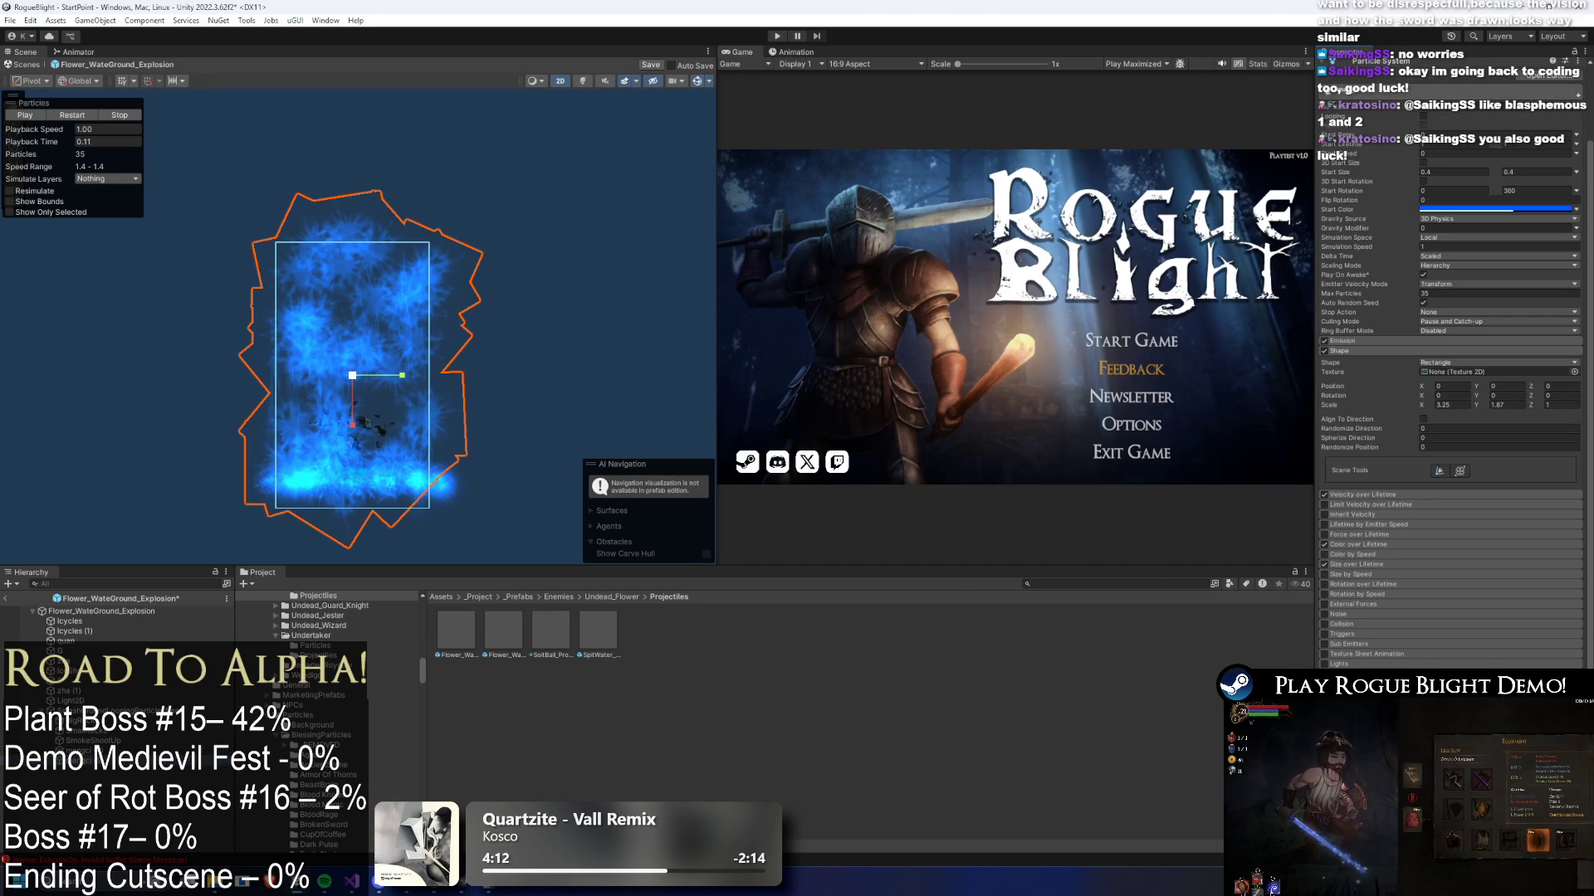
pyautogui.scroll(-2, 953, 667)
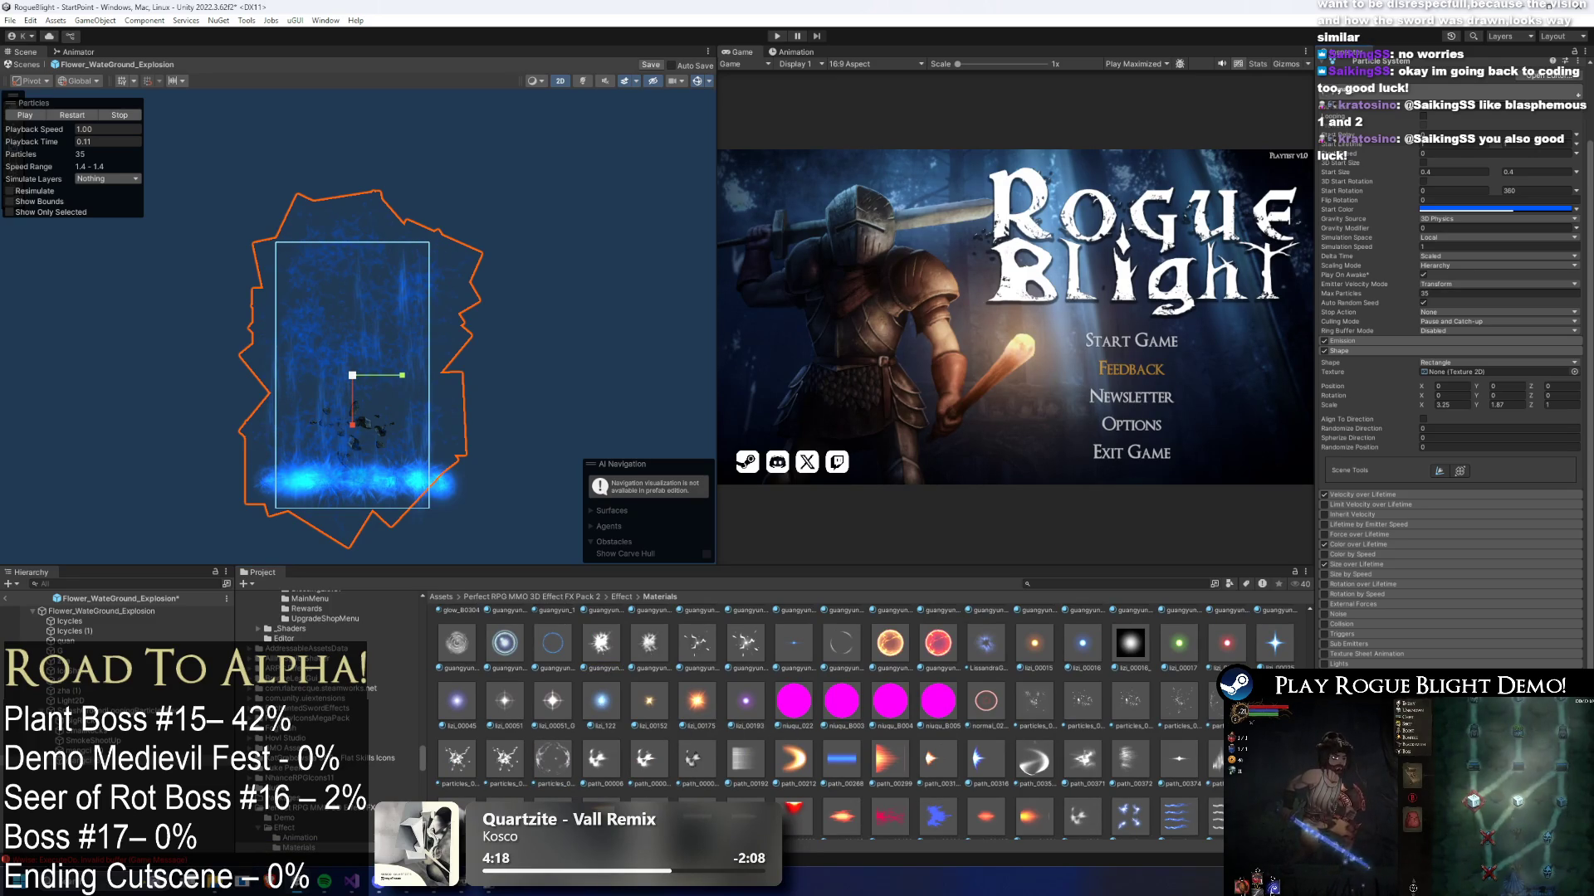
pyautogui.scroll(-2, 941, 715)
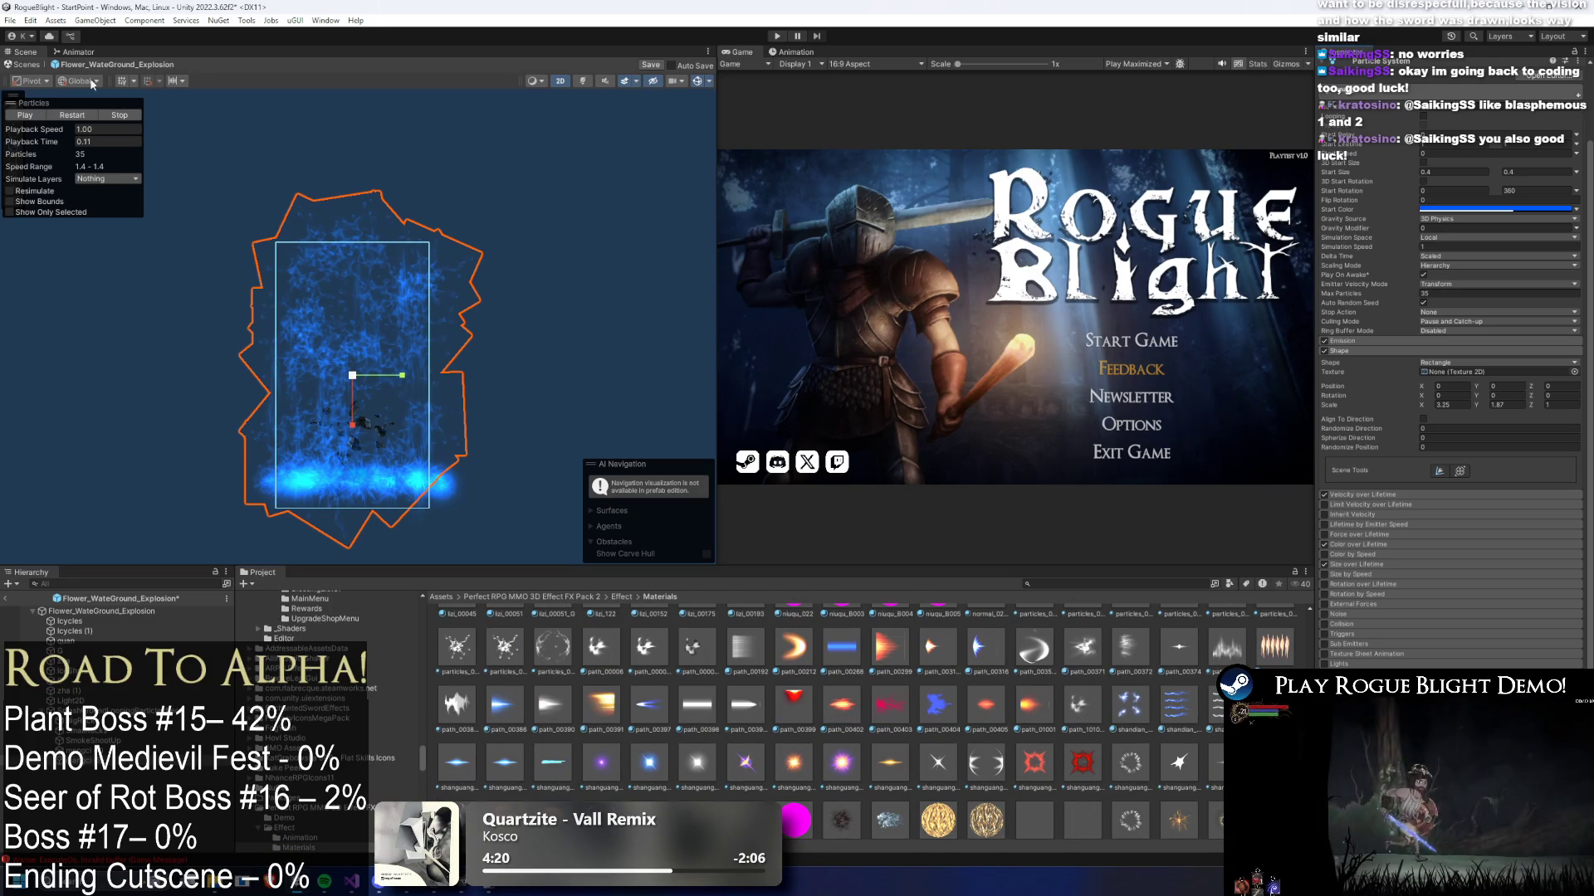
pyautogui.click(79, 116)
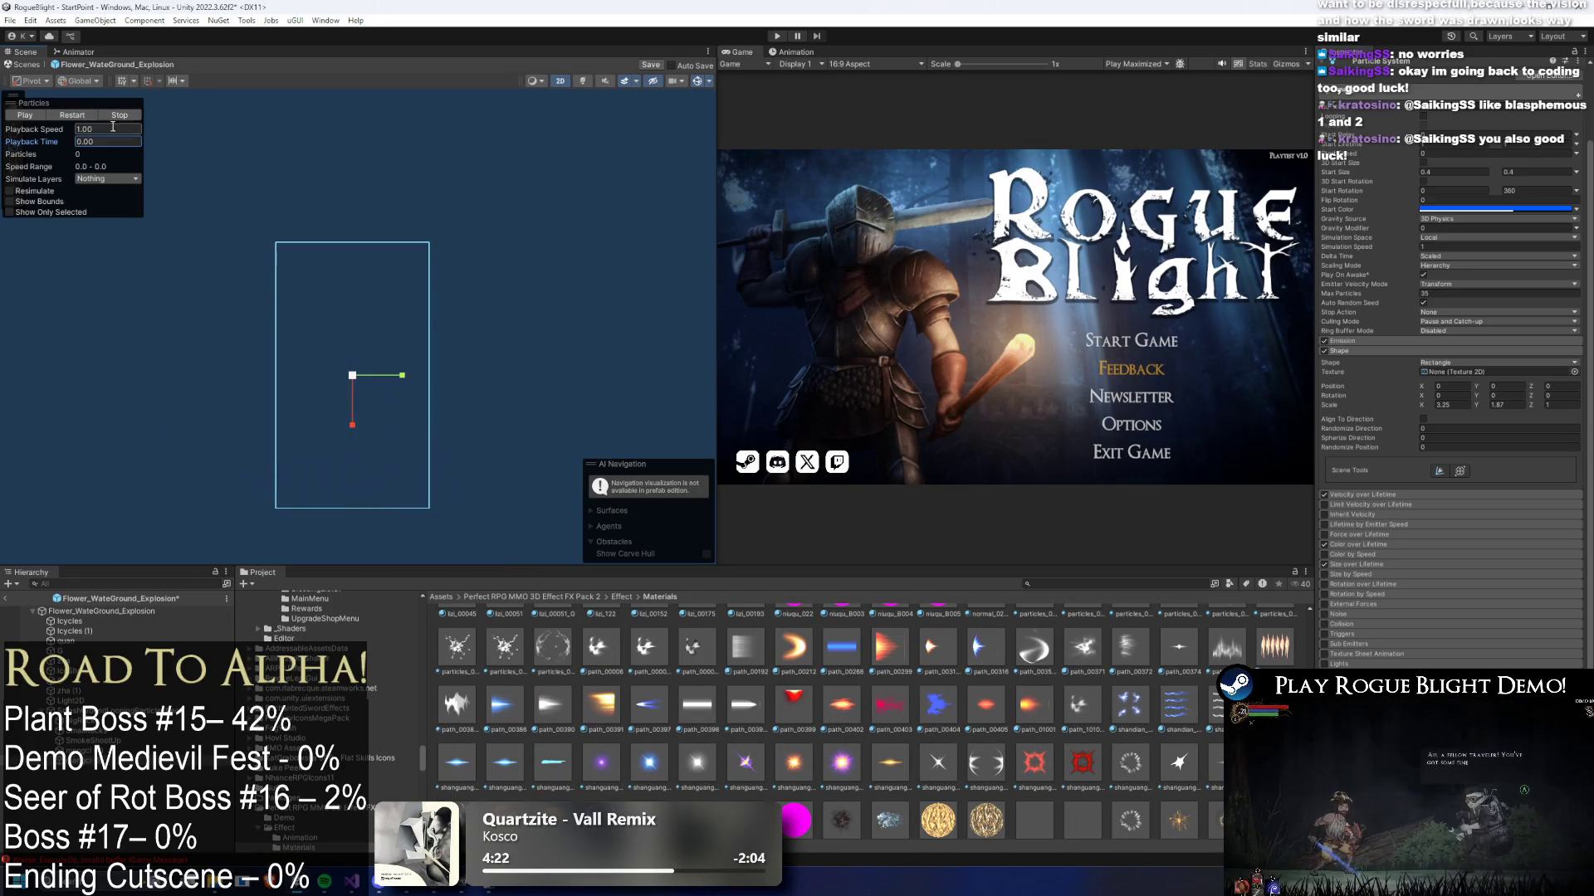
pyautogui.moveTo(46, 141); pyautogui.dragTo(299, 138)
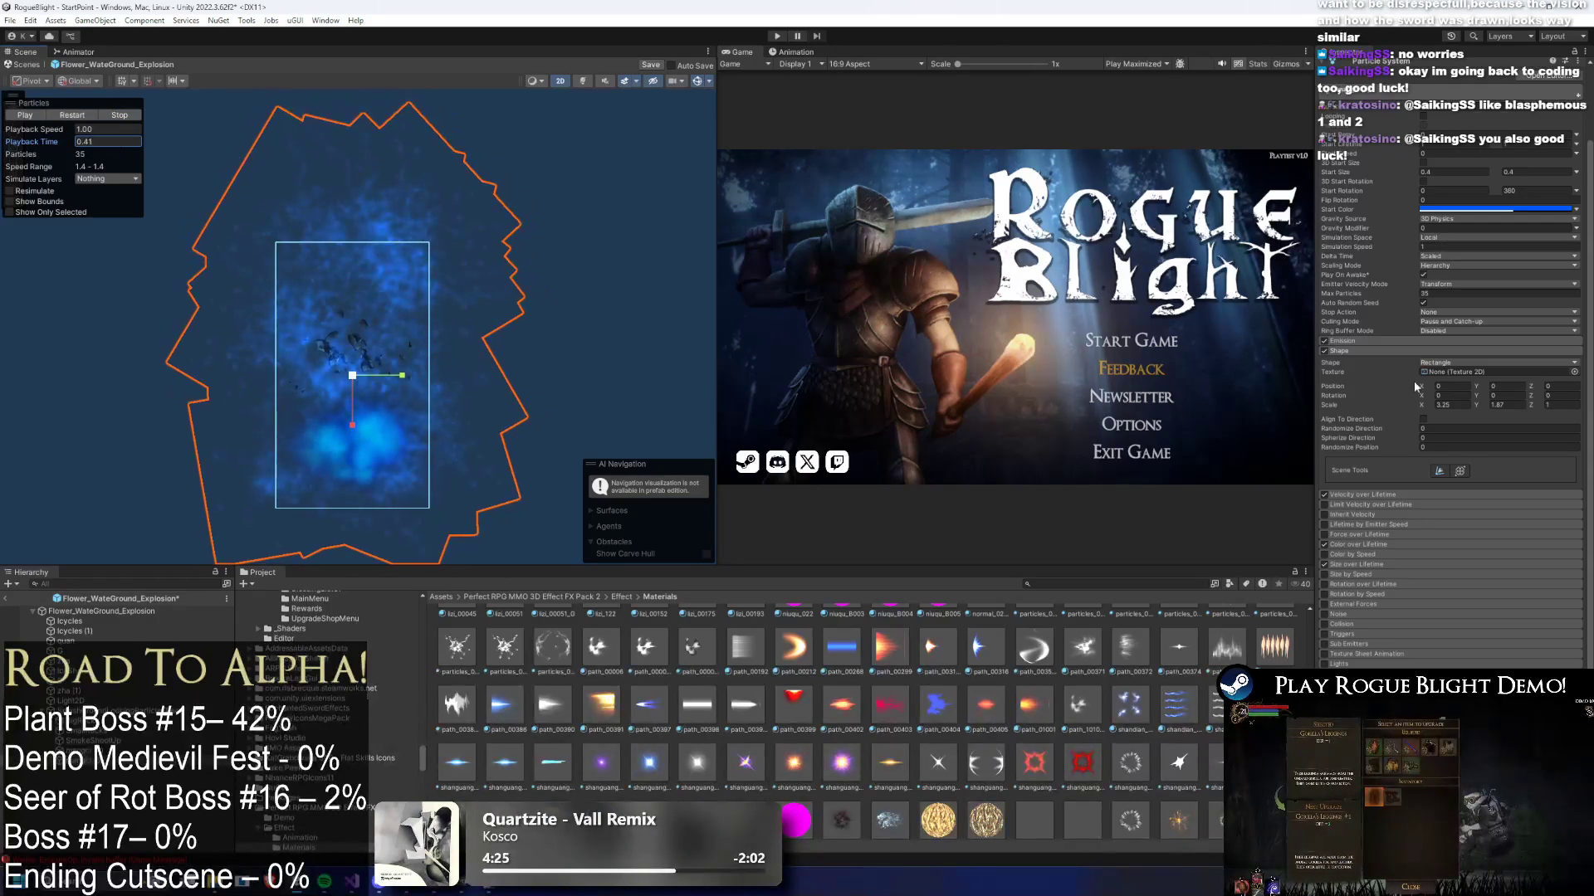
pyautogui.click(1376, 564)
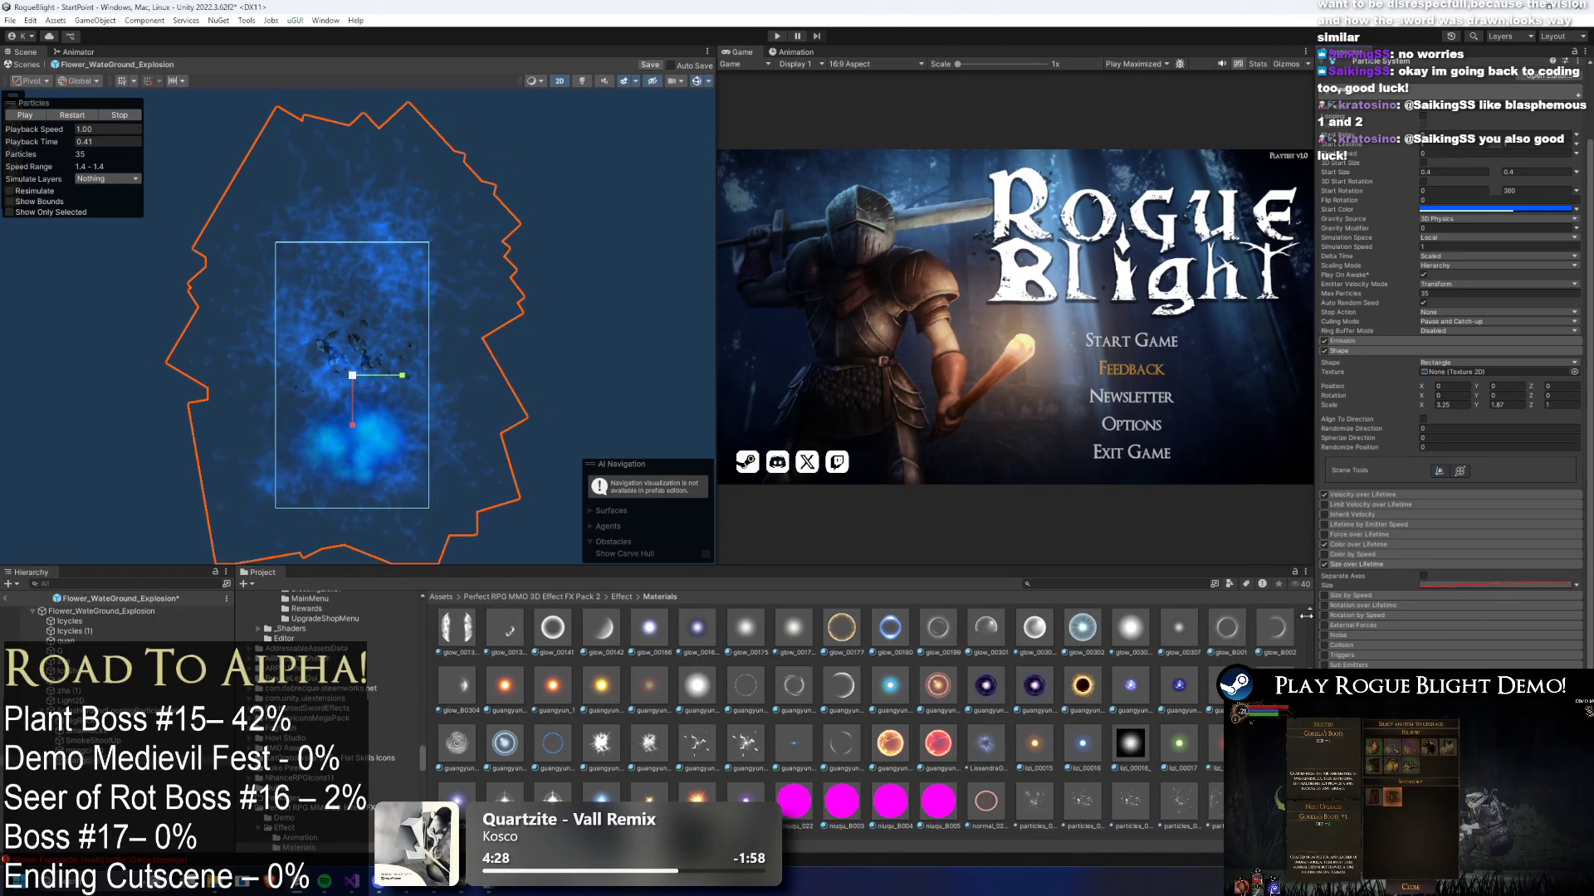
pyautogui.moveTo(1315, 617); pyautogui.dragTo(1179, 620)
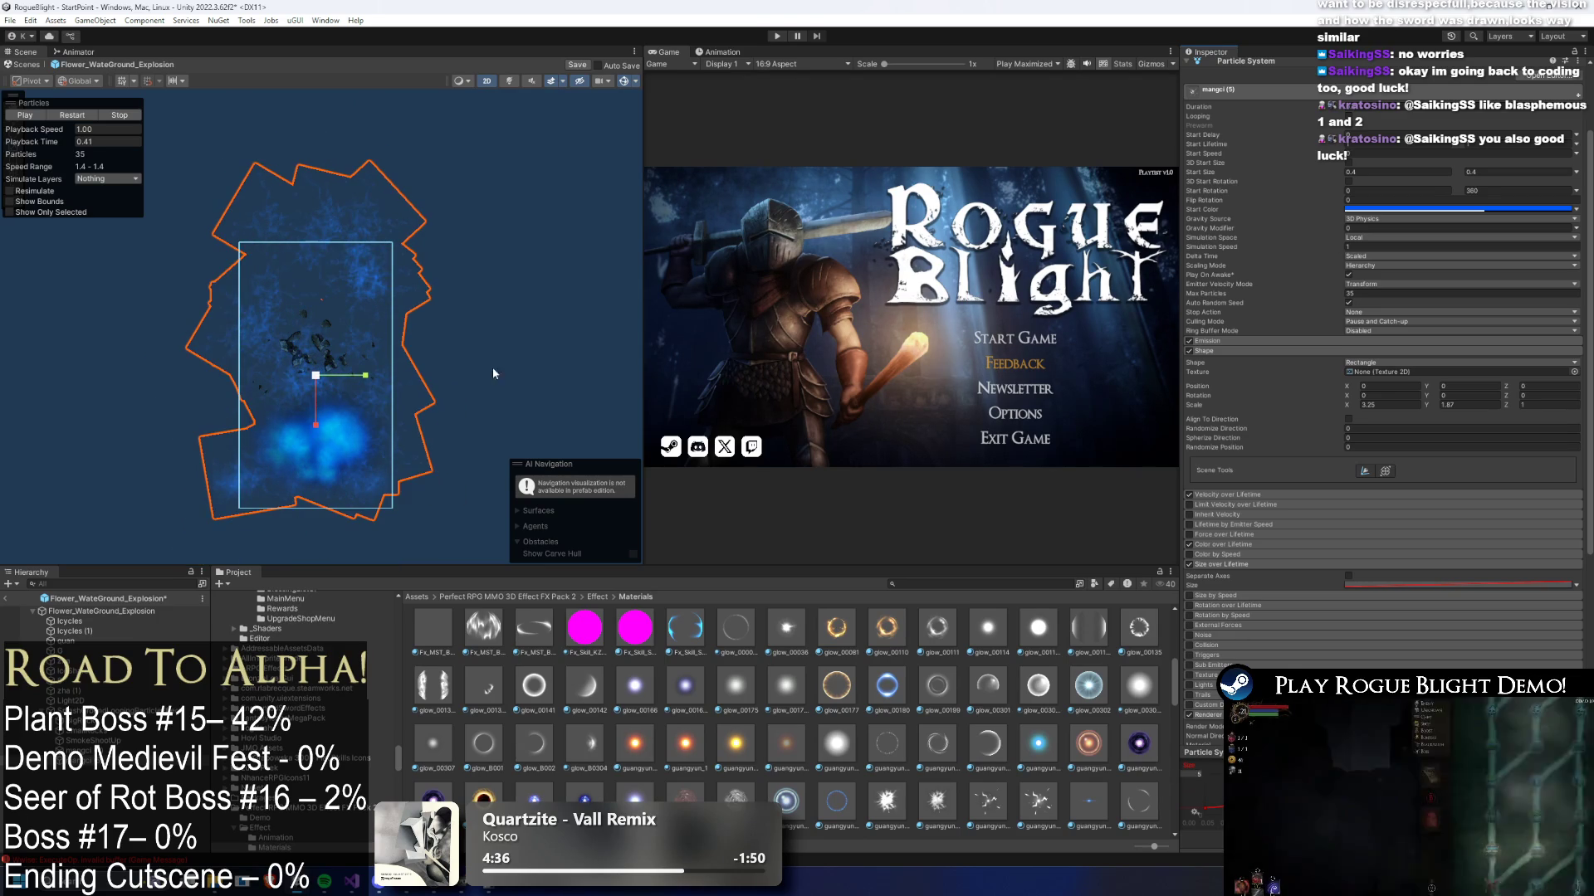
pyautogui.click(82, 120)
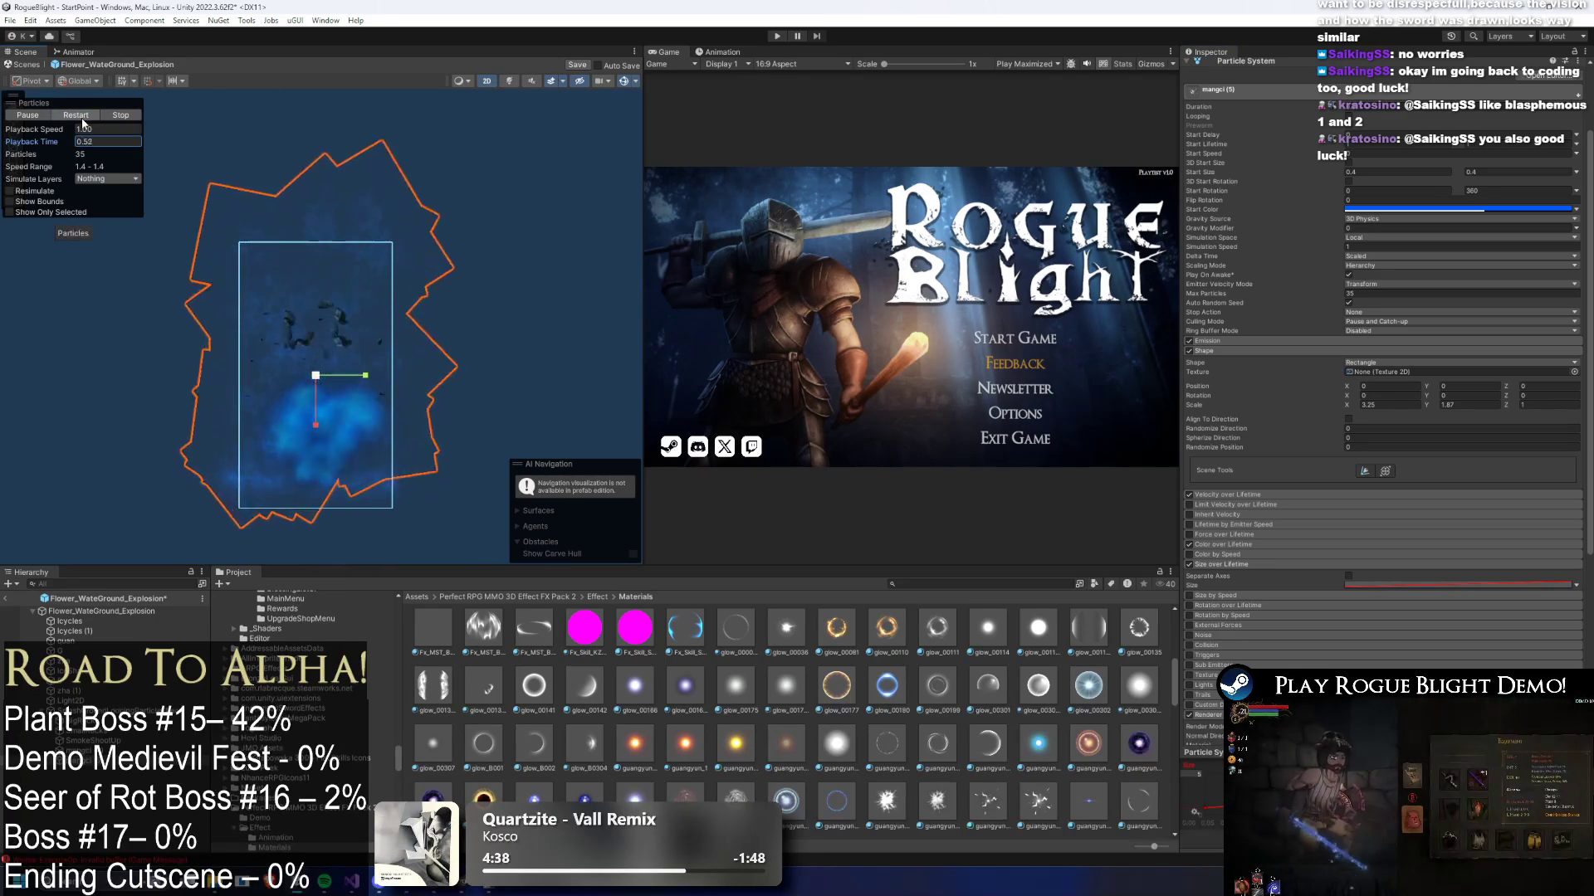
# - Locate the emitter's current particles_00056 material and try a wenli material in its place
pyautogui.scroll(-4, 1224, 558)
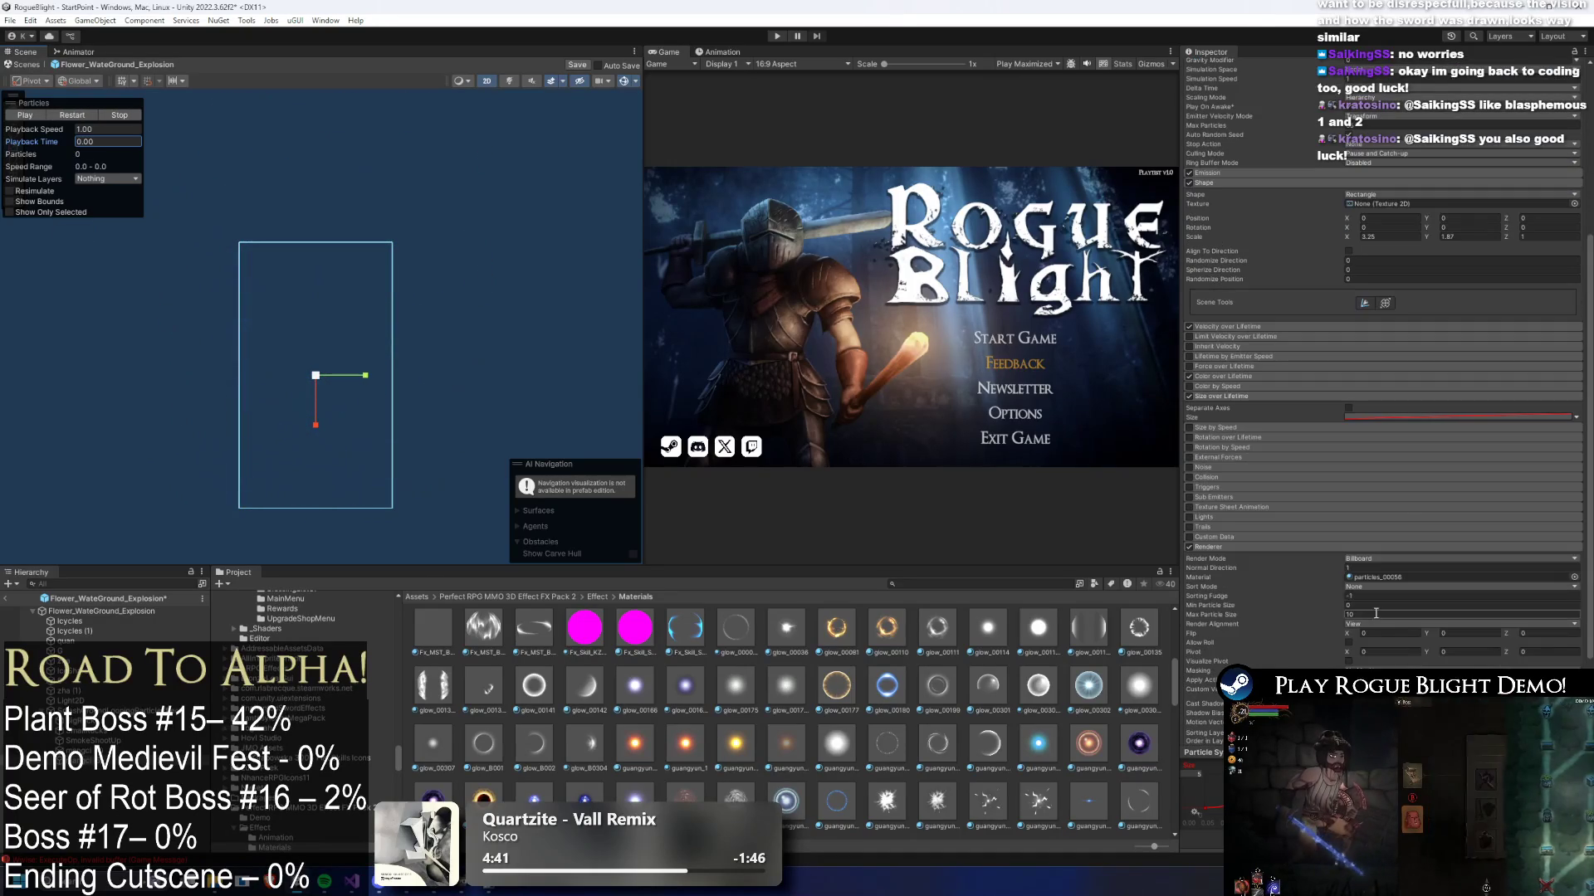
pyautogui.click(1381, 575)
pyautogui.scroll(-1, 709, 730)
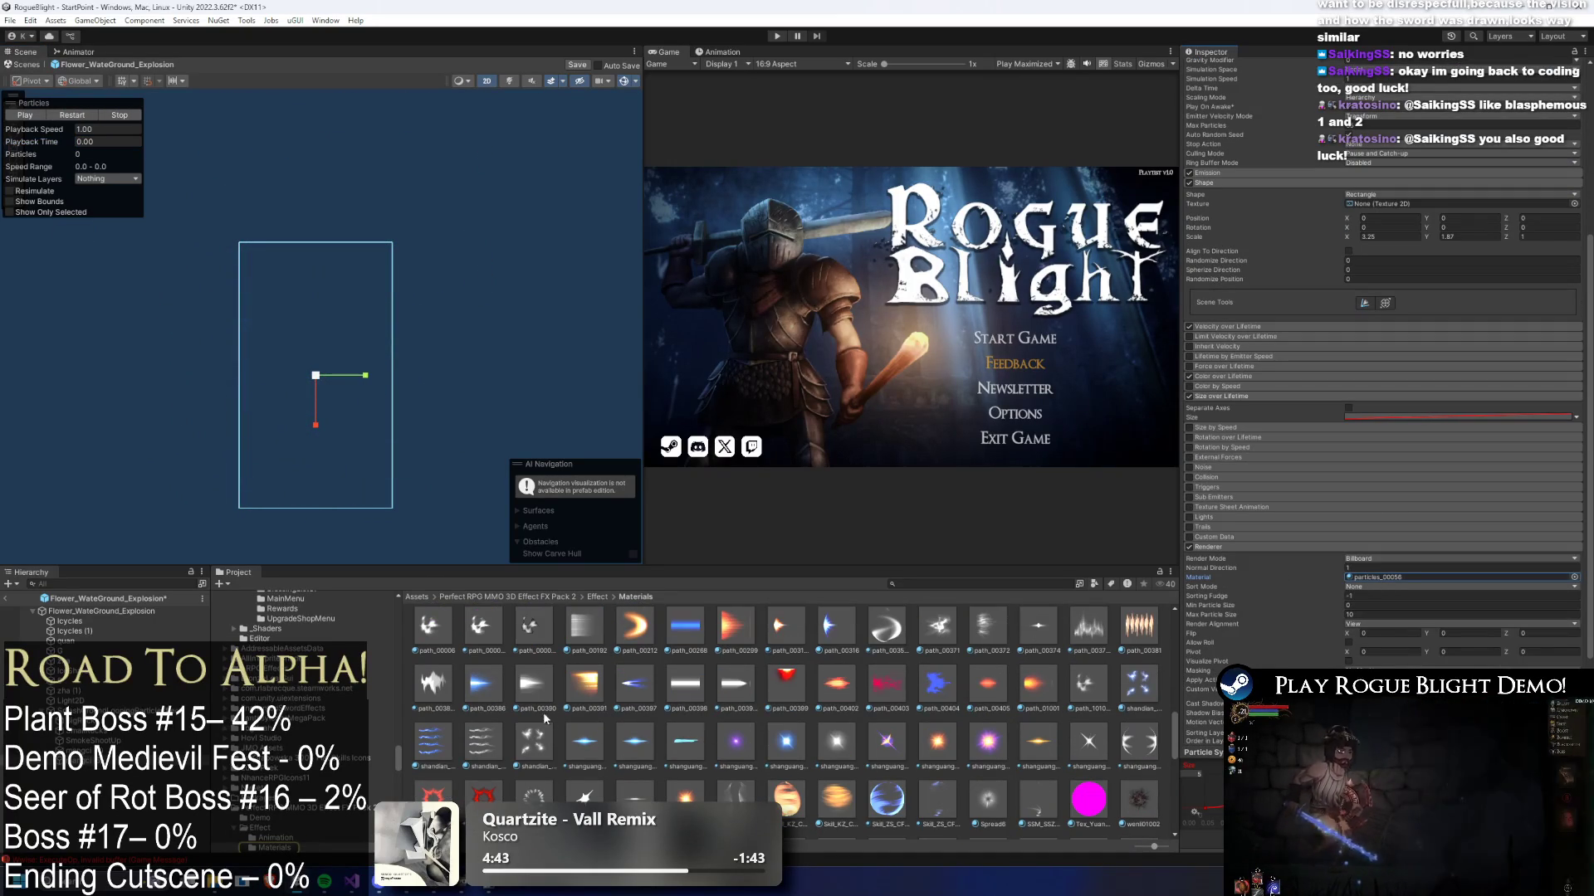
pyautogui.scroll(-4, 606, 690)
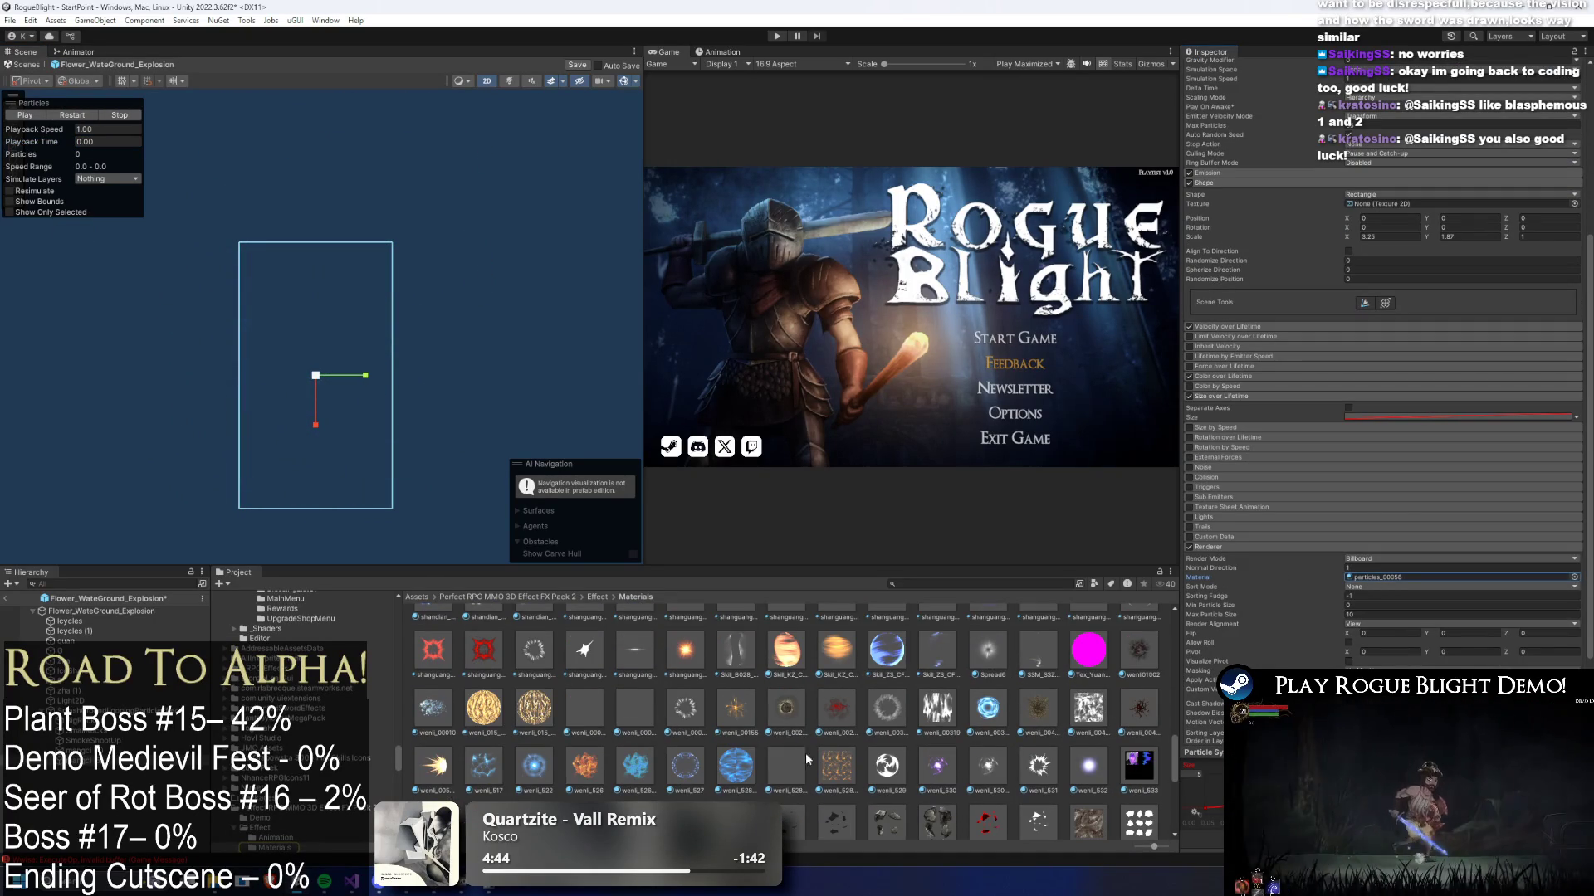
pyautogui.moveTo(873, 725); pyautogui.dragTo(1382, 611)
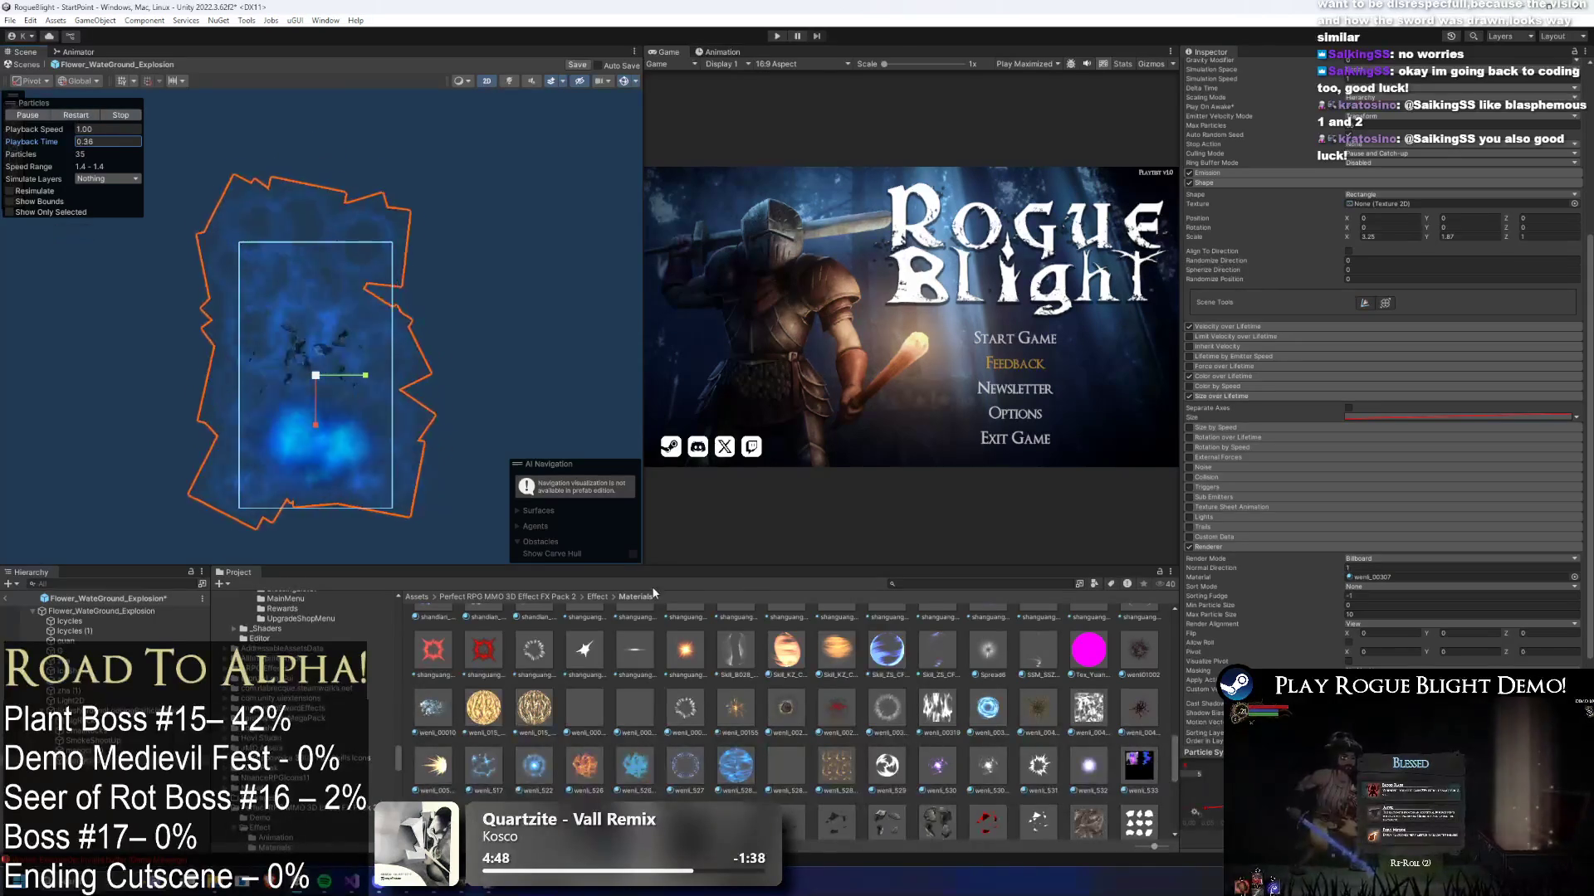
pyautogui.scroll(-1, 757, 617)
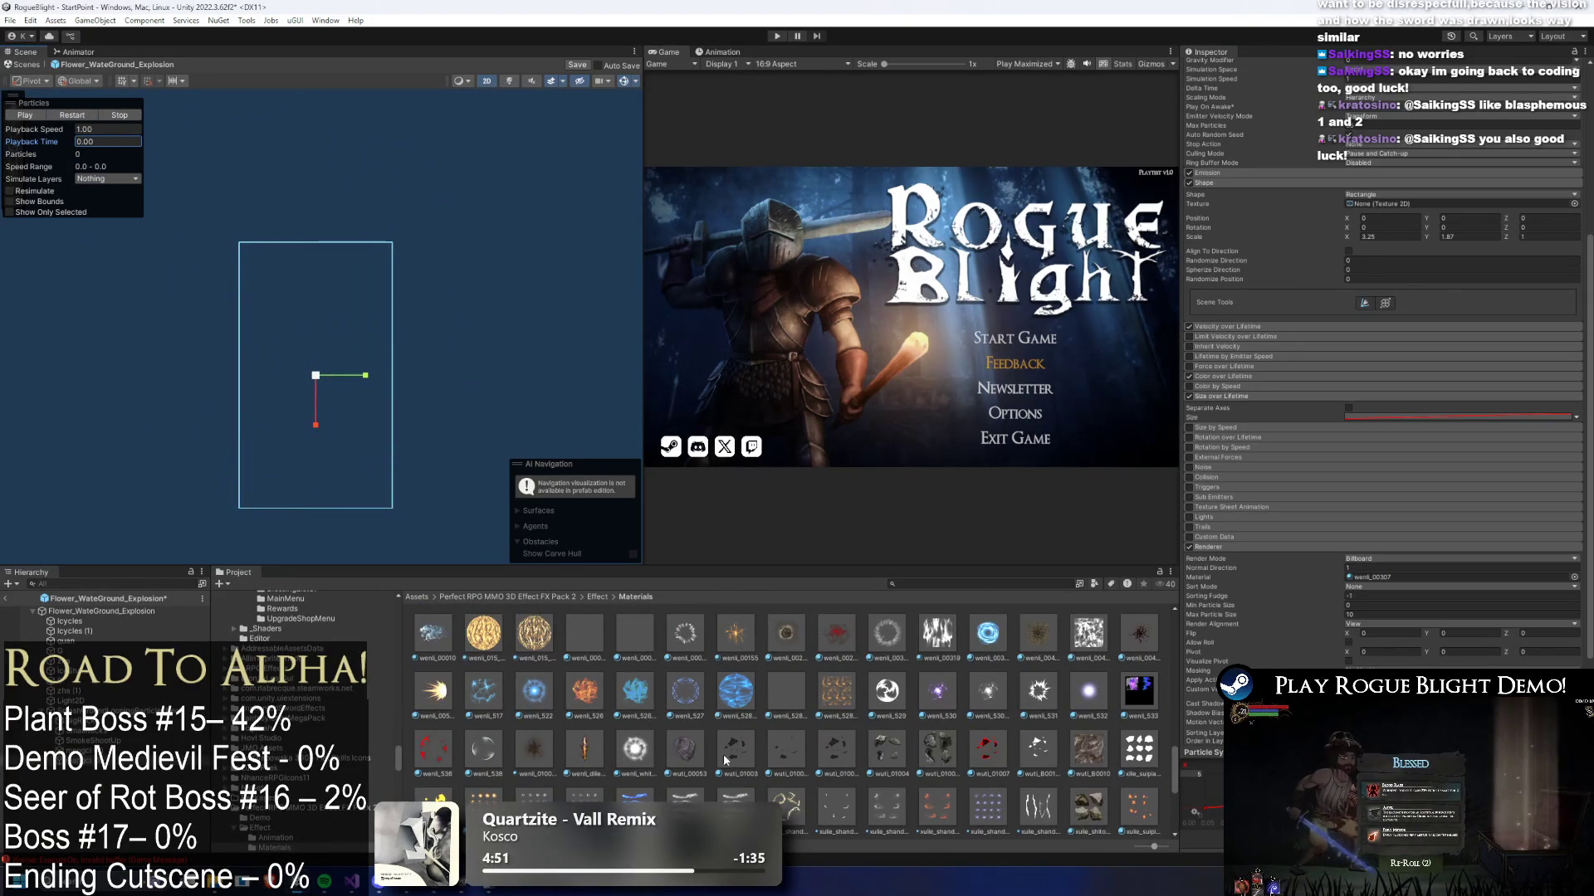
pyautogui.scroll(-2, 792, 713)
pyautogui.scroll(-2, 664, 706)
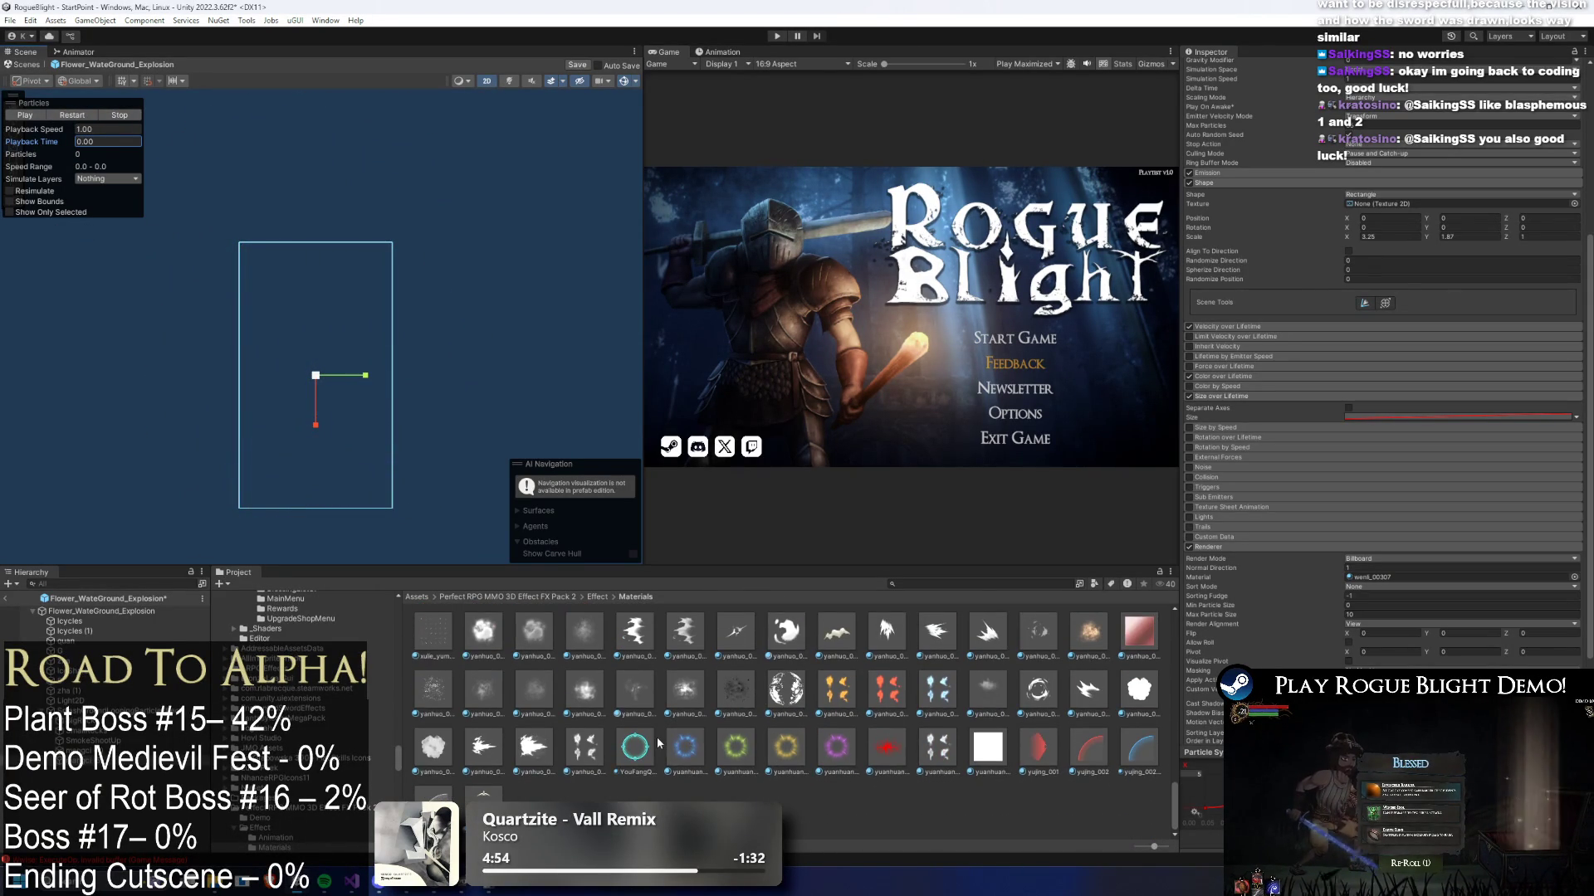
# - Assign another material from the Materials folder and play the explosion preview
pyautogui.scroll(5, 679, 738)
pyautogui.scroll(8, 581, 751)
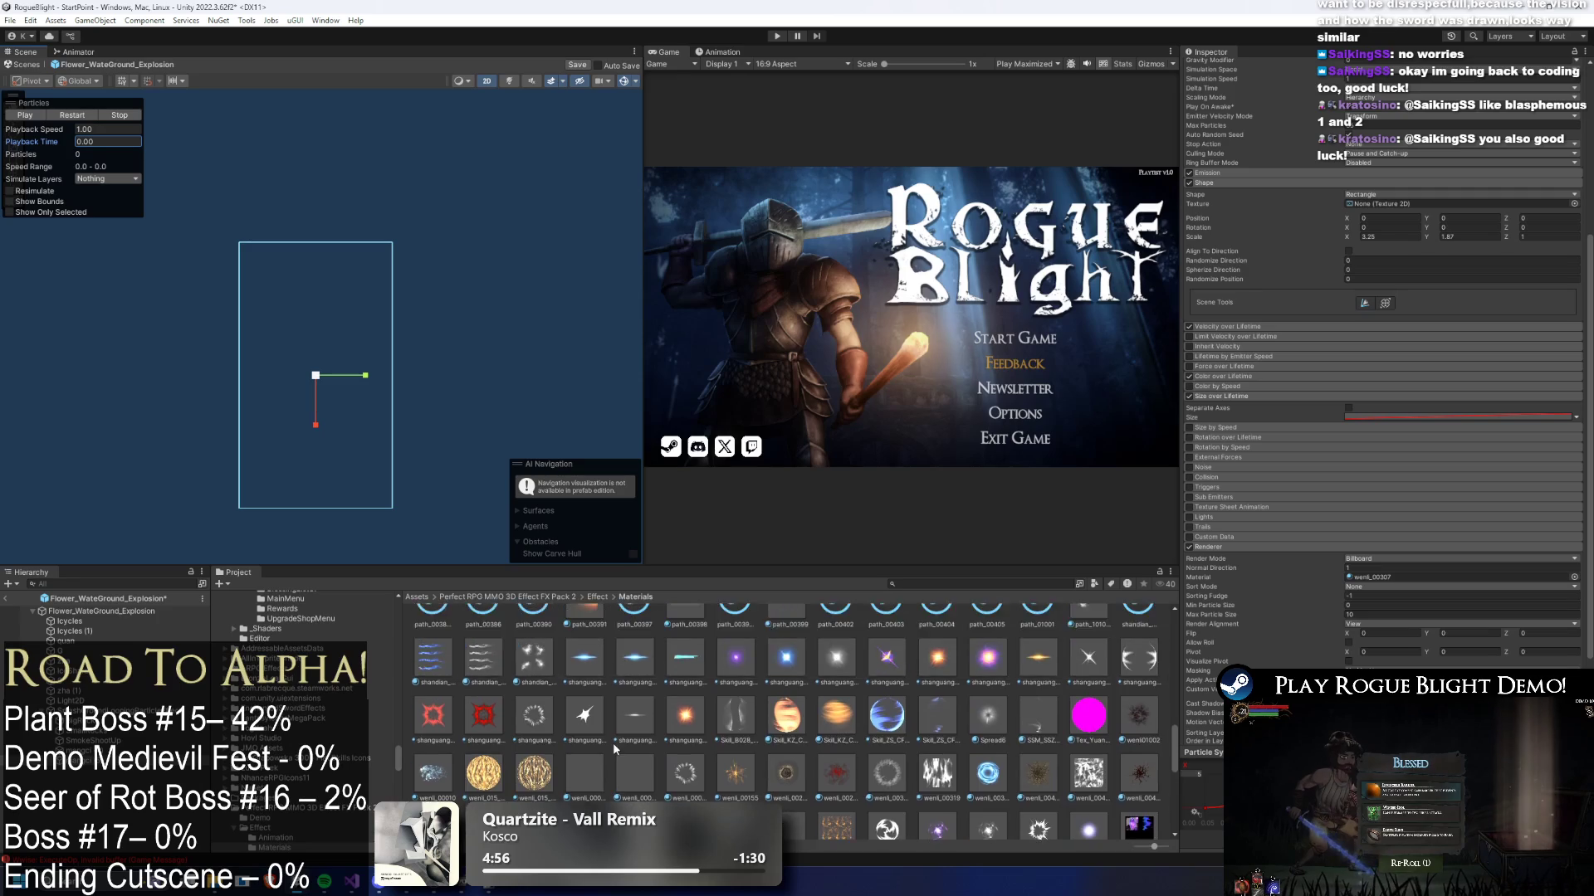
pyautogui.scroll(2, 632, 746)
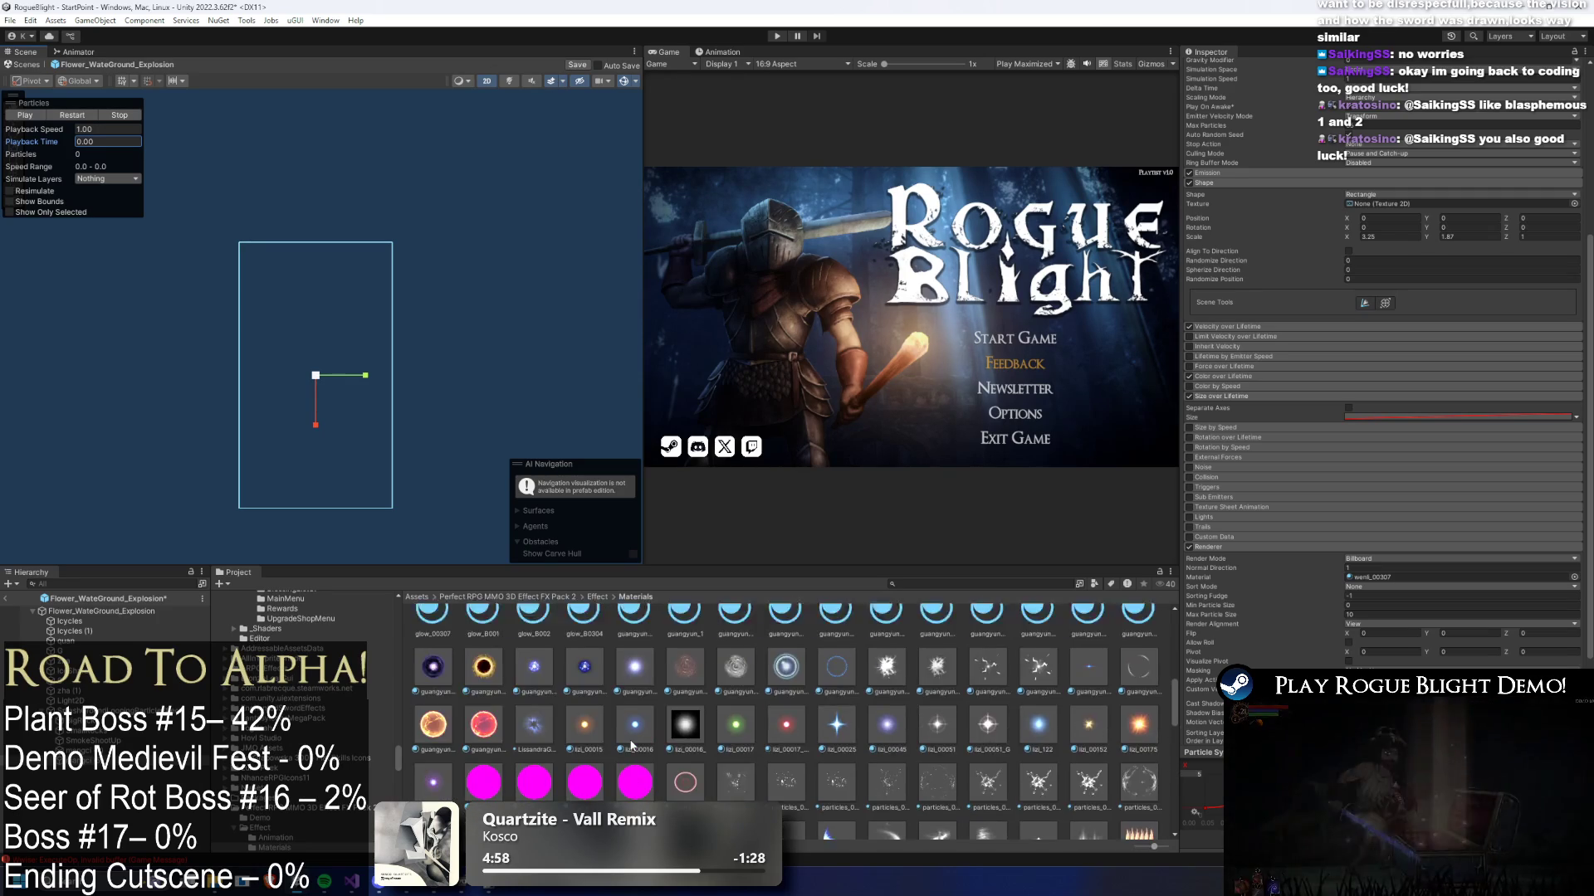
pyautogui.moveTo(736, 704); pyautogui.dragTo(1434, 579)
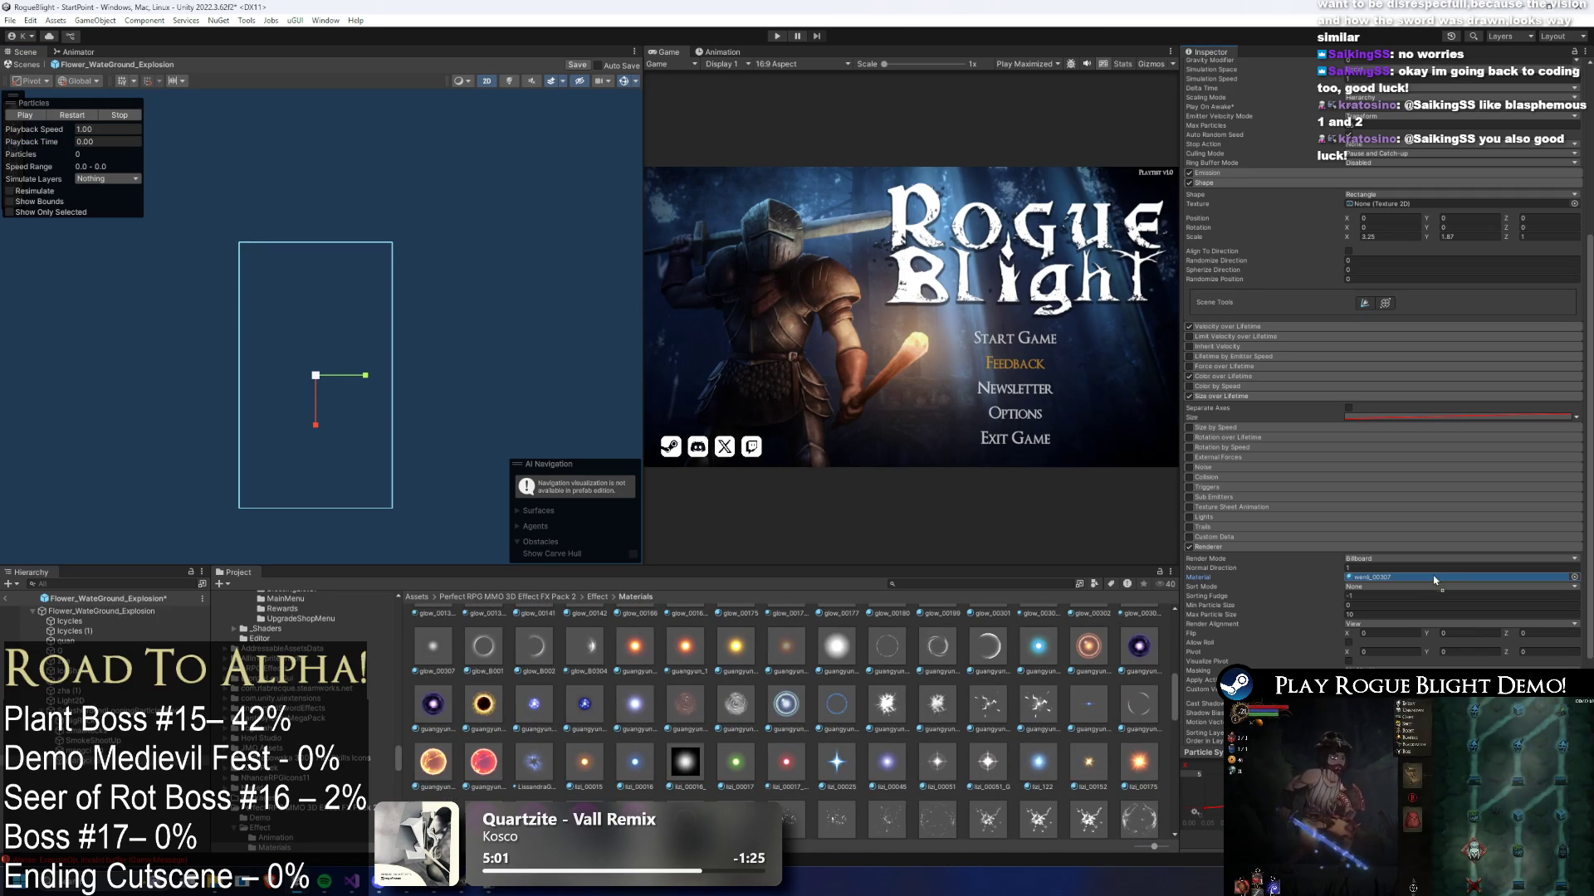
pyautogui.click(93, 112)
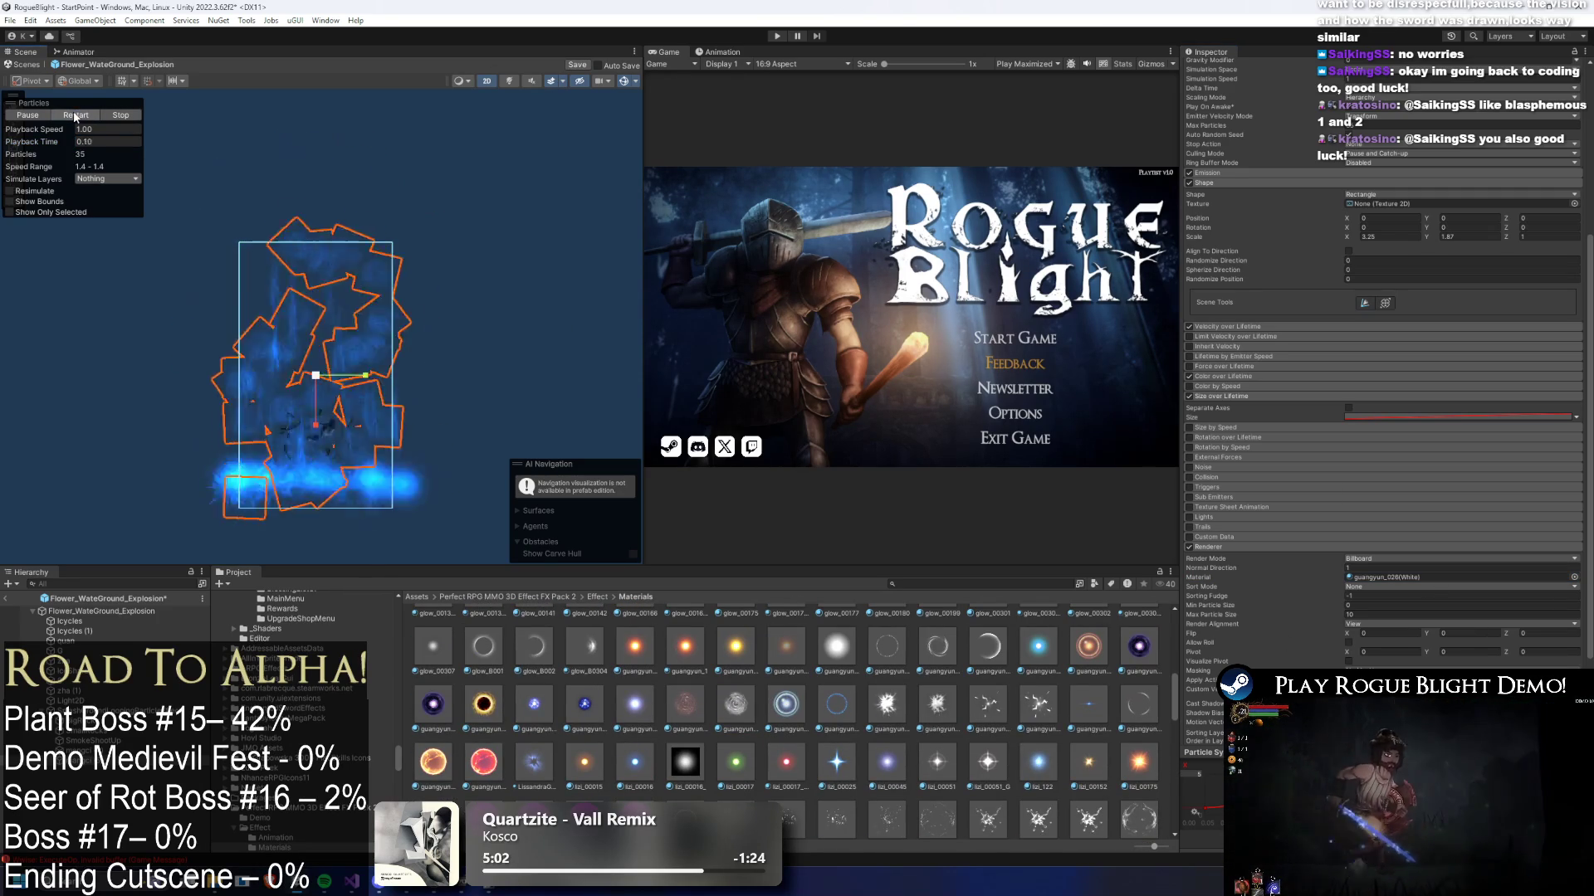
pyautogui.click(76, 116)
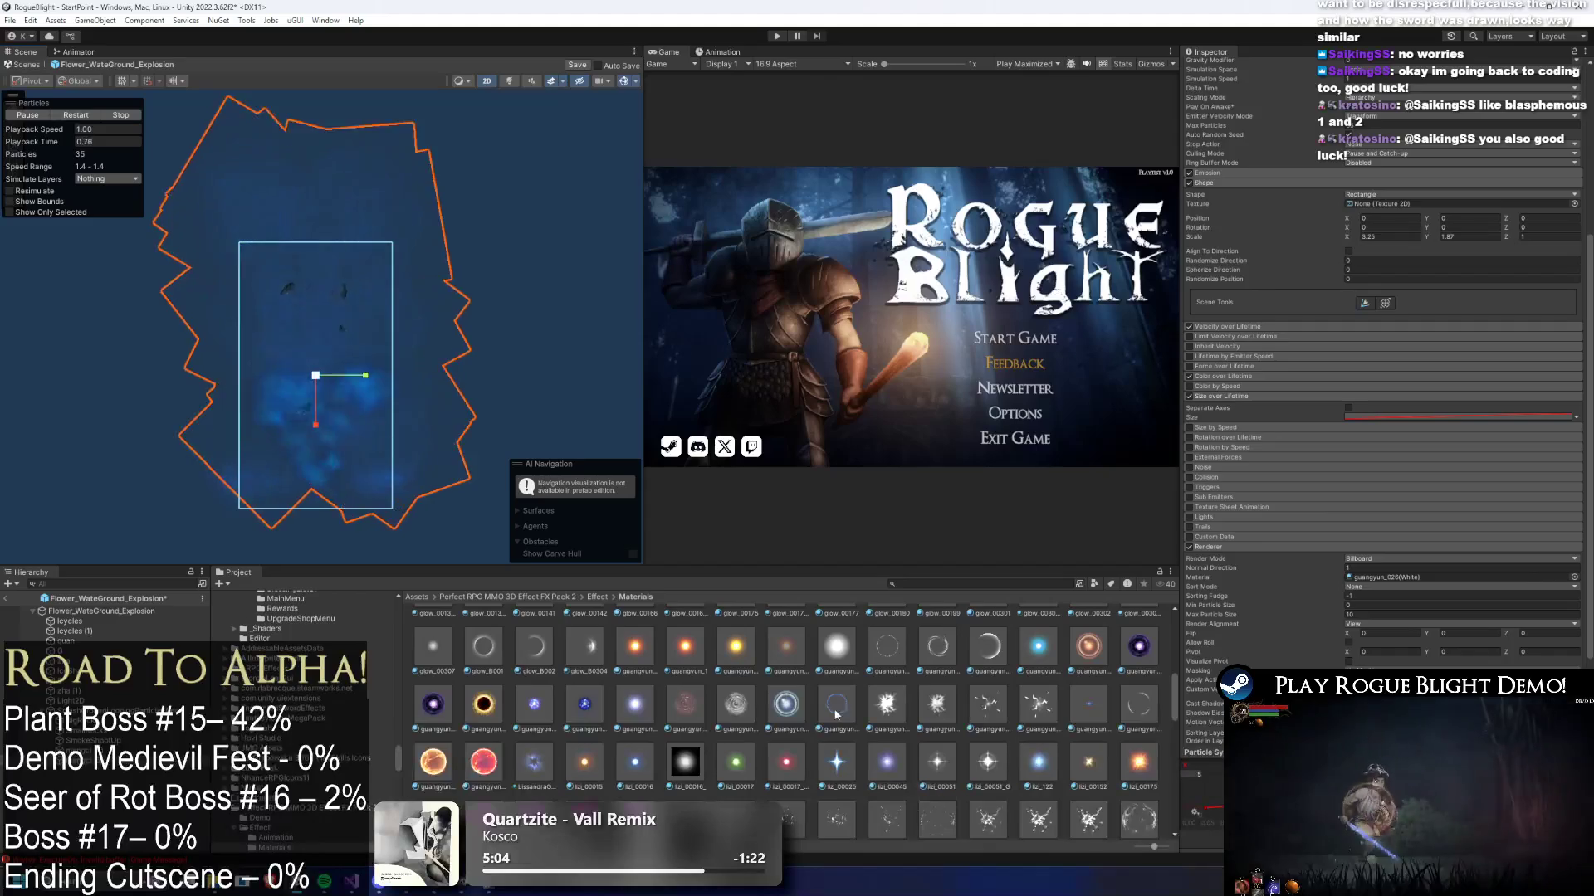
# - Swap the particle material to guangyun_040_AB, then guangyun_040, replaying the blue burst each time
pyautogui.moveTo(1198, 652); pyautogui.dragTo(1402, 578)
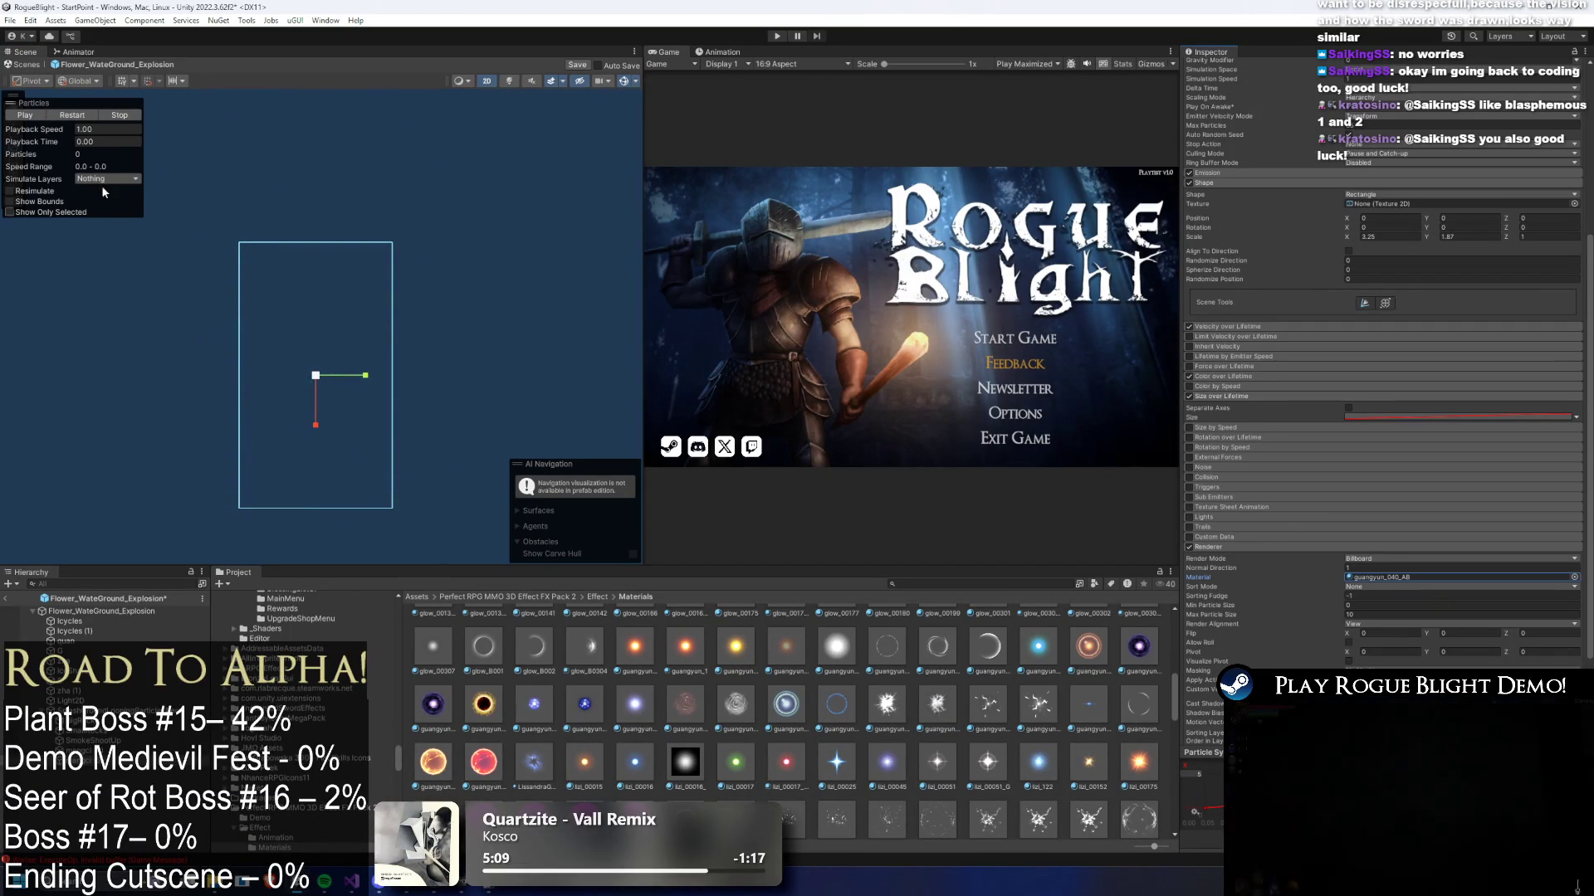
pyautogui.click(25, 114)
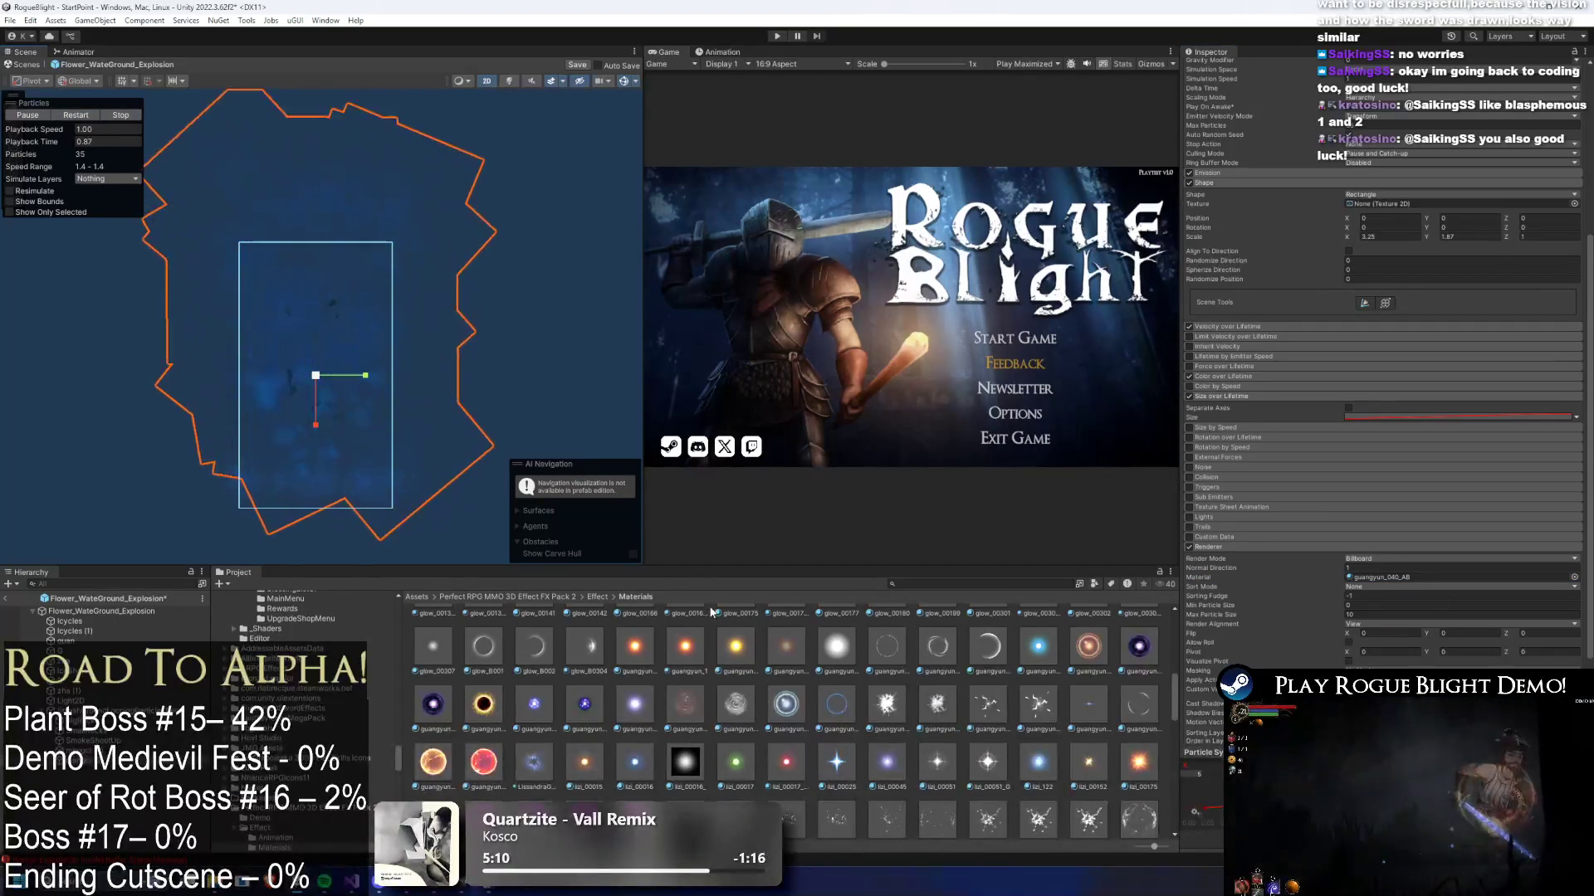
pyautogui.moveTo(887, 704); pyautogui.dragTo(1411, 579)
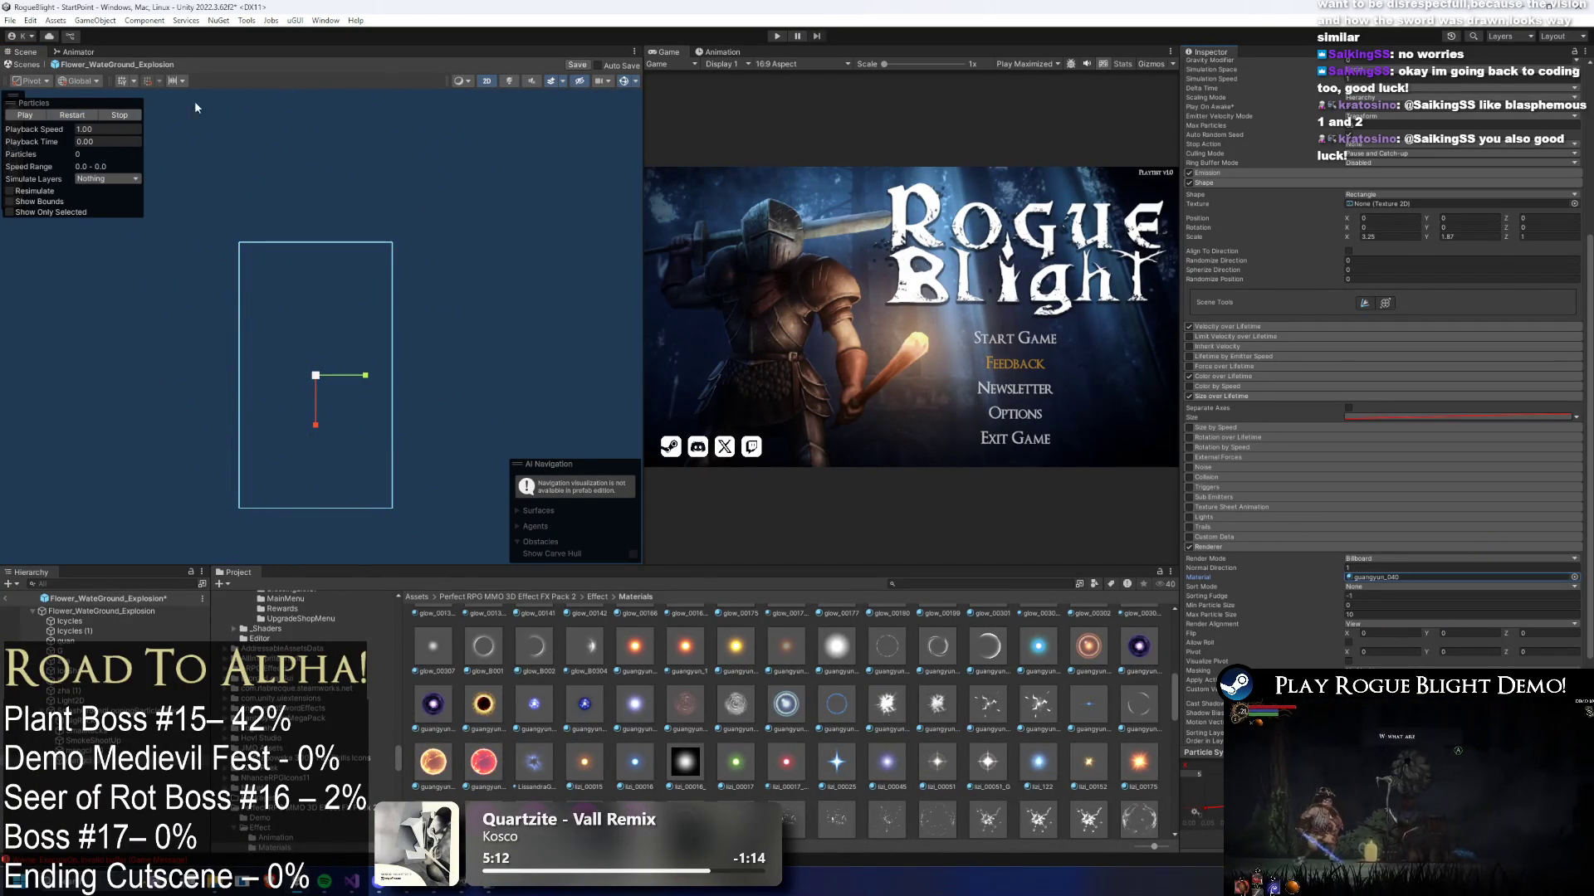
pyautogui.click(84, 113)
pyautogui.click(89, 118)
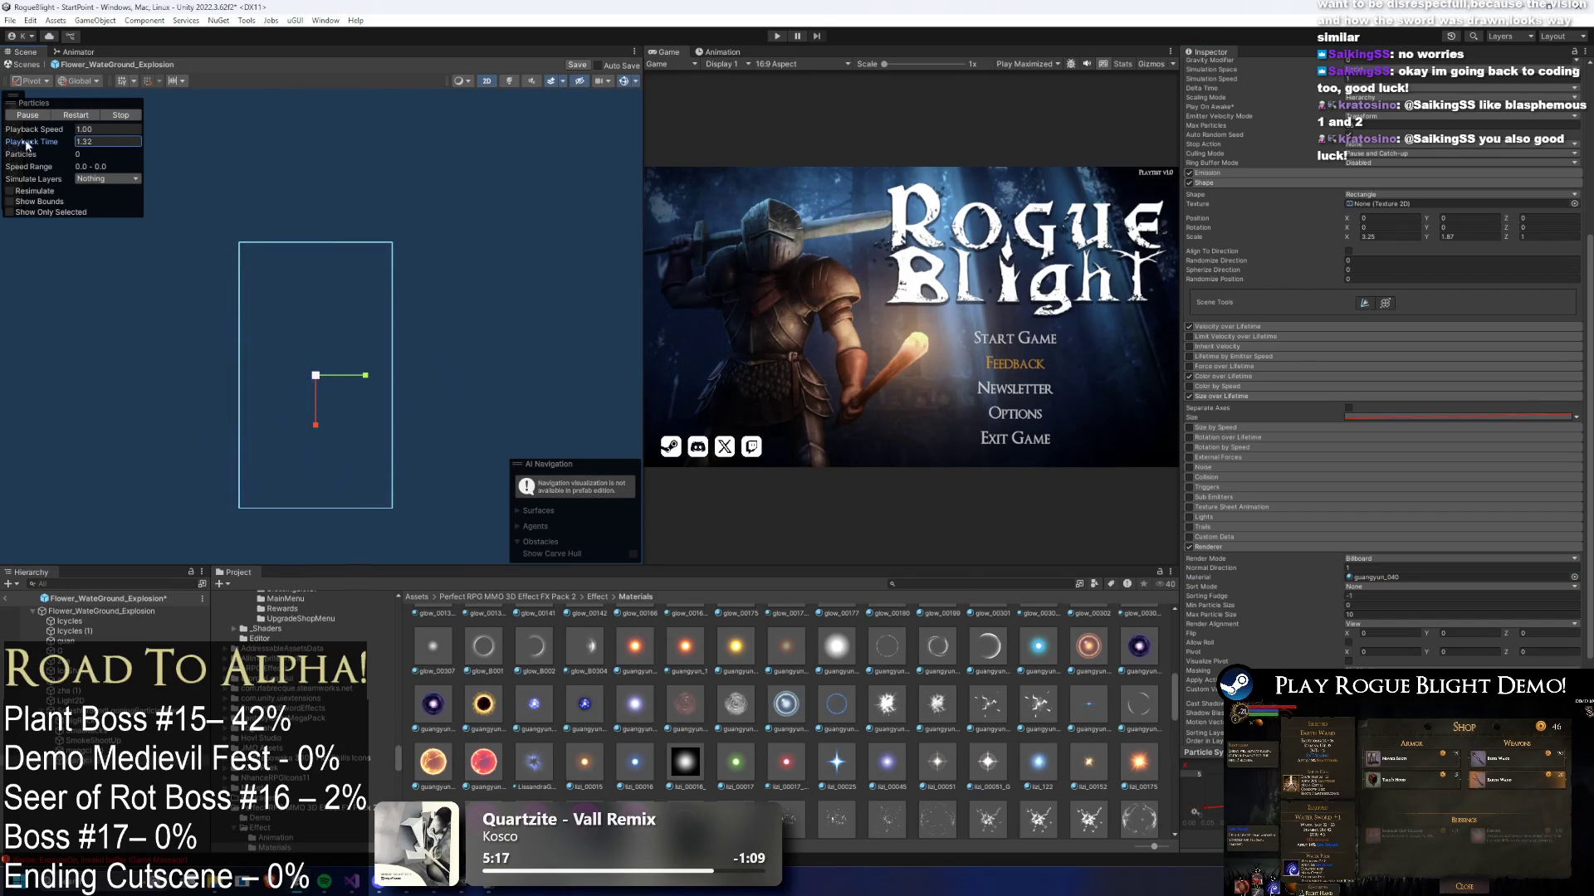
pyautogui.click(125, 114)
pyautogui.scroll(3, 1411, 332)
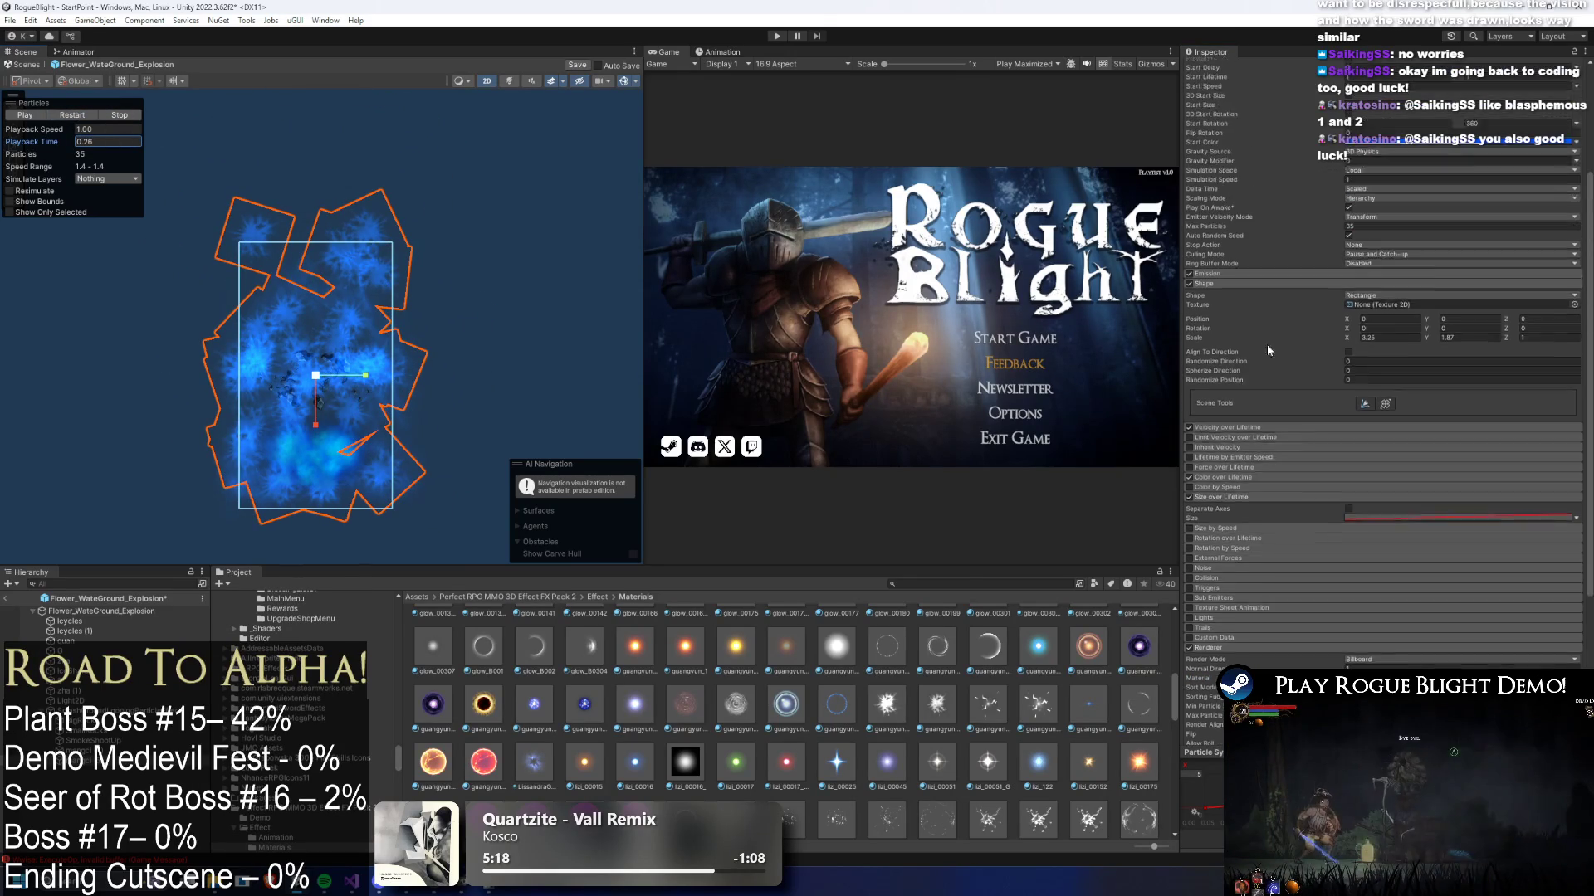
# - Set the particles' Start Size to 1 and replay the preview at 1.83 speed
pyautogui.scroll(3, 1373, 302)
pyautogui.click(1402, 239)
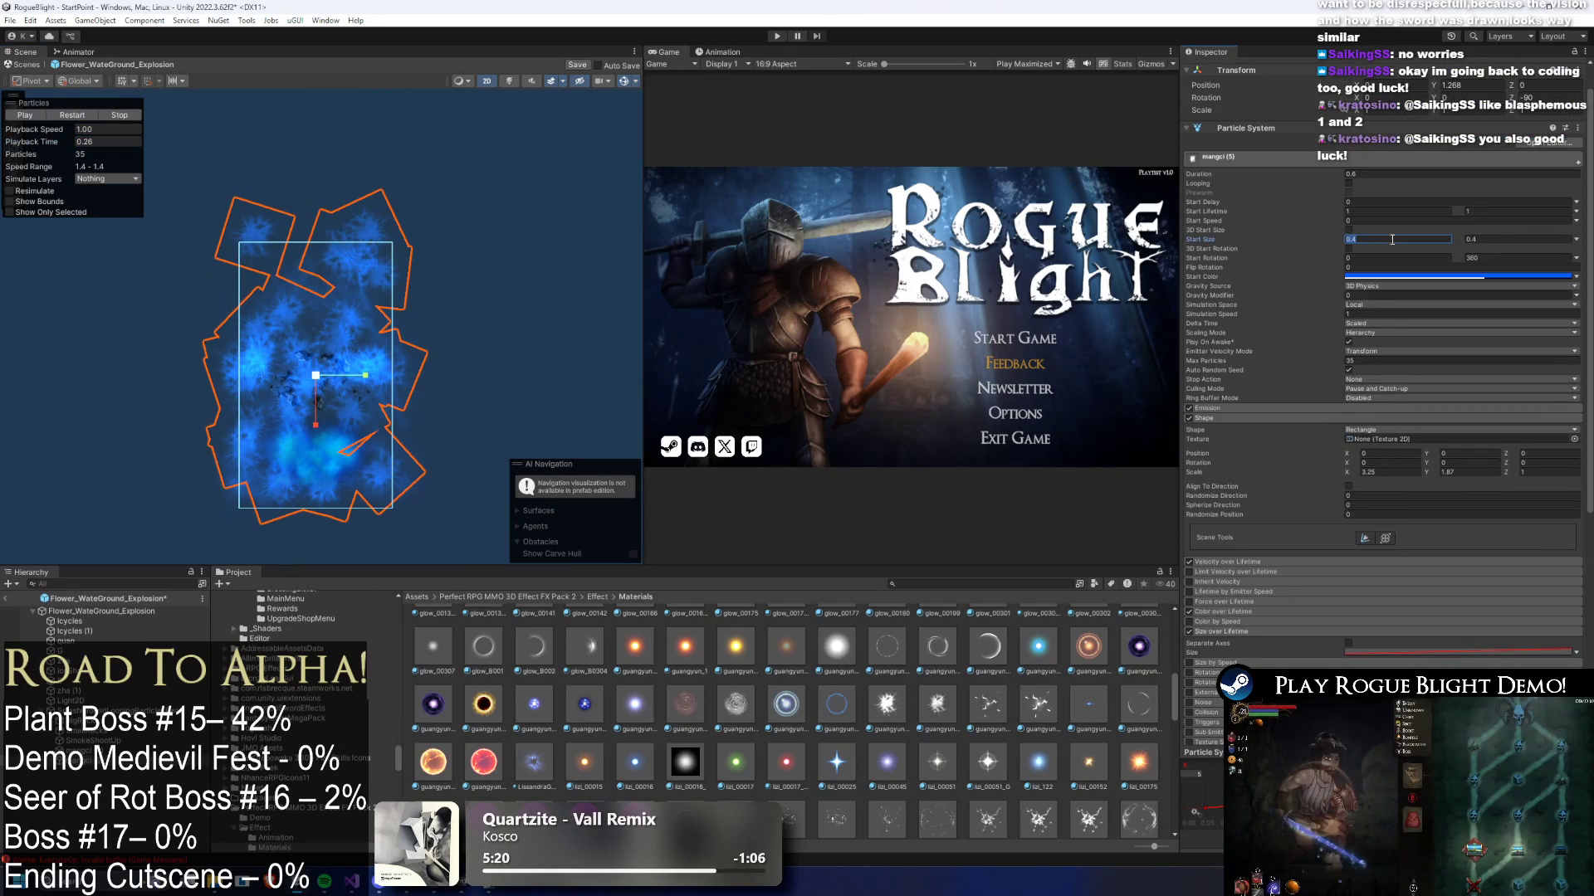
pyautogui.write('1')
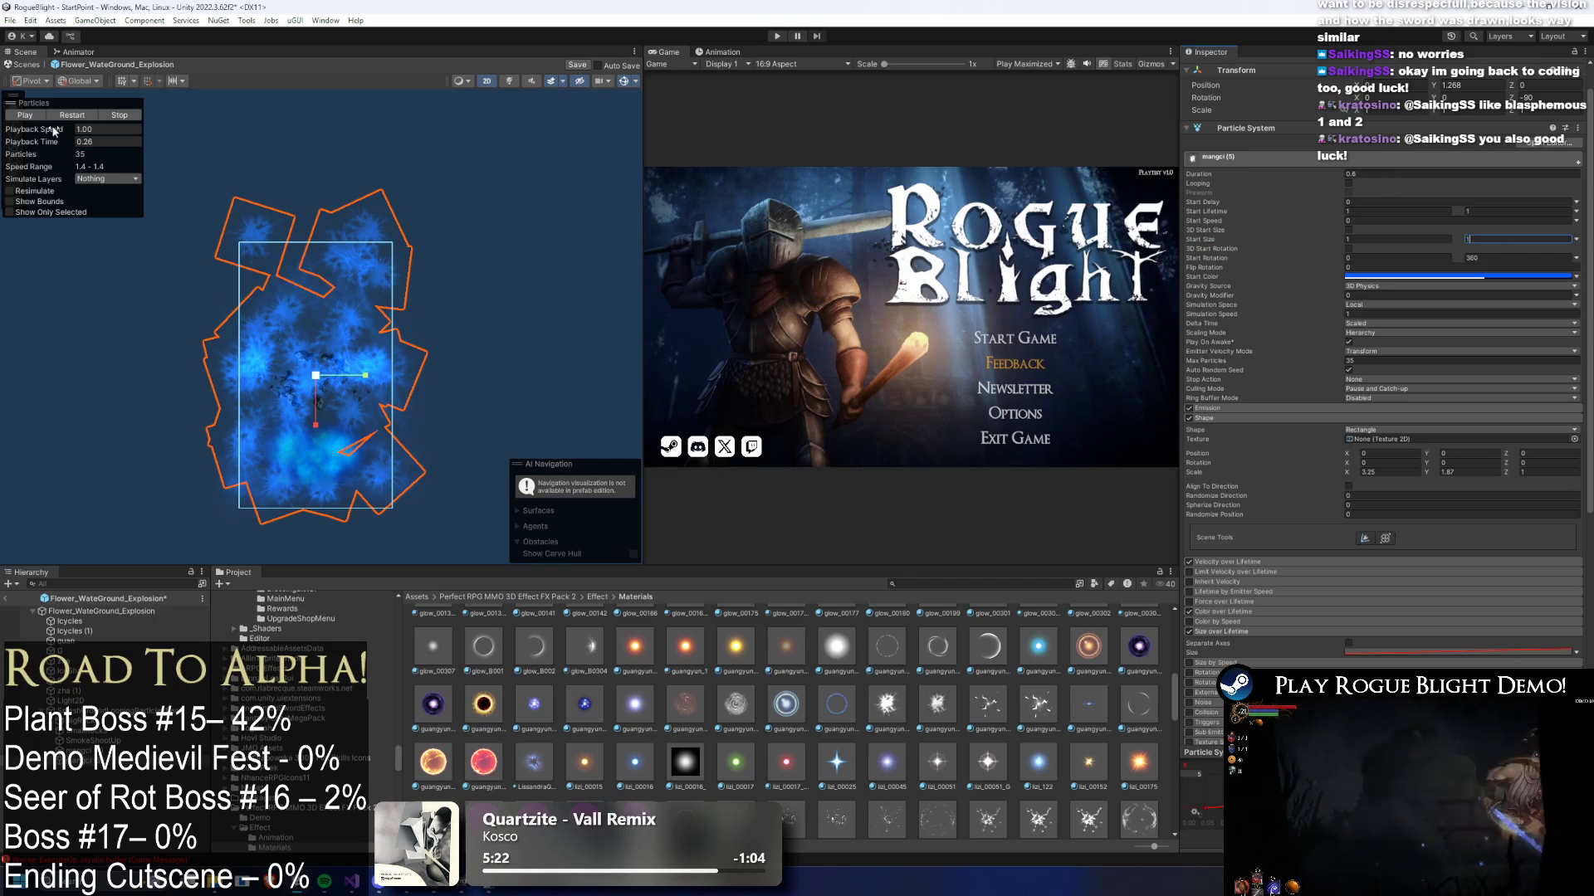
pyautogui.moveTo(50, 131); pyautogui.dragTo(51, 141)
pyautogui.click(51, 141)
pyautogui.click(70, 118)
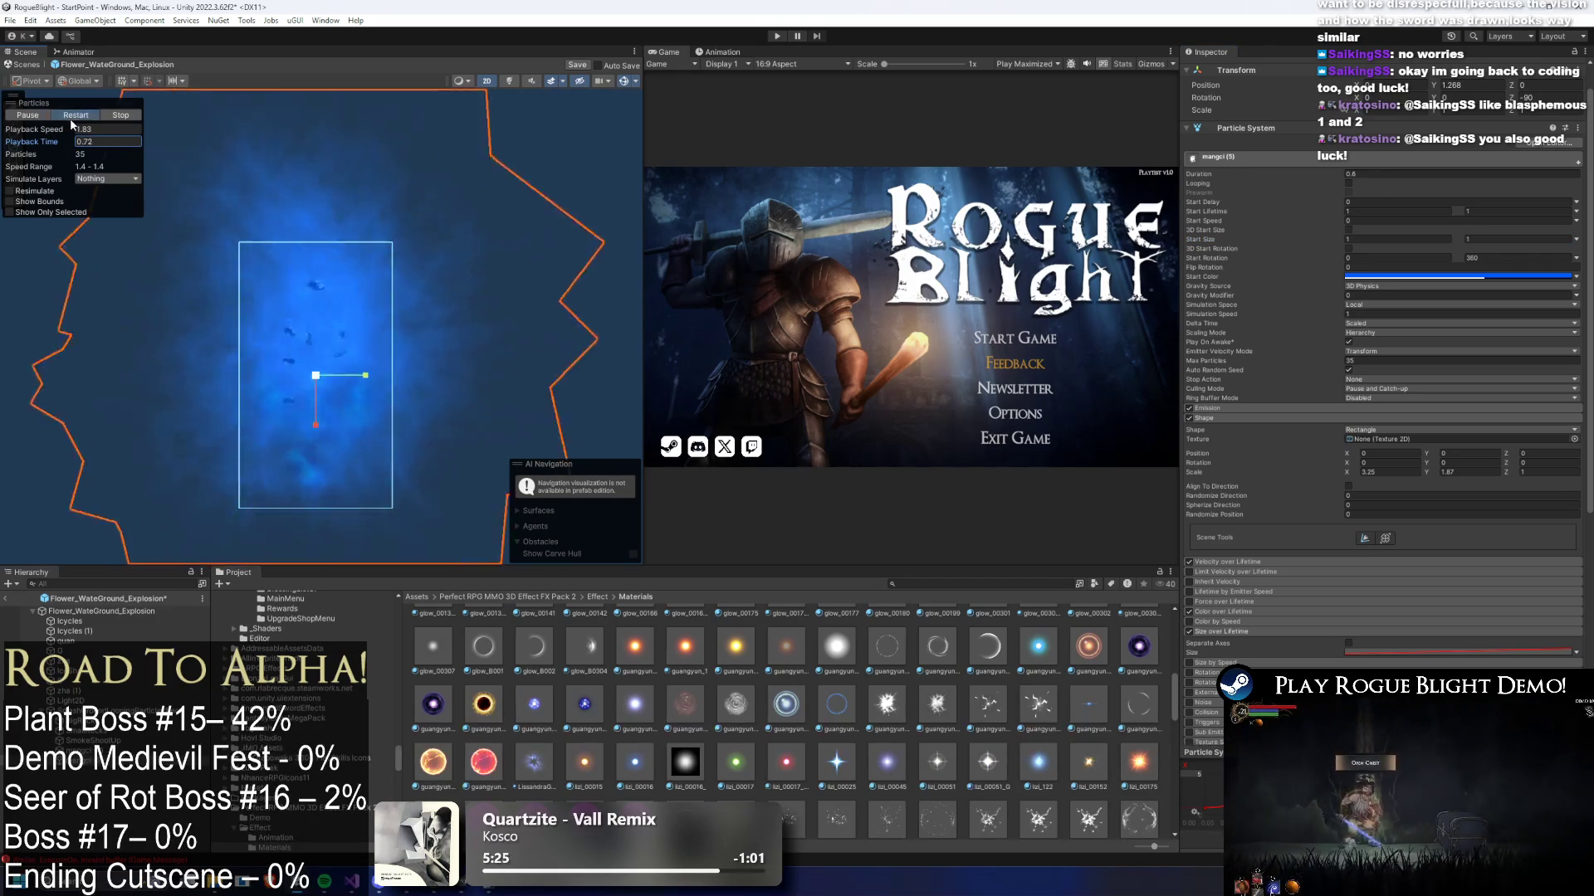
pyautogui.click(138, 117)
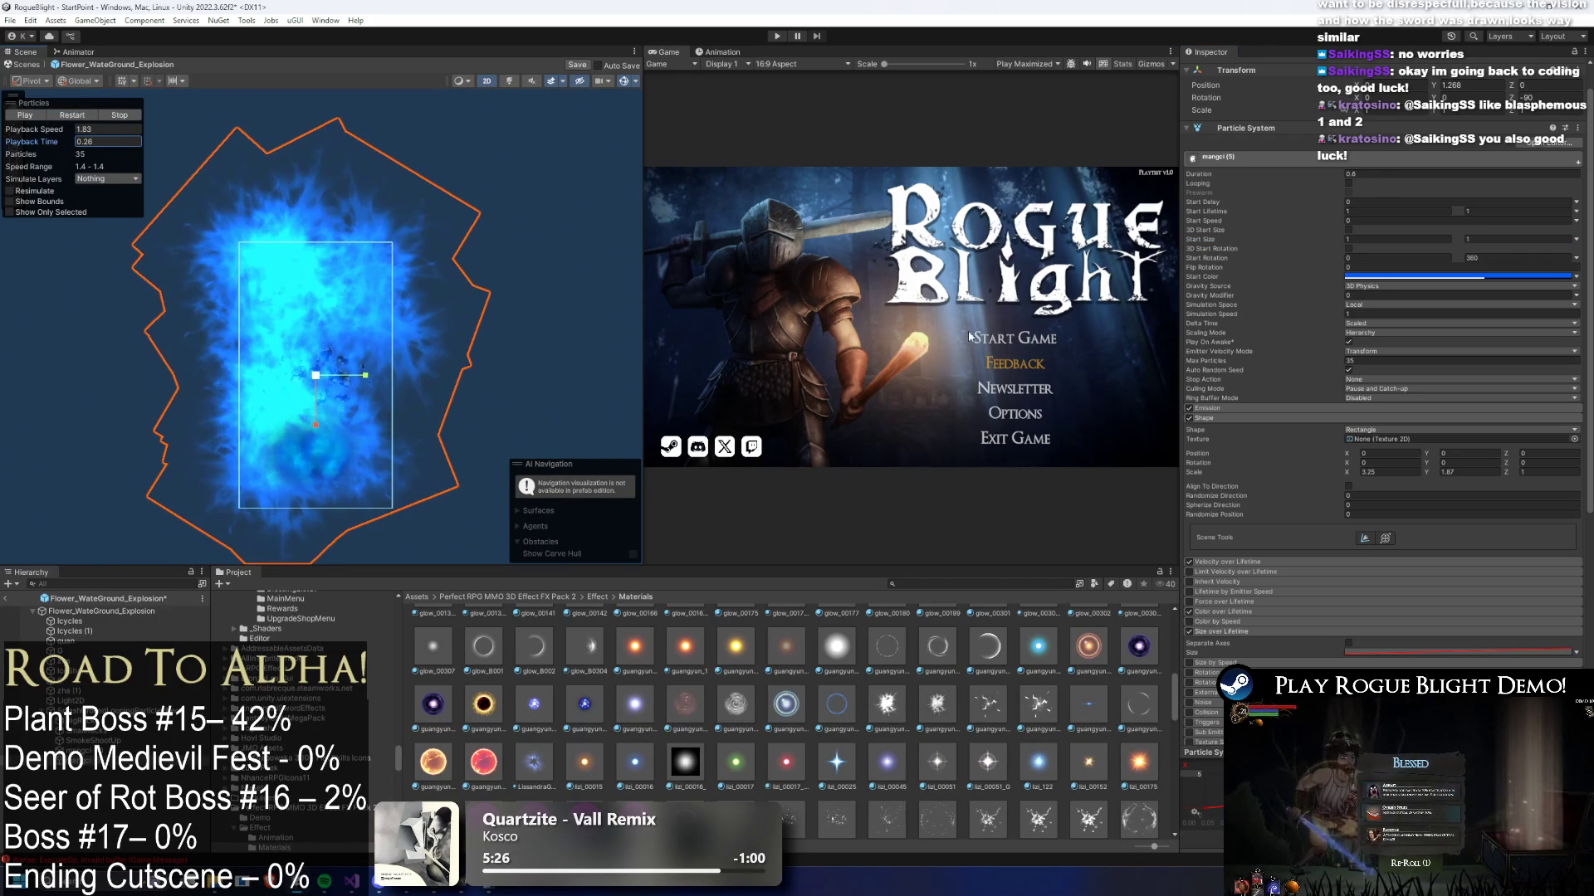
# - Retune the Size over Lifetime curve, lowering its key to 0, and replay the burst
pyautogui.scroll(-10, 1382, 628)
pyautogui.moveTo(1202, 814); pyautogui.dragTo(1195, 783)
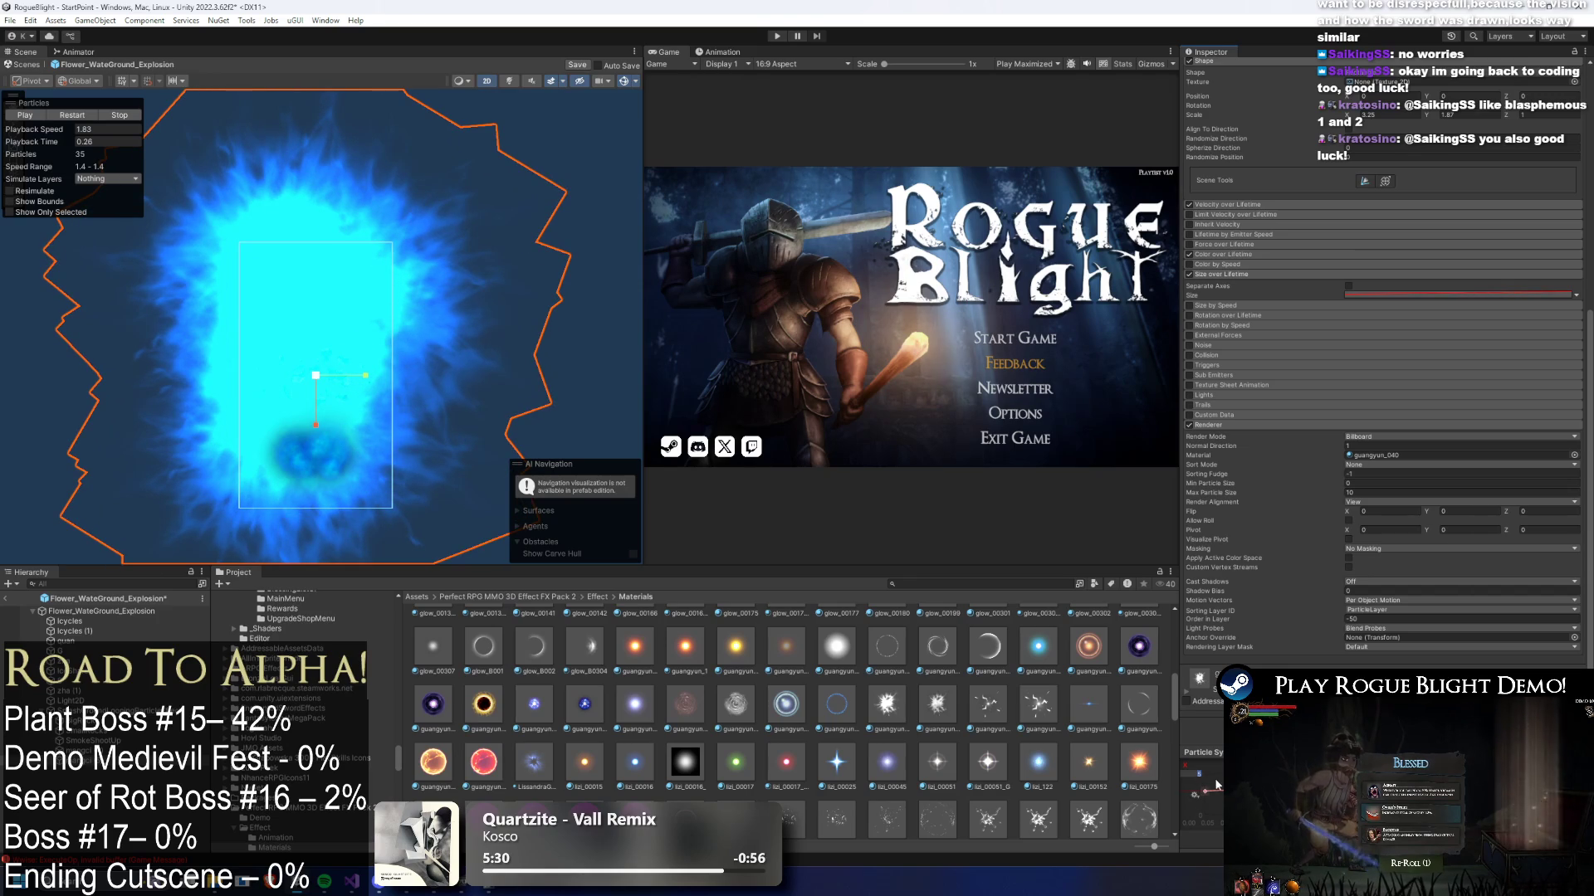
pyautogui.hotkey('ctrl', 'z')
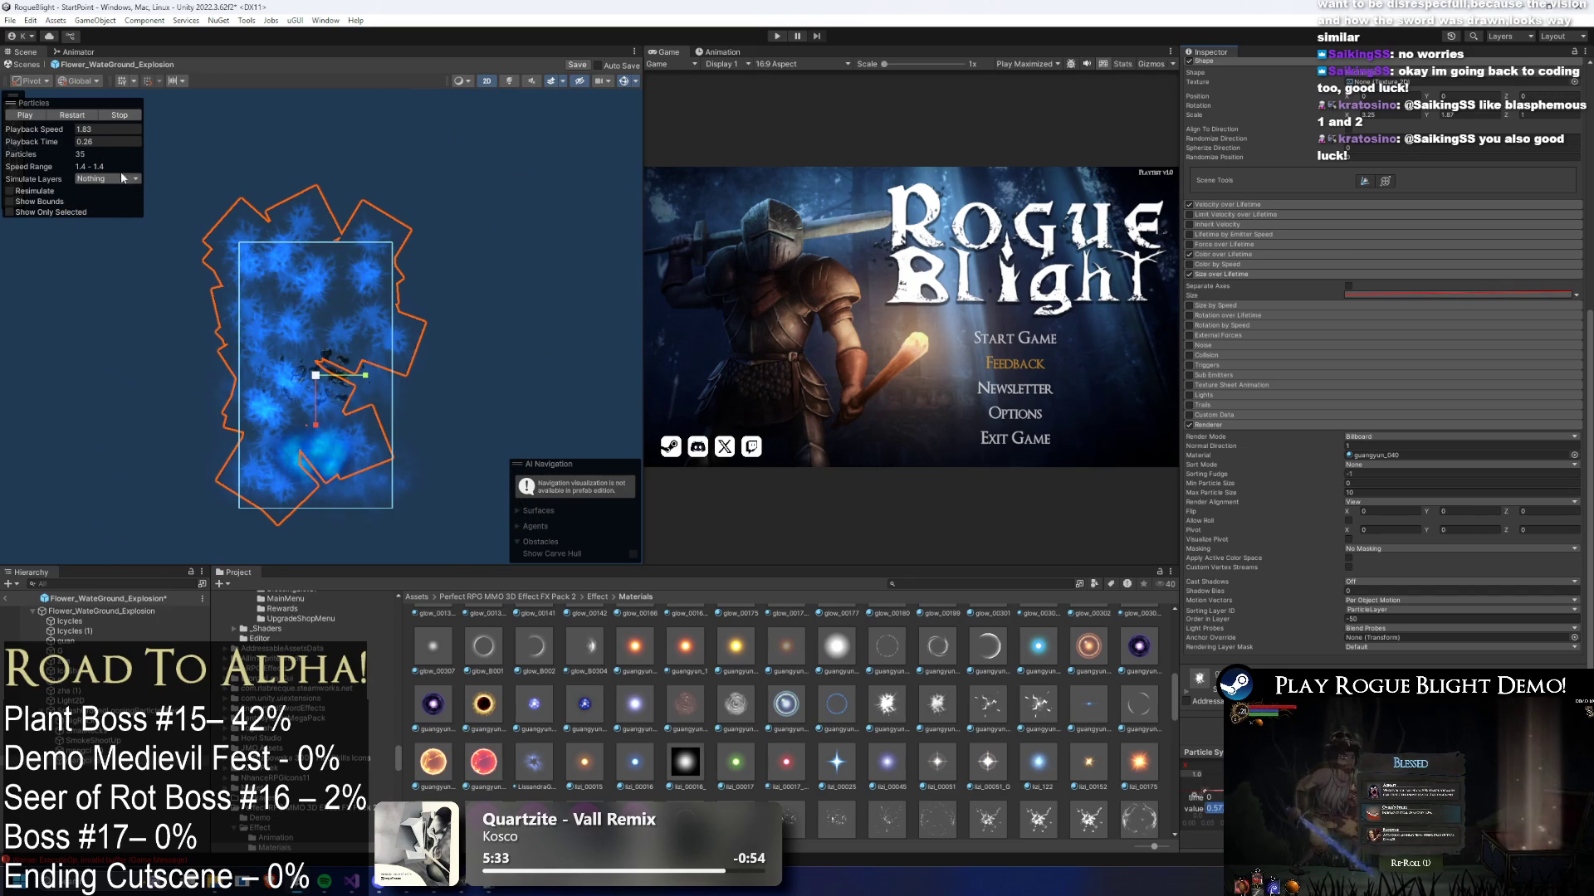
pyautogui.moveTo(33, 141); pyautogui.dragTo(13, 141)
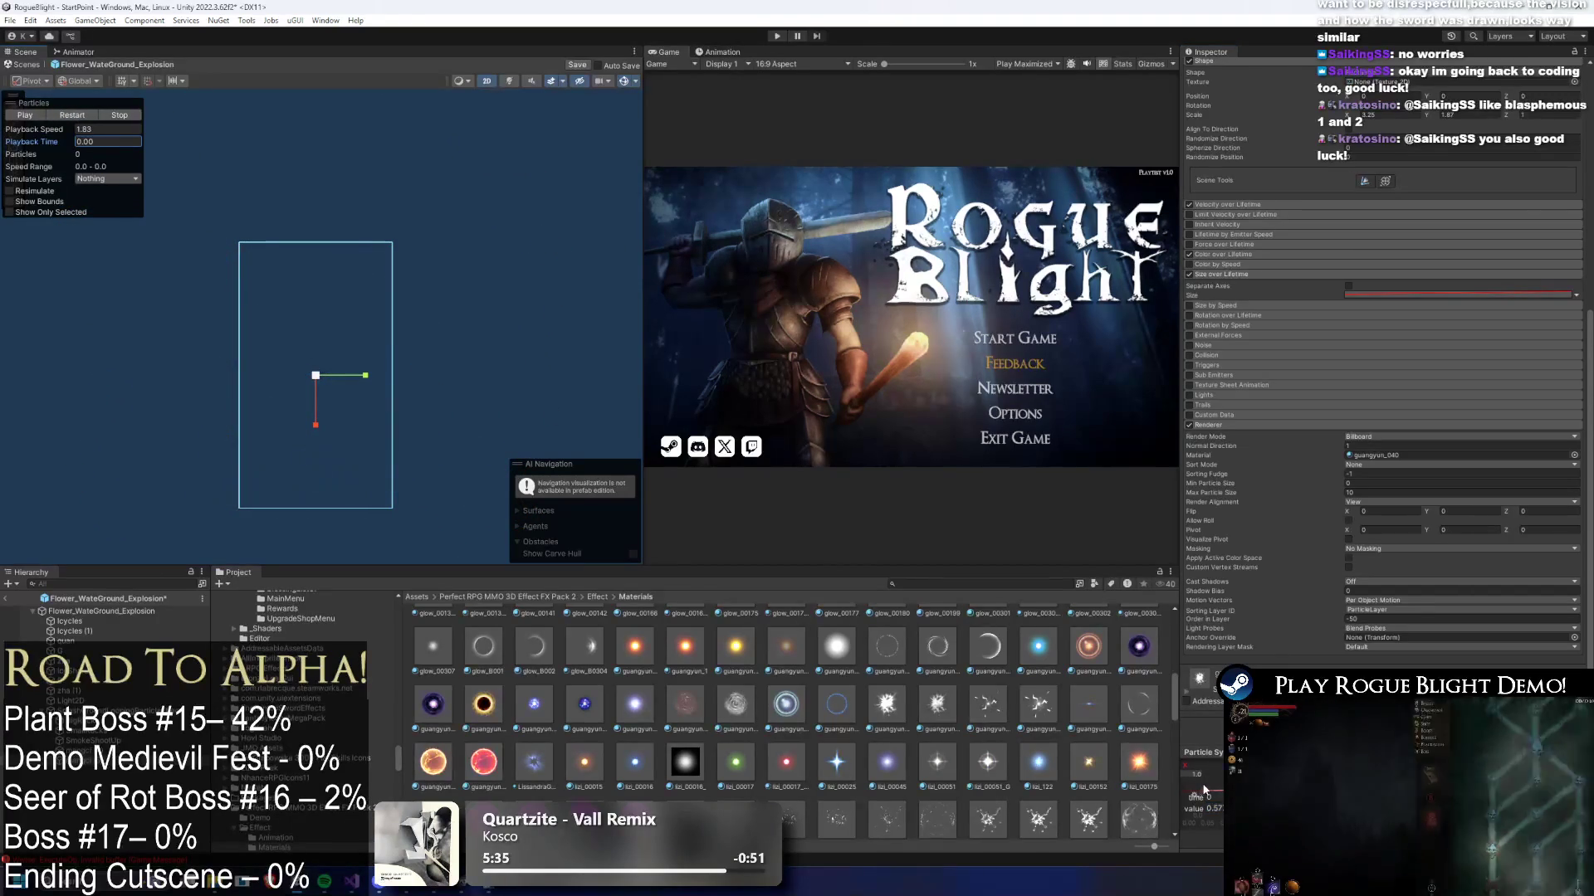
pyautogui.moveTo(1203, 788); pyautogui.dragTo(1201, 802)
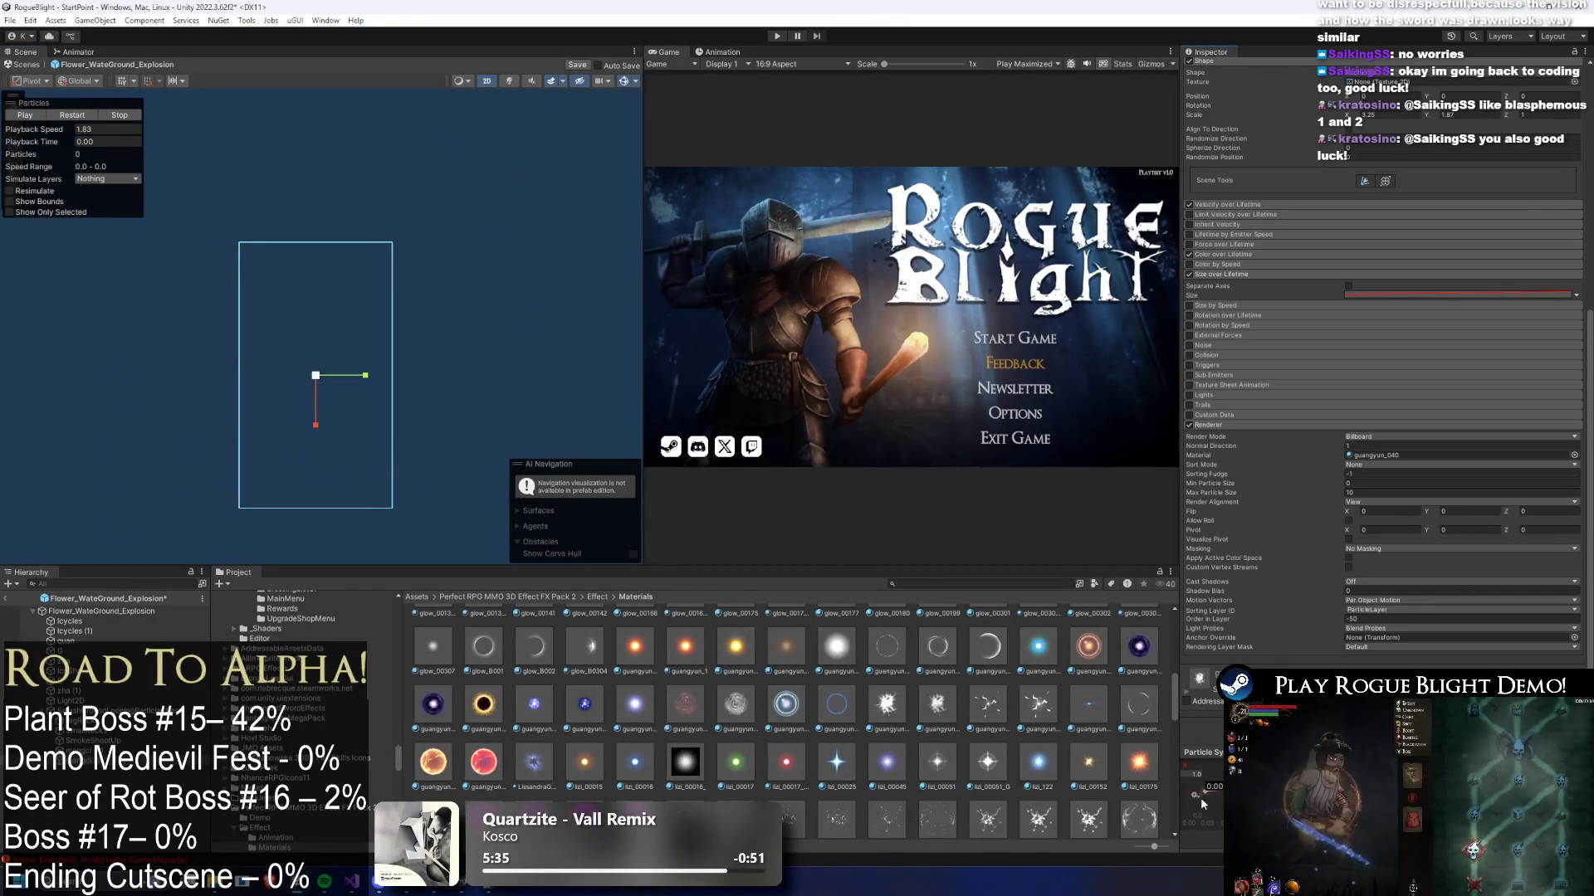
pyautogui.click(25, 115)
pyautogui.click(108, 129)
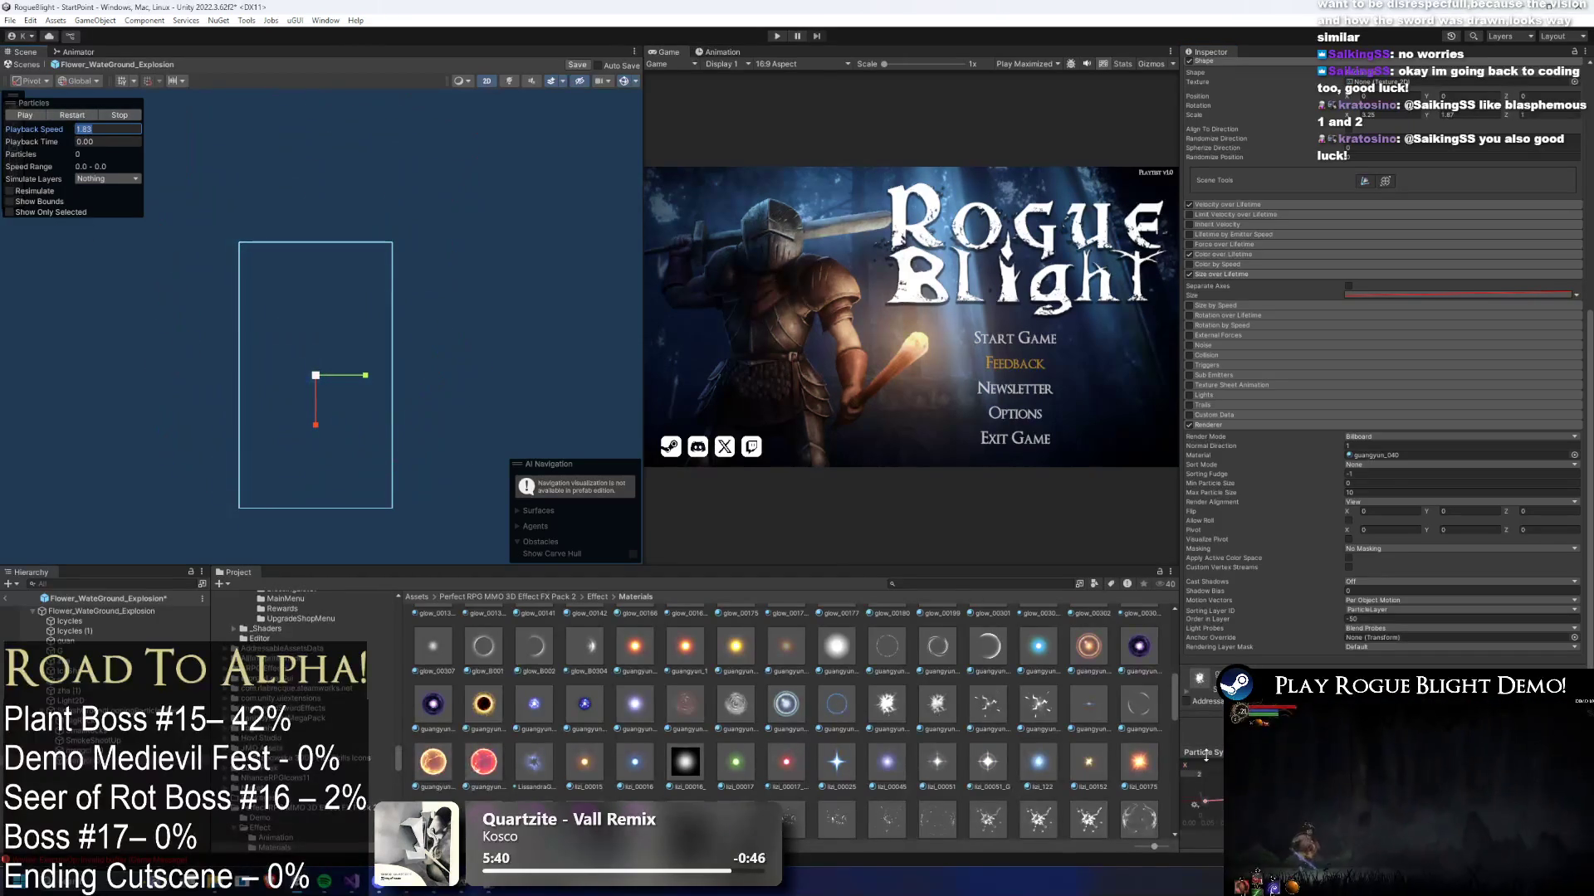
pyautogui.click(80, 121)
pyautogui.moveTo(55, 143)
pyautogui.mouseDown()
pyautogui.moveTo(98, 142)
pyautogui.moveTo(59, 143)
pyautogui.moveTo(84, 150)
pyautogui.mouseUp()
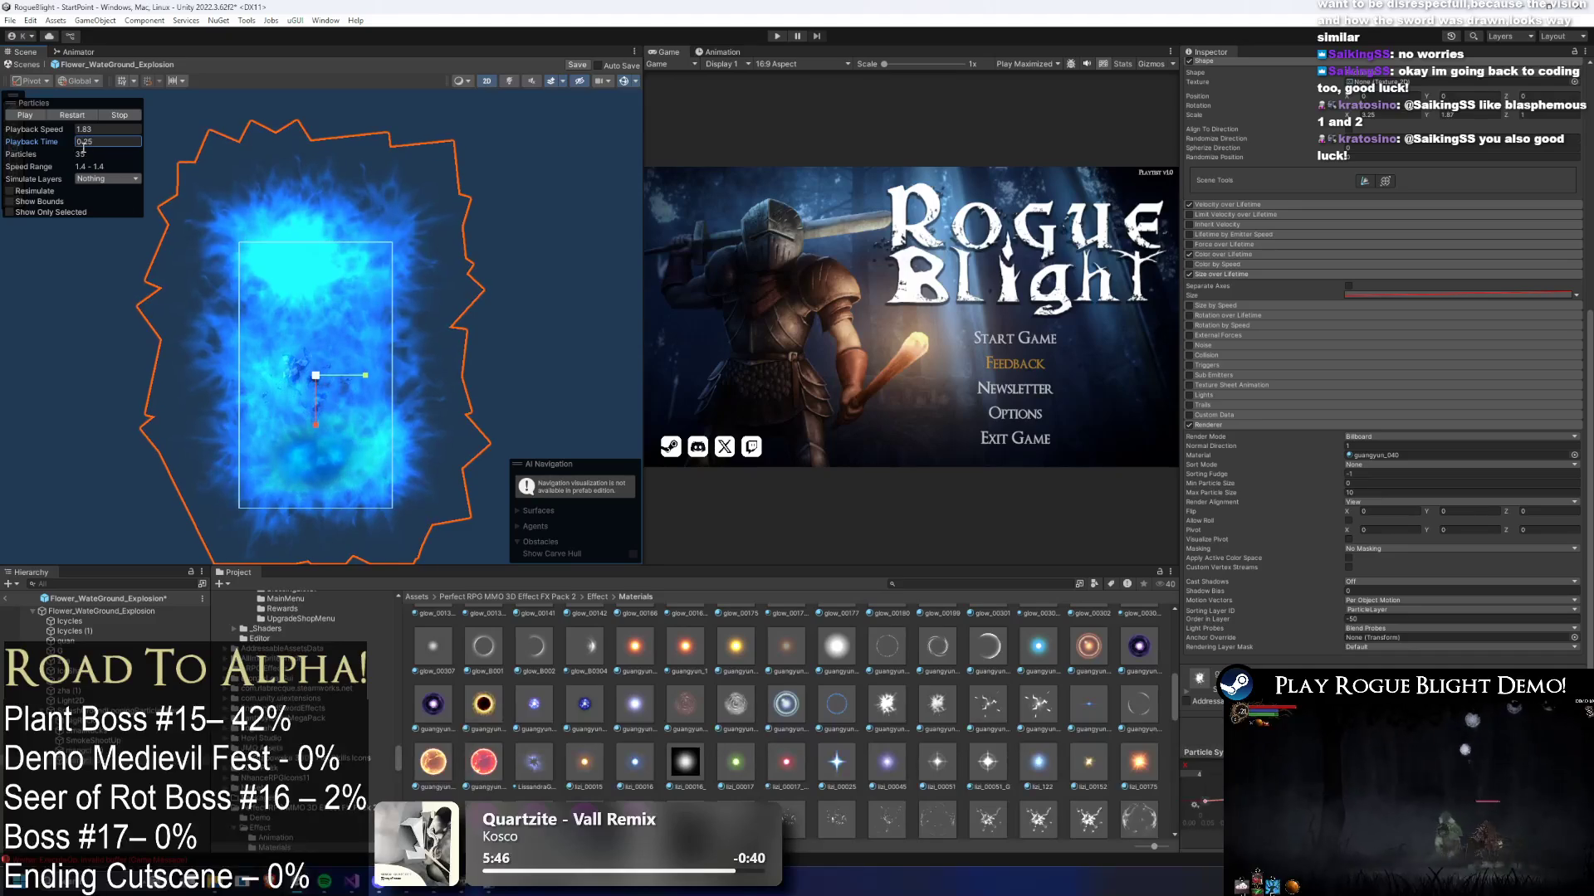
# - Narrow the emitter shape scale to 3.25 by 1.49 and scrub through the replayed burst
pyautogui.scroll(3, 1288, 332)
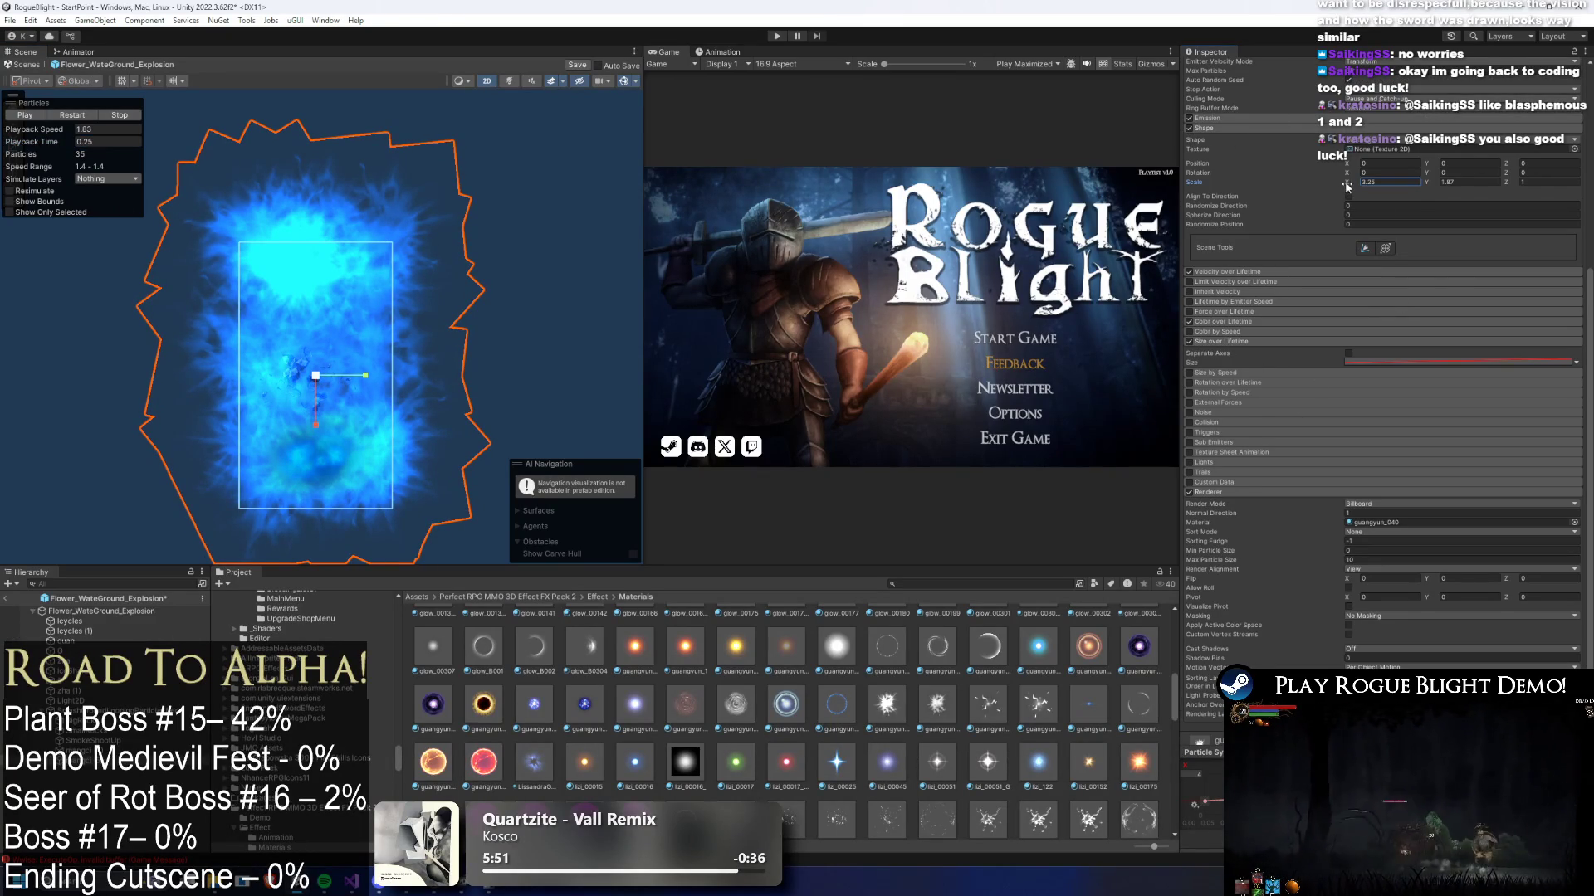
pyautogui.write('3.01')
pyautogui.moveTo(1440, 184); pyautogui.dragTo(1434, 185)
pyautogui.click(82, 117)
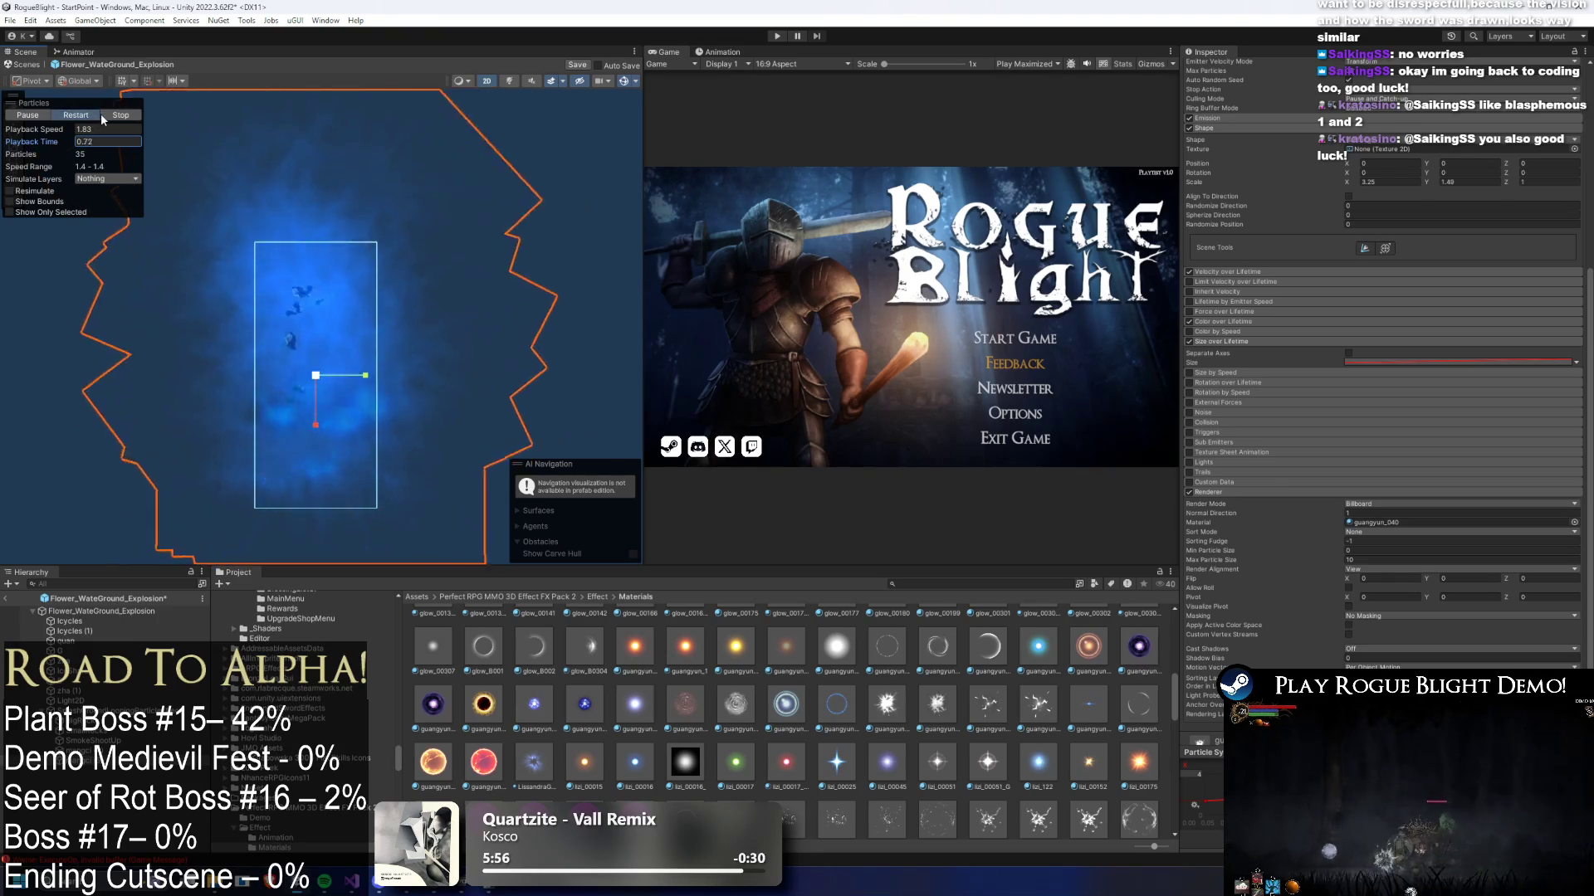
pyautogui.click(131, 115)
pyautogui.moveTo(63, 140); pyautogui.dragTo(115, 164)
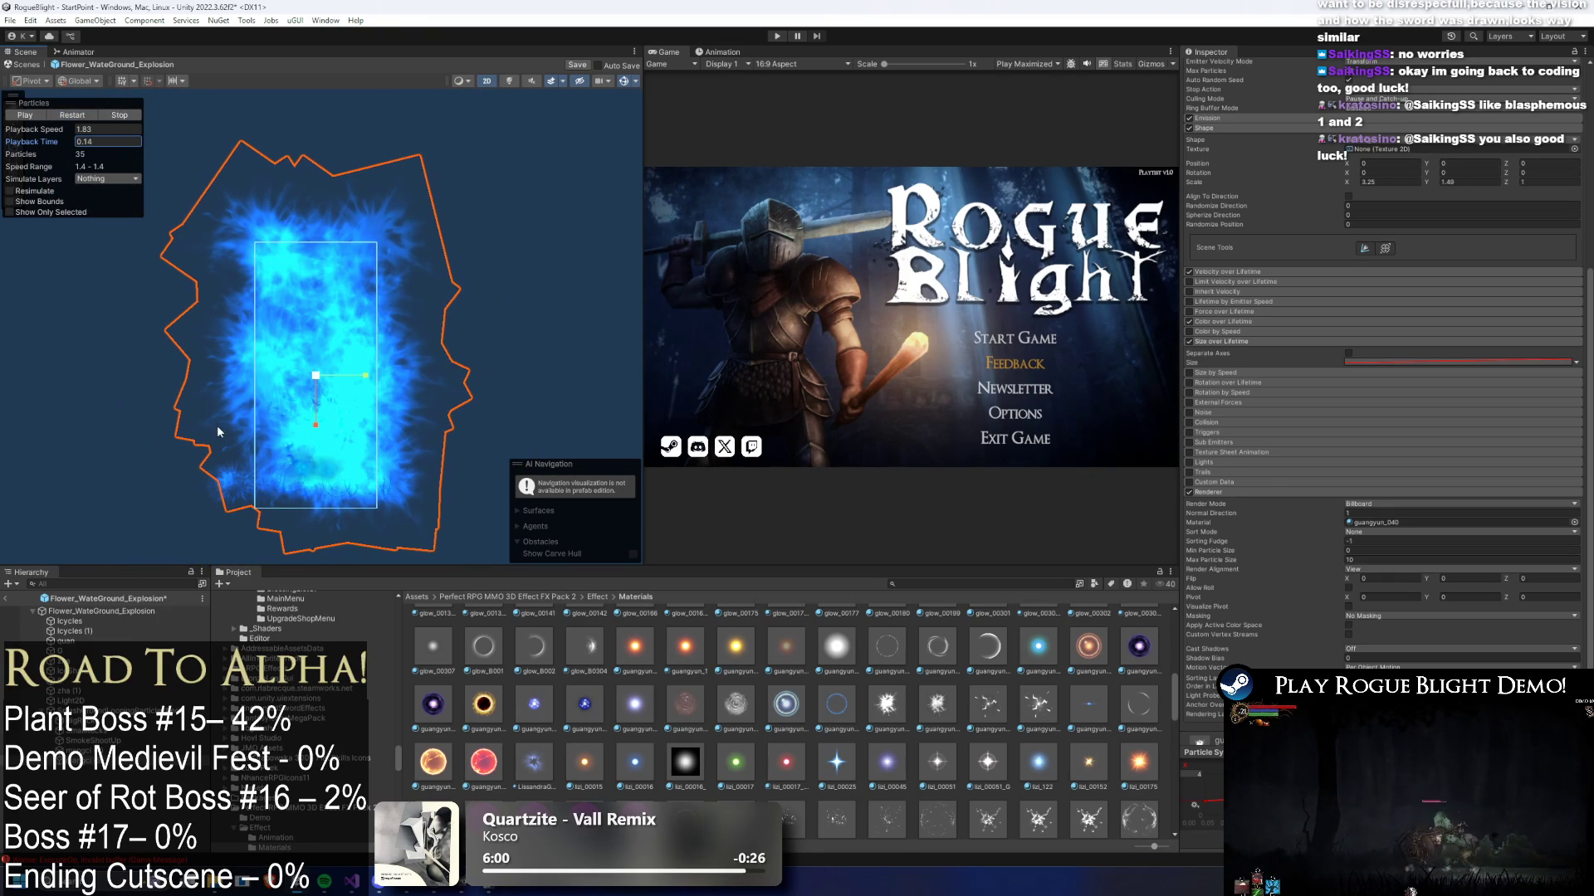
pyautogui.moveTo(51, 150)
pyautogui.mouseDown()
pyautogui.moveTo(105, 147)
pyautogui.moveTo(78, 151)
pyautogui.mouseUp()
pyautogui.click(83, 118)
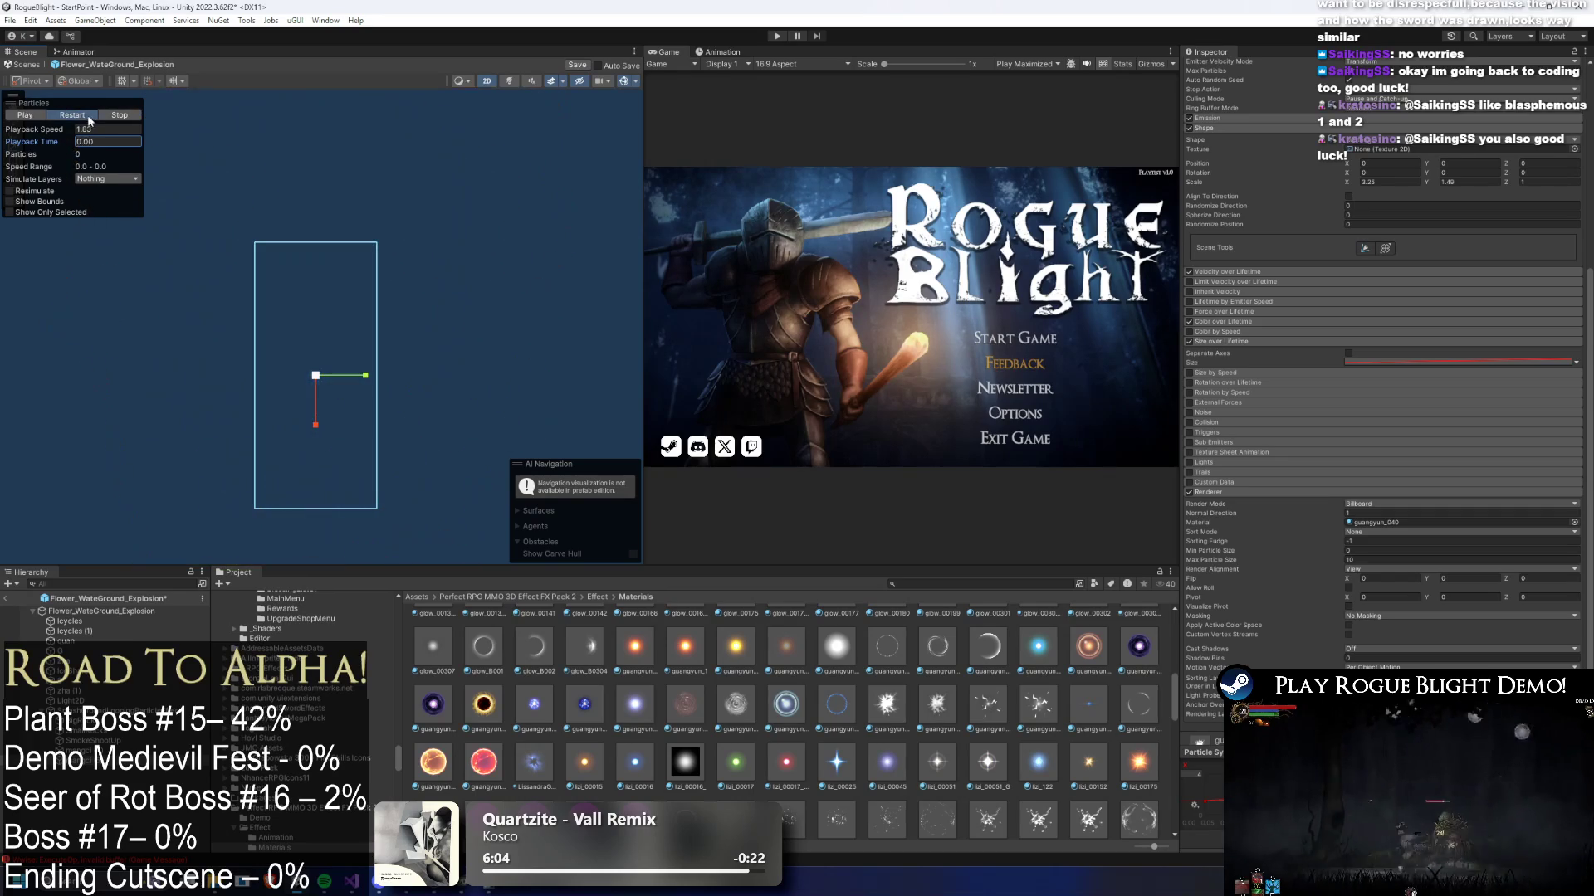
pyautogui.scroll(-3, 1373, 621)
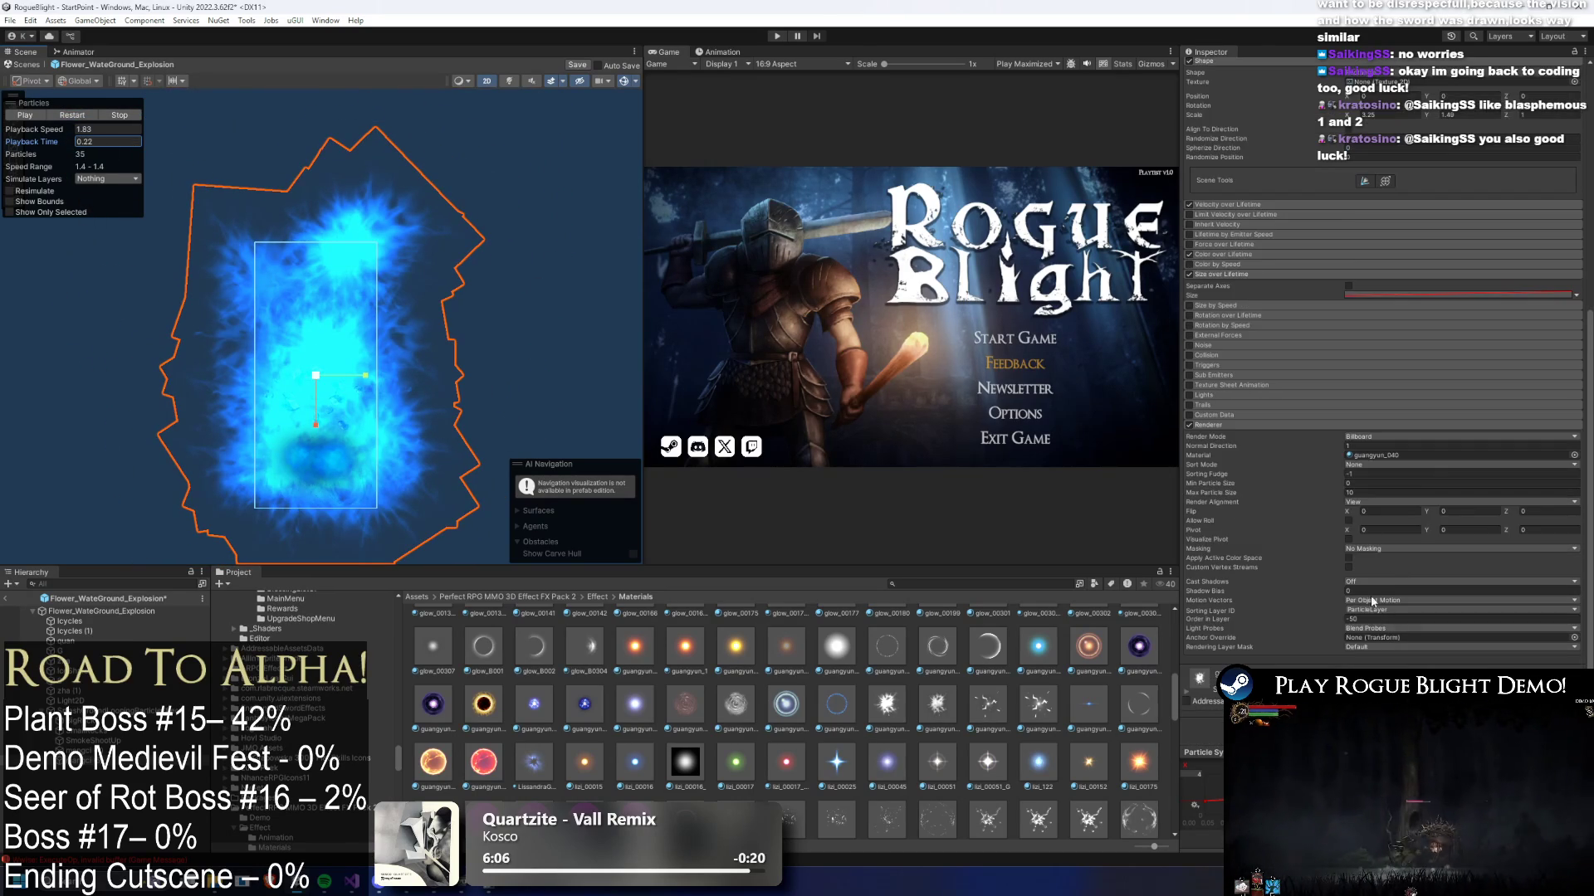
# - Swap the particle material to LissandraGlow and replay the explosion, freezing on the burst
pyautogui.click(1375, 456)
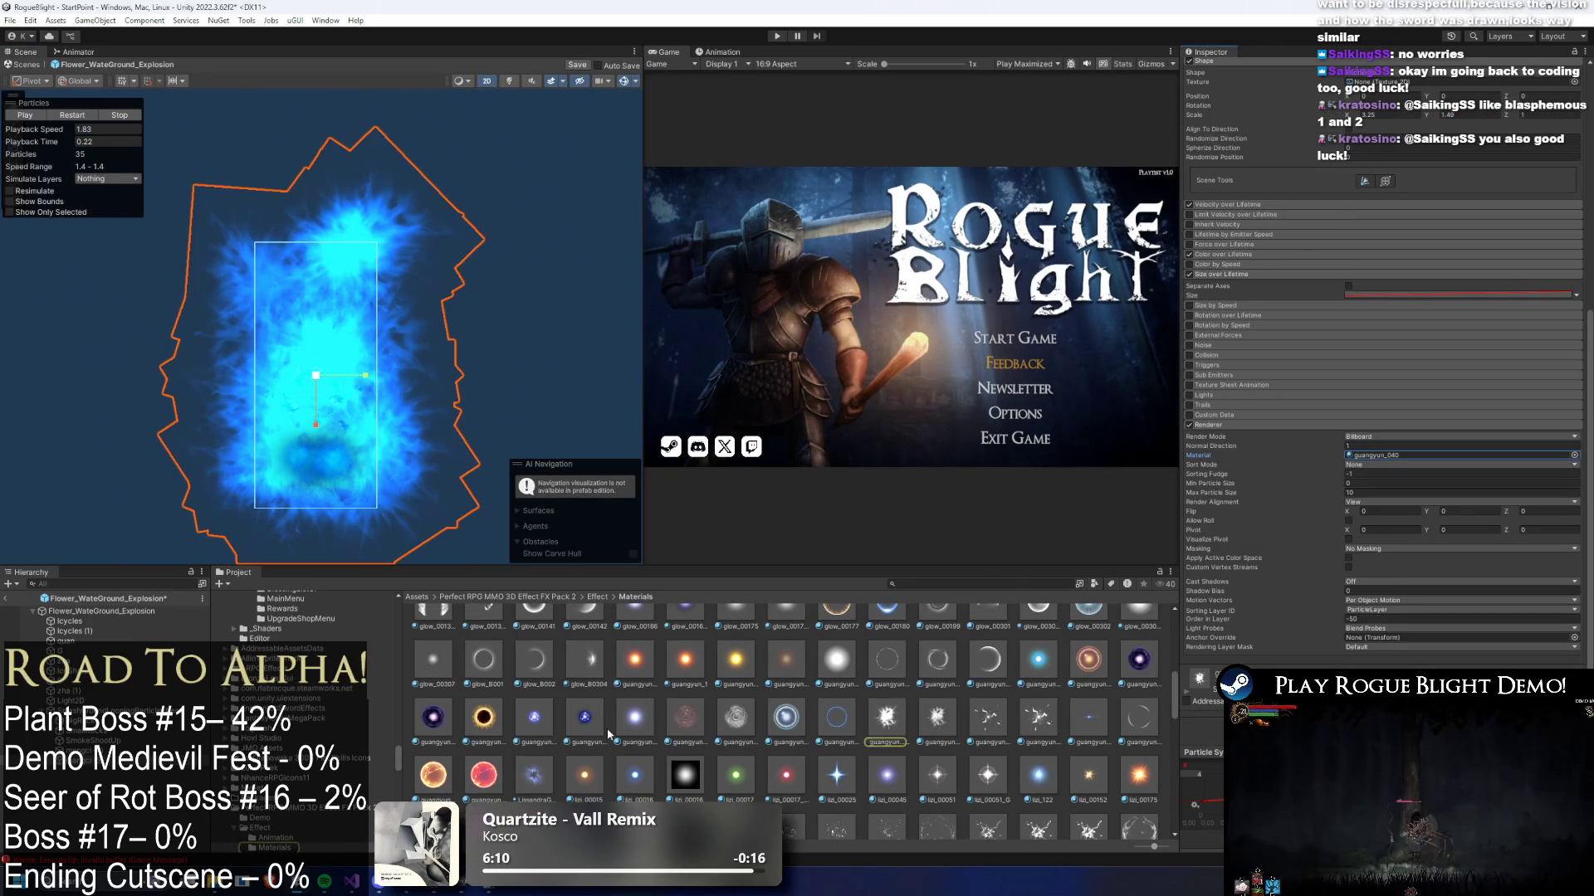
pyautogui.moveTo(1388, 466); pyautogui.dragTo(1394, 456)
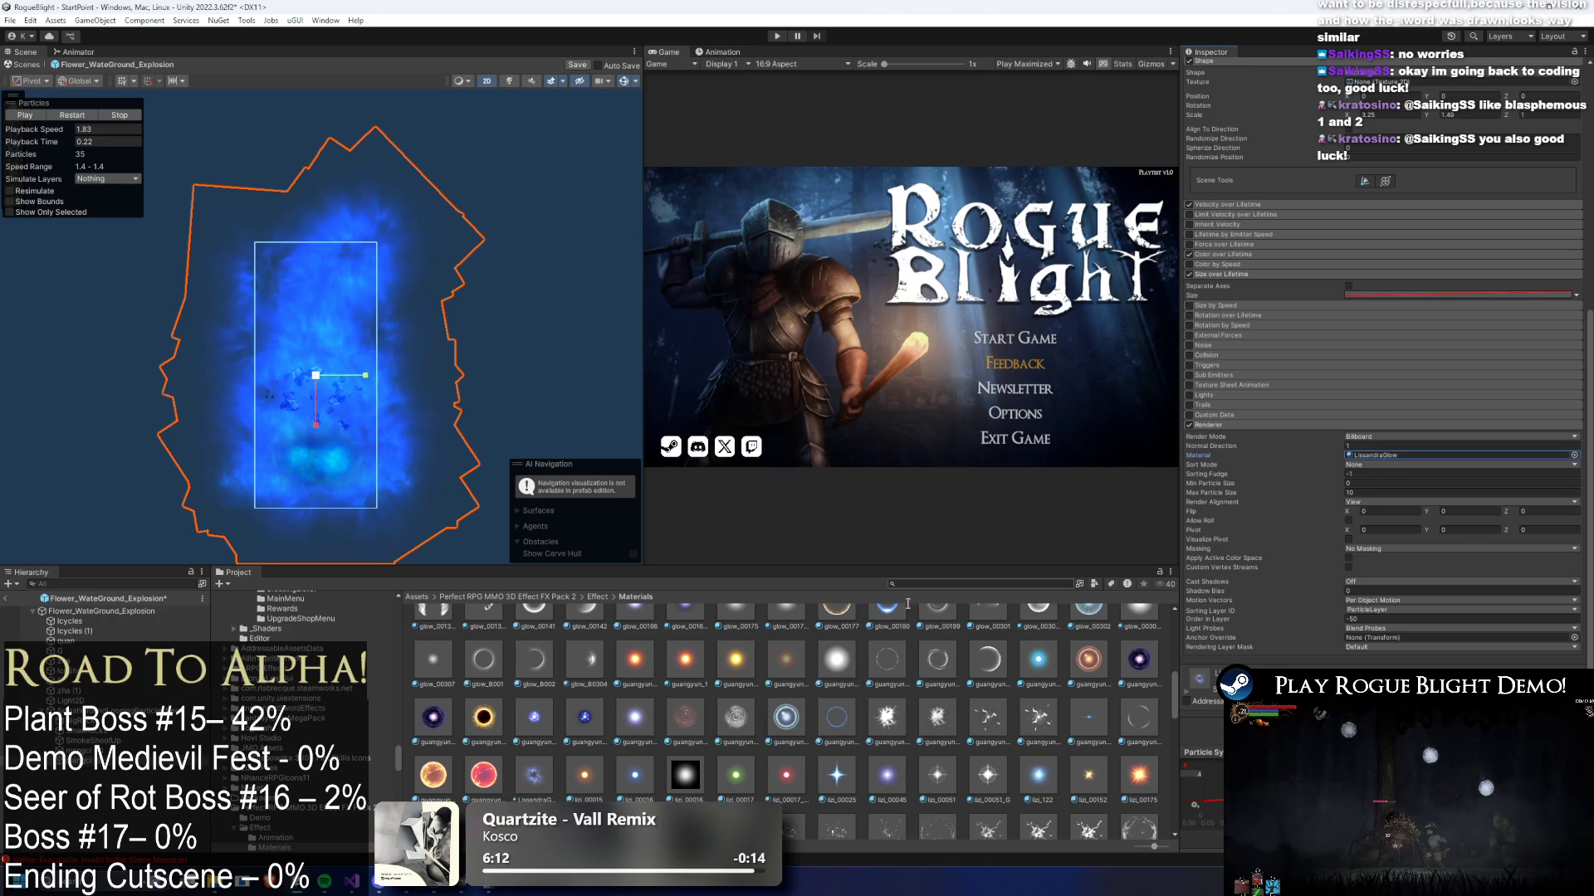
pyautogui.click(79, 115)
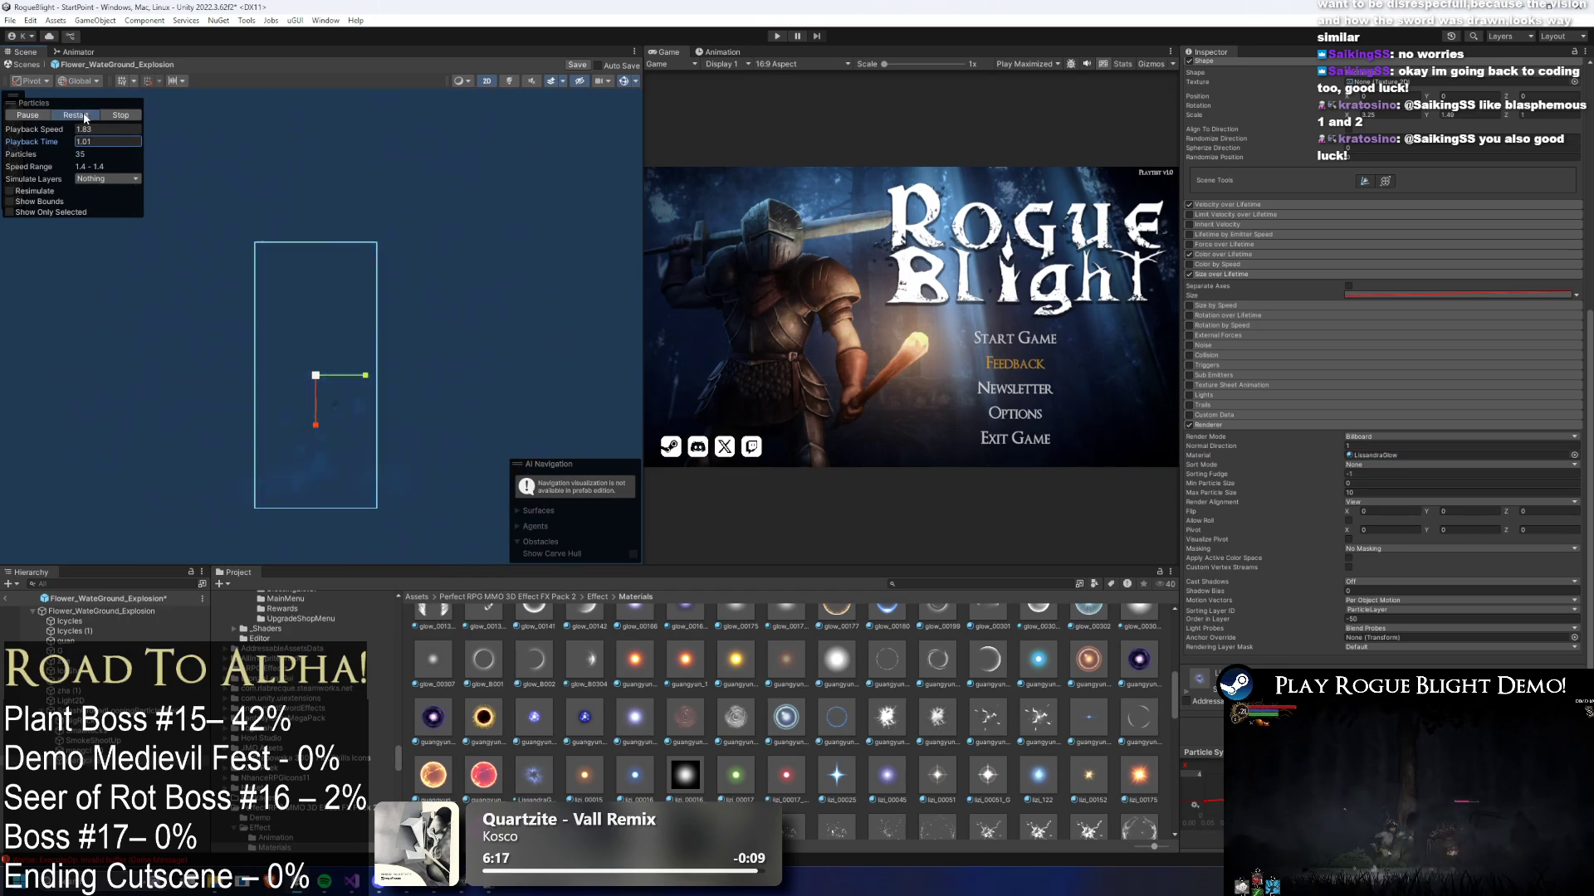
pyautogui.click(87, 118)
pyautogui.click(87, 118)
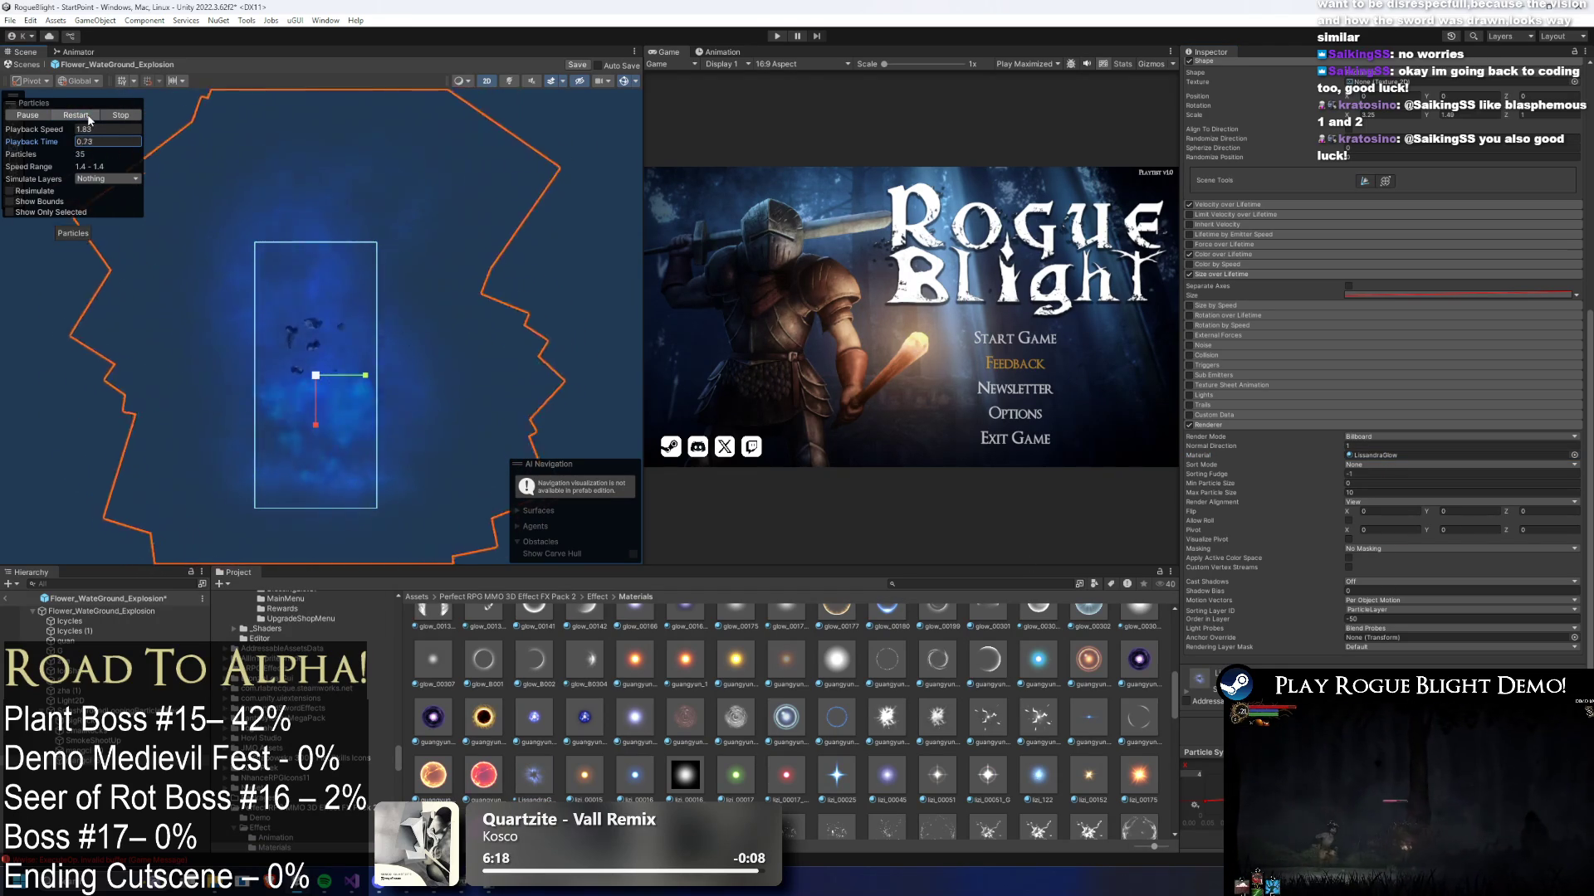
pyautogui.moveTo(91, 142); pyautogui.dragTo(116, 143)
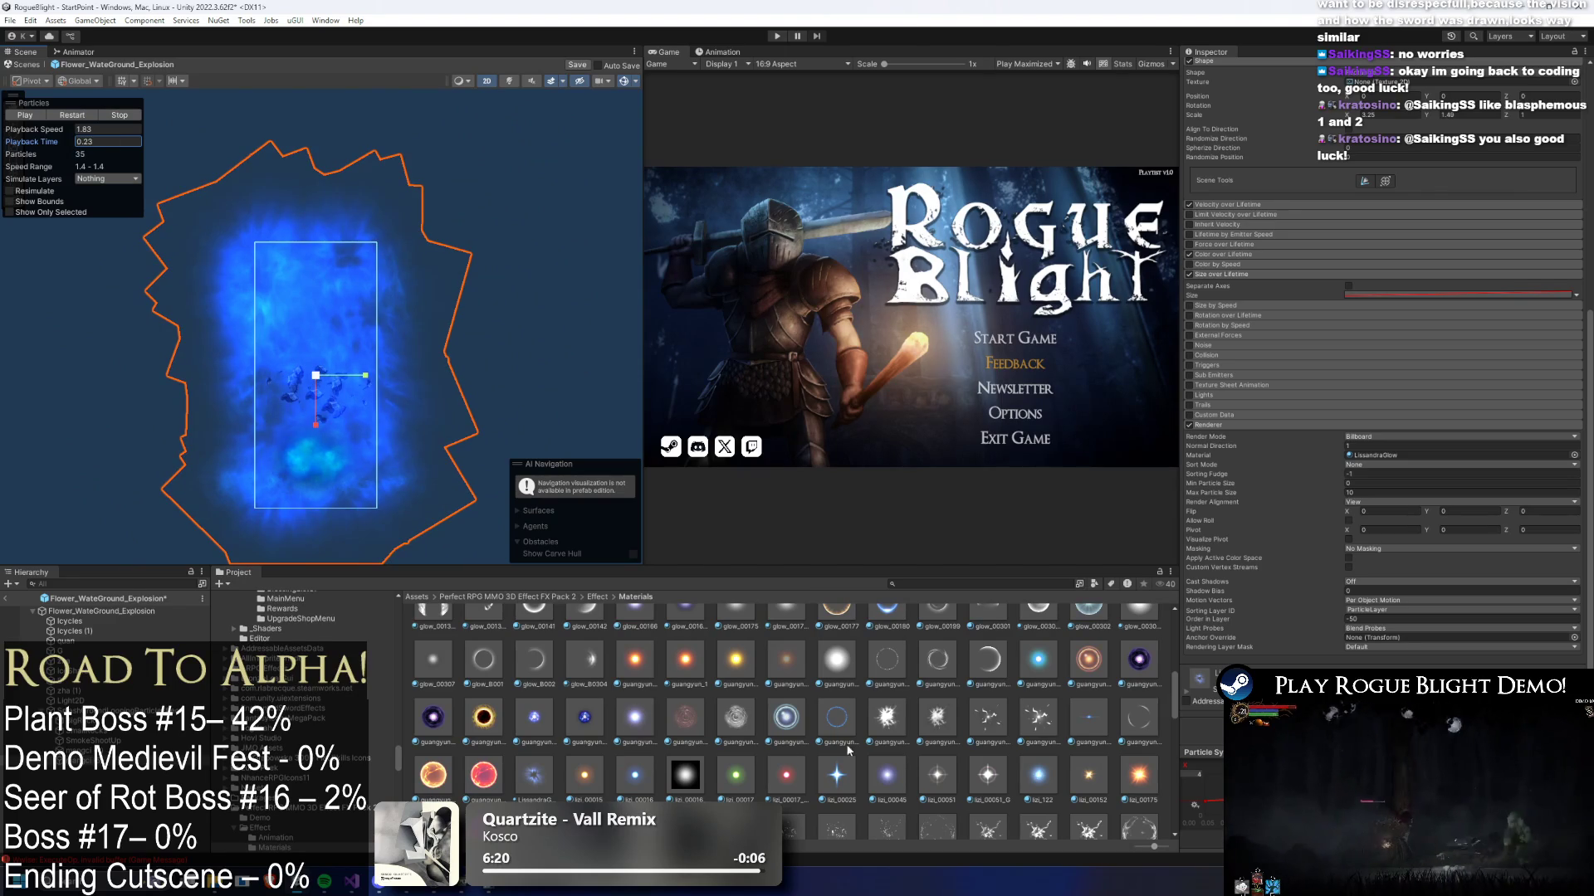
# - Try guangyun_034, then guangyun_035, as the emitter's particle material
pyautogui.moveTo(777, 735); pyautogui.dragTo(1399, 518)
pyautogui.moveTo(1384, 460); pyautogui.dragTo(1383, 456)
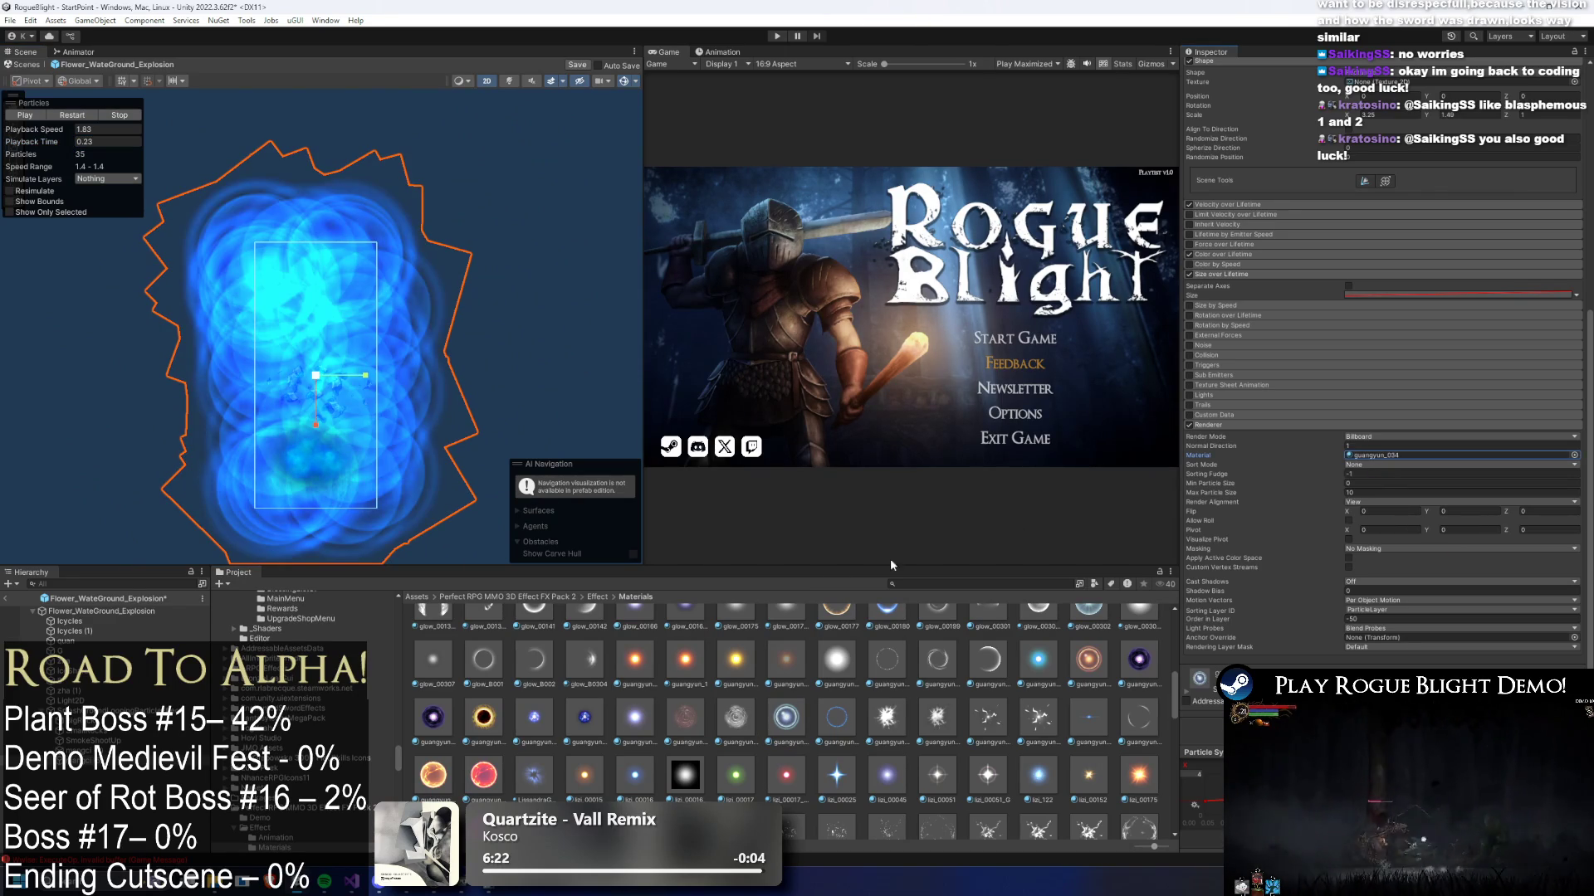
pyautogui.moveTo(1303, 571); pyautogui.dragTo(1411, 456)
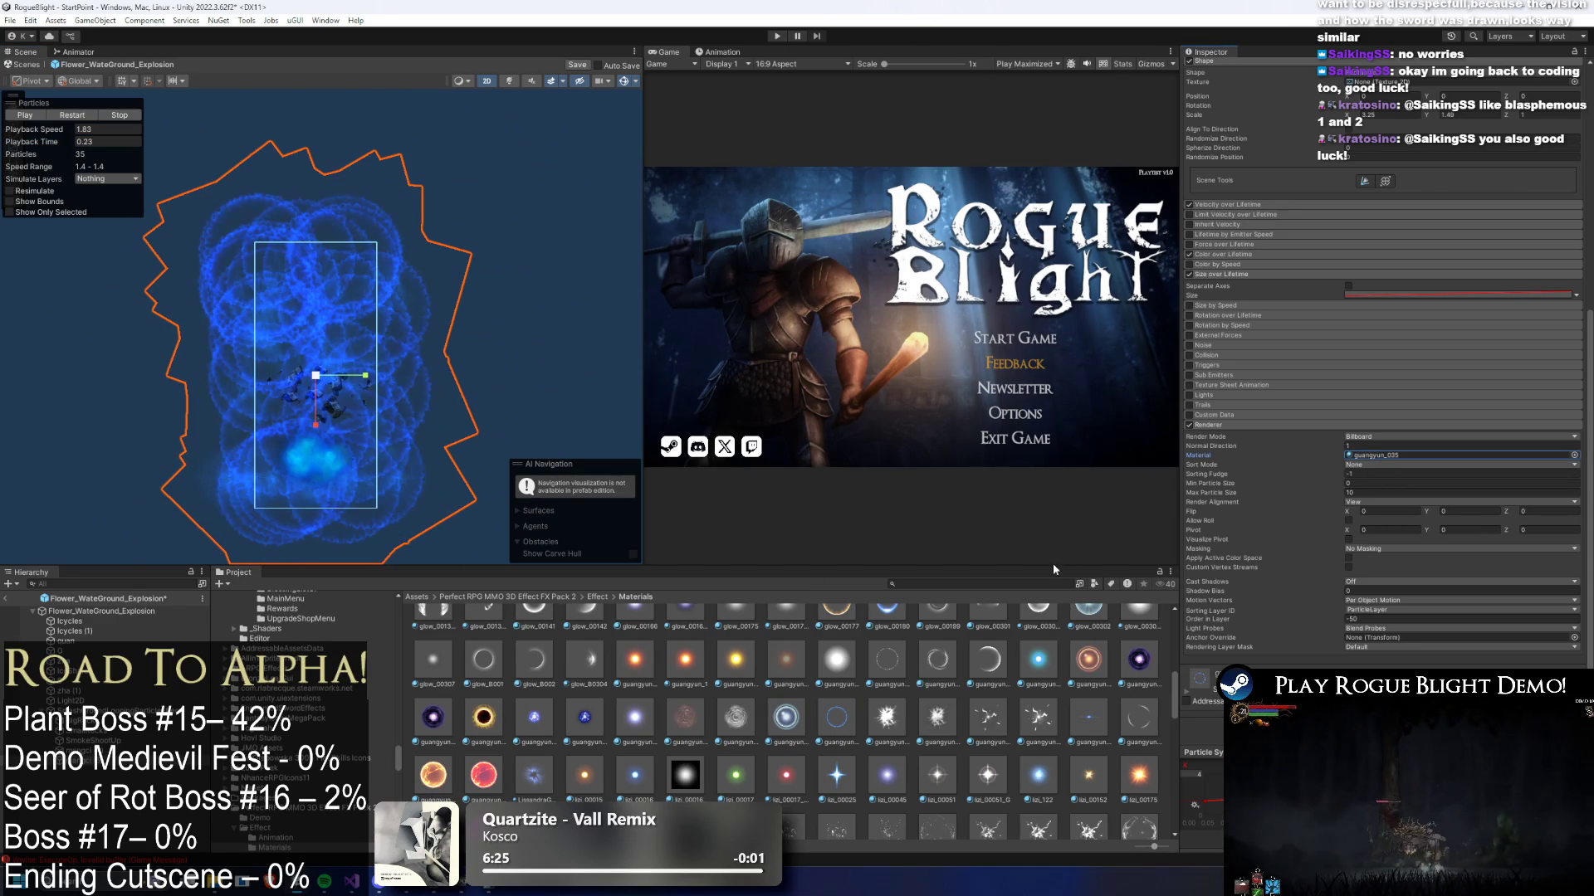
pyautogui.scroll(5, 570, 745)
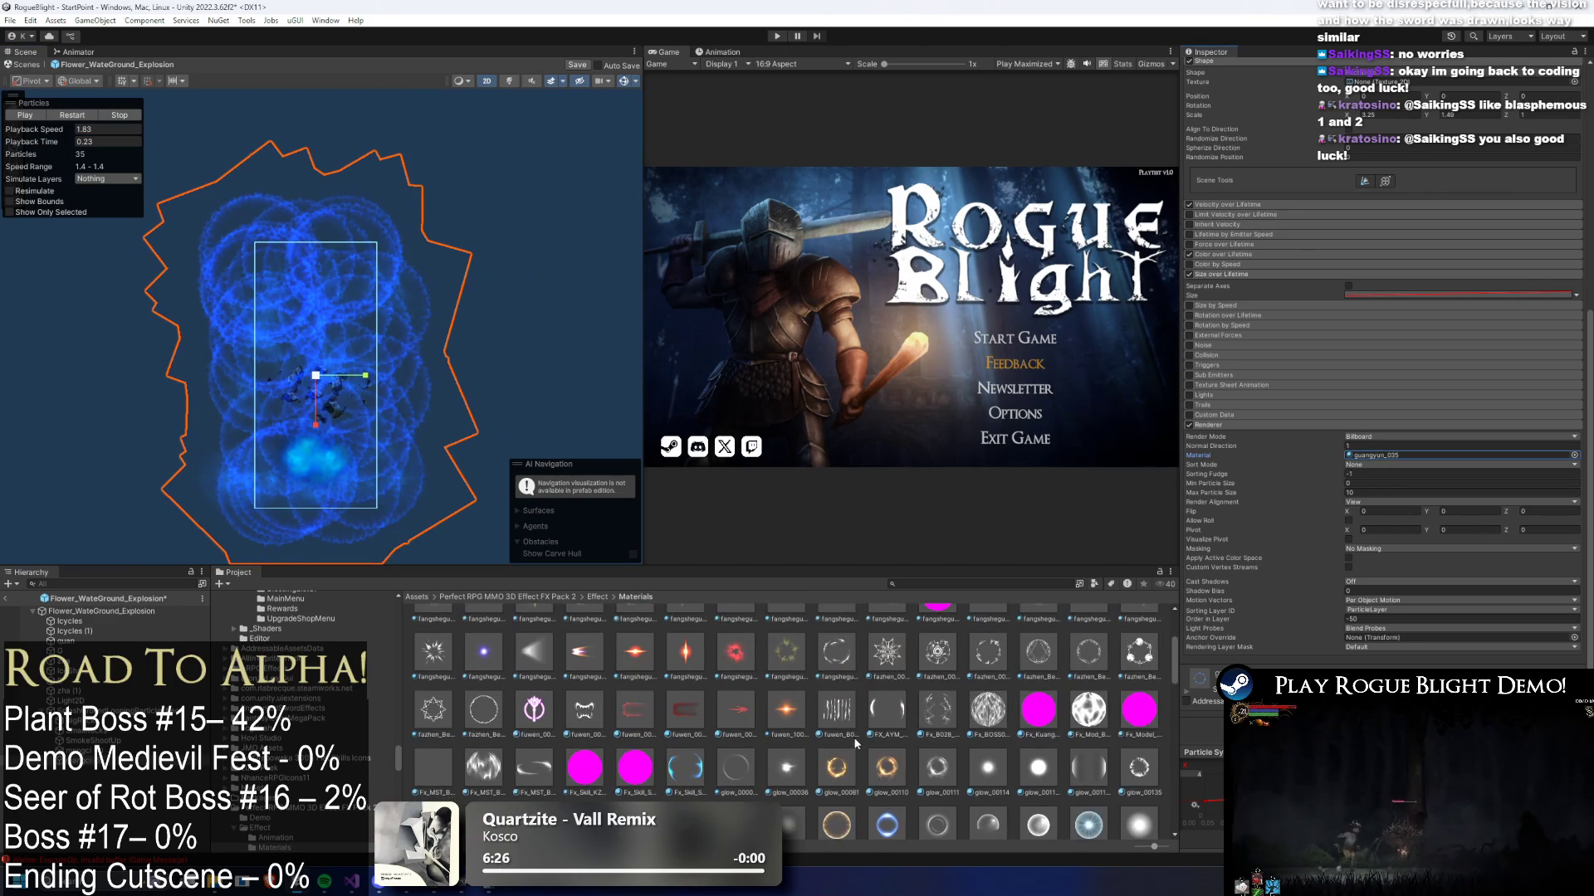
pyautogui.scroll(2, 926, 755)
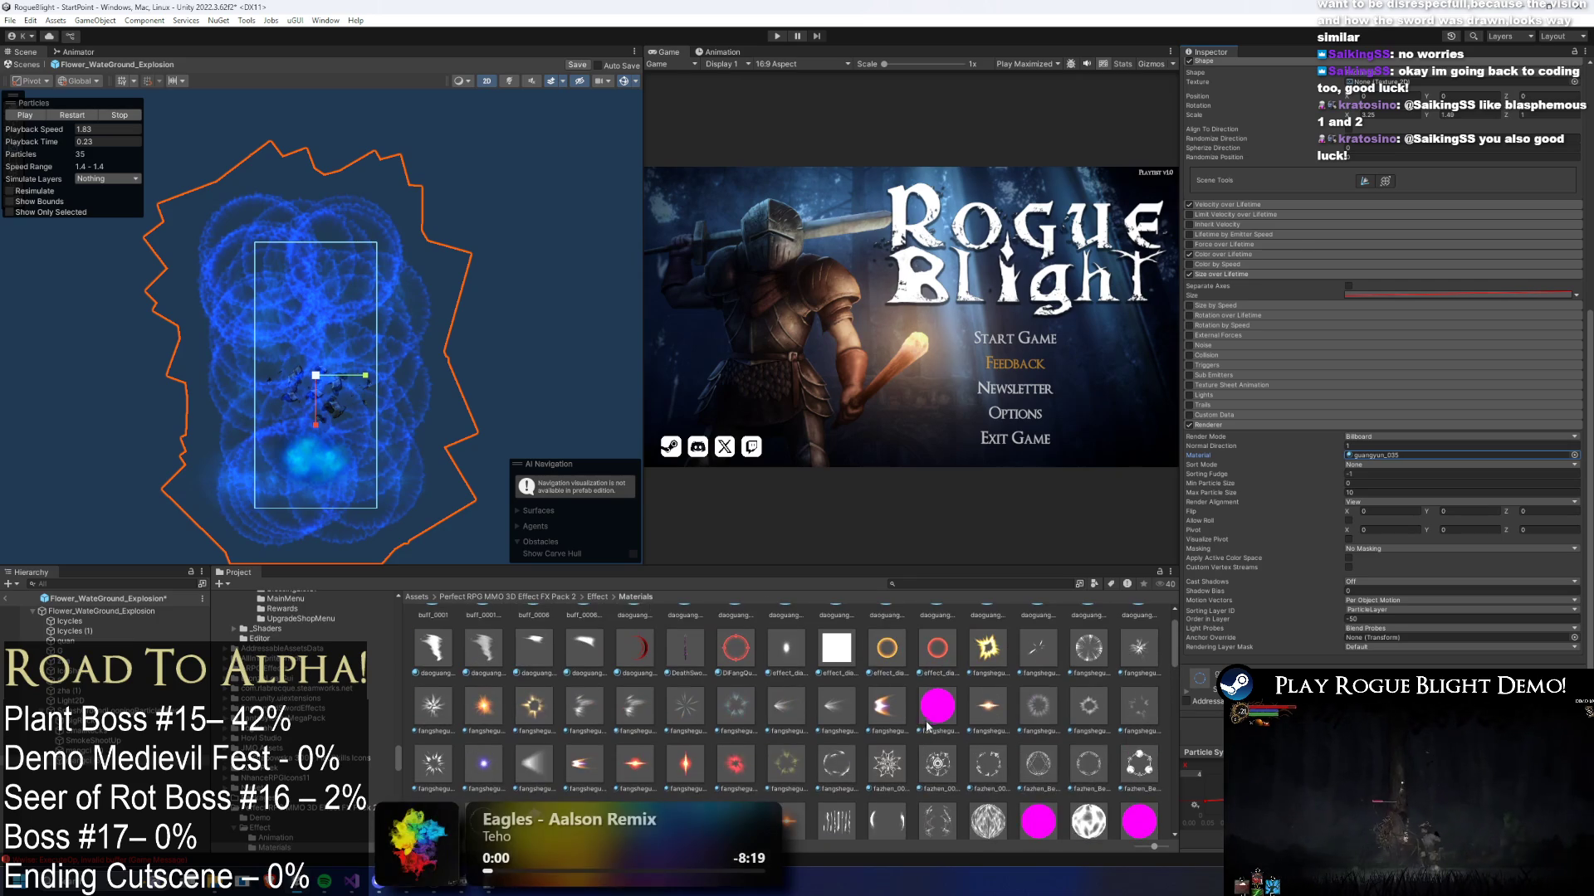
pyautogui.scroll(-2, 937, 732)
pyautogui.scroll(3, 938, 732)
pyautogui.scroll(-15, 1008, 737)
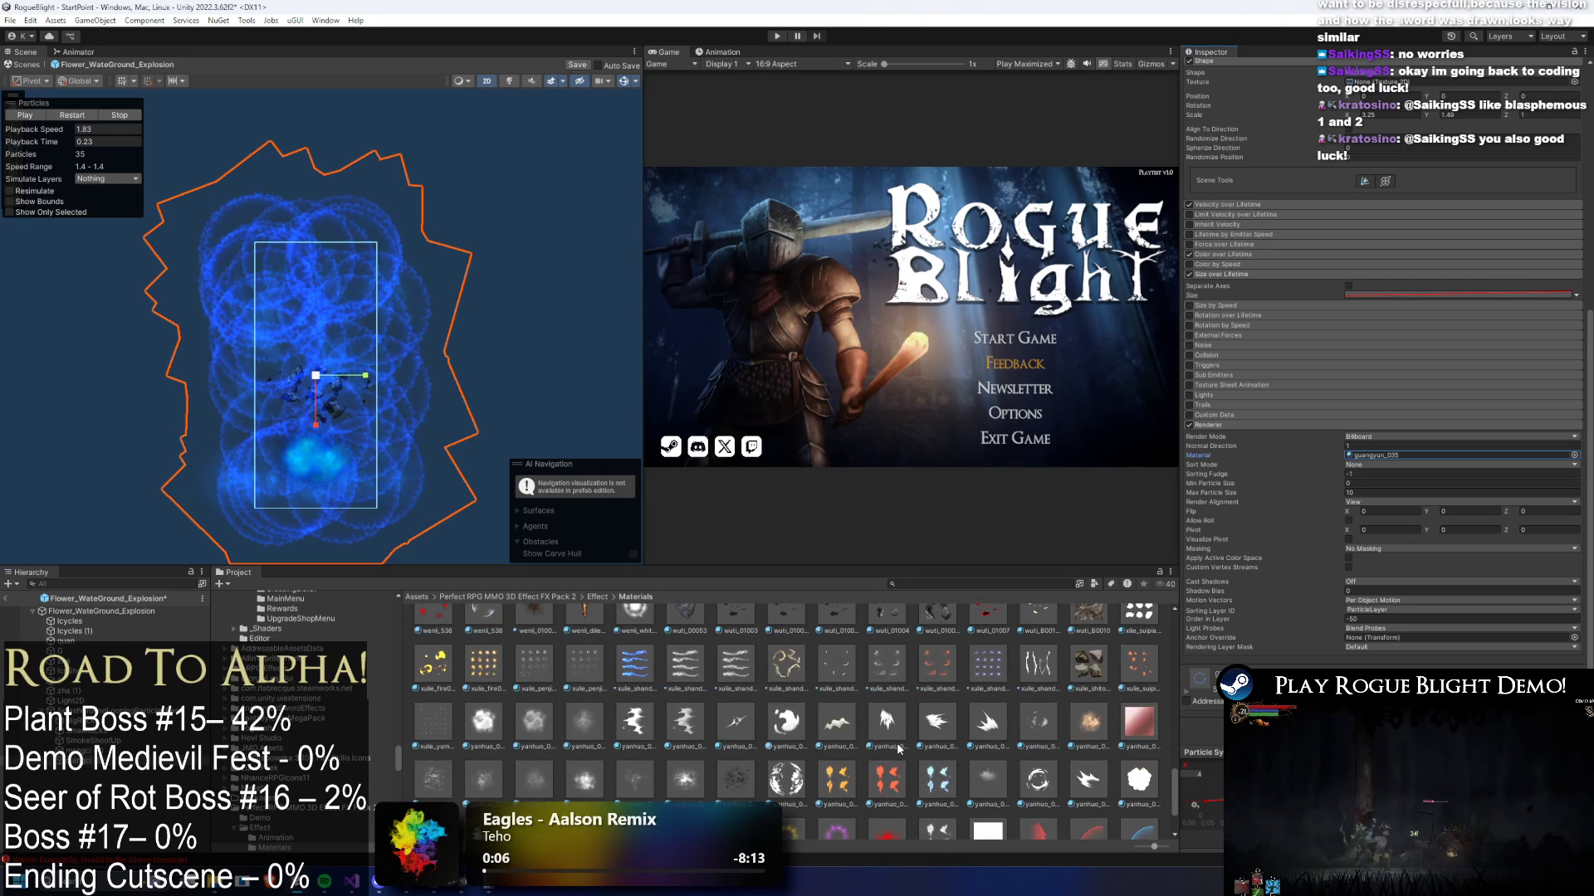
pyautogui.scroll(-2, 922, 724)
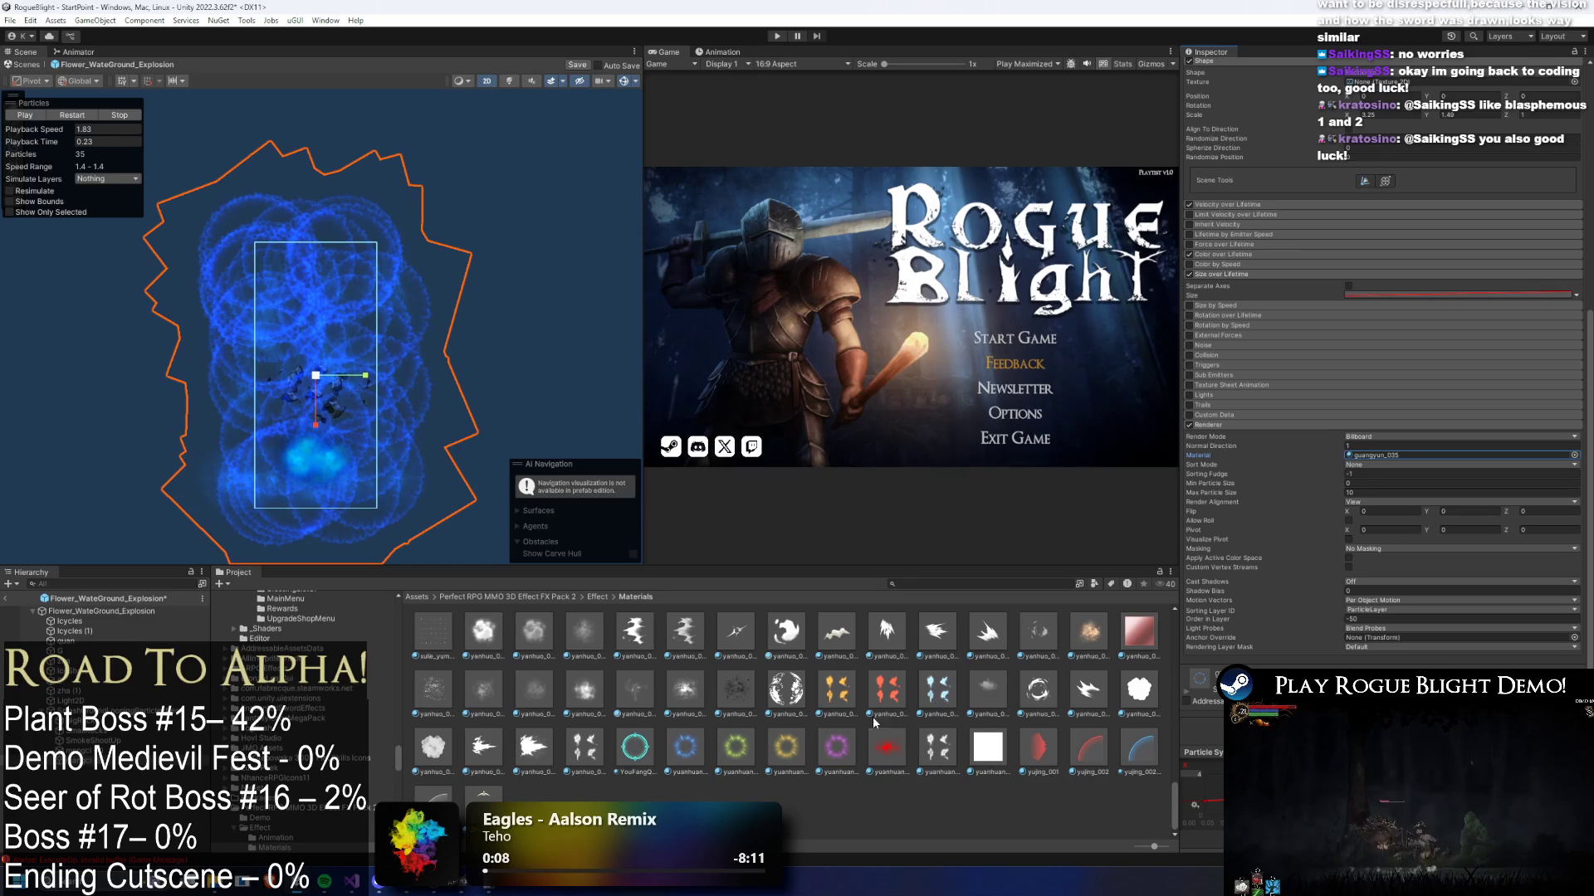
# - Assign yanhuo_00261, then yanhuo_00275, and replay the explosion to check the smoke
pyautogui.moveTo(605, 708)
pyautogui.mouseDown()
pyautogui.moveTo(1370, 456)
pyautogui.moveTo(1328, 555)
pyautogui.moveTo(1373, 449)
pyautogui.moveTo(1381, 463)
pyautogui.mouseUp()
pyautogui.click(76, 115)
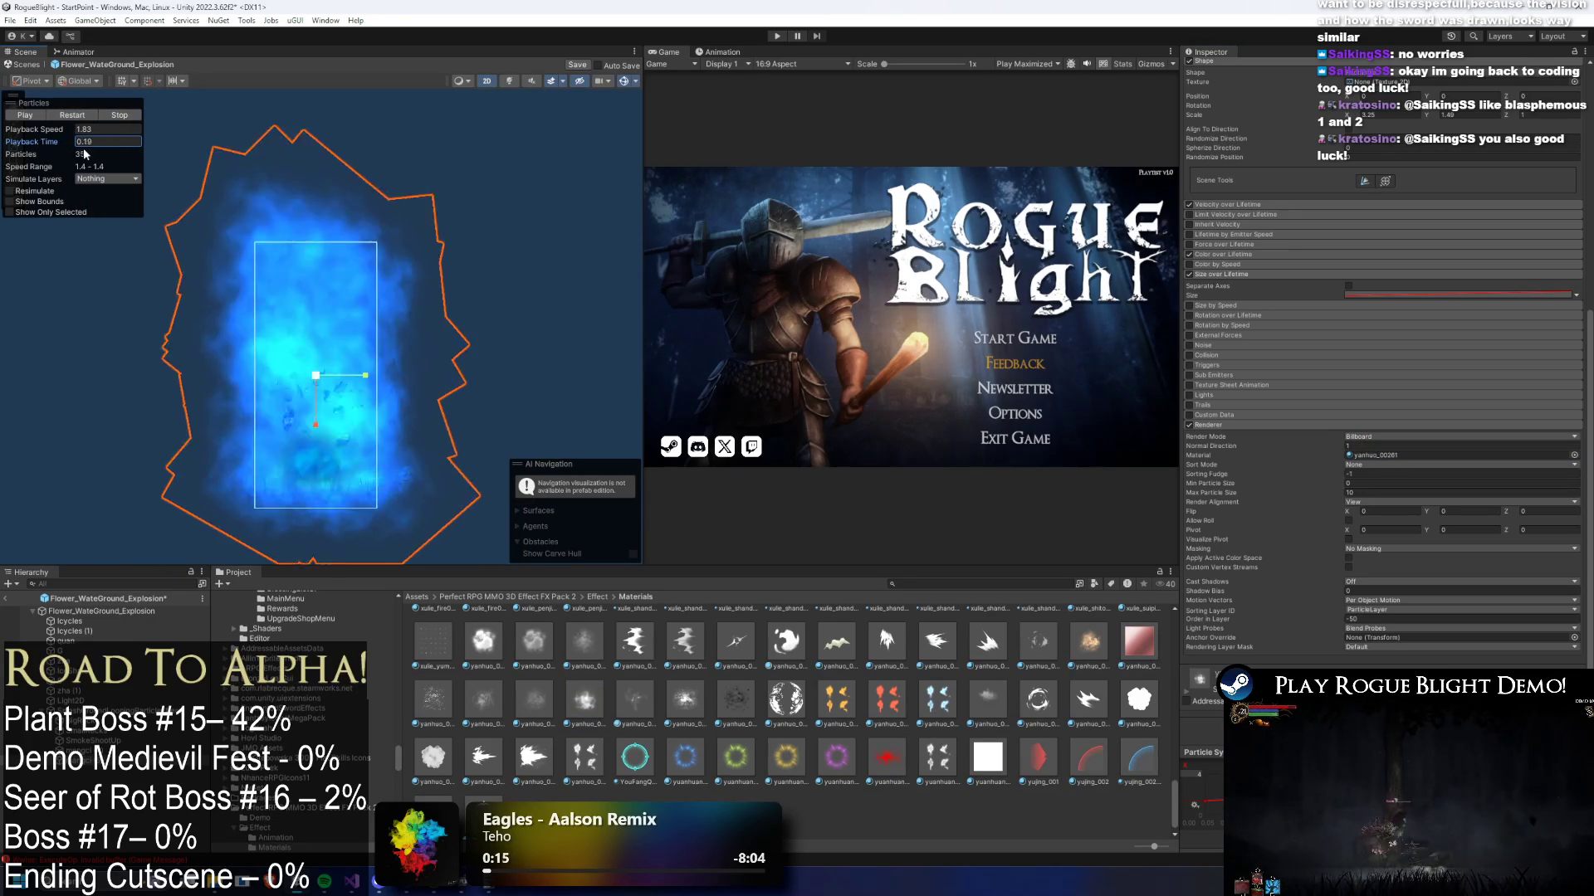
pyautogui.moveTo(686, 701); pyautogui.dragTo(1411, 456)
pyautogui.click(90, 116)
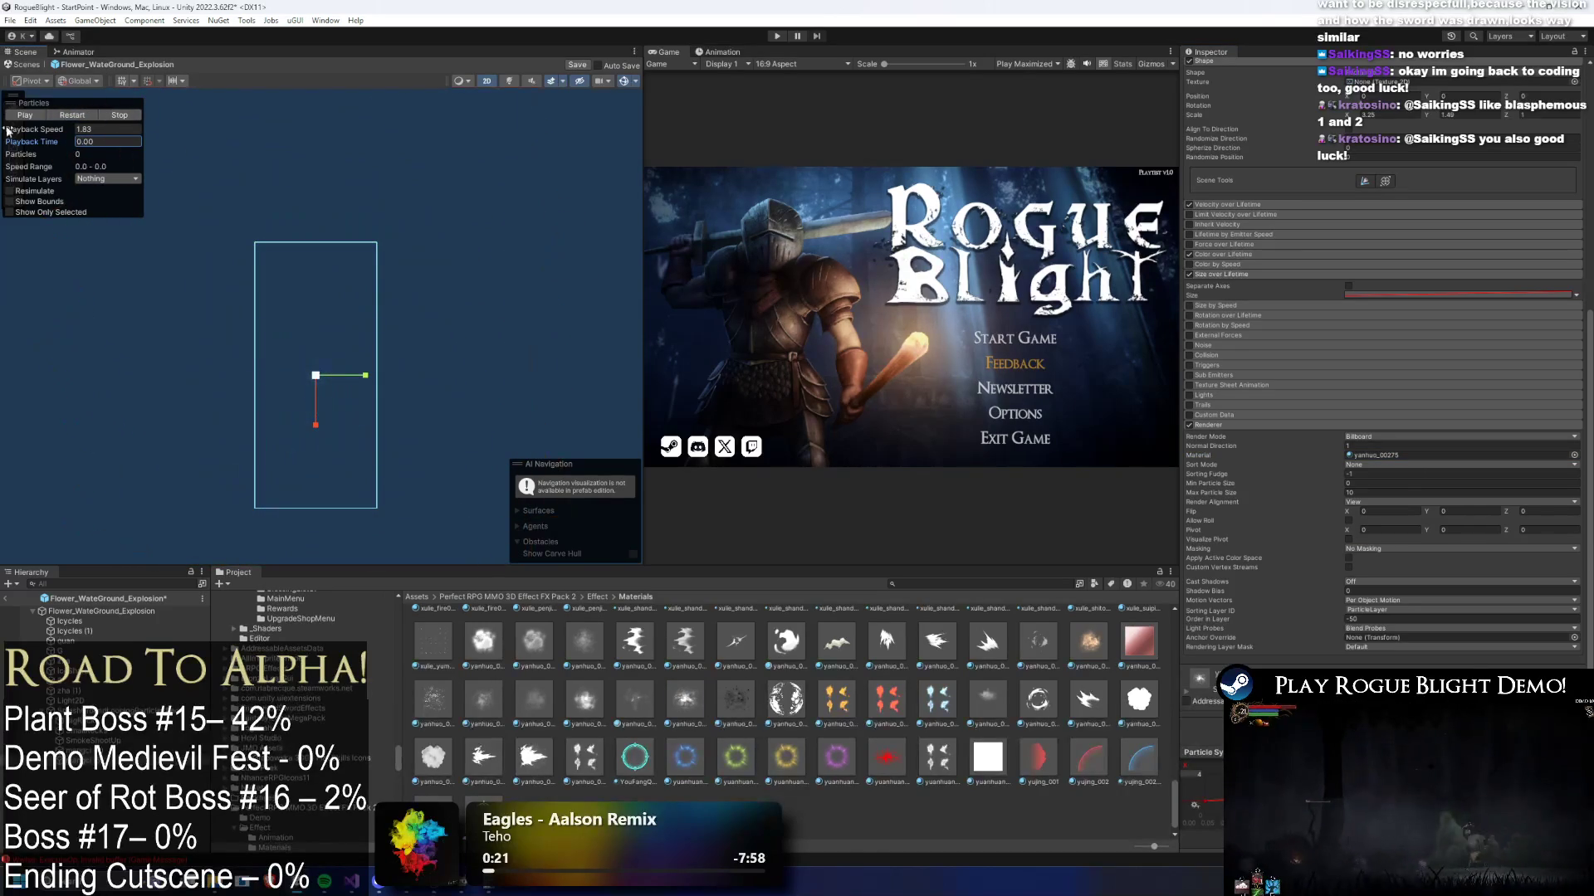
pyautogui.moveTo(35, 147); pyautogui.dragTo(133, 150)
# - Centre the effect in the Scene view, apply yanhuo_00258_AB, and scrub the preview
pyautogui.scroll(3, 331, 371)
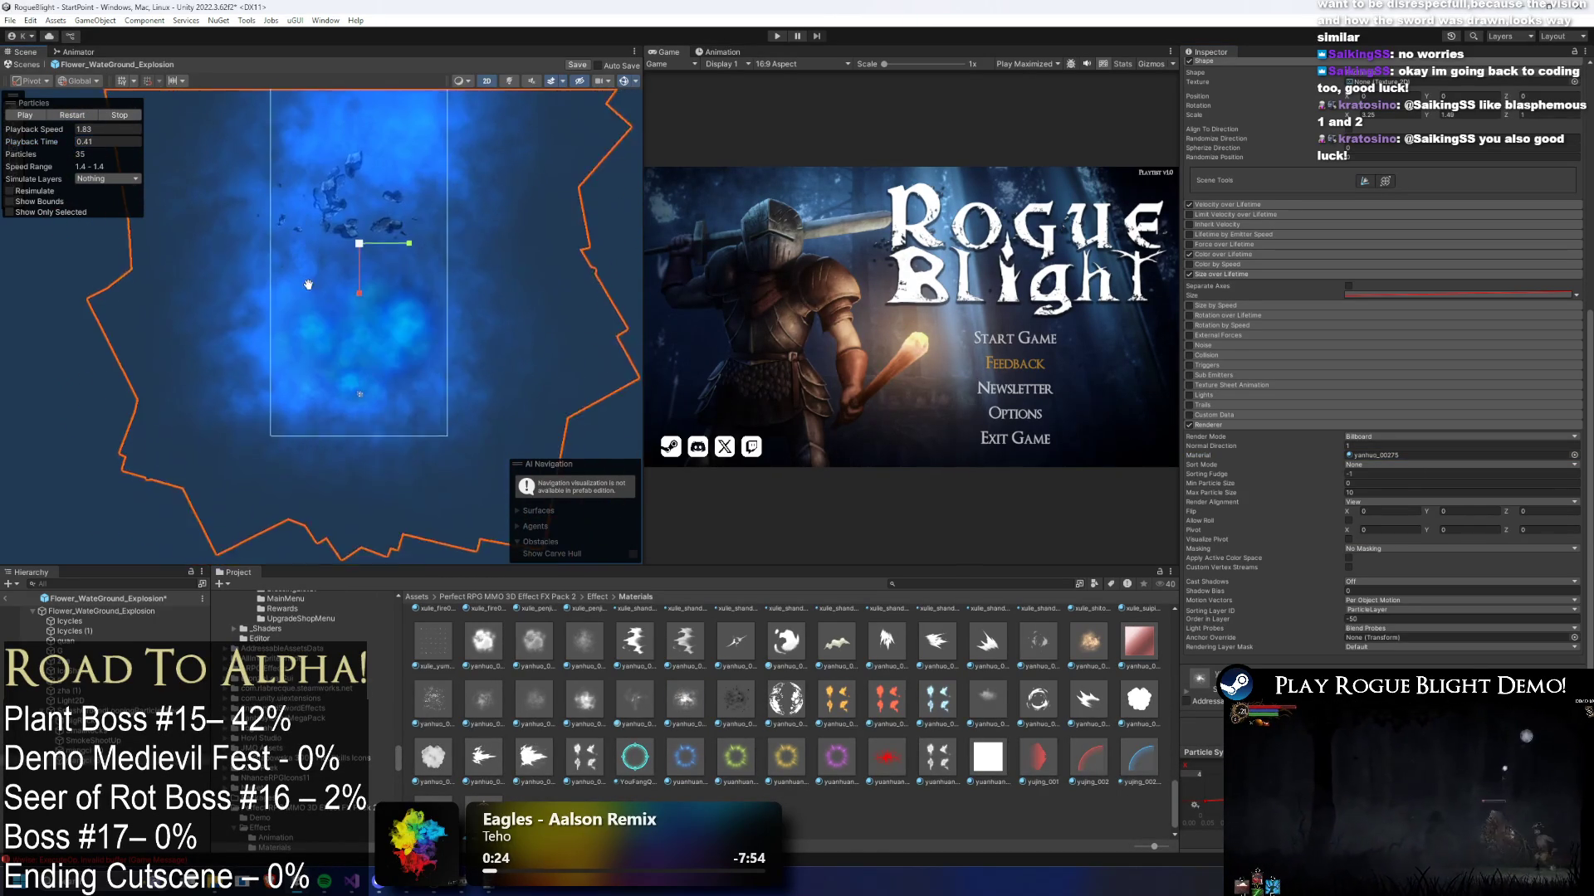
pyautogui.moveTo(296, 326); pyautogui.dragTo(311, 373)
pyautogui.moveTo(488, 714)
pyautogui.mouseDown()
pyautogui.moveTo(1379, 510)
pyautogui.moveTo(1384, 457)
pyautogui.mouseUp()
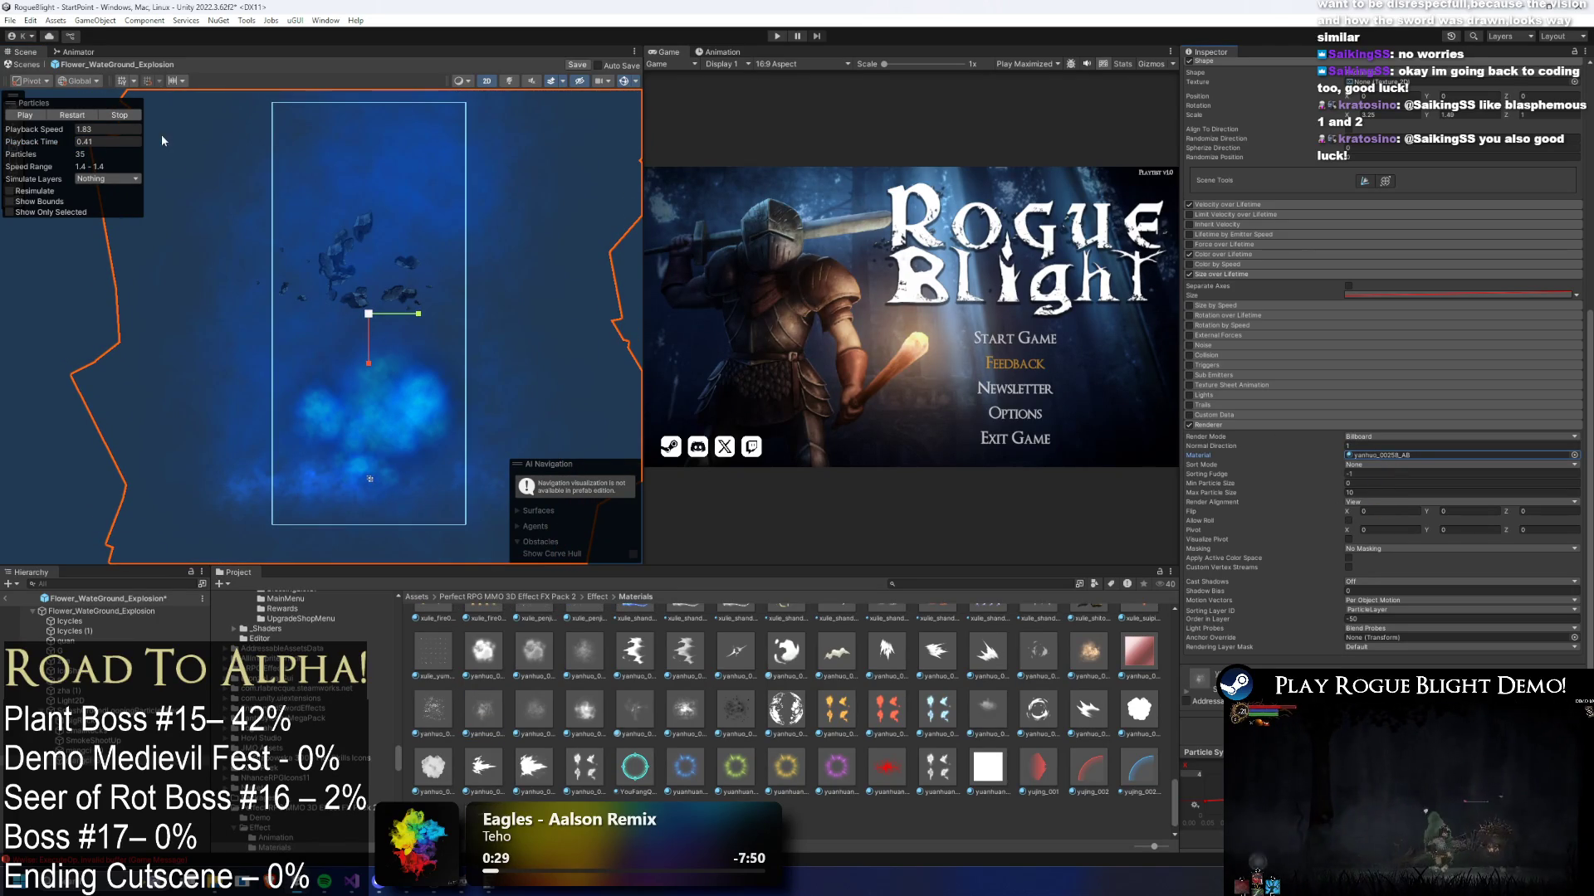
pyautogui.moveTo(51, 147)
pyautogui.mouseDown()
pyautogui.moveTo(47, 163)
pyautogui.moveTo(13, 166)
pyautogui.moveTo(1589, 164)
pyautogui.mouseUp()
pyautogui.scroll(5, 1403, 203)
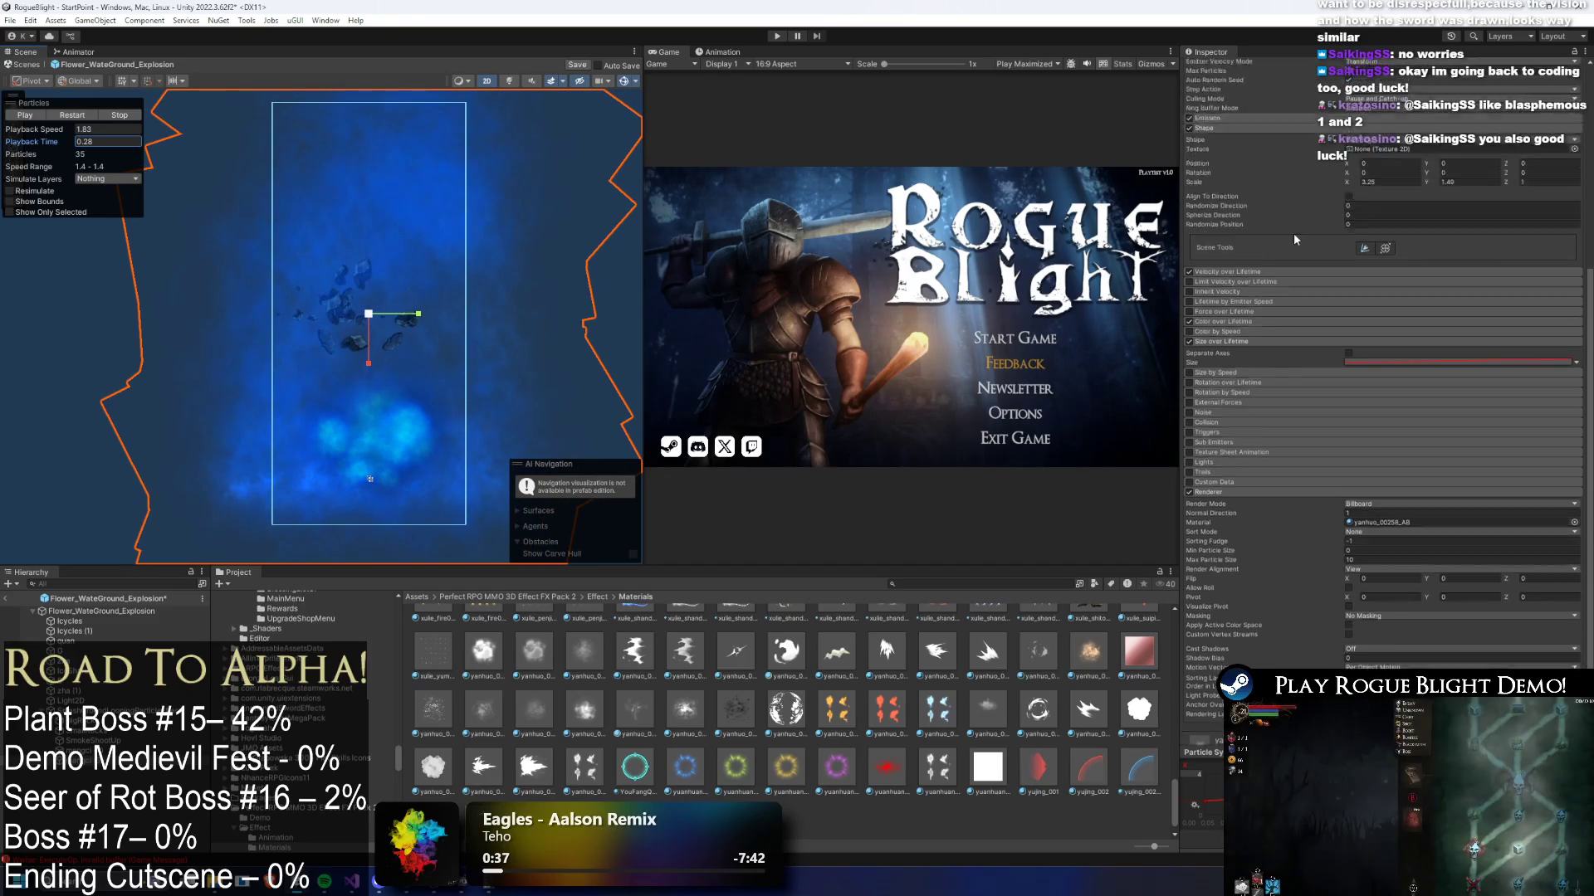
pyautogui.click(1411, 222)
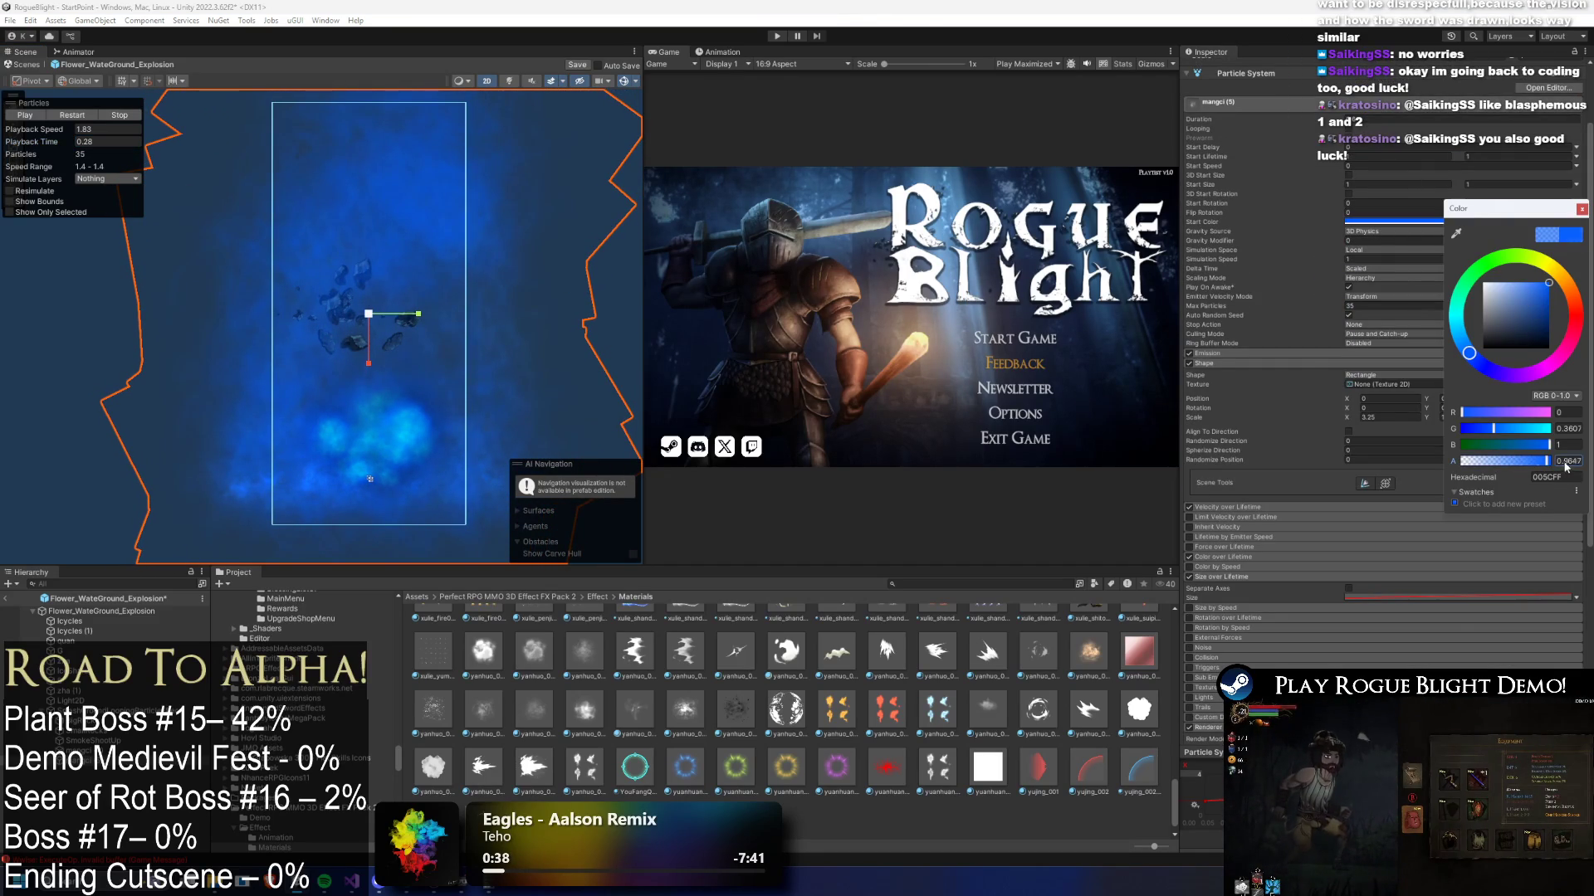
# - Restart the particle preview and view it at 0.22 seconds
pyautogui.moveTo(33, 142)
pyautogui.mouseDown()
pyautogui.moveTo(16, 141)
pyautogui.moveTo(1585, 125)
pyautogui.moveTo(1364, 531)
pyautogui.mouseUp()
pyautogui.click(72, 114)
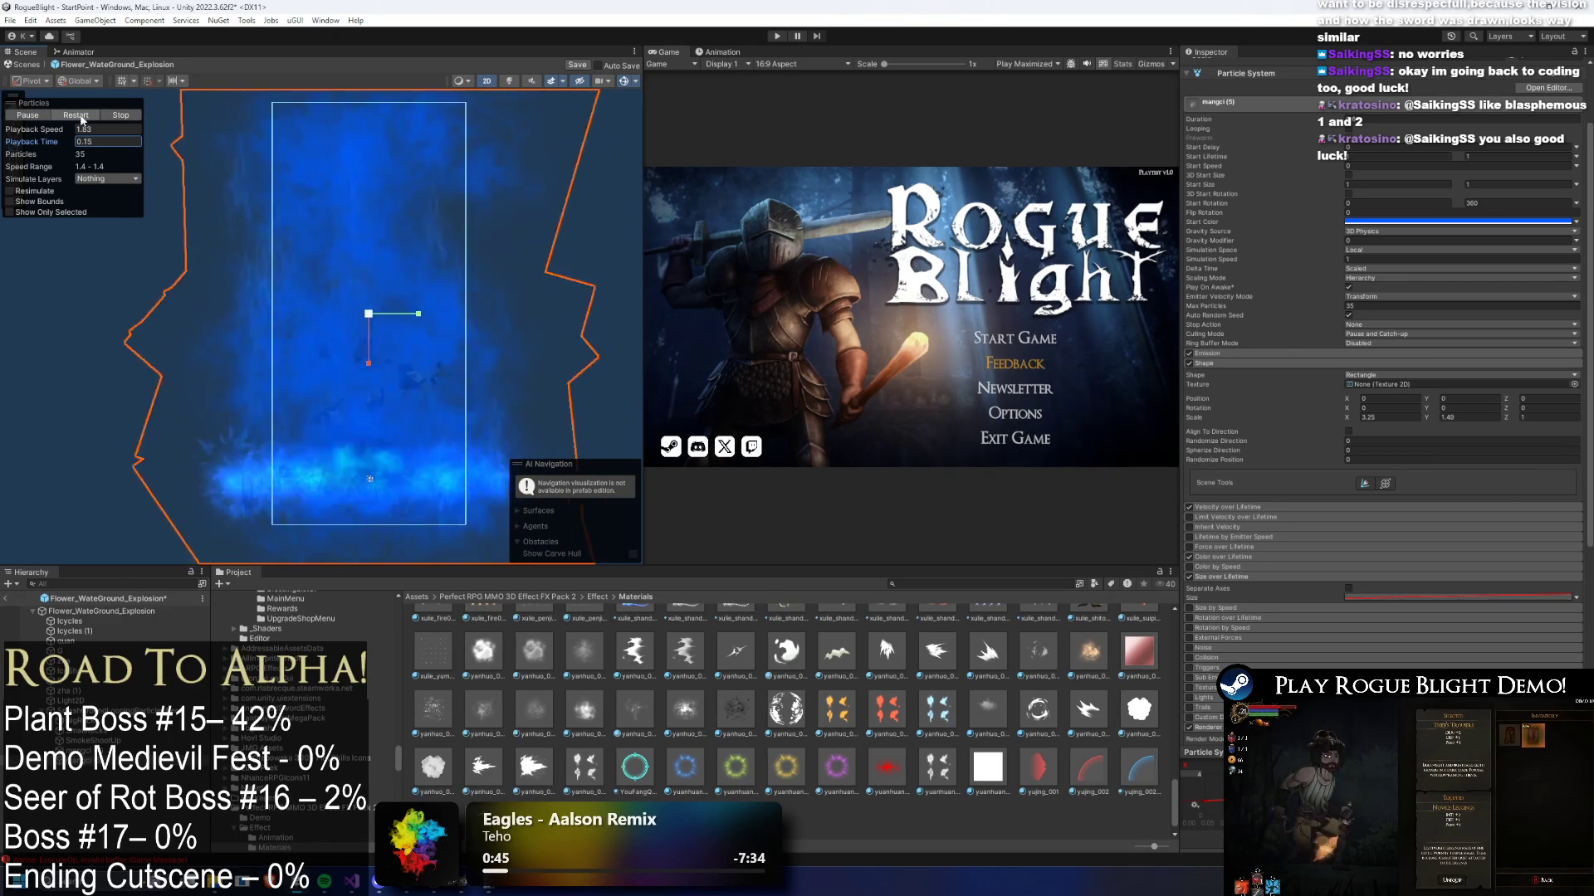
pyautogui.scroll(-2, 297, 256)
pyautogui.moveTo(59, 142); pyautogui.dragTo(114, 141)
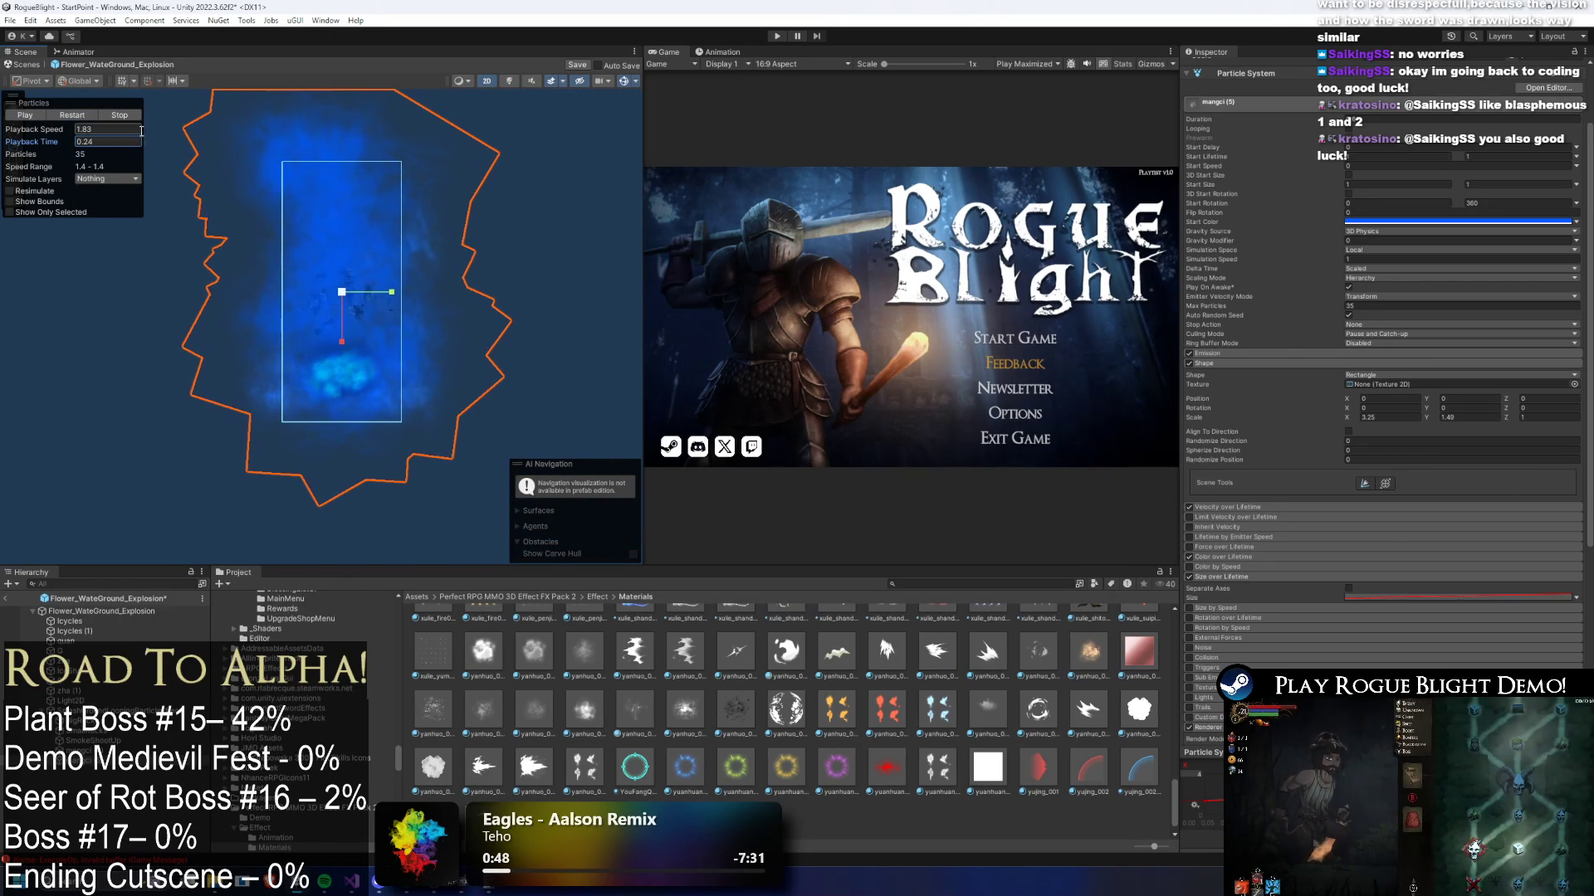
pyautogui.scroll(-5, 1354, 493)
# - Try yuanhuanguang_00068_AB, yanhuo_00230 and yanhuo_00004_AB as the particle material
pyautogui.click(1369, 524)
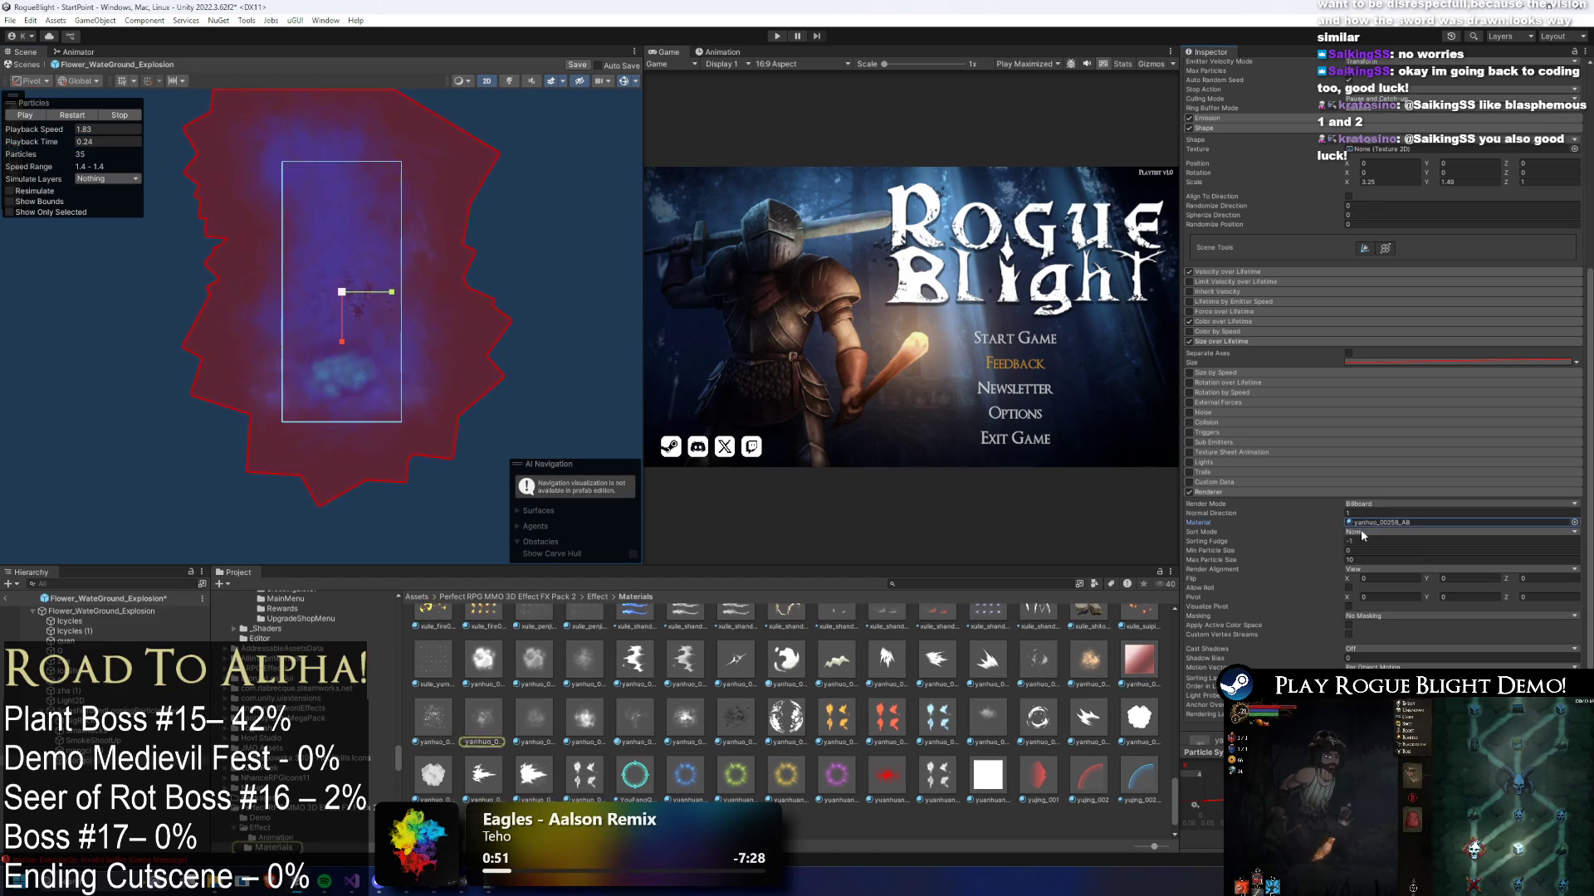
pyautogui.moveTo(1379, 528); pyautogui.dragTo(1379, 528)
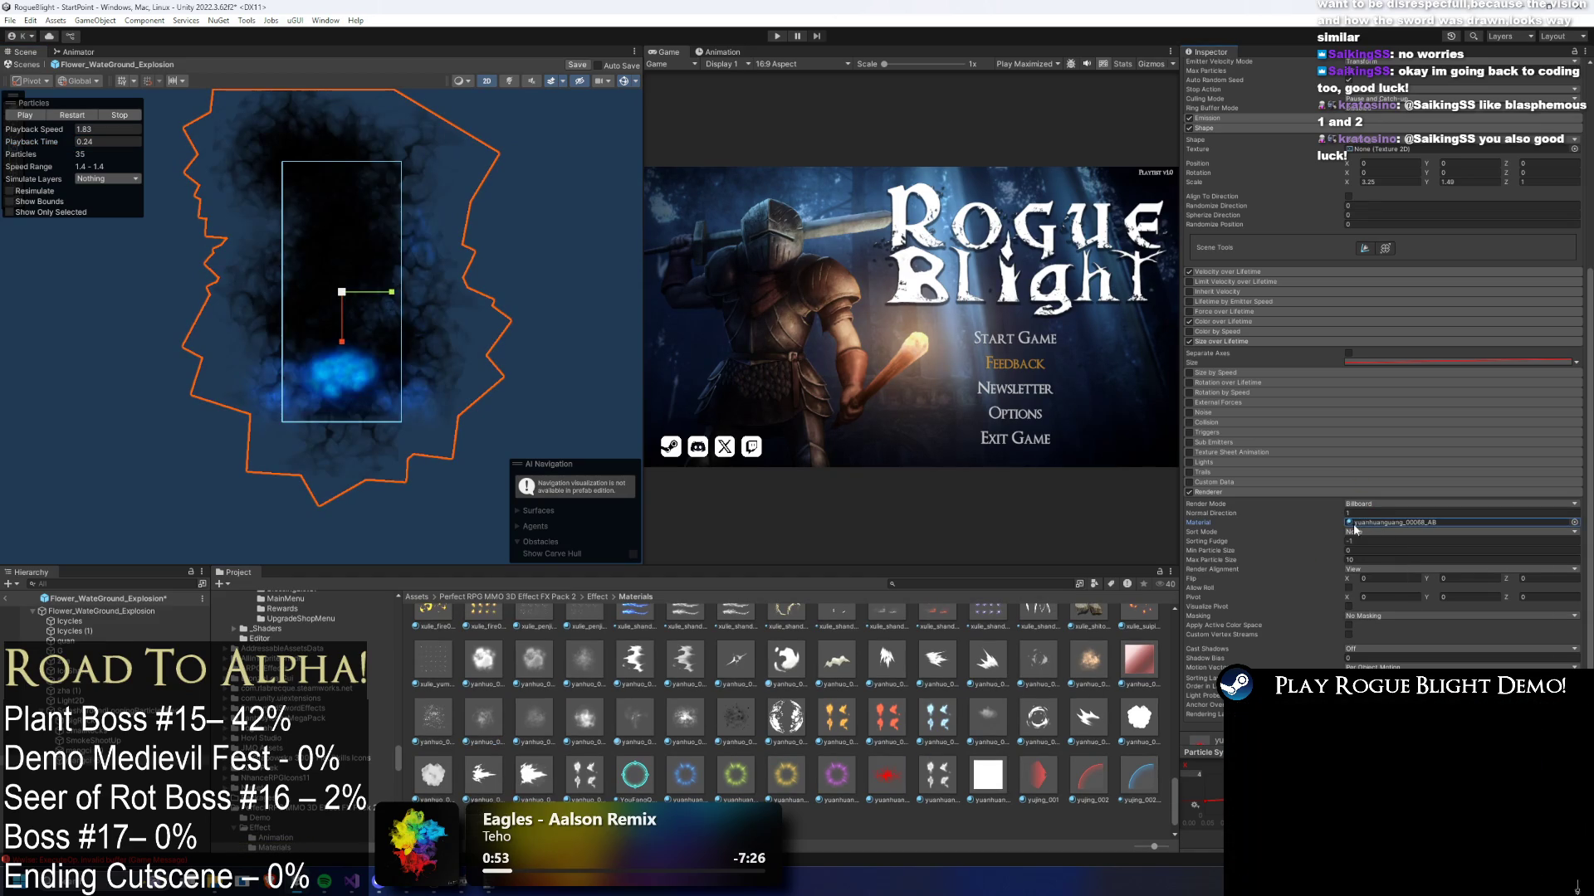
pyautogui.moveTo(473, 721); pyautogui.dragTo(501, 351)
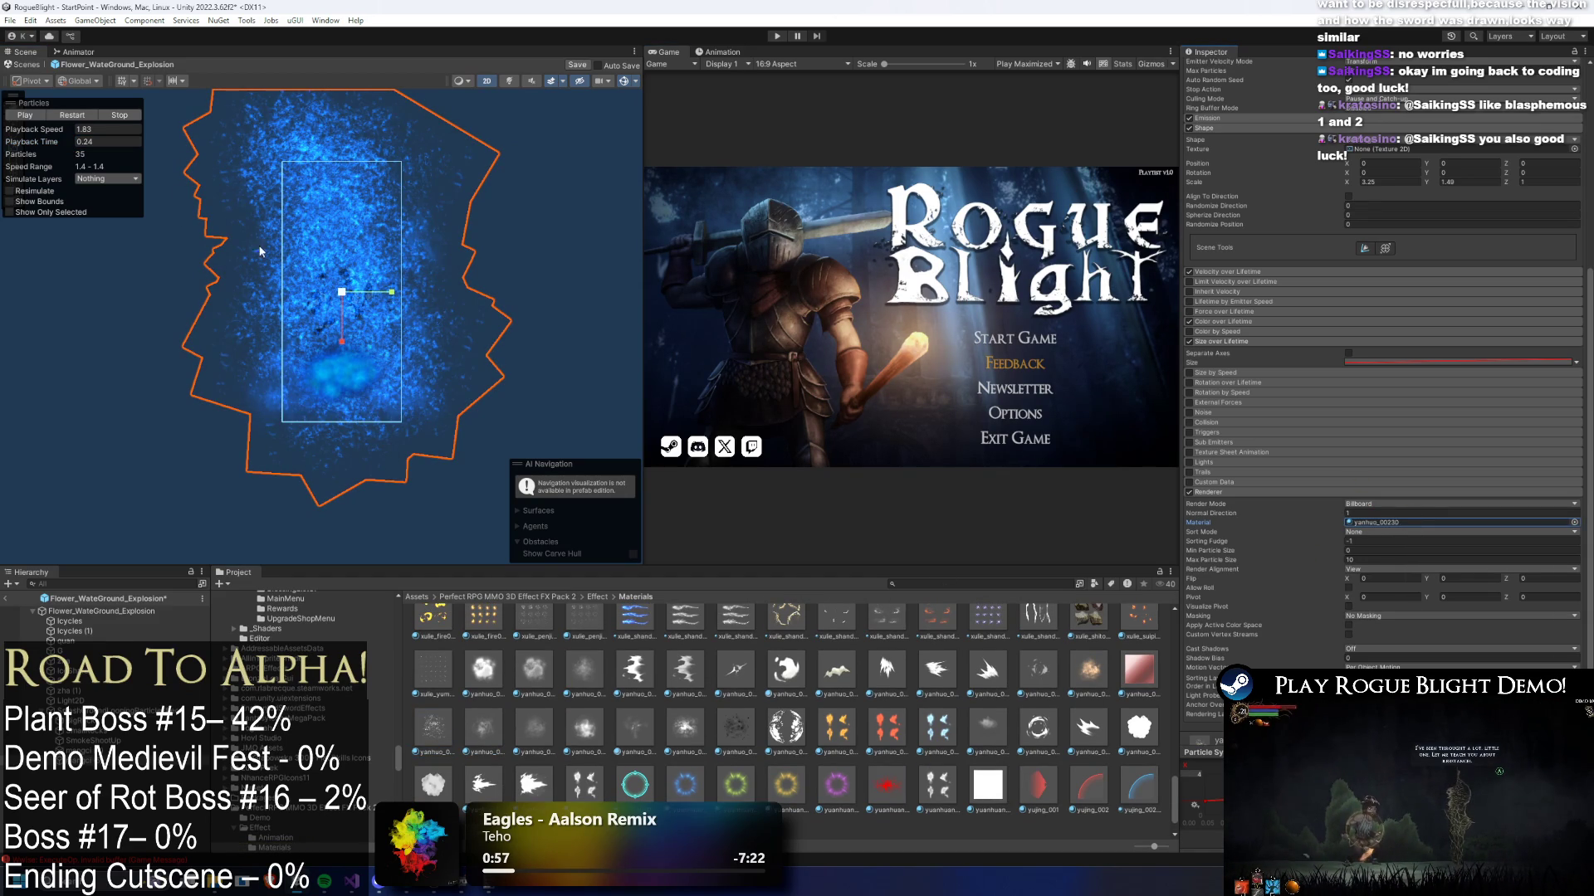
pyautogui.moveTo(1383, 526); pyautogui.dragTo(1382, 526)
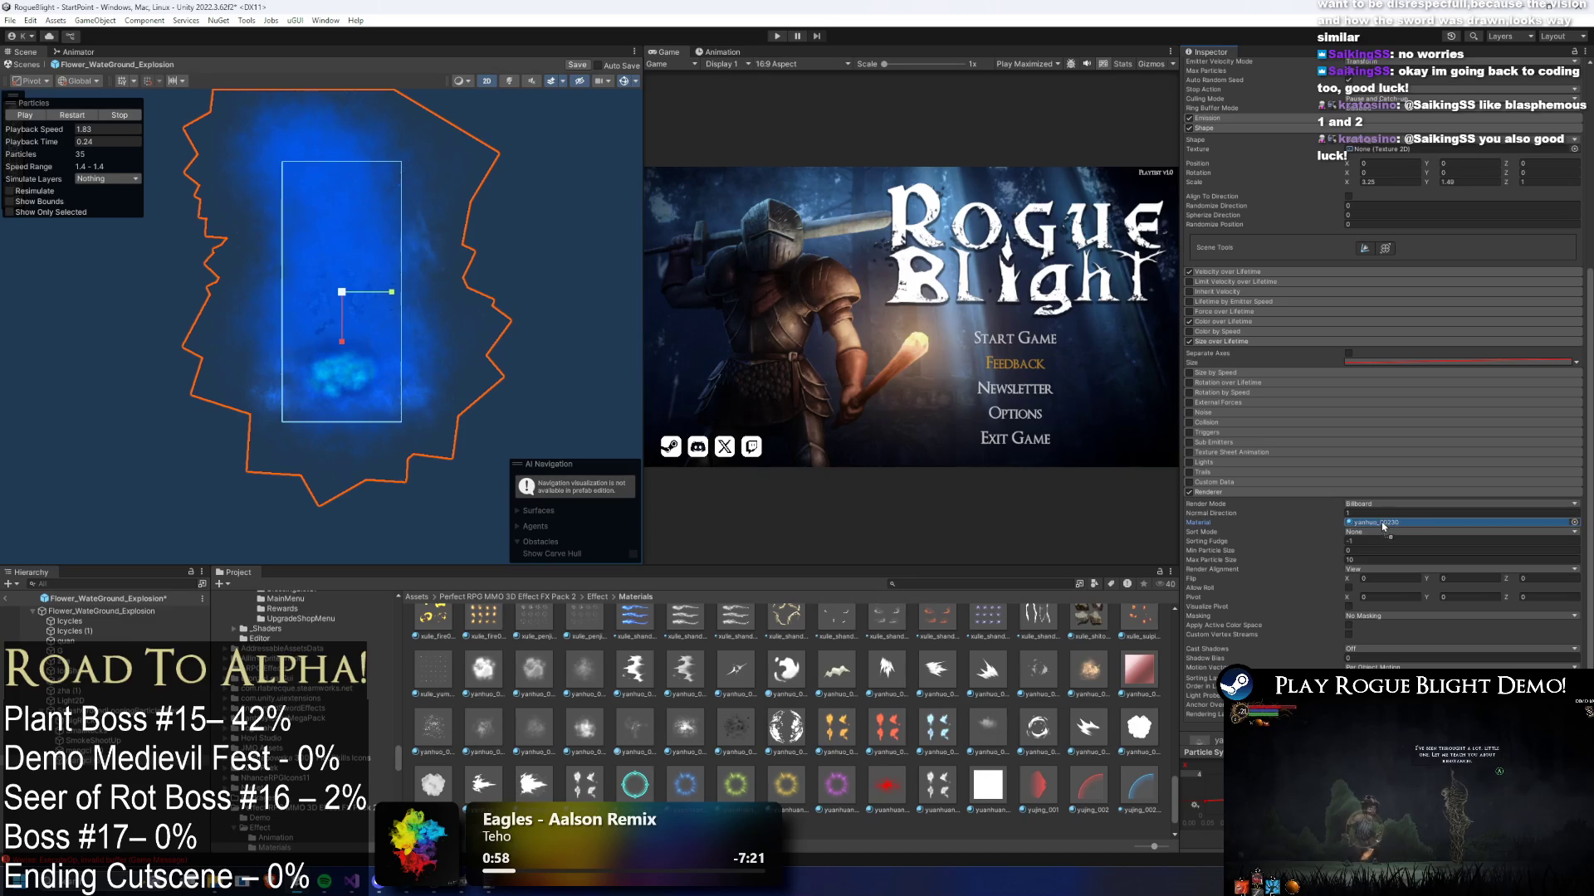
pyautogui.scroll(3, 1037, 679)
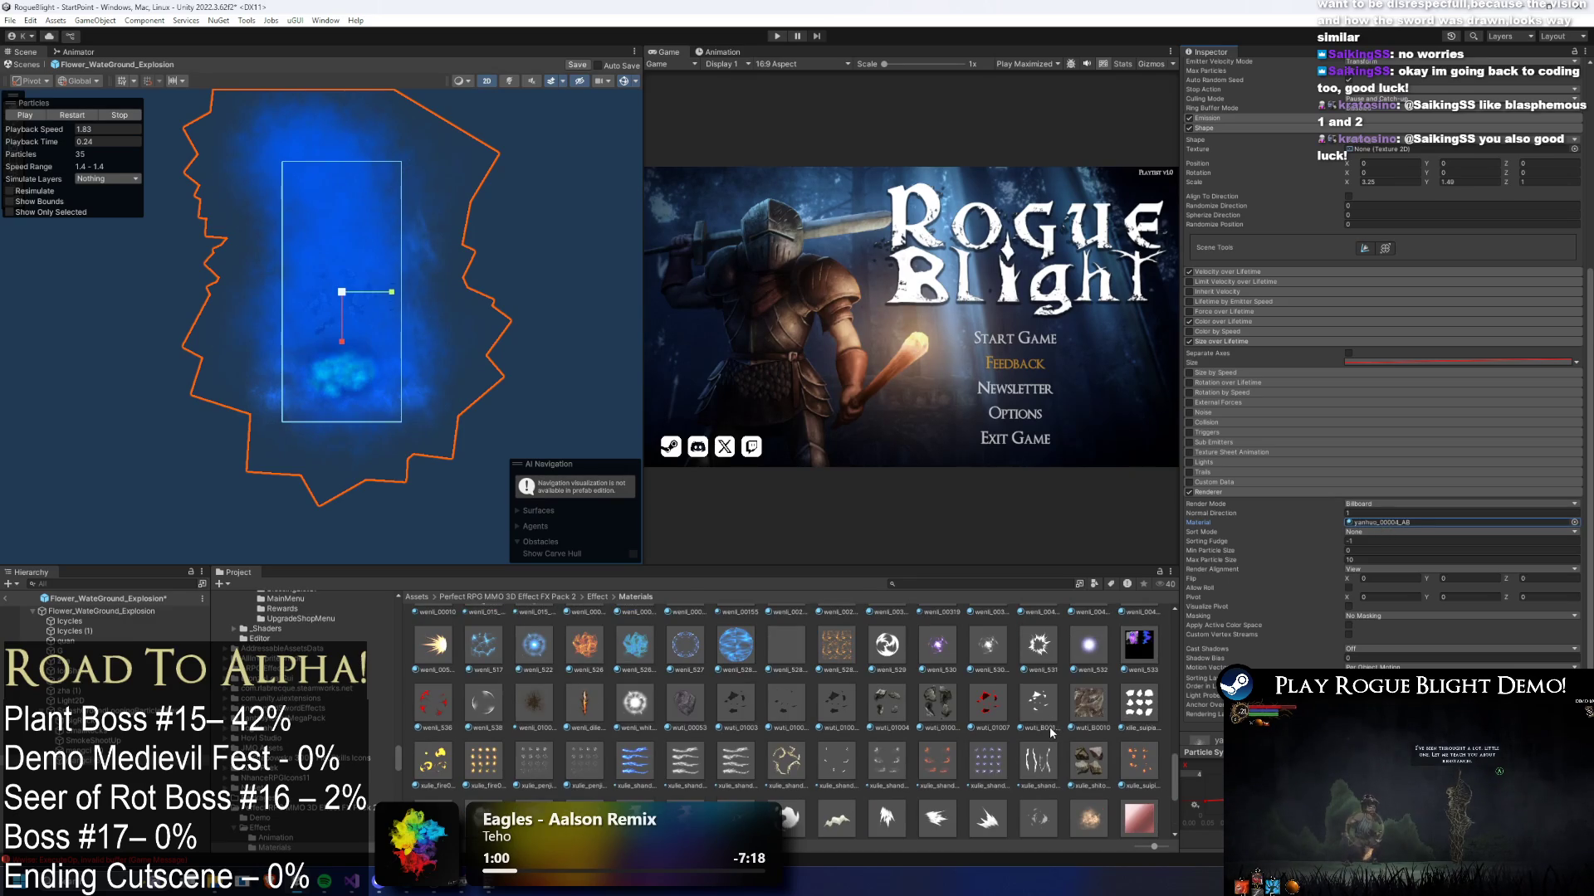
pyautogui.scroll(1, 955, 722)
# - Audition wenli_528_UV, wenli_526_Blue, wenli_517 and wenli_00490_AB, scrubbing the preview each time
pyautogui.moveTo(1367, 515); pyautogui.dragTo(1367, 521)
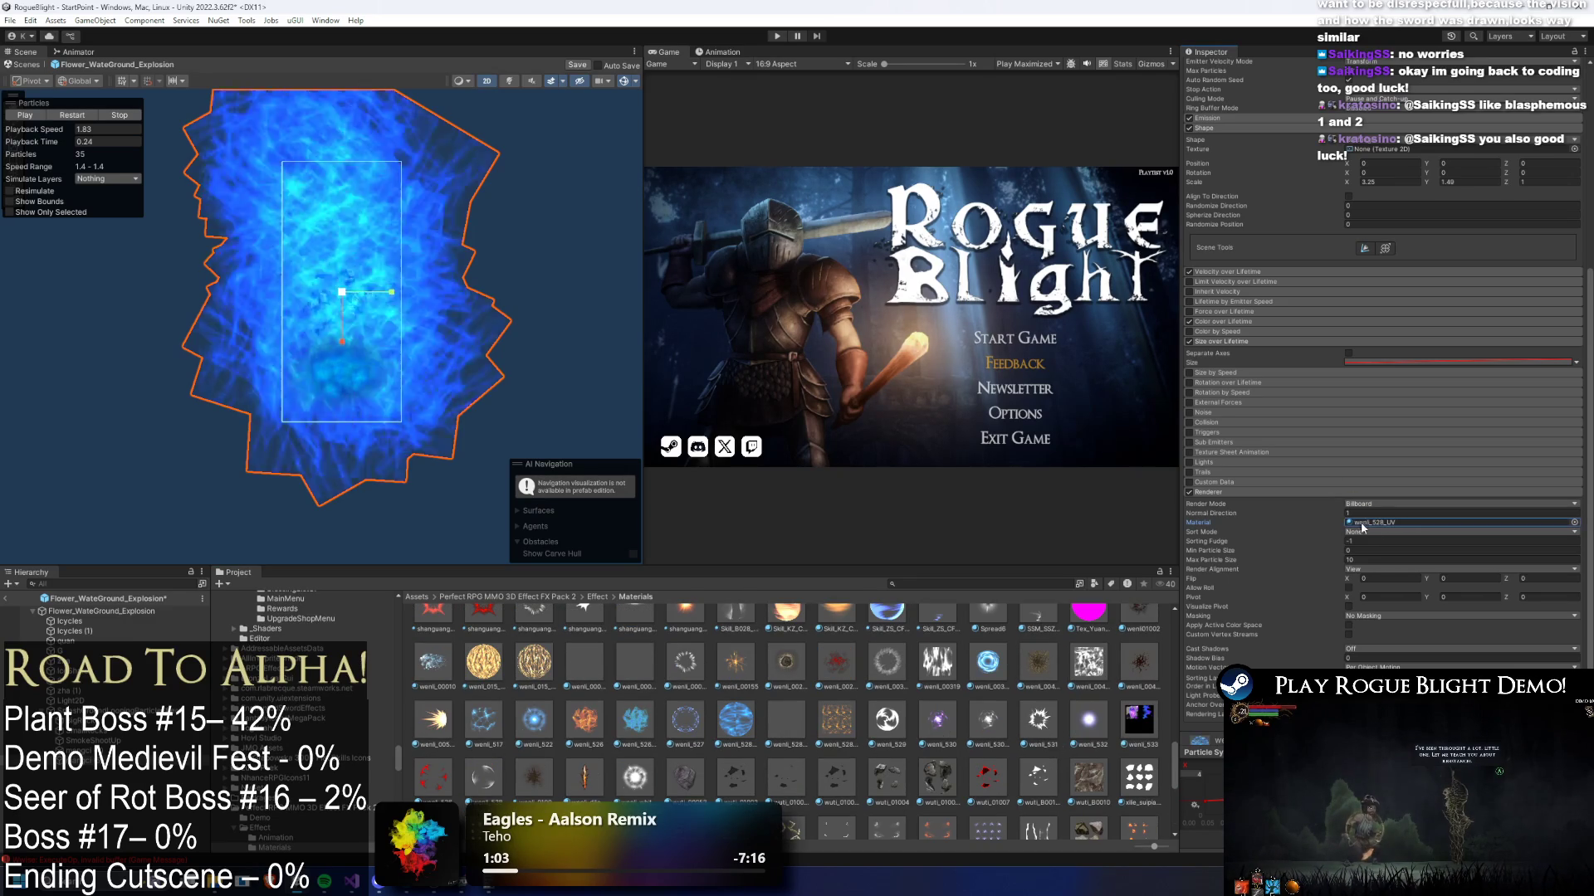
pyautogui.moveTo(635, 720); pyautogui.dragTo(1411, 522)
pyautogui.moveTo(62, 152); pyautogui.dragTo(30, 148)
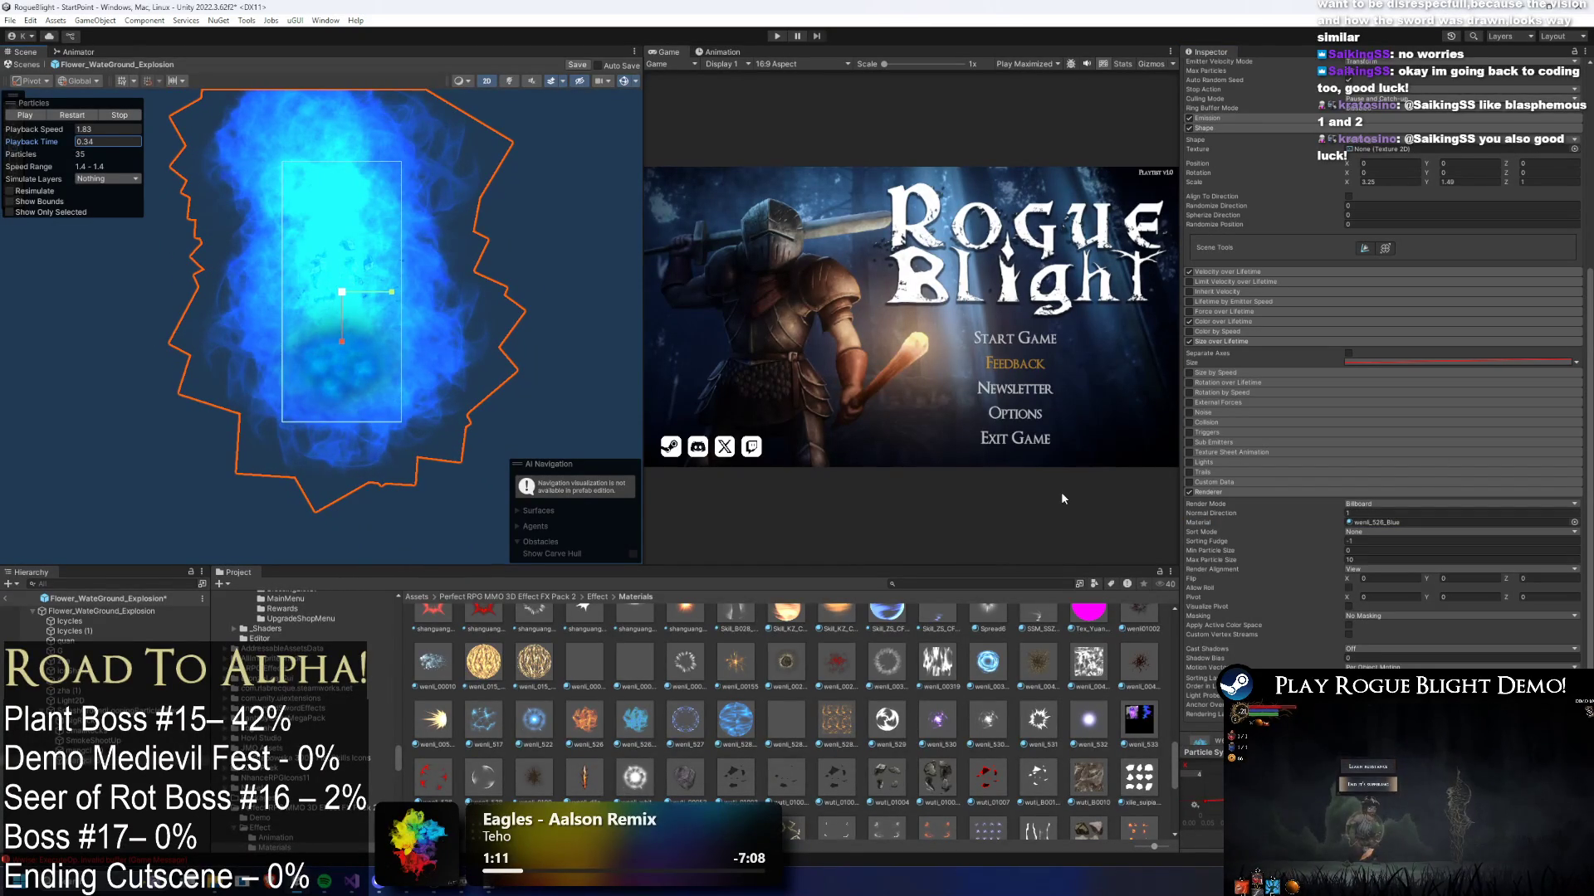
pyautogui.moveTo(483, 719); pyautogui.dragTo(1421, 523)
pyautogui.moveTo(60, 145); pyautogui.dragTo(35, 150)
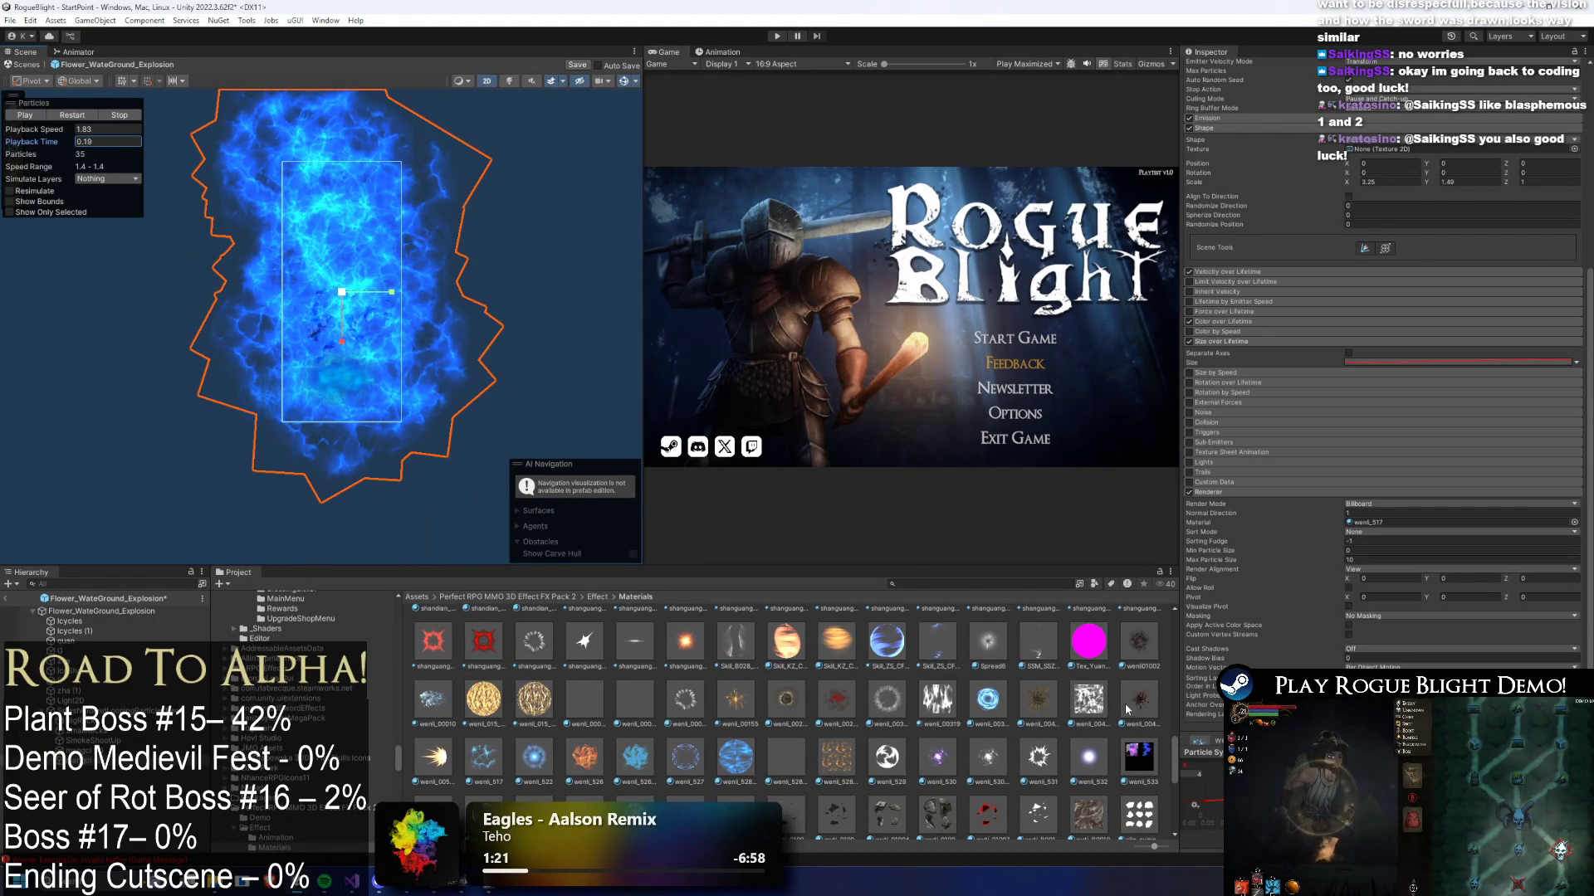
pyautogui.scroll(1, 1038, 731)
pyautogui.moveTo(1137, 741); pyautogui.dragTo(1427, 523)
pyautogui.moveTo(73, 141)
pyautogui.mouseDown()
pyautogui.moveTo(156, 141)
pyautogui.moveTo(100, 142)
pyautogui.mouseUp()
# - Try the shanguang_00130_AB and shandian_00093_white materials and replay the preview
pyautogui.scroll(1, 780, 751)
pyautogui.moveTo(535, 718); pyautogui.dragTo(1430, 525)
pyautogui.scroll(2, 804, 688)
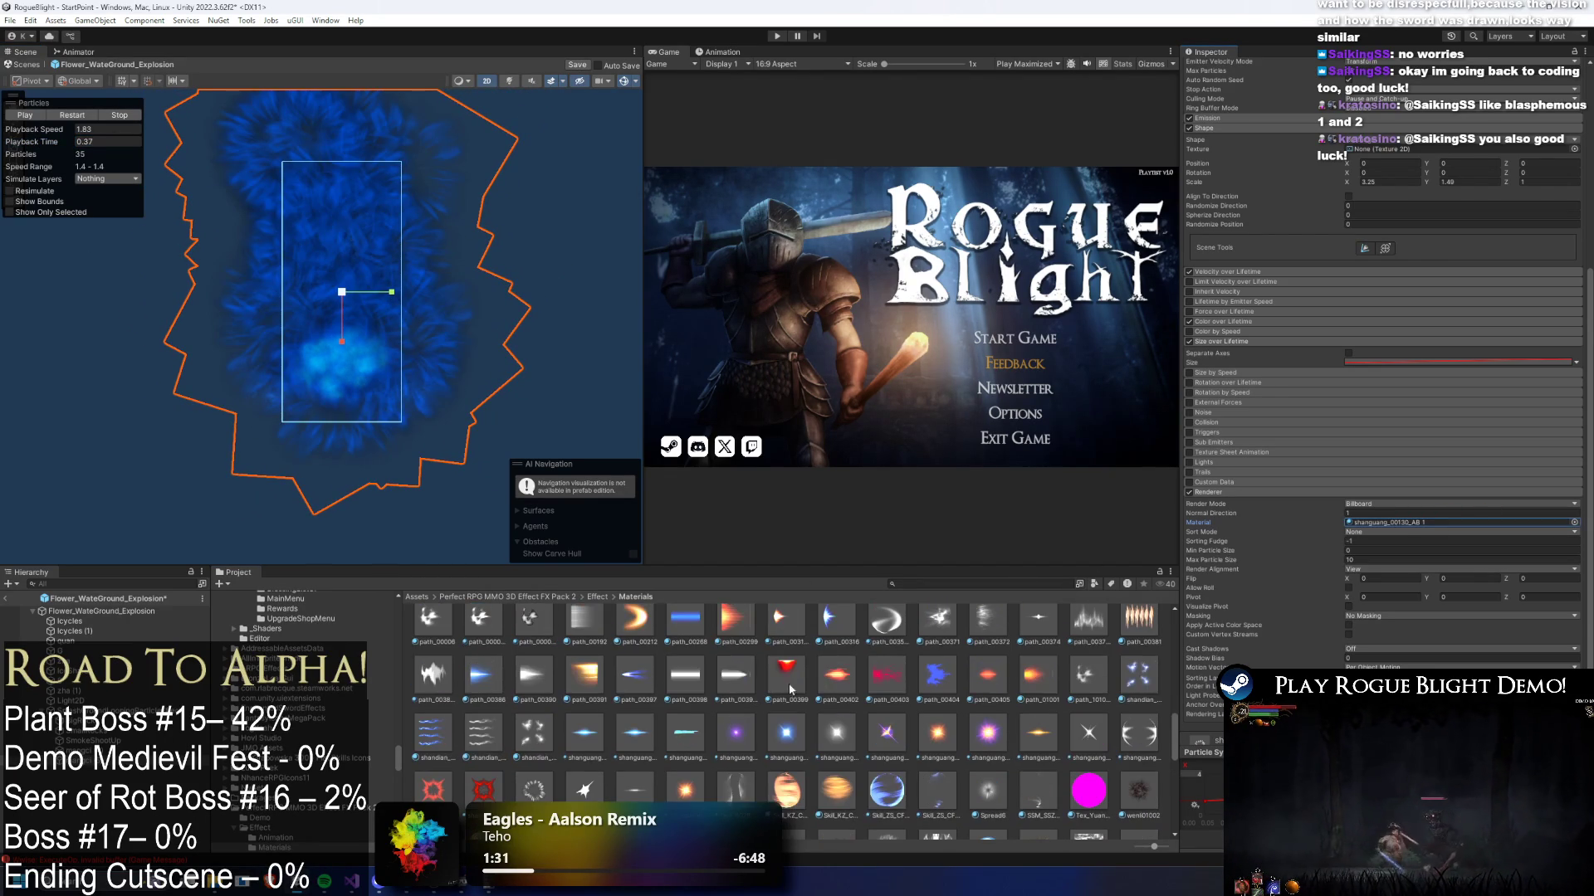
pyautogui.moveTo(495, 744); pyautogui.dragTo(1405, 525)
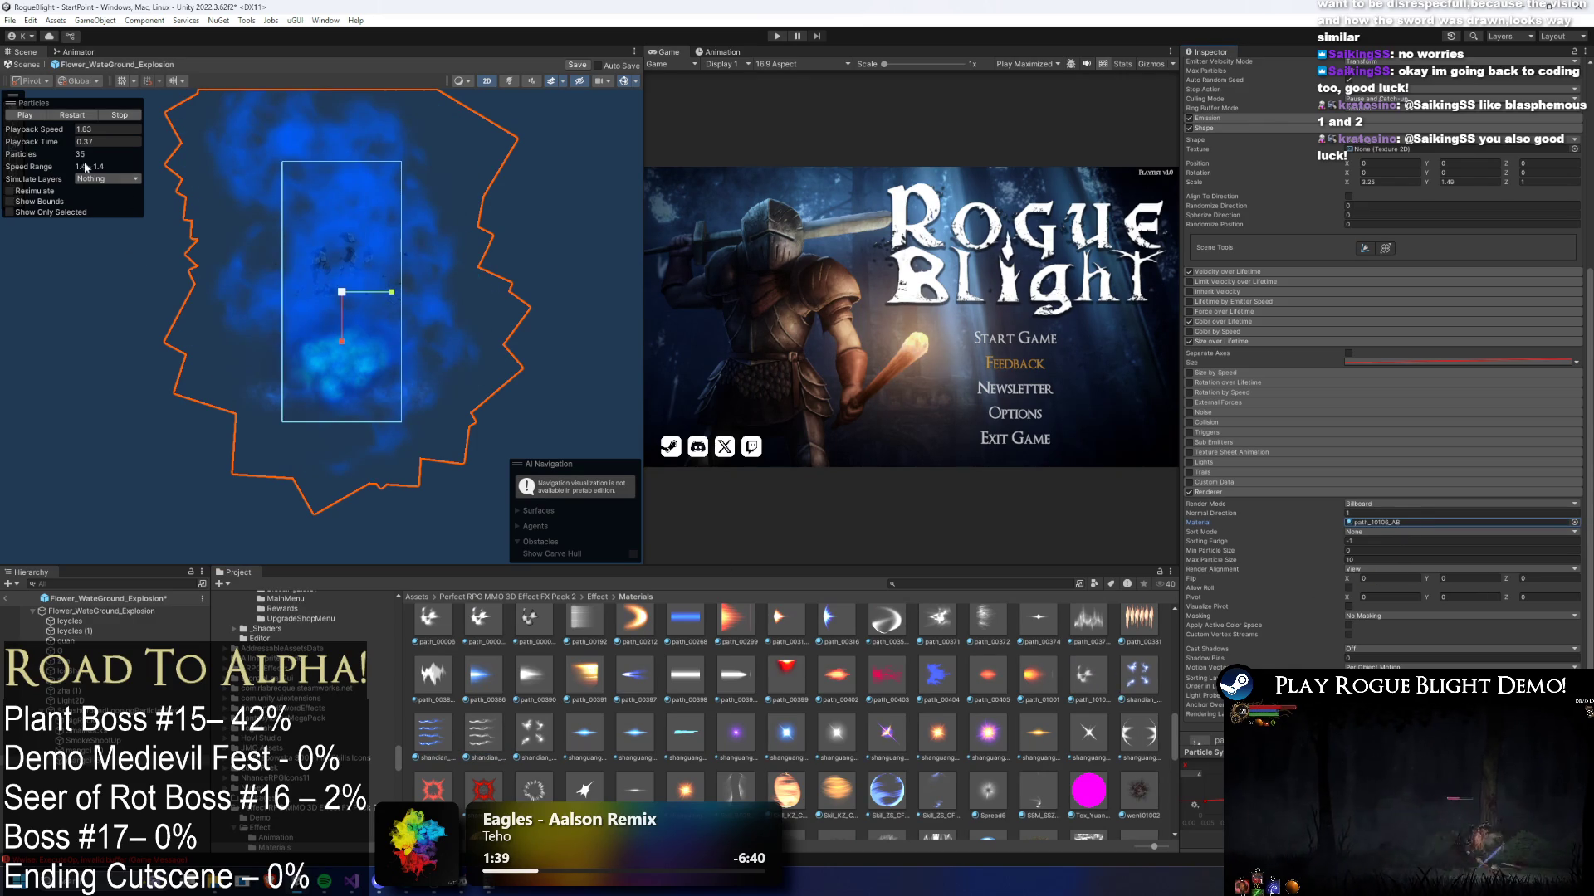
pyautogui.click(71, 143)
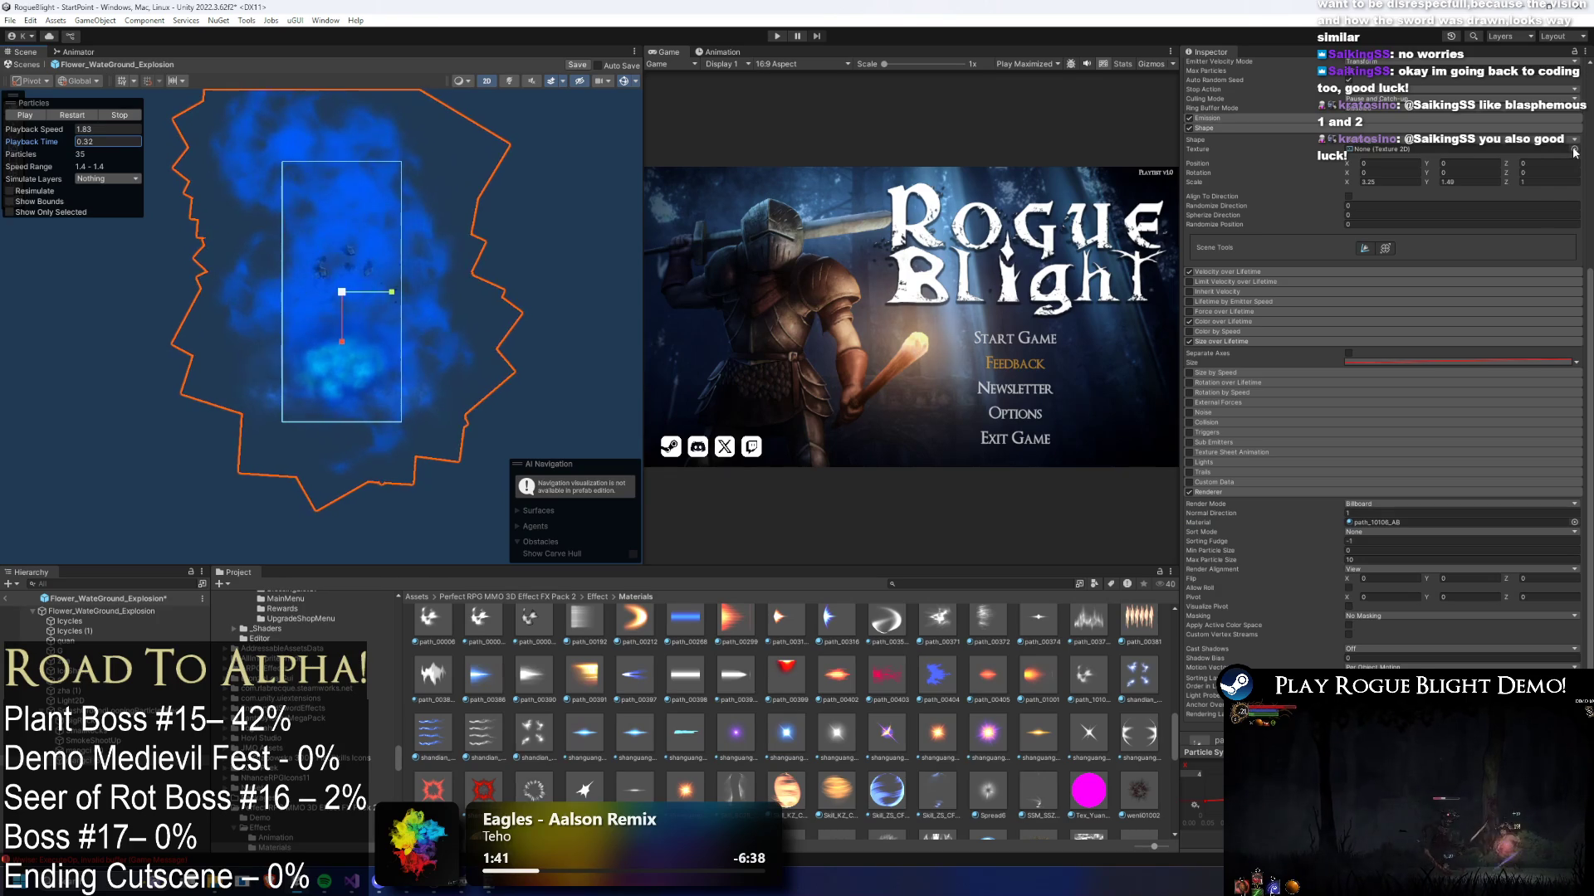
# - Try path_00372, path_00371, particles_00056_AD and particles_00021_Multiply on the emitter
pyautogui.scroll(1, 653, 789)
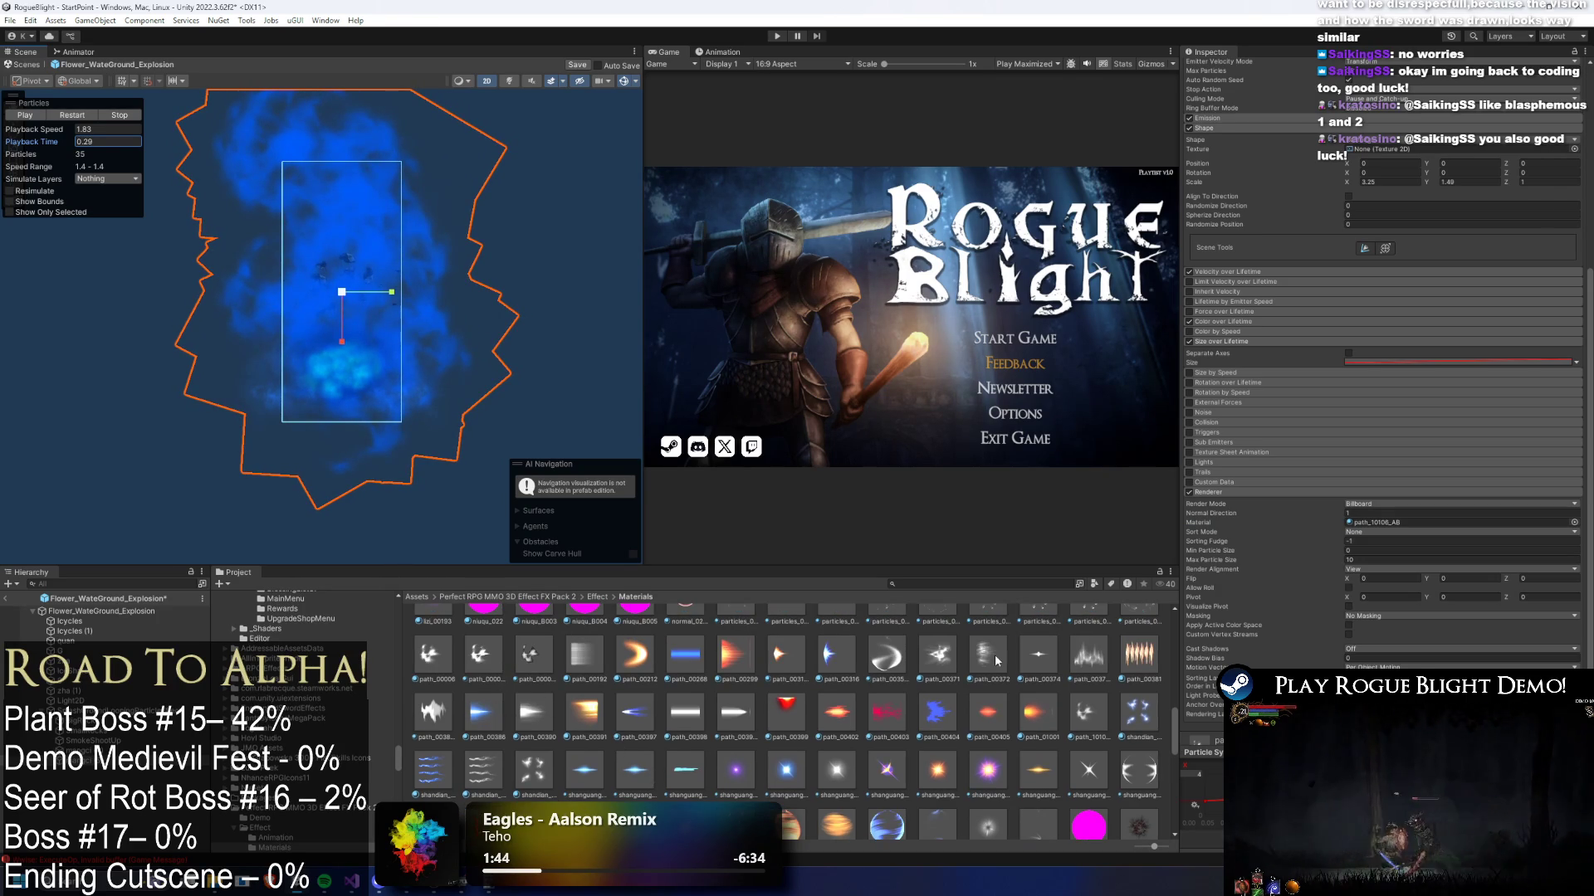
pyautogui.moveTo(967, 667)
pyautogui.mouseDown()
pyautogui.moveTo(1411, 522)
pyautogui.moveTo(1390, 522)
pyautogui.mouseUp()
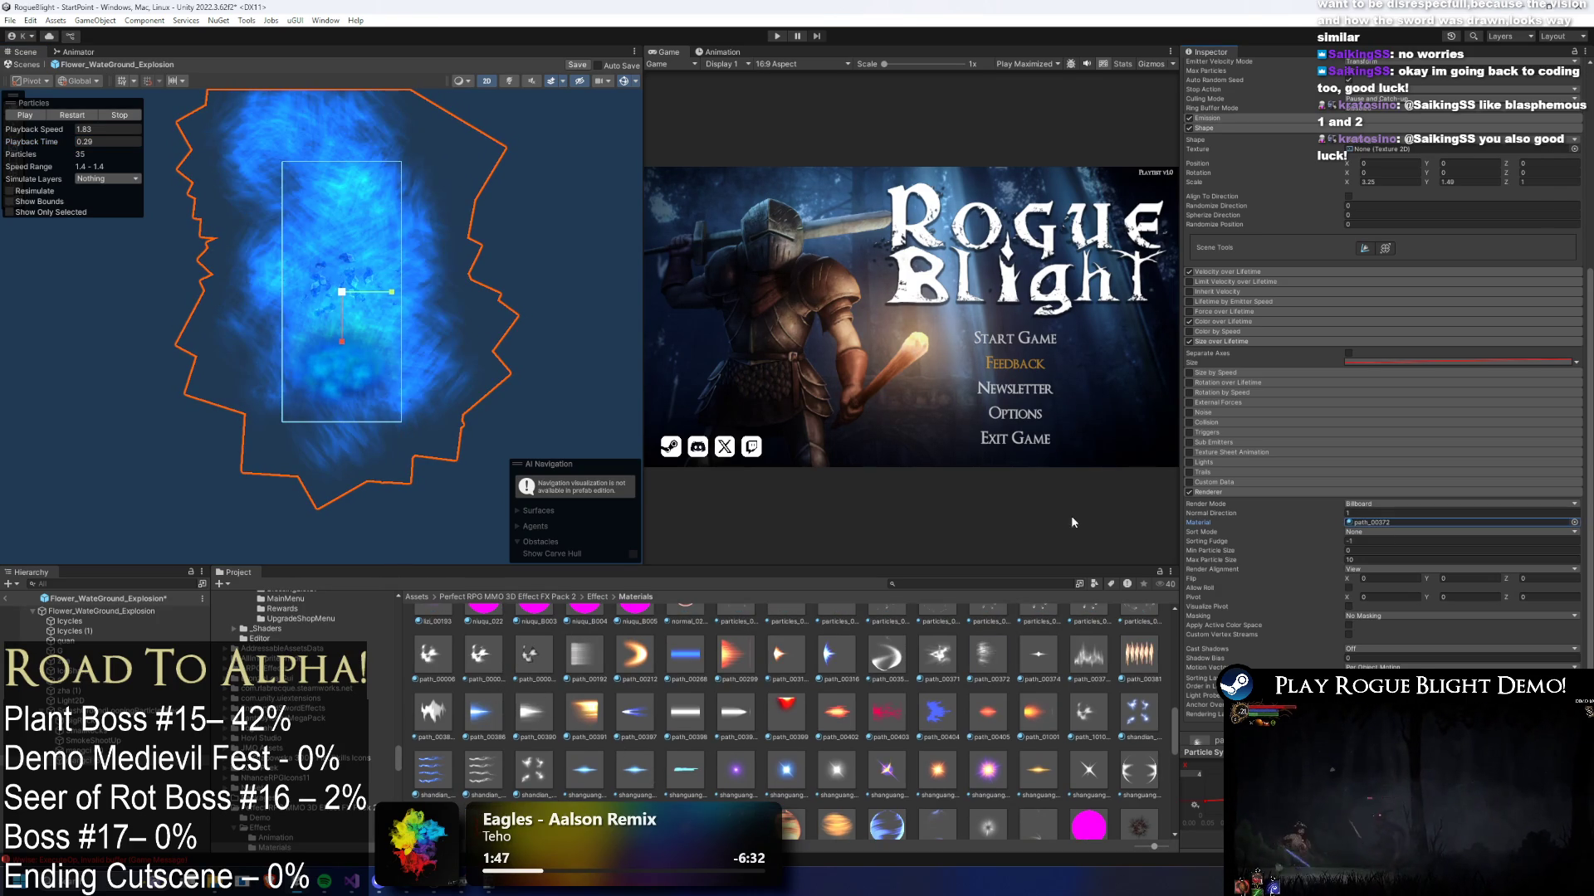
pyautogui.moveTo(938, 654); pyautogui.dragTo(1411, 523)
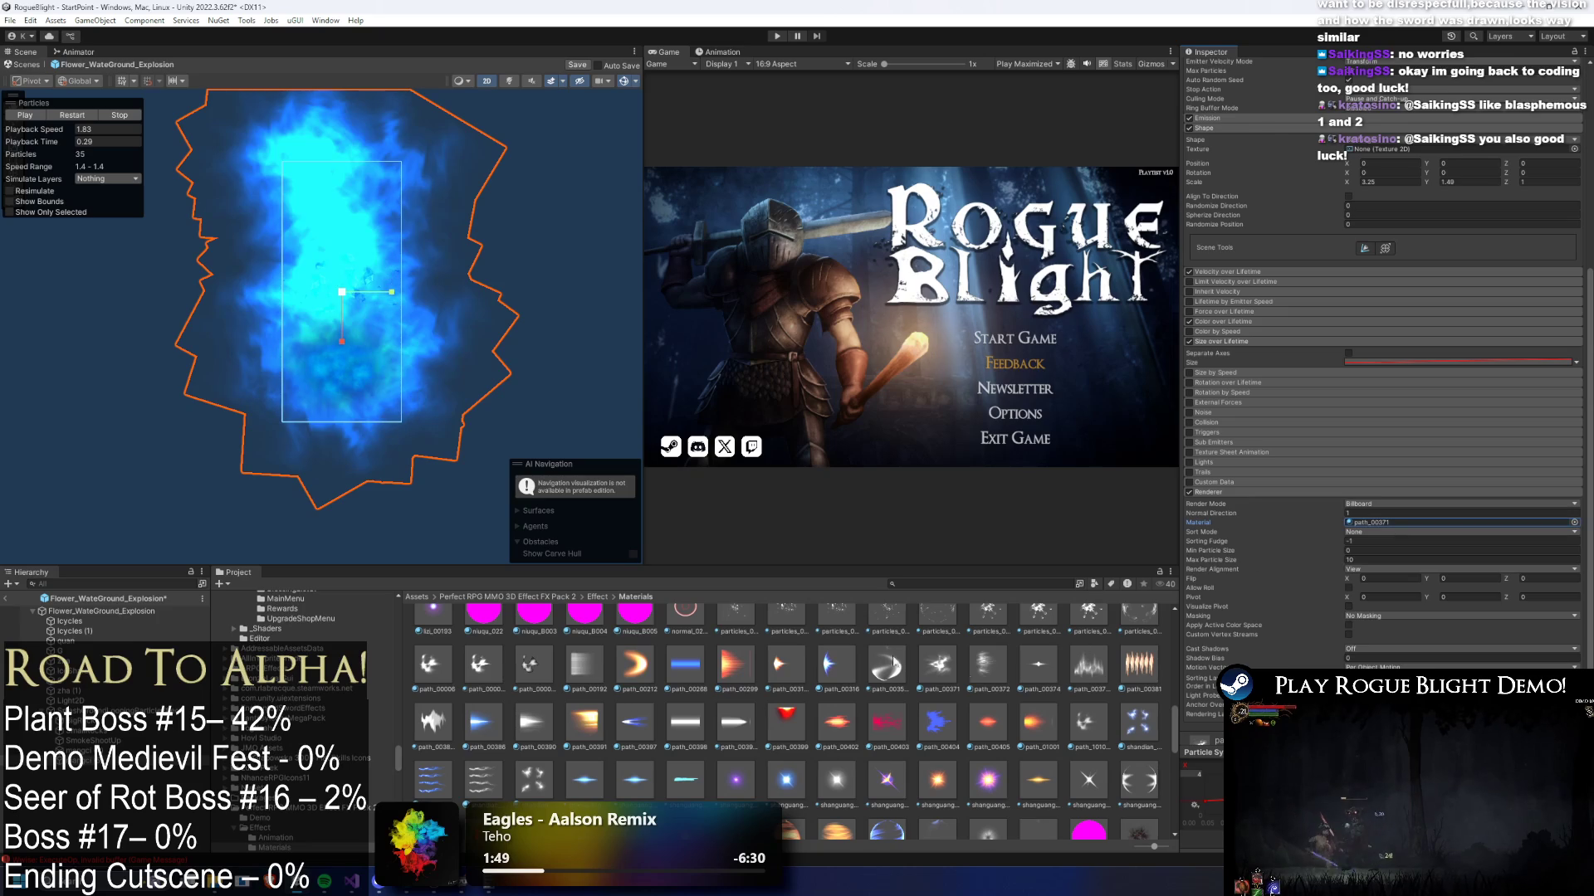
pyautogui.scroll(1, 1095, 711)
pyautogui.moveTo(1092, 683); pyautogui.dragTo(1411, 523)
pyautogui.moveTo(735, 680); pyautogui.dragTo(1411, 523)
pyautogui.moveTo(735, 689); pyautogui.dragTo(1411, 523)
# - Settle on the daoguang_00014 material for swirling bright blue streaks
pyautogui.scroll(2, 799, 734)
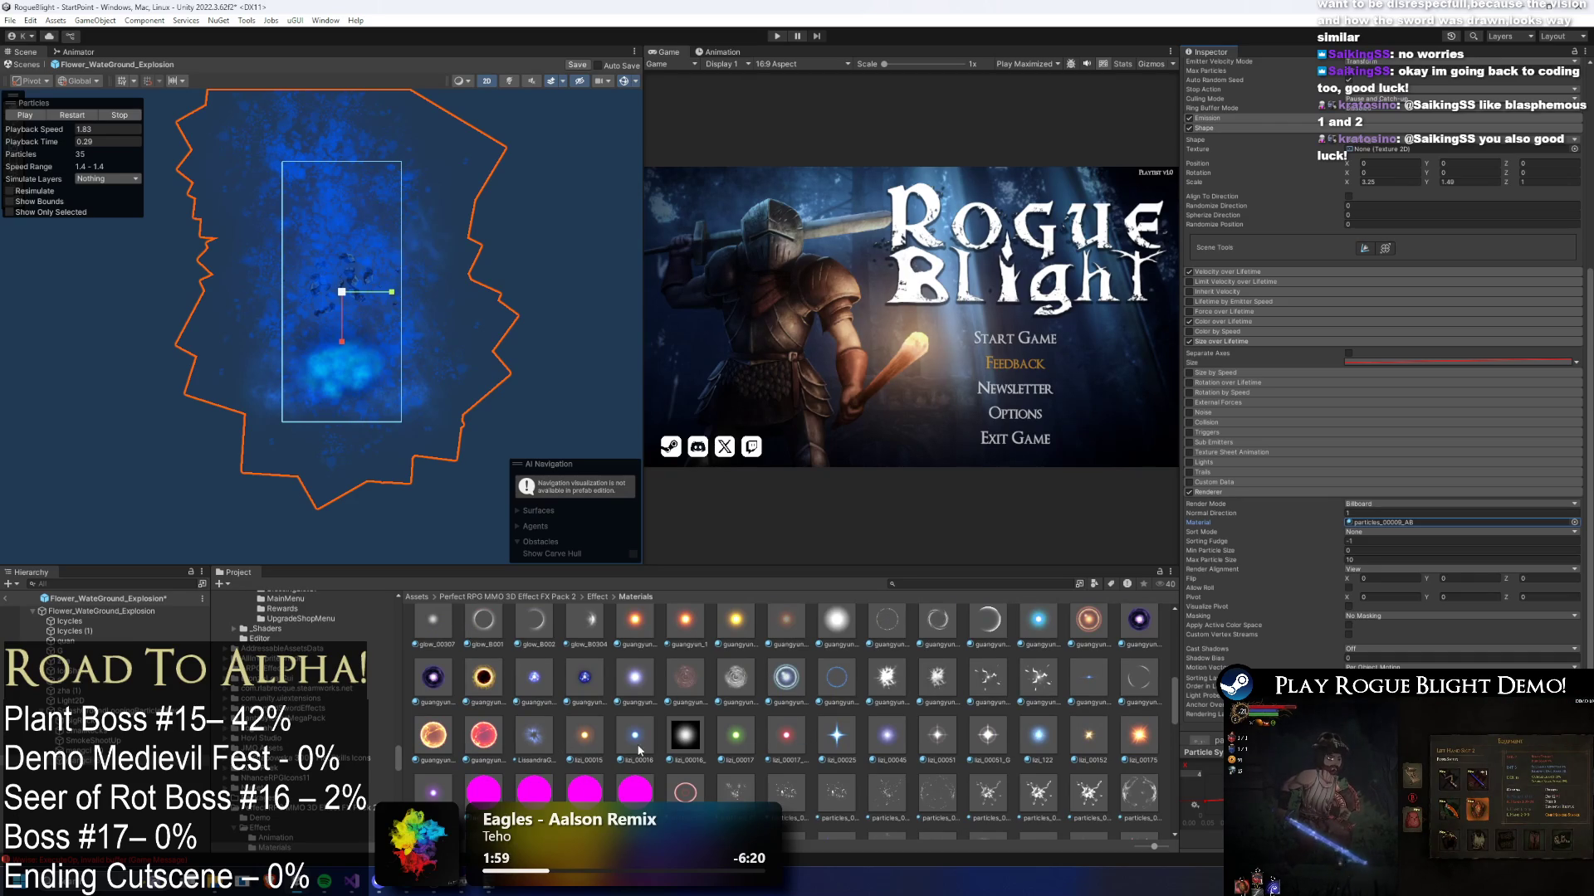
pyautogui.scroll(1, 638, 749)
pyautogui.scroll(5, 432, 662)
pyautogui.moveTo(432, 687); pyautogui.dragTo(1375, 525)
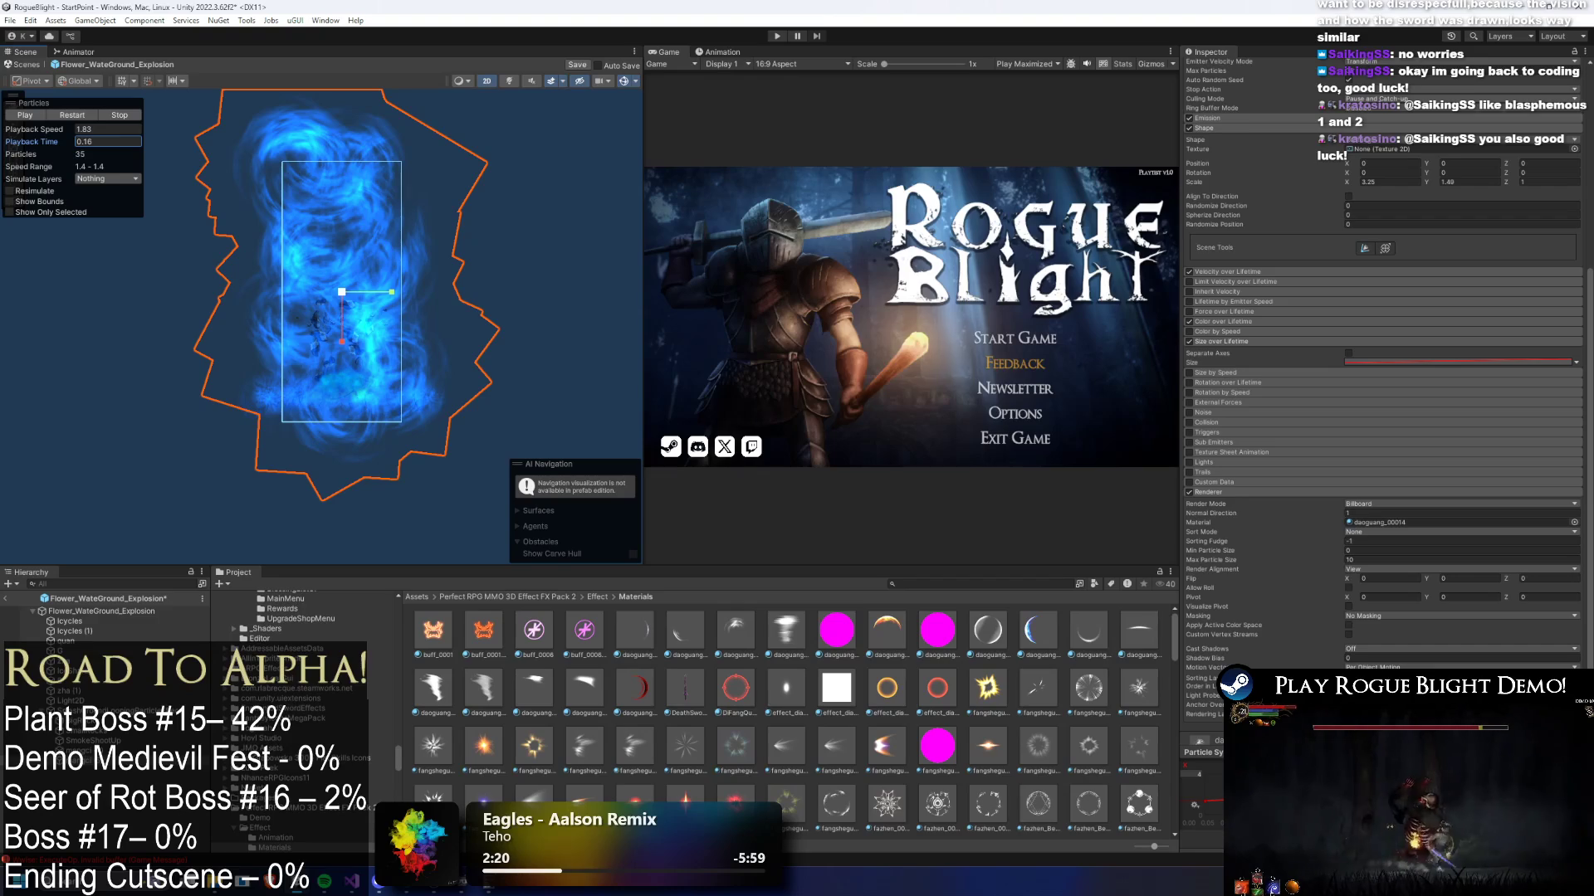
pyautogui.click(79, 771)
# - Give mangci (6) a yanhuo material and scrub the preview
pyautogui.scroll(-10, 996, 714)
pyautogui.scroll(-5, 992, 730)
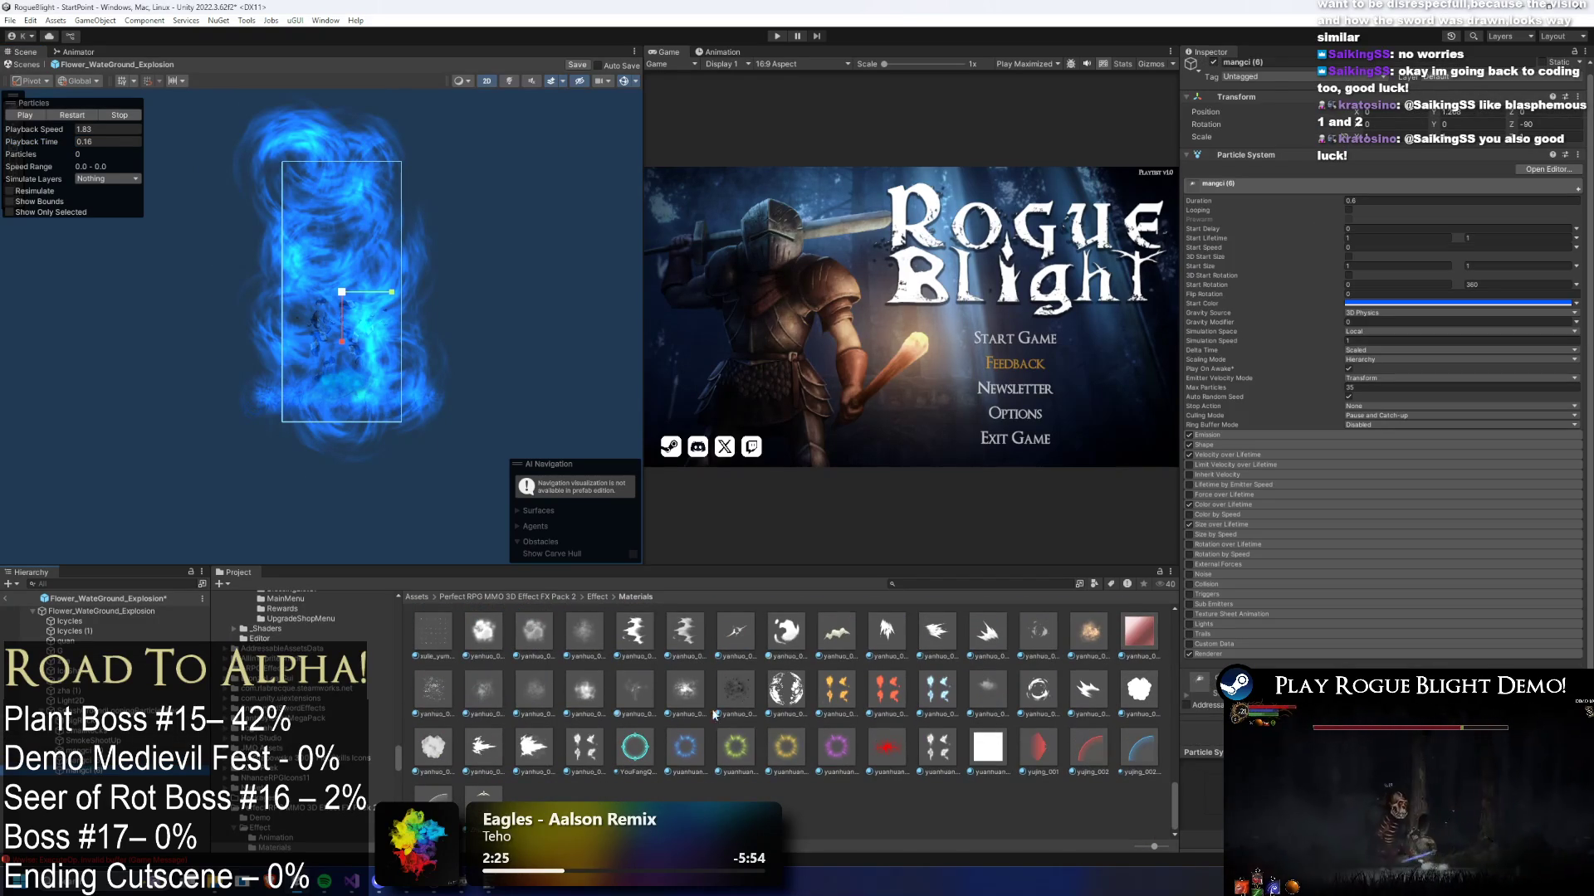
pyautogui.moveTo(640, 697); pyautogui.dragTo(1226, 482)
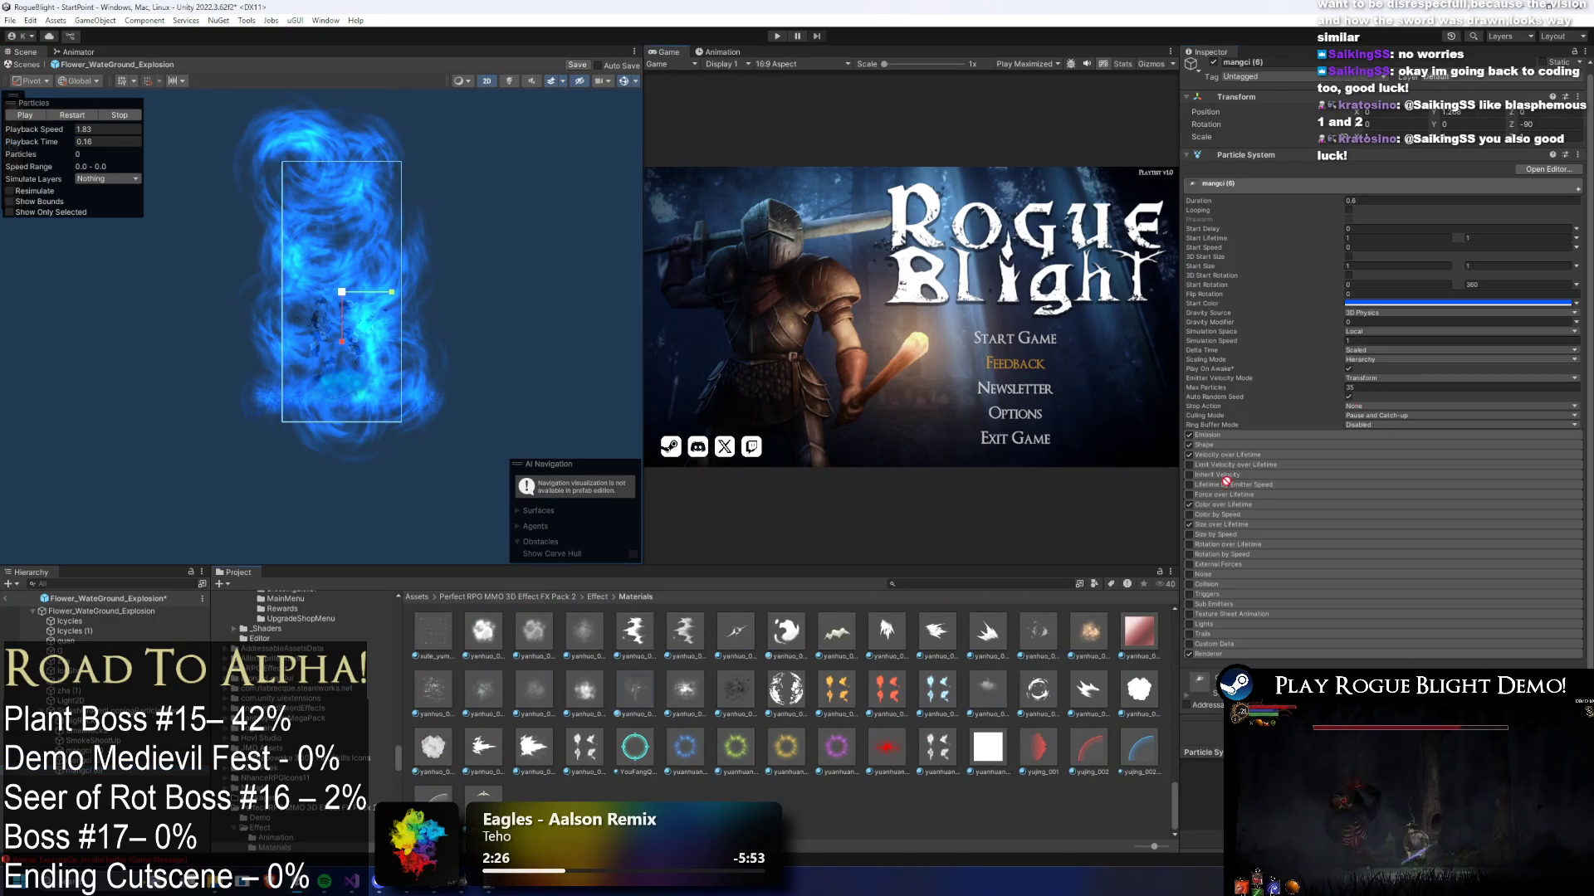
pyautogui.click(1283, 655)
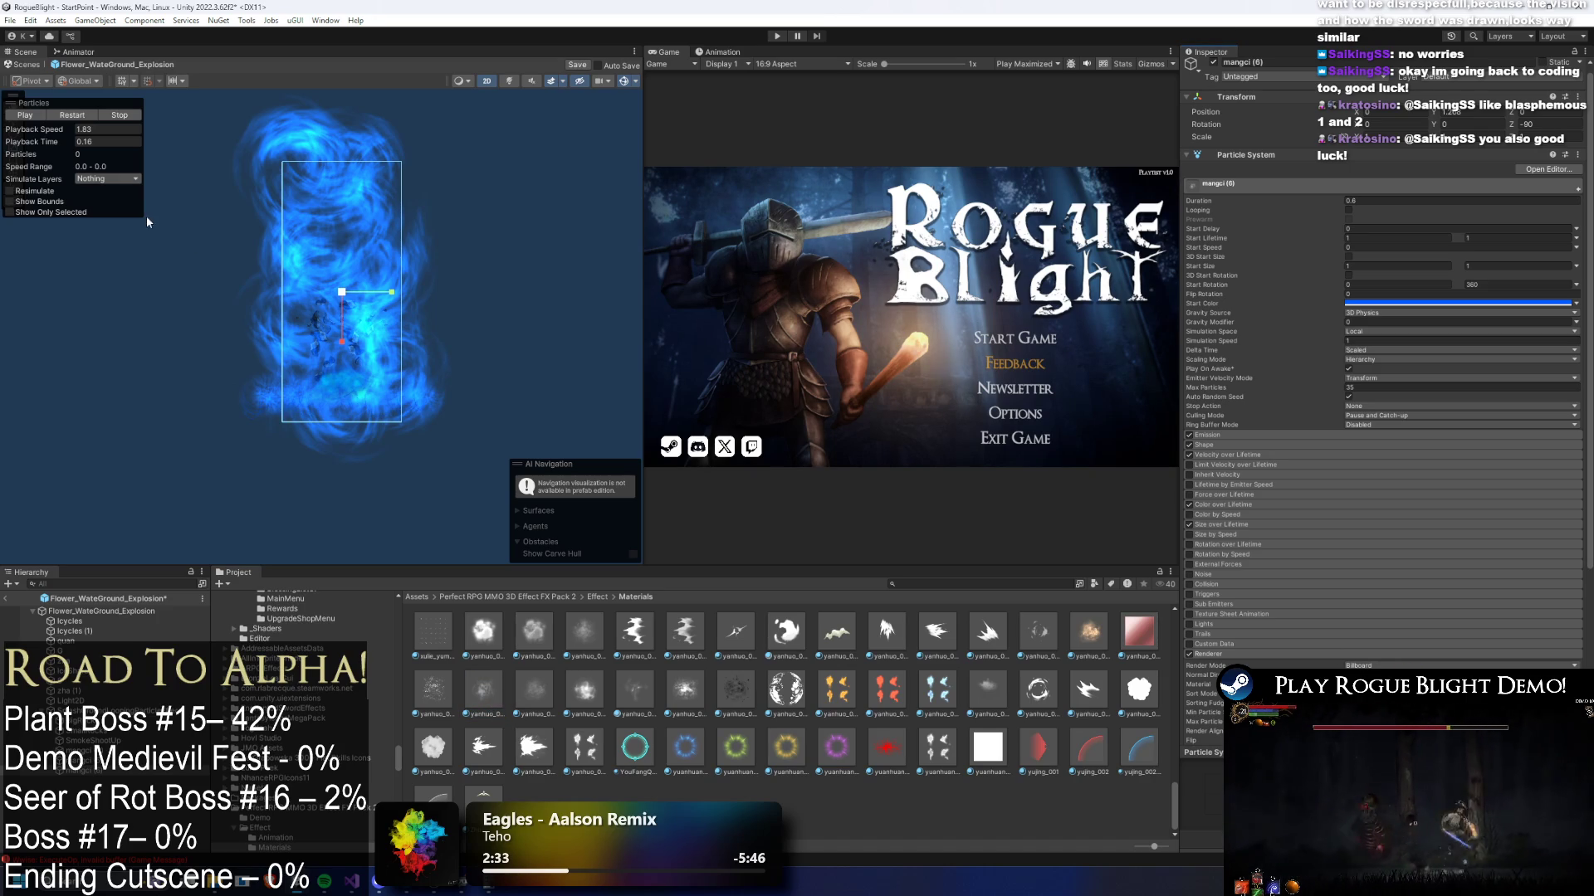
pyautogui.moveTo(57, 142); pyautogui.dragTo(61, 142)
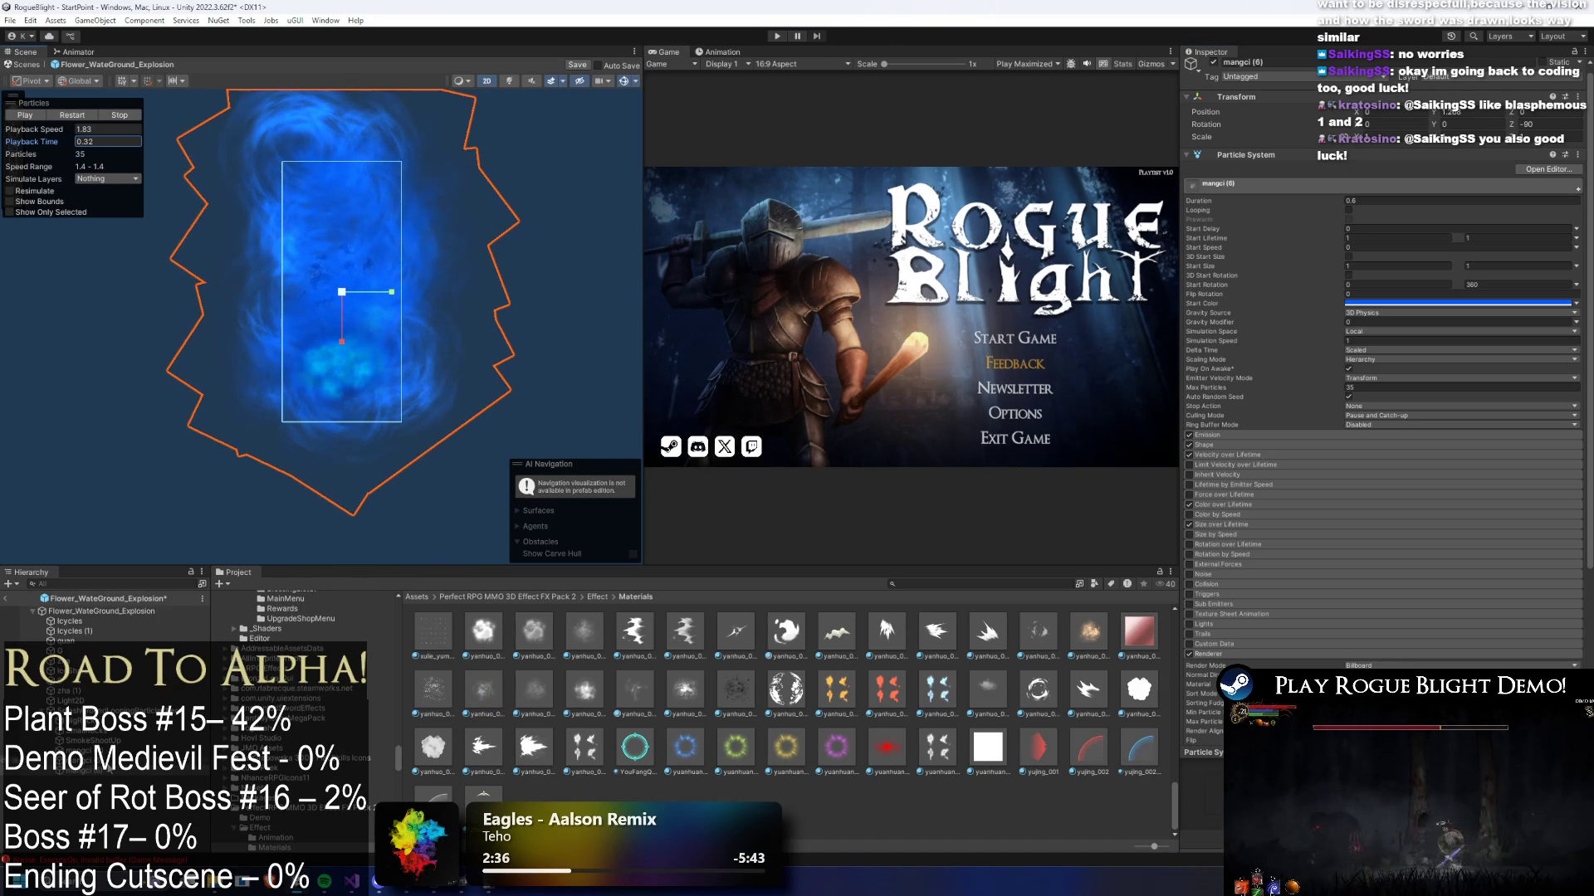
# - Set mangci (5)'s Start Size to random between 0.6 and 0.7 and replay the explosion
pyautogui.click(332, 332)
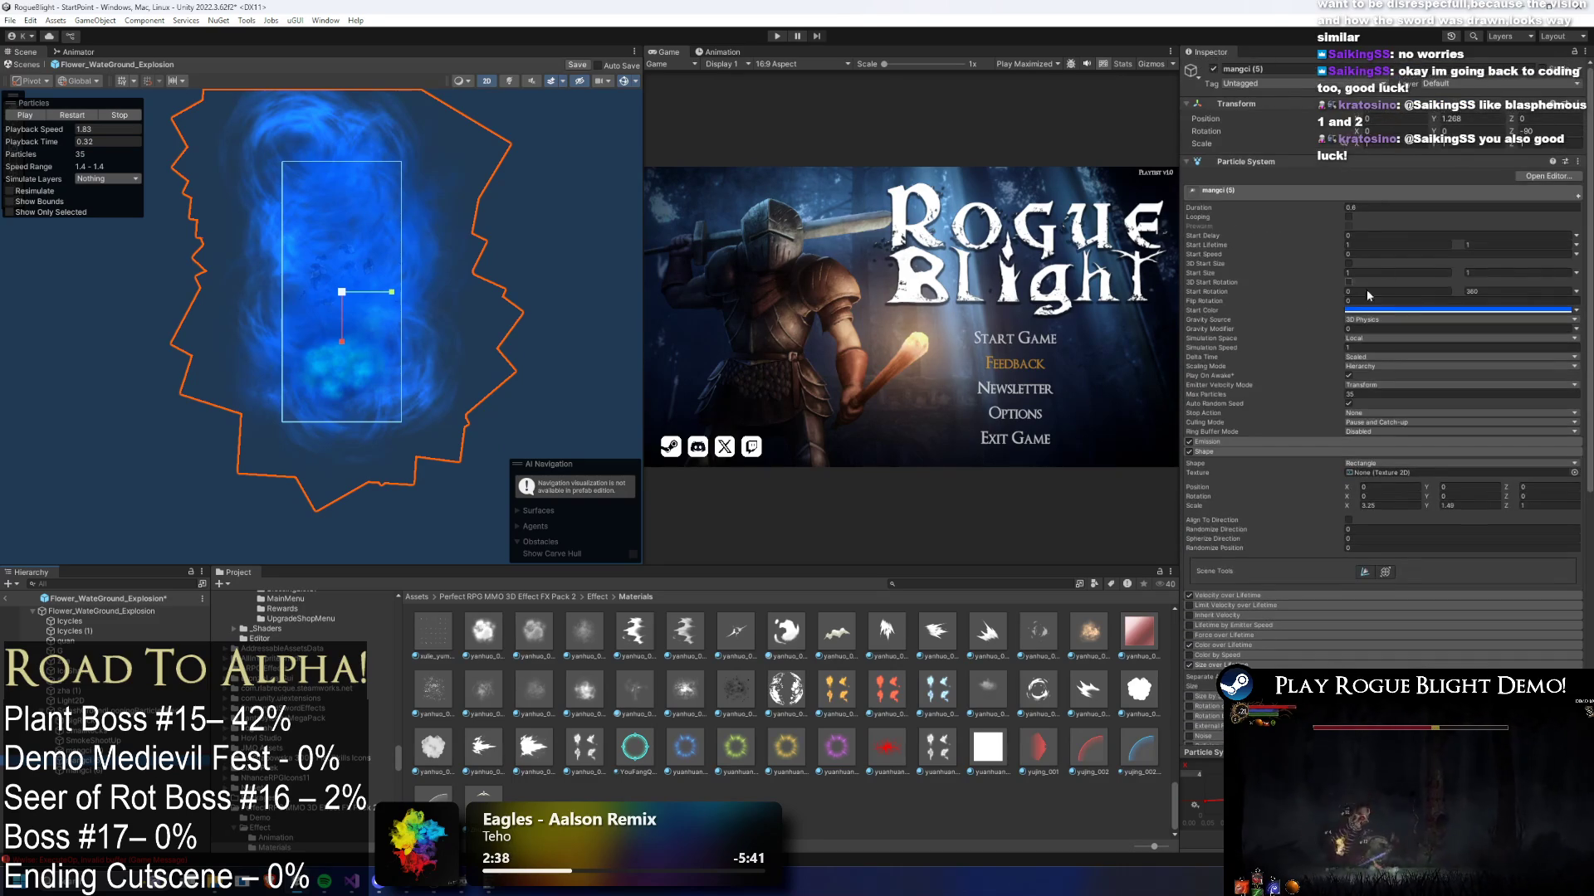
pyautogui.write('0.7')
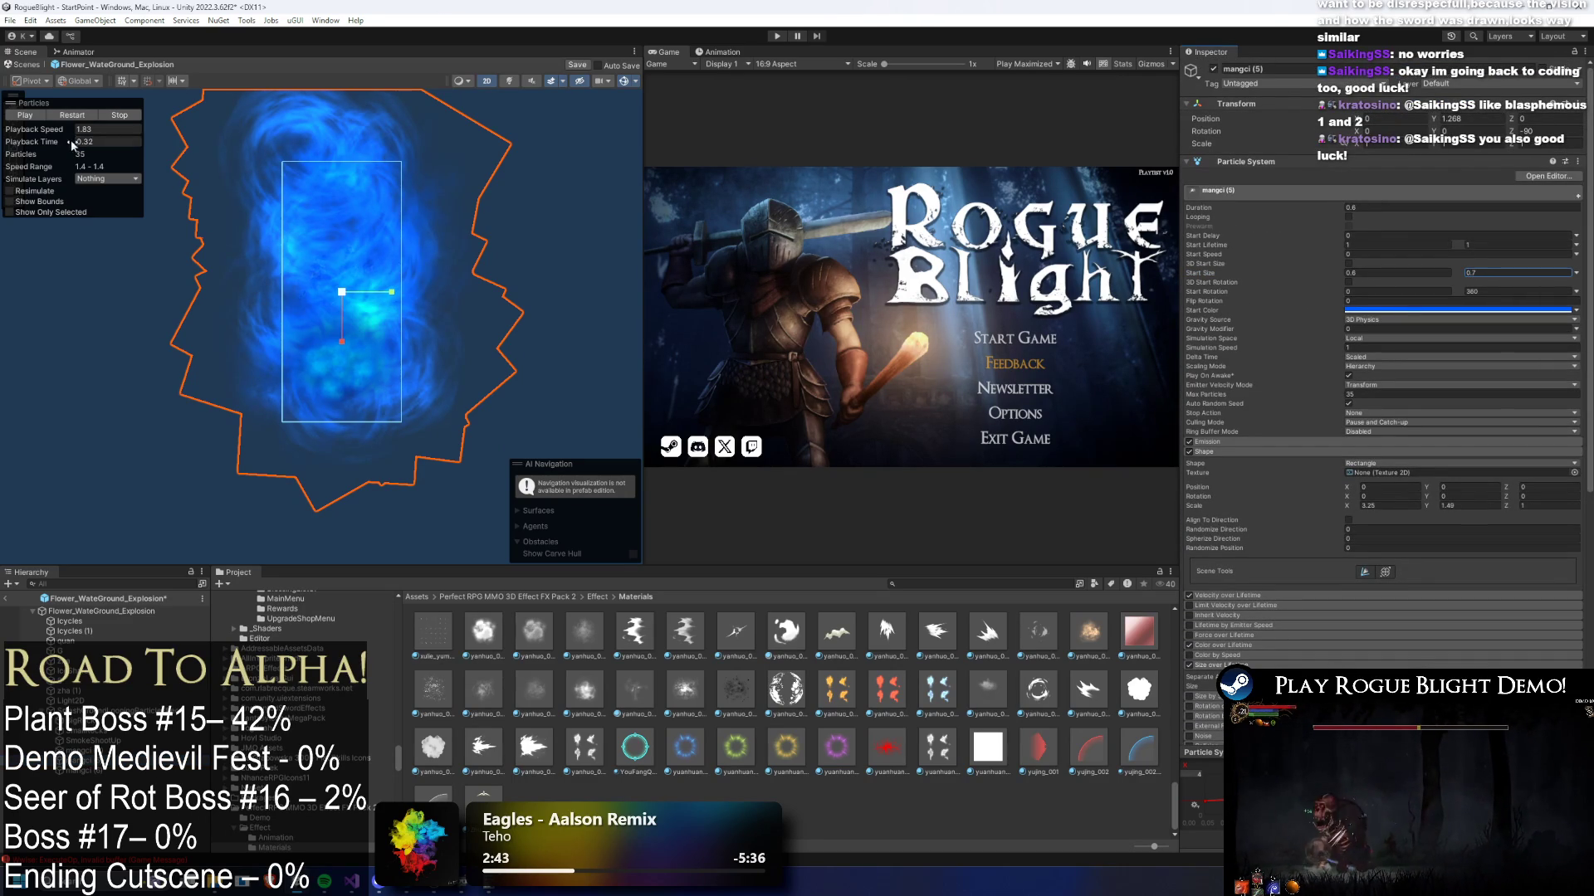
pyautogui.click(1515, 158)
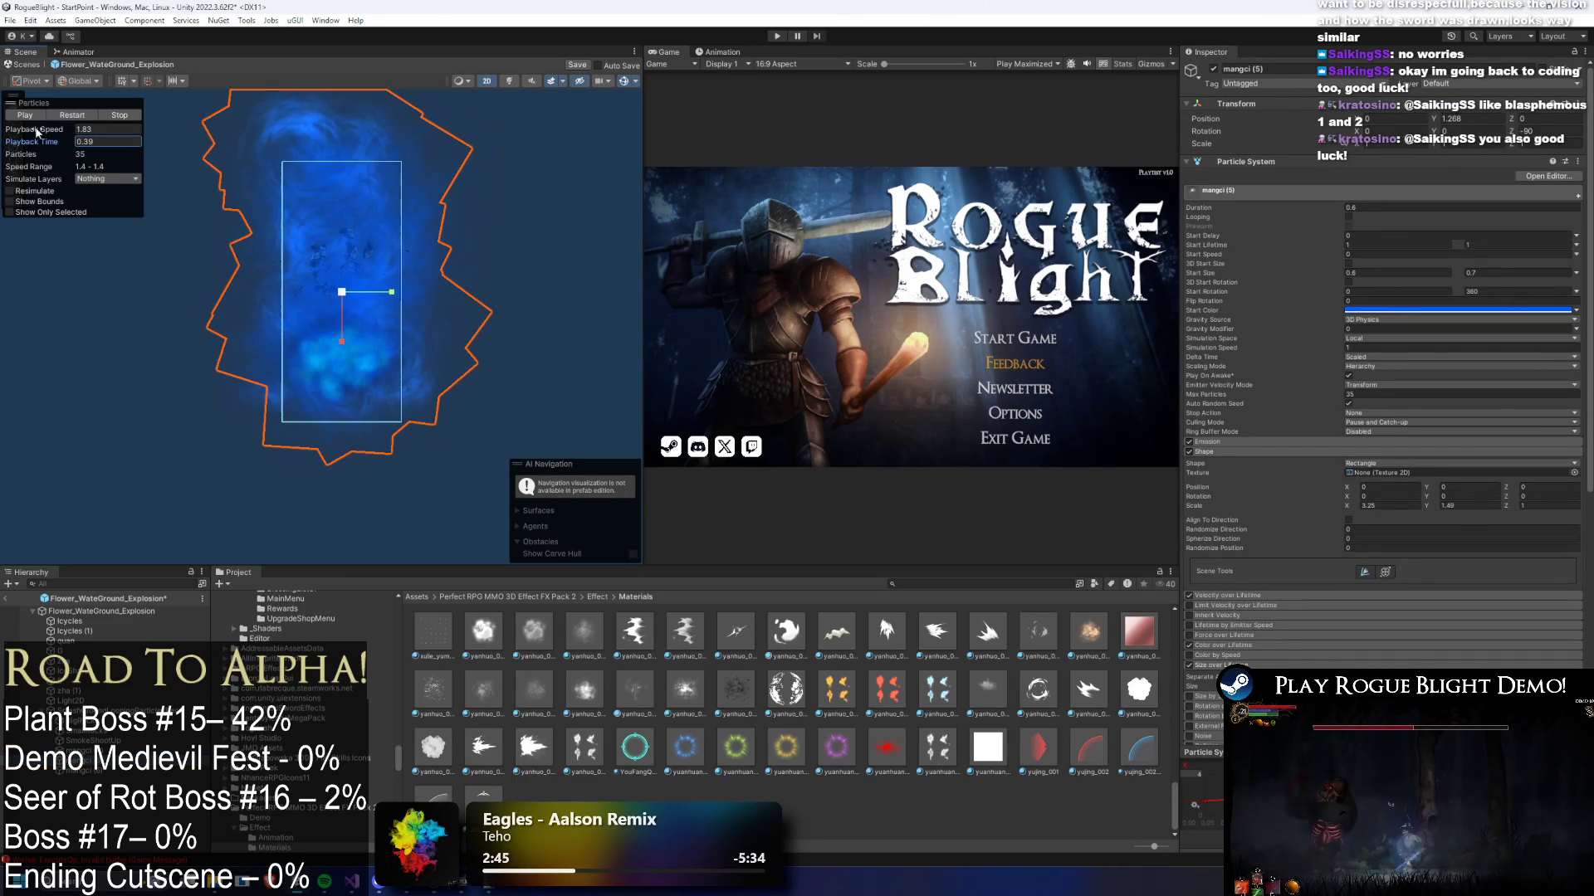
pyautogui.click(75, 114)
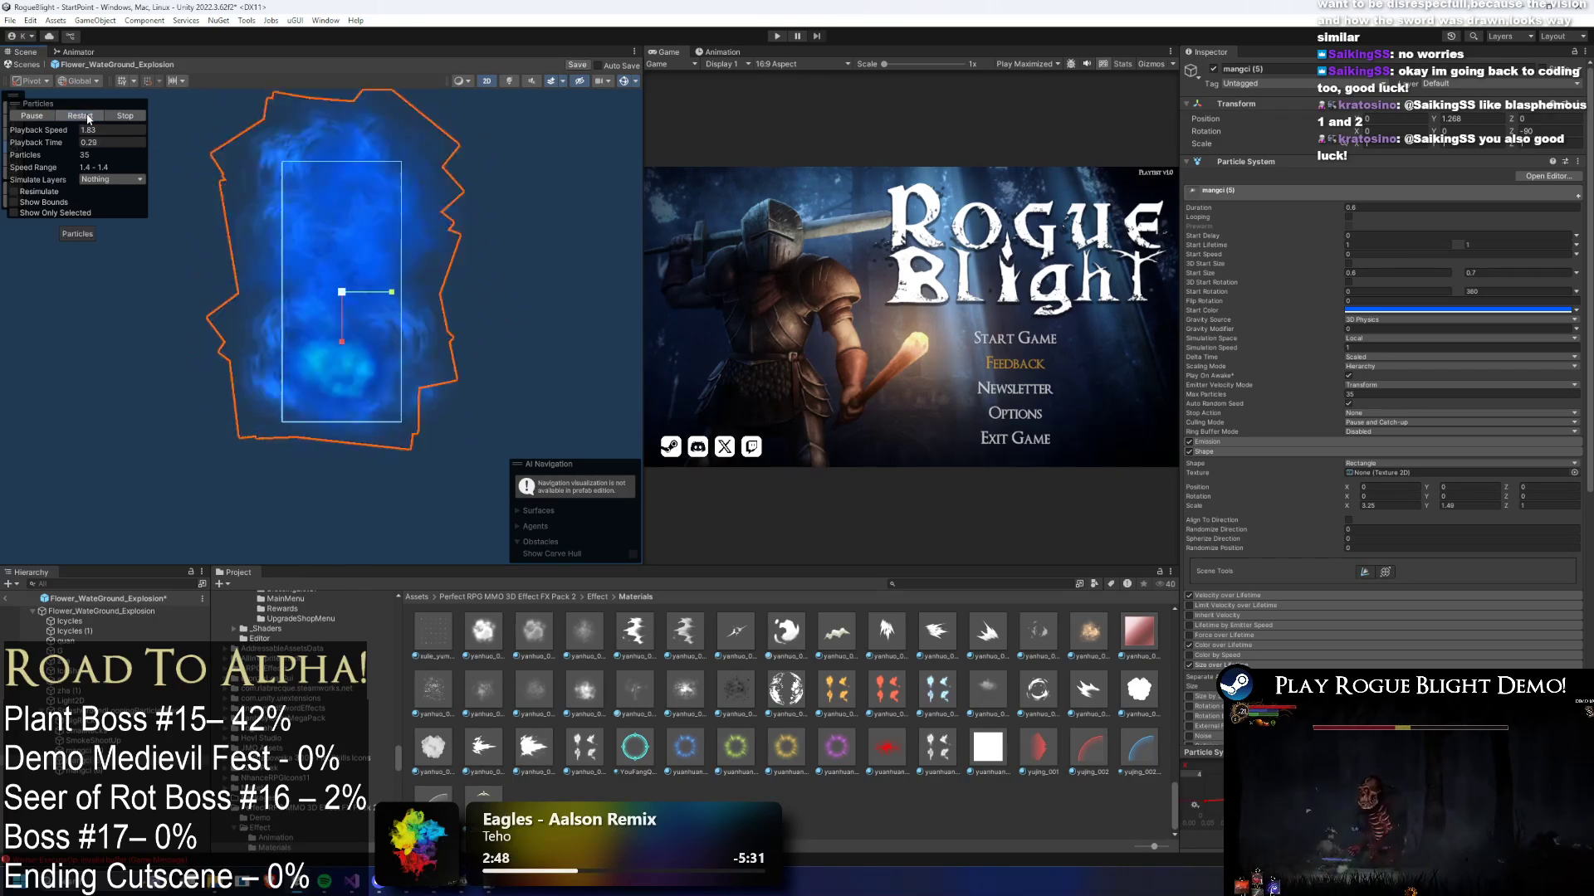
pyautogui.click(83, 116)
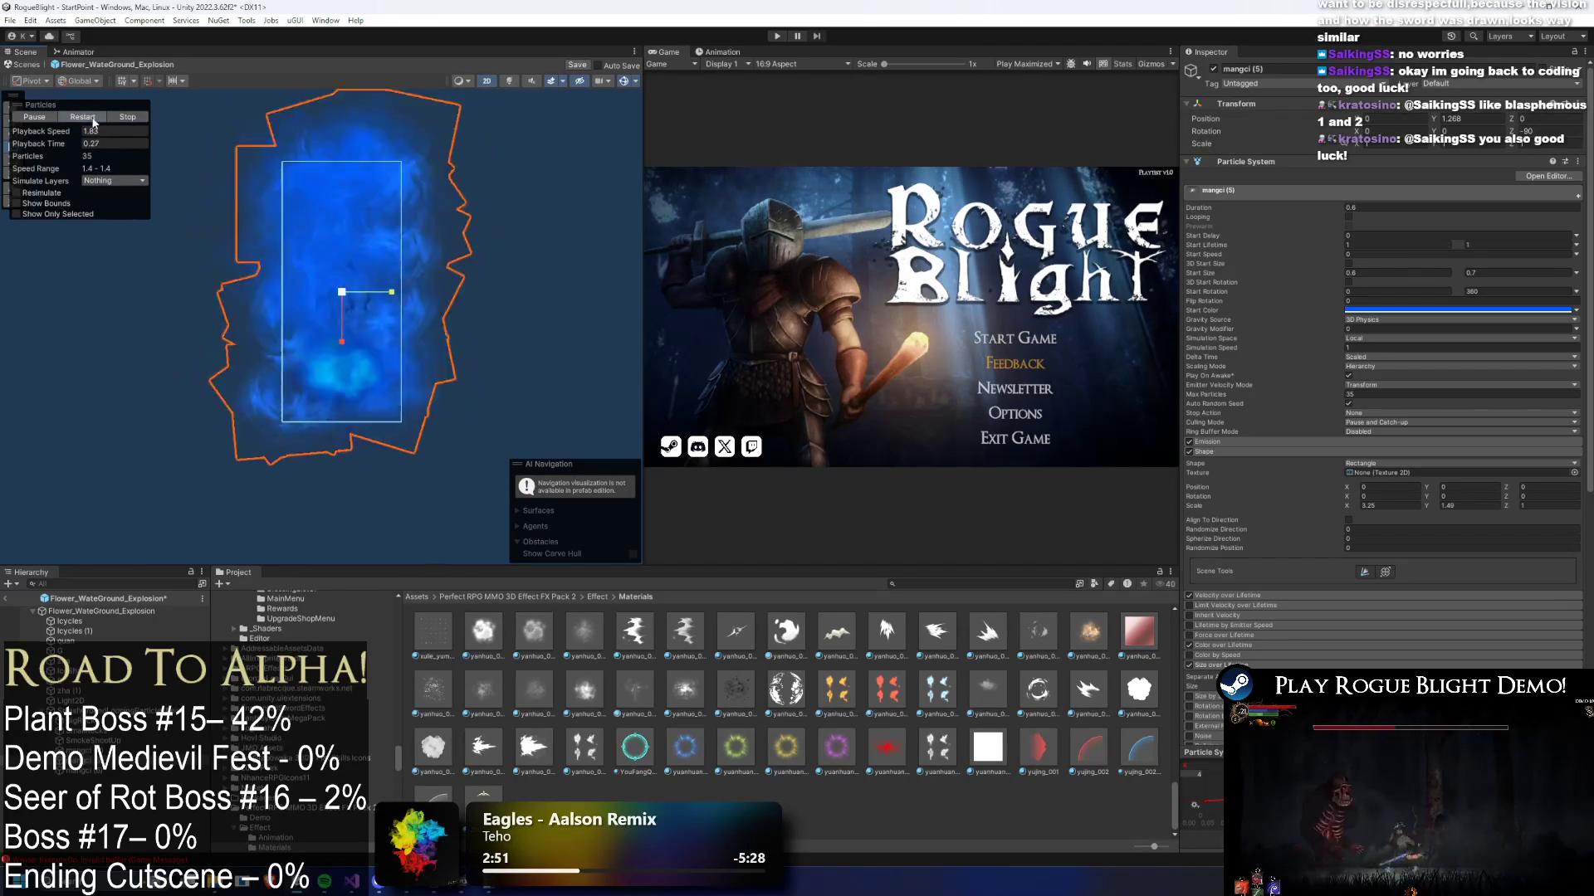
pyautogui.moveTo(41, 144)
pyautogui.mouseDown()
pyautogui.moveTo(146, 157)
pyautogui.moveTo(25, 159)
pyautogui.mouseUp()
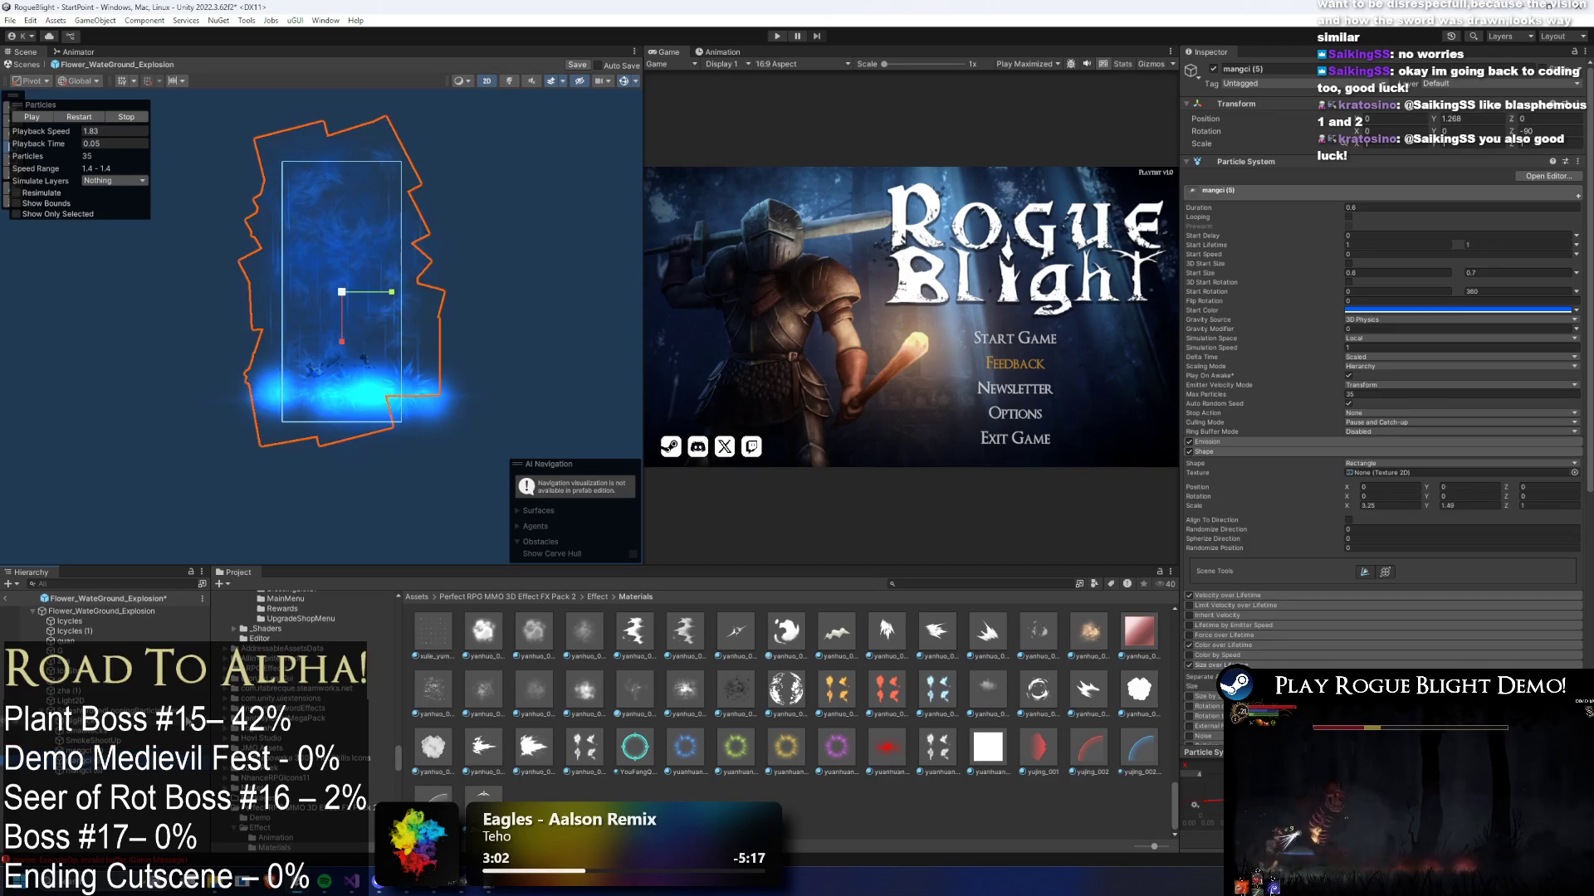
pyautogui.click(71, 700)
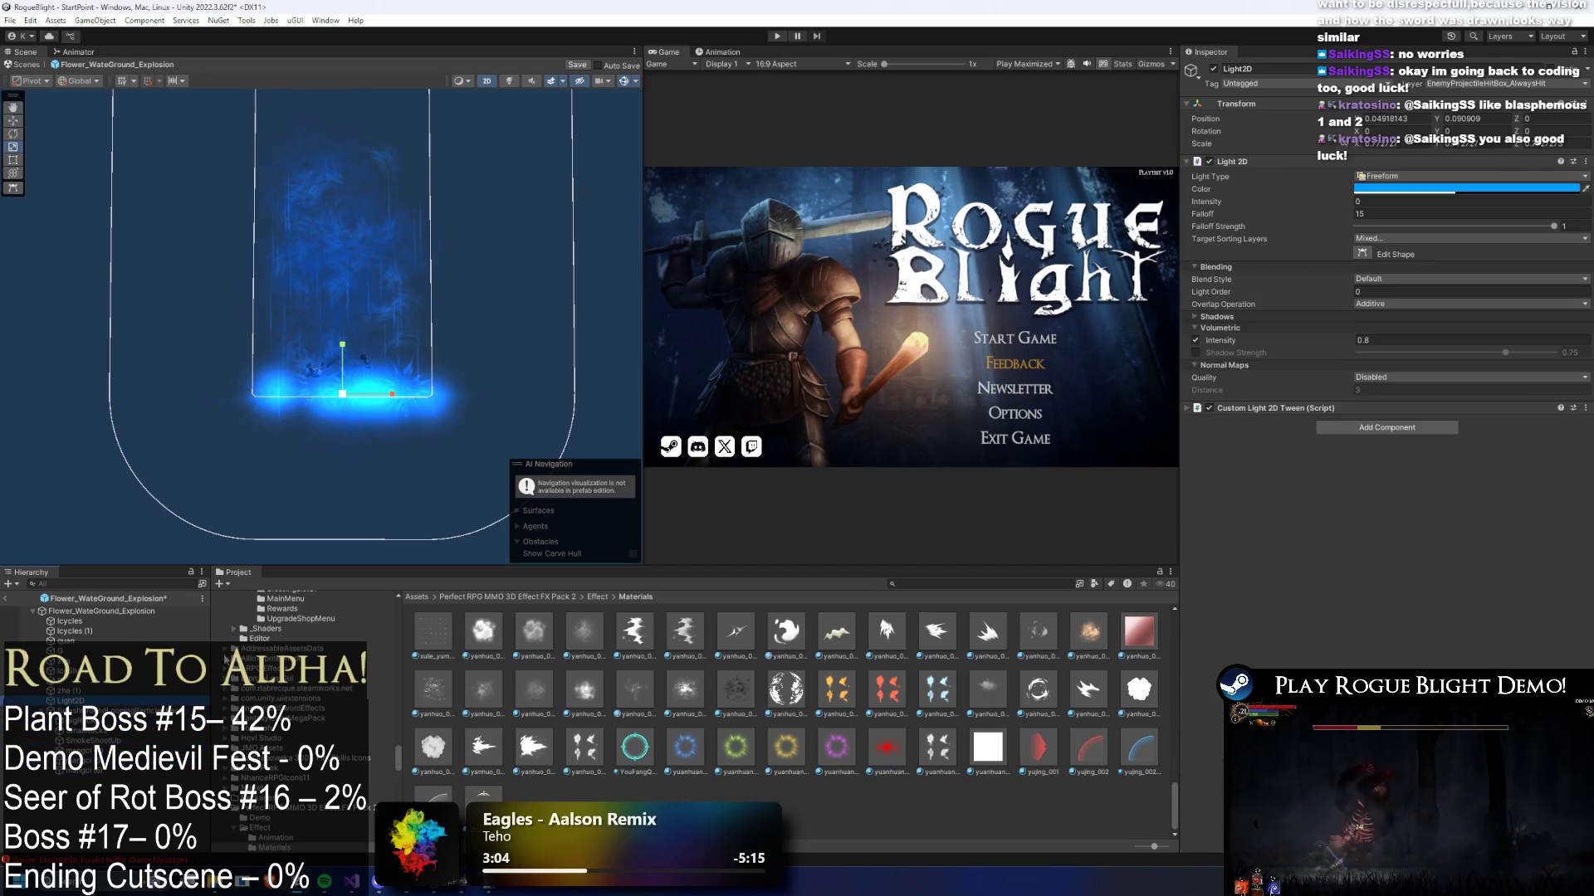
# - Move the zha (1) particles higher in the scene
pyautogui.click(64, 690)
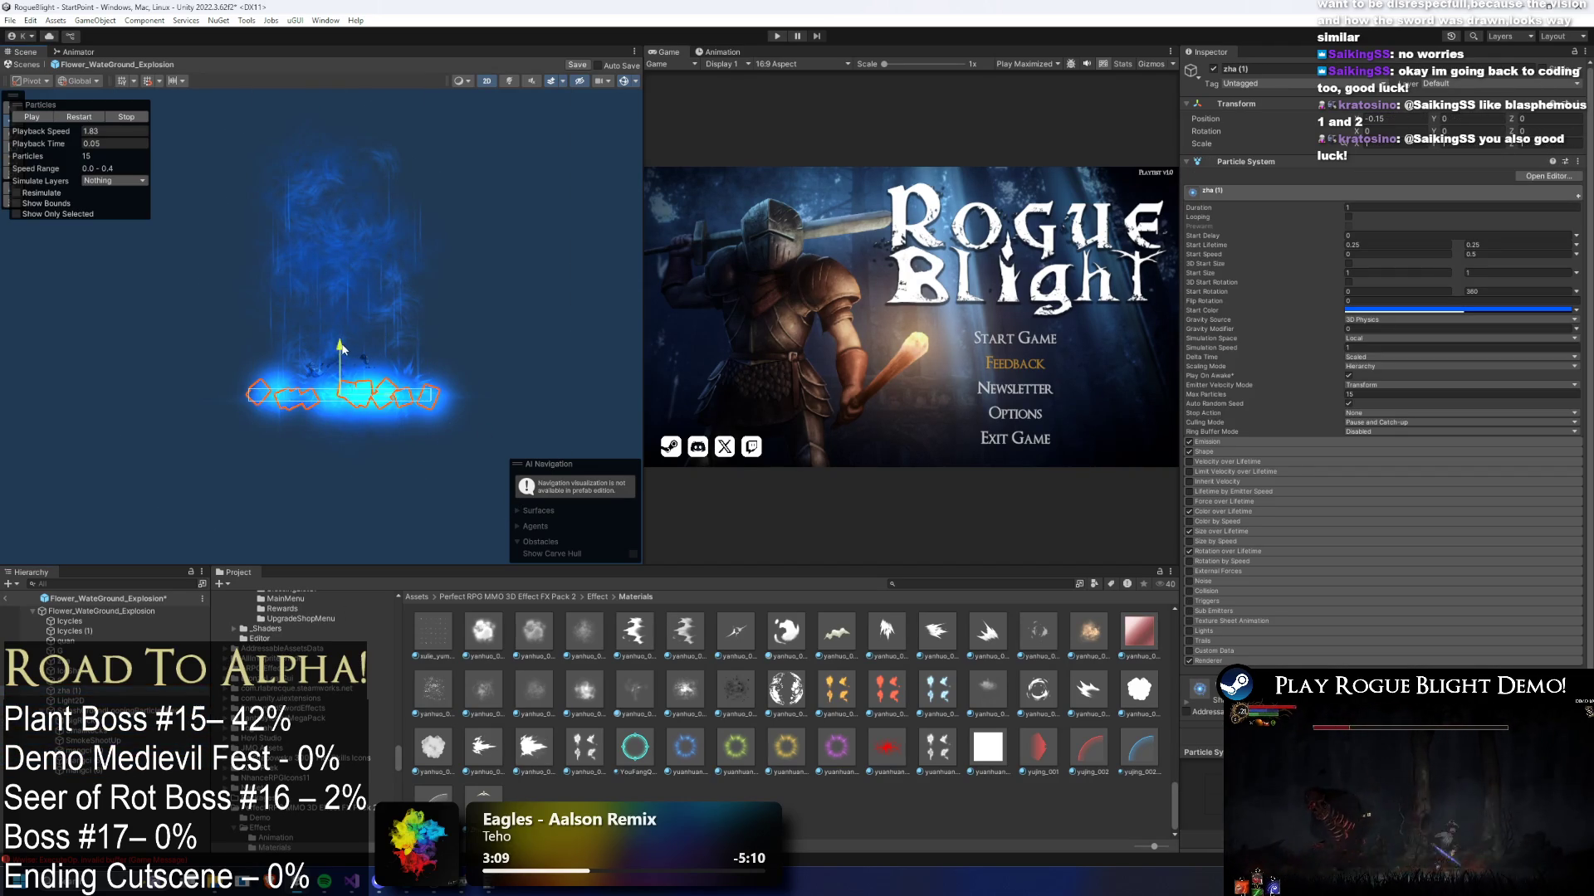
pyautogui.moveTo(343, 351); pyautogui.dragTo(347, 284)
pyautogui.scroll(5, 370, 352)
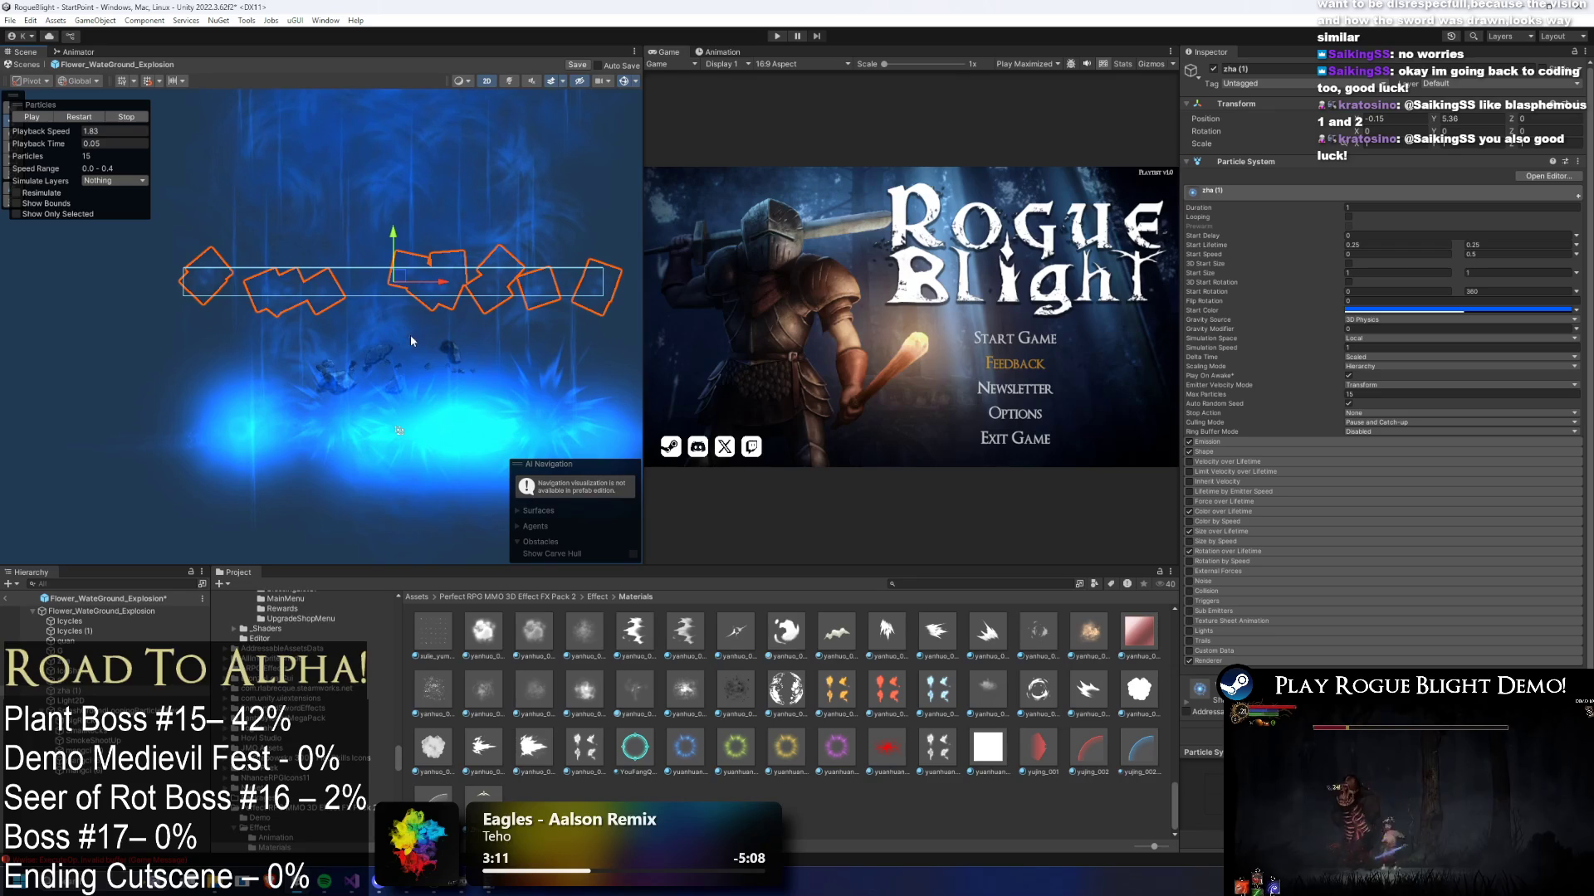
pyautogui.click(399, 431)
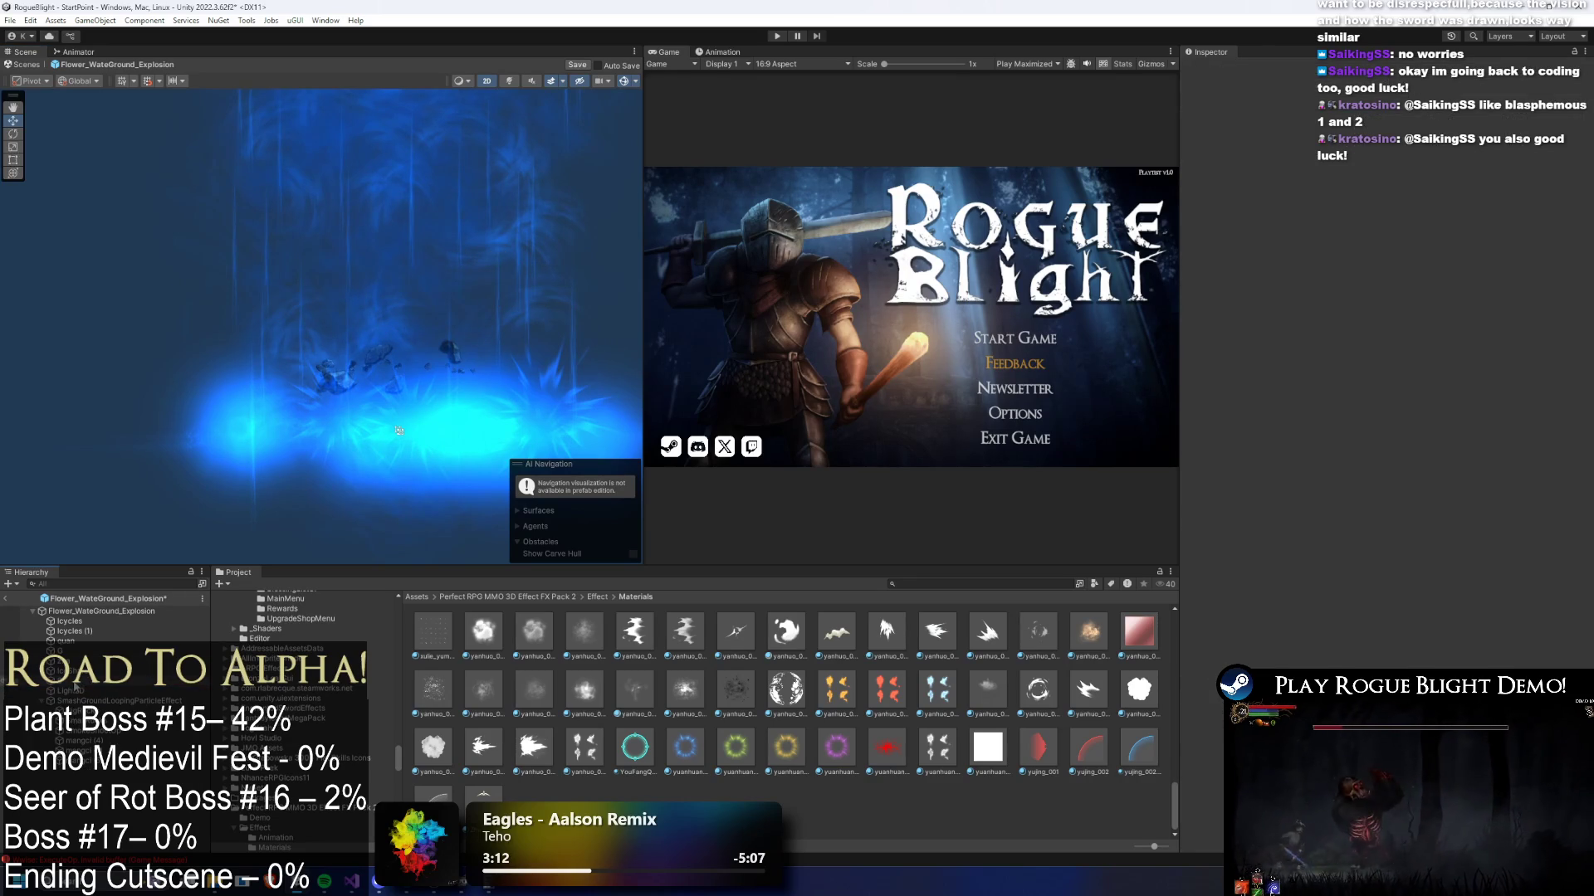
pyautogui.click(289, 533)
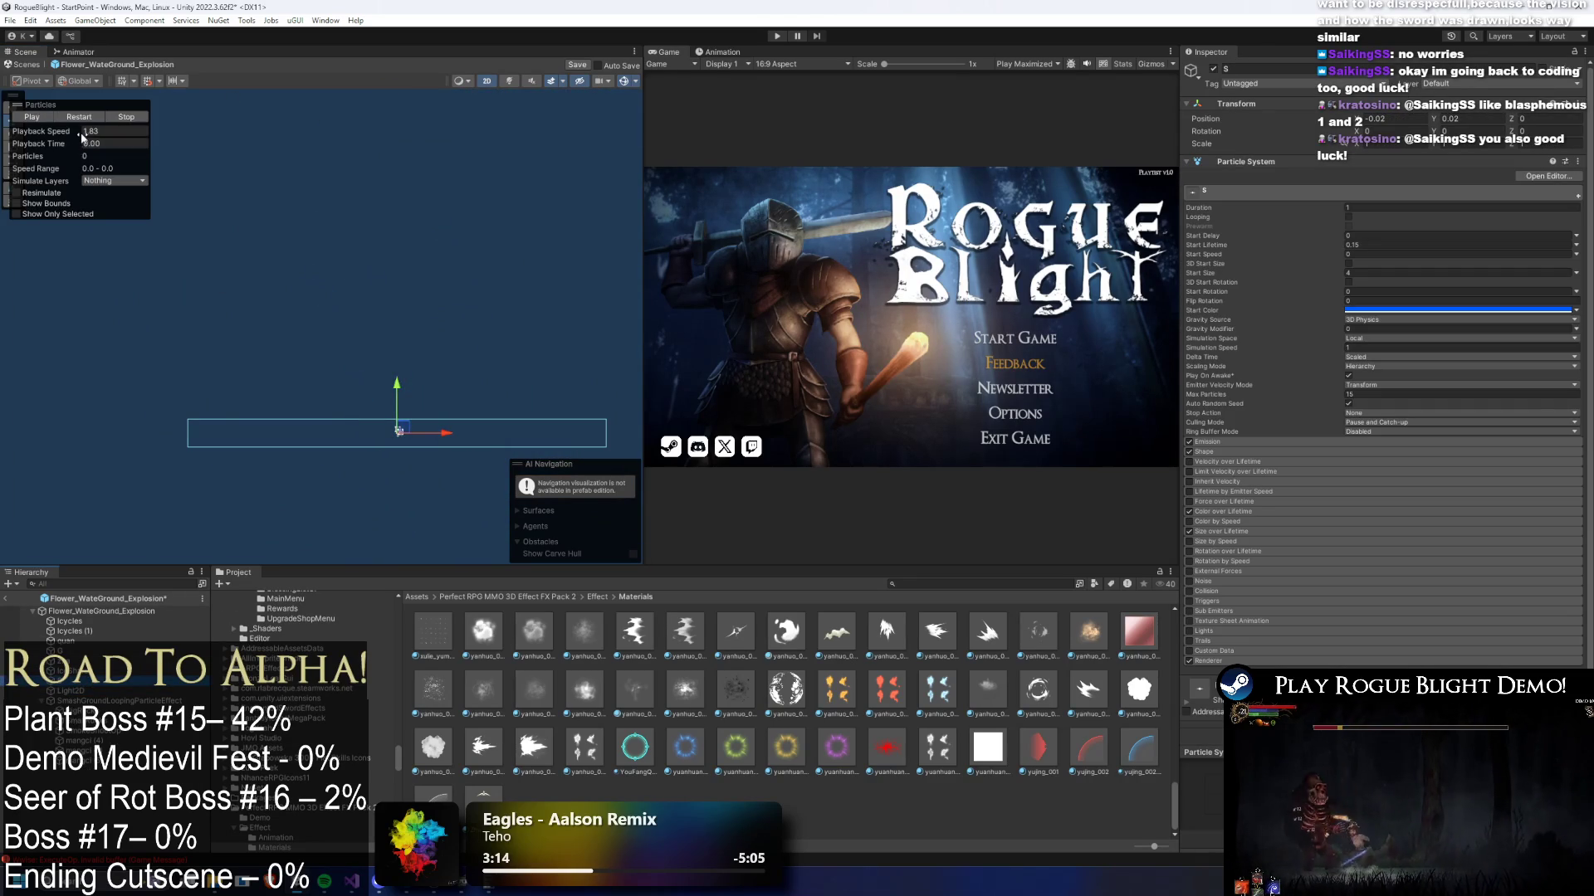
# - Stretch SmokeShootUp's cone along Scale X and set its radius to 0.17
pyautogui.click(324, 318)
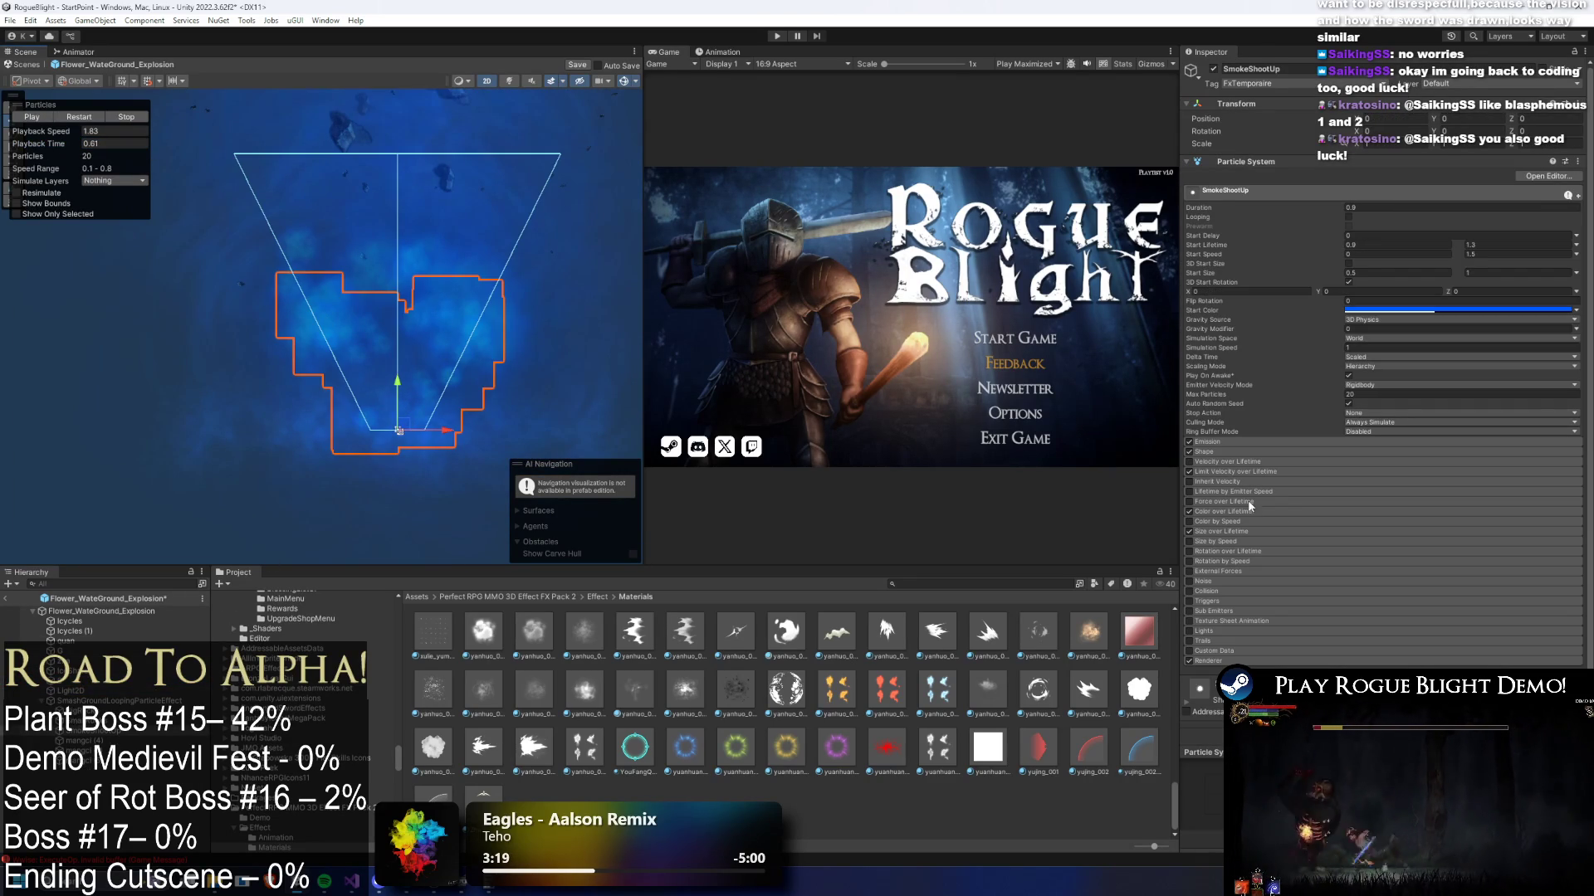
pyautogui.click(1216, 453)
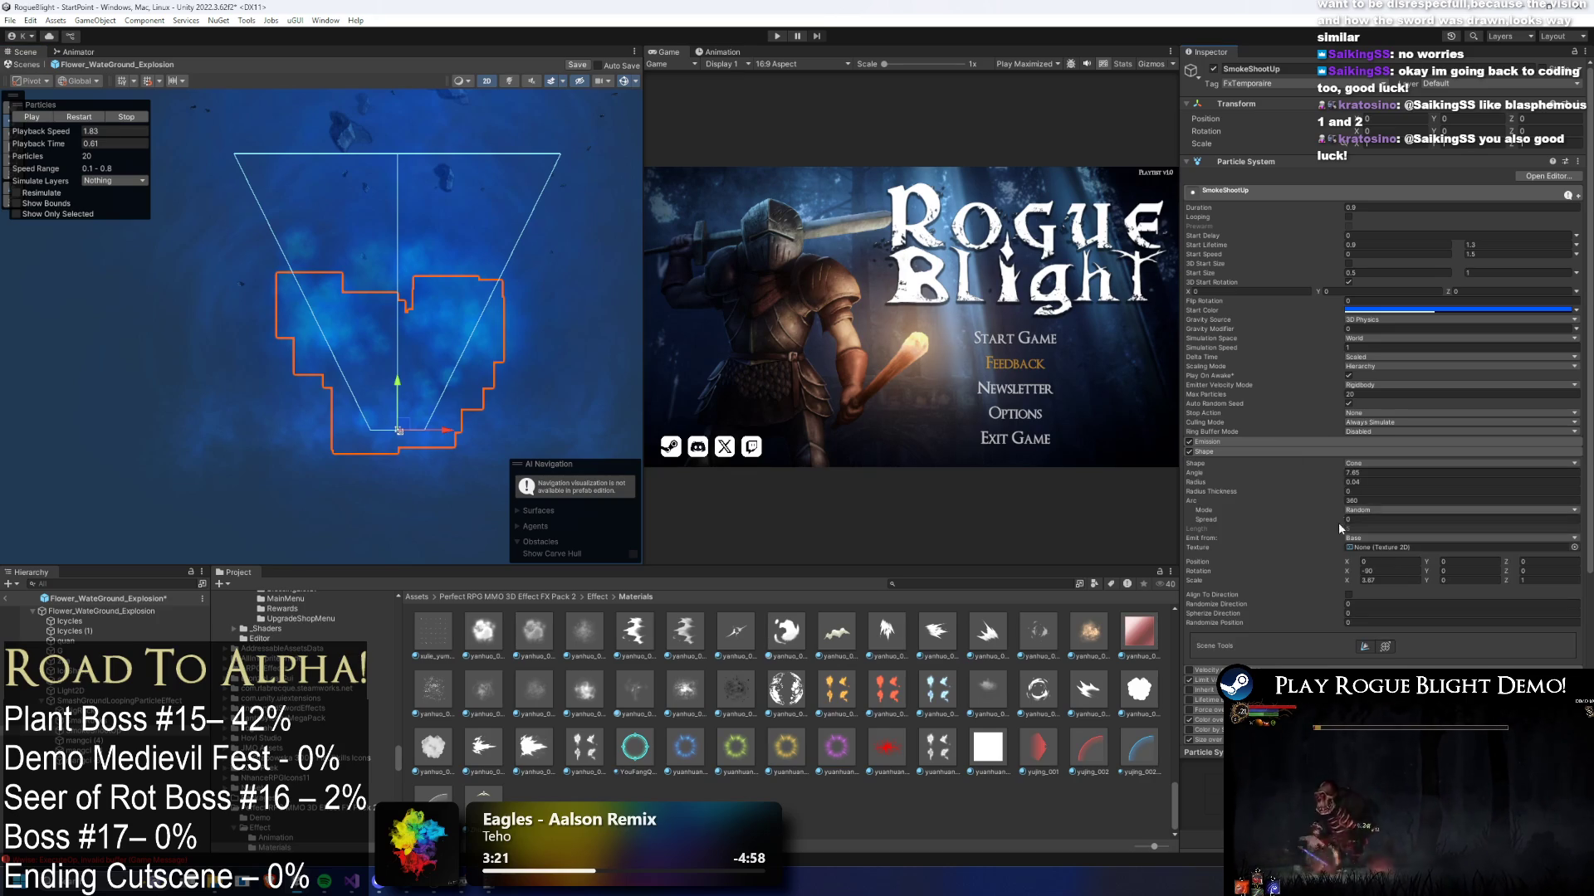
pyautogui.moveTo(1346, 580)
pyautogui.mouseDown()
pyautogui.moveTo(1327, 578)
pyautogui.moveTo(1492, 564)
pyautogui.moveTo(1353, 591)
pyautogui.mouseUp()
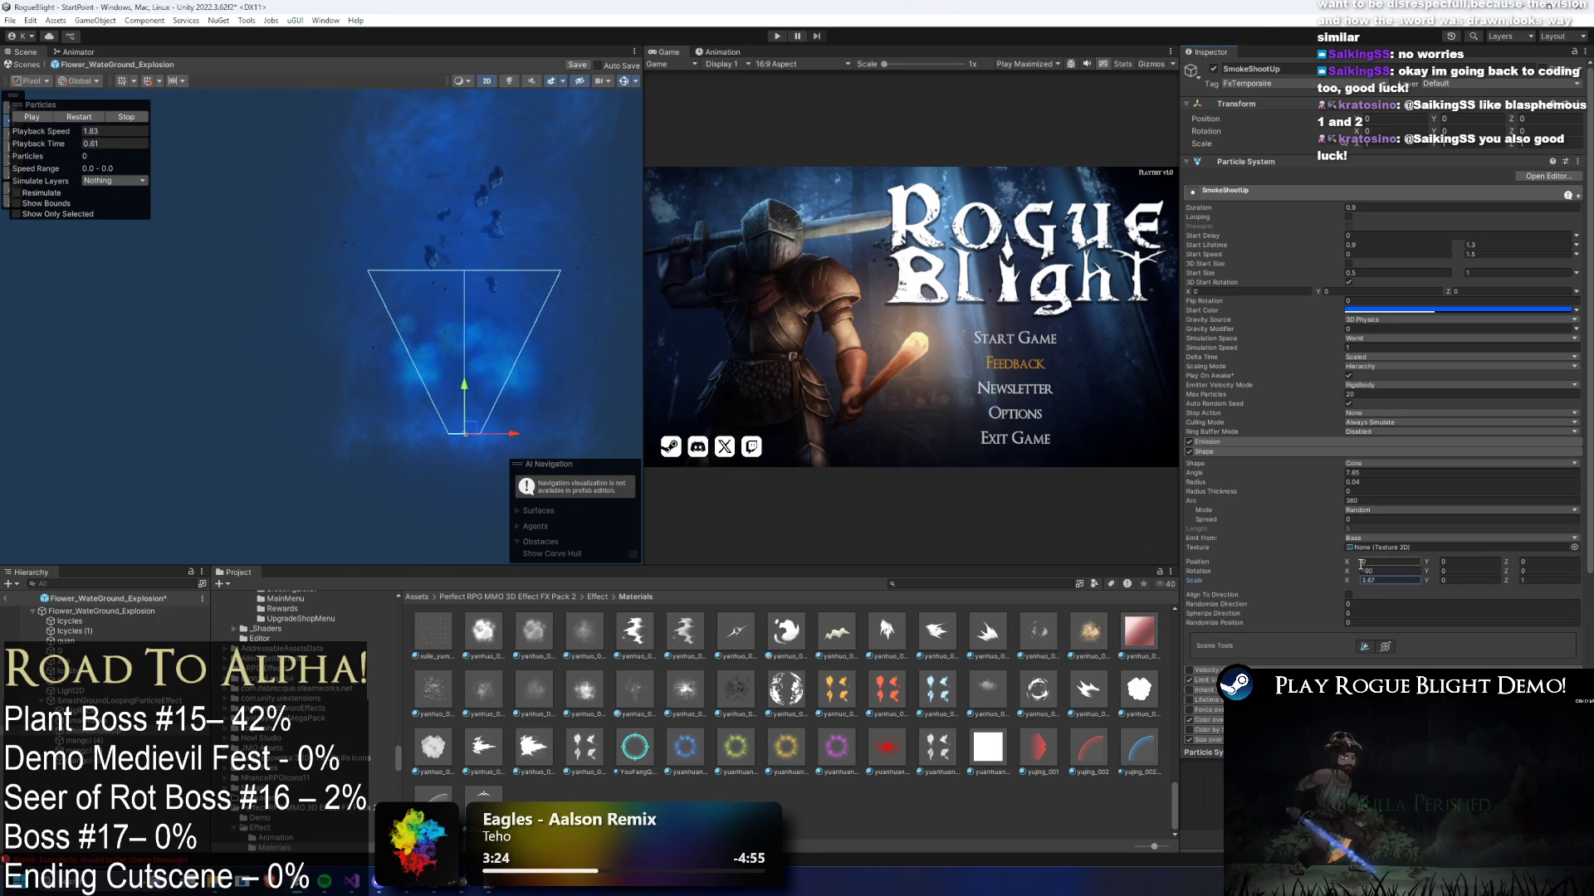
pyautogui.click(1328, 481)
pyautogui.moveTo(1329, 481); pyautogui.dragTo(1332, 481)
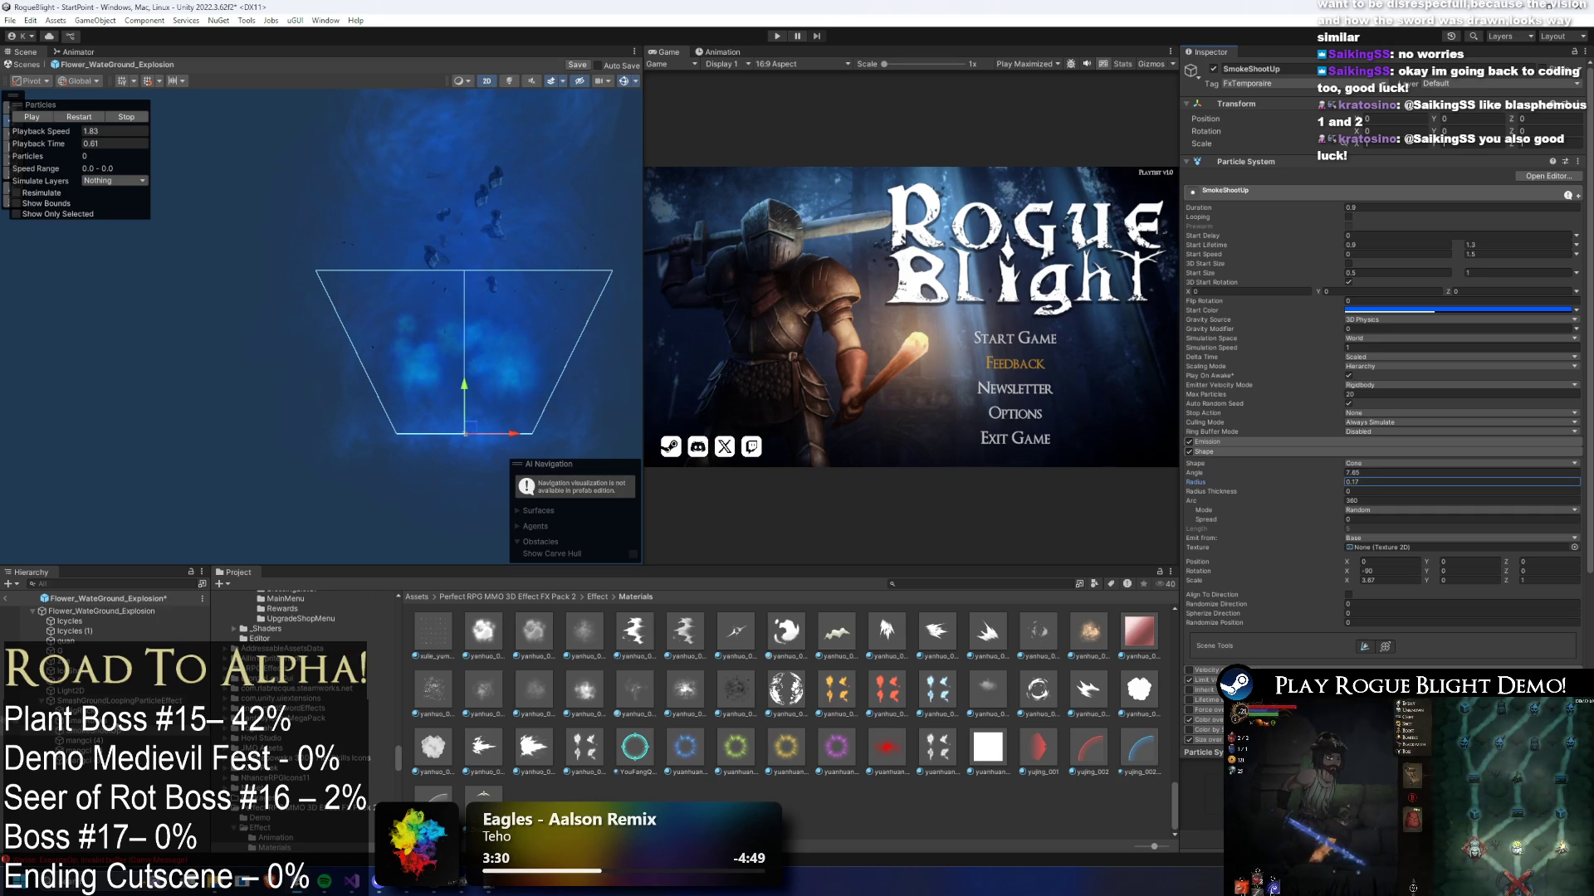
# - Set the cone radius to 0.36 on SmallRocks and 0.39 on BigRocks
pyautogui.click(75, 661)
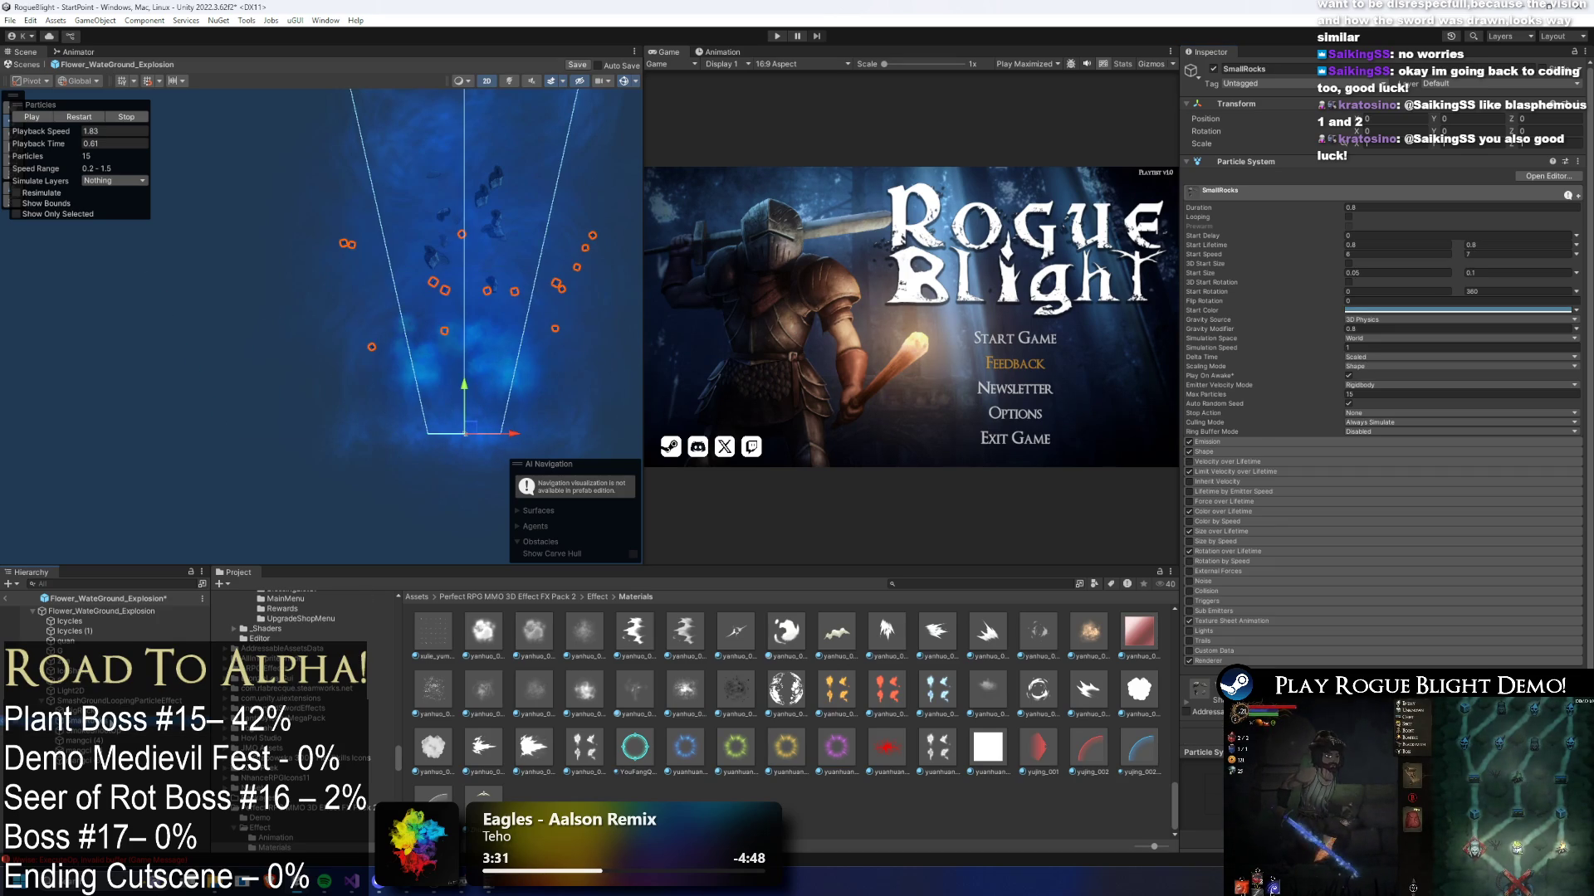
pyautogui.click(1235, 453)
pyautogui.moveTo(1327, 480); pyautogui.dragTo(1338, 481)
pyautogui.click(75, 651)
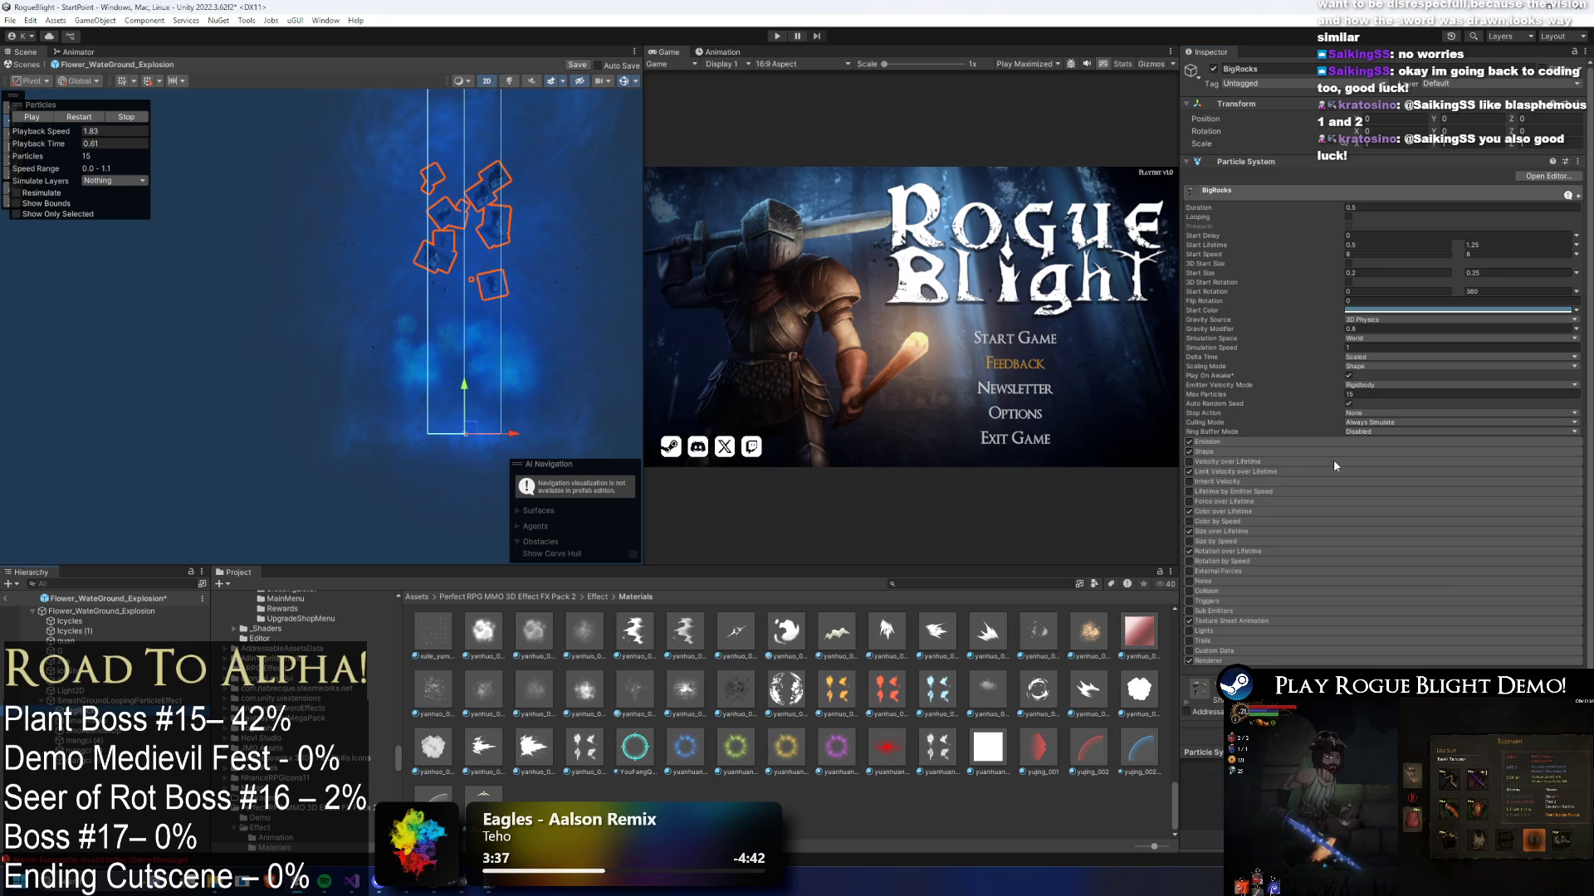
pyautogui.moveTo(1321, 482); pyautogui.dragTo(1338, 481)
pyautogui.click(106, 734)
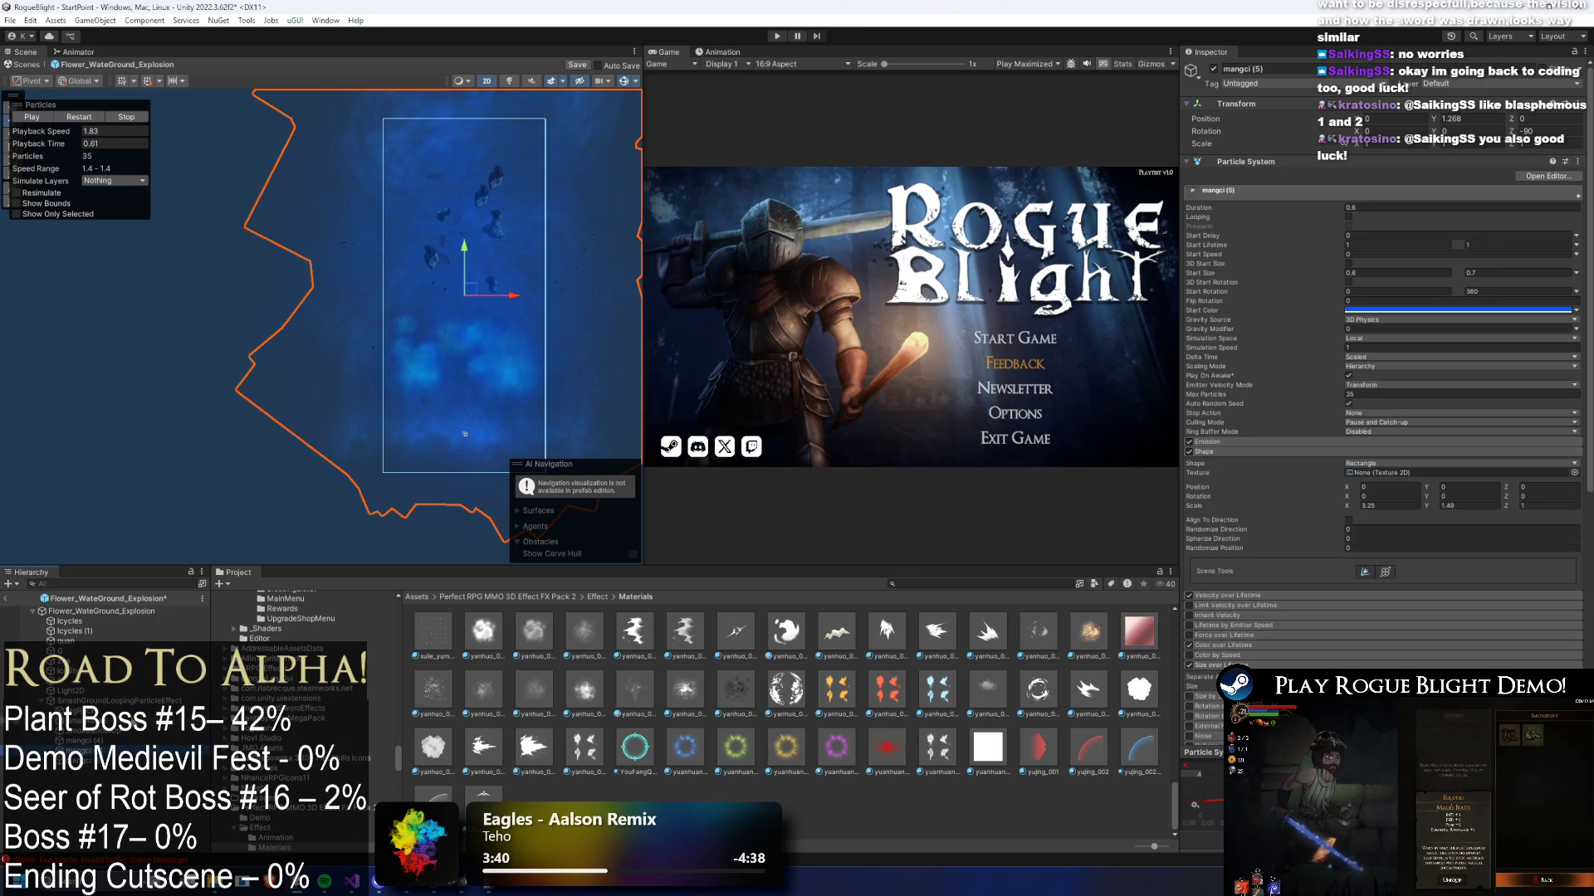
# - Step through the hierarchy from Flower_WateGround_Explosion to SmashGroundLoopingParticleEffect and SmokeShootUp
pyautogui.click(102, 611)
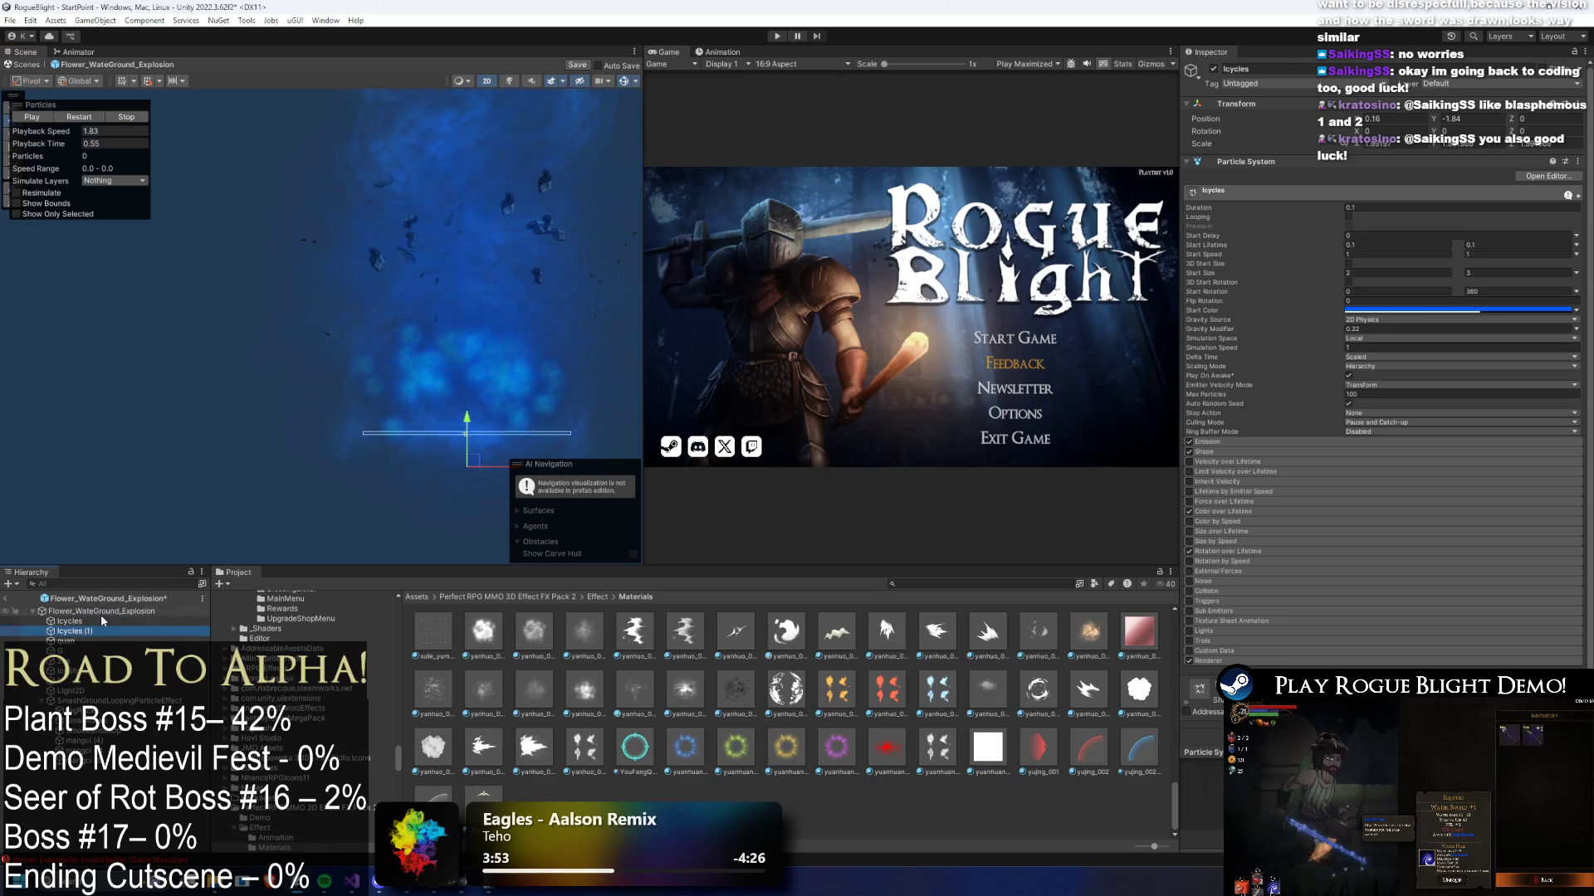
pyautogui.click(116, 700)
pyautogui.press('Down')
pyautogui.press('Down')
pyautogui.press('Down')
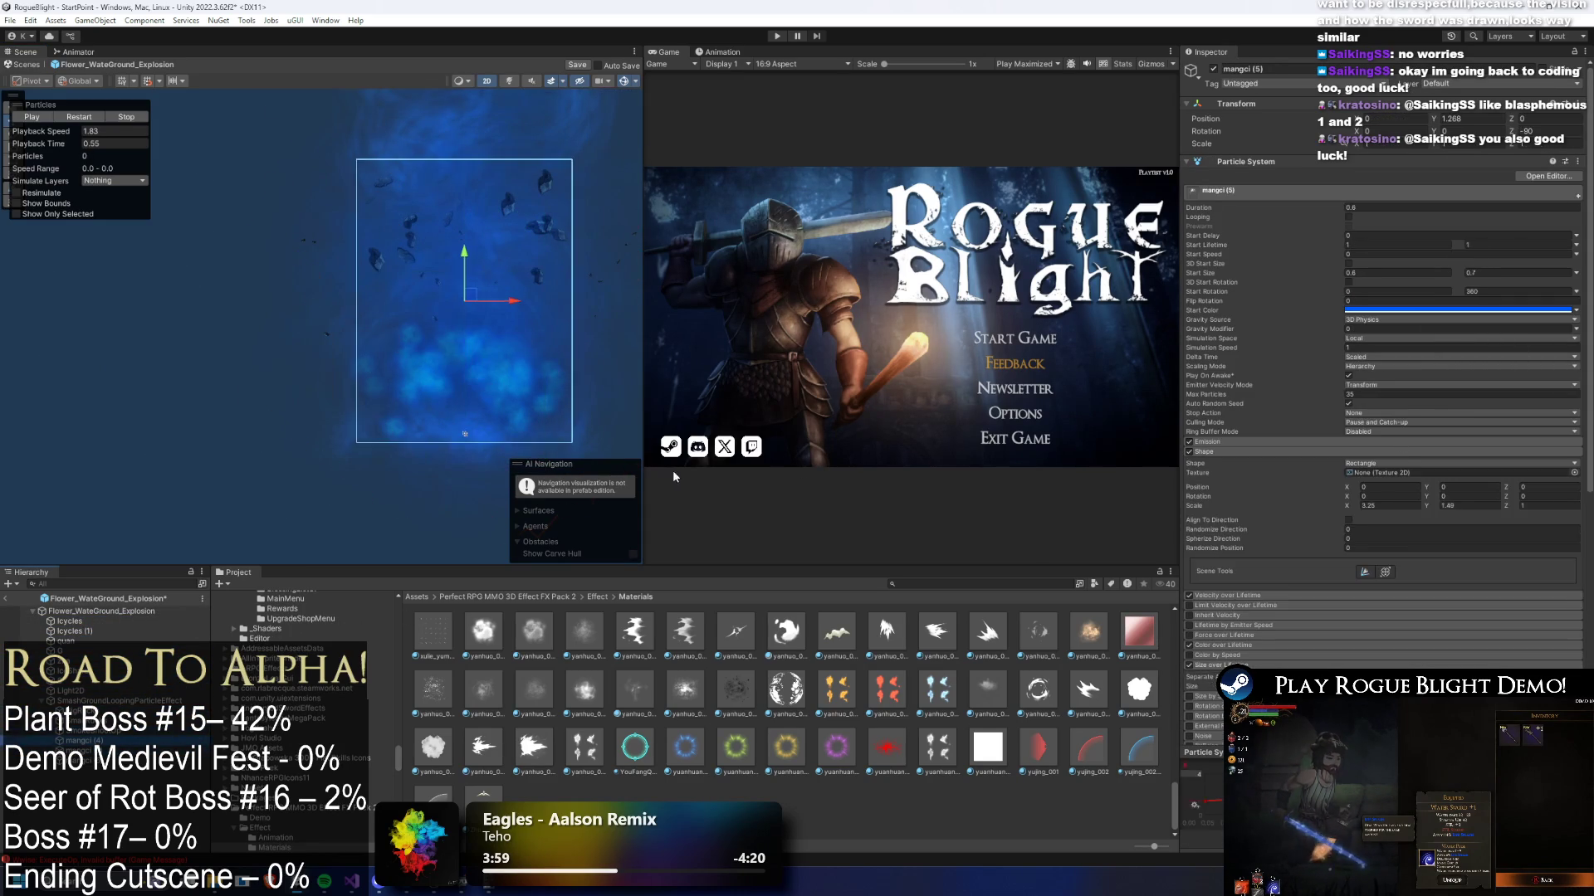
# - Show the AAA Projectiles Vol 1 Materials folder and select the S particle system
pyautogui.scroll(-3, 1368, 386)
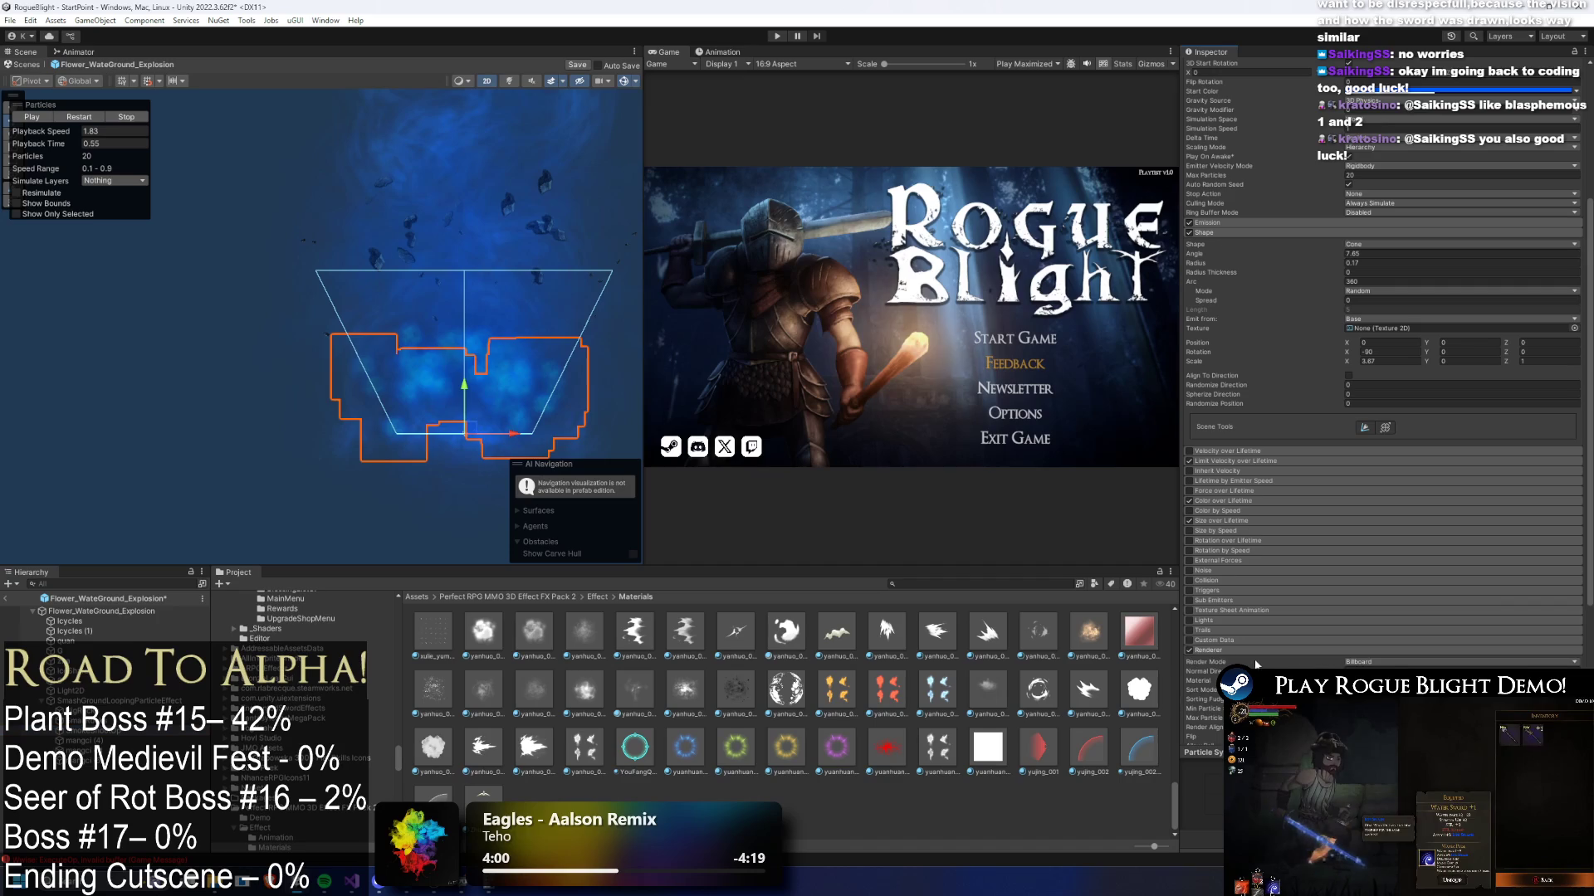
pyautogui.click(267, 768)
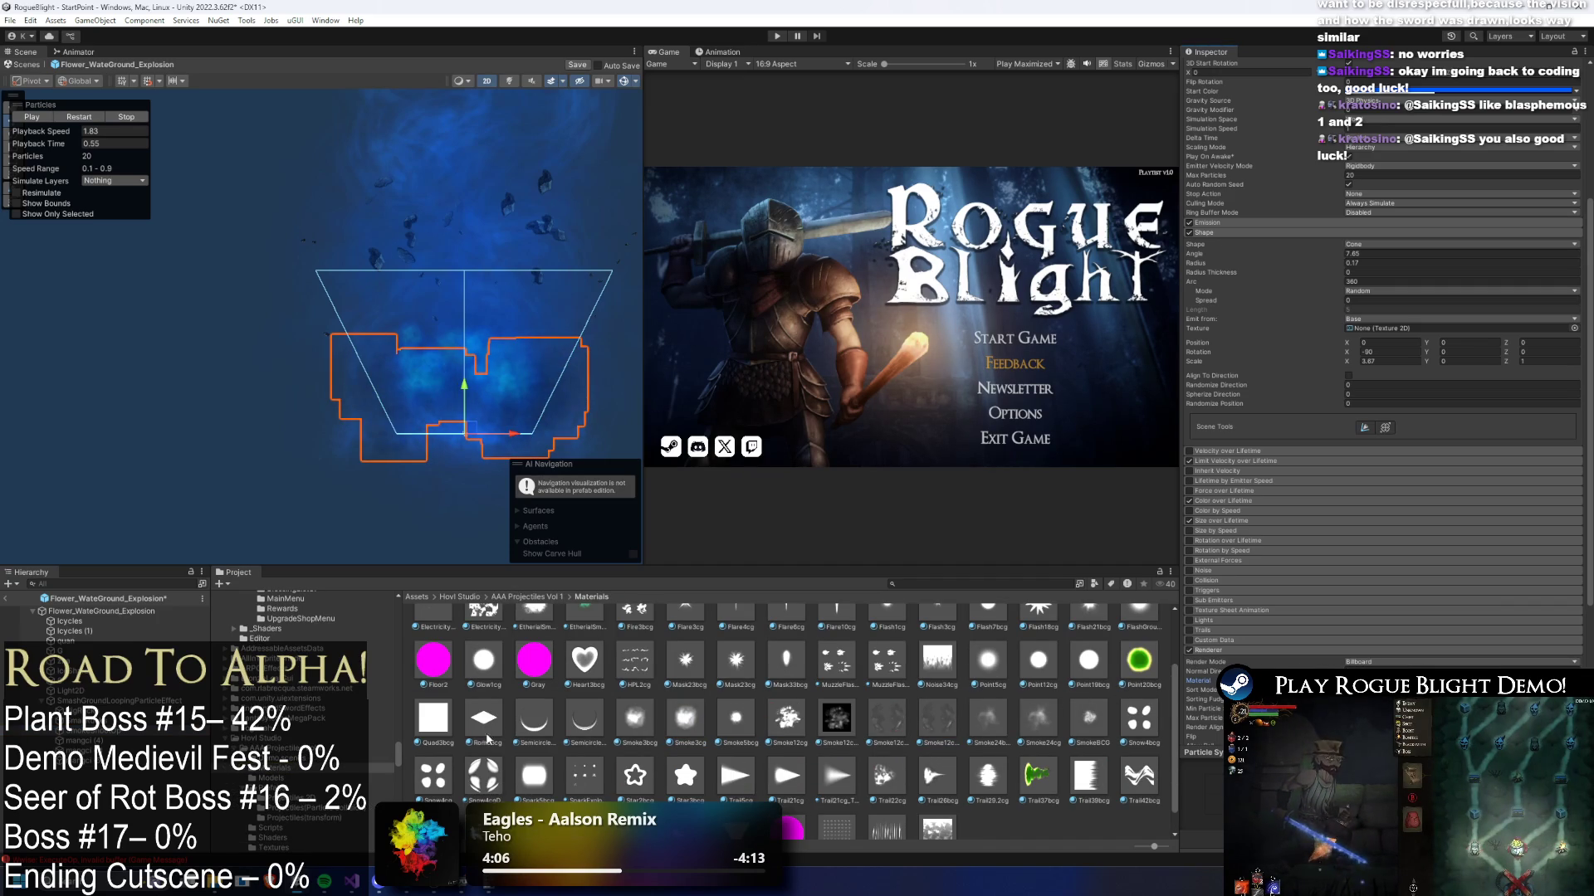
pyautogui.scroll(-1, 479, 738)
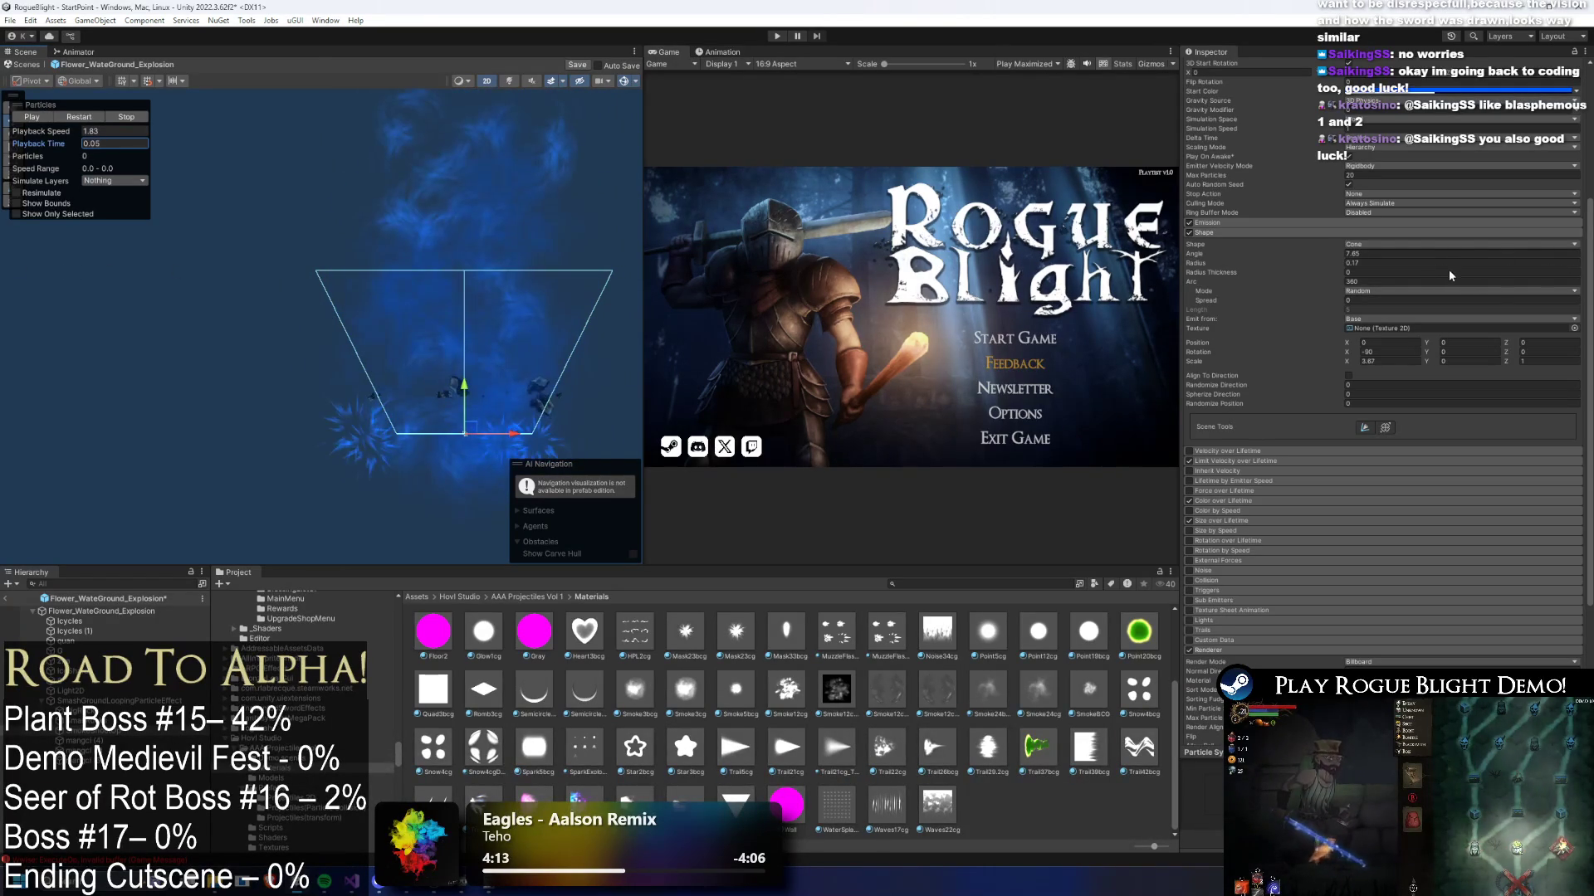
pyautogui.click(93, 685)
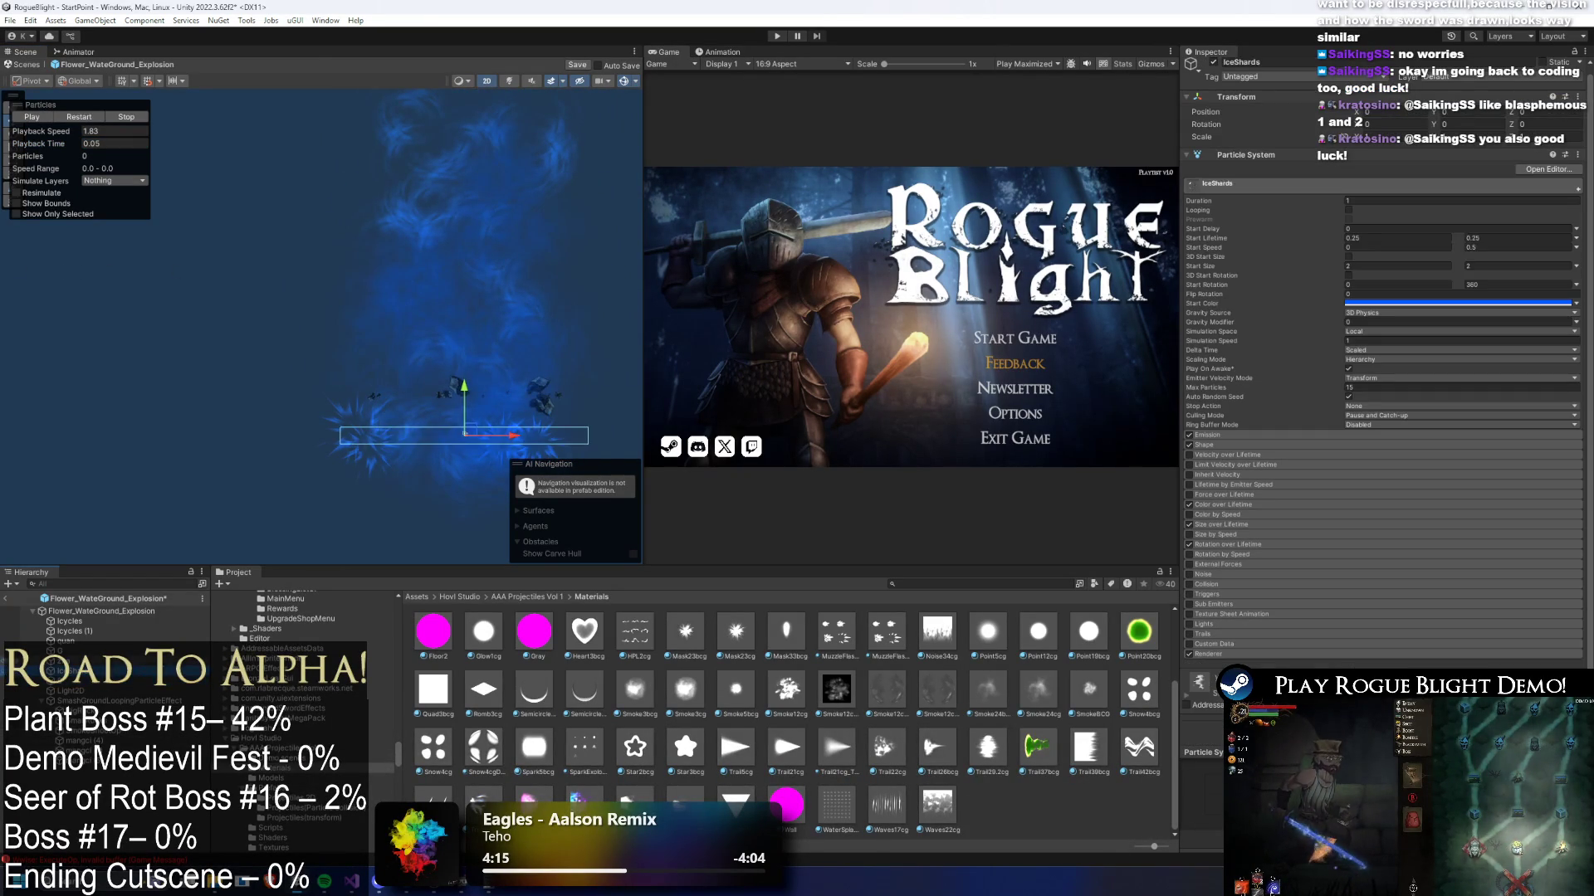
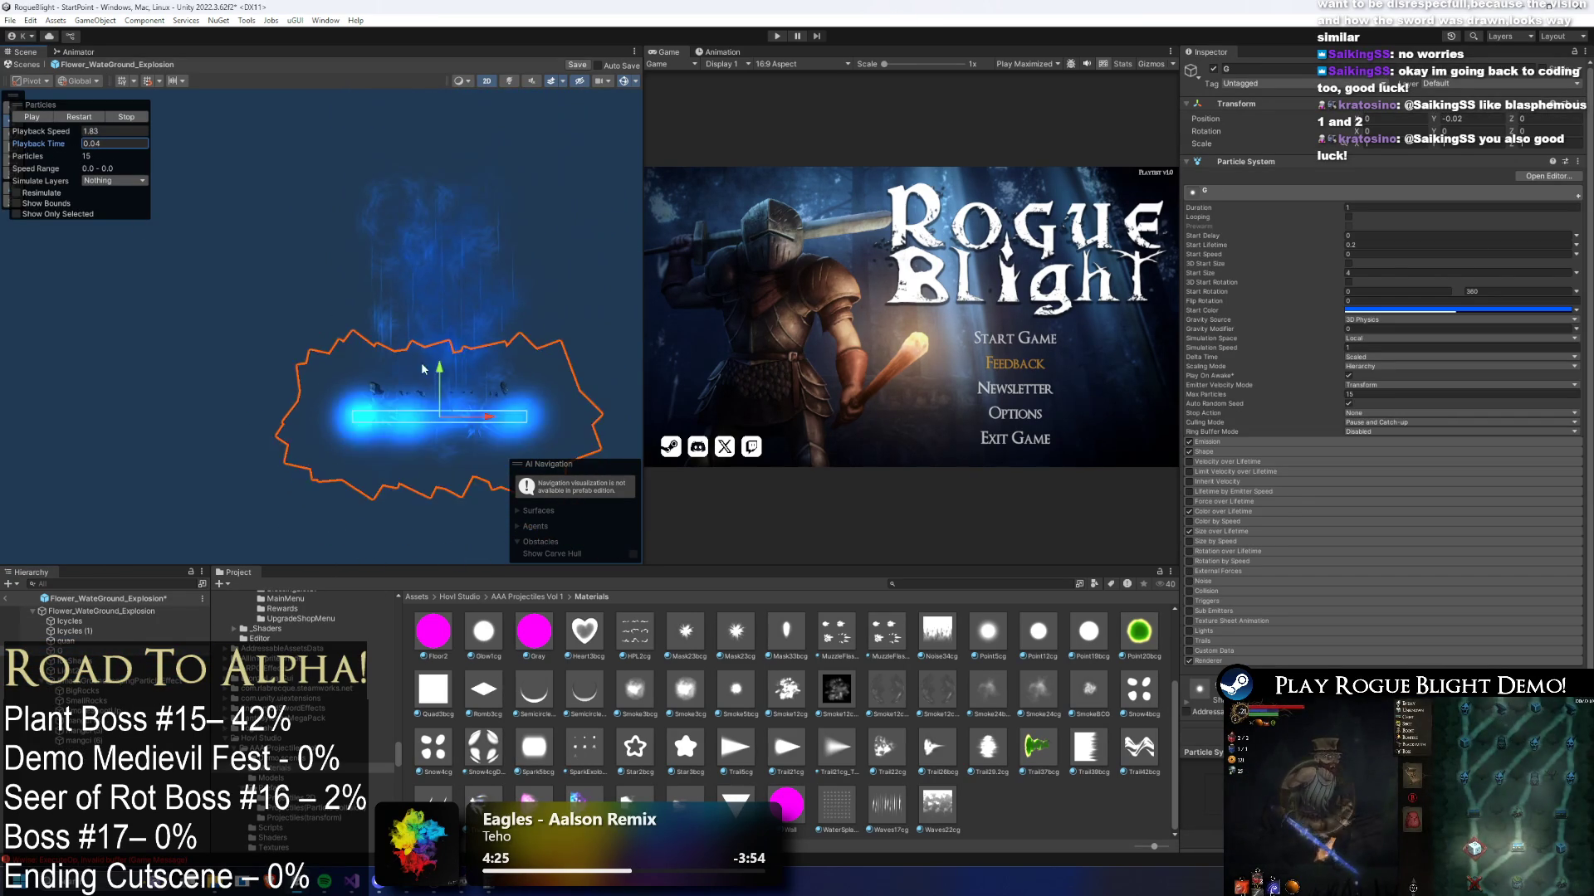
# - Try a narrower emitter box shape (31.27) while scrubbing the explosion preview
pyautogui.click(1233, 453)
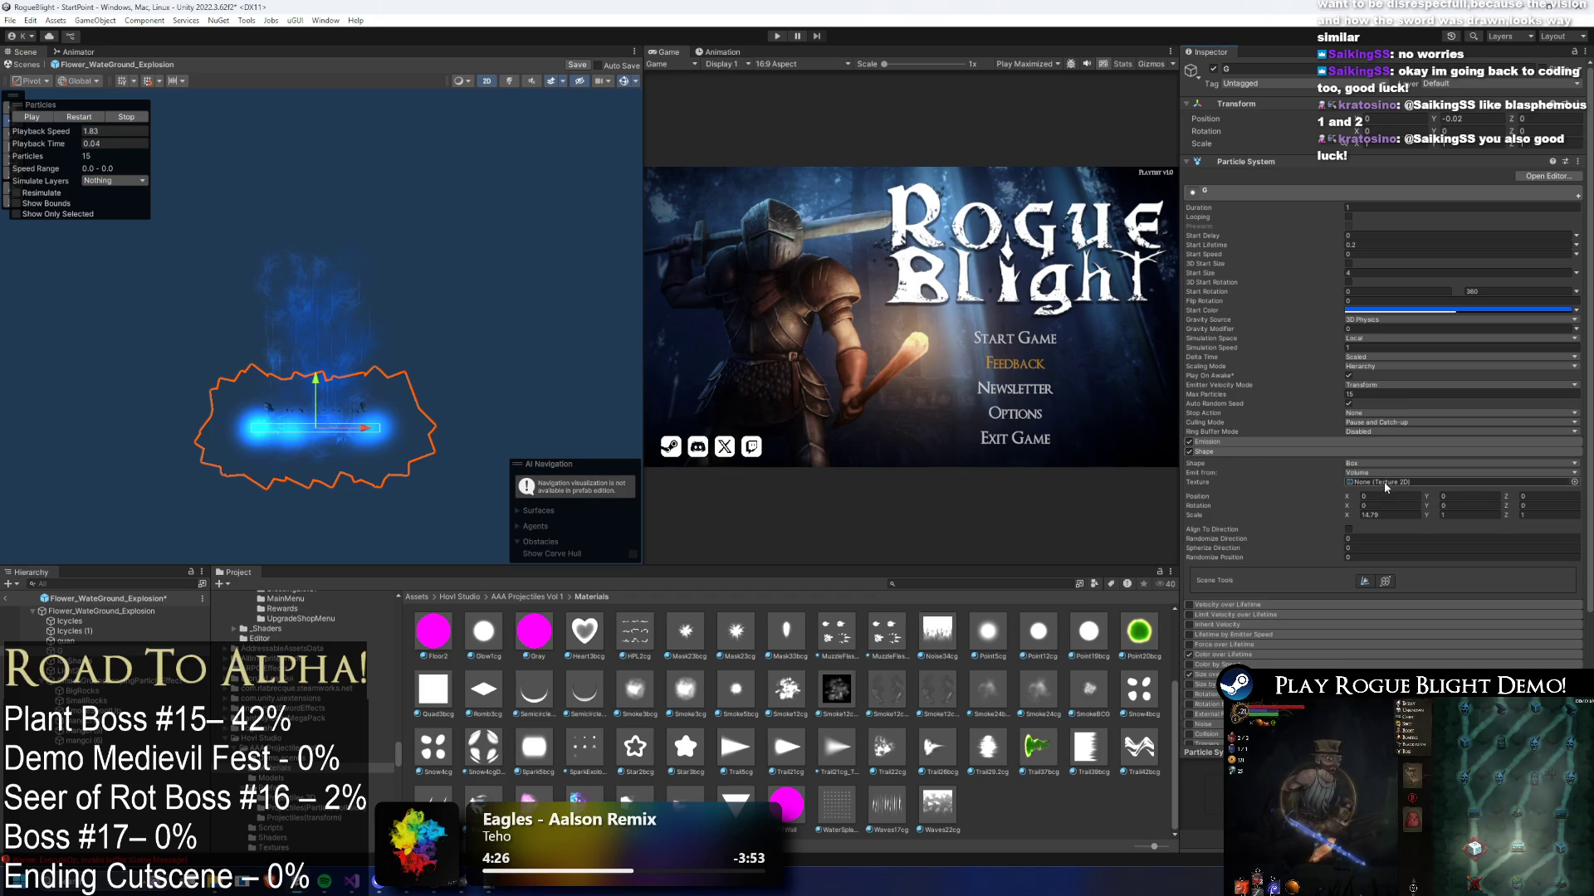
pyautogui.write('31.27')
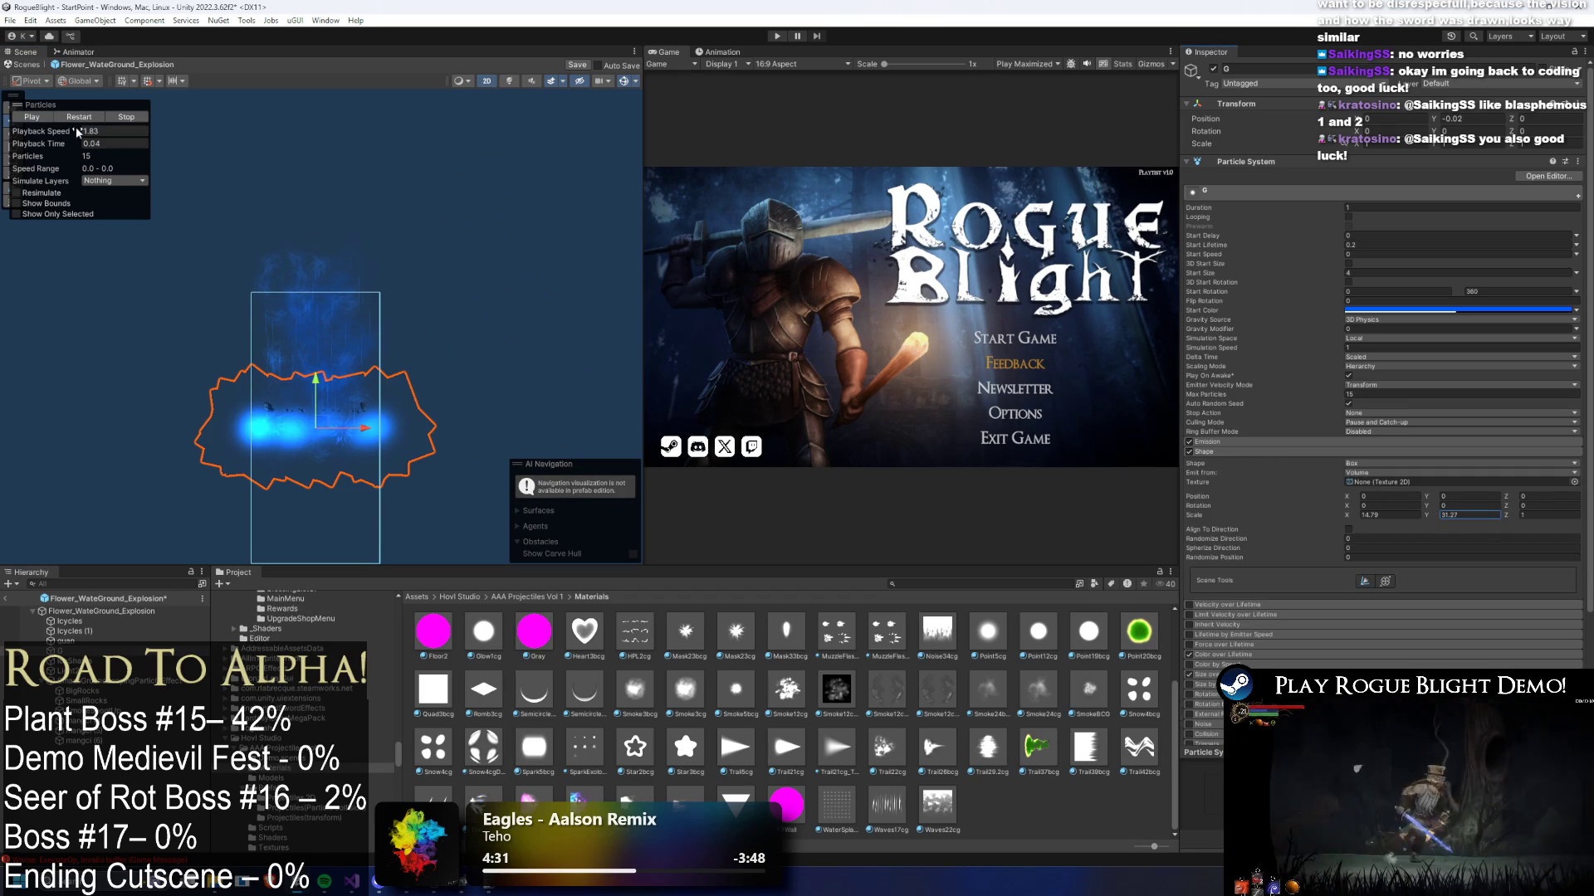
pyautogui.click(46, 143)
pyautogui.moveTo(46, 144); pyautogui.dragTo(53, 144)
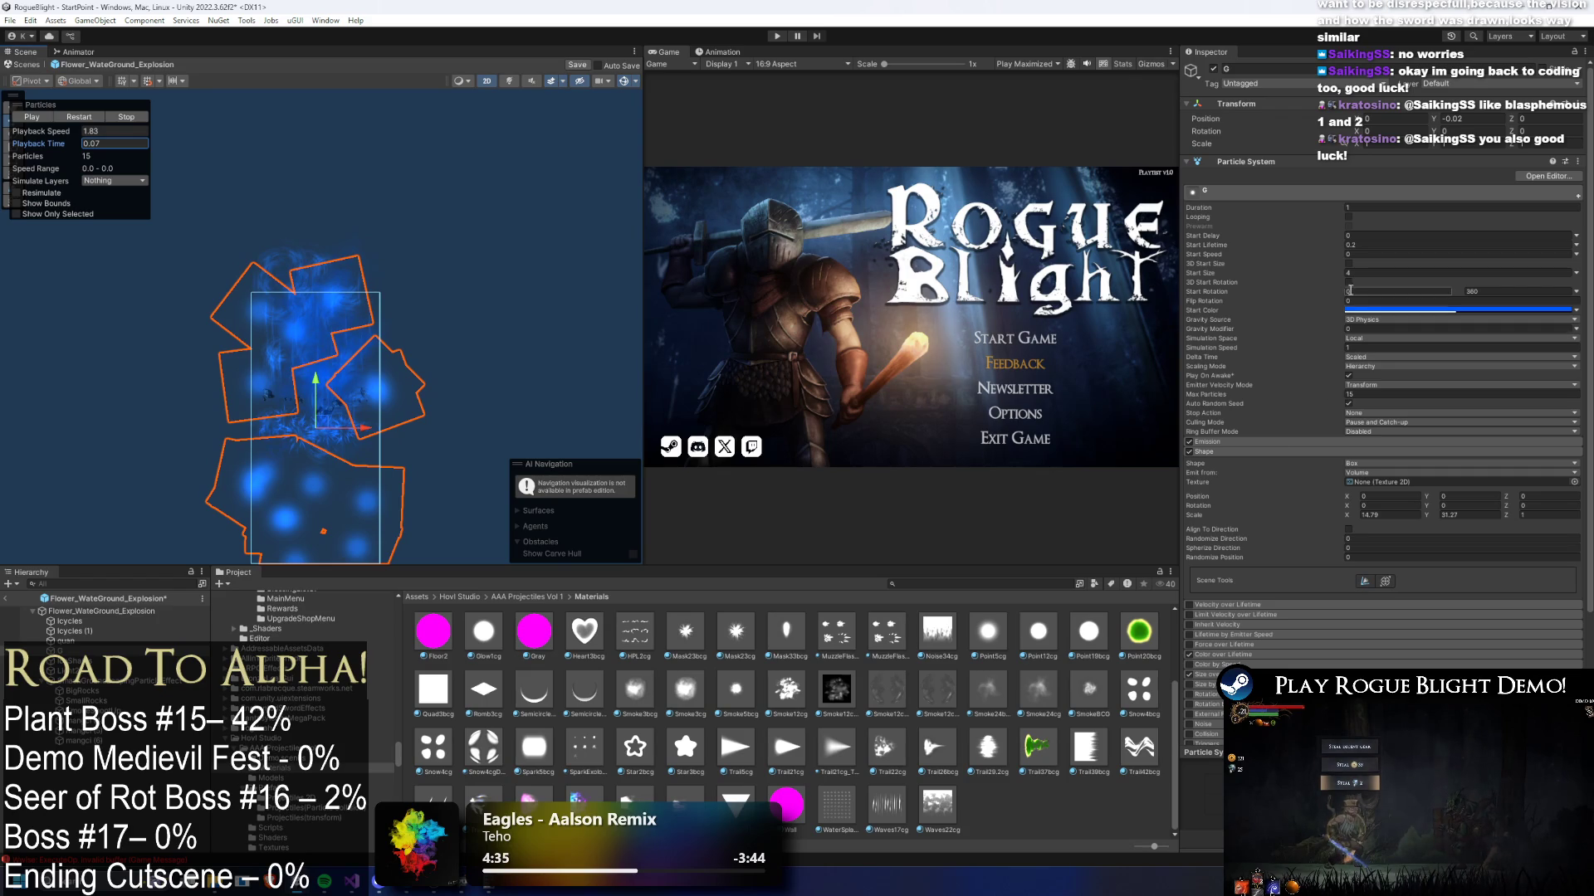
pyautogui.moveTo(1348, 518); pyautogui.dragTo(1324, 518)
# - Test a burst count of 25 and a shorter emitter box, then undo the experiment
pyautogui.click(1309, 443)
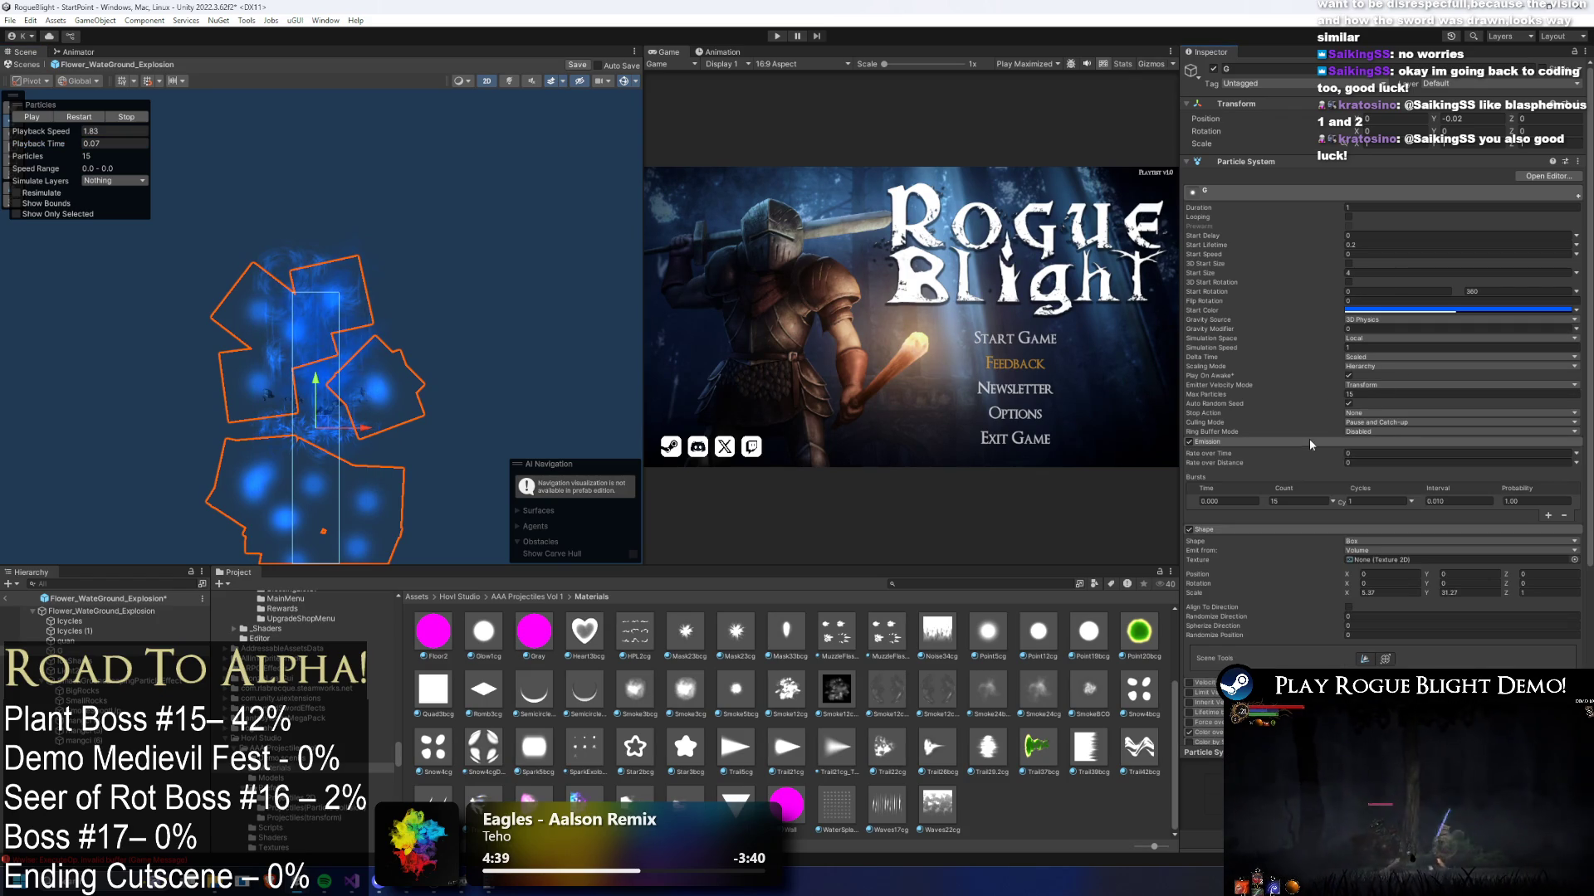
pyautogui.click(1314, 498)
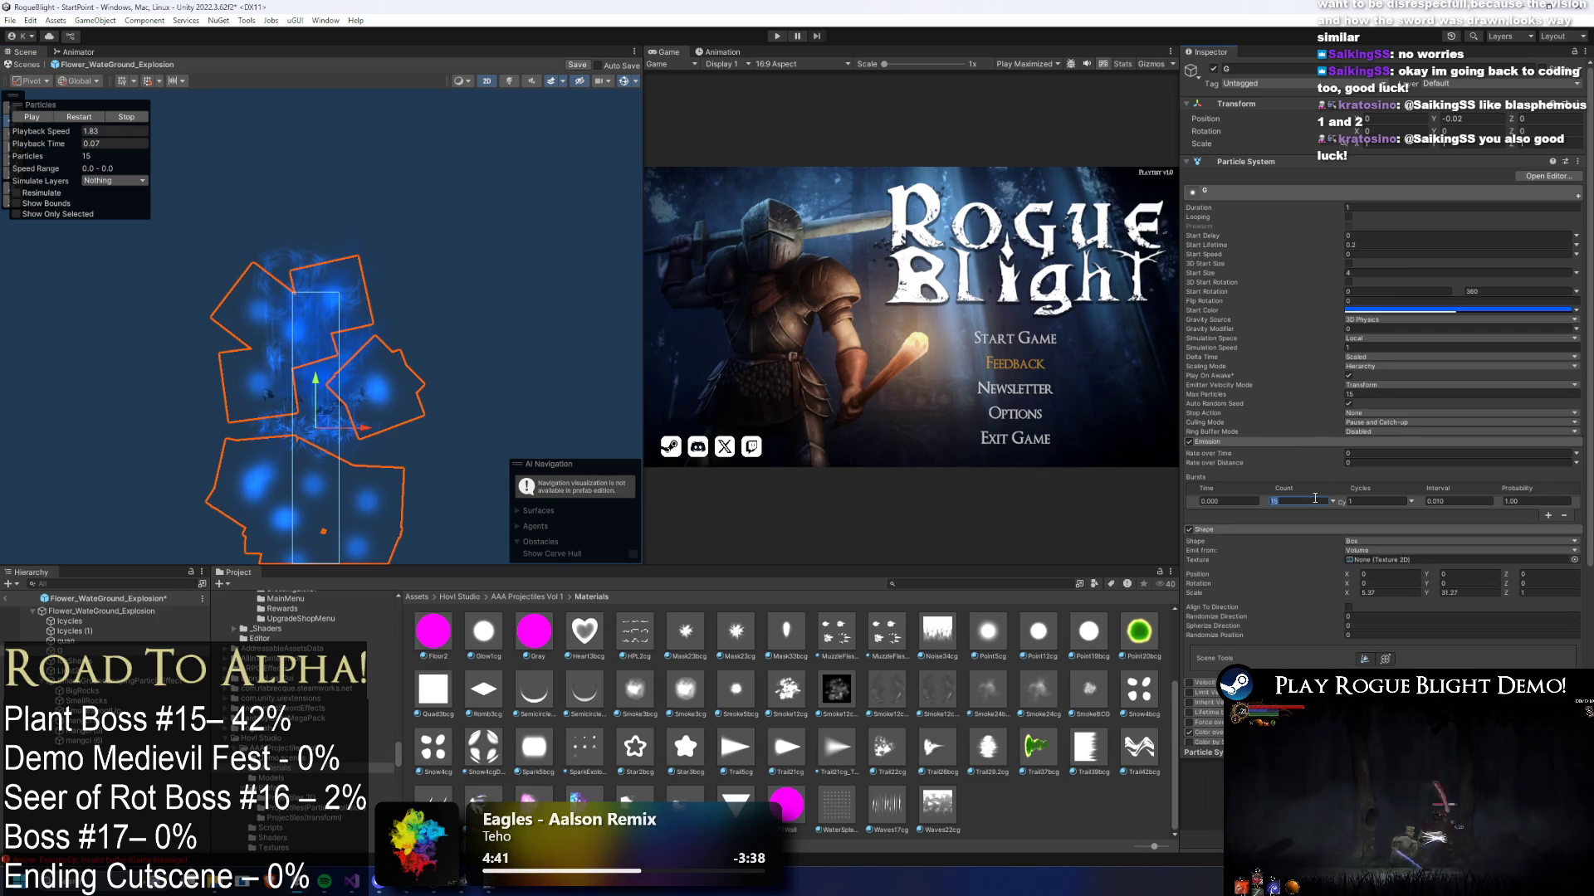
pyautogui.click(1367, 395)
pyautogui.click(1289, 498)
pyautogui.write('25')
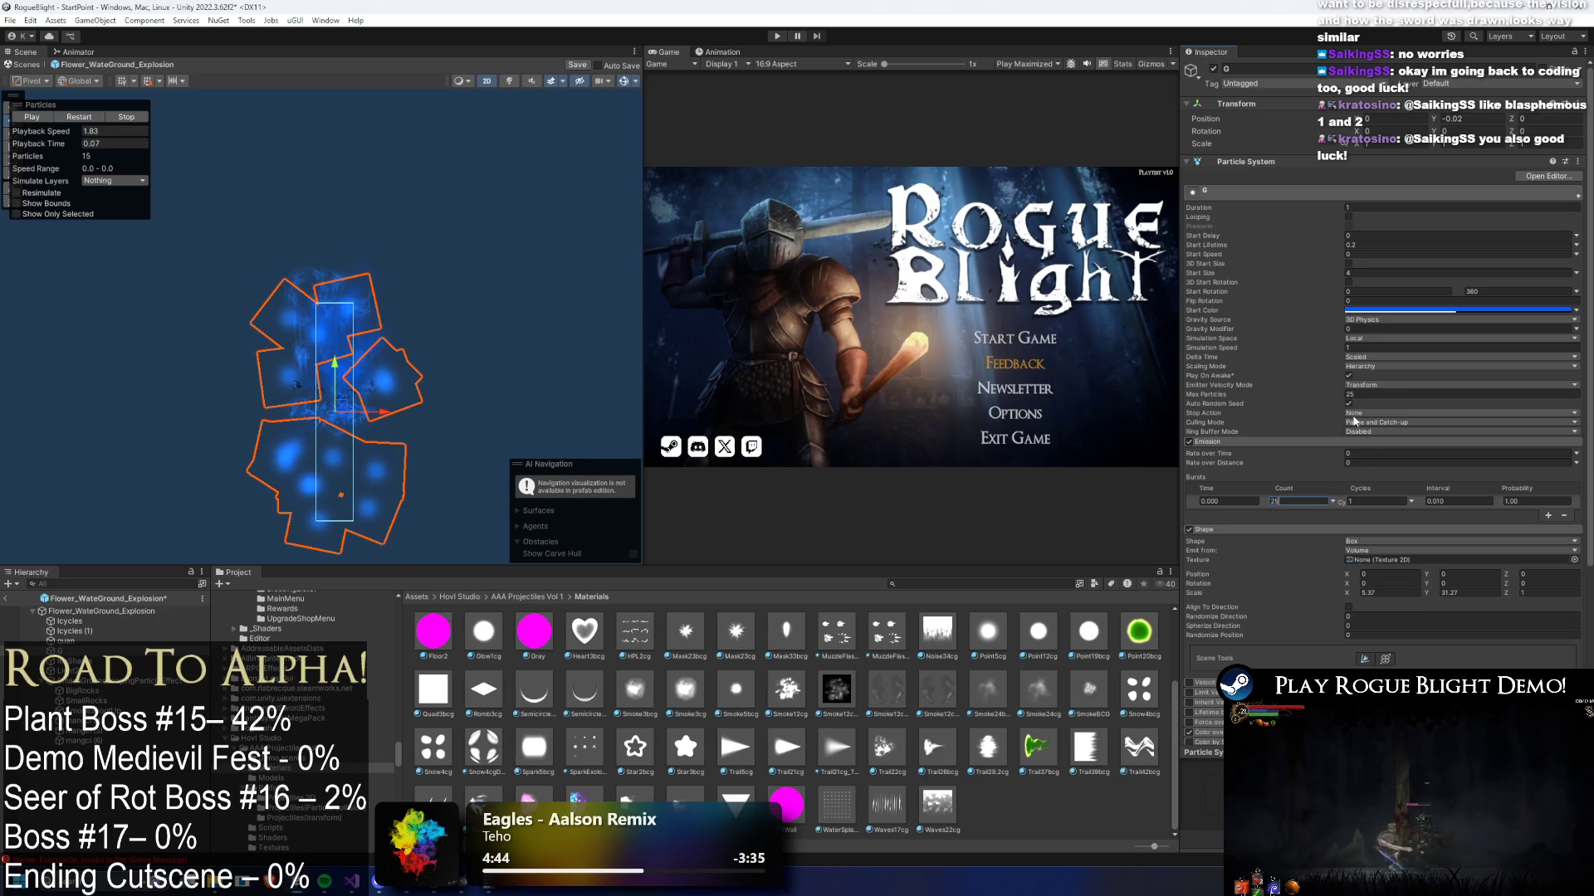
pyautogui.moveTo(1431, 594); pyautogui.dragTo(1338, 588)
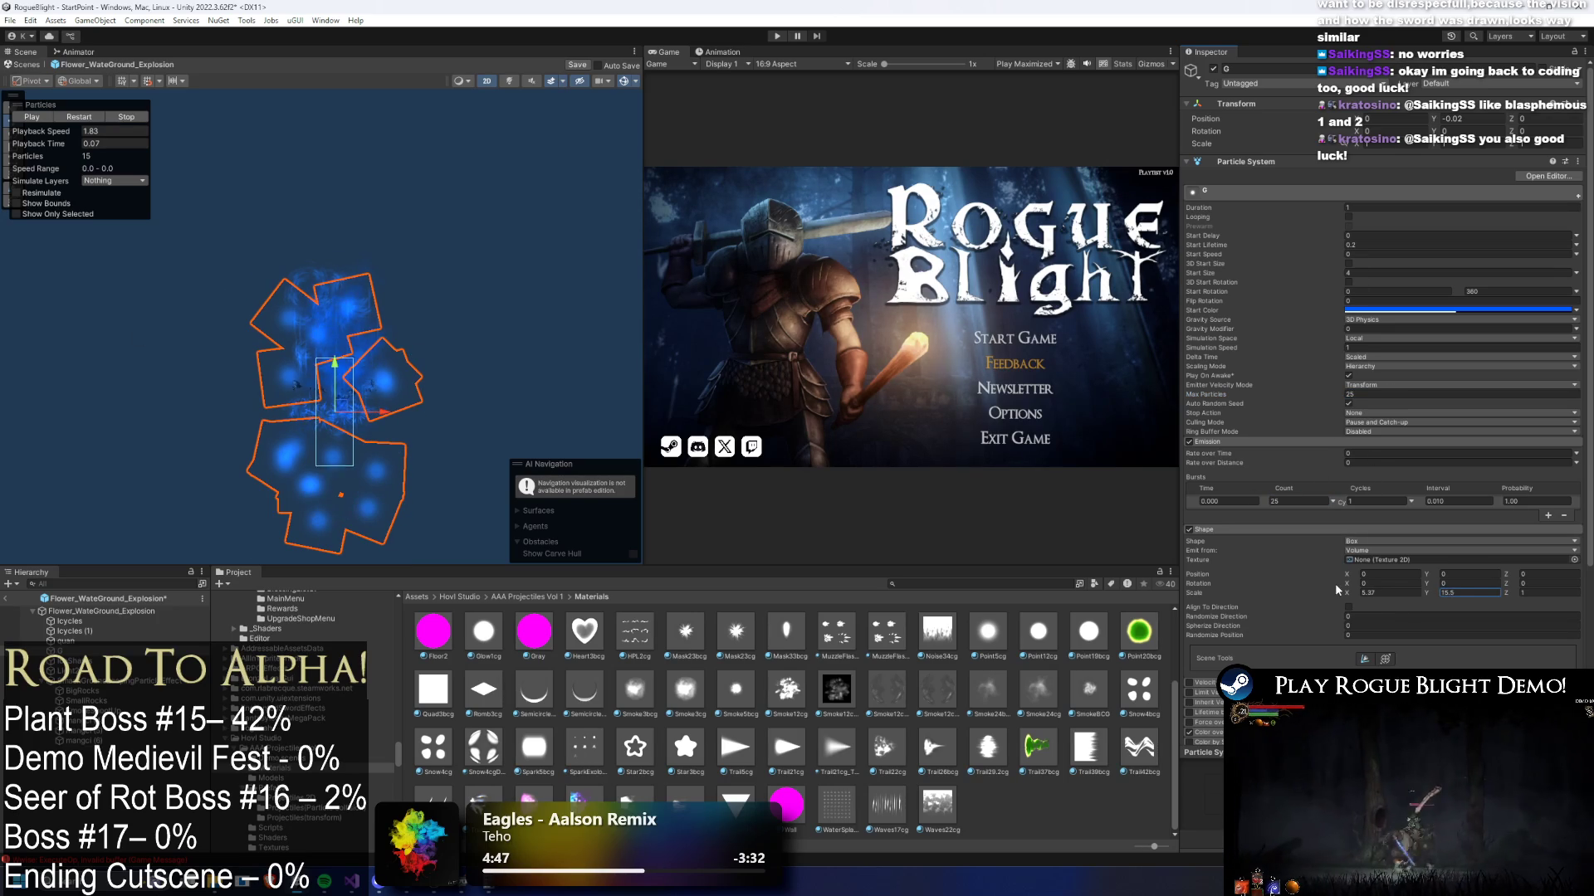
pyautogui.moveTo(33, 144); pyautogui.dragTo(325, 321)
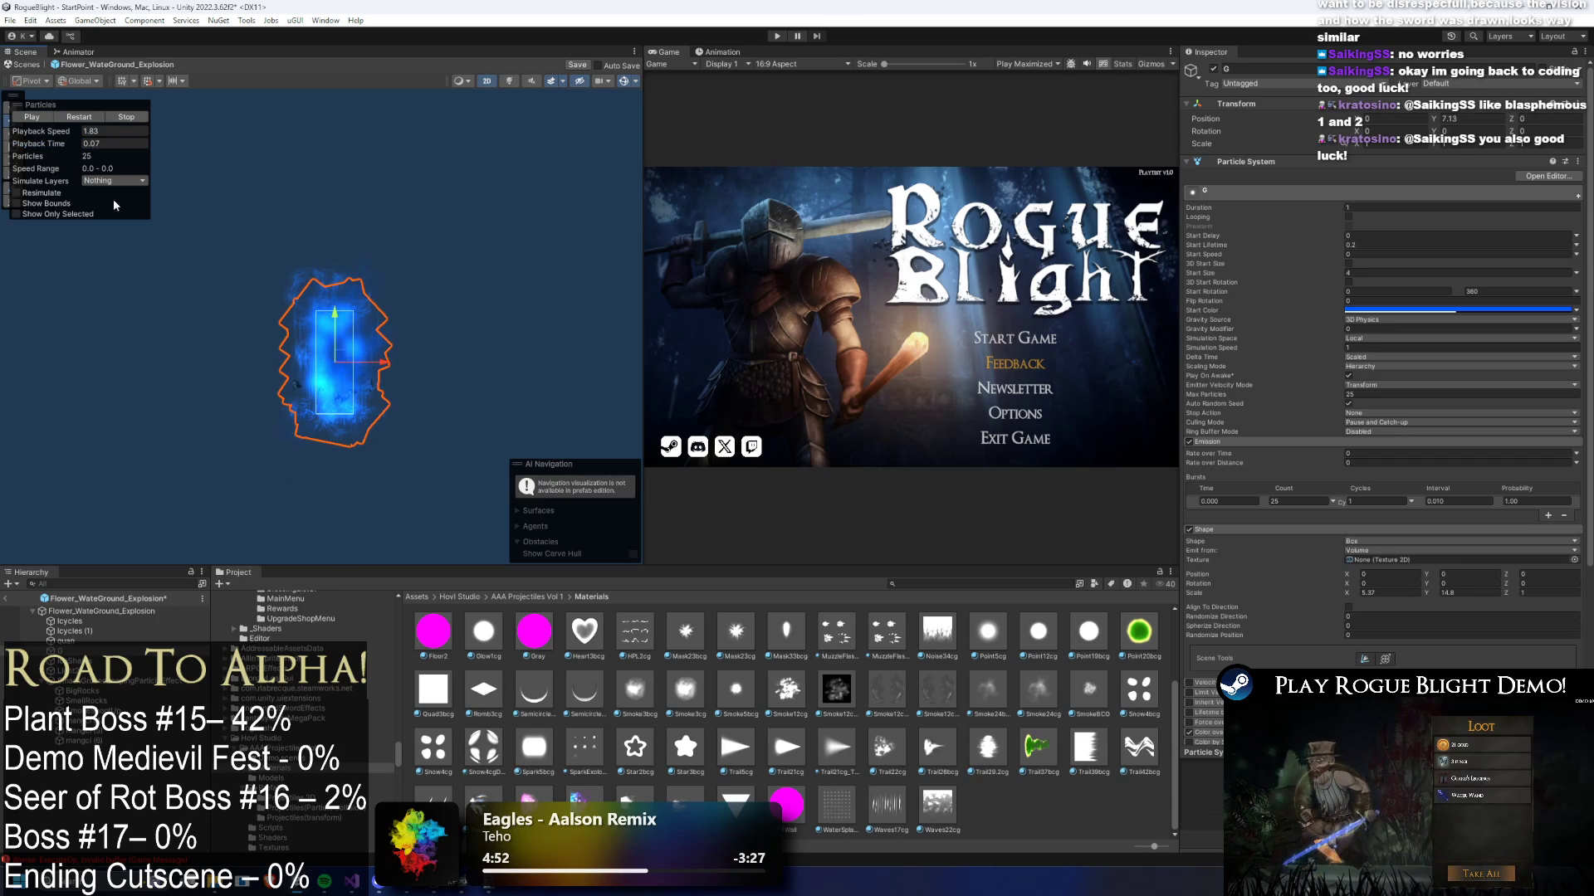
pyautogui.moveTo(86, 152)
pyautogui.mouseDown()
pyautogui.moveTo(17, 149)
pyautogui.moveTo(1581, 162)
pyautogui.moveTo(16, 162)
pyautogui.mouseUp()
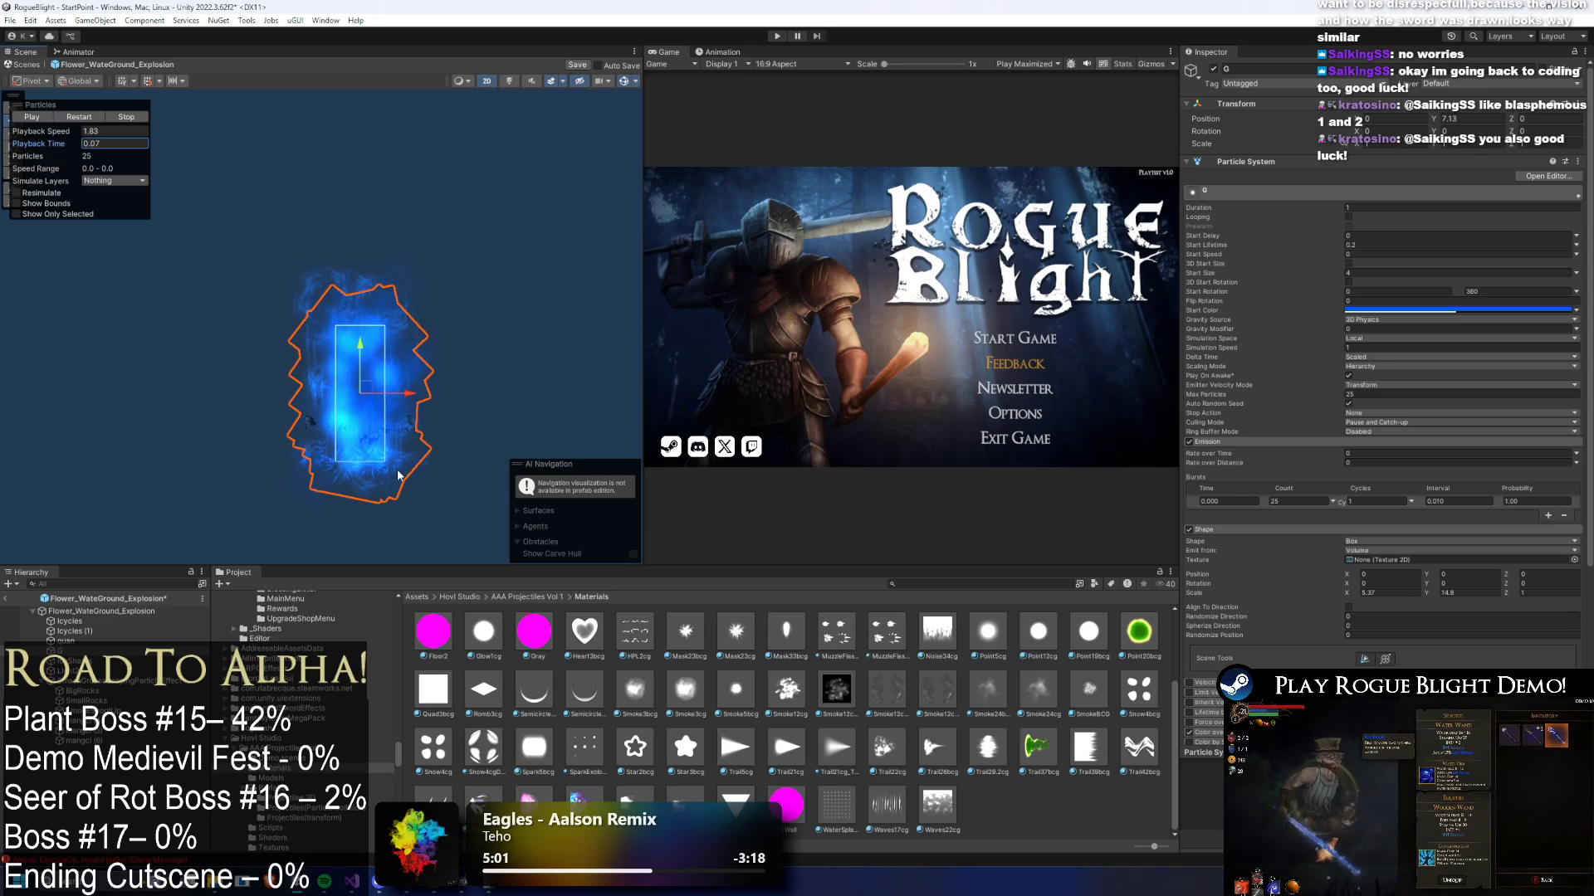
pyautogui.hotkey('ctrl', 'z')
pyautogui.hotkey('ctrl', 'z')
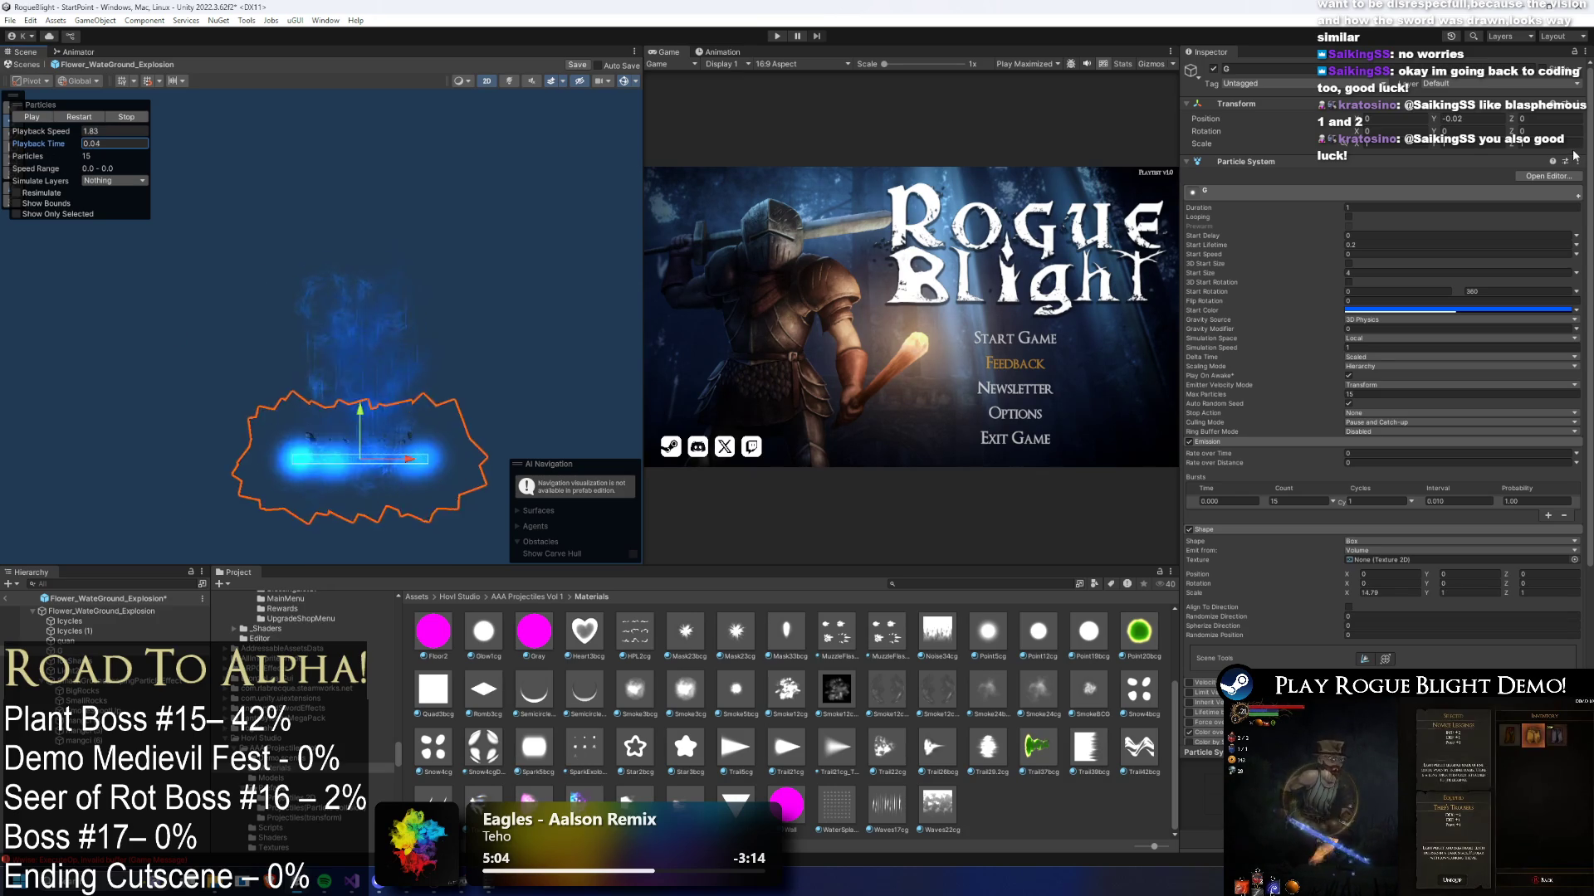
# - Raise the Icycles (1) layer higher above the ground burst
pyautogui.scroll(1, 368, 450)
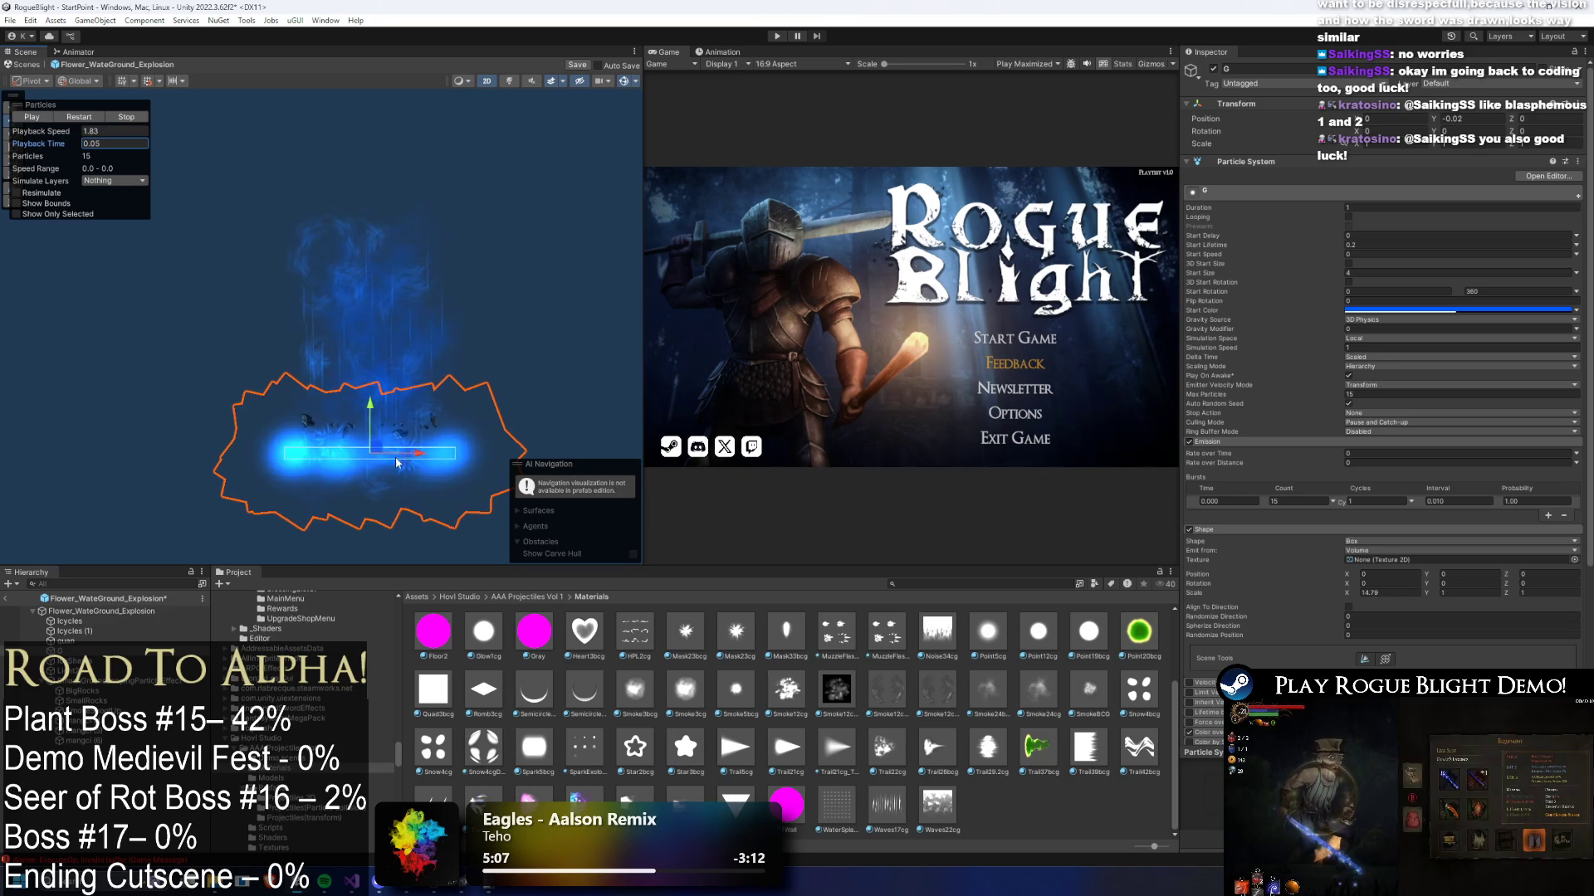
pyautogui.scroll(1, 426, 455)
pyautogui.click(73, 631)
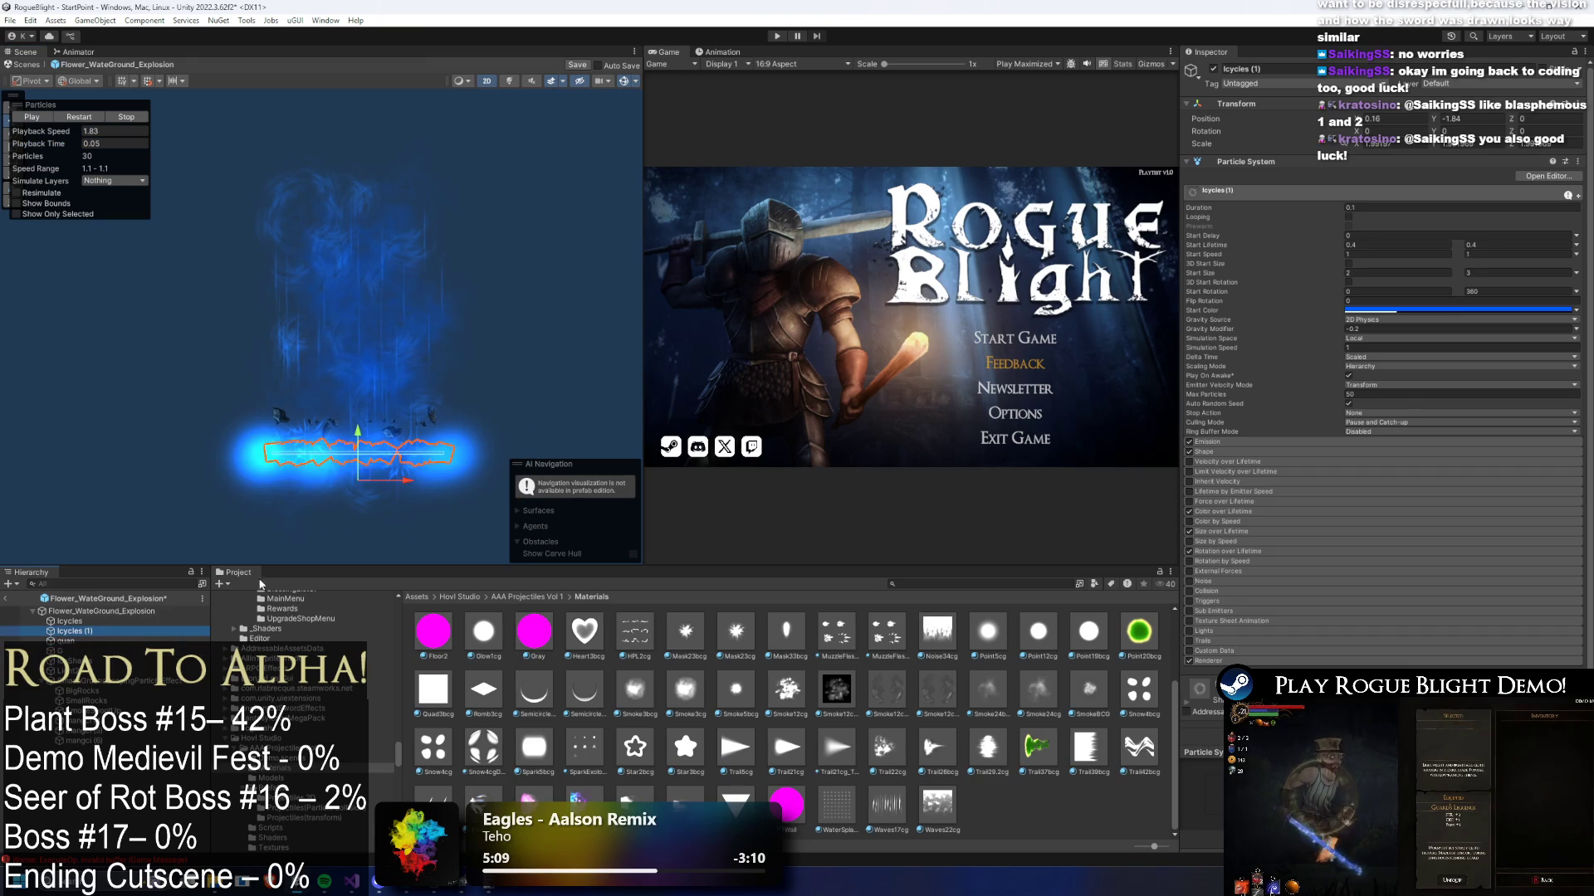
pyautogui.moveTo(357, 432); pyautogui.dragTo(358, 362)
pyautogui.scroll(3, 360, 373)
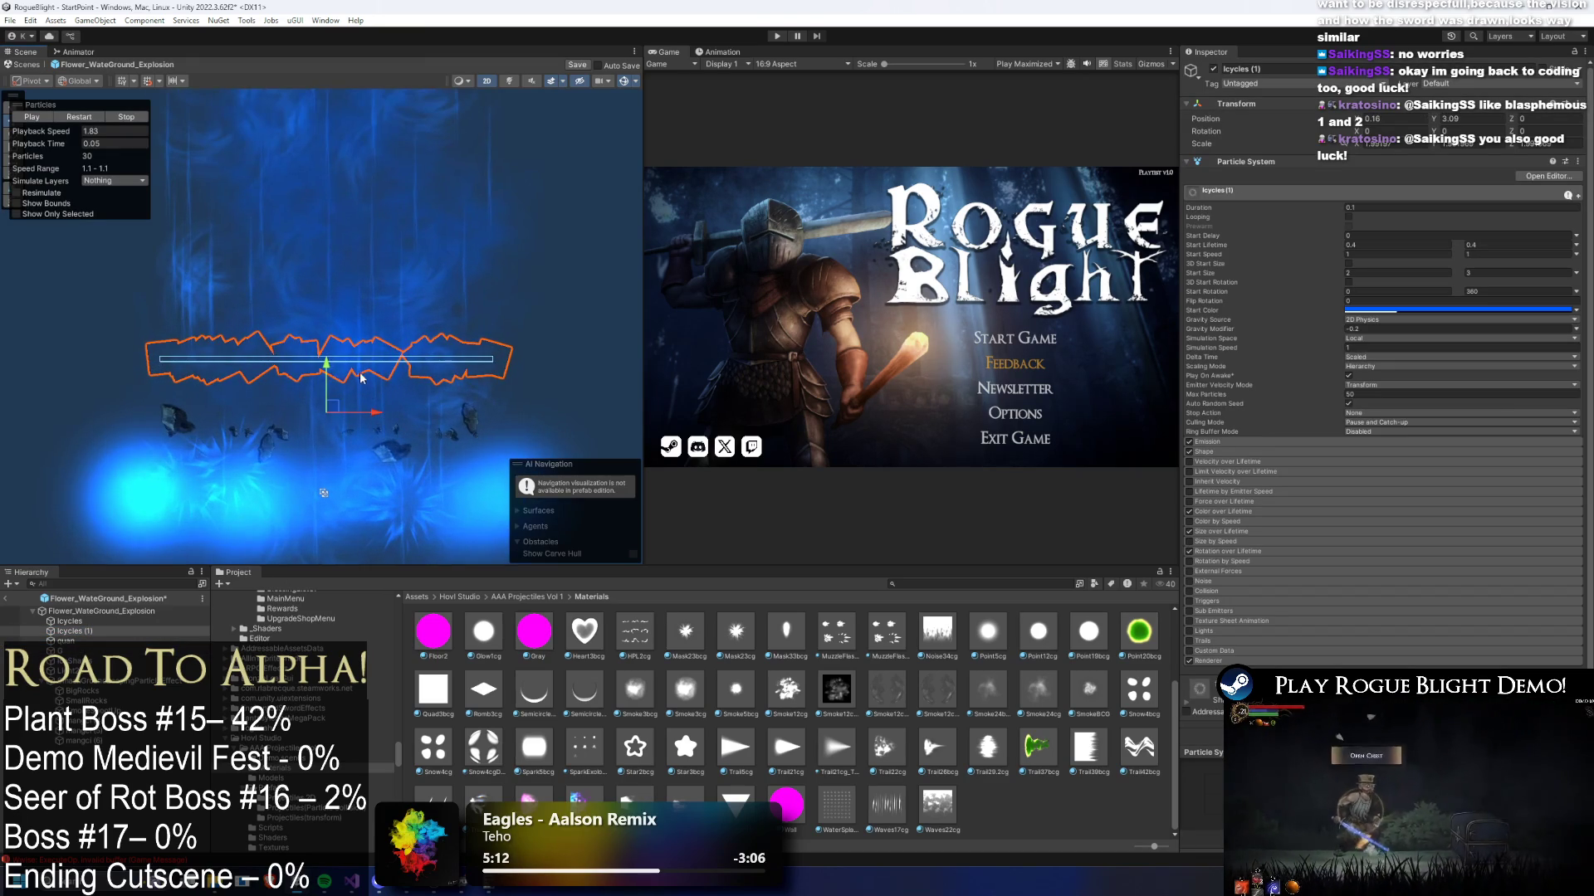
# - Preview the Icycles layer and ping its renderer material in the project assets
pyautogui.click(69, 621)
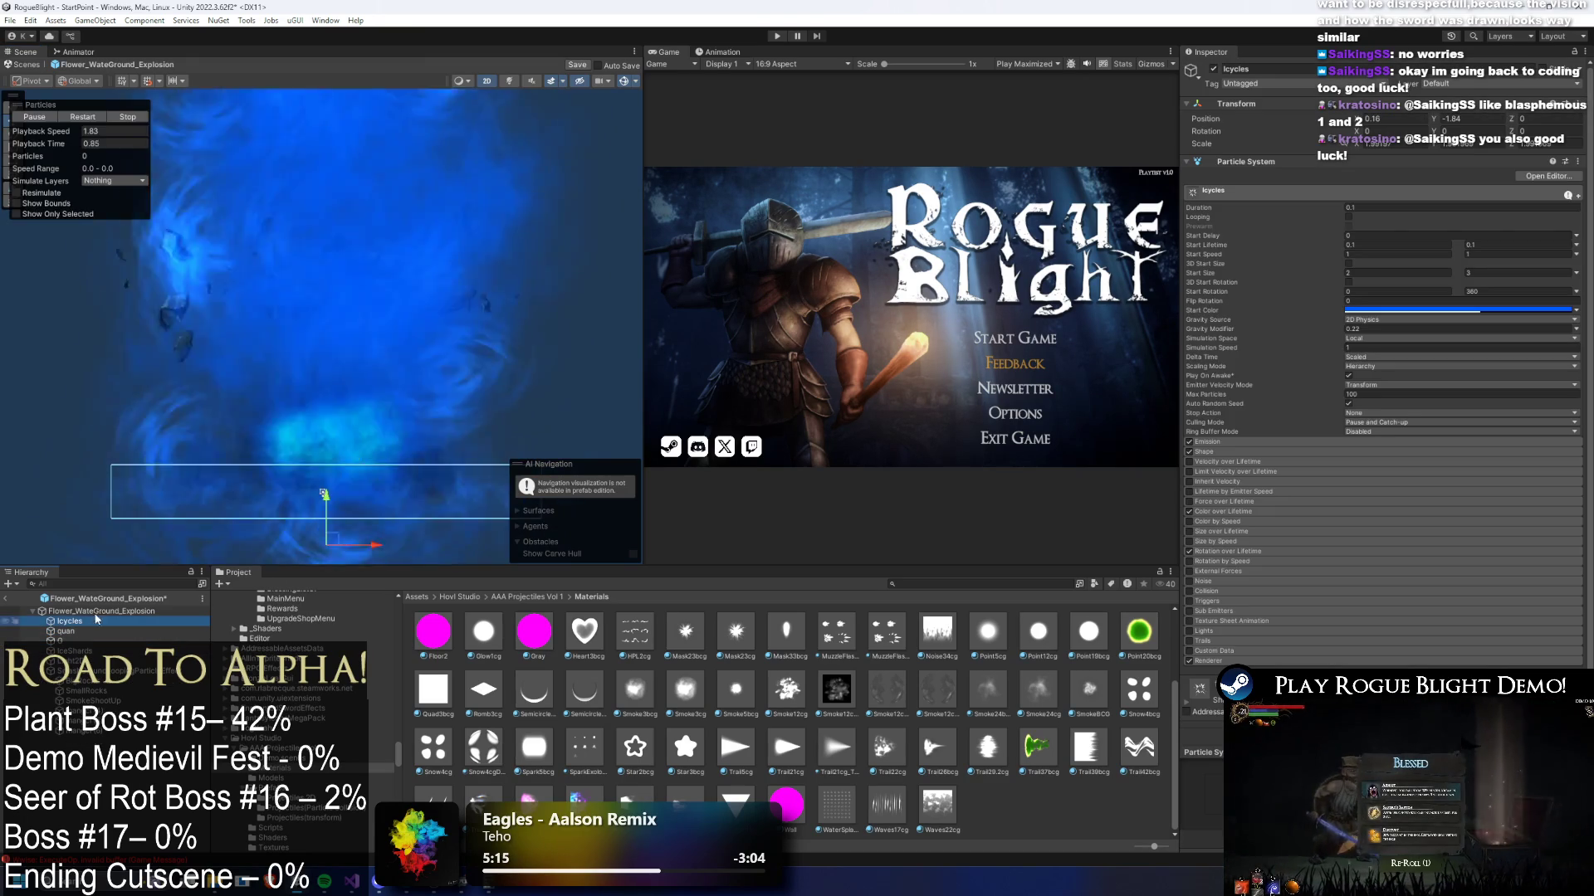
pyautogui.moveTo(60, 139); pyautogui.dragTo(64, 160)
pyautogui.click(378, 398)
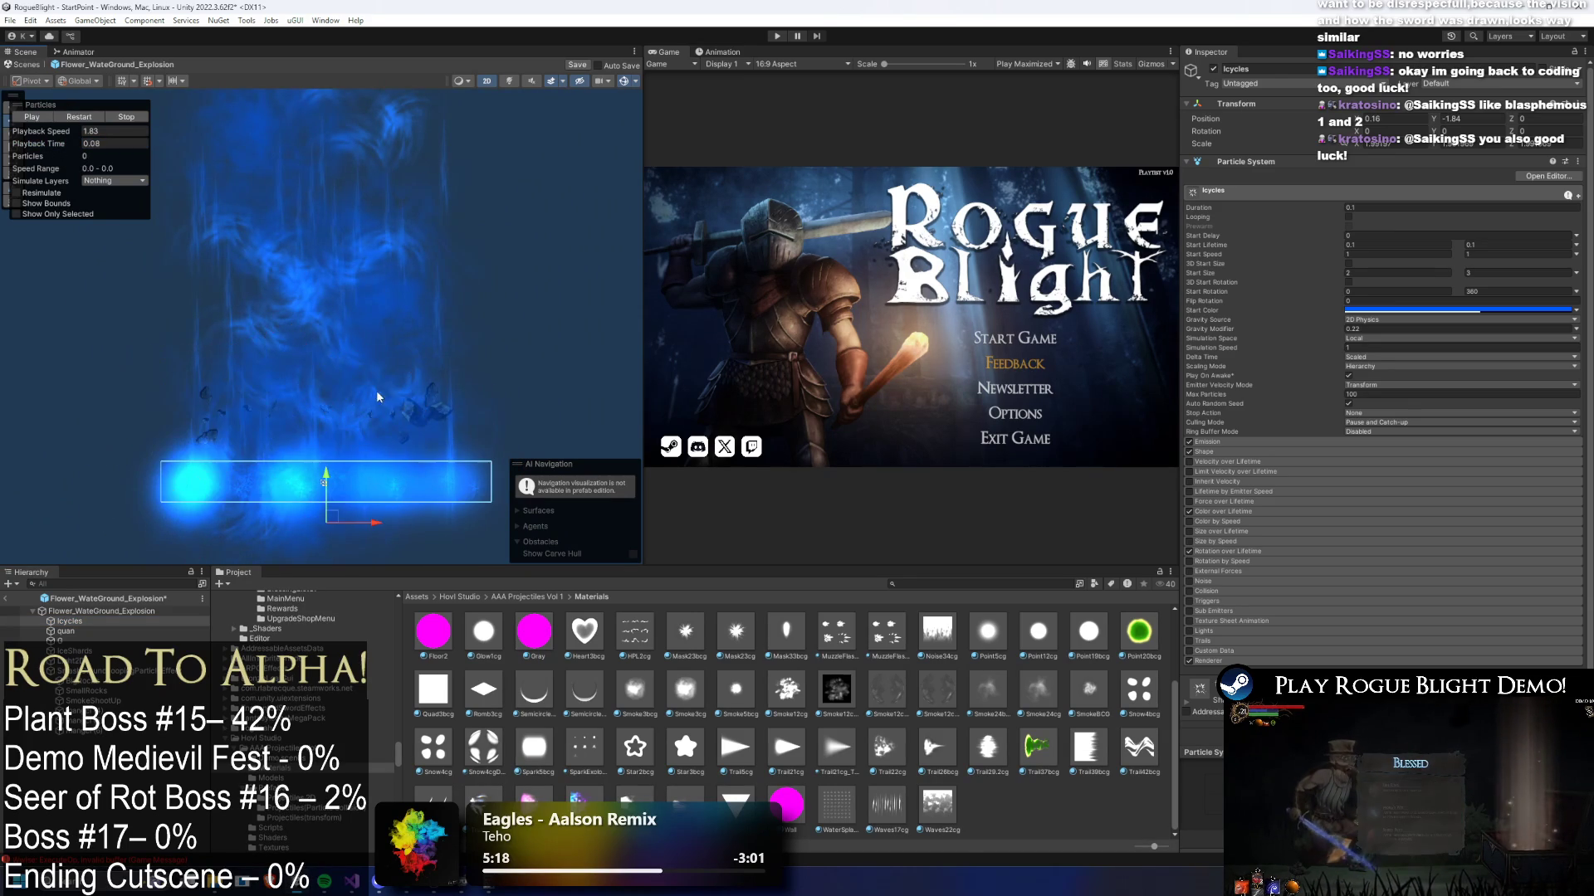
pyautogui.click(1208, 662)
pyautogui.click(1411, 690)
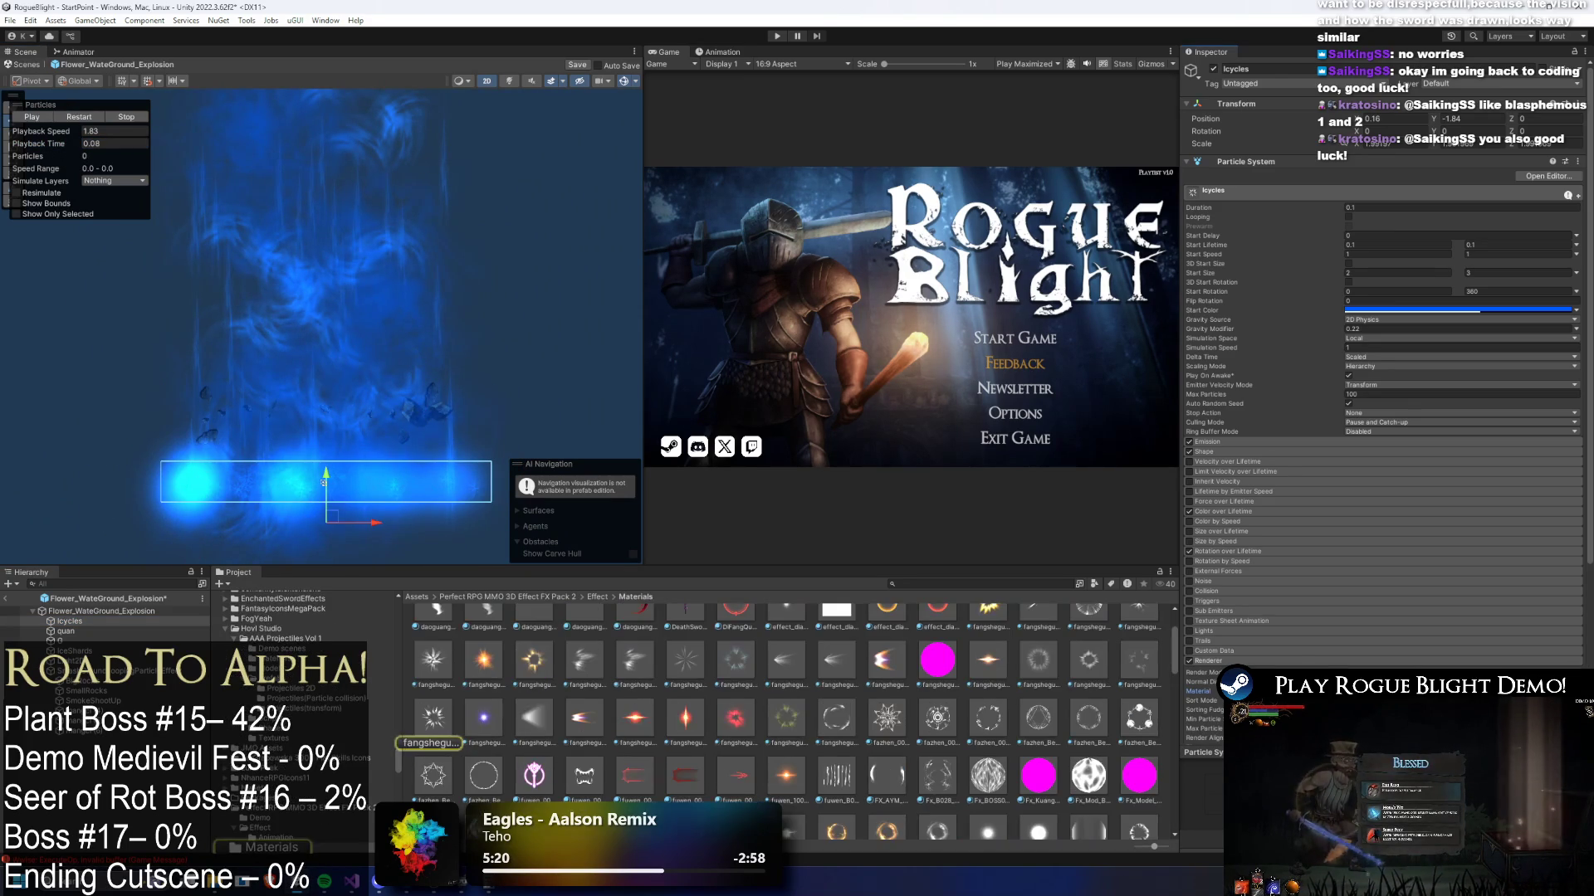
pyautogui.scroll(-3, 647, 653)
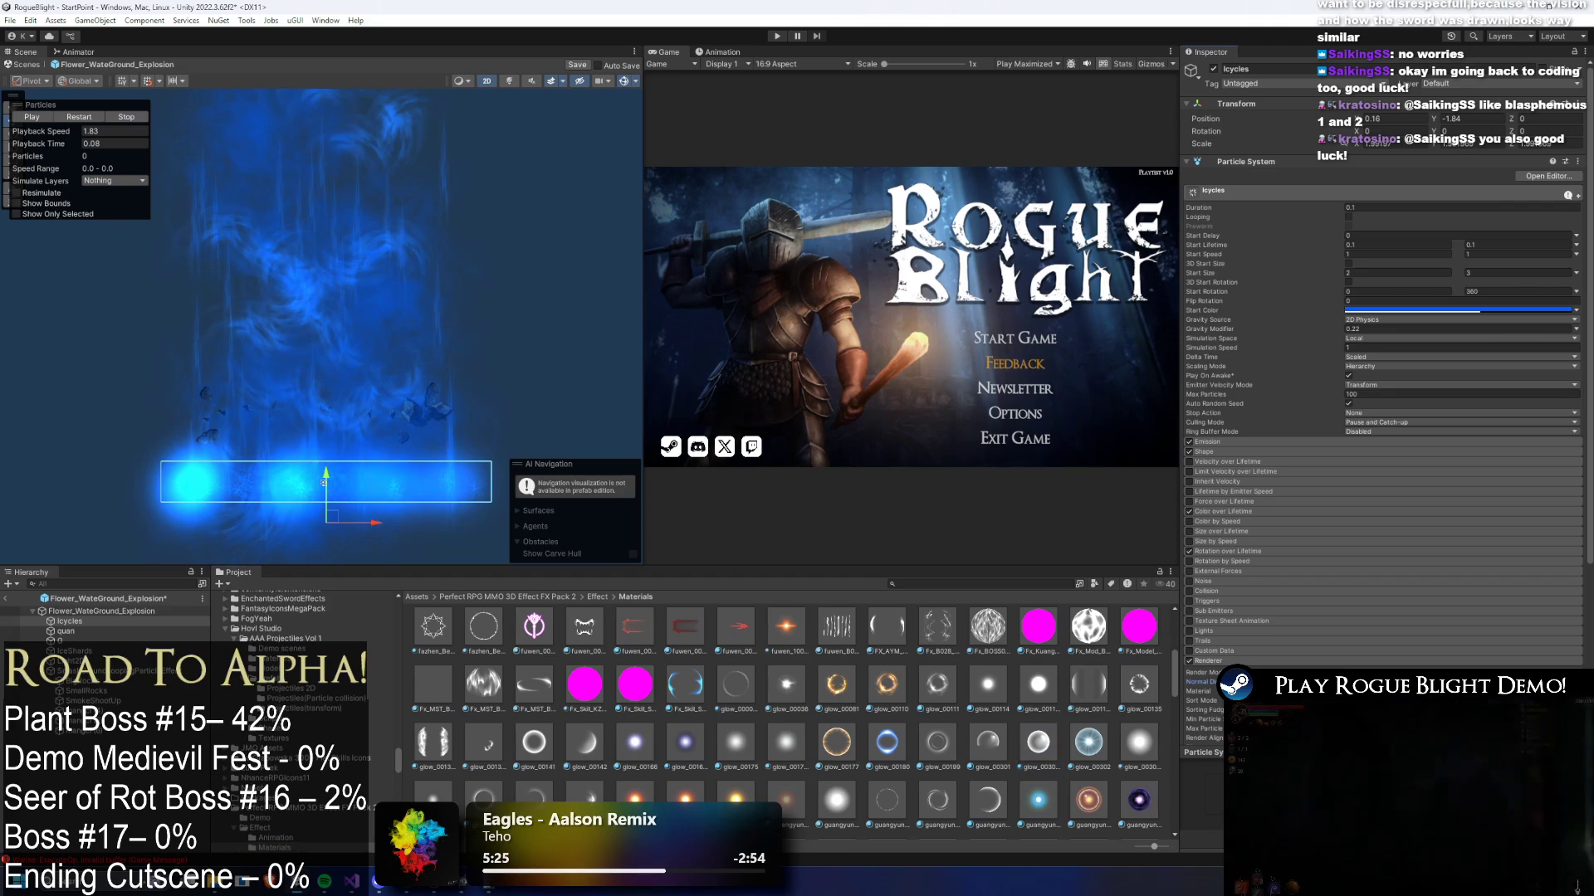
pyautogui.moveTo(70, 145); pyautogui.dragTo(67, 145)
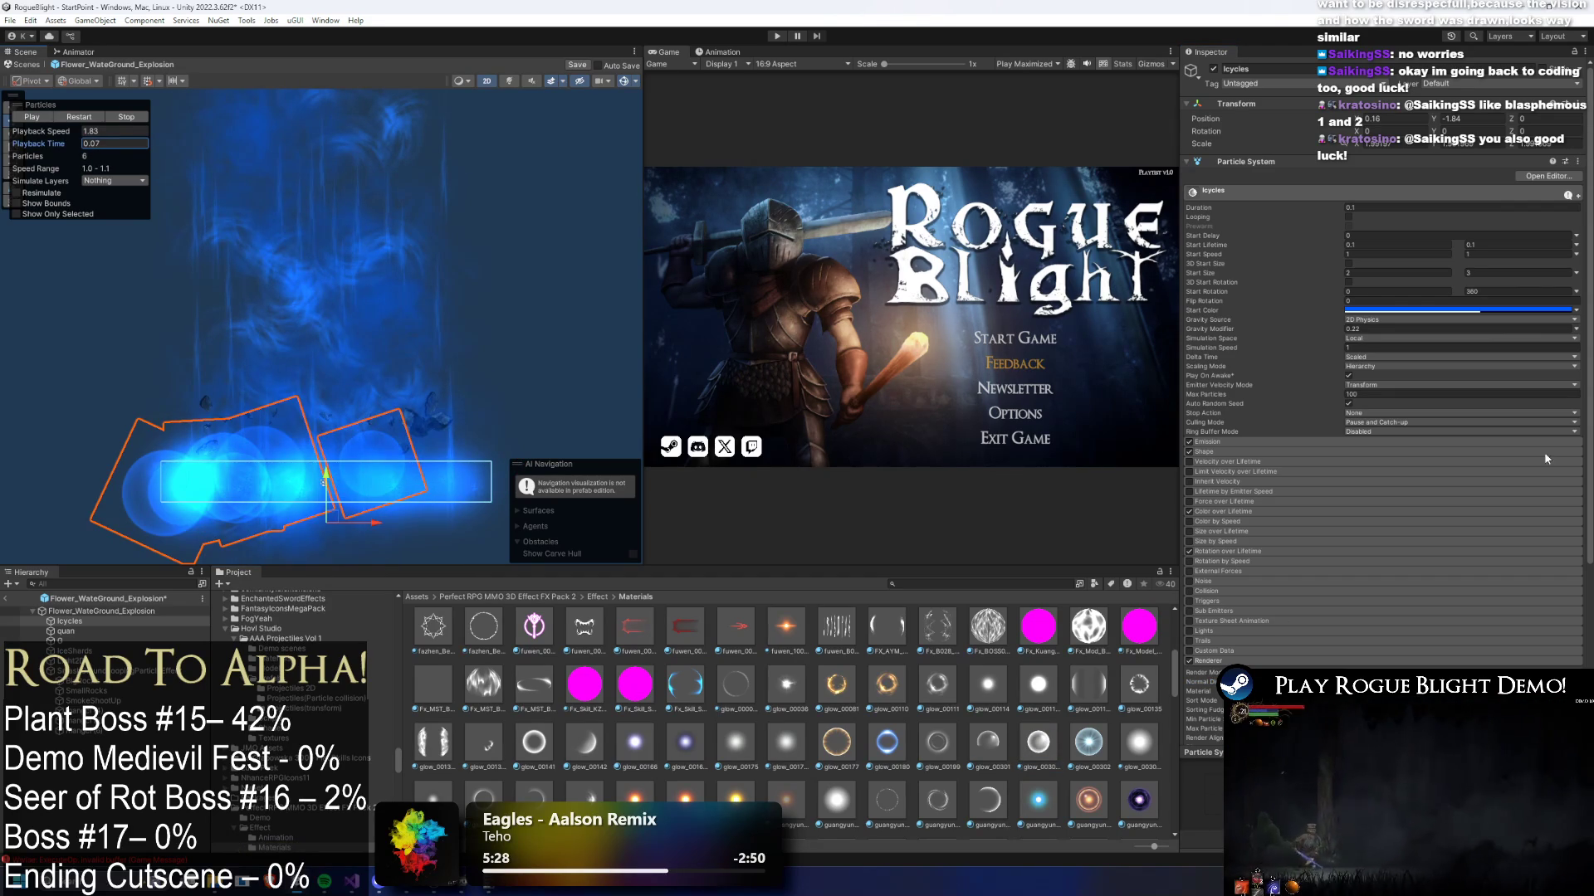
pyautogui.scroll(-3, 1476, 258)
pyautogui.click(1484, 176)
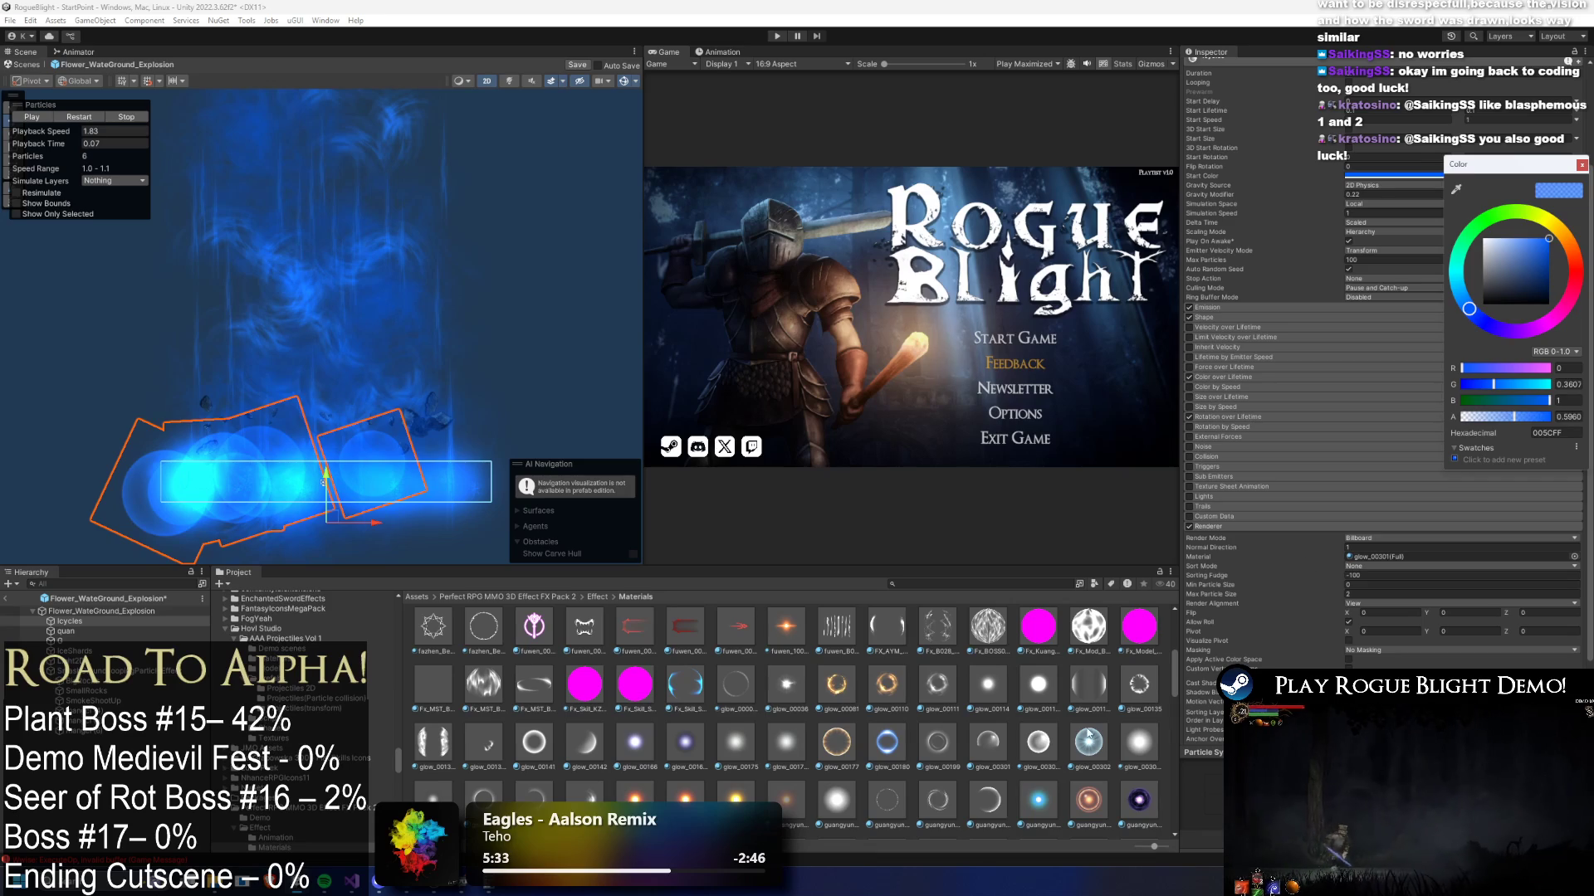
pyautogui.click(1394, 558)
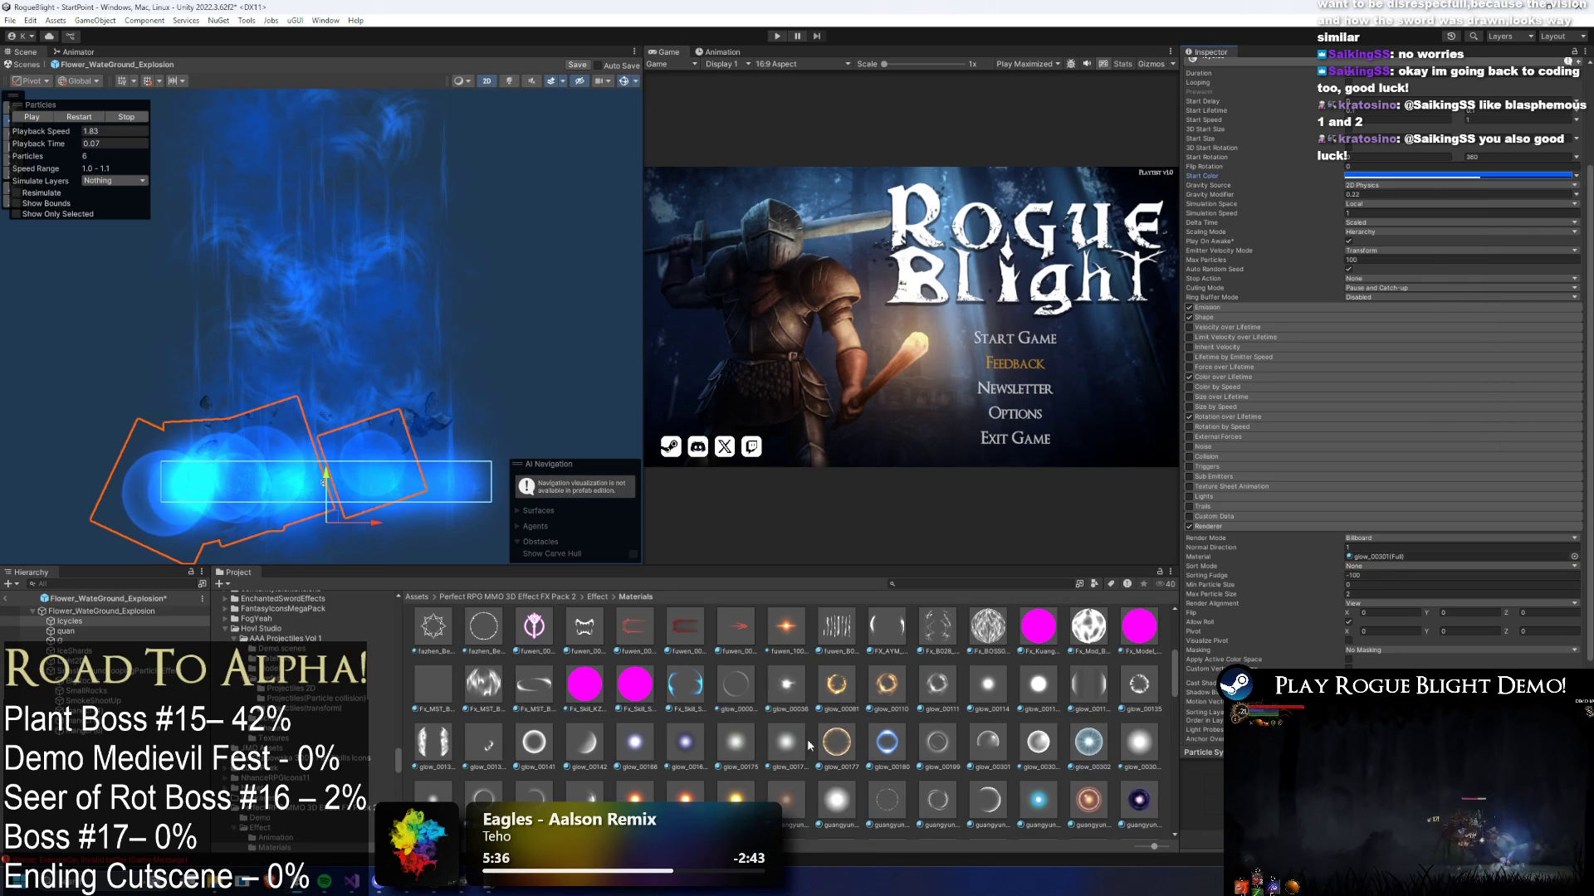
pyautogui.click(510, 730)
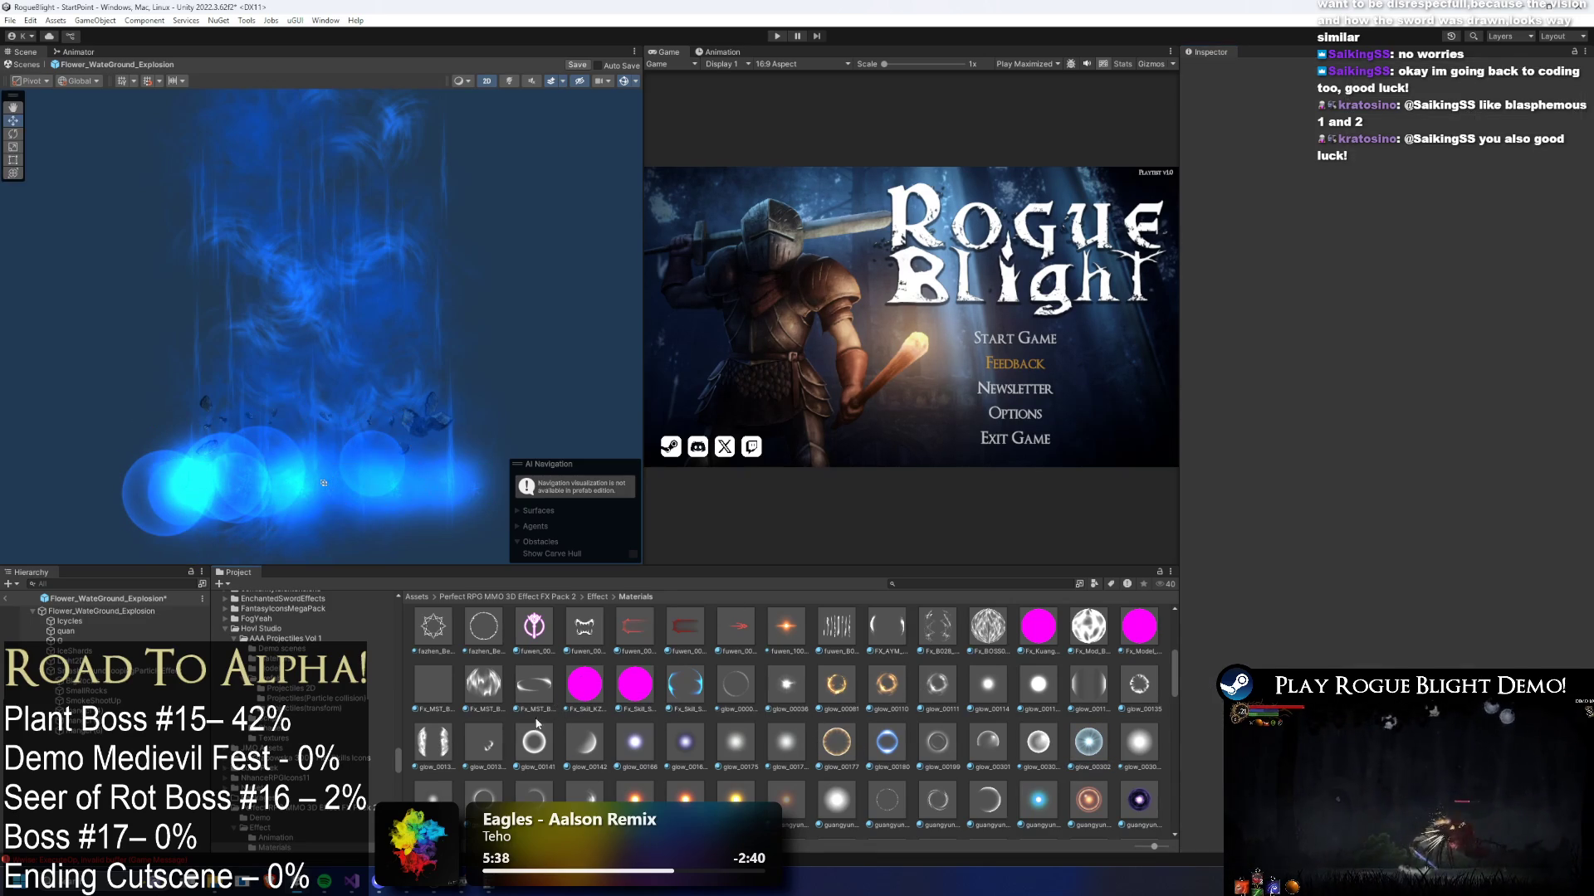
pyautogui.hotkey('ctrl', 'z')
pyautogui.moveTo(433, 741); pyautogui.dragTo(1199, 629)
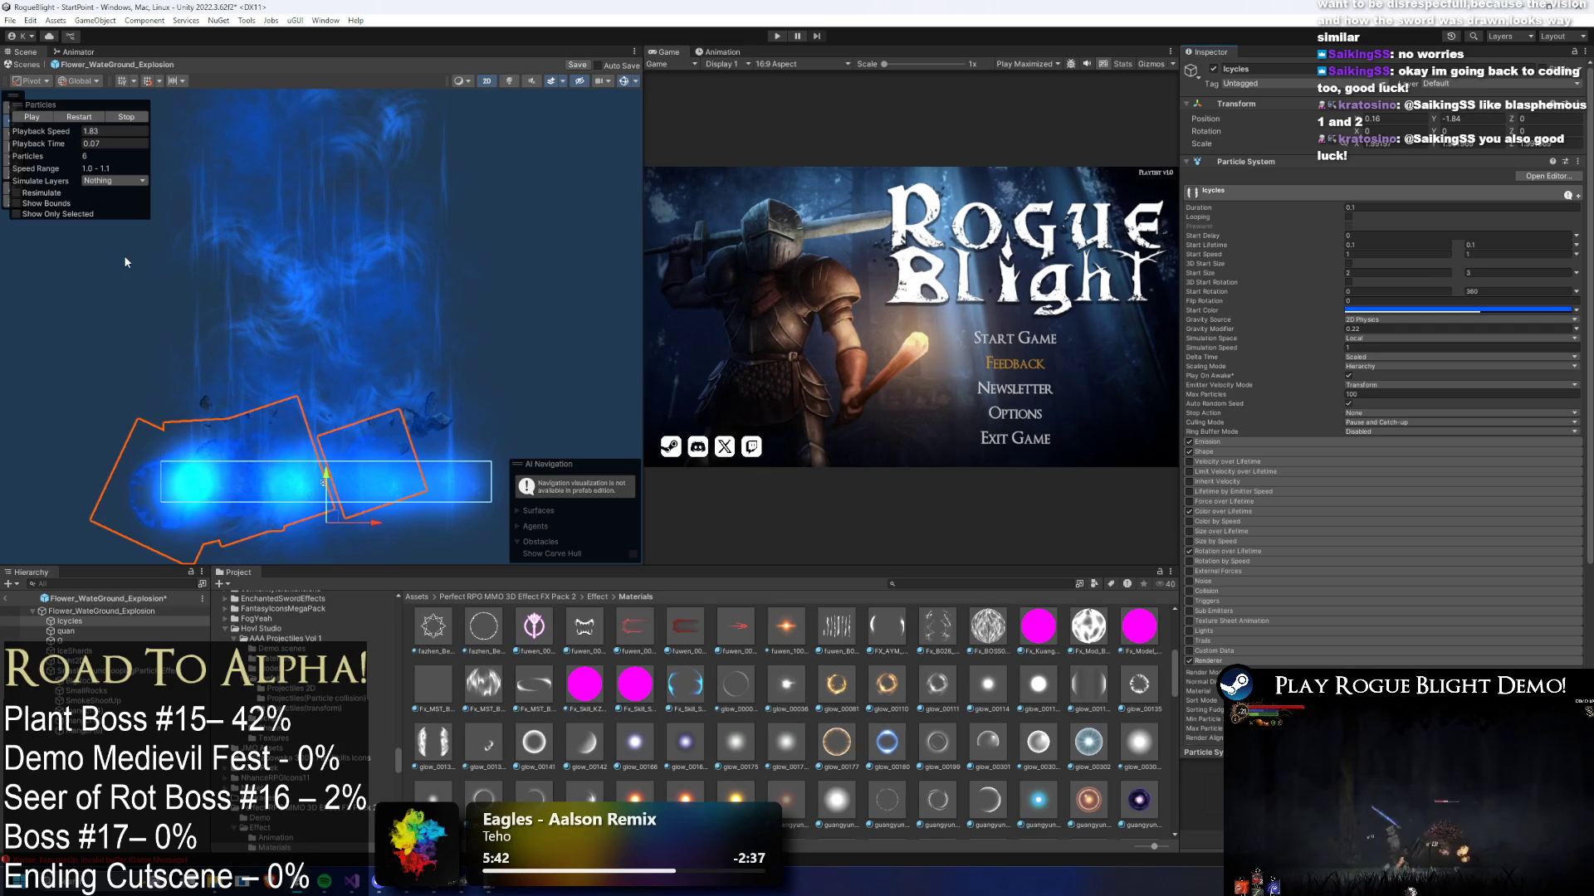
# - Scrub the Icycles burst preview to its peak, then select the Light2D glow
pyautogui.moveTo(74, 148); pyautogui.dragTo(74, 144)
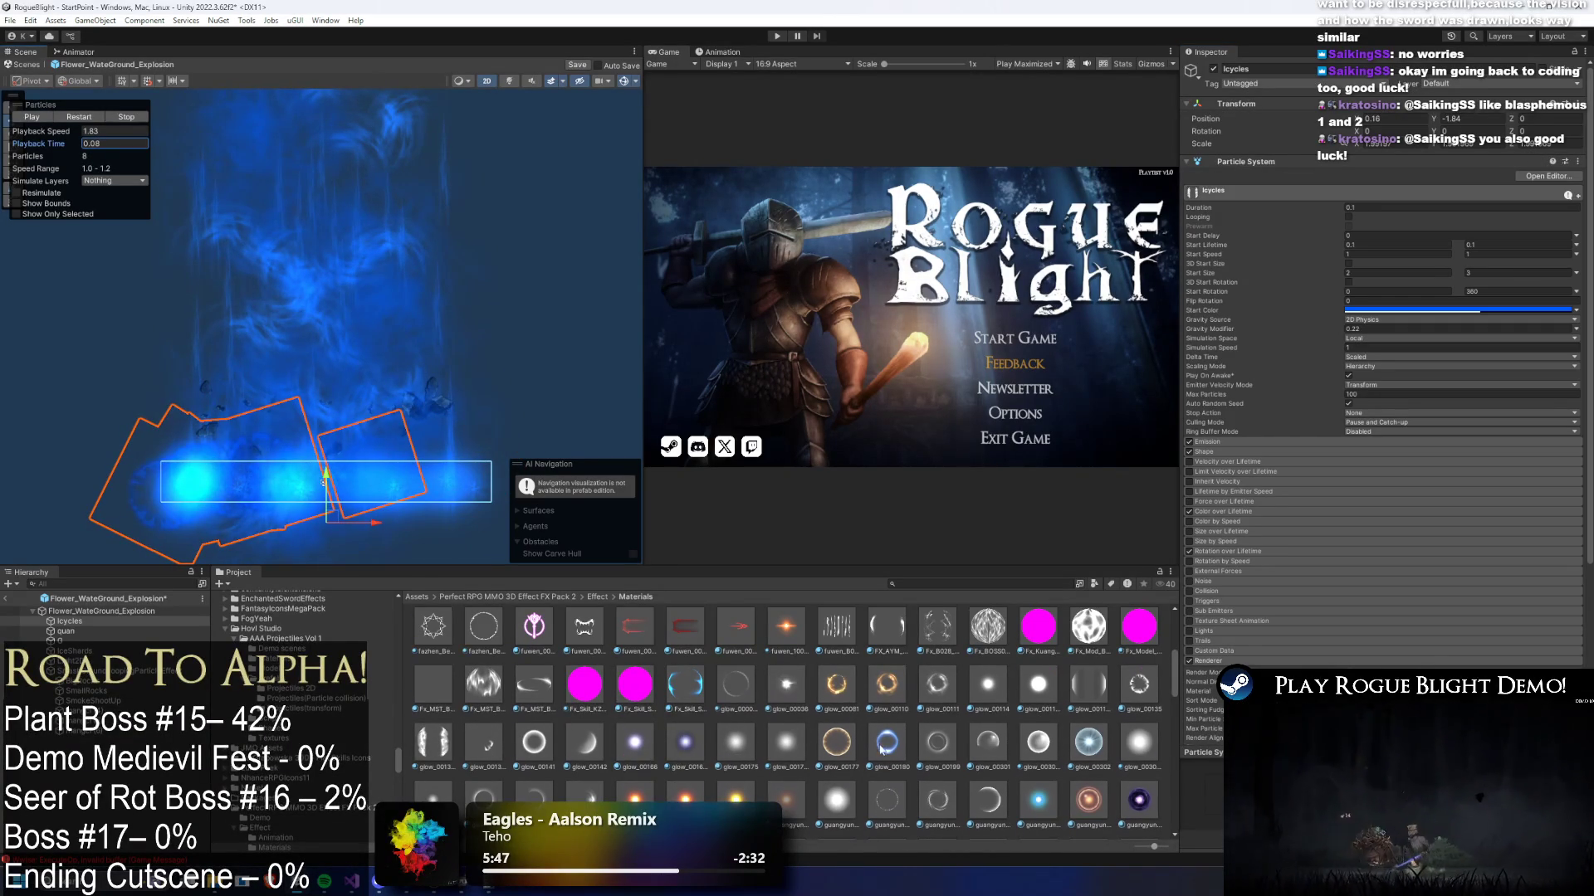
pyautogui.scroll(-3, 882, 749)
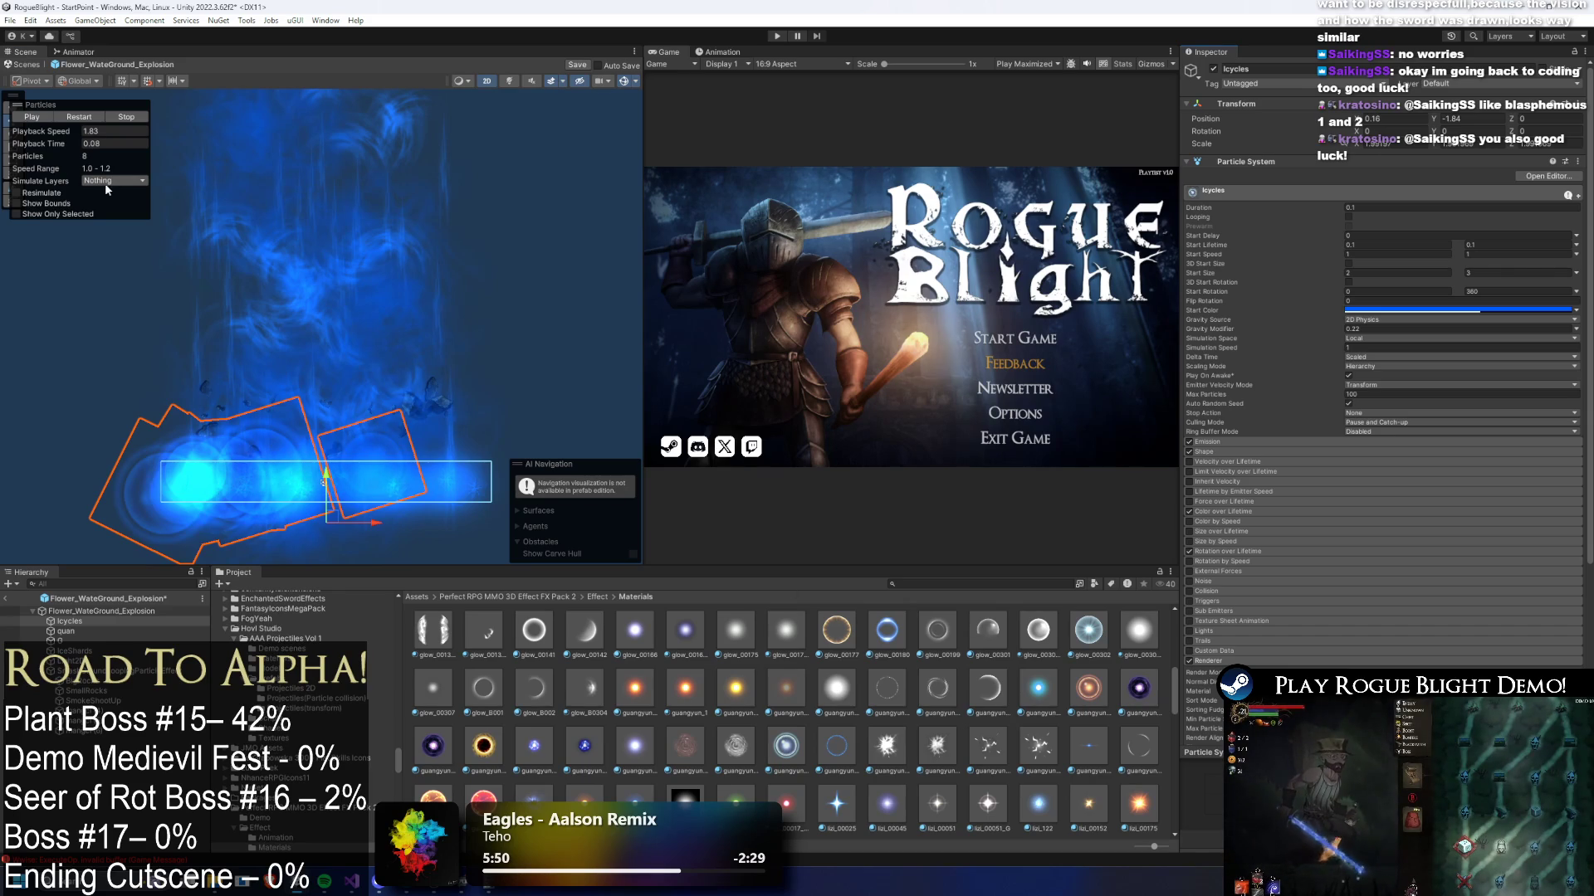
pyautogui.moveTo(37, 143); pyautogui.dragTo(1575, 152)
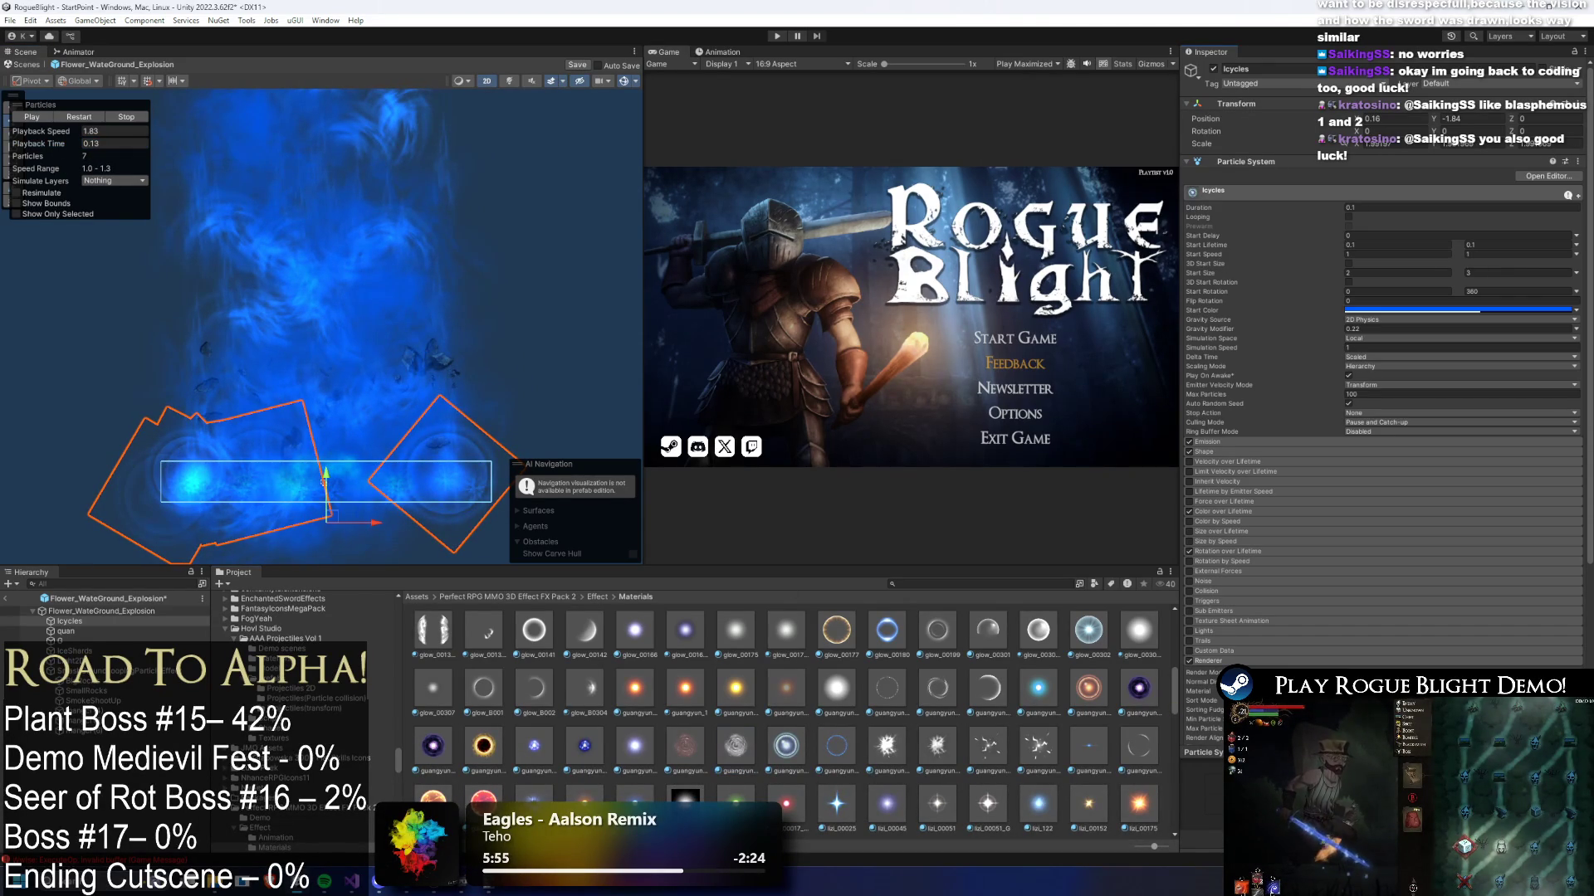
pyautogui.click(96, 131)
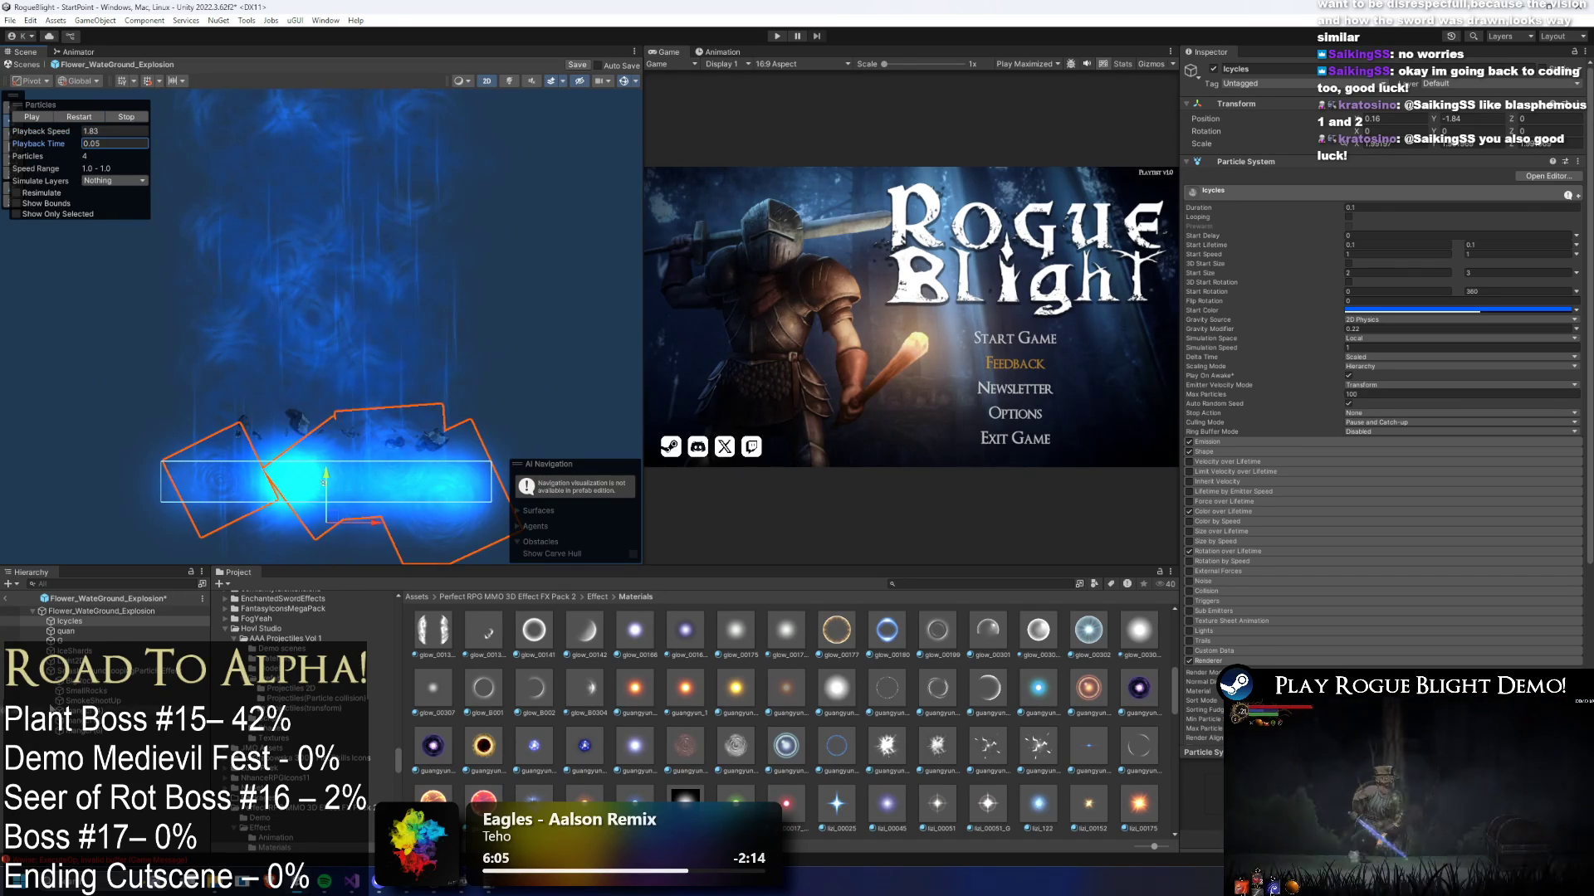
pyautogui.click(103, 640)
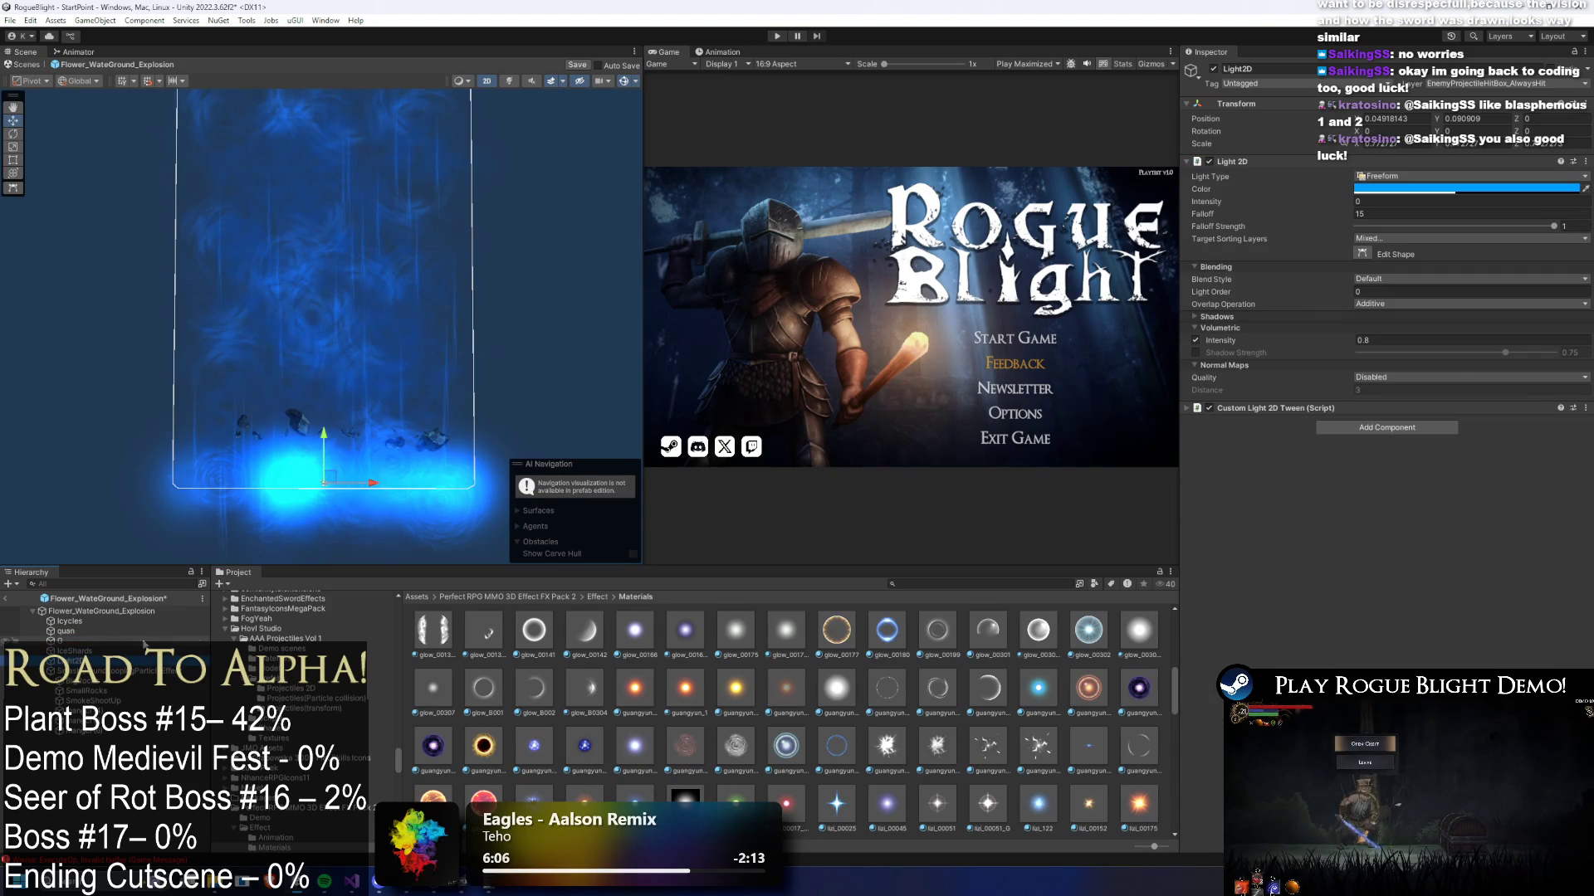
# - Change the Light2D colour to a deeper blue (005EFF)
pyautogui.click(1456, 186)
pyautogui.moveTo(1451, 308); pyautogui.dragTo(1462, 326)
pyautogui.click(102, 611)
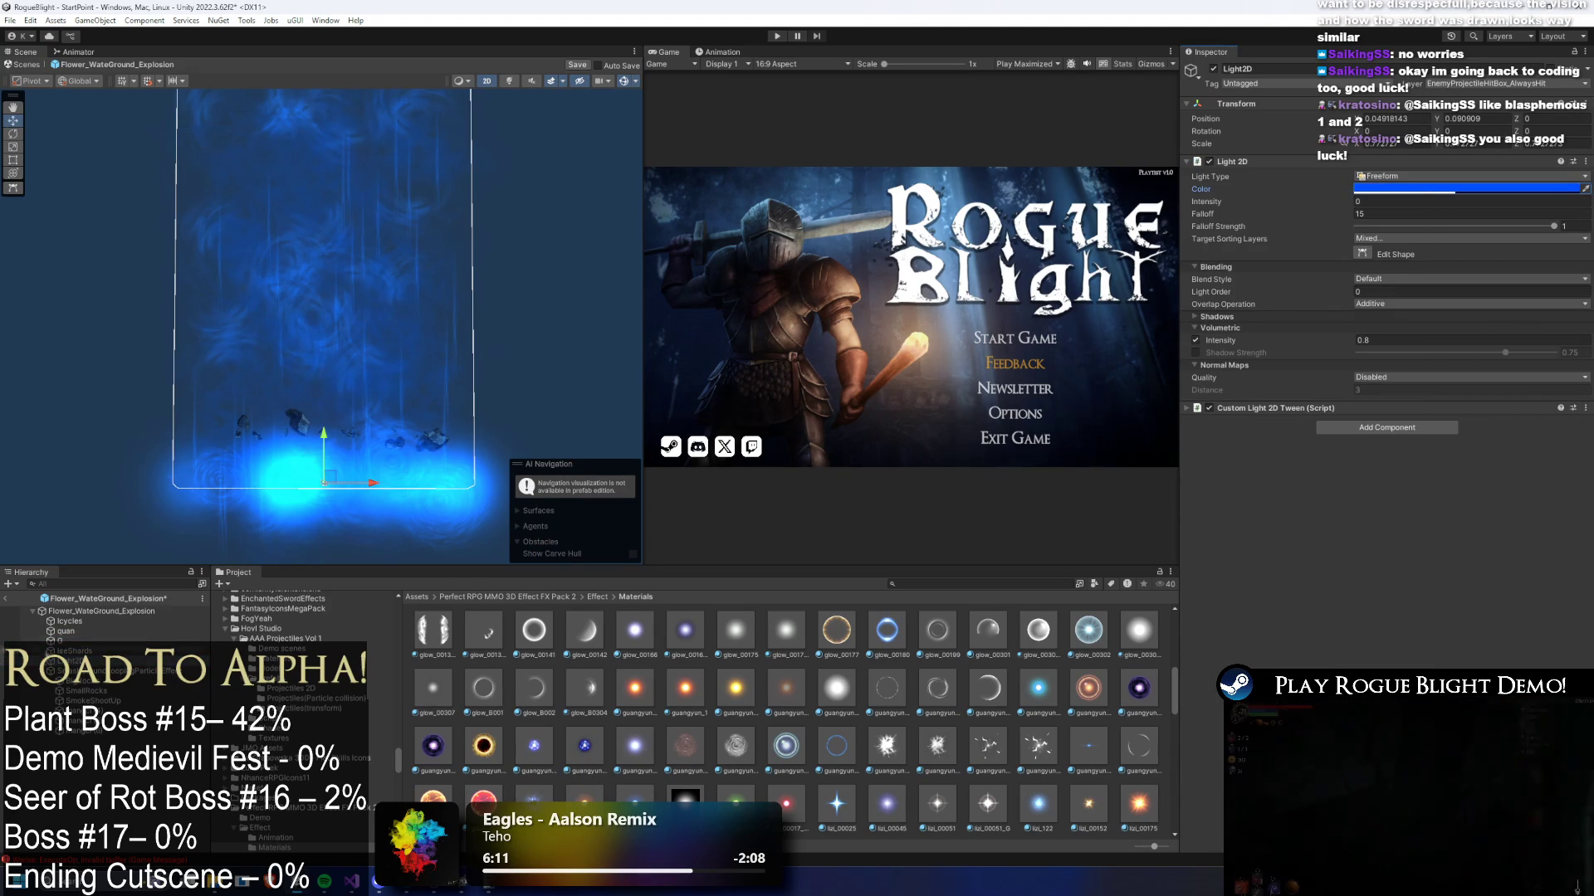
# - Frame Flower_WaterGround_Explosion in the scene and enter Play Mode
pyautogui.click(102, 611)
pyautogui.press('f')
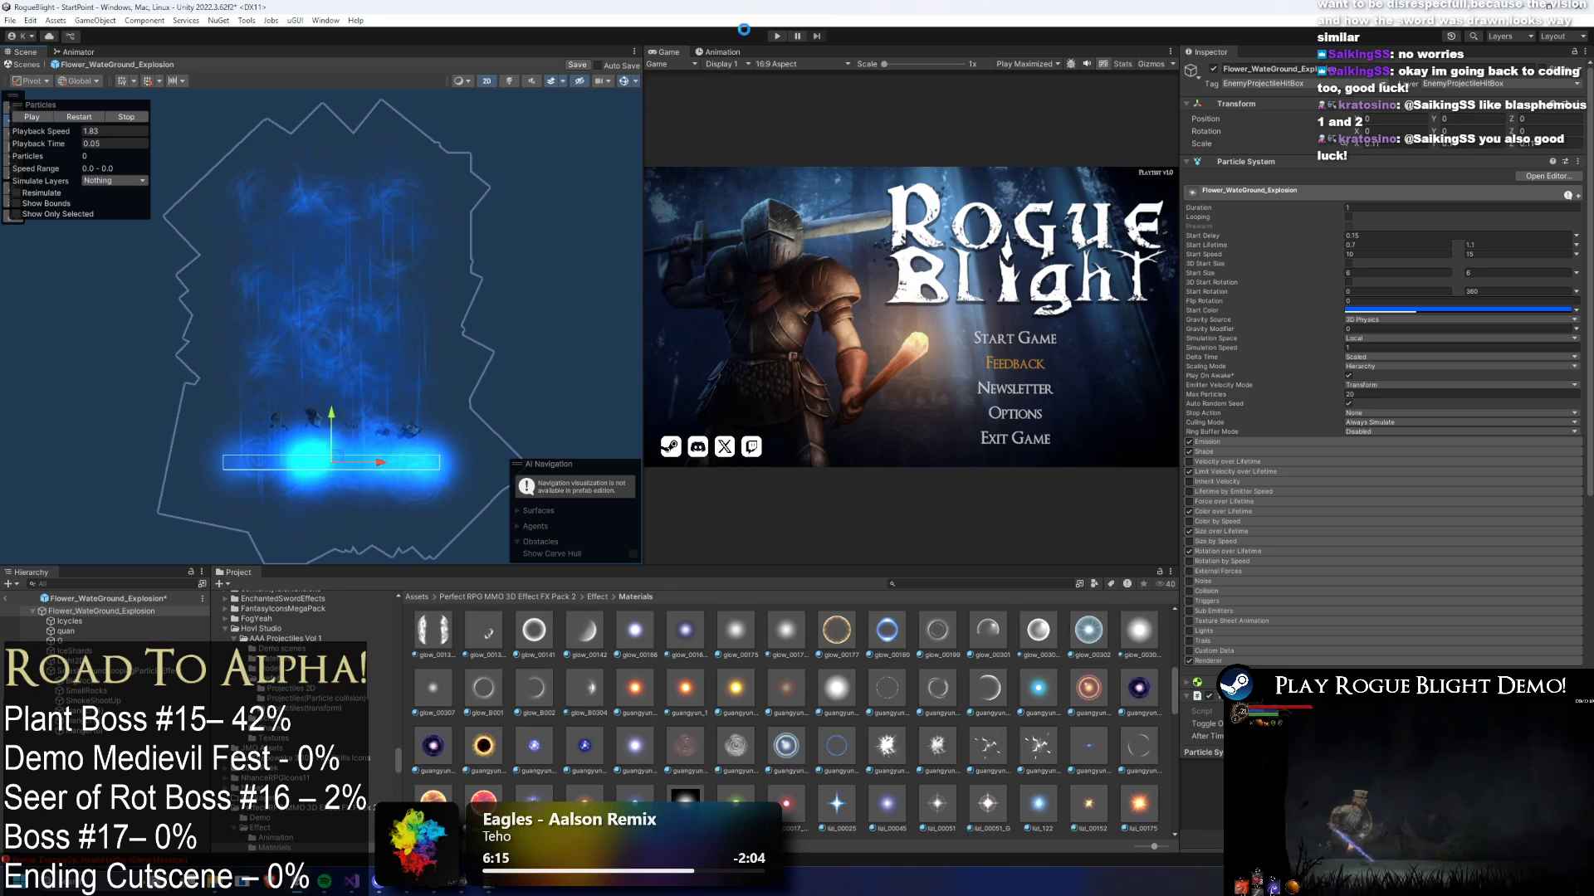
pyautogui.click(779, 38)
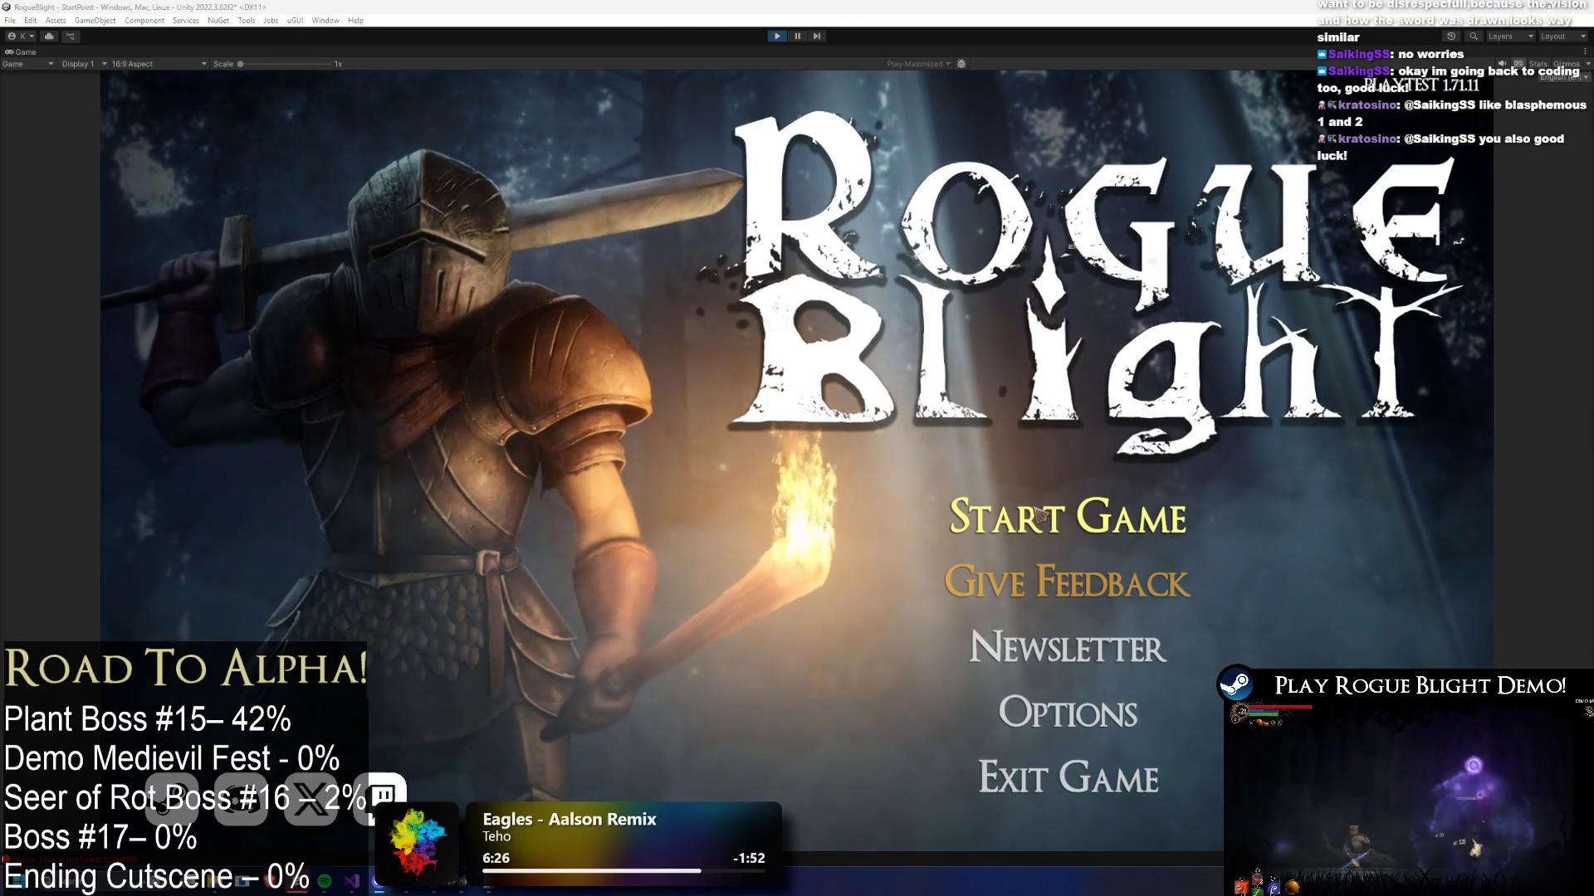
# - Load the first save slot, fight the Waywood Forest plant boss, and pause the playtest
pyautogui.click(1060, 509)
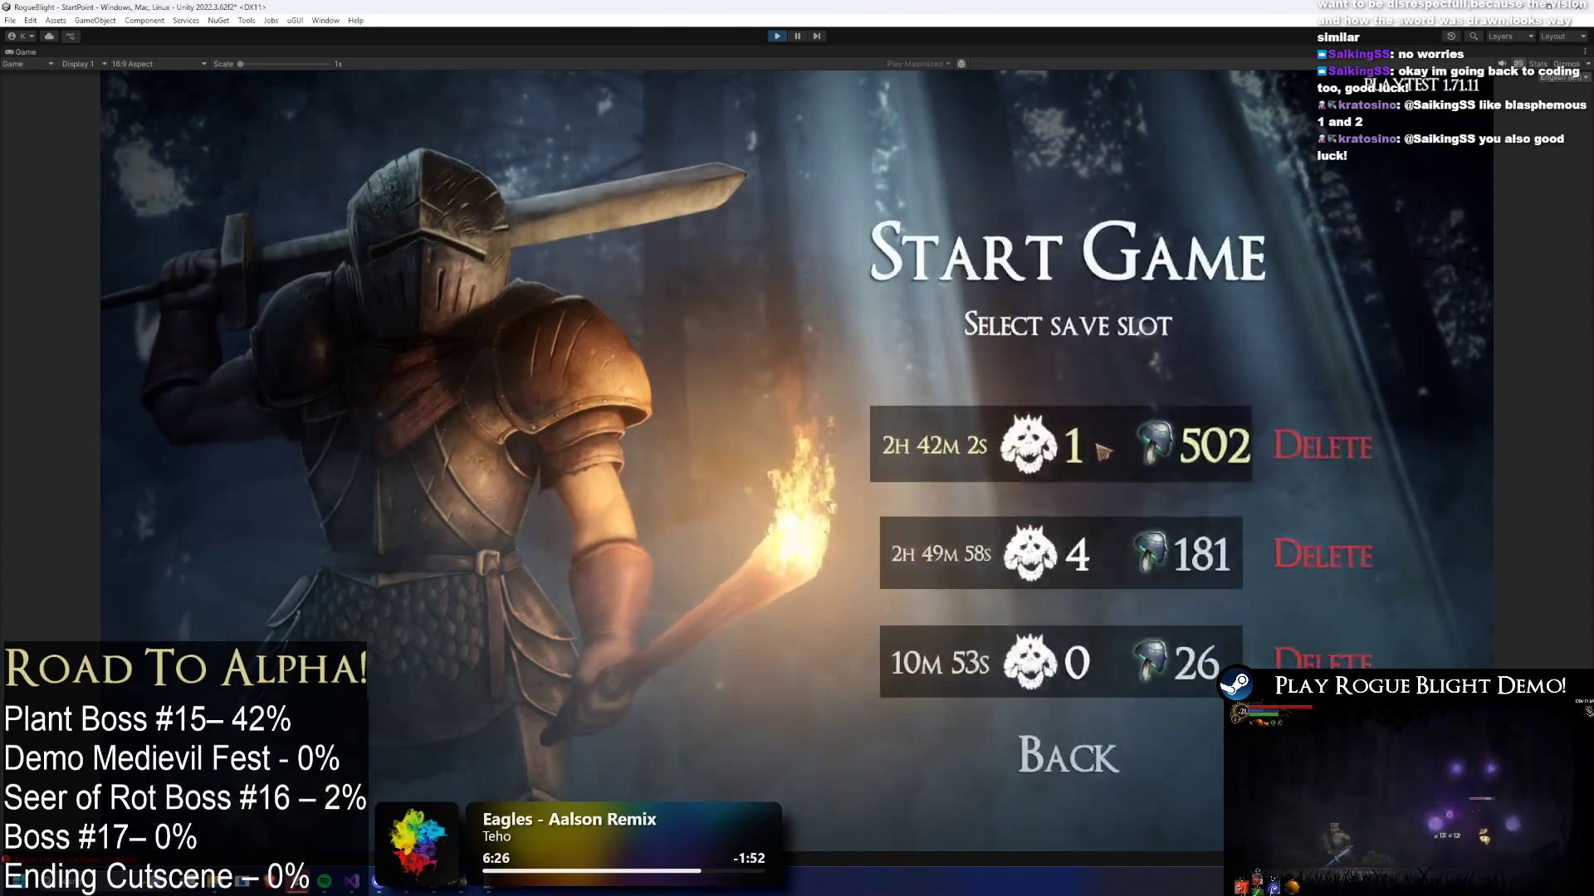
pyautogui.click(1037, 545)
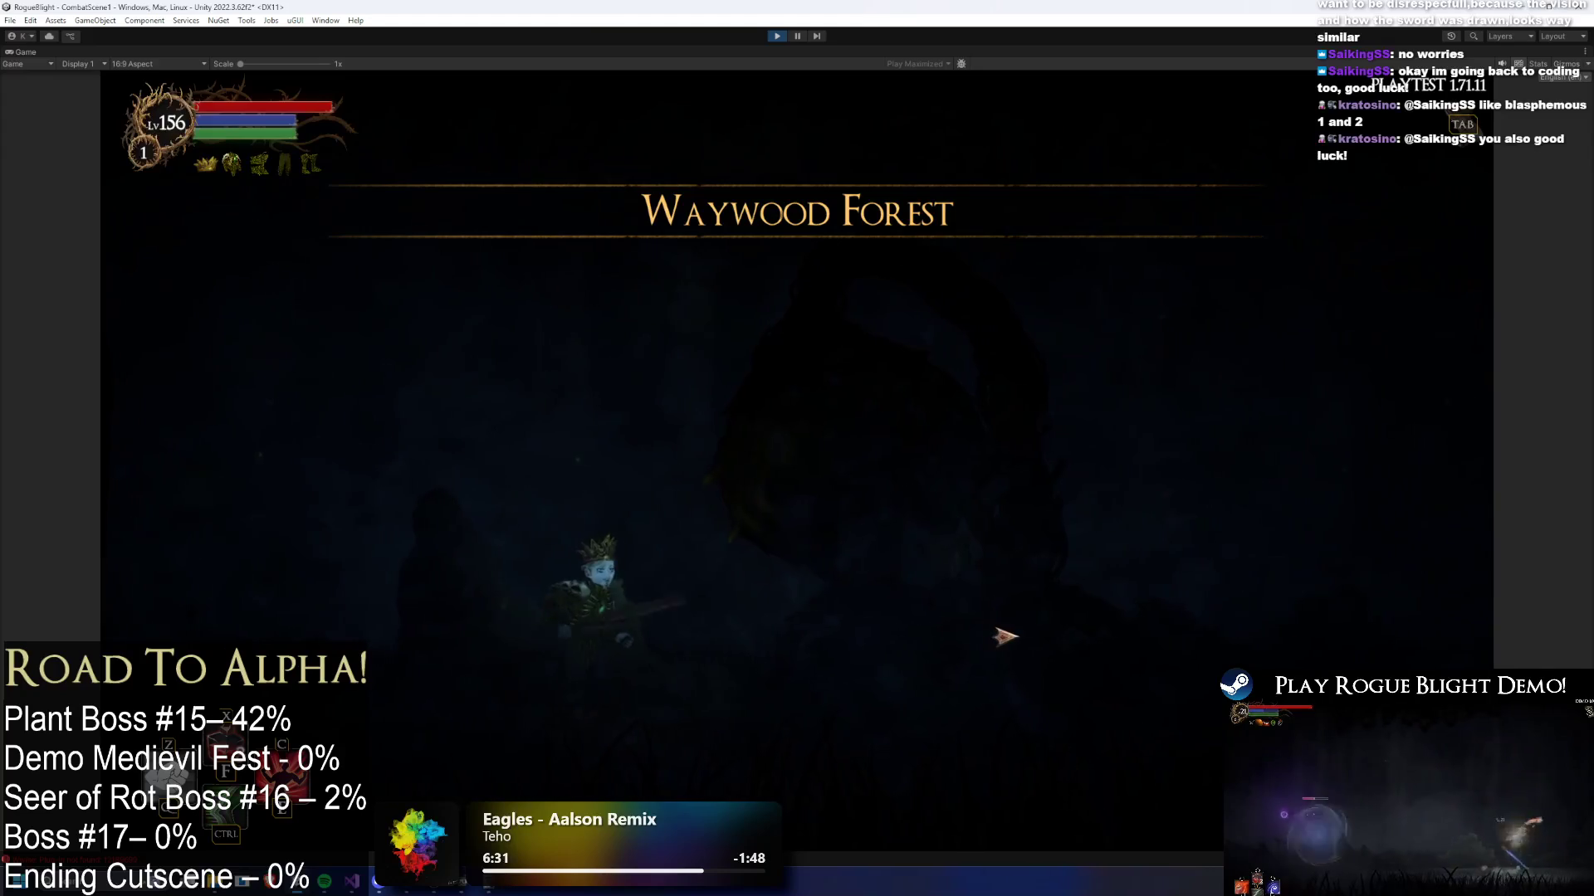
pyautogui.press('Tab')
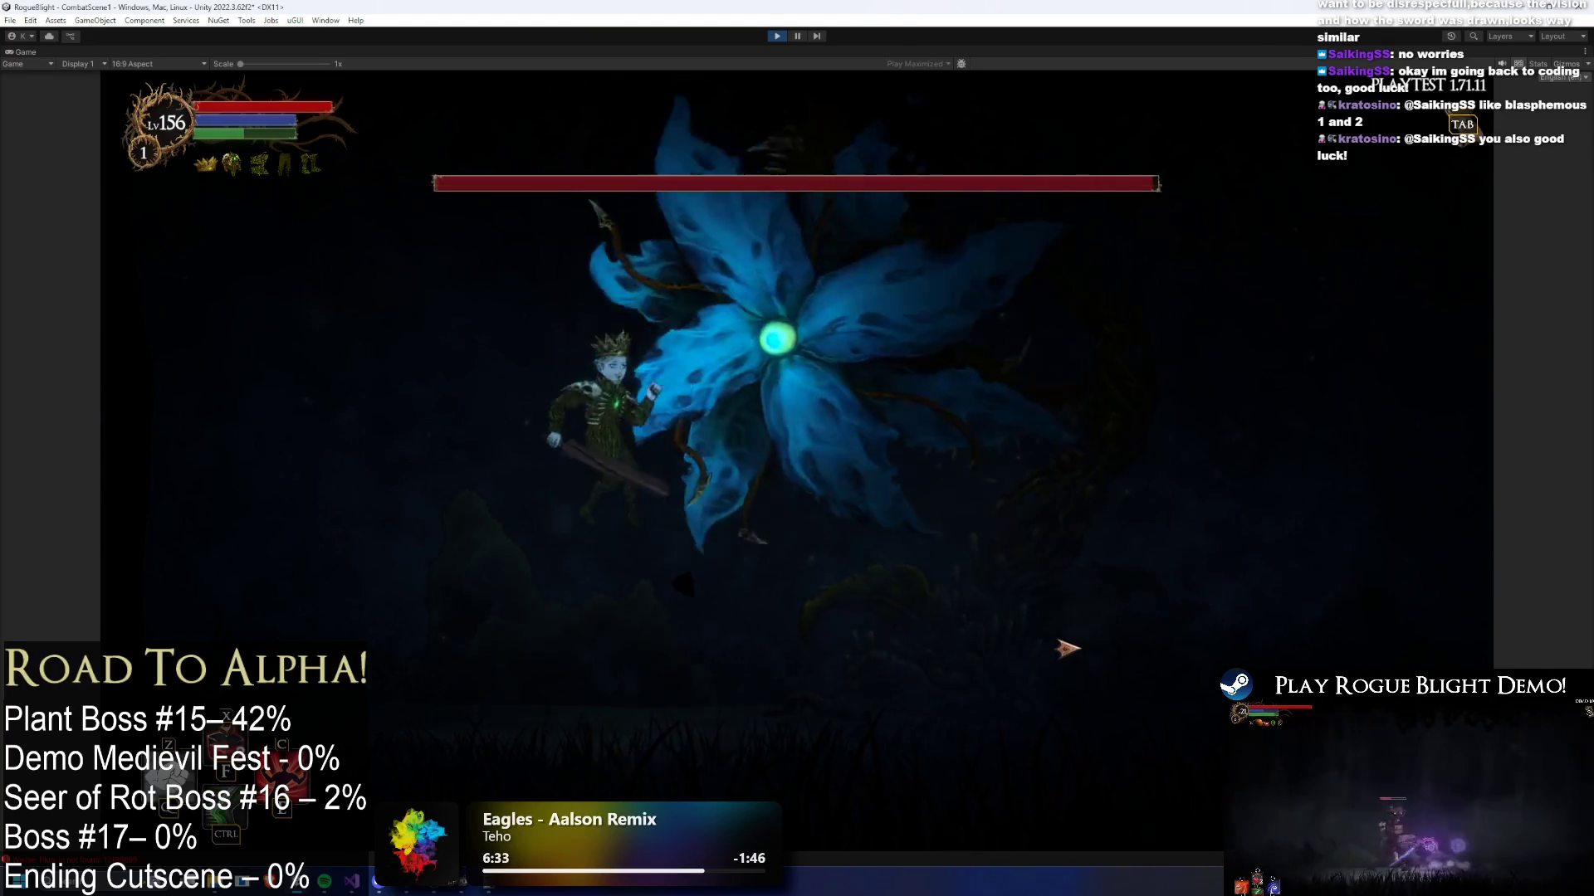
pyautogui.click(1072, 651)
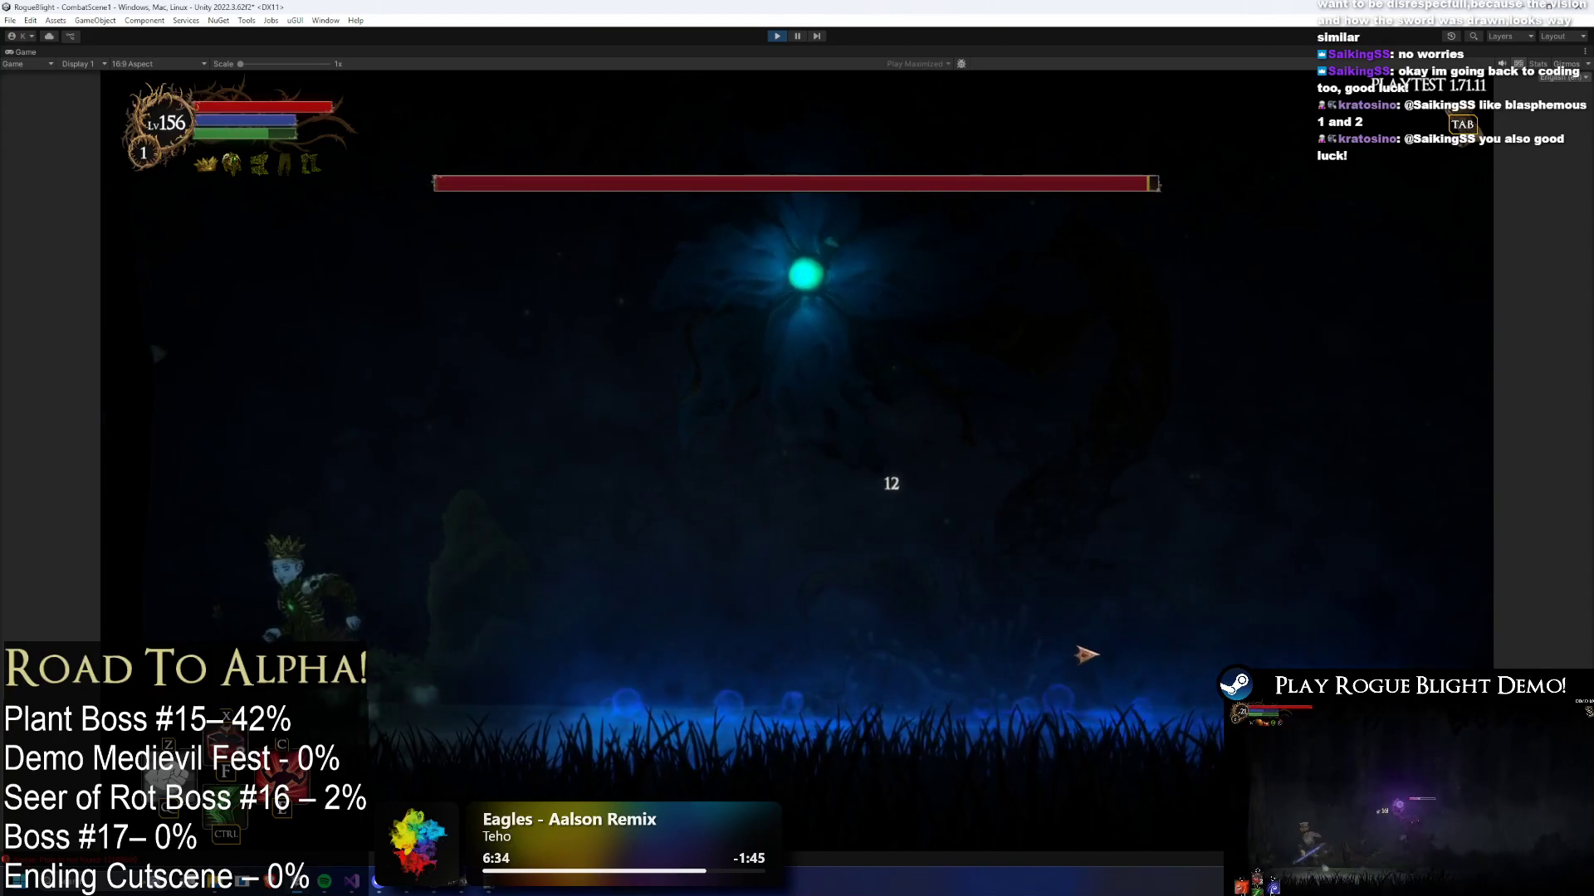
pyautogui.press('d')
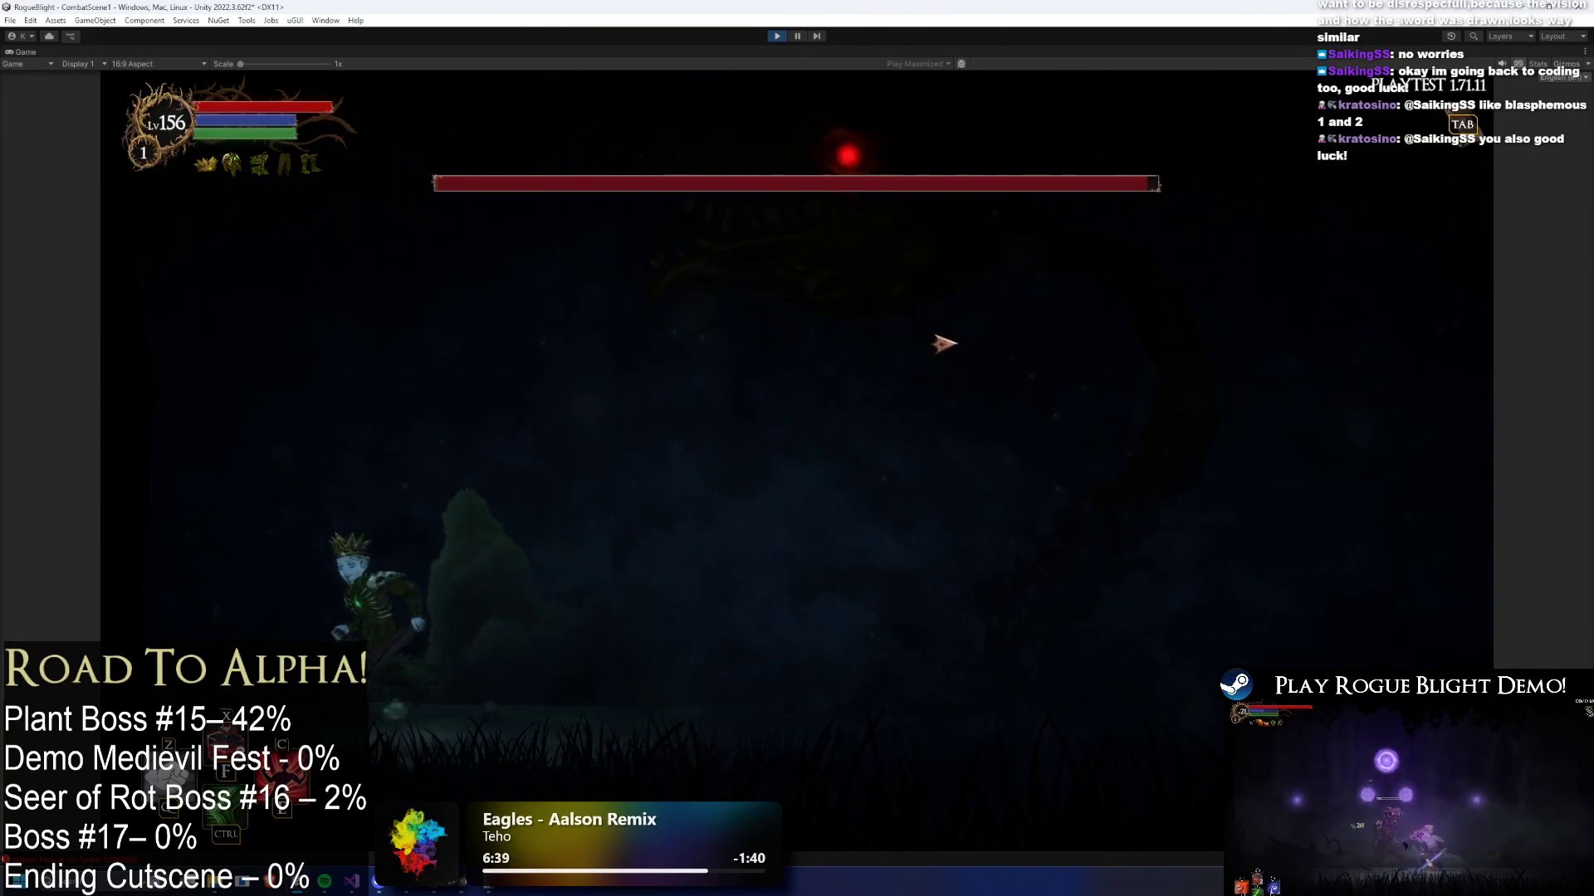
pyautogui.press('d')
pyautogui.press('a')
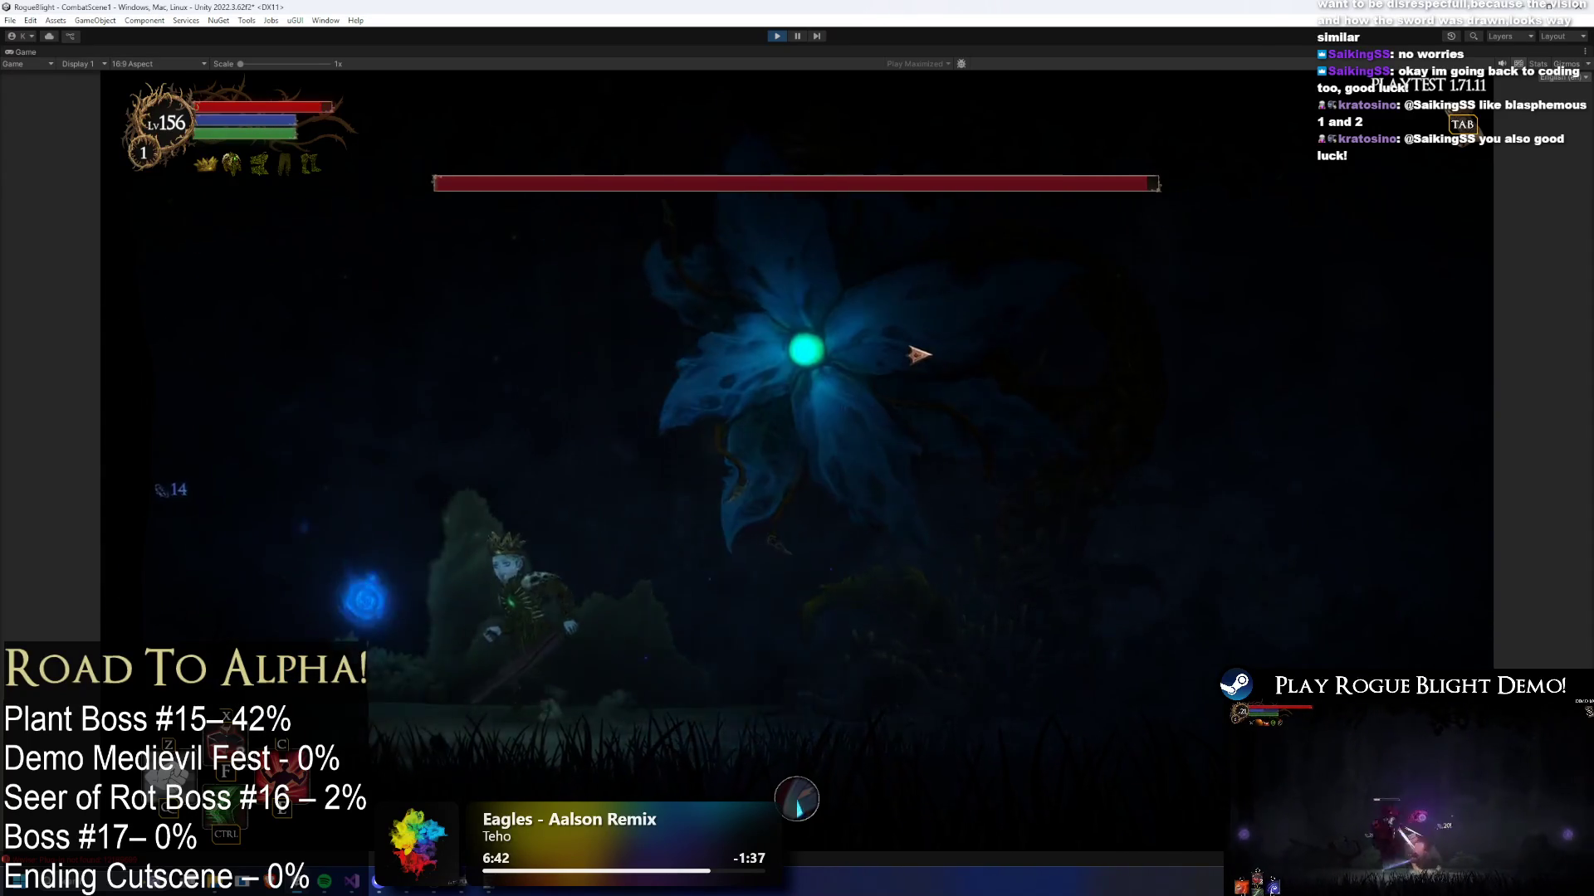
pyautogui.click(800, 37)
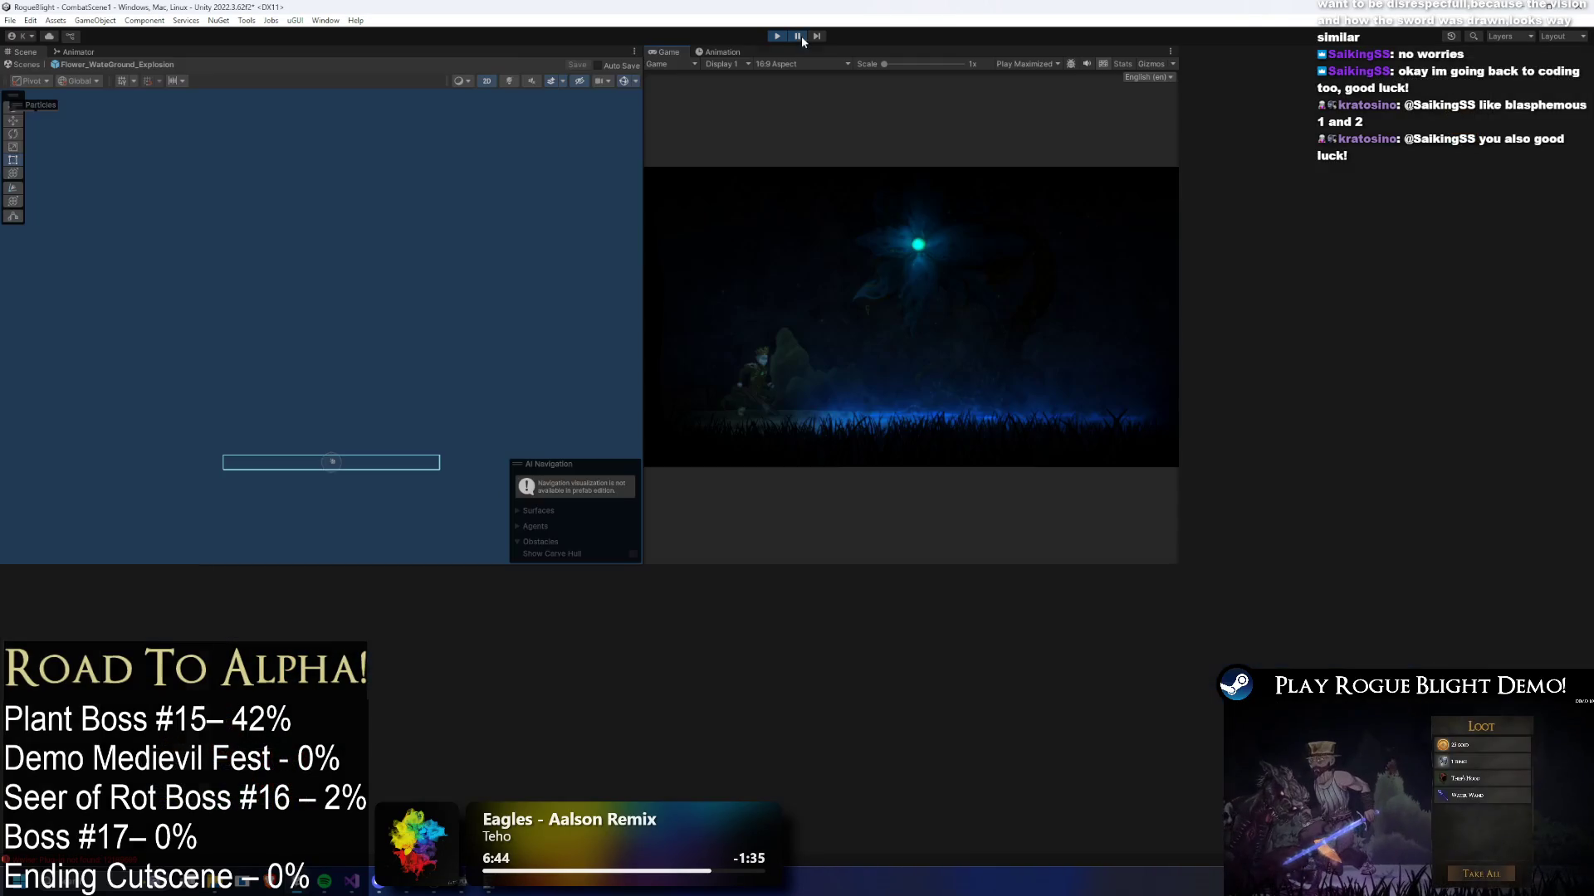
# - Leave prefab editing, step the paused fight two frames, then resume in a maximized game view
pyautogui.click(73, 52)
pyautogui.click(25, 51)
pyautogui.click(7, 599)
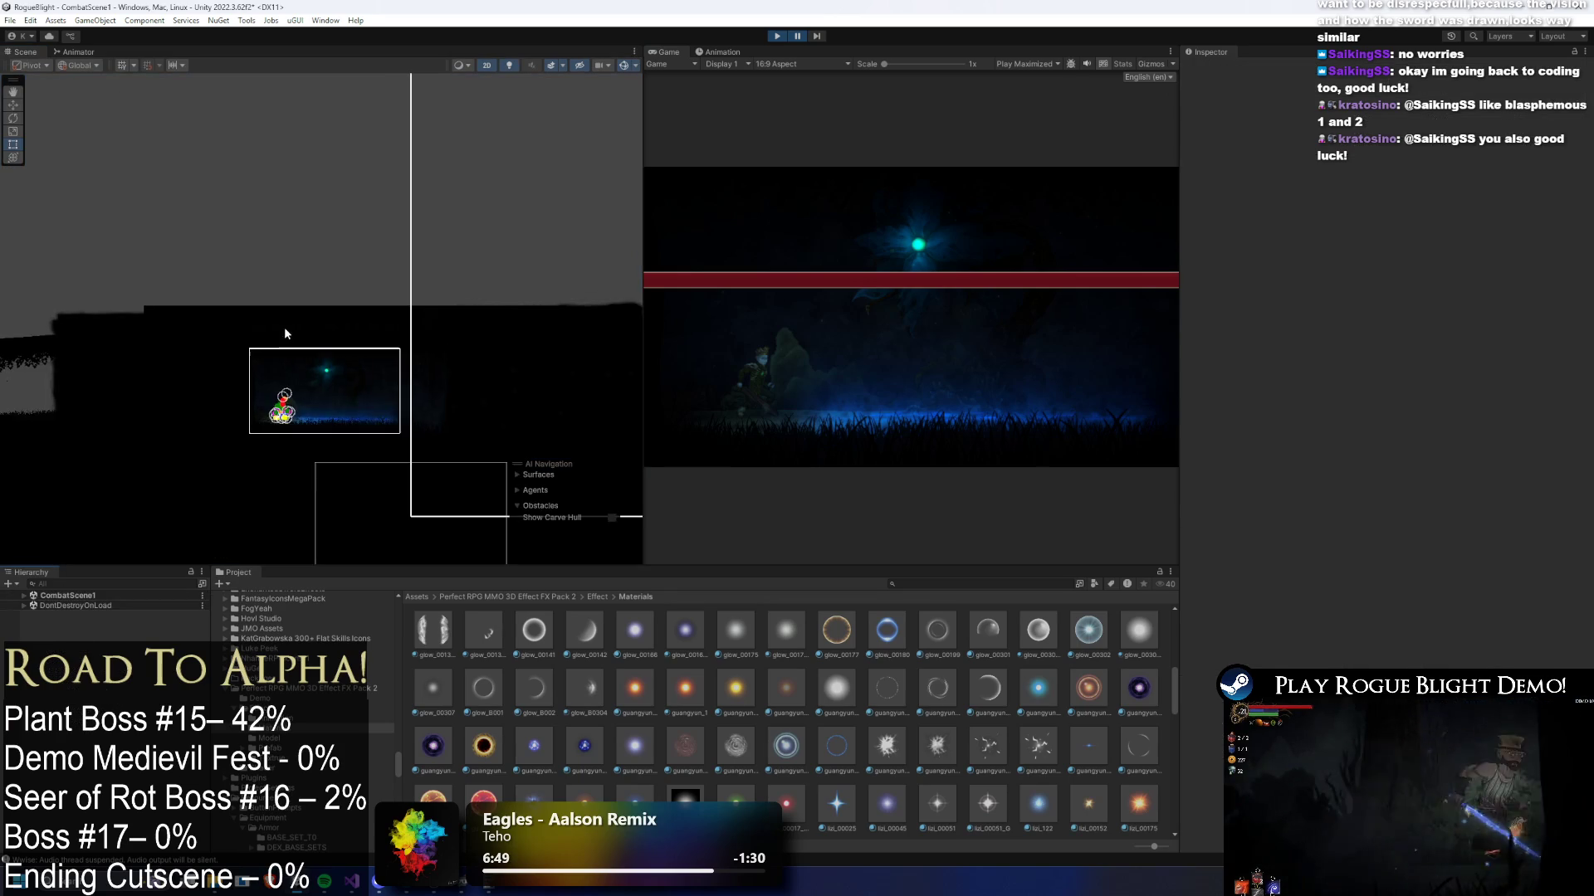
pyautogui.click(816, 36)
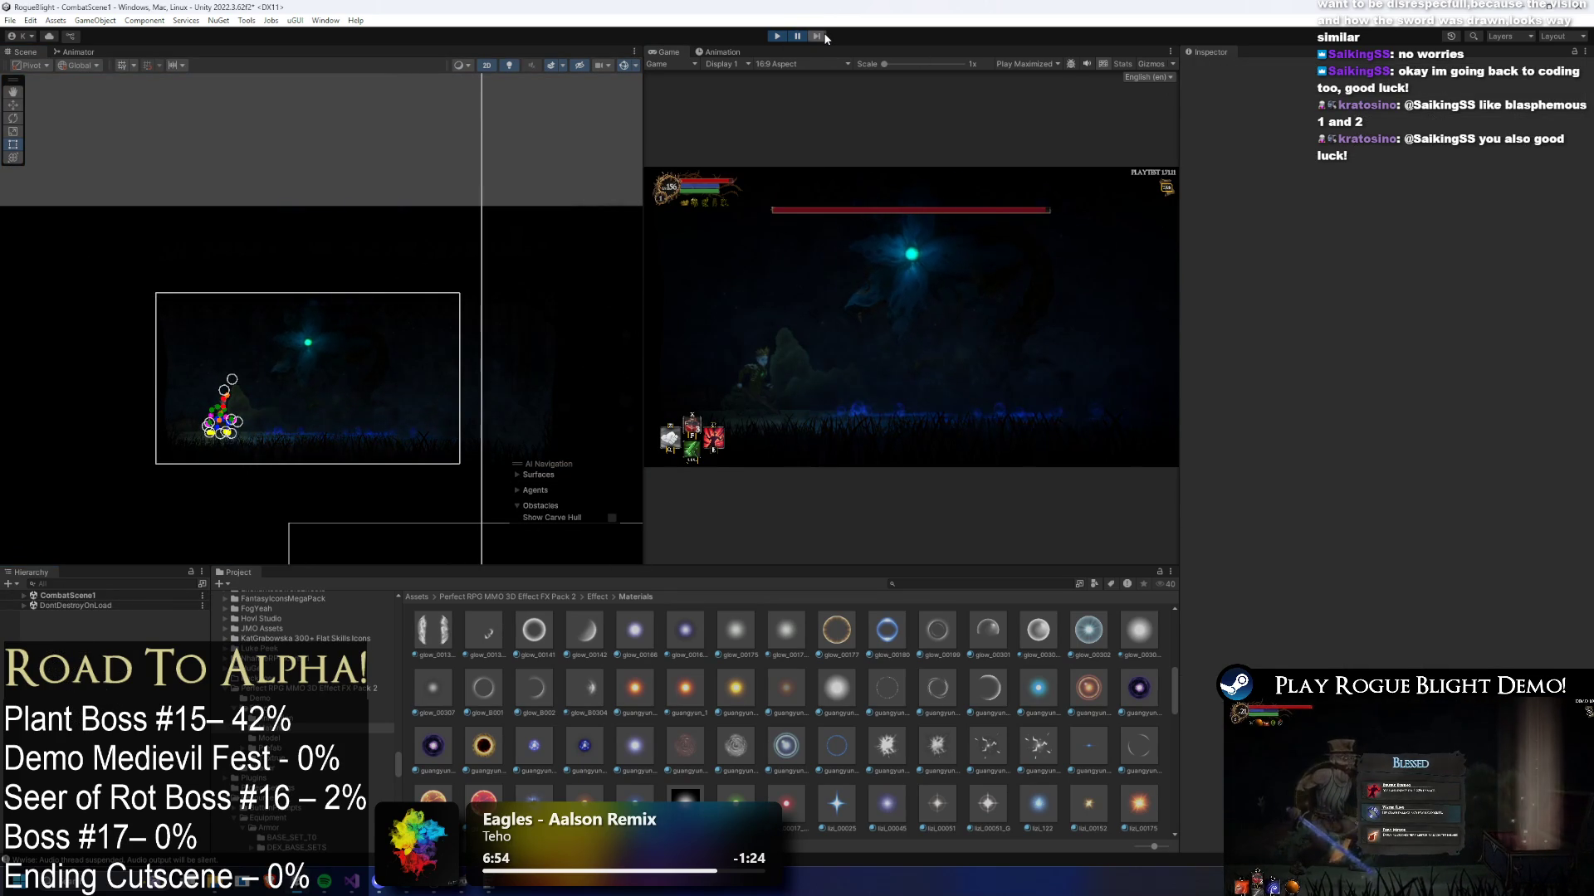
pyautogui.scroll(-3, 267, 172)
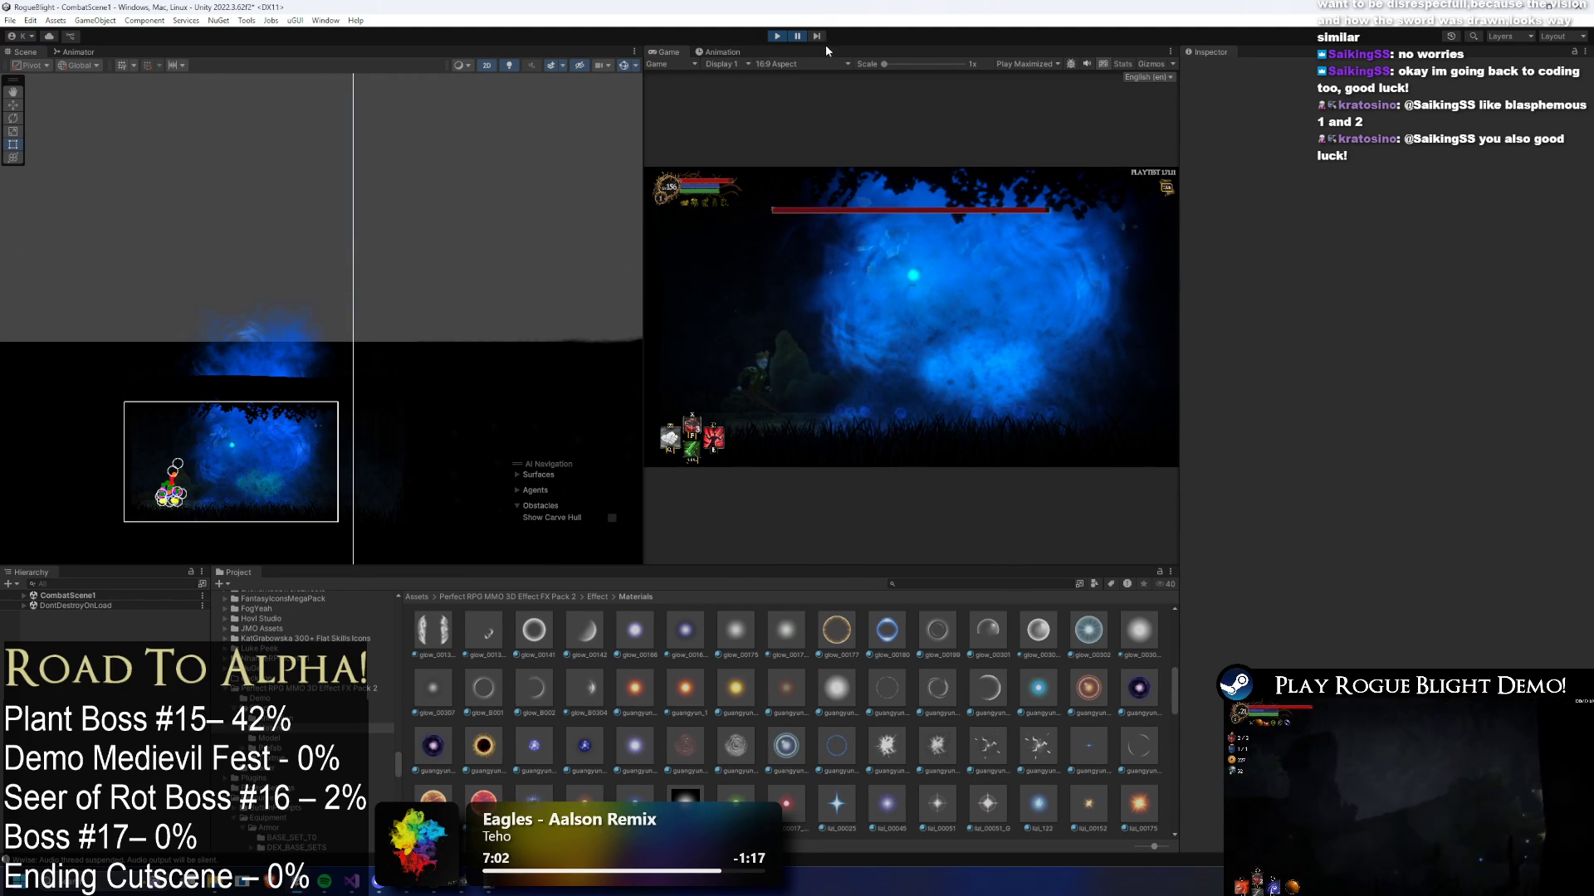
pyautogui.click(818, 37)
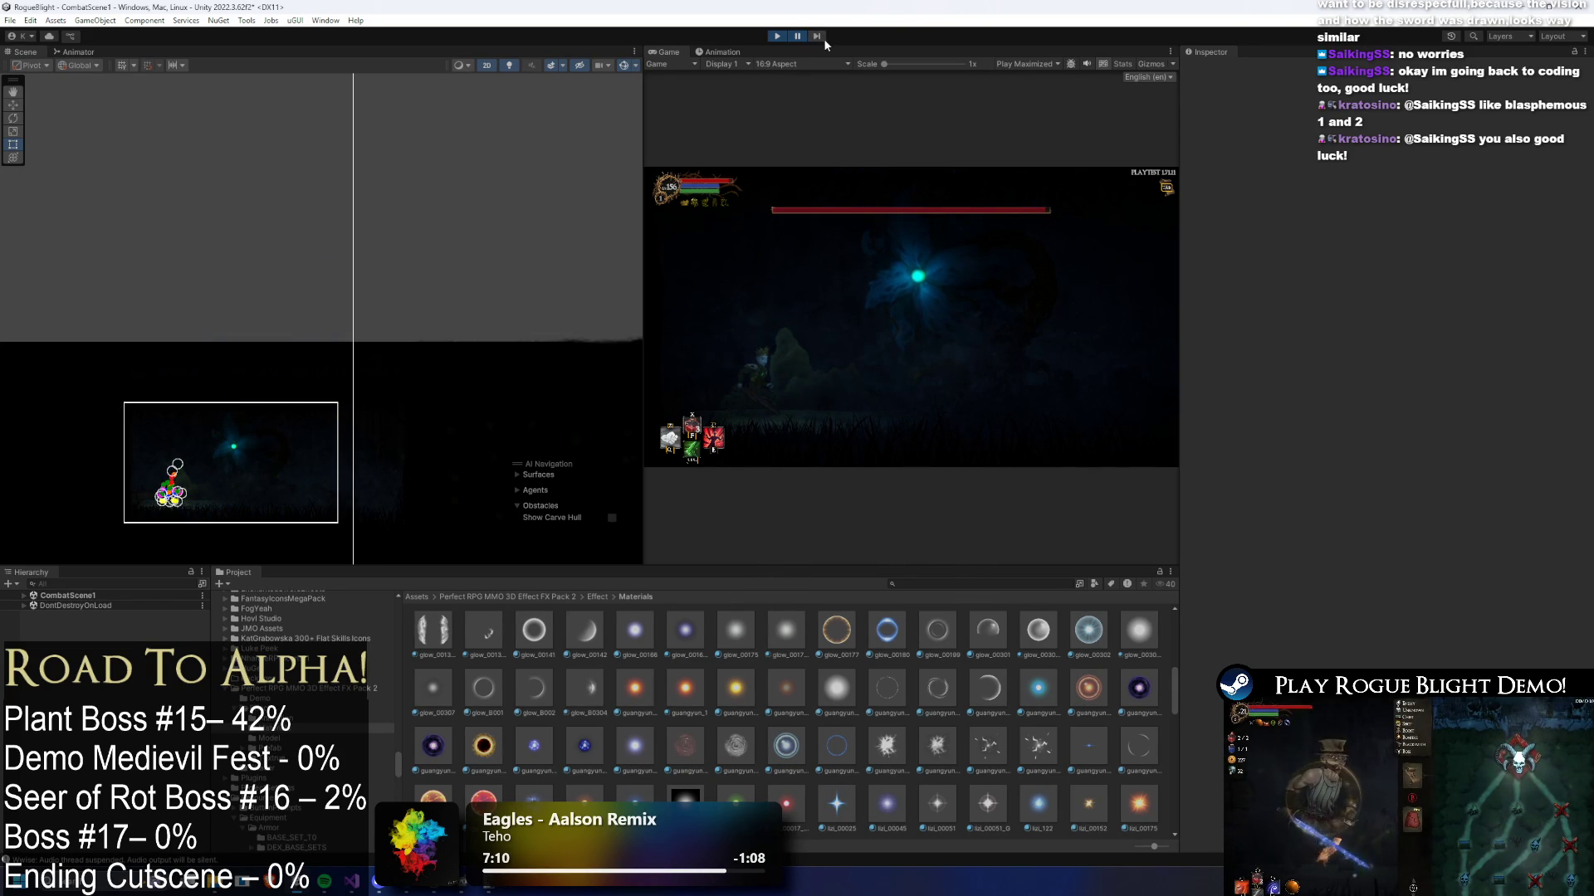
pyautogui.click(795, 40)
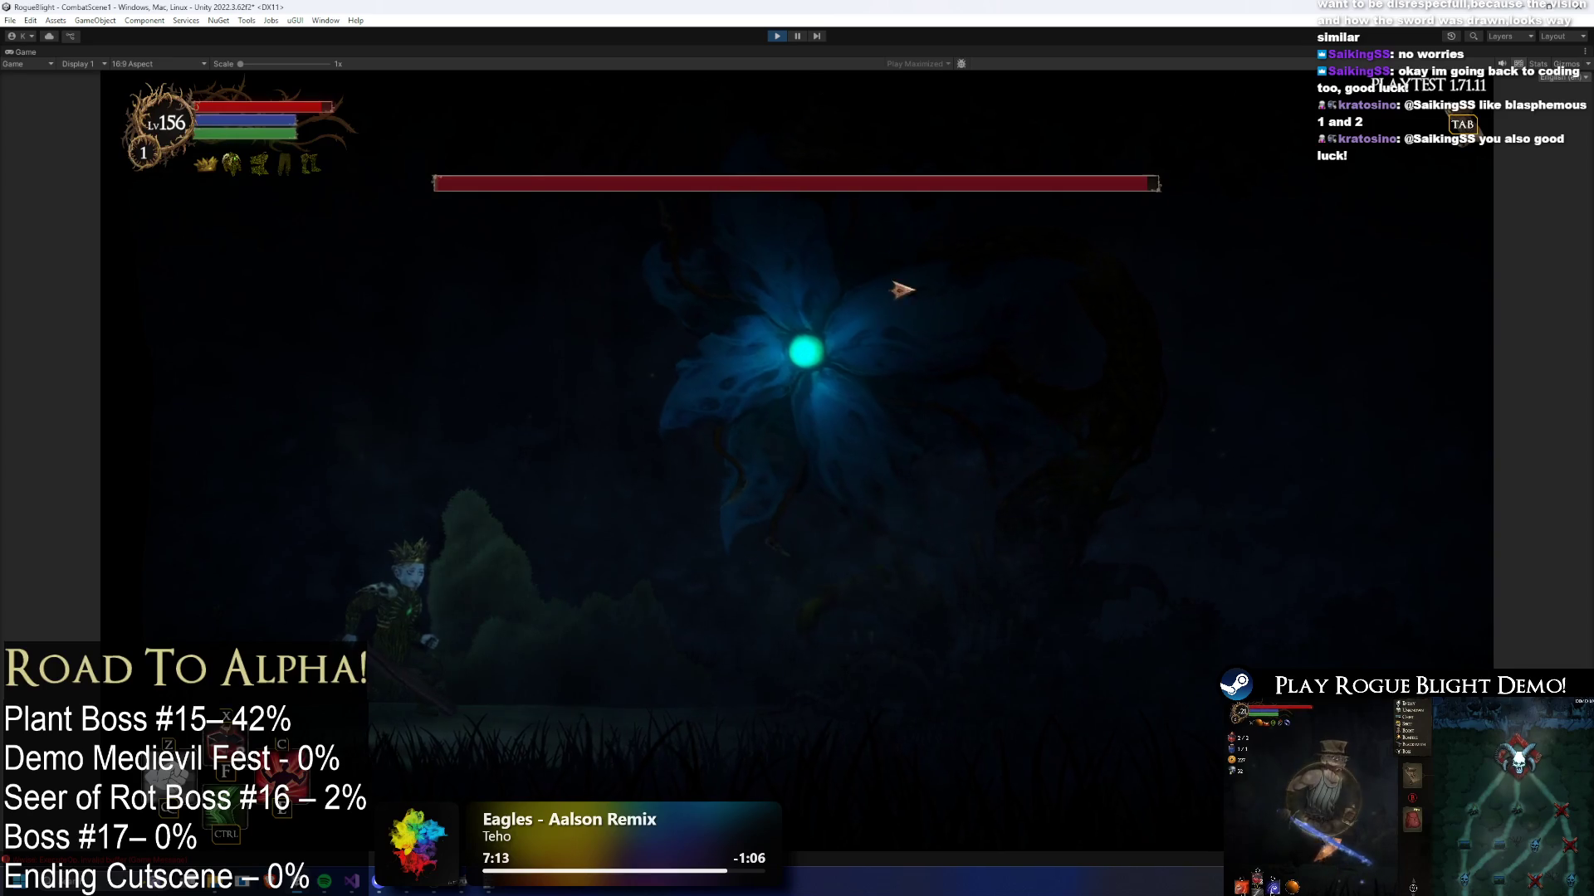
# - Fight the plant boss, restore health and mana with F1, and pause as the explosion appears
pyautogui.press('d')
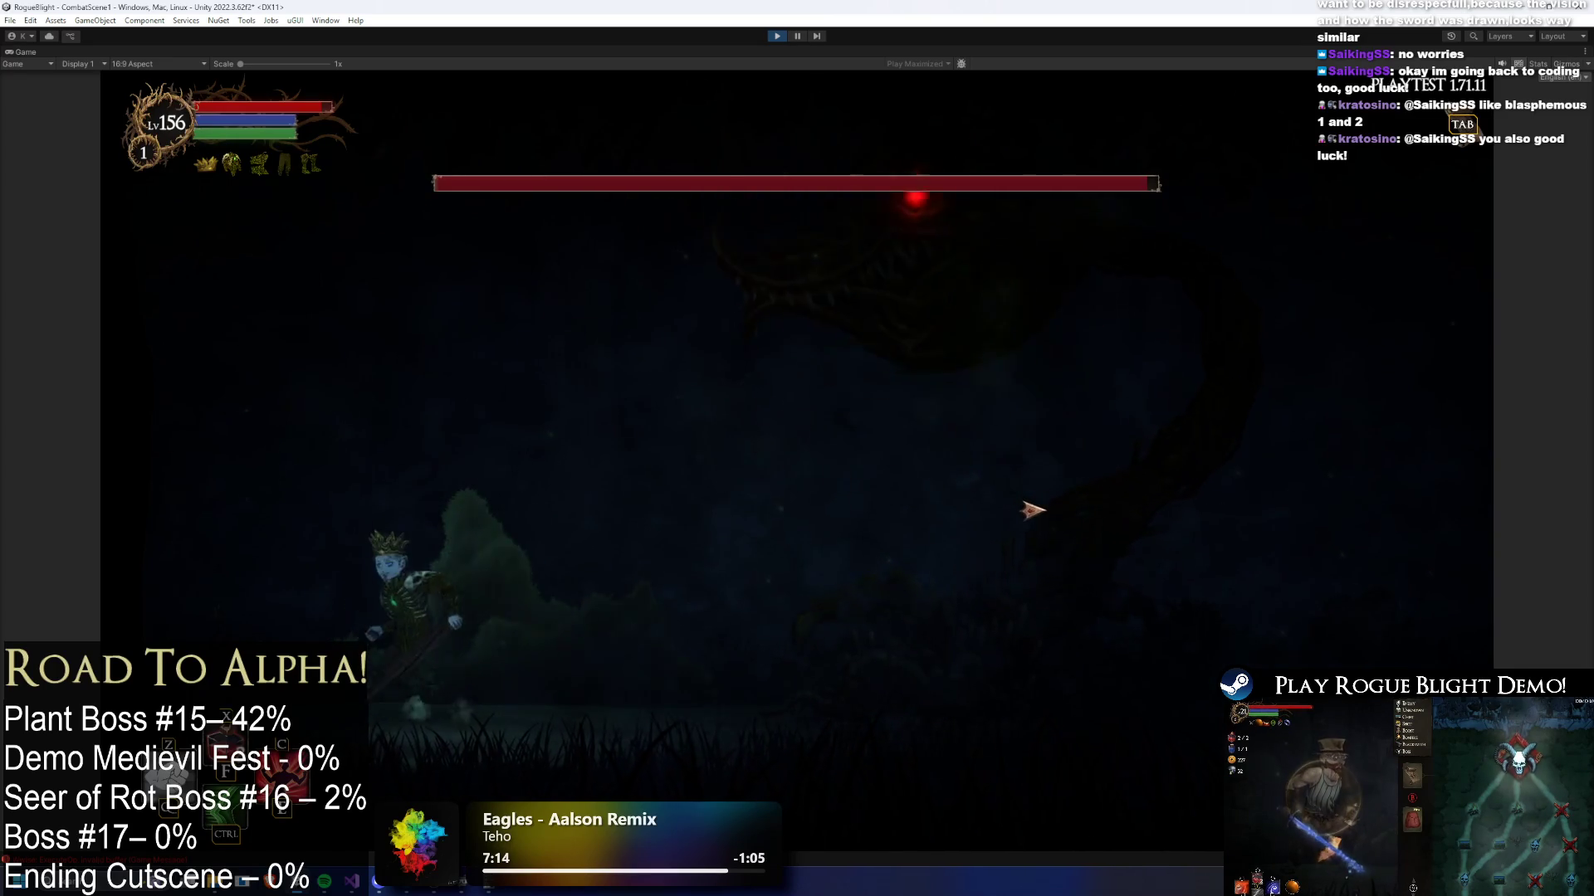
pyautogui.press('a')
pyautogui.press('space')
pyautogui.press('a')
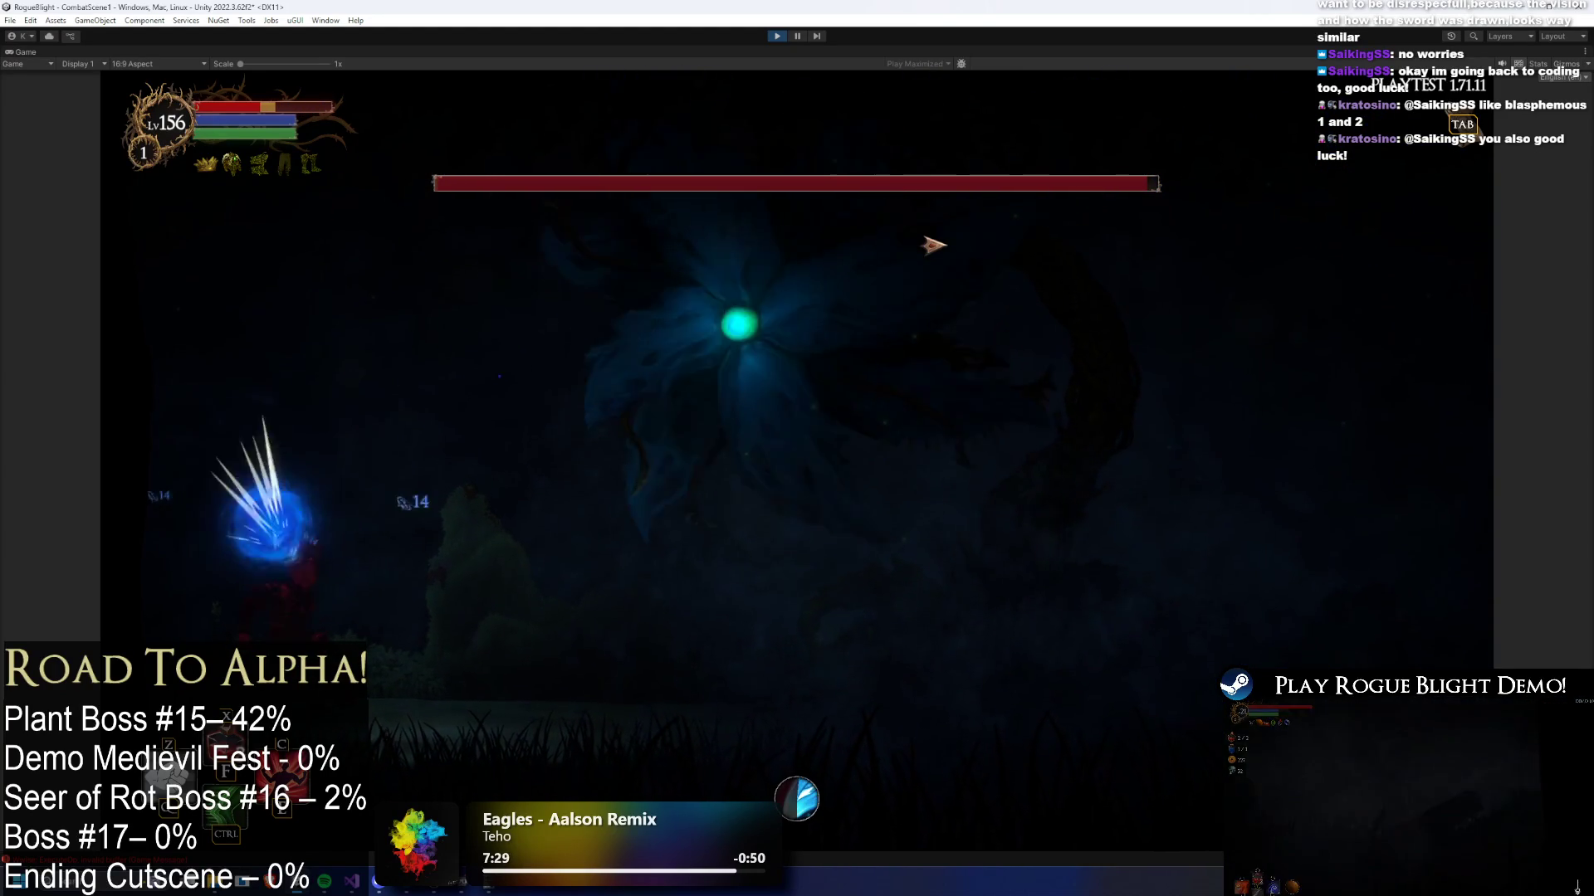
pyautogui.press('F1')
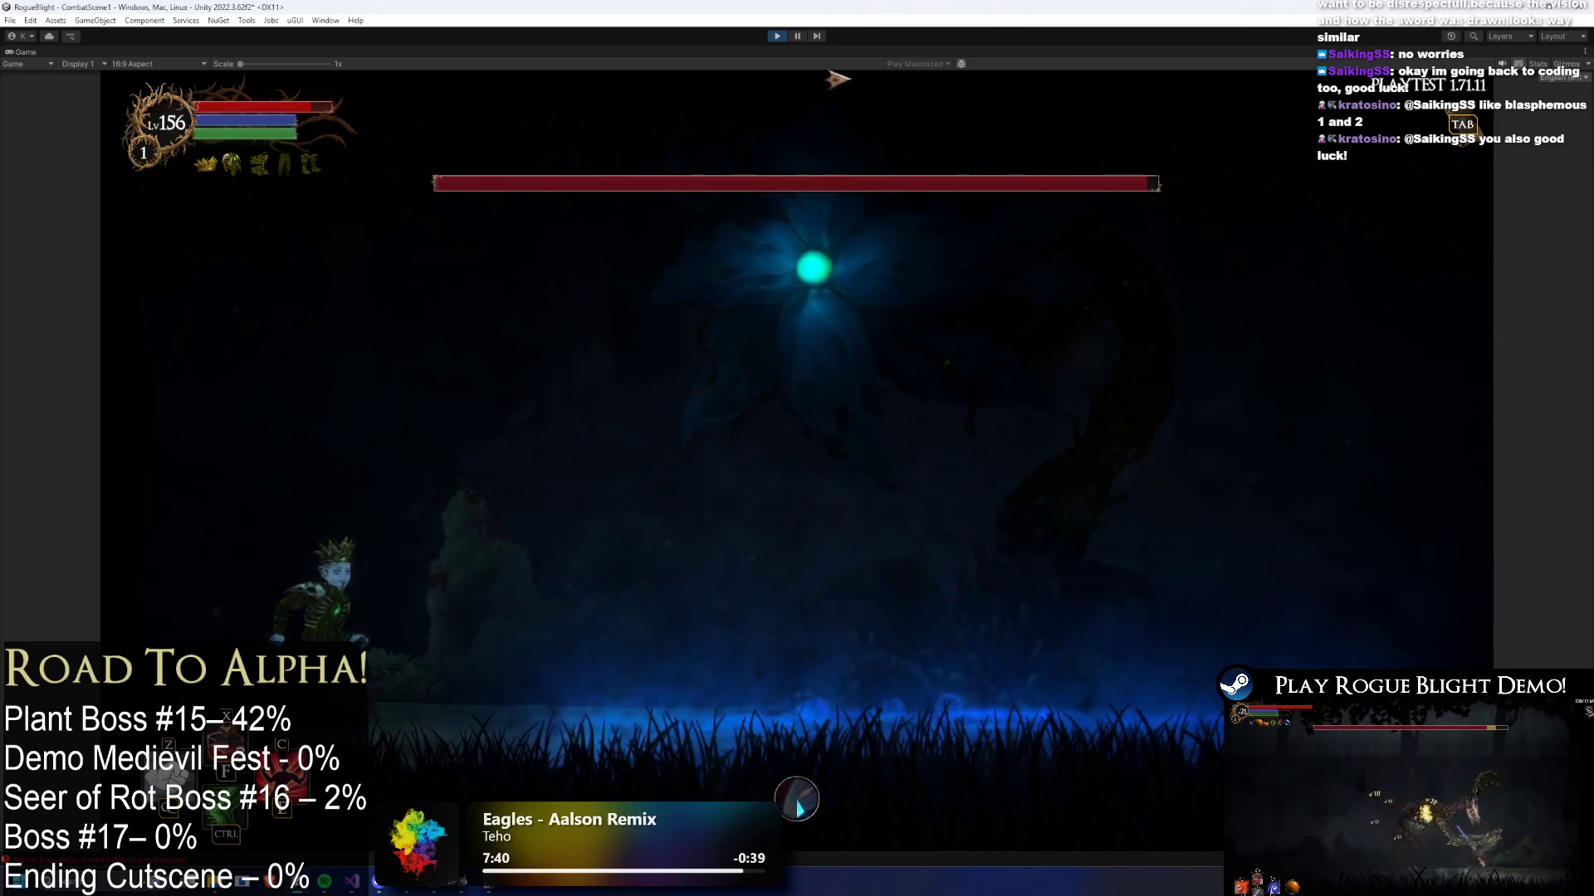
pyautogui.hotkey('ctrl', 'shift', 'p')
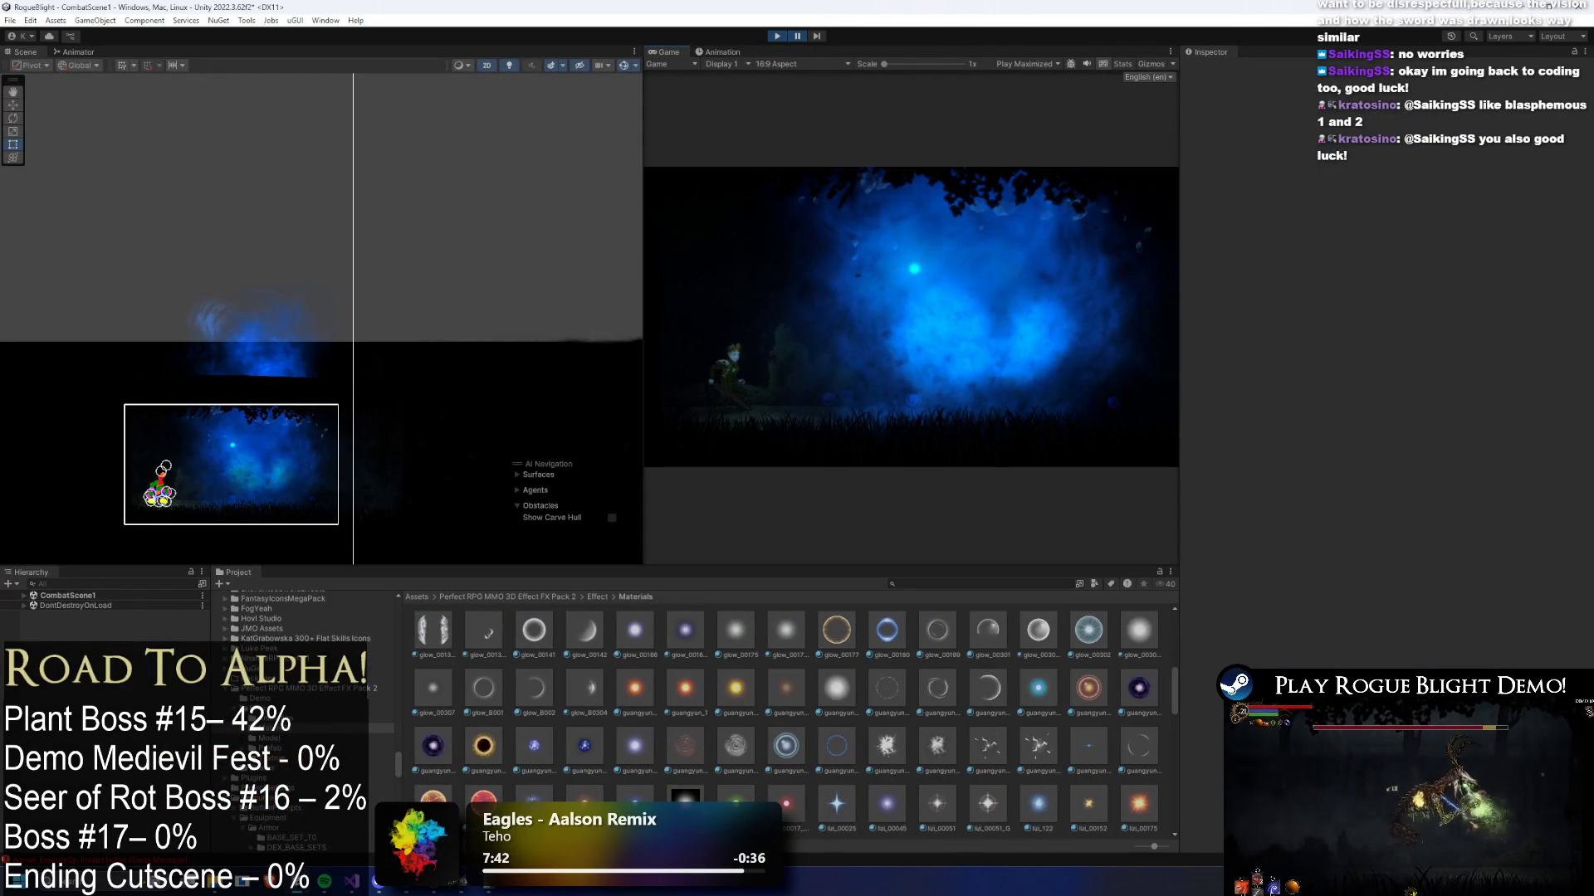
# - Advance the paused explosion seven frames, one frame at a time
pyautogui.click(818, 37)
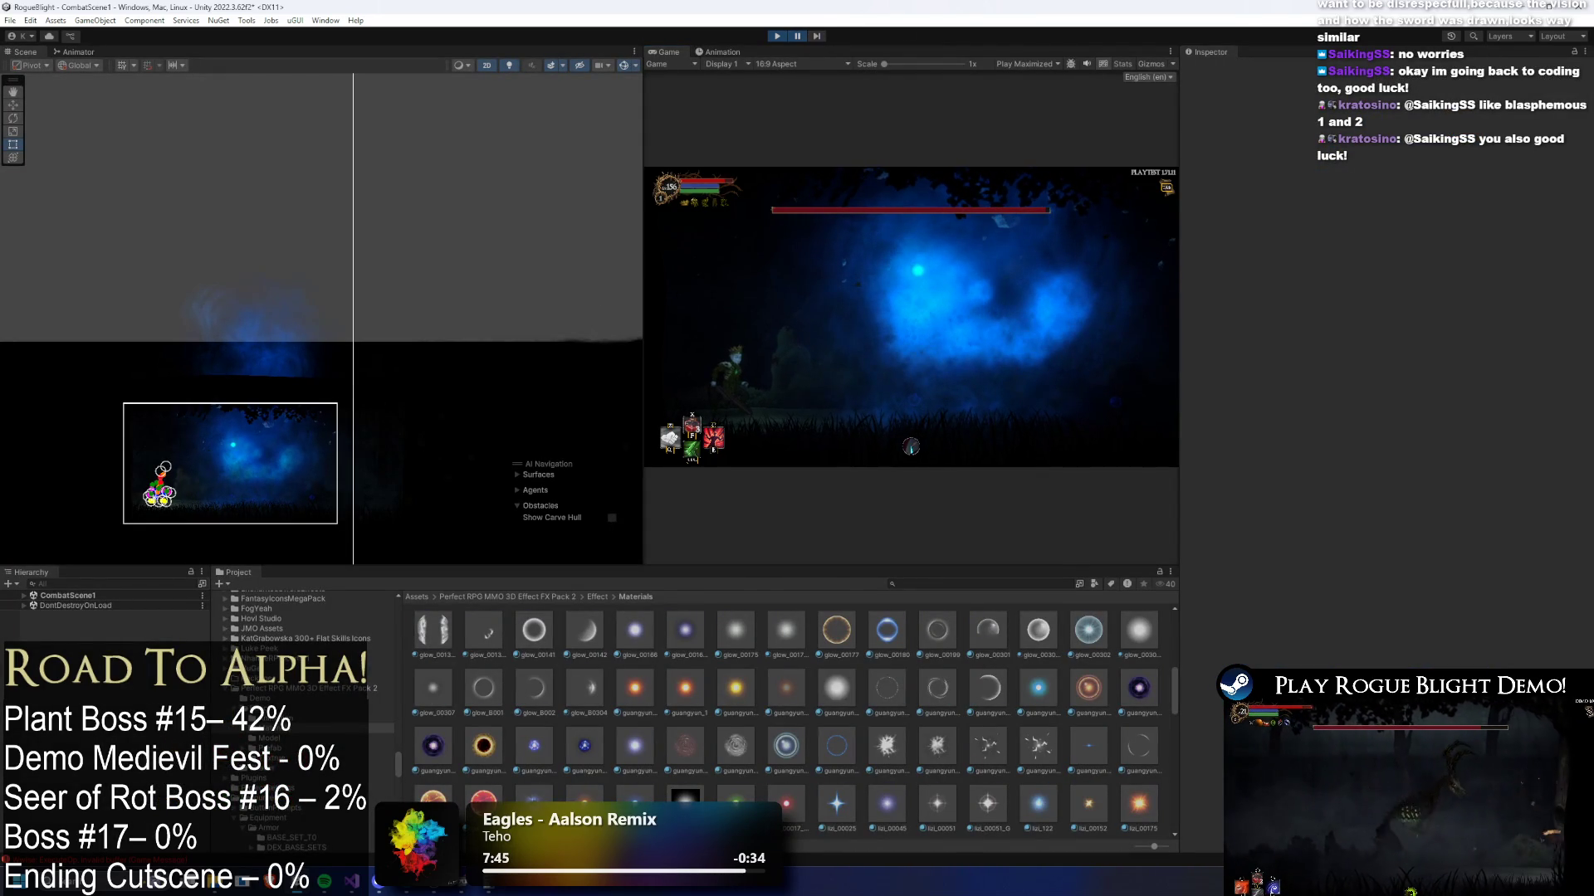
pyautogui.click(819, 37)
pyautogui.click(819, 36)
pyautogui.click(820, 37)
pyautogui.click(821, 37)
pyautogui.click(818, 36)
pyautogui.click(818, 36)
pyautogui.scroll(2, 278, 436)
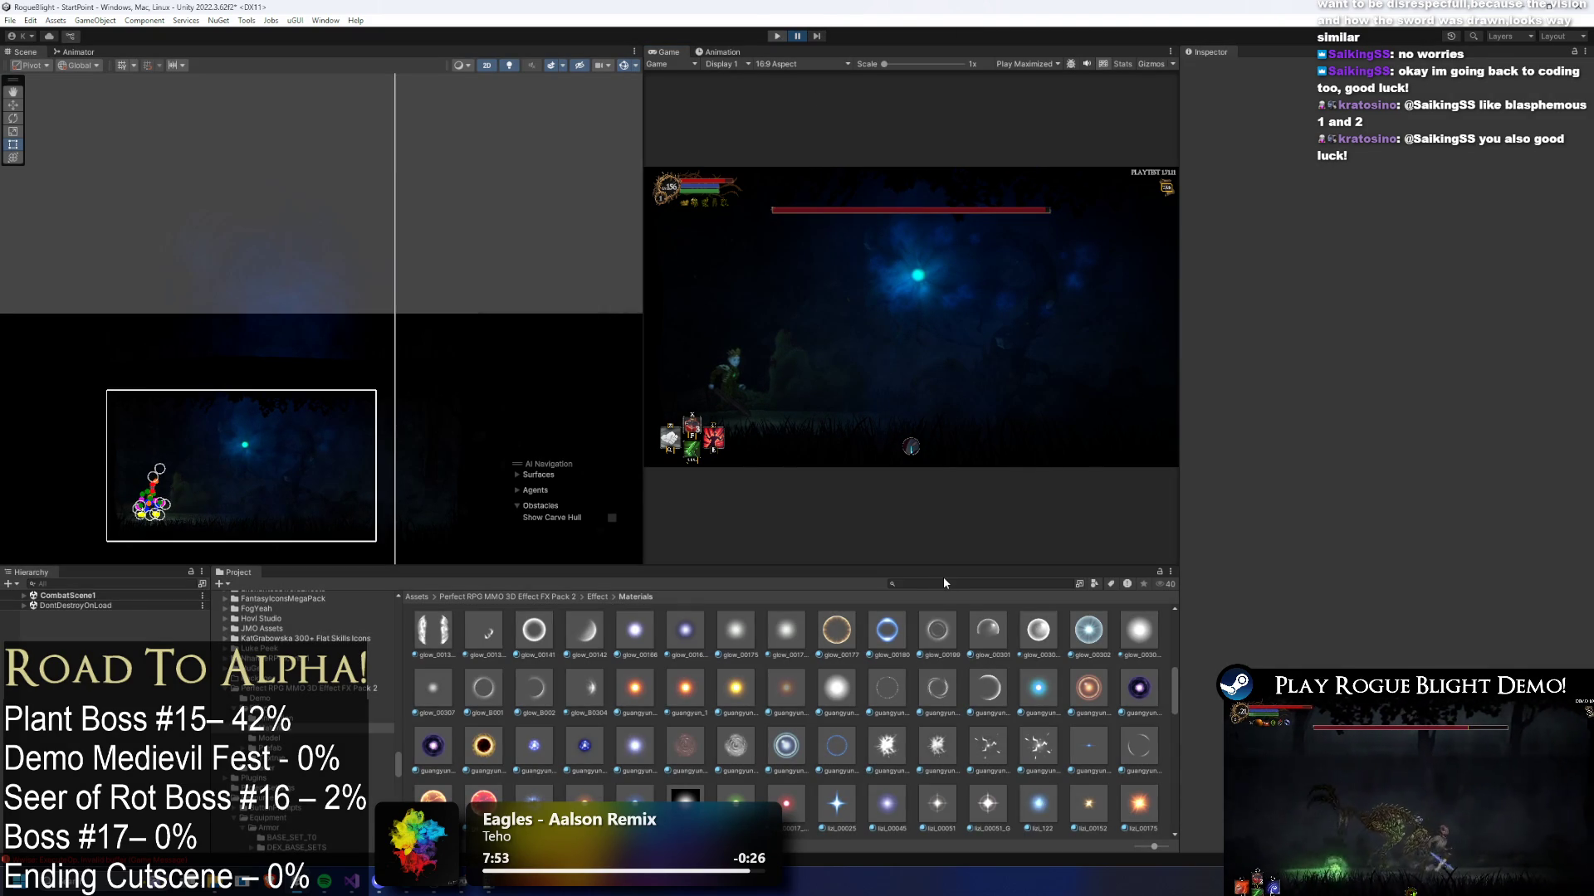
# - Search the project for the undead flower prefab, open it, and locate the explosion prefab
pyautogui.click(919, 585)
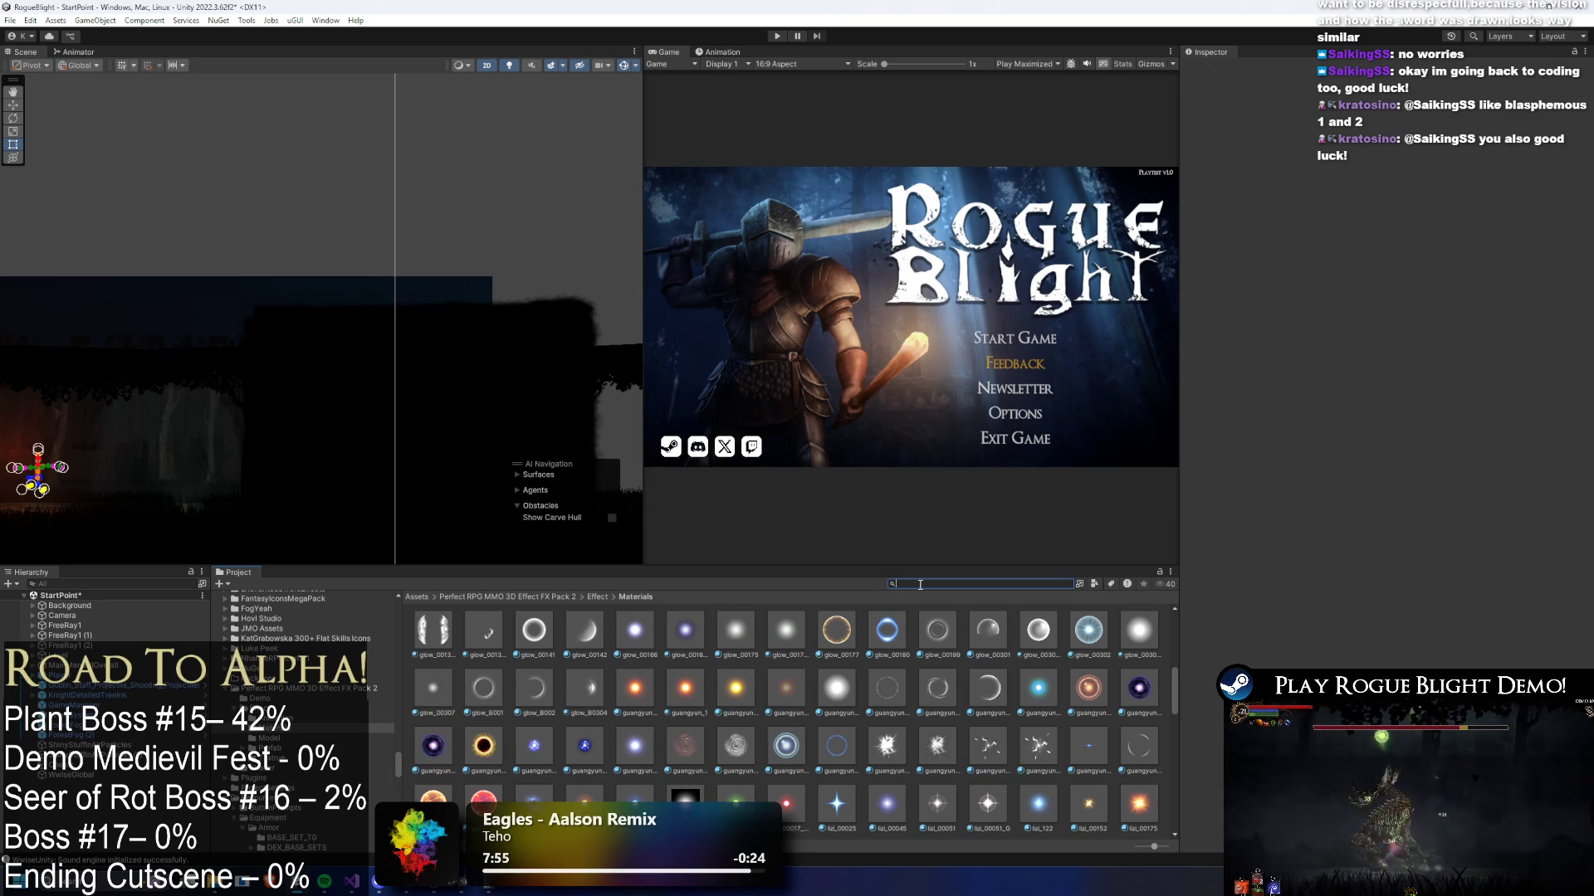
pyautogui.write('undoad')
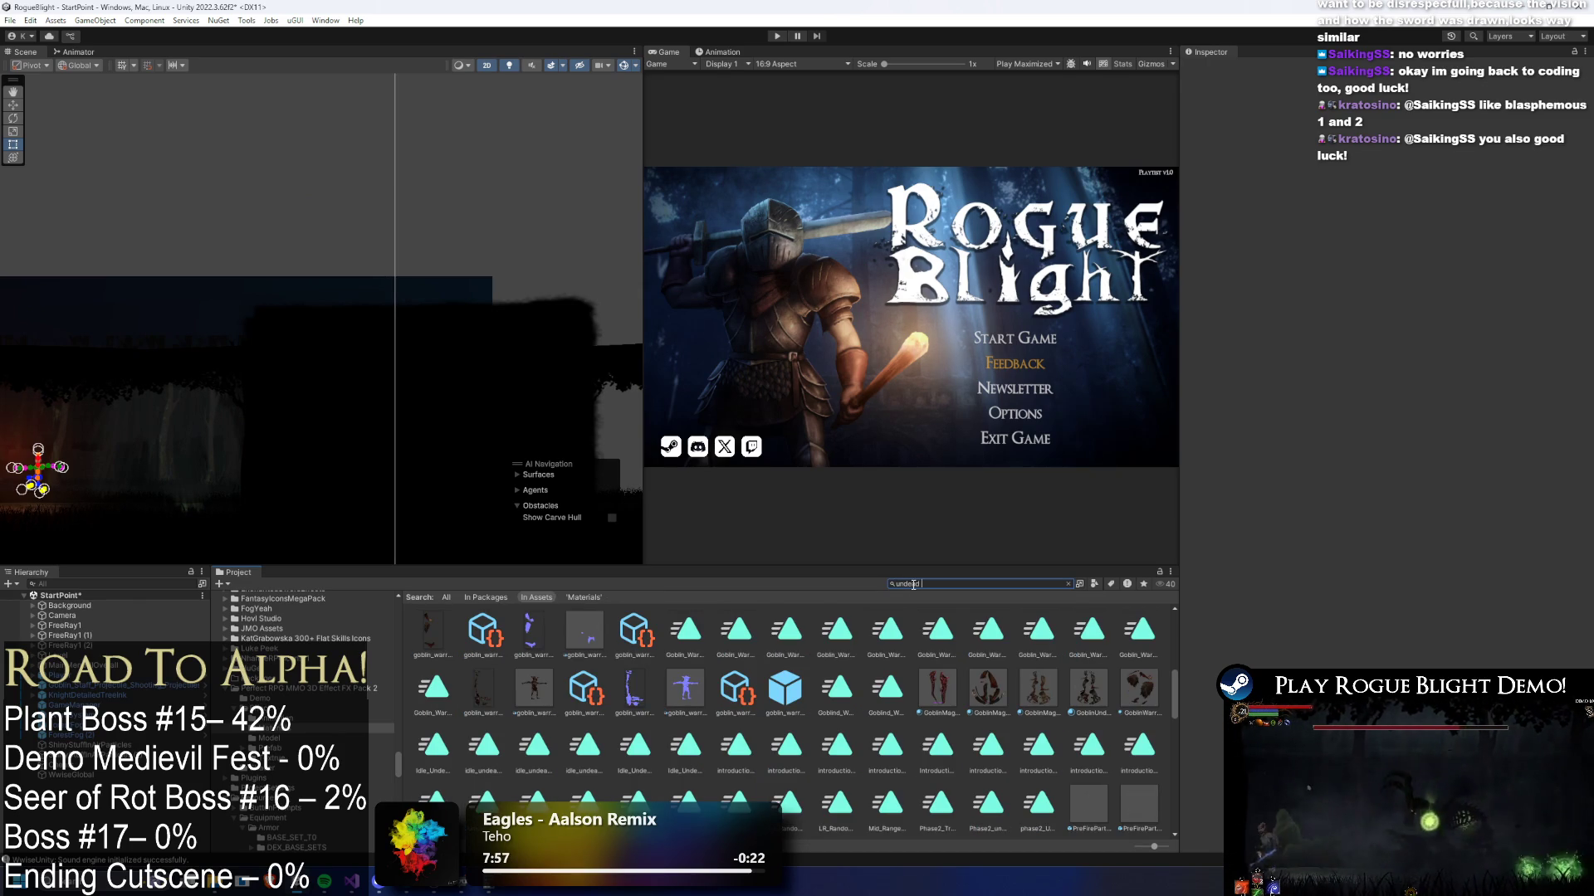
pyautogui.write('fa')
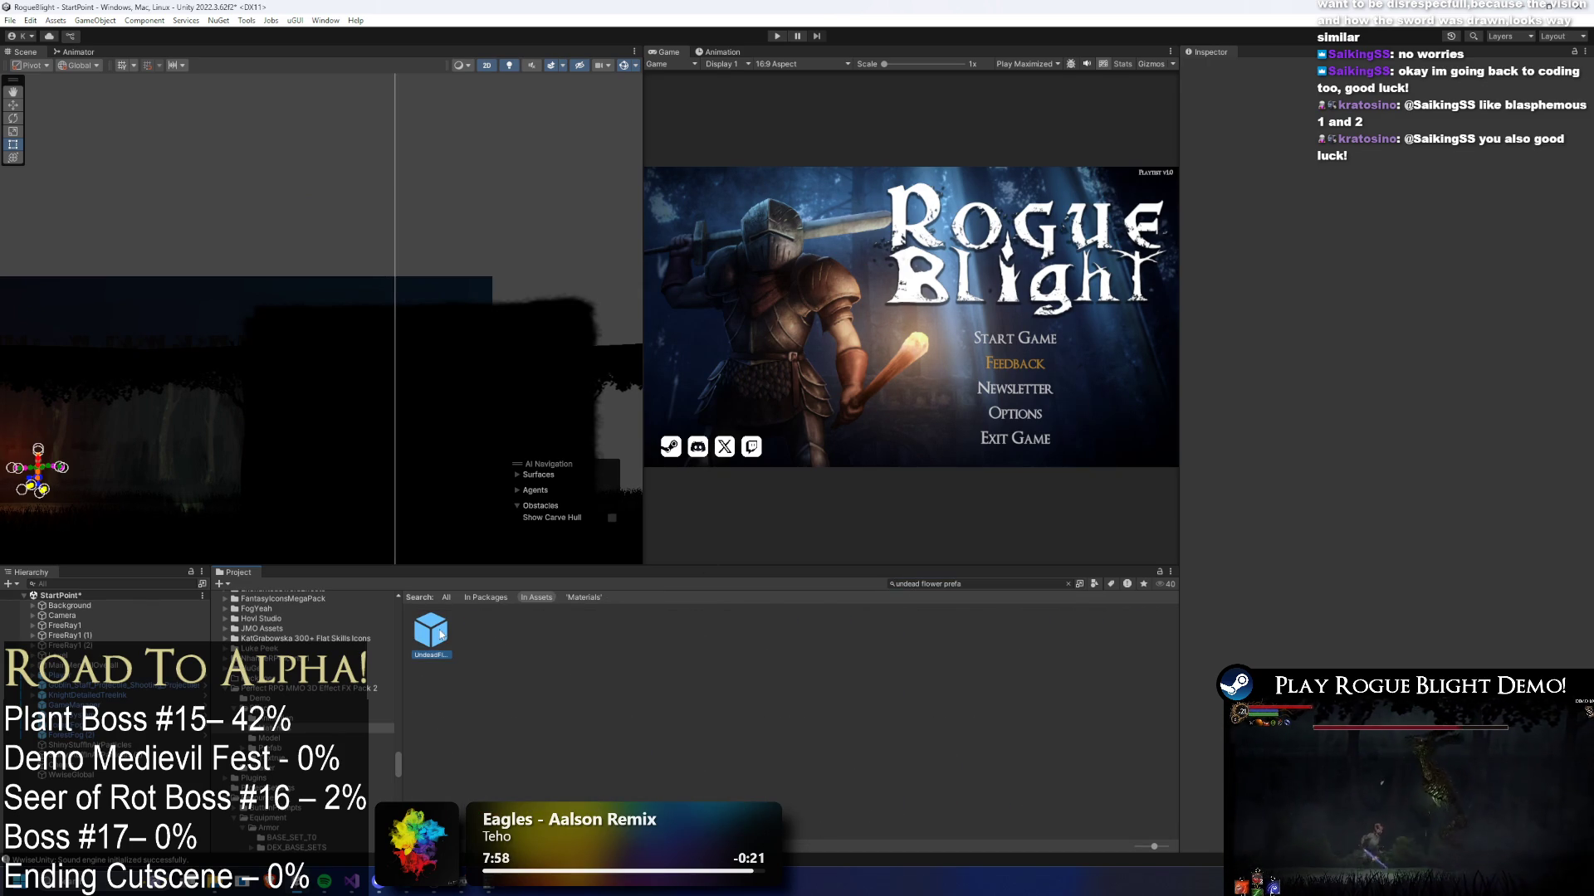
pyautogui.doubleClick(440, 634)
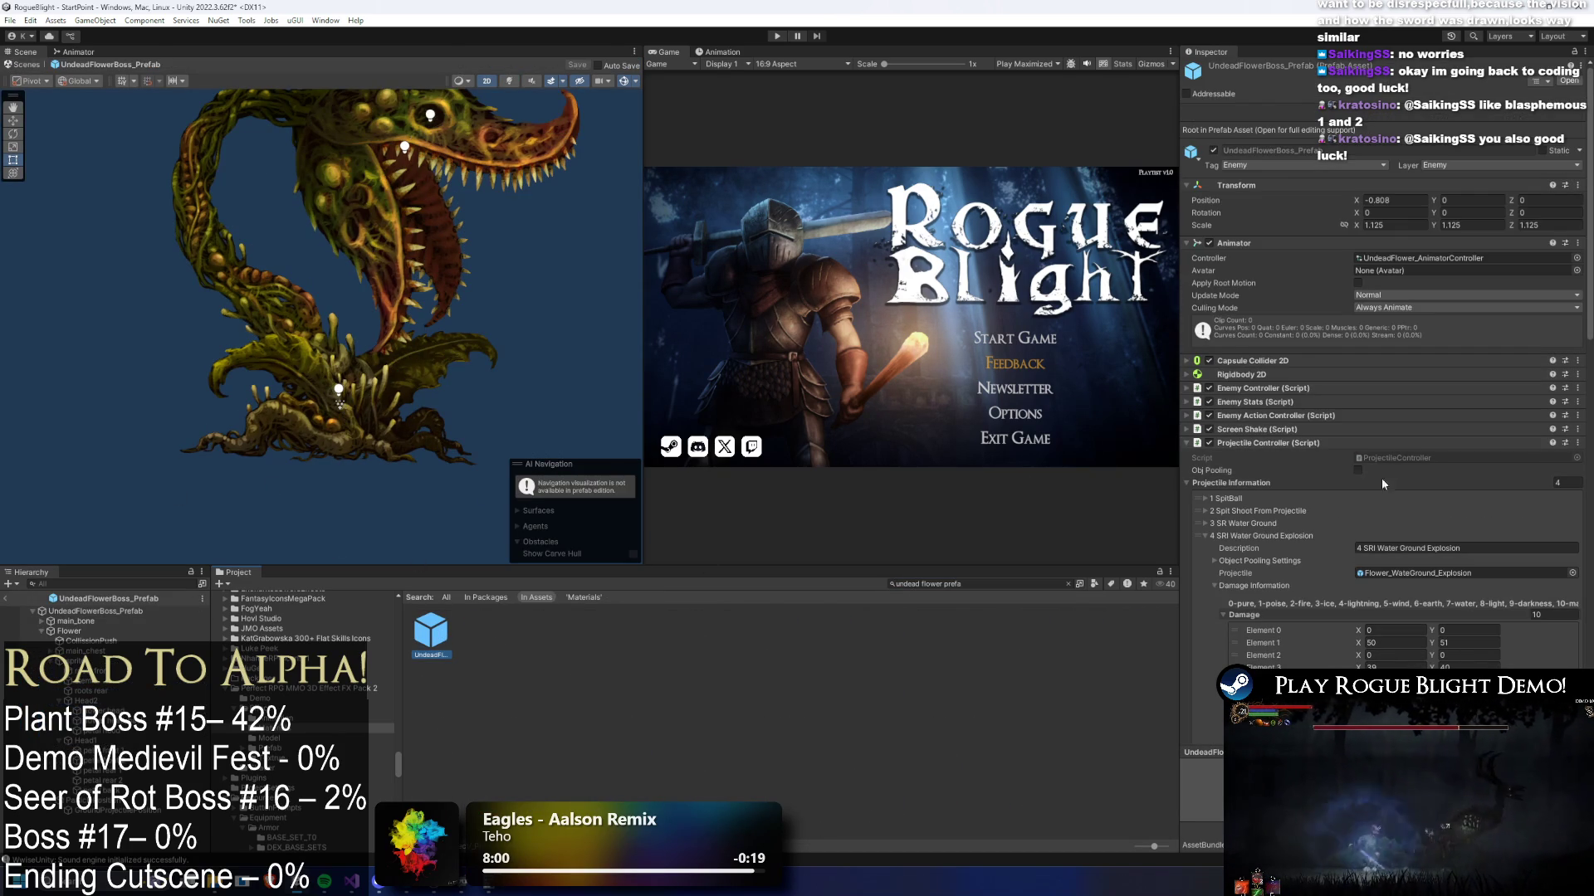
pyautogui.click(1465, 576)
# - Open the Flower_WateGround_Explosion prefab and preview its playback partway through
pyautogui.doubleClick(440, 635)
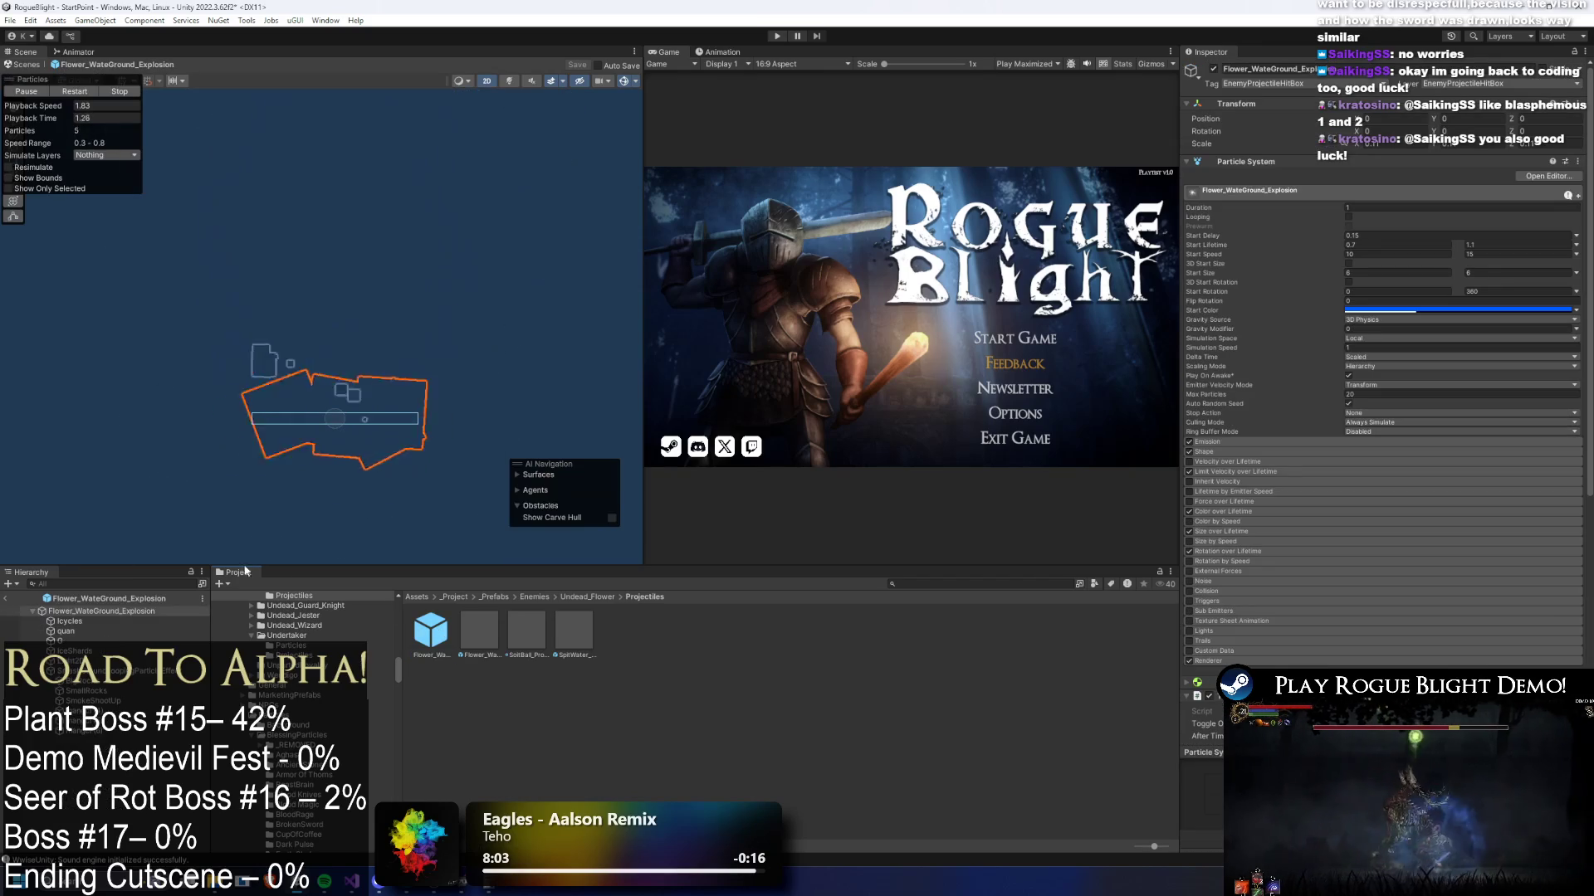
pyautogui.moveTo(57, 123); pyautogui.dragTo(261, 135)
pyautogui.click(352, 362)
pyautogui.scroll(-2, 316, 394)
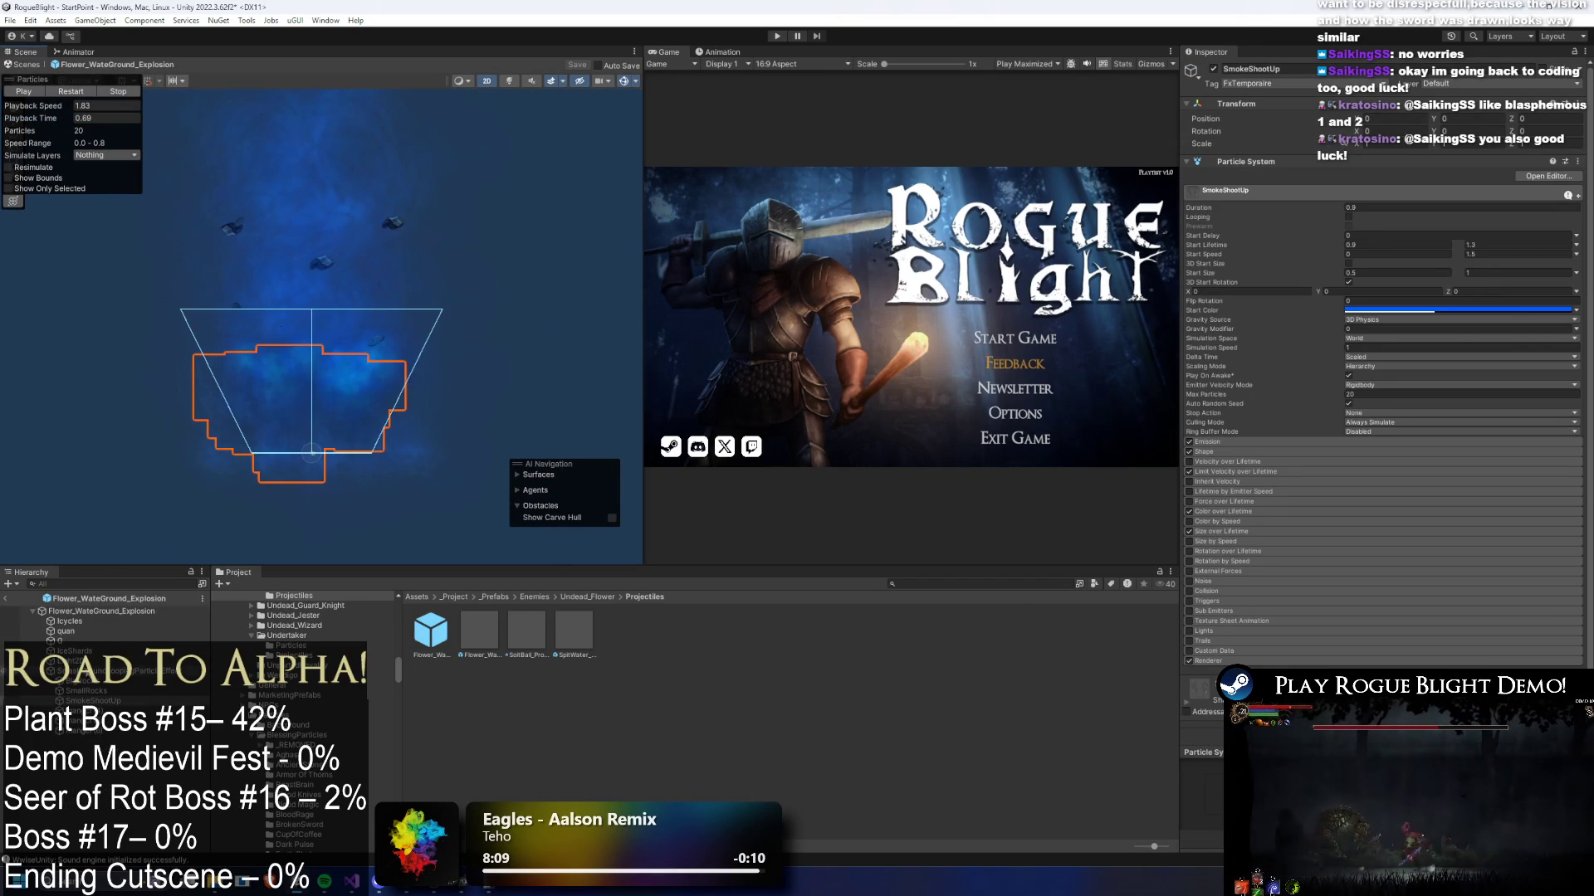
# - Reshape the Light2D freeform outline so its top vertex sits at Y 31.48
pyautogui.click(220, 482)
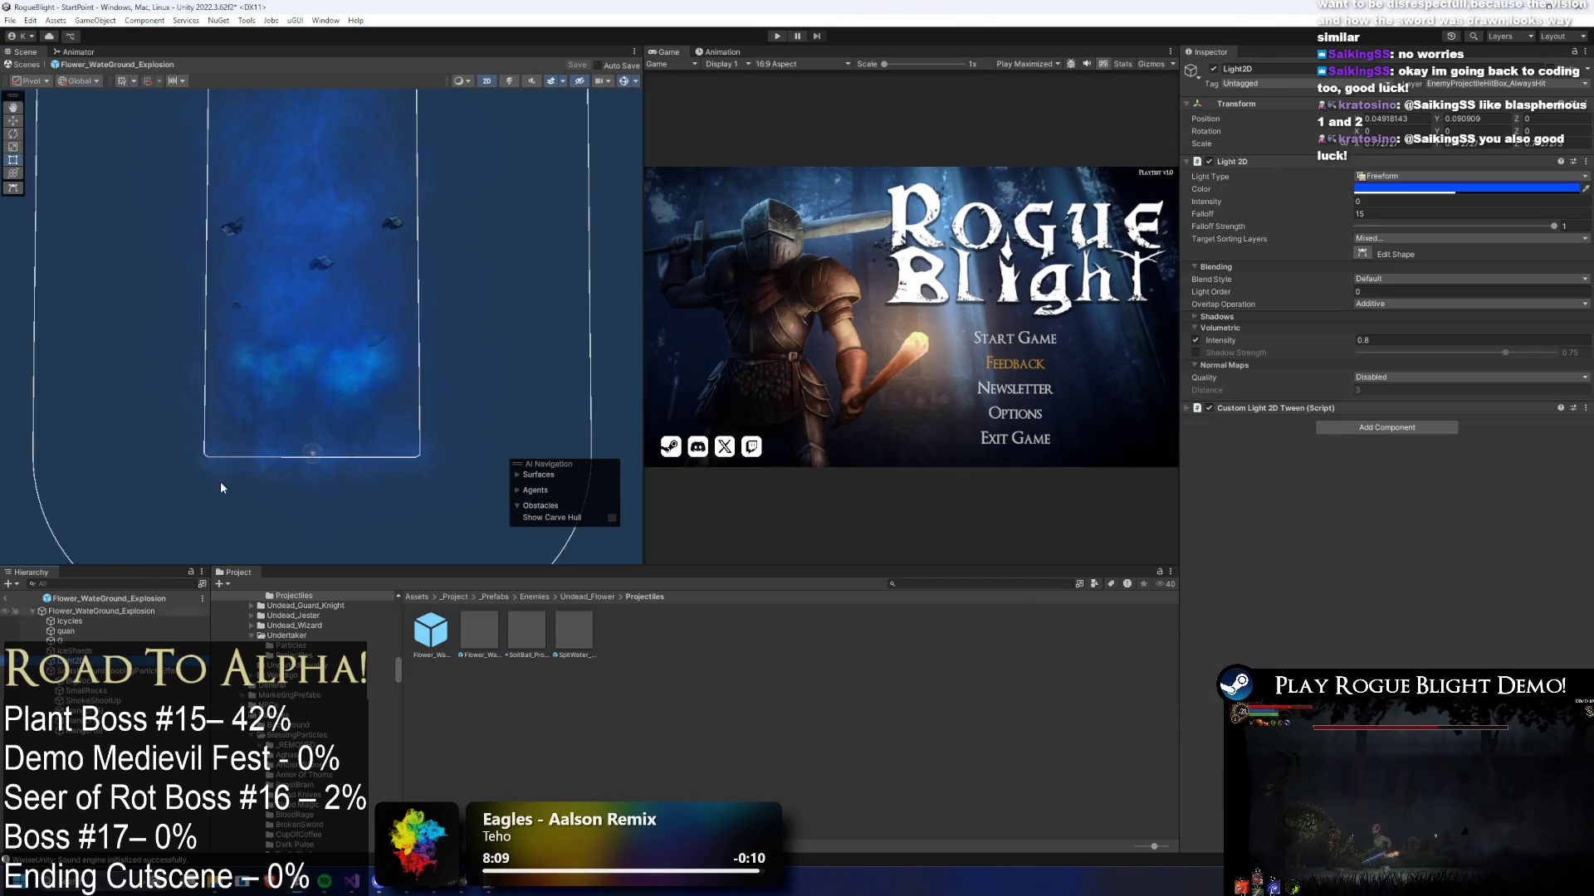
pyautogui.click(1361, 253)
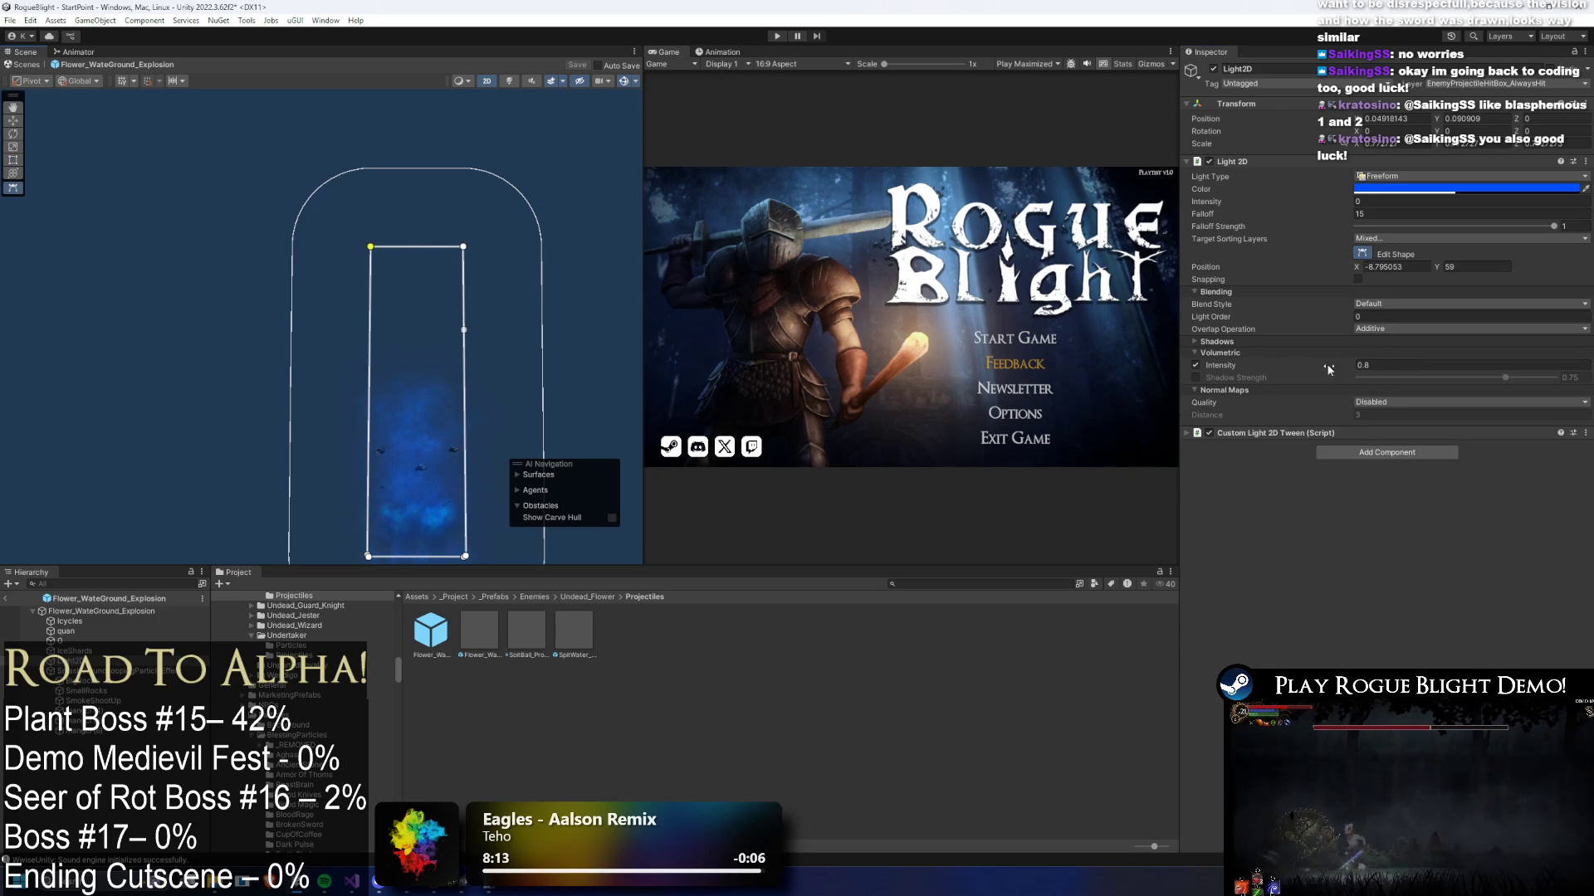
pyautogui.moveTo(1358, 268)
pyautogui.mouseDown()
pyautogui.moveTo(1411, 269)
pyautogui.moveTo(1177, 312)
pyautogui.moveTo(1243, 300)
pyautogui.mouseUp()
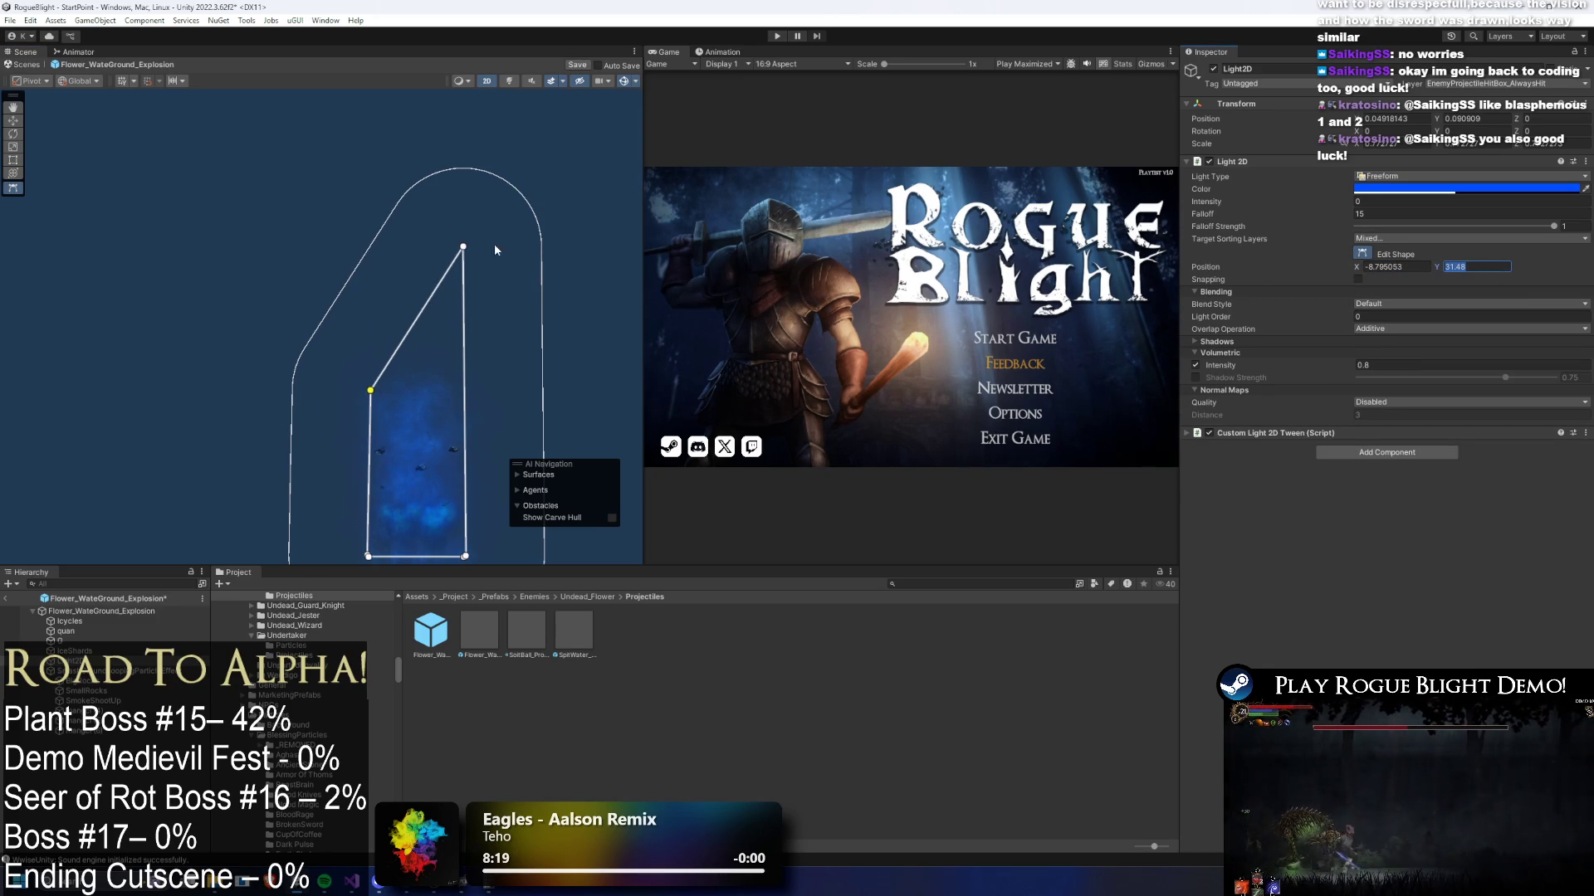
pyautogui.write('31.48')
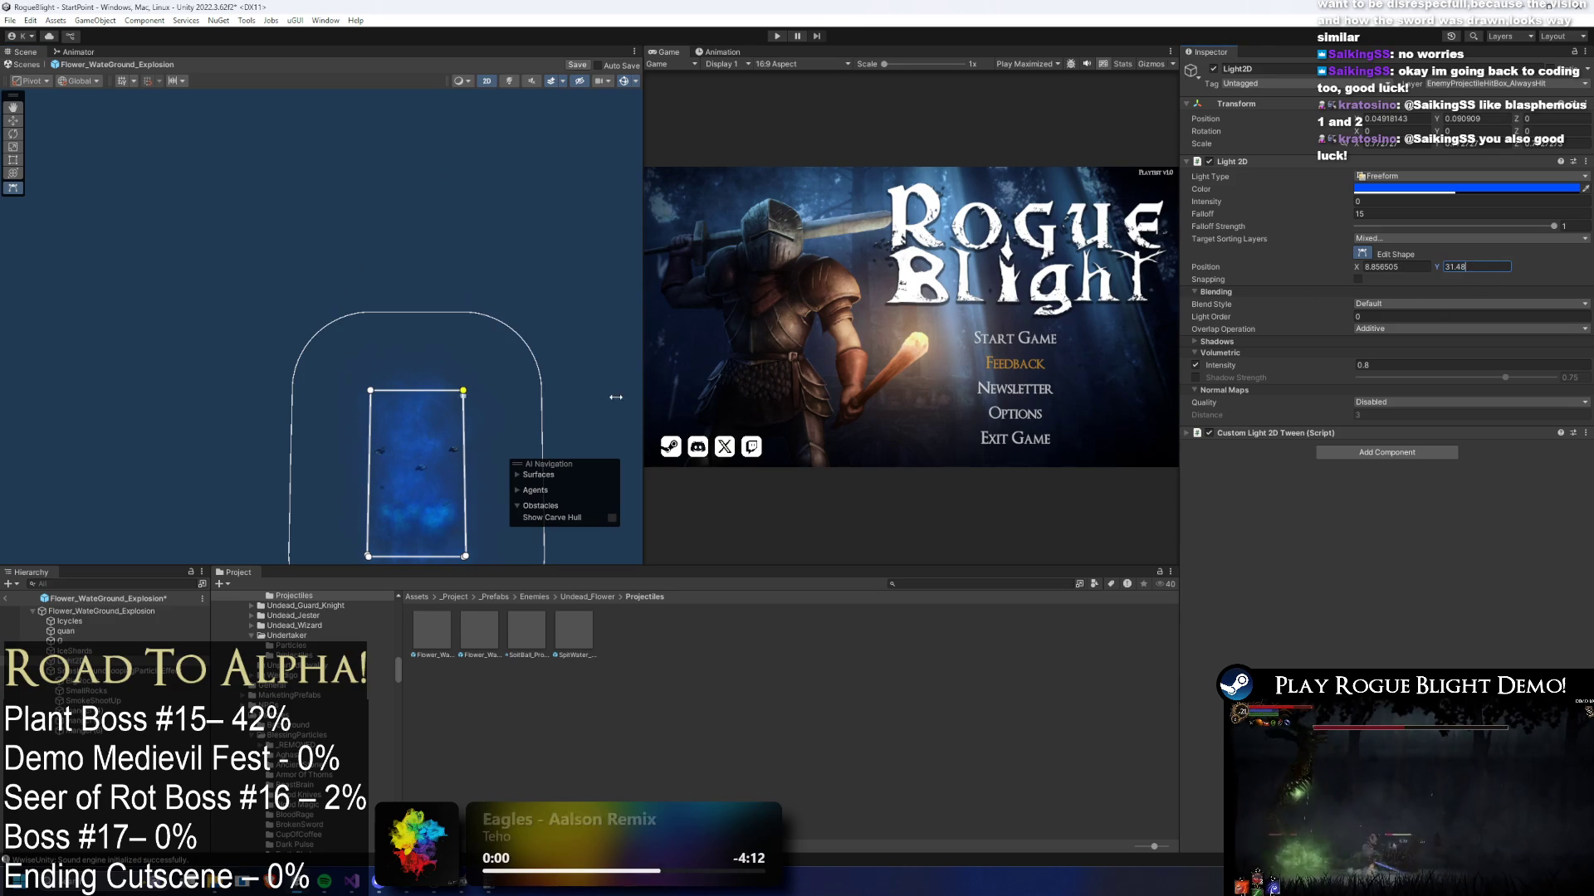
pyautogui.click(96, 611)
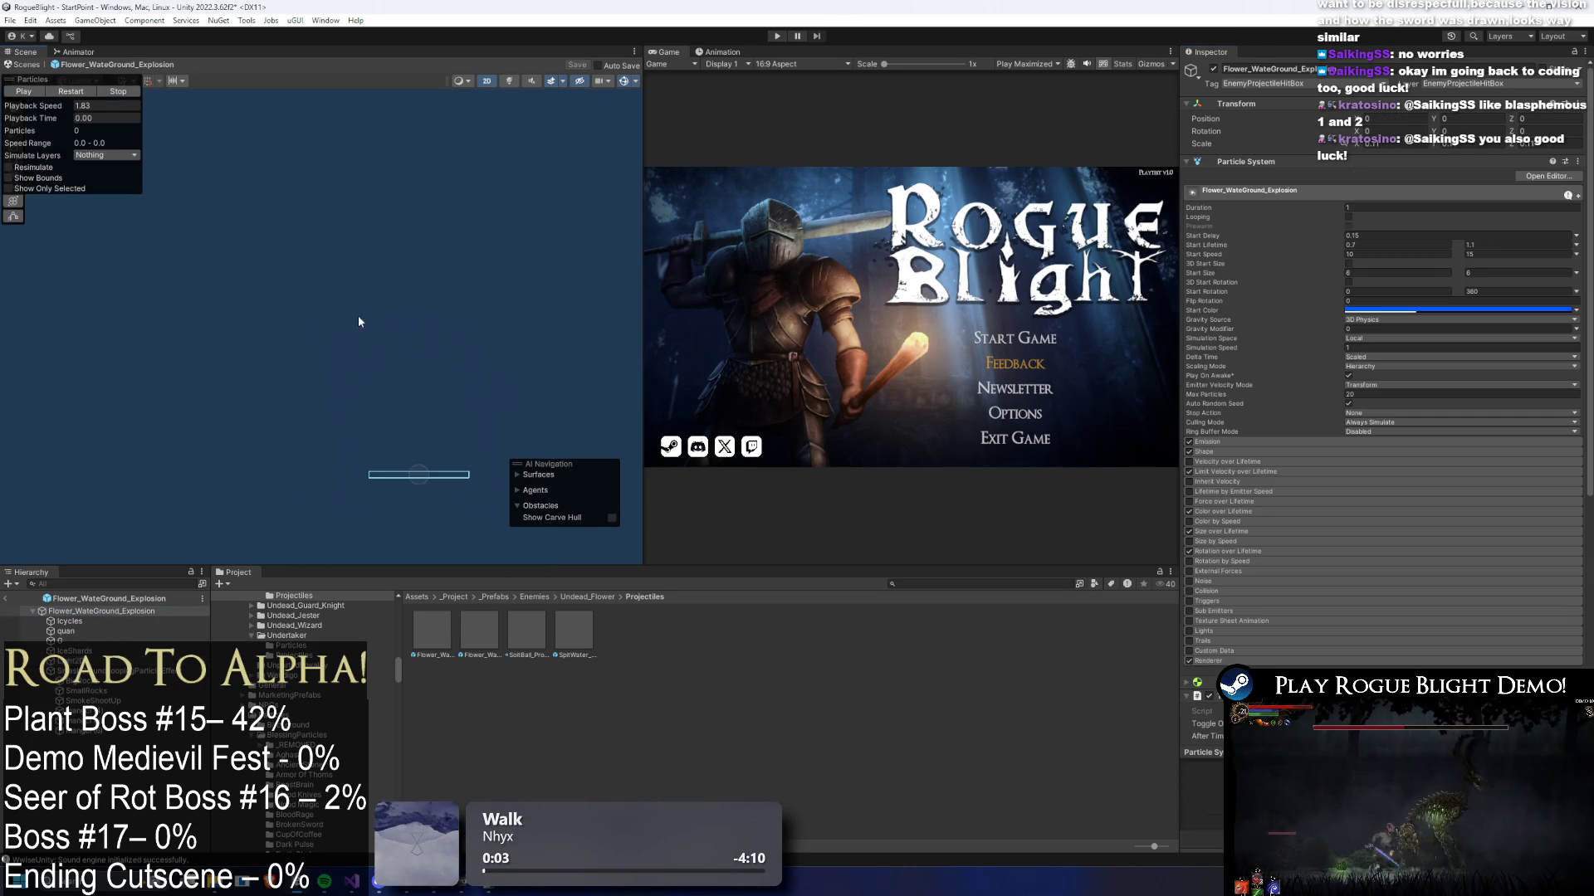
# - Preview the explosion and step through its child particle systems to SmashGroundLoopingParticleEffect
pyautogui.moveTo(56, 124)
pyautogui.mouseDown()
pyautogui.moveTo(98, 117)
pyautogui.moveTo(57, 122)
pyautogui.moveTo(98, 150)
pyautogui.mouseUp()
pyautogui.click(100, 670)
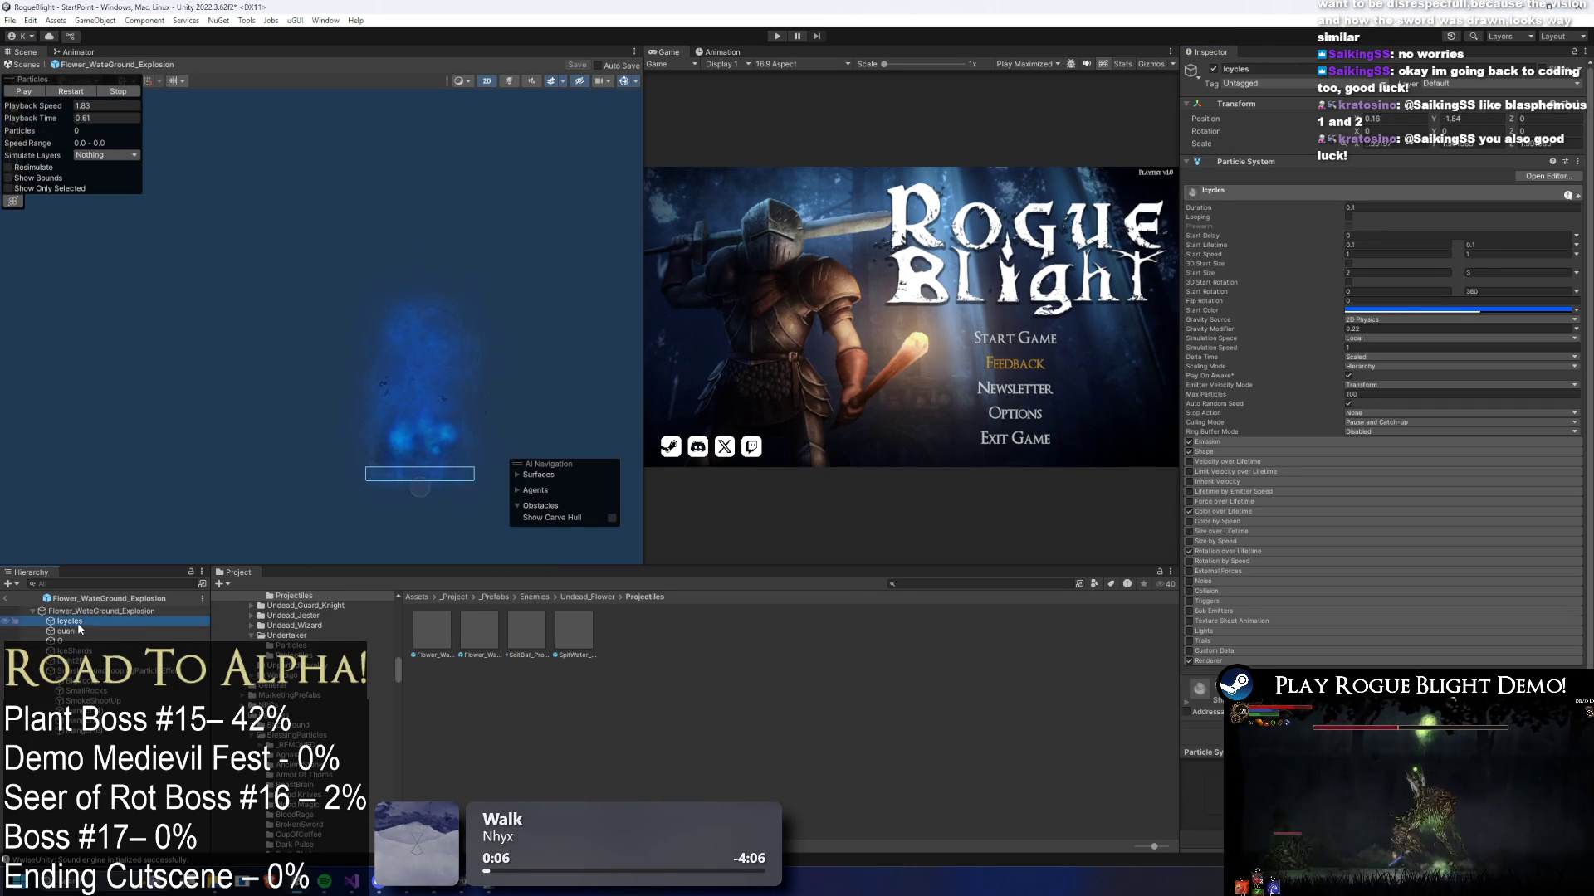
pyautogui.click(114, 631)
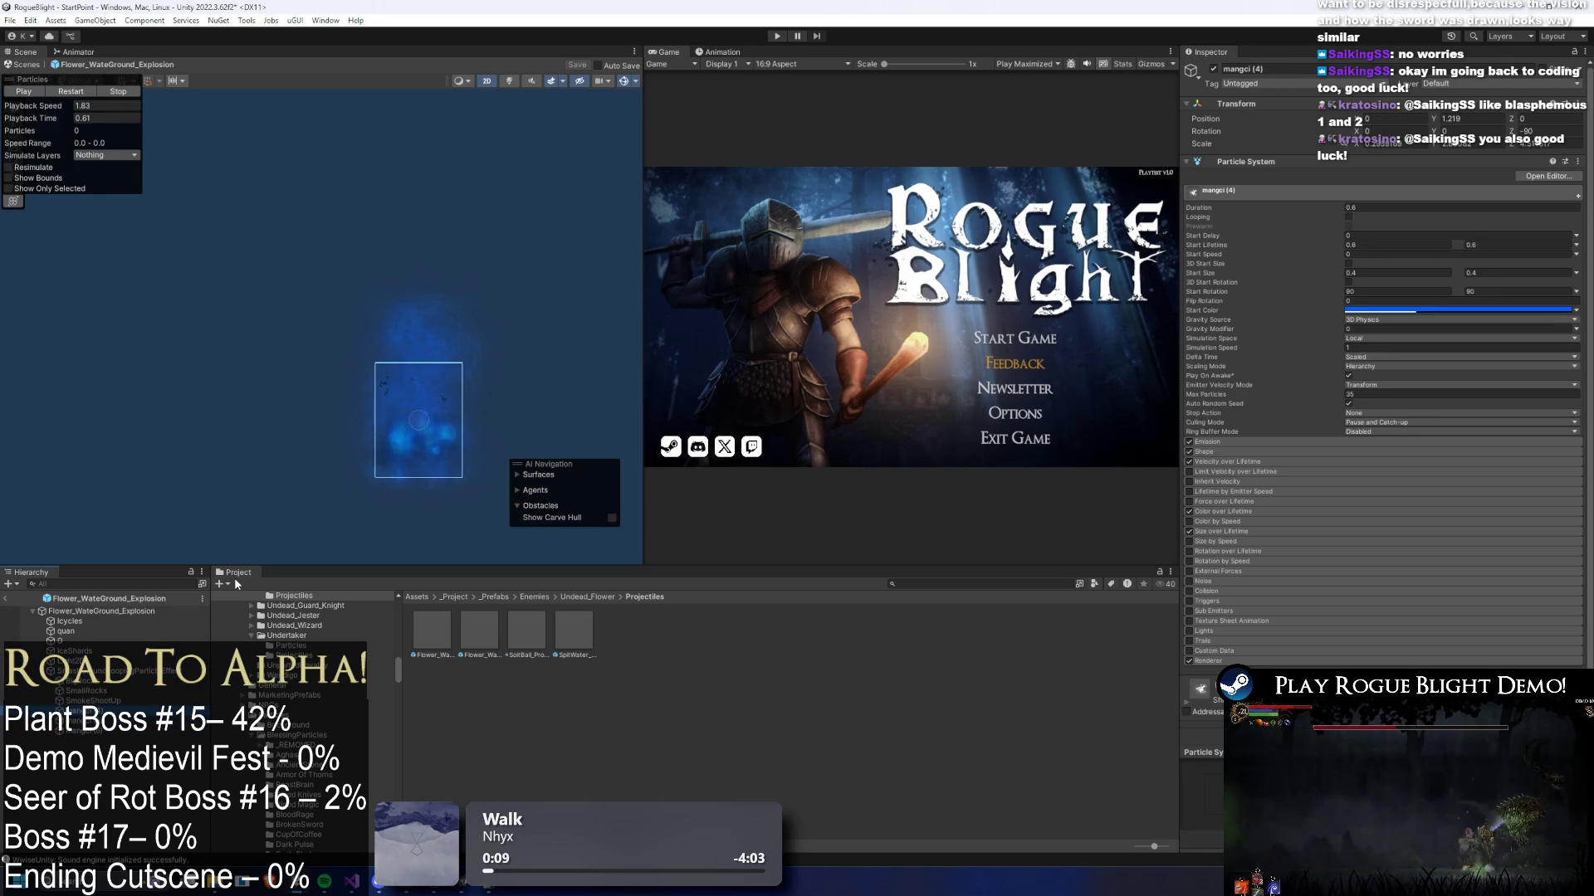
pyautogui.press('Down')
pyautogui.press('Left')
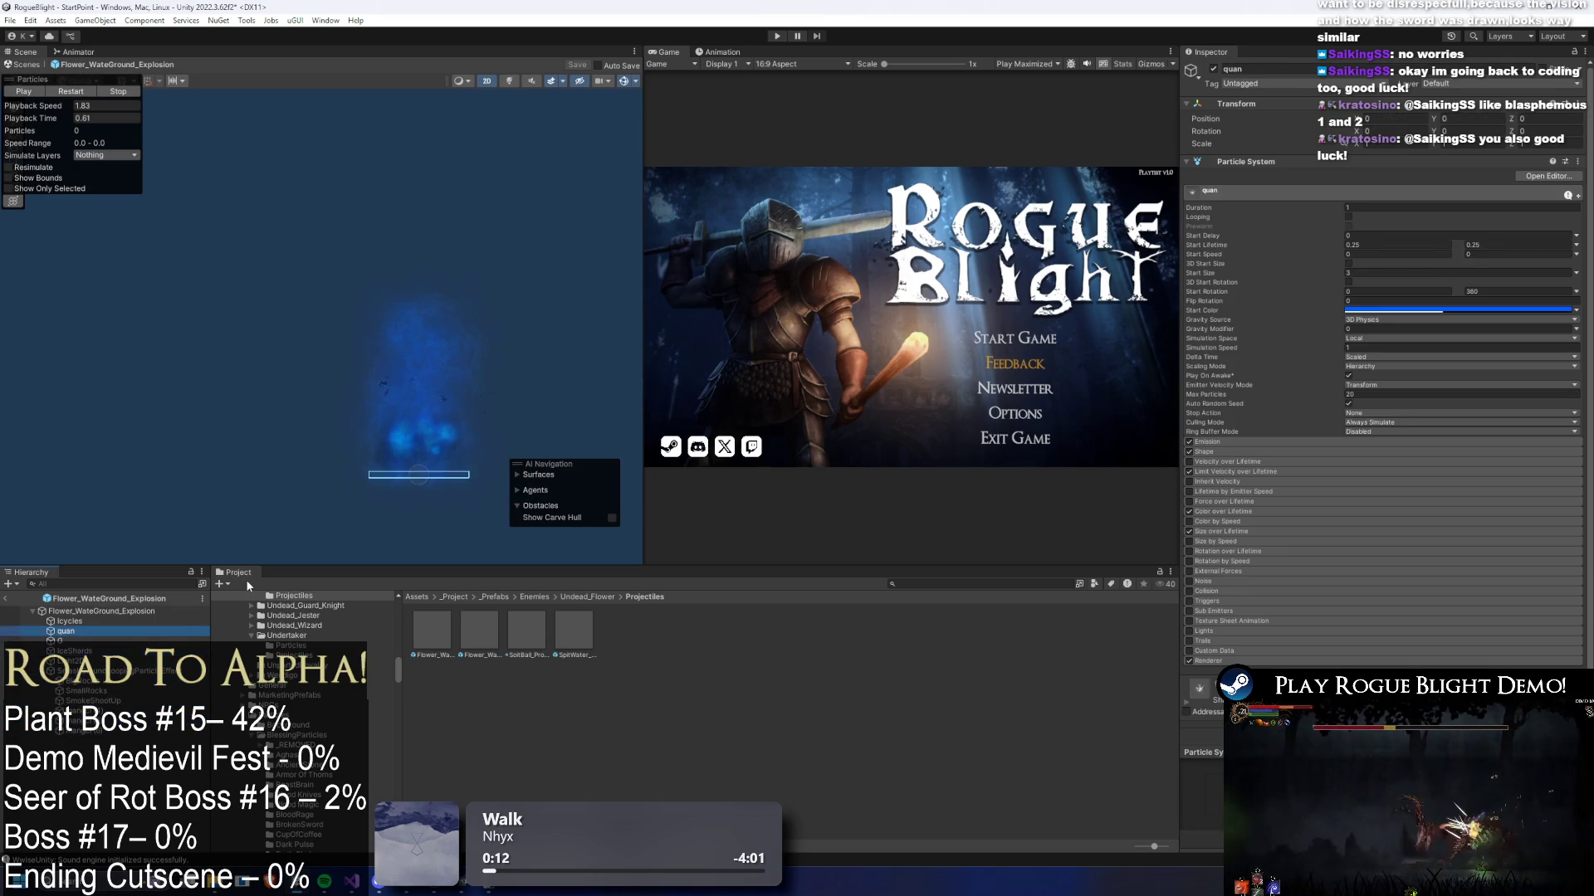
pyautogui.press('Down')
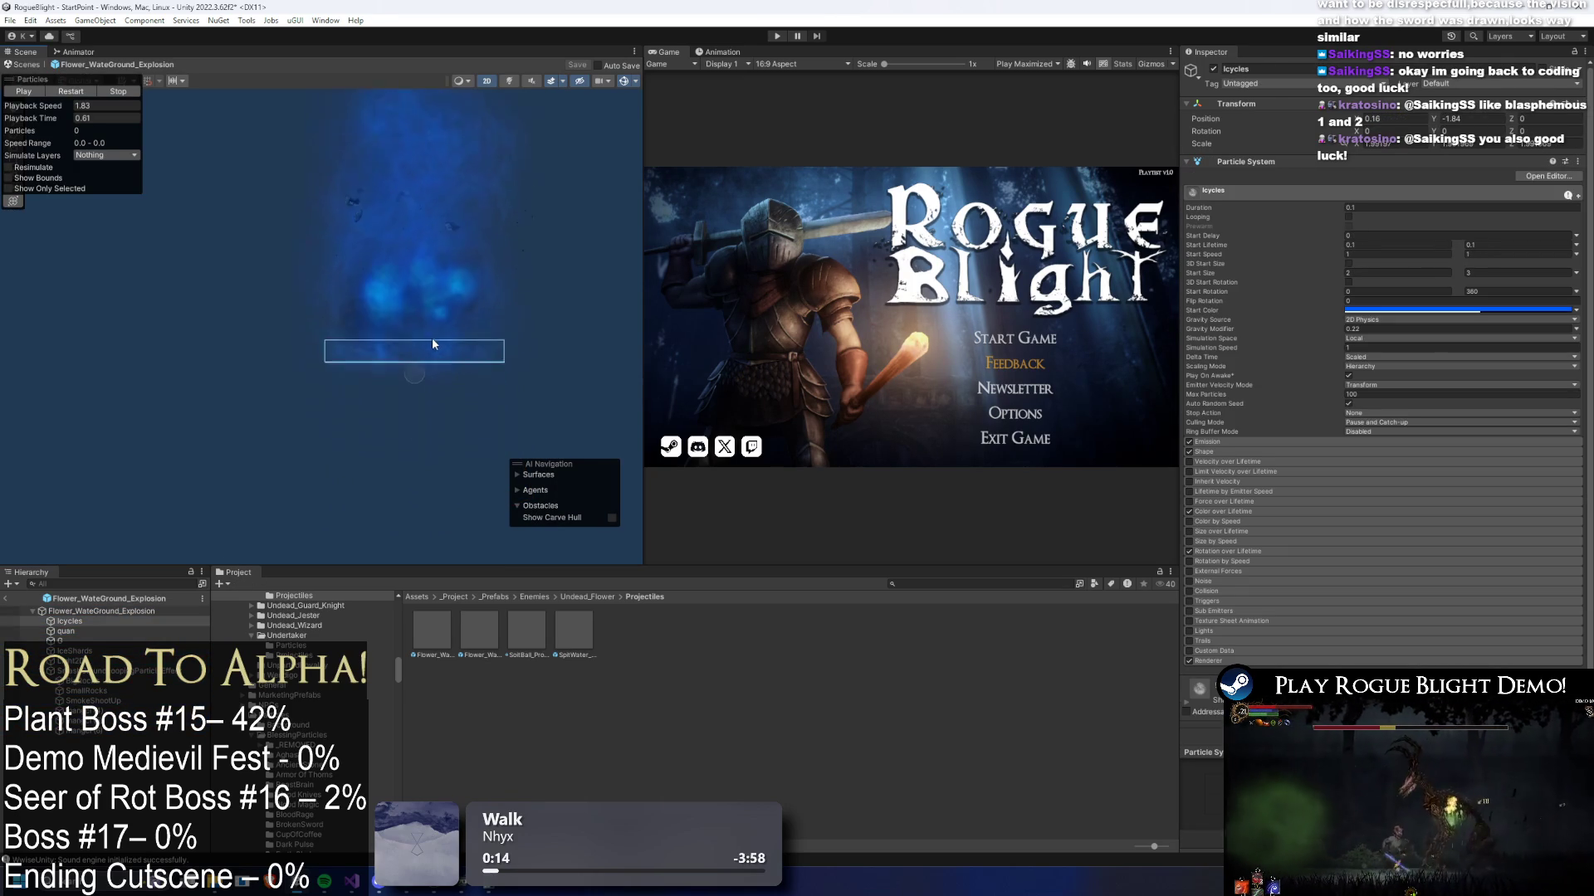
pyautogui.press('Down')
pyautogui.press('Down')
pyautogui.press('Down')
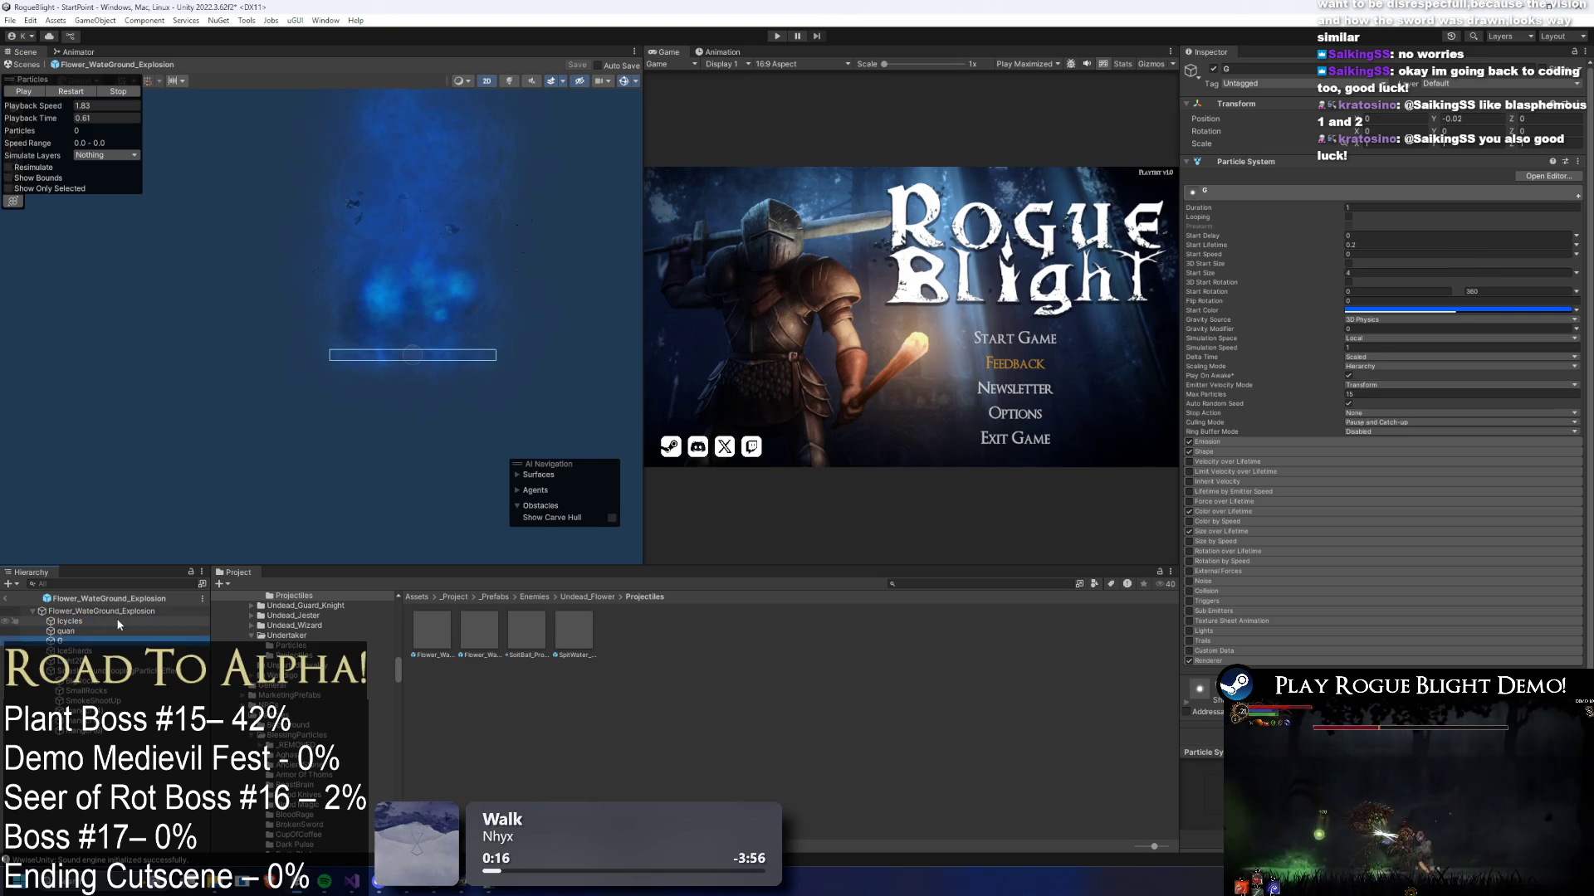
pyautogui.press('Down')
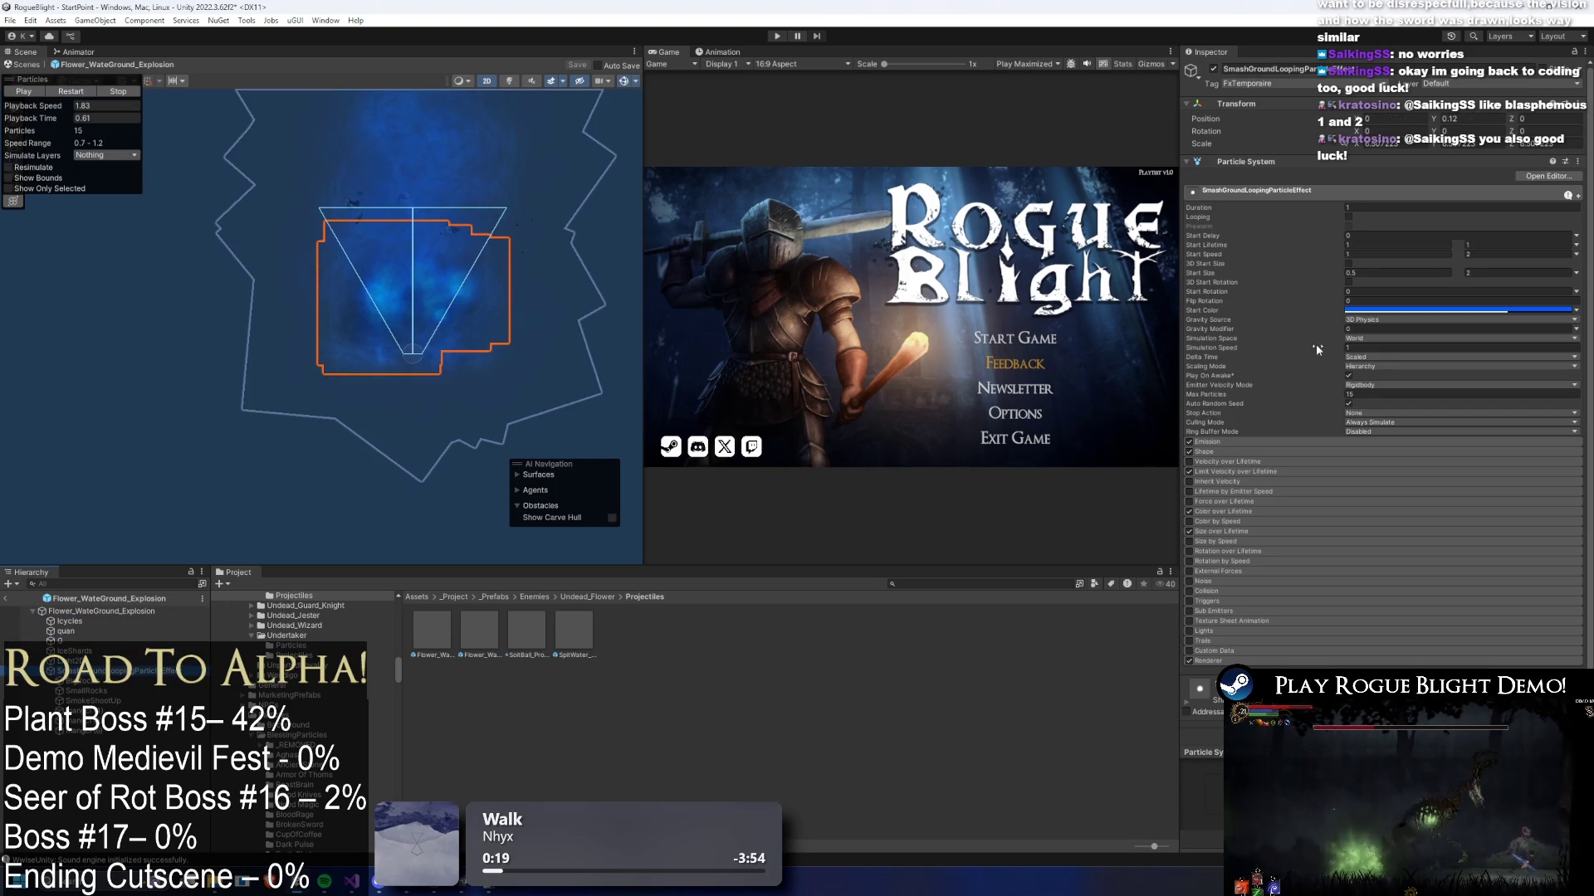
# - Ping the SmashGroundLoopingParticleEffect renderer material and bring up its material picker
pyautogui.click(1207, 661)
pyautogui.click(1411, 691)
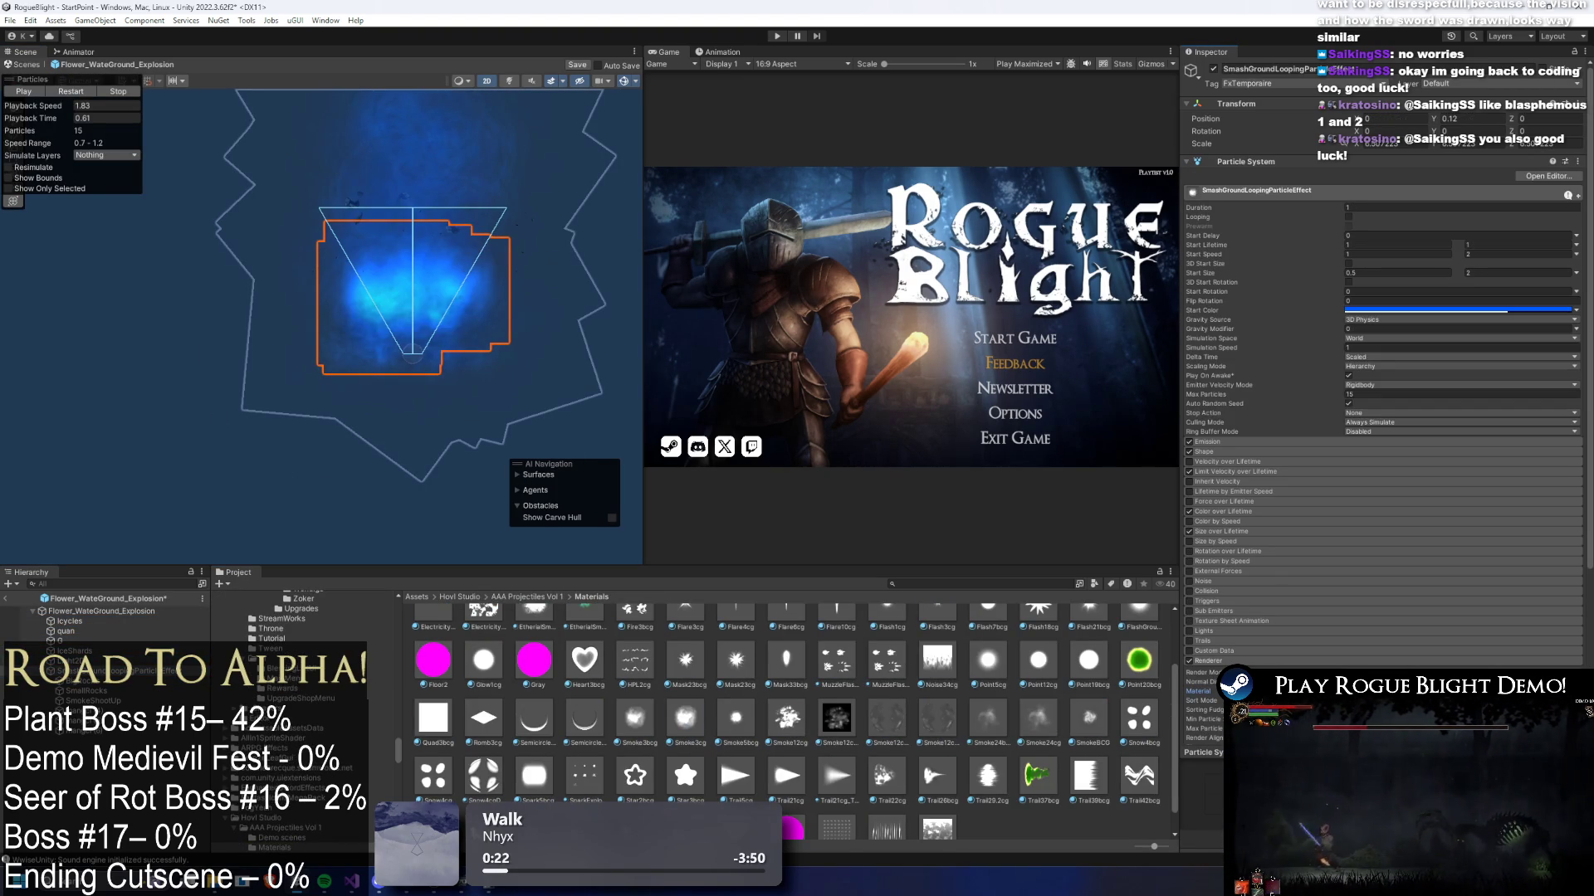
pyautogui.scroll(2, 762, 735)
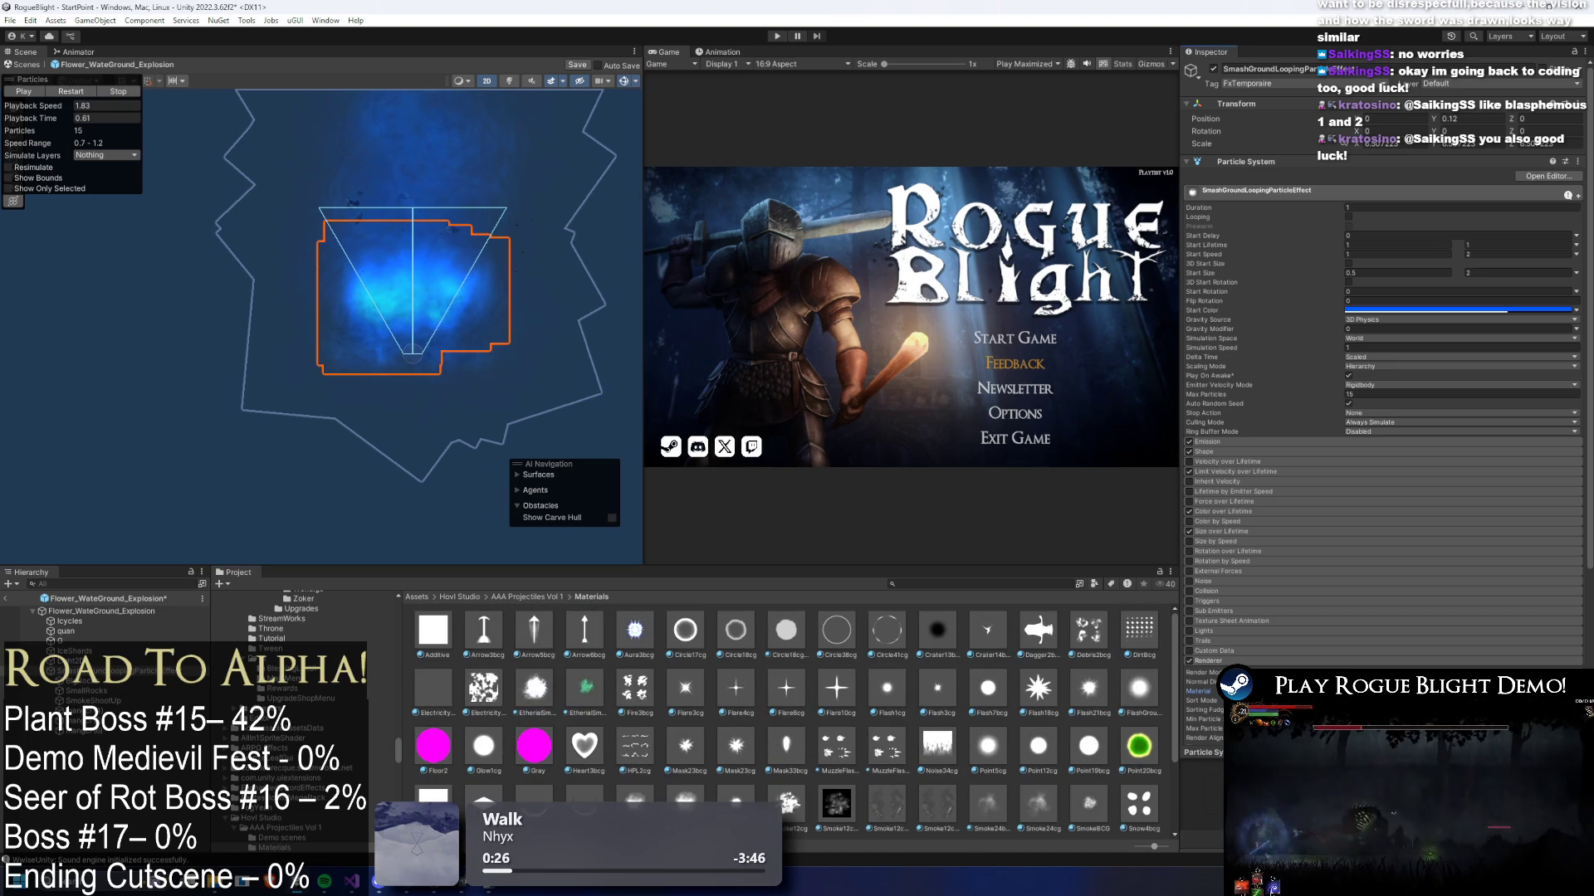
pyautogui.click(1576, 690)
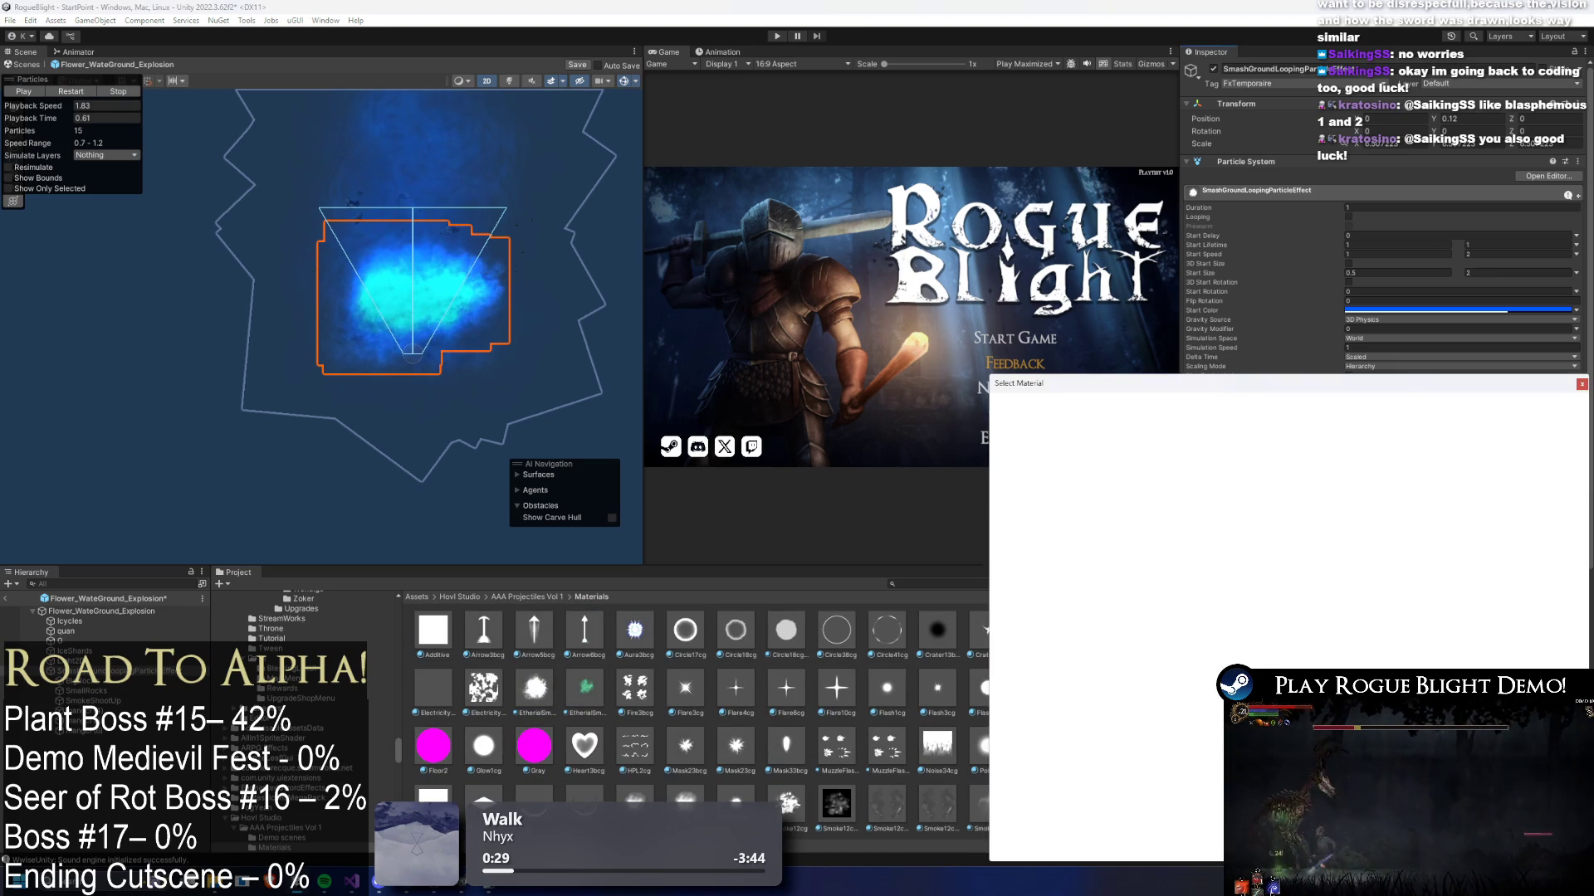
# - Search 'ubb' and apply the bubble material to SmashGroundLoopingParticleEffect, then reselect that layer
pyautogui.write('bubb')
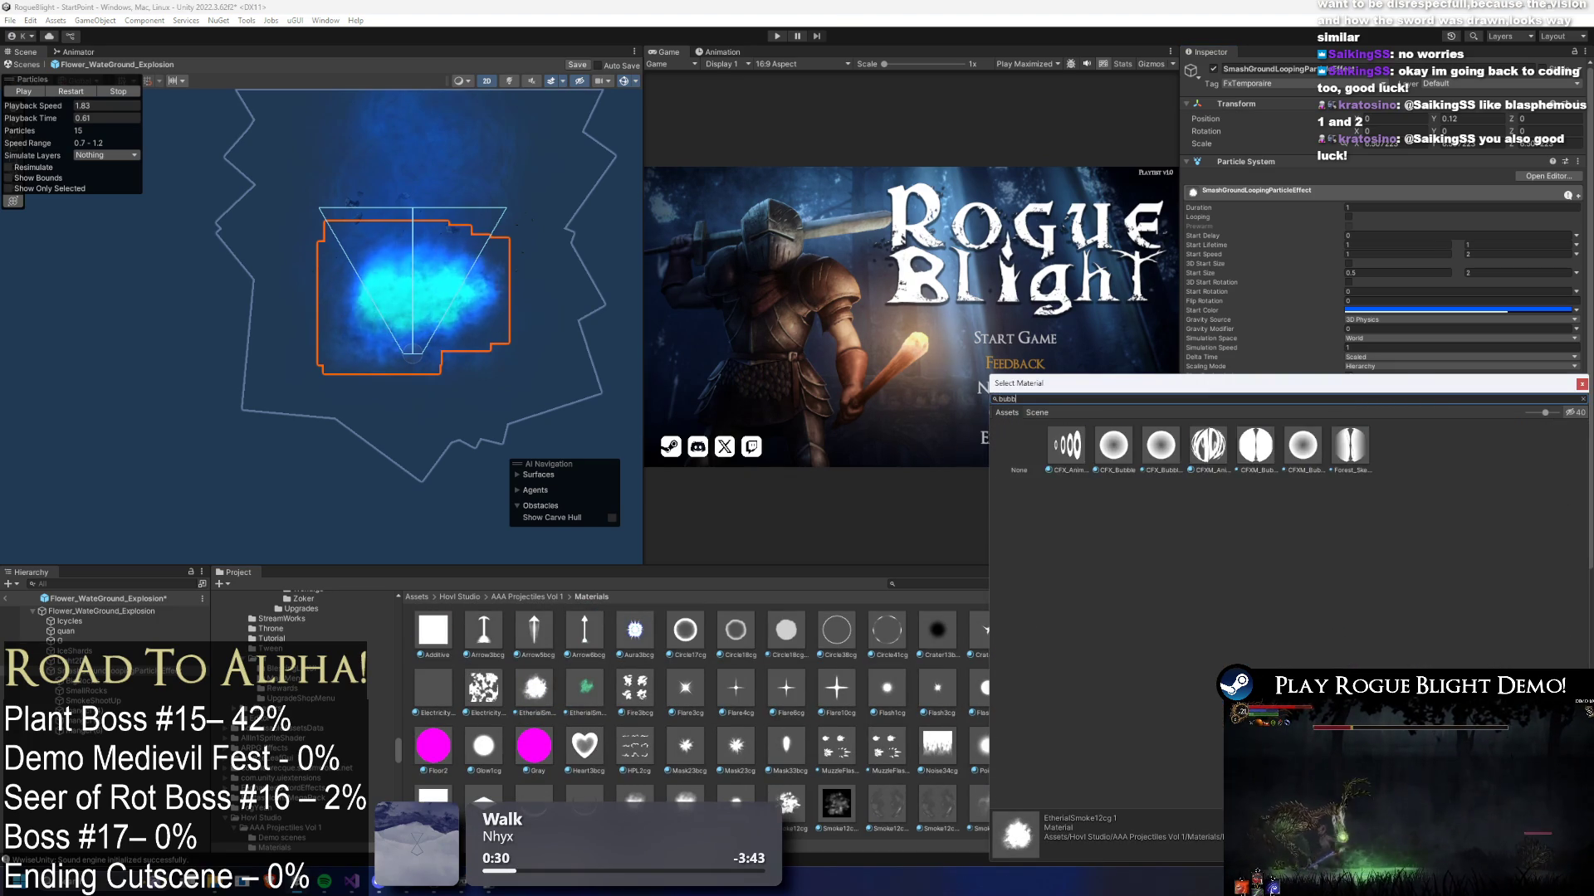
pyautogui.doubleClick(1300, 445)
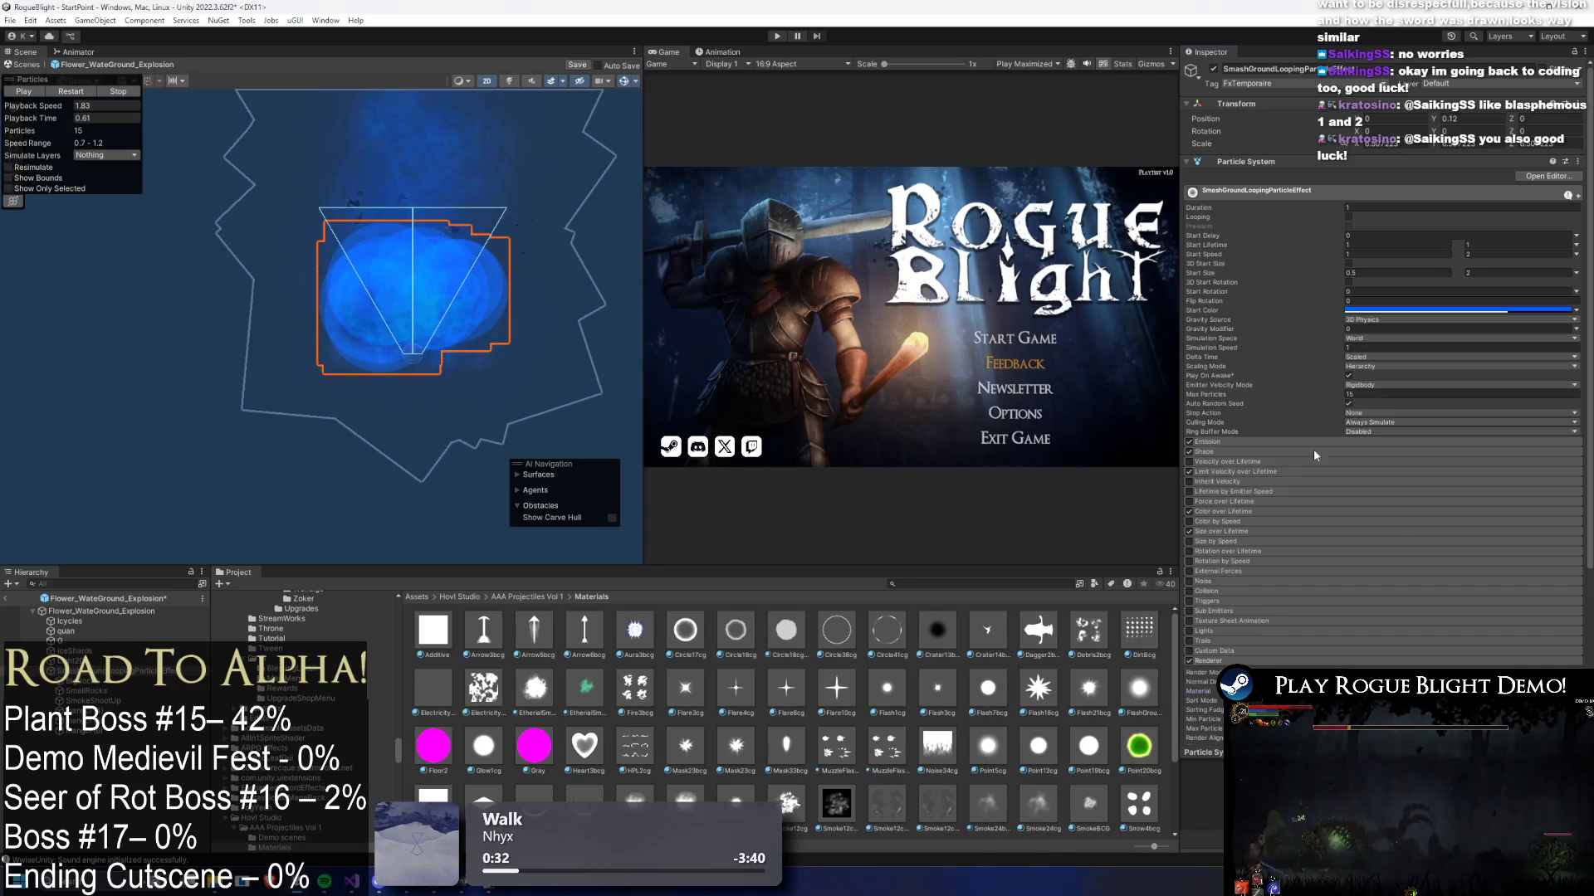
pyautogui.click(1461, 691)
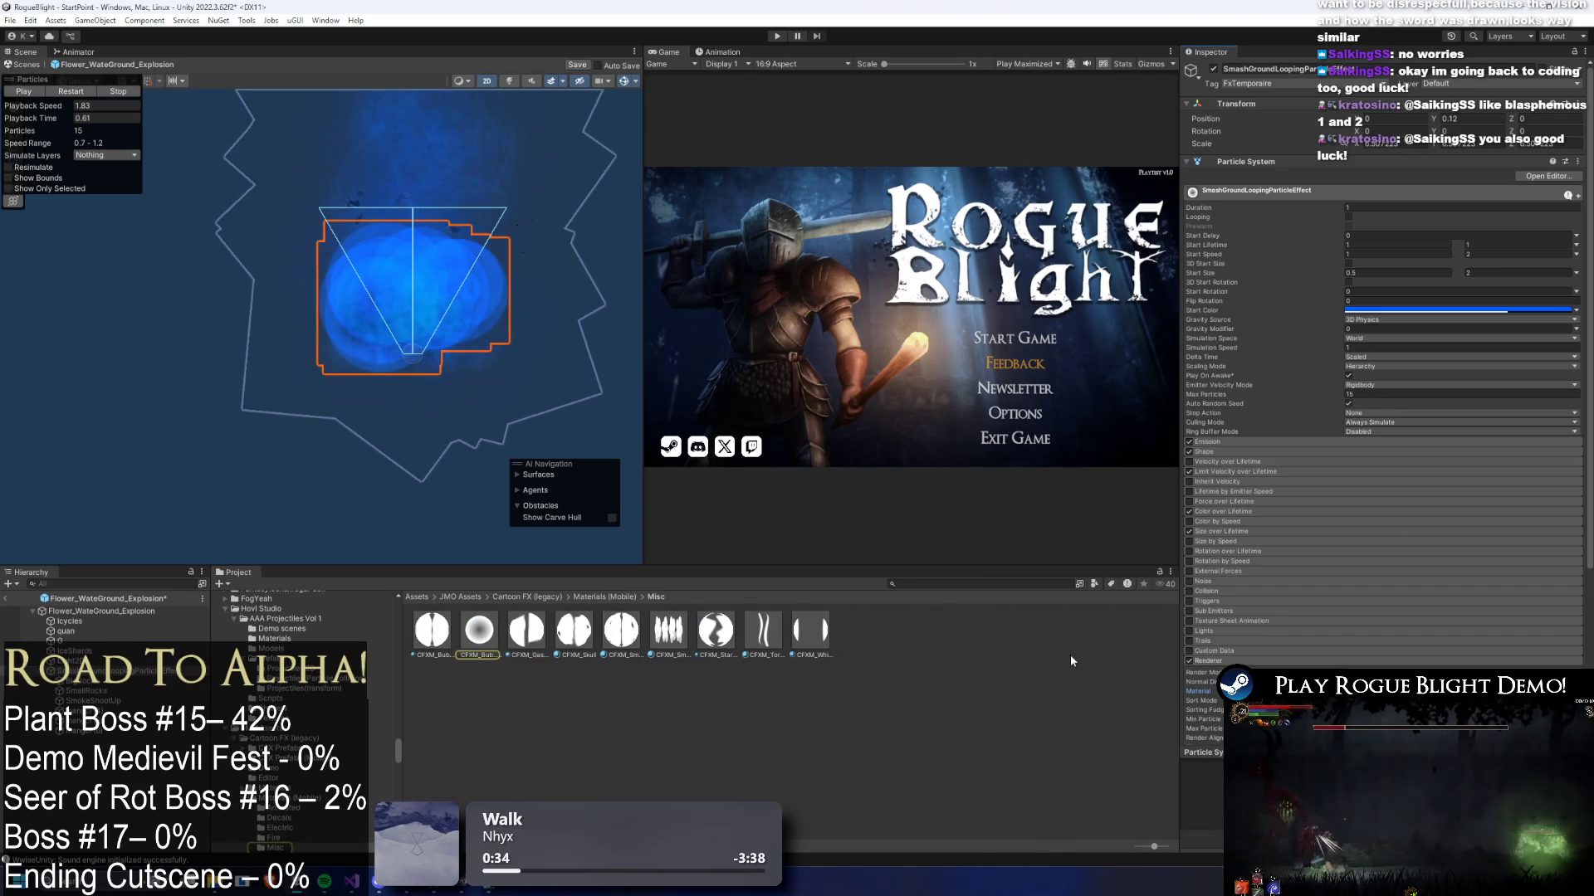
pyautogui.click(98, 655)
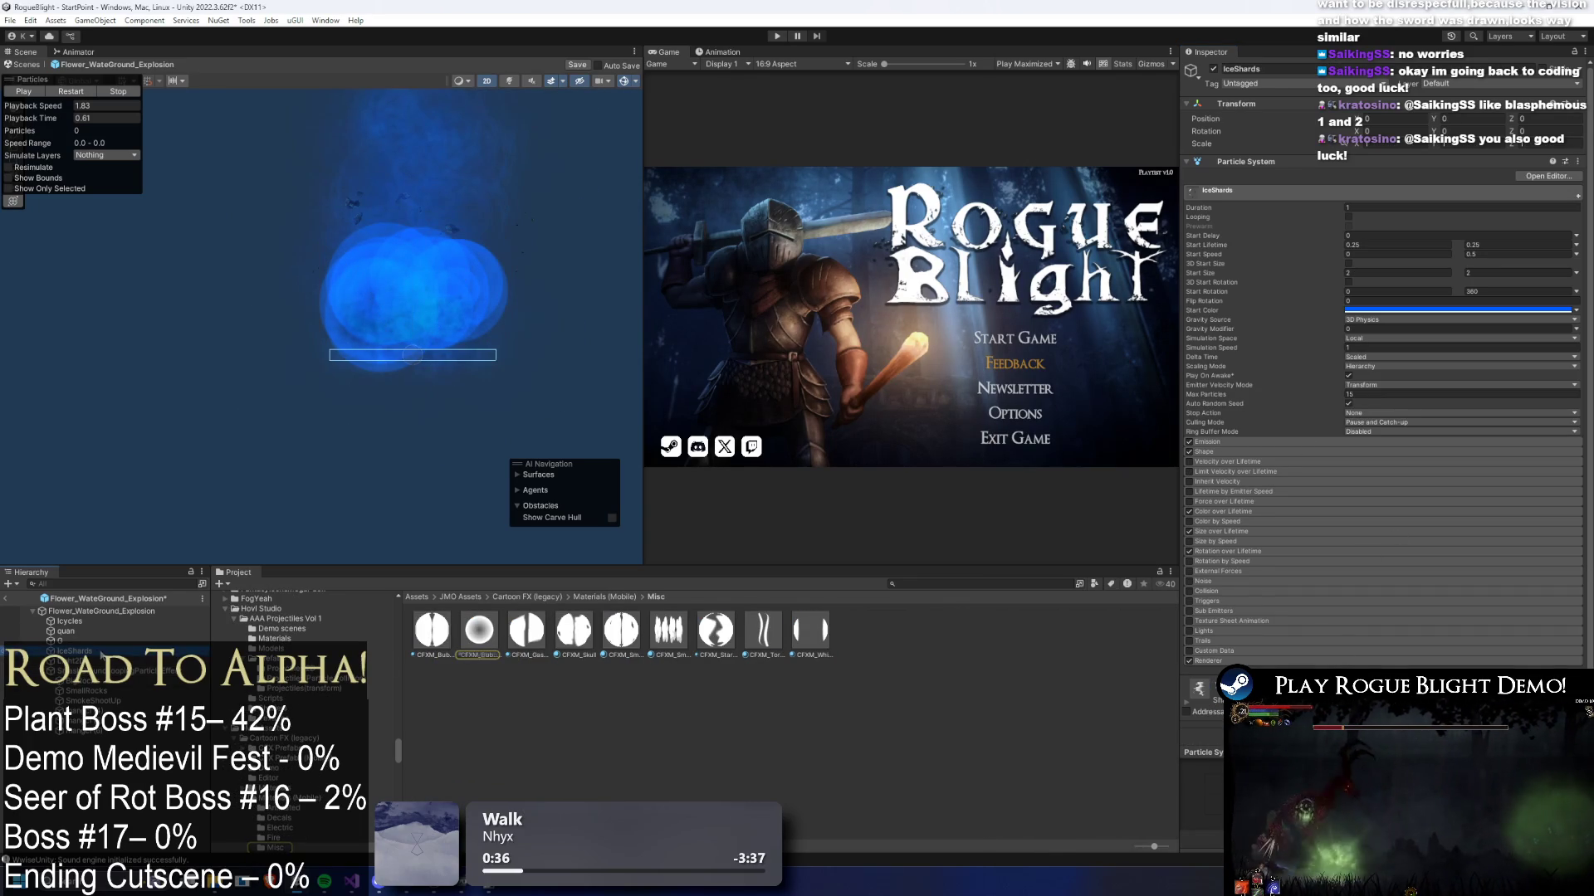
pyautogui.click(98, 671)
pyautogui.press('Down')
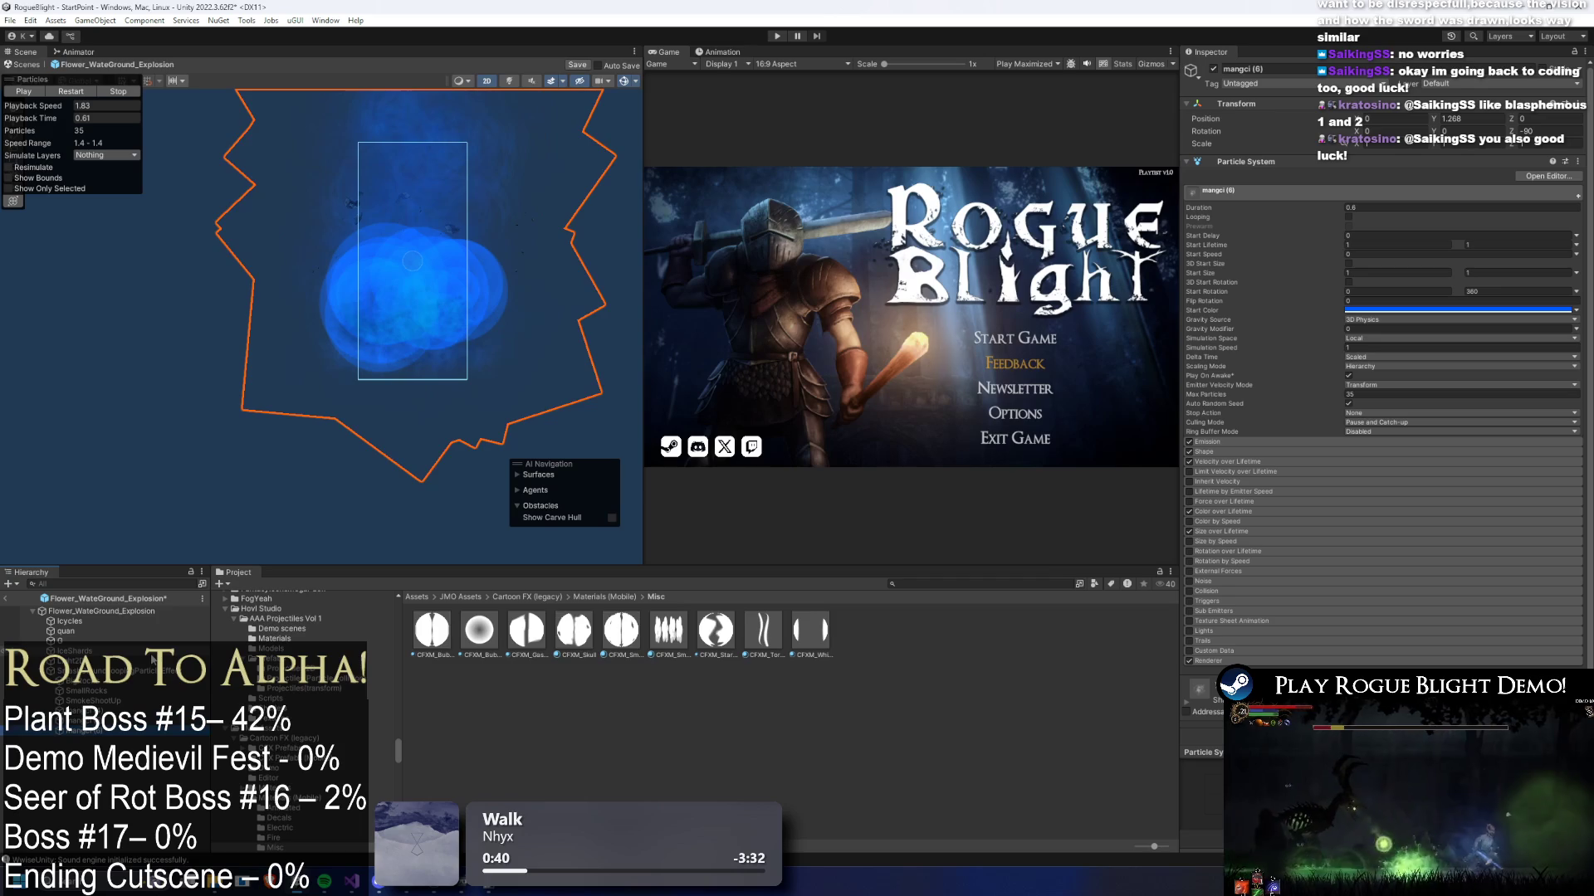
pyautogui.press('Up')
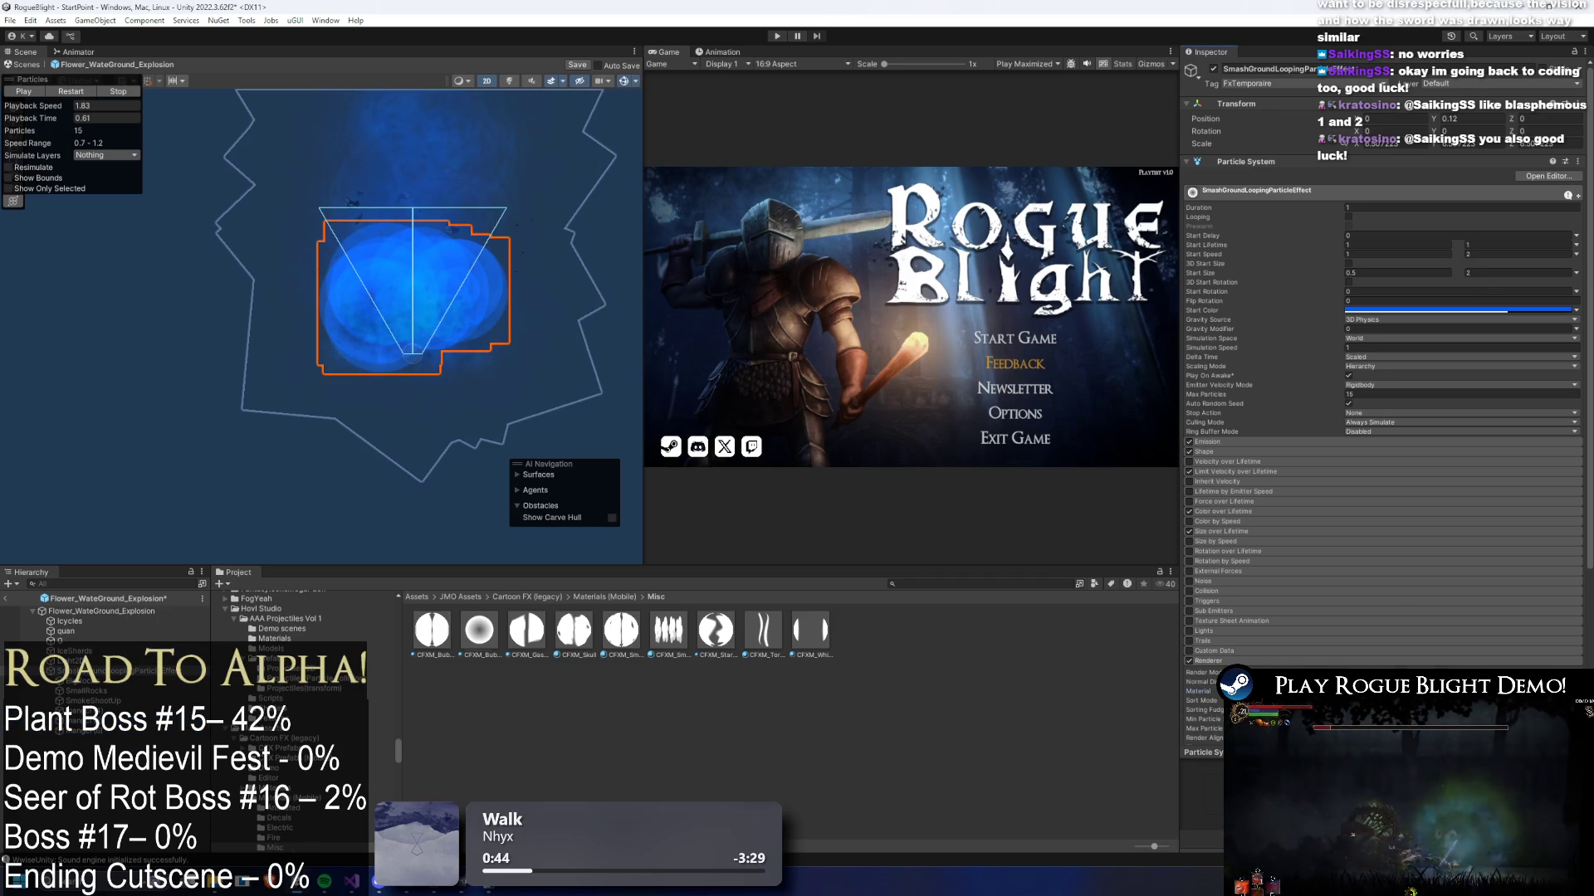
# - Try glow_00199, then assign glow_00301 as the SmashGroundLoopingParticleEffect material
pyautogui.click(1575, 690)
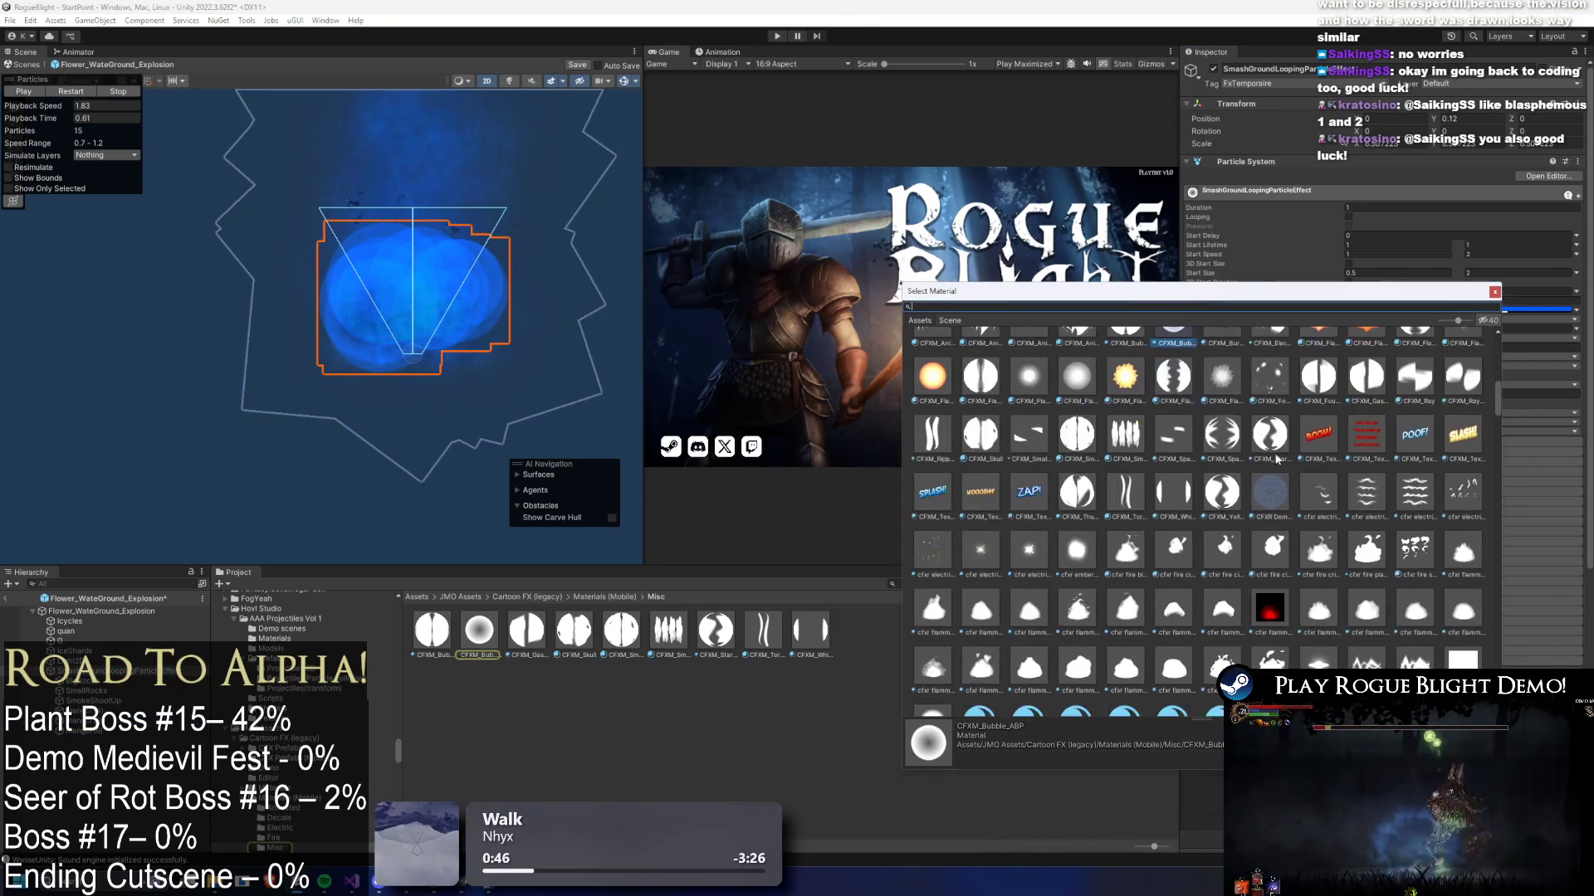
pyautogui.moveTo(1501, 405)
pyautogui.mouseDown()
pyautogui.moveTo(1522, 492)
pyautogui.moveTo(1445, 498)
pyautogui.mouseUp()
pyautogui.click(1174, 589)
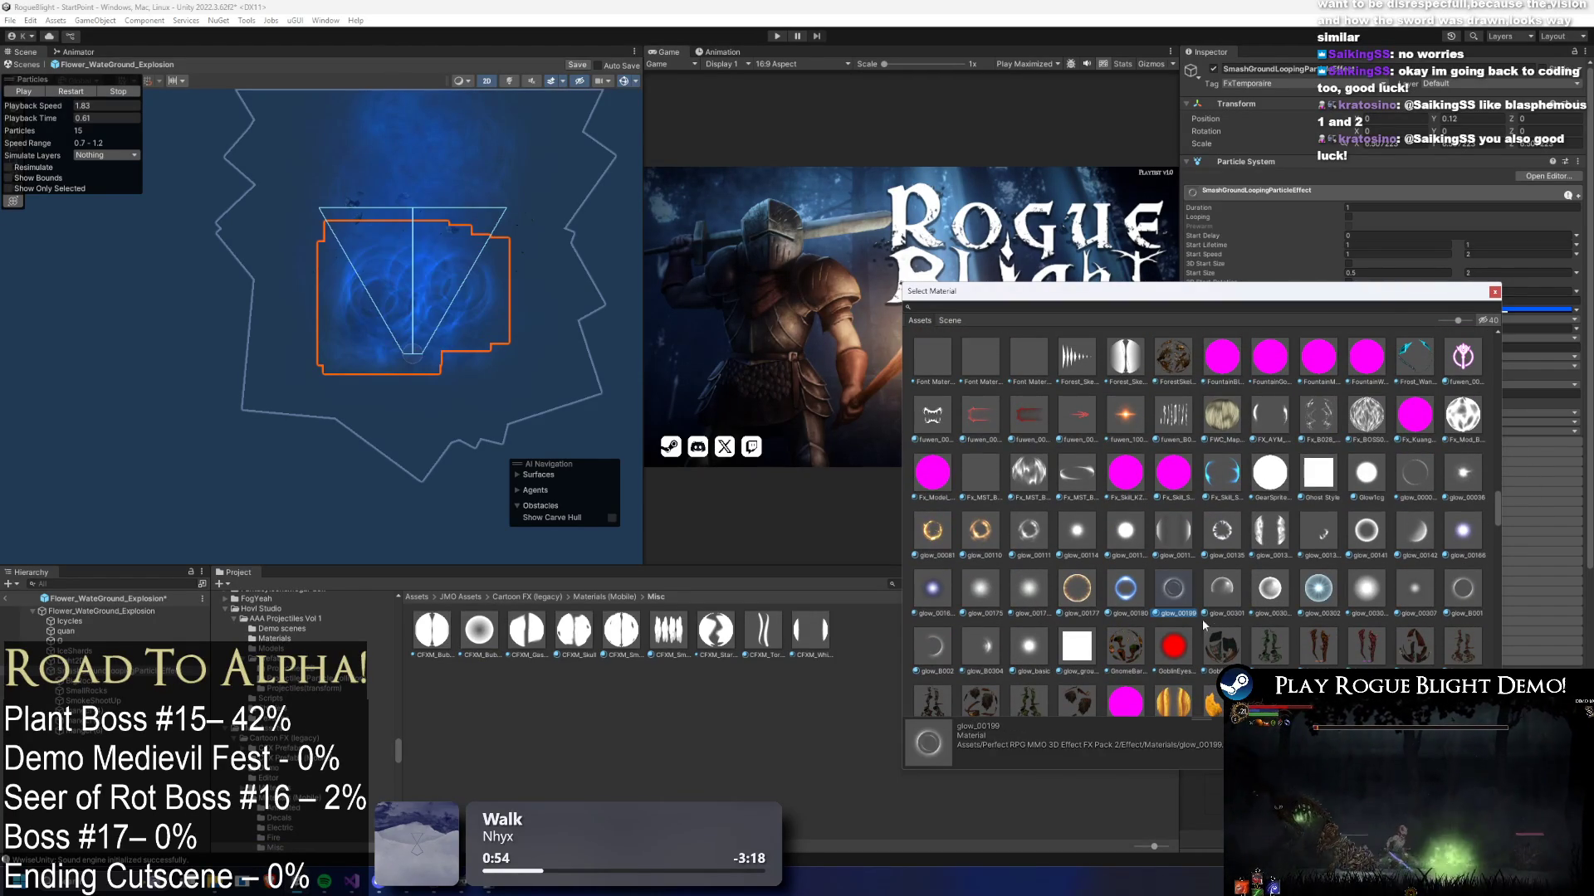
pyautogui.click(1231, 594)
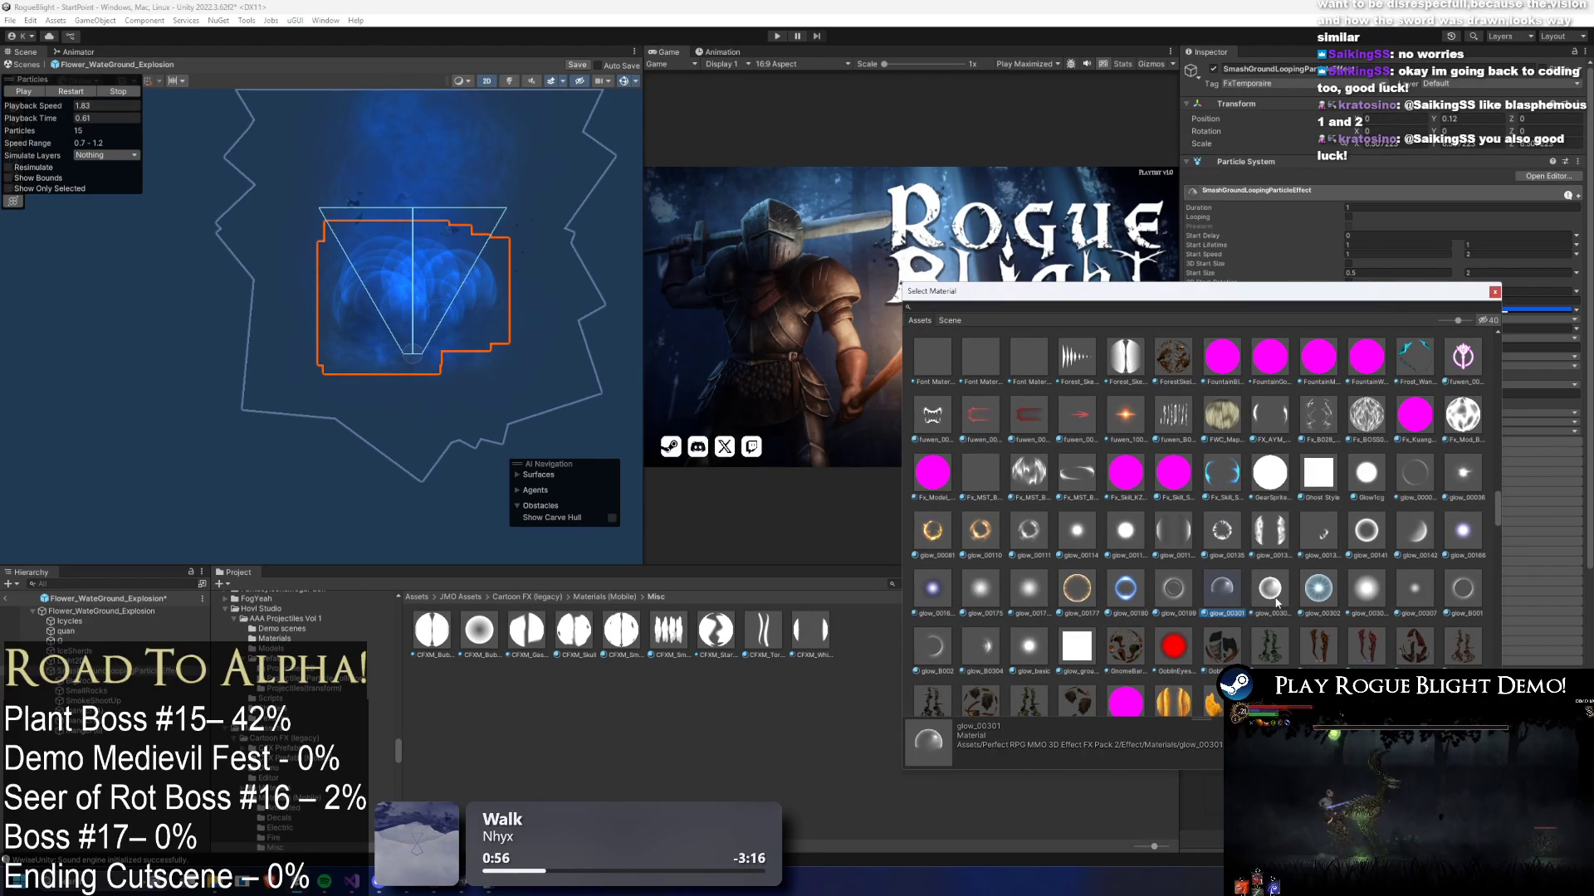
pyautogui.click(1274, 591)
pyautogui.doubleClick(1221, 590)
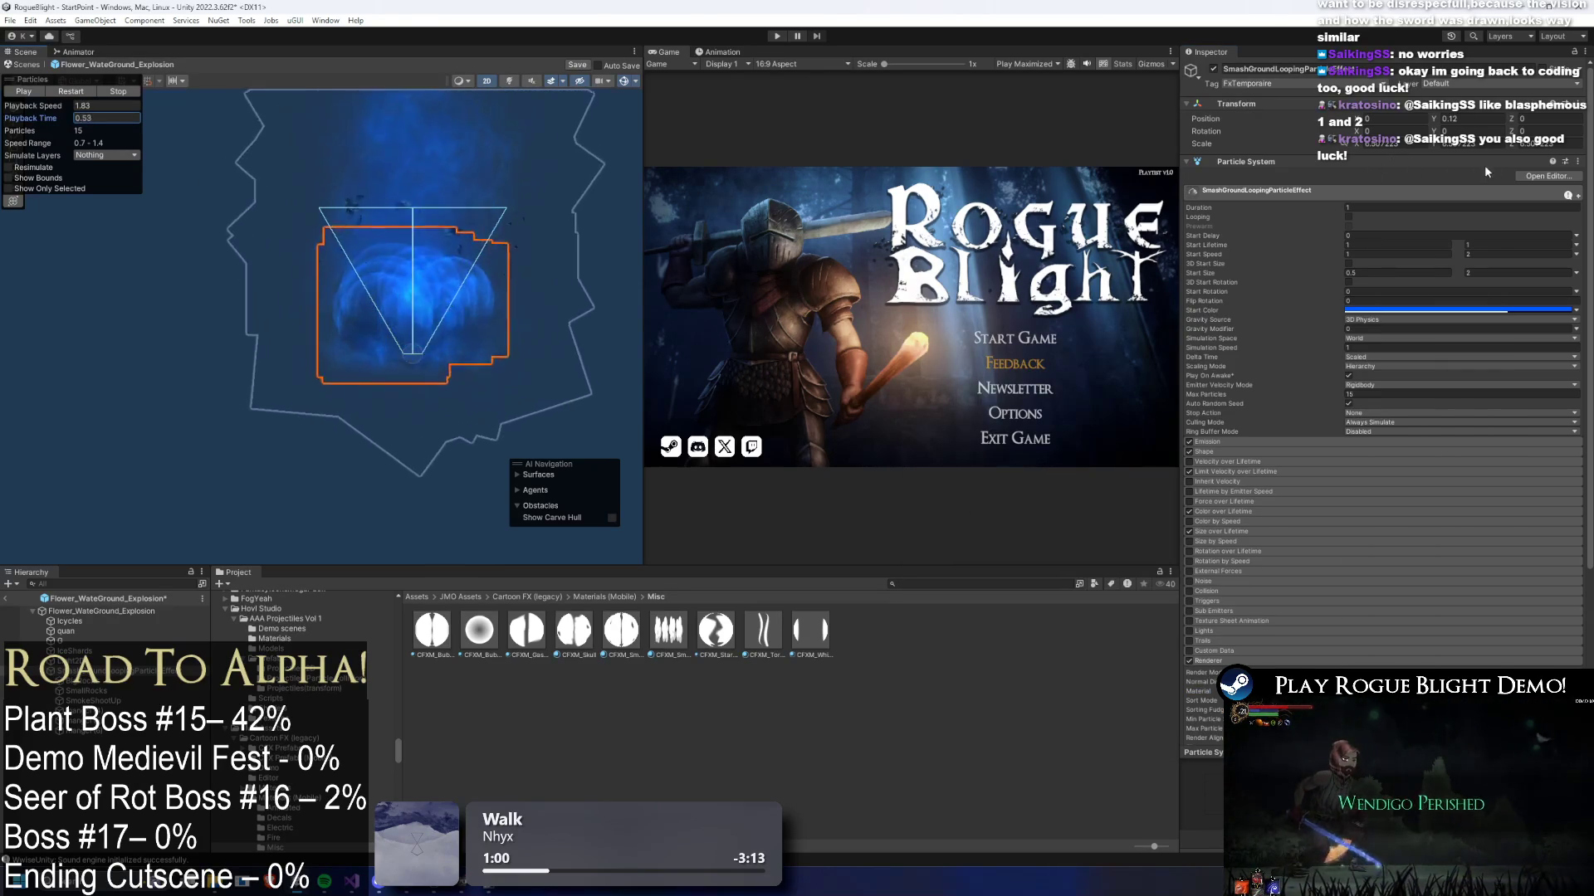
# - Replay the explosion preview, check Size over Lifetime, and scrub to the burst's peak
pyautogui.click(77, 92)
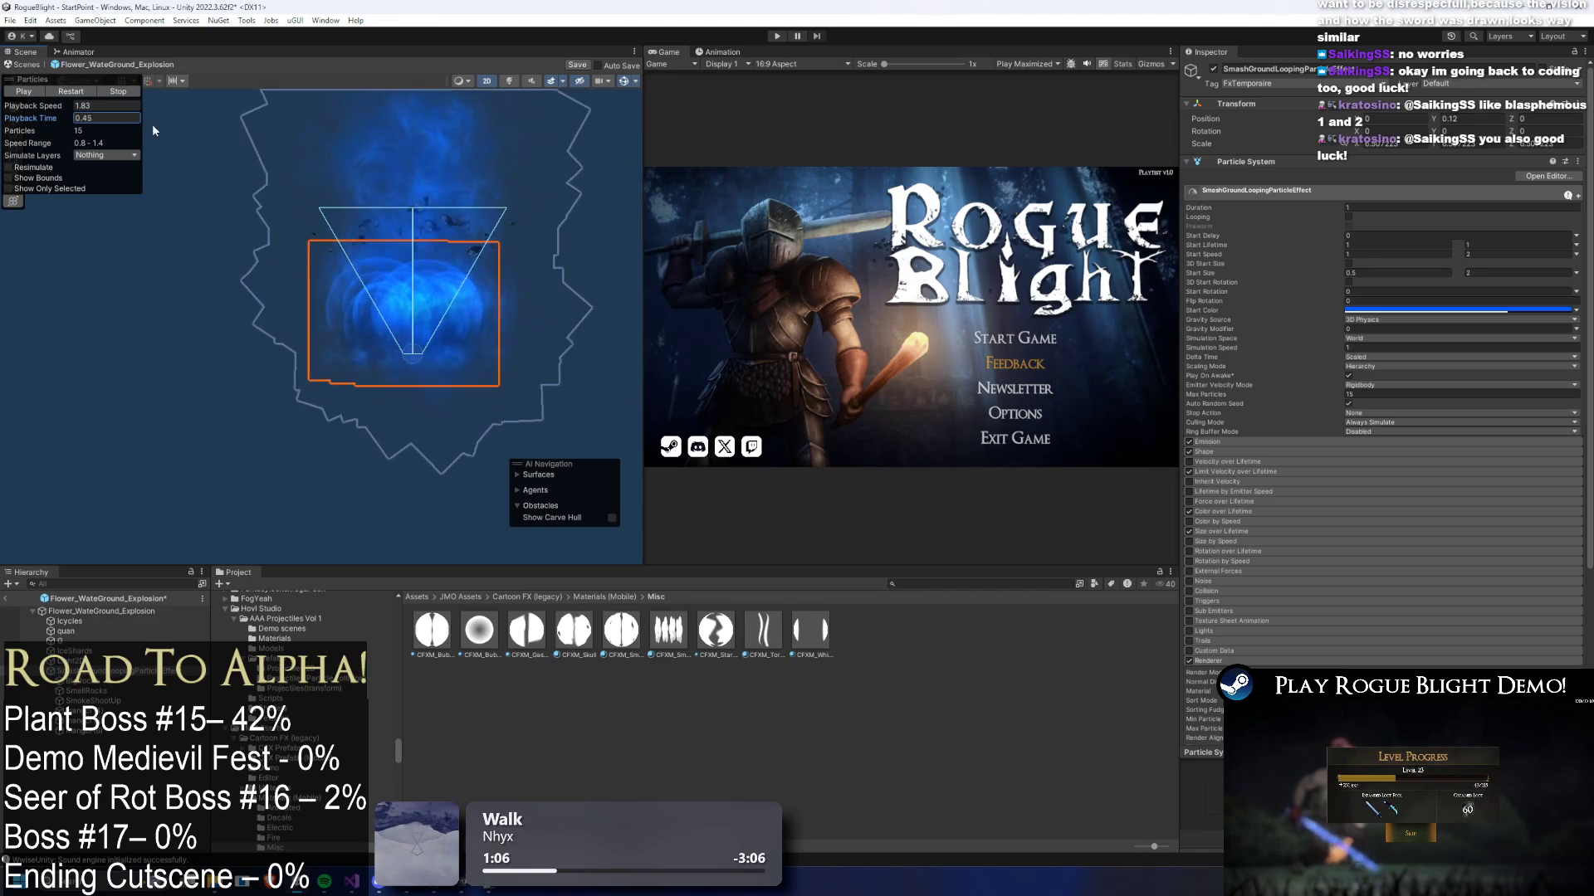
pyautogui.click(1247, 531)
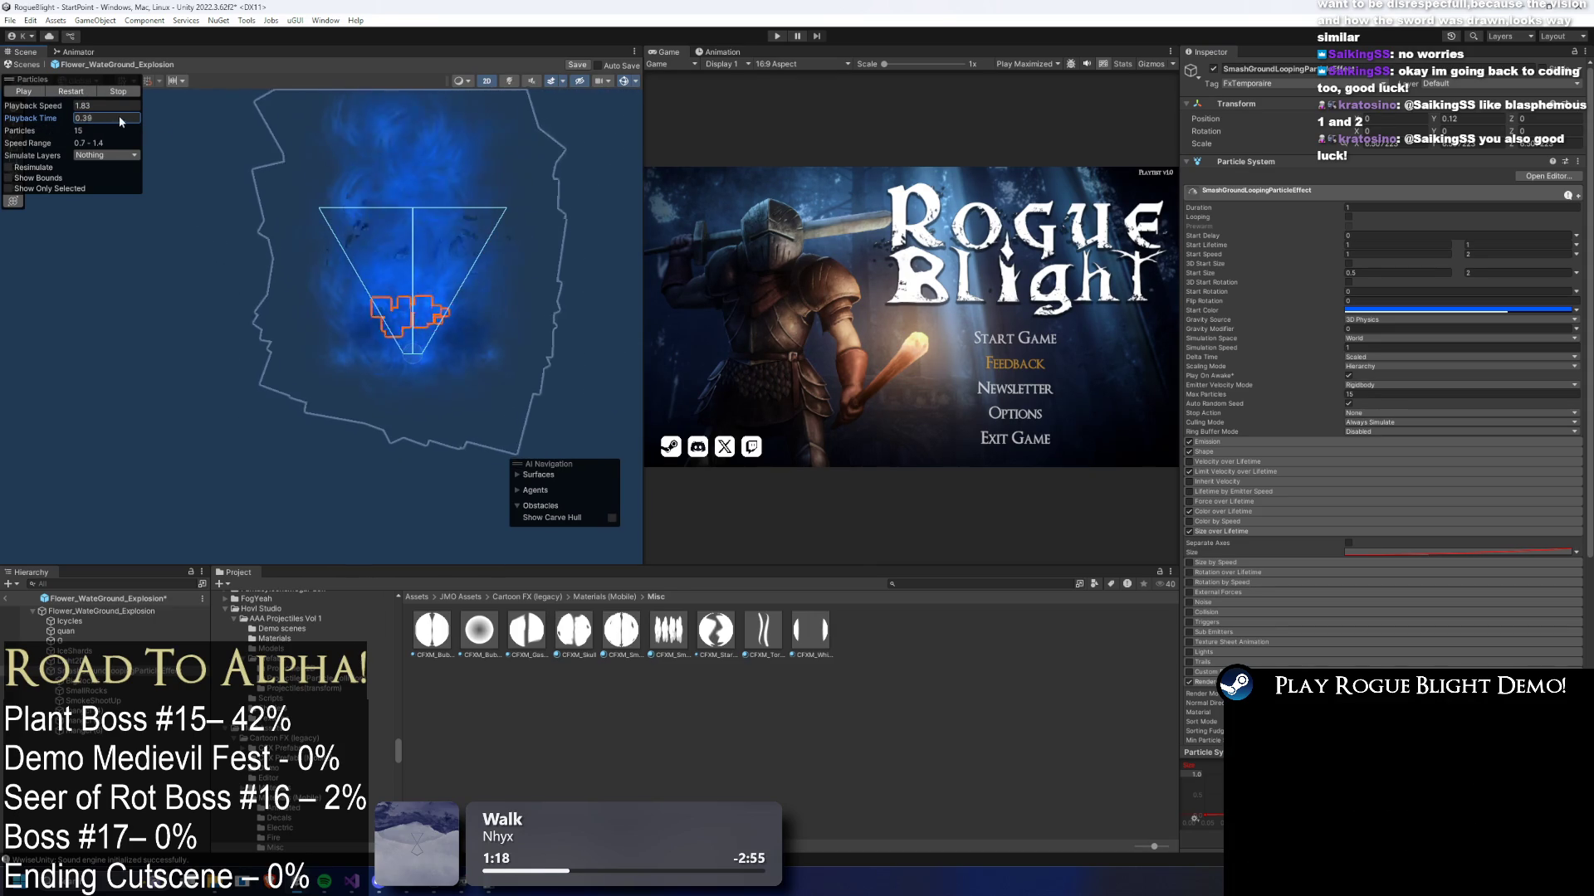
pyautogui.click(24, 91)
pyautogui.moveTo(44, 123); pyautogui.dragTo(180, 130)
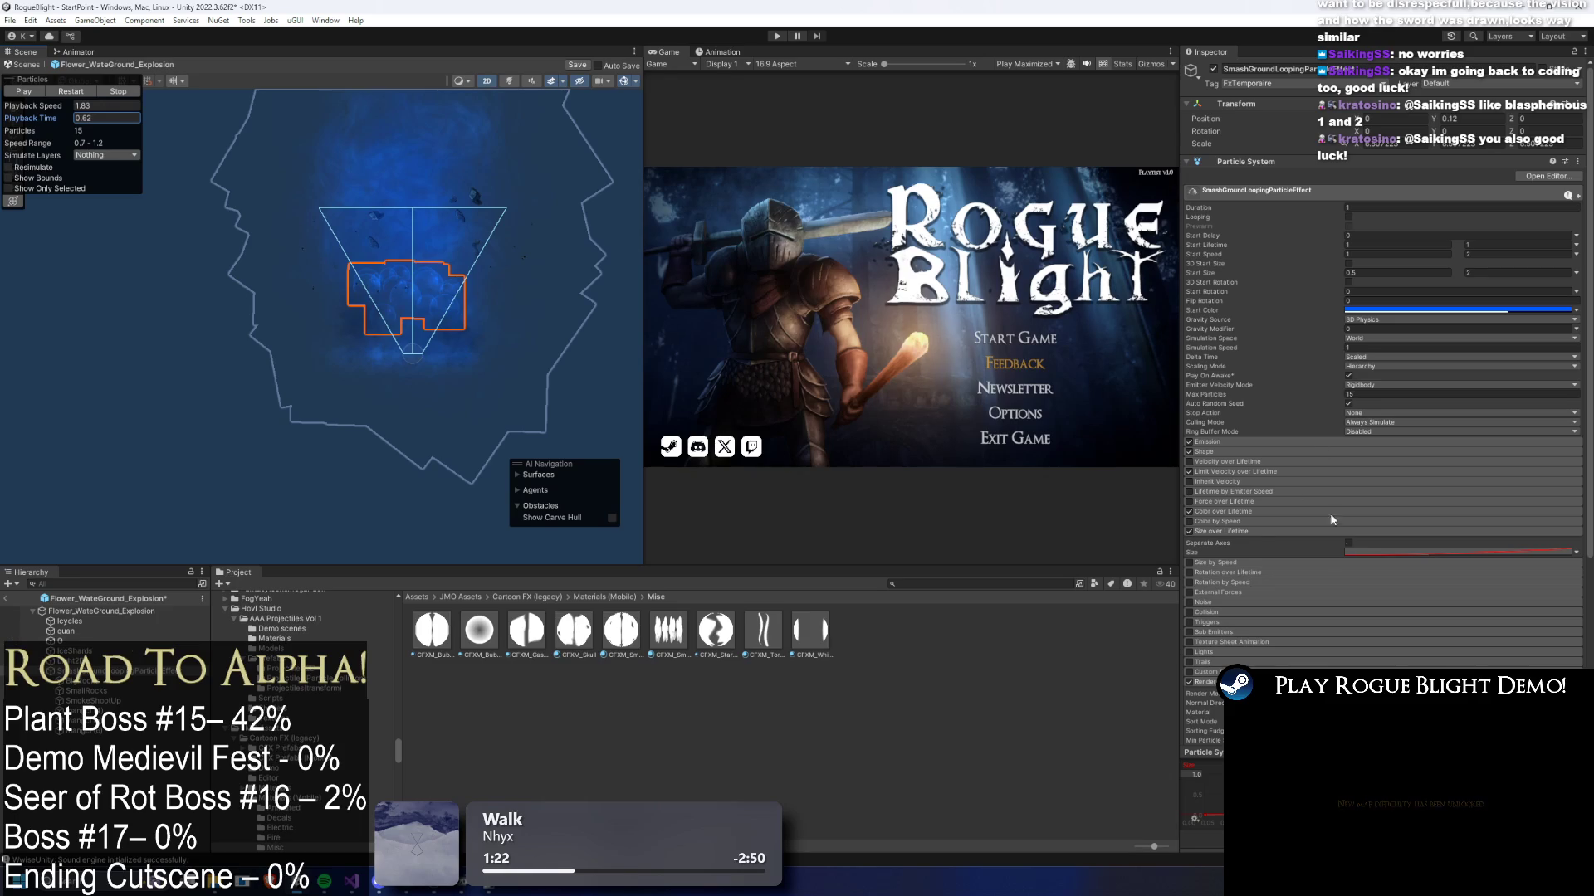
# - Set the cone emitter's Shape radius to 0.64 and replay the preview
pyautogui.click(1249, 452)
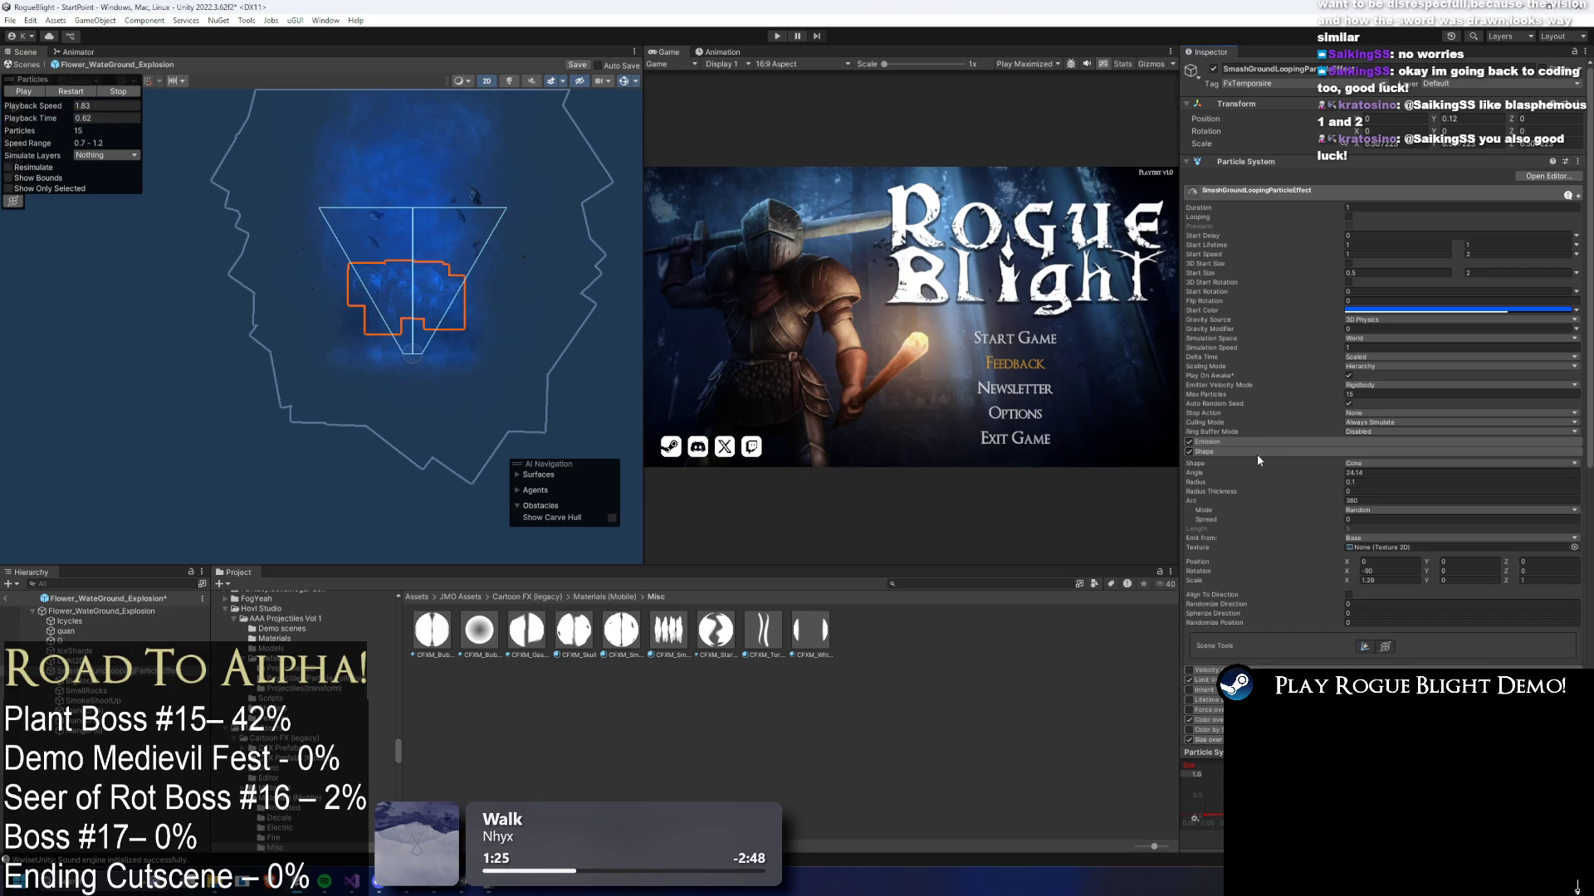
pyautogui.doubleClick(1346, 480)
pyautogui.write('0.64')
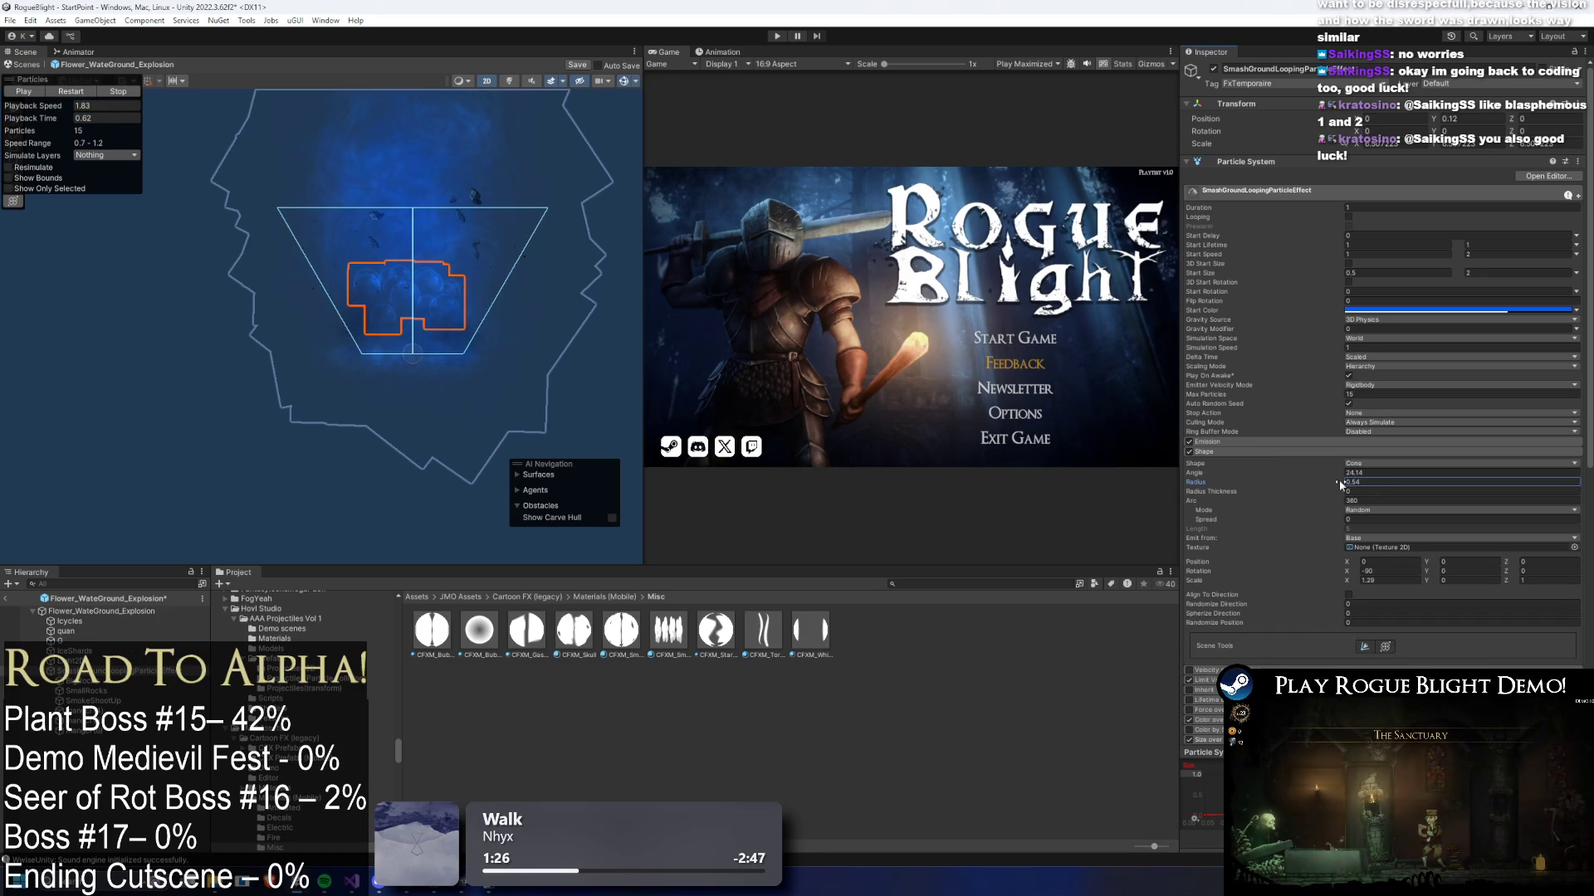
pyautogui.click(107, 118)
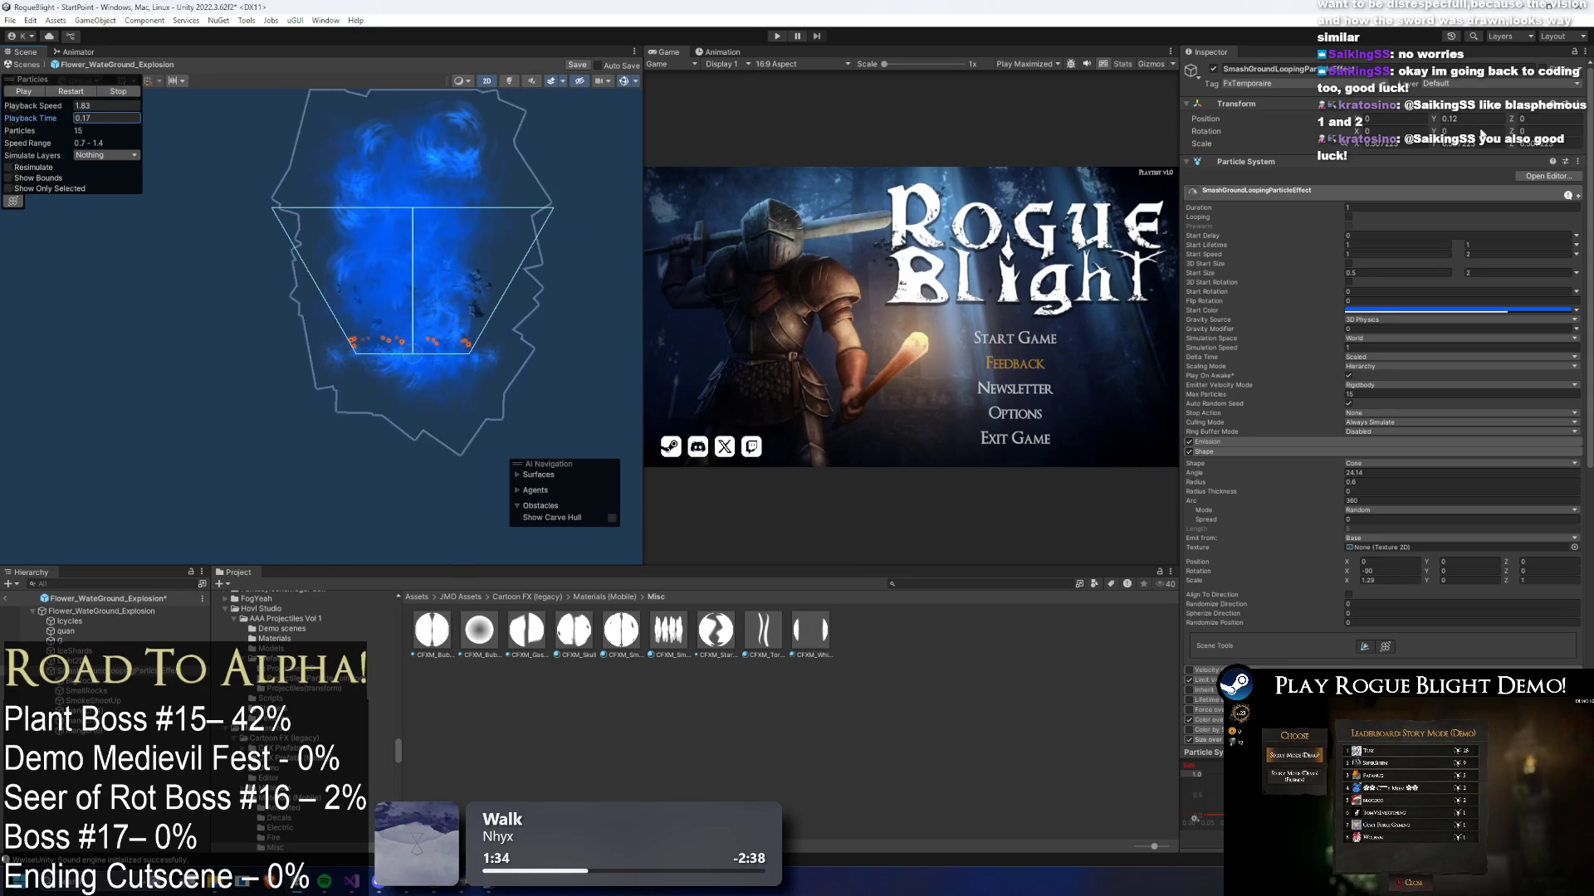
pyautogui.click(55, 613)
pyautogui.scroll(-5, 1312, 498)
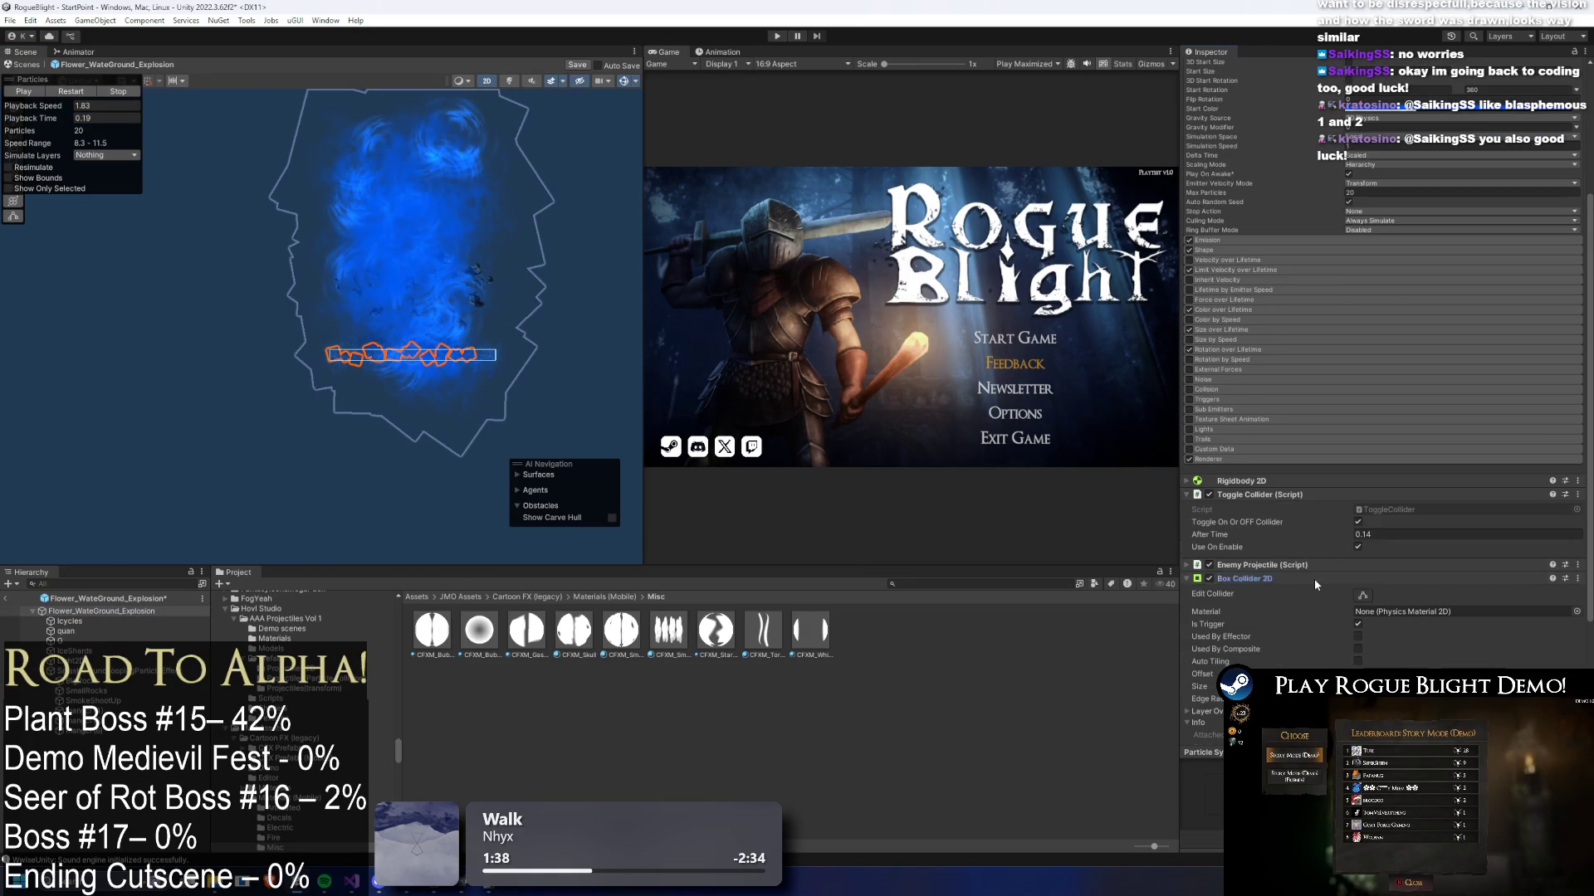
pyautogui.scroll(2, 1313, 578)
pyautogui.click(1362, 663)
pyautogui.scroll(2, 341, 257)
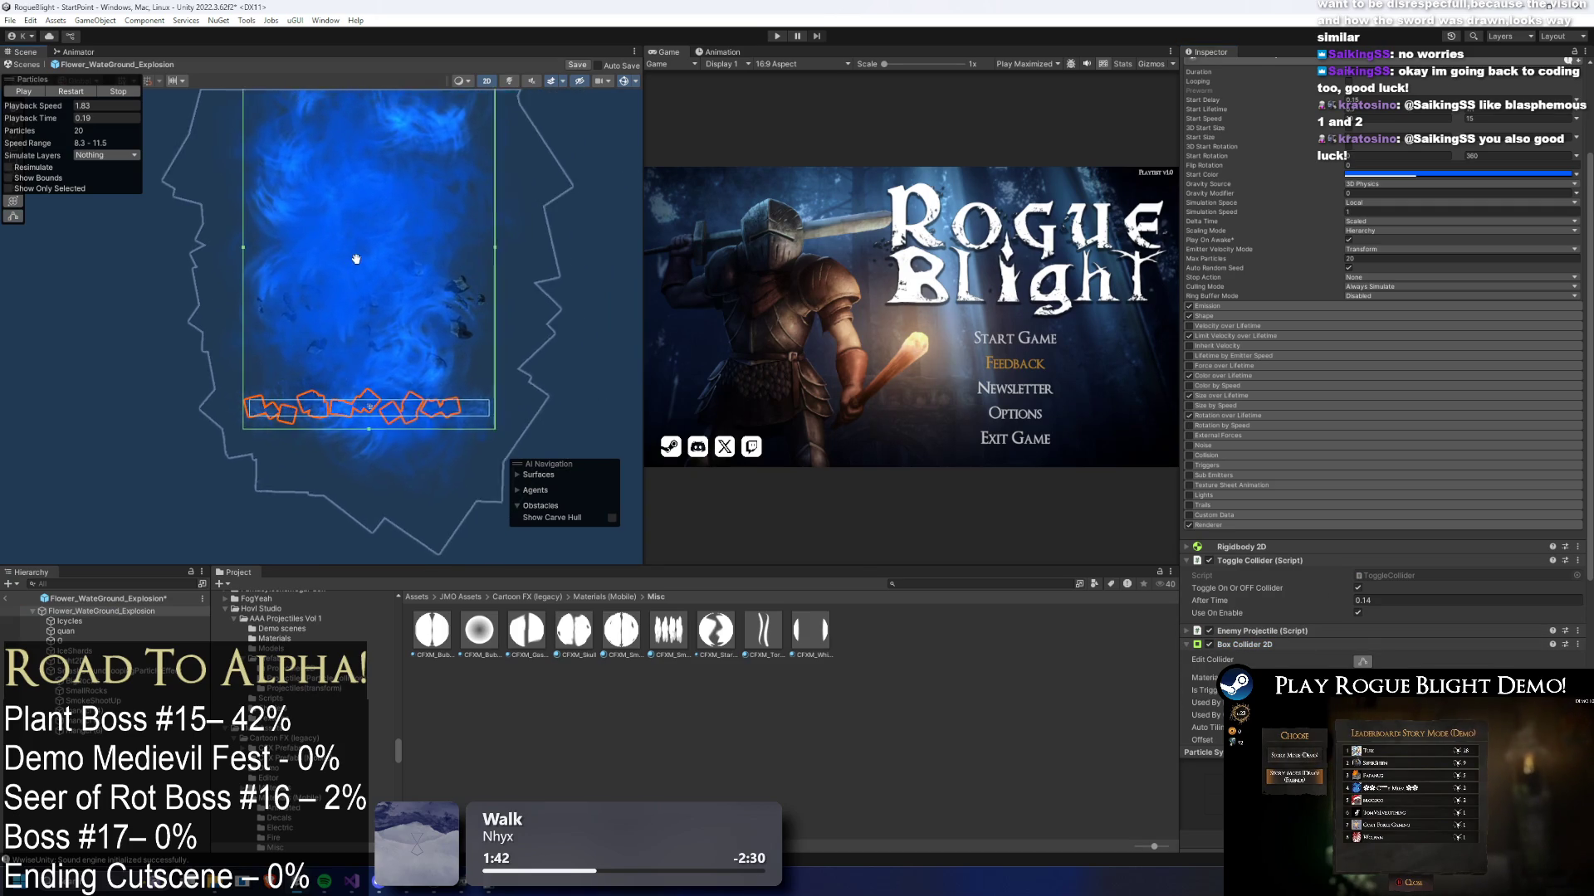
pyautogui.moveTo(58, 119)
pyautogui.mouseDown()
pyautogui.moveTo(29, 122)
pyautogui.moveTo(166, 157)
pyautogui.mouseUp()
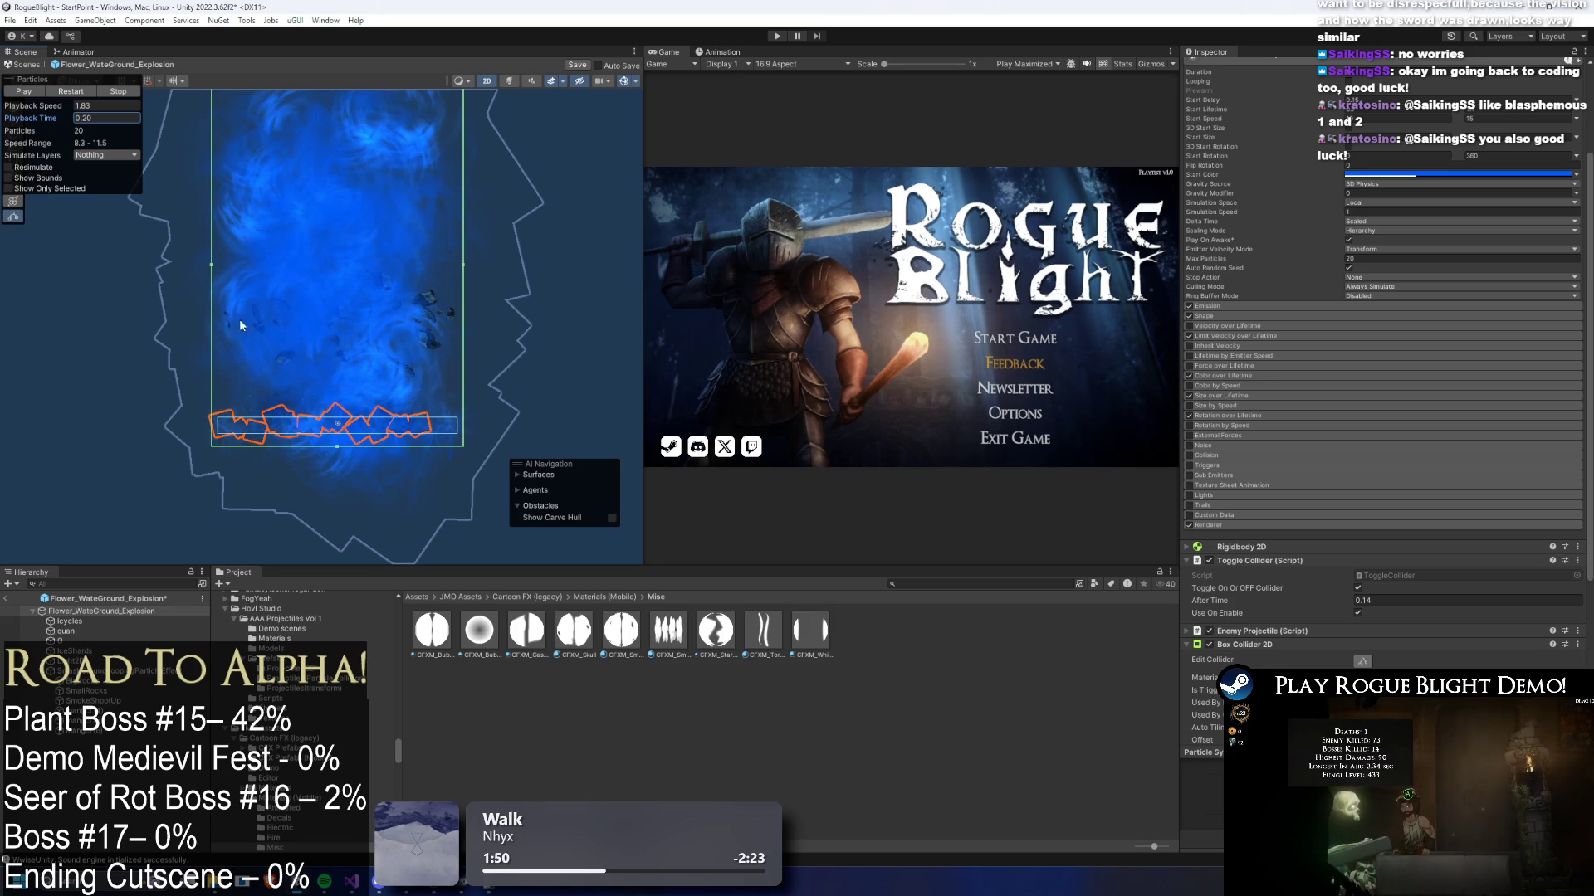
pyautogui.click(86, 690)
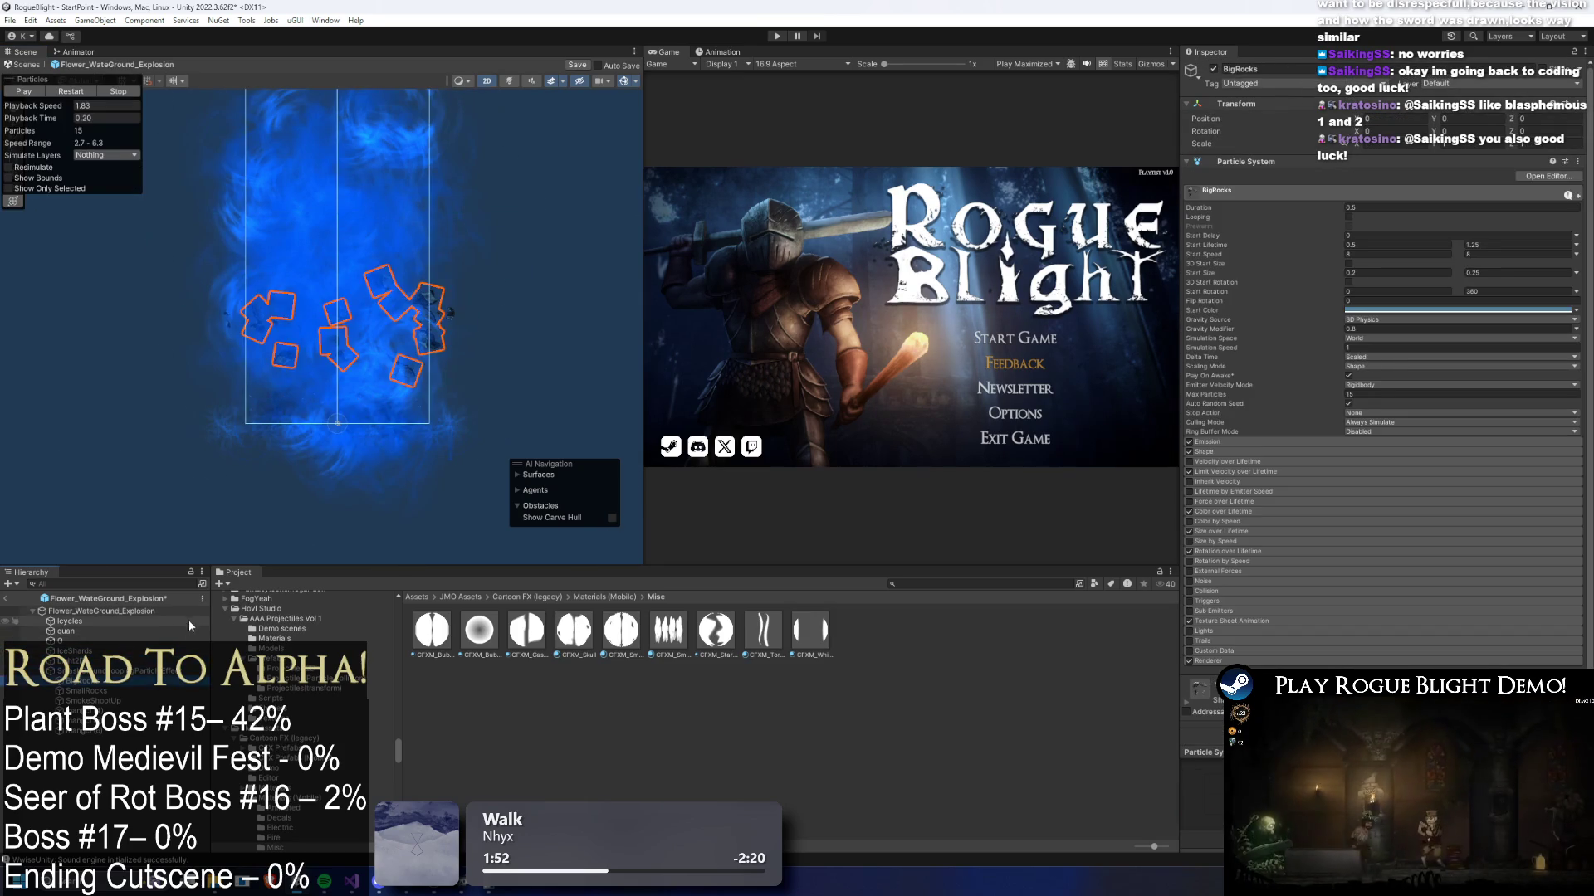
# - Give mangci (4)'s emitter shape an X scale of 8.8 and Y scale of 0.875
pyautogui.click(398, 415)
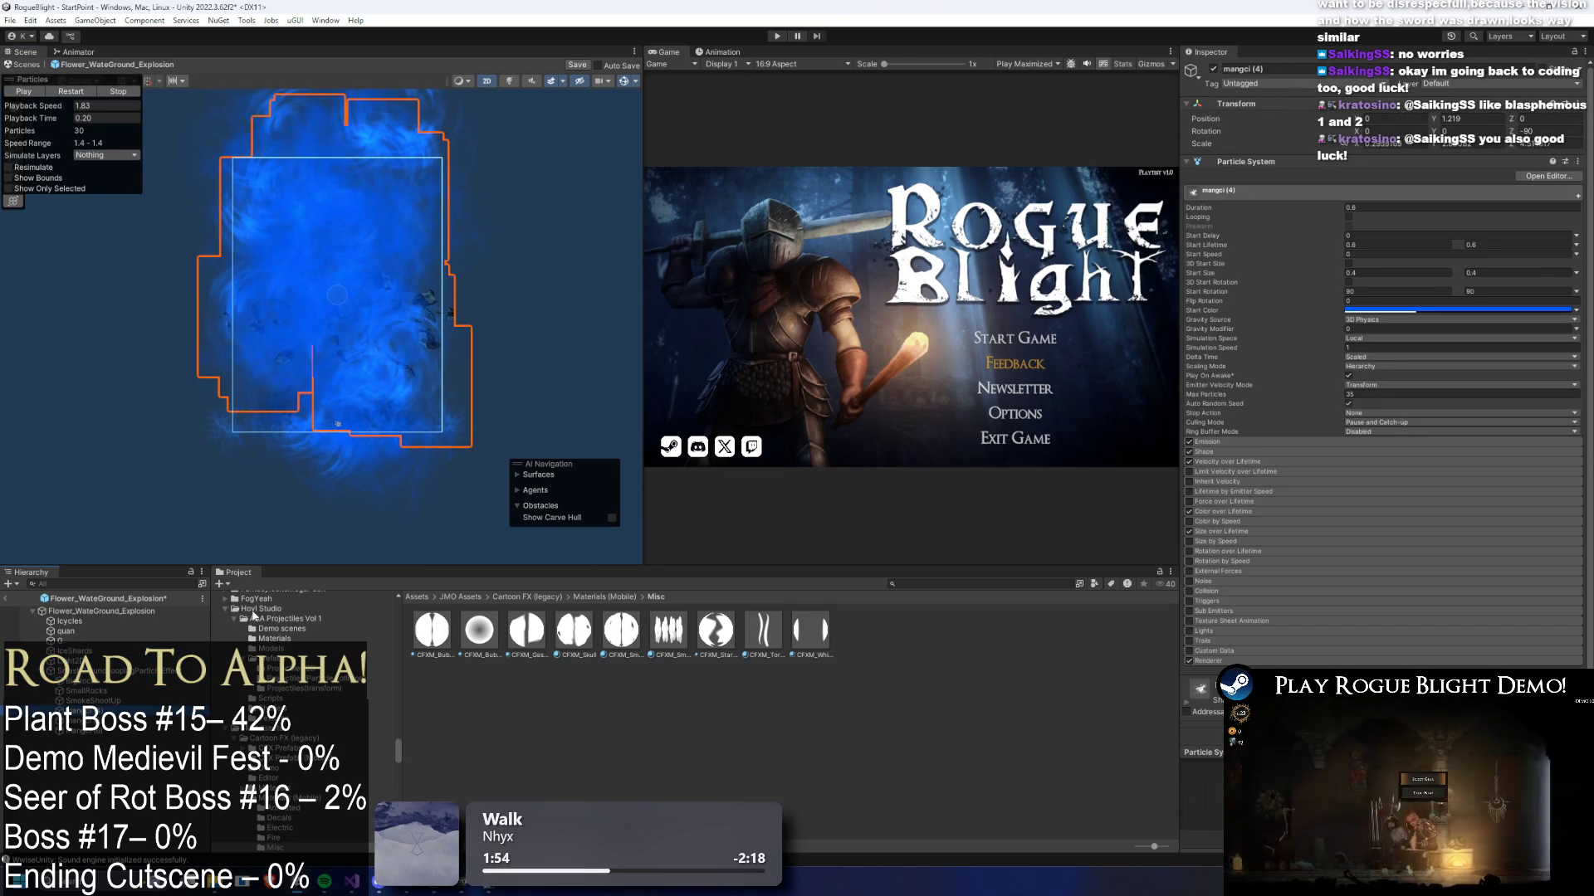
pyautogui.click(1217, 453)
pyautogui.click(1366, 505)
pyautogui.write('8.8')
pyautogui.click(1446, 505)
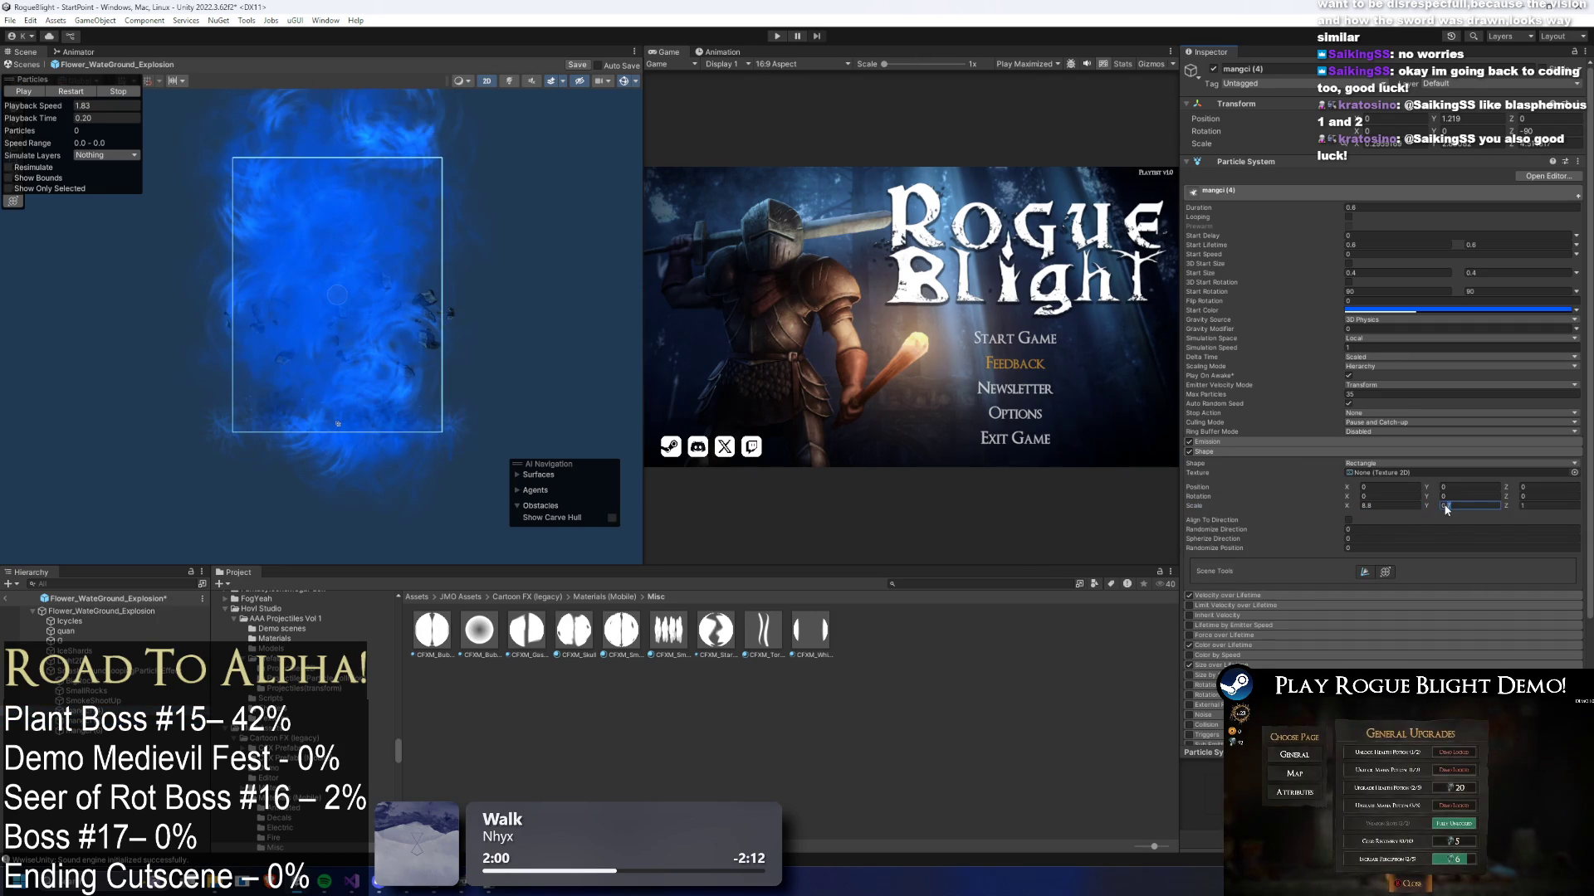
pyautogui.write('8')
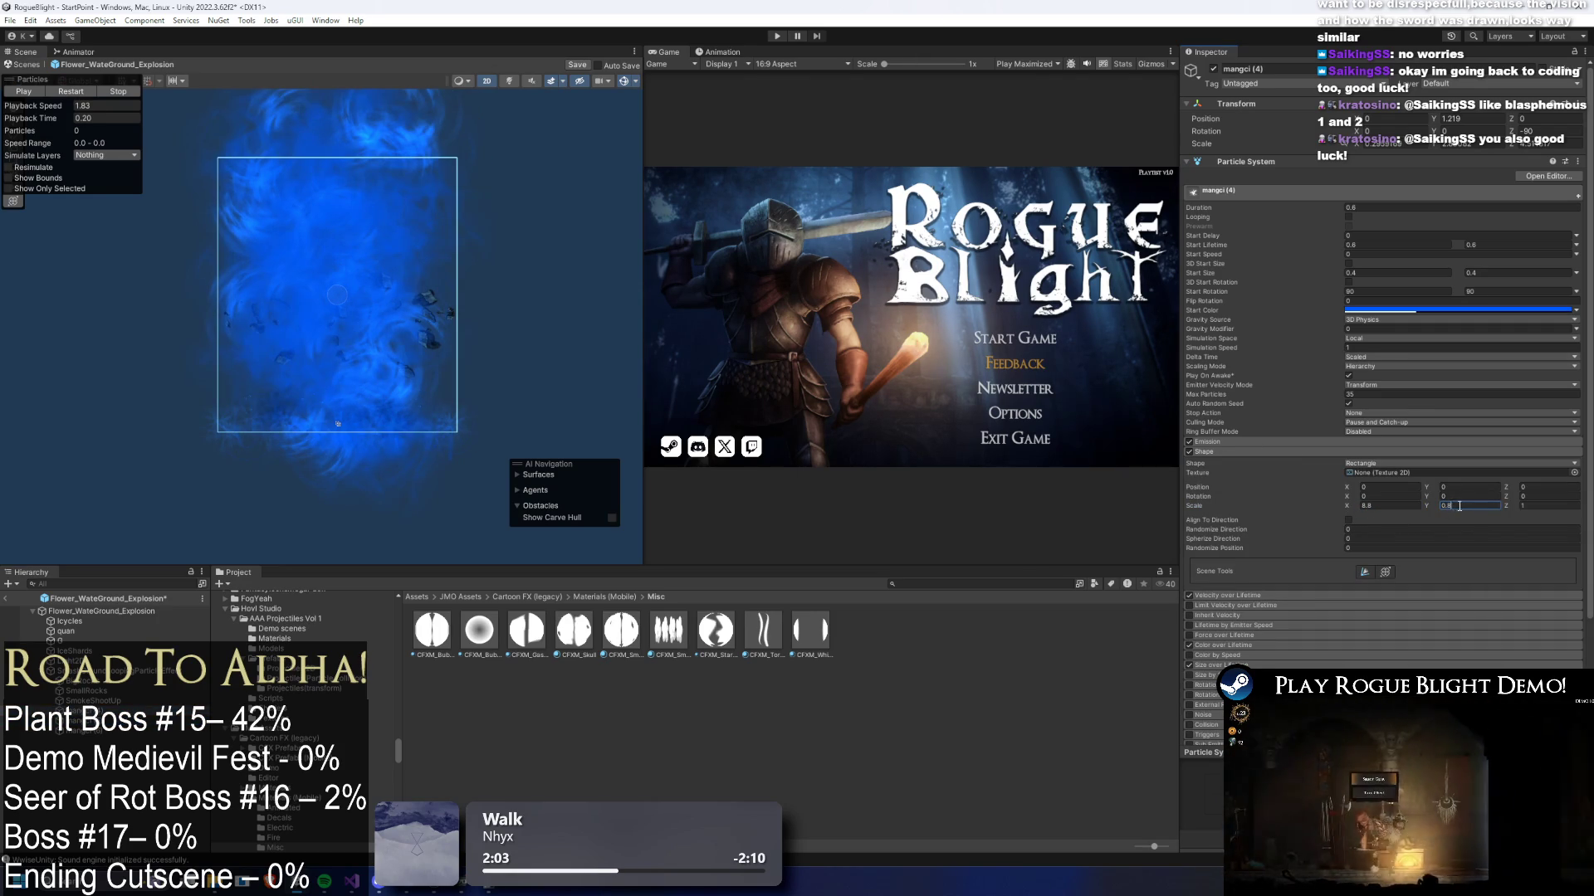
pyautogui.write('75')
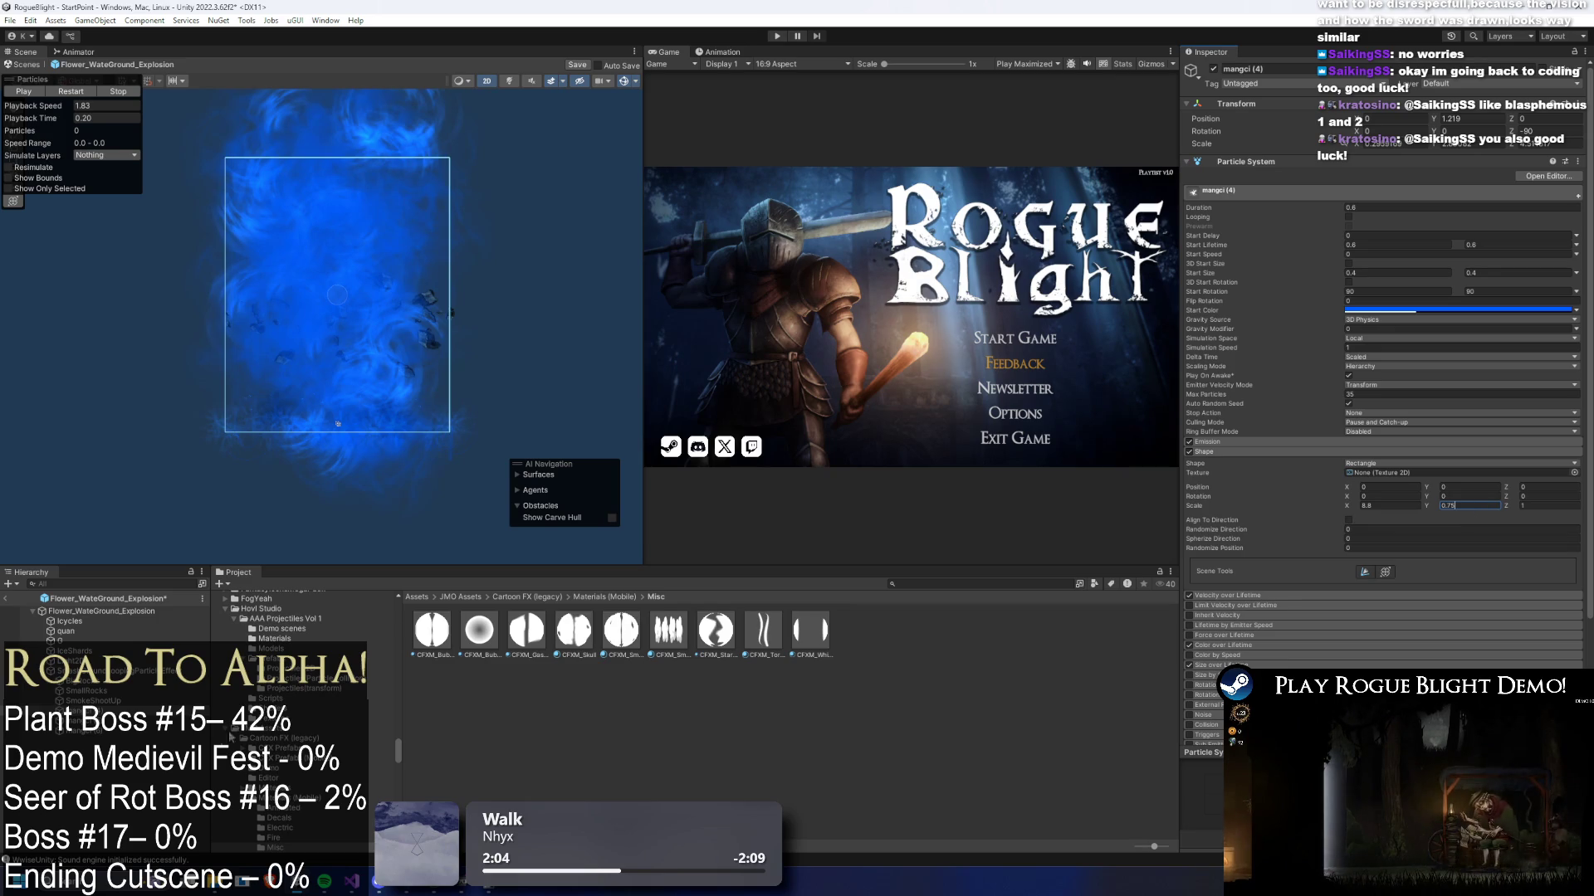
# - Set mangci (5)'s shape Y scale to 1.6, then return to the root explosion object
pyautogui.click(337, 423)
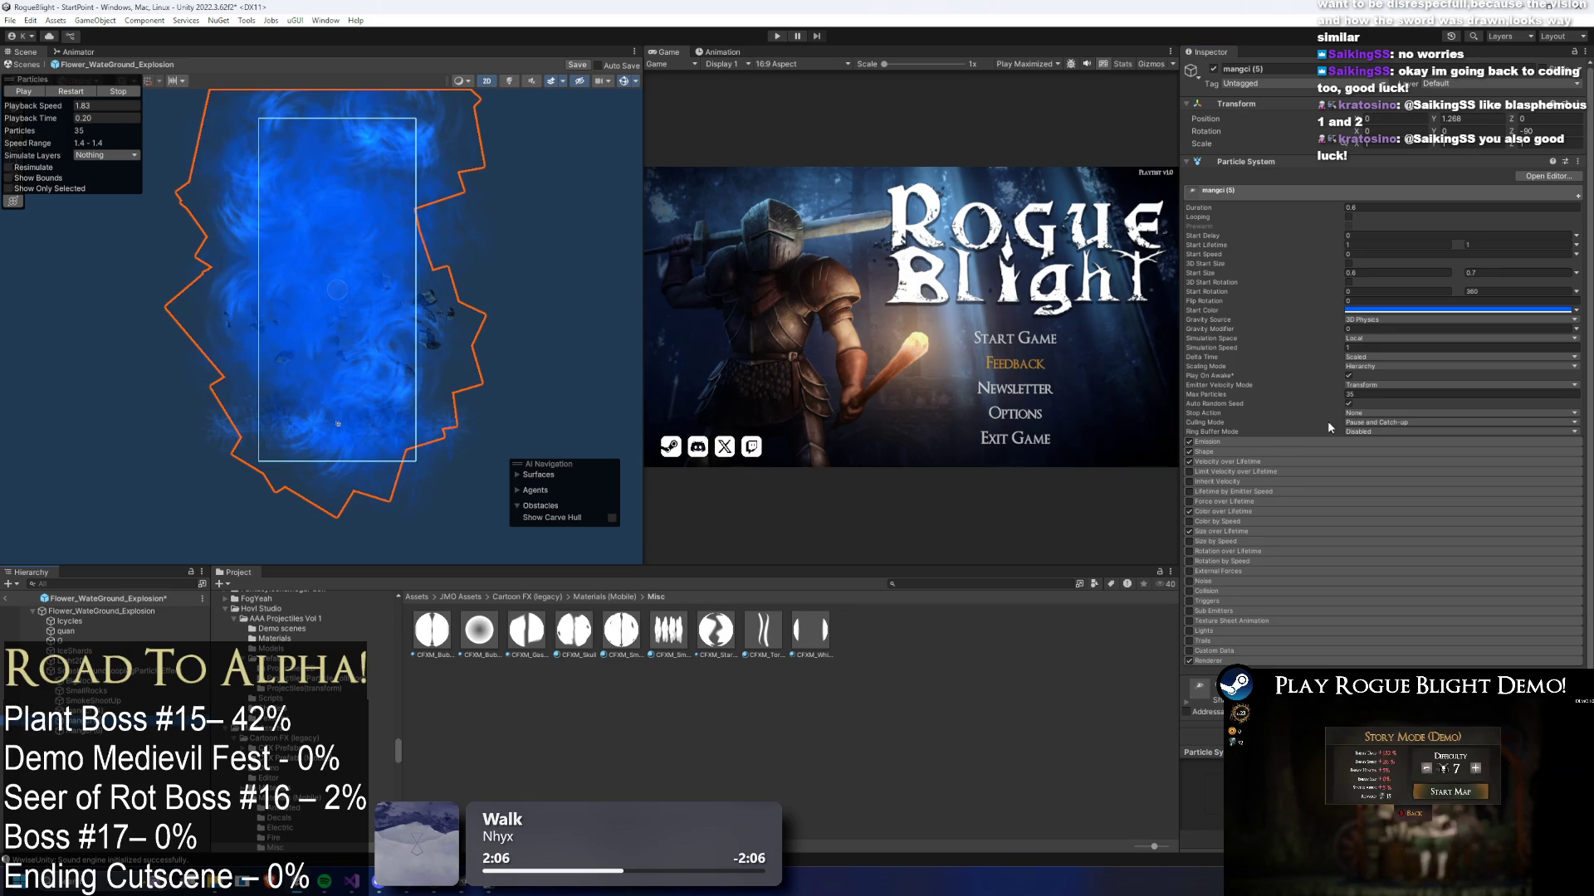
pyautogui.click(1373, 452)
pyautogui.click(1448, 505)
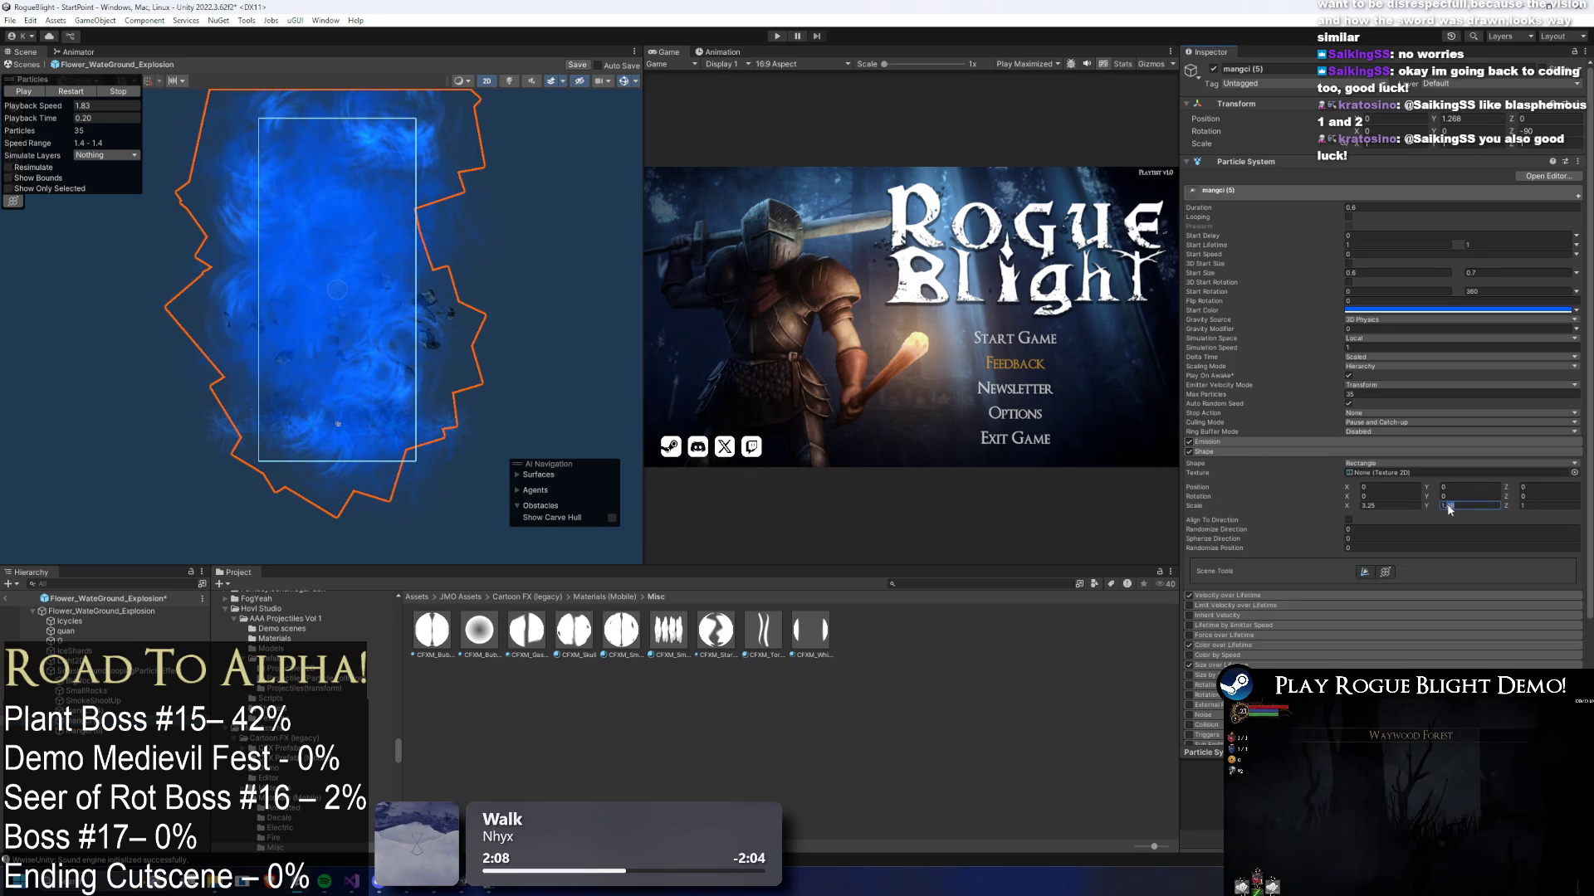
pyautogui.write('1.7')
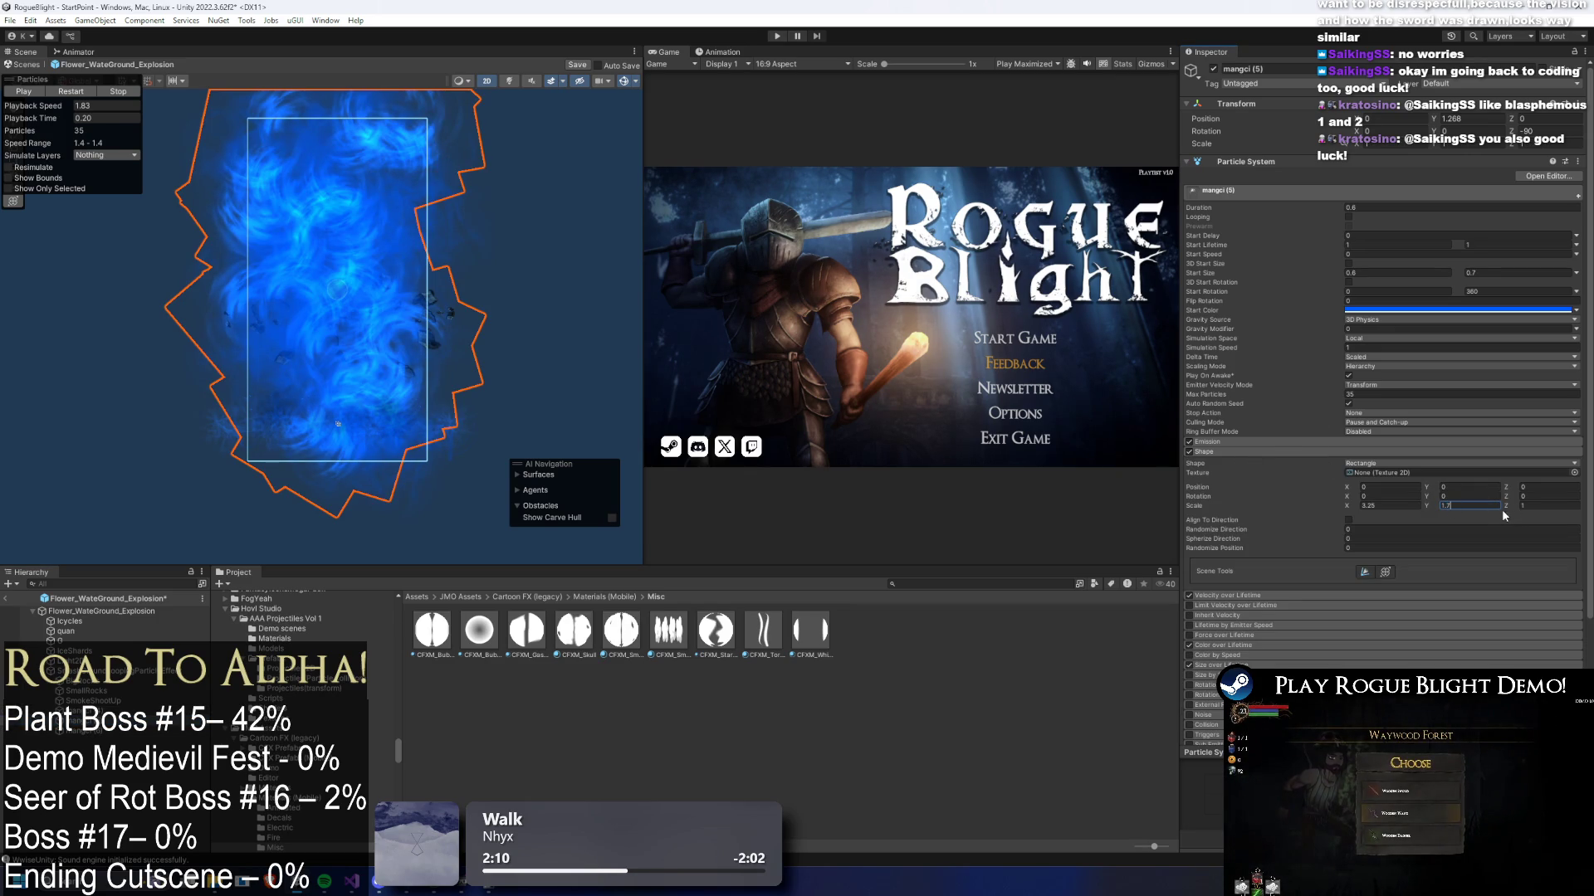
pyautogui.press('BackSpace')
pyautogui.write('6')
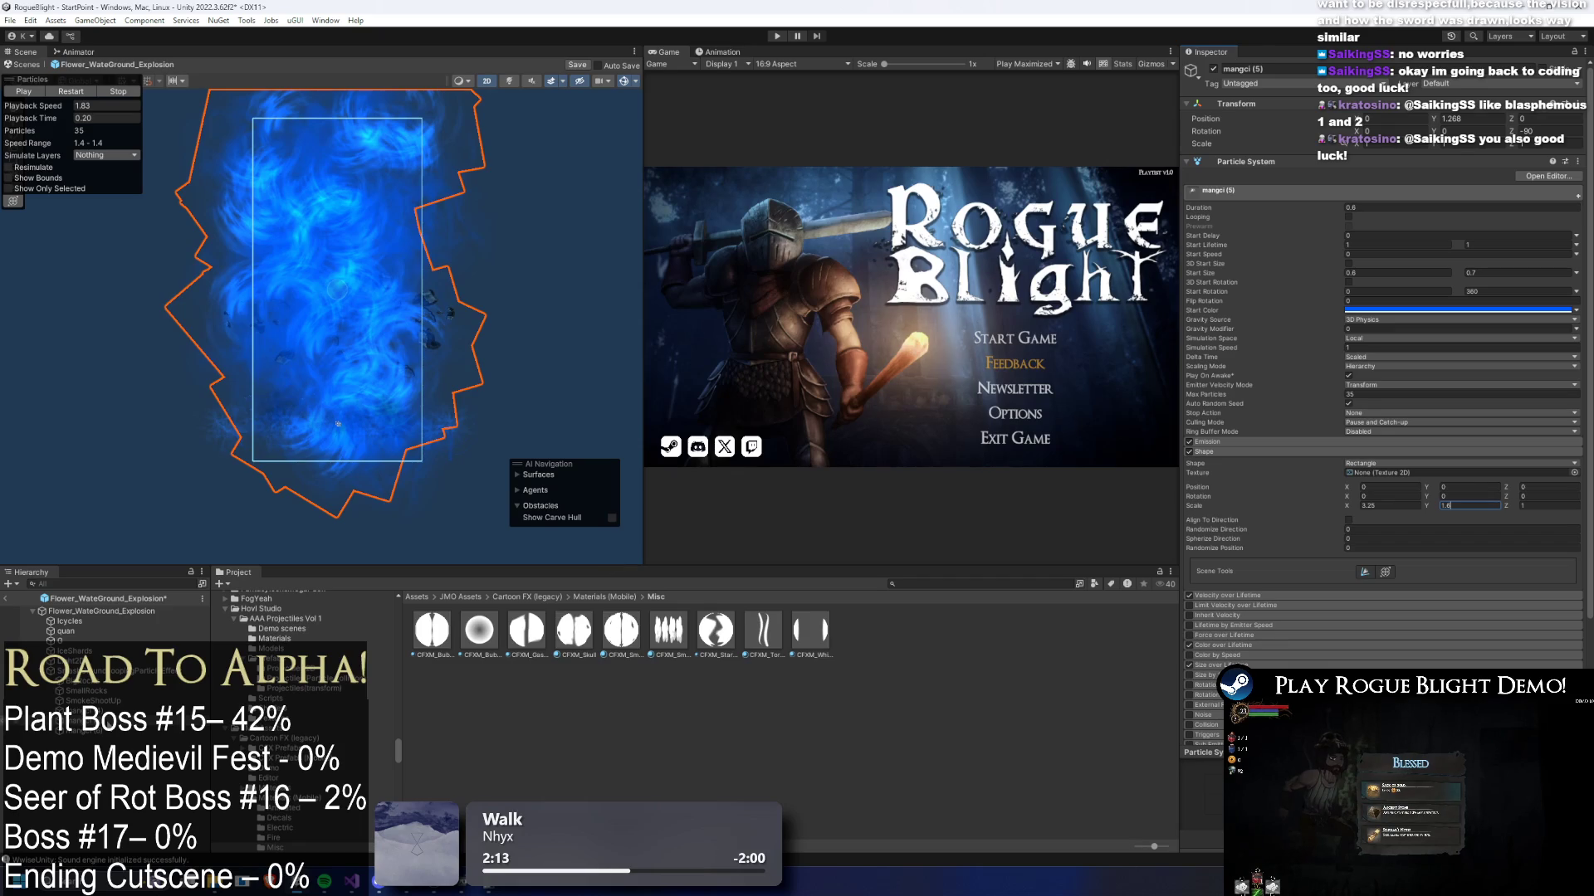
pyautogui.click(109, 734)
pyautogui.click(91, 611)
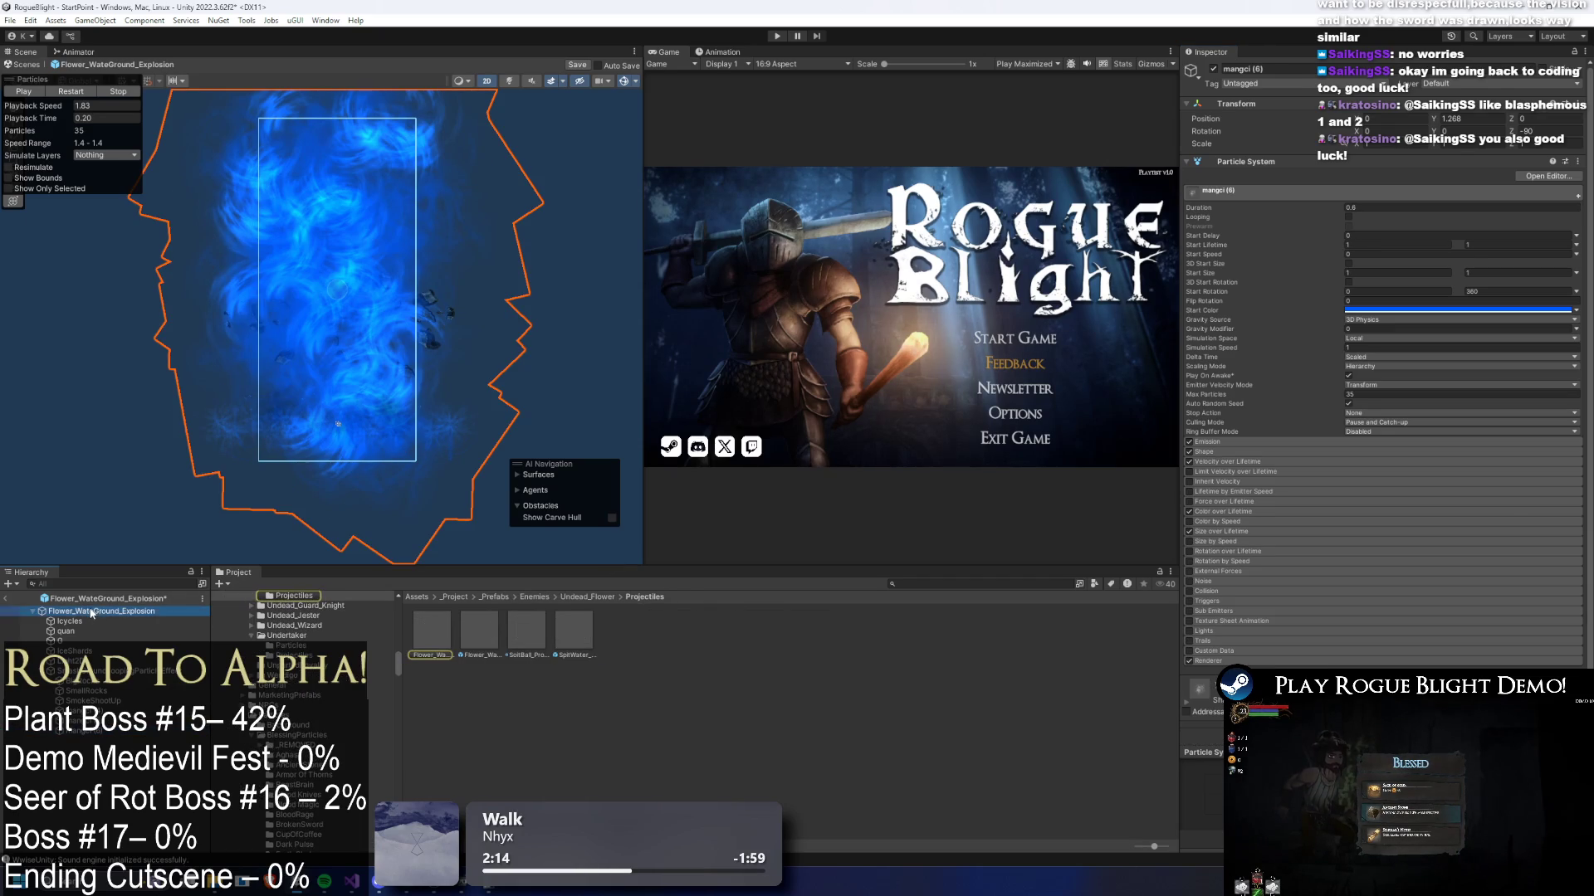
# - Save the Flower_WaterGround_Explosion prefab, replay the explosion preview several times, and enter Play mode
pyautogui.hotkey('ctrl', 's')
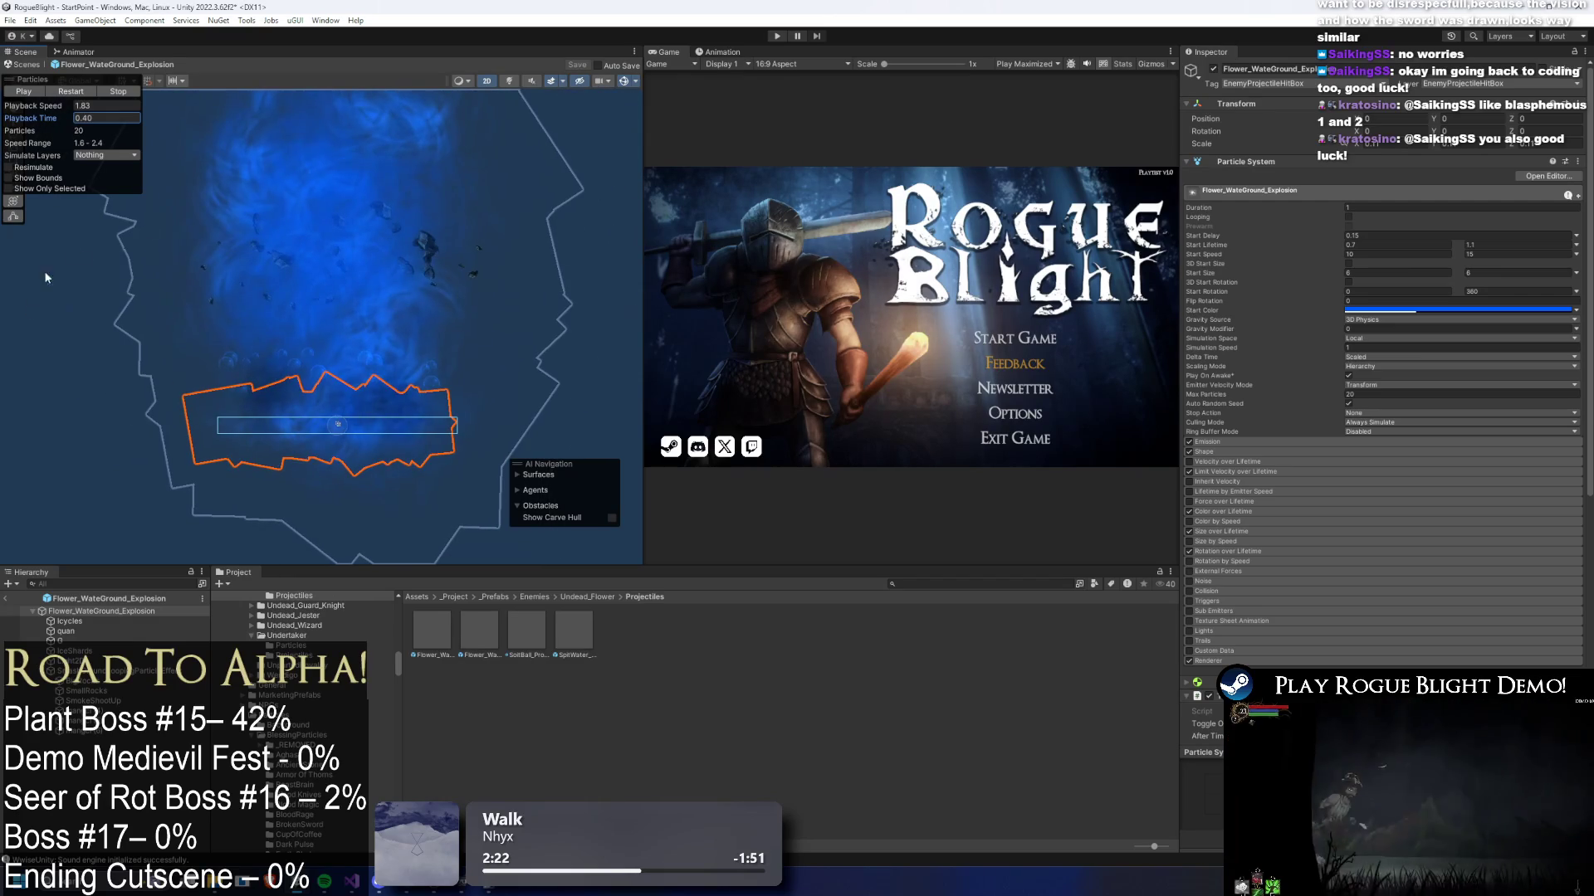
pyautogui.click(70, 92)
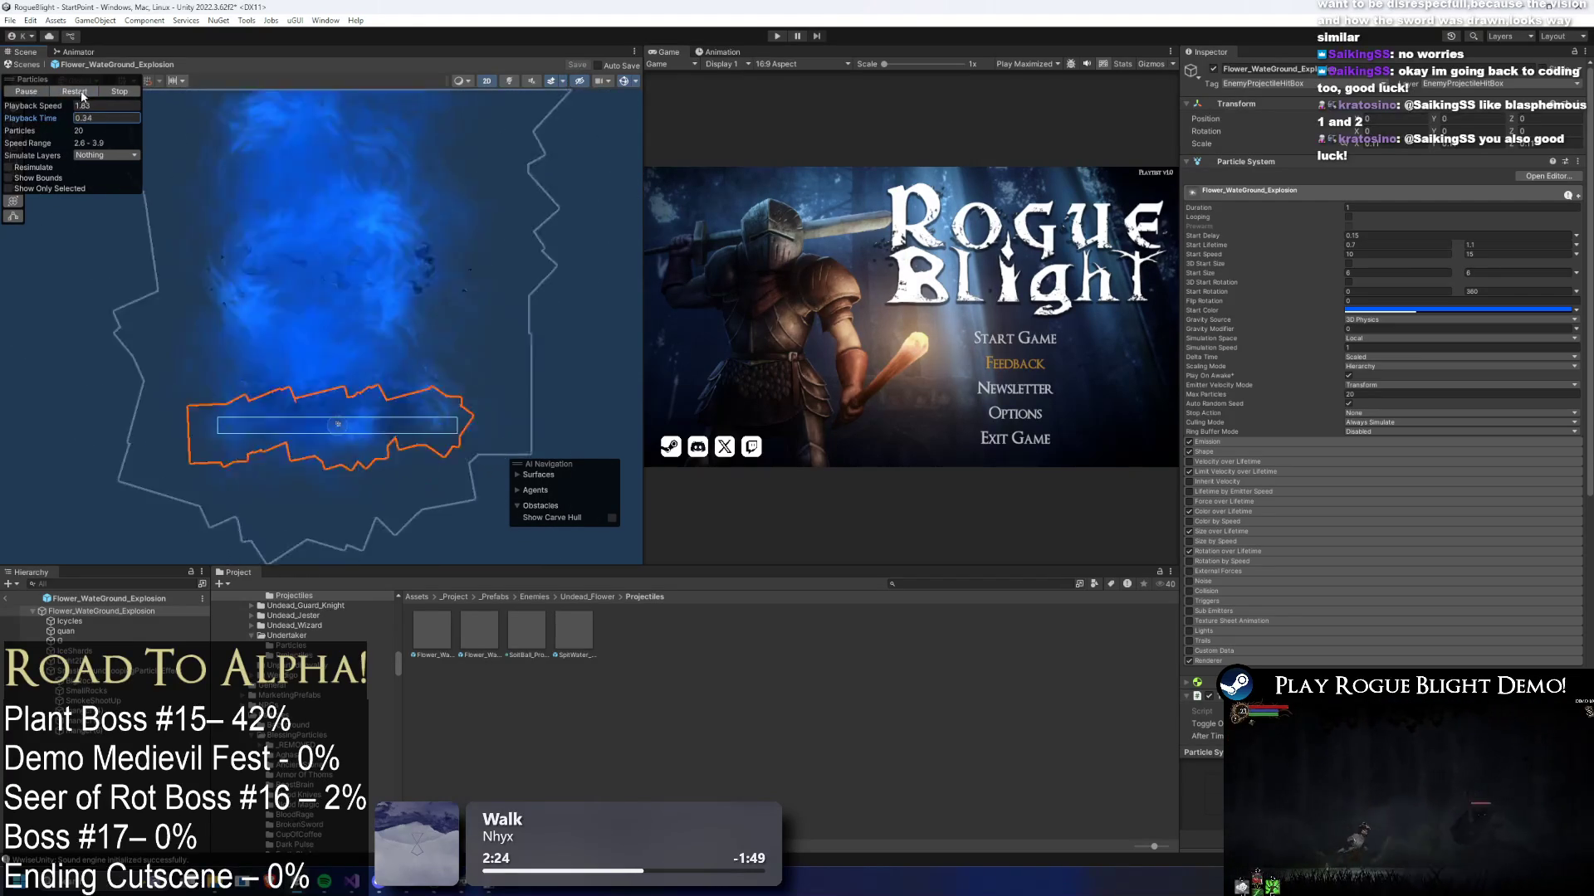
pyautogui.click(79, 93)
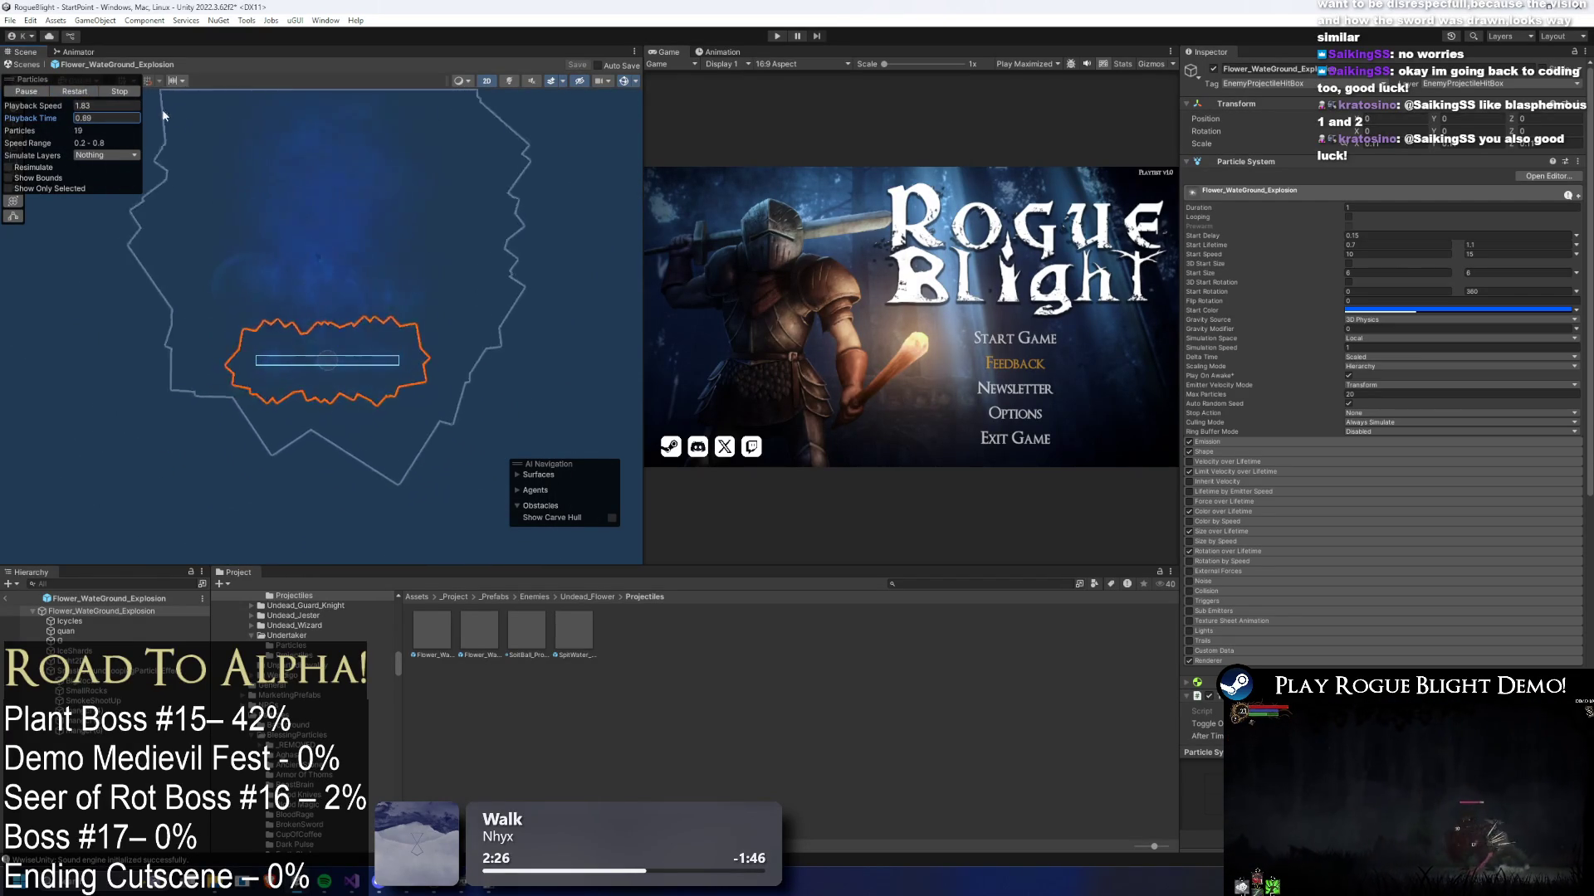
pyautogui.click(70, 93)
pyautogui.click(68, 93)
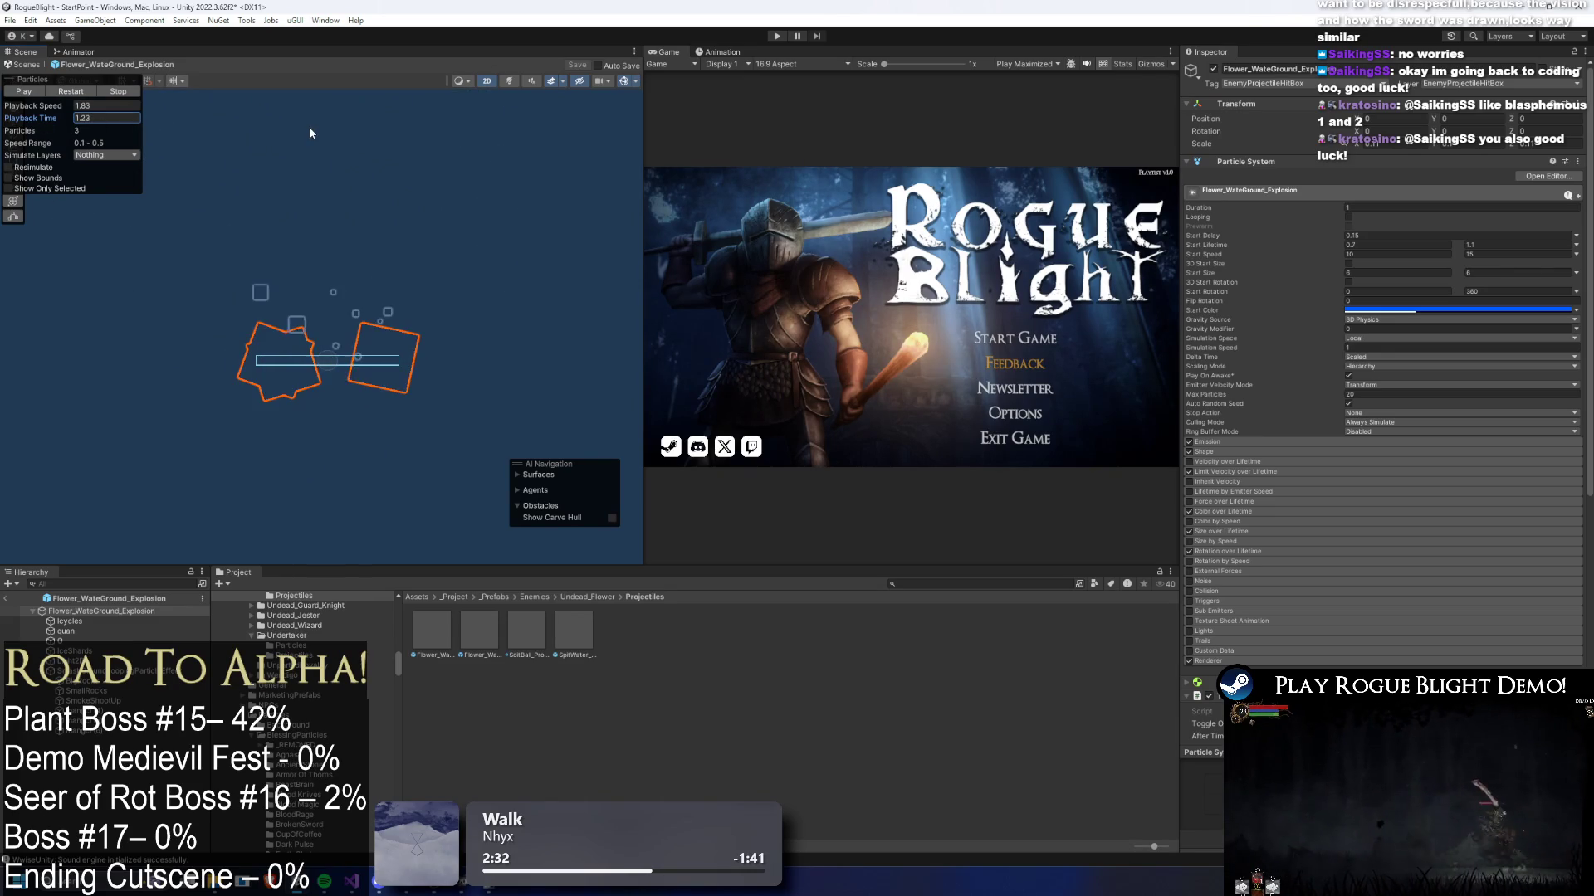
pyautogui.click(778, 38)
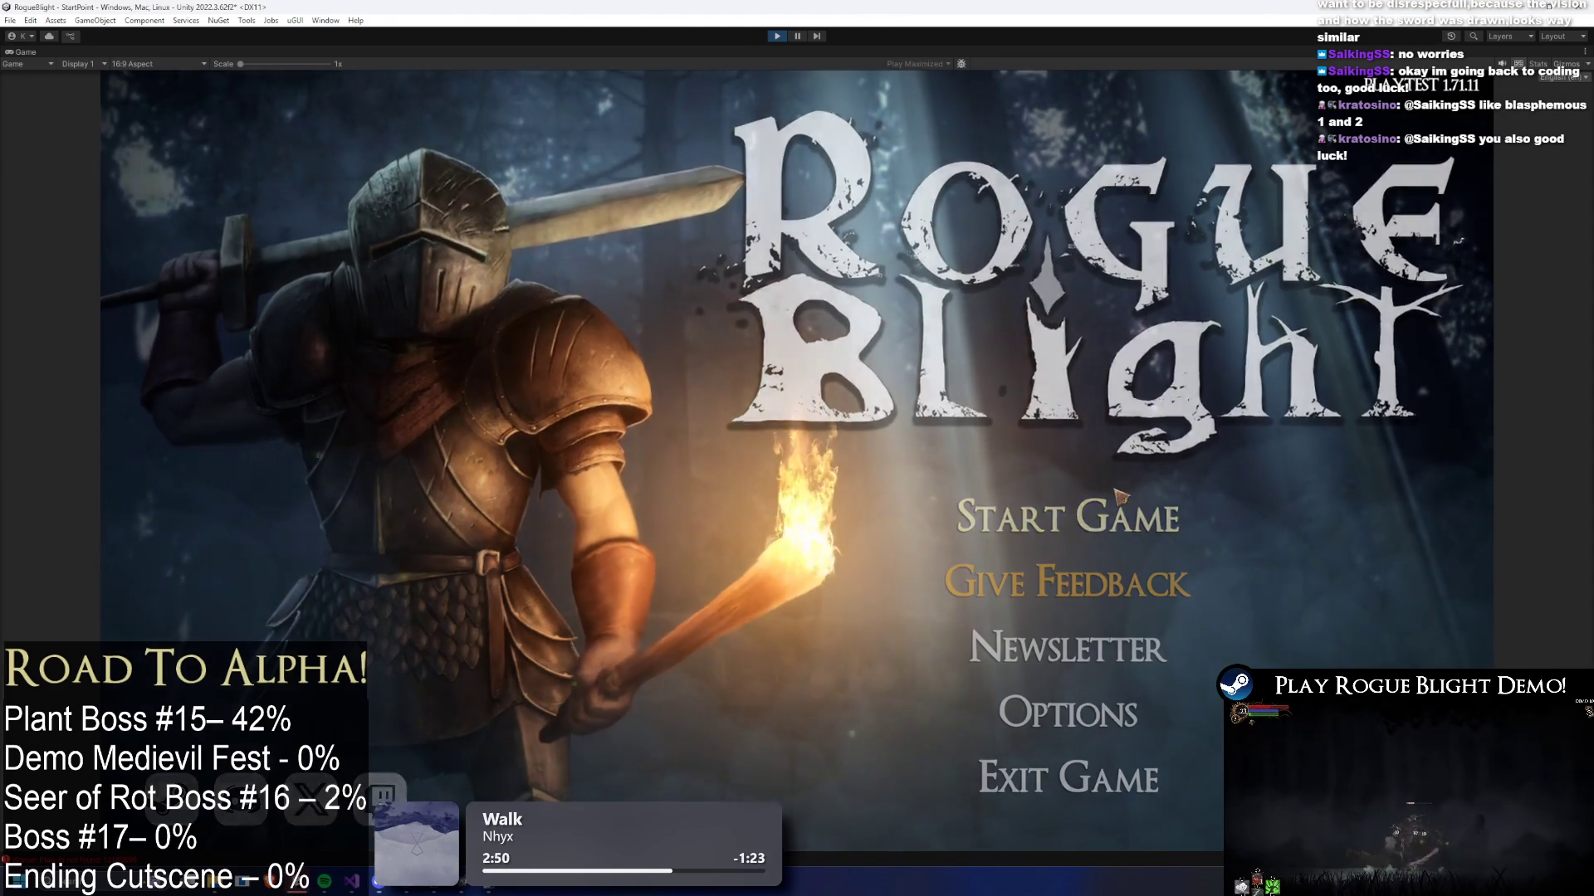
# - Start the game from the first save slot and attack the plant boss
pyautogui.click(1070, 510)
pyautogui.click(1126, 444)
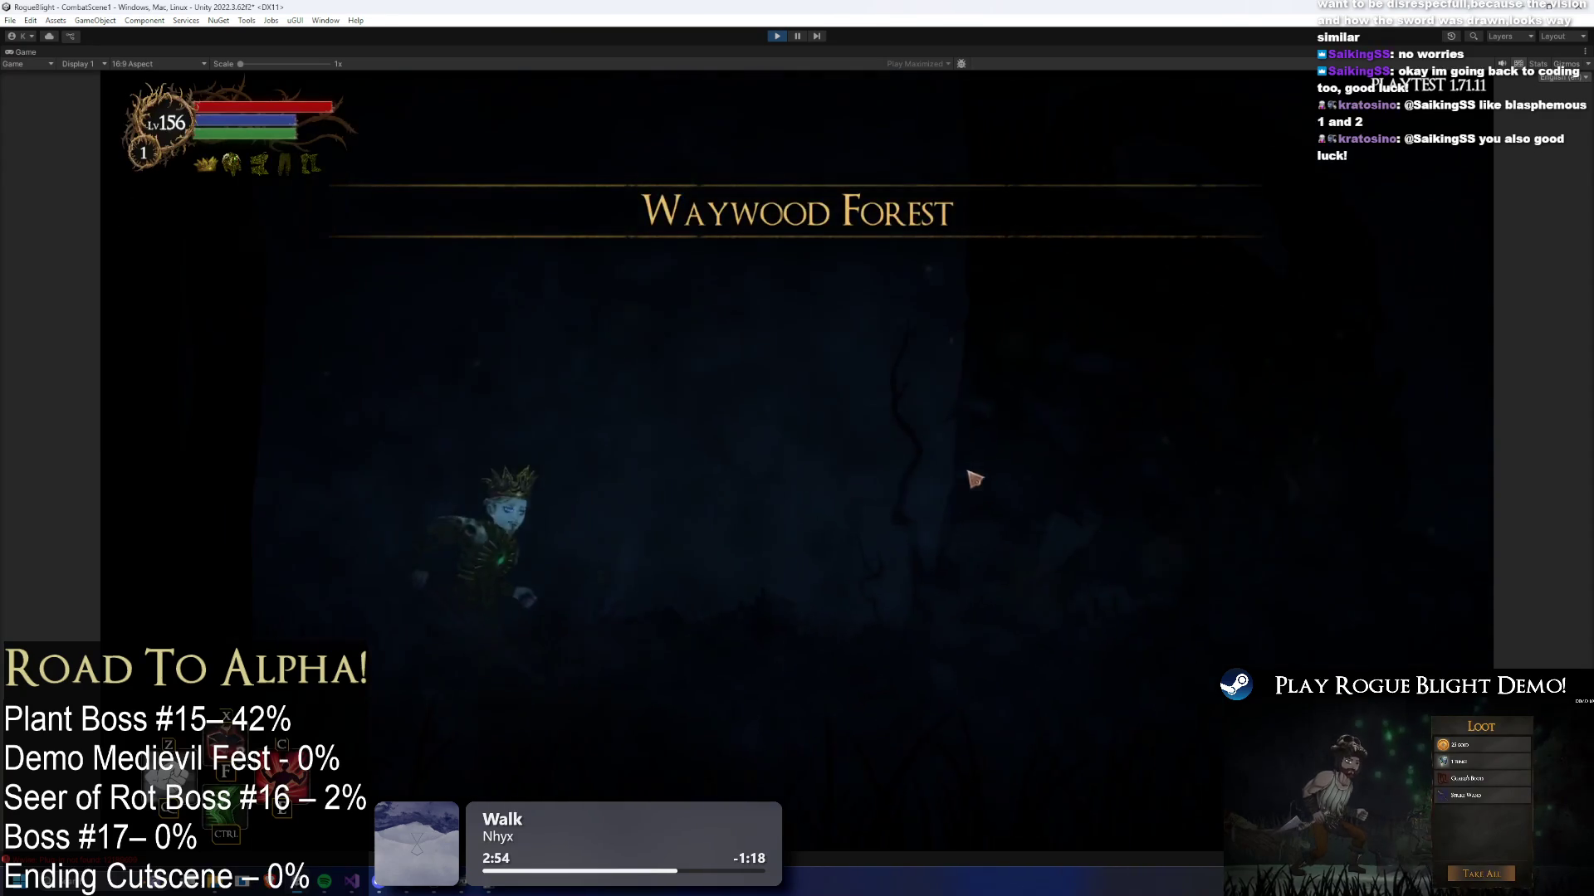
pyautogui.click(1042, 557)
pyautogui.press('a')
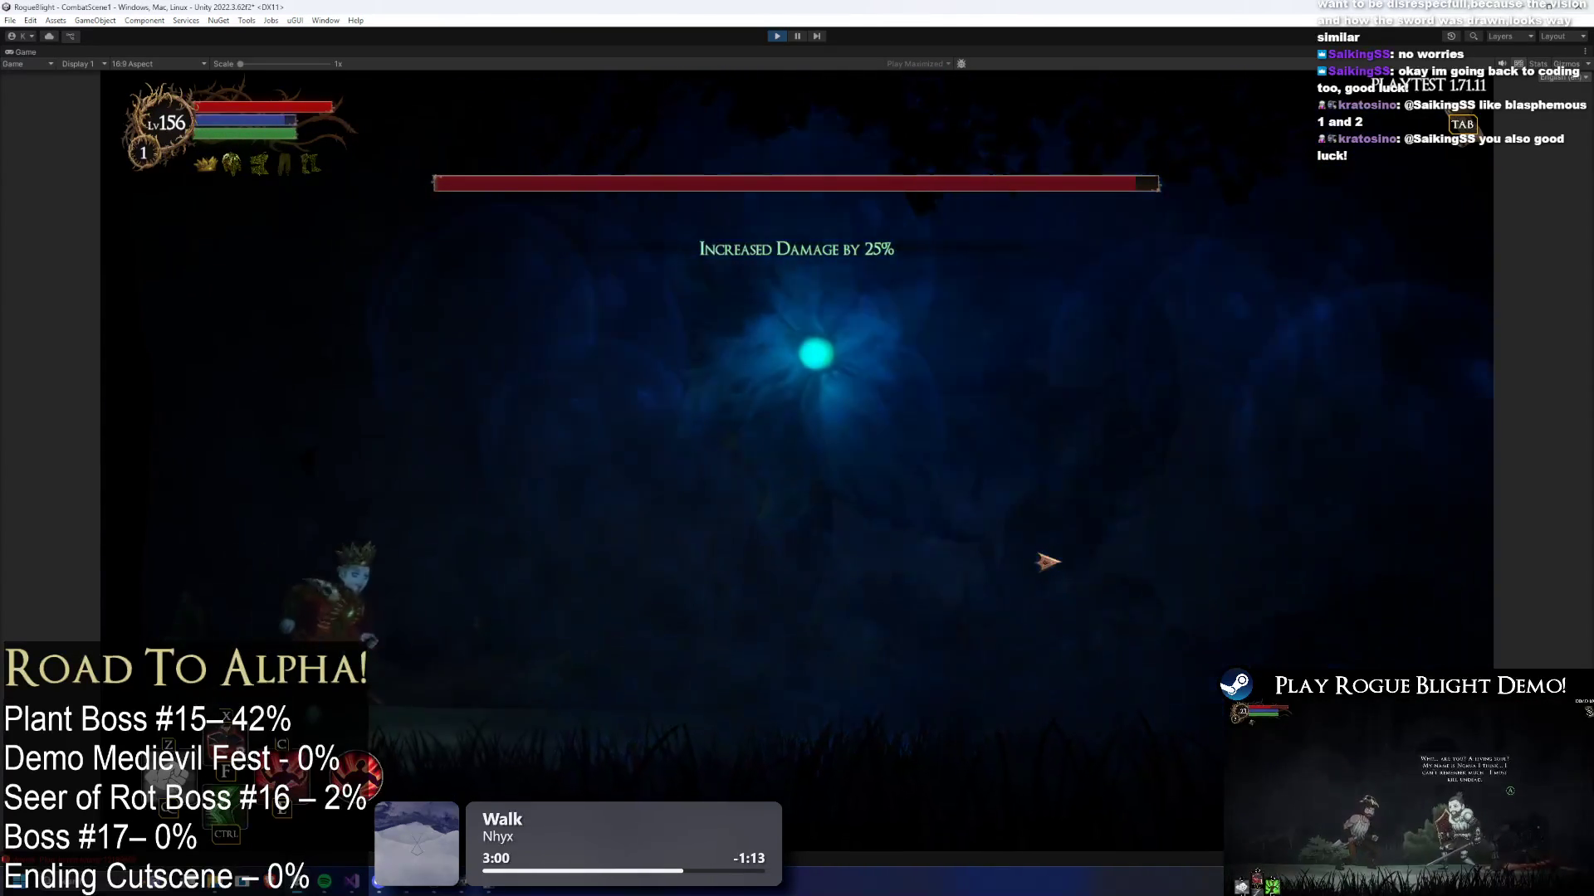
pyautogui.press('d')
pyautogui.click(1070, 563)
pyautogui.press('a')
pyautogui.press('space')
pyautogui.press('d')
# - Dodge the boss's blue orbs, watch the blue explosion, and keep attacking the re-formed flower
pyautogui.press('a')
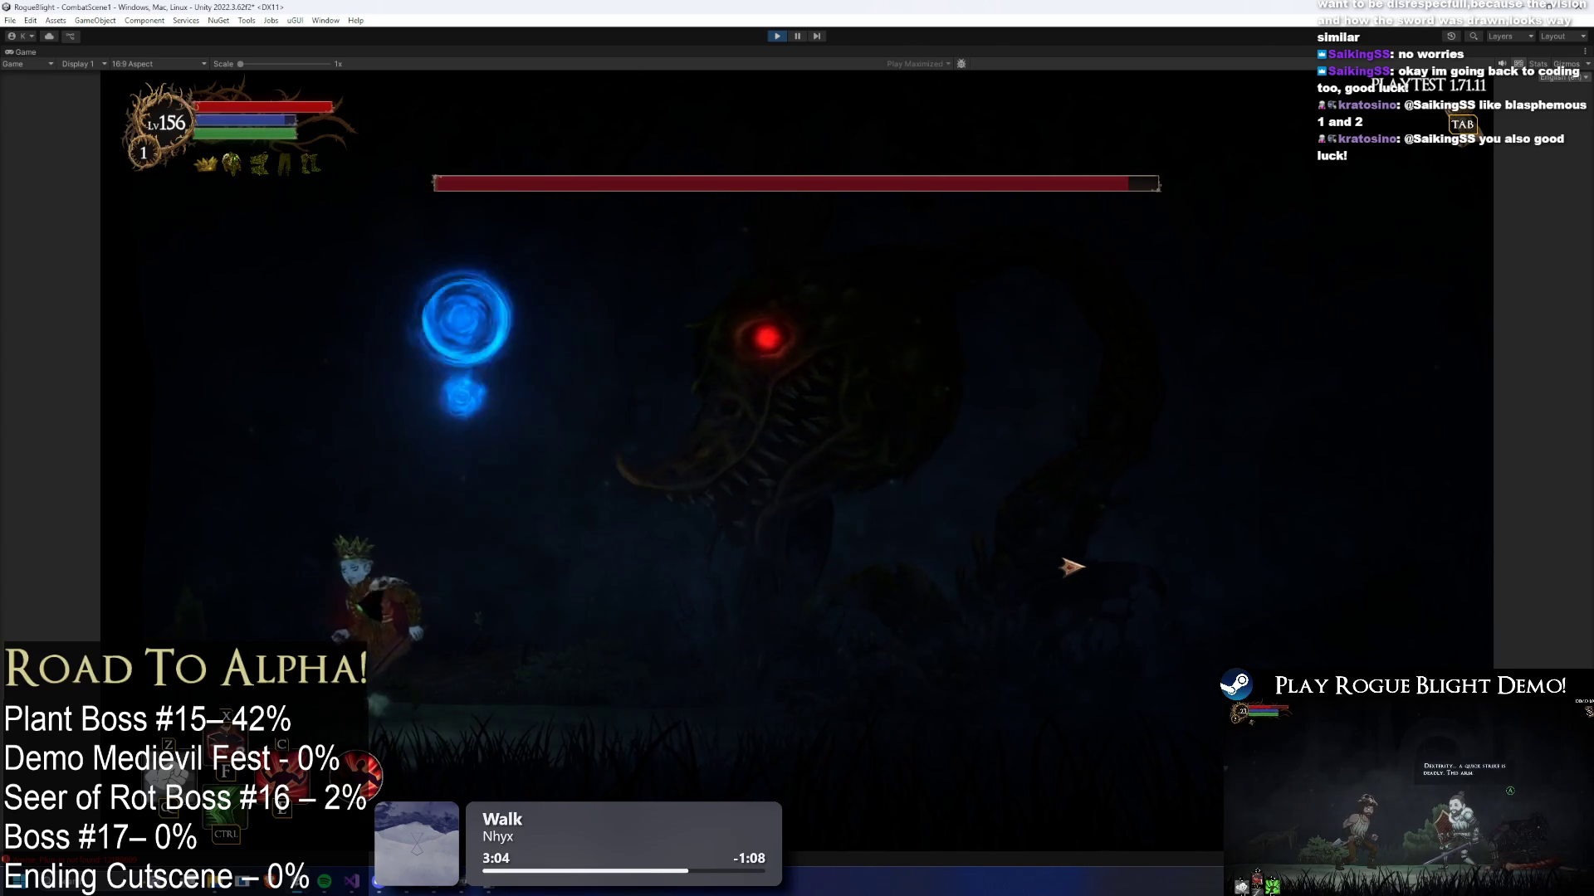
pyautogui.press('d')
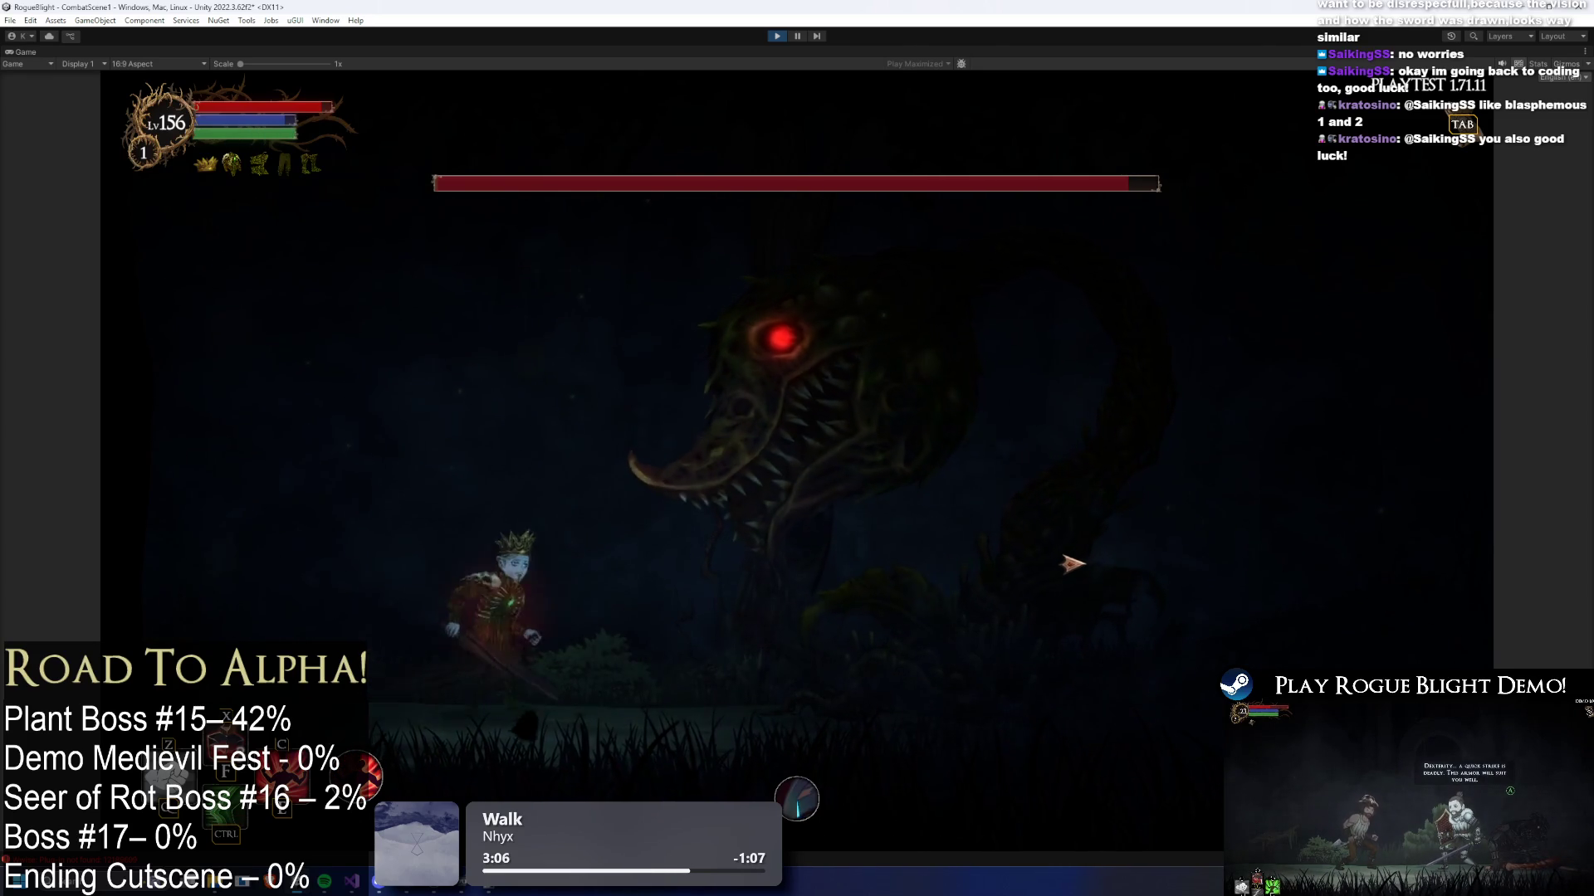
pyautogui.press('d')
pyautogui.press('a')
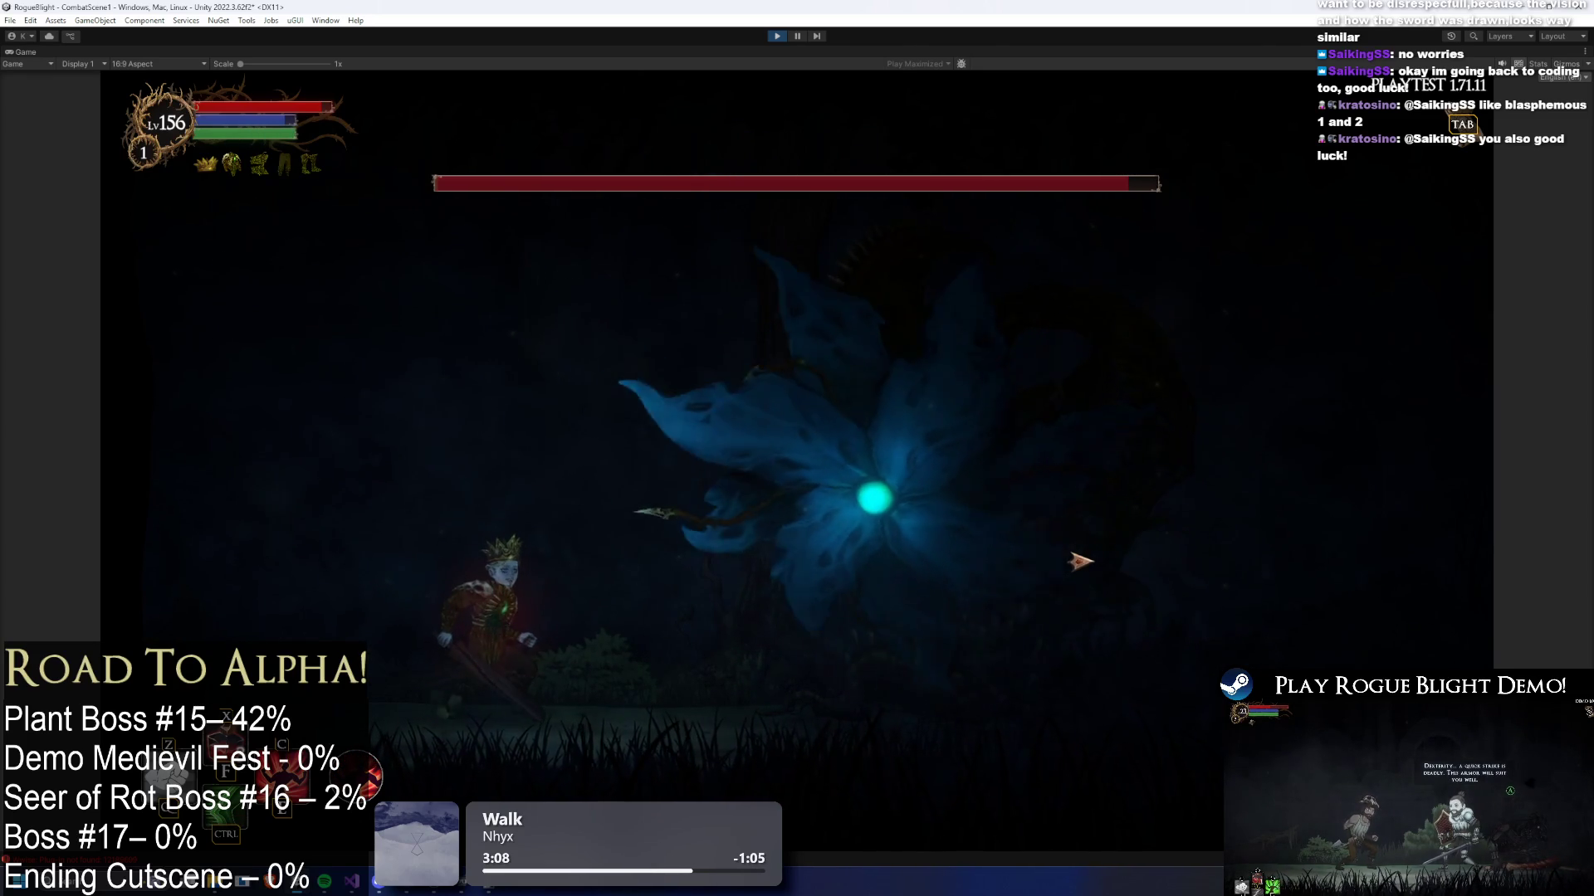
pyautogui.press('a')
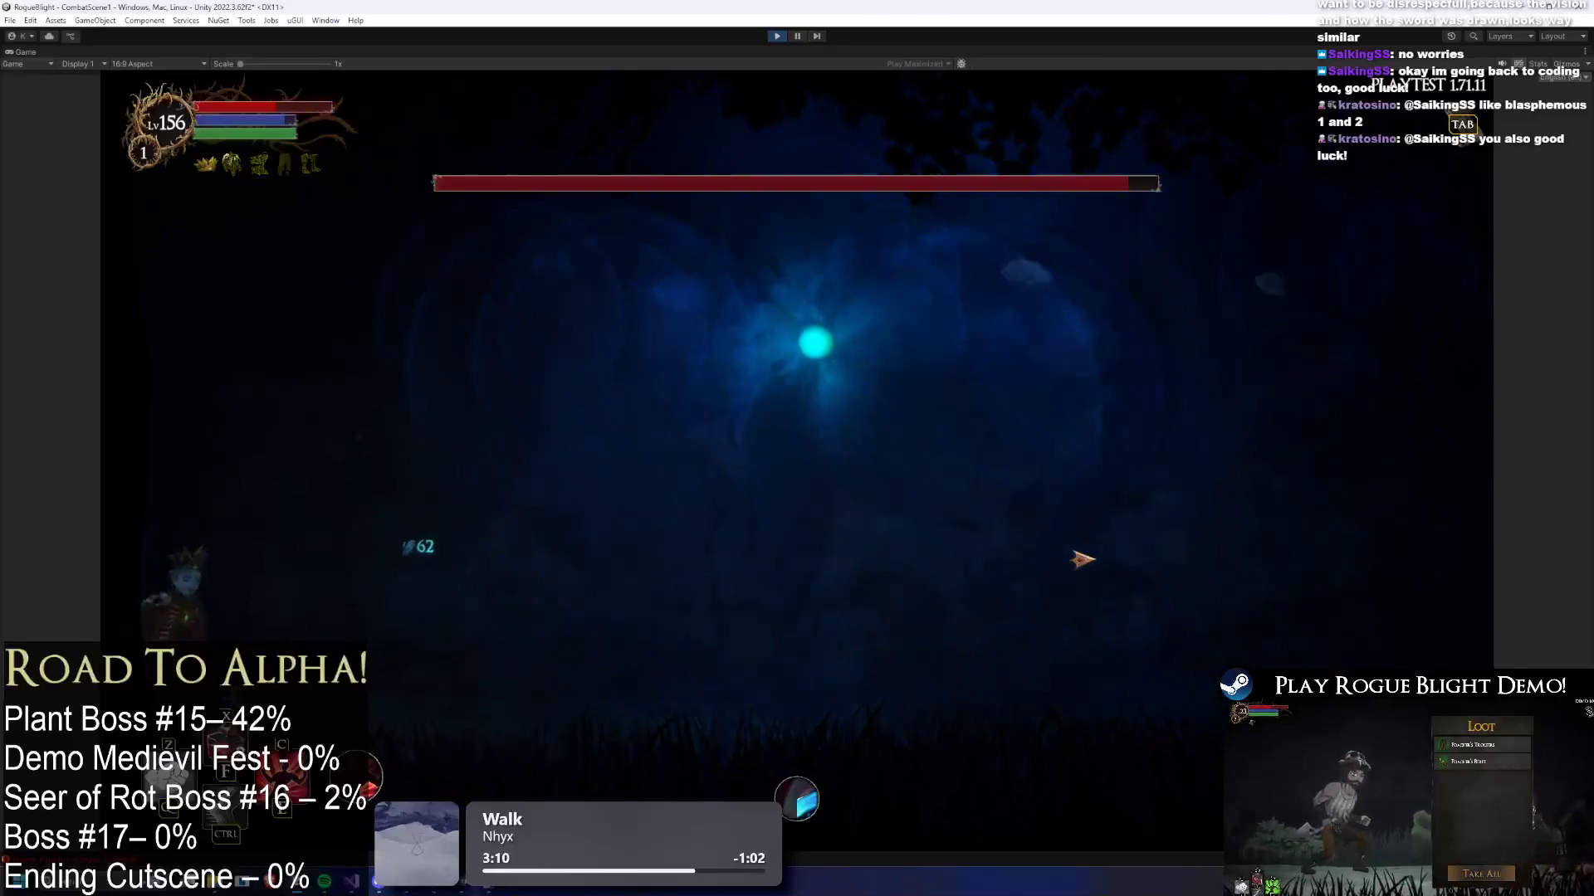
pyautogui.press('d')
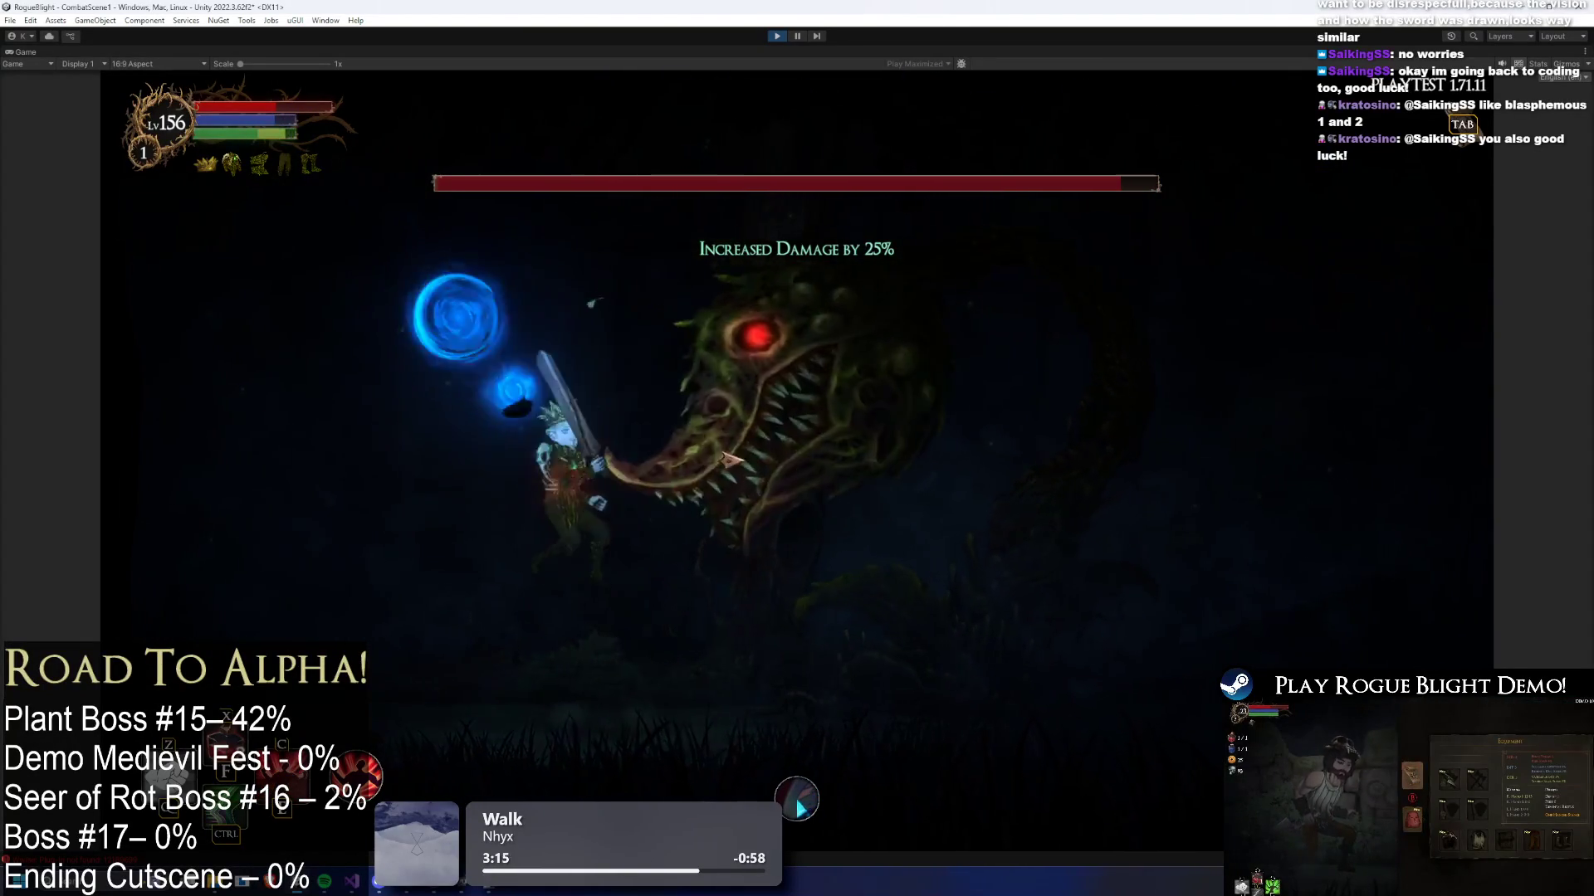
pyautogui.press('space')
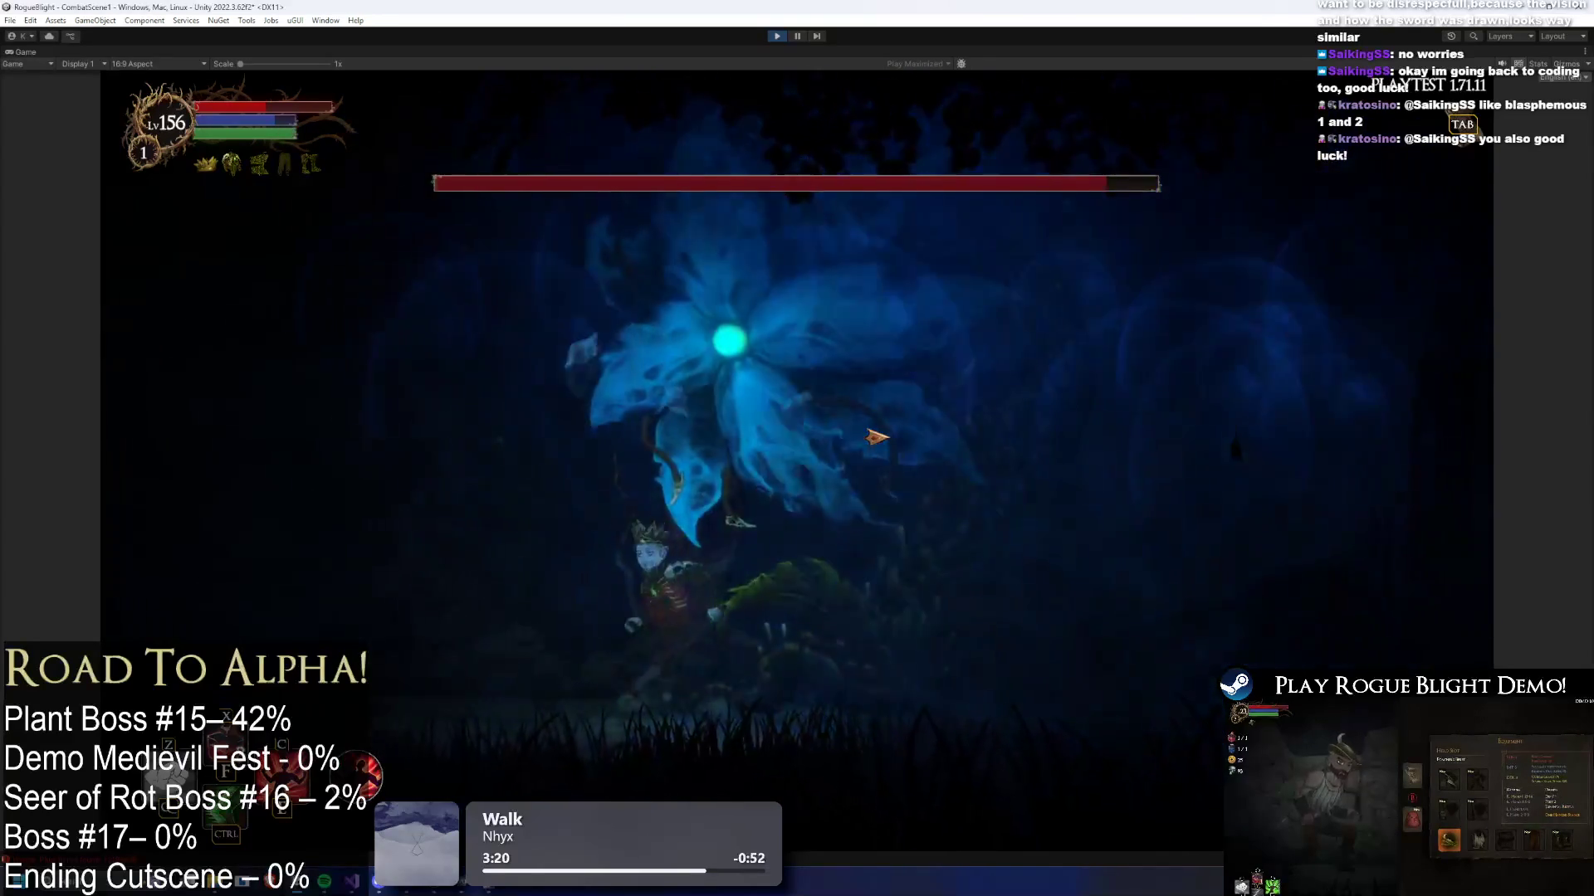
pyautogui.click(949, 425)
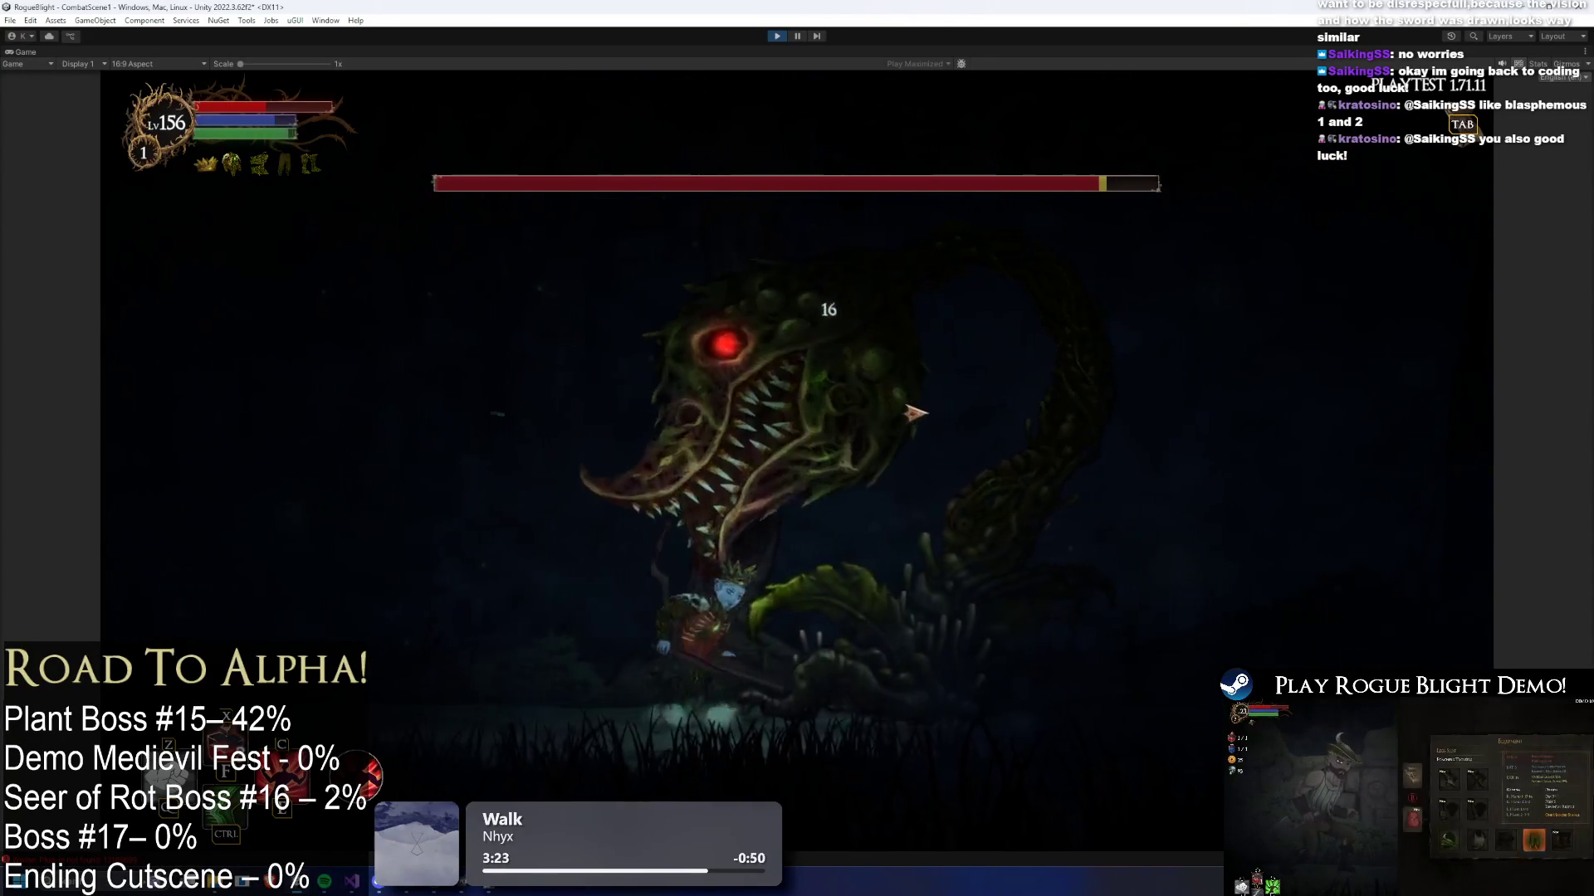
pyautogui.click(896, 420)
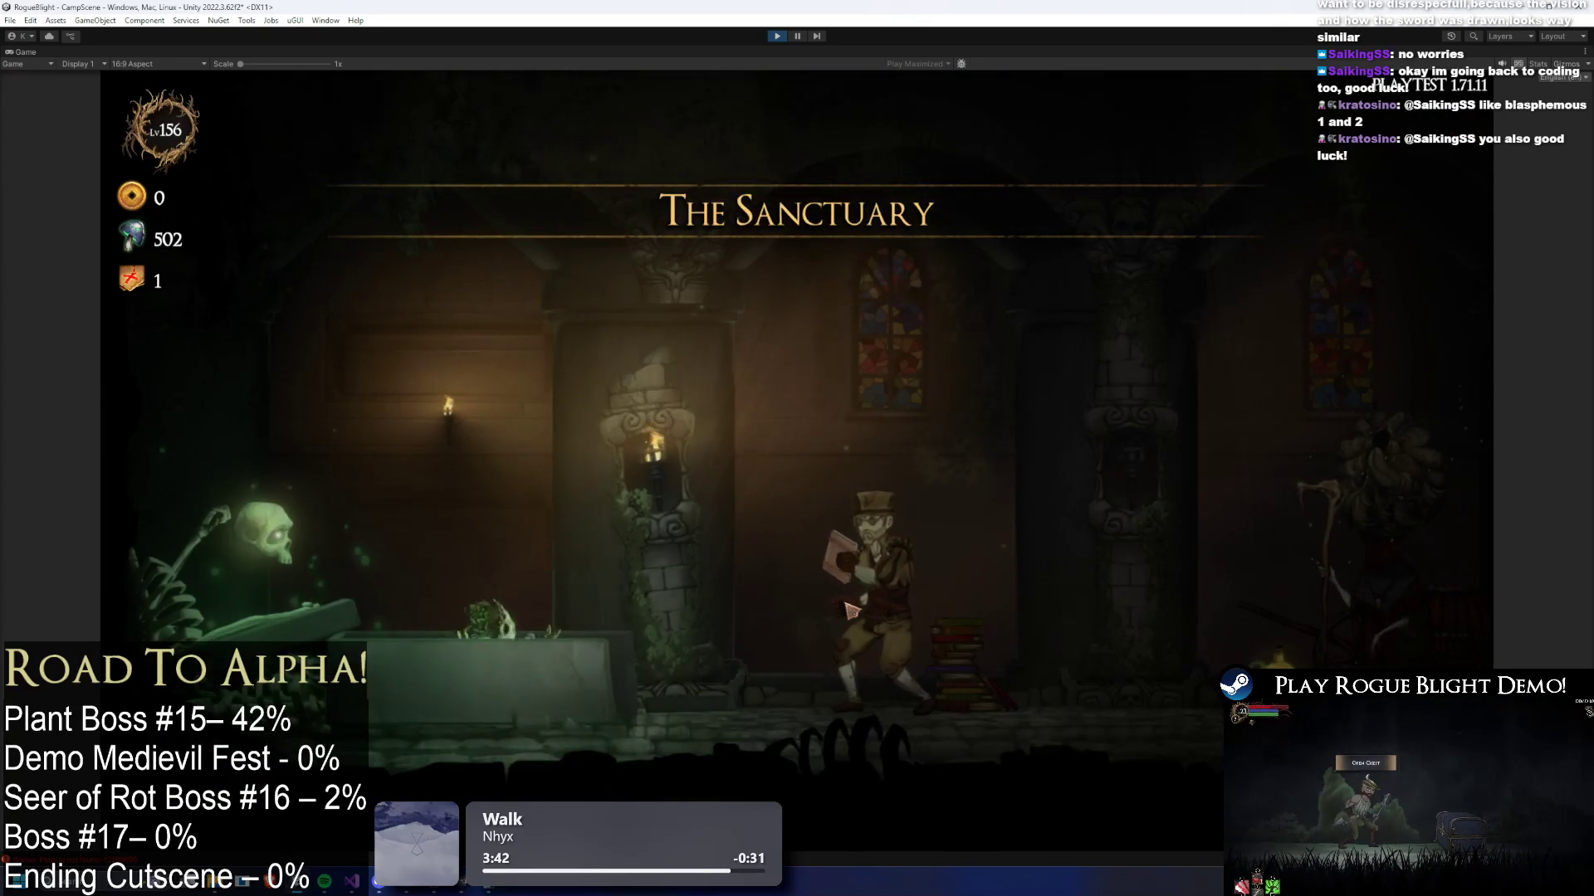
# - Start the Story Mode map from the Sanctuary's Cartographer and confirm the starting weapon
pyautogui.press('d')
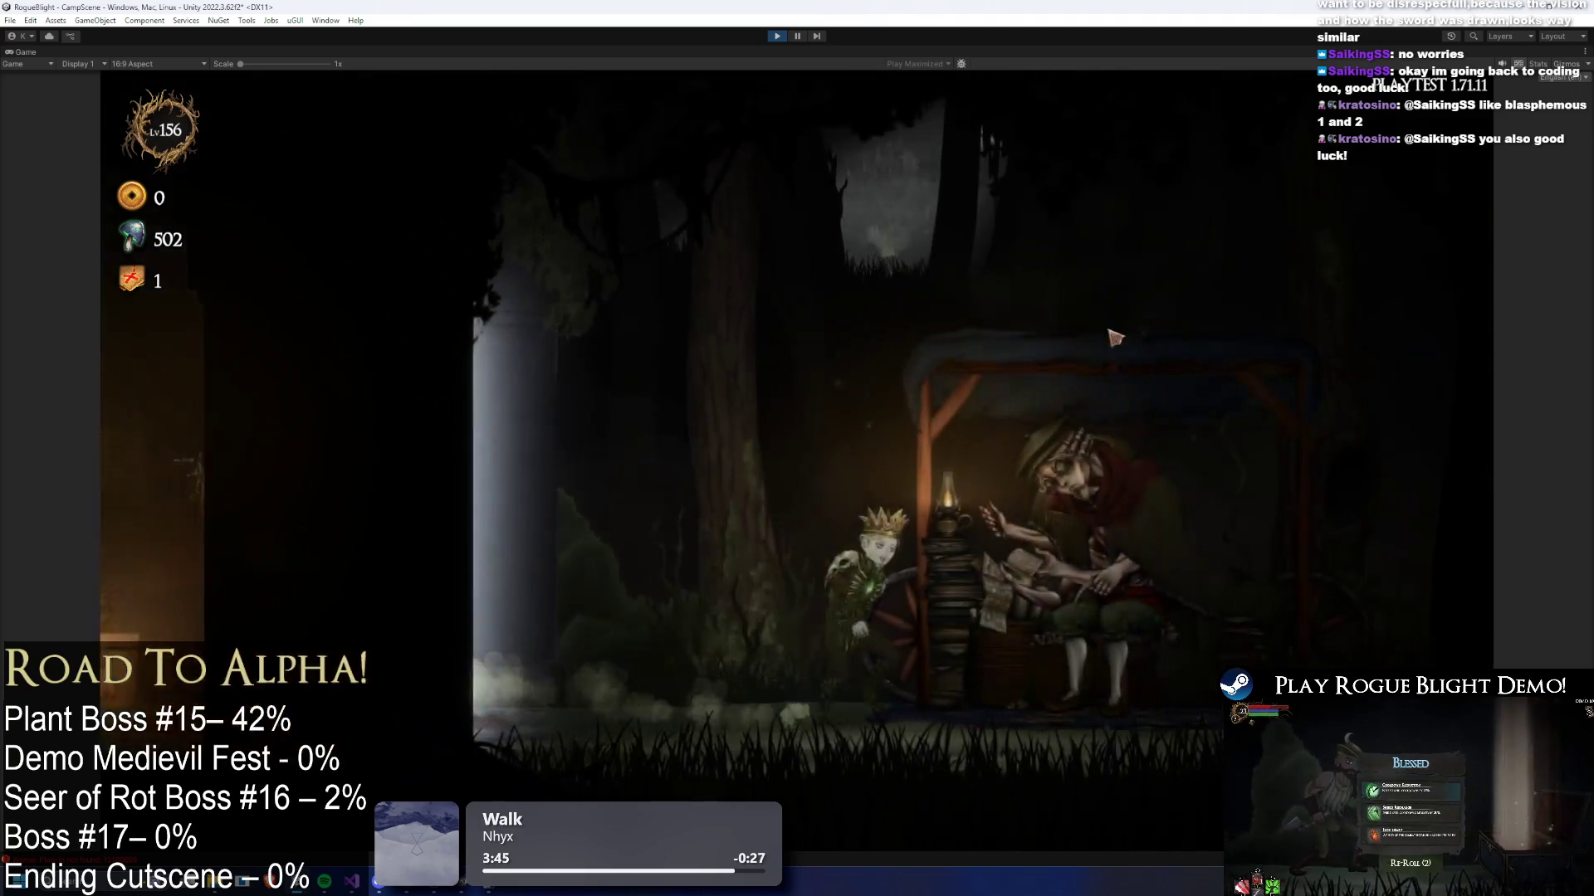
pyautogui.press('e')
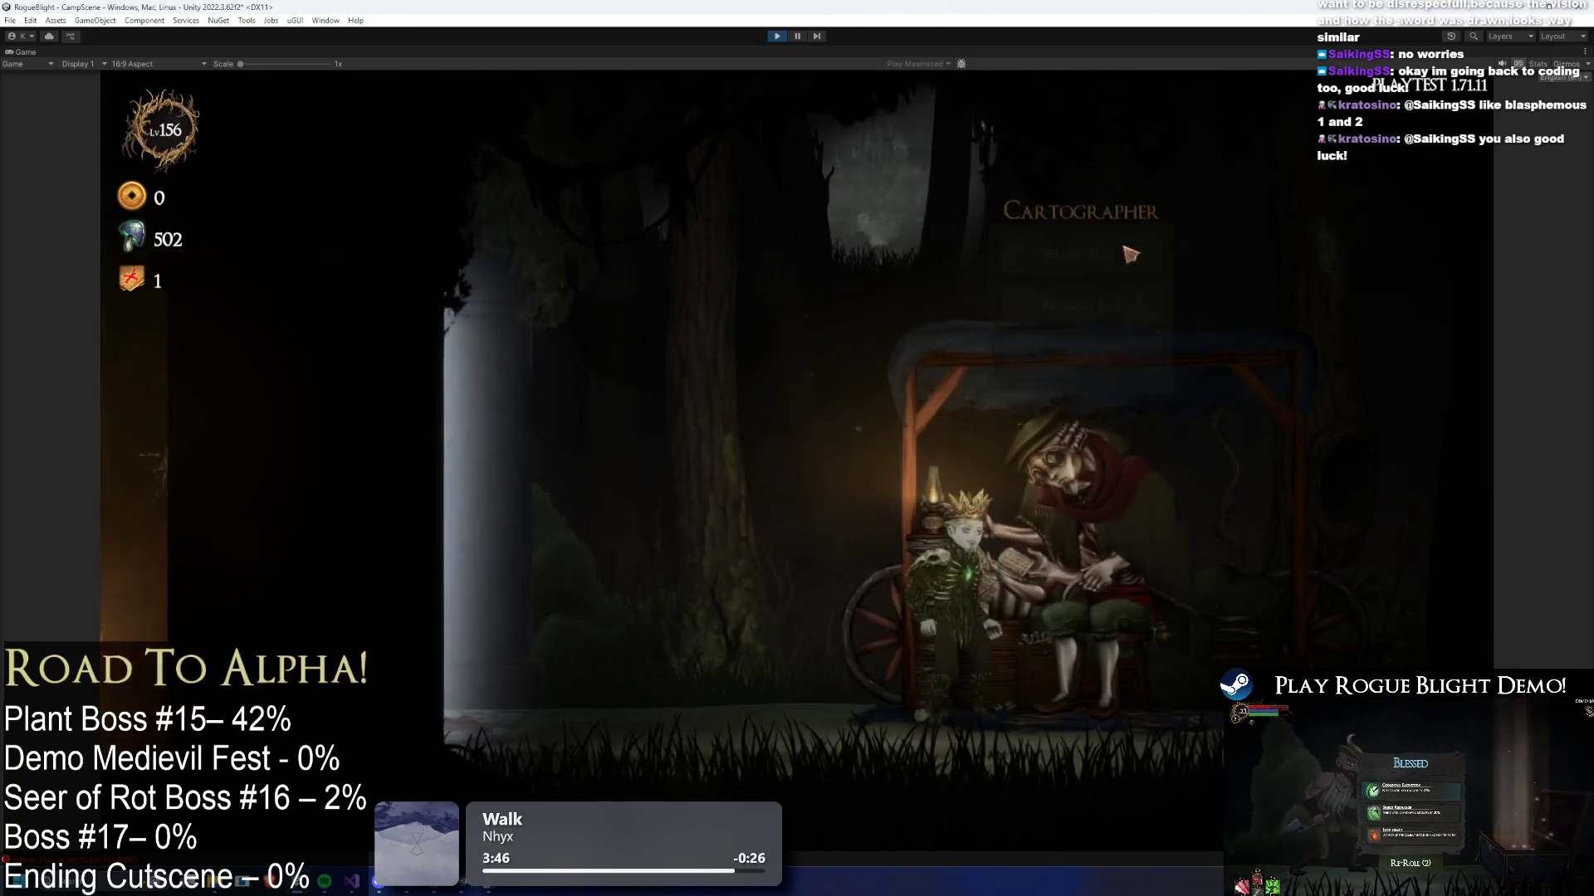
pyautogui.click(1211, 256)
pyautogui.click(688, 315)
pyautogui.click(1000, 409)
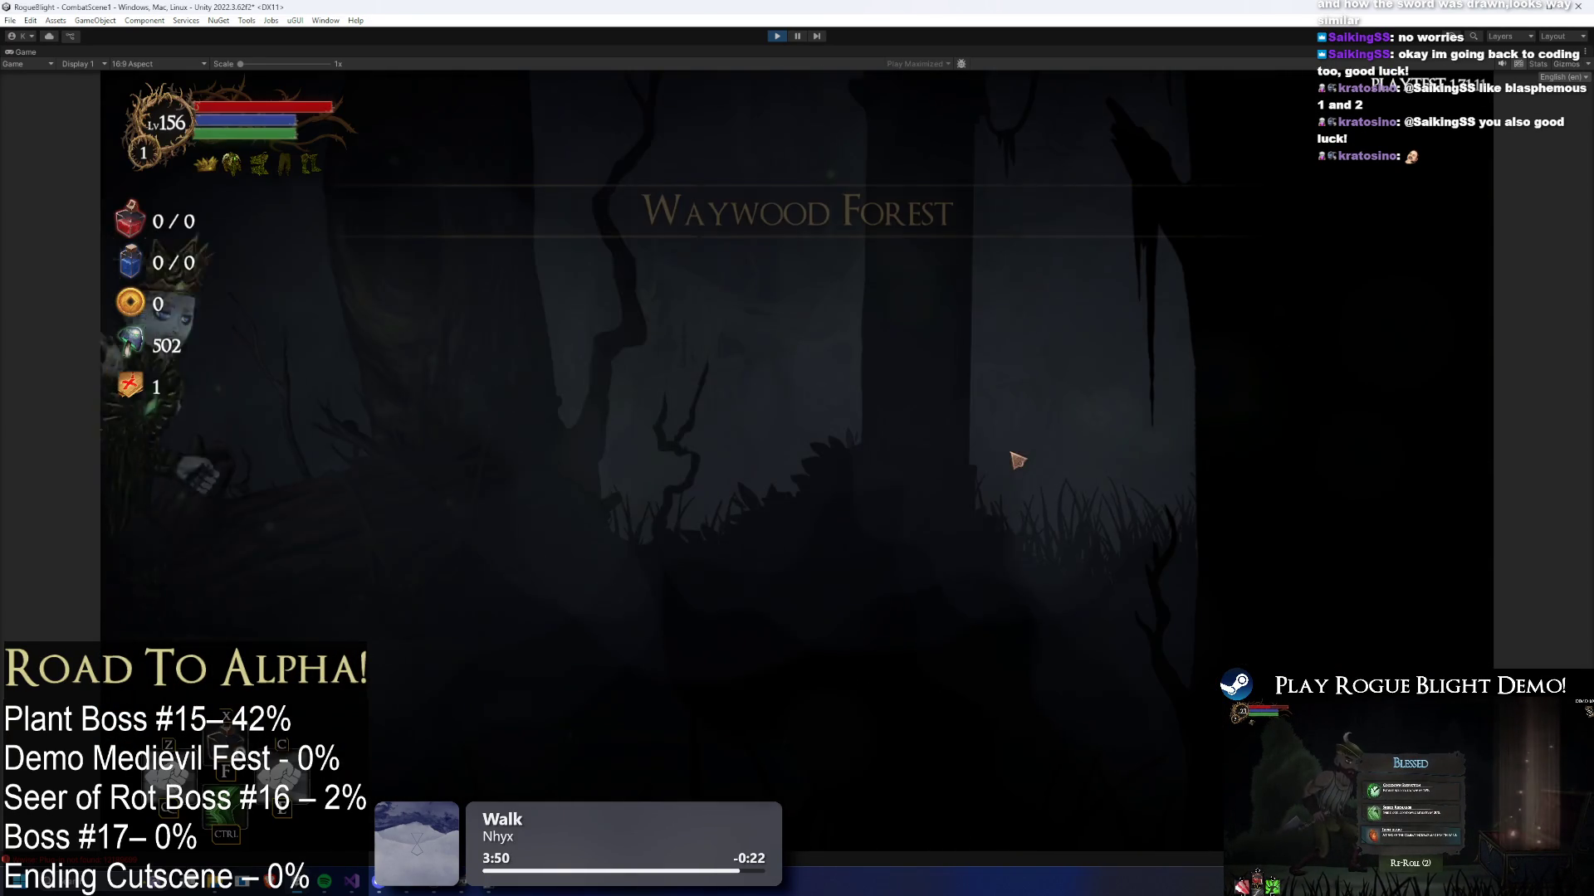
pyautogui.click(967, 423)
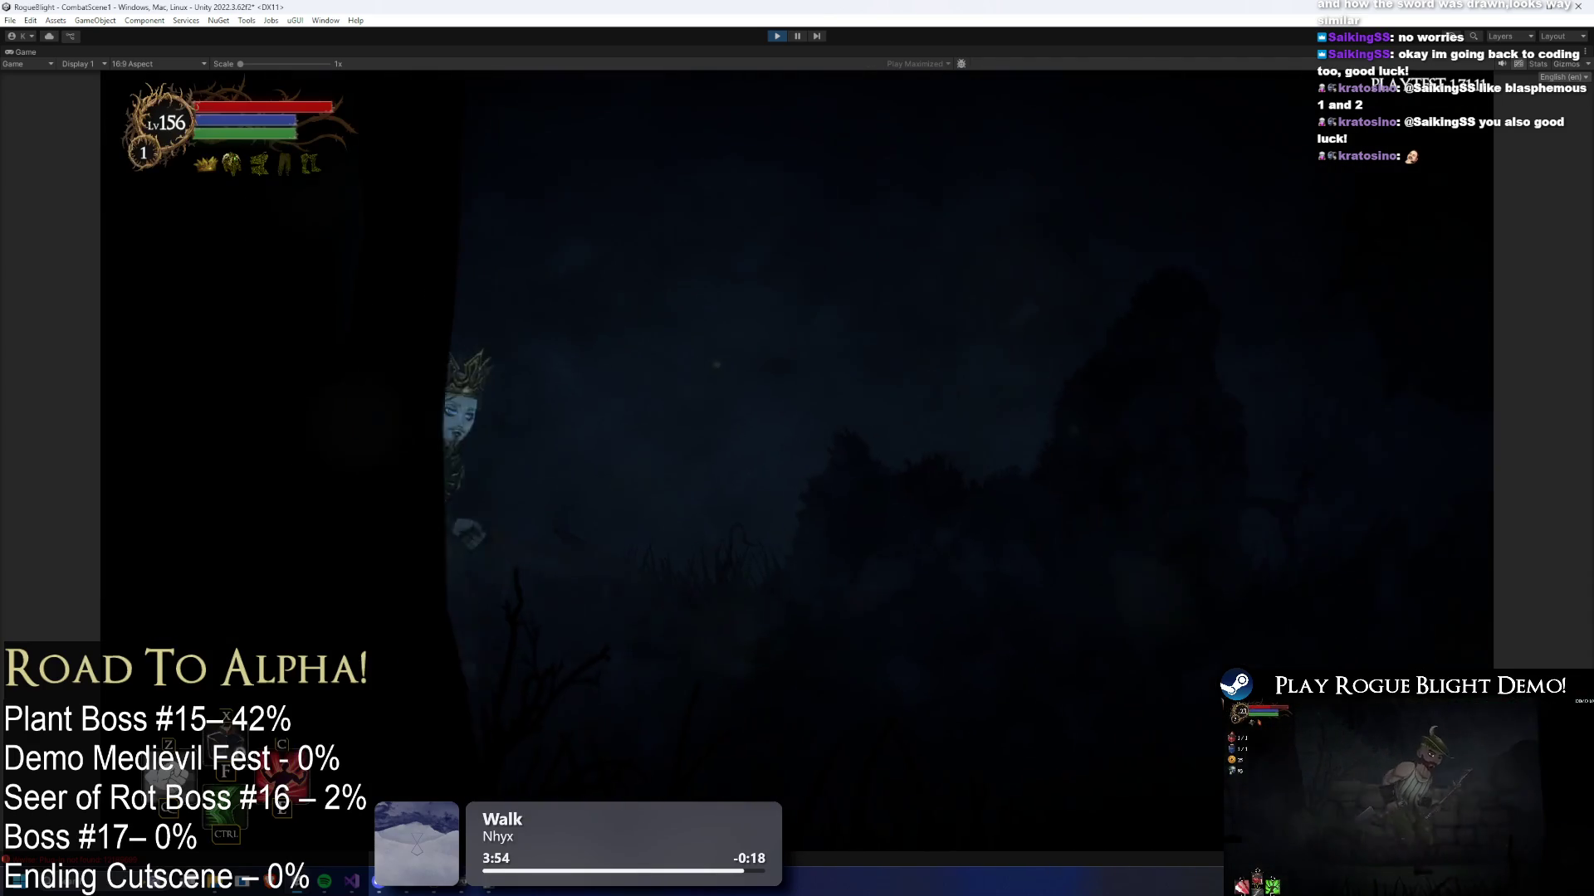
# - Jump, slash and dodge around the plant boss to trigger its blue fog
pyautogui.press('x')
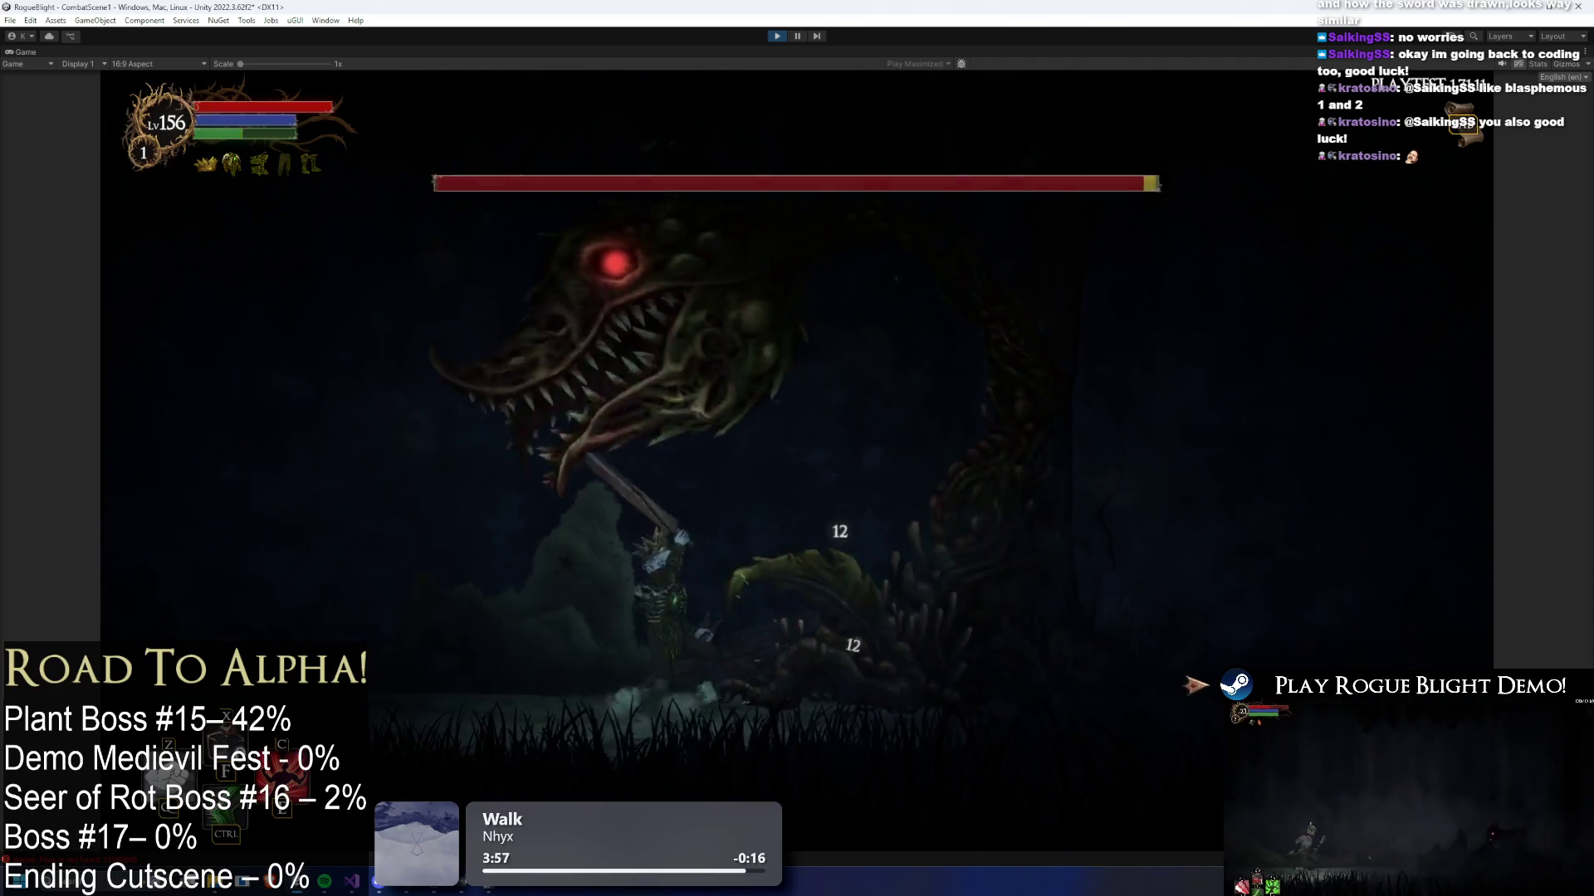
pyautogui.press('z')
pyautogui.press('x')
pyautogui.press('Left')
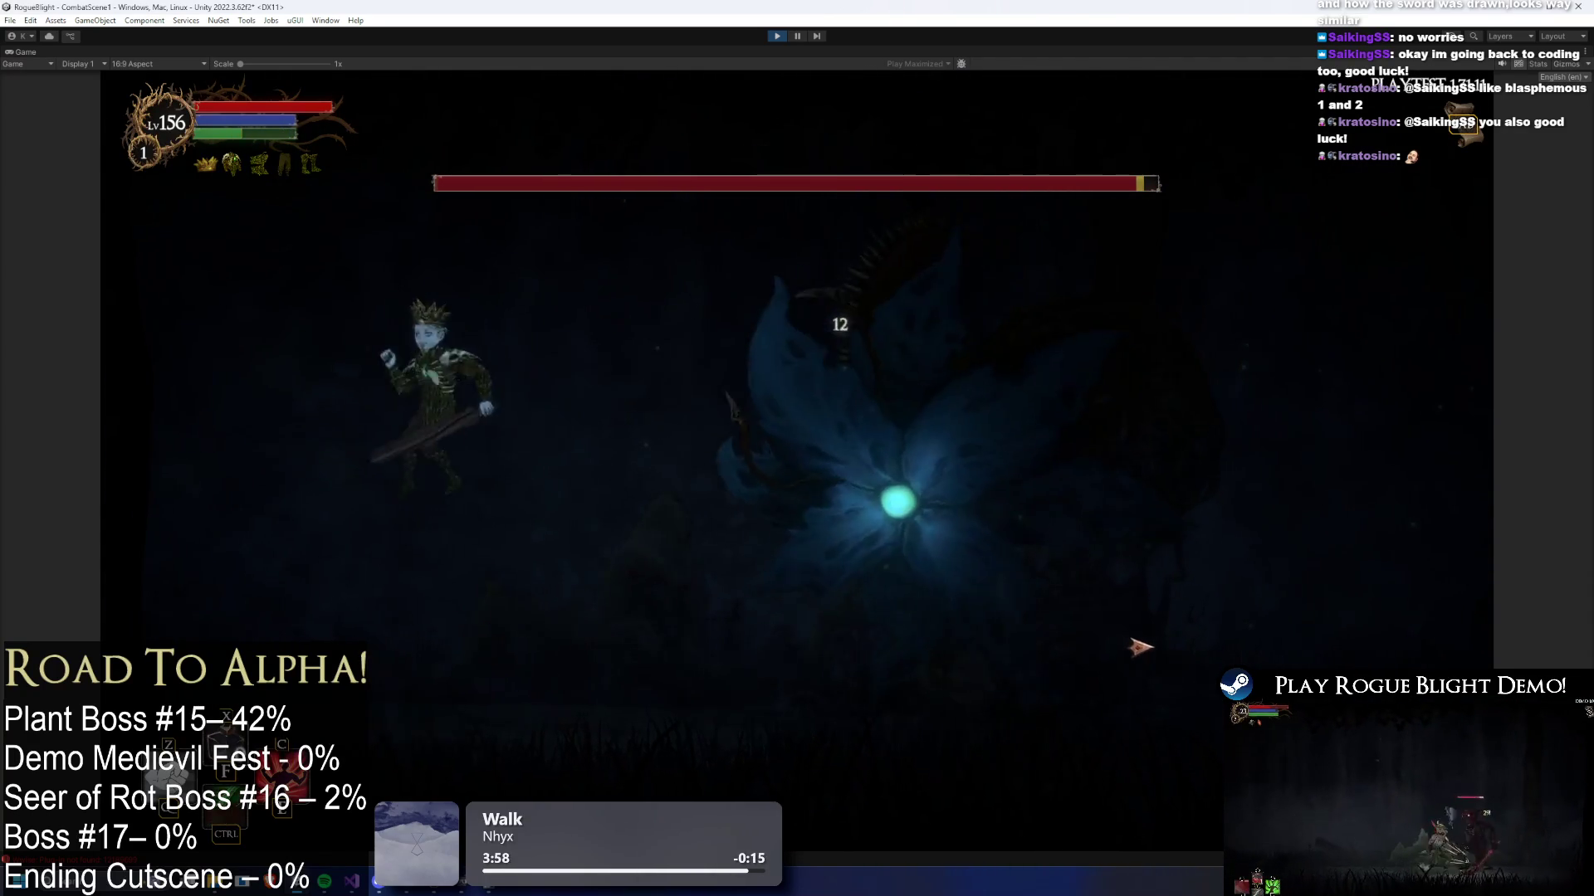
pyautogui.press('Right')
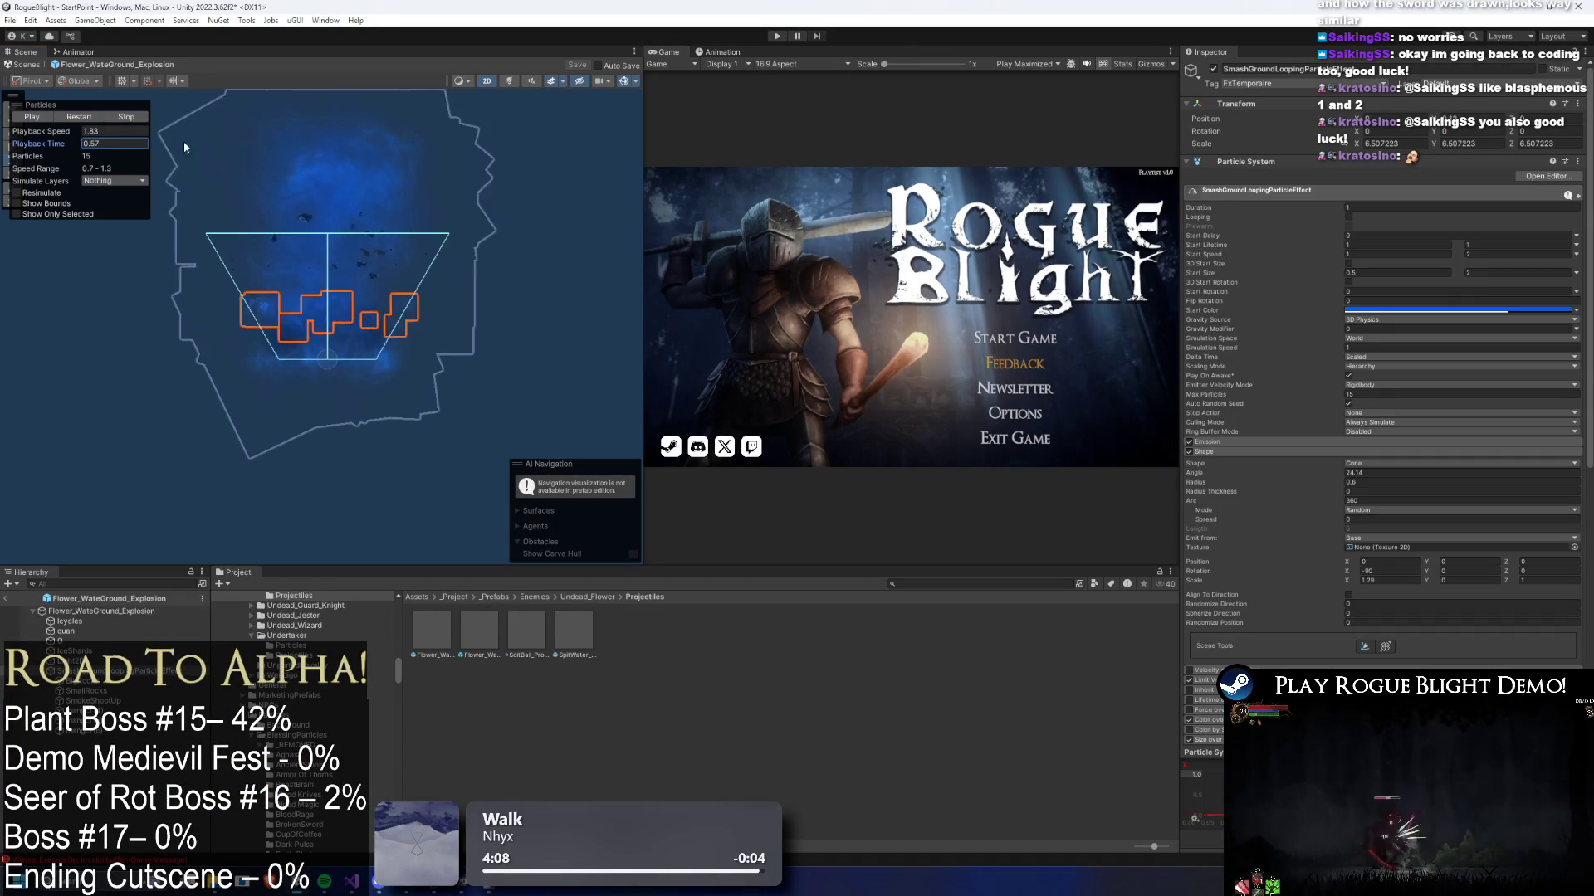
# - Adjust the explosion preview's playback time, then enter Play mode to test it
pyautogui.scroll(-4, 1377, 588)
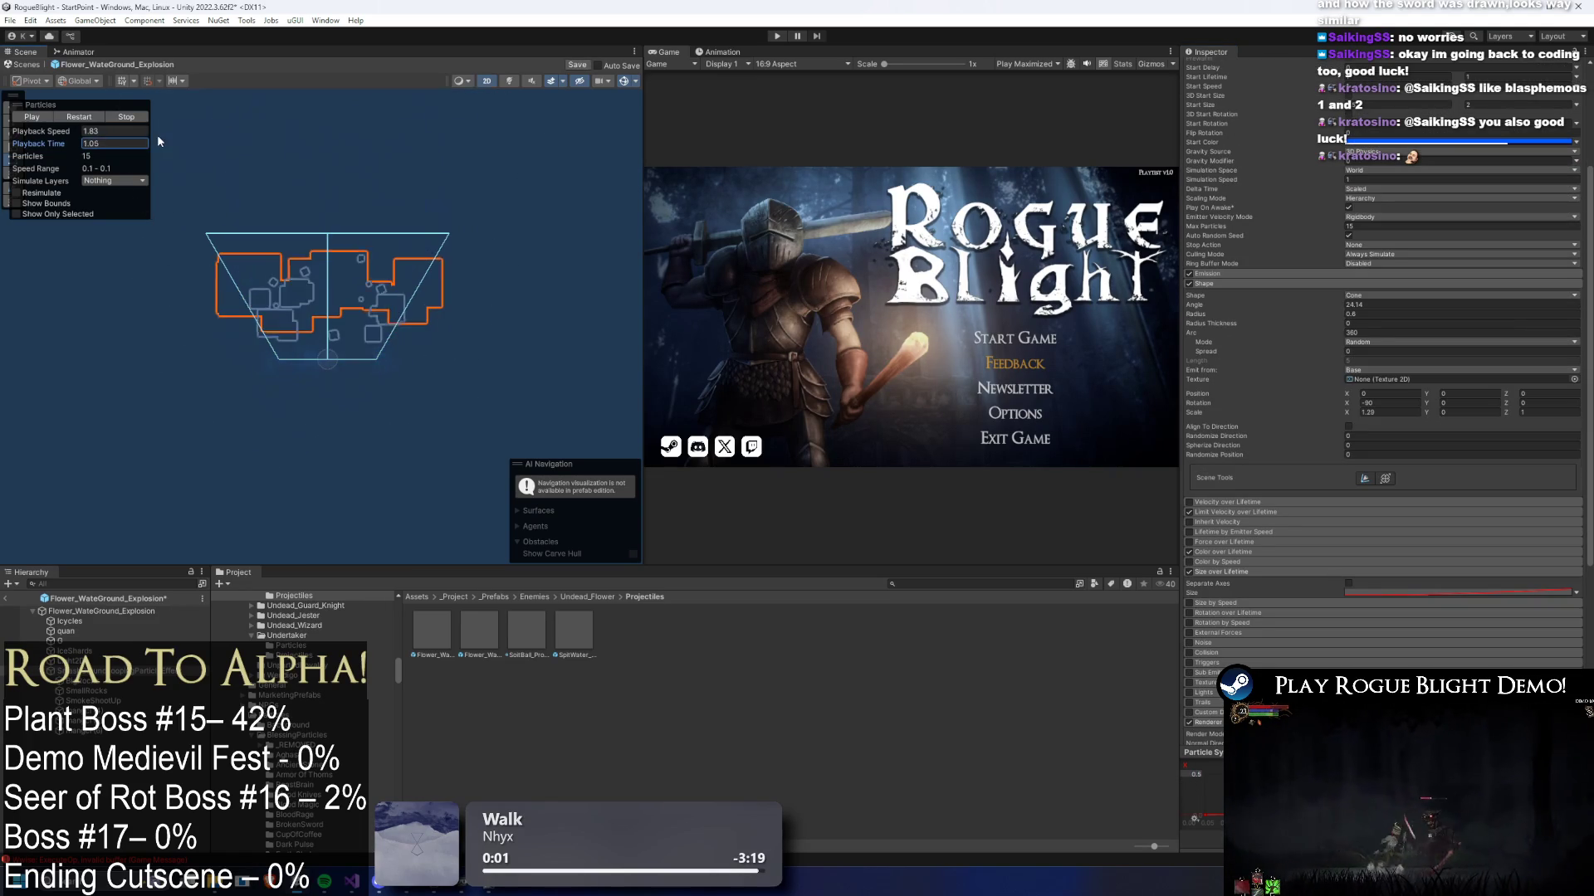
pyautogui.click(106, 143)
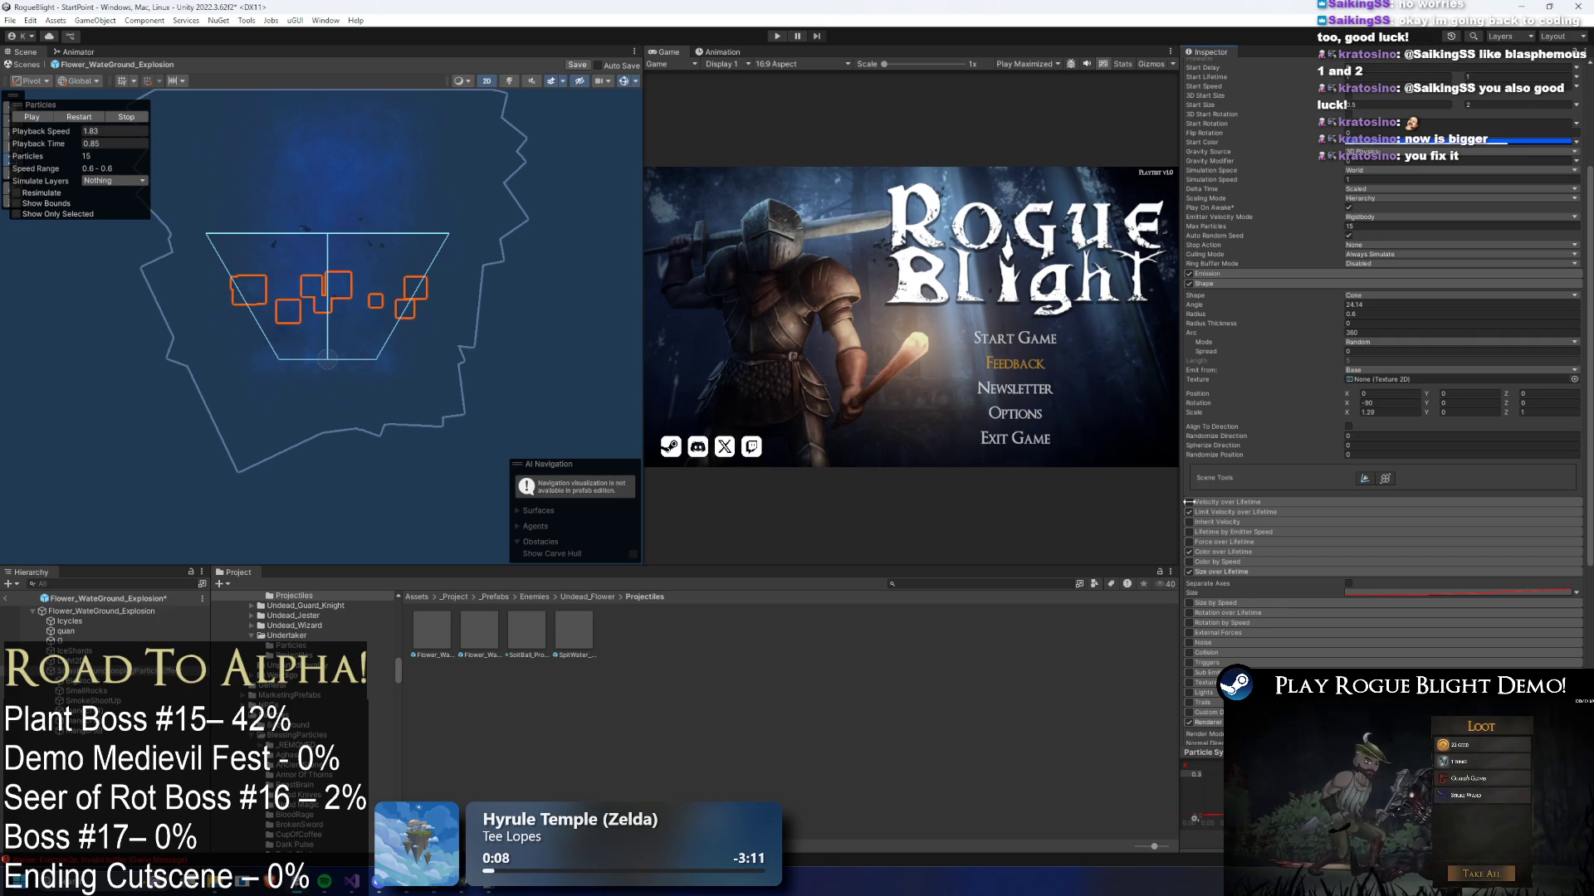
pyautogui.click(777, 37)
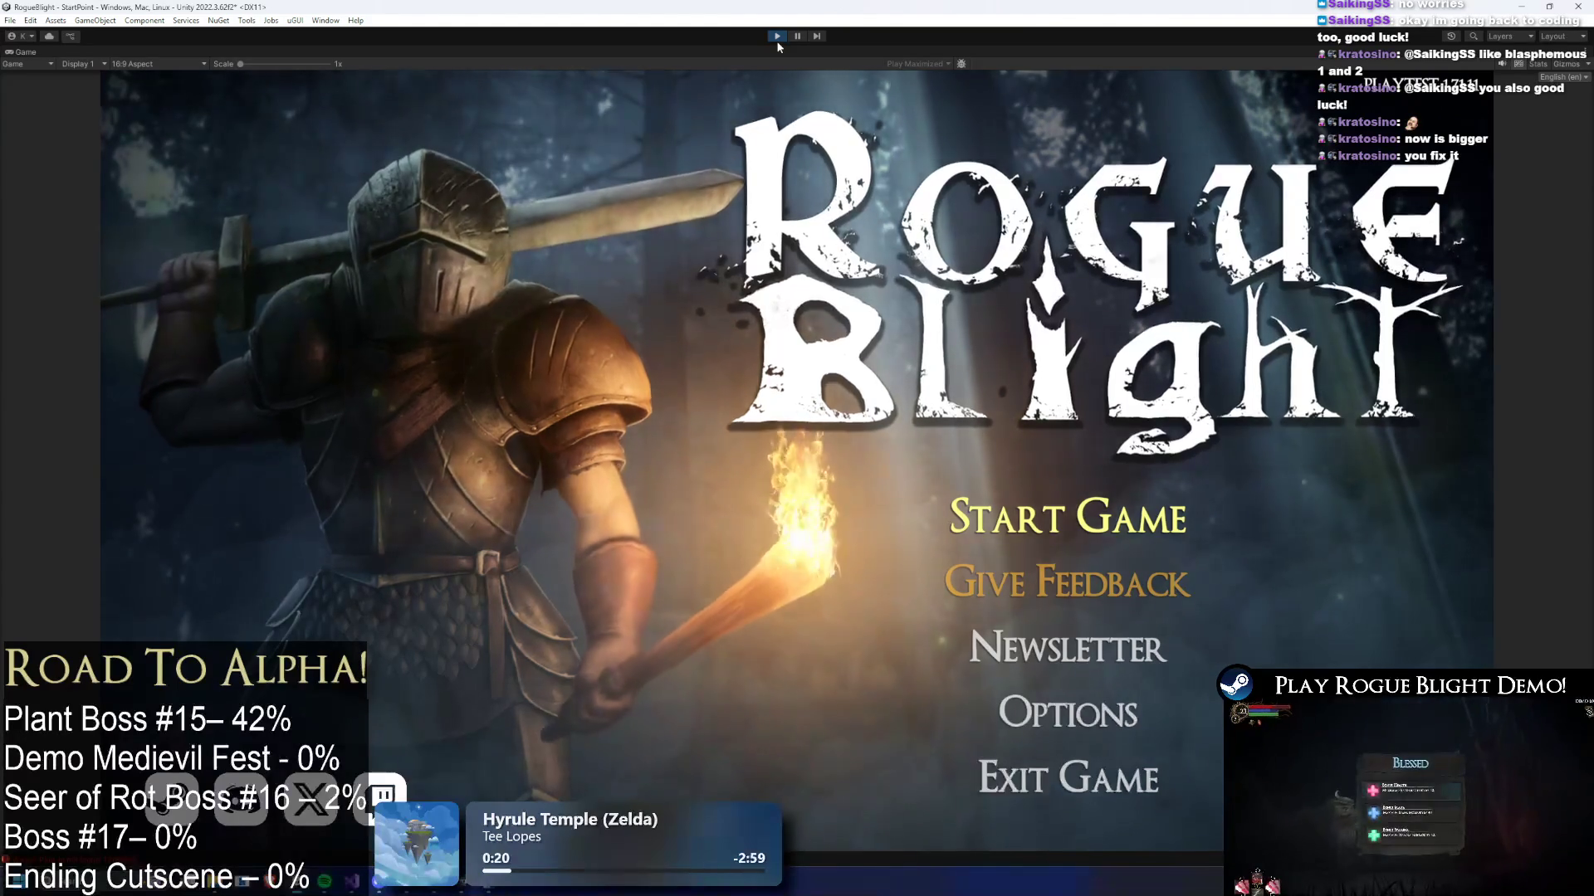
# - Start a game, enable cheats with F1, fight the plant boss to its ground attack, then exit Play mode
pyautogui.press('Return')
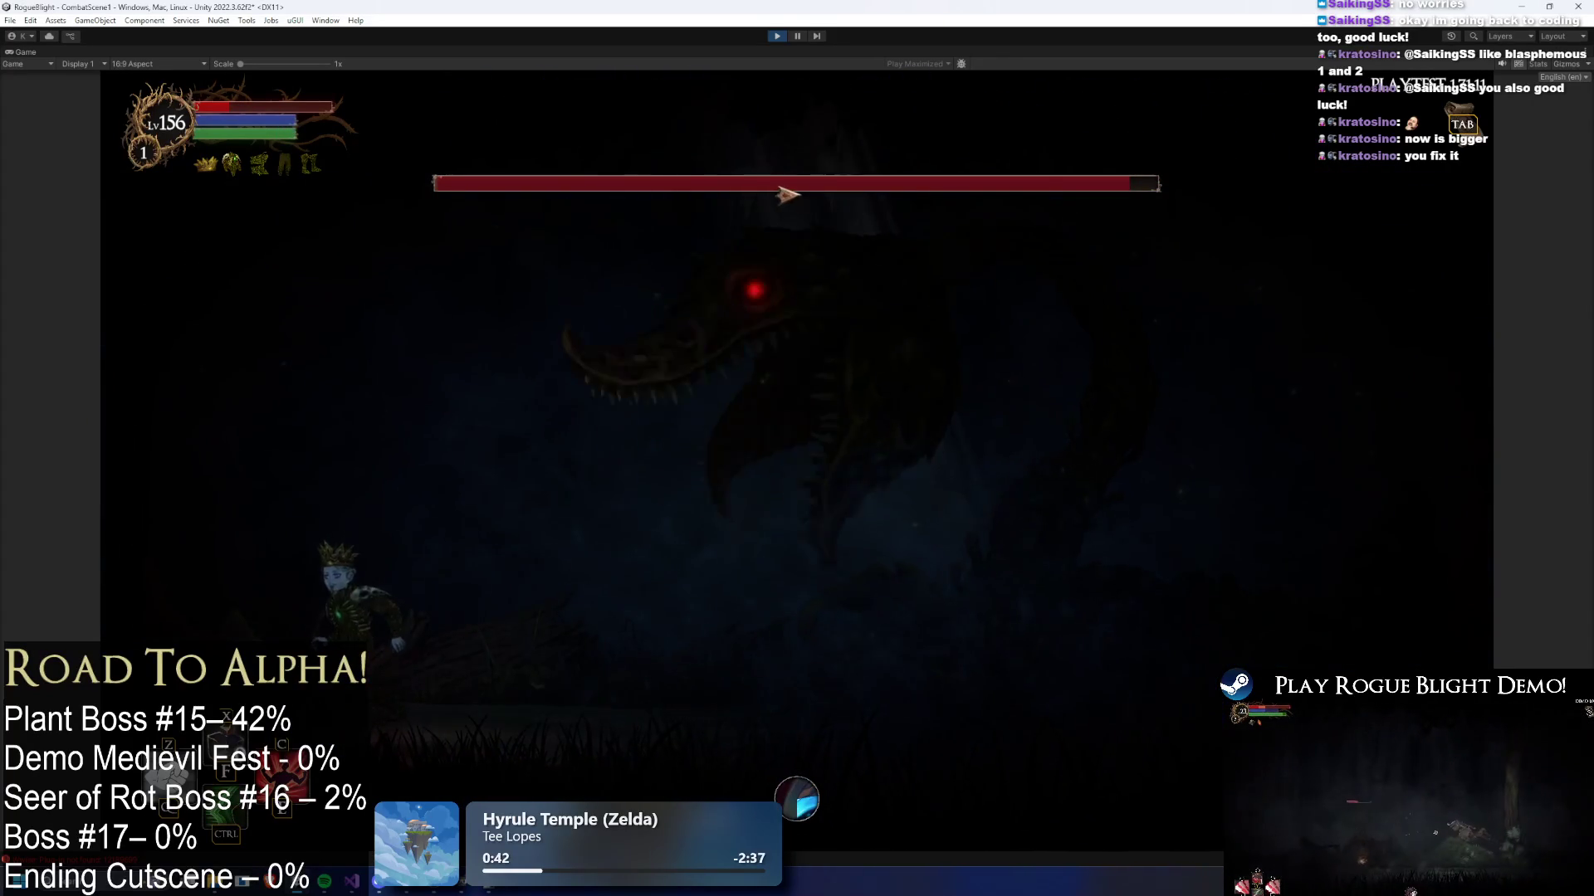
pyautogui.press('F1')
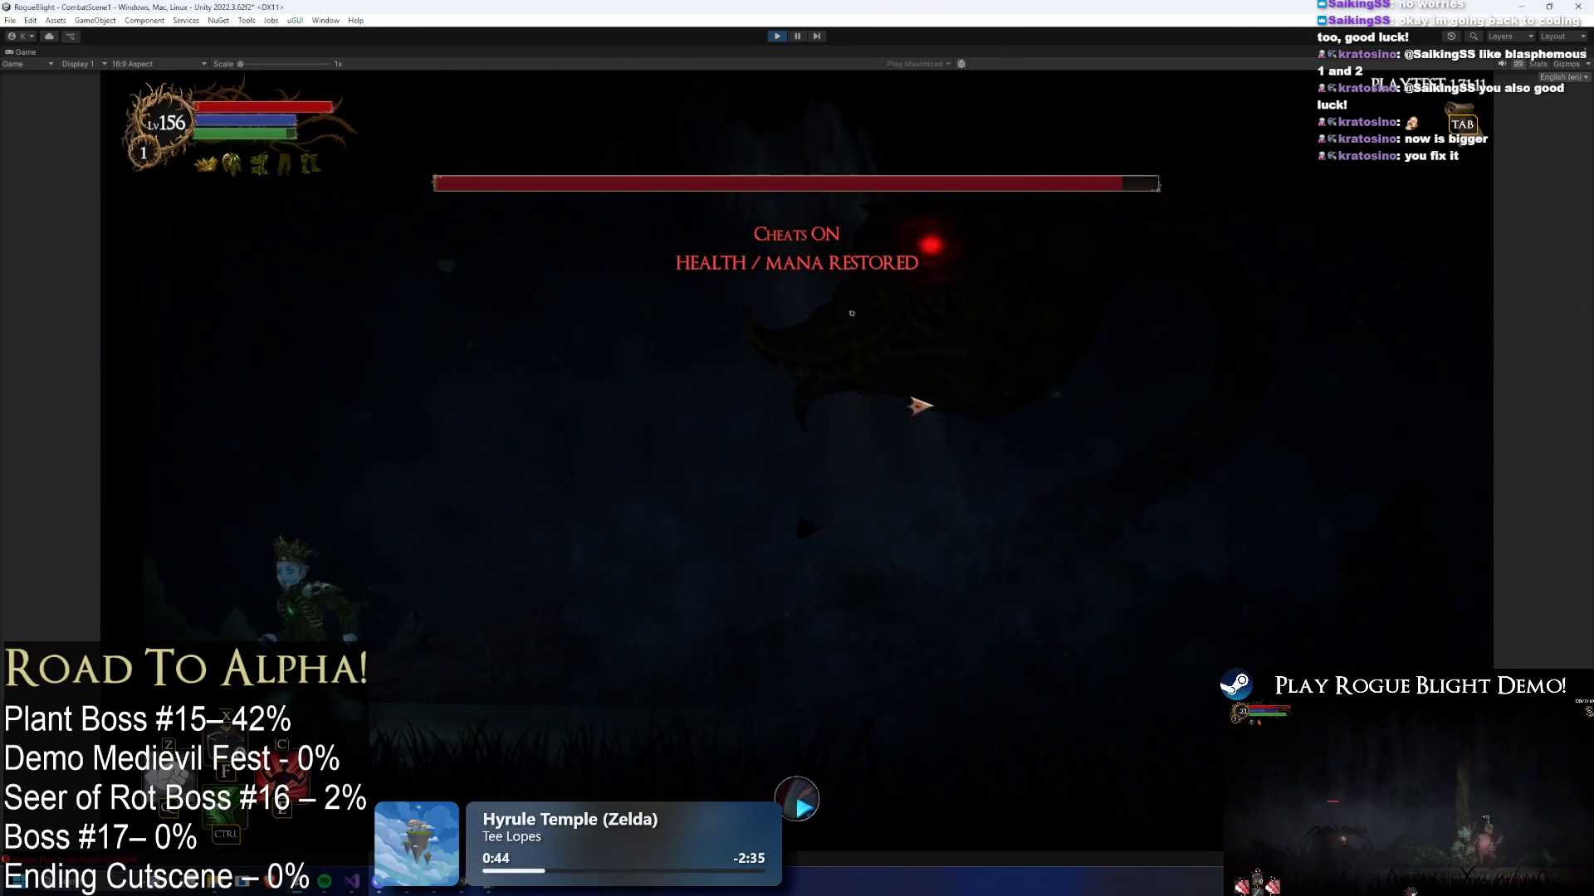
pyautogui.press('d')
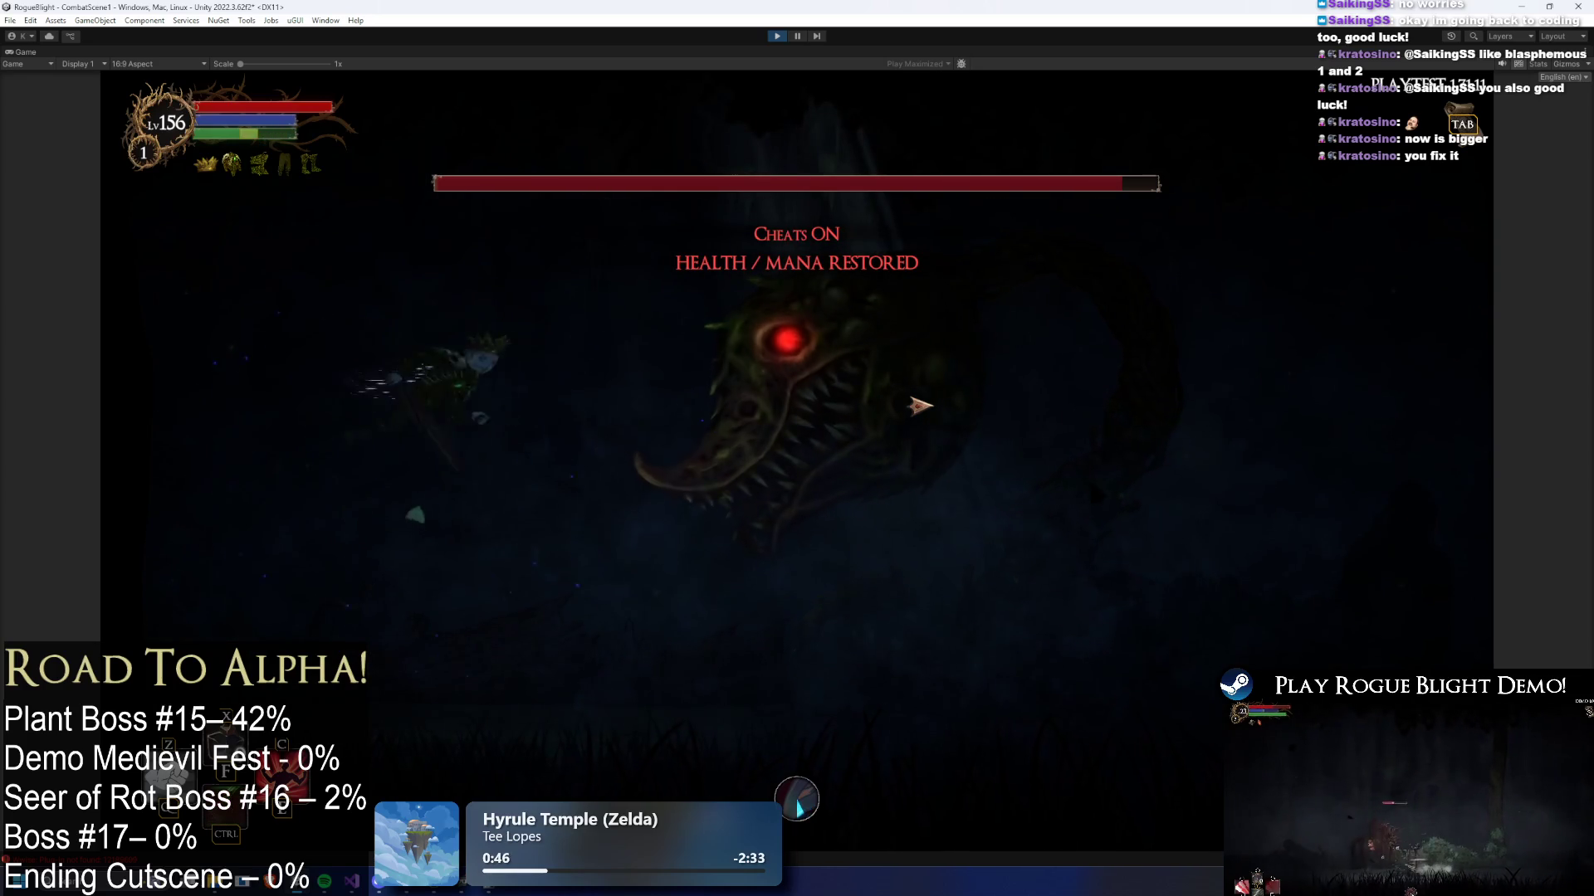
pyautogui.press('a')
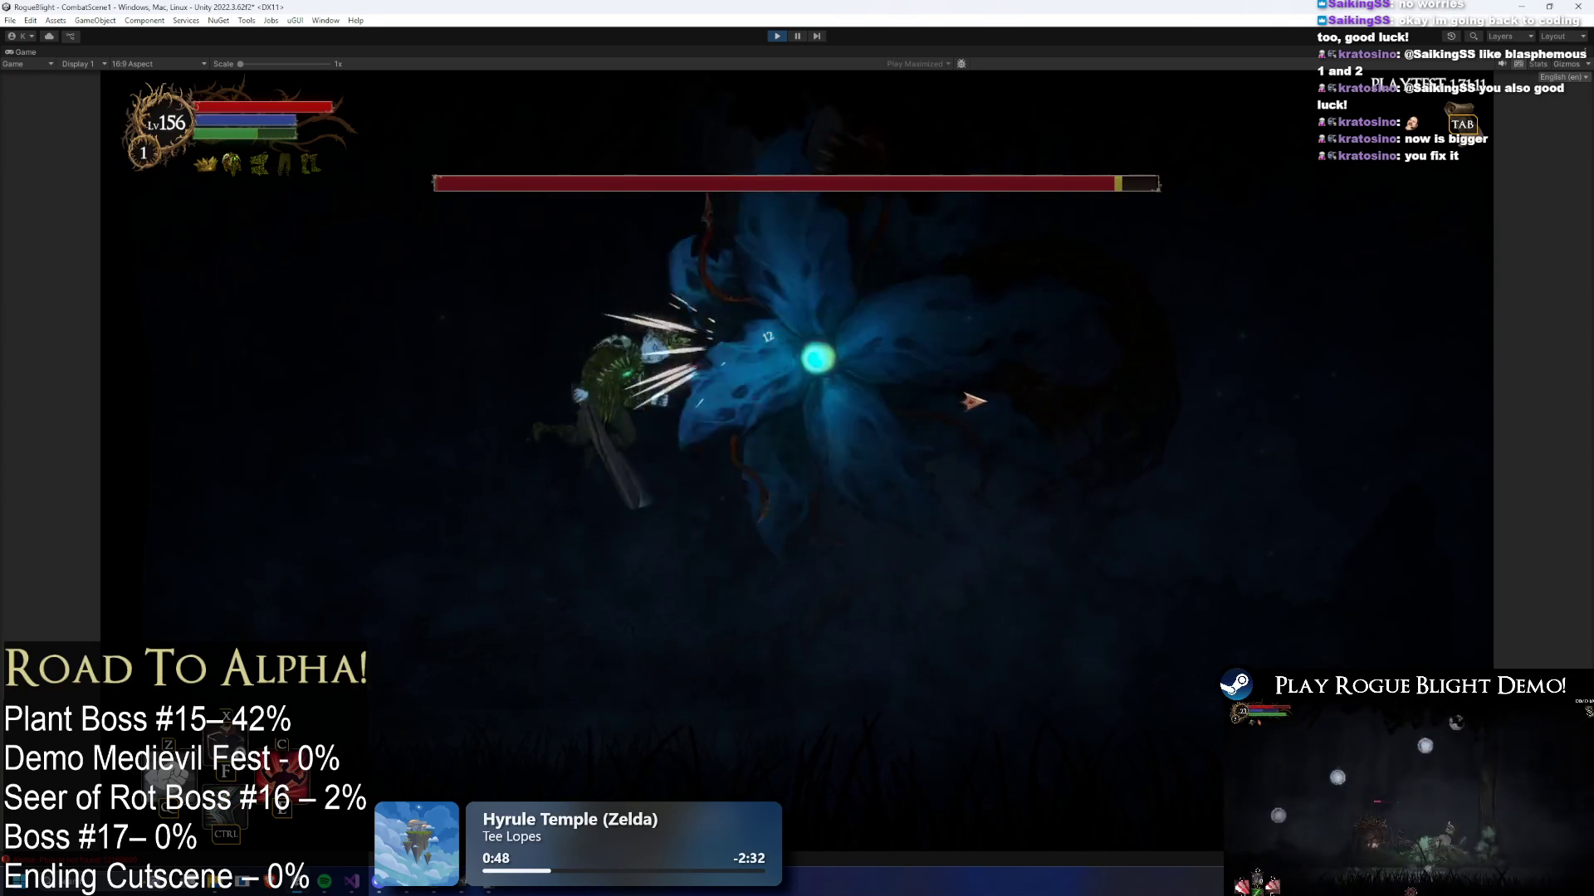
pyautogui.press('d')
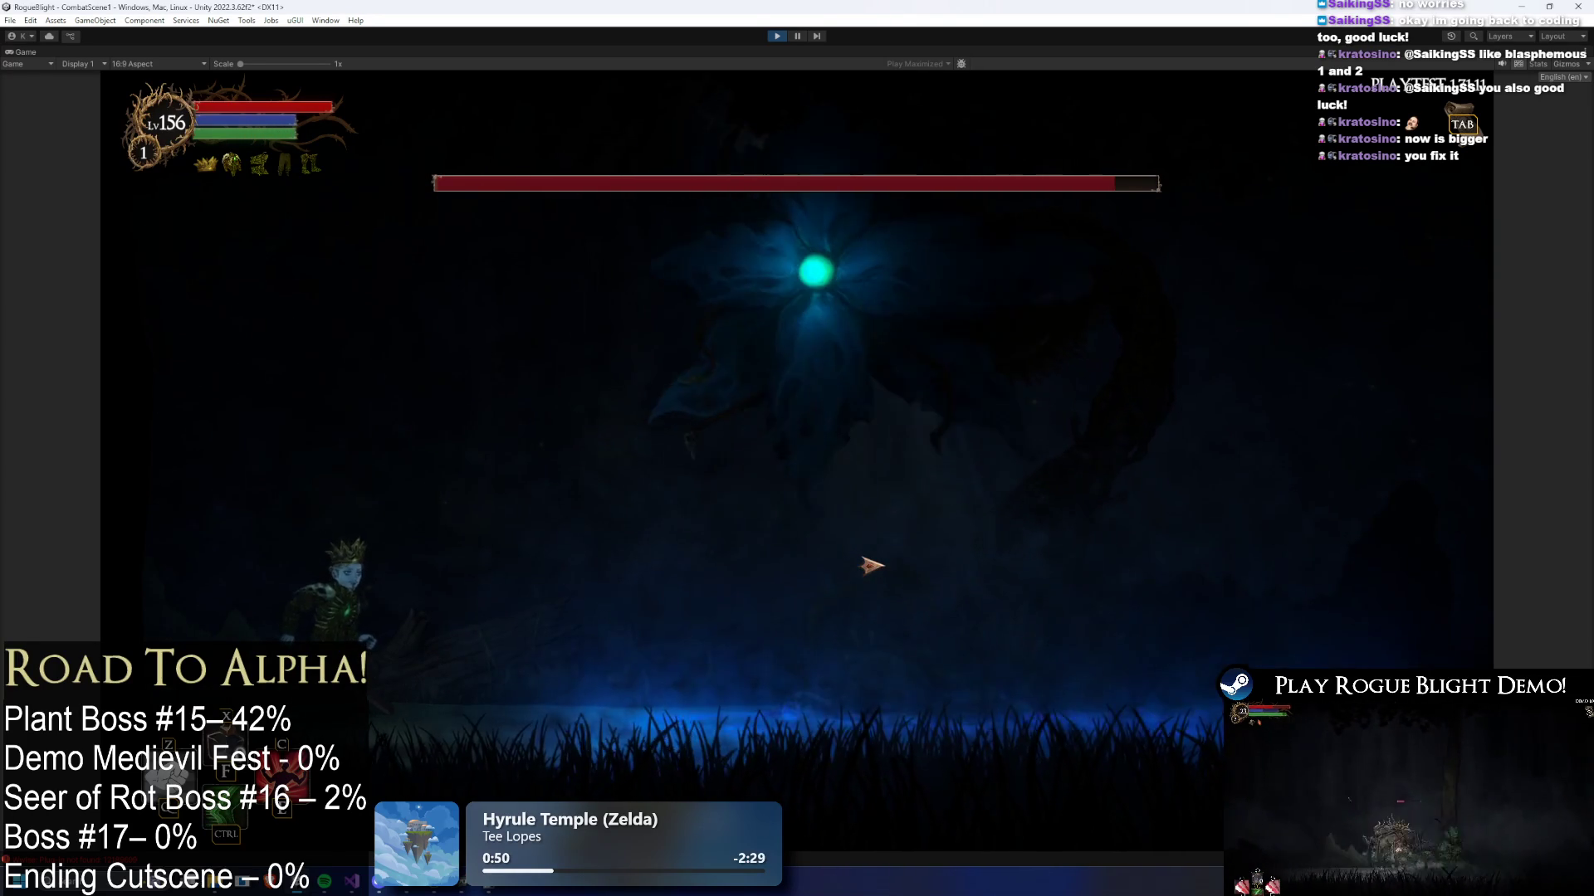
pyautogui.press('d')
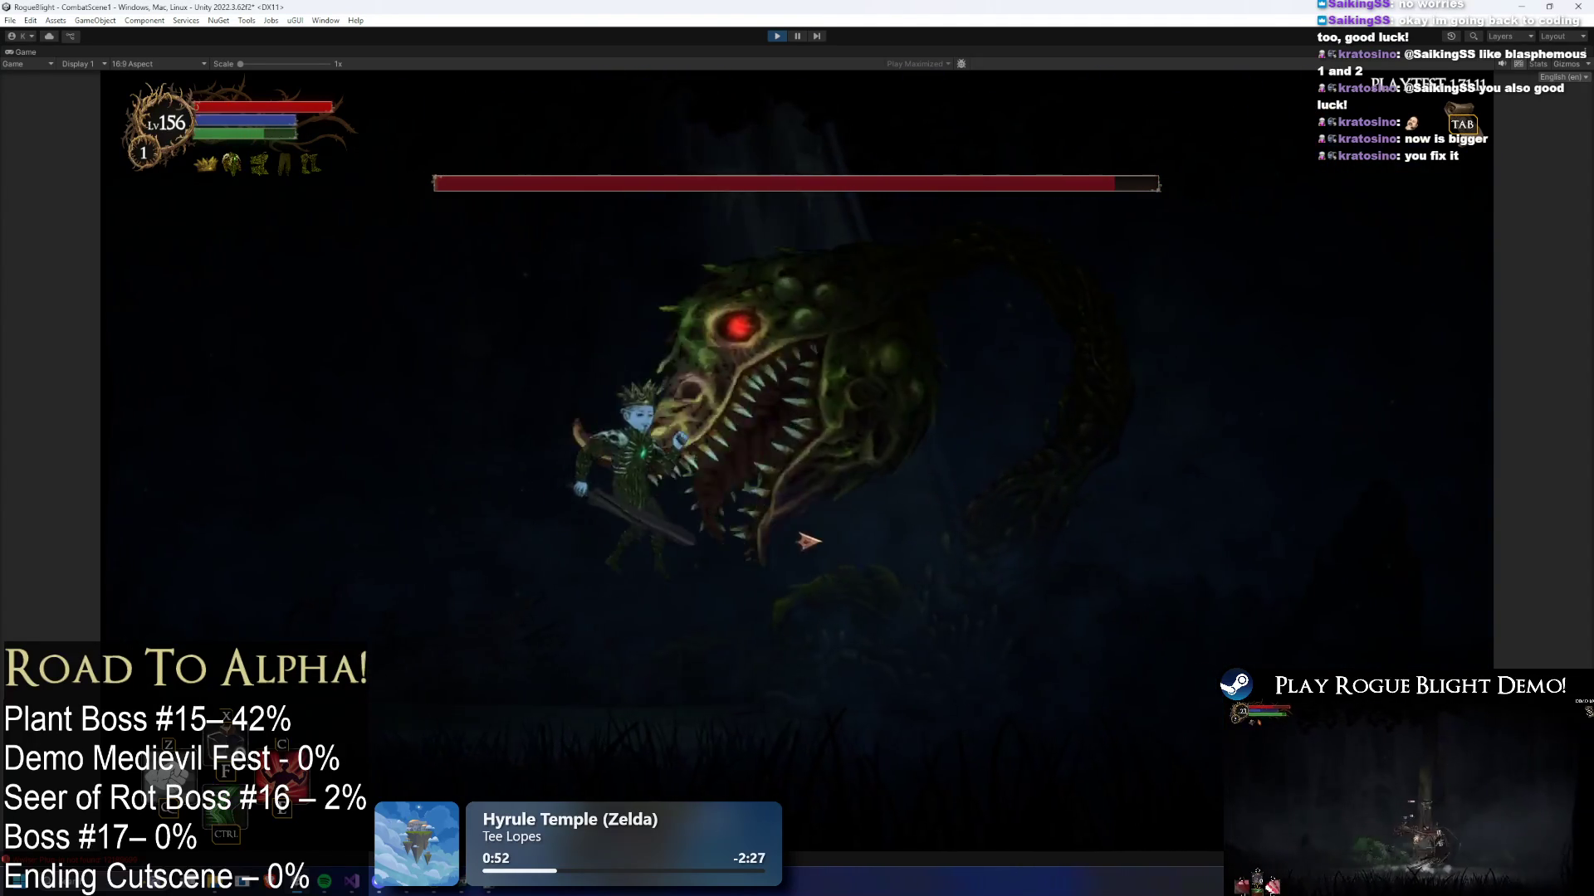
pyautogui.click(777, 36)
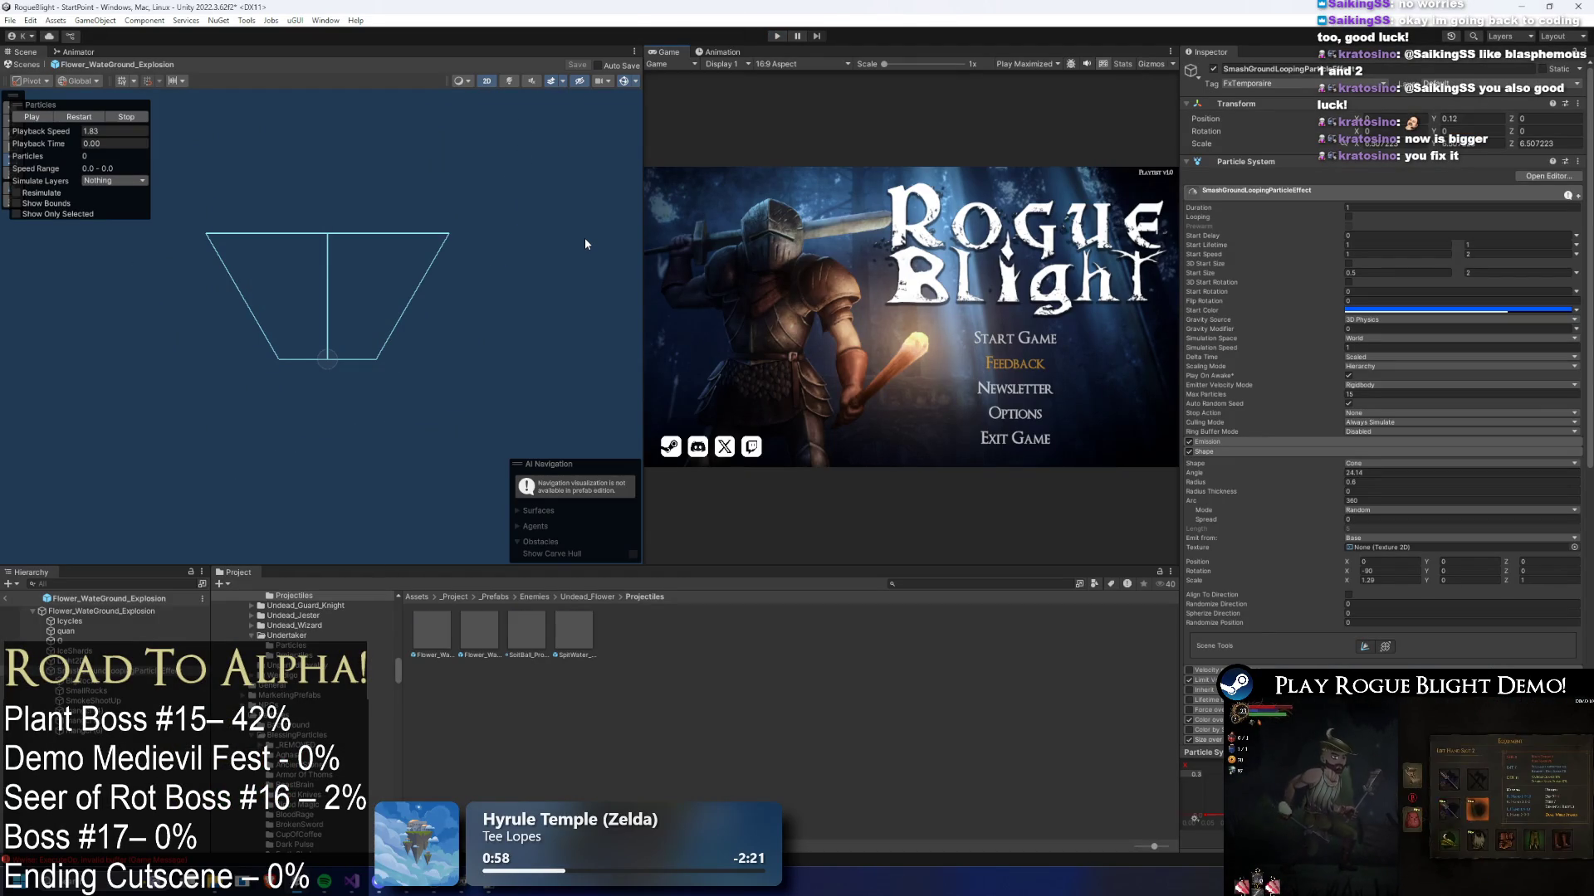
# - Open the UndeadFlower boss prefab and move the 39–40 explosion damage from Element 3 into Element 0
pyautogui.click(97, 614)
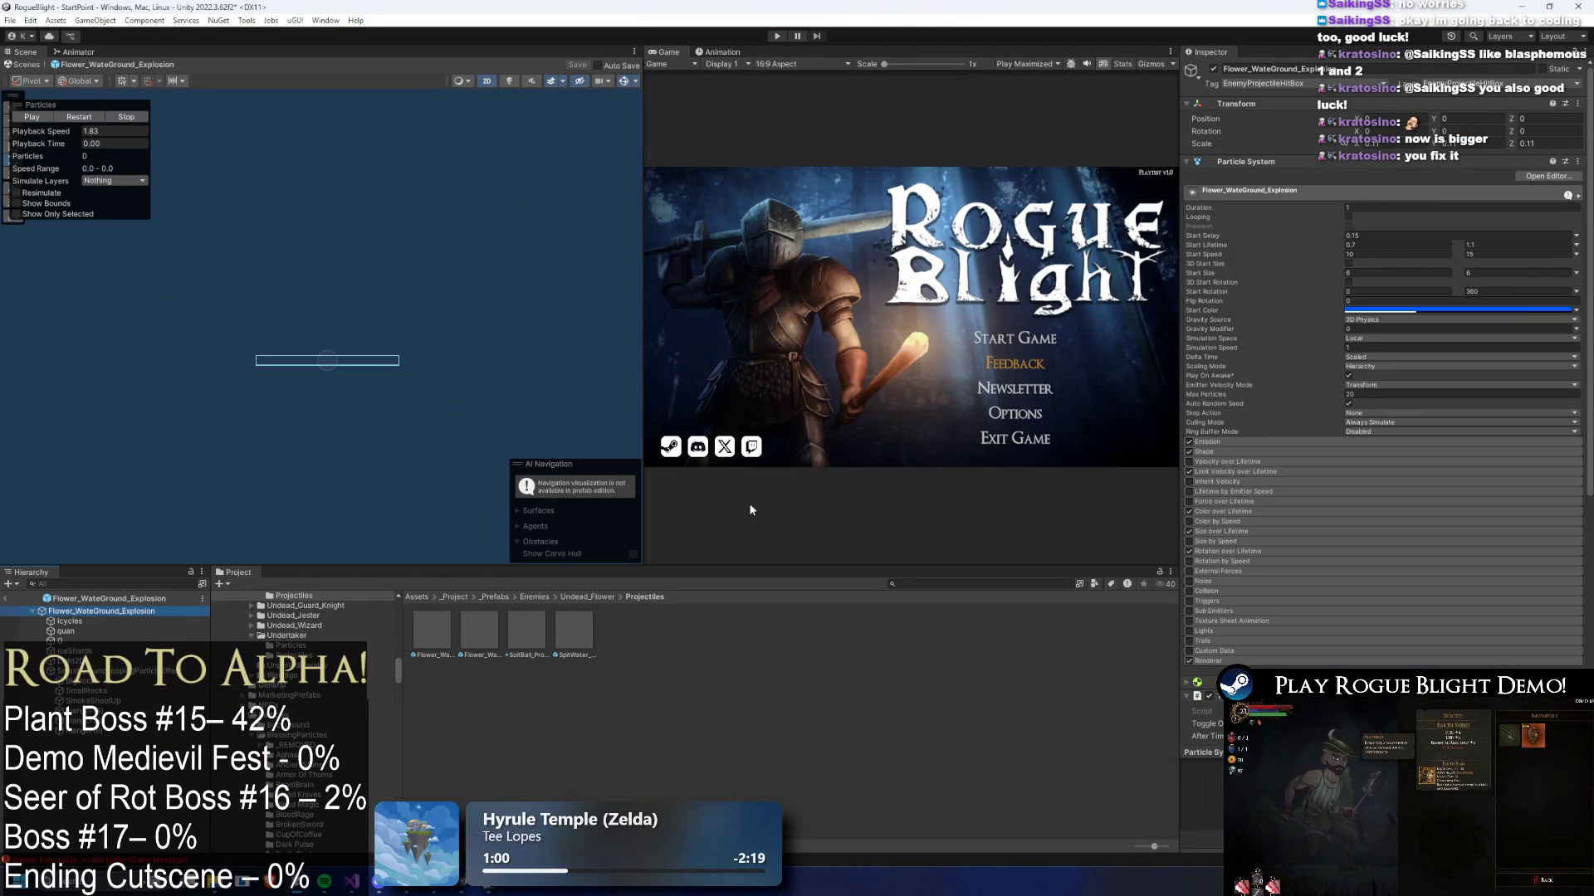
pyautogui.click(572, 597)
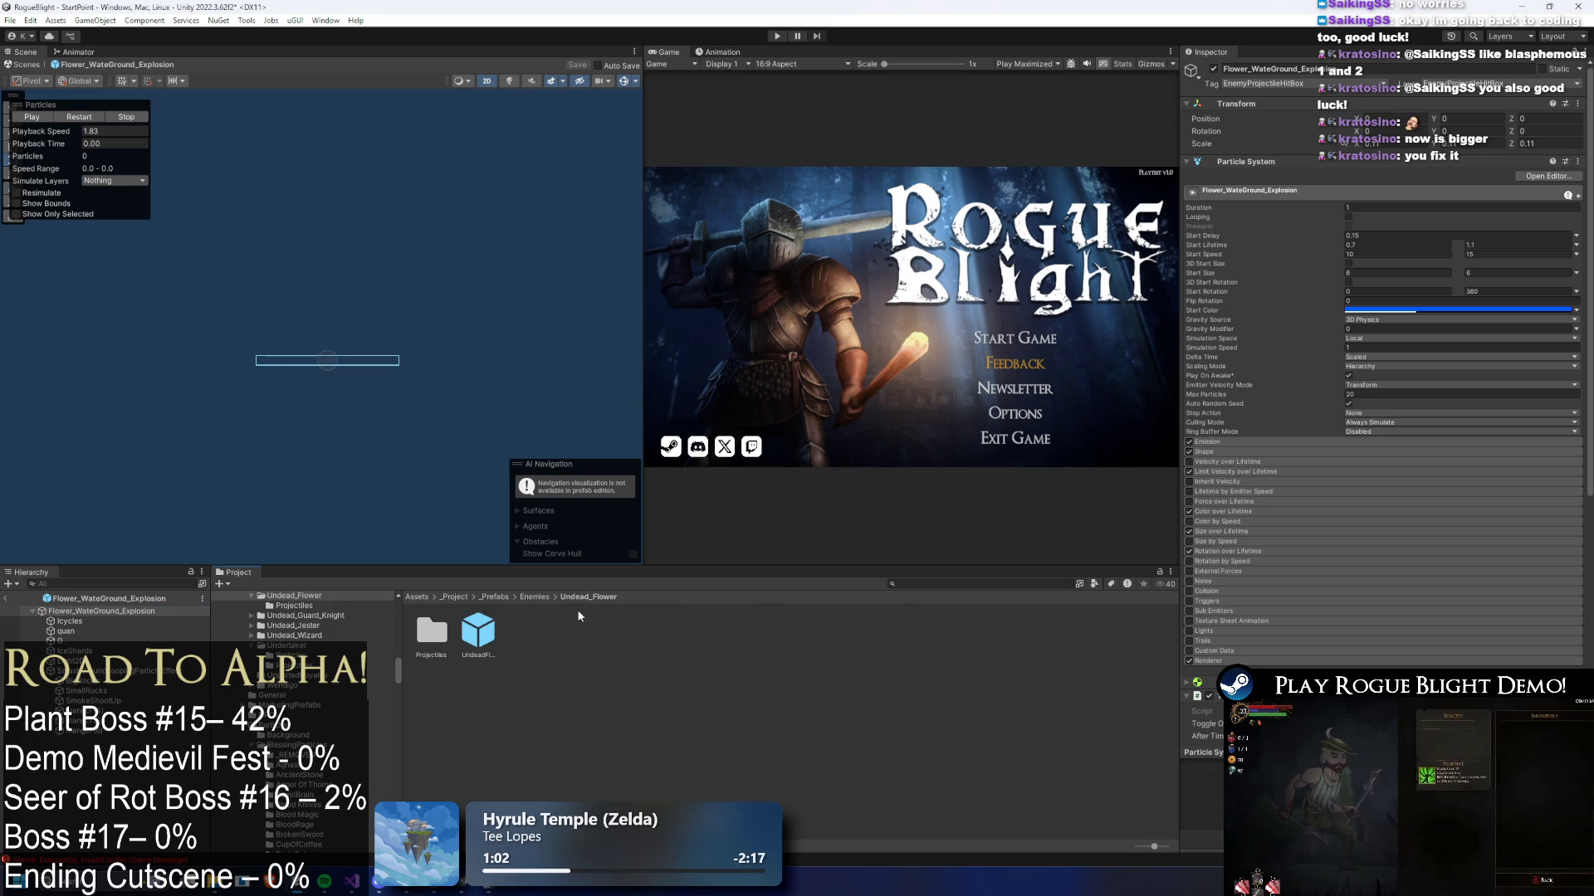
pyautogui.click(487, 639)
pyautogui.doubleClick(479, 633)
pyautogui.click(1392, 589)
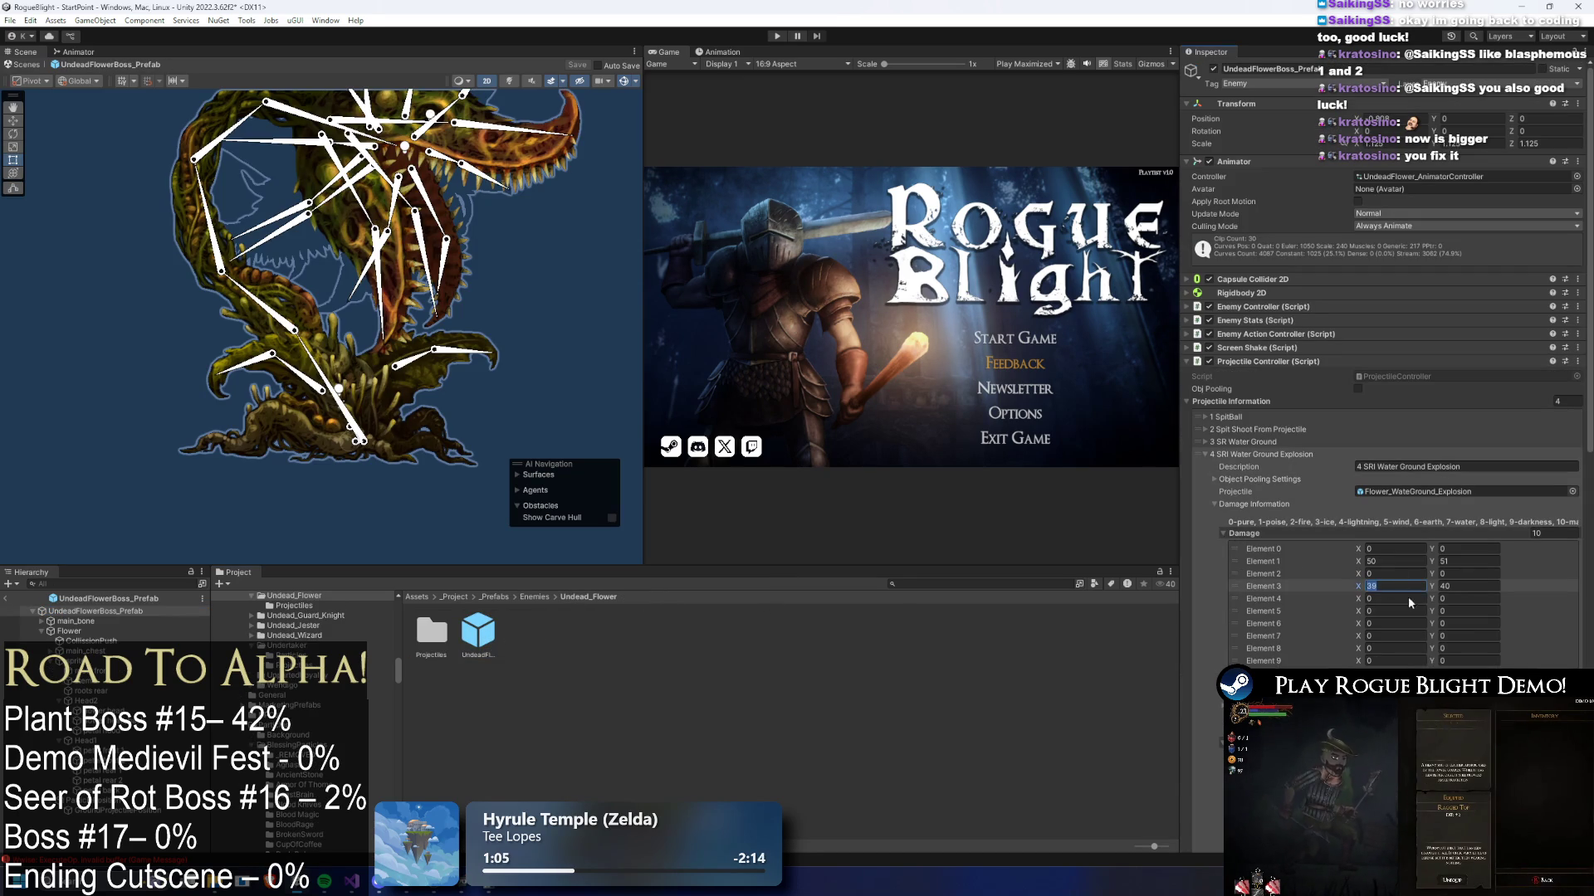
pyautogui.click(1397, 552)
pyautogui.hotkey('ctrl', 'v')
pyautogui.click(1466, 549)
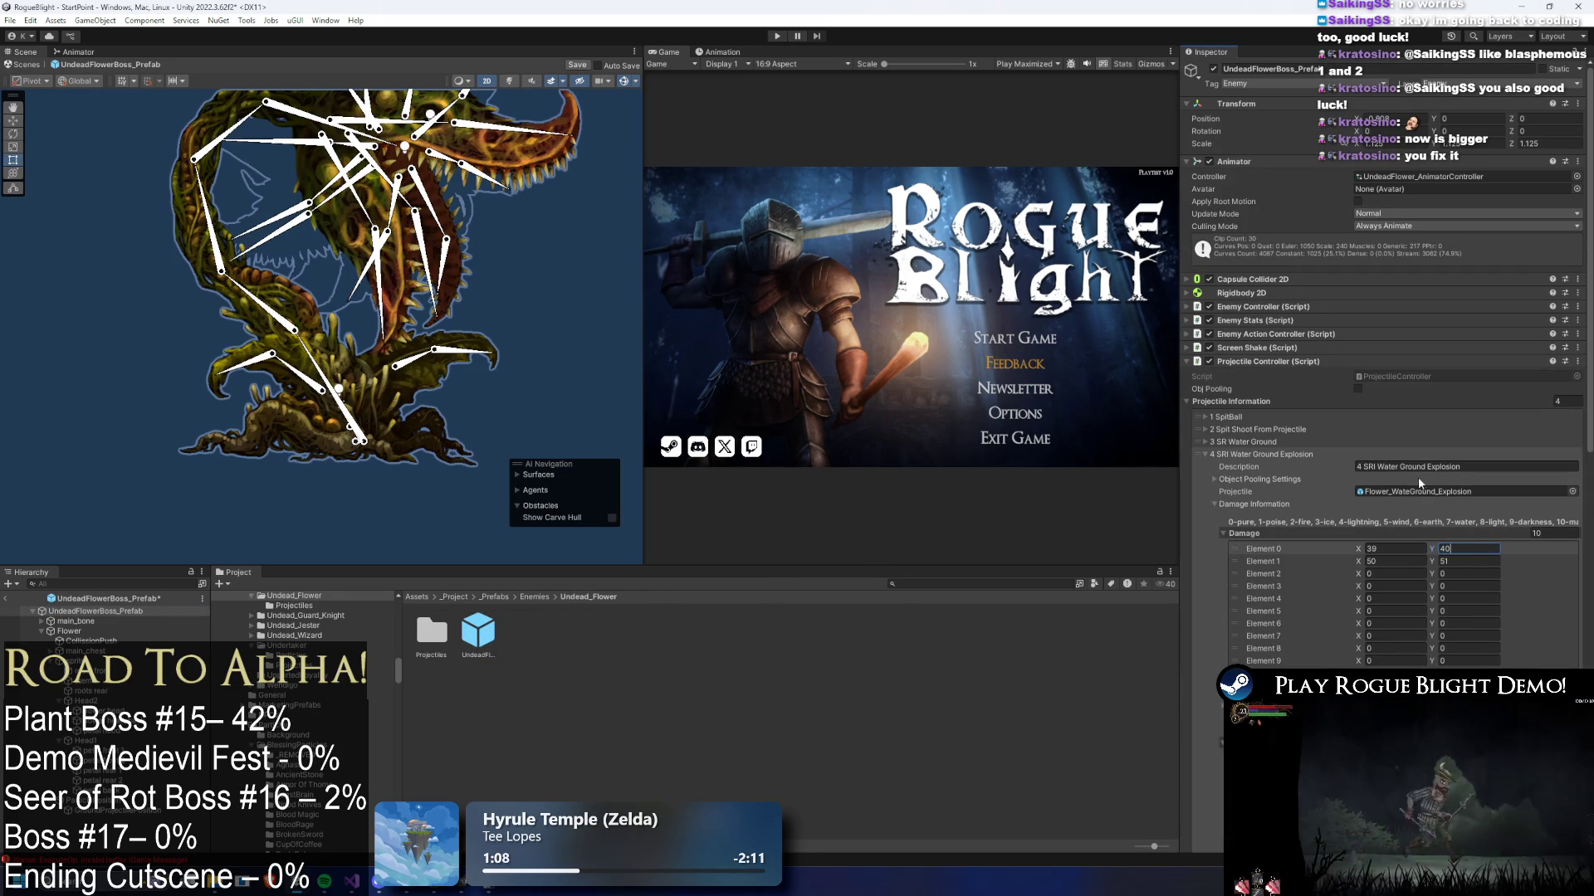
# - Review the SR Water Ground and Spit Shoot projectile entries, then search 'wendigo prefab' and open it
pyautogui.click(1274, 442)
pyautogui.click(1275, 444)
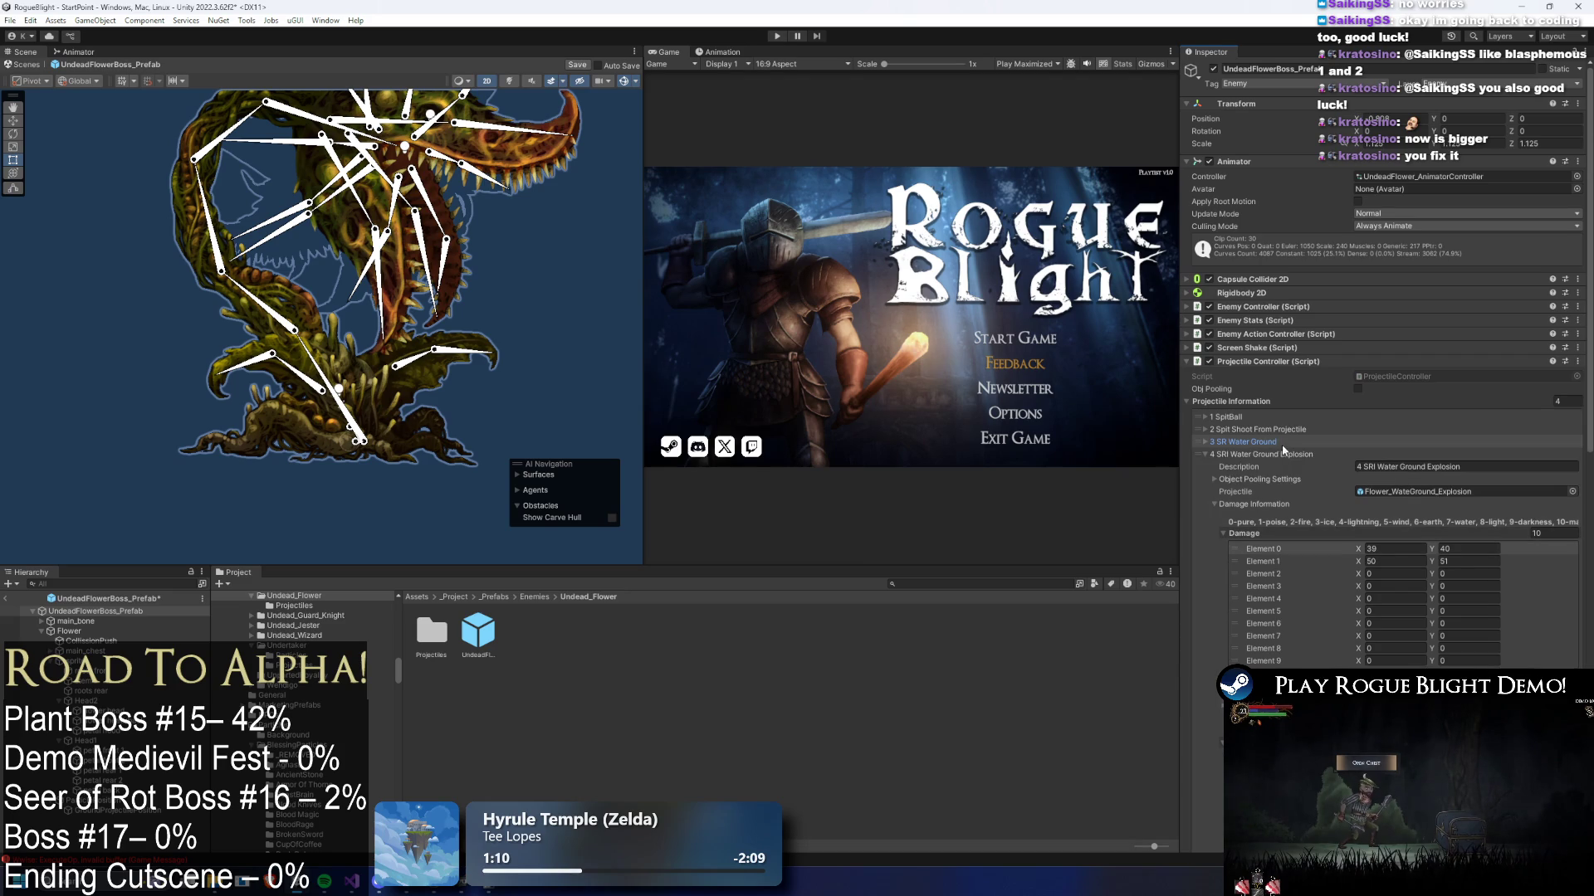
pyautogui.click(1259, 430)
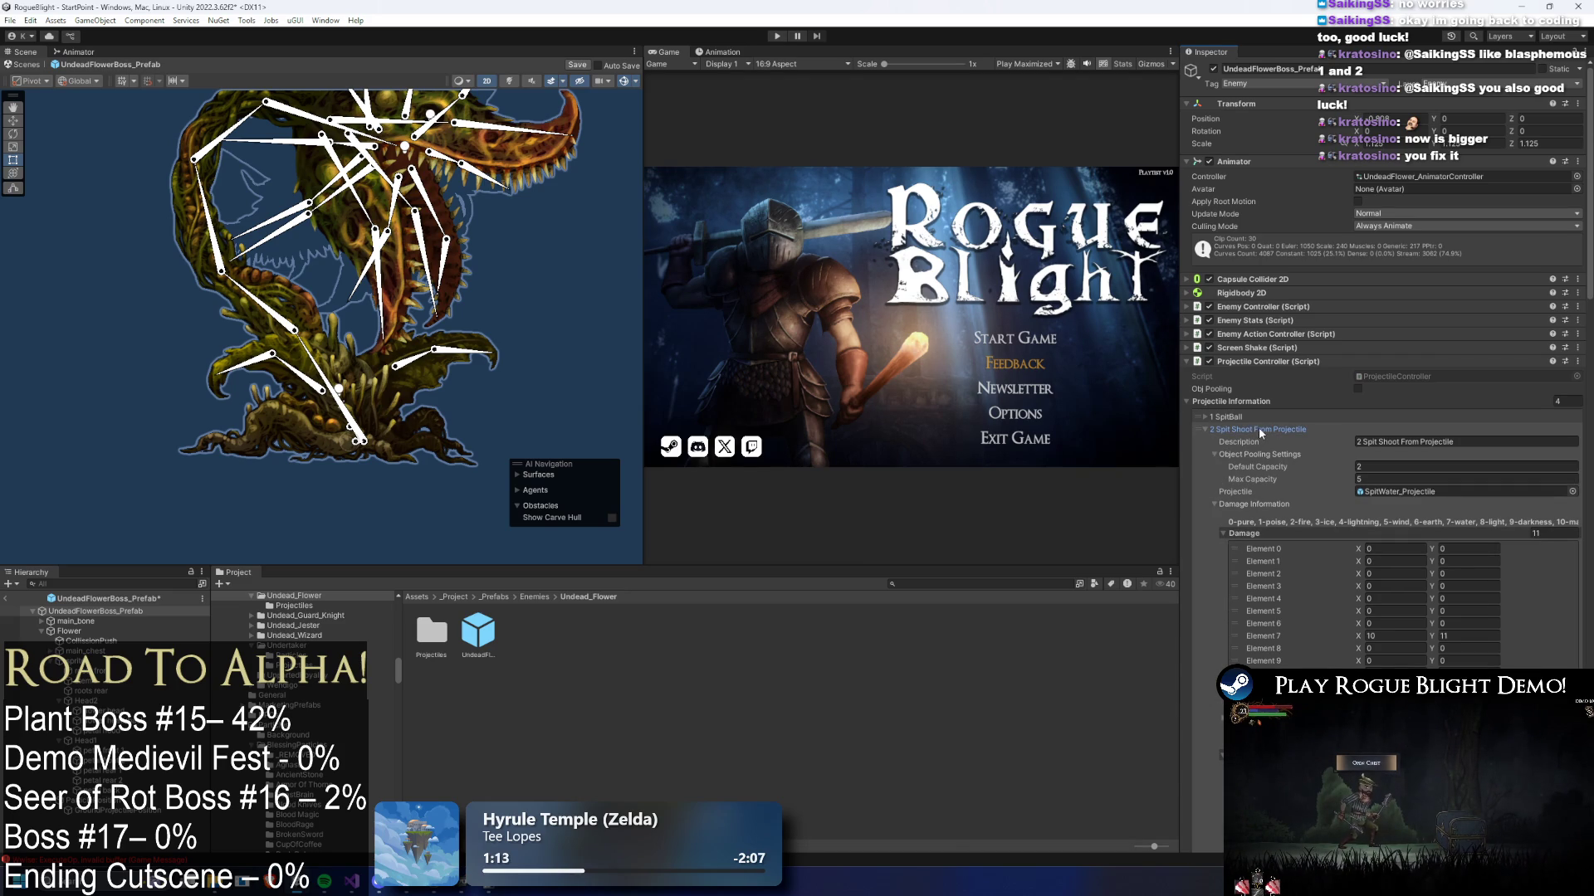
pyautogui.click(1261, 429)
pyautogui.click(1260, 454)
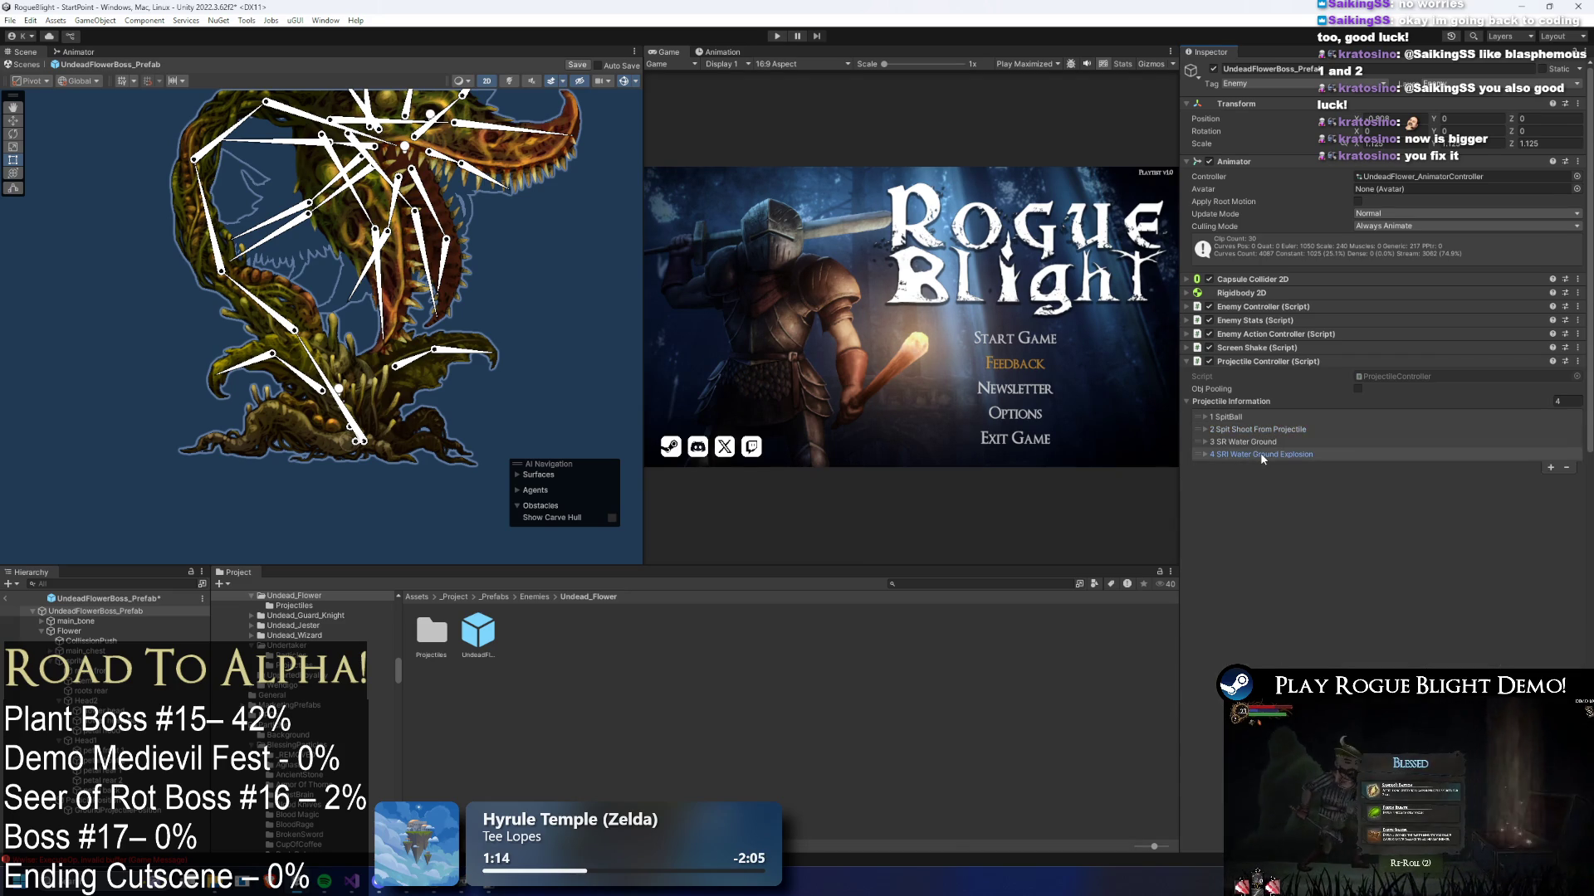
pyautogui.click(1261, 430)
pyautogui.scroll(-6, 1353, 465)
pyautogui.click(1366, 494)
pyautogui.scroll(5, 1261, 288)
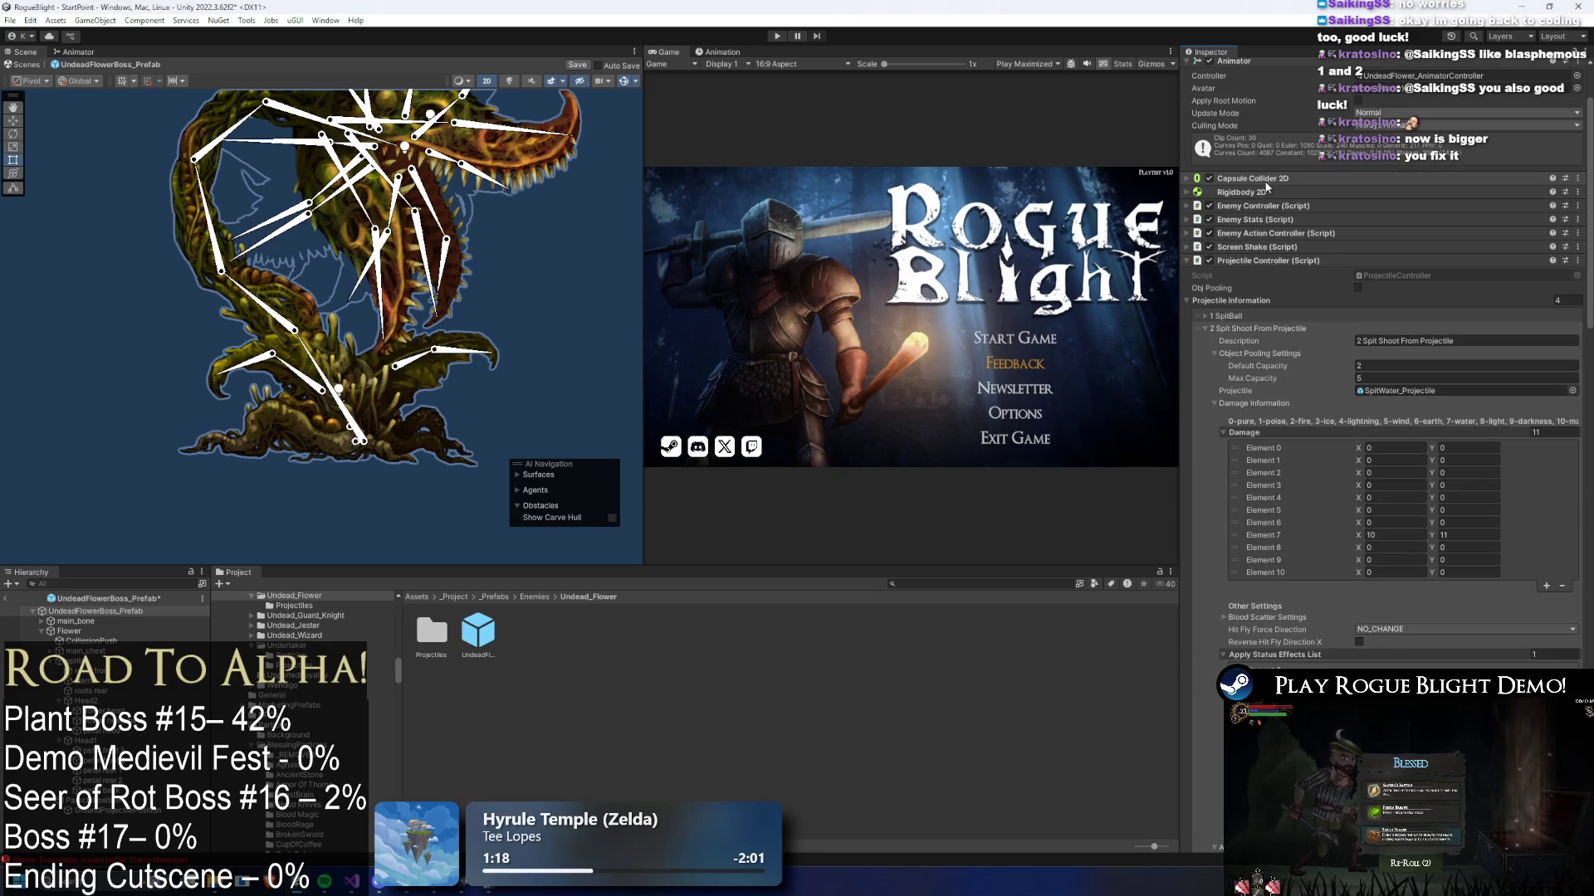
pyautogui.click(1255, 331)
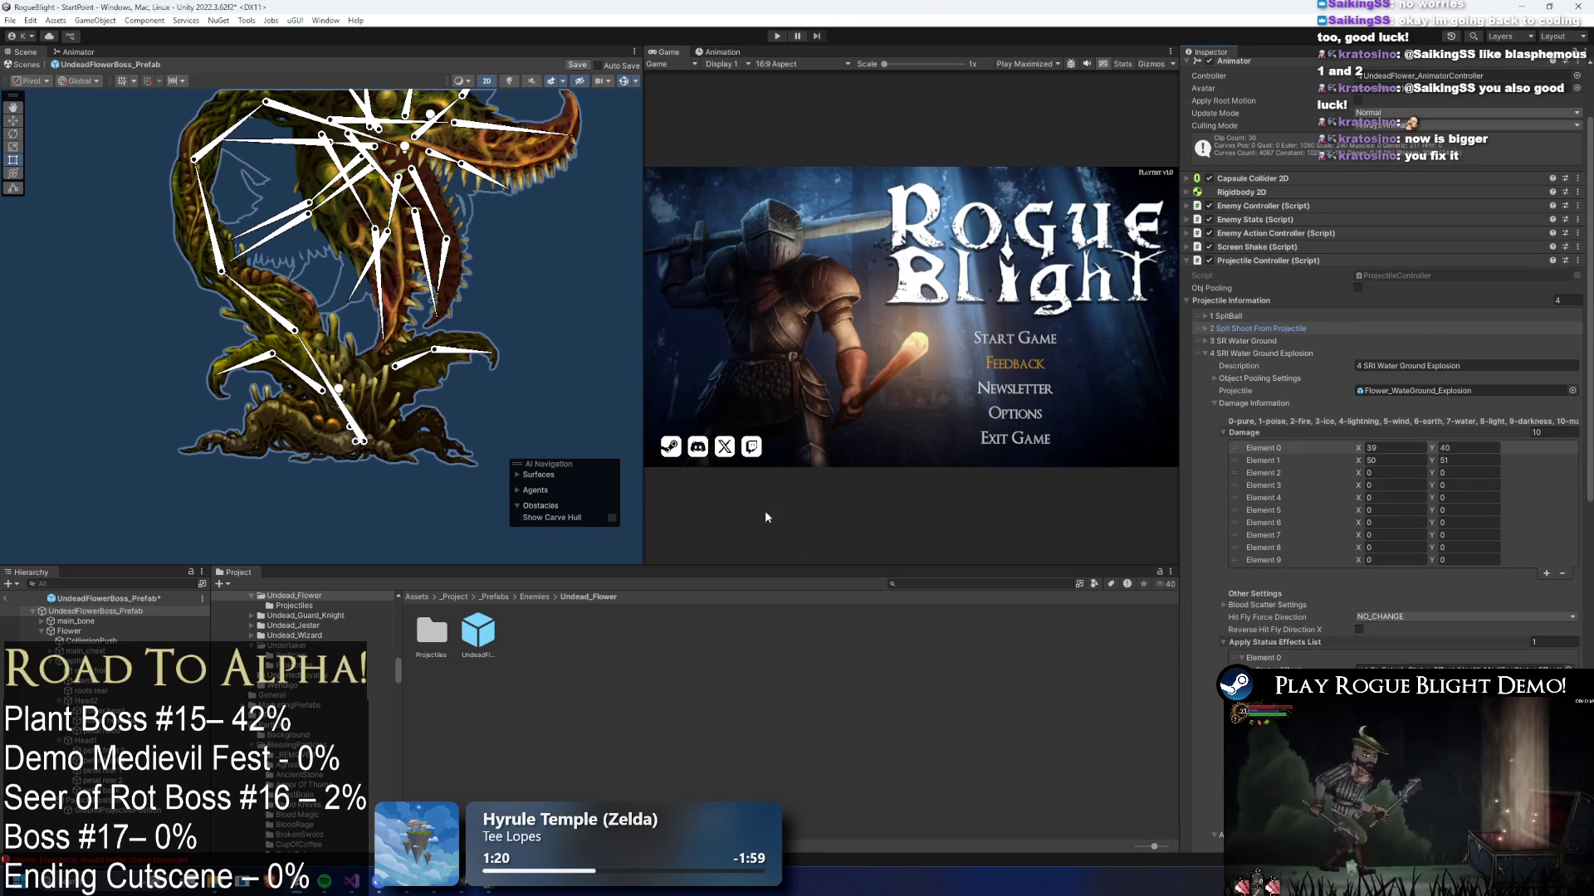
pyautogui.write('wendigo prefab')
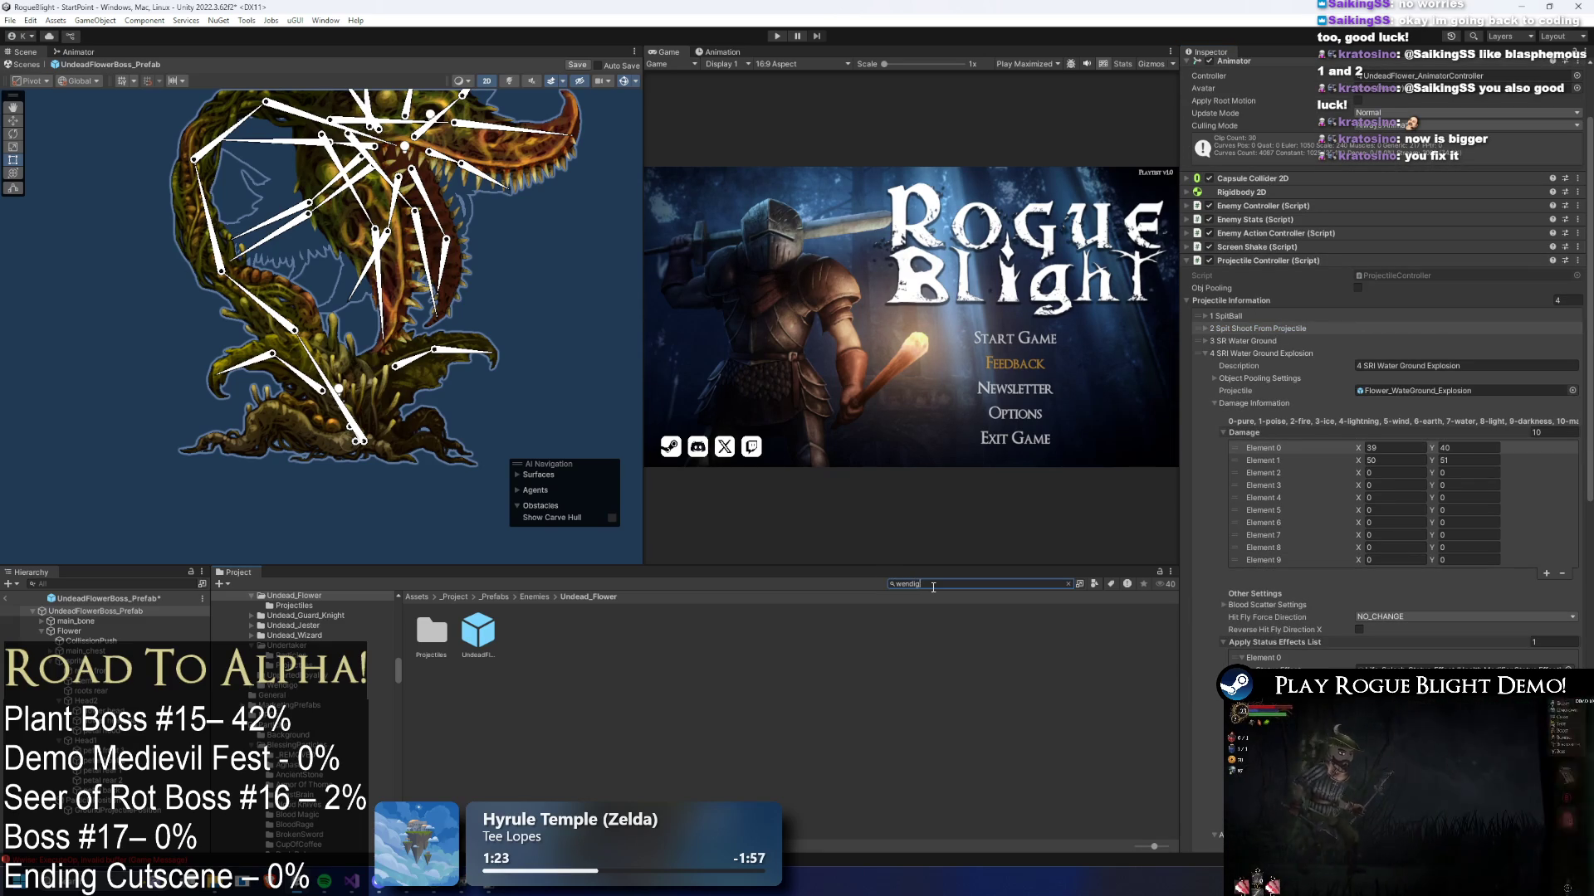
pyautogui.click(478, 630)
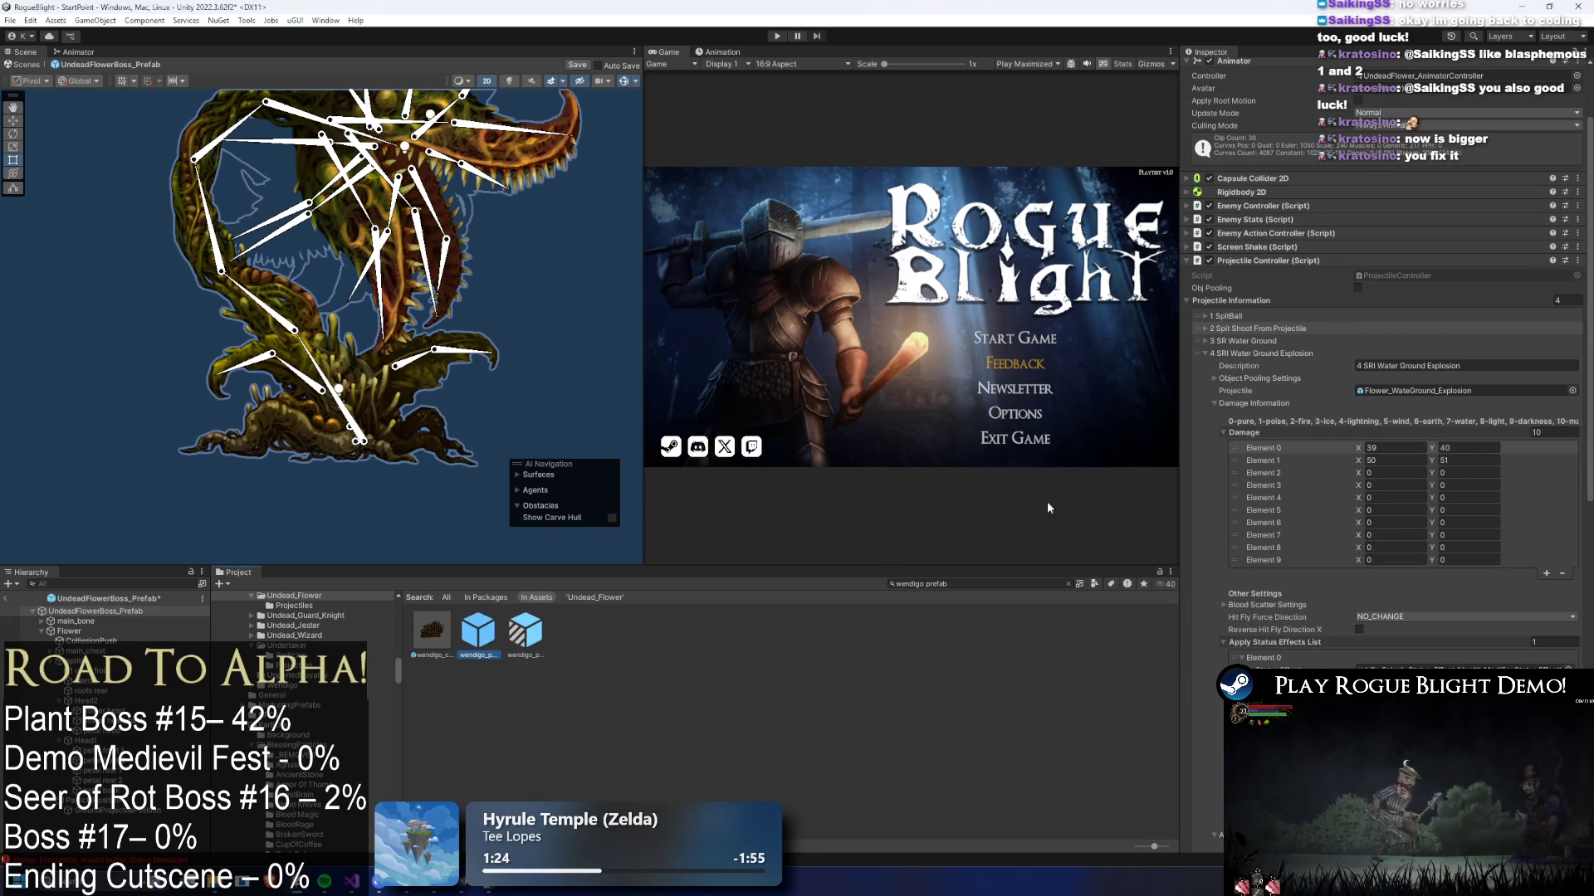
# - Check the wendigo's Poison Projectile damage, then set the flower boss's Spit Shoot damage to 13–14
pyautogui.click(1302, 435)
pyautogui.click(1281, 421)
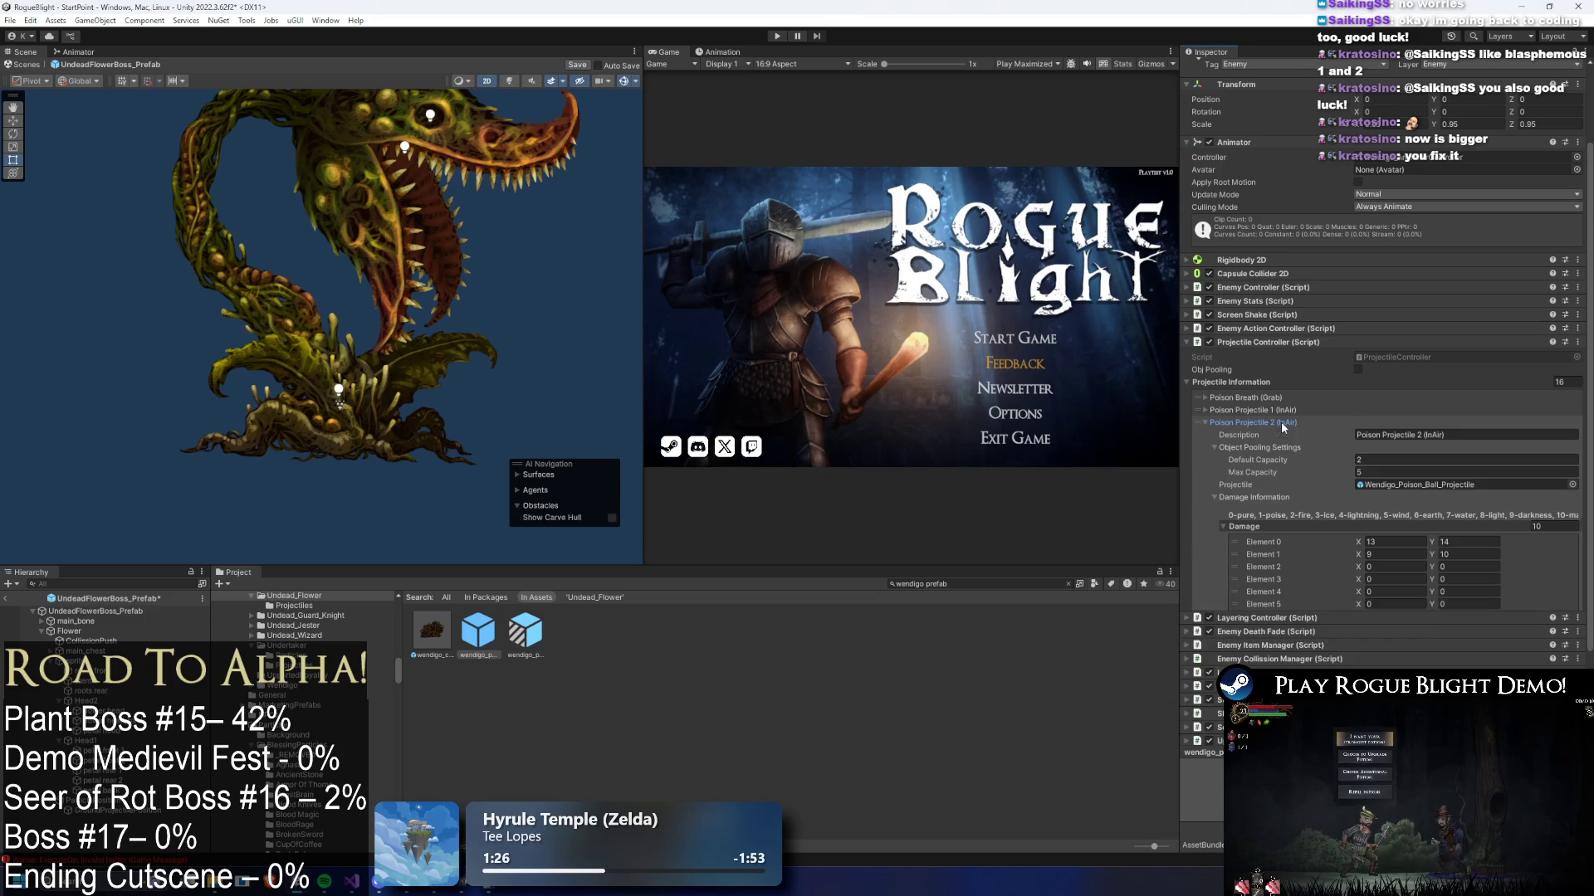
pyautogui.click(95, 611)
pyautogui.scroll(2, 1243, 337)
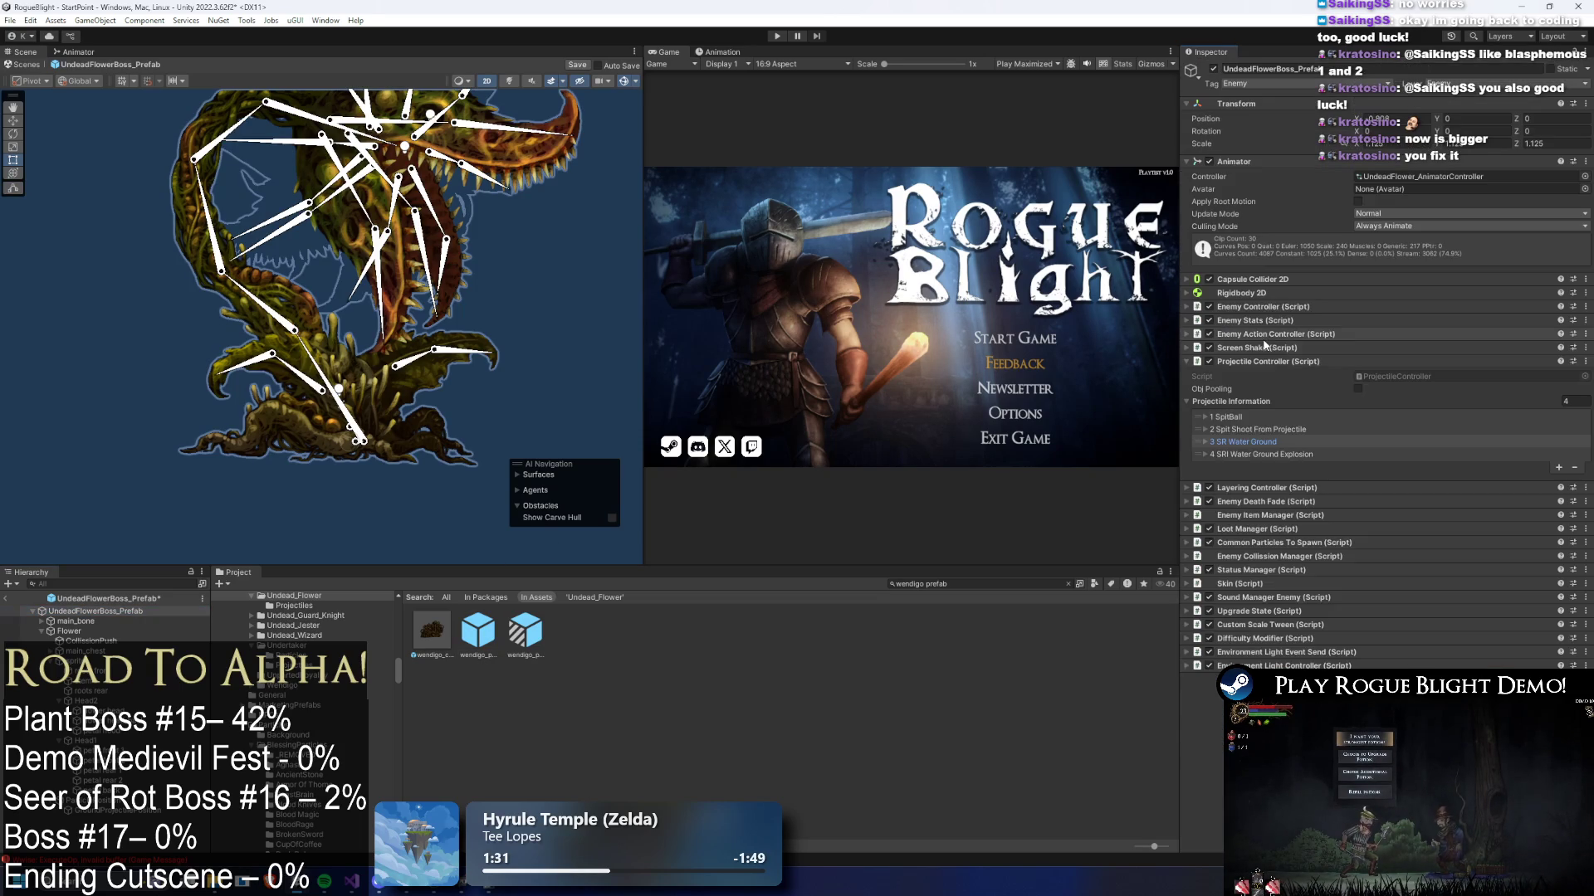
pyautogui.click(1257, 428)
pyautogui.write('13')
pyautogui.click(1460, 636)
pyautogui.write('14')
# - Inspect the wendigo's Poison Explosion damage (22–23, 30–31), then search 'undead flower prefa' and reopen UndeadFlower
pyautogui.click(471, 629)
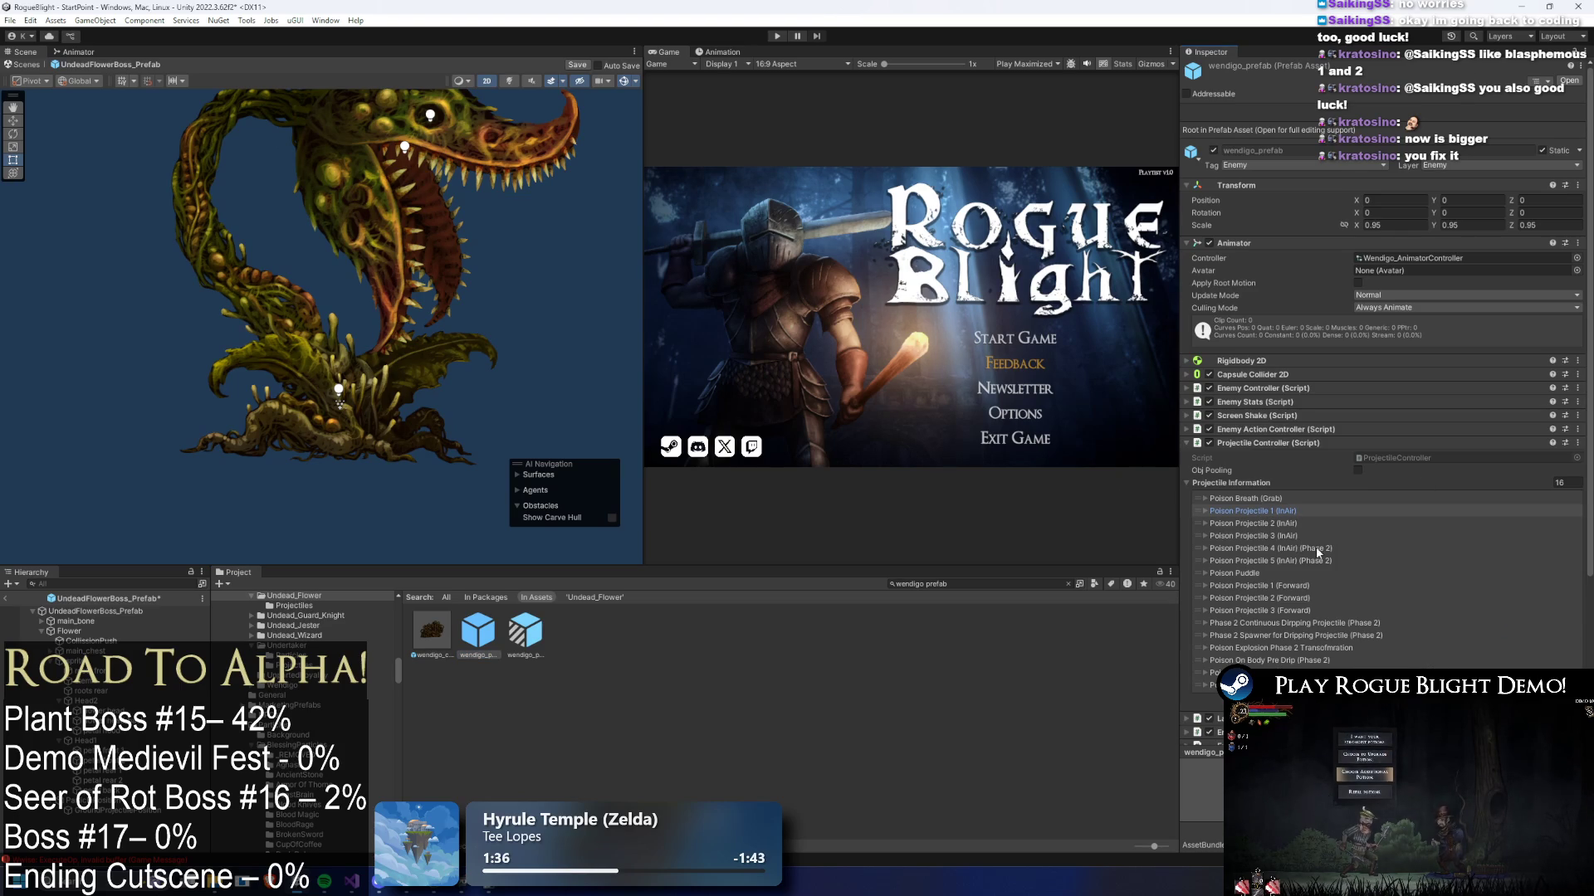
pyautogui.click(1289, 648)
pyautogui.scroll(-3, 1394, 588)
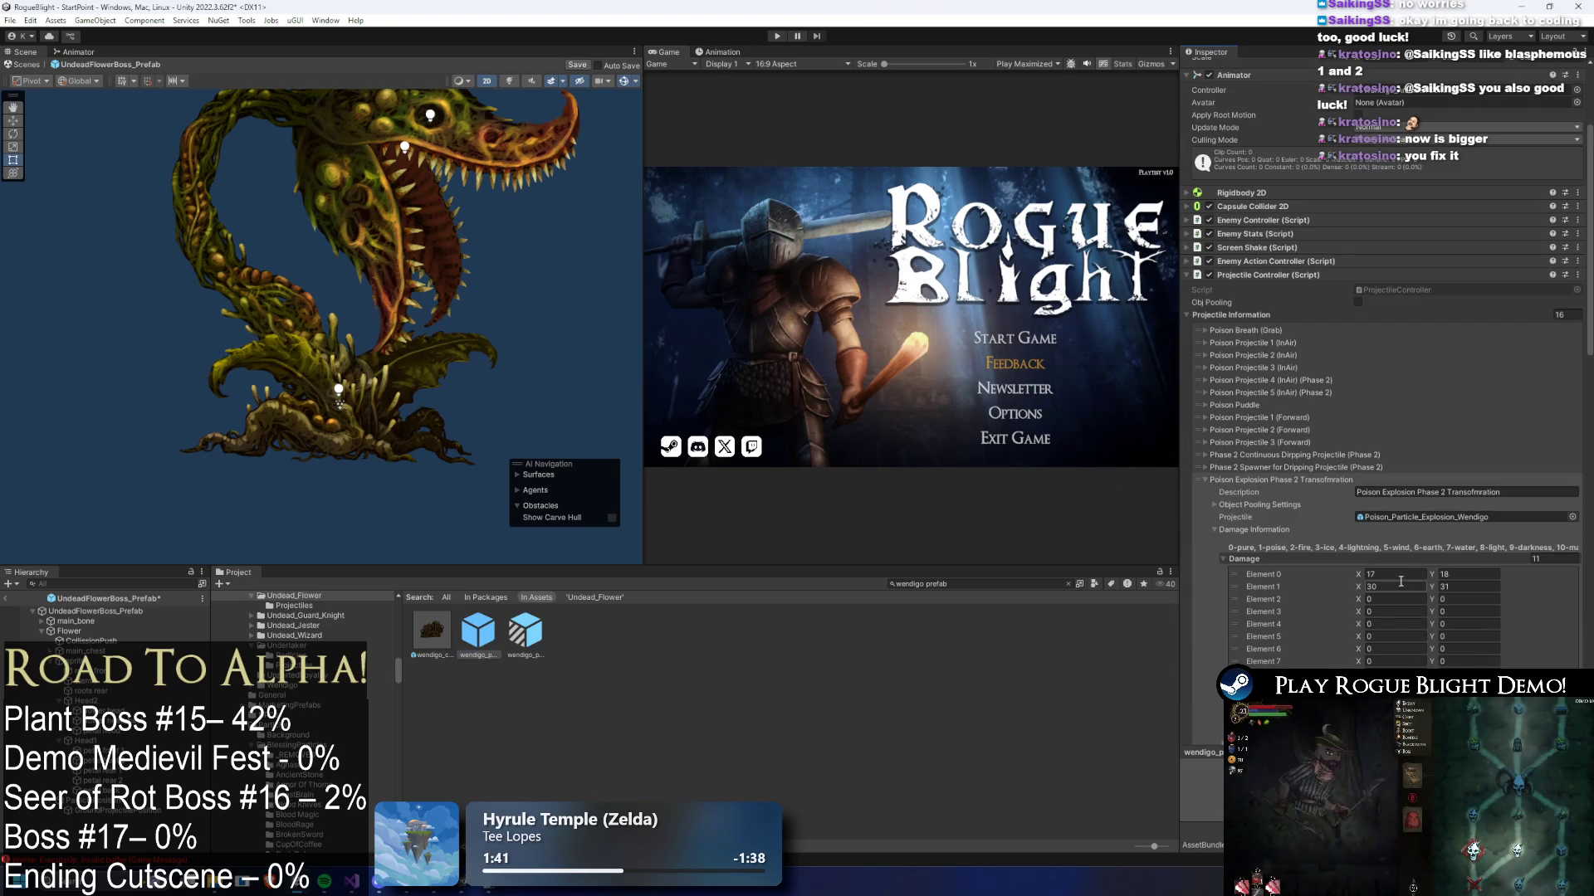
pyautogui.click(1288, 479)
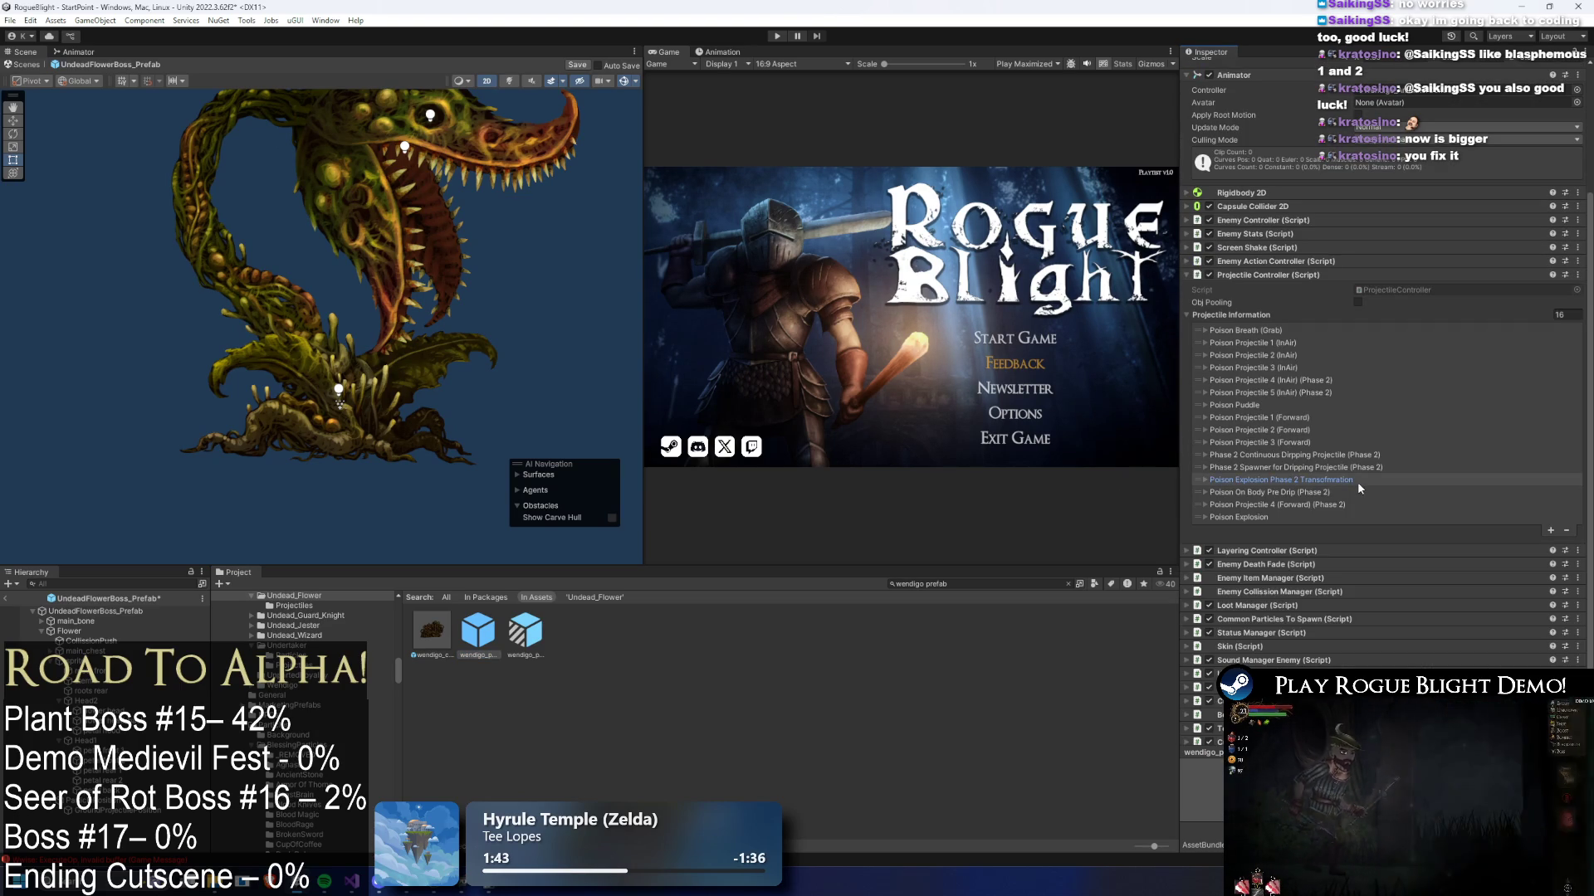
pyautogui.click(1238, 517)
pyautogui.scroll(-3, 1396, 547)
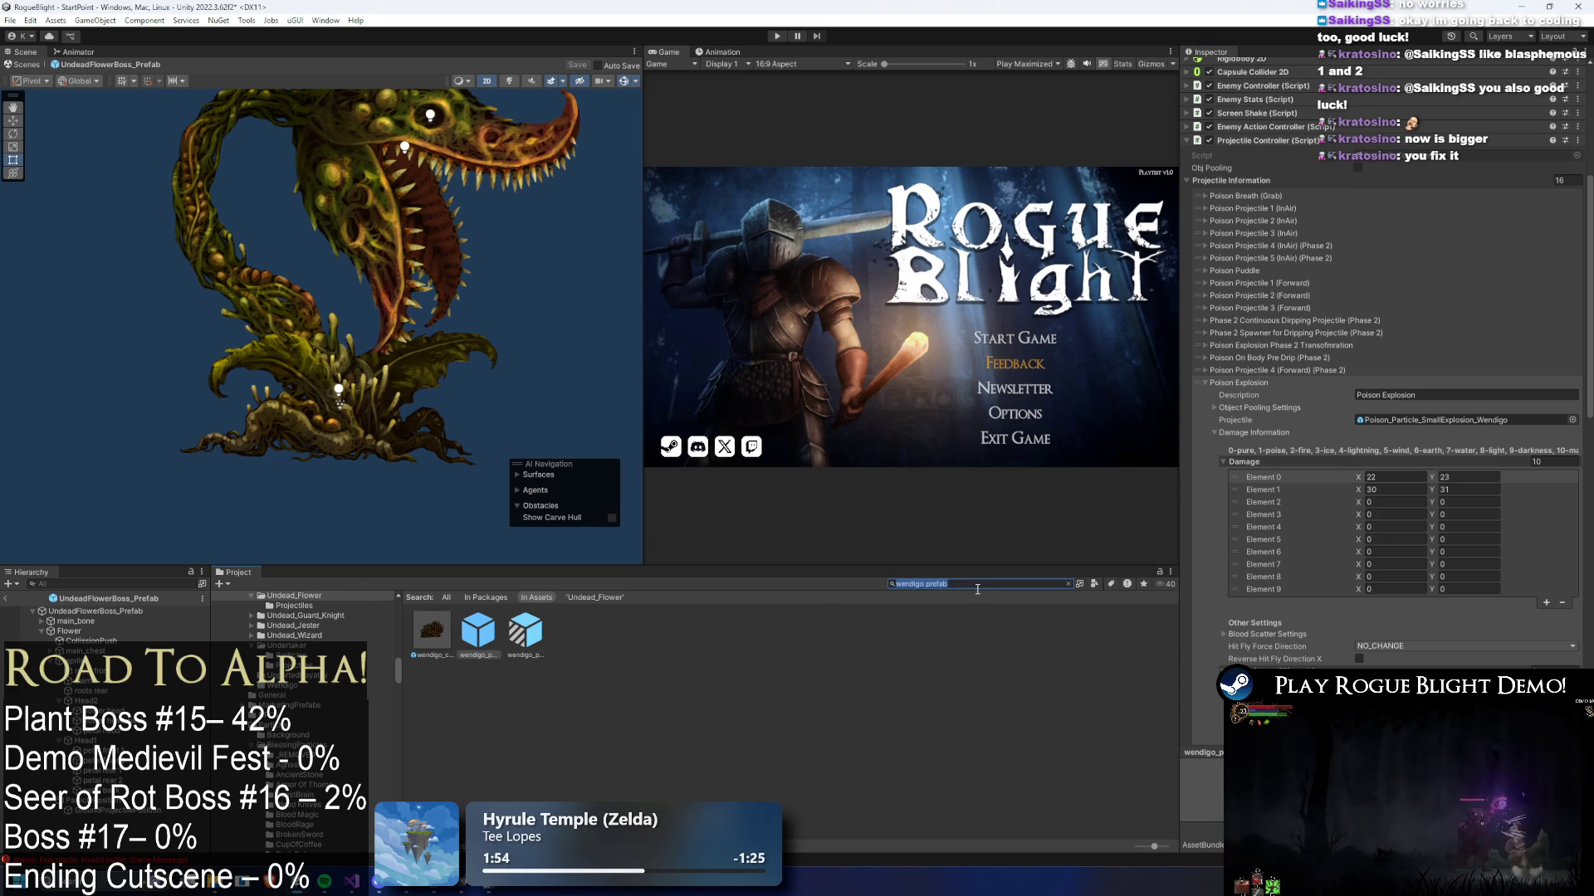
pyautogui.click(981, 584)
pyautogui.write('undead flower prefa')
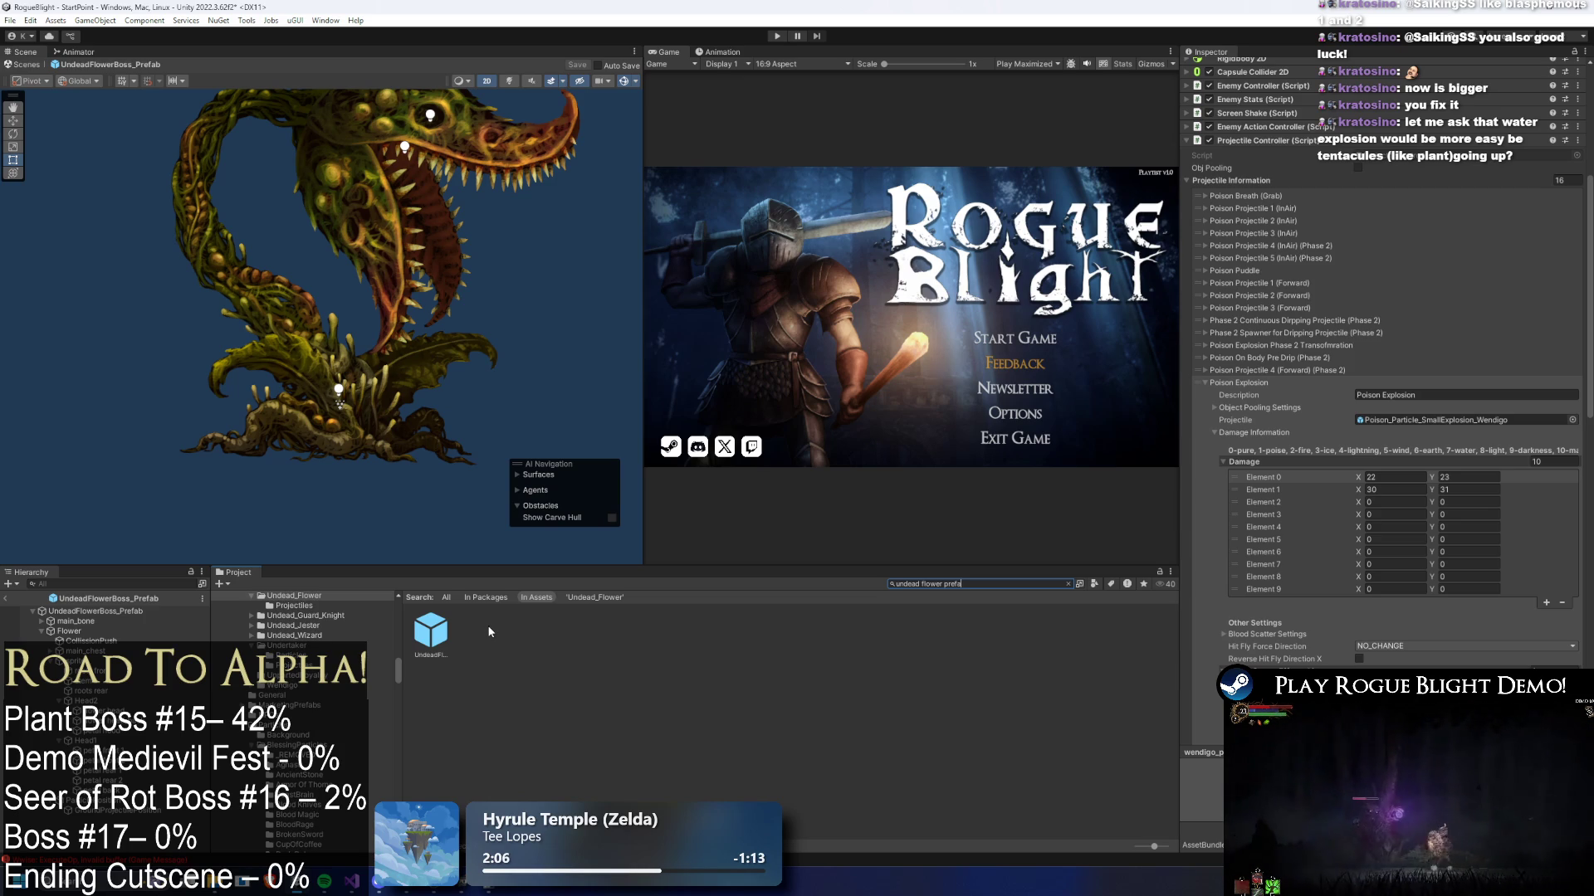
pyautogui.doubleClick(441, 644)
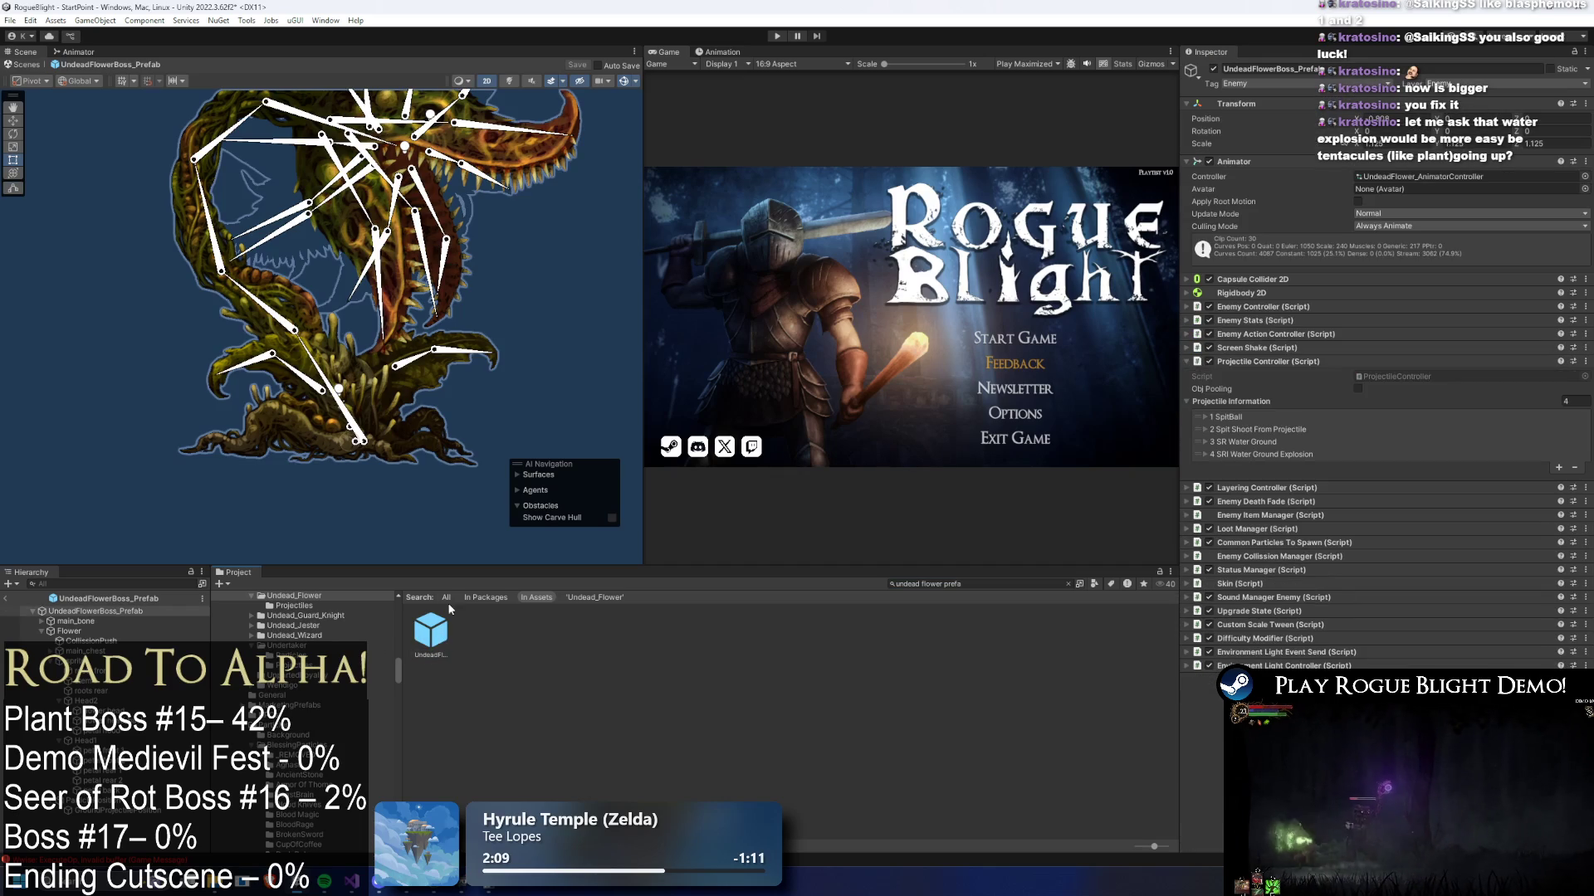
# - Expand the '4 SRI Water Ground Explosion' entry to show its 39–40 and 50–51 damage
pyautogui.click(1253, 455)
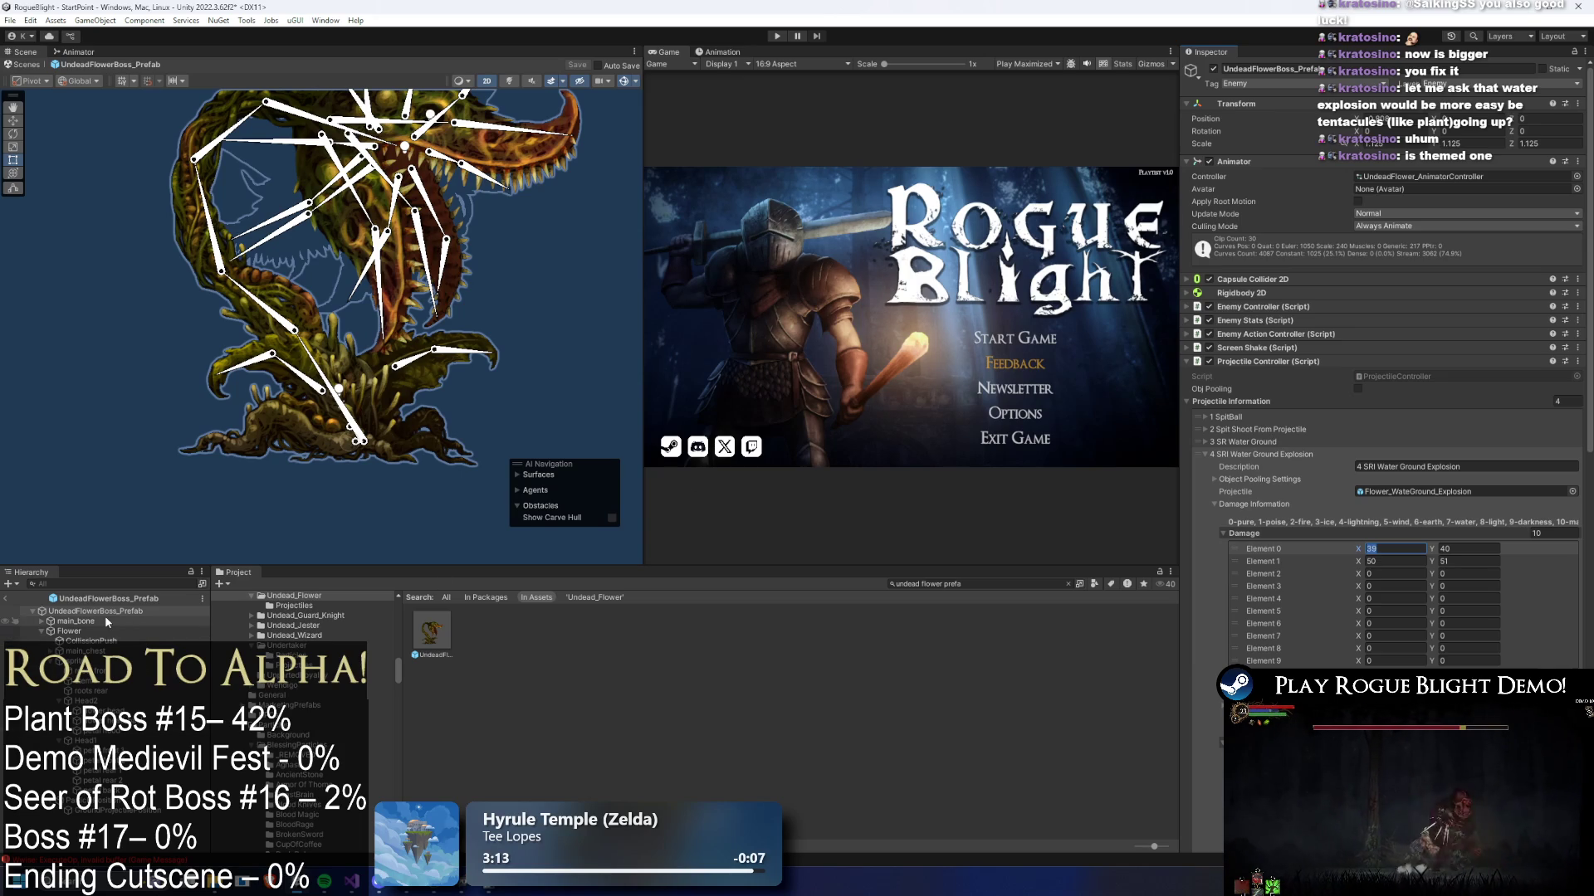
# - Inspect the boss prefab's CollisionPush, roots sprite and ParticlePosition objects, then select the prefab root
pyautogui.click(145, 642)
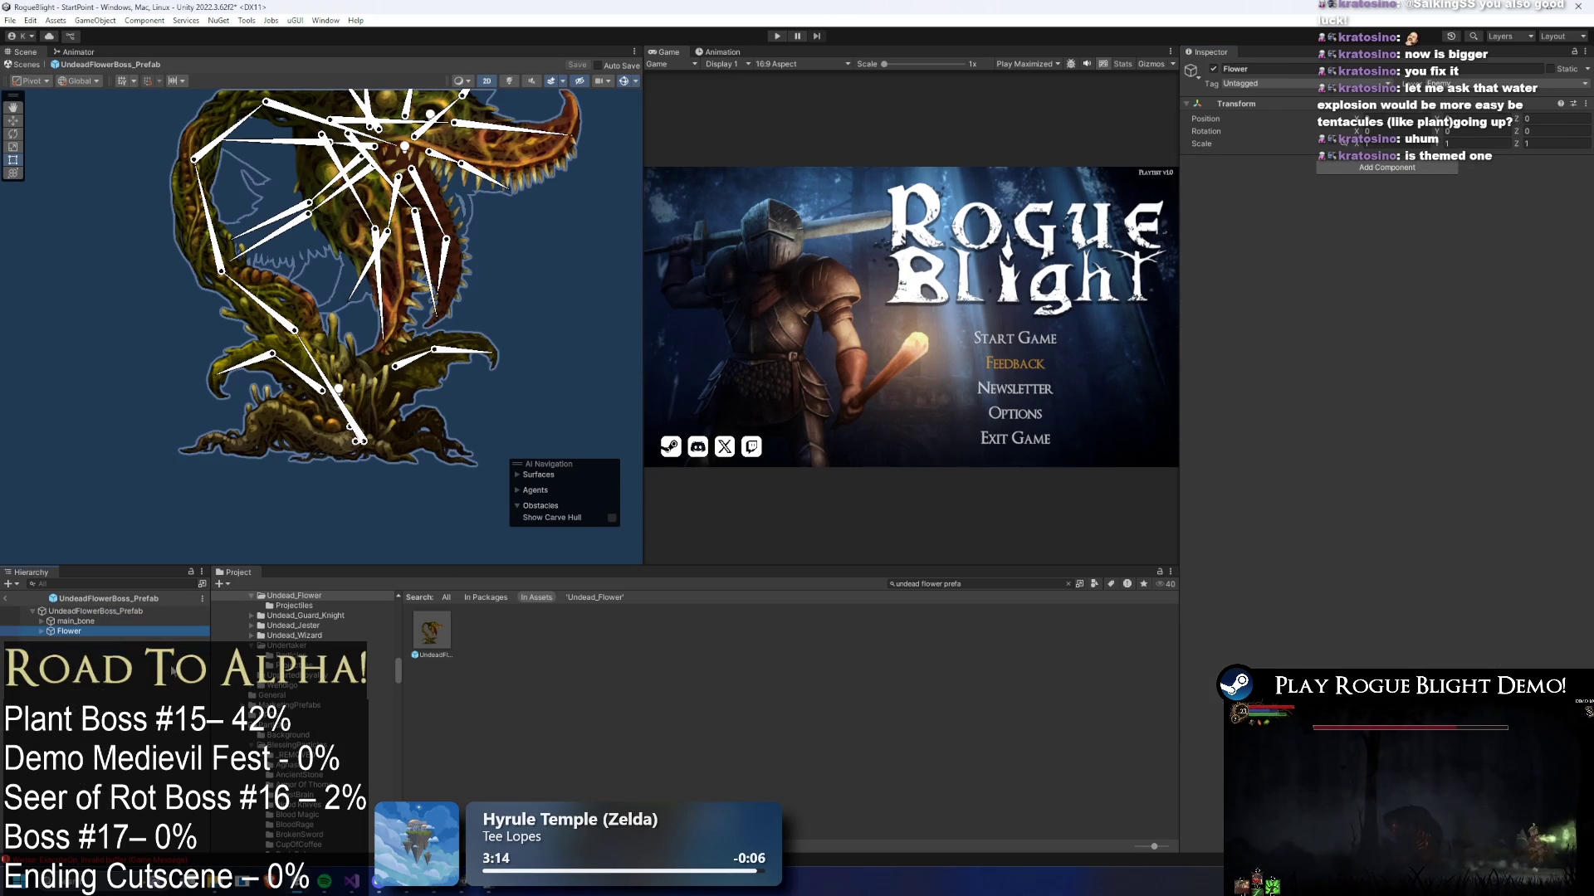
pyautogui.click(166, 670)
pyautogui.click(116, 671)
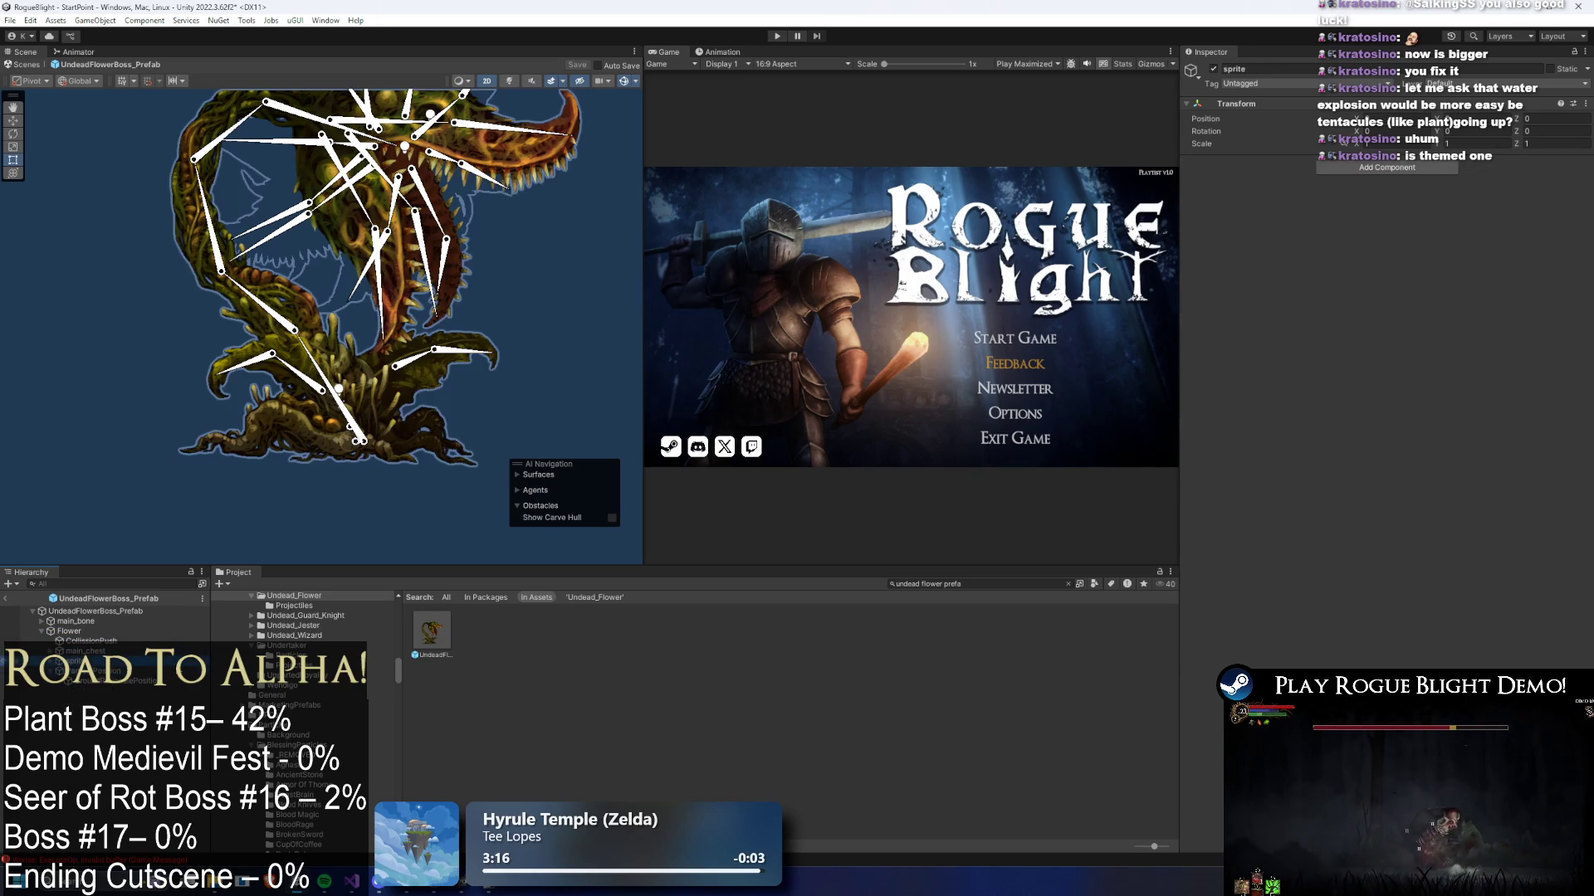
pyautogui.click(130, 612)
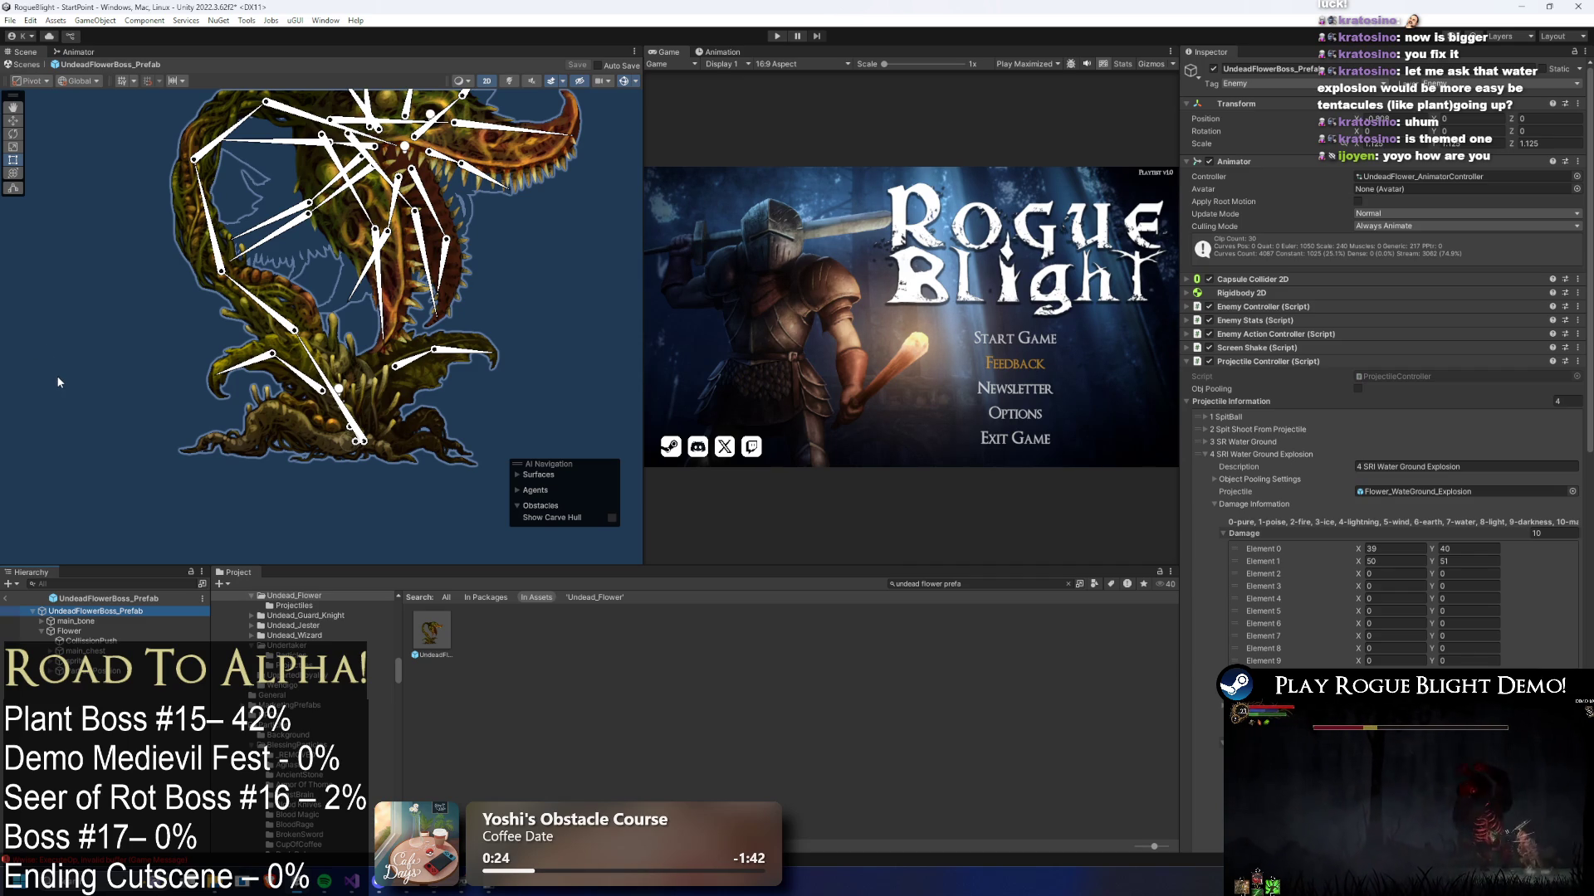
# - Set Water Ground Explosion damage Element 0 to 29–30, check apply strength, then enter Play Mode
pyautogui.click(1427, 552)
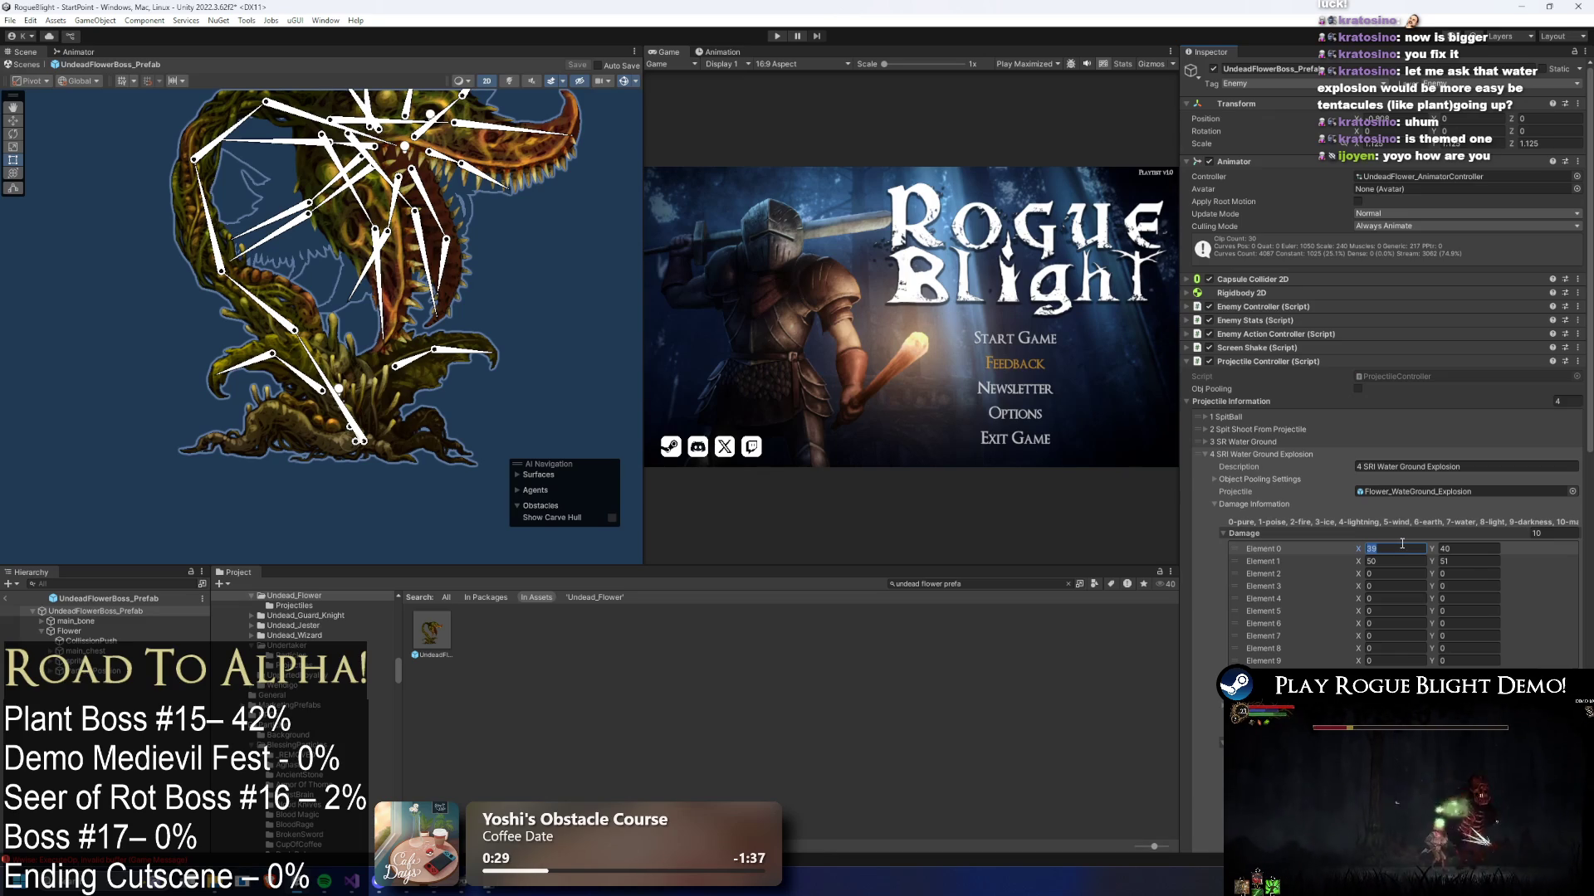
pyautogui.write('29')
pyautogui.press('Tab')
pyautogui.write('30')
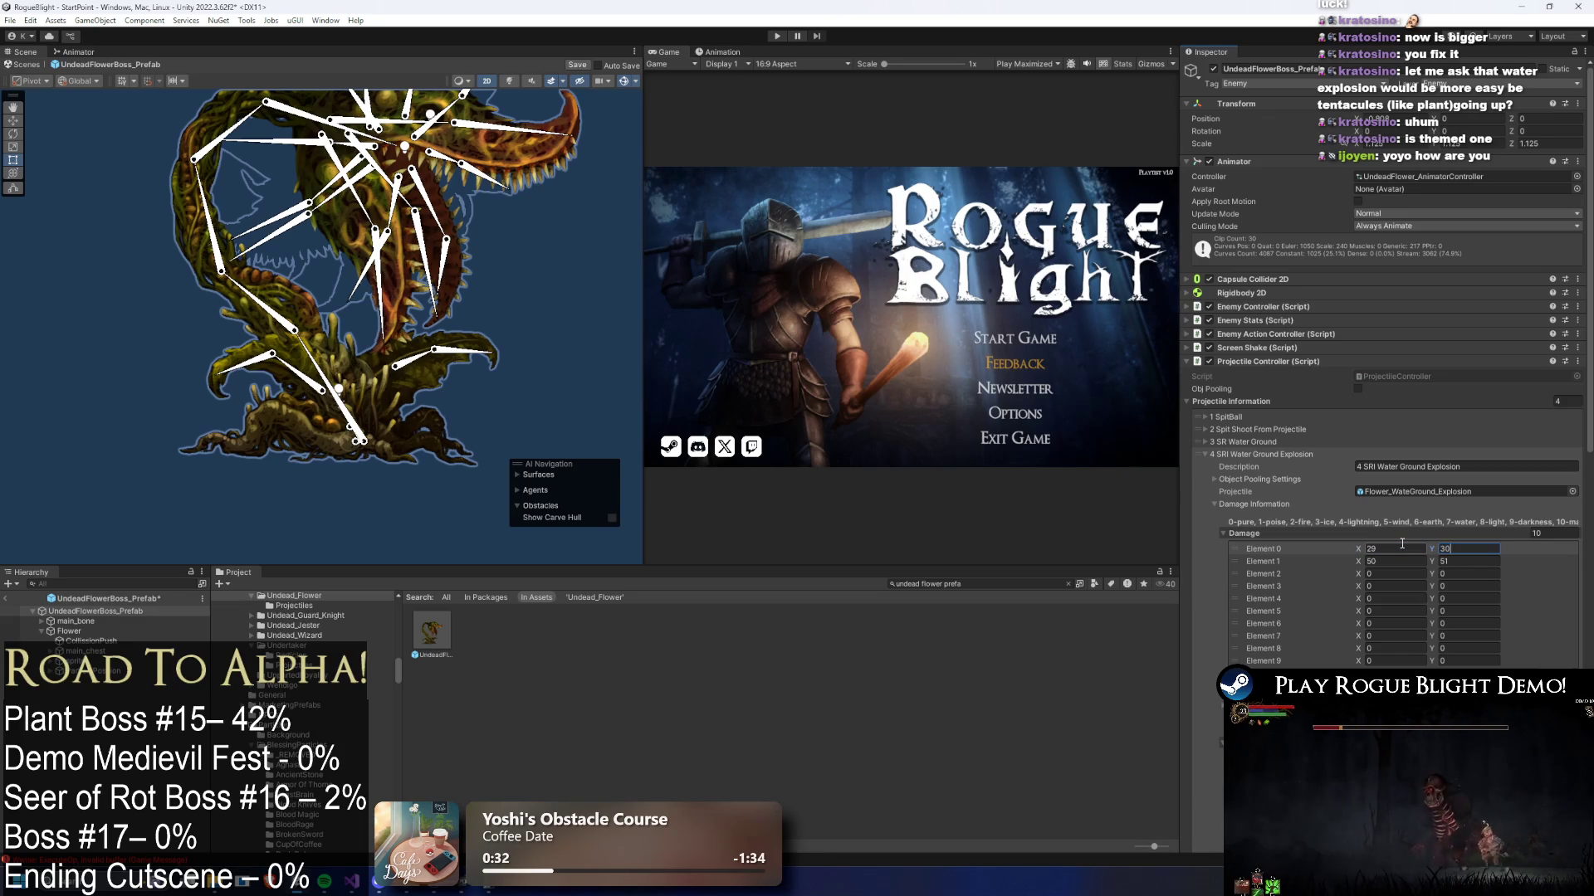
pyautogui.click(1402, 561)
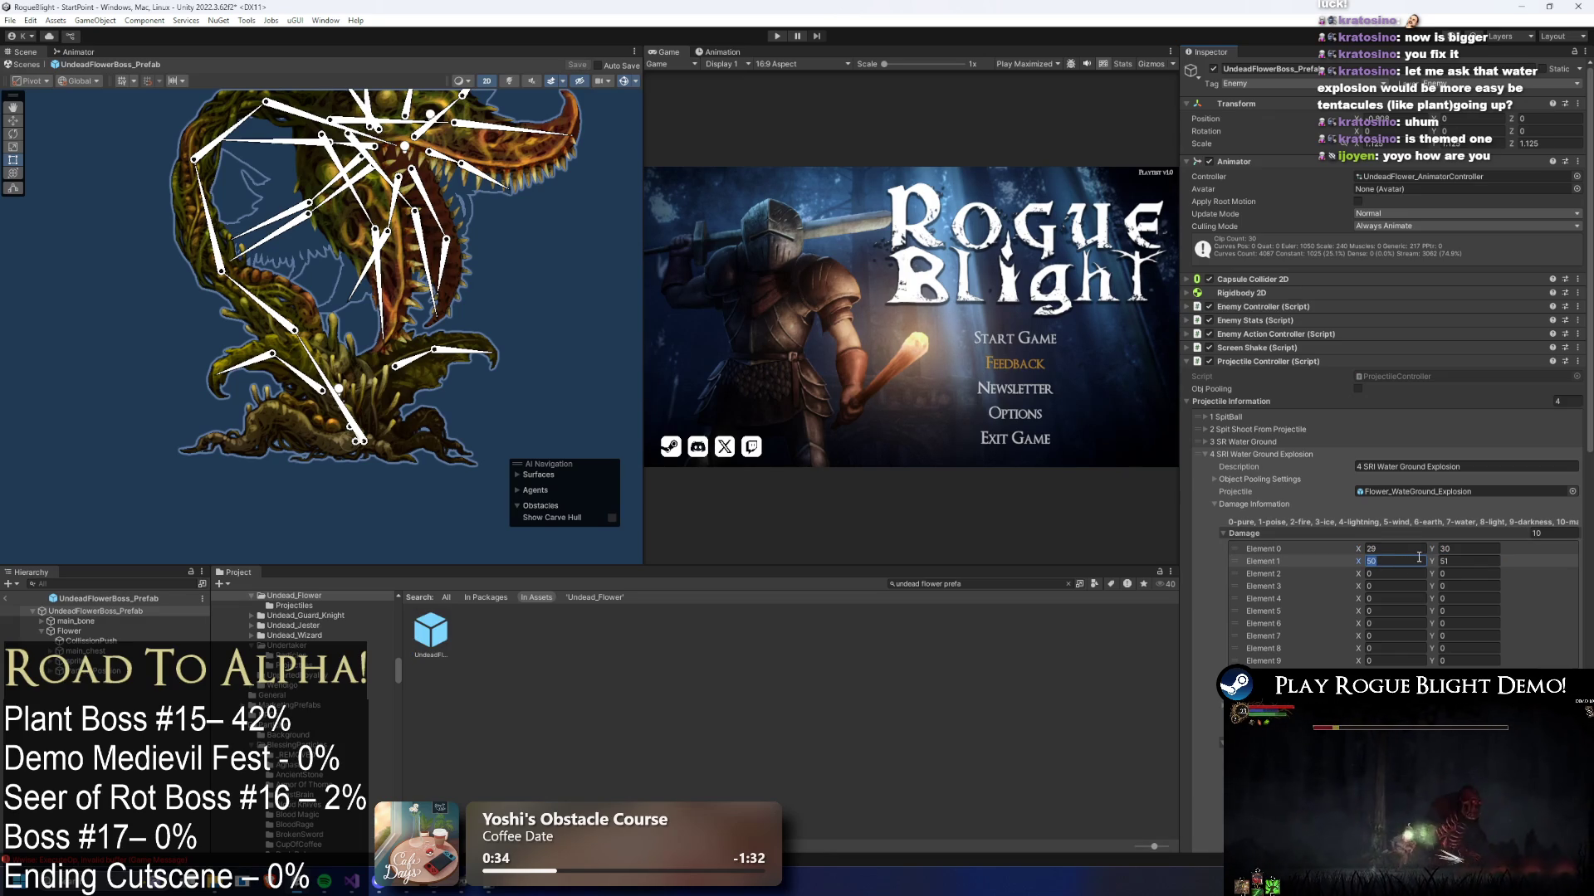
pyautogui.scroll(-3, 1511, 521)
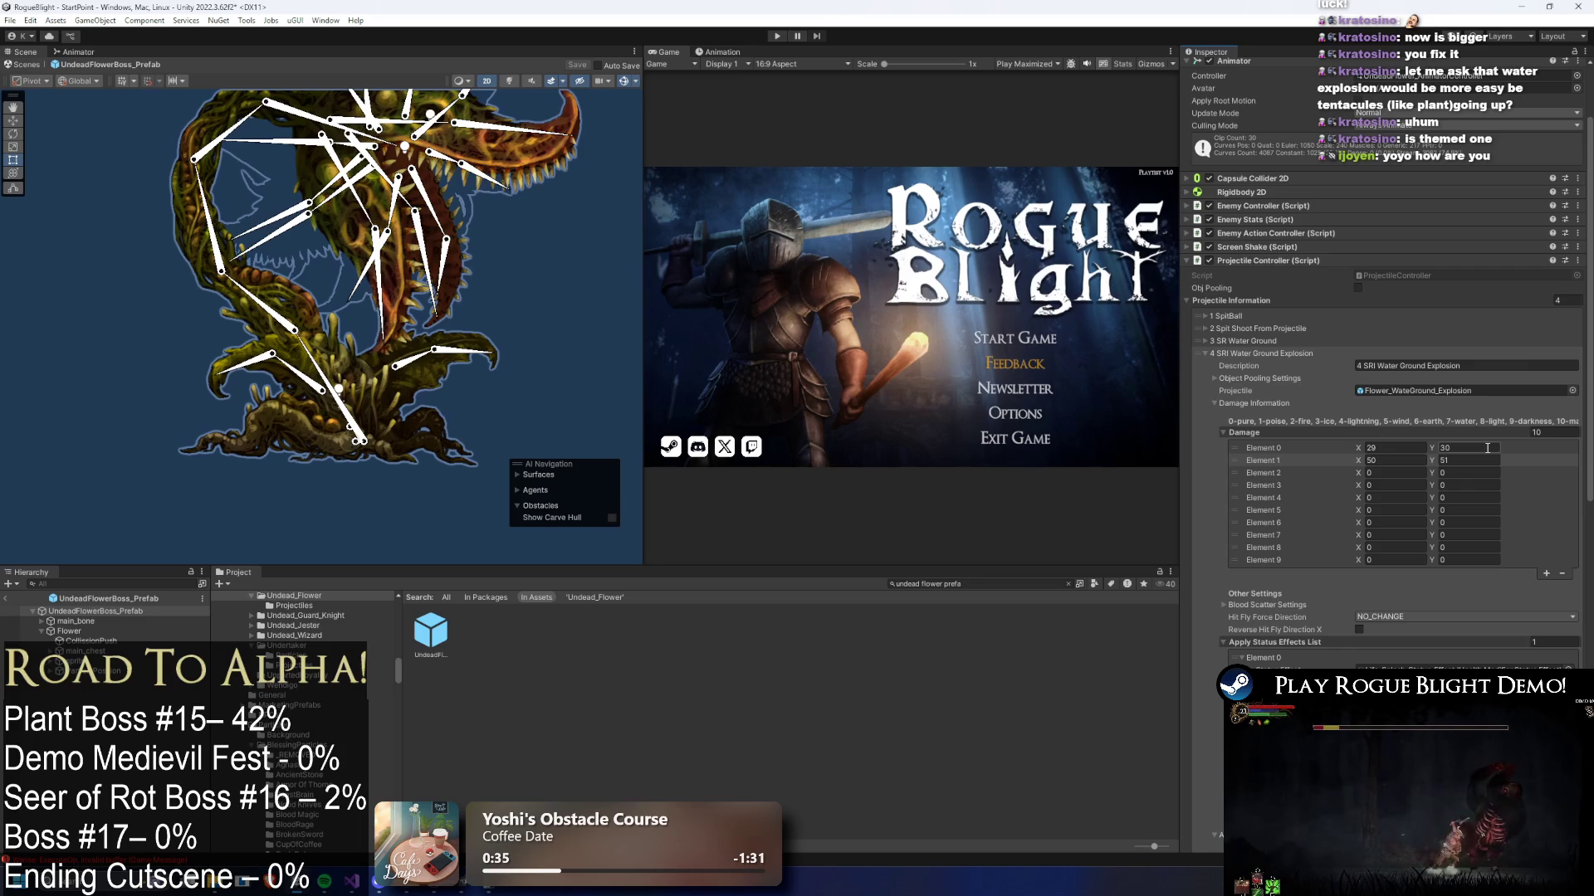
pyautogui.scroll(-3, 1487, 469)
pyautogui.click(1375, 582)
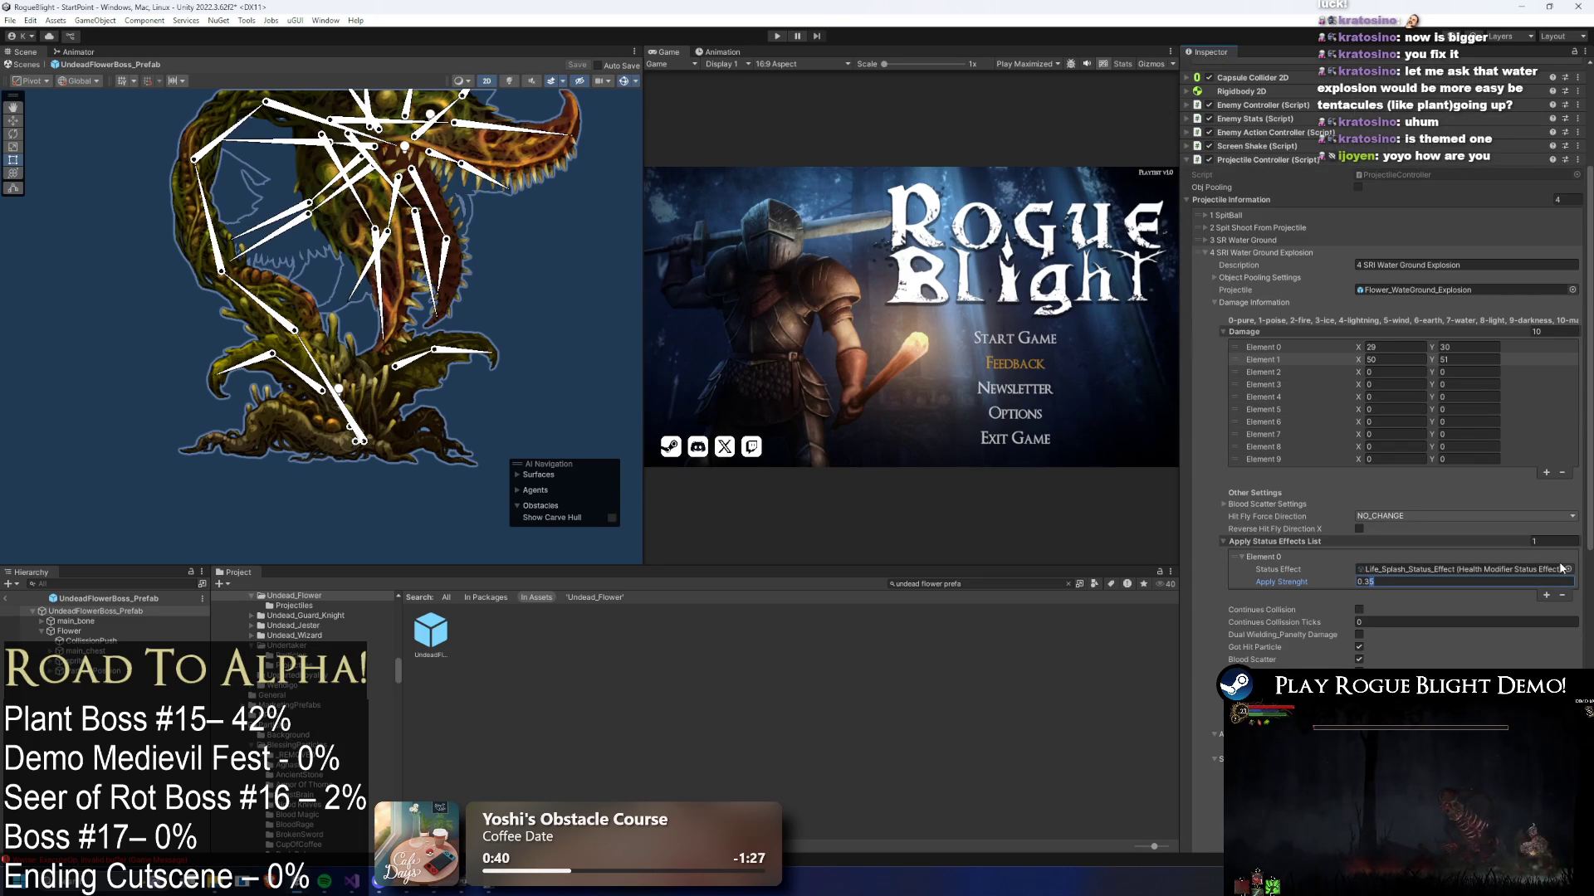
pyautogui.scroll(-4, 1544, 557)
pyautogui.scroll(-4, 1543, 552)
pyautogui.click(768, 34)
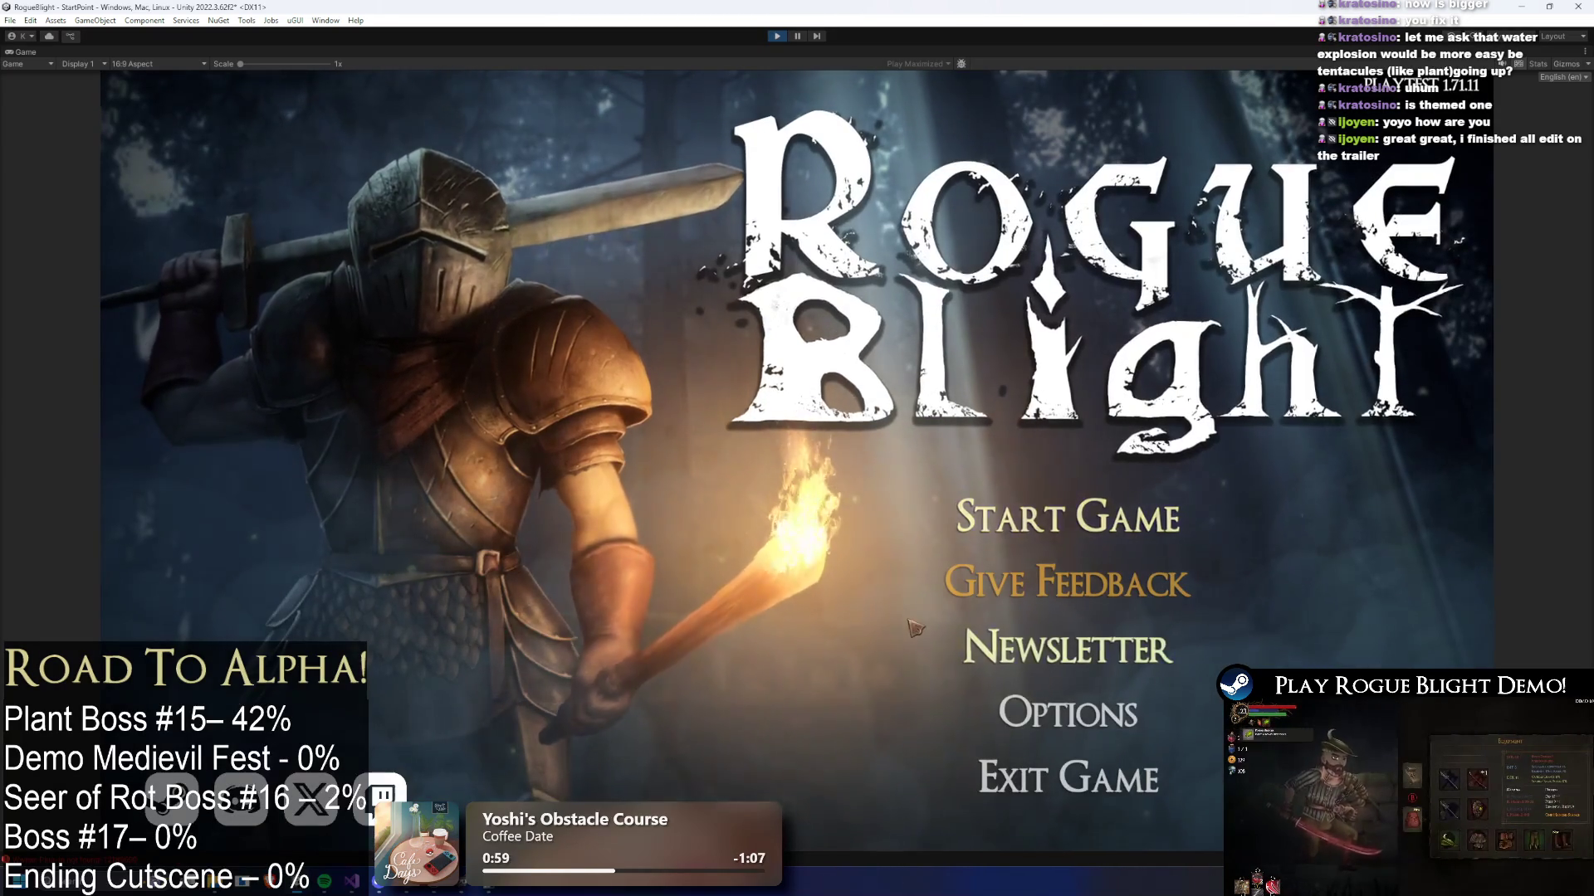
# - Start the game from save slot 1 and fight the plant boss to trigger the blue explosion
pyautogui.click(1017, 513)
pyautogui.click(1096, 449)
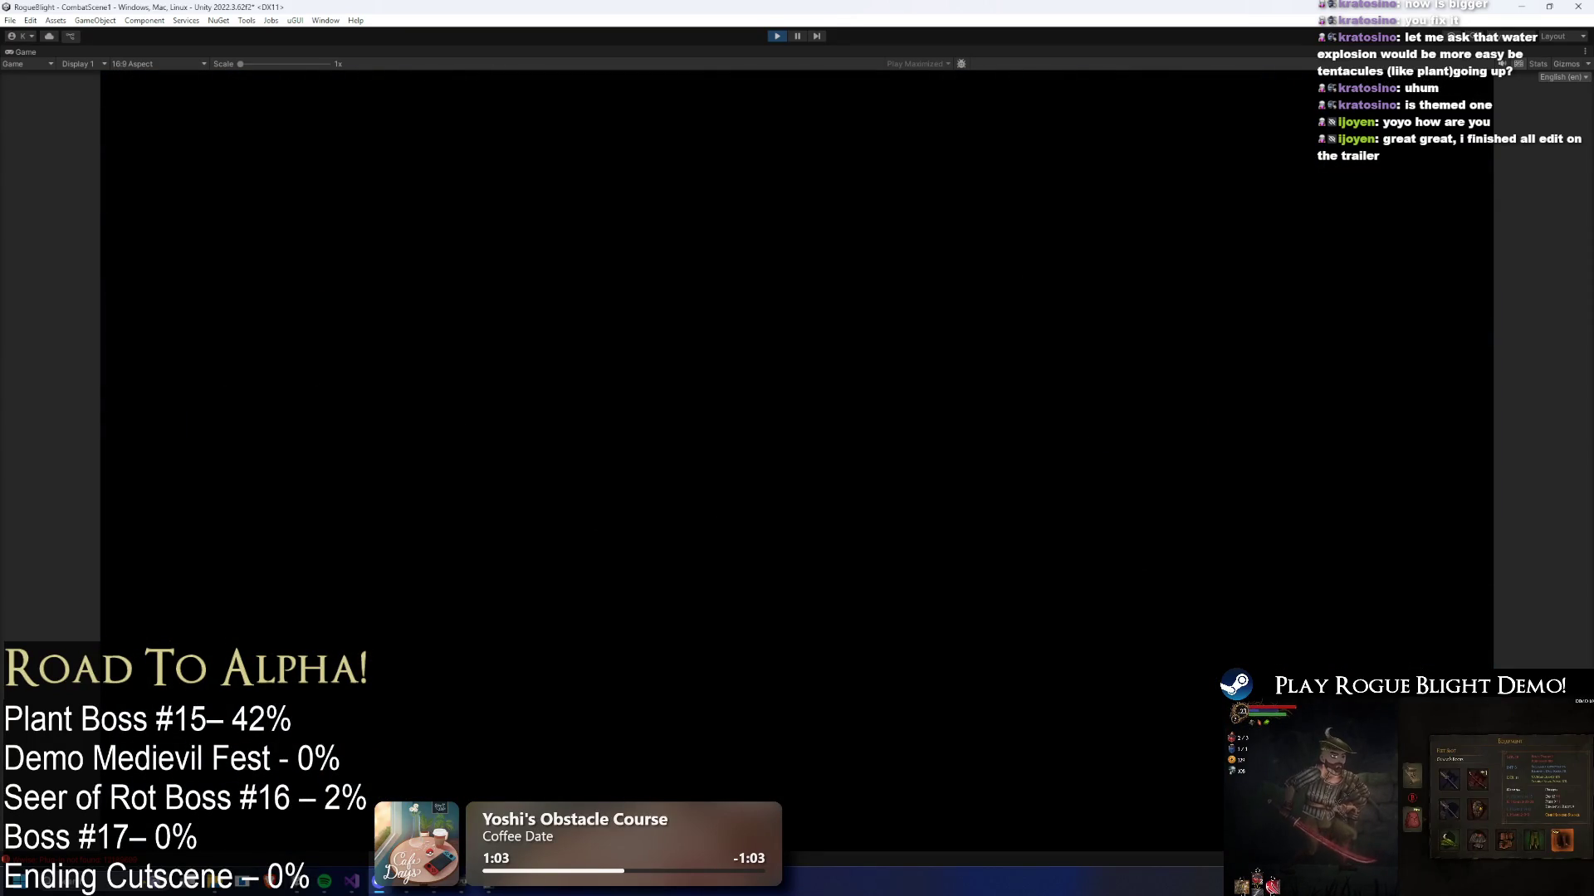
pyautogui.press('d')
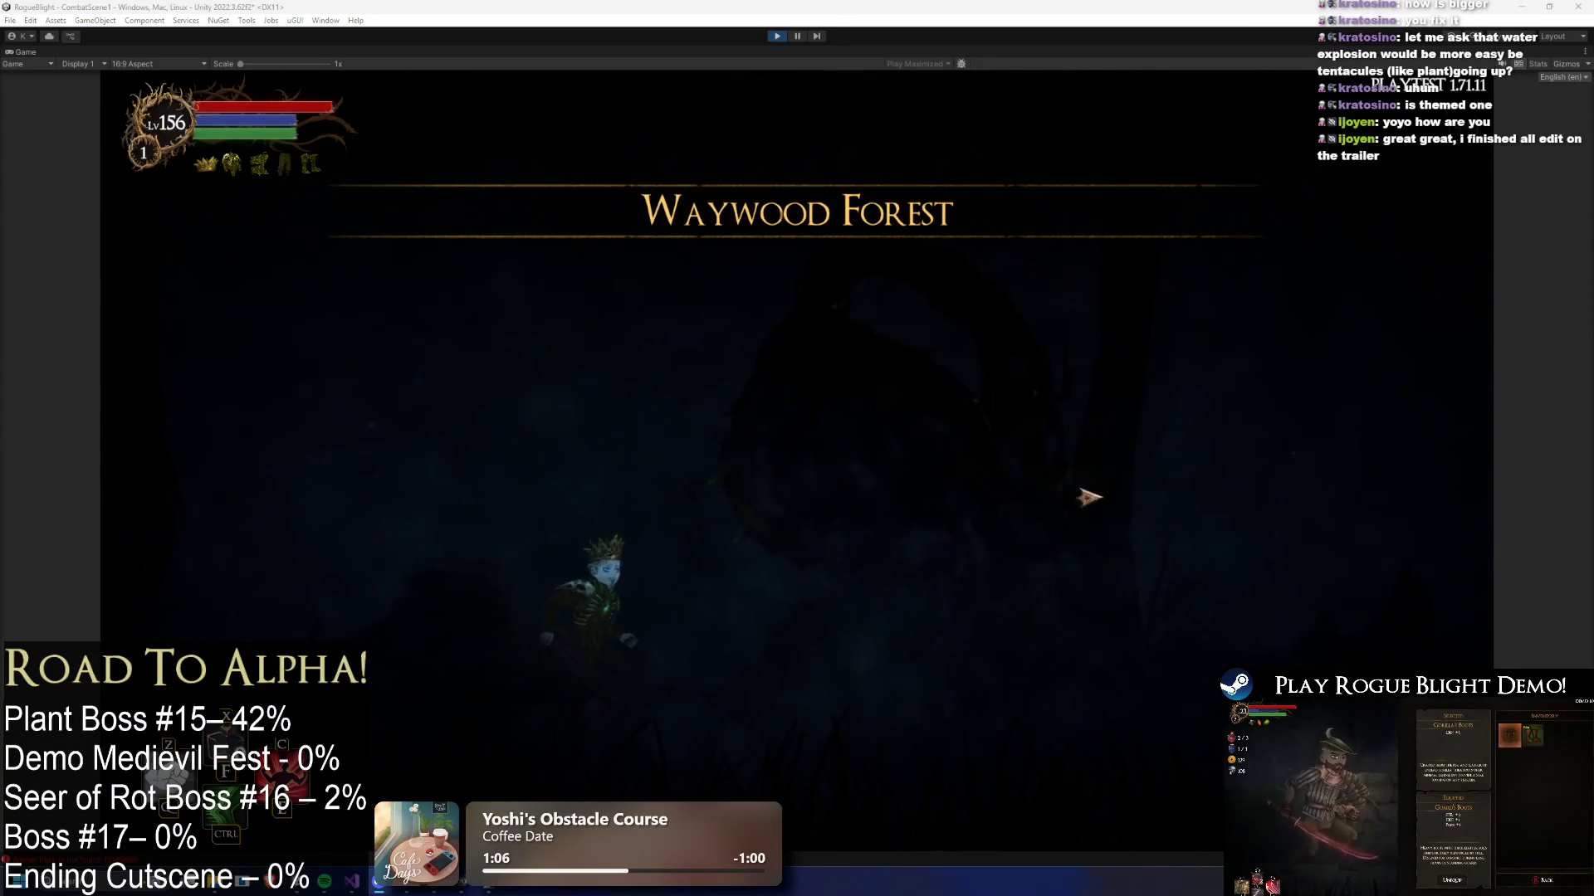
pyautogui.click(1092, 465)
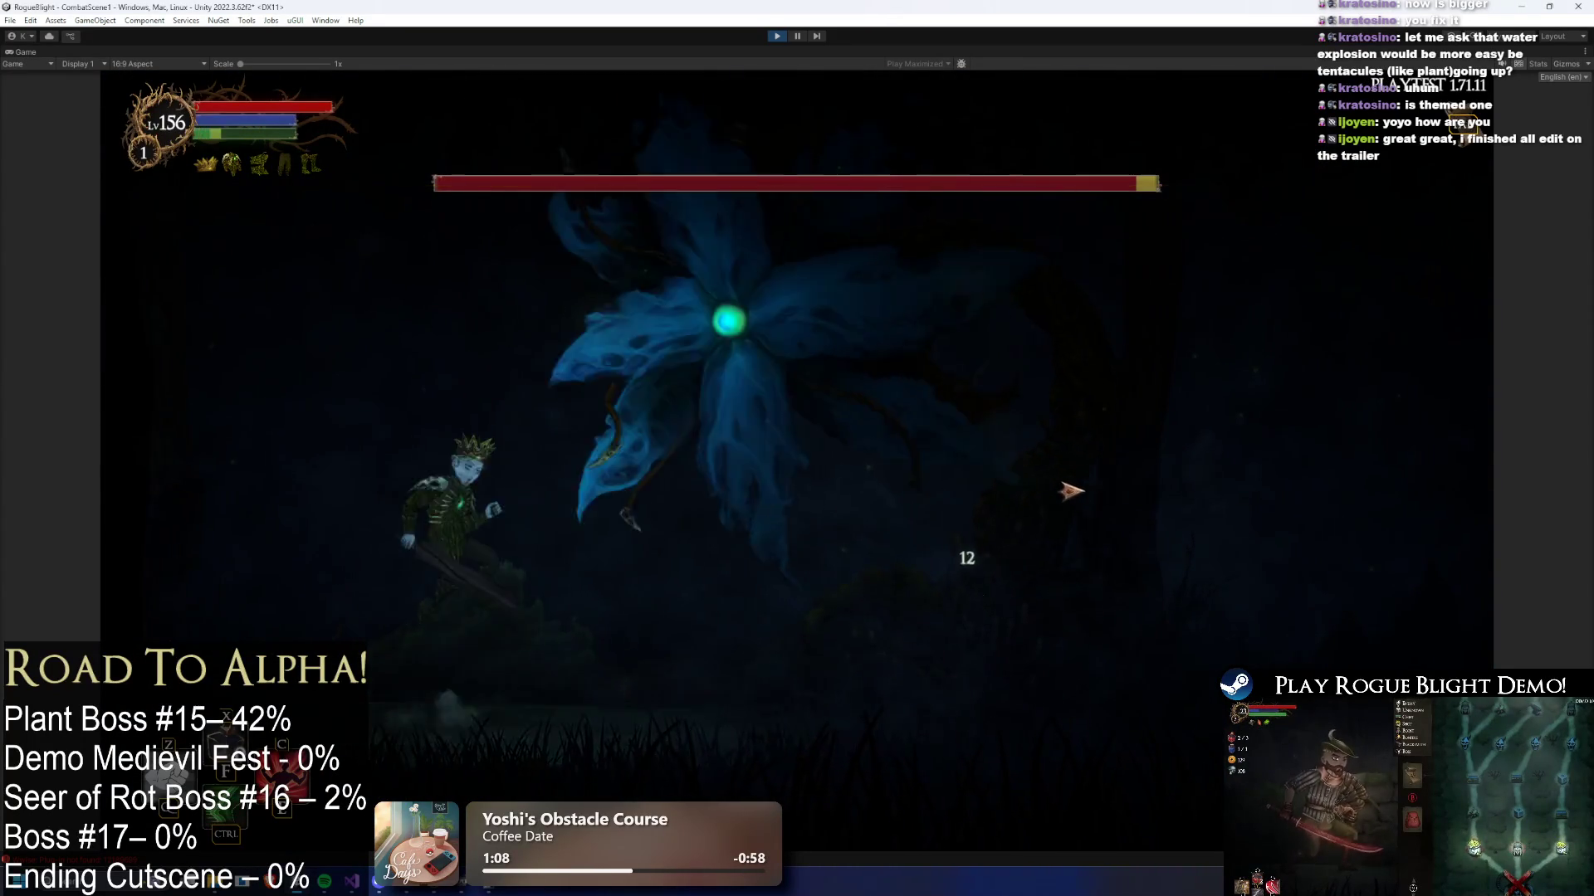
pyautogui.click(1070, 490)
pyautogui.press('a')
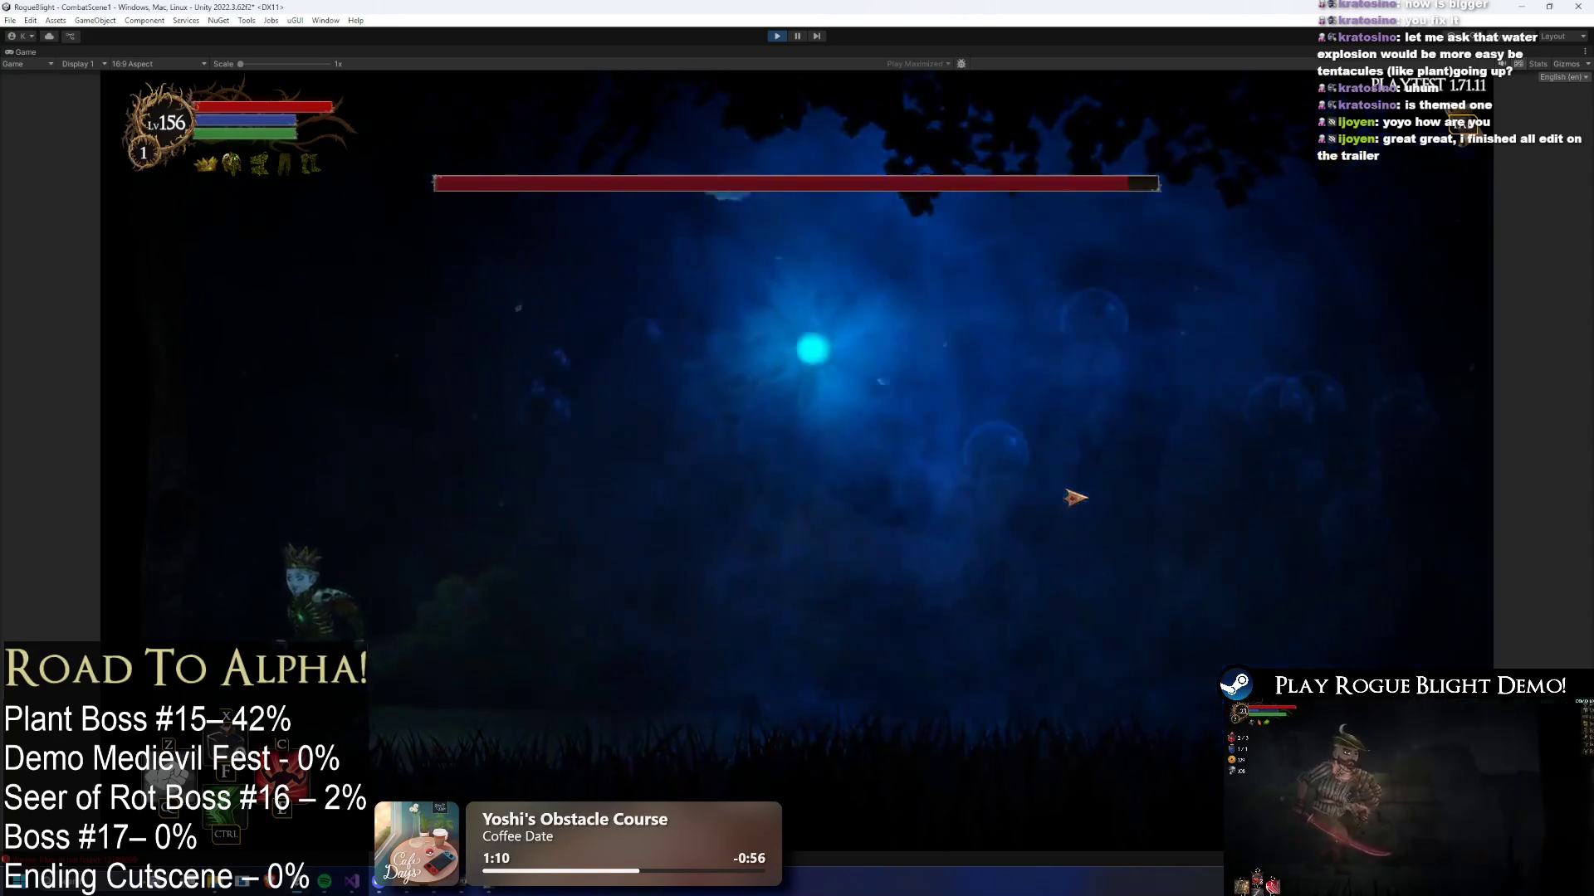
pyautogui.press('d')
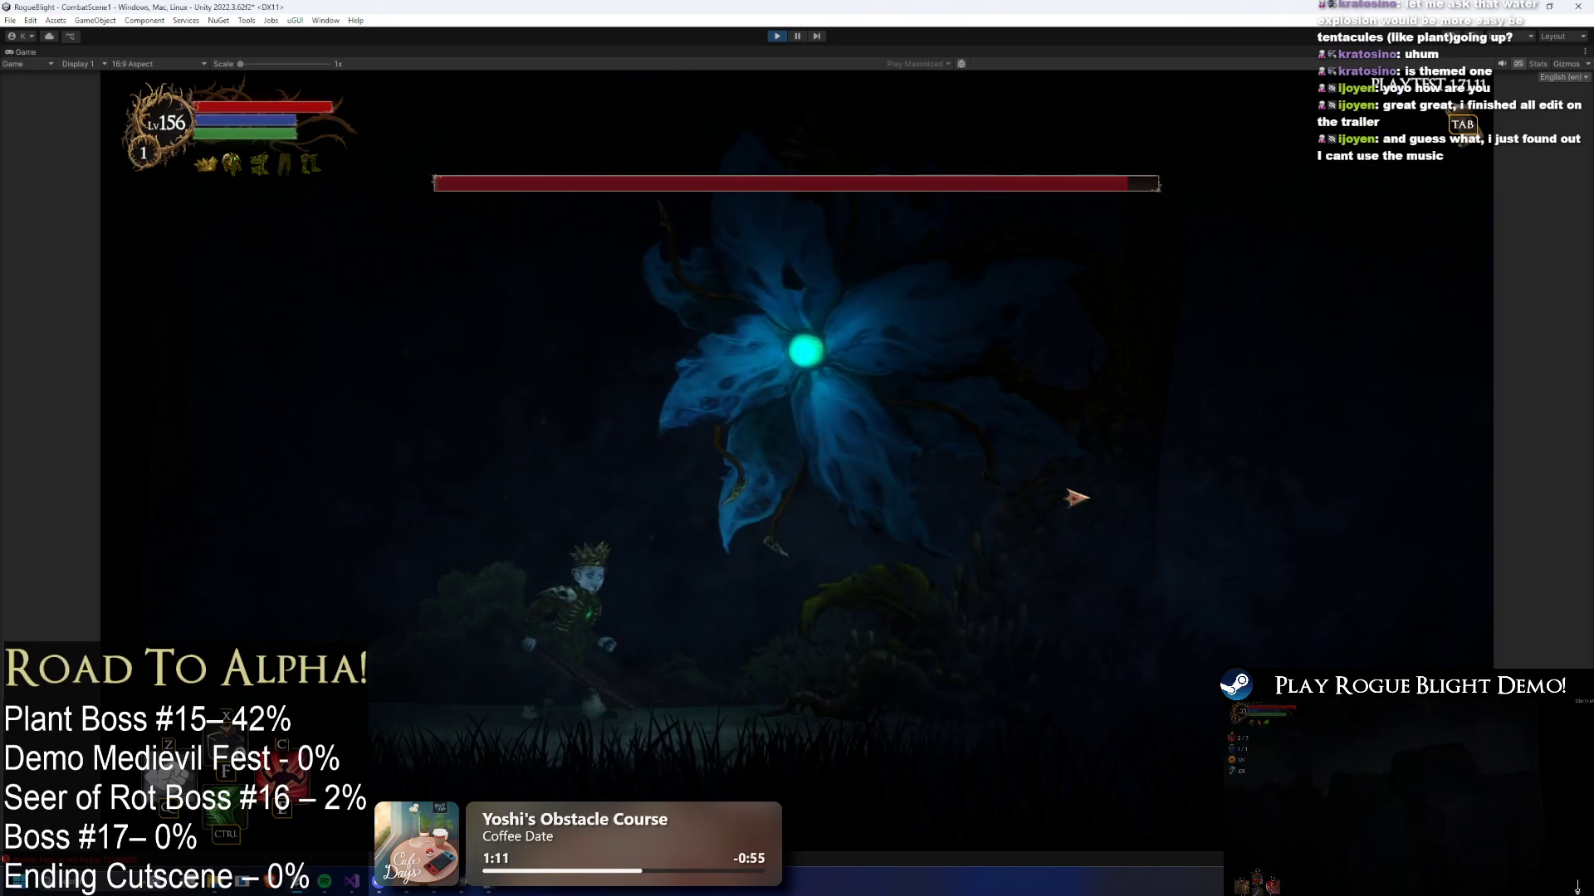
pyautogui.press('a')
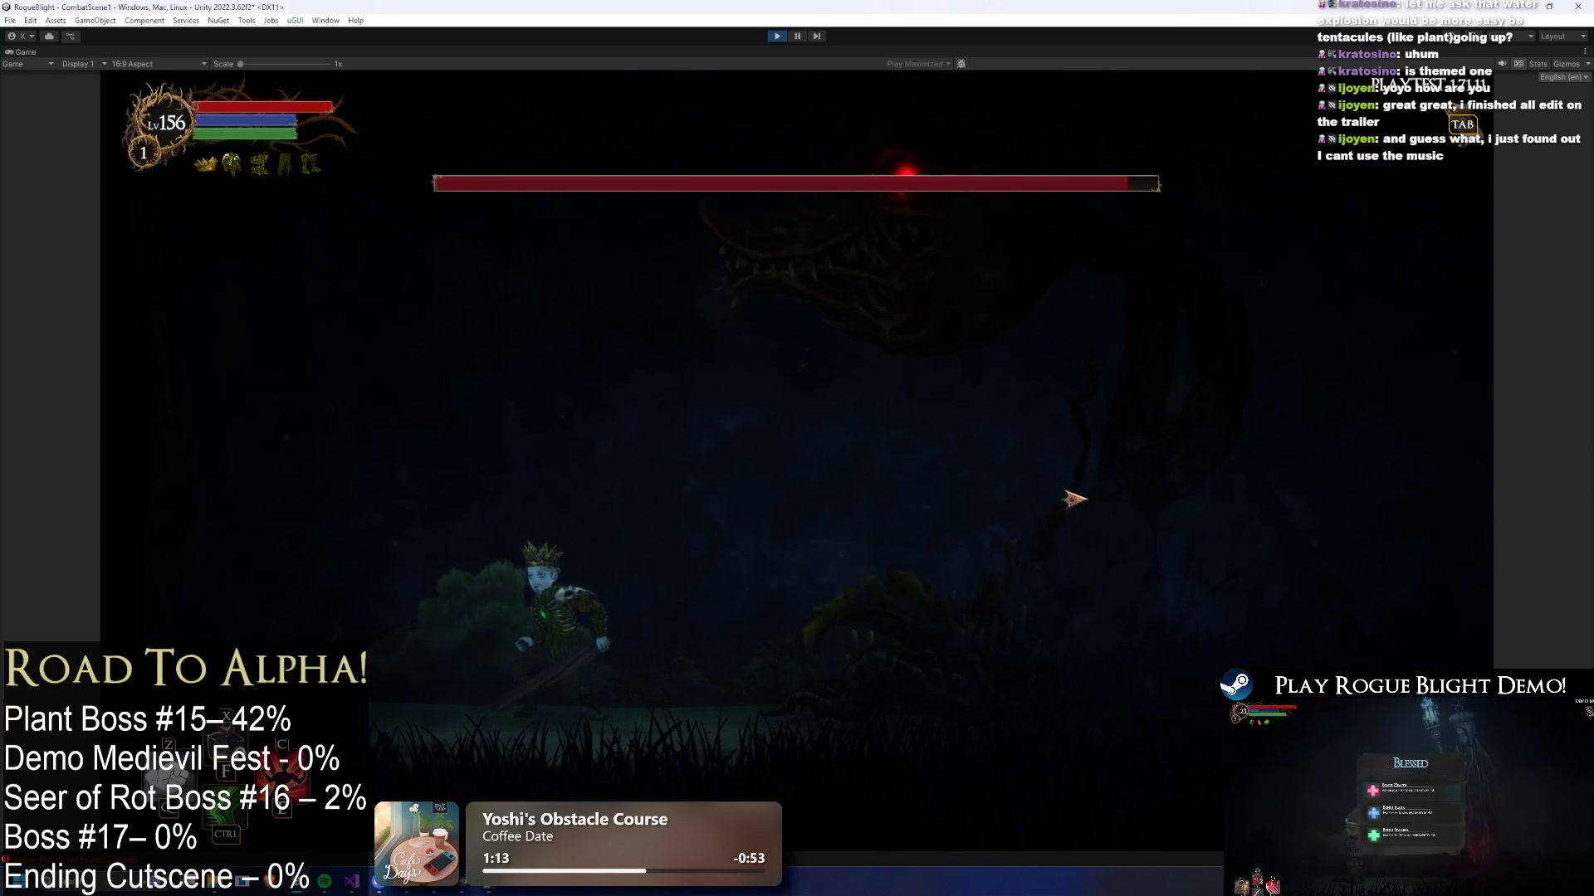
pyautogui.press('d')
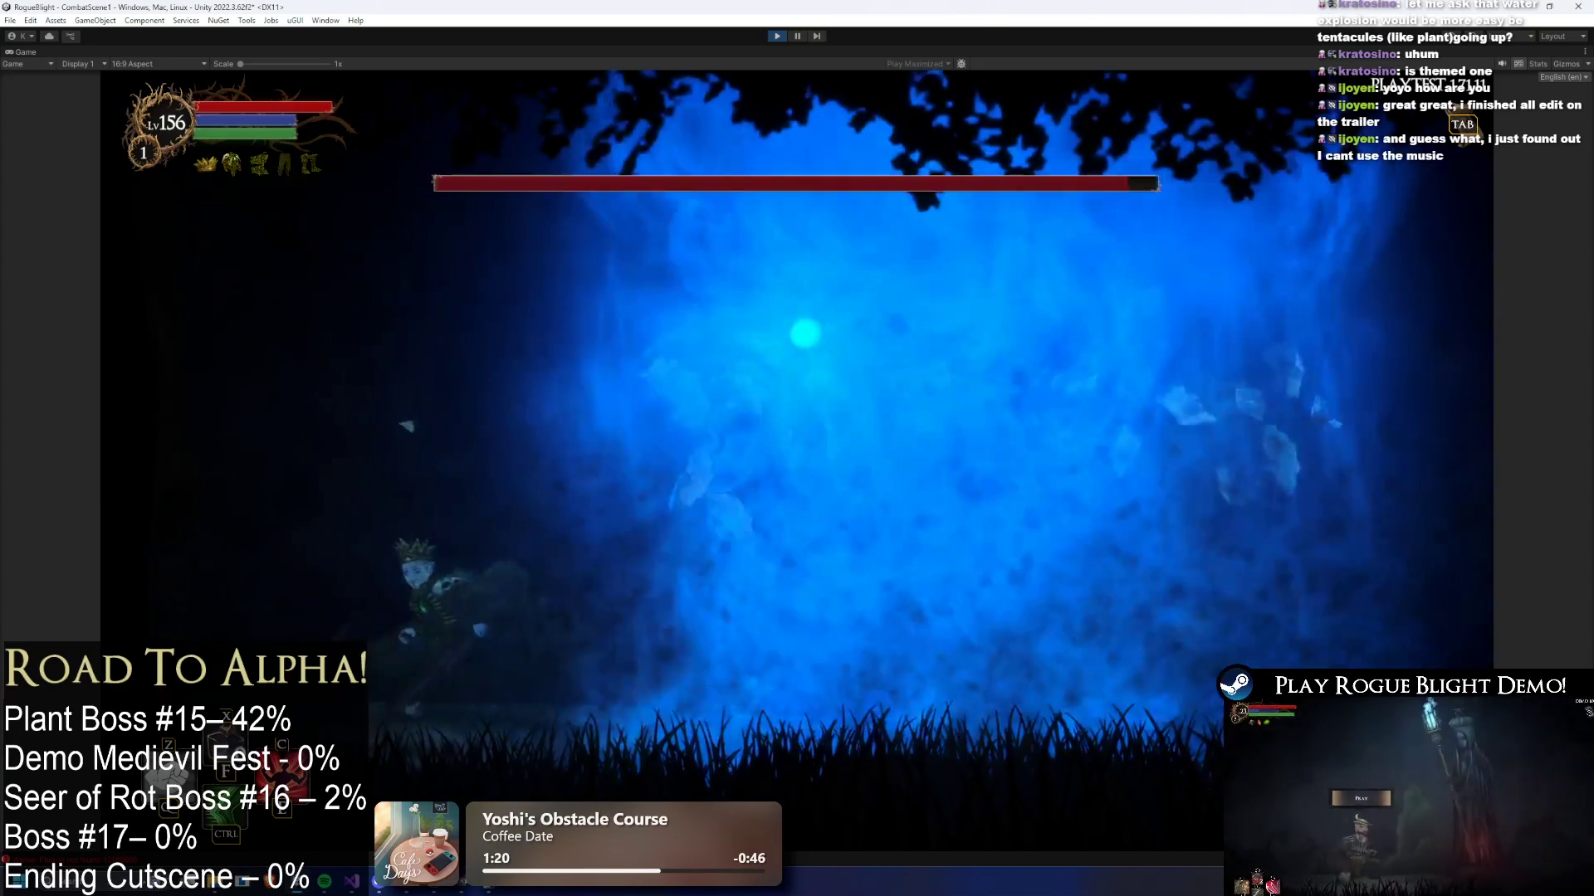
# - Exit the maximized game view and select the BlessingUI and OptionsUIButtons objects in the Scene
pyautogui.click(796, 37)
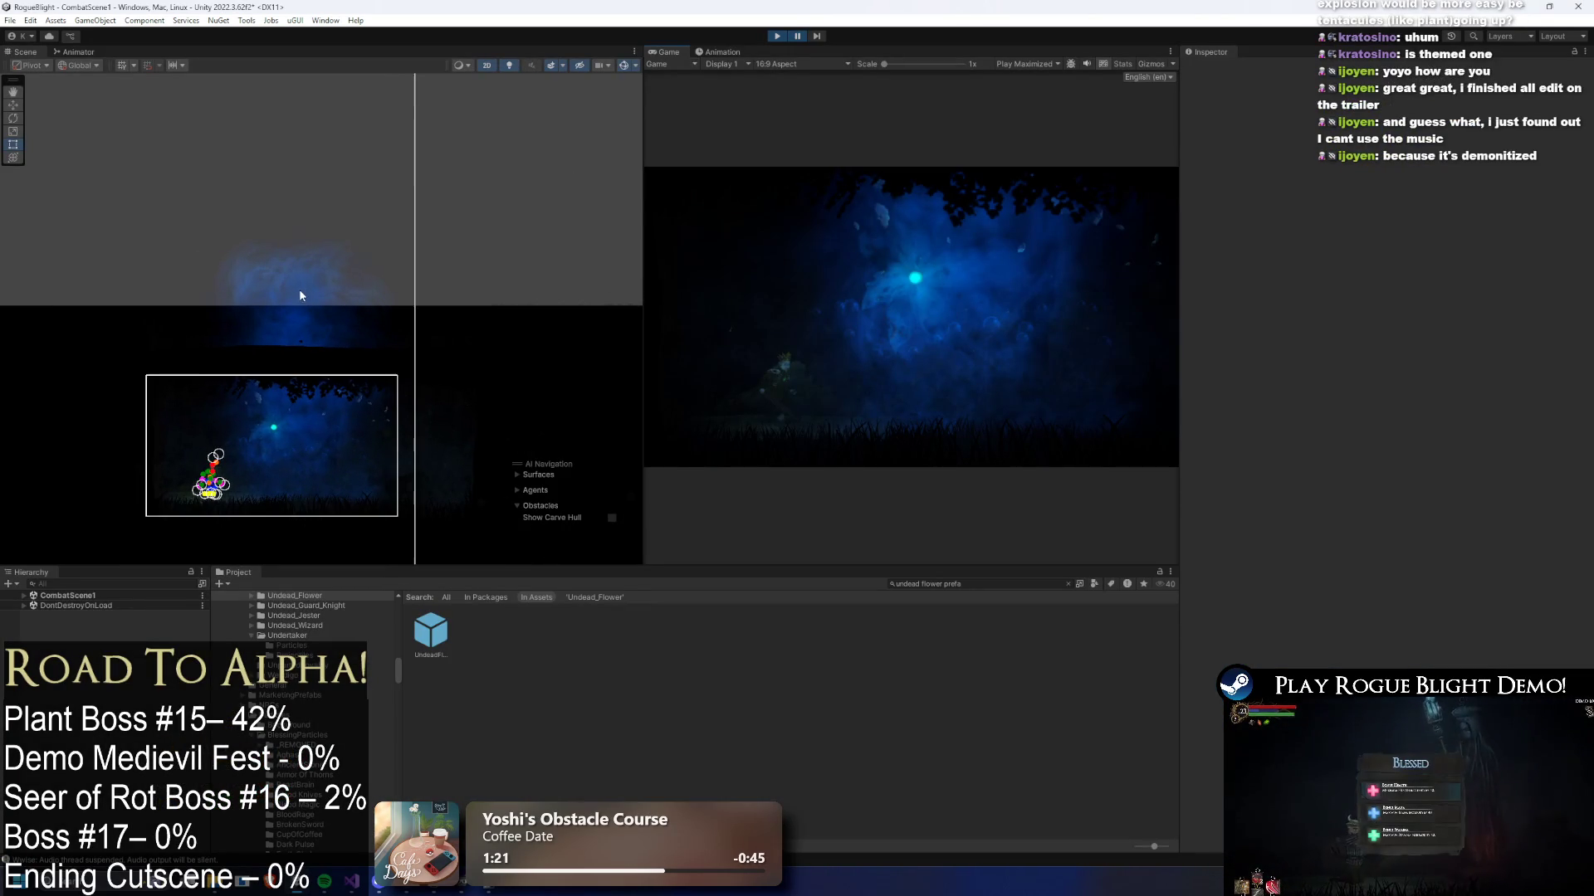
pyautogui.click(306, 273)
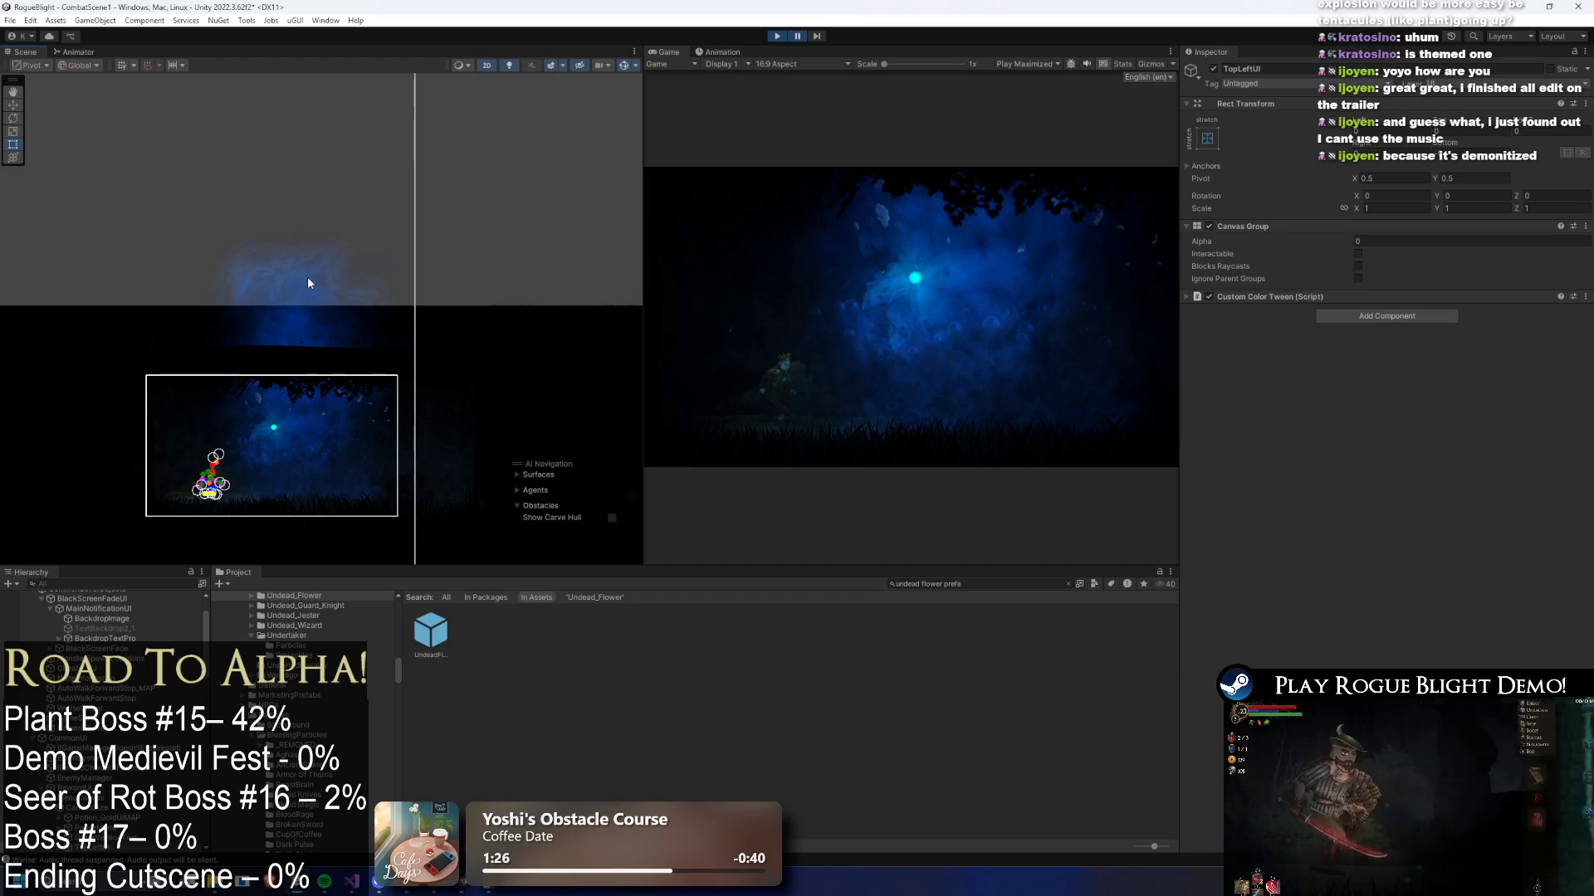
pyautogui.click(285, 280)
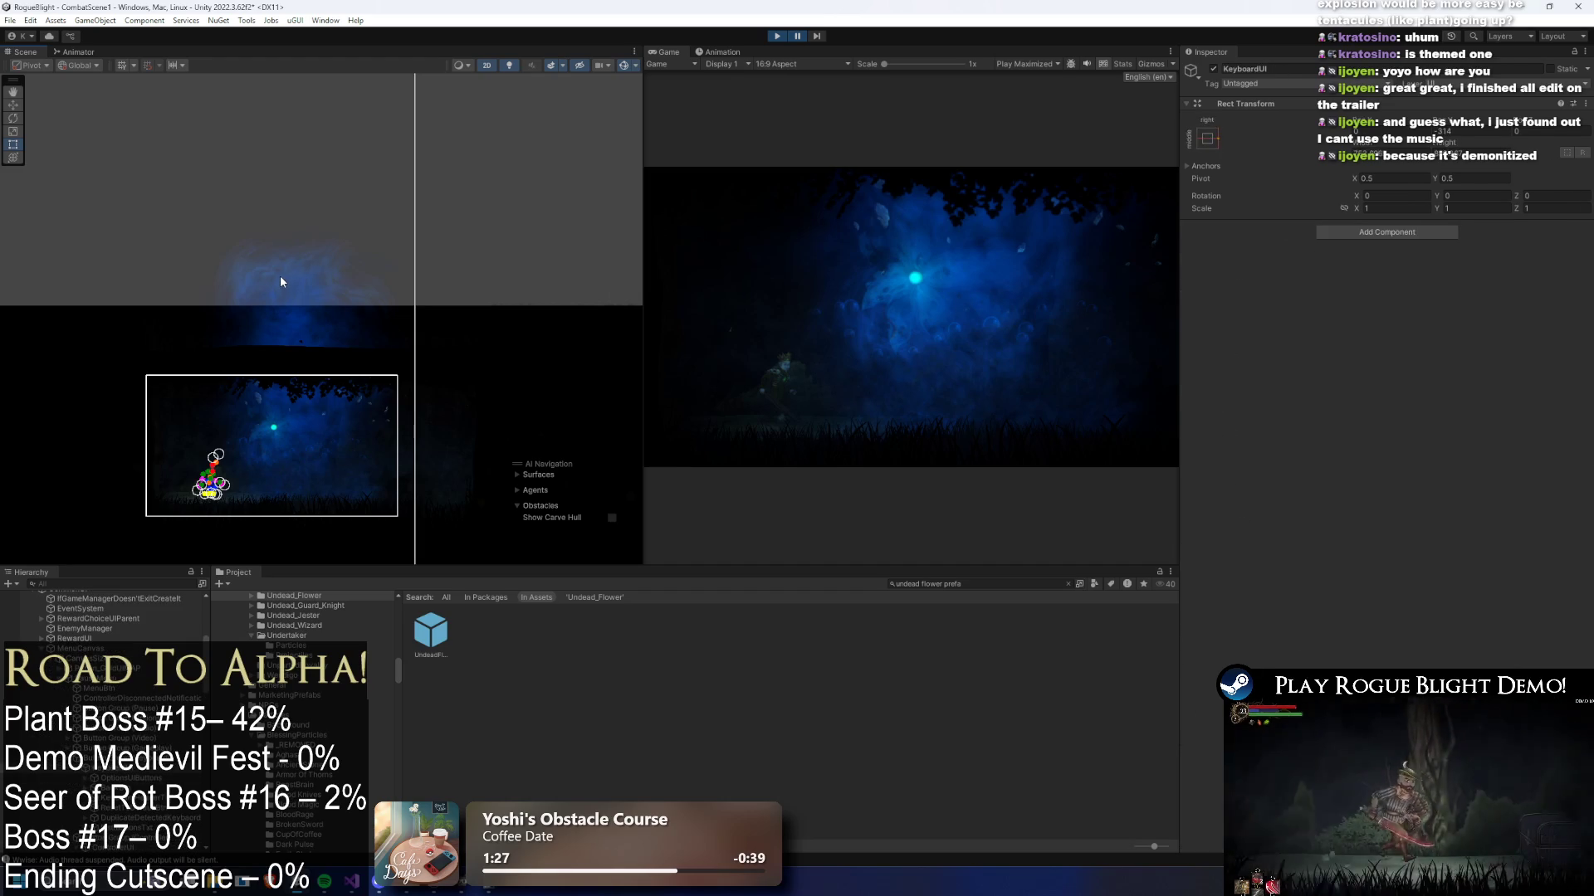
# - Select the mangci (6) particle system and ping its Renderer material in the effect pack's Materials folder
pyautogui.click(280, 283)
pyautogui.click(278, 286)
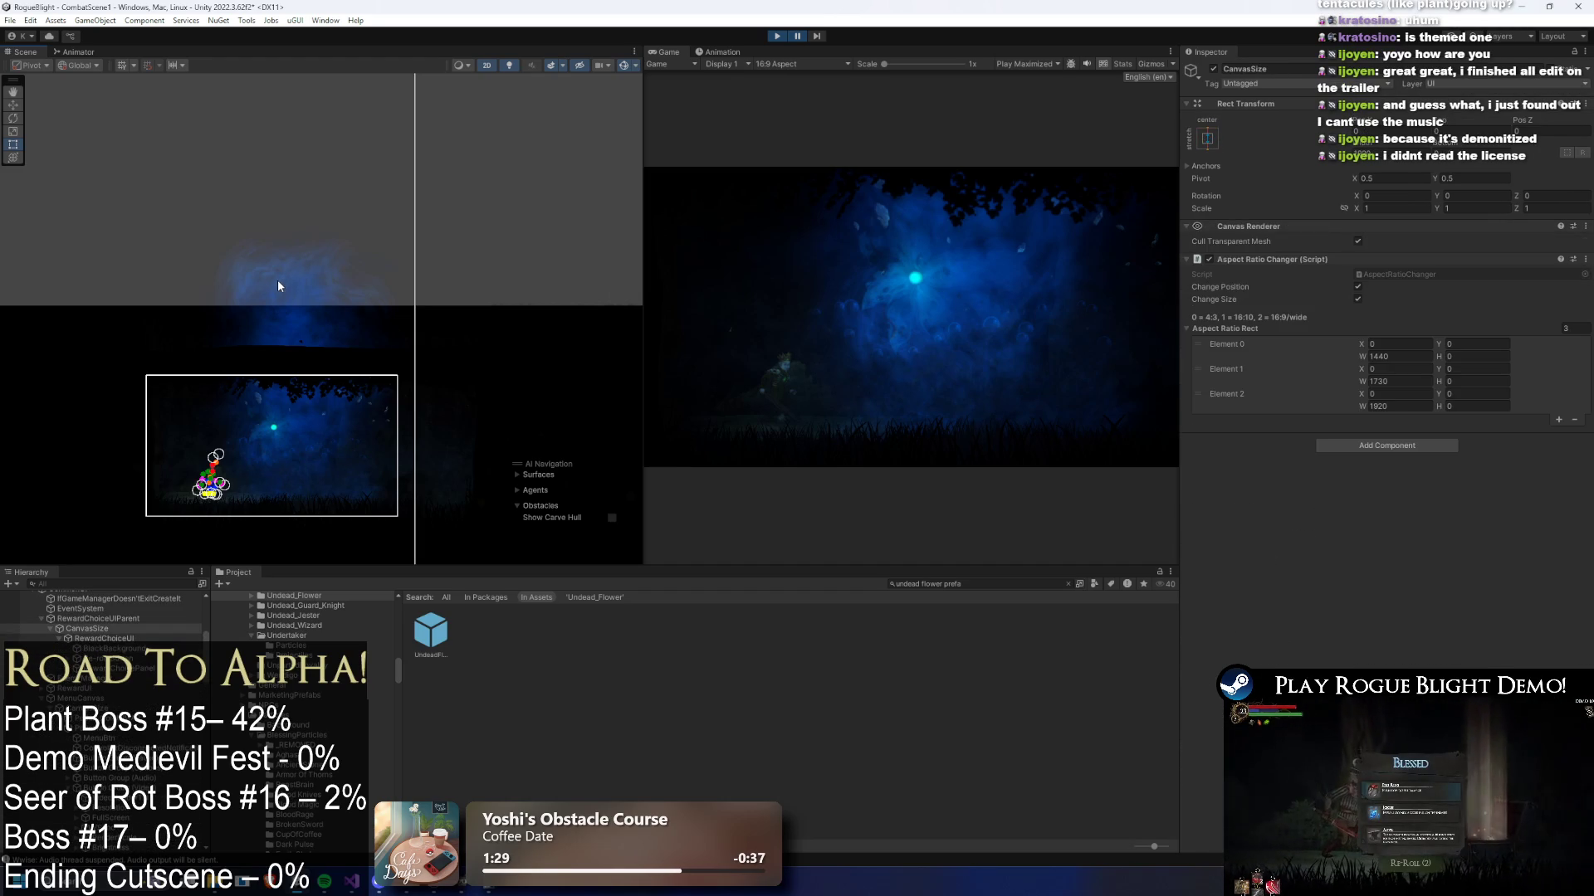
pyautogui.click(277, 281)
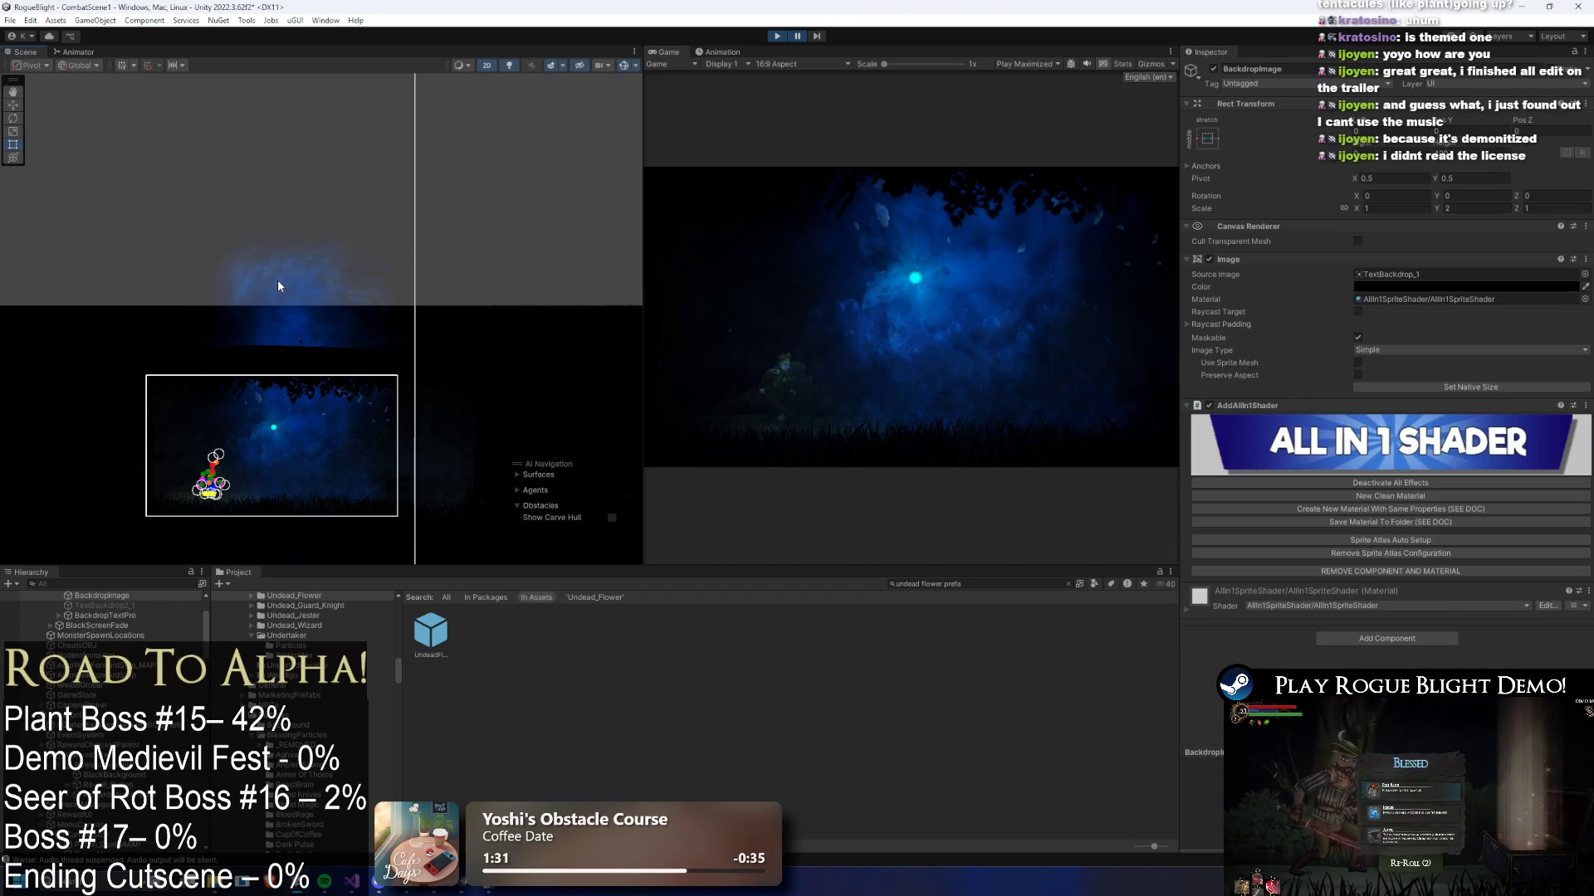
pyautogui.click(363, 299)
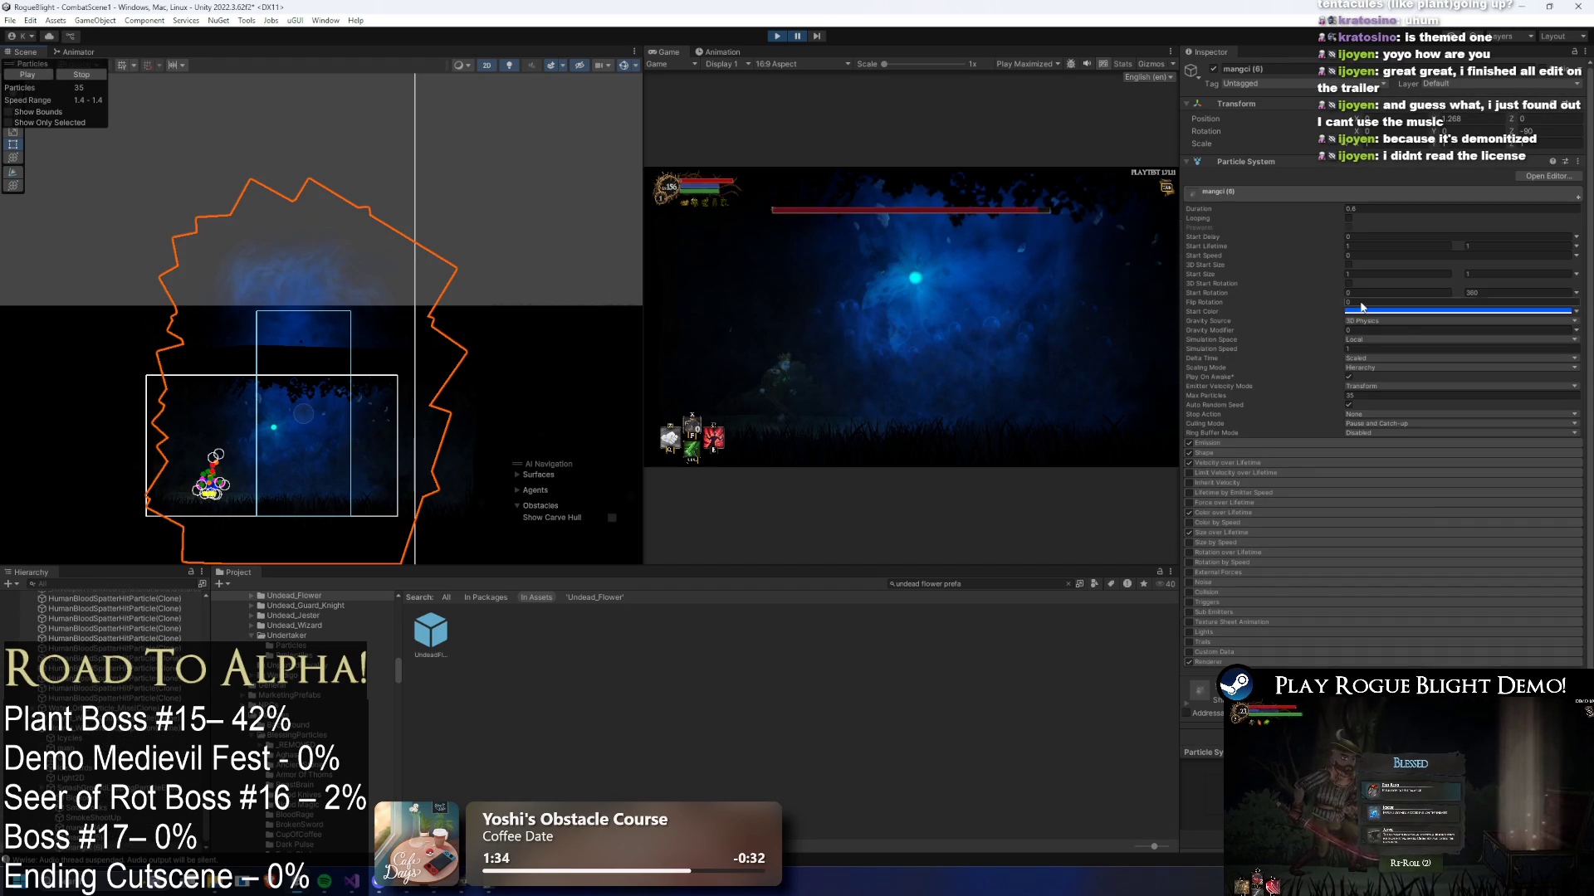
pyautogui.click(1249, 662)
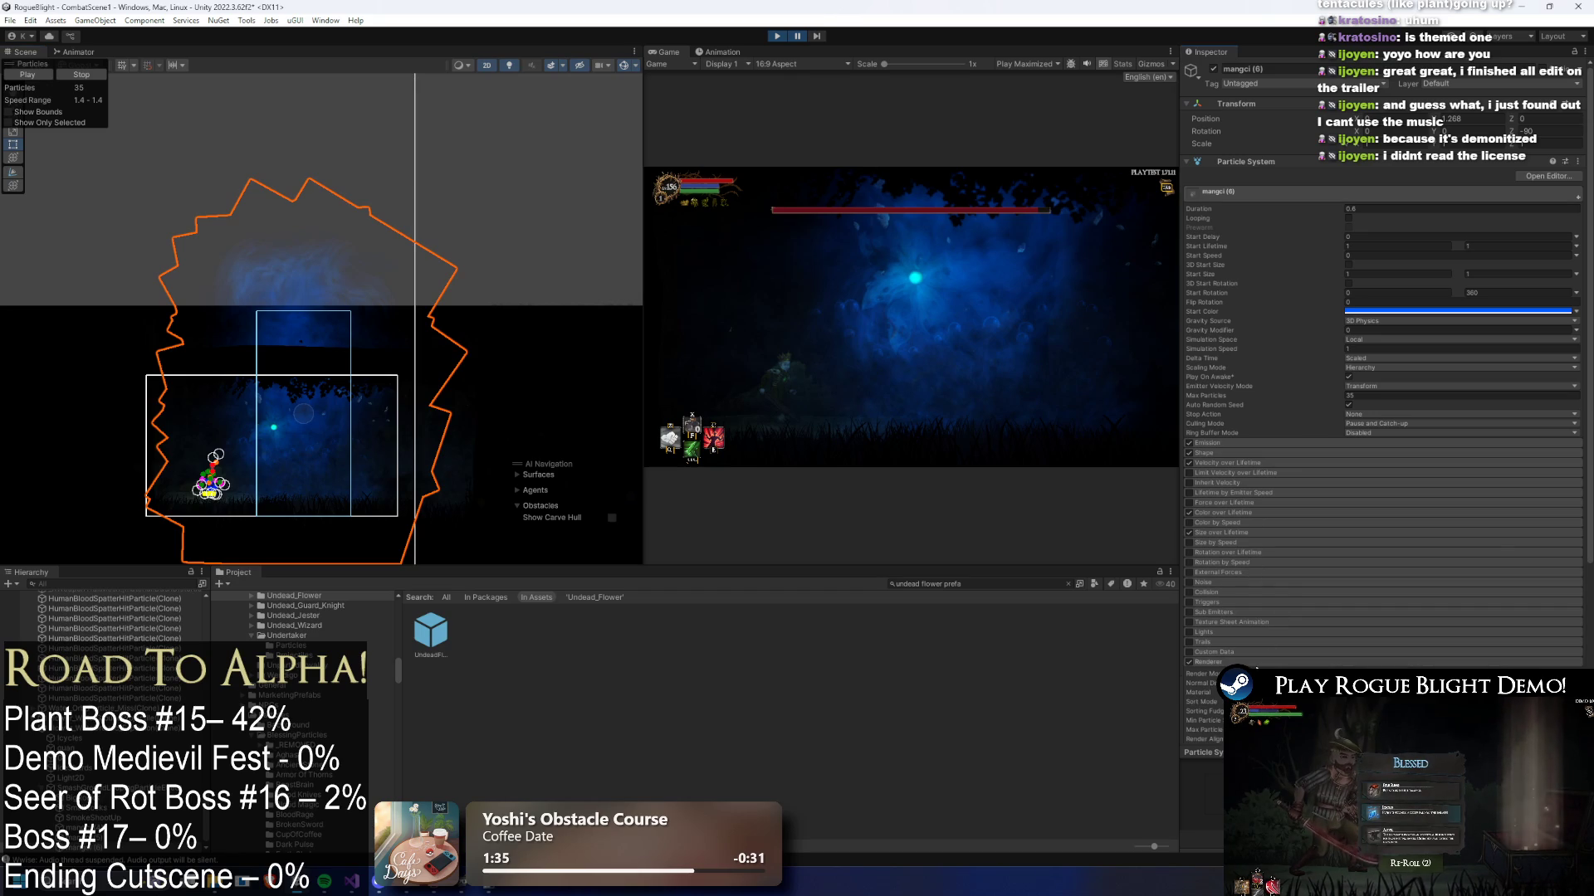
pyautogui.click(1411, 692)
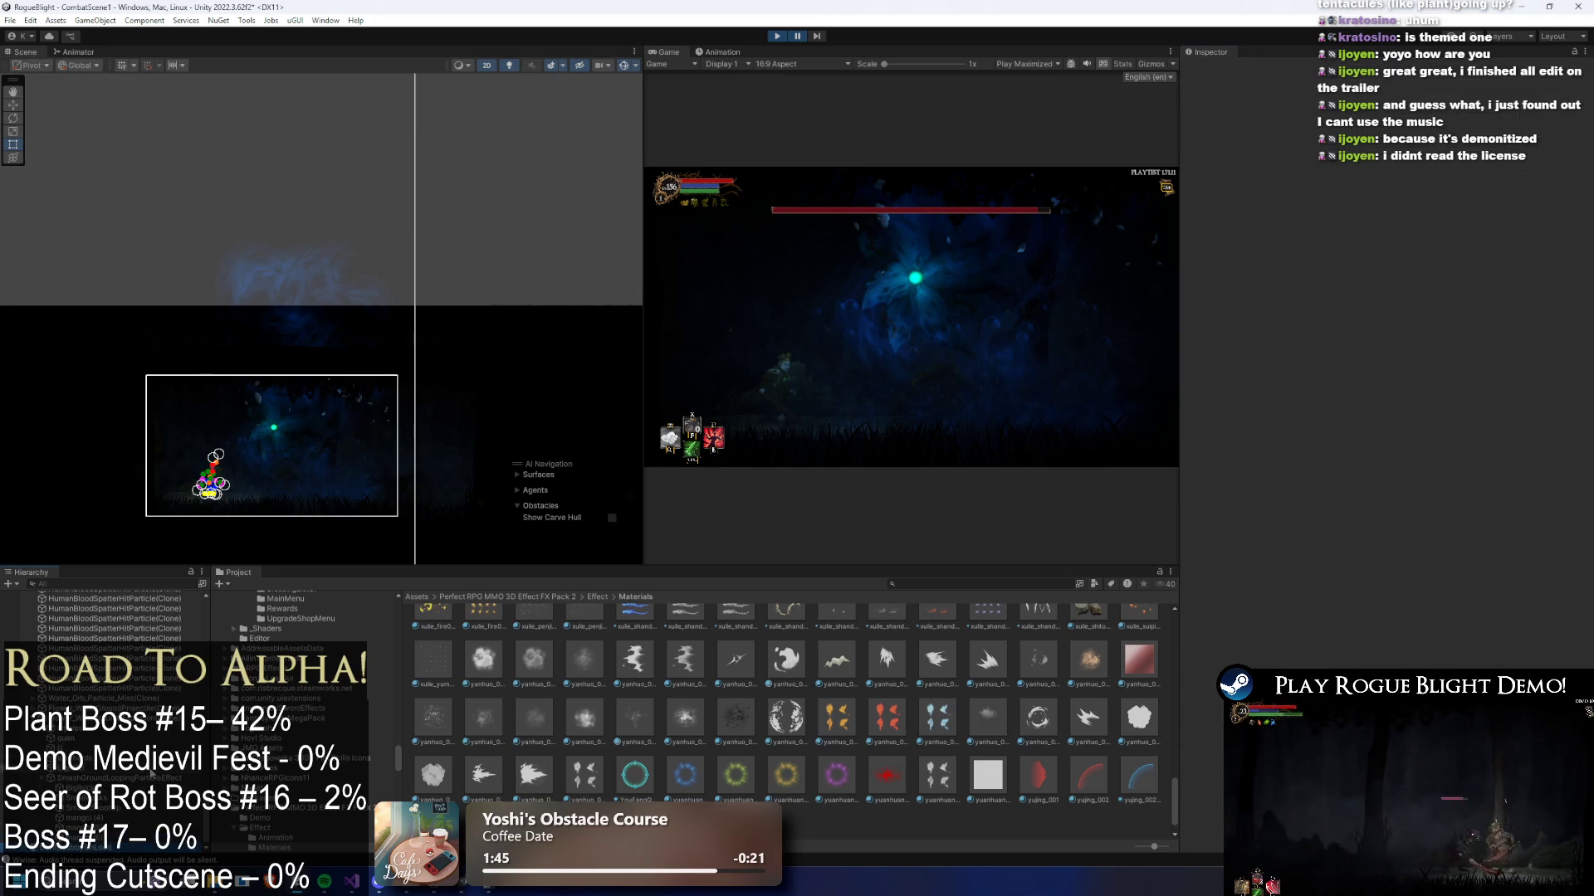
# - Select mangci (4) to show its Particle System settings, then switch to the browser trailer
pyautogui.click(83, 818)
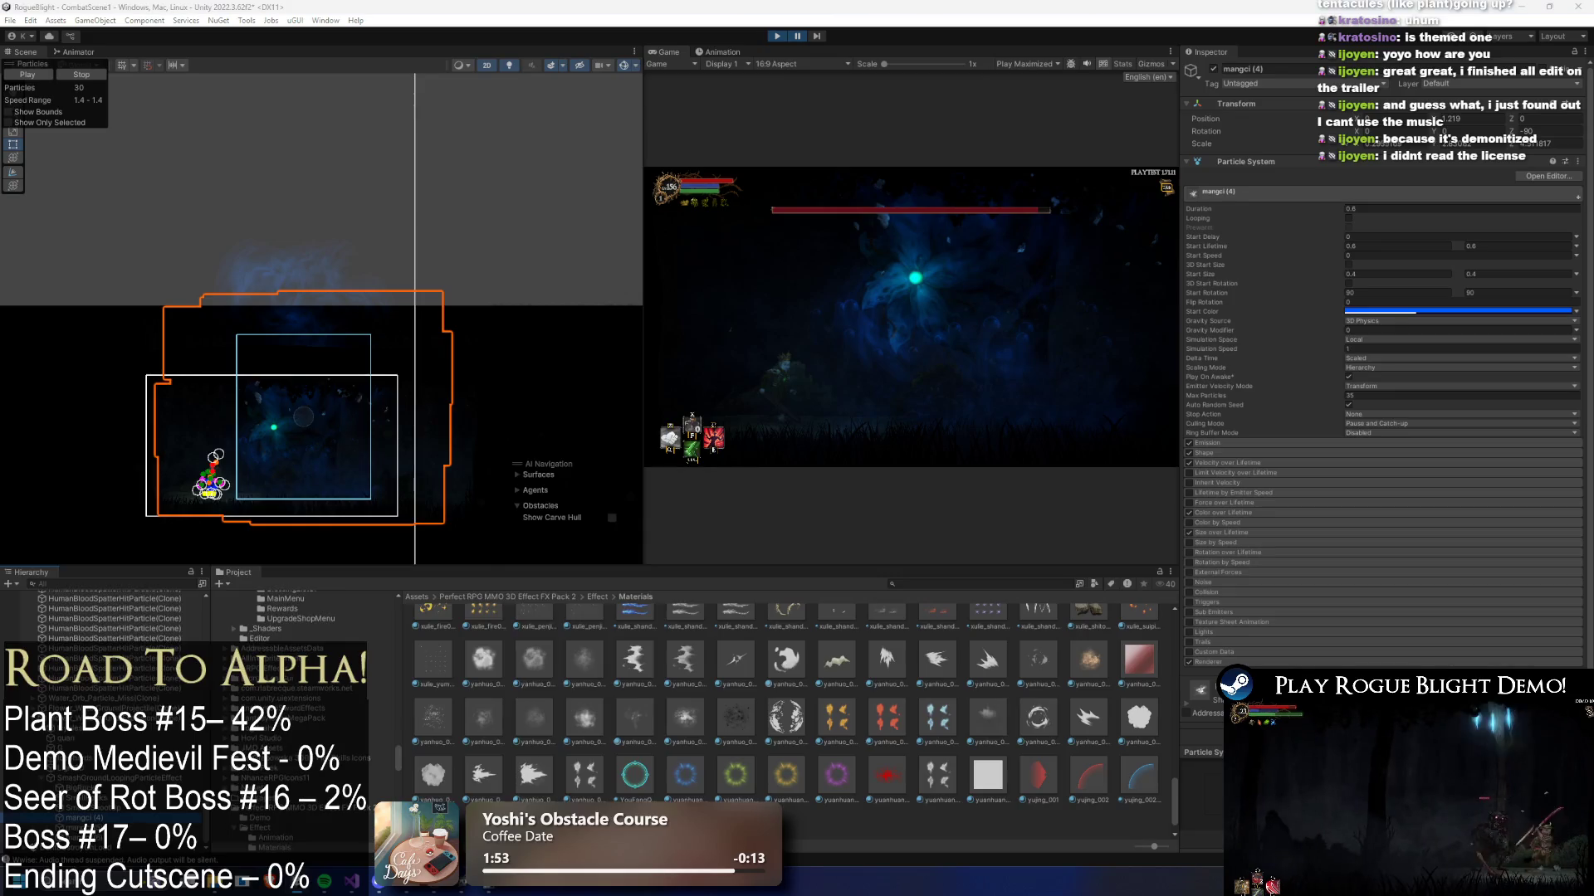
pyautogui.press('super')
pyautogui.press('Escape')
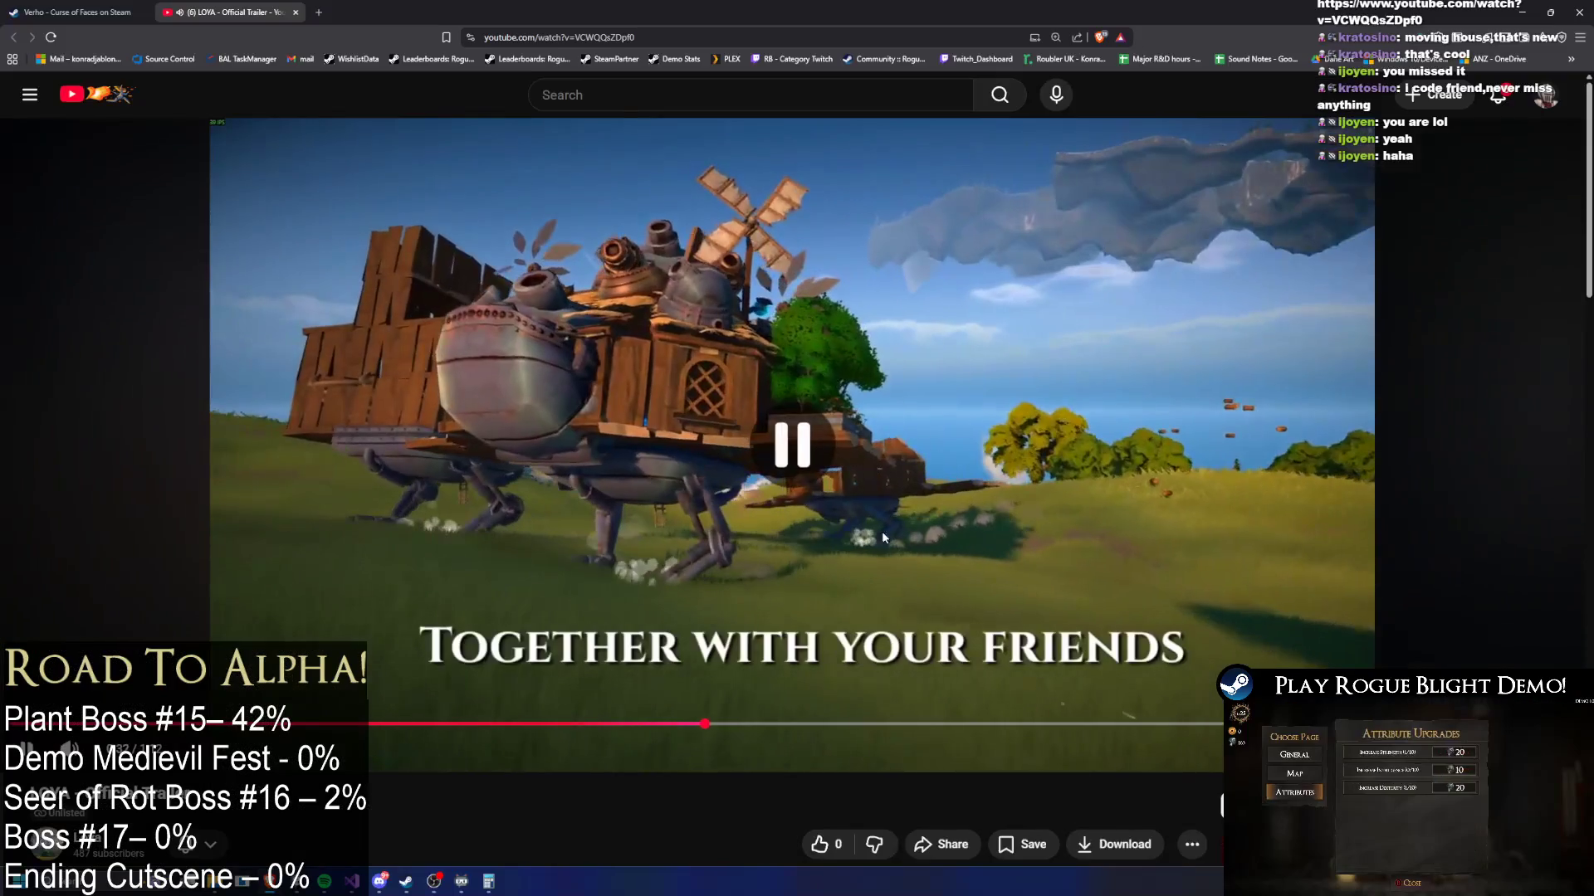
# - Play and pause the trailer, then jump back to the floating-islands scene
pyautogui.click(852, 497)
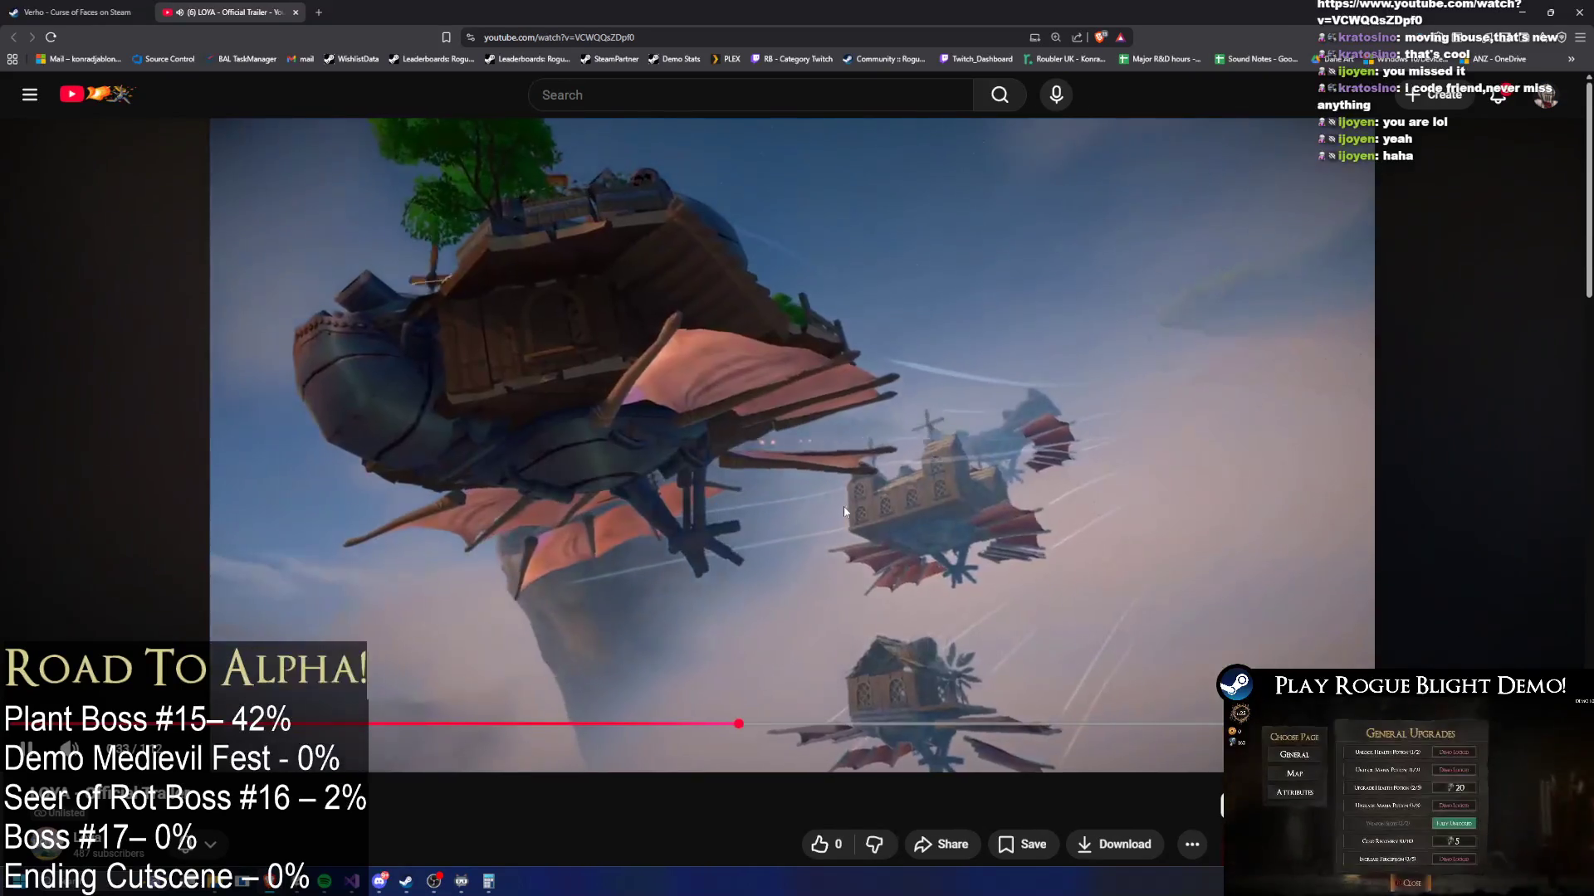
pyautogui.click(853, 508)
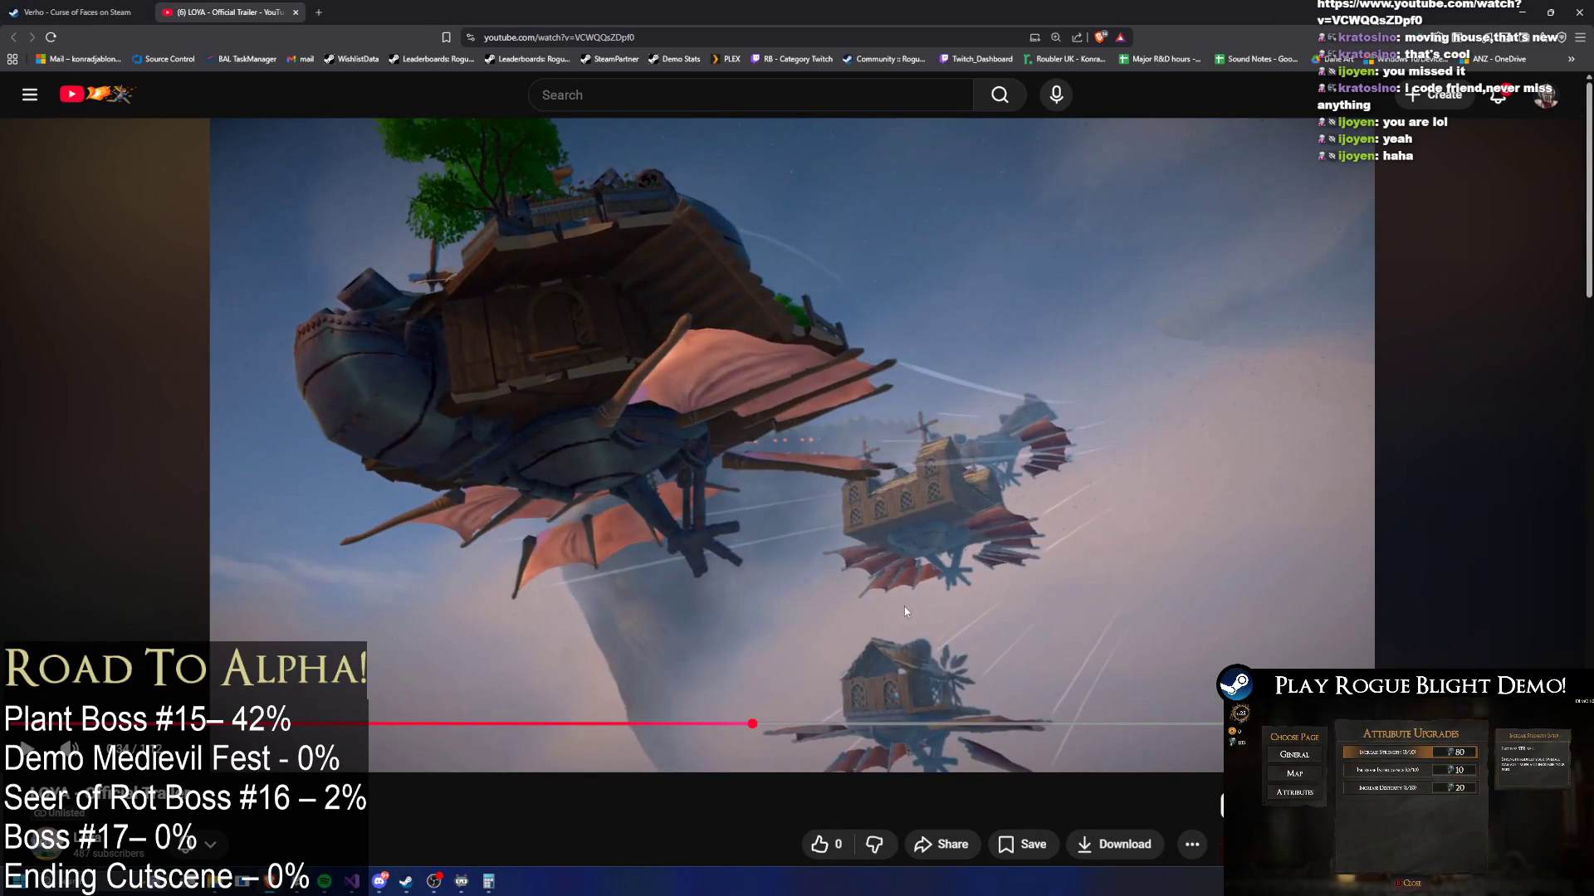
pyautogui.click(901, 671)
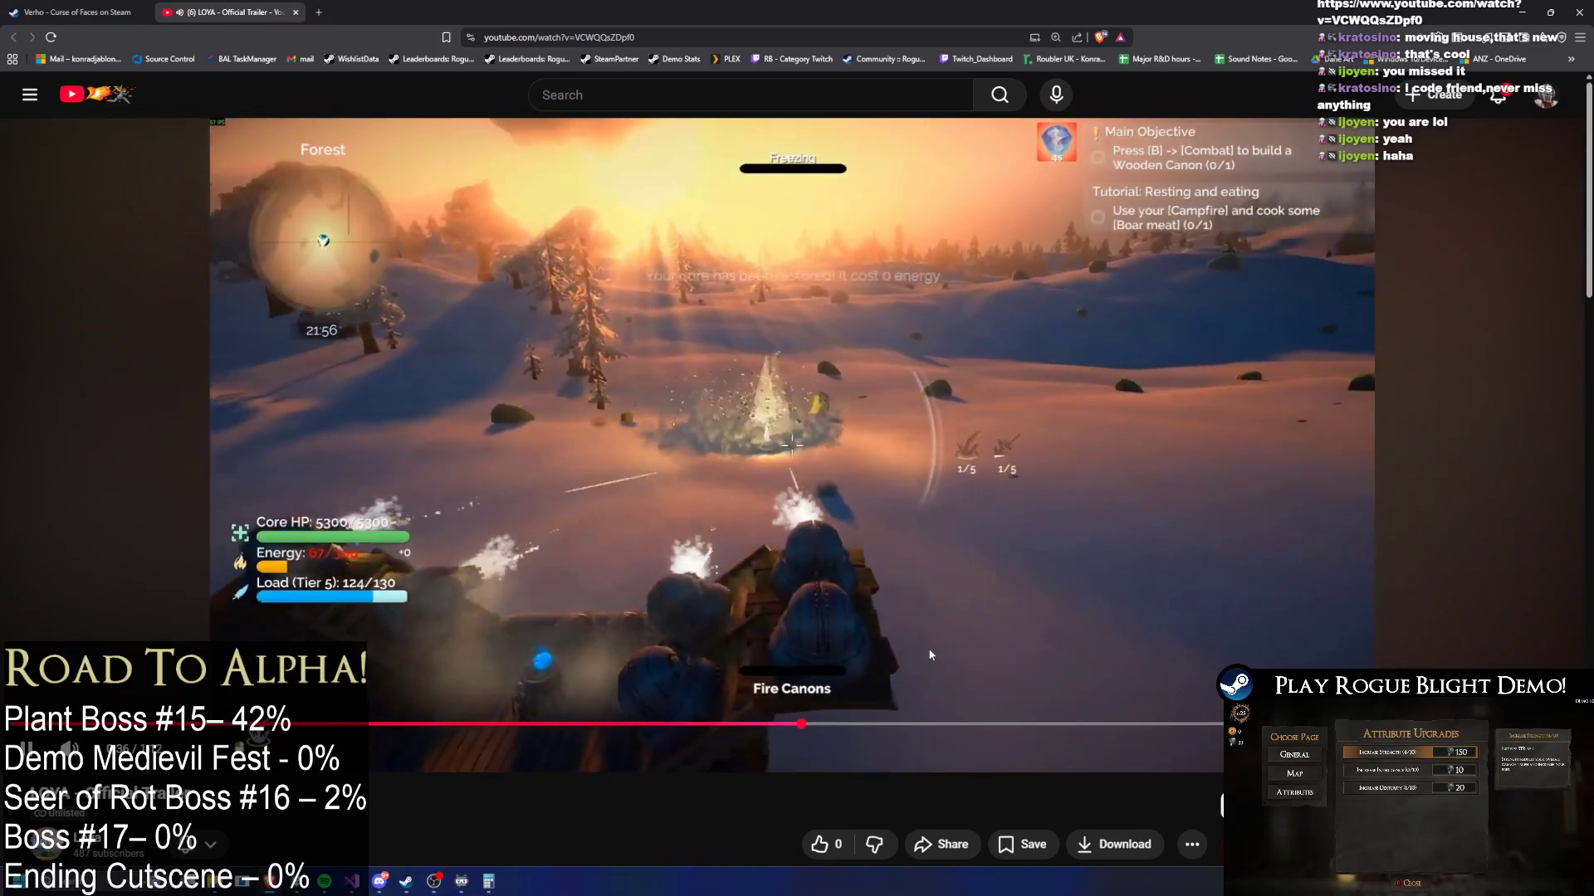
pyautogui.click(800, 606)
pyautogui.click(802, 608)
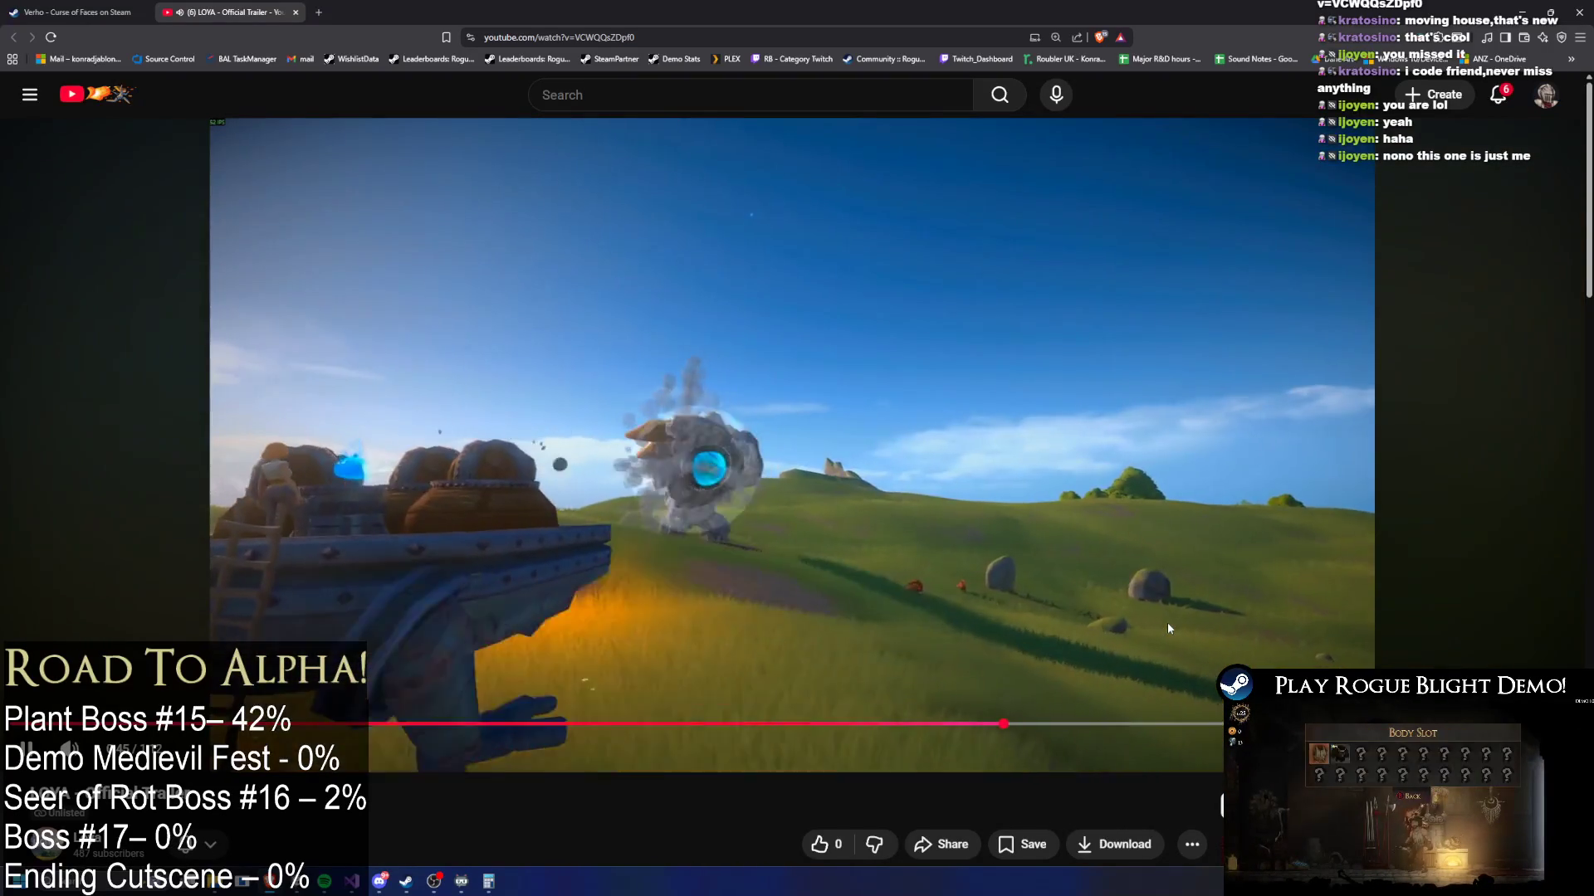
pyautogui.rightClick(1167, 625)
pyautogui.click(916, 782)
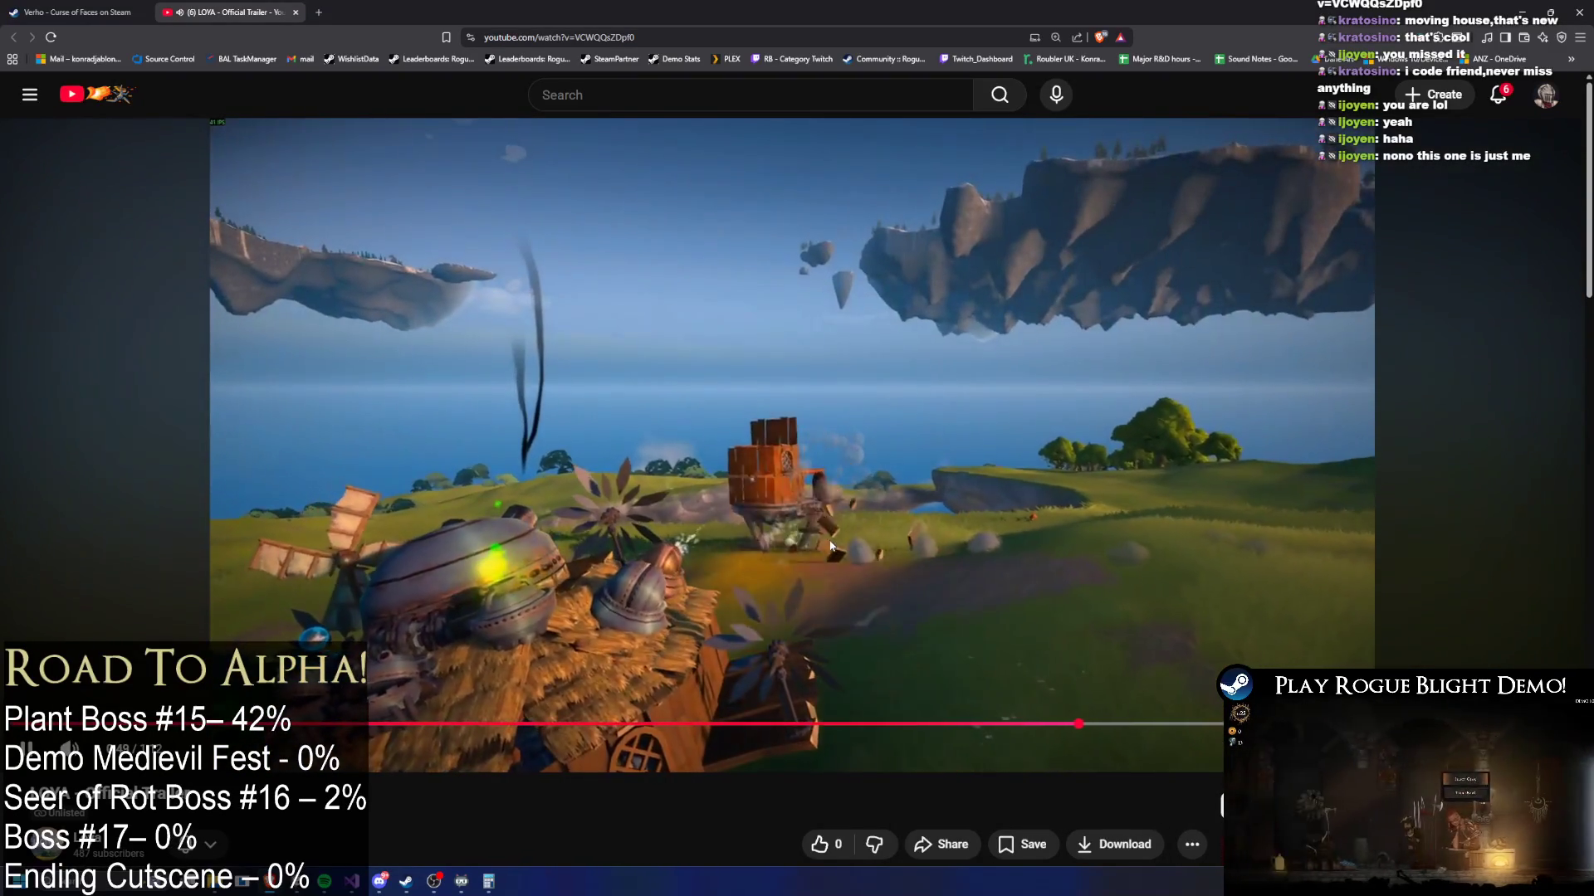
pyautogui.click(786, 512)
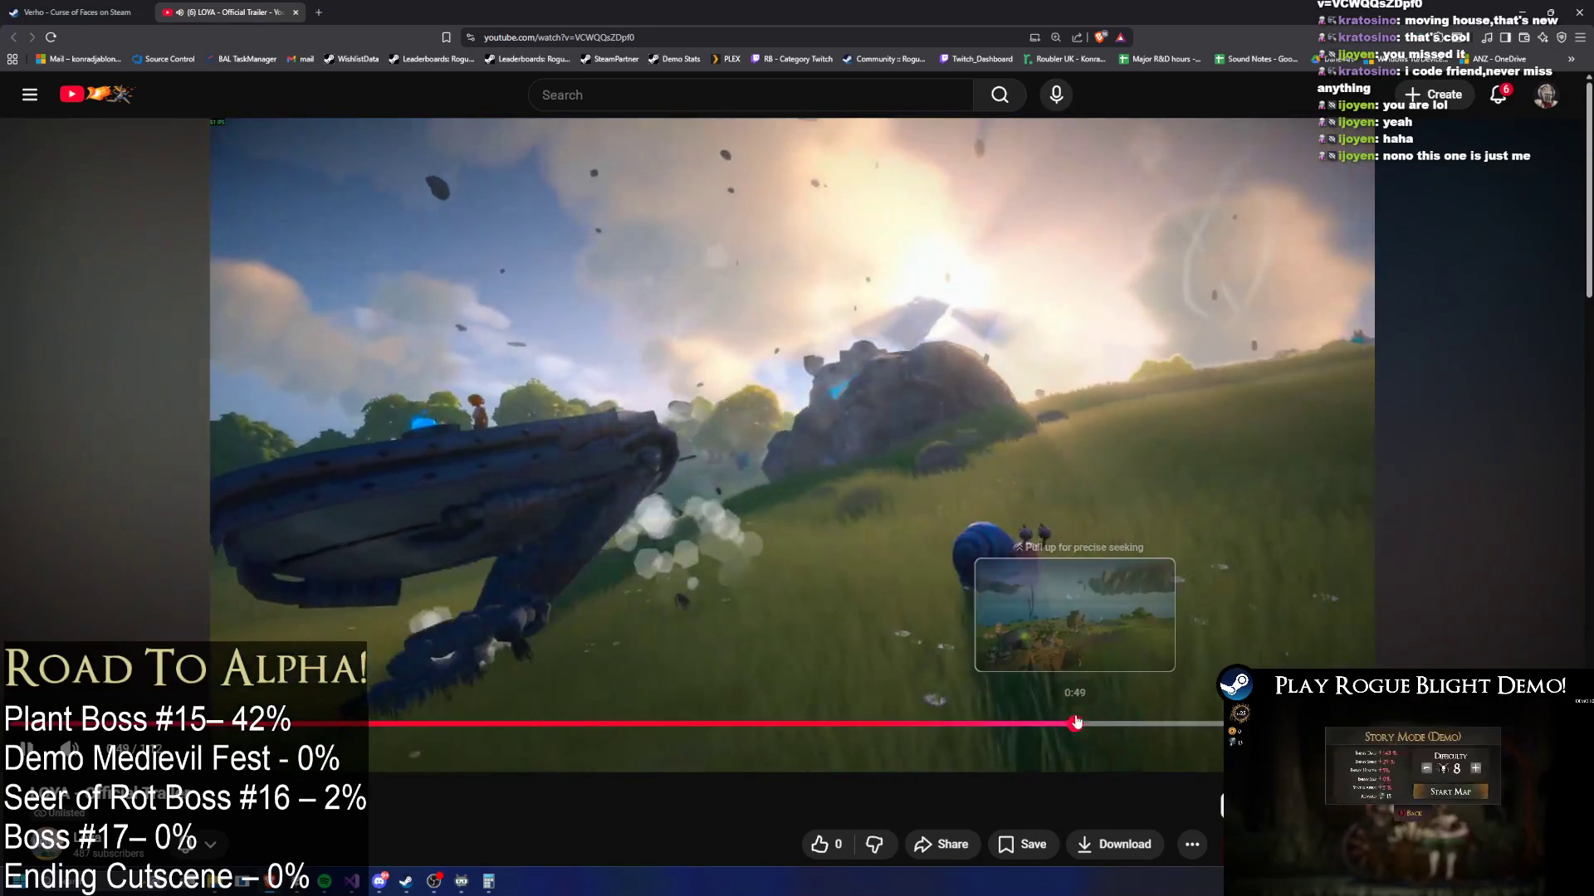
pyautogui.click(1073, 725)
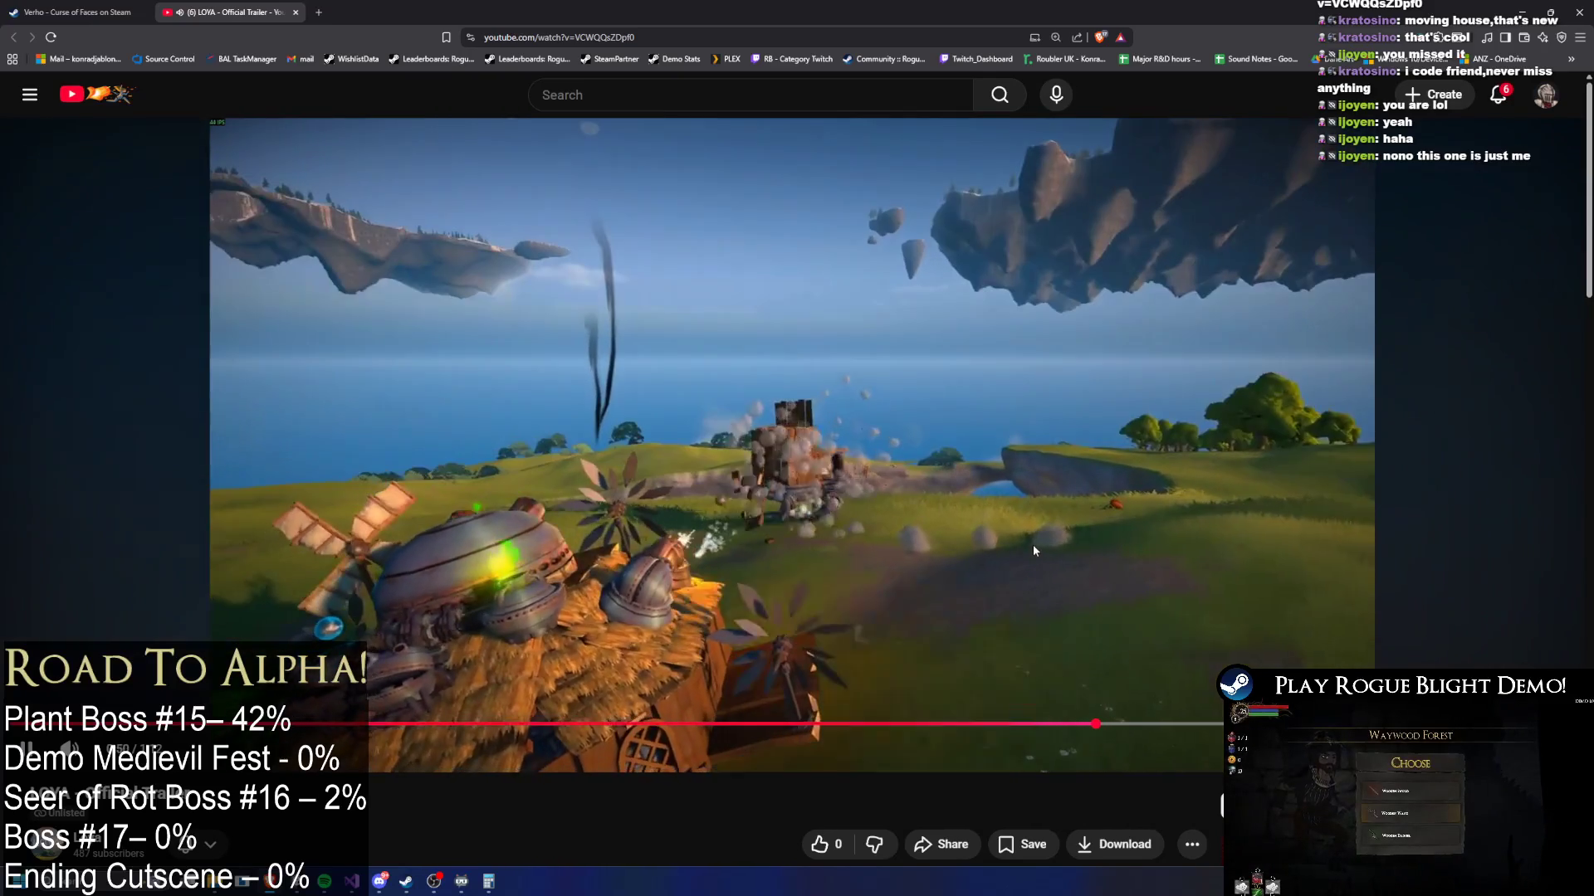
# - Study the grassy blue explosion scenes around 0:45–0:50, pausing near 0:47
pyautogui.click(1031, 548)
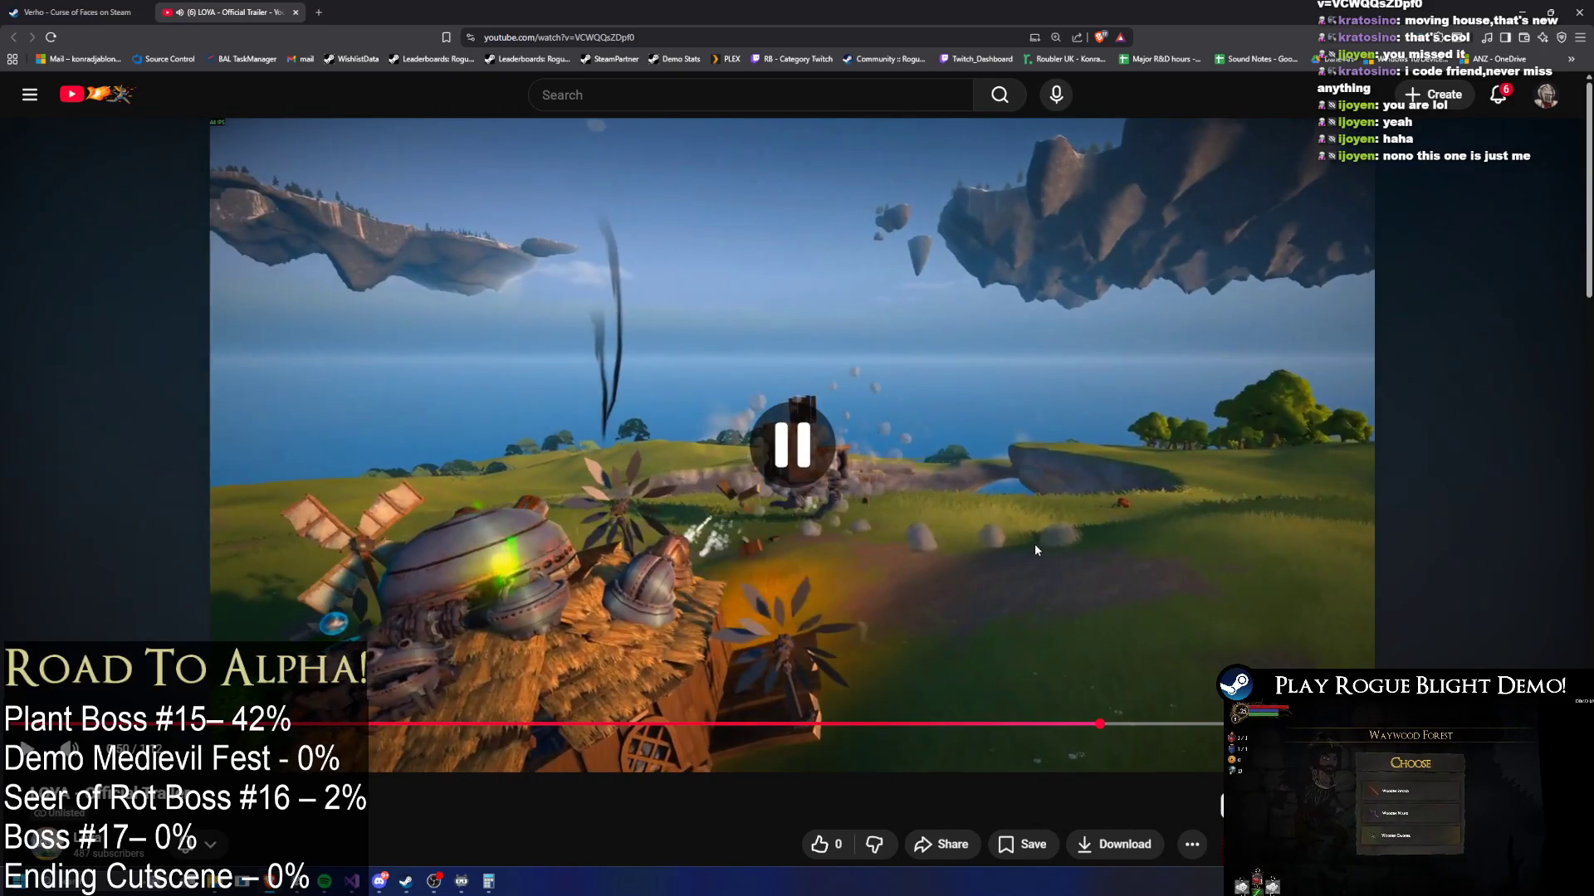
pyautogui.click(1028, 544)
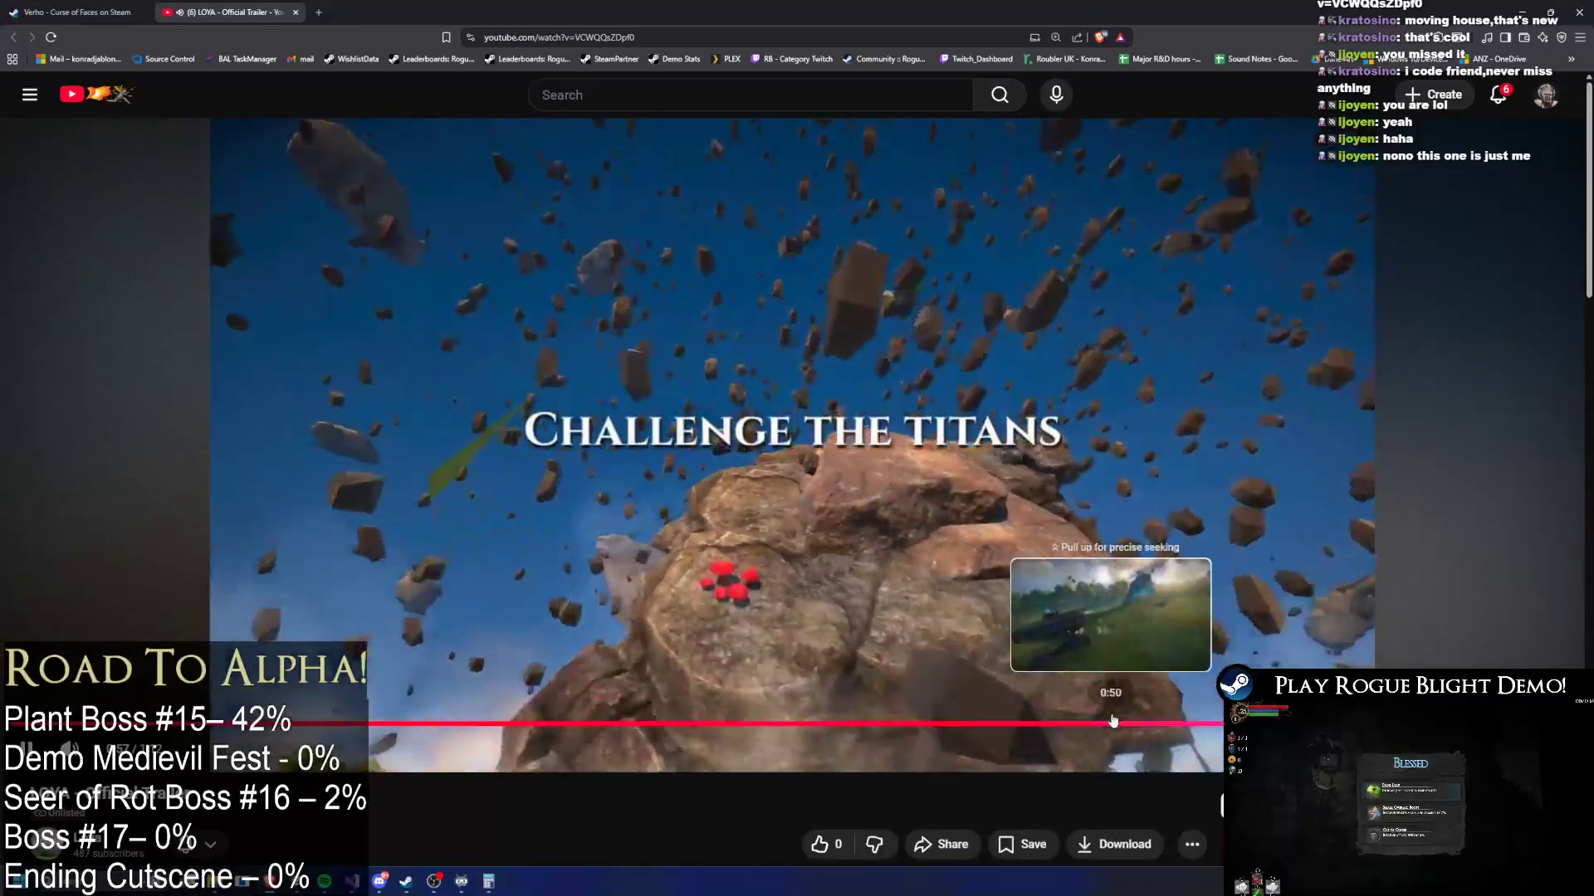
pyautogui.click(1113, 720)
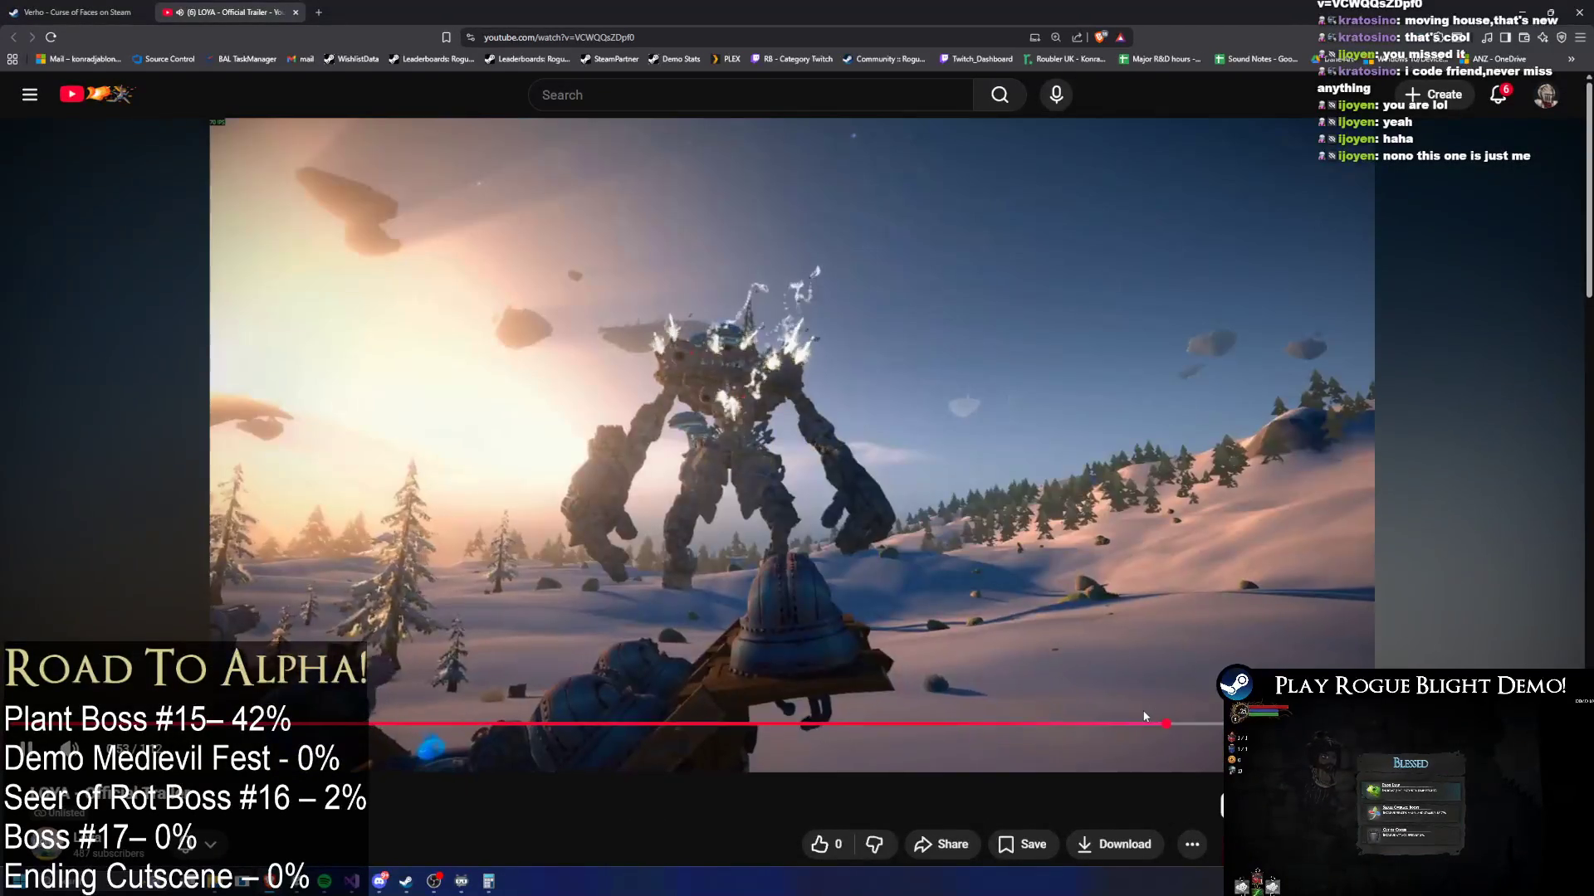
pyautogui.click(1089, 721)
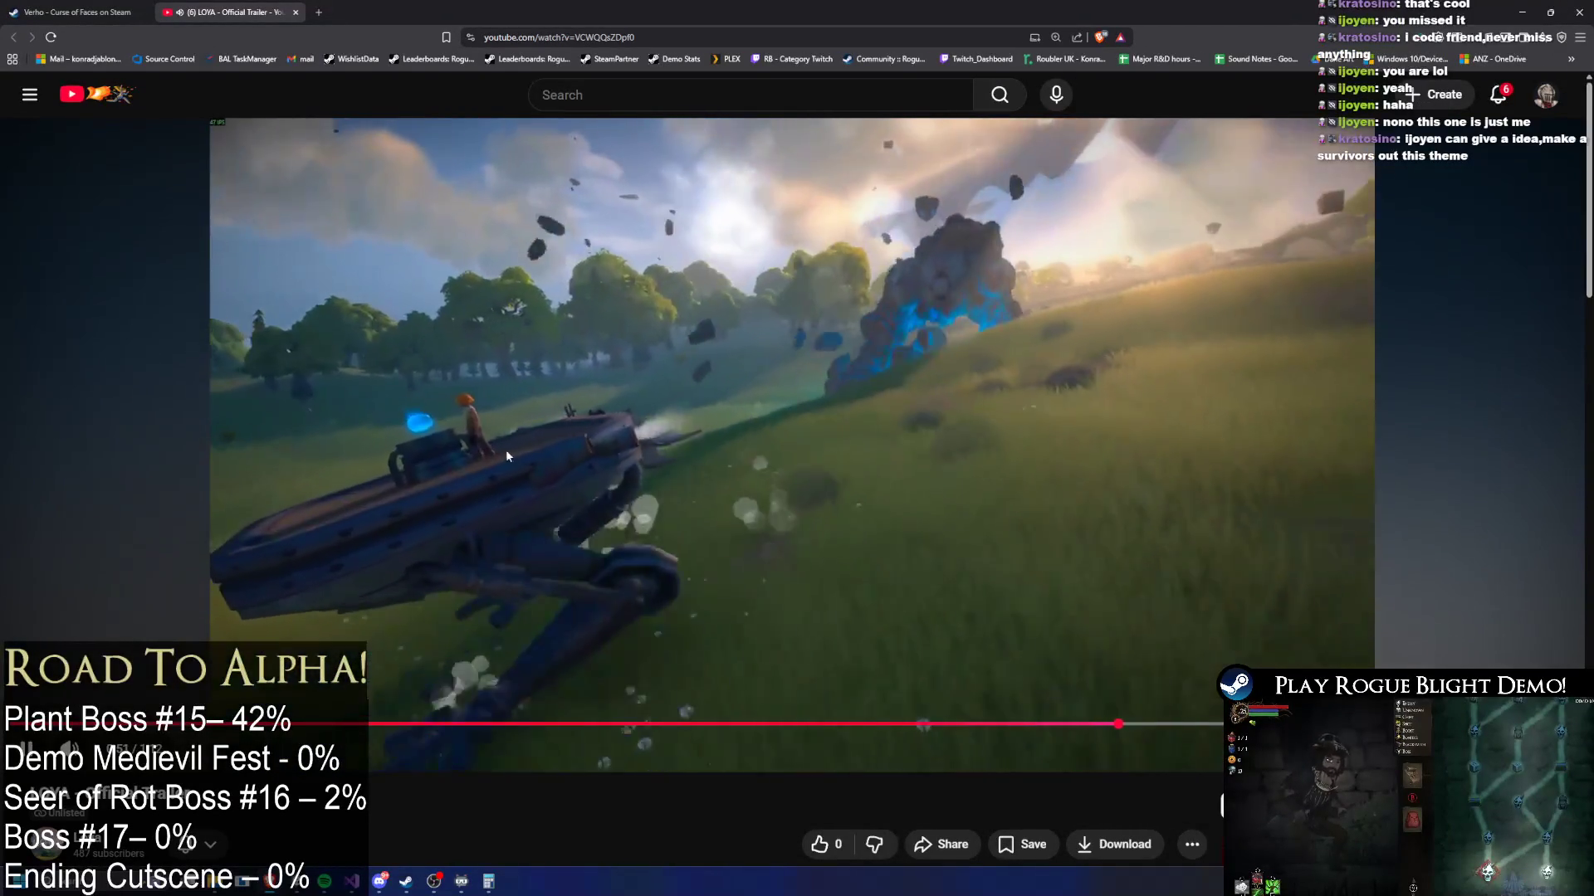
pyautogui.click(569, 521)
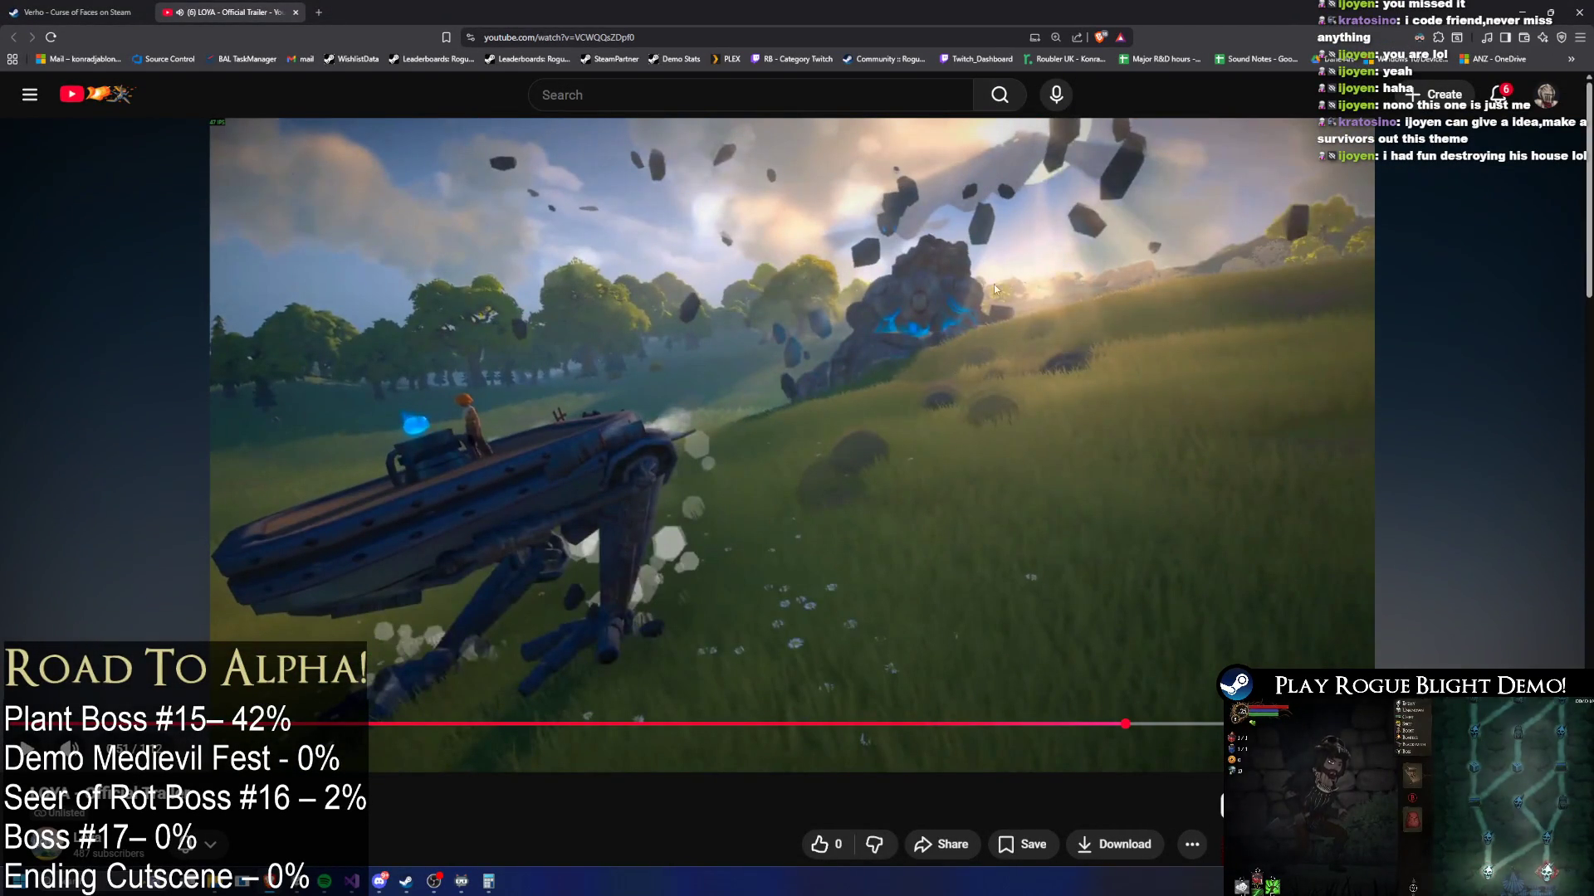
pyautogui.moveTo(1122, 747)
pyautogui.mouseDown()
pyautogui.moveTo(1118, 729)
pyautogui.moveTo(1088, 725)
pyautogui.moveTo(1153, 701)
pyautogui.mouseUp()
pyautogui.click(1108, 577)
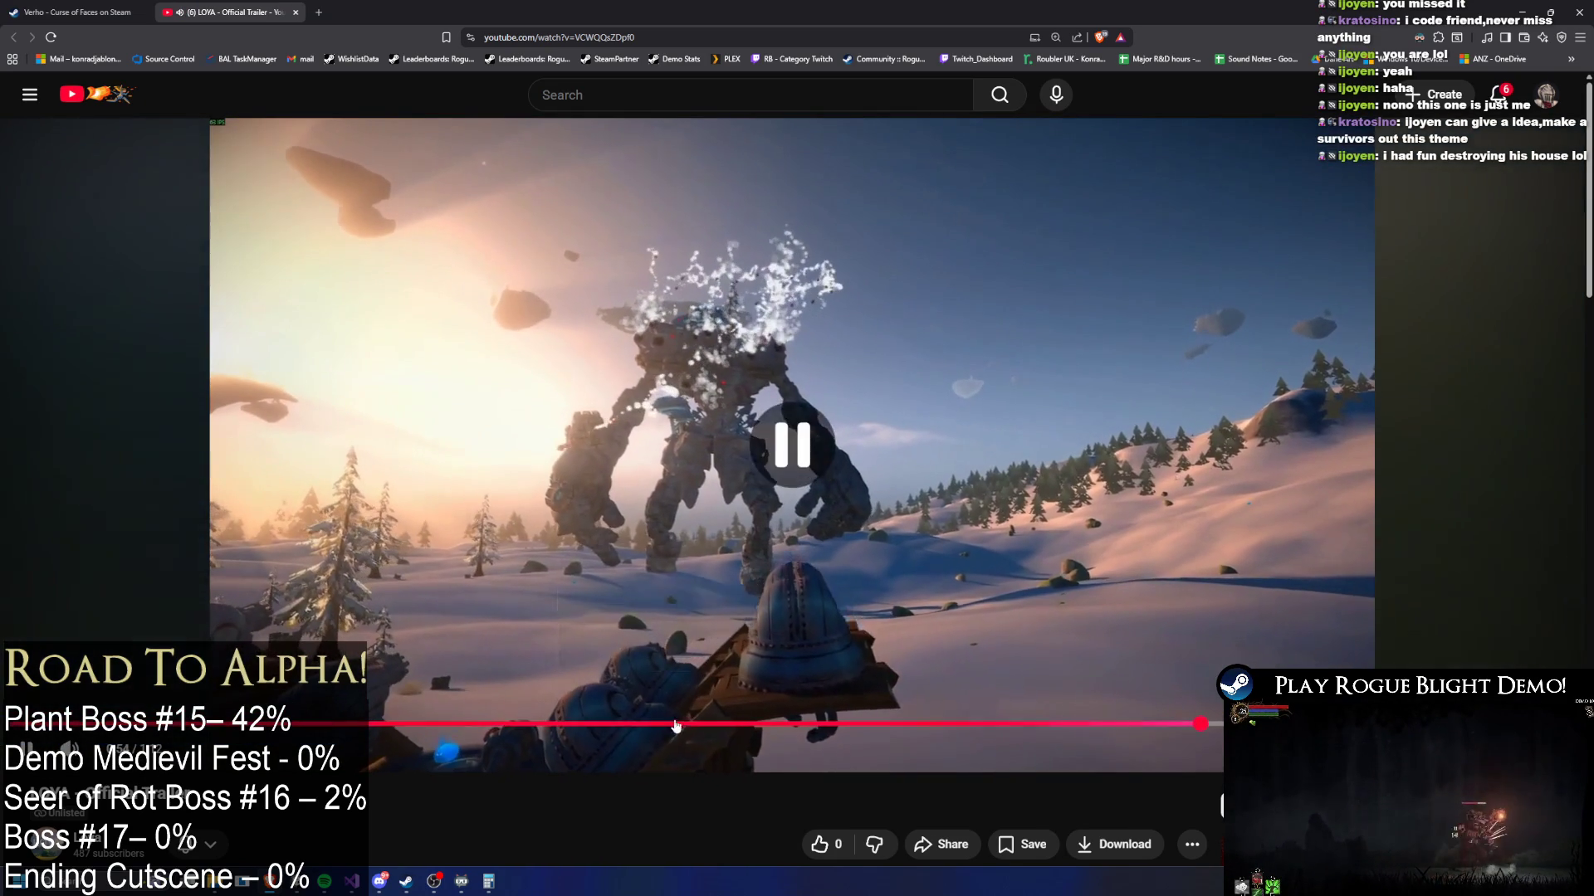
pyautogui.moveTo(664, 725); pyautogui.dragTo(1006, 732)
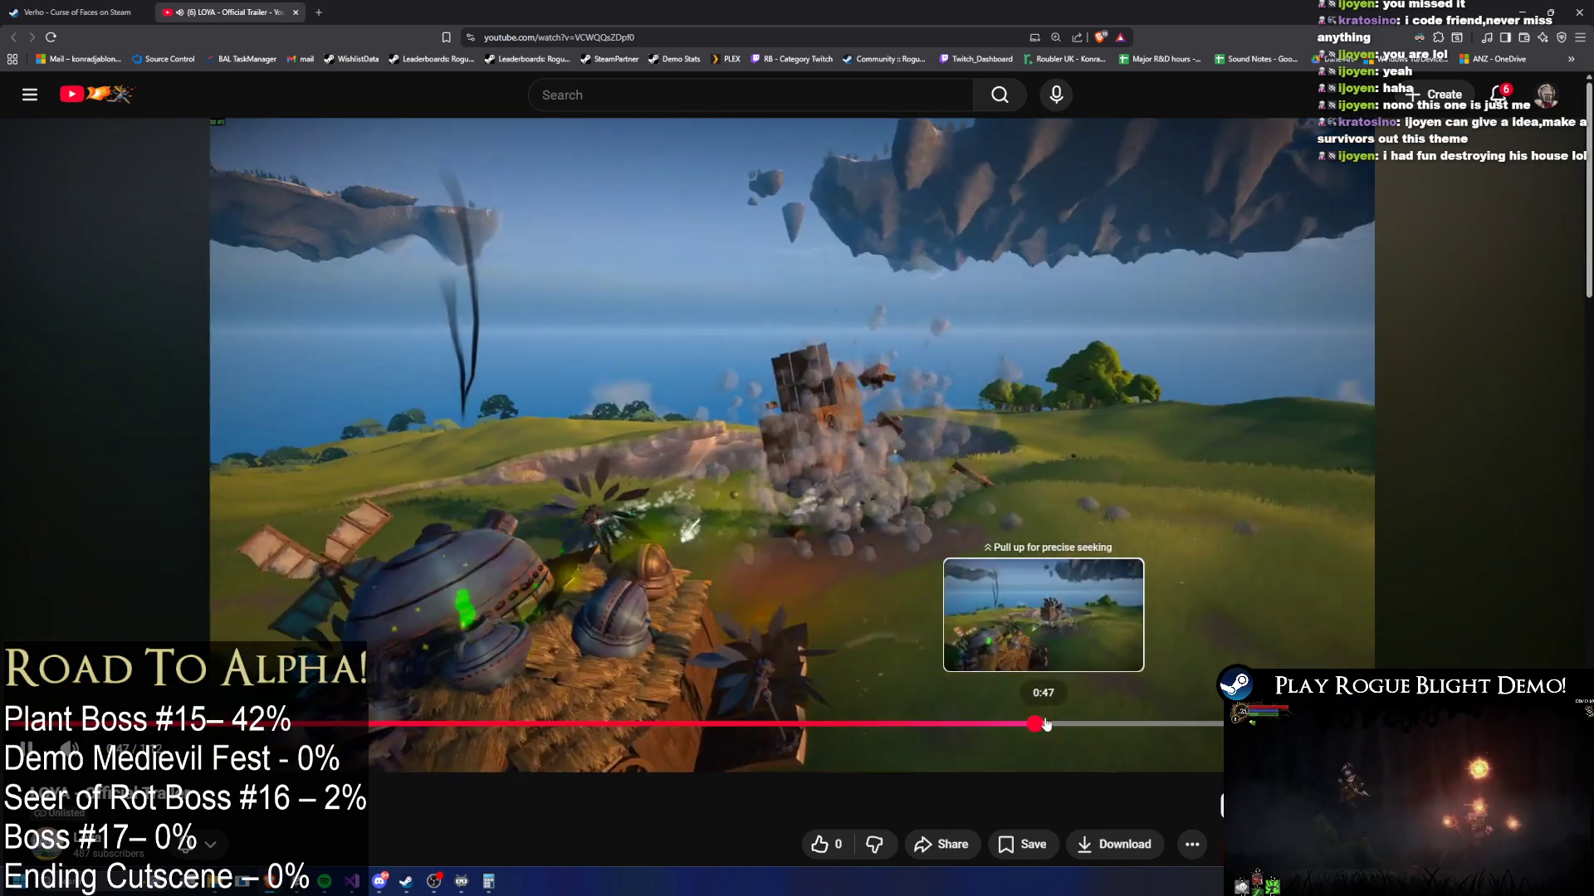
pyautogui.click(904, 516)
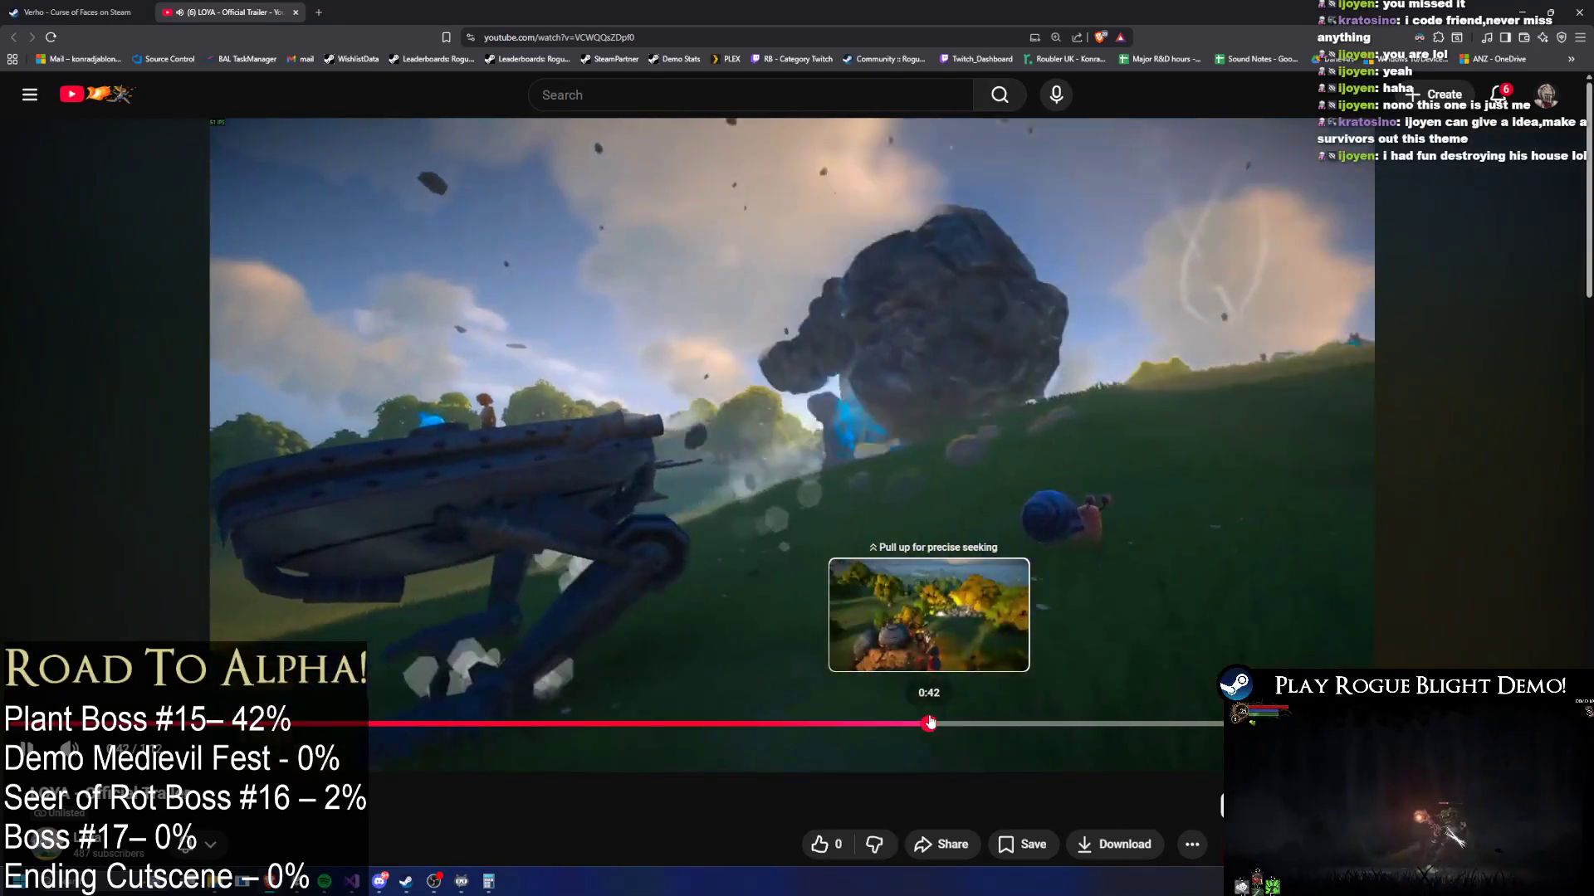
# - Review the 0:33 airship scene, then close the browser and reframe the effect in Unity's Scene view
pyautogui.click(780, 725)
pyautogui.moveTo(780, 725)
pyautogui.mouseDown()
pyautogui.moveTo(431, 726)
pyautogui.moveTo(871, 715)
pyautogui.moveTo(300, 720)
pyautogui.moveTo(781, 715)
pyautogui.moveTo(747, 720)
pyautogui.mouseUp()
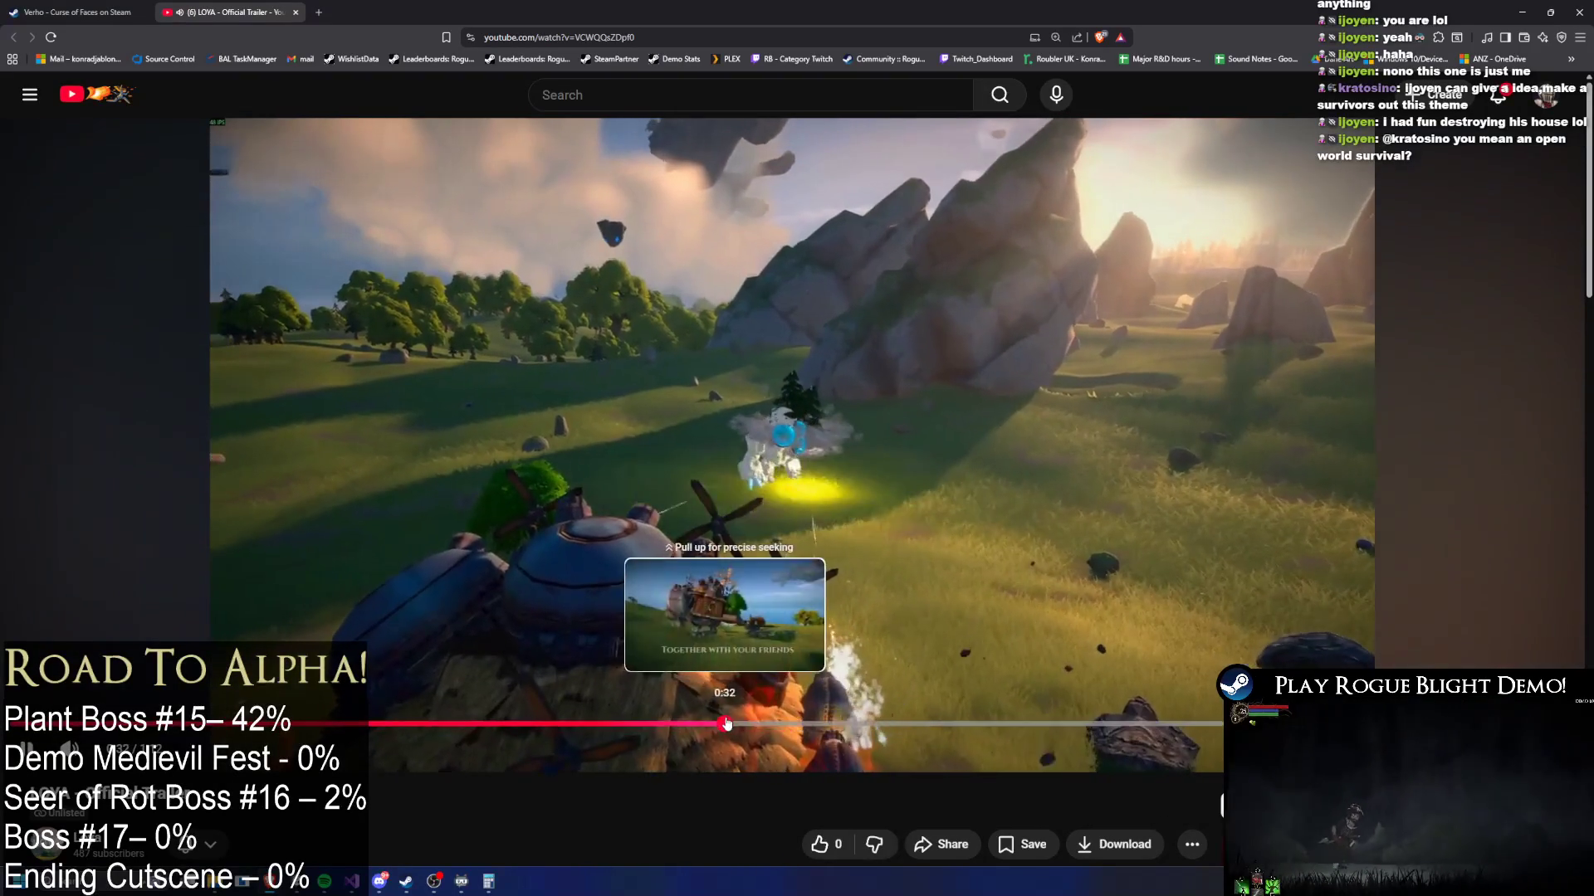
pyautogui.click(739, 722)
pyautogui.click(912, 520)
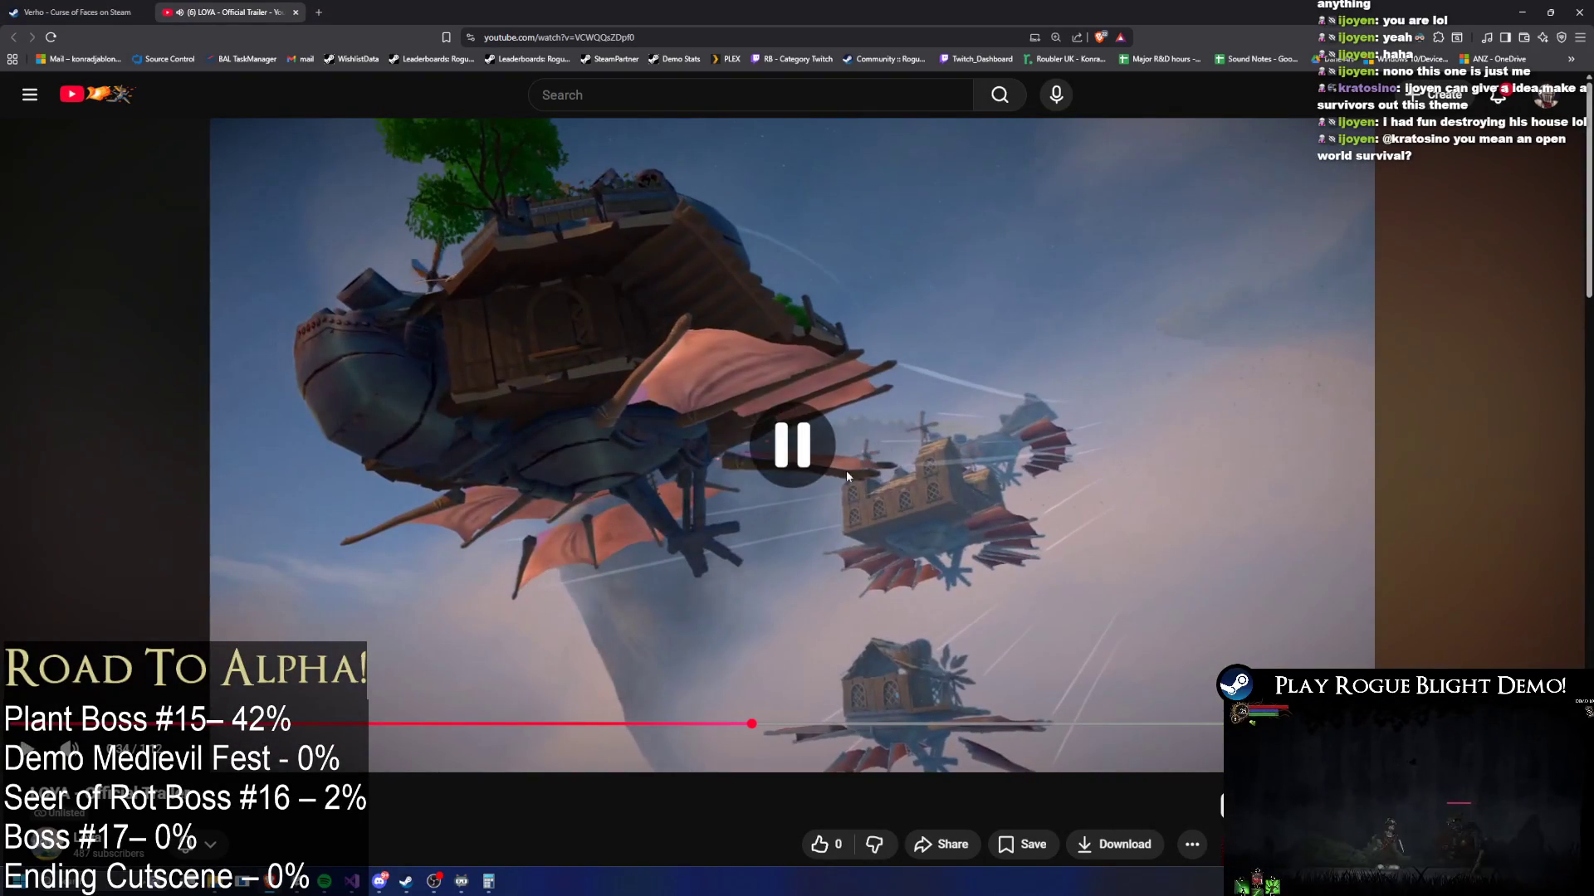
pyautogui.click(855, 449)
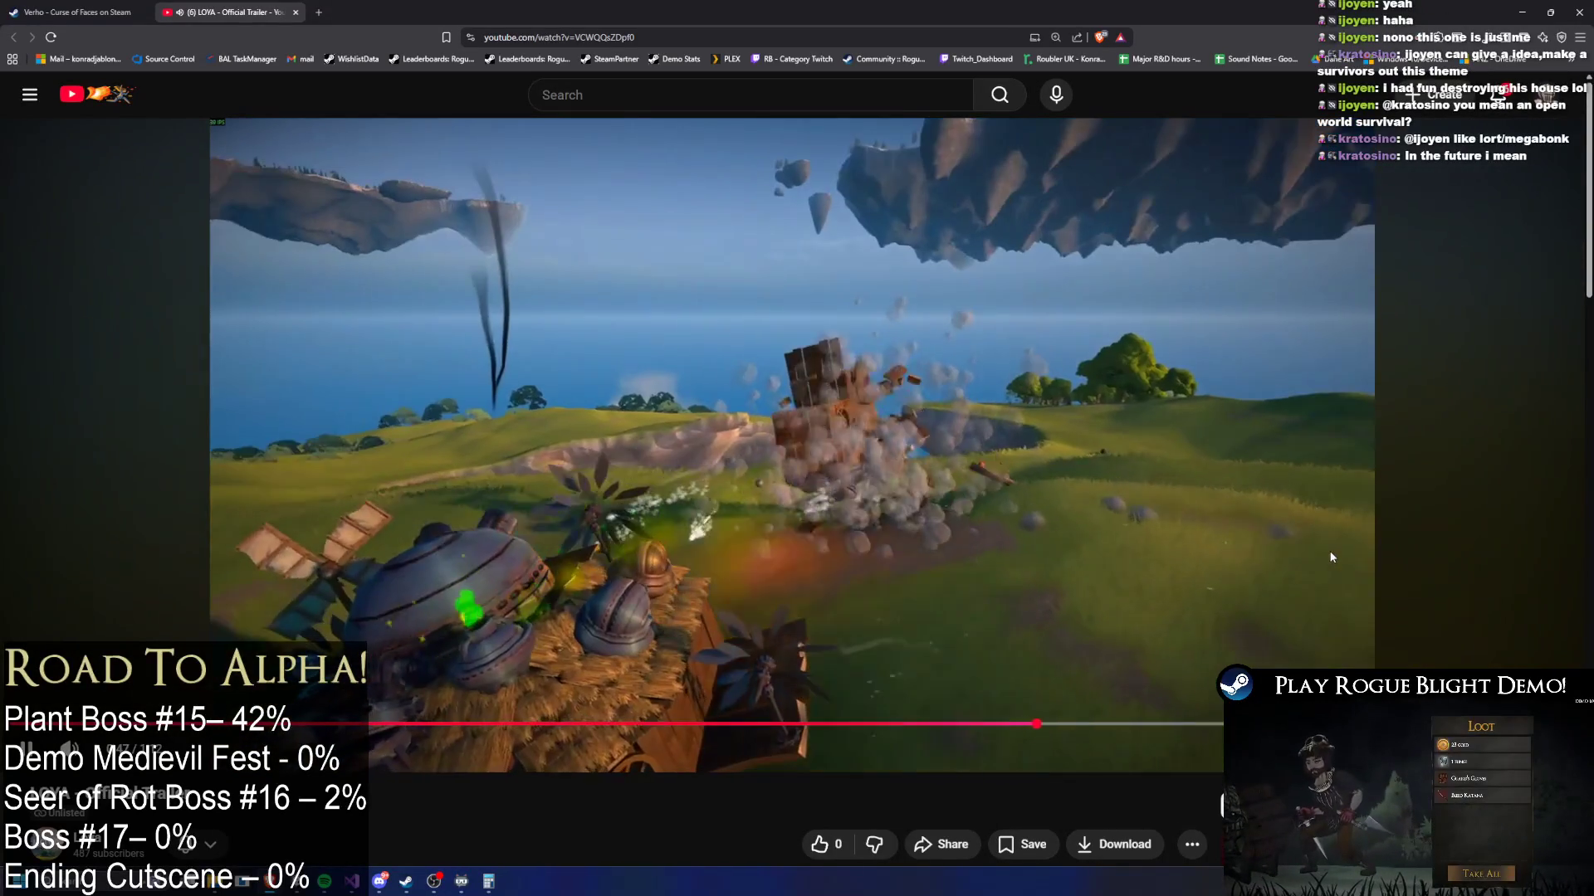
pyautogui.rightClick(1330, 556)
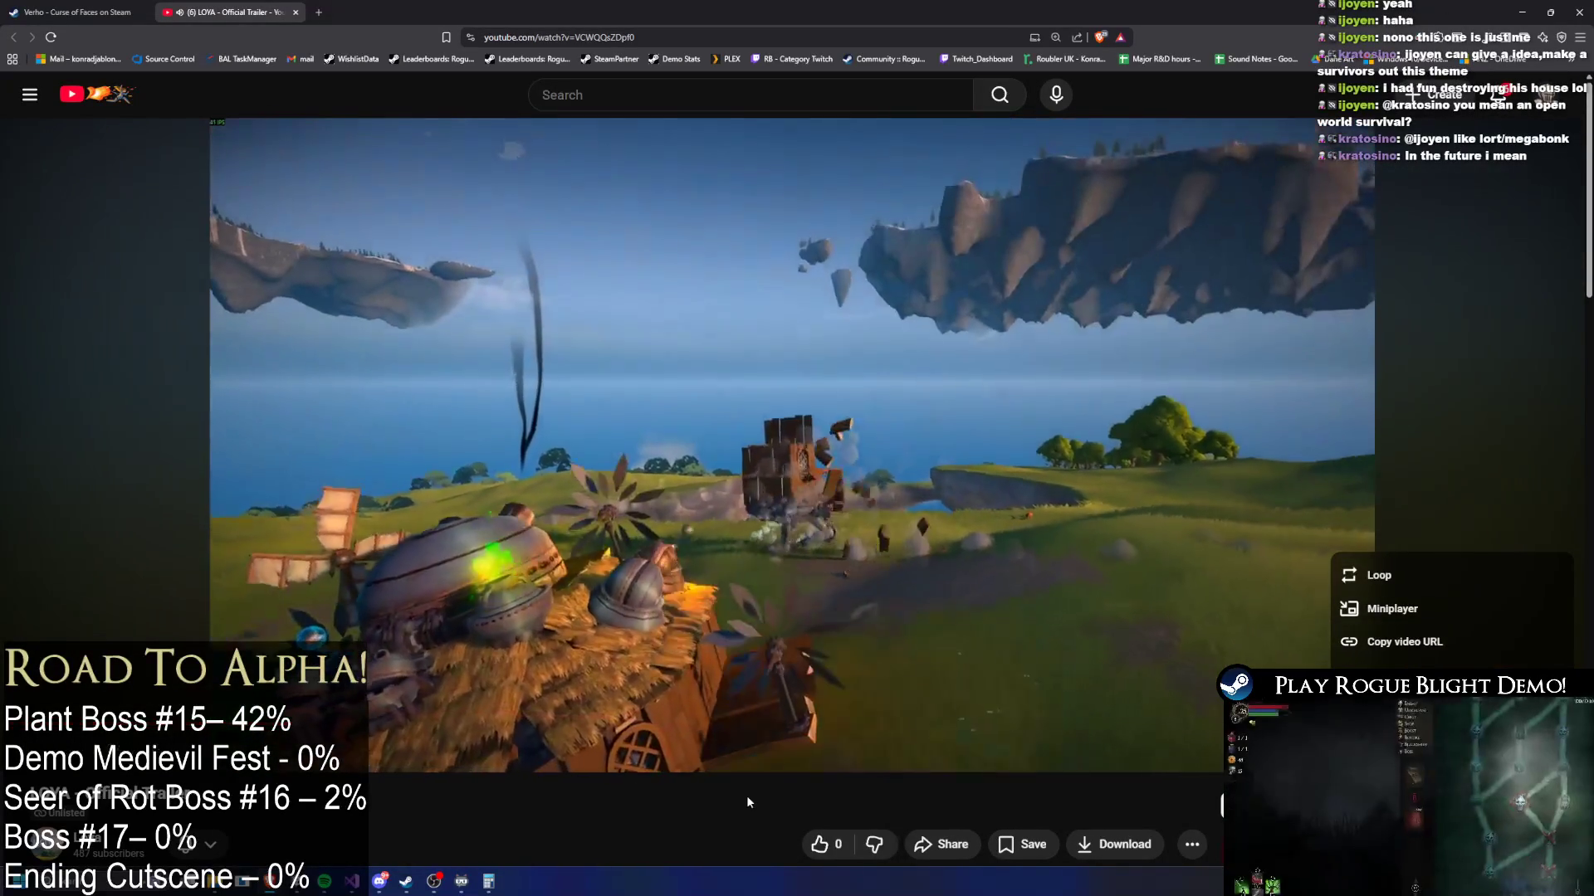
pyautogui.click(1102, 628)
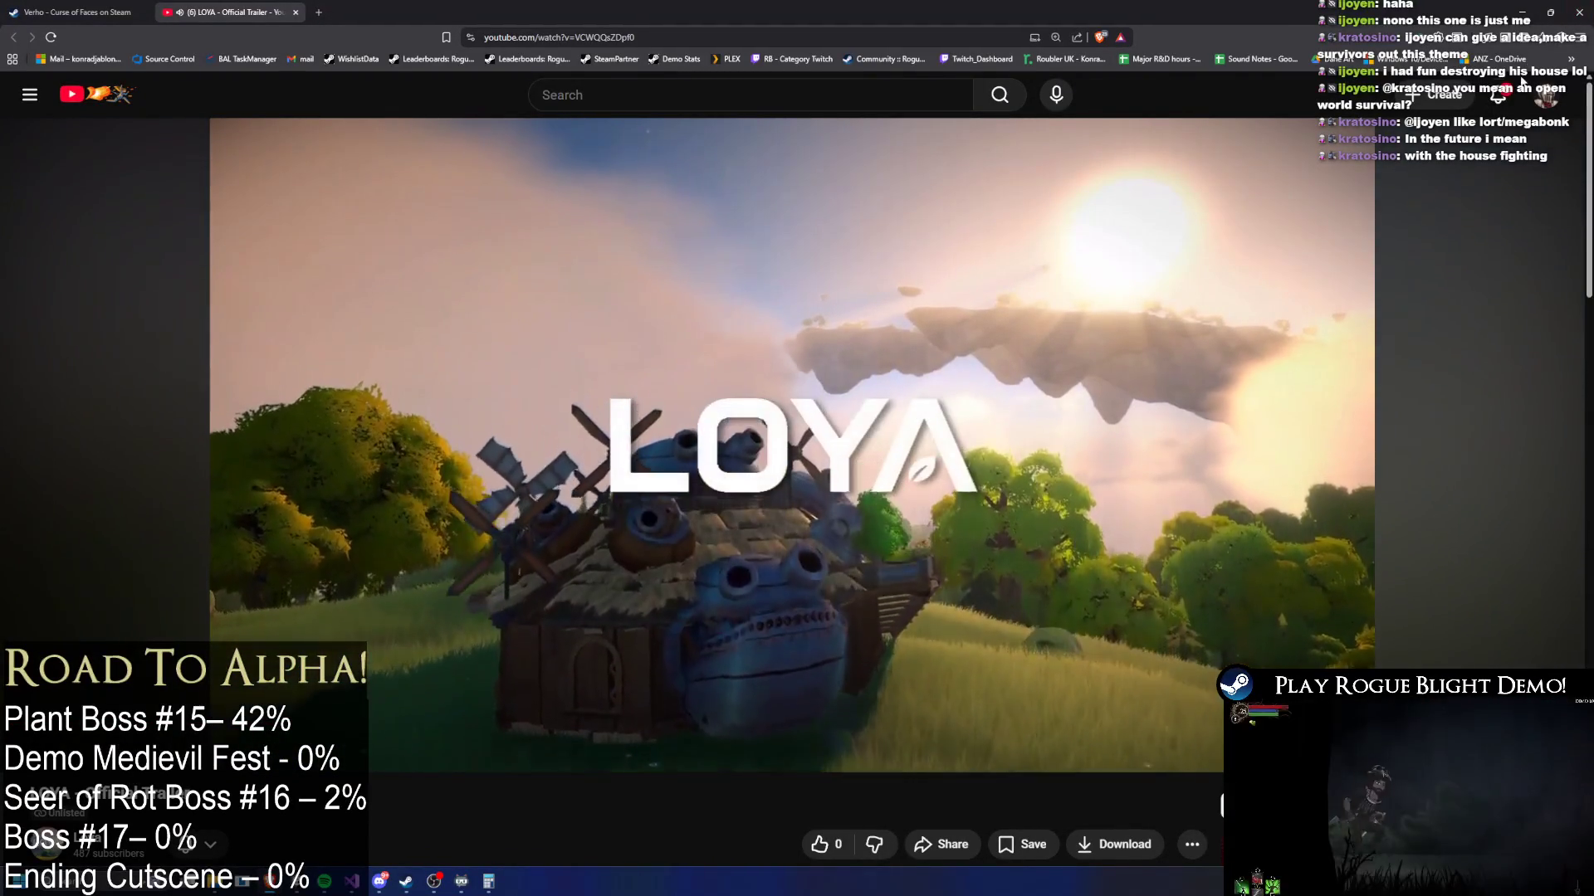
pyautogui.click(1575, 11)
pyautogui.moveTo(201, 387); pyautogui.dragTo(191, 340)
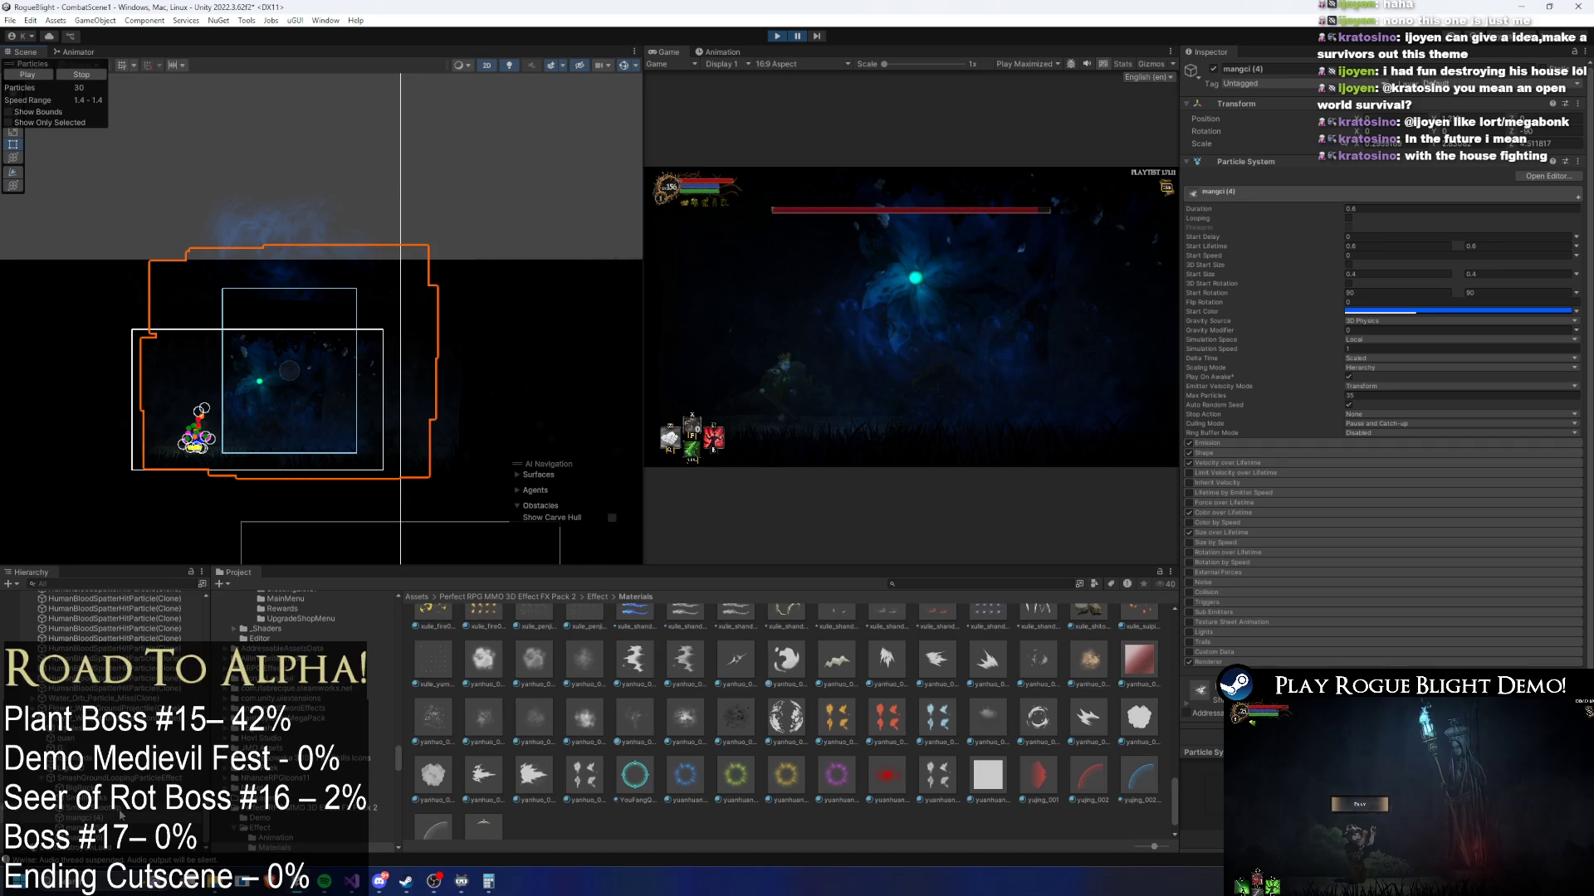
# - Search the Project for 'ground explosion flower' to find Flower_WaterGround_Explosion, then stop the game
pyautogui.press('Down')
pyautogui.press('Down')
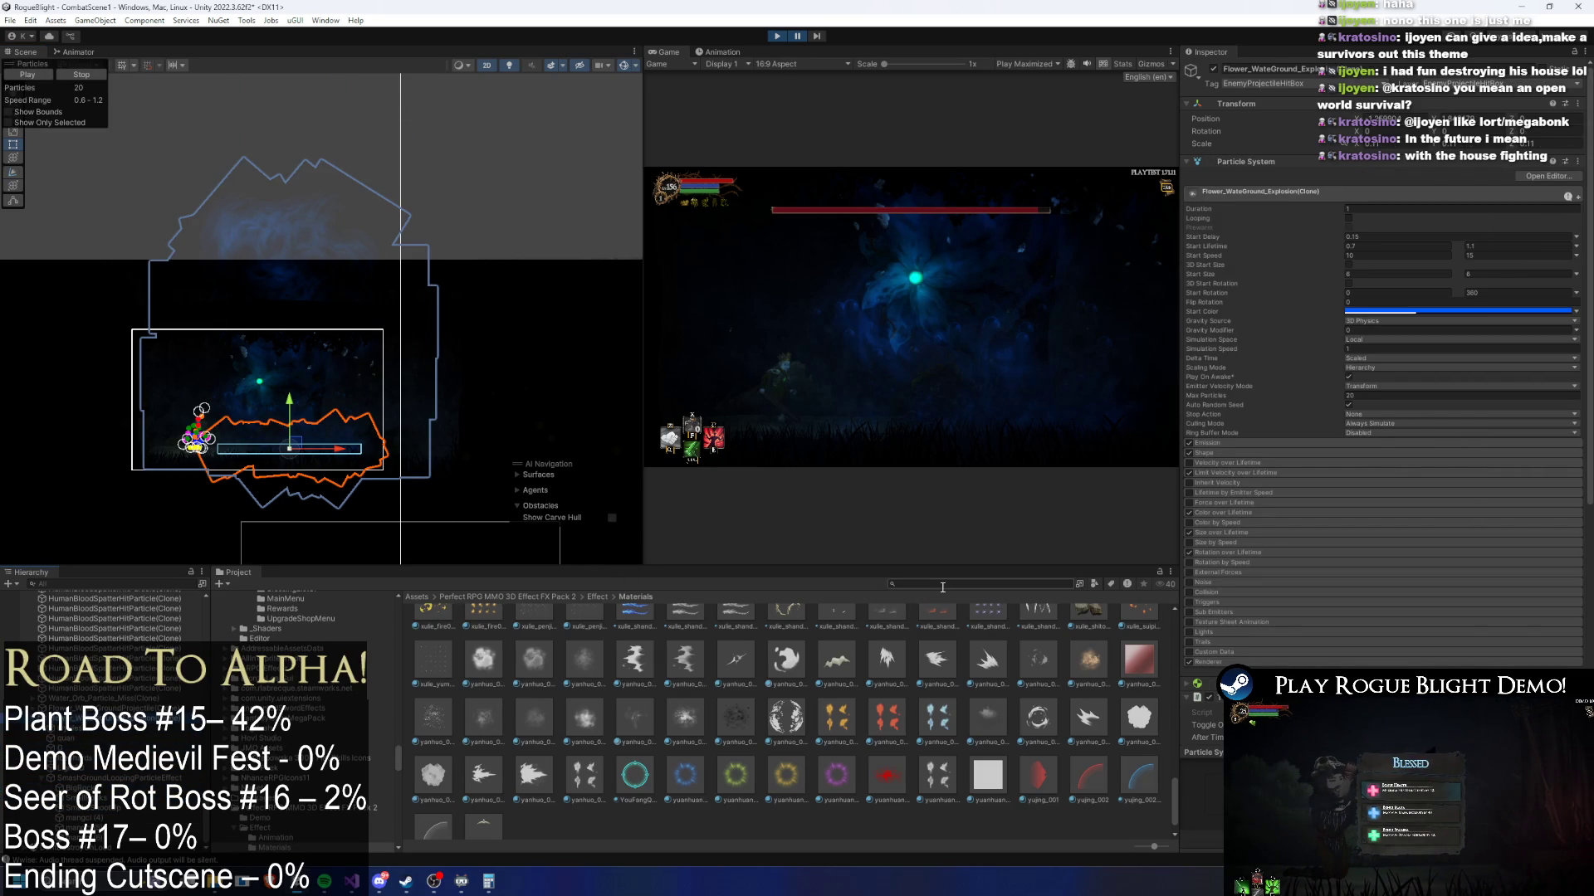
pyautogui.write('ground expl')
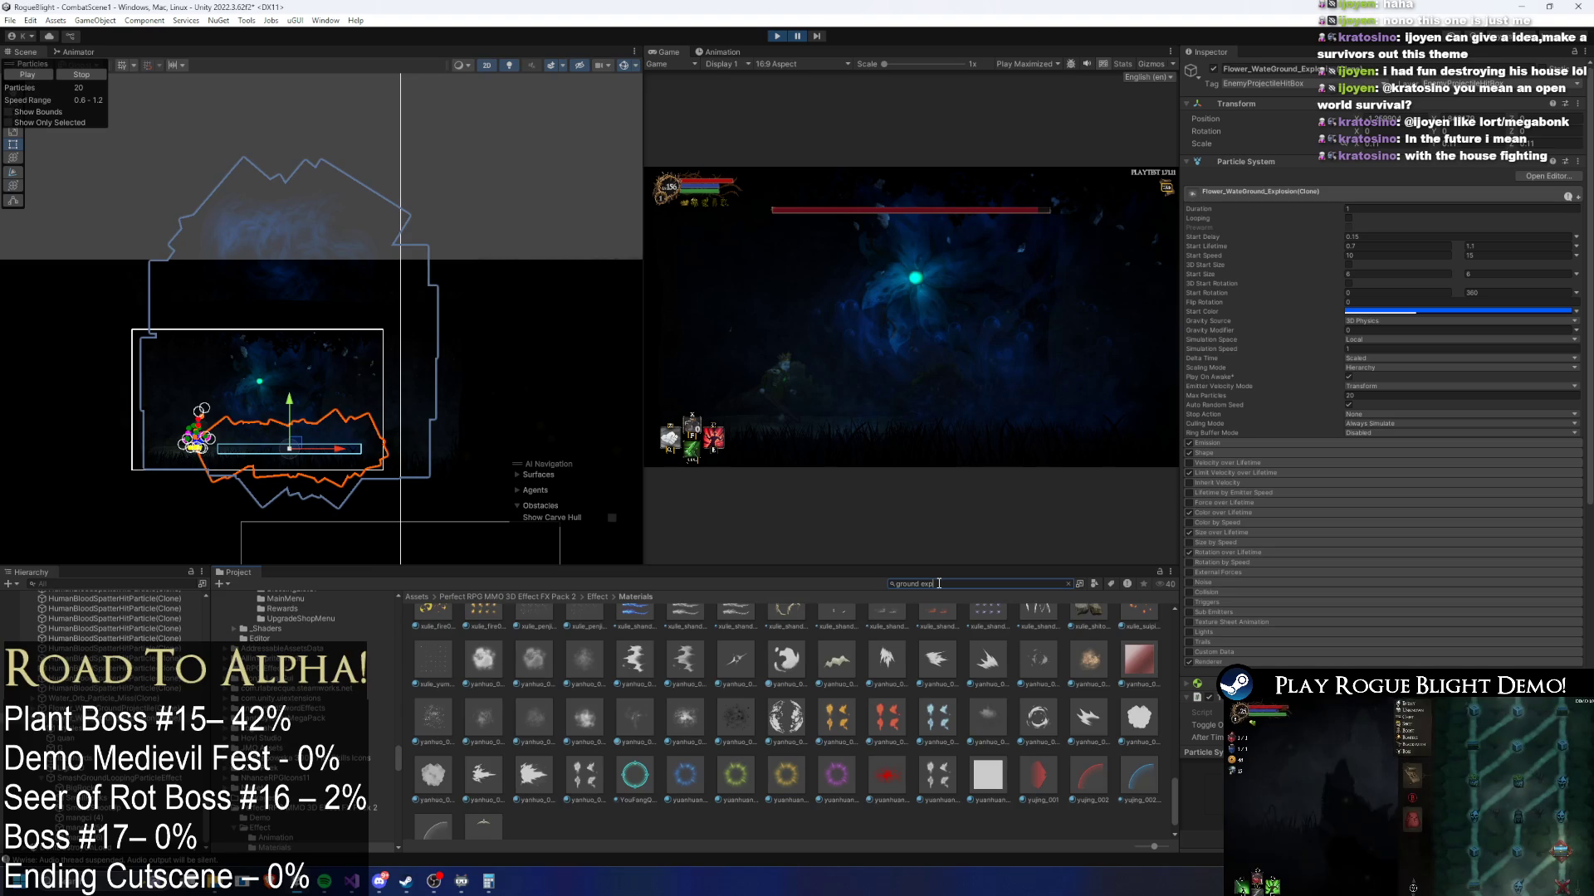
pyautogui.write('osion flower')
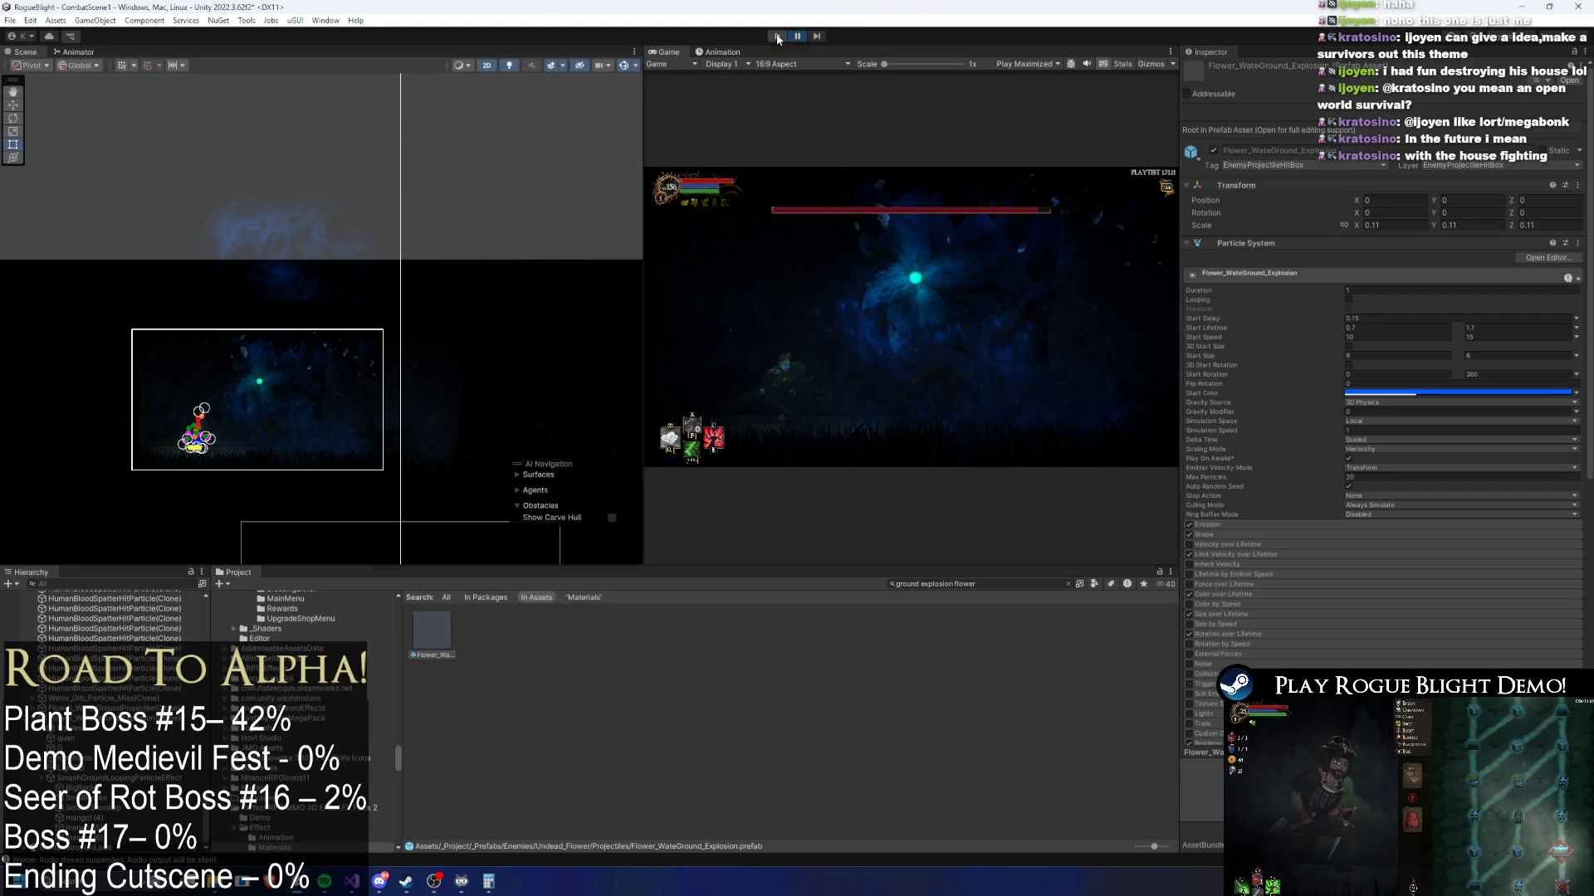
pyautogui.click(778, 39)
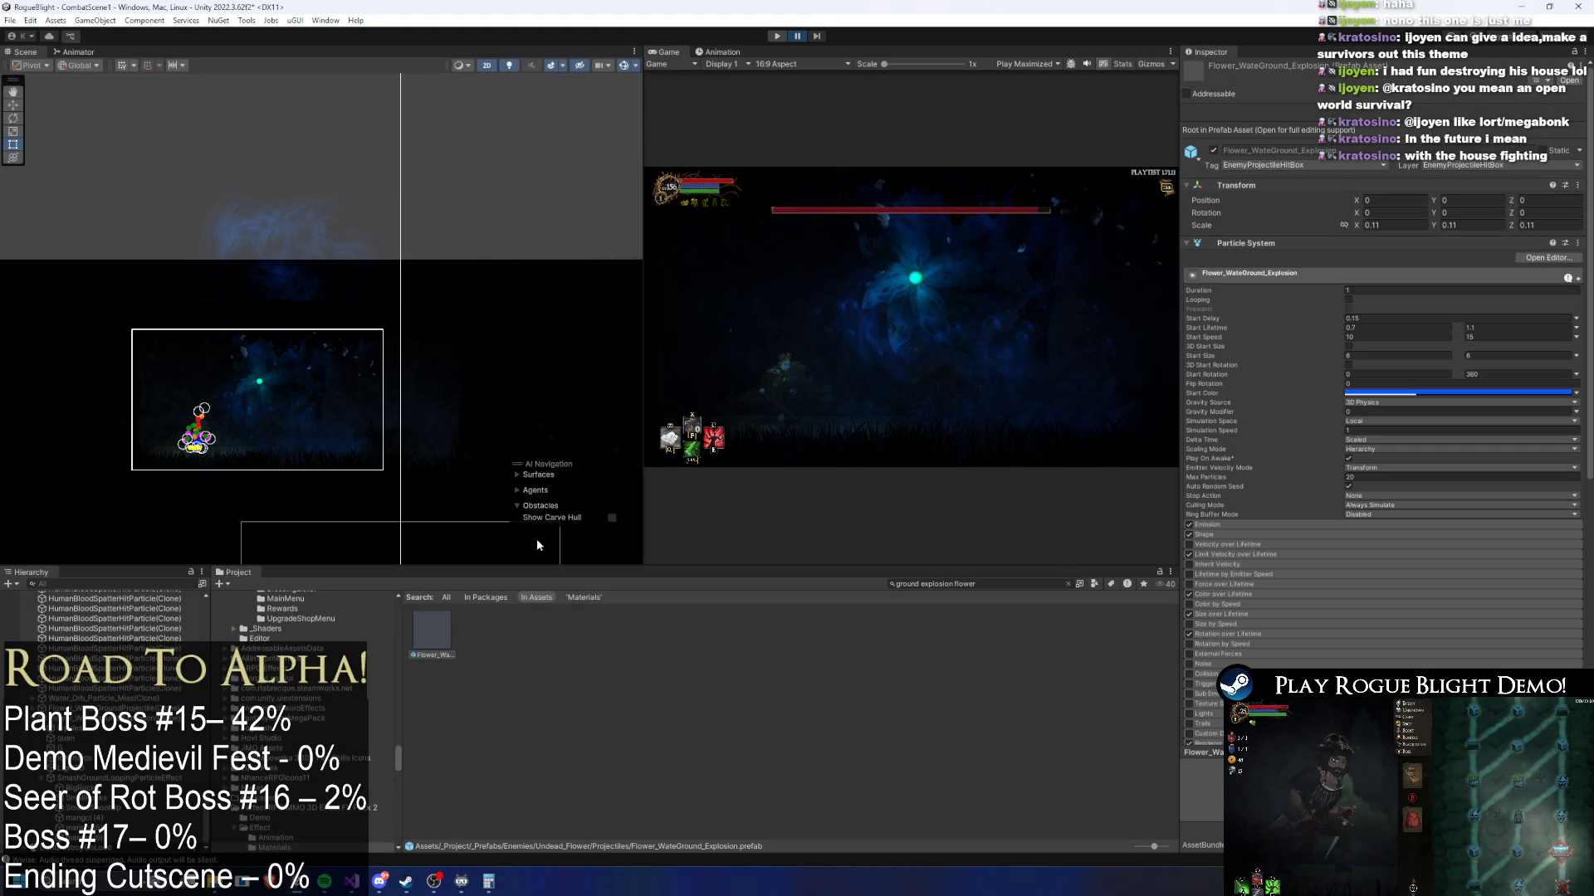
# - Open the Flower_WateGround_Explosion prefab, select SmashGroundLoopingParticleEffect and centre its burst preview
pyautogui.doubleClick(435, 630)
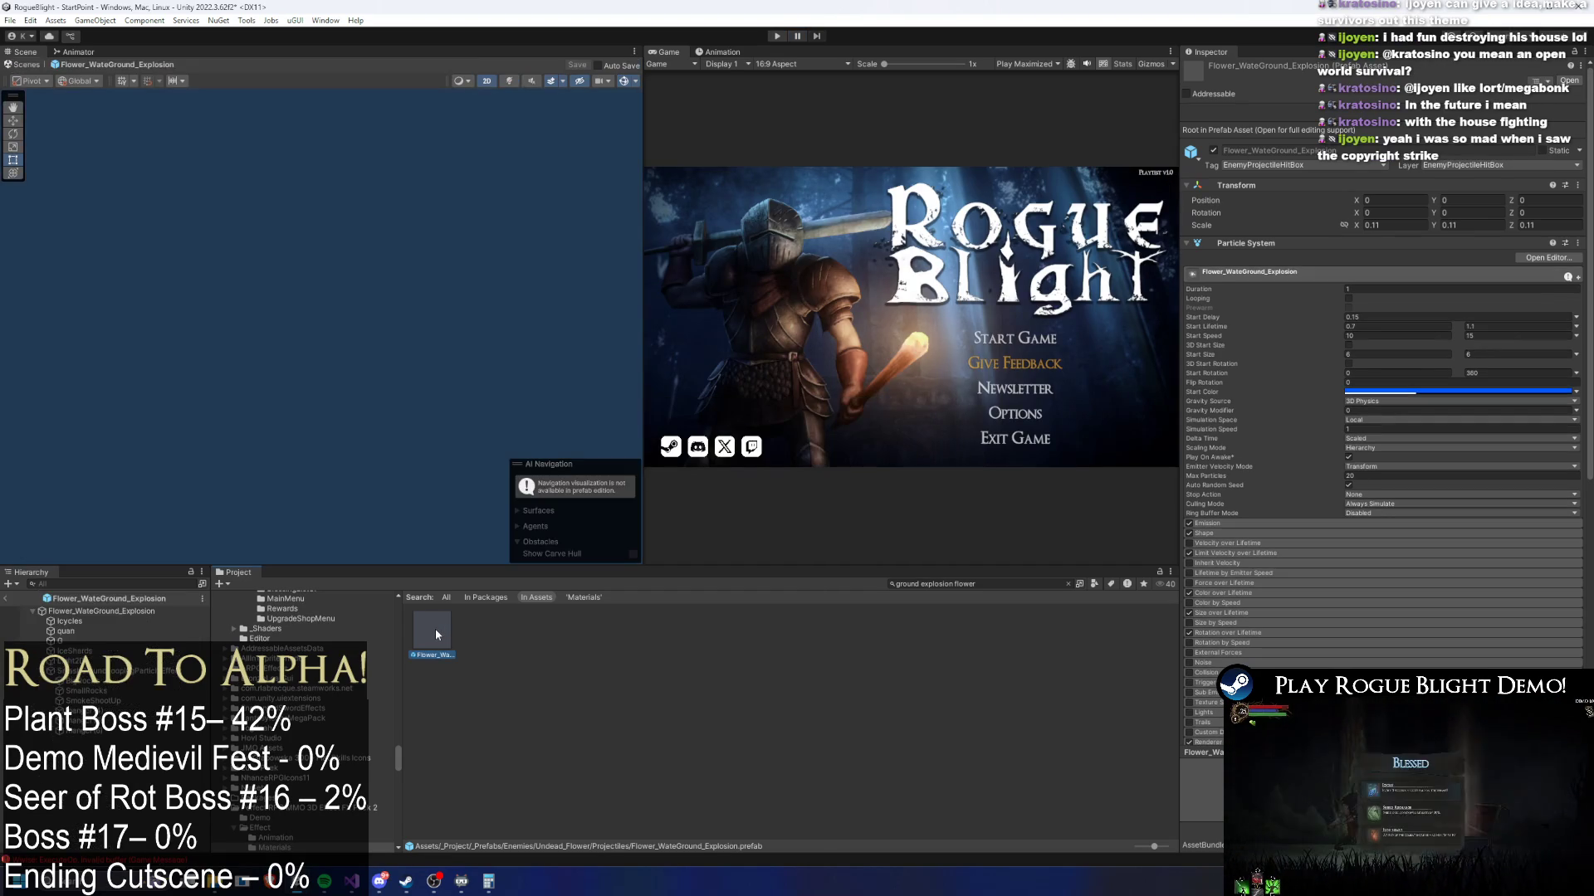
pyautogui.click(134, 674)
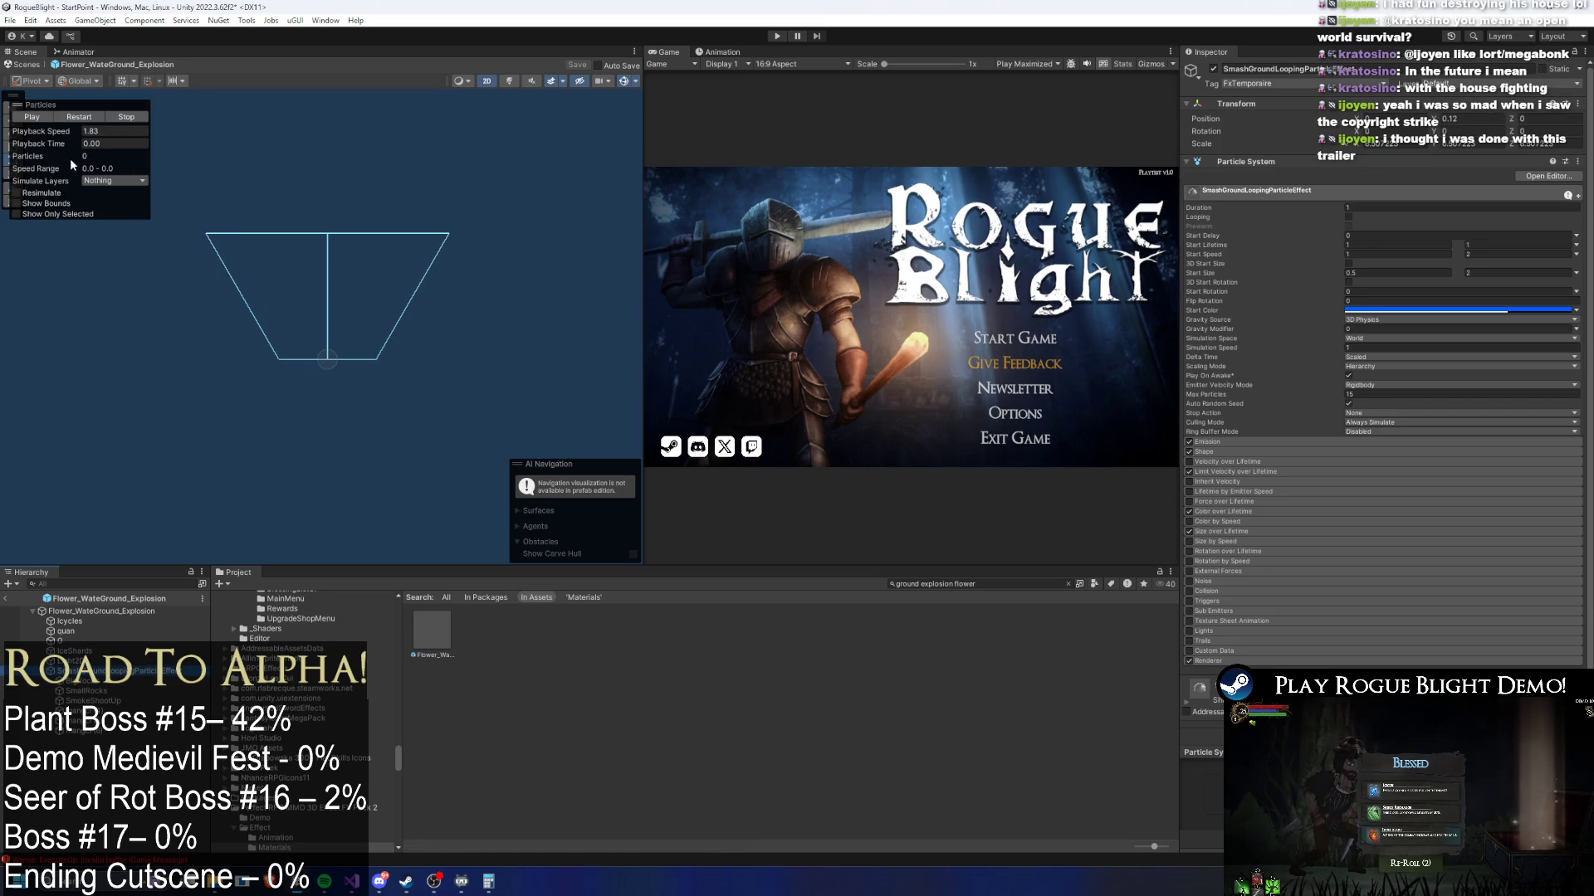
pyautogui.moveTo(47, 144); pyautogui.dragTo(225, 159)
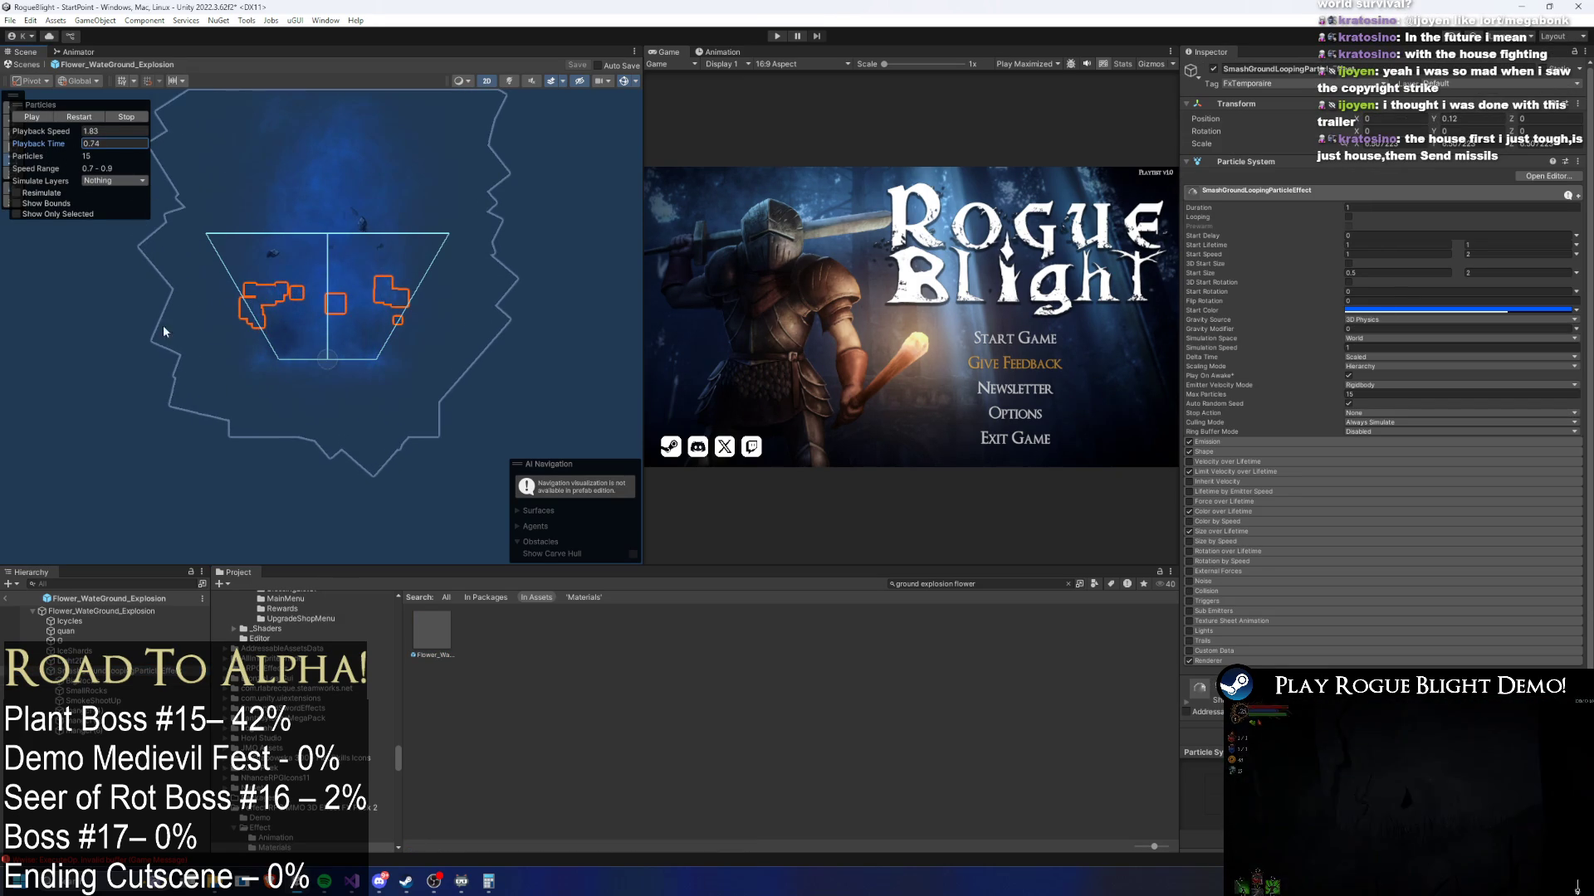
pyautogui.scroll(6, 272, 315)
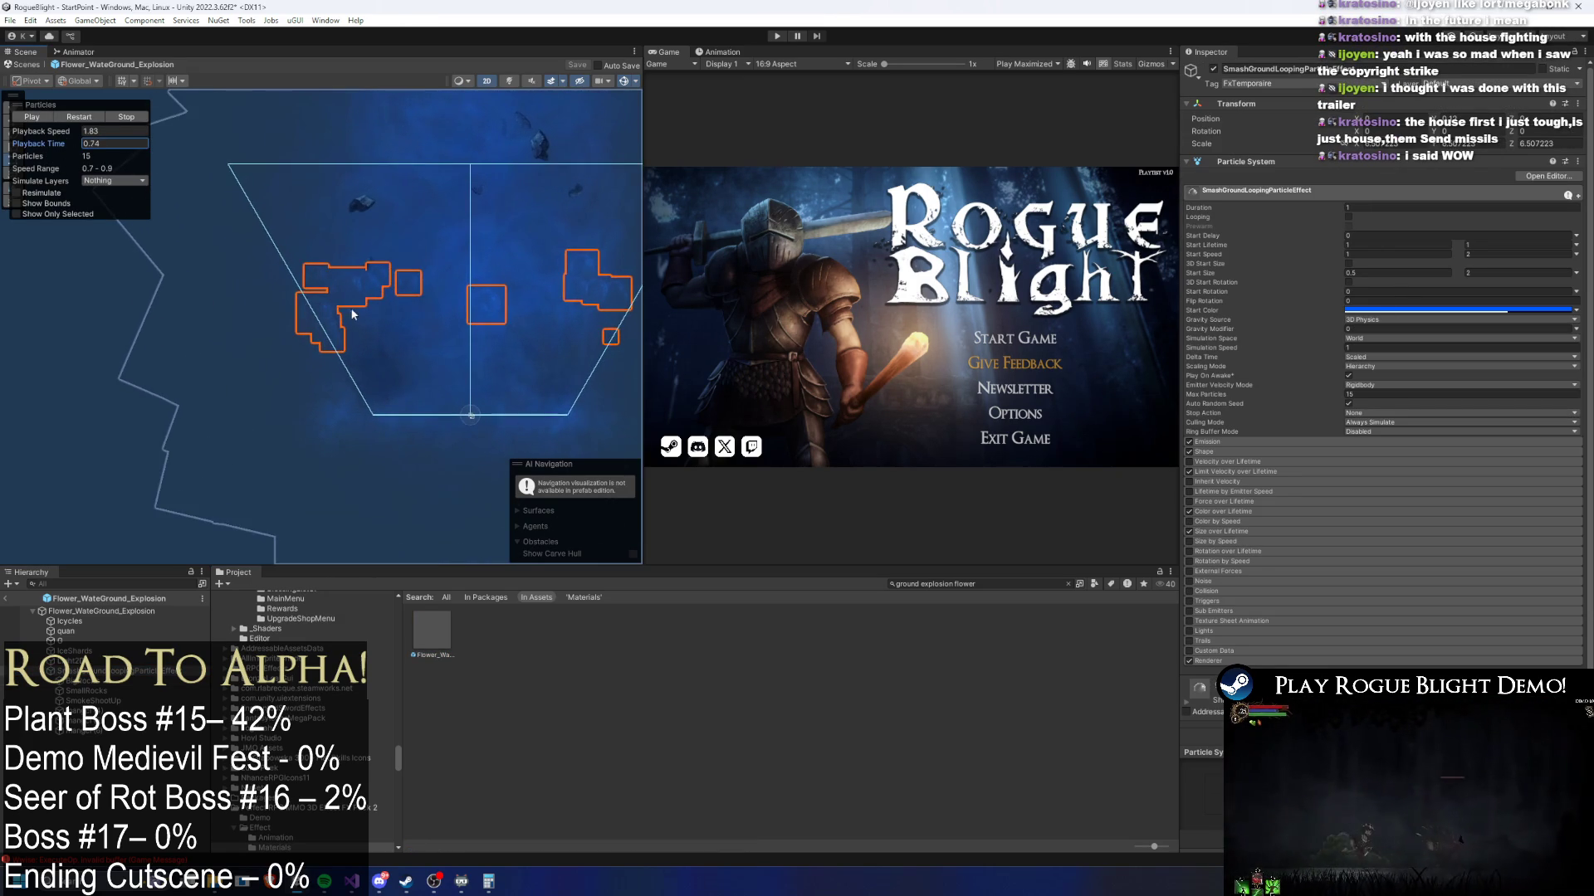
pyautogui.moveTo(308, 316); pyautogui.dragTo(268, 337)
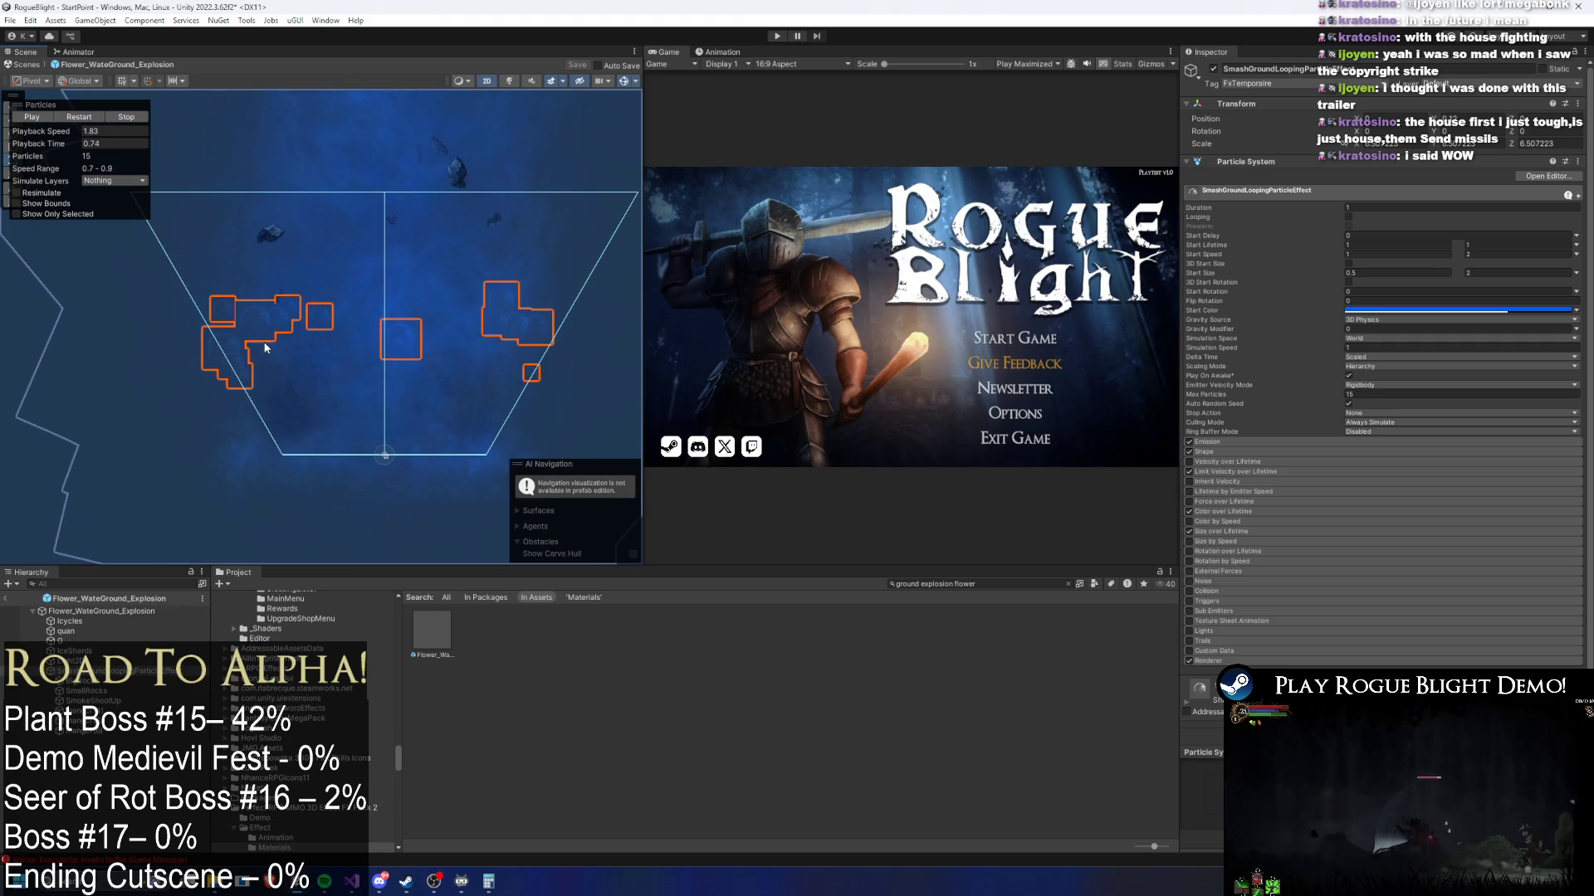
# - Check SmashGroundLoopingParticleEffect's shape and emission burst count of 17, replaying the explosion preview
pyautogui.click(99, 670)
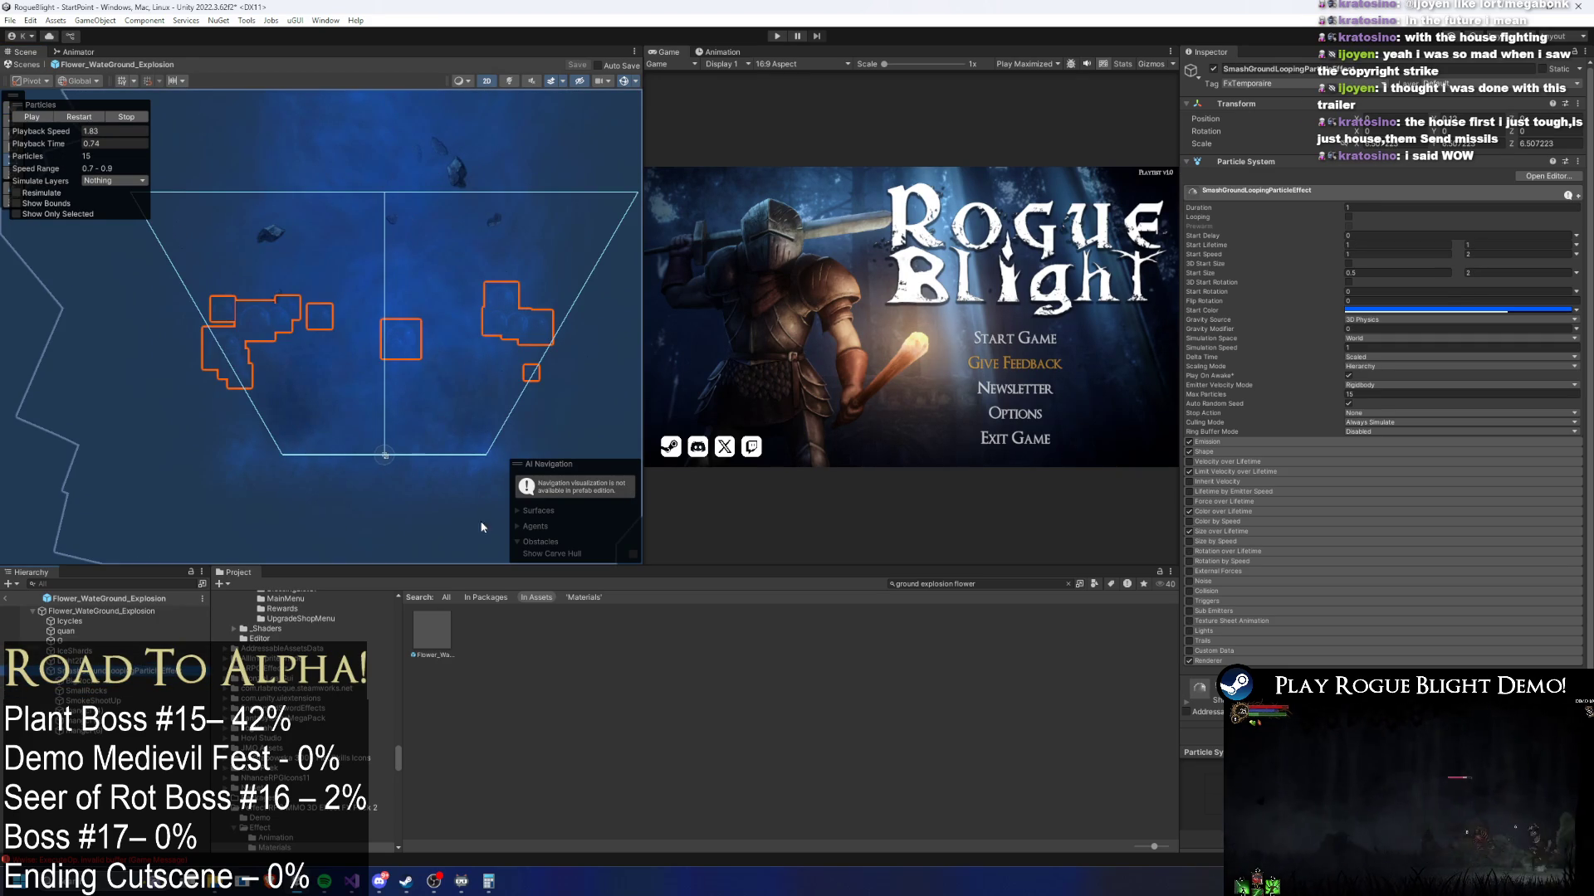
pyautogui.click(1247, 453)
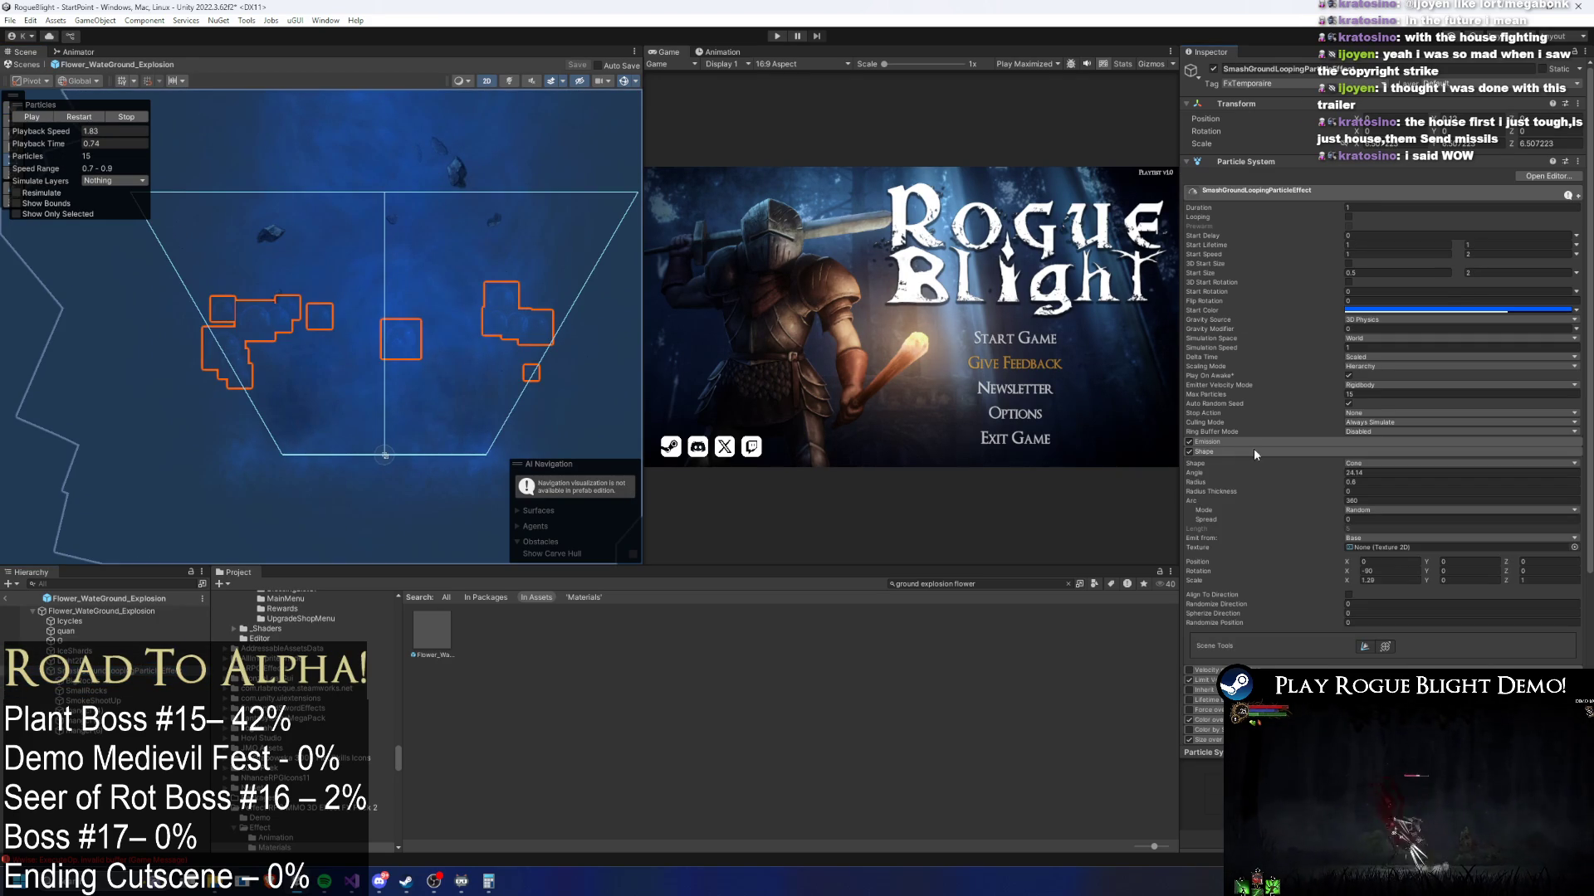
pyautogui.click(1273, 441)
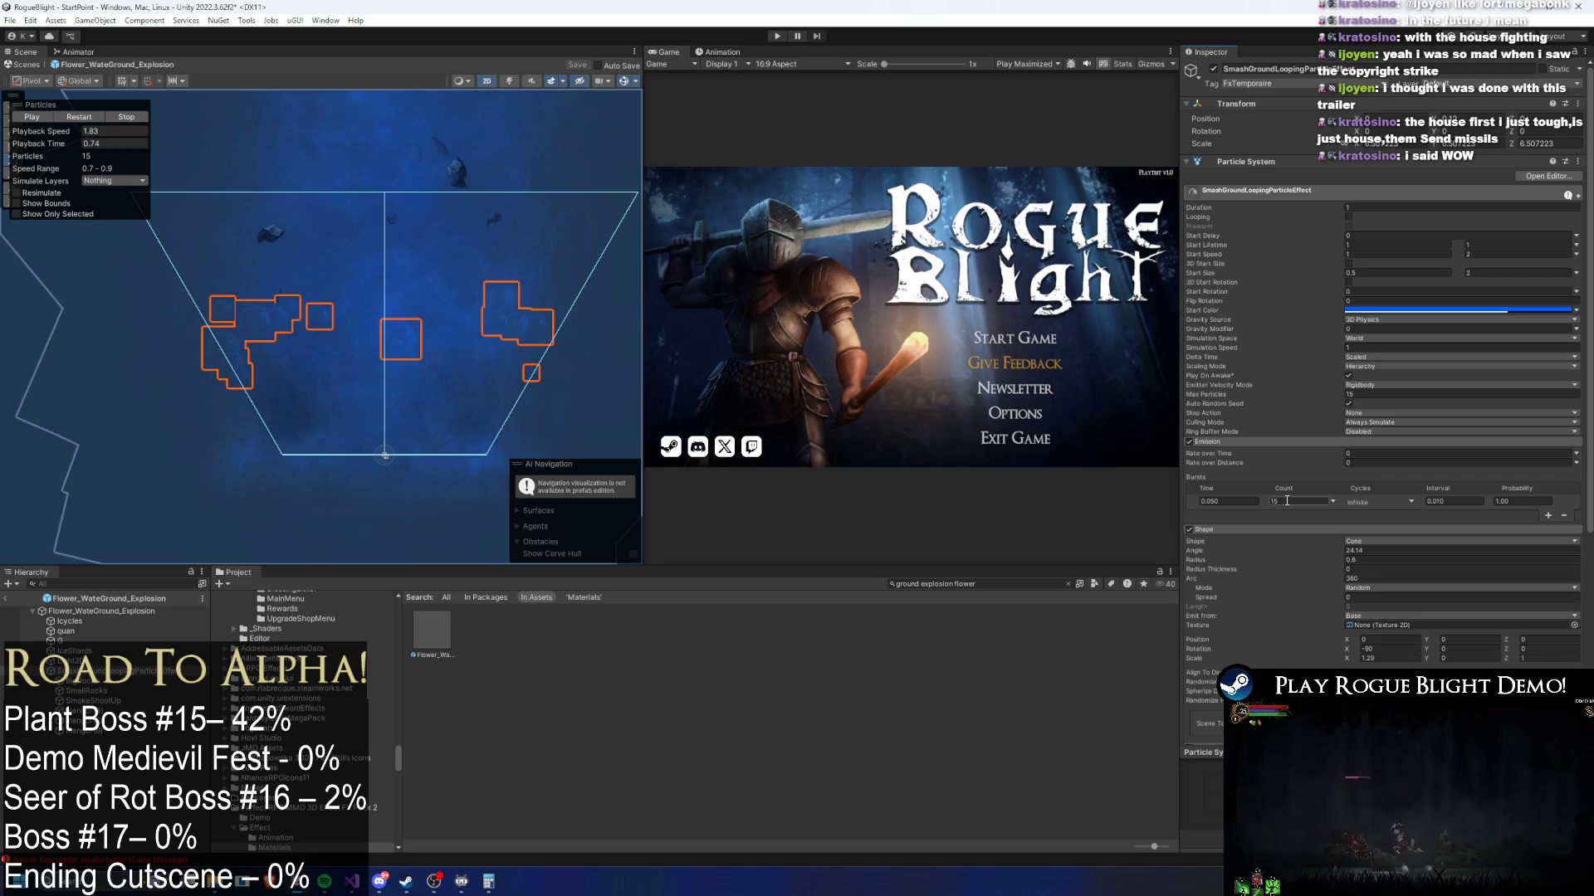
pyautogui.click(64, 145)
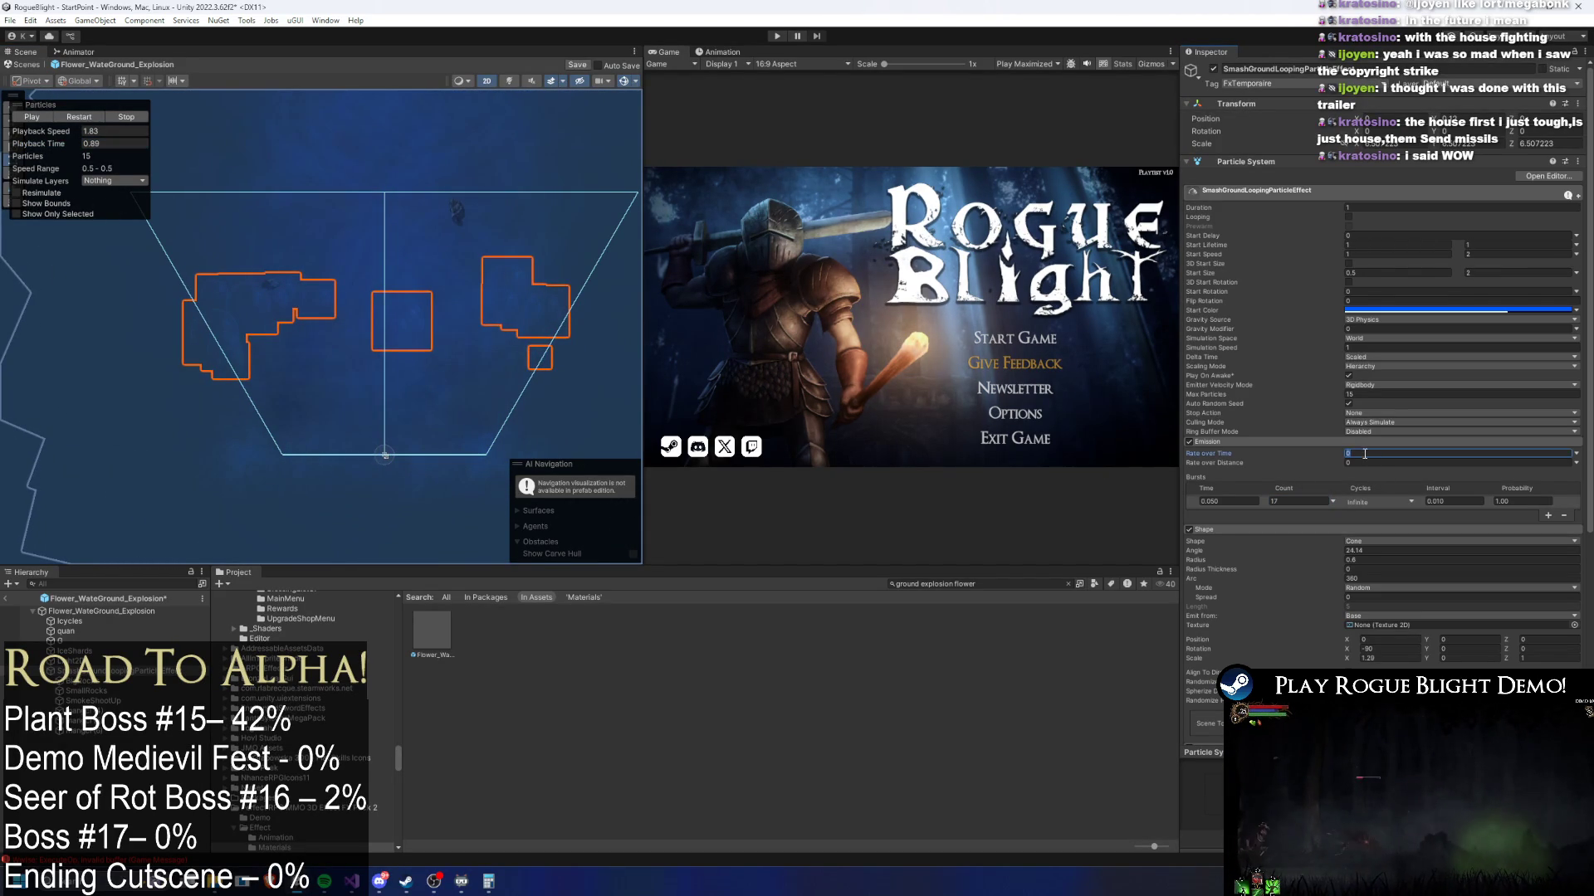
pyautogui.click(91, 123)
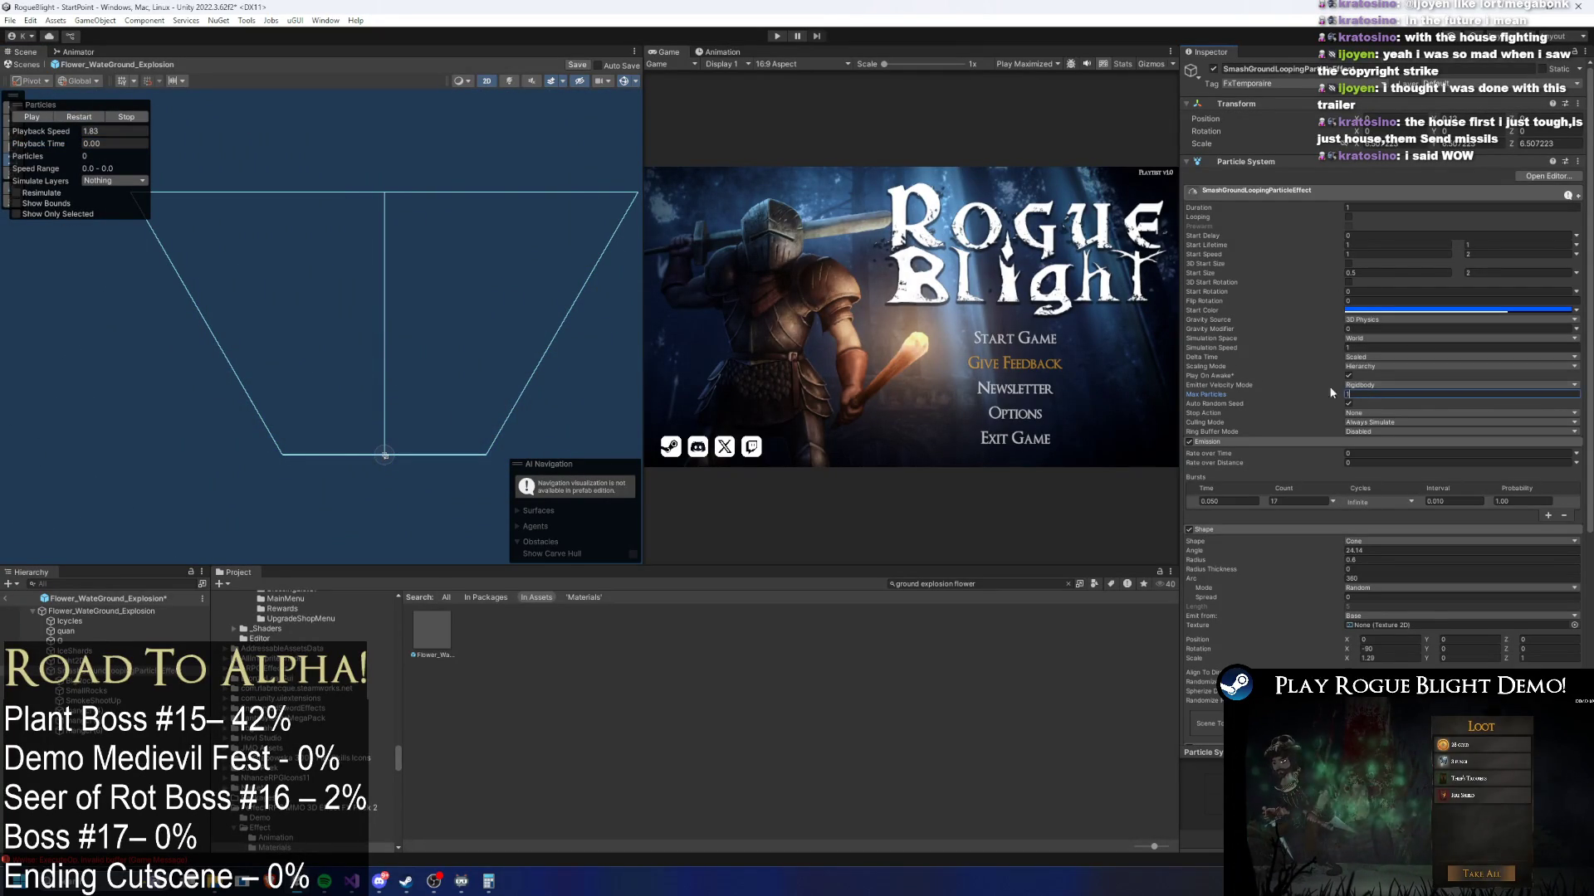
pyautogui.click(77, 122)
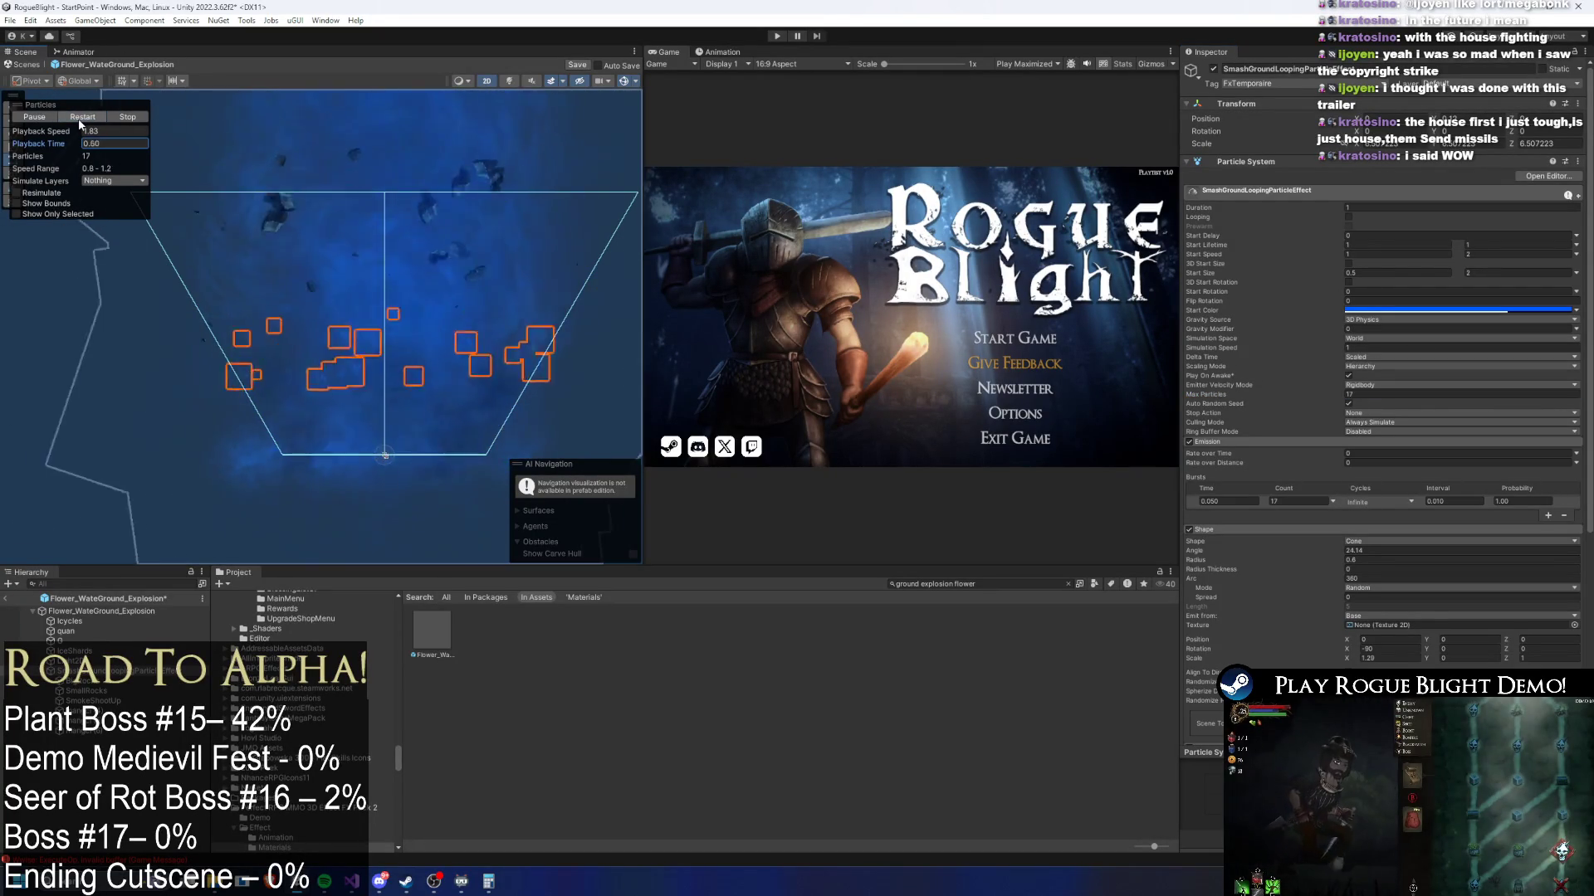
pyautogui.click(79, 123)
pyautogui.click(83, 122)
pyautogui.click(83, 122)
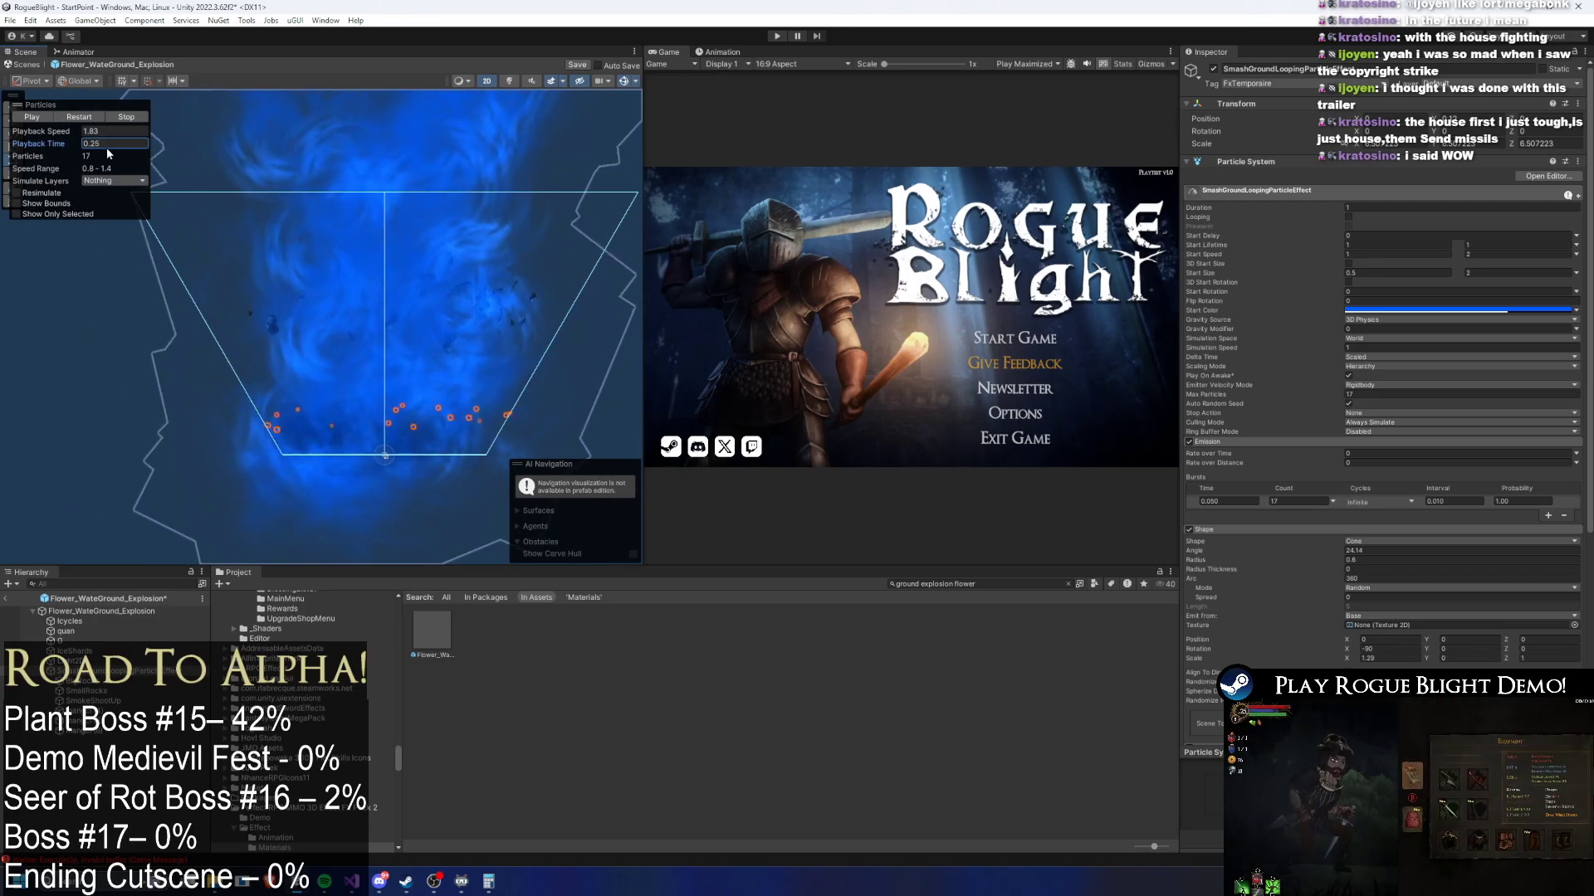
# - Shrink the mangci layer's start size to 0.3 and replay the explosion preview
pyautogui.click(264, 150)
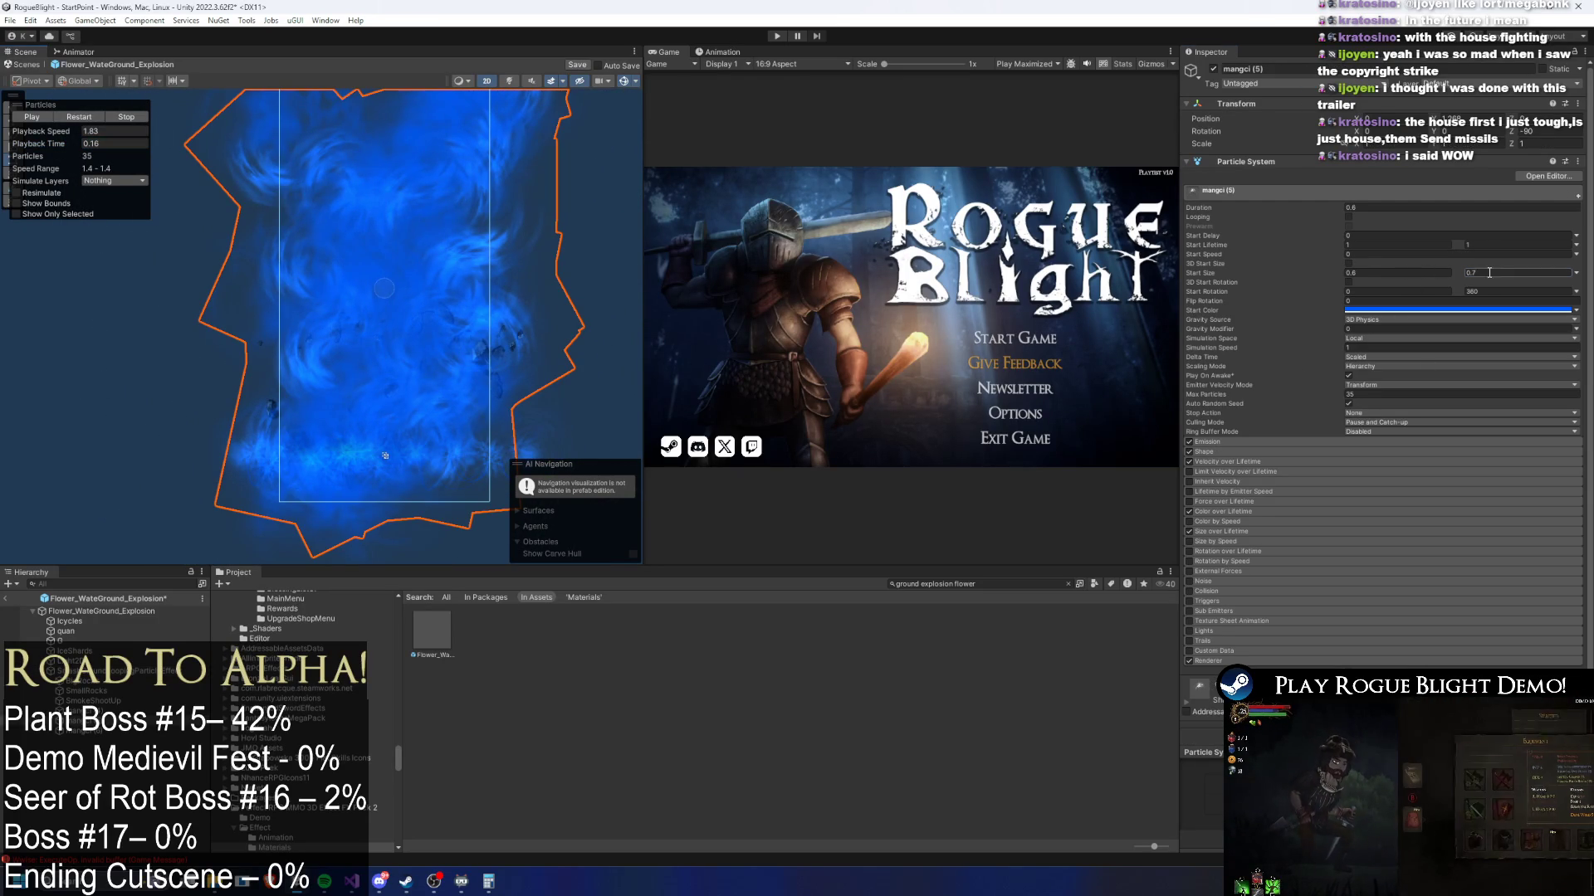
pyautogui.write('8')
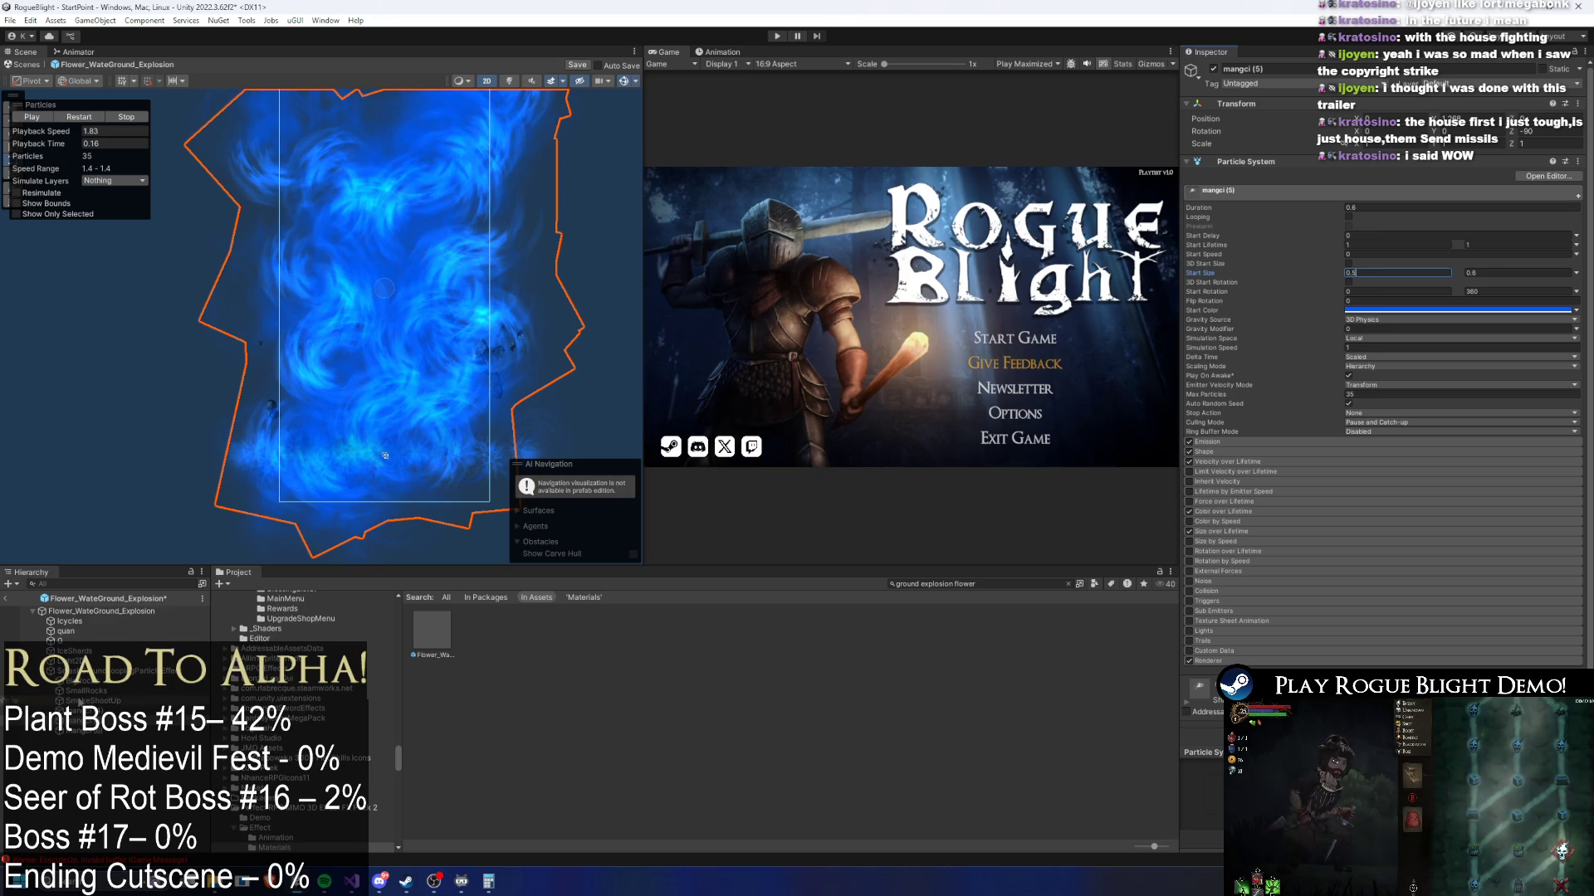
pyautogui.press('Return')
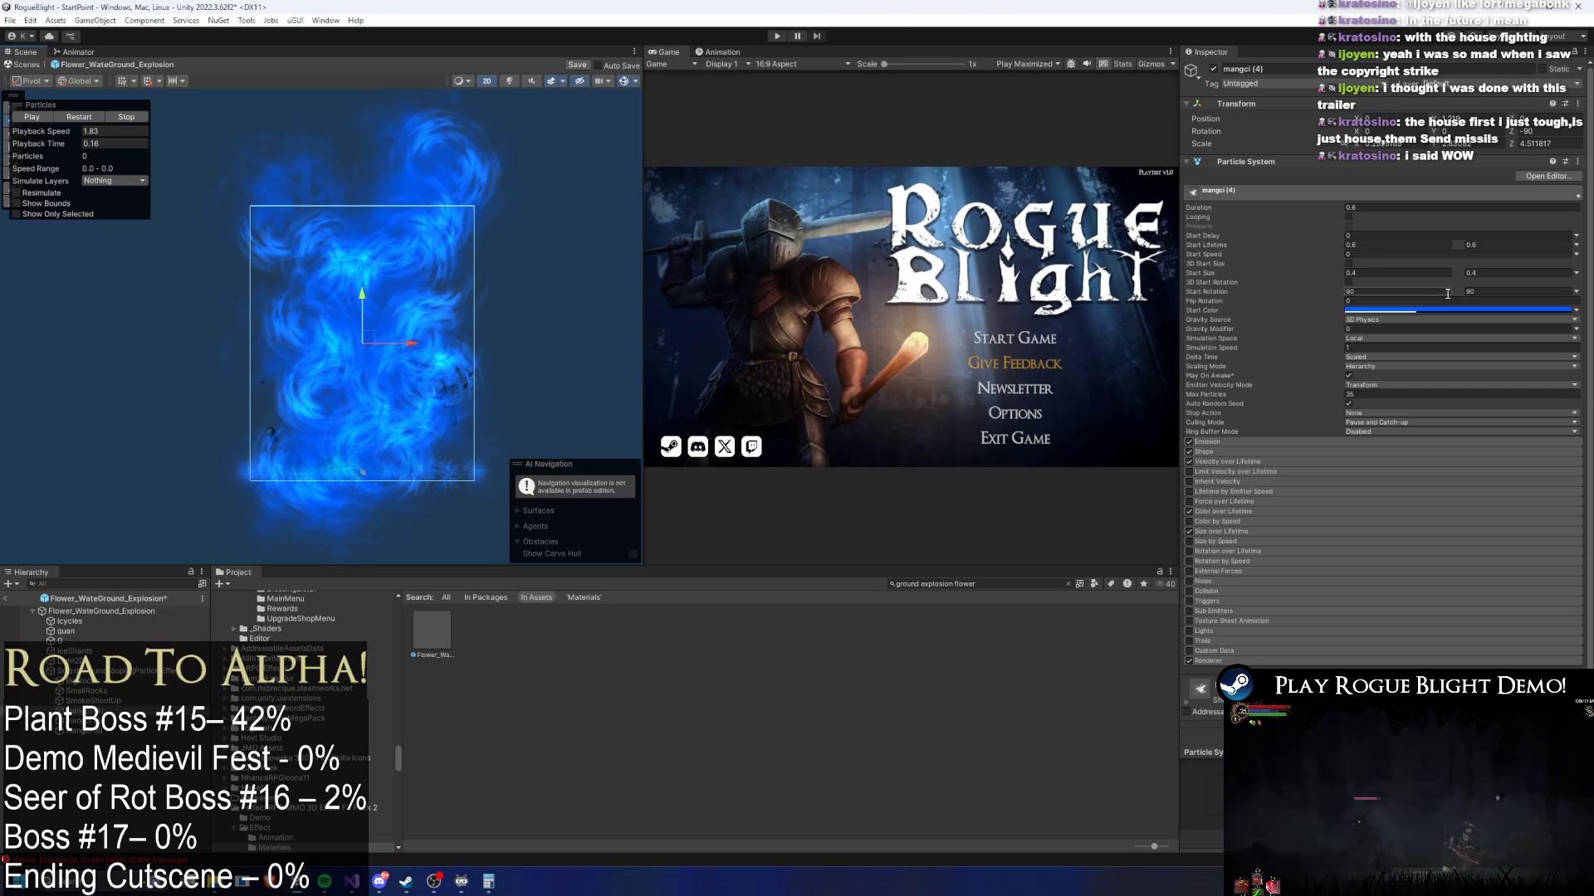
pyautogui.press('BackSpace')
pyautogui.write('3')
pyautogui.click(1347, 273)
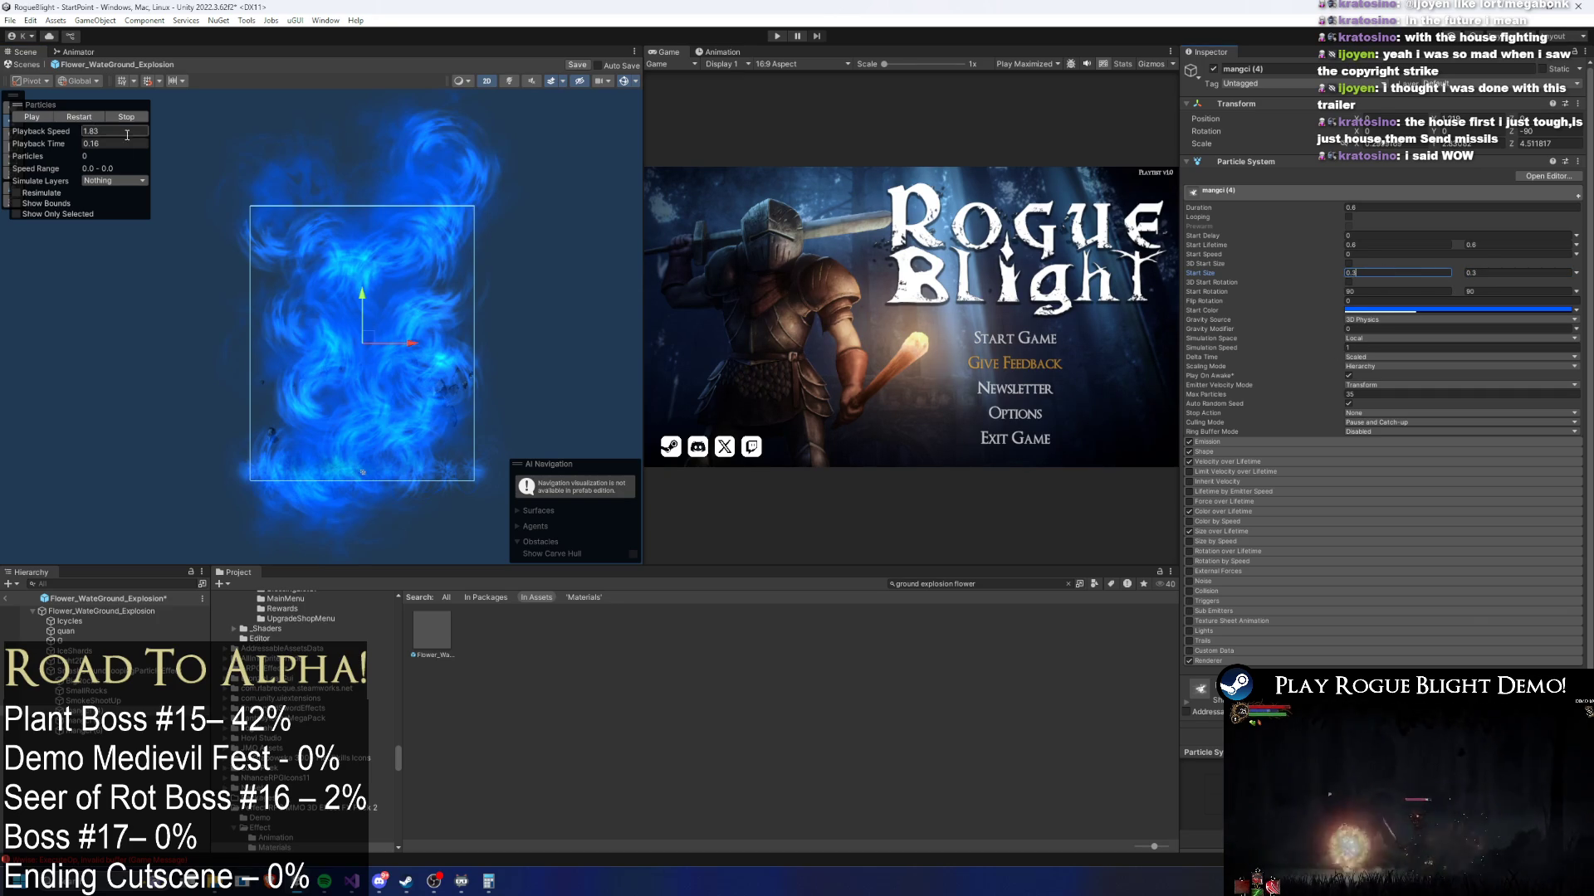
pyautogui.click(101, 121)
pyautogui.moveTo(71, 143)
pyautogui.mouseDown()
pyautogui.moveTo(116, 142)
pyautogui.moveTo(74, 145)
pyautogui.mouseUp()
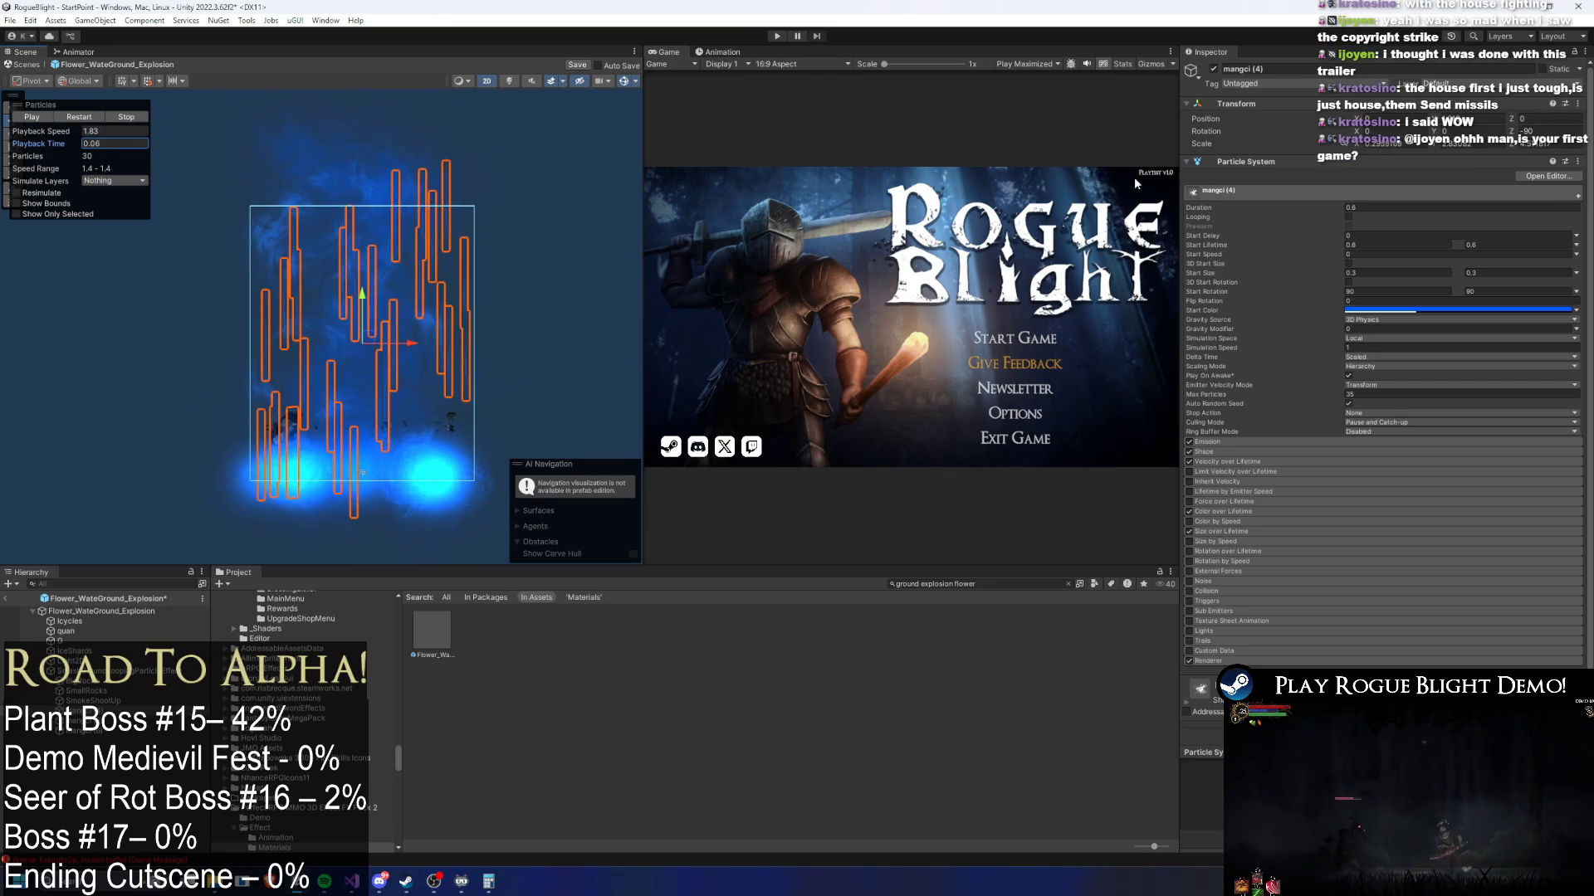
pyautogui.click(1230, 192)
# - Try a maximum start size of 1 on SmashGroundLoopingParticleEffect, then undo it
pyautogui.click(317, 176)
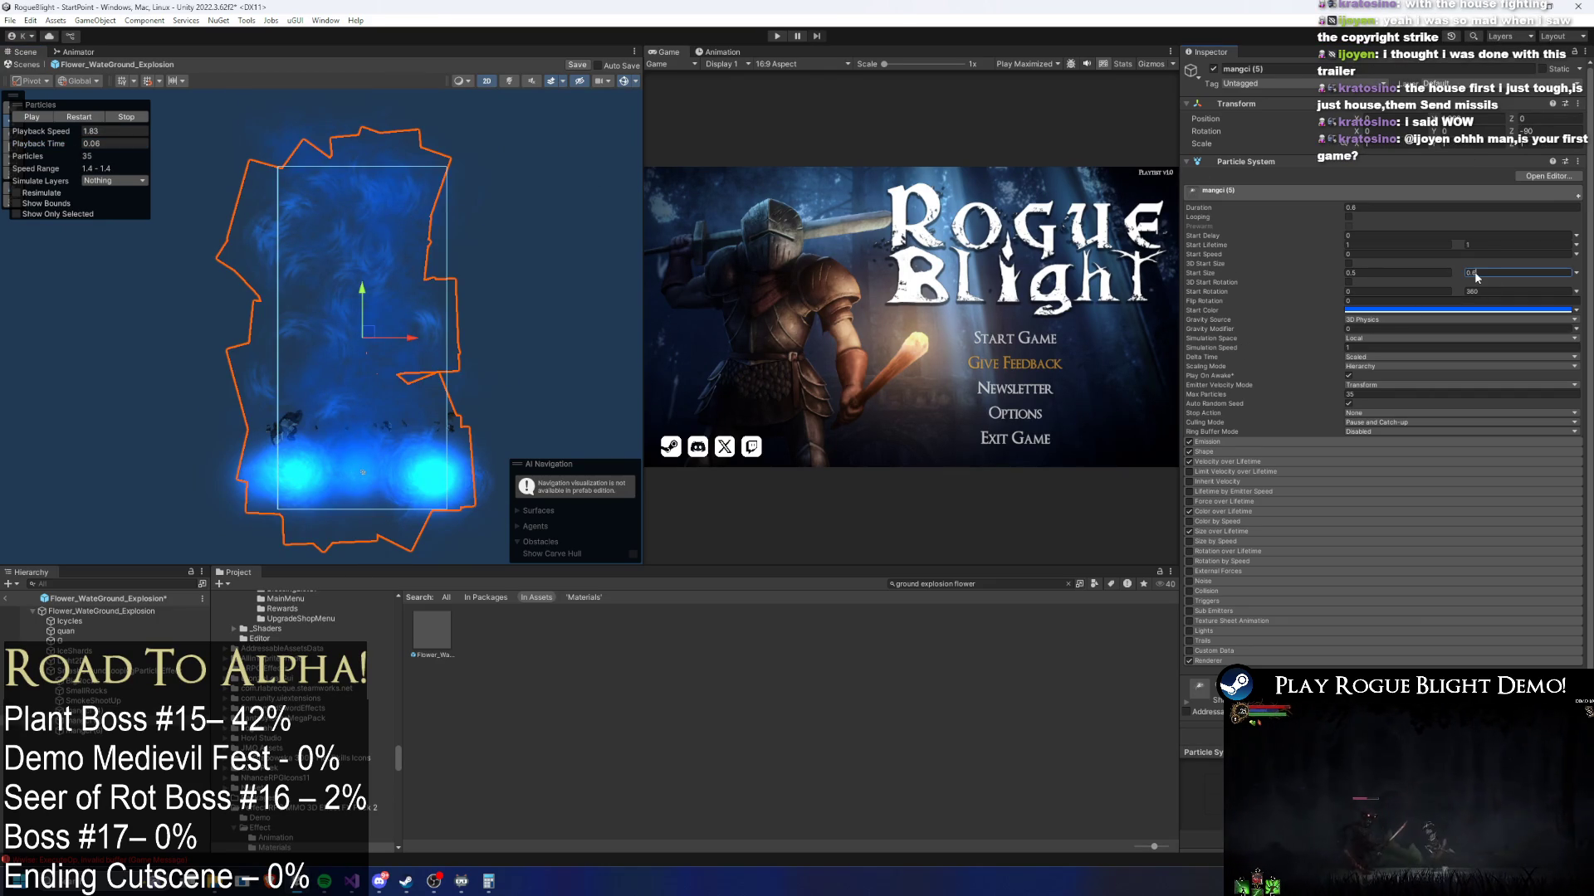
pyautogui.click(117, 671)
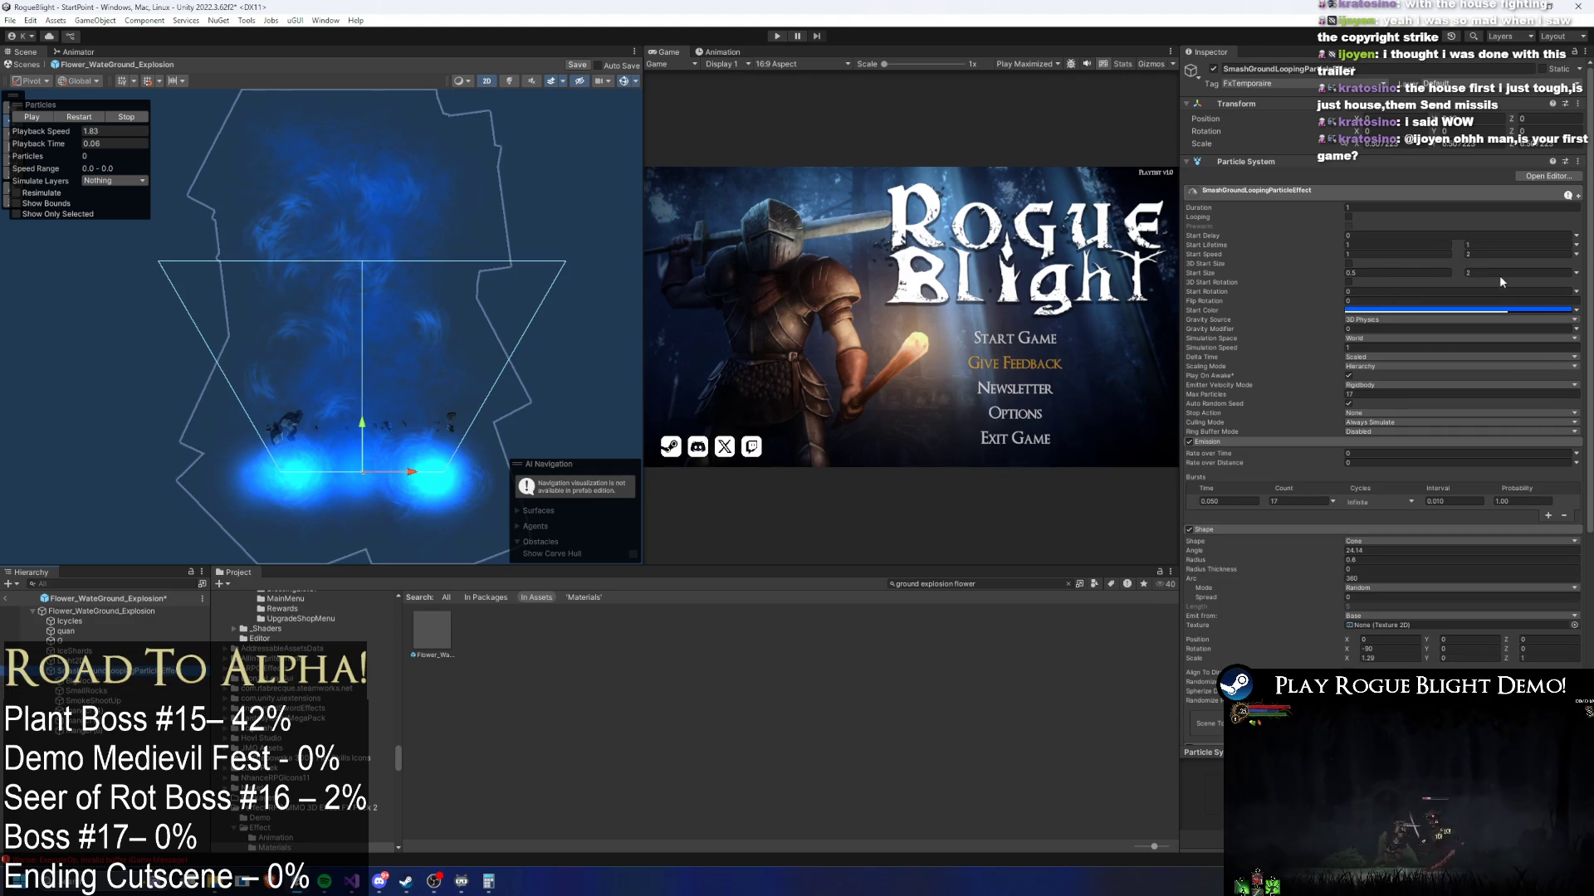
pyautogui.write('1')
pyautogui.click(83, 162)
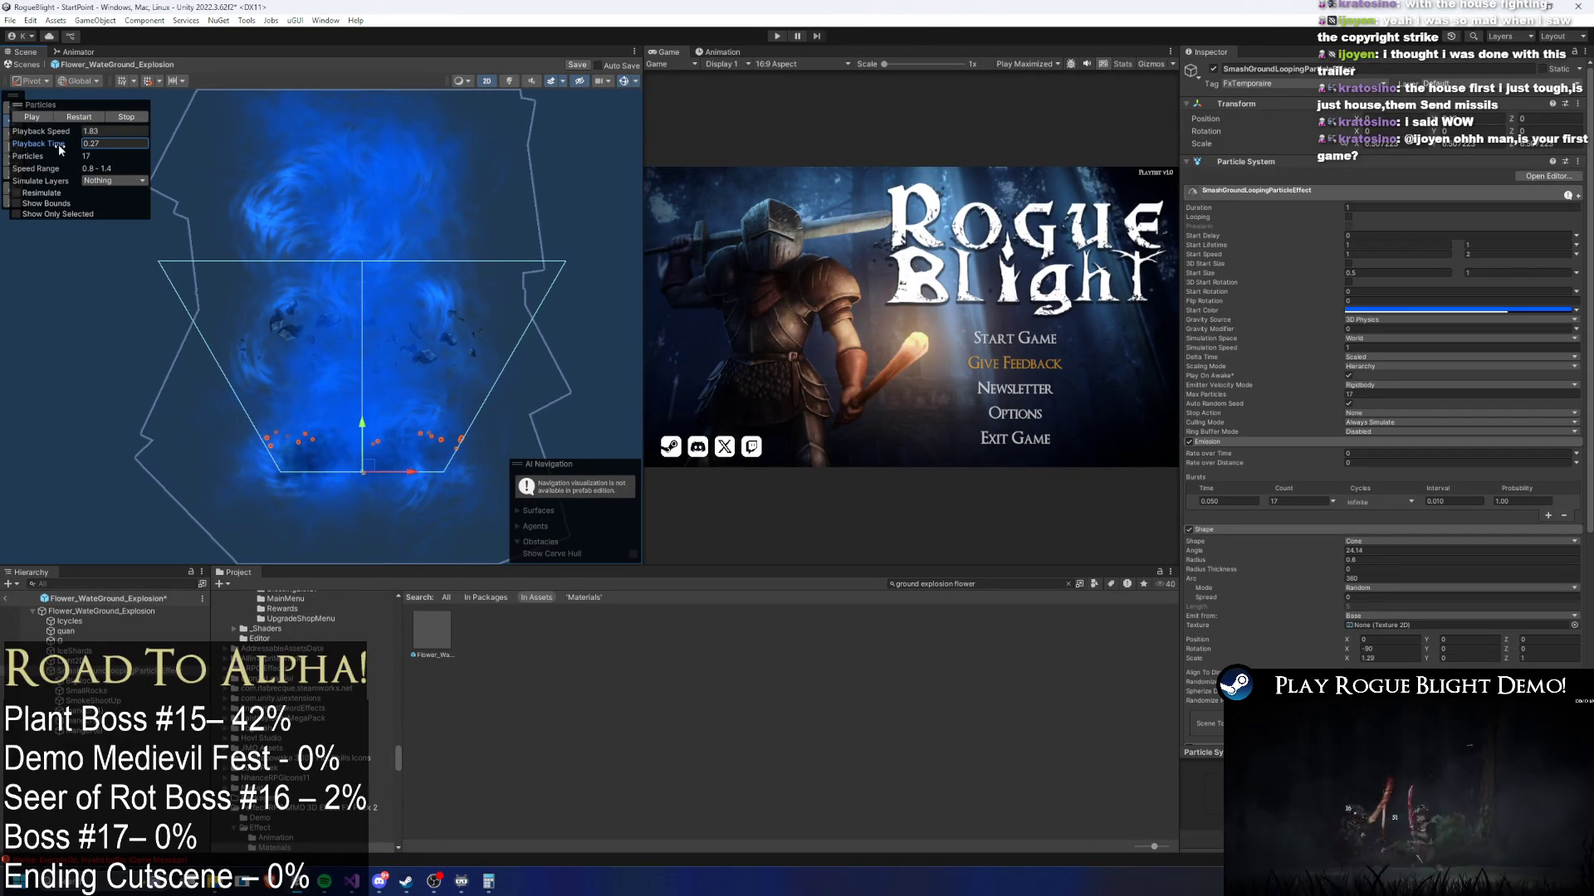
pyautogui.hotkey('ctrl', 'z')
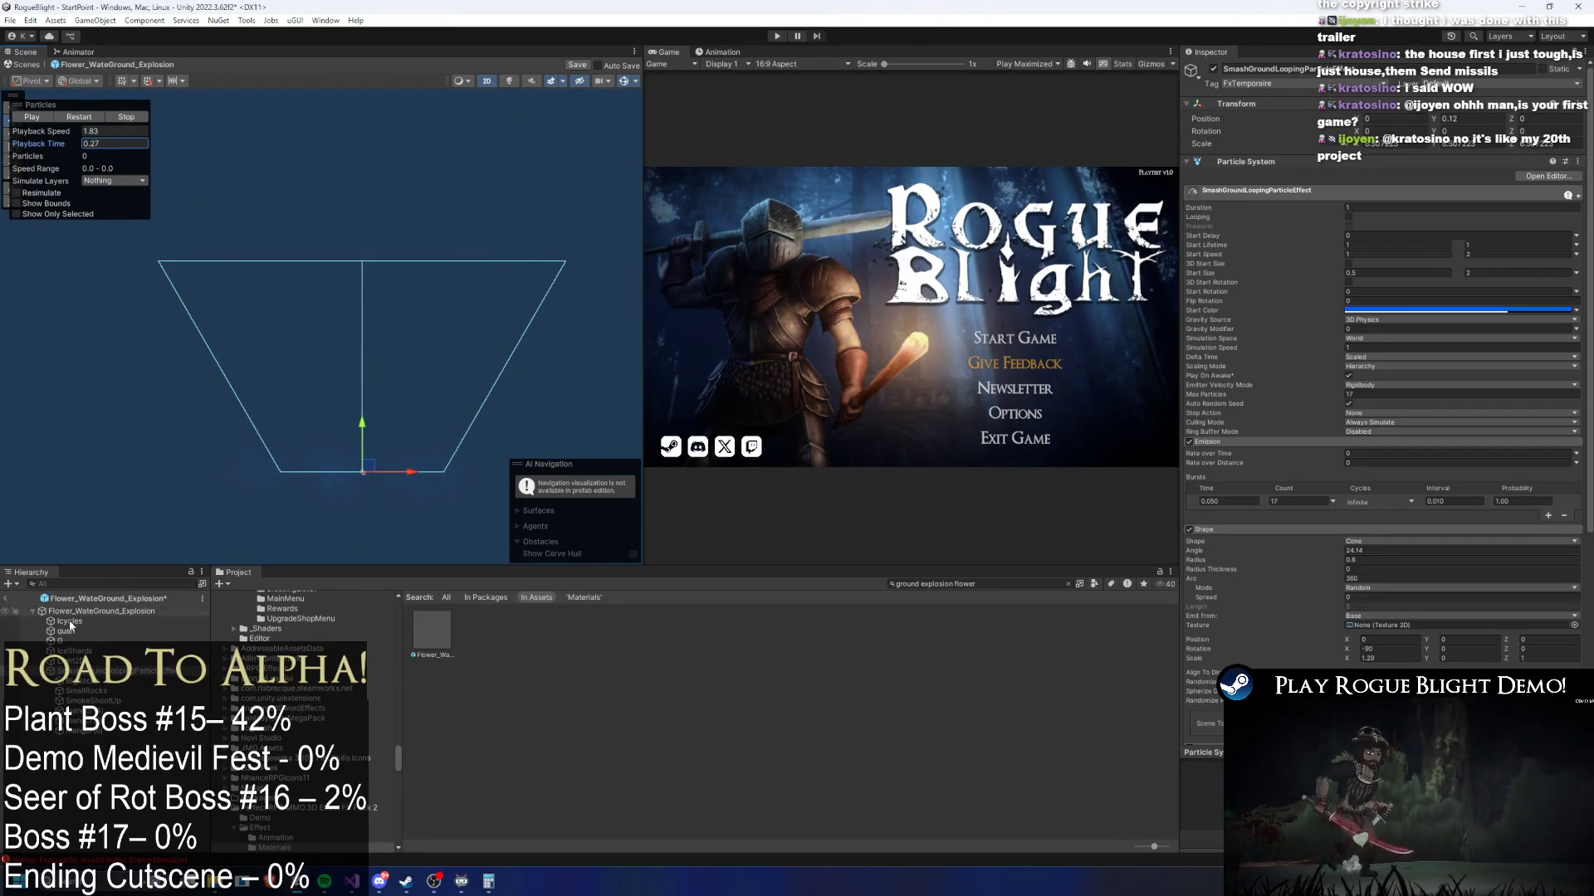
# - Browse the Icycles, G and mangci layers, moving mangci (5) left and undoing it
pyautogui.click(91, 620)
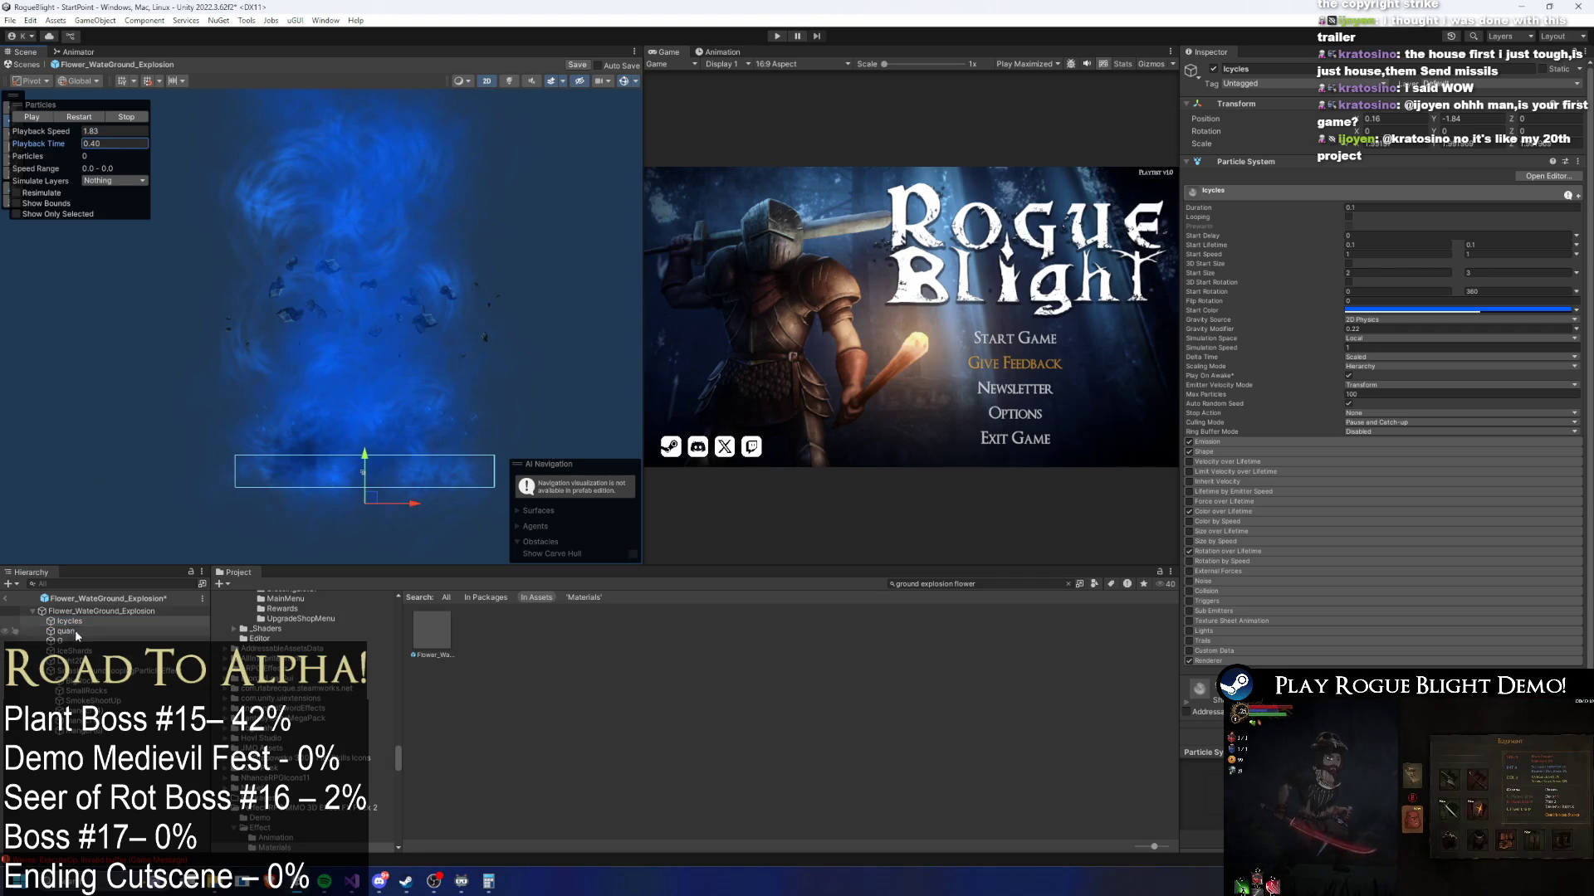
pyautogui.click(302, 416)
pyautogui.click(306, 319)
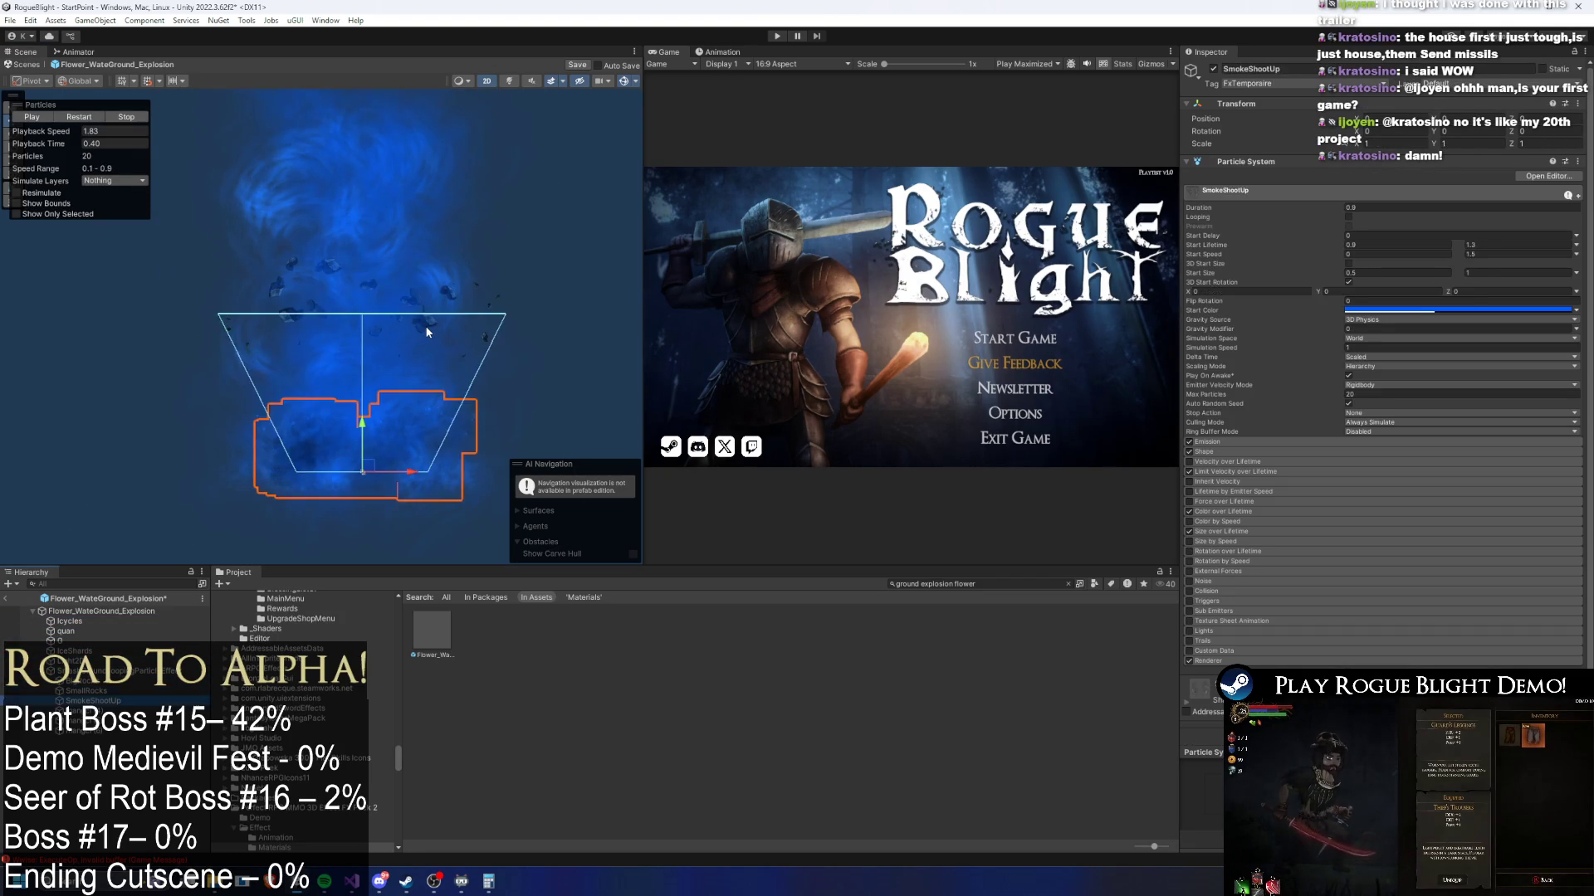
pyautogui.click(426, 326)
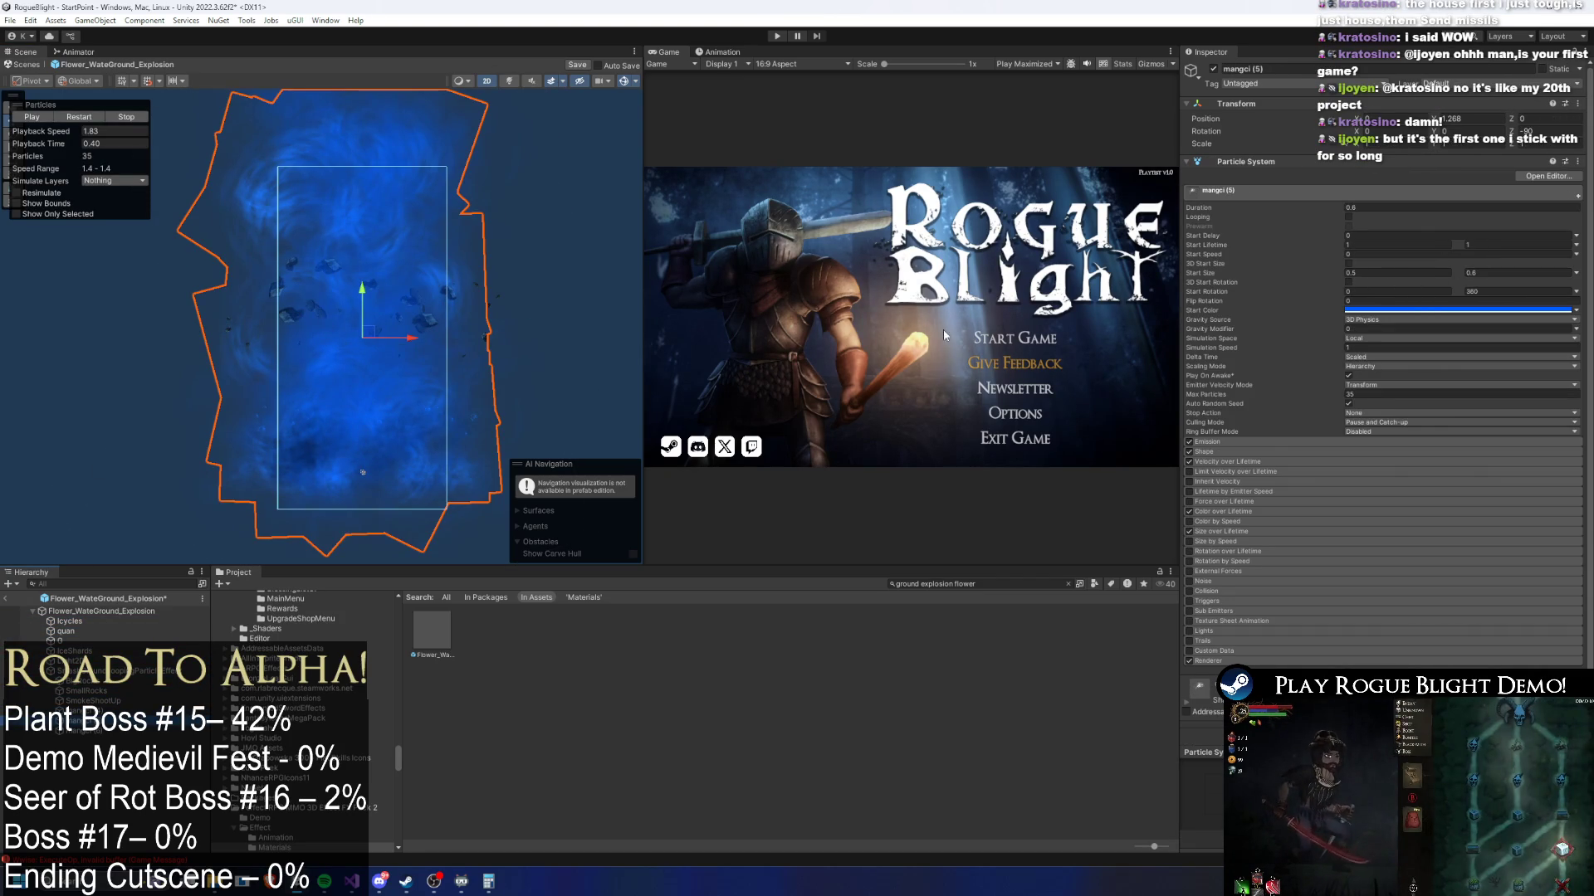
pyautogui.moveTo(408, 348); pyautogui.dragTo(238, 349)
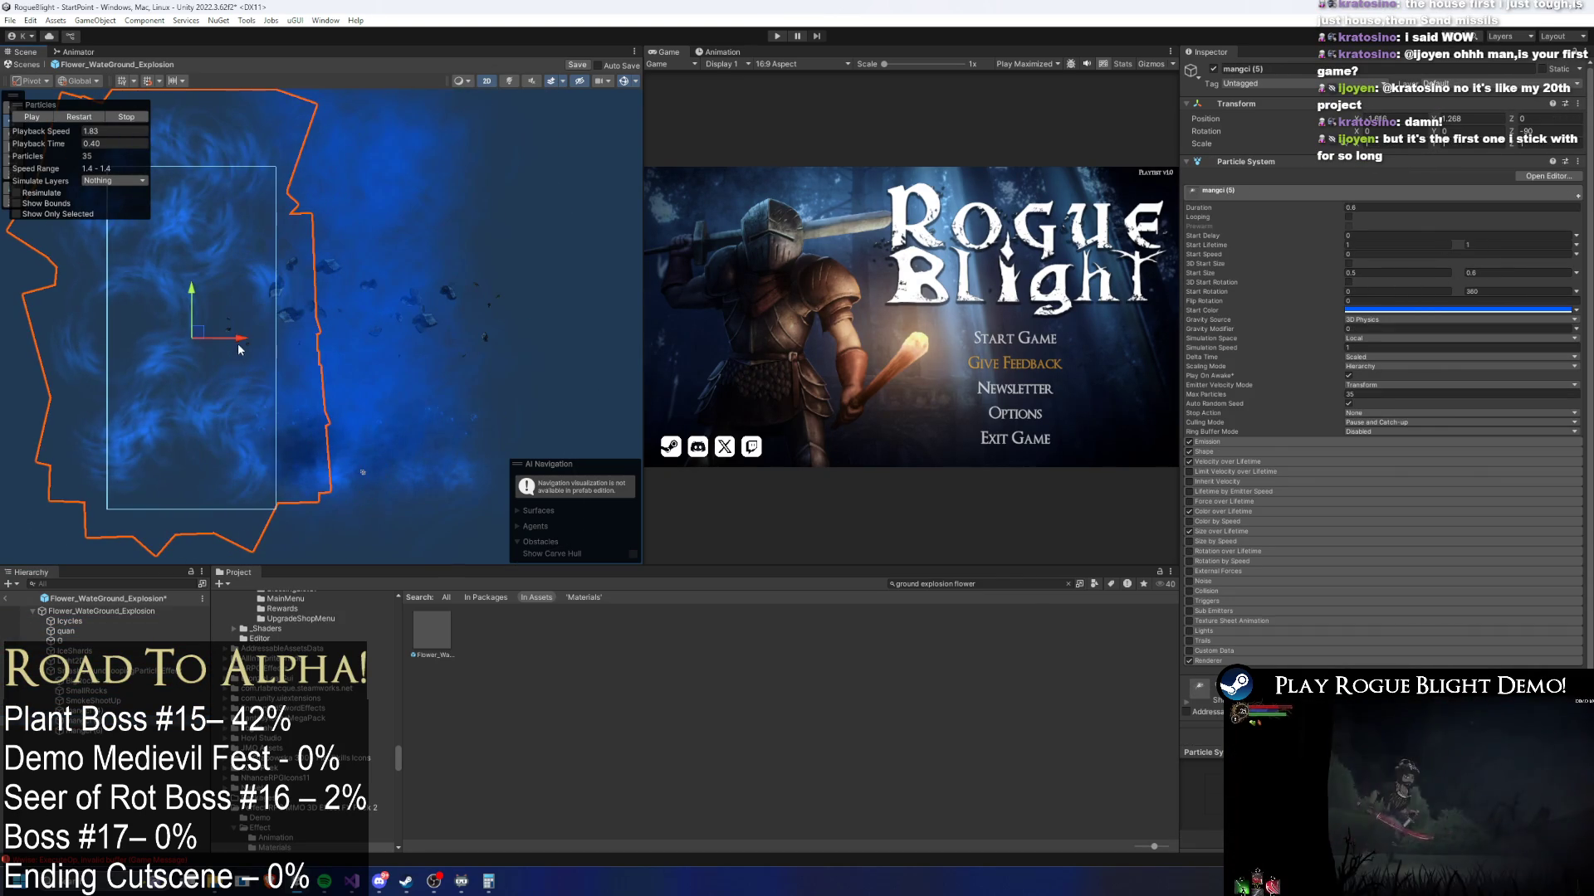
pyautogui.hotkey('ctrl', 'z')
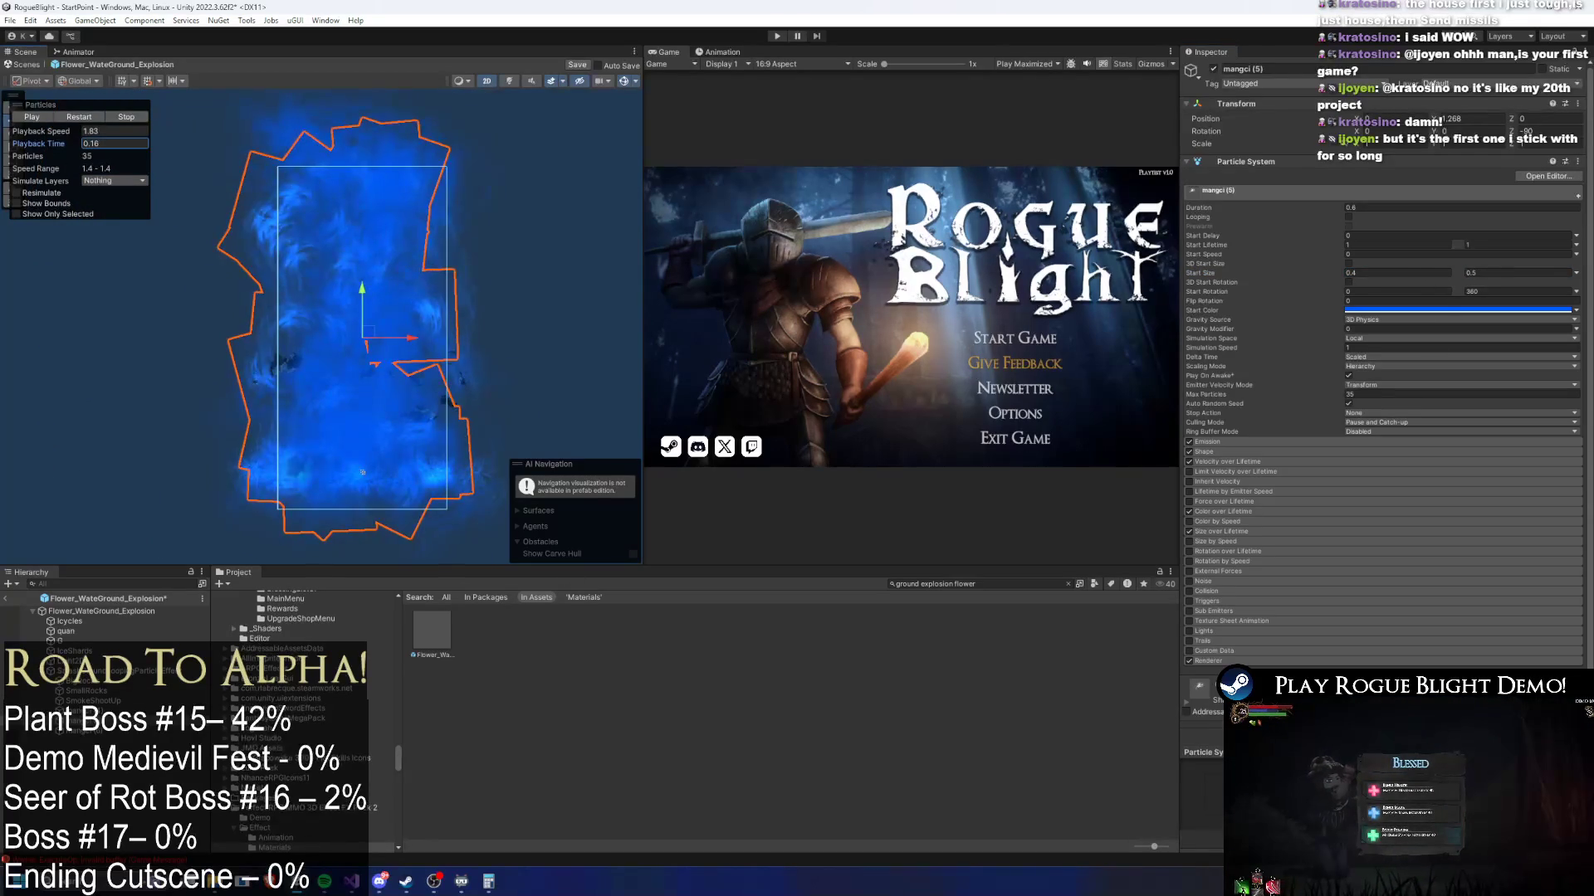
# - Set mangci (6)'s start size to 0.6 for both values and scrub the preview 0.14–0.29 s
pyautogui.click(104, 733)
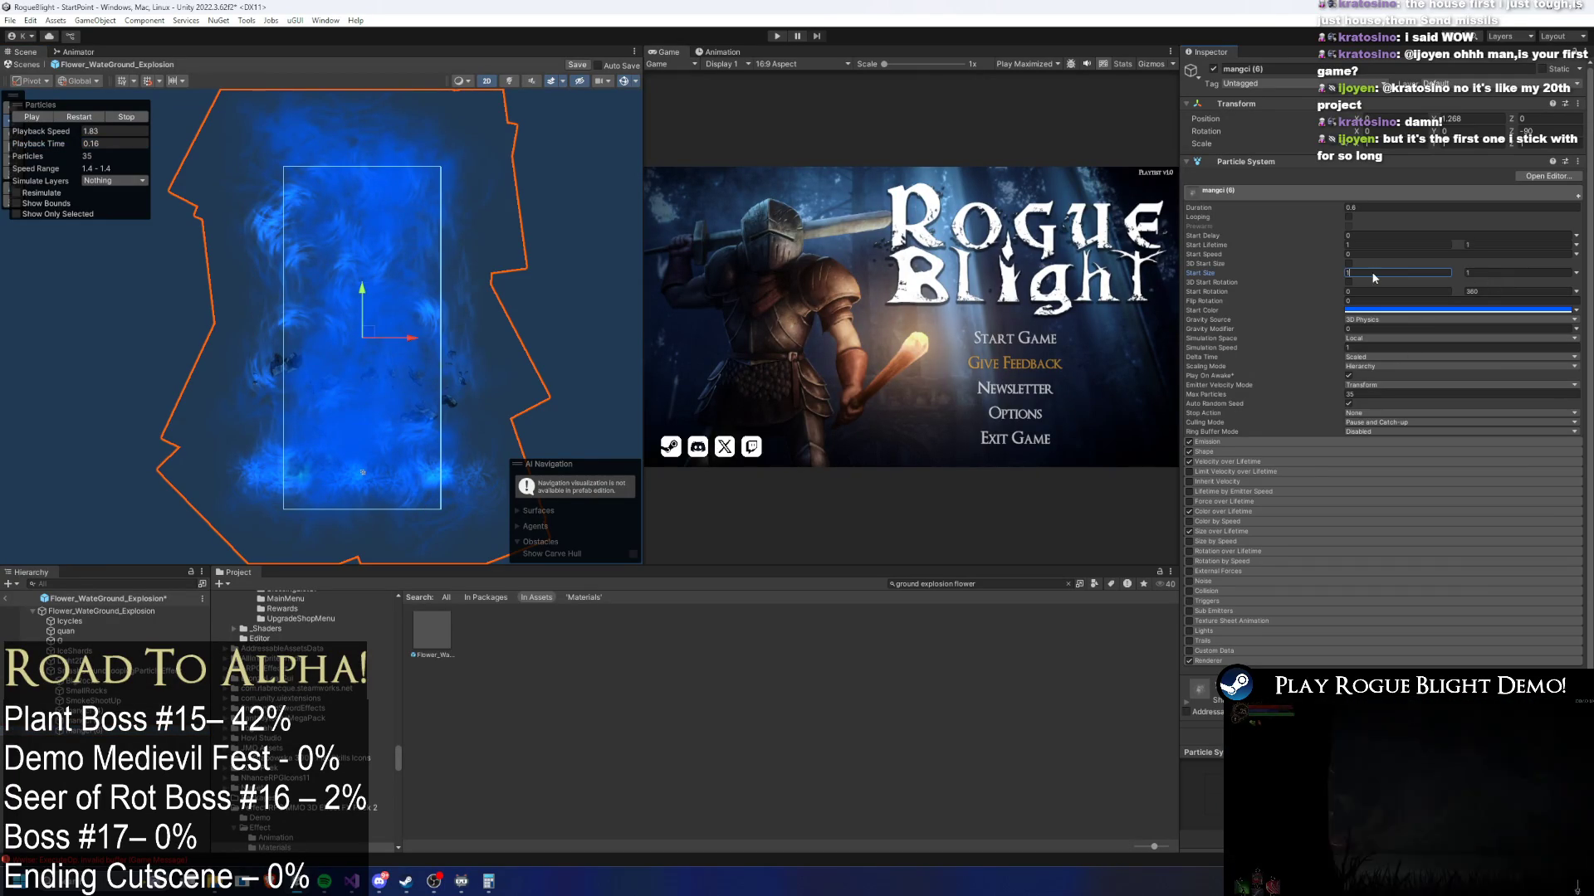
pyautogui.write('.6')
pyautogui.press('Tab')
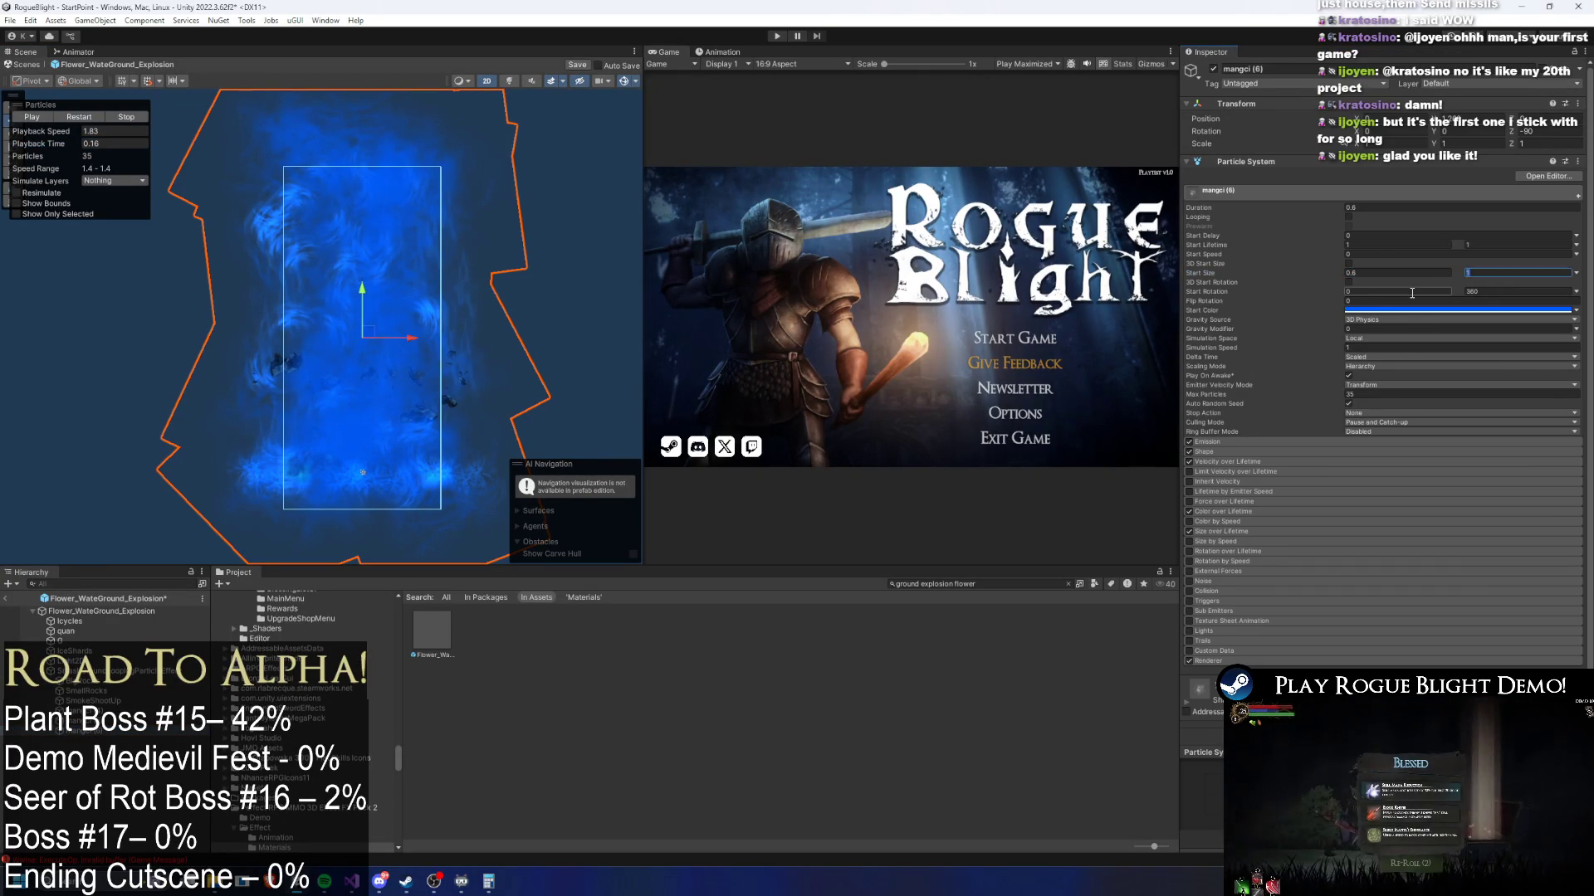
pyautogui.write('6')
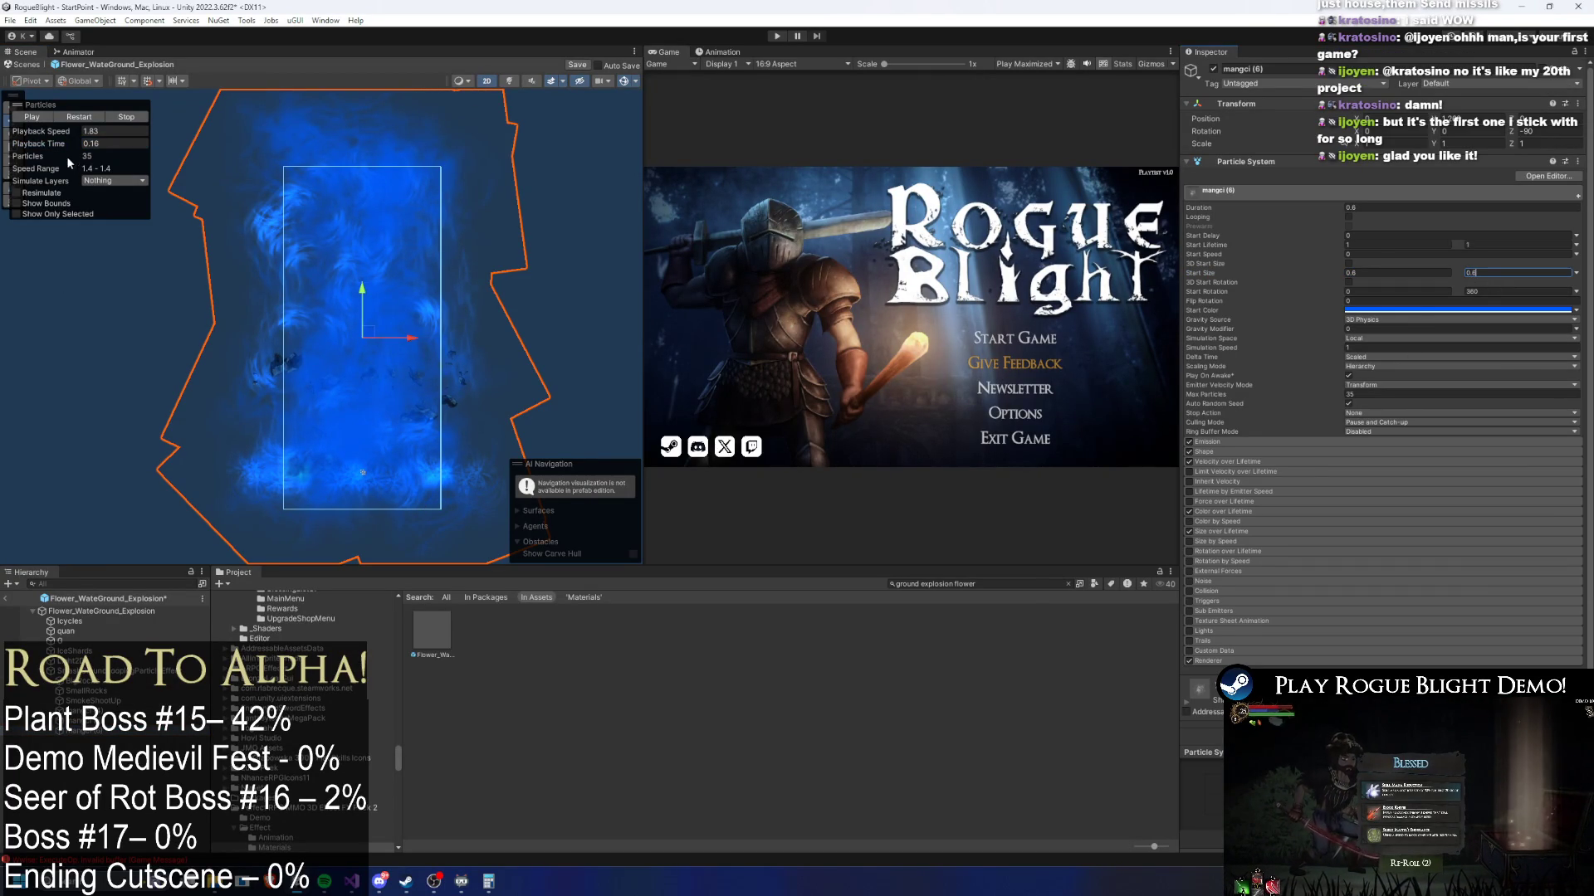
pyautogui.click(84, 147)
pyautogui.moveTo(83, 150); pyautogui.dragTo(47, 146)
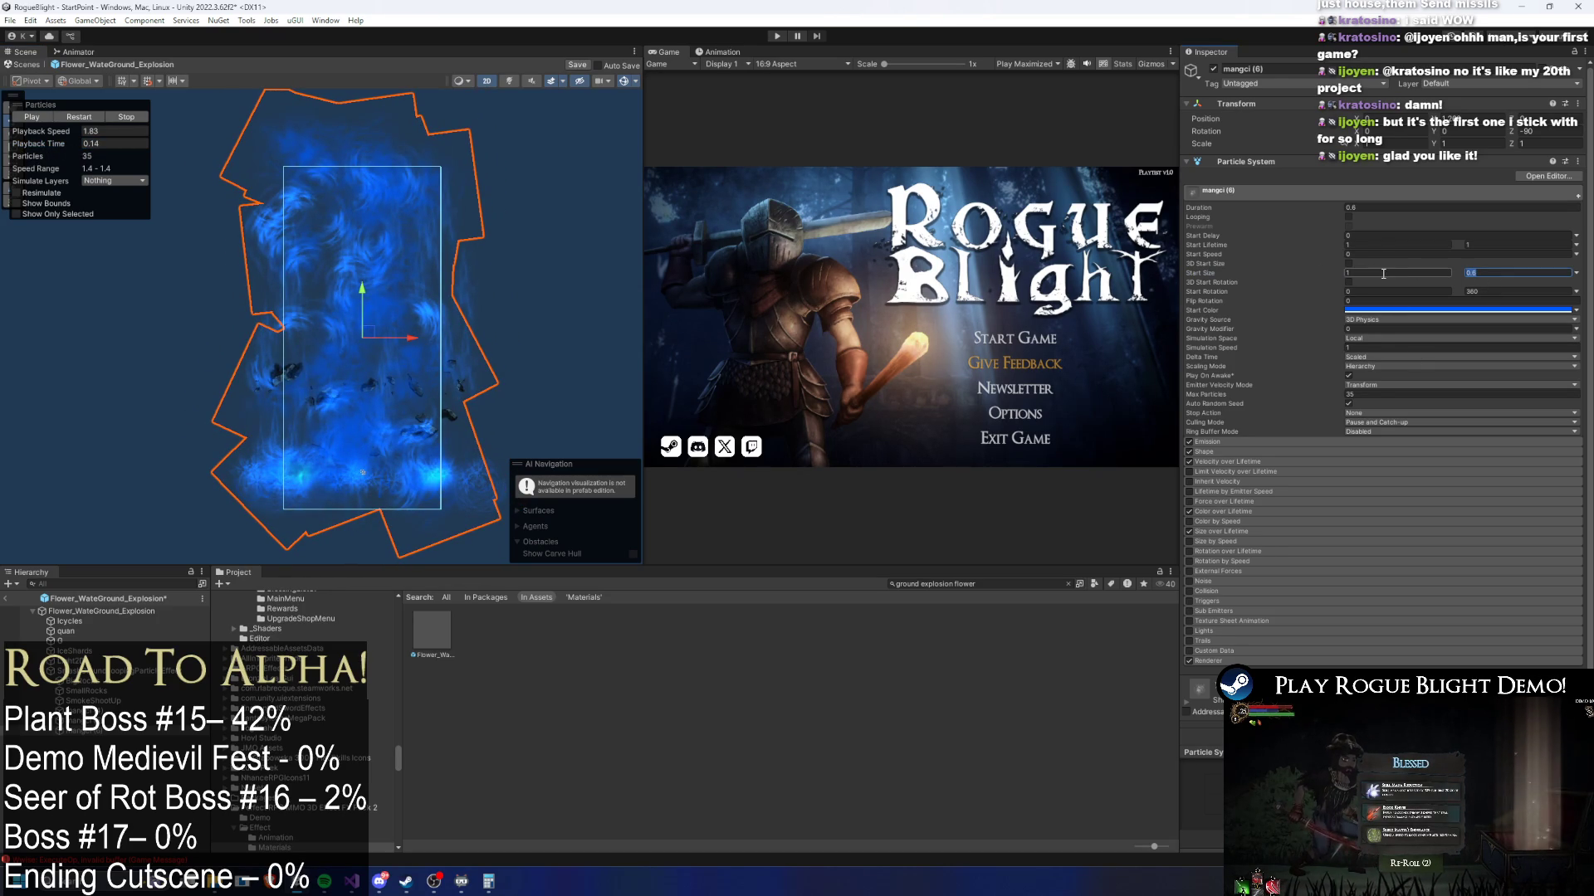
pyautogui.moveTo(69, 144); pyautogui.dragTo(107, 144)
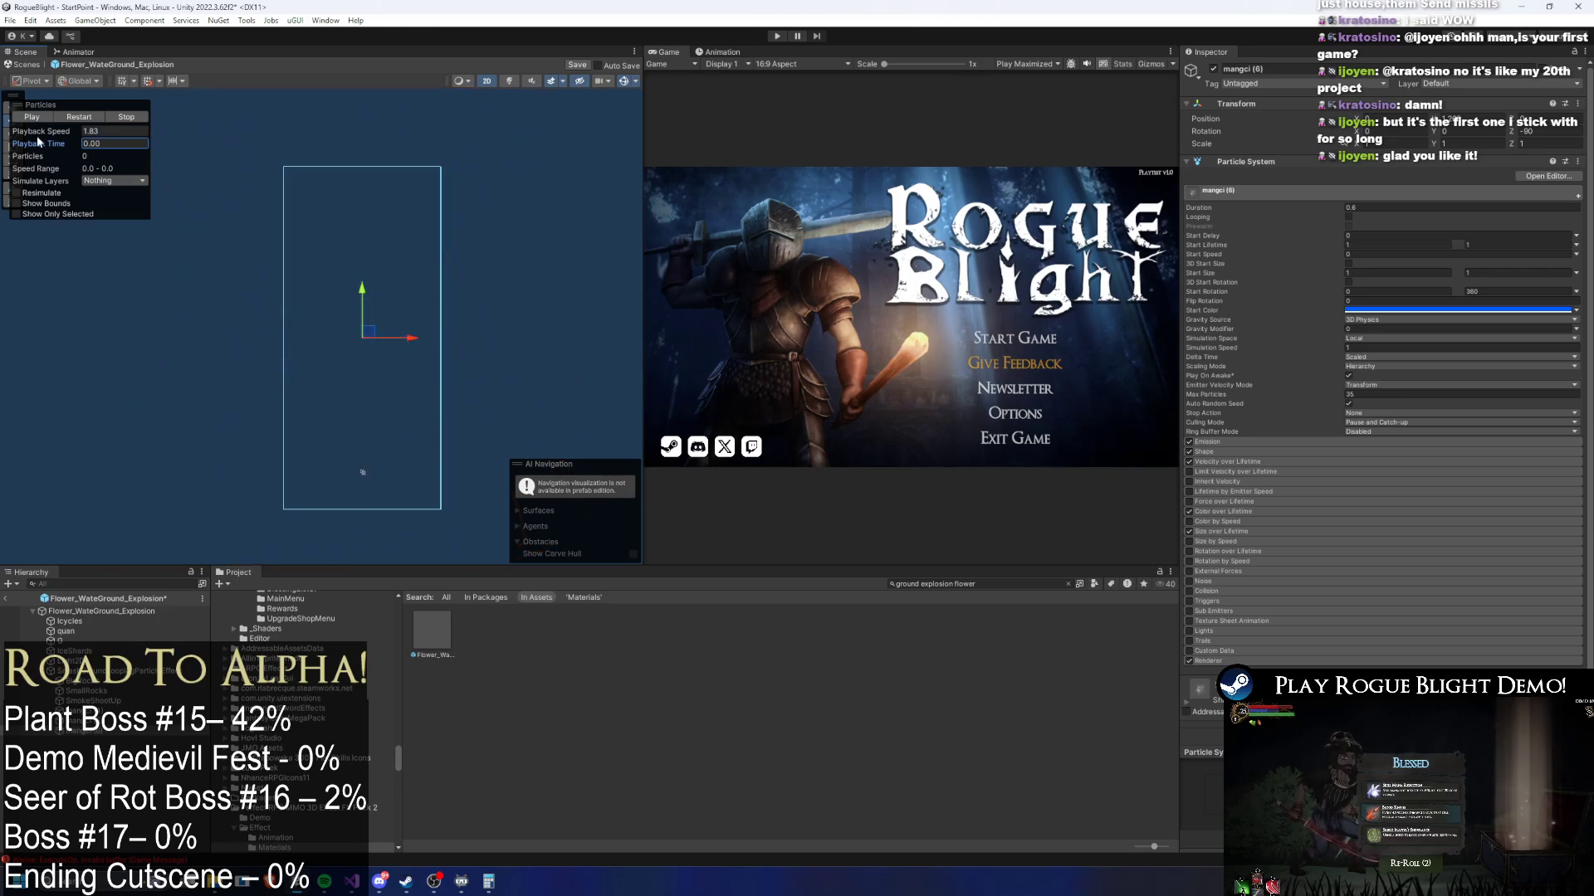
# - Run the game, load save slot 1, fight the plant boss, then stop with Ctrl+P
pyautogui.click(775, 37)
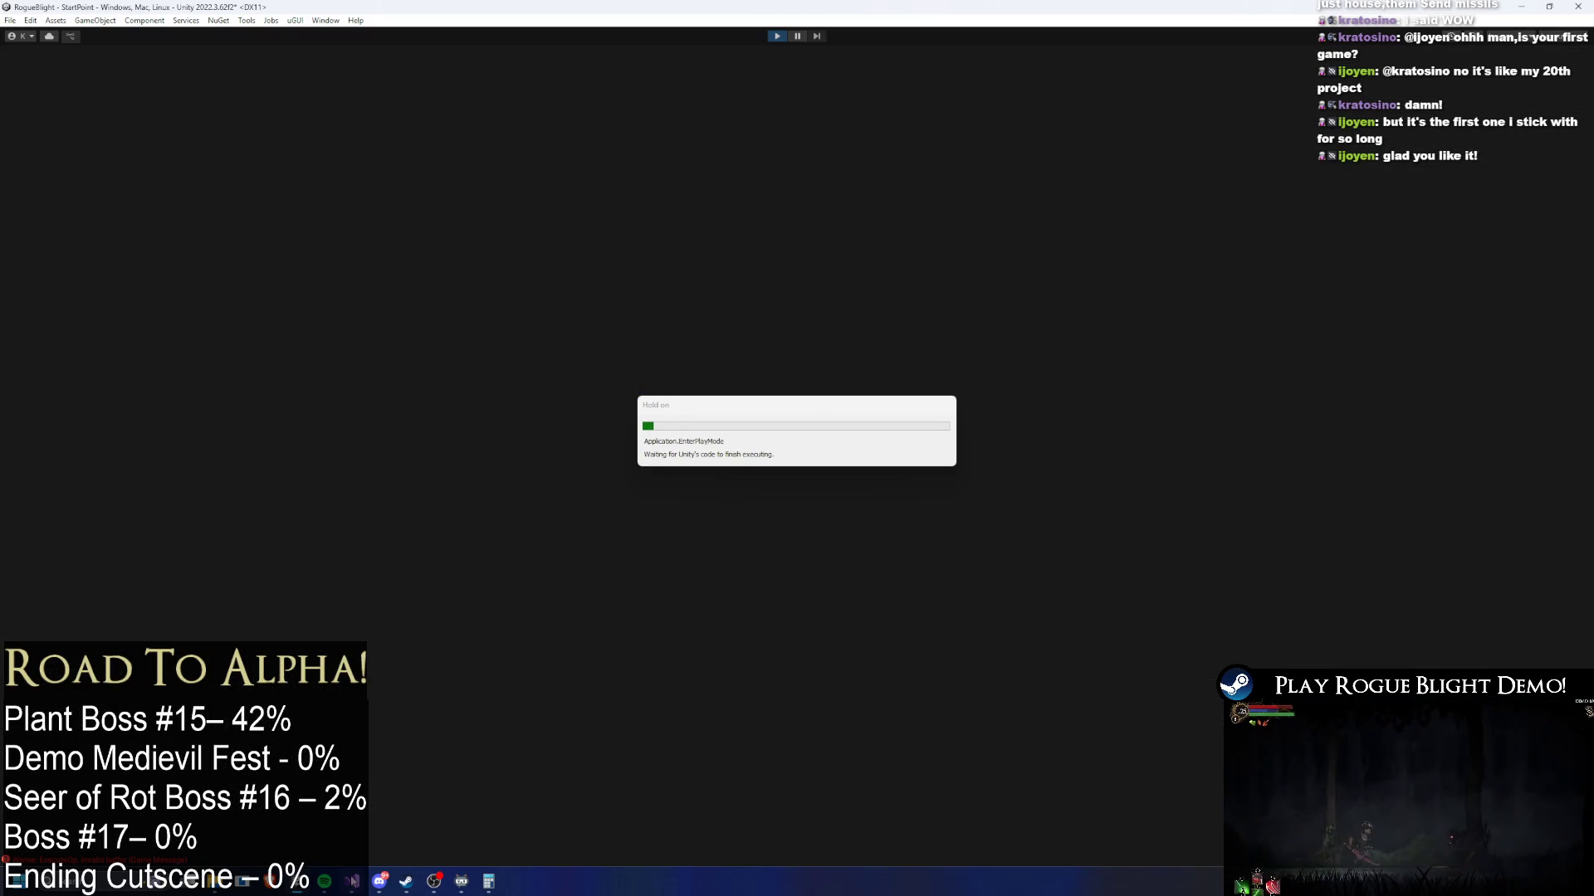
pyautogui.moveTo(328, 878)
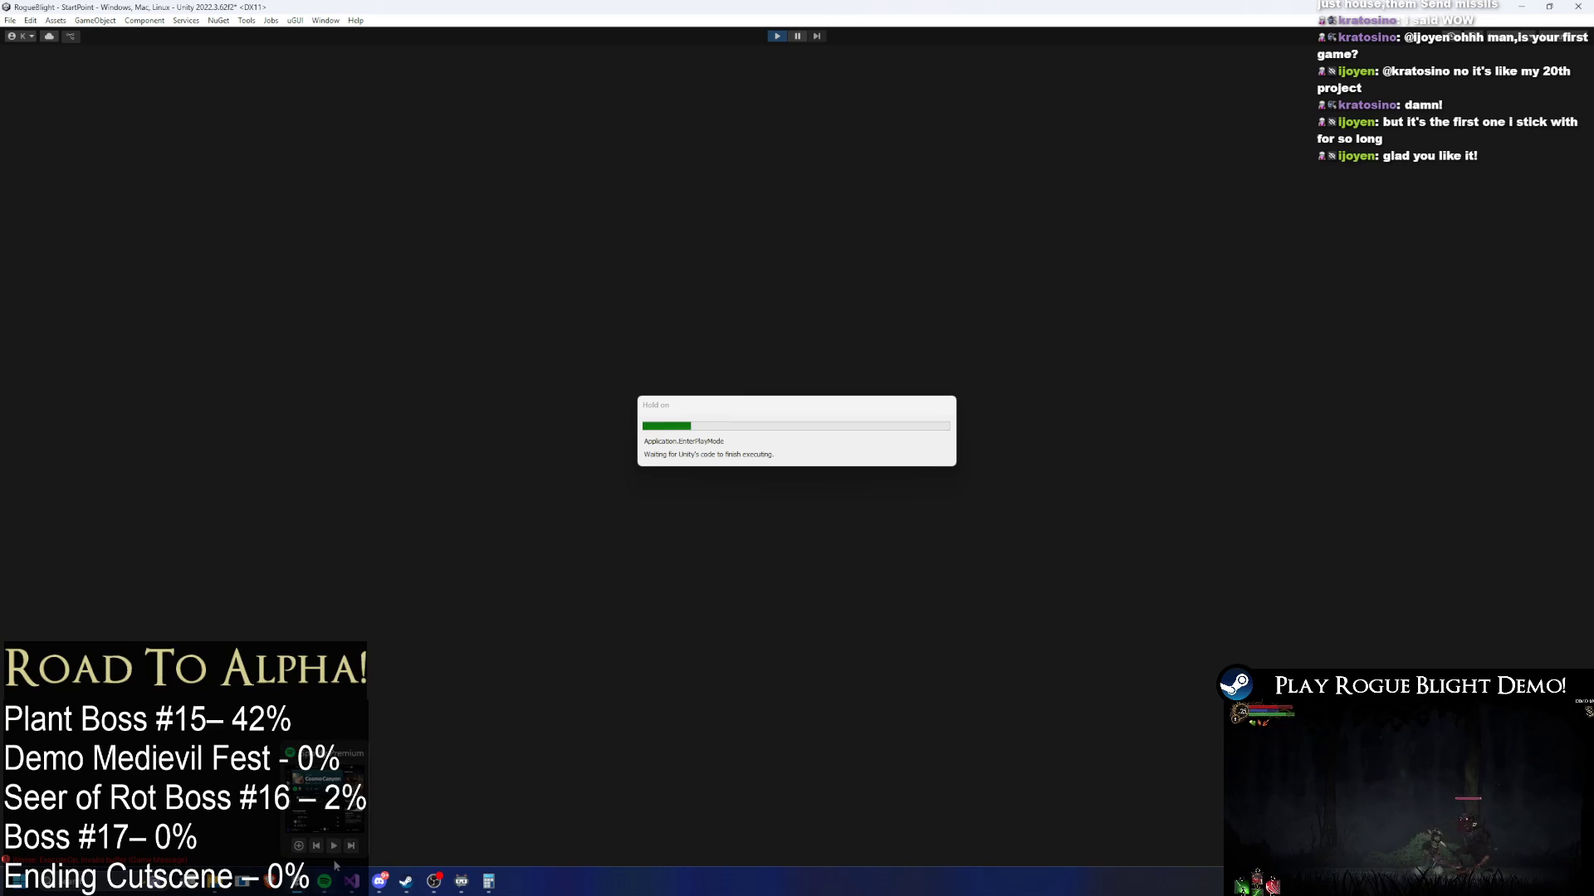
pyautogui.moveTo(379, 882)
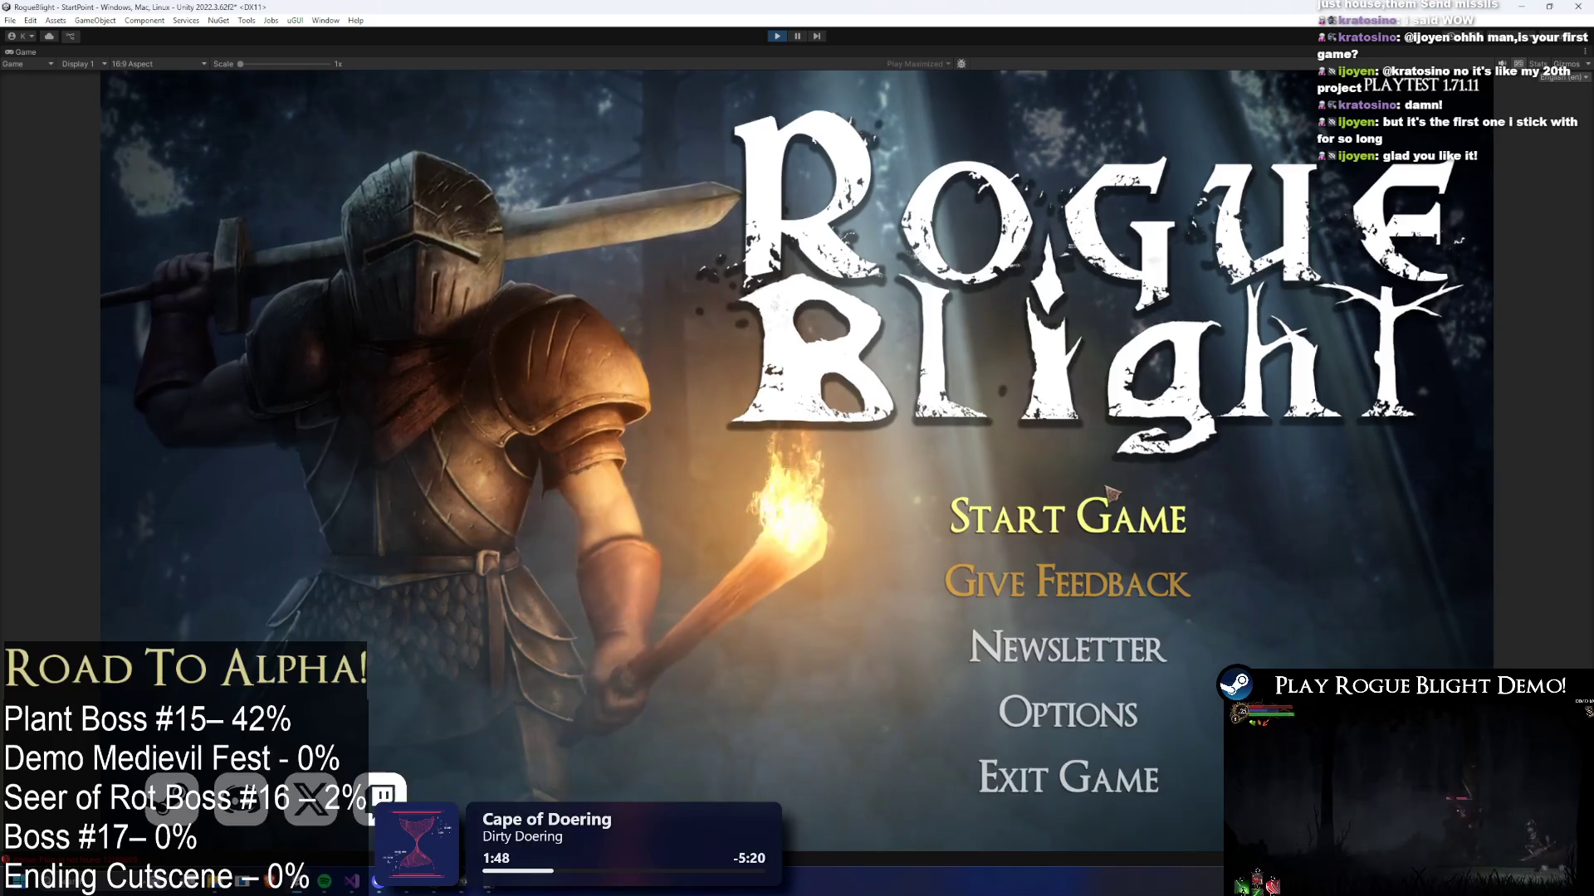
pyautogui.click(1115, 518)
pyautogui.click(1090, 456)
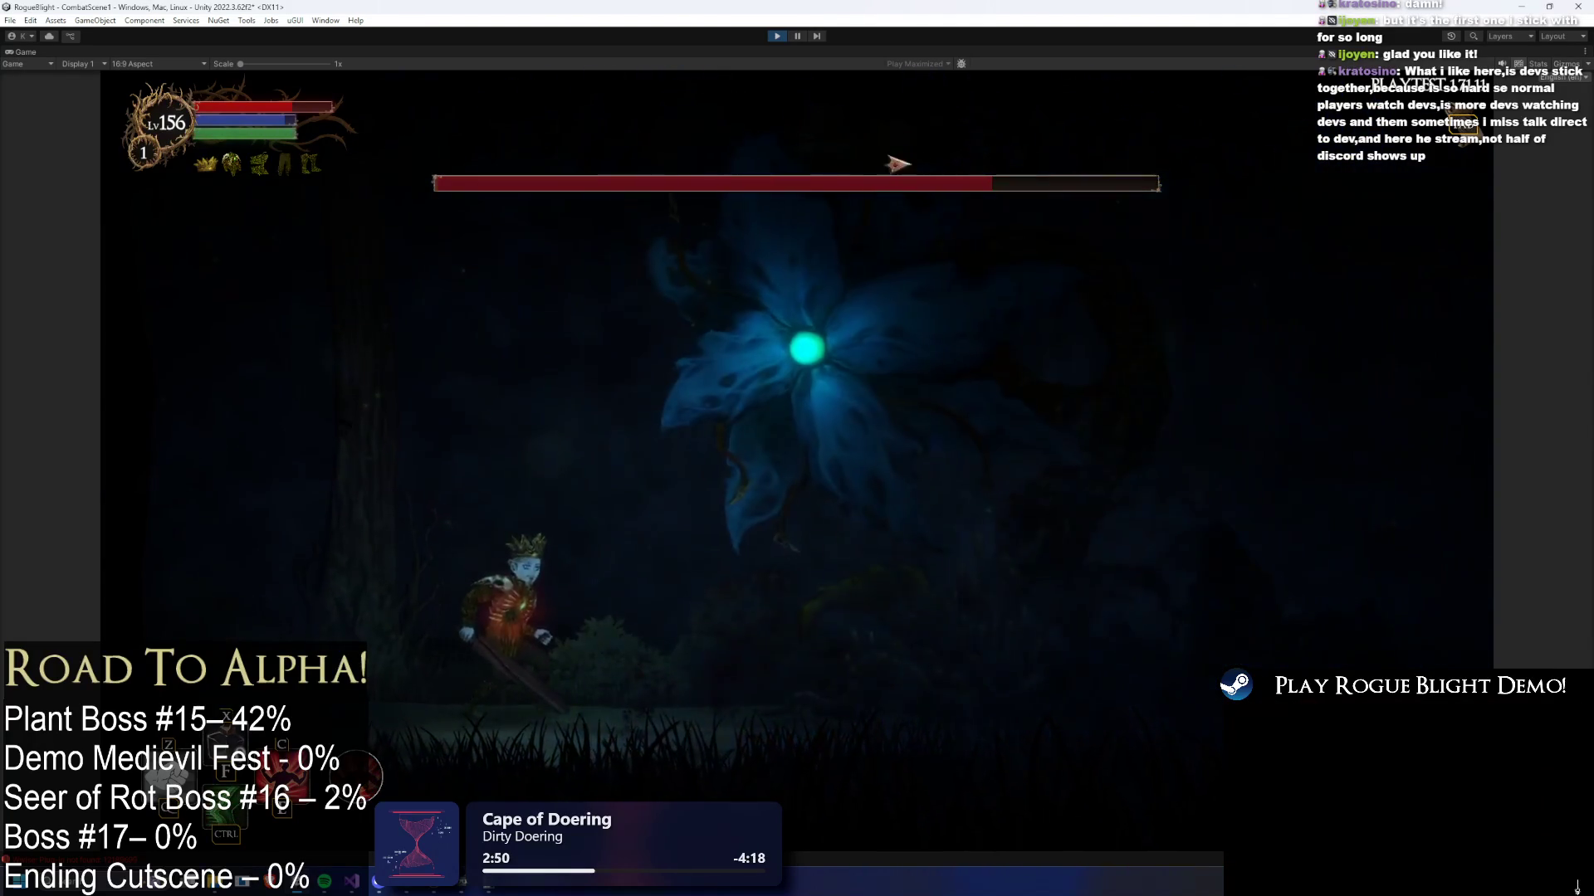
pyautogui.hotkey('ctrl', 'p')
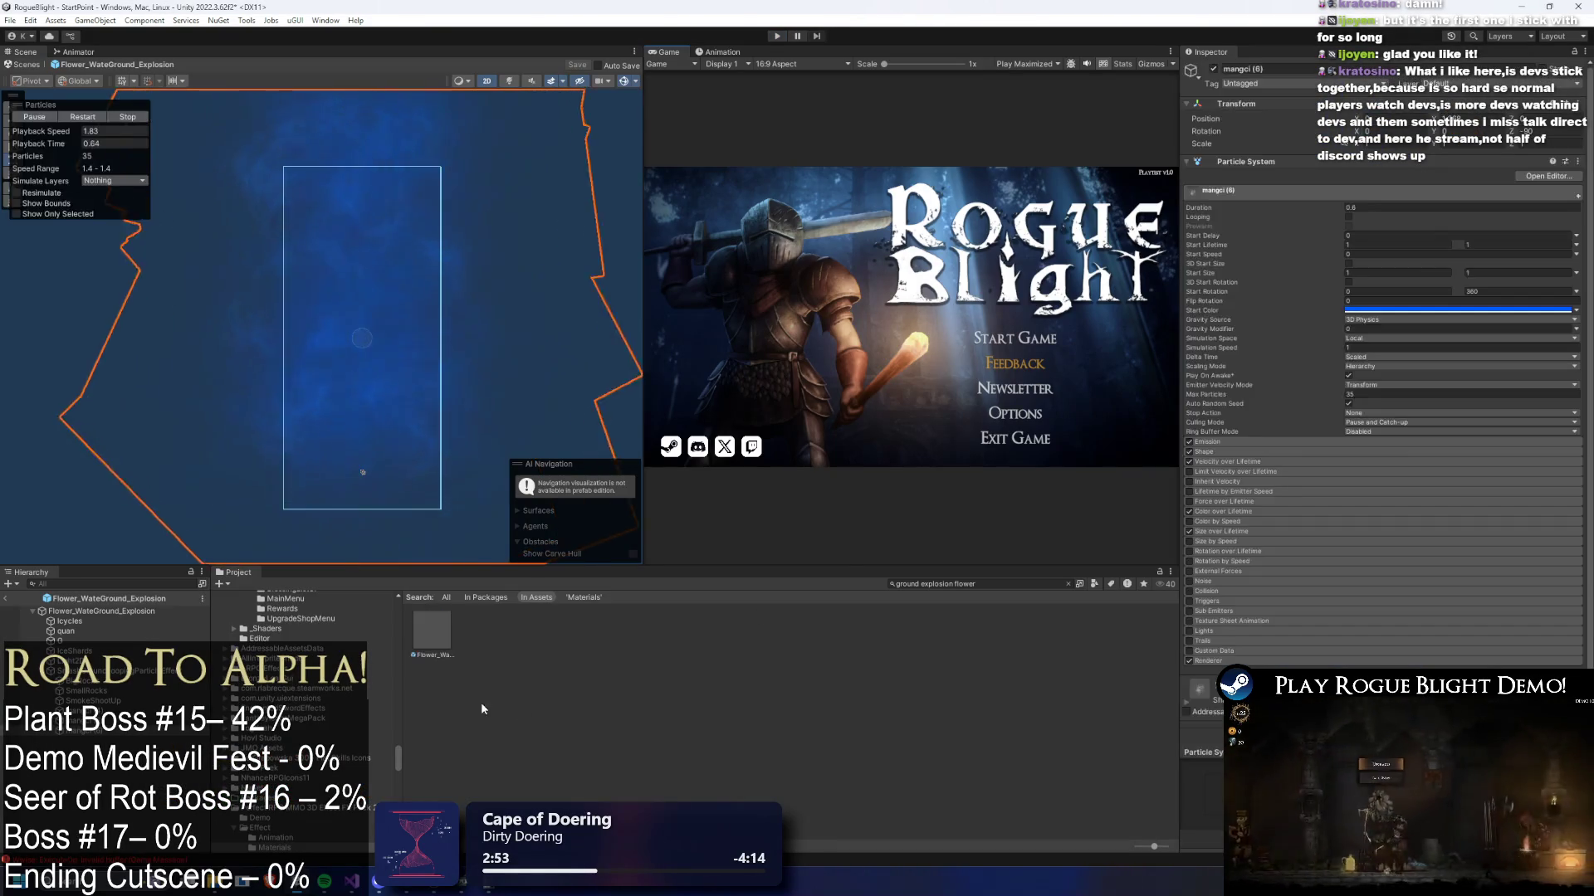
# - Set mangci (5)'s minimum start size to 0.3 and scrub the preview to check it
pyautogui.moveTo(38, 143); pyautogui.dragTo(50, 143)
pyautogui.press('Up')
pyautogui.press('Up')
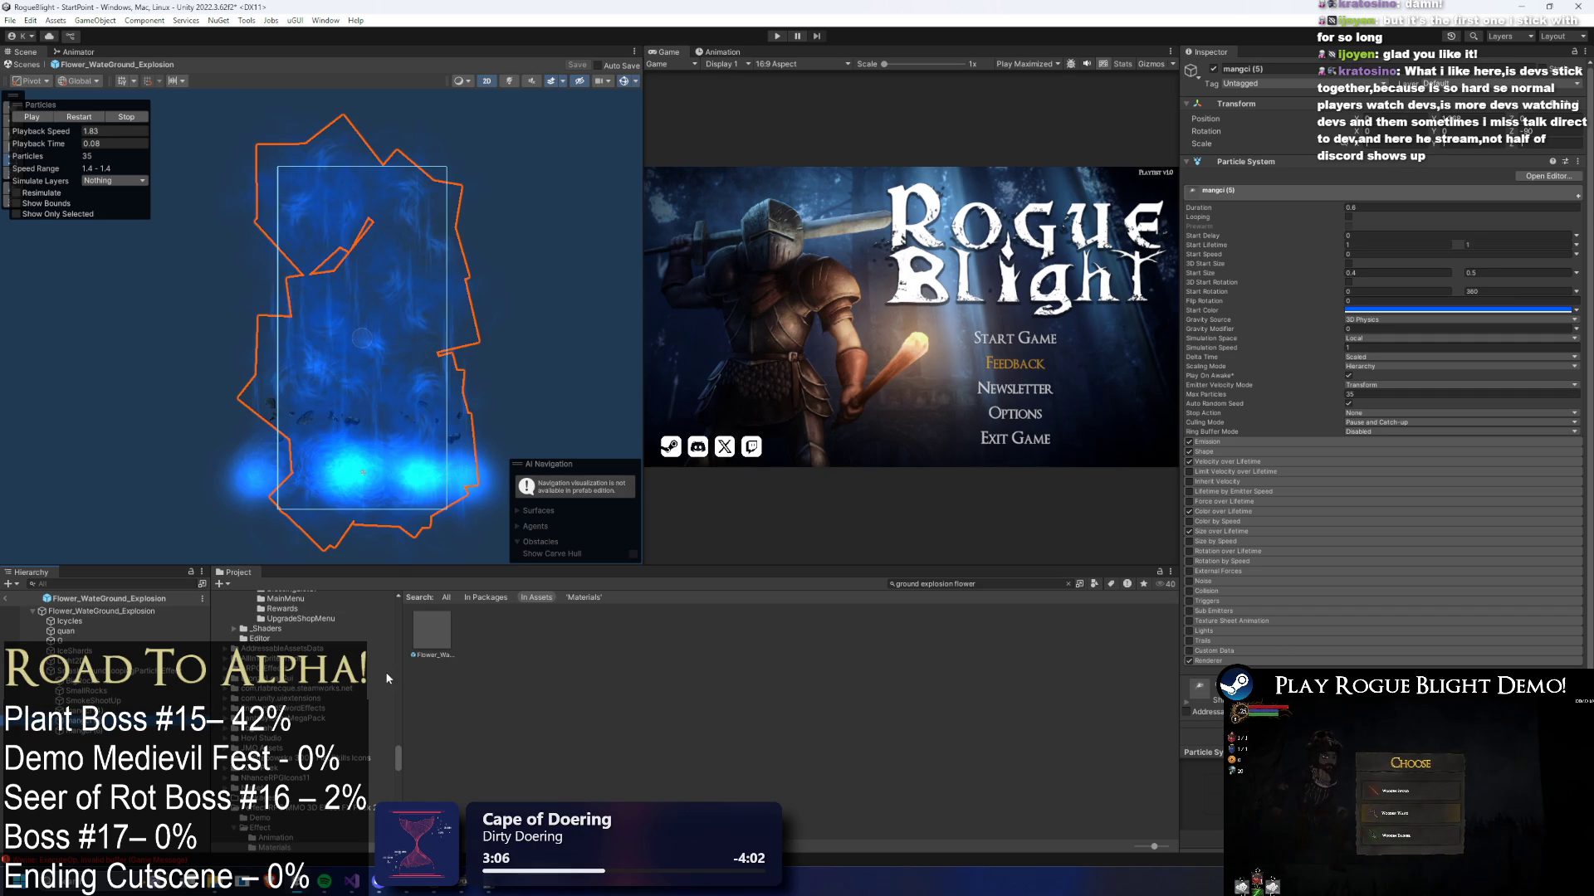
pyautogui.click(1361, 273)
pyautogui.write('0.3')
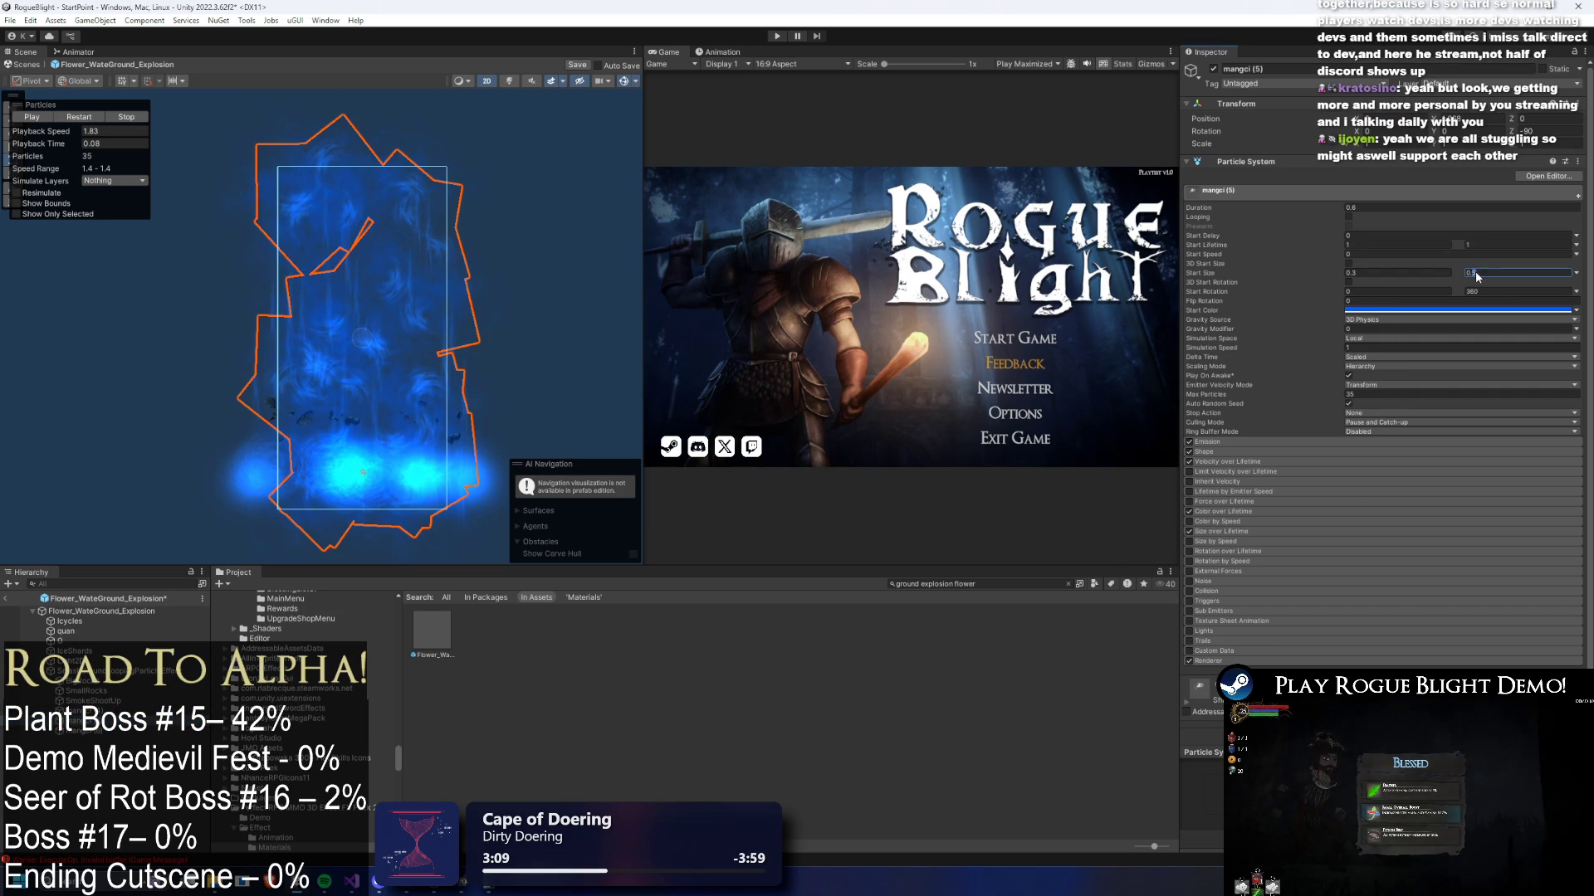
pyautogui.moveTo(84, 144); pyautogui.dragTo(87, 158)
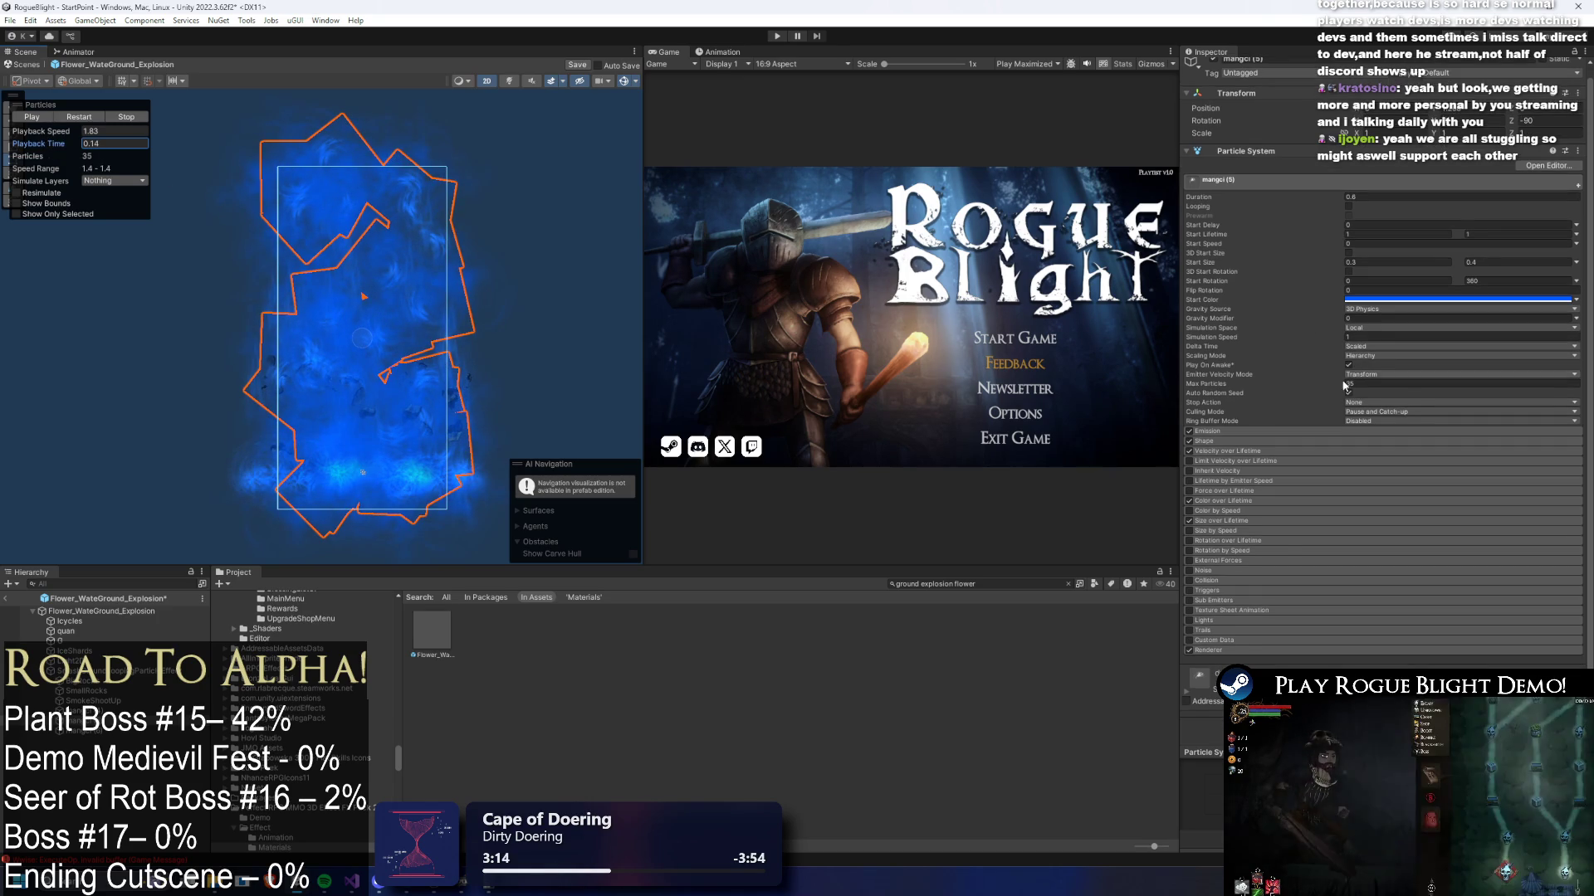
# - Scrub the explosion preview through its burst and set playback speed back to 1.00
pyautogui.scroll(-4, 1456, 594)
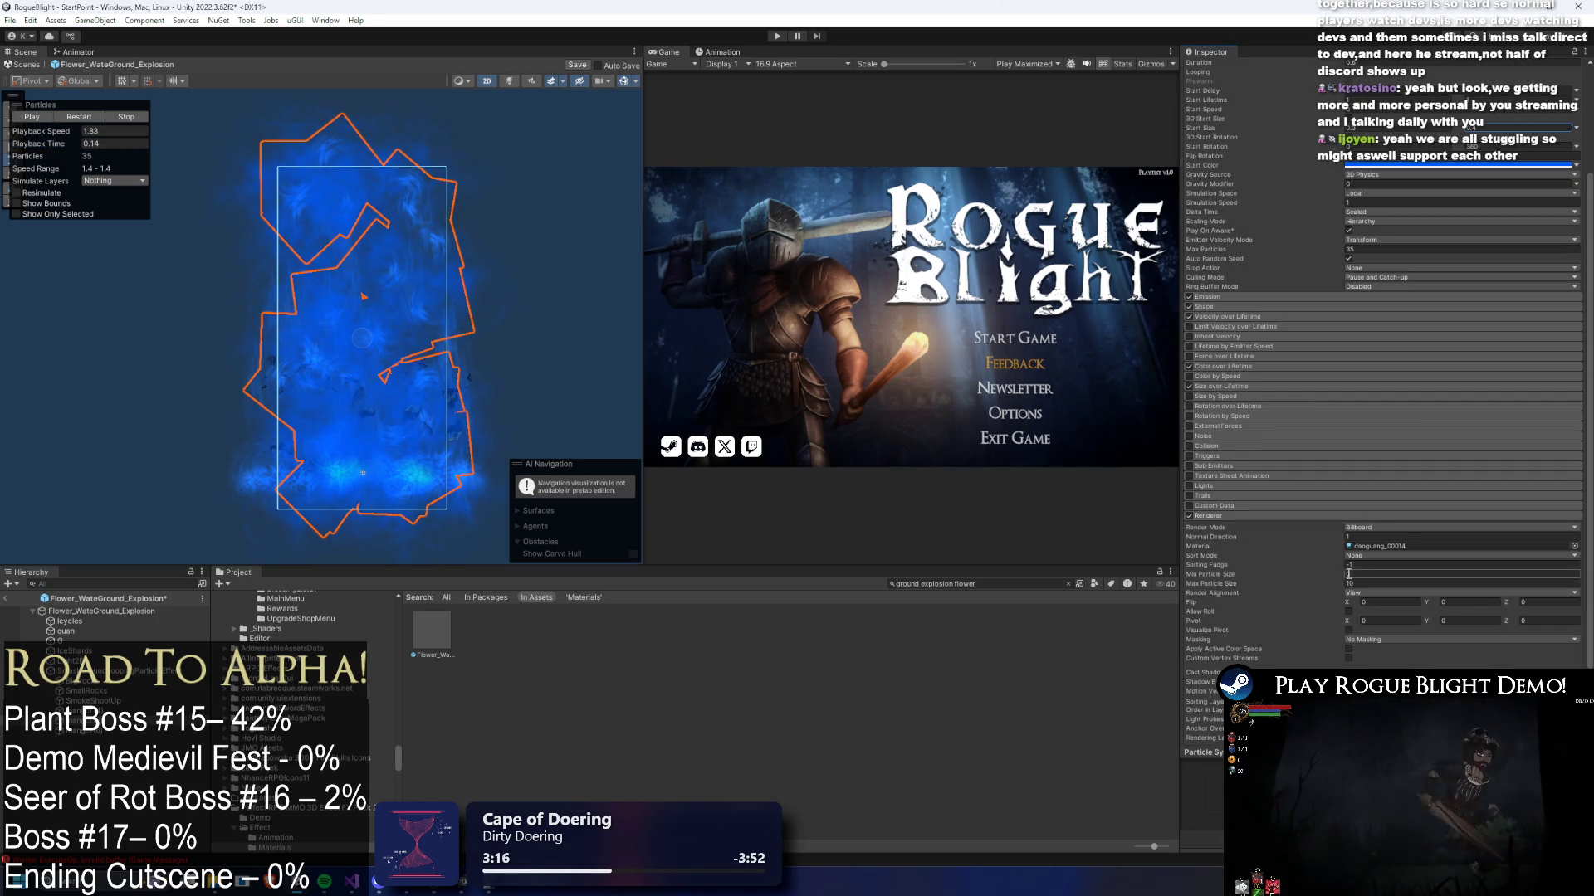
pyautogui.moveTo(92, 144)
pyautogui.mouseDown()
pyautogui.moveTo(16, 144)
pyautogui.moveTo(1567, 147)
pyautogui.mouseUp()
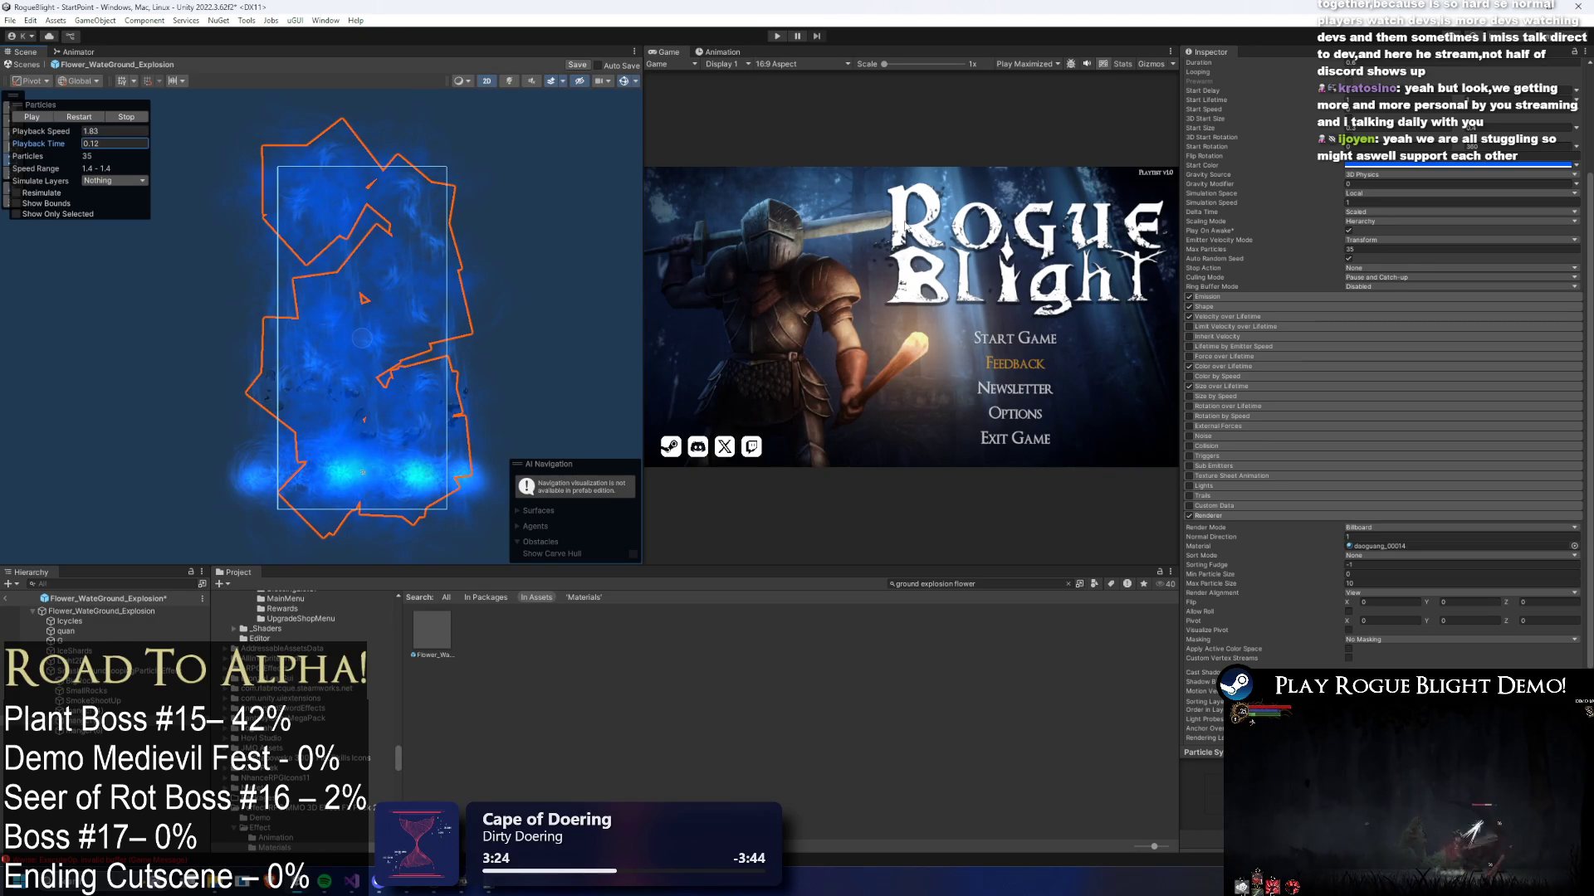
pyautogui.moveTo(73, 146)
pyautogui.mouseDown()
pyautogui.moveTo(45, 146)
pyautogui.moveTo(878, 148)
pyautogui.mouseUp()
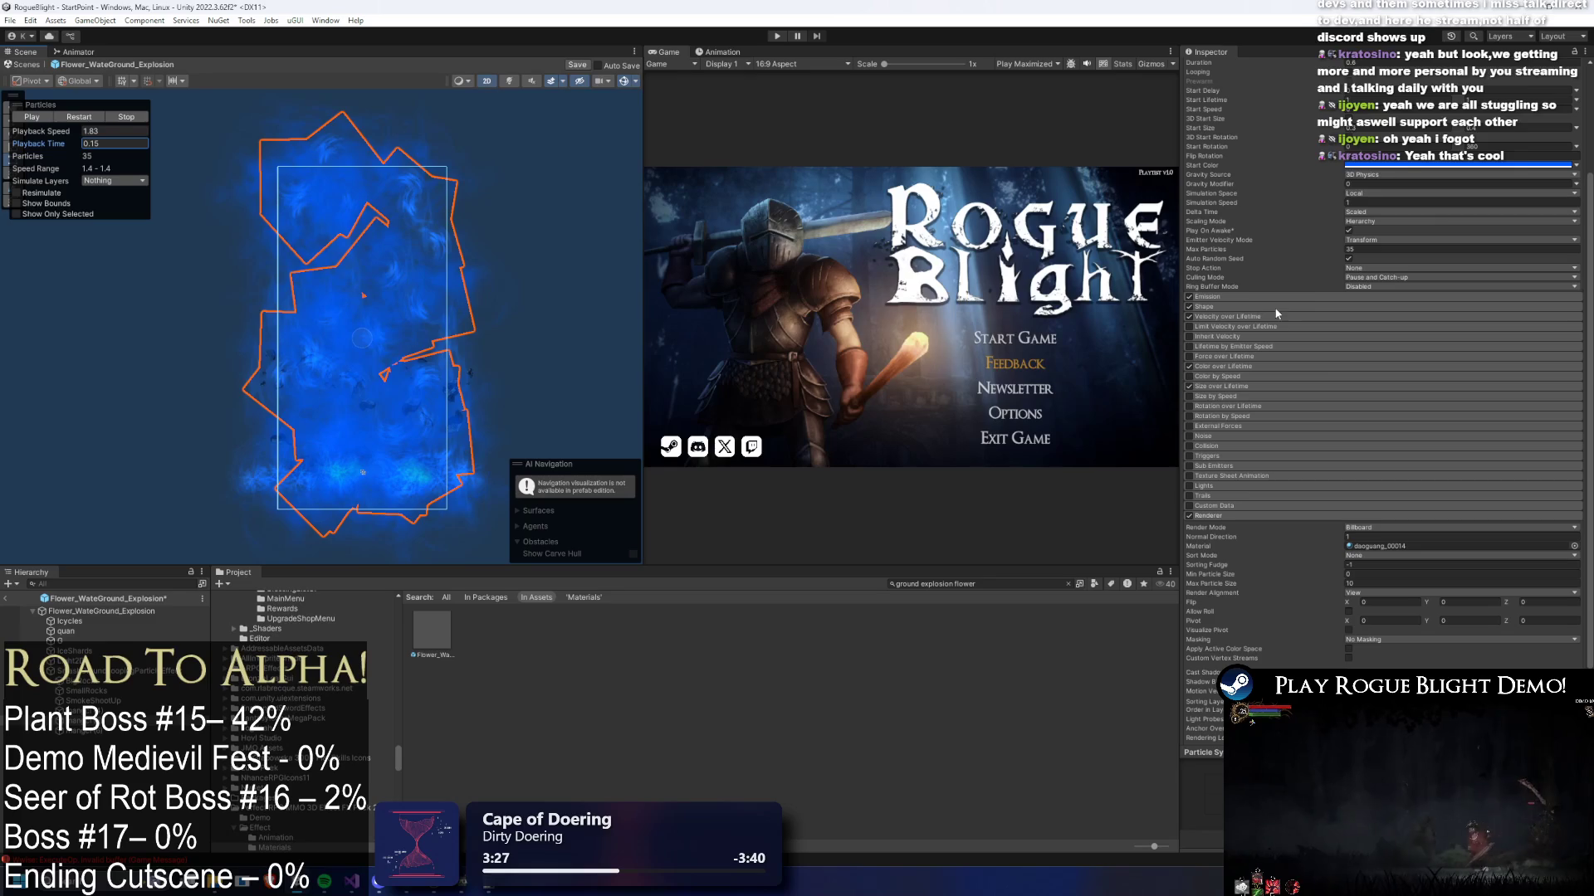
pyautogui.scroll(1, 501, 297)
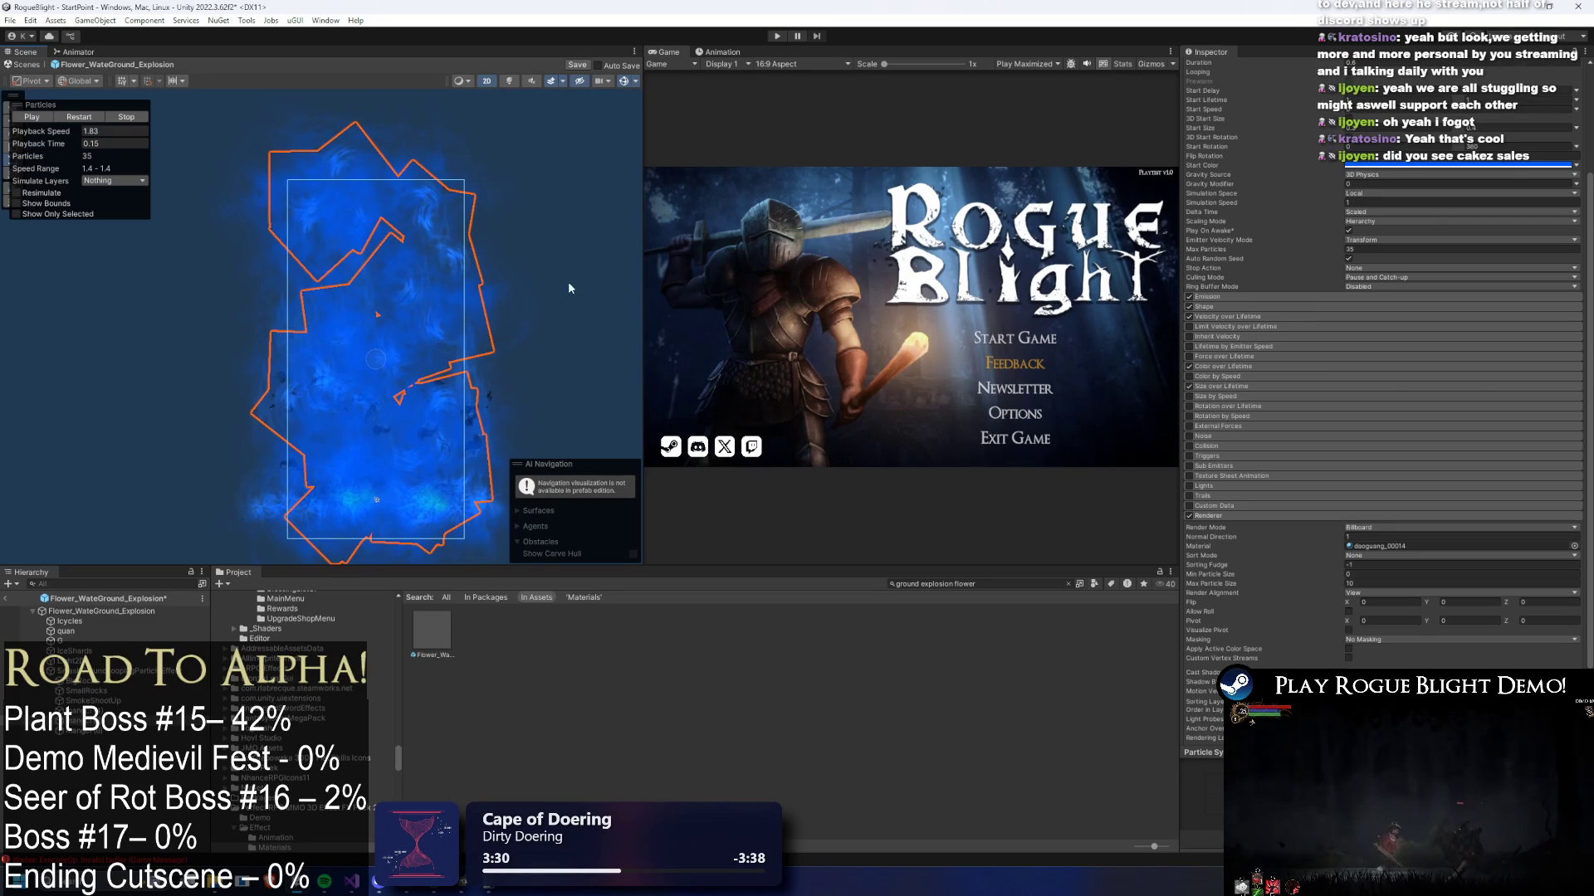
pyautogui.scroll(-3, 1385, 329)
pyautogui.scroll(5, 1352, 332)
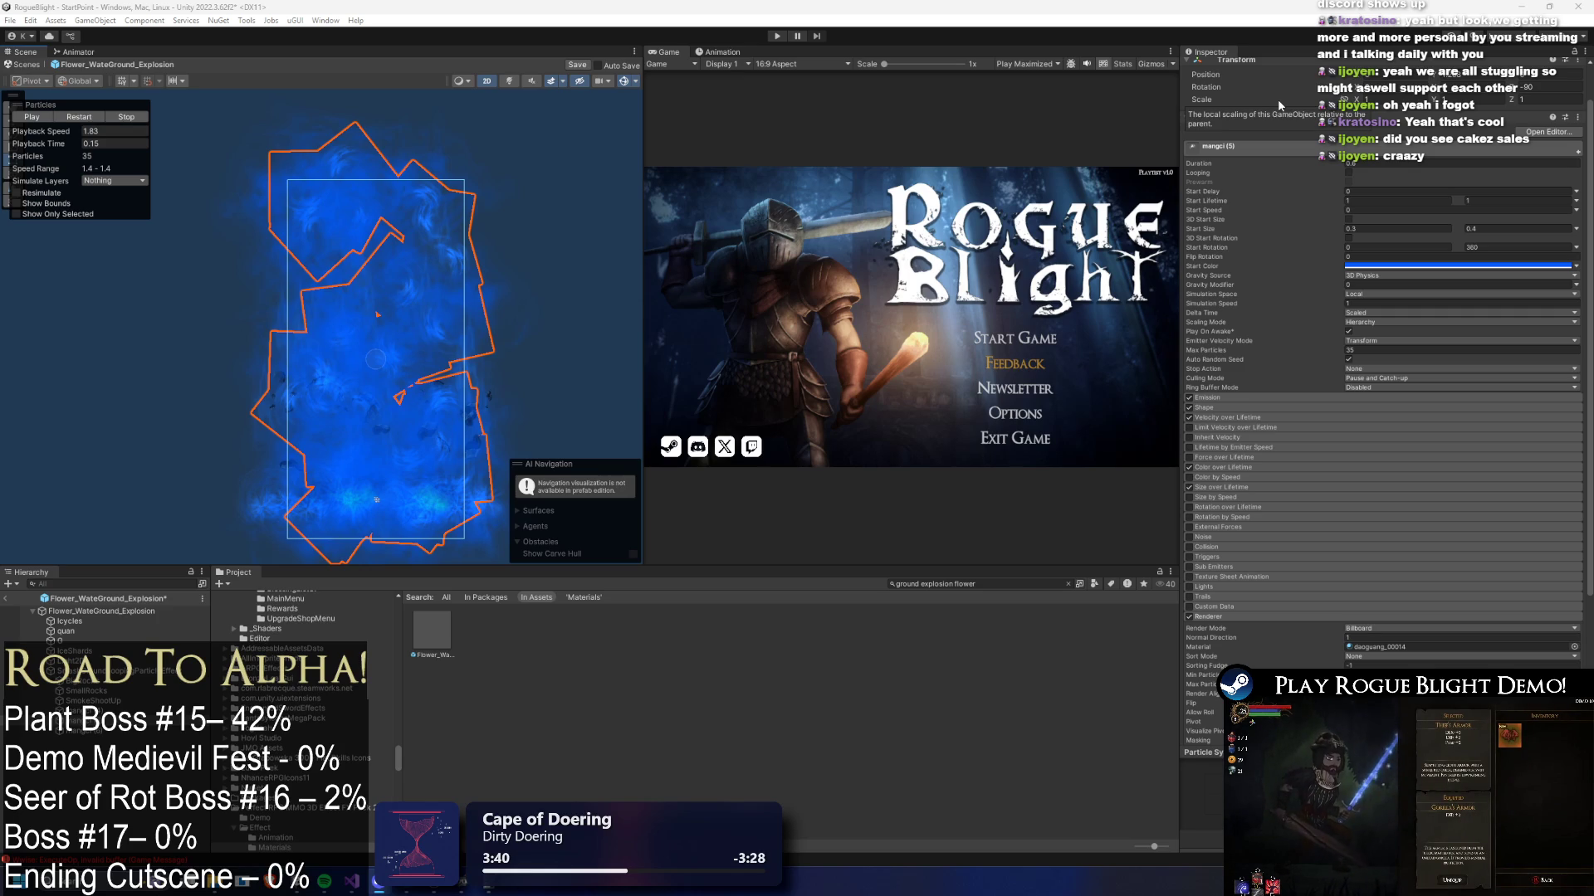
pyautogui.moveTo(37, 143); pyautogui.dragTo(37, 137)
pyautogui.write('1')
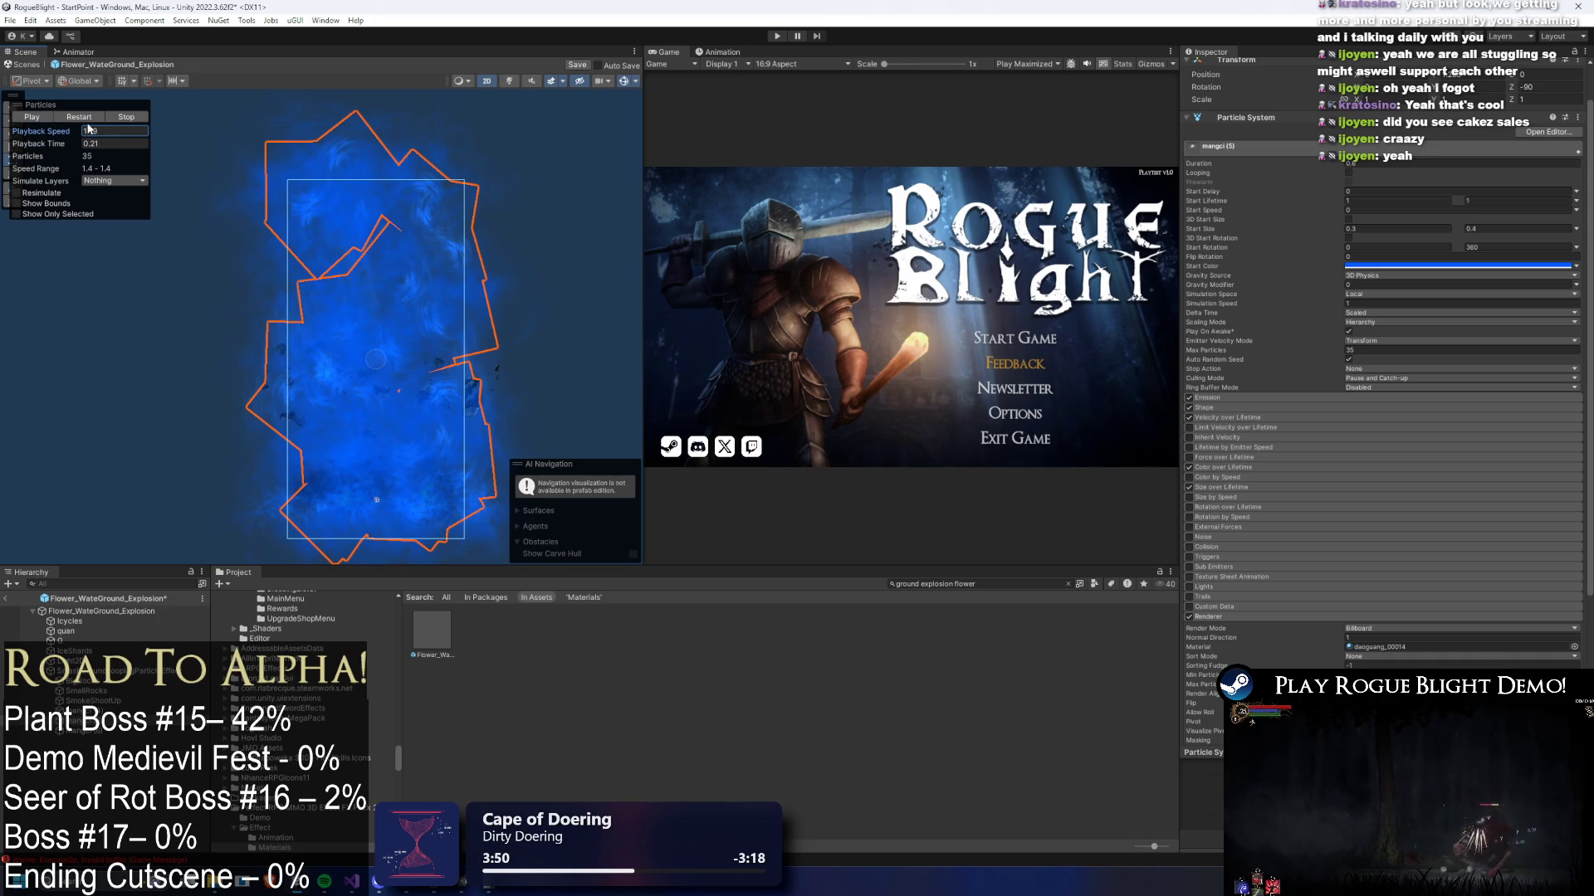
pyautogui.click(67, 145)
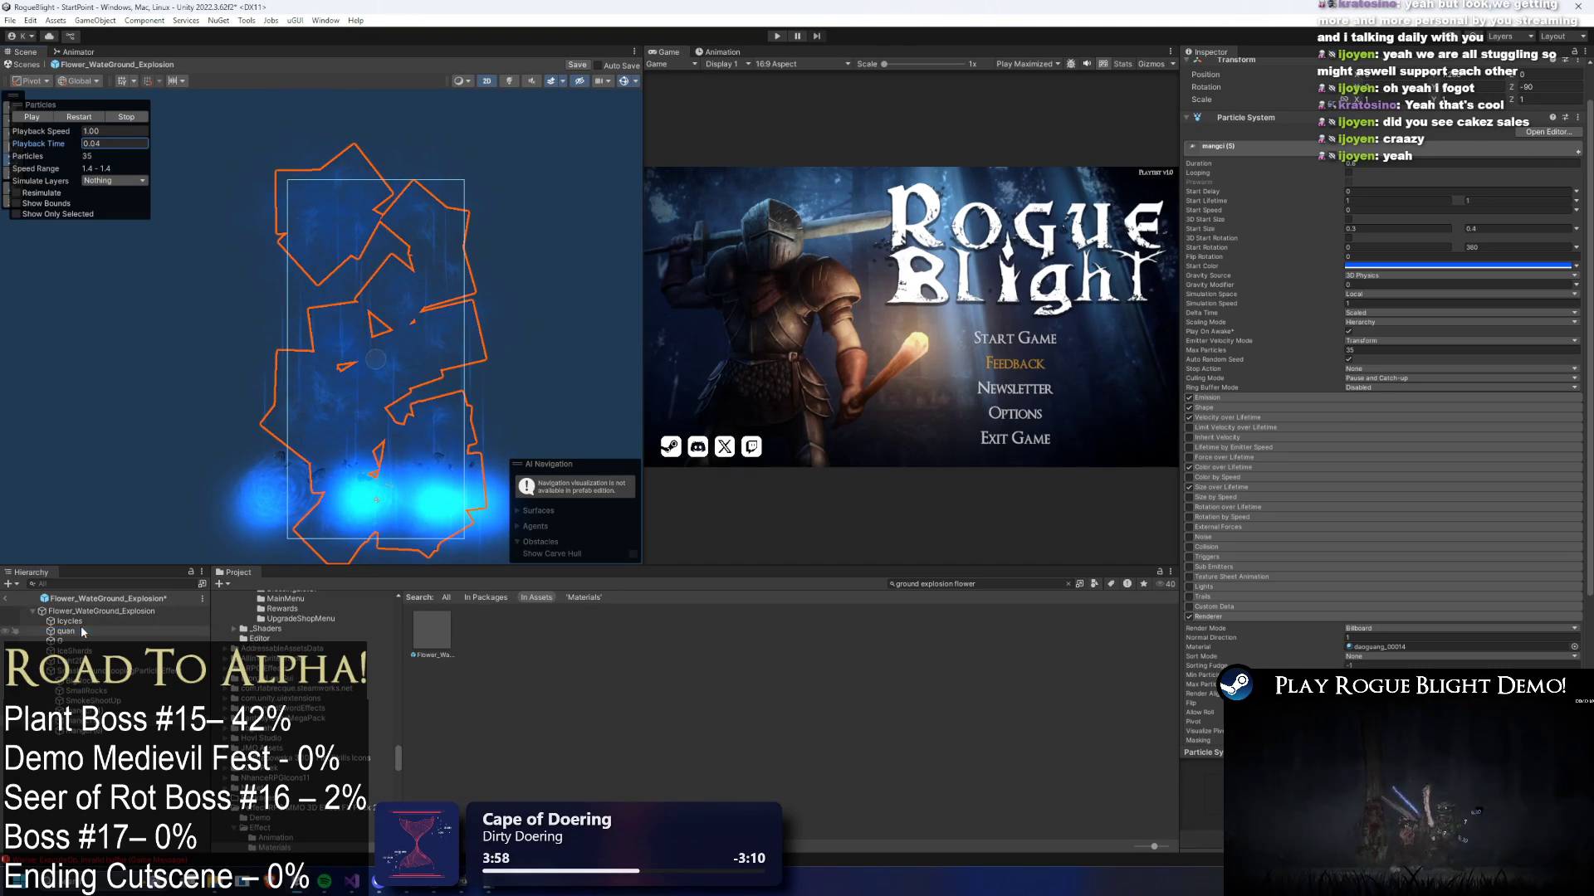
# - Inspect IceShards and Flower_WateGround_Explosion, resetting the explosion preview and scrubbing it to 0.56 seconds
pyautogui.click(75, 651)
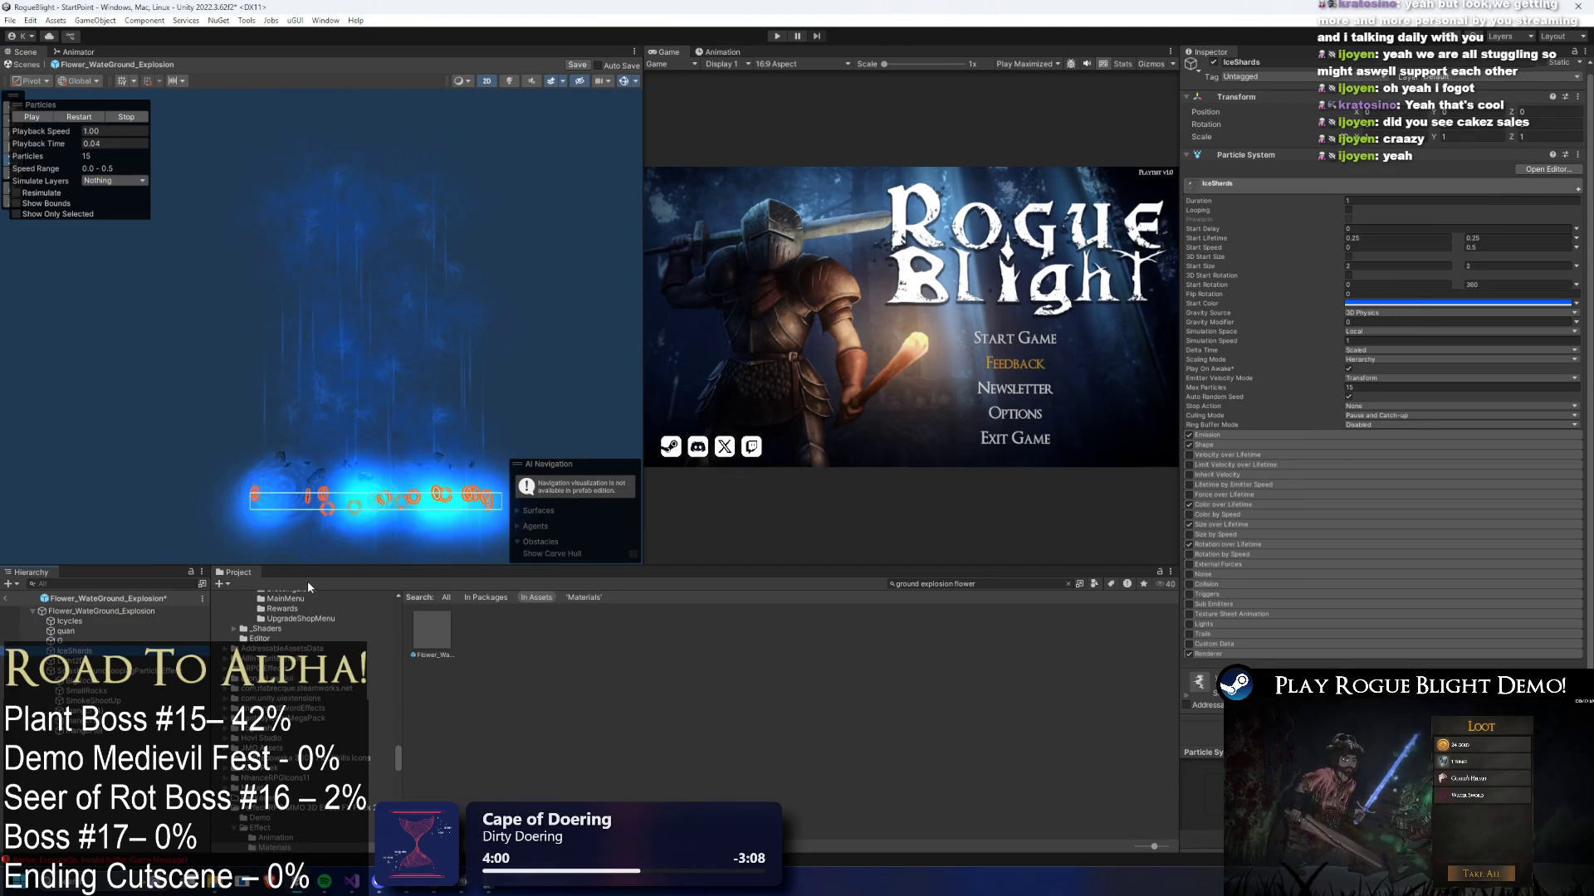
pyautogui.click(83, 636)
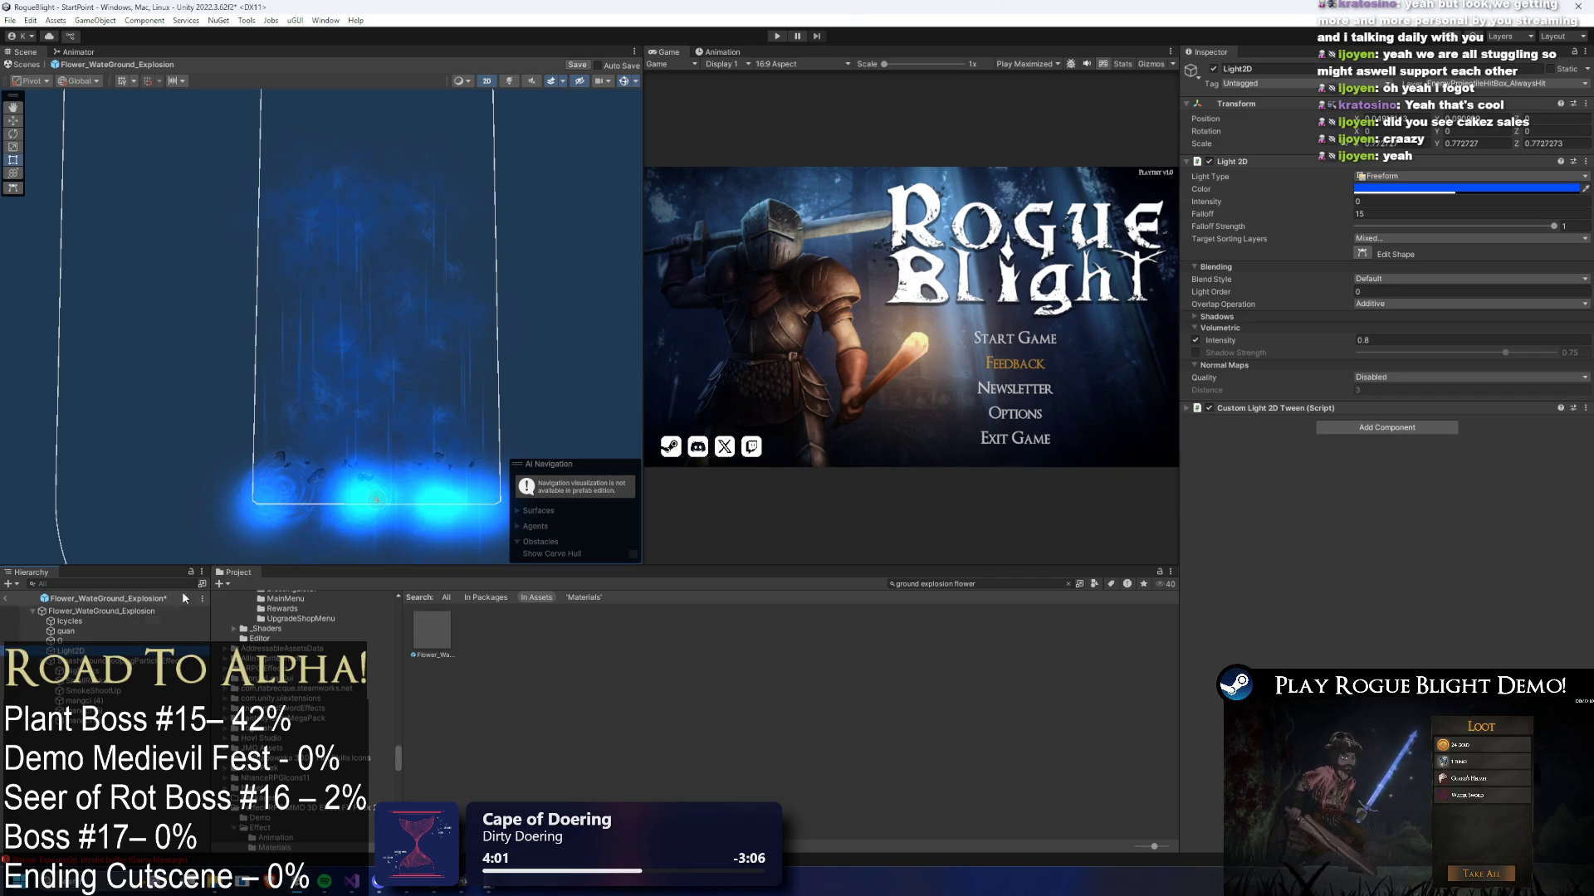
pyautogui.click(107, 611)
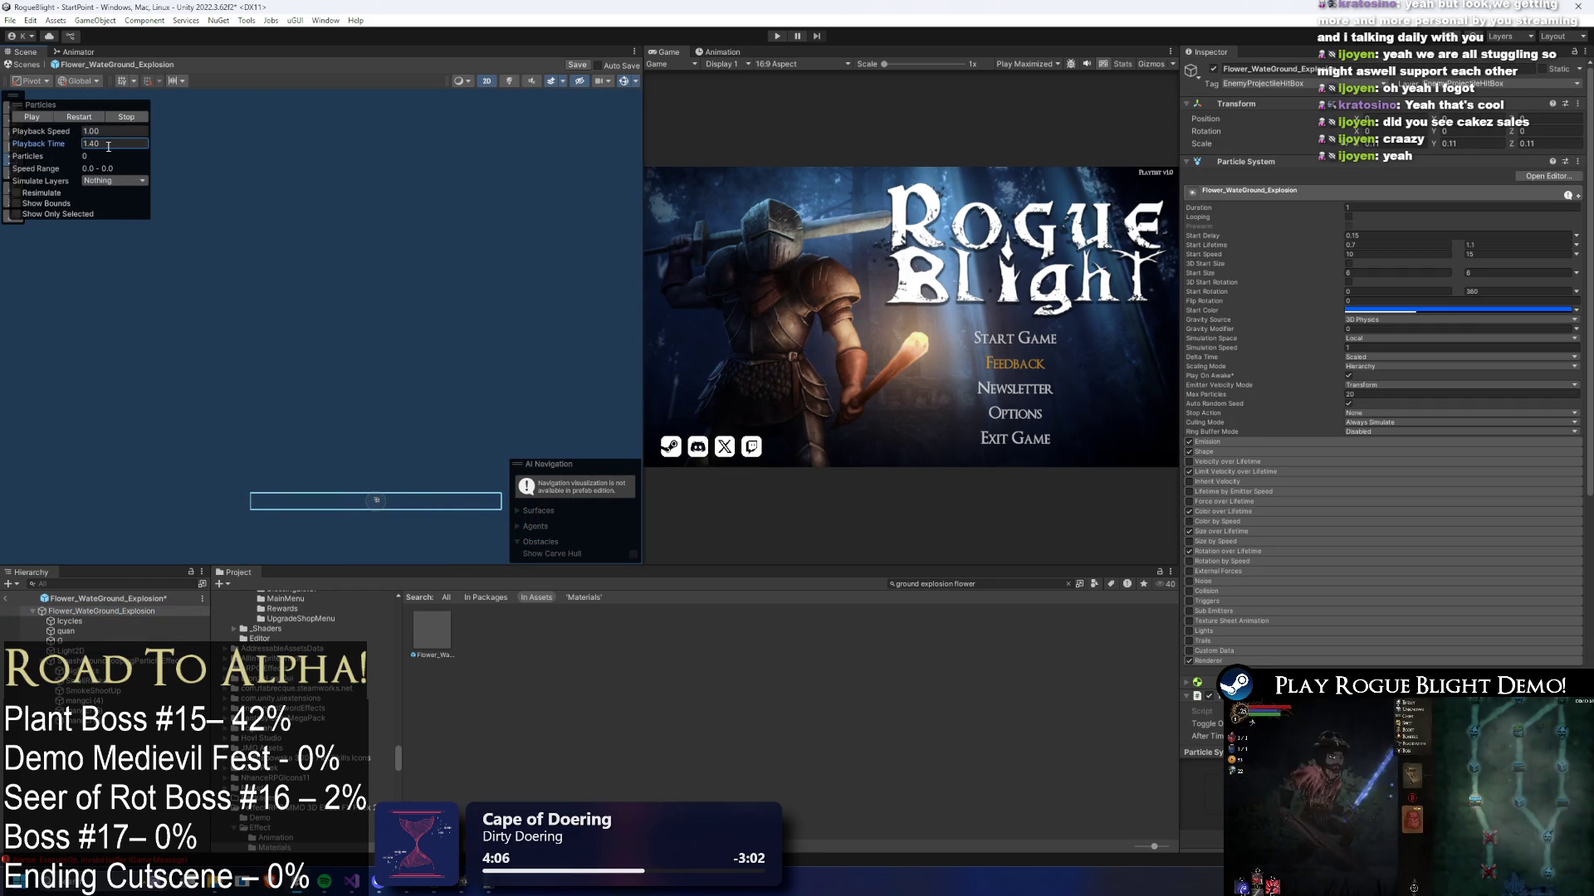
pyautogui.click(116, 117)
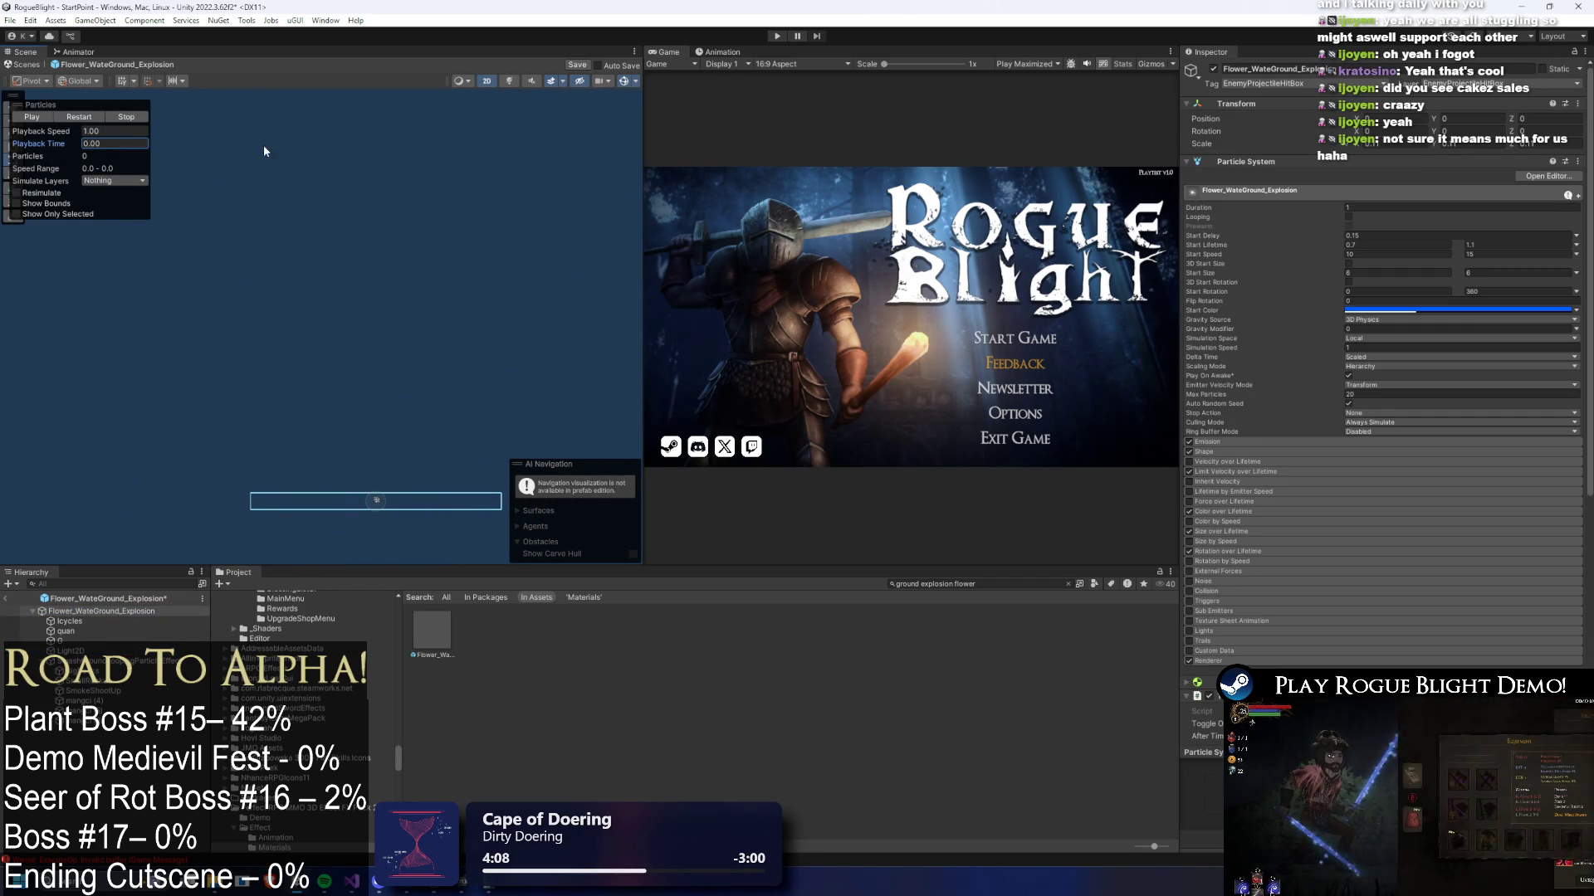
pyautogui.moveTo(59, 147)
pyautogui.mouseDown()
pyautogui.moveTo(265, 138)
pyautogui.moveTo(312, 157)
pyautogui.mouseUp()
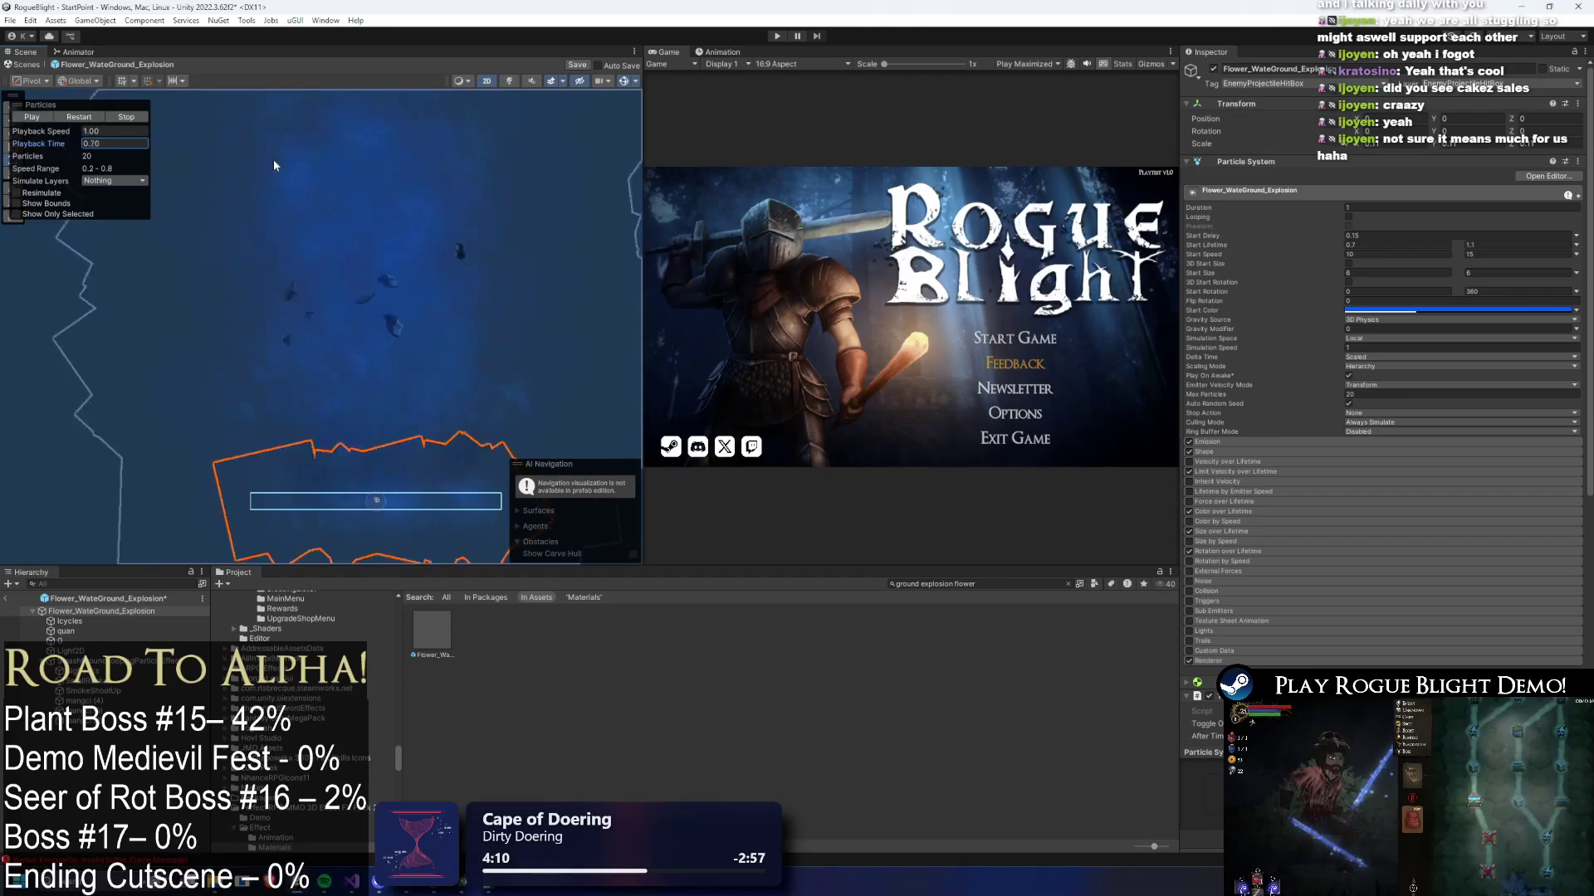
# - Select SmashGroundLoopingParticleEffect, which bursts 17 particles at 0.050 s from a cone emitter
pyautogui.click(75, 700)
pyautogui.click(75, 711)
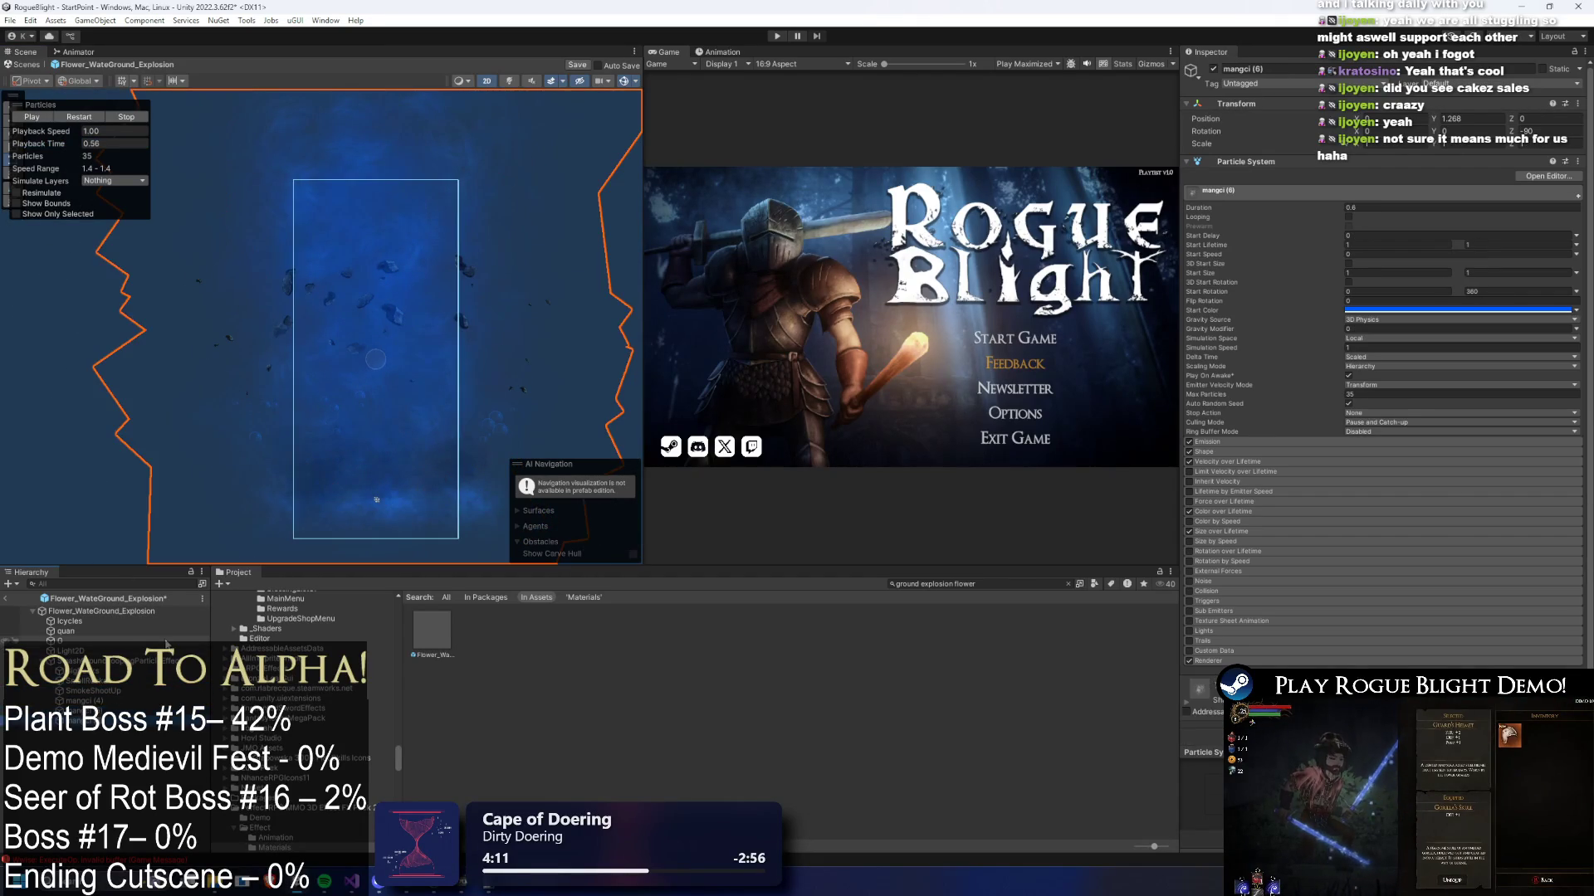
pyautogui.press('Up')
pyautogui.press('Up')
pyautogui.press('Up')
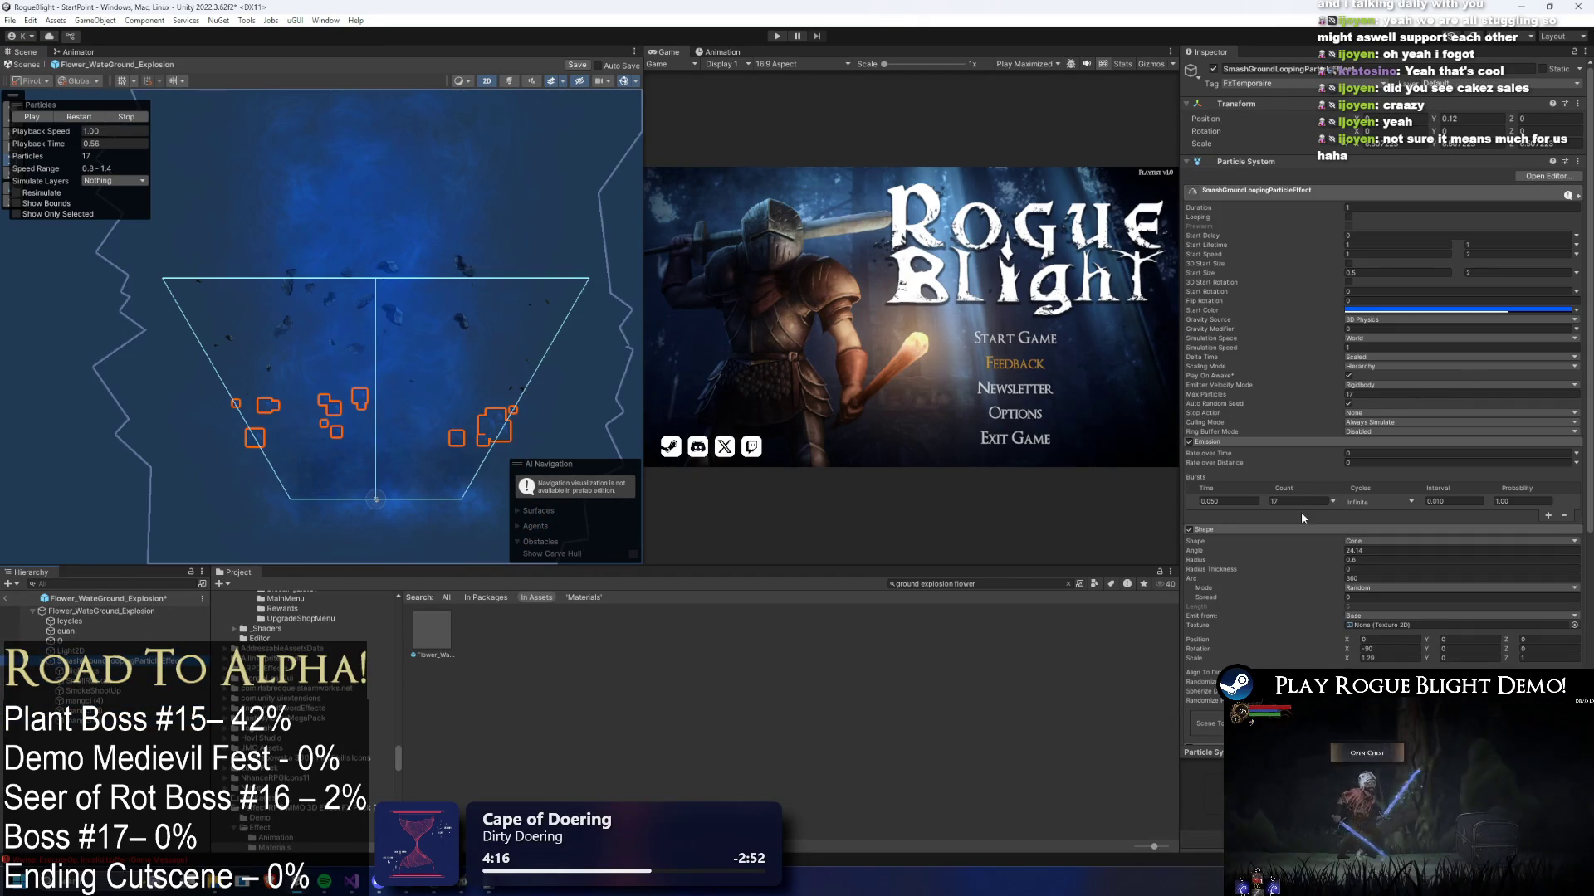
# - Set the burst count to 25 and start lifetime max to 2, previewing the burst to 0.69 s
pyautogui.click(1282, 502)
pyautogui.write('25')
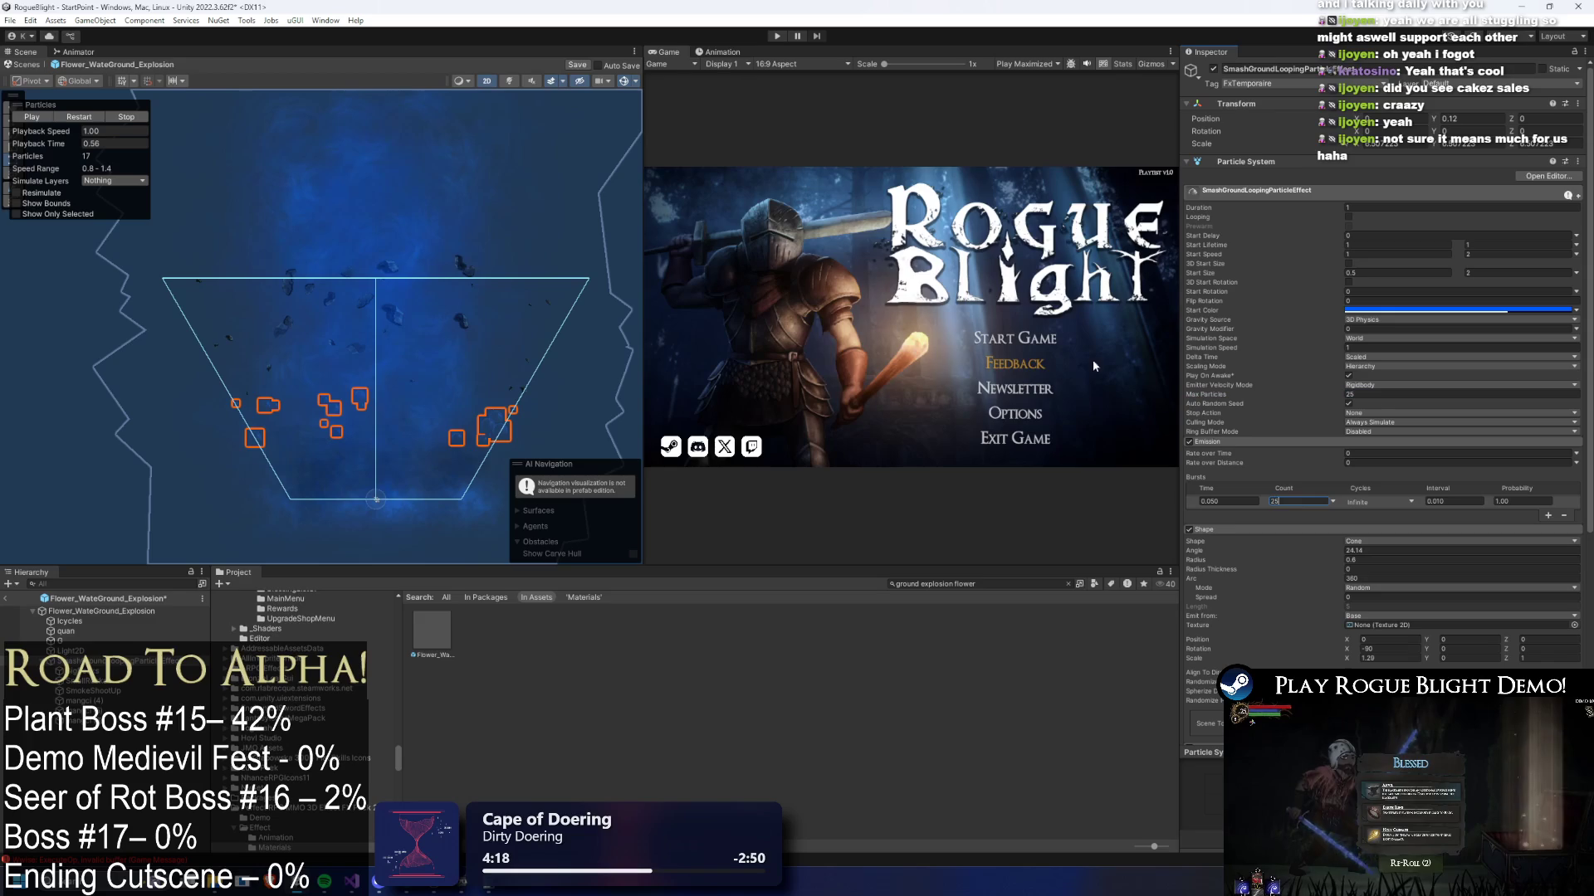
pyautogui.click(73, 147)
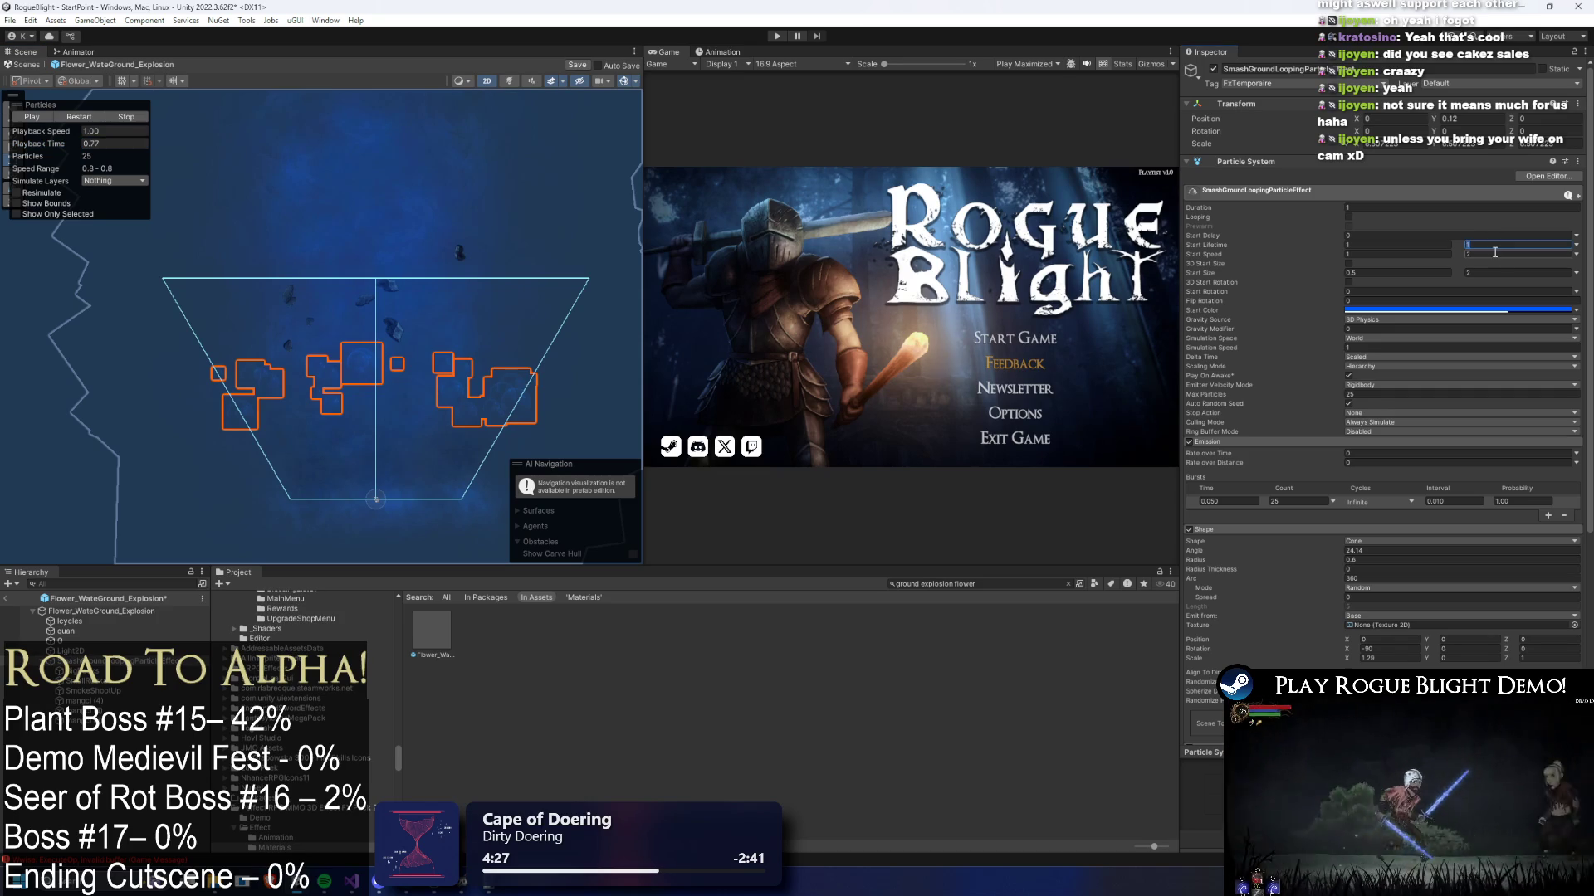
pyautogui.click(88, 144)
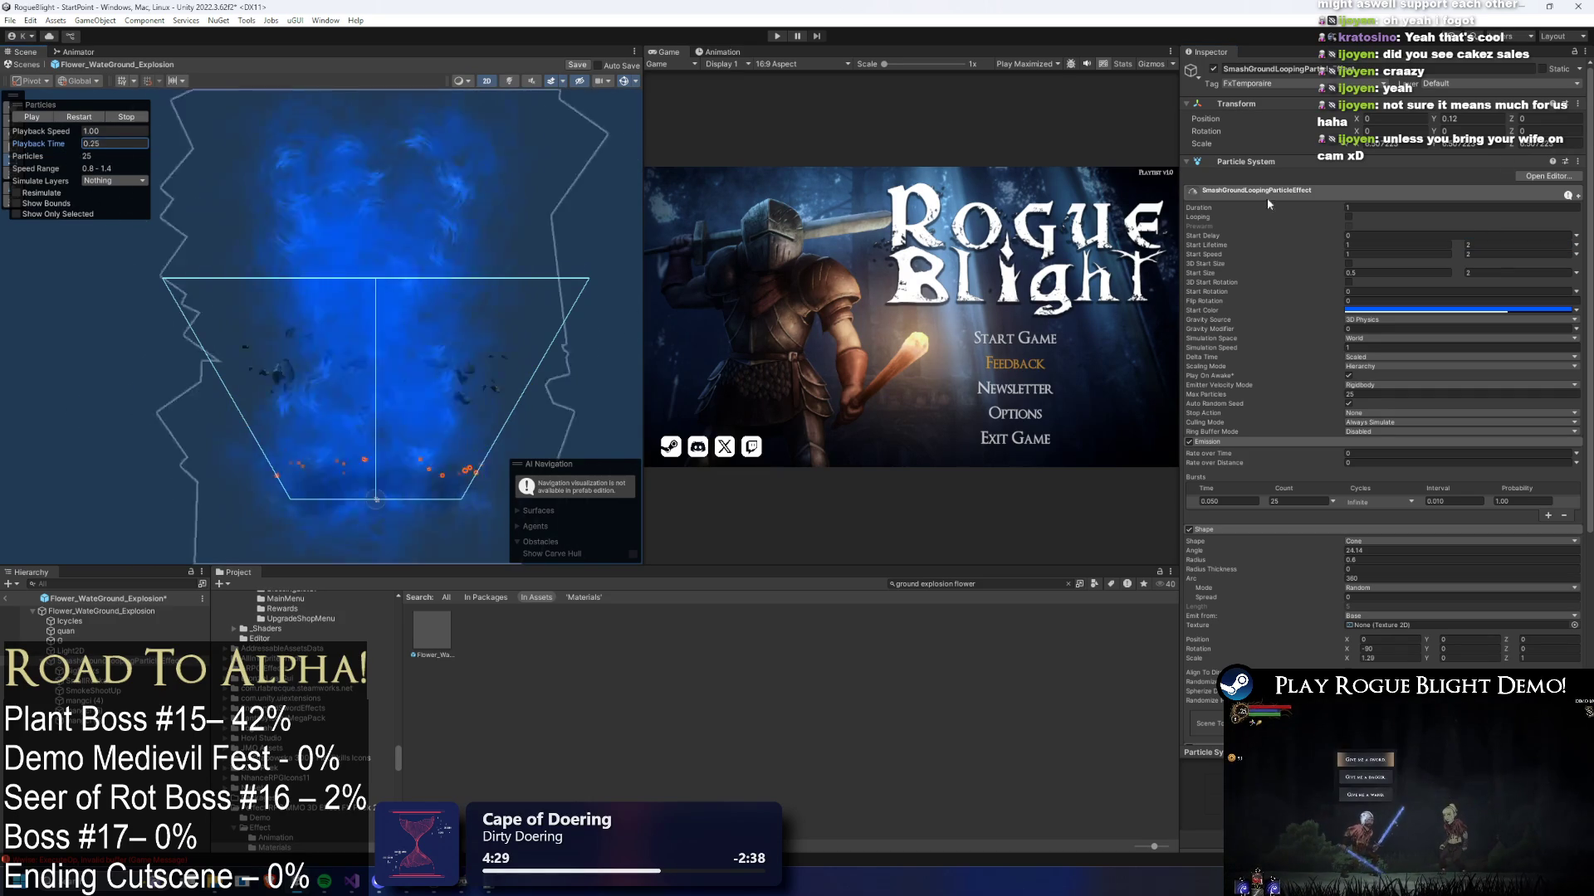
pyautogui.click(98, 116)
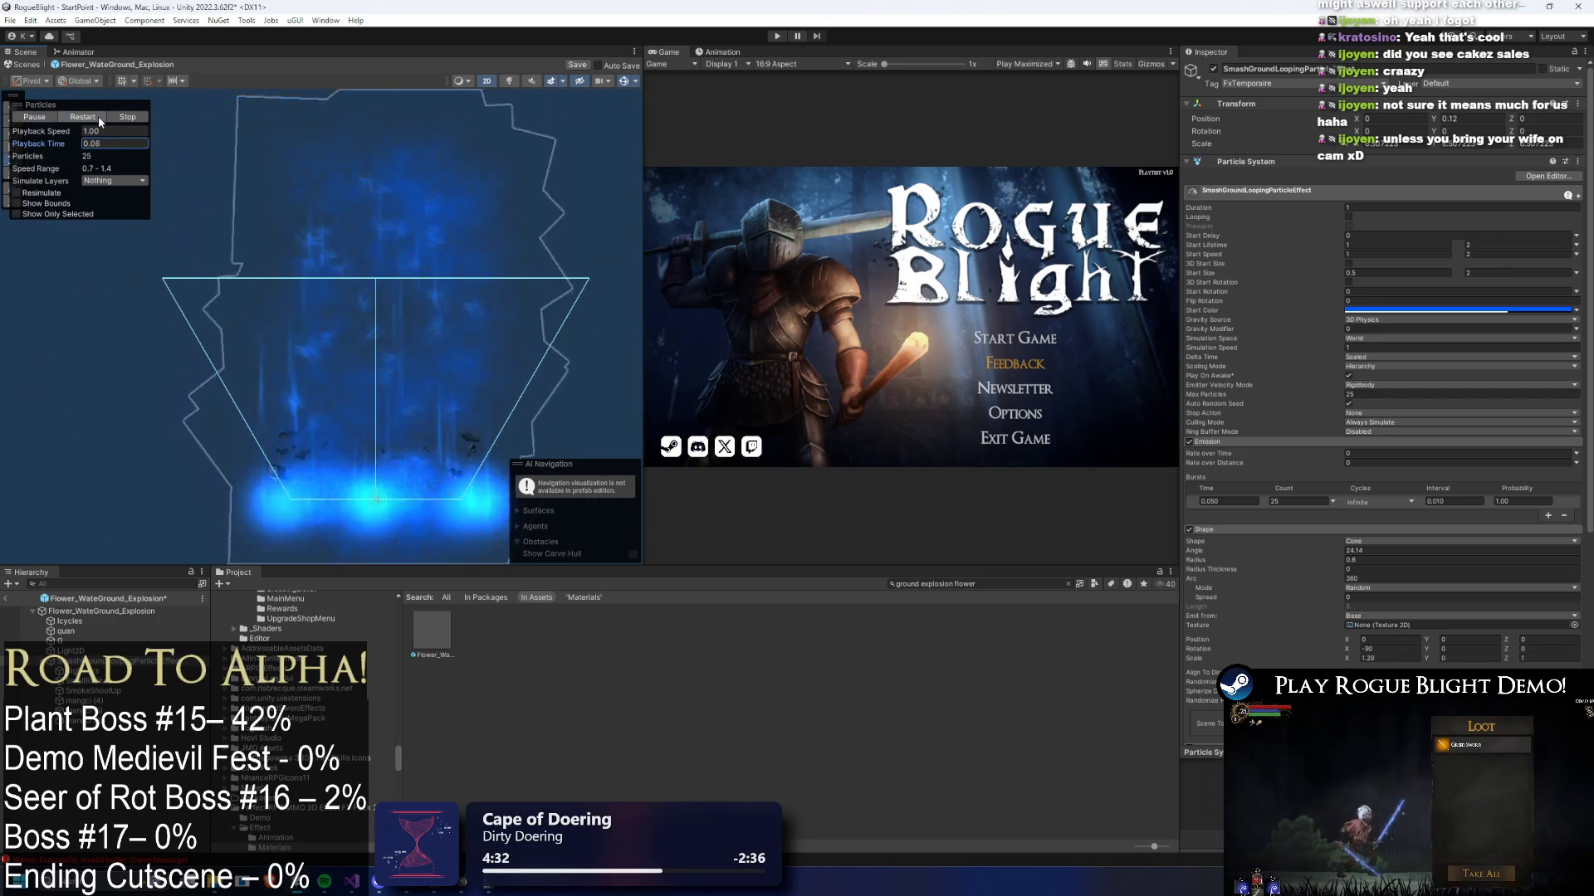
pyautogui.click(110, 117)
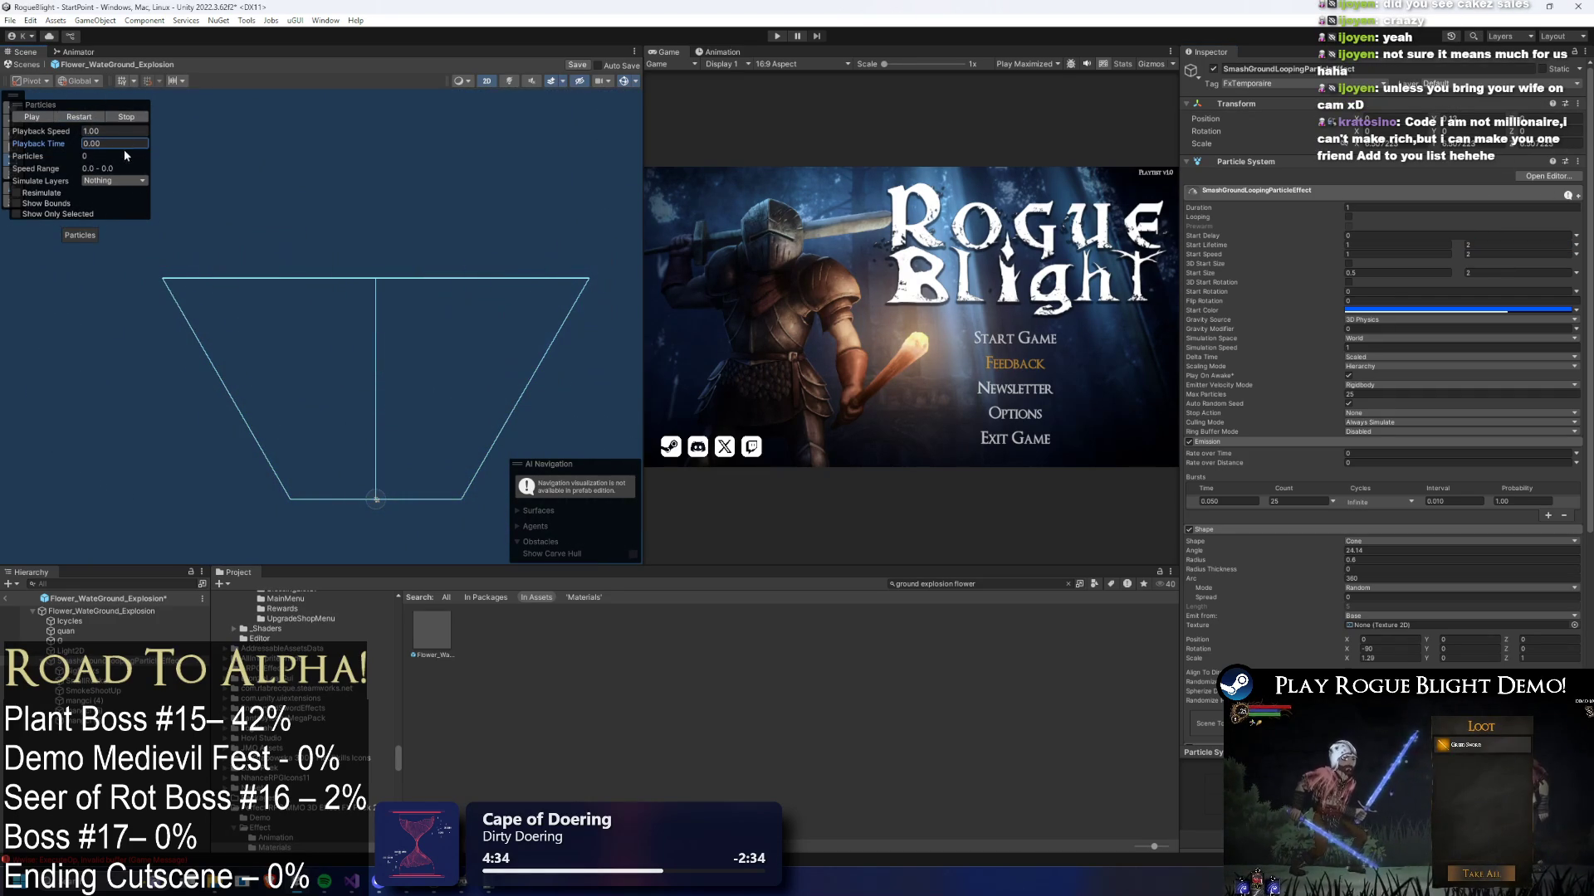
pyautogui.moveTo(53, 143); pyautogui.dragTo(133, 143)
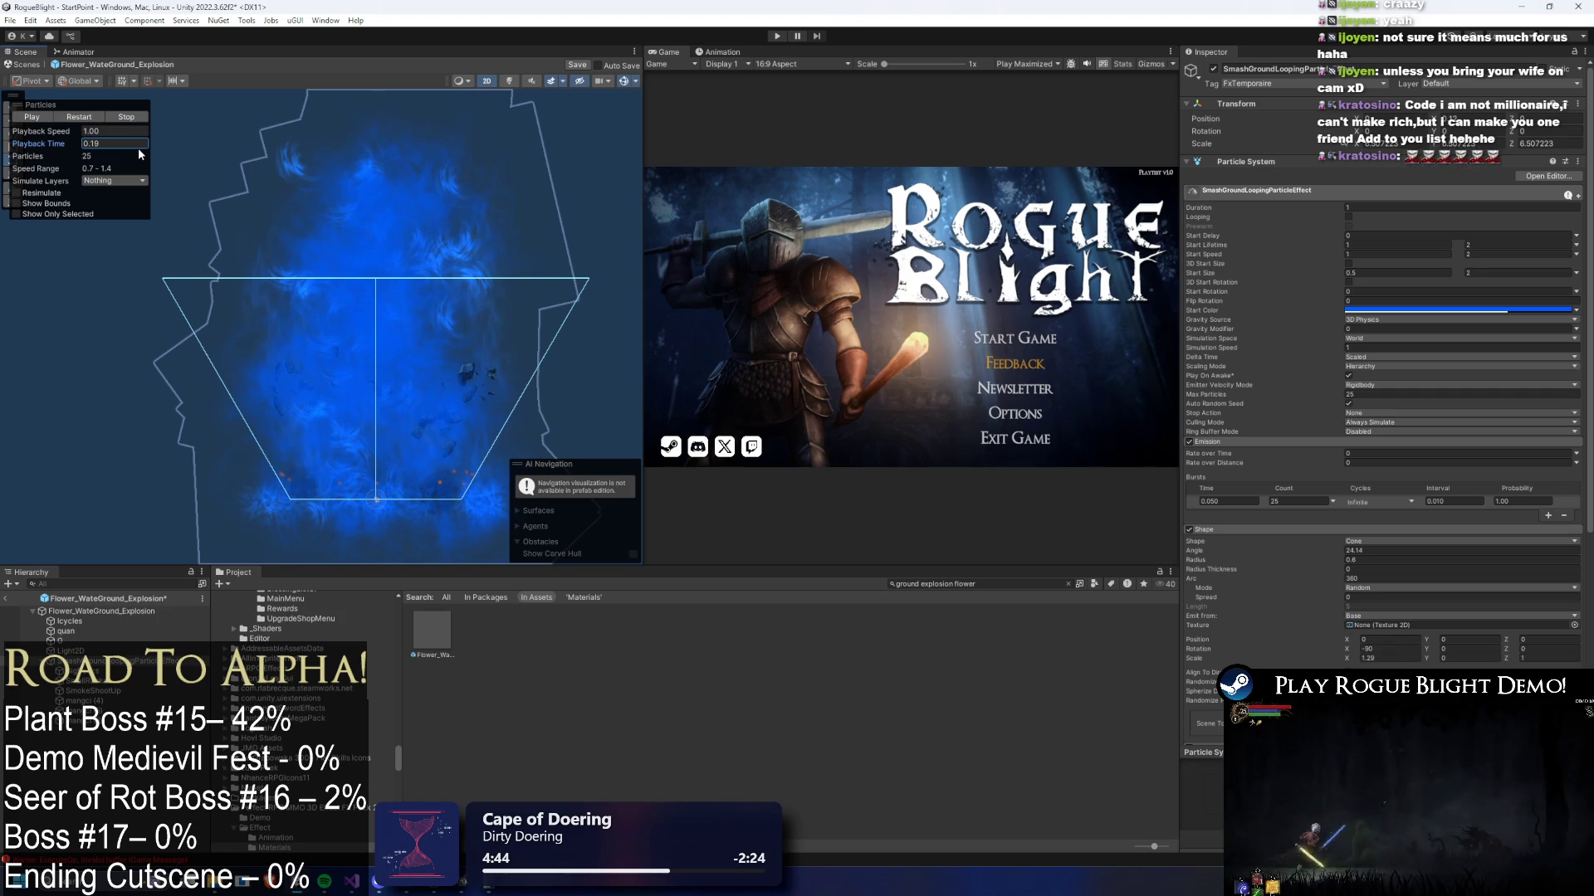
pyautogui.moveTo(142, 152)
pyautogui.mouseDown()
pyautogui.moveTo(276, 173)
pyautogui.moveTo(699, 152)
pyautogui.moveTo(356, 162)
pyautogui.moveTo(714, 126)
pyautogui.moveTo(556, 138)
pyautogui.mouseUp()
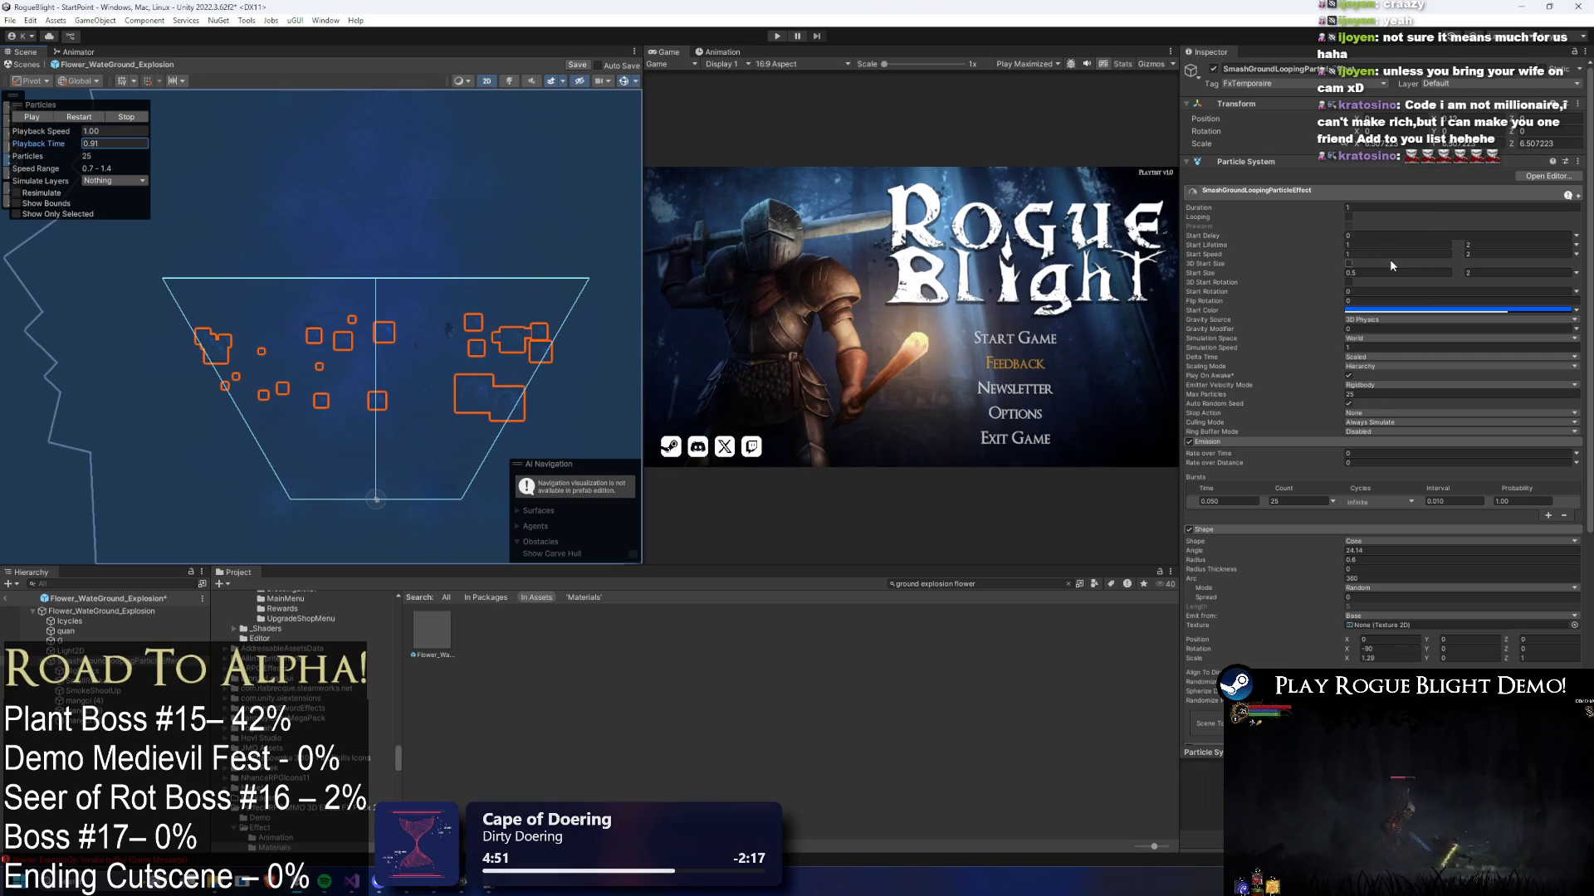
pyautogui.click(136, 119)
pyautogui.moveTo(185, 144); pyautogui.dragTo(340, 163)
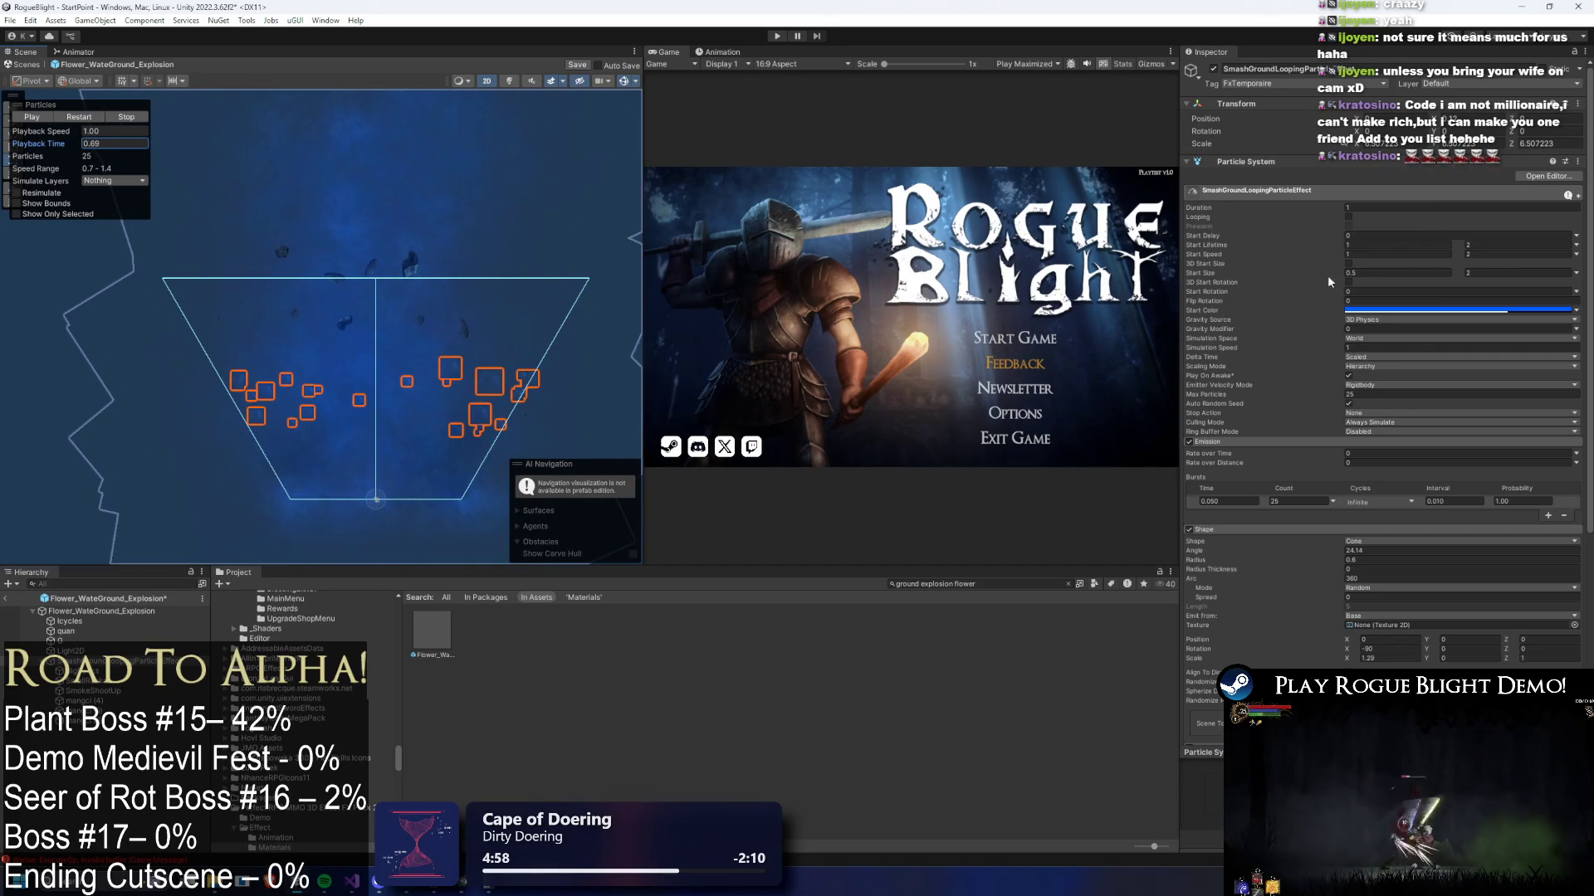
# - Raise Max Particles to 30 and the emission burst count to 30
pyautogui.click(1377, 395)
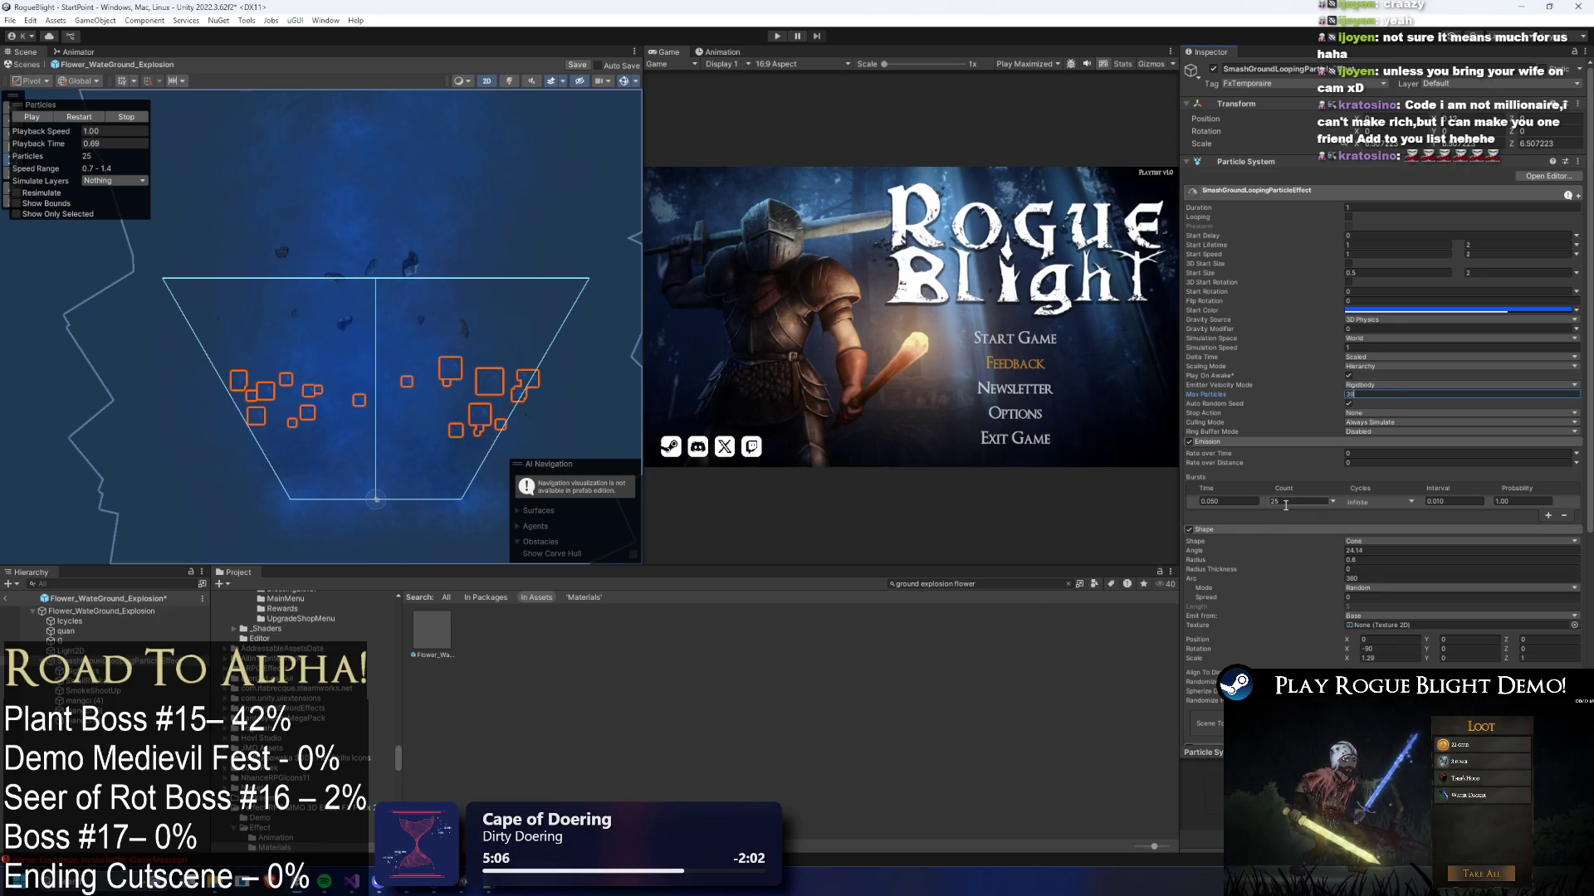
pyautogui.write('0')
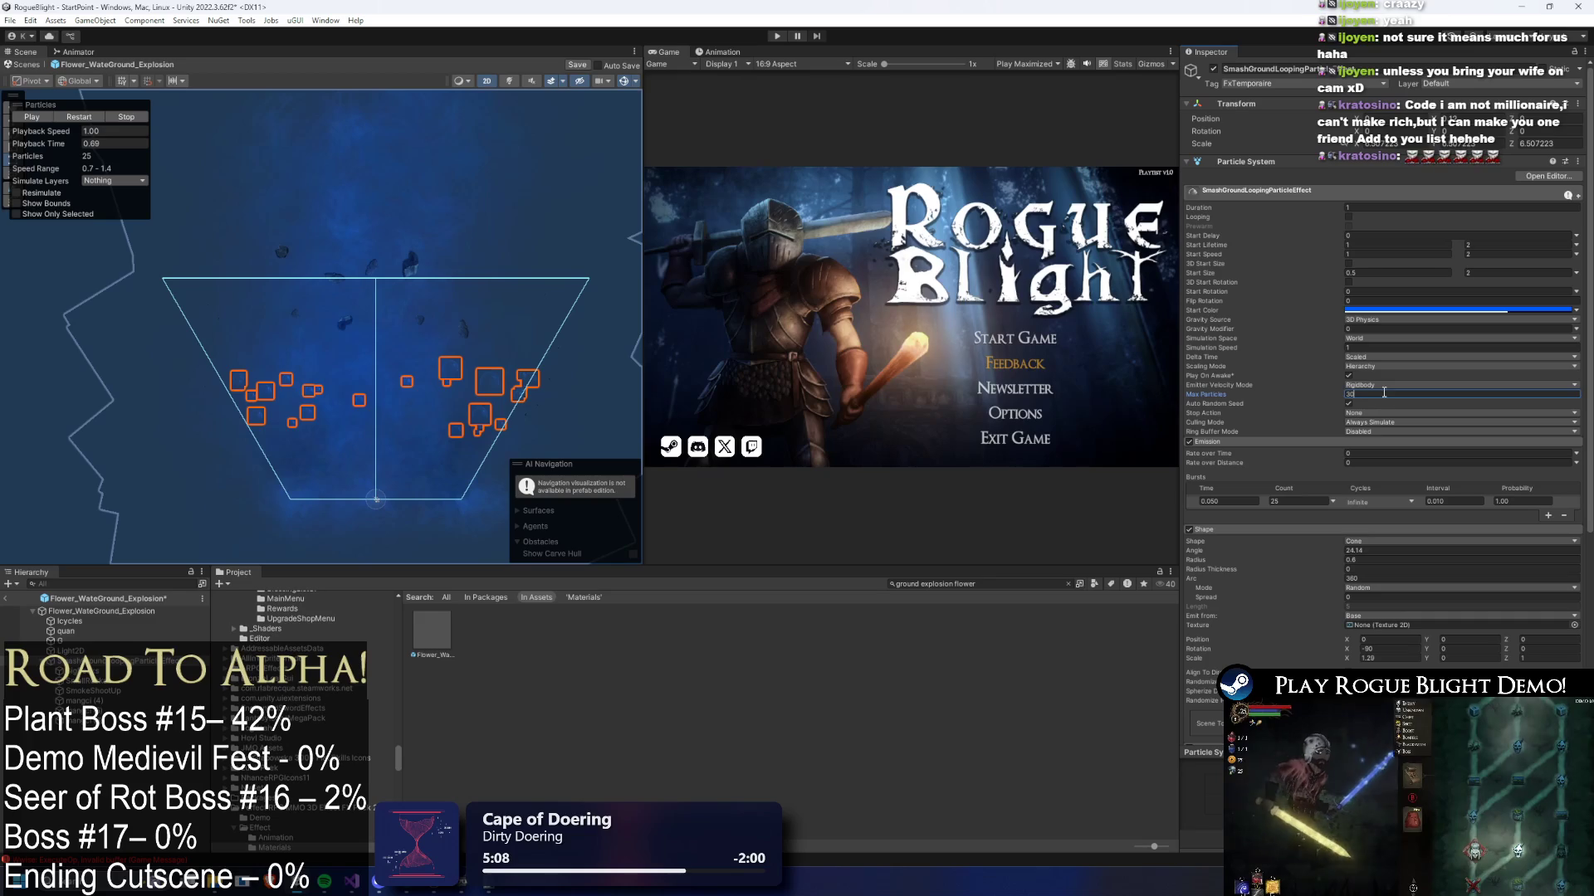
pyautogui.click(1275, 502)
pyautogui.write('30')
pyautogui.press('Return')
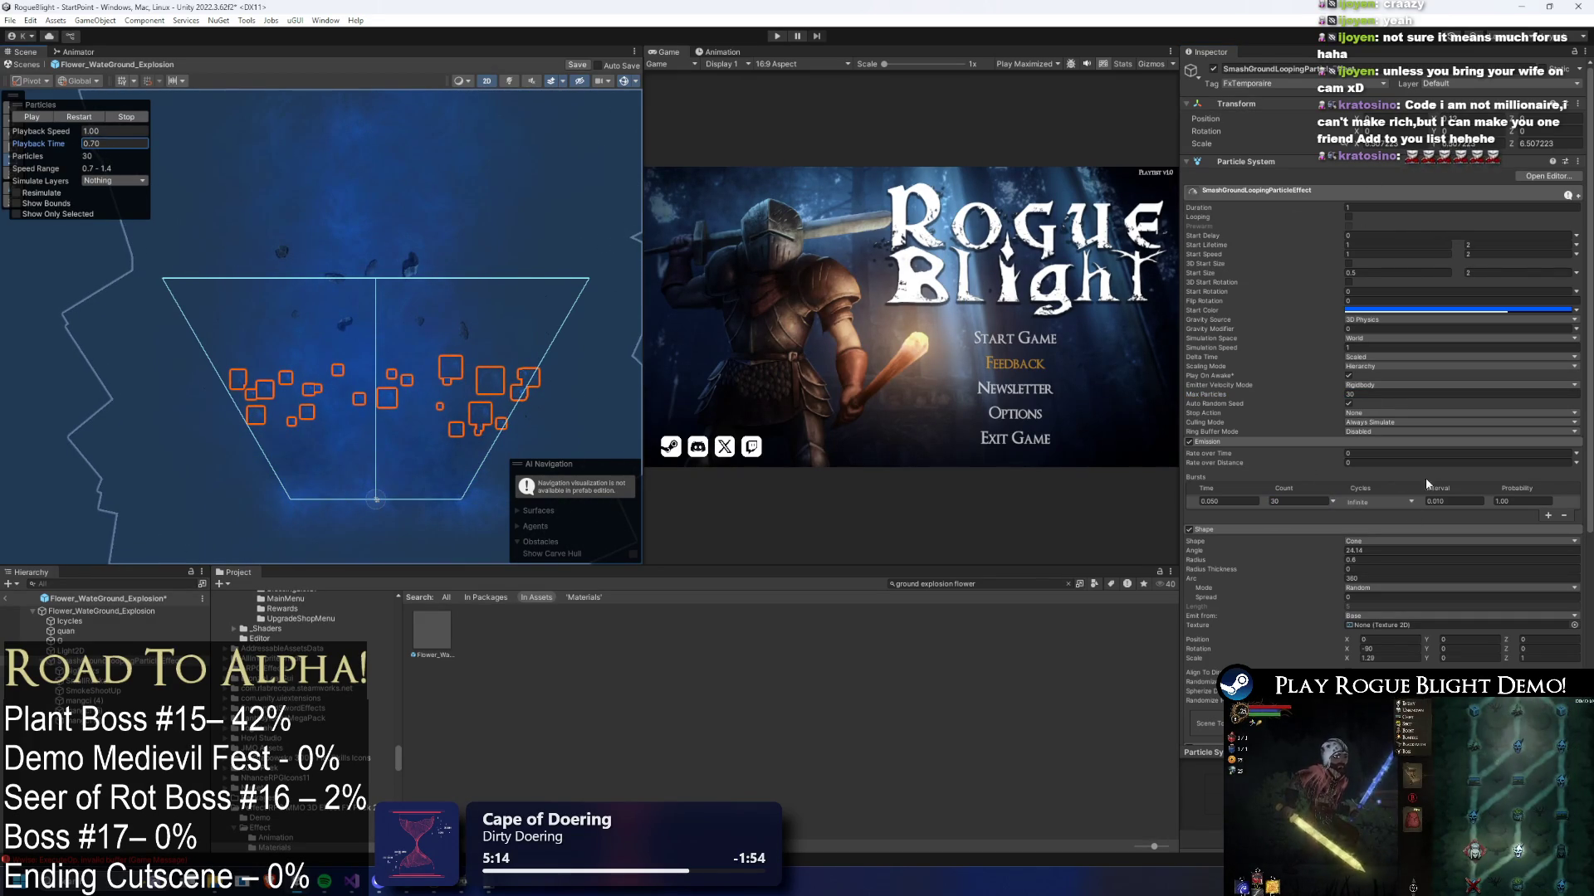
# - Expand Size over Lifetime to show its curve, and replay the burst preview up to its peak
pyautogui.scroll(-4, 1421, 489)
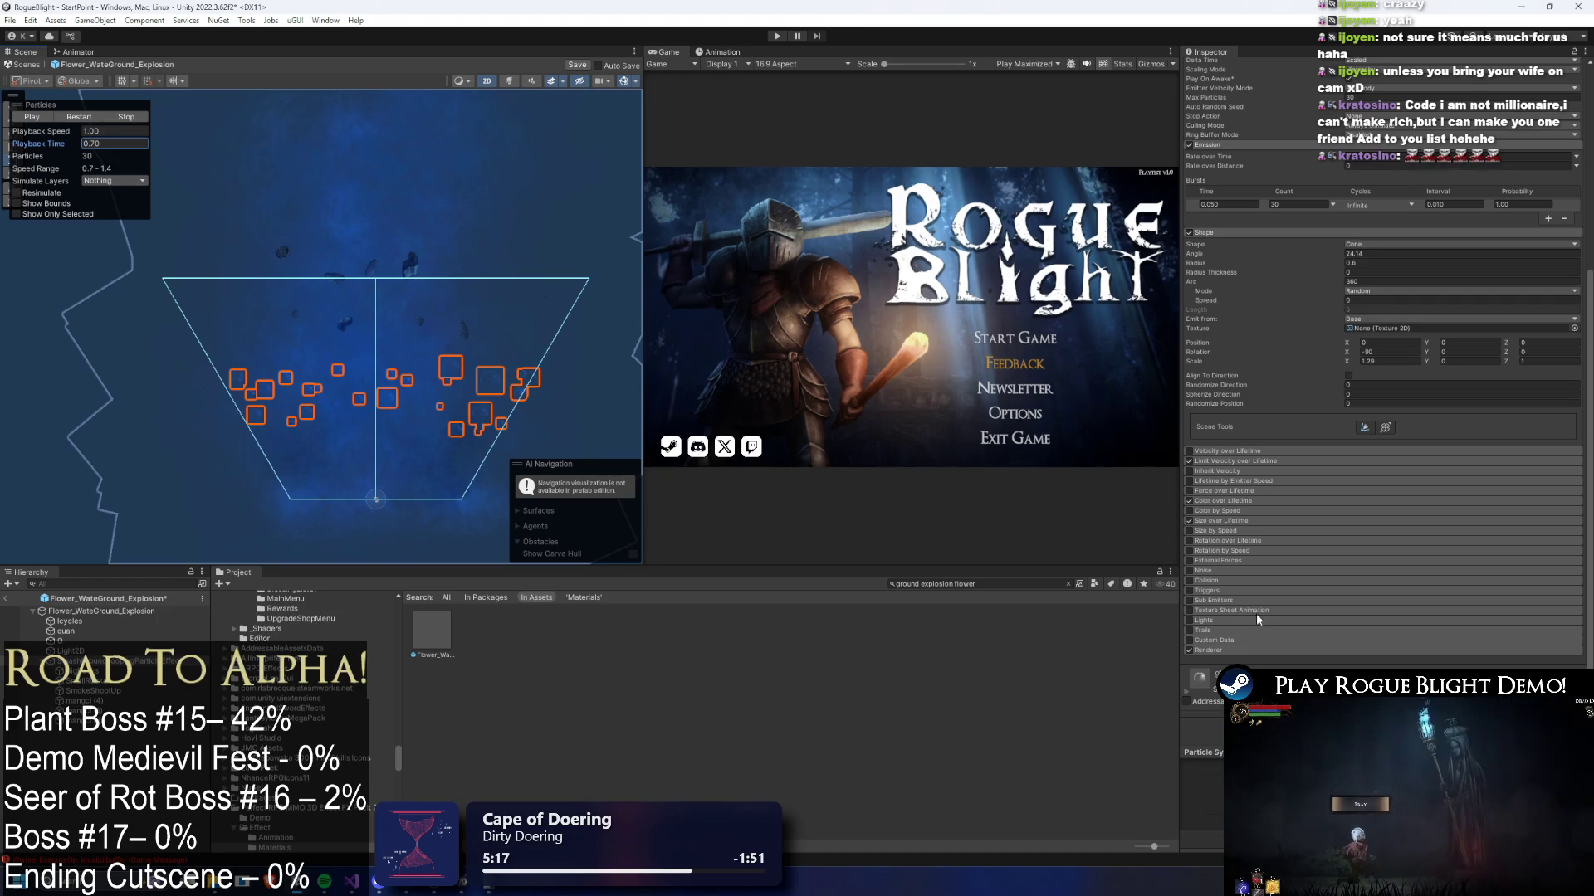
pyautogui.click(1239, 519)
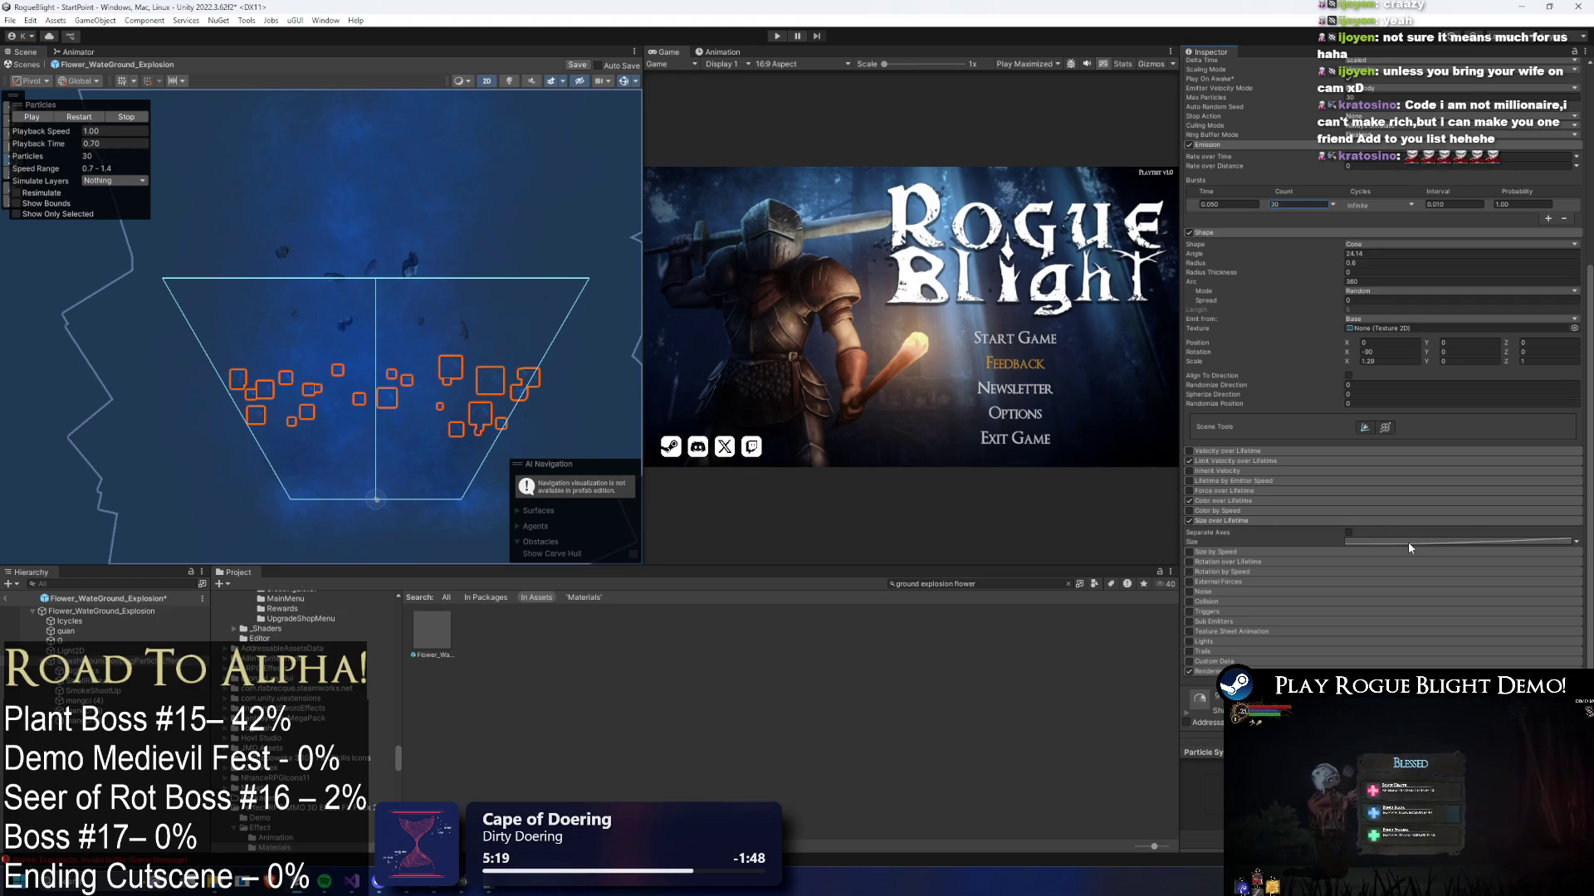
pyautogui.click(1407, 542)
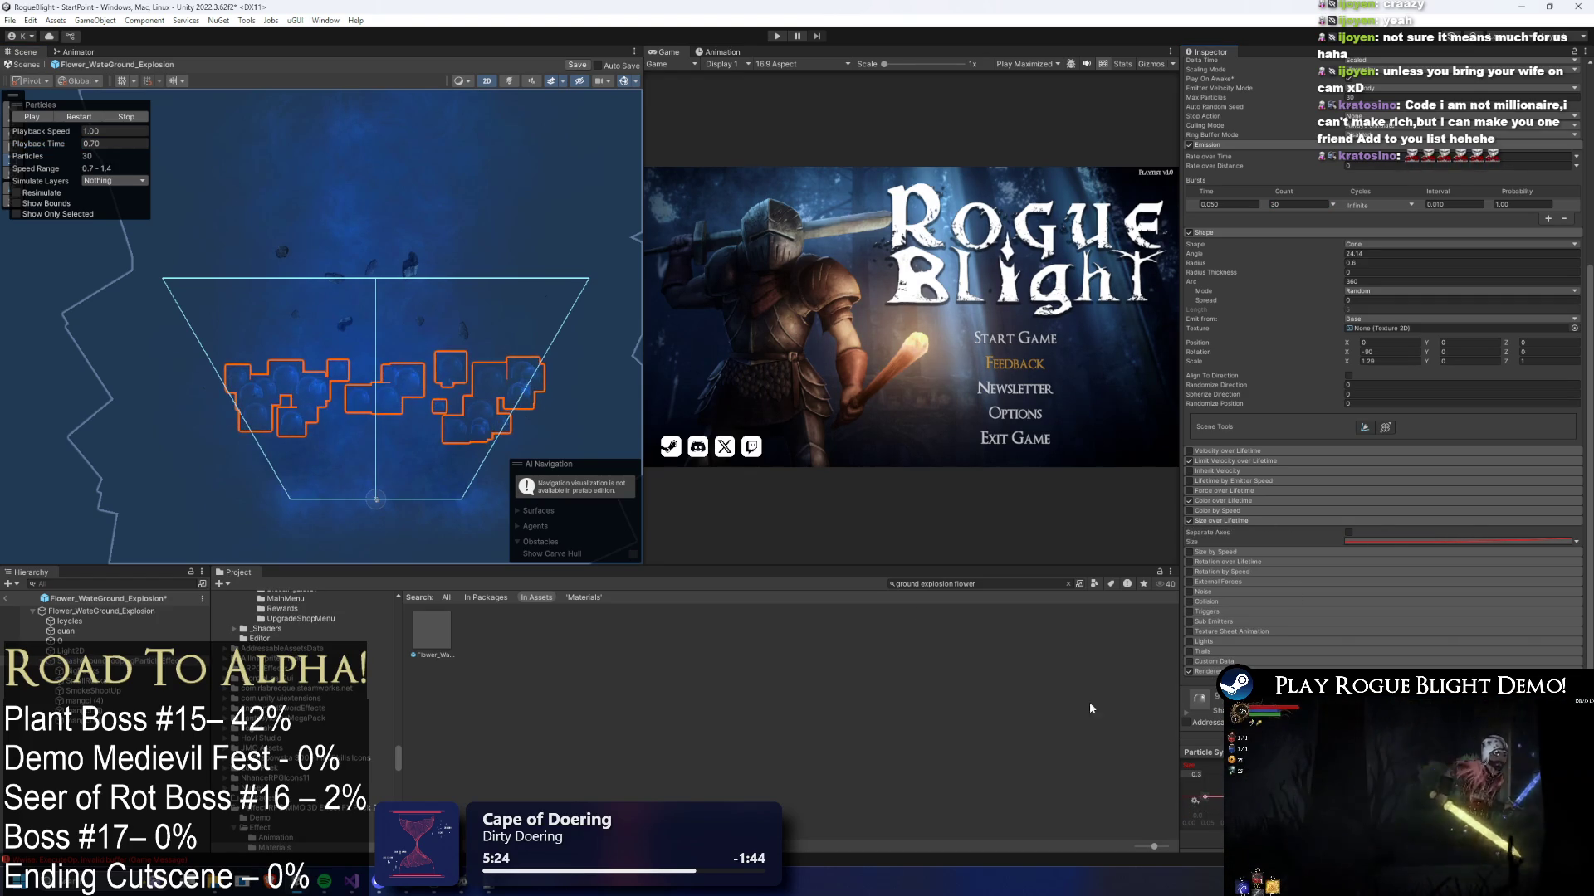
pyautogui.click(81, 117)
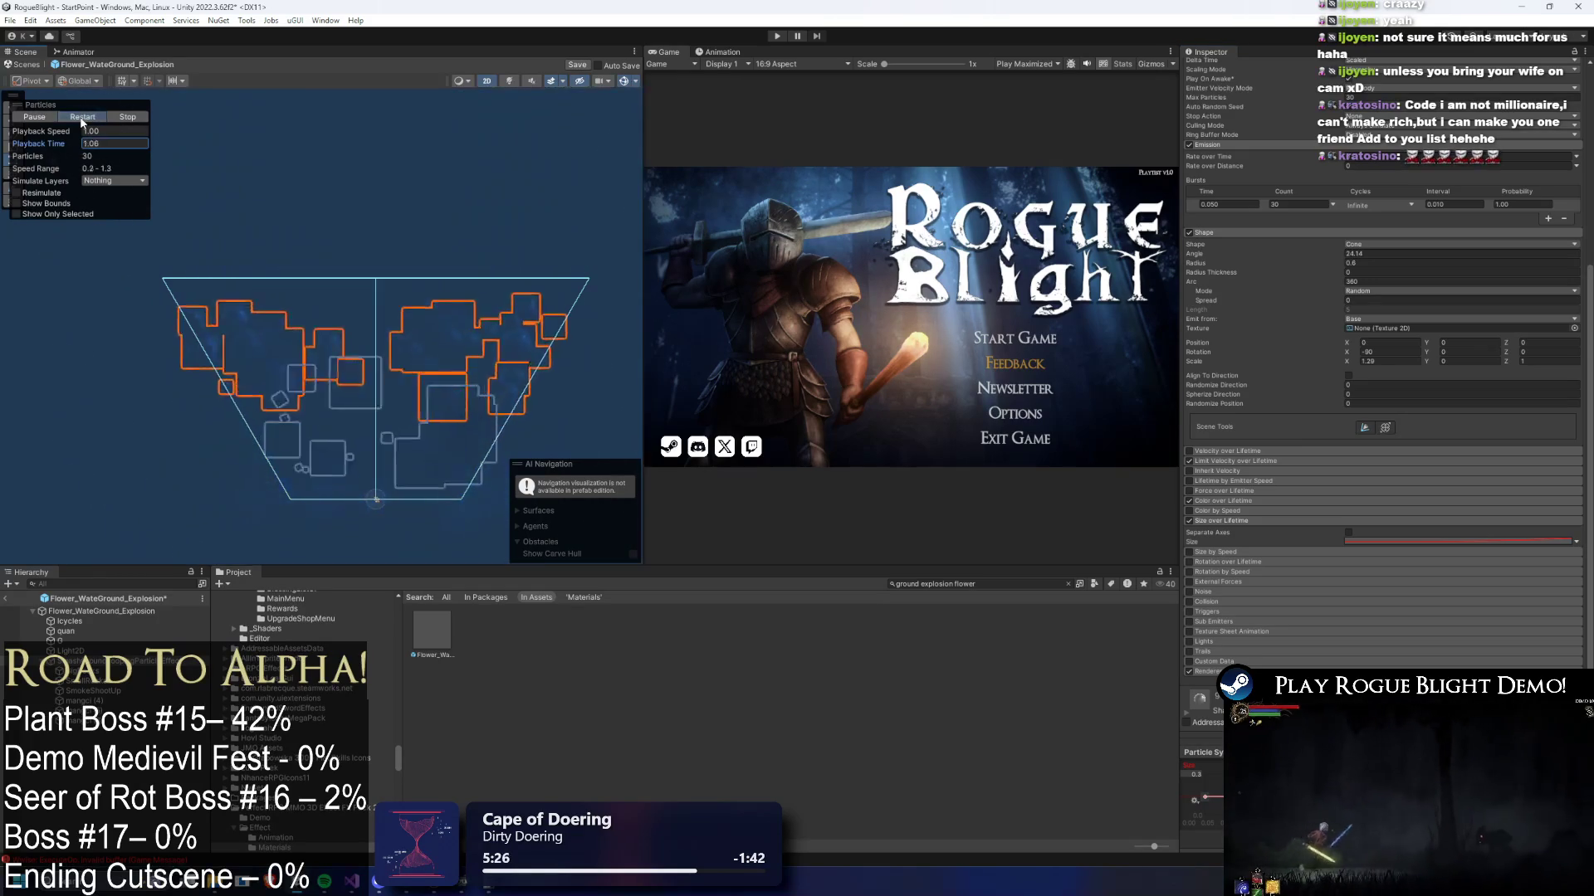
pyautogui.click(83, 118)
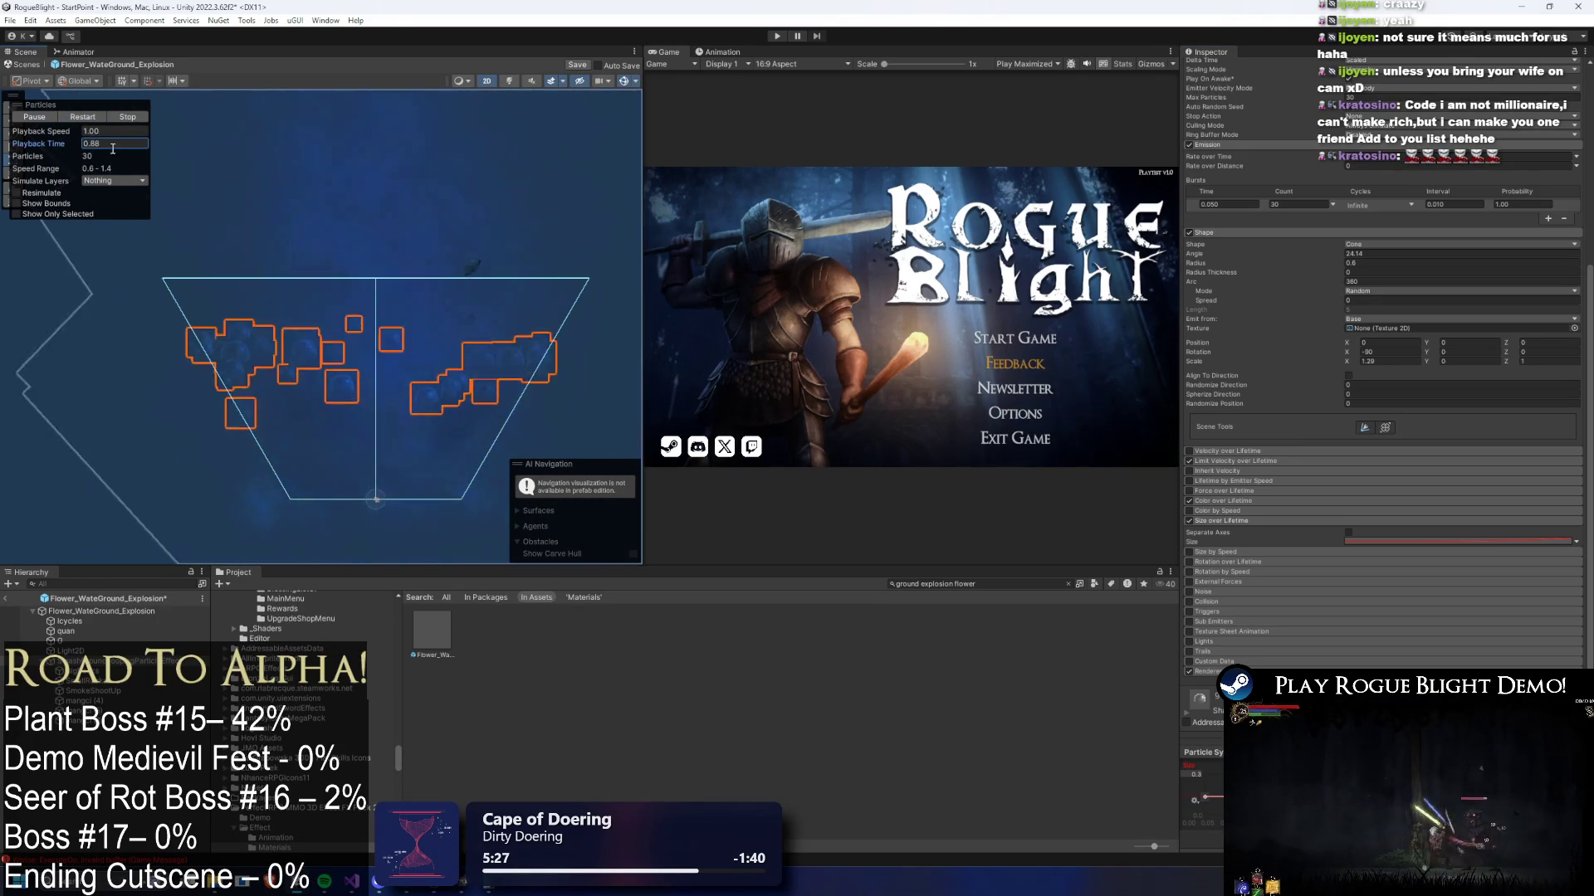
pyautogui.moveTo(67, 145); pyautogui.dragTo(470, 161)
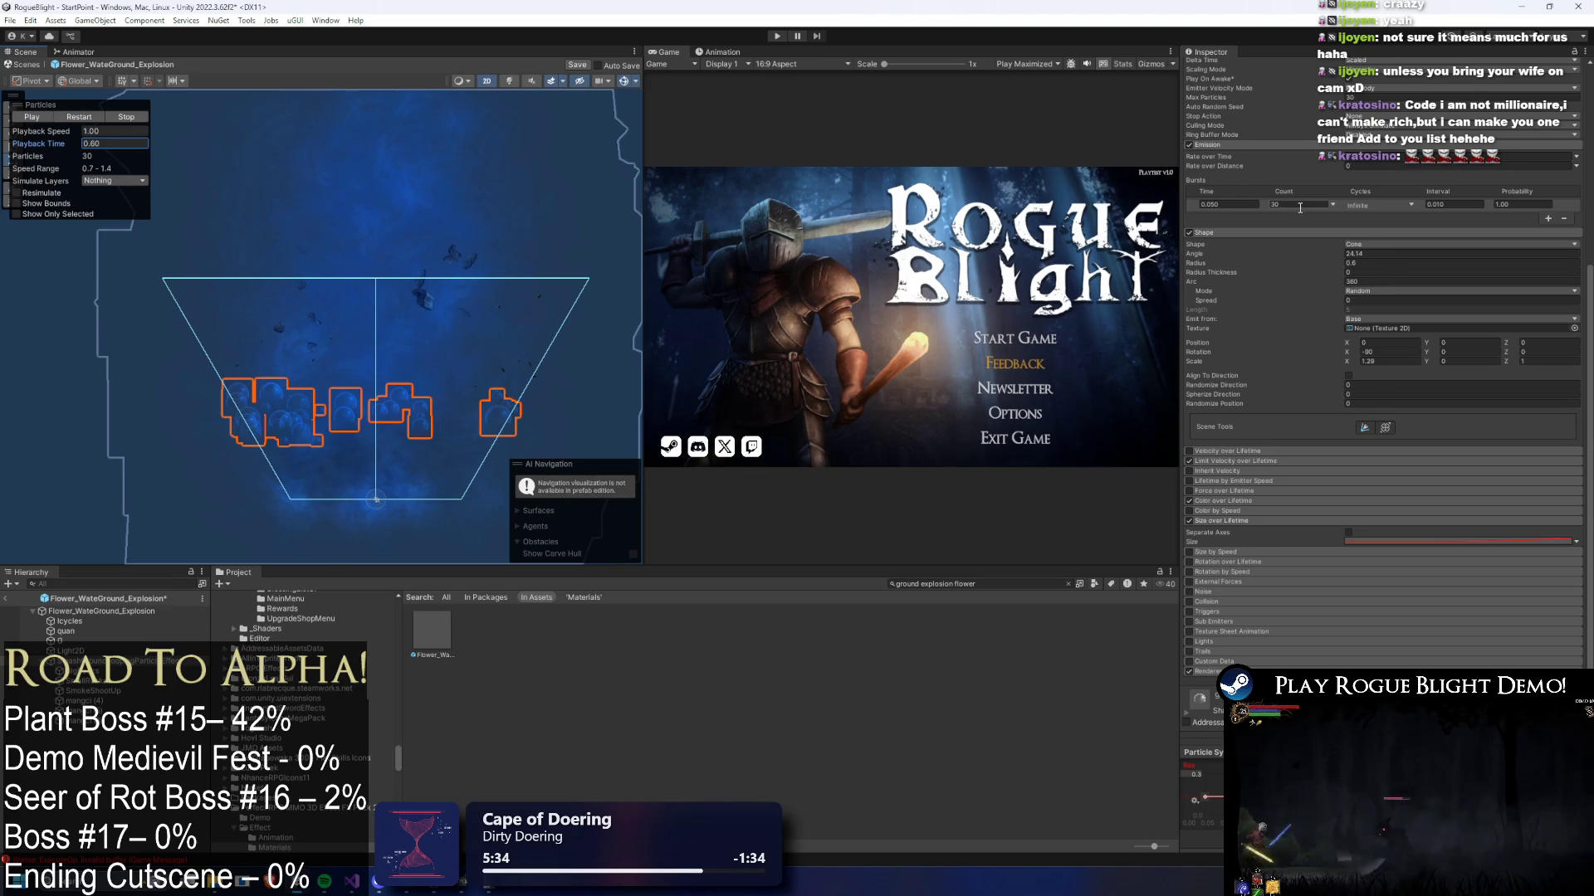
pyautogui.click(85, 121)
pyautogui.moveTo(51, 145); pyautogui.dragTo(332, 156)
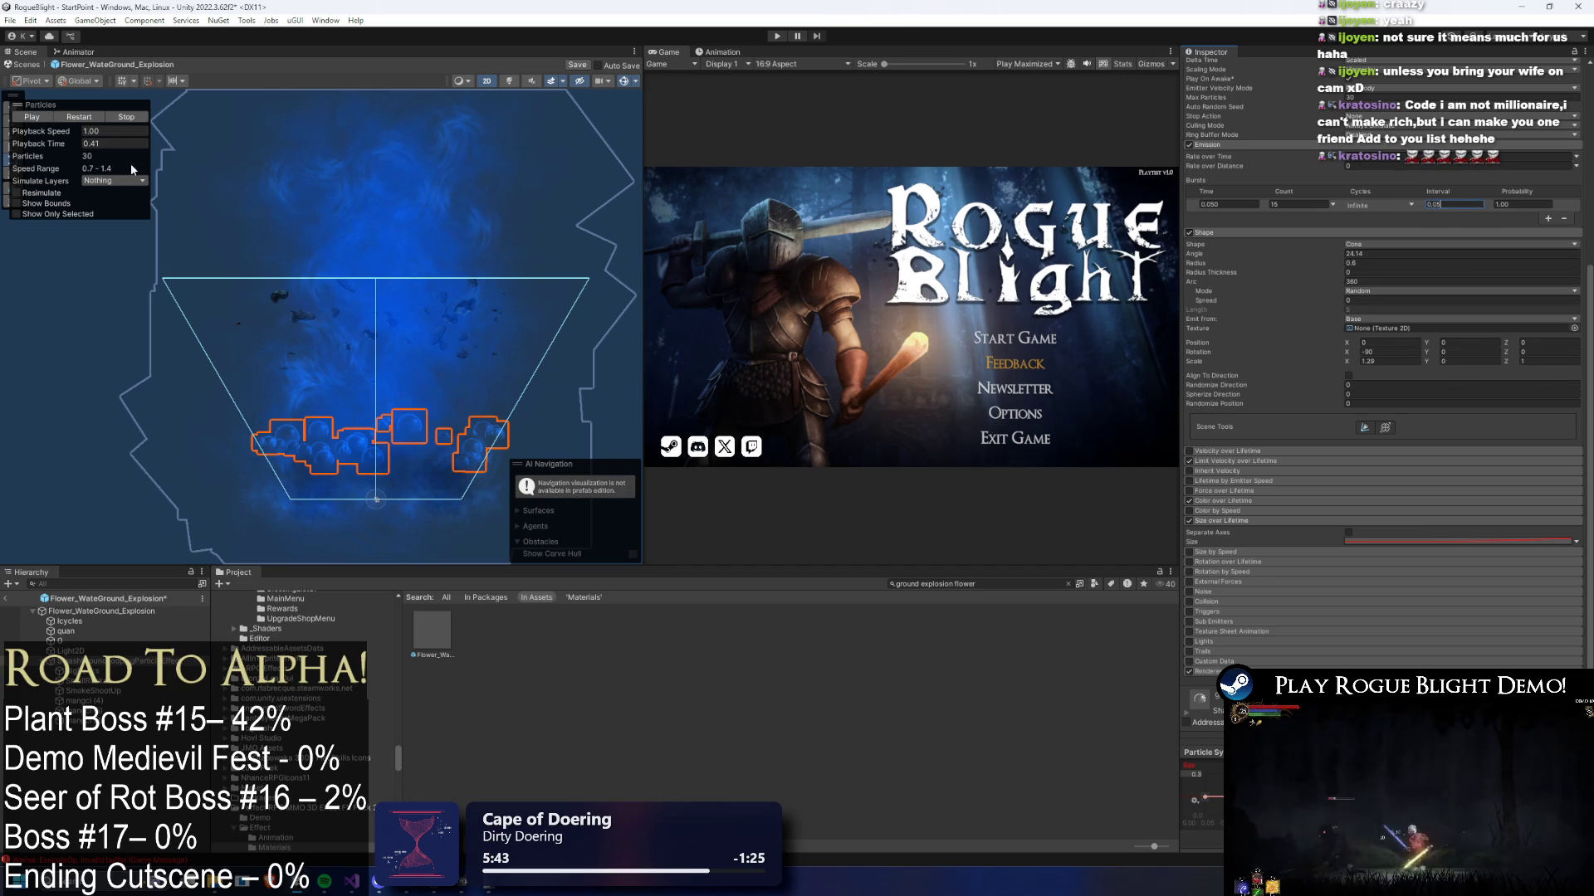
pyautogui.click(99, 116)
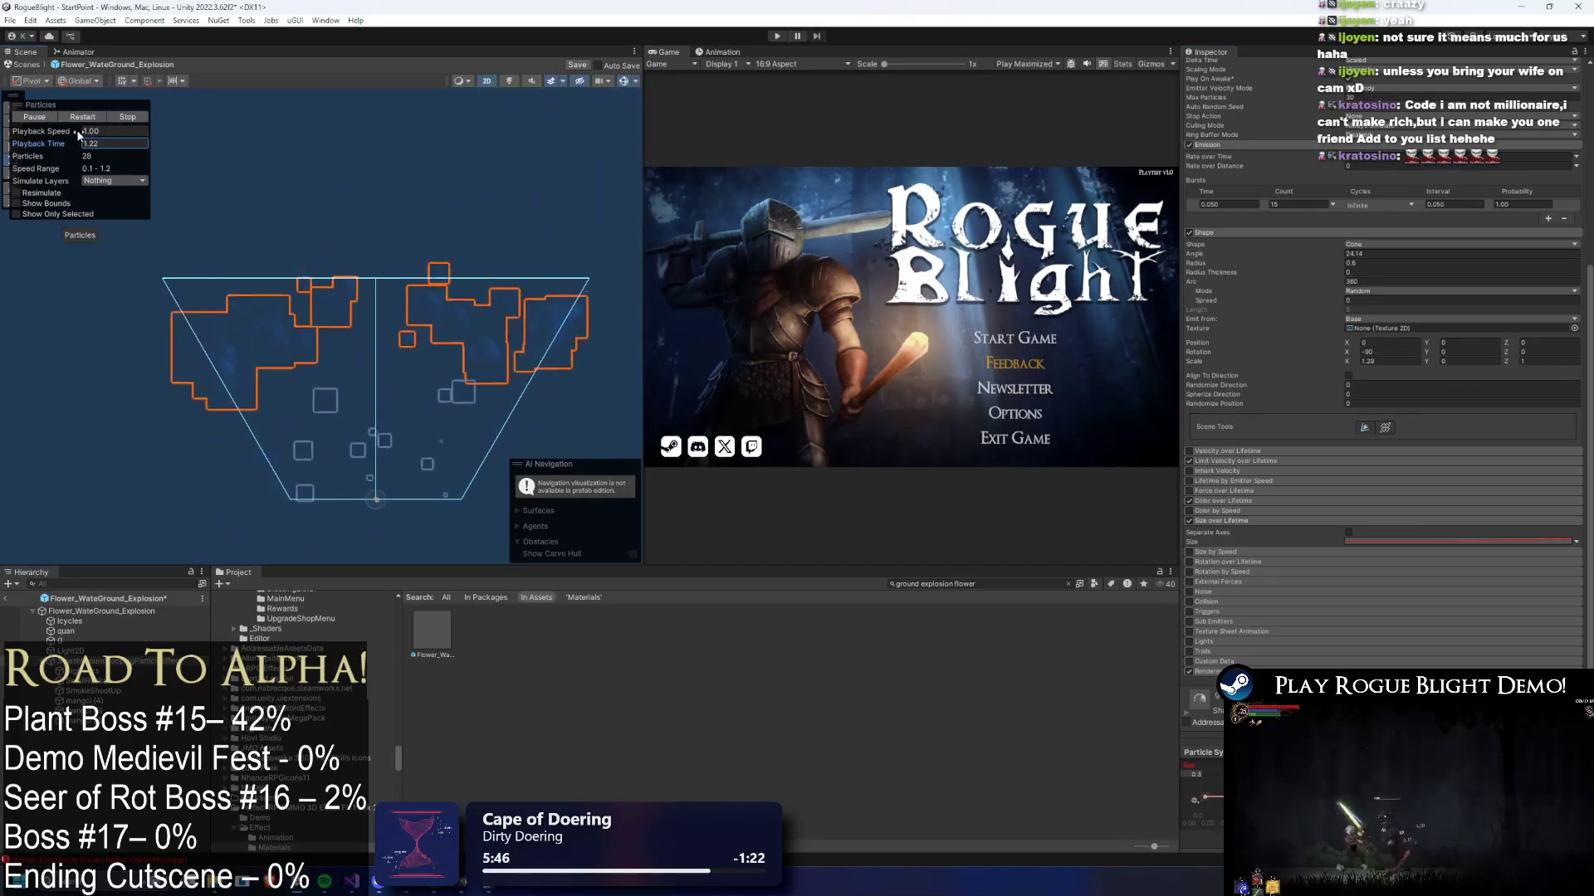
pyautogui.moveTo(41, 141); pyautogui.dragTo(166, 148)
# - Set the emission Burst Interval to 0.1 seconds and scrub the preview to check the spaced bursts
pyautogui.click(1406, 157)
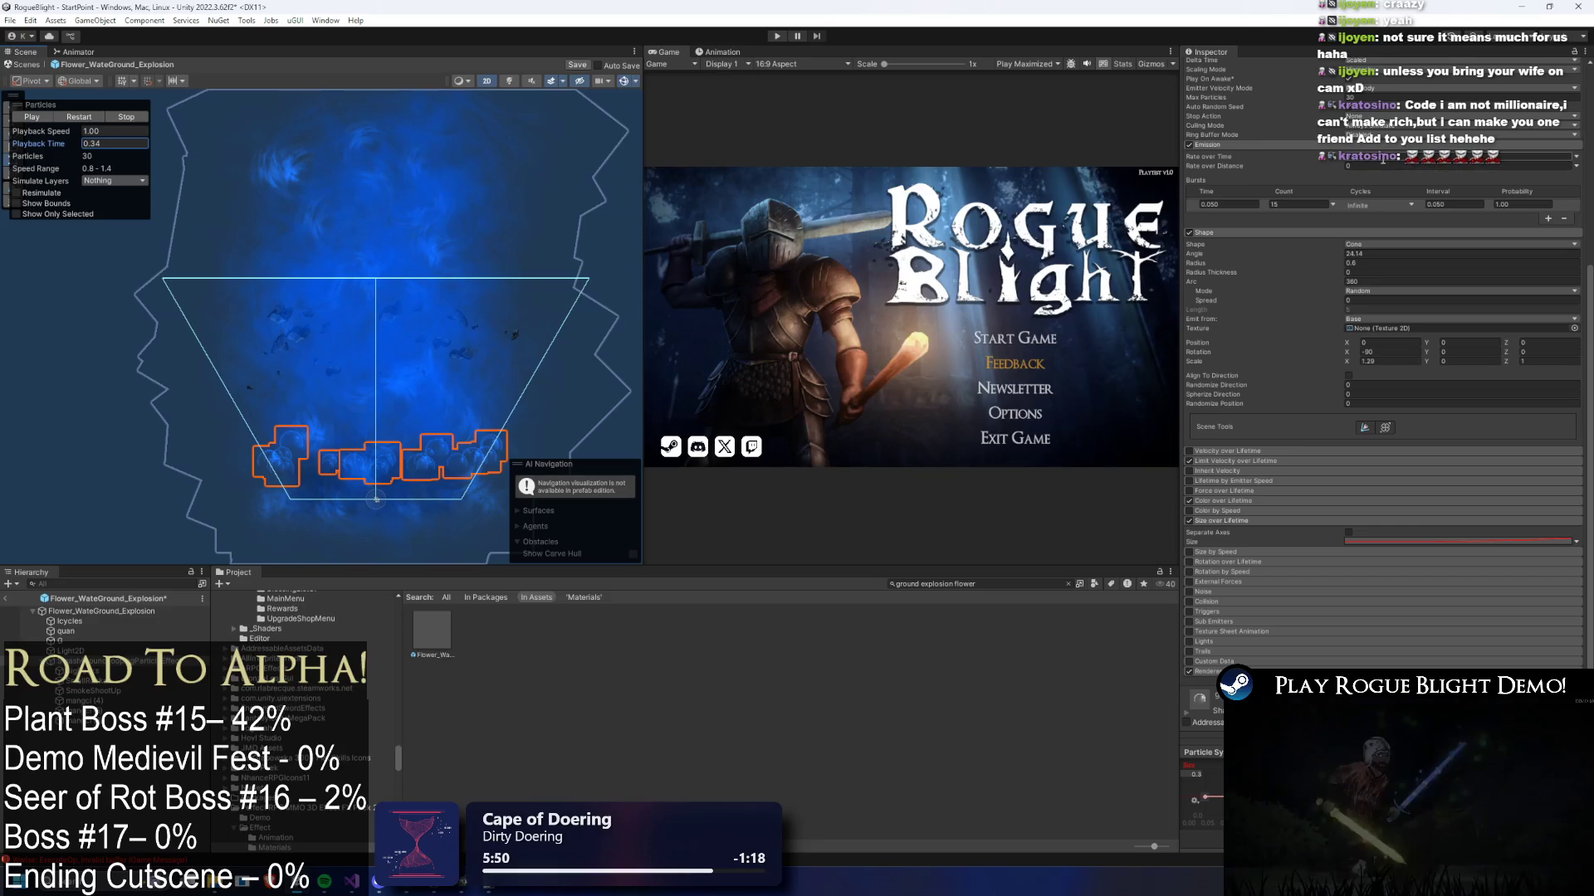
pyautogui.click(105, 115)
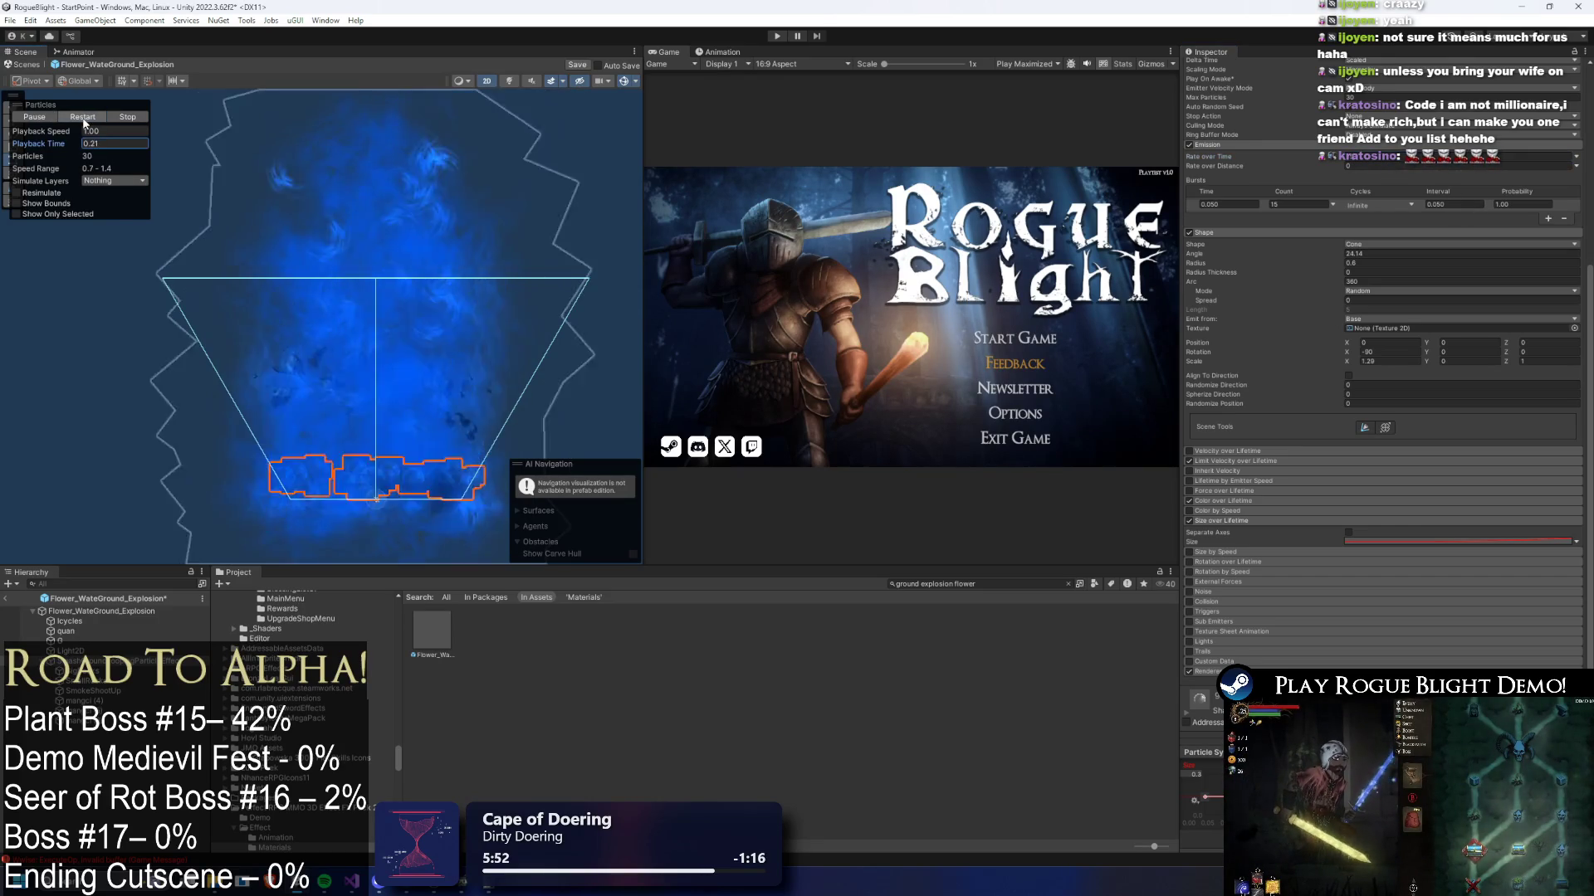
pyautogui.click(85, 123)
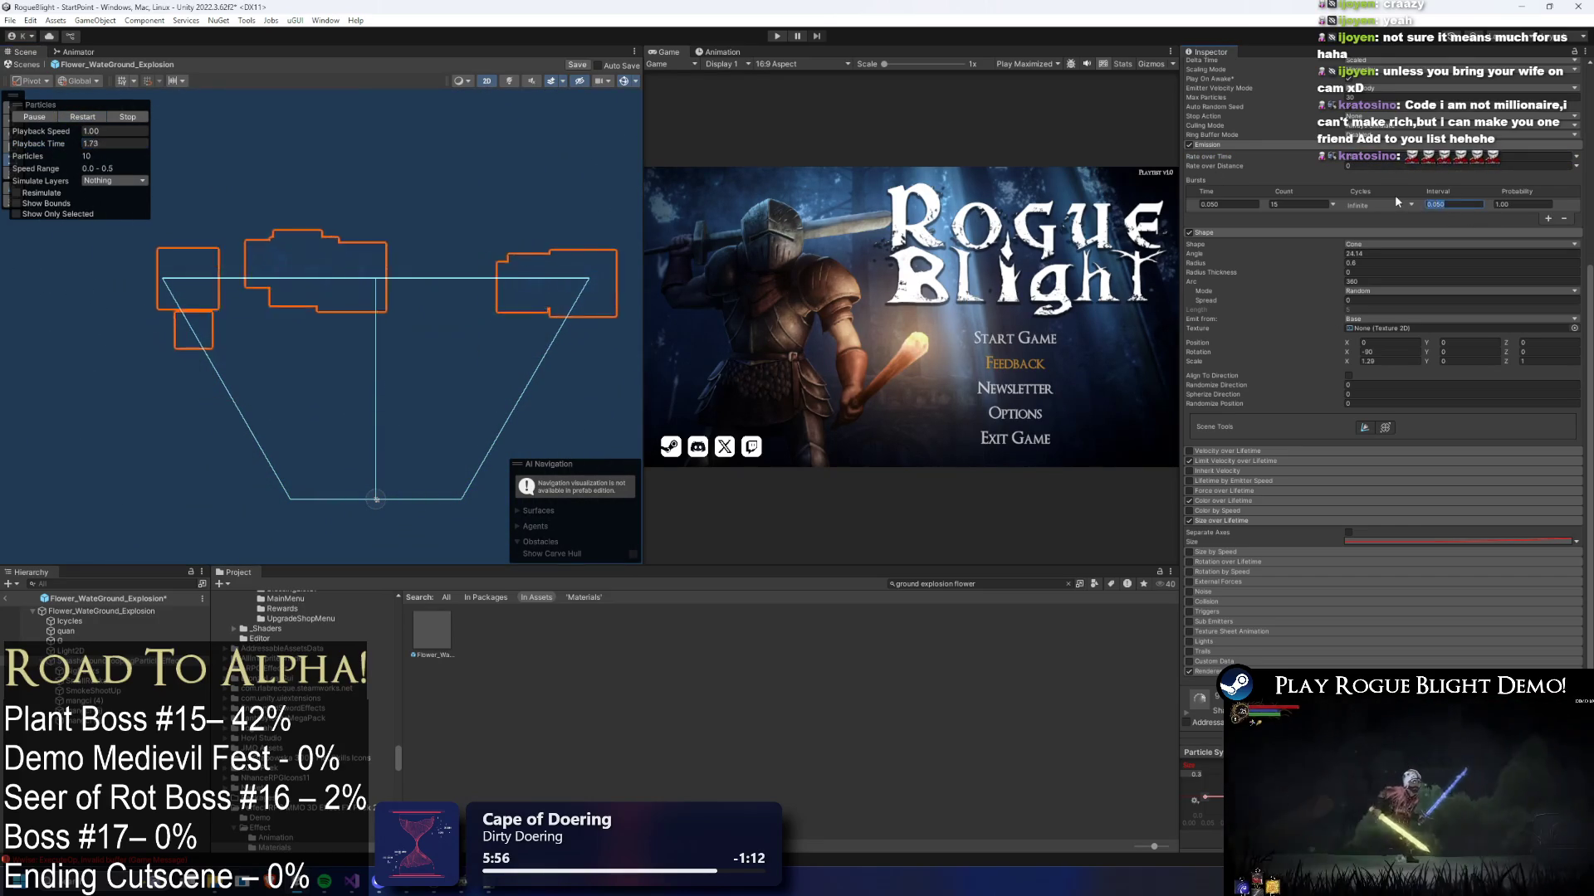
pyautogui.click(1456, 205)
pyautogui.write('0.1')
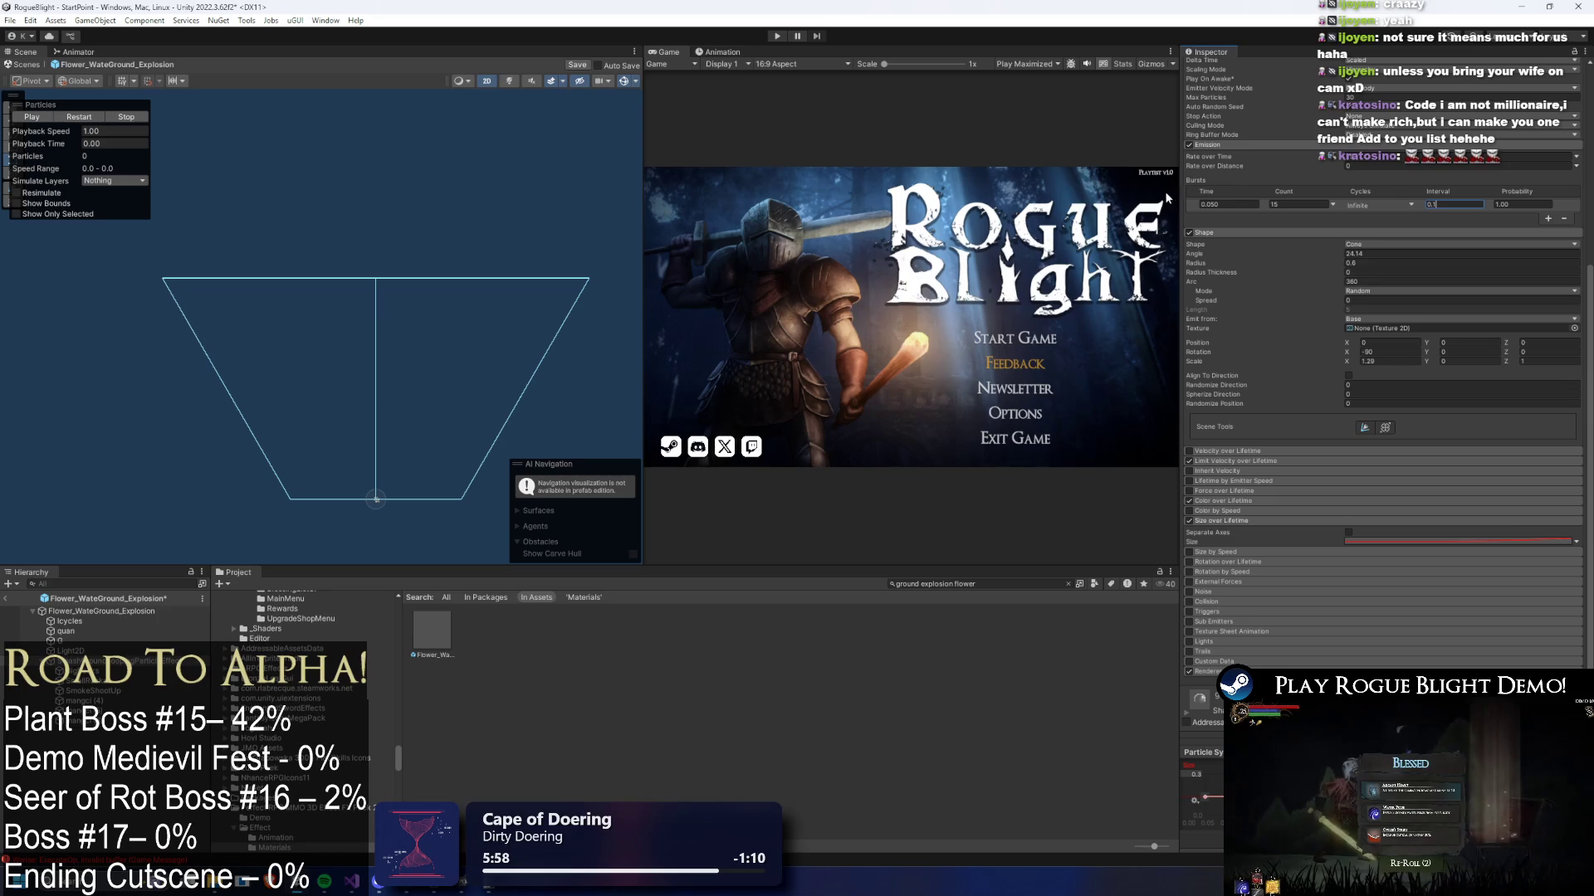
pyautogui.click(88, 121)
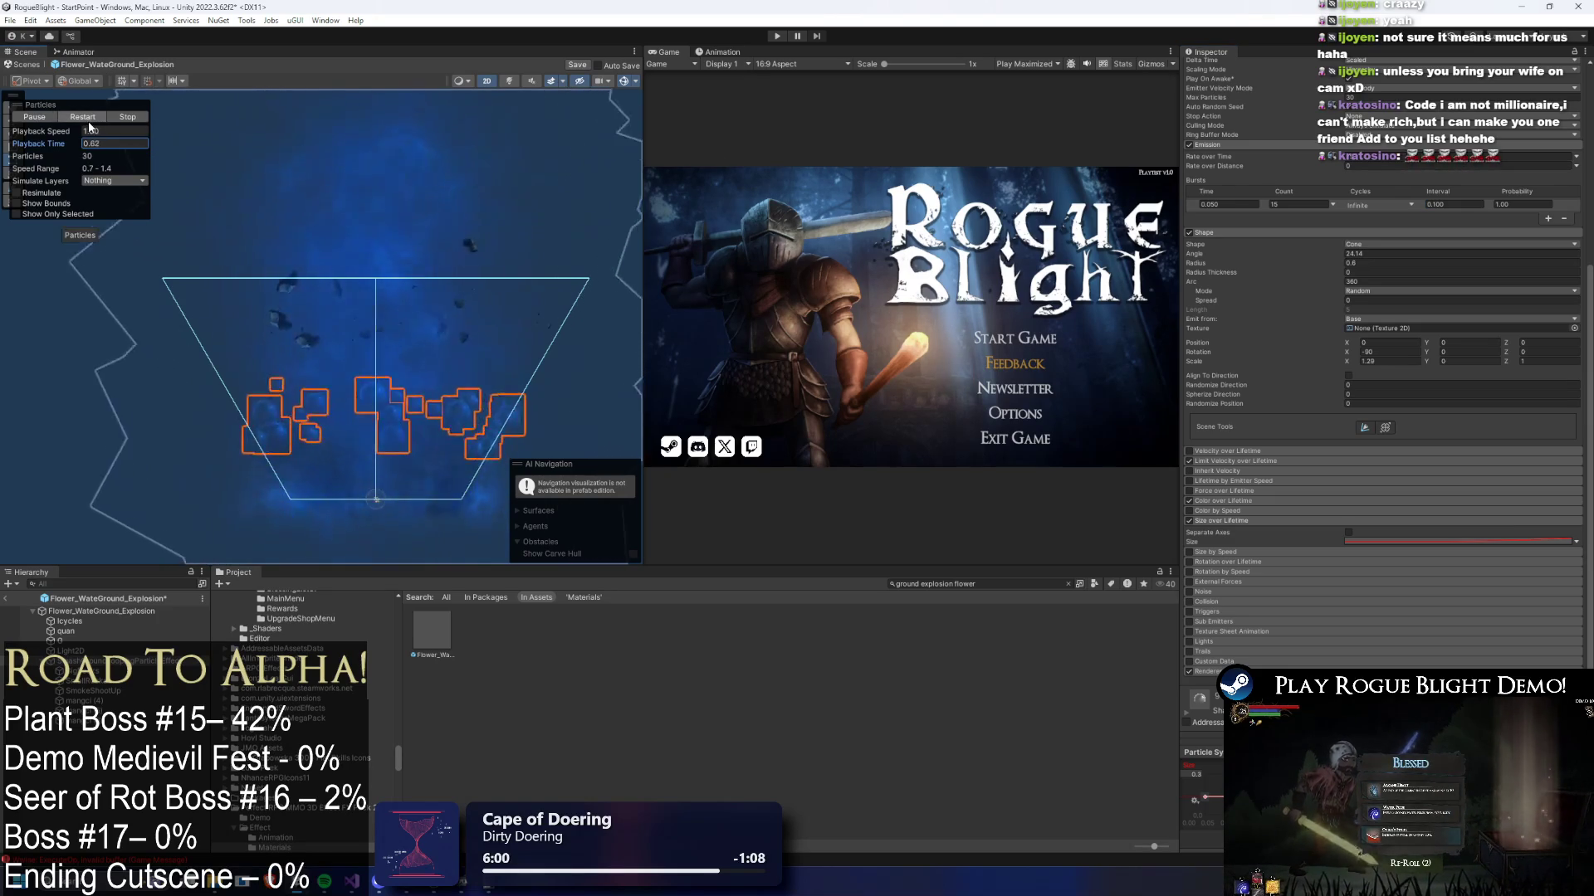
pyautogui.moveTo(56, 145)
pyautogui.mouseDown()
pyautogui.moveTo(409, 148)
pyautogui.moveTo(58, 176)
pyautogui.moveTo(526, 176)
pyautogui.moveTo(731, 79)
pyautogui.mouseUp()
# - Lower the Size over Lifetime curve's top value to 0.25
pyautogui.scroll(-1, 1377, 454)
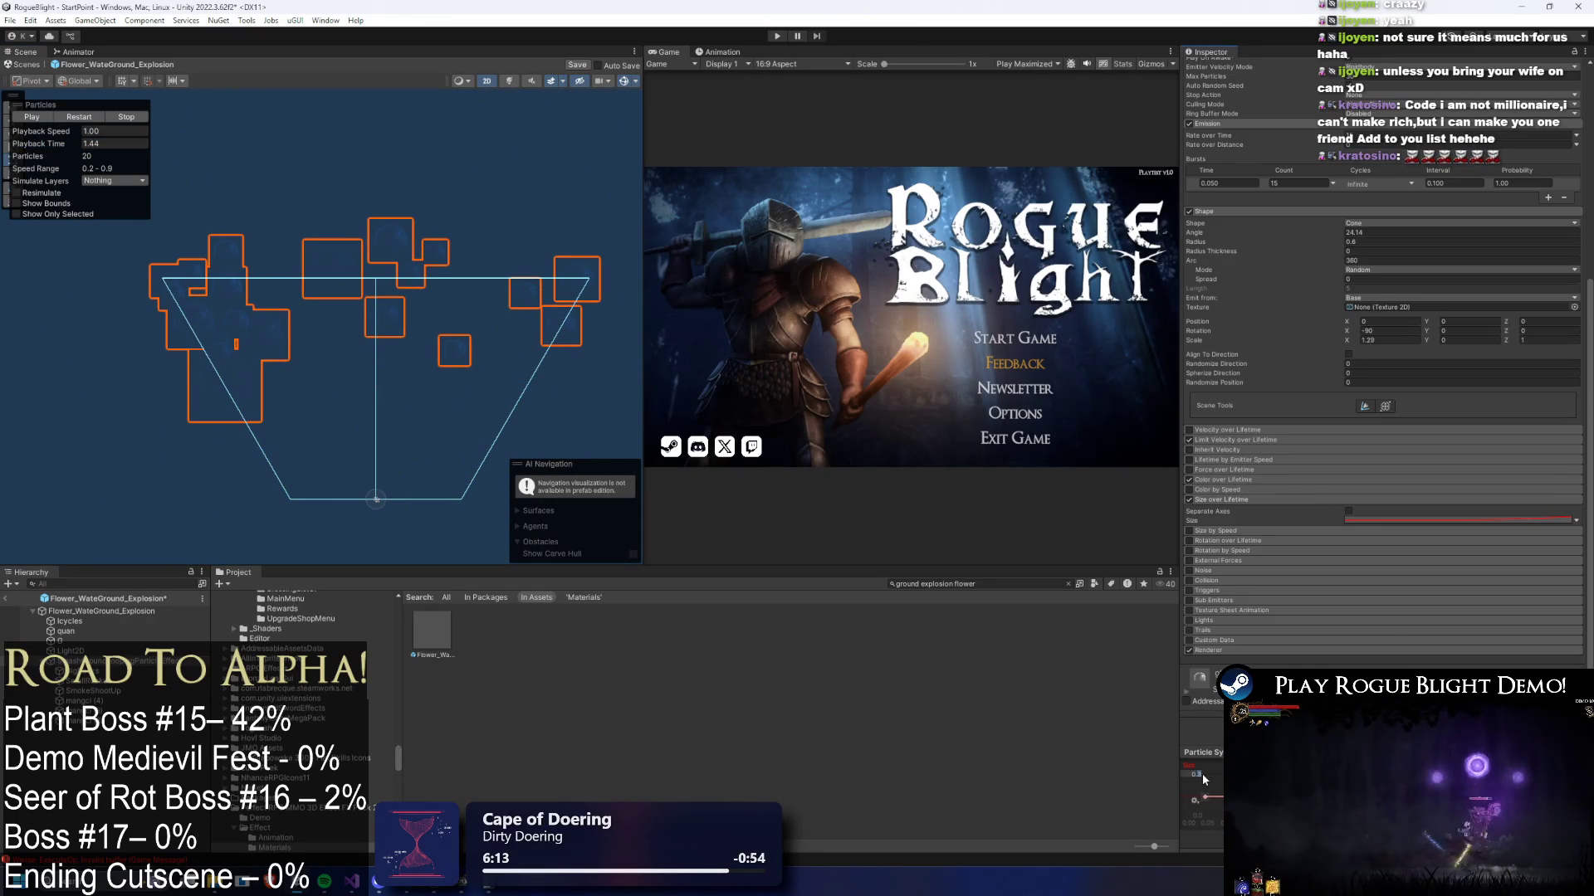
pyautogui.write('0.25')
pyautogui.press('Return')
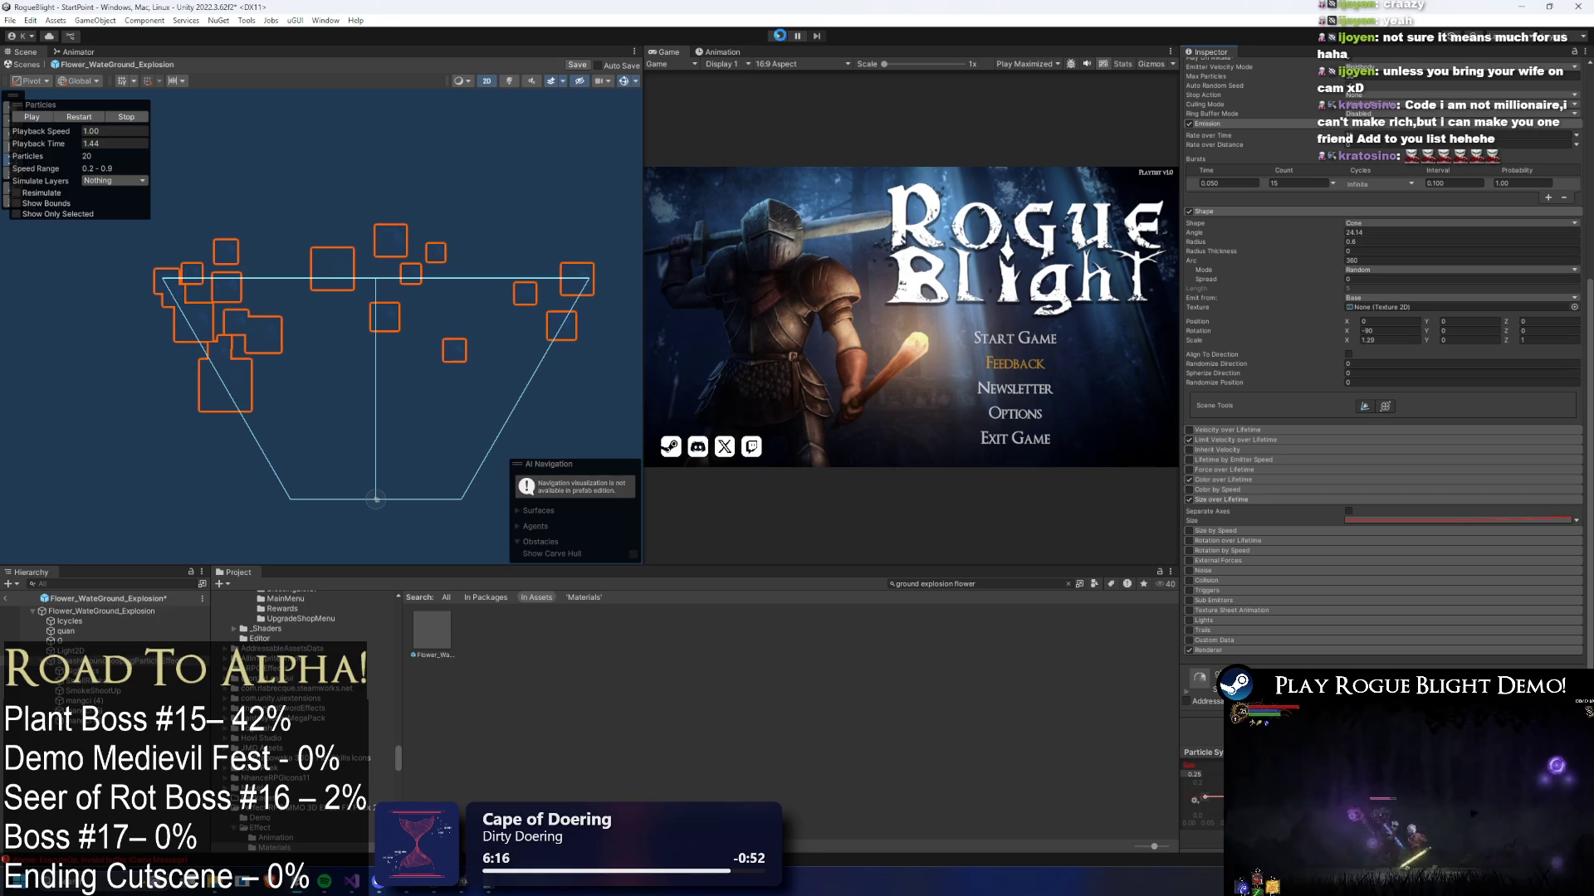
# - Enter Play mode and start a game from the first save slot
pyautogui.click(778, 36)
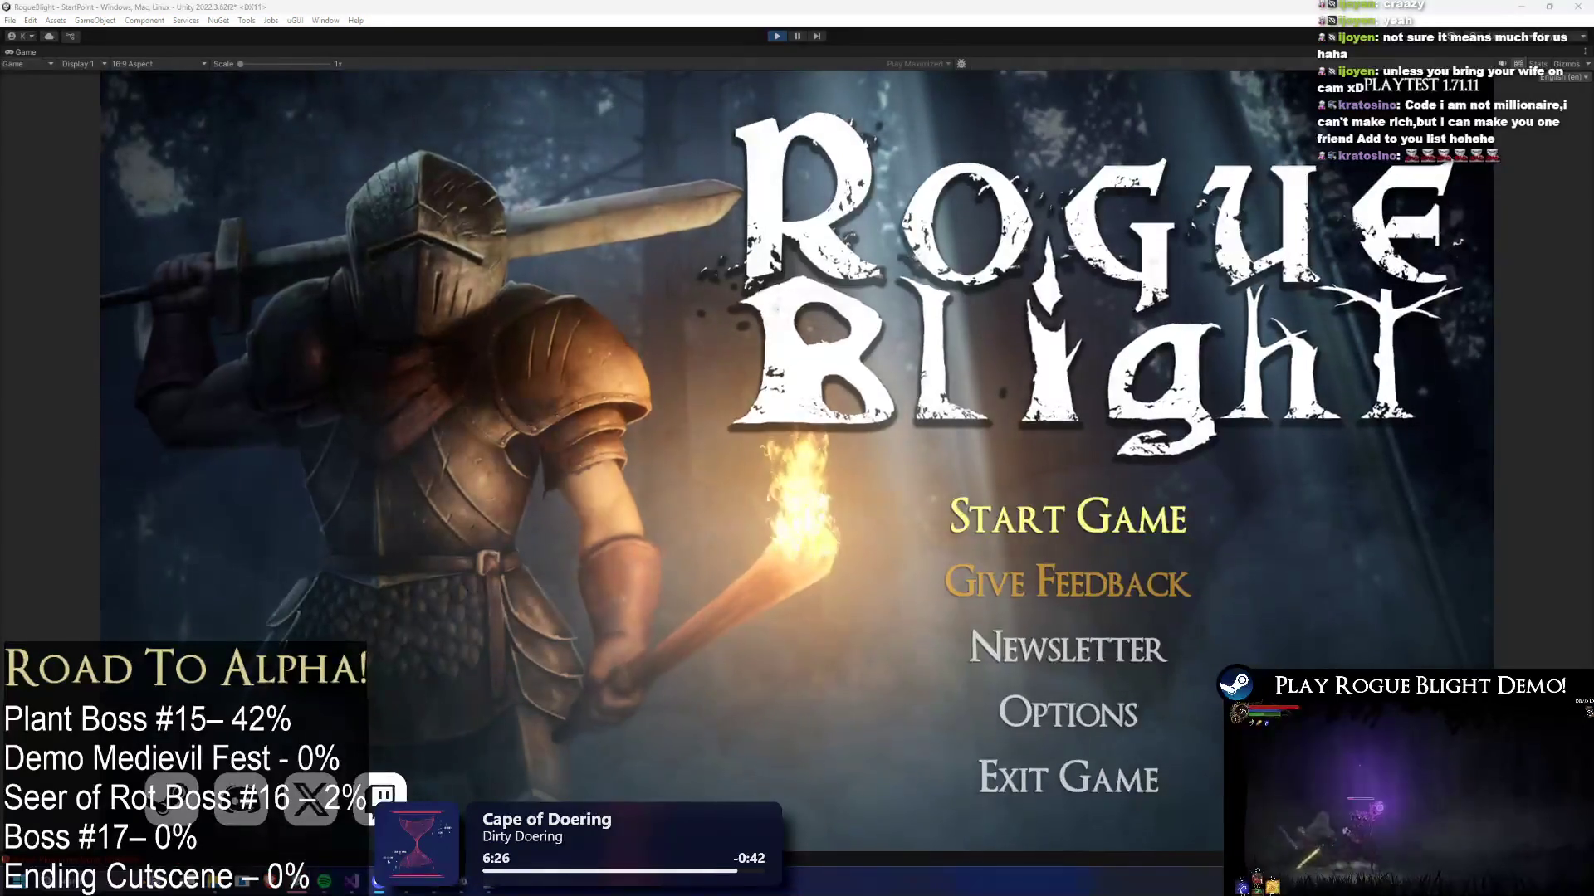
pyautogui.click(1067, 518)
pyautogui.click(1073, 474)
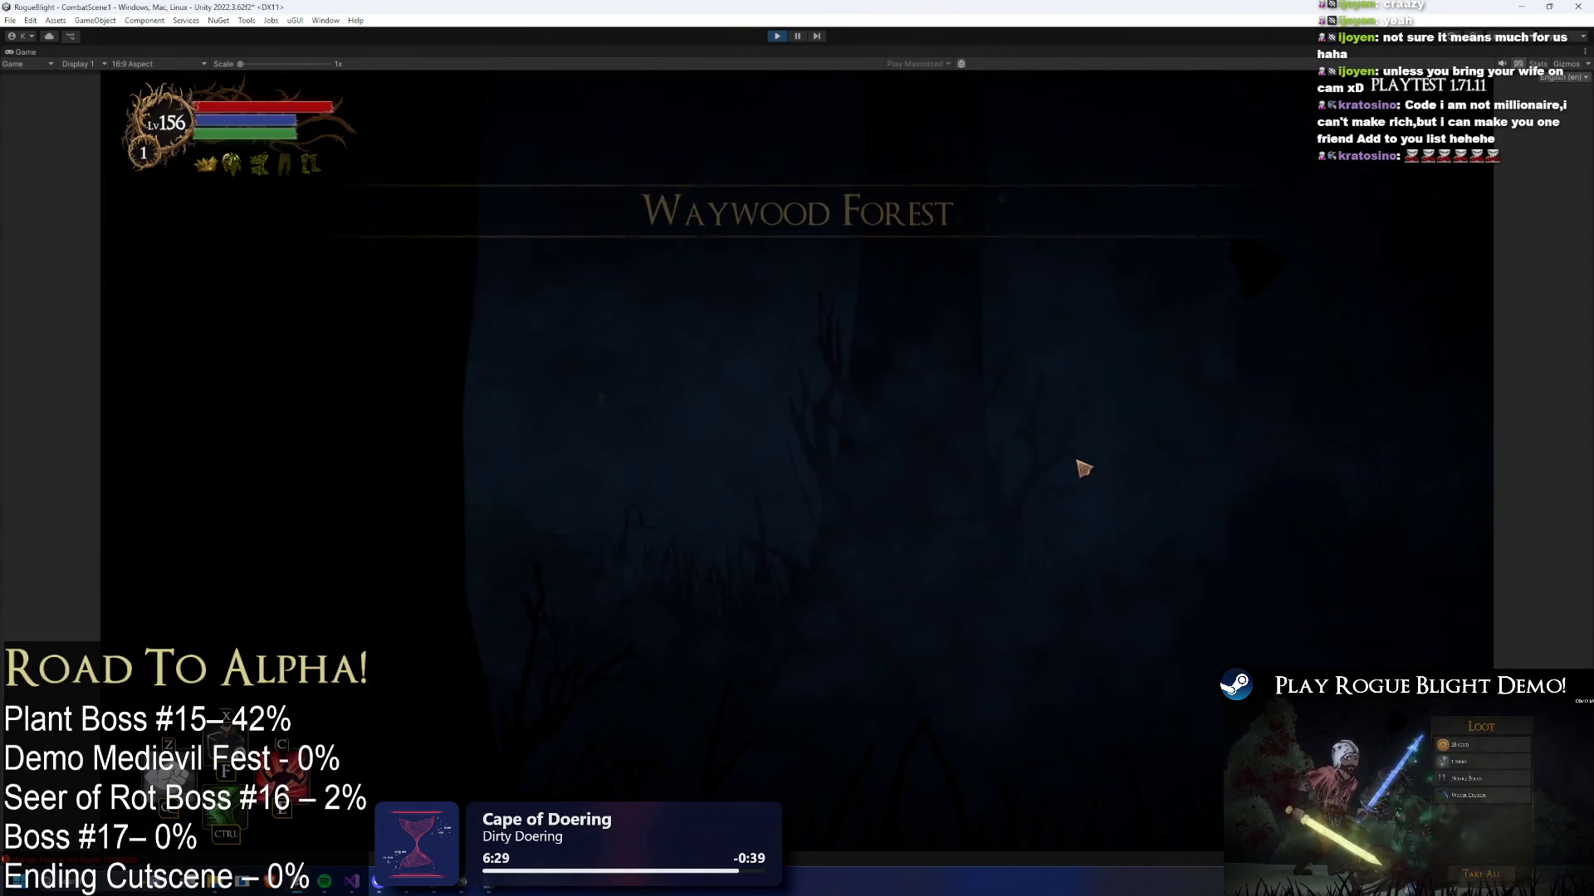
# - Fight the plant boss to watch the blue explosion, then stop Play mode with Ctrl+P
pyautogui.click(1065, 482)
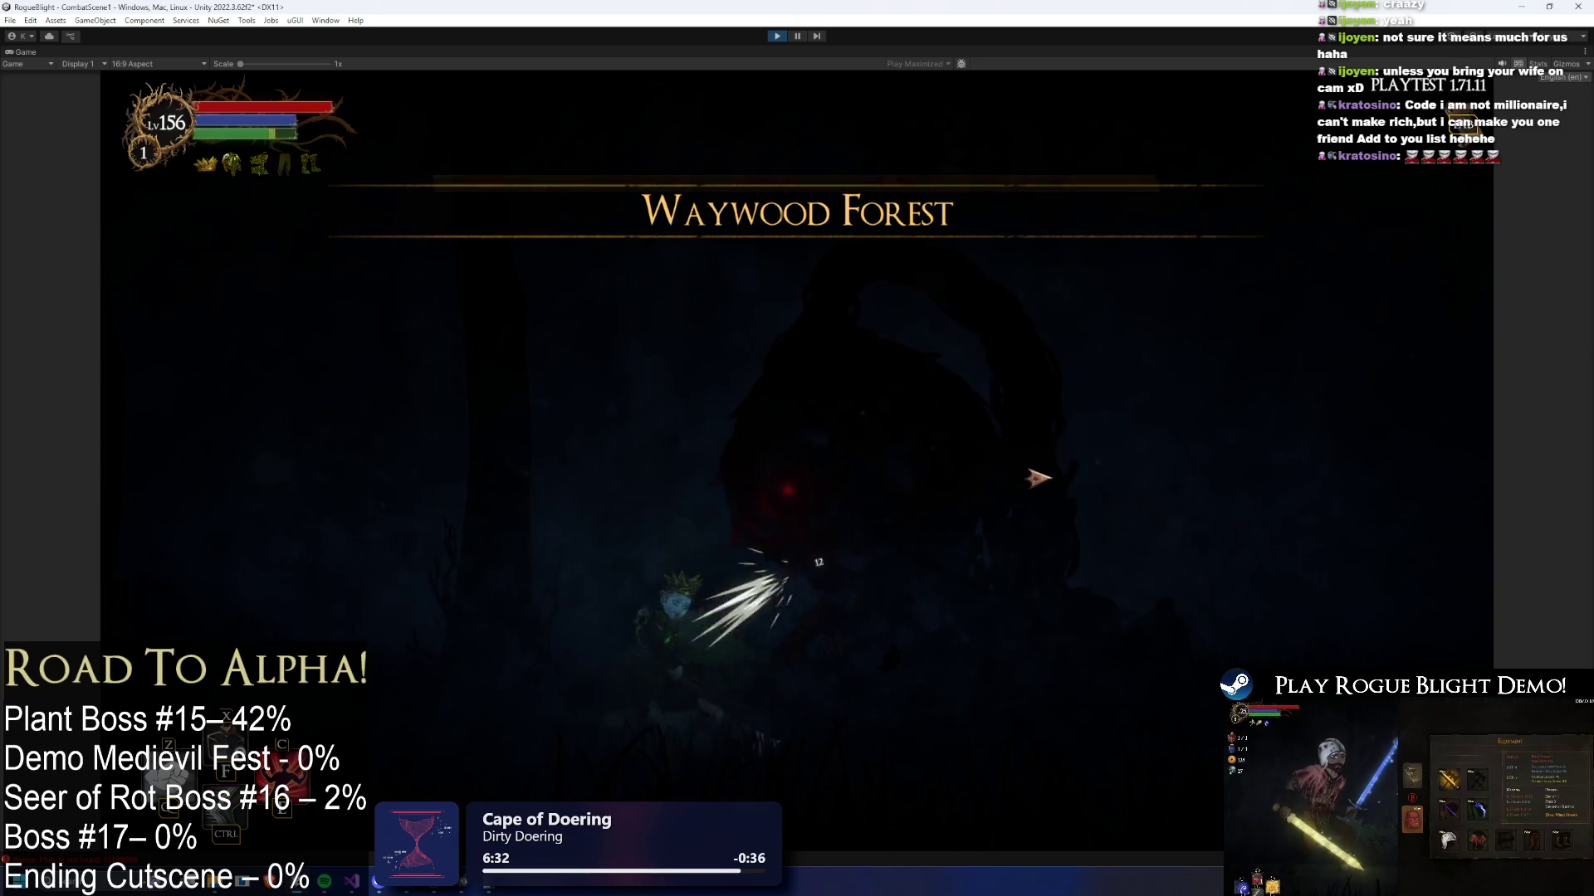
pyautogui.press('space')
pyautogui.press('d')
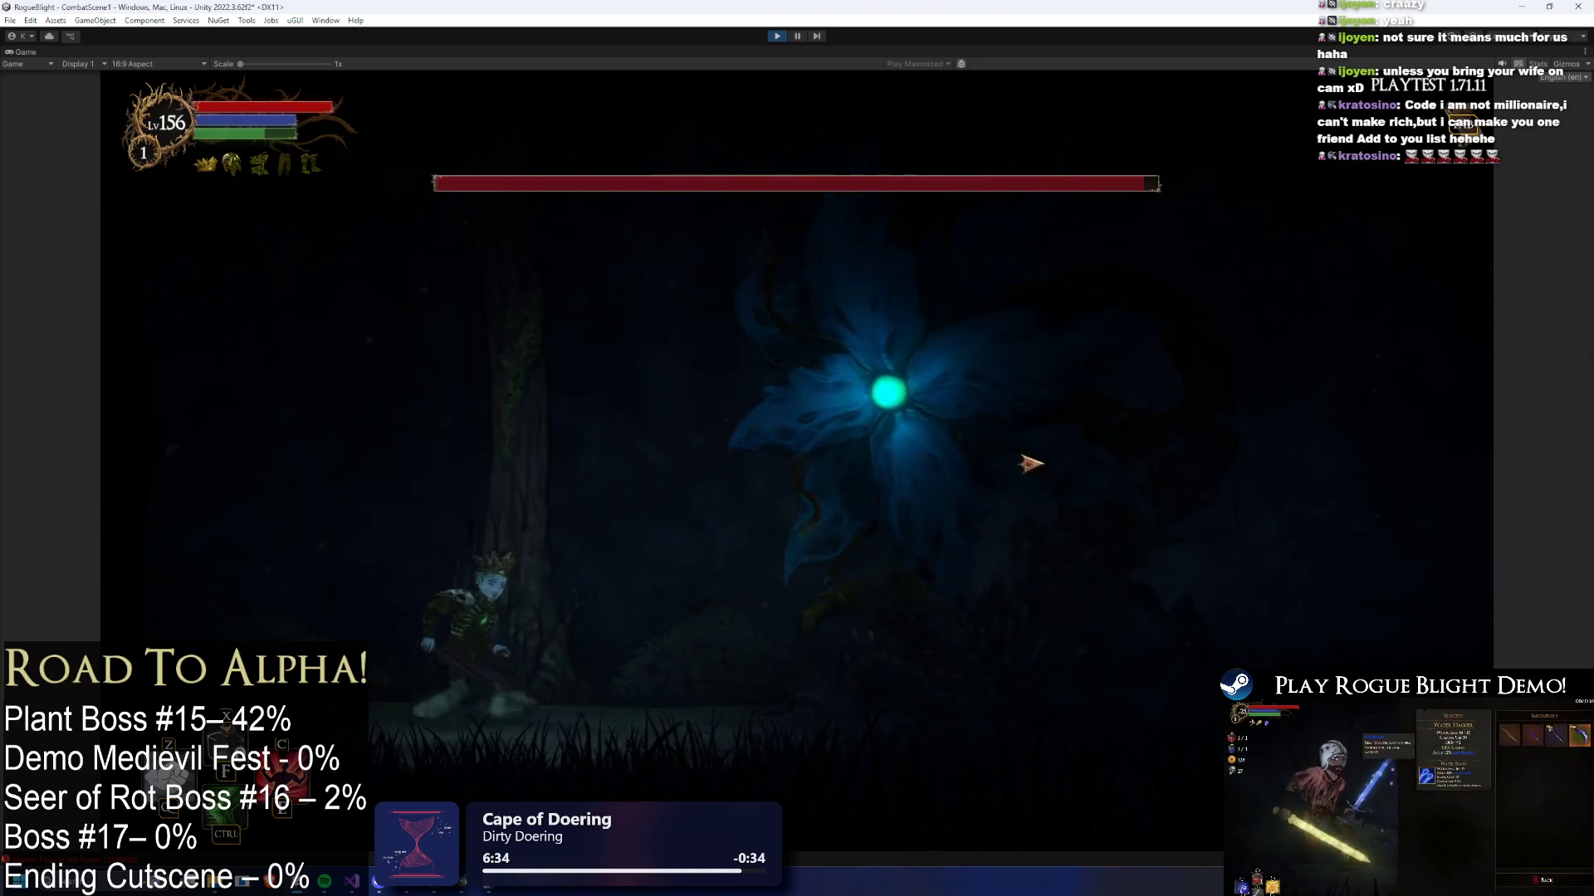
pyautogui.press('a')
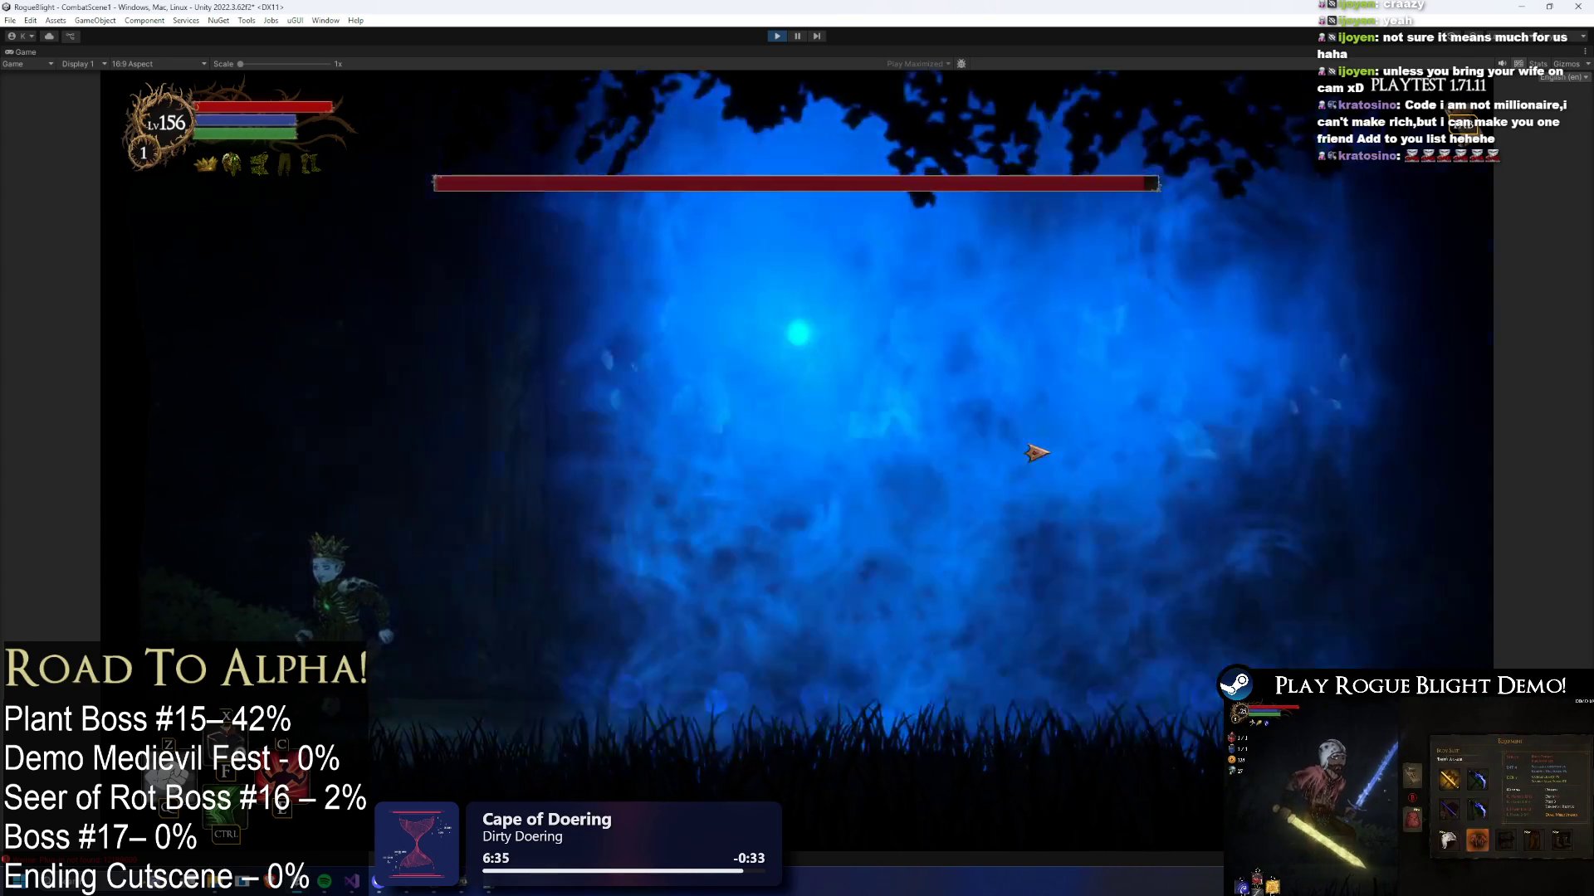
pyautogui.press('d')
pyautogui.press('a')
pyautogui.press('d')
pyautogui.press('space')
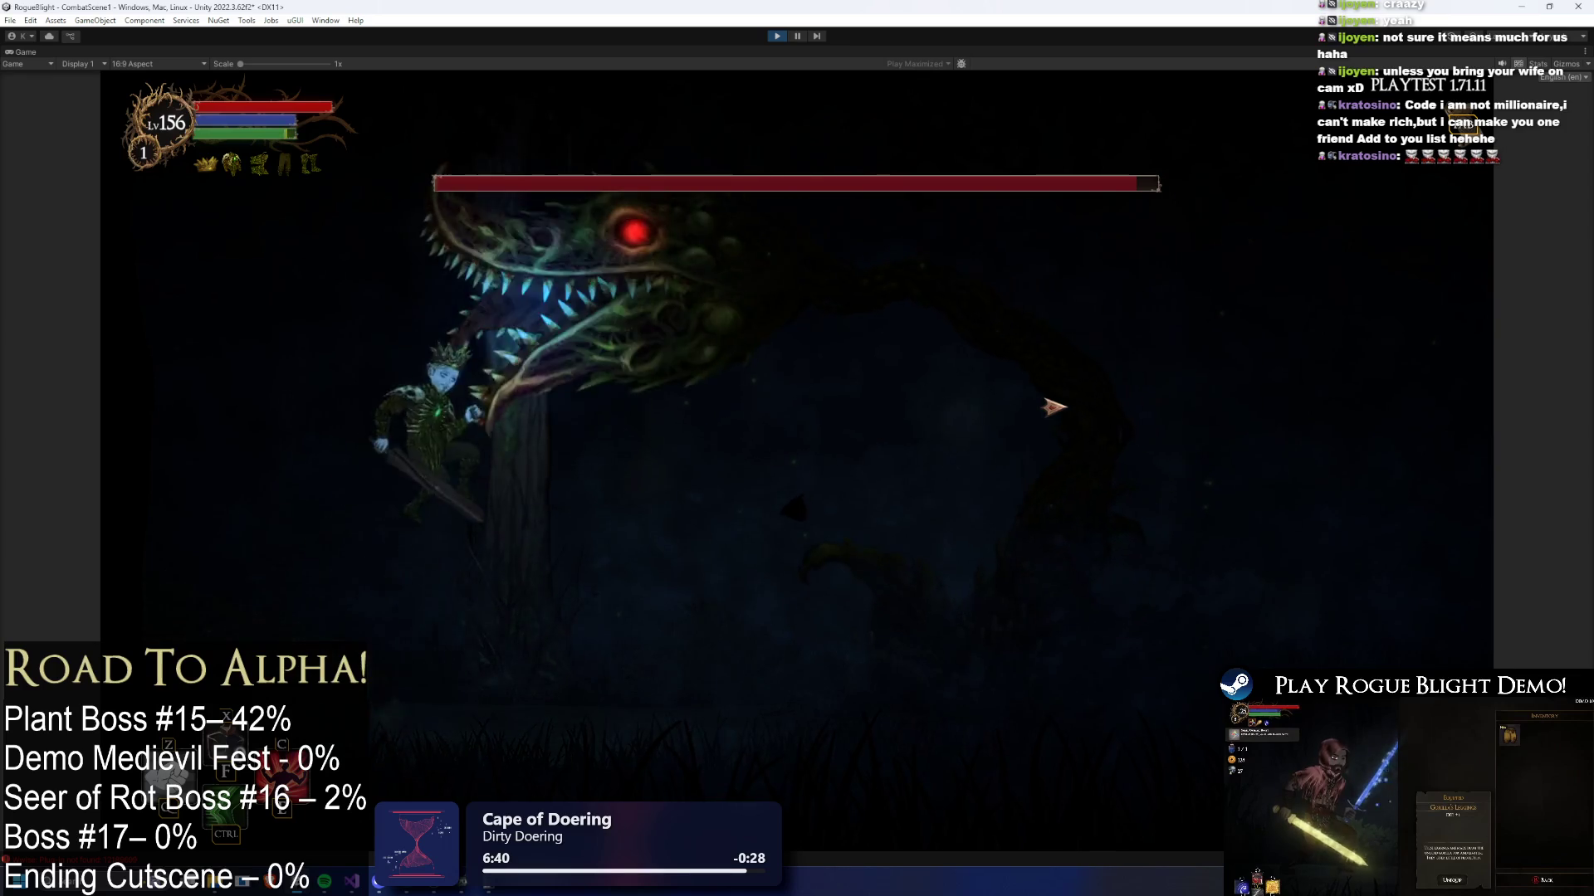
pyautogui.press('a')
pyautogui.press('d')
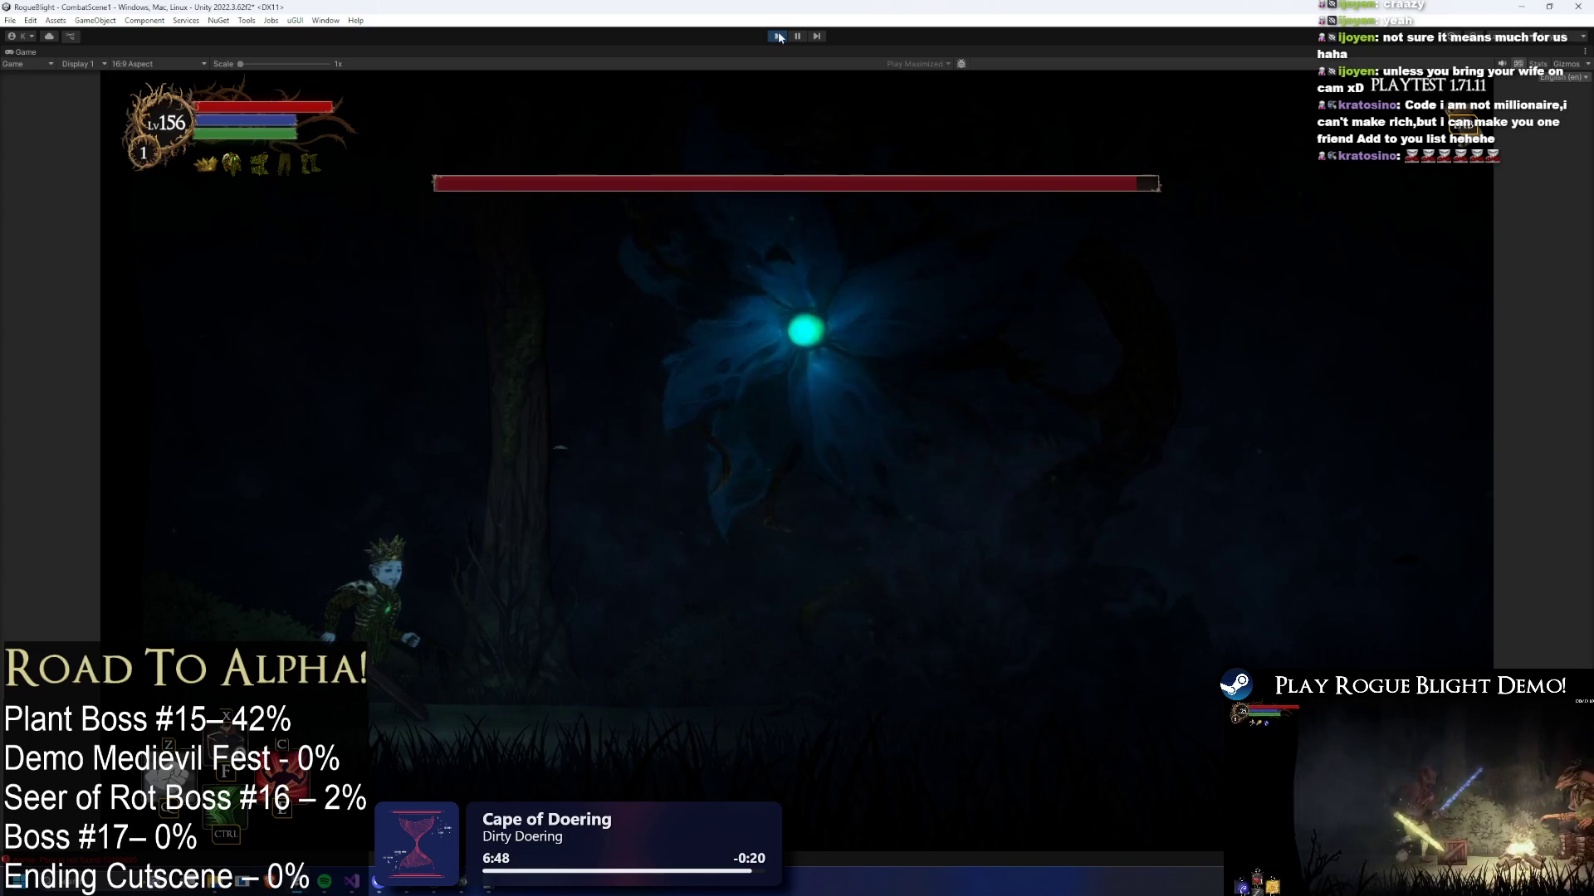
pyautogui.hotkey('ctrl', 'p')
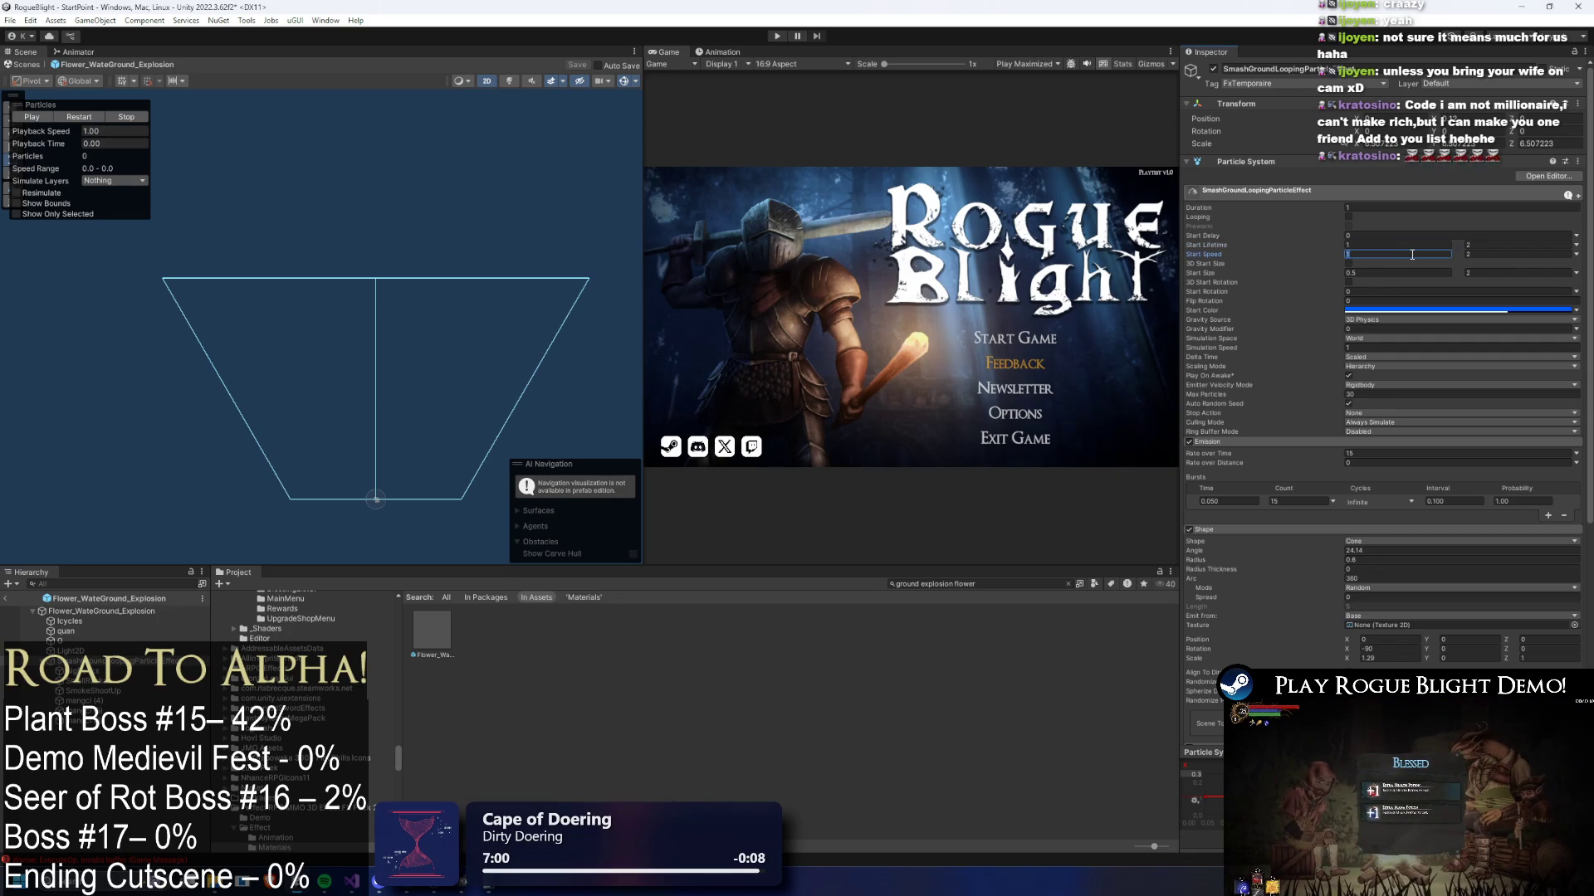
# - Set the minimum Start Speed to 0.5 and run the game to the Rogue Blight title screen
pyautogui.write('0.5')
pyautogui.press('Tab')
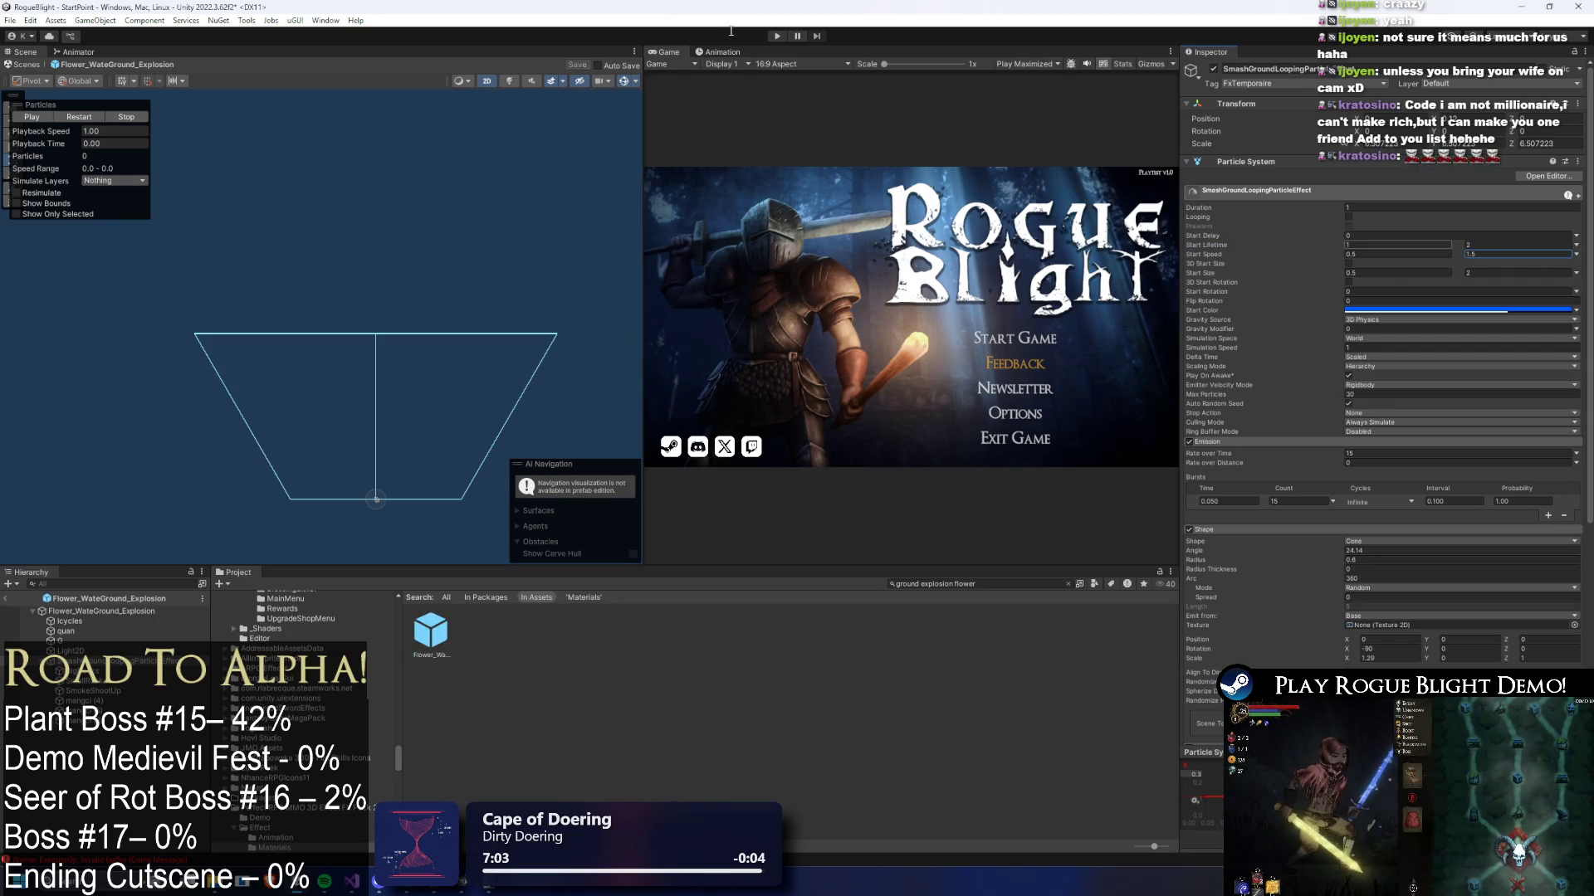
pyautogui.click(775, 35)
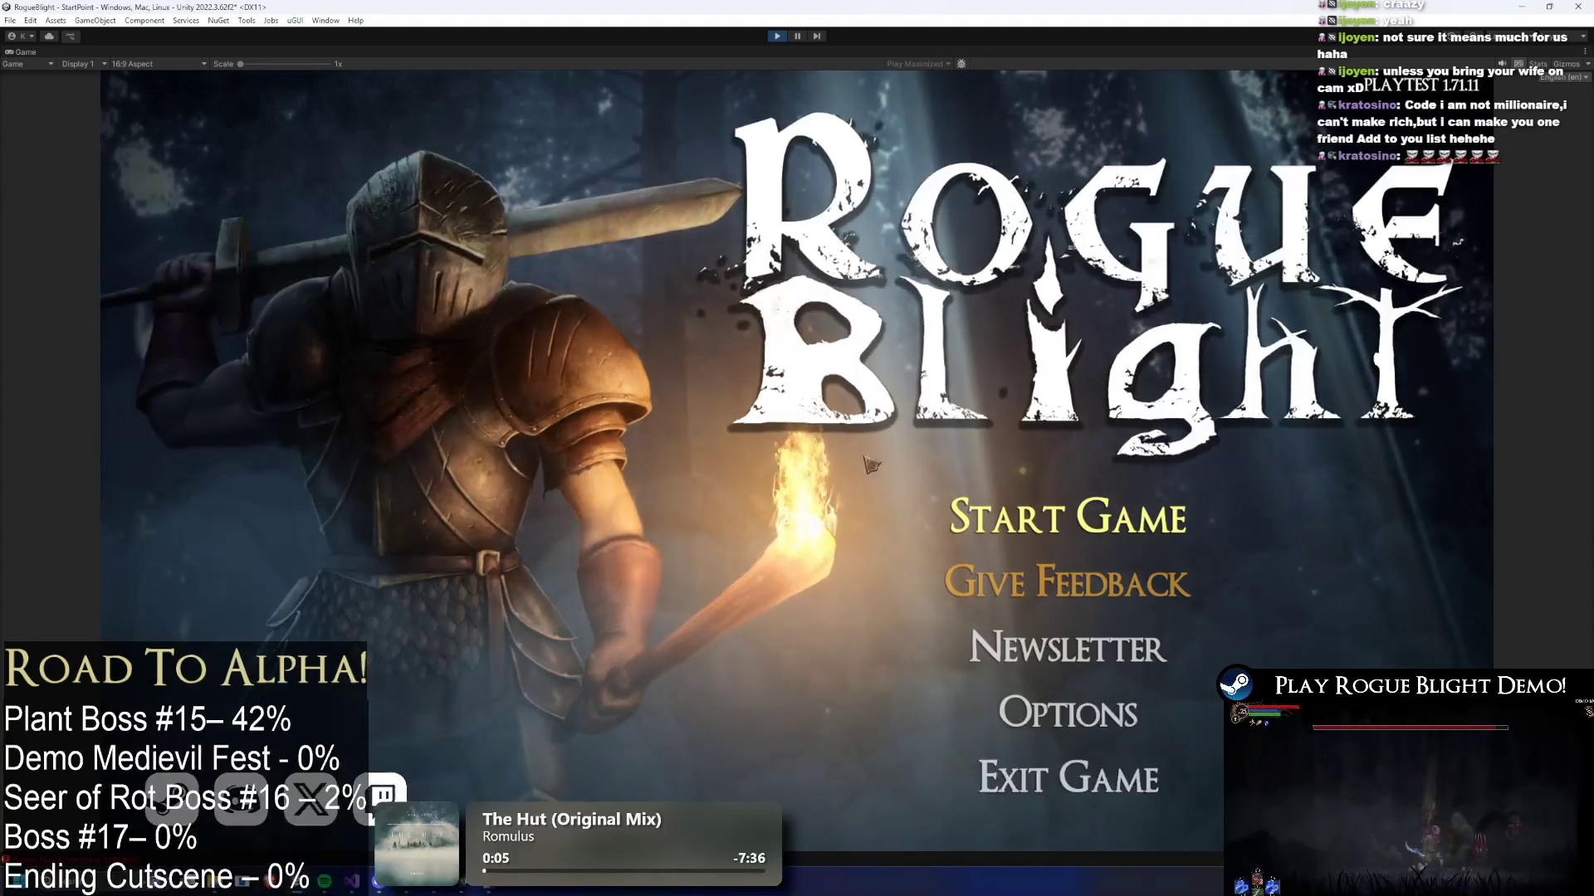
# - Start a game from save slot 1, fight the plant boss, and pause mid-battle with Escape
pyautogui.click(1116, 511)
pyautogui.click(1124, 462)
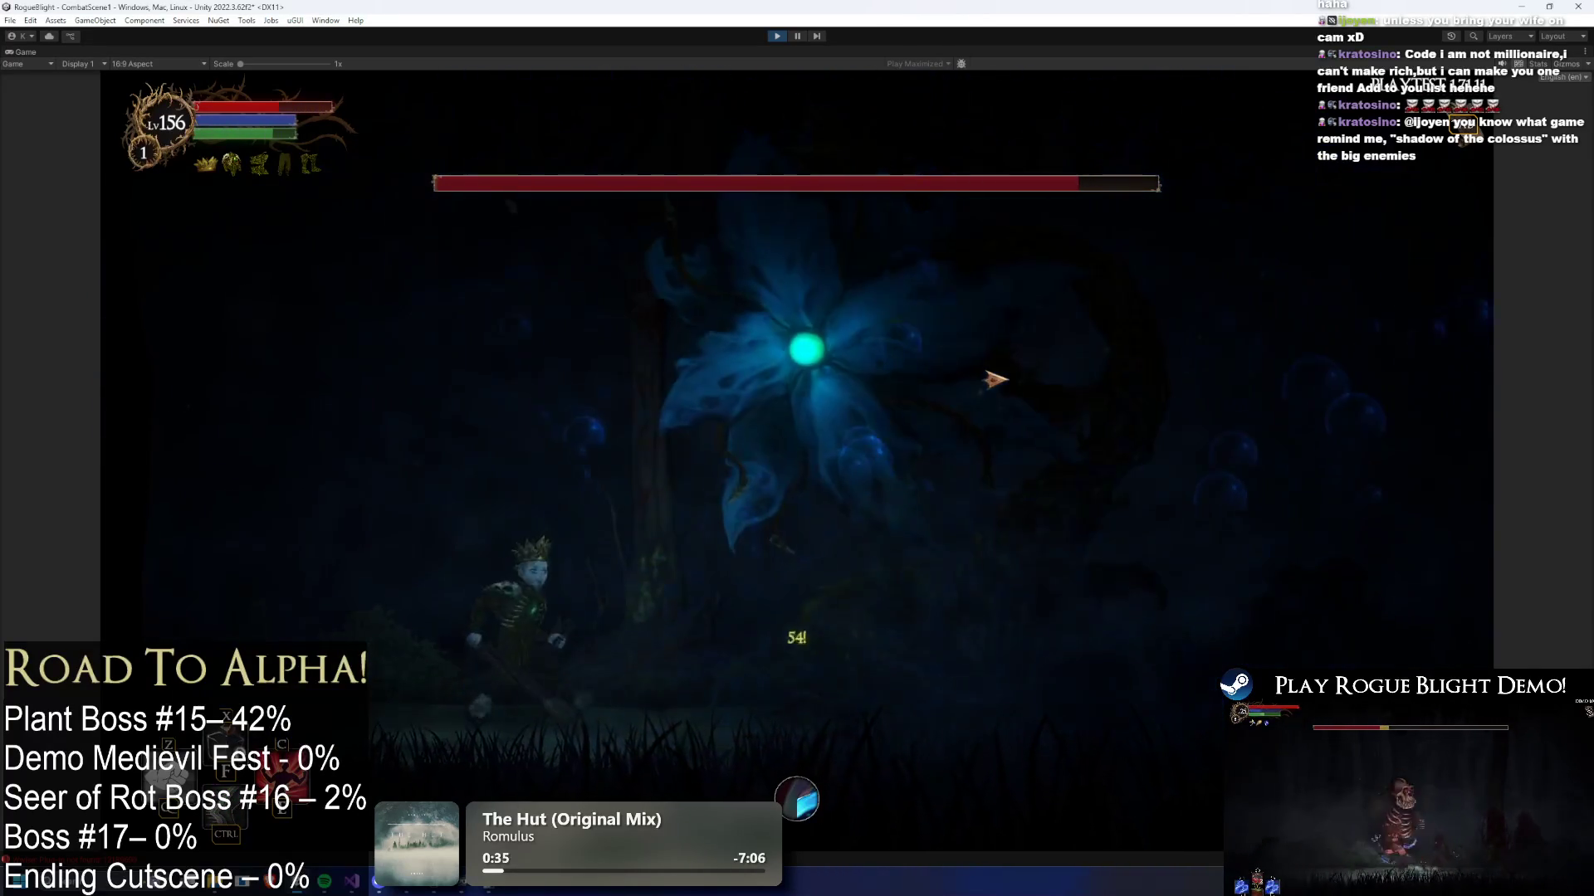
pyautogui.press('Escape')
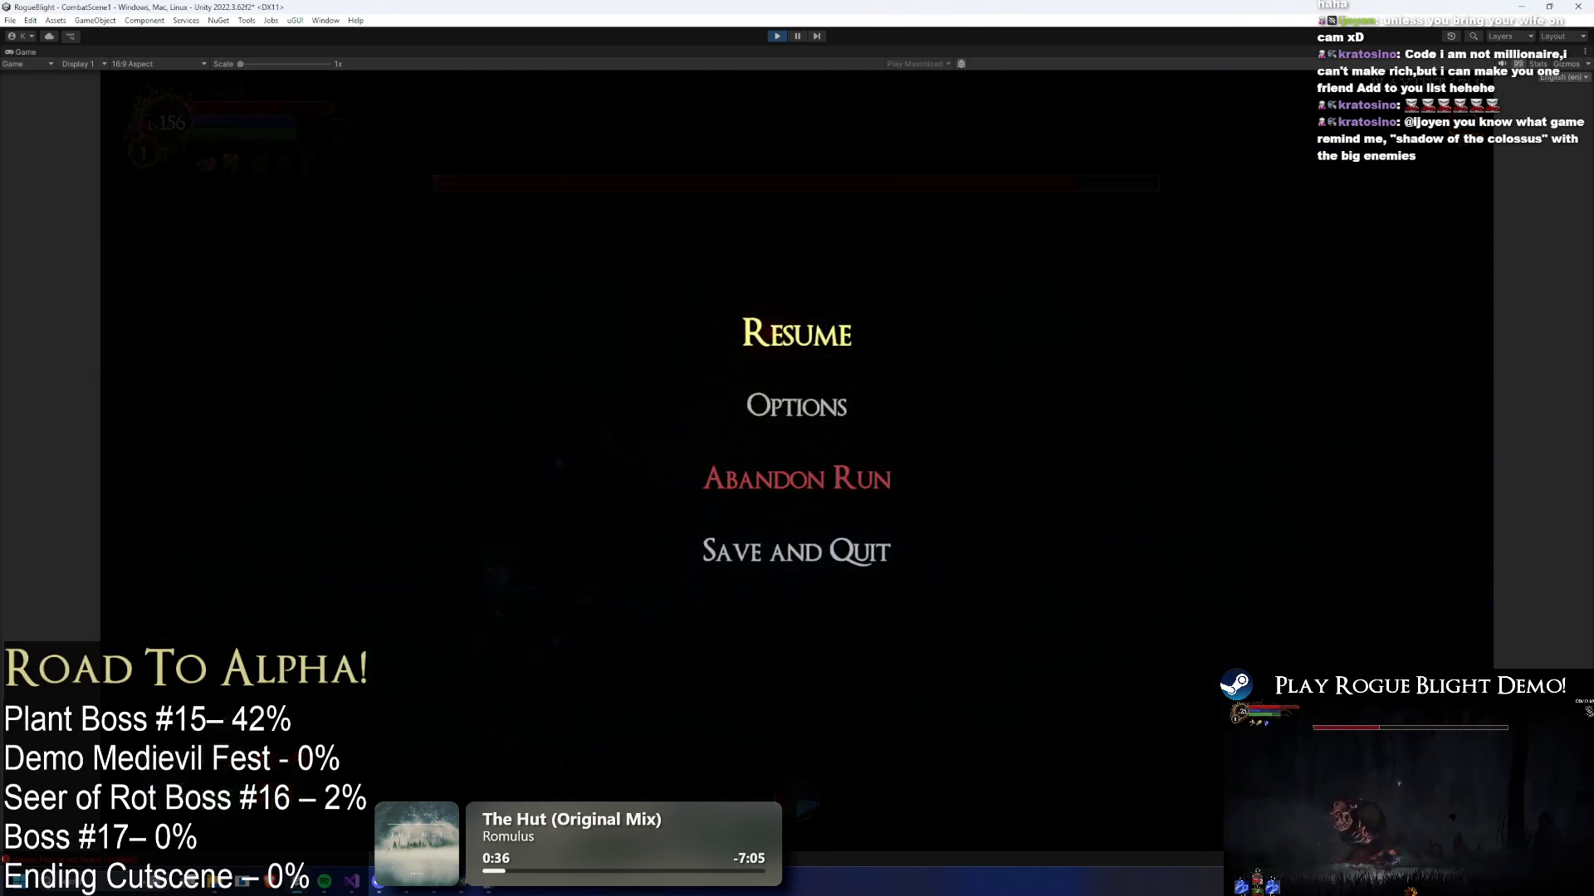